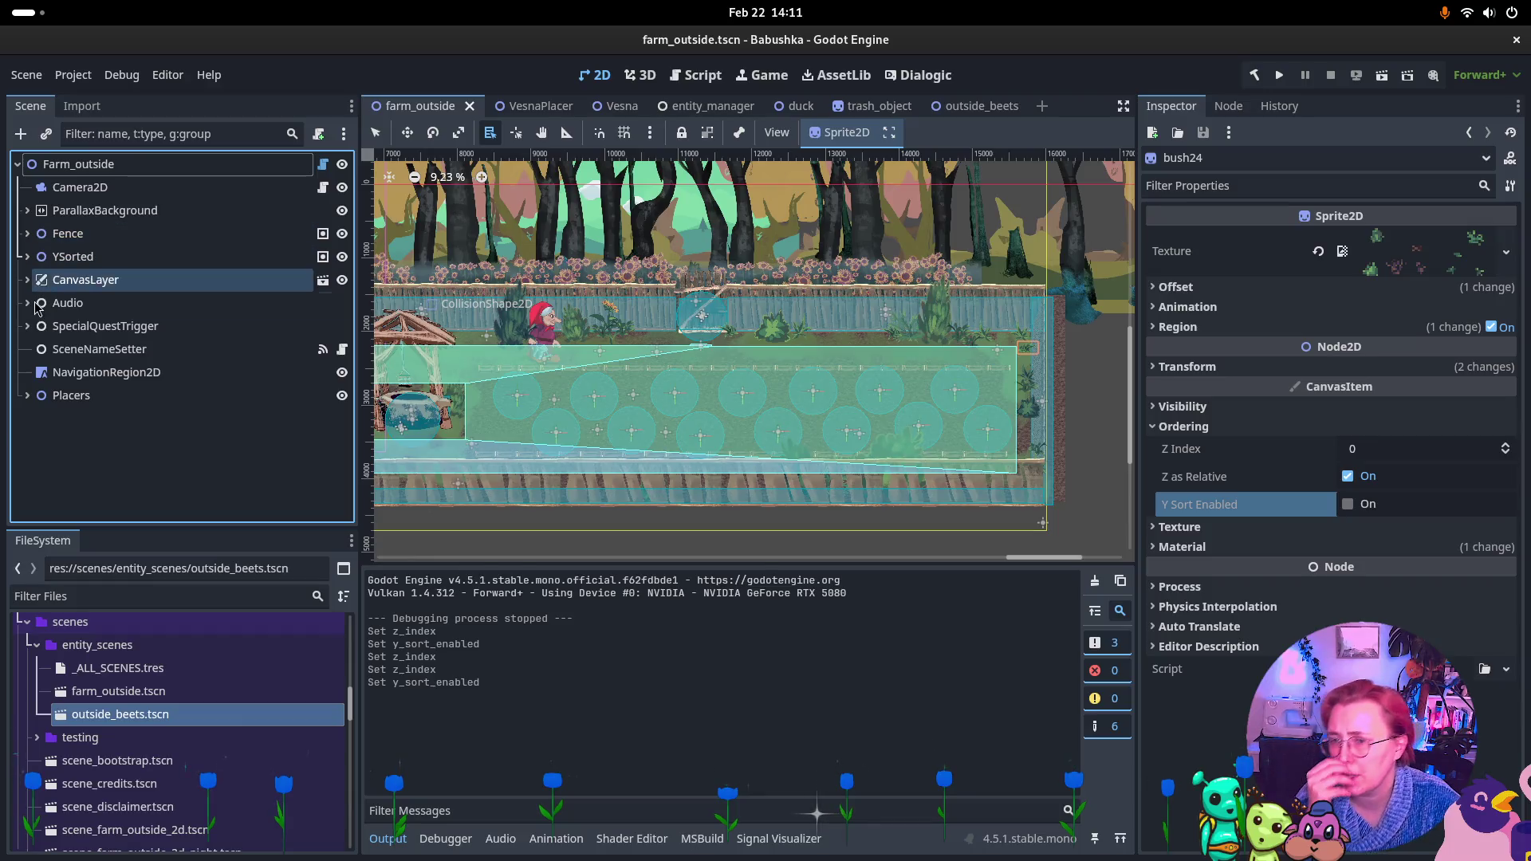
Select EntityContainer under YSorted and set its Z Index to 0
key(Down)
key(Up)
key(Up)
key(Right)
key(Down)
key(Down)
key(Down)
key(Down)
key(Down)
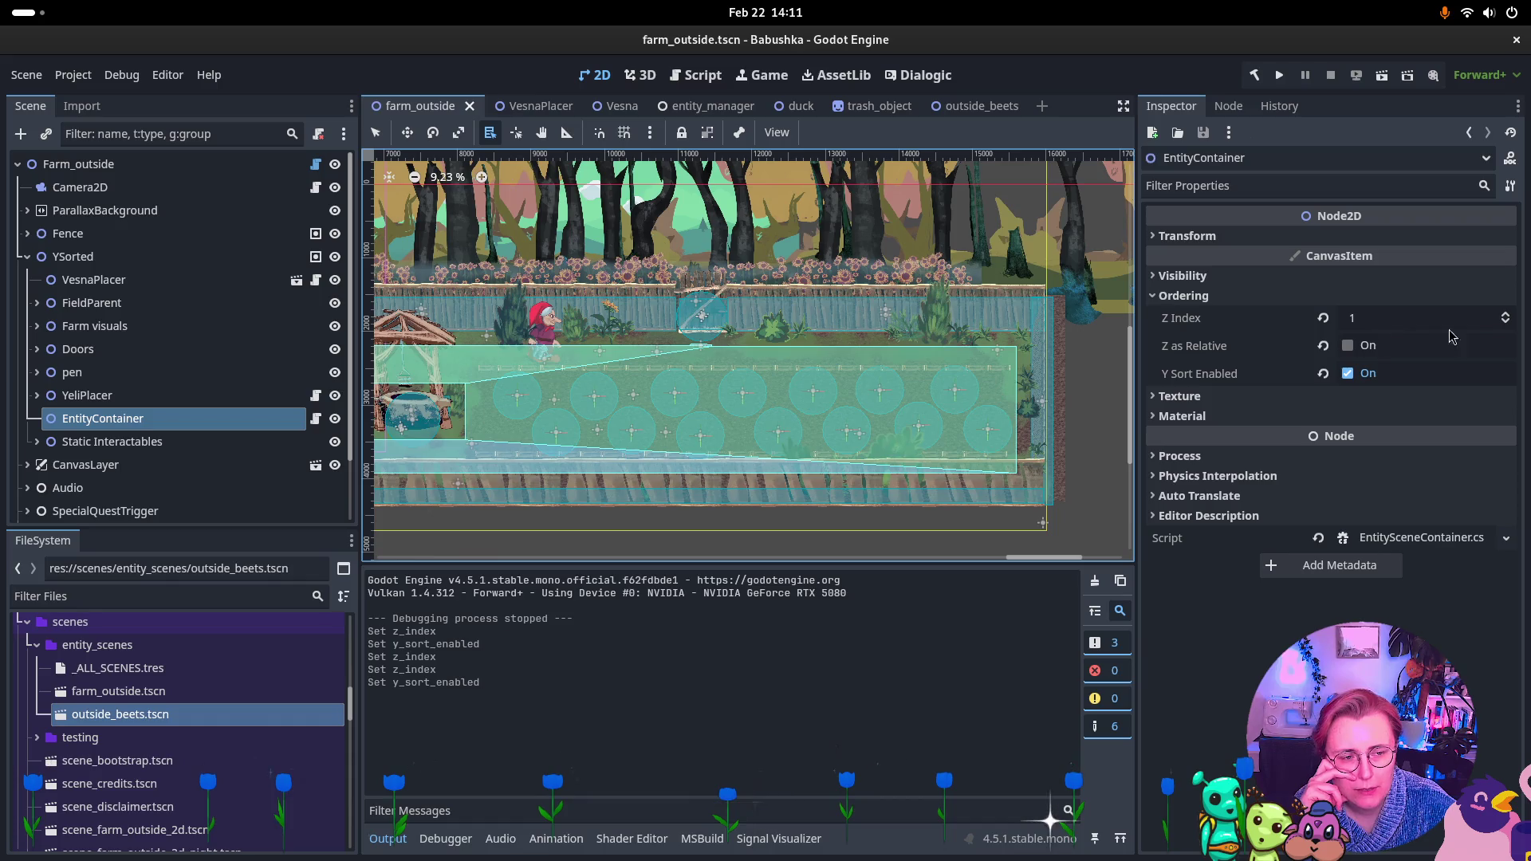
click(1409, 319)
text(0)
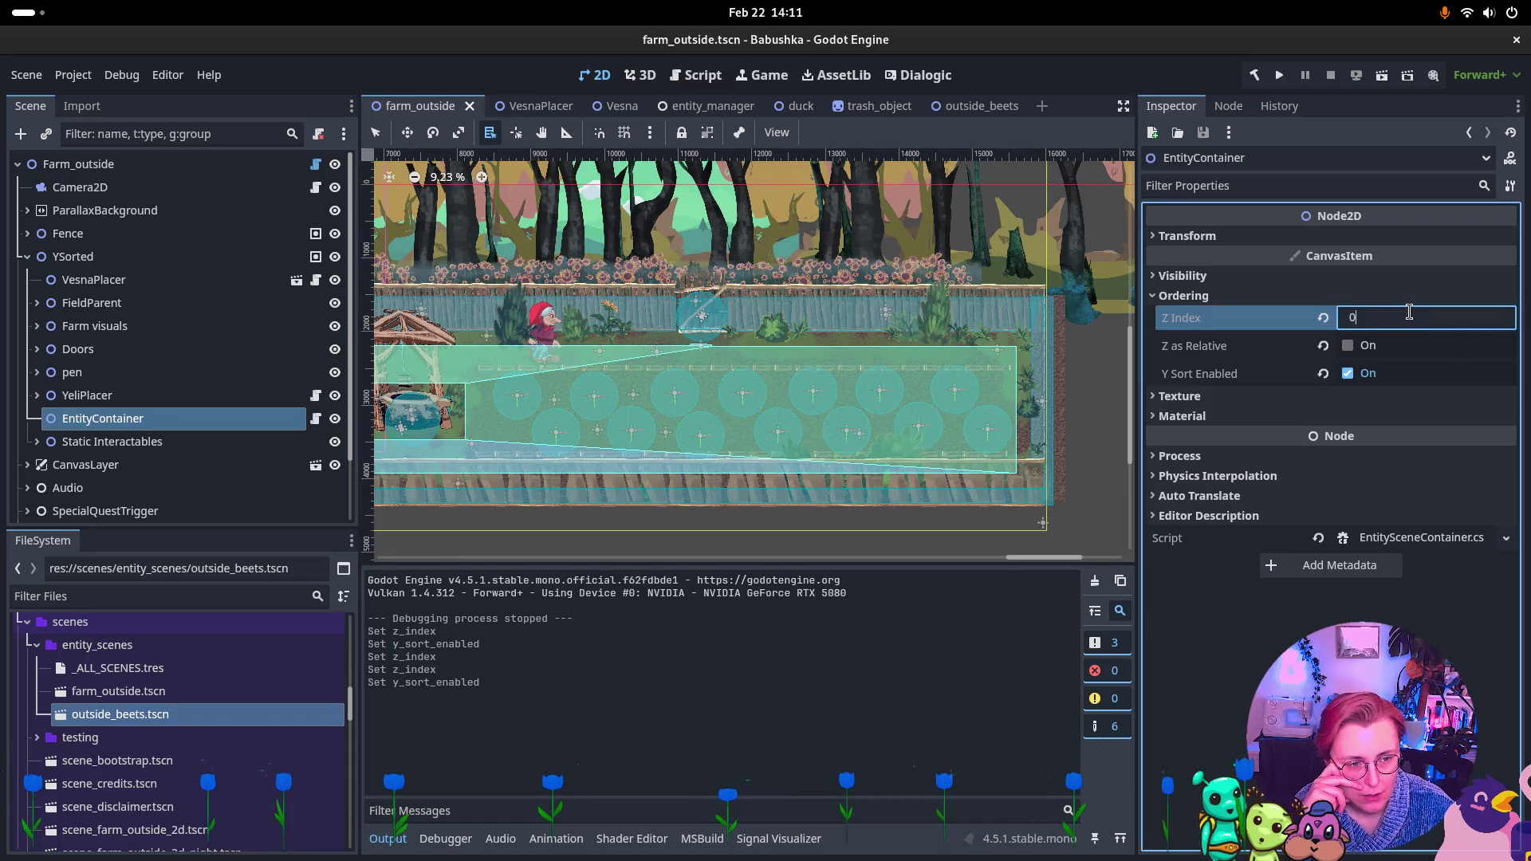
key(Return)
Turn Z as Relative off for EntityContainer, save farm_outside, and run the scene
click(1363, 345)
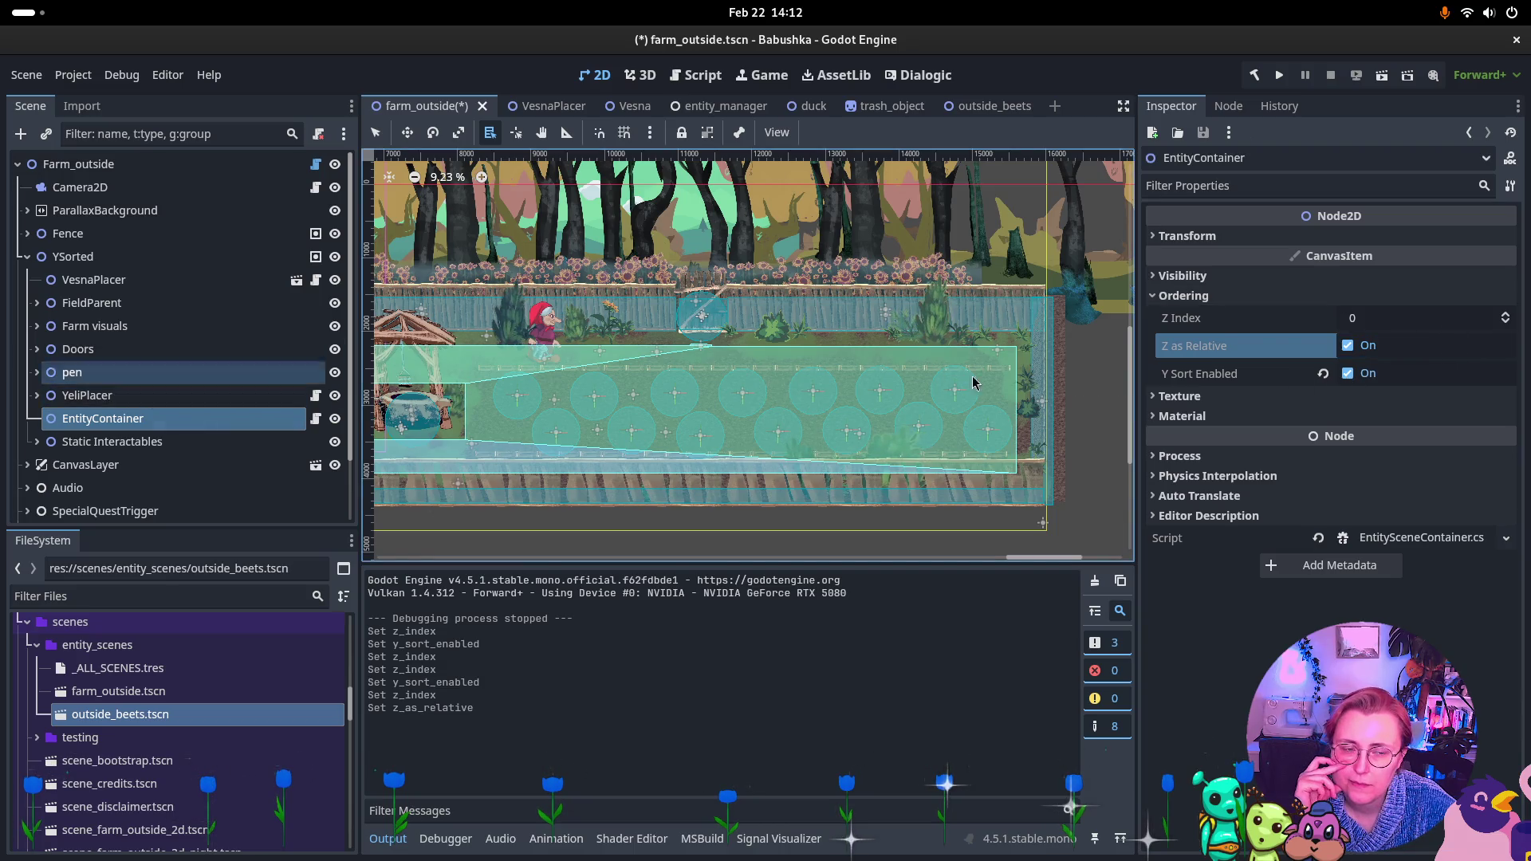
click(128, 257)
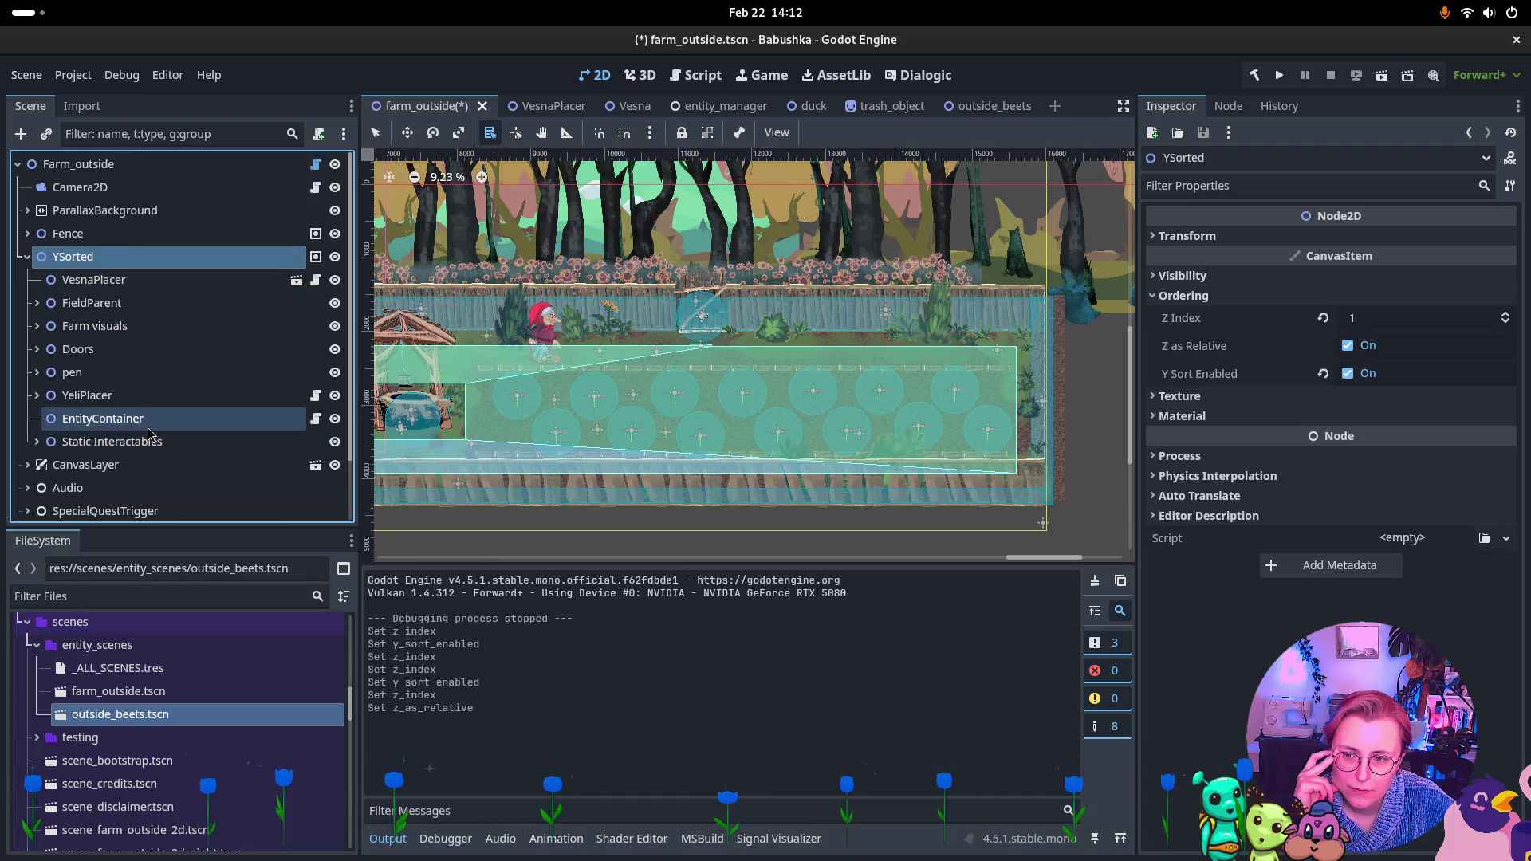
click(103, 419)
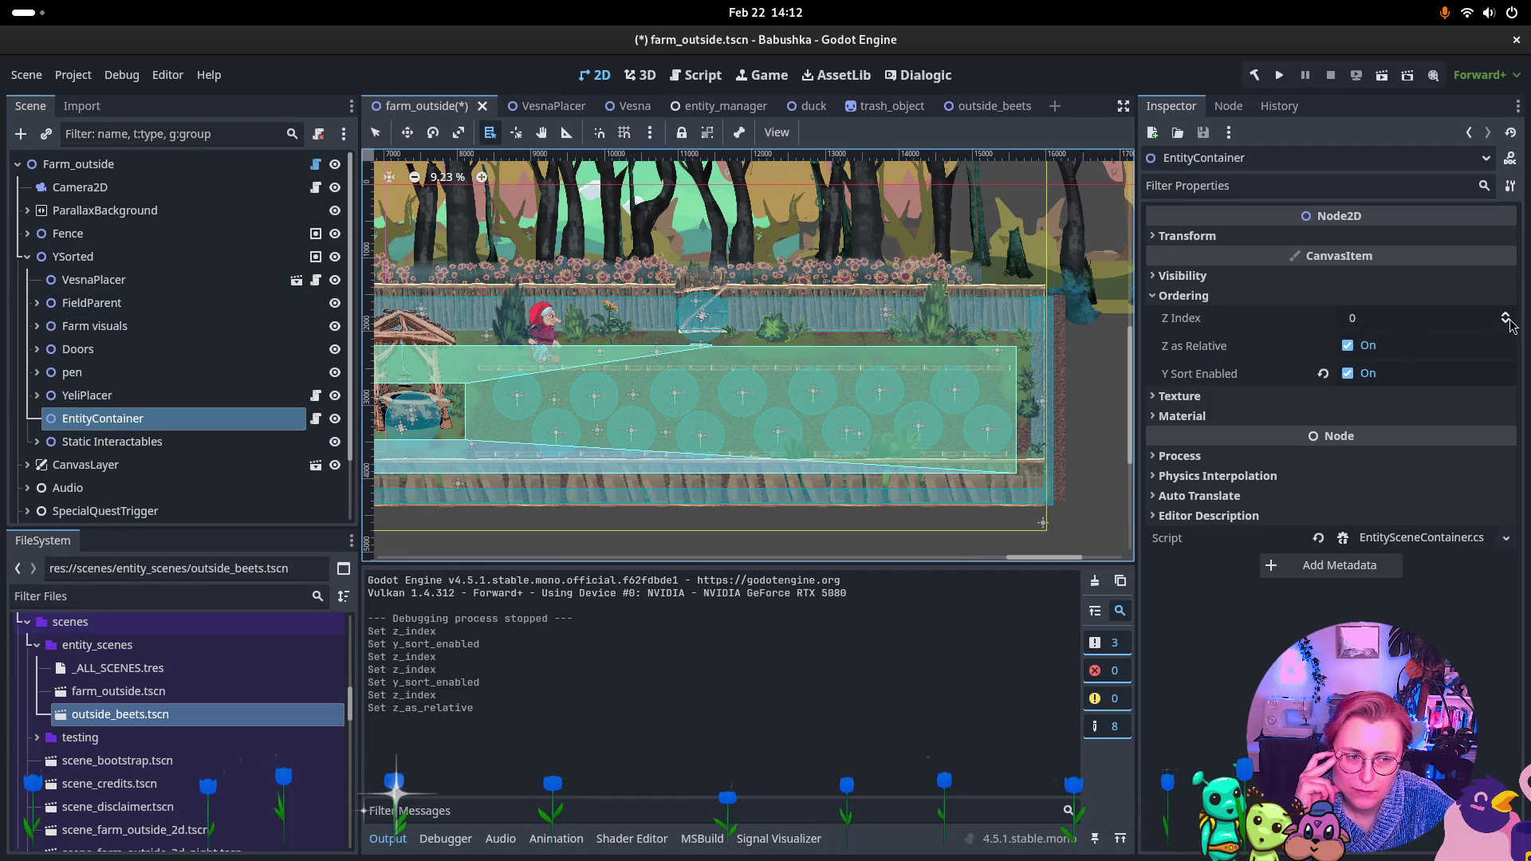
click(1353, 351)
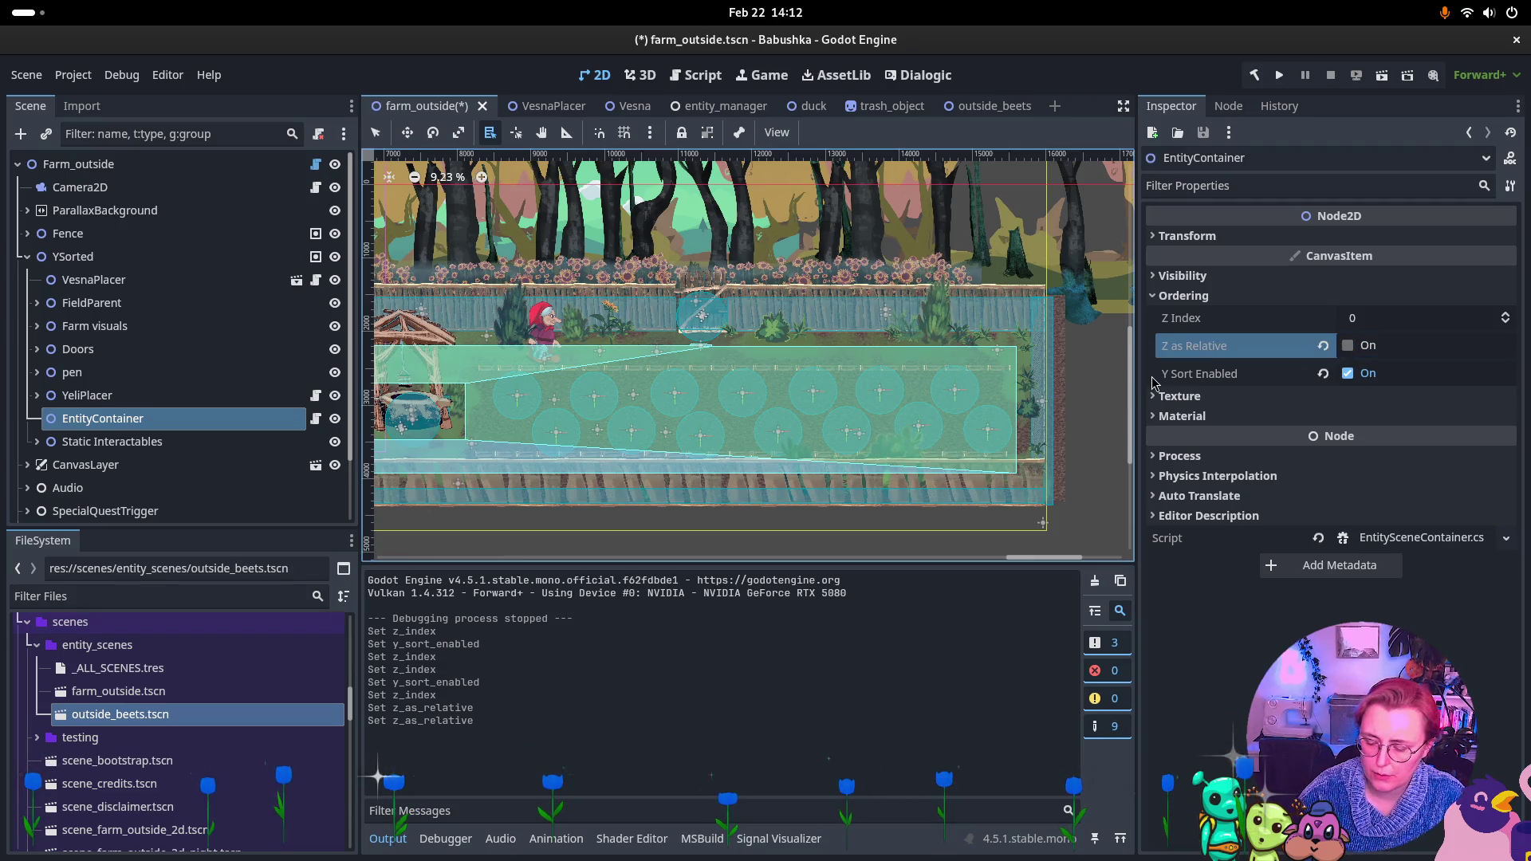
key(ctrl+s)
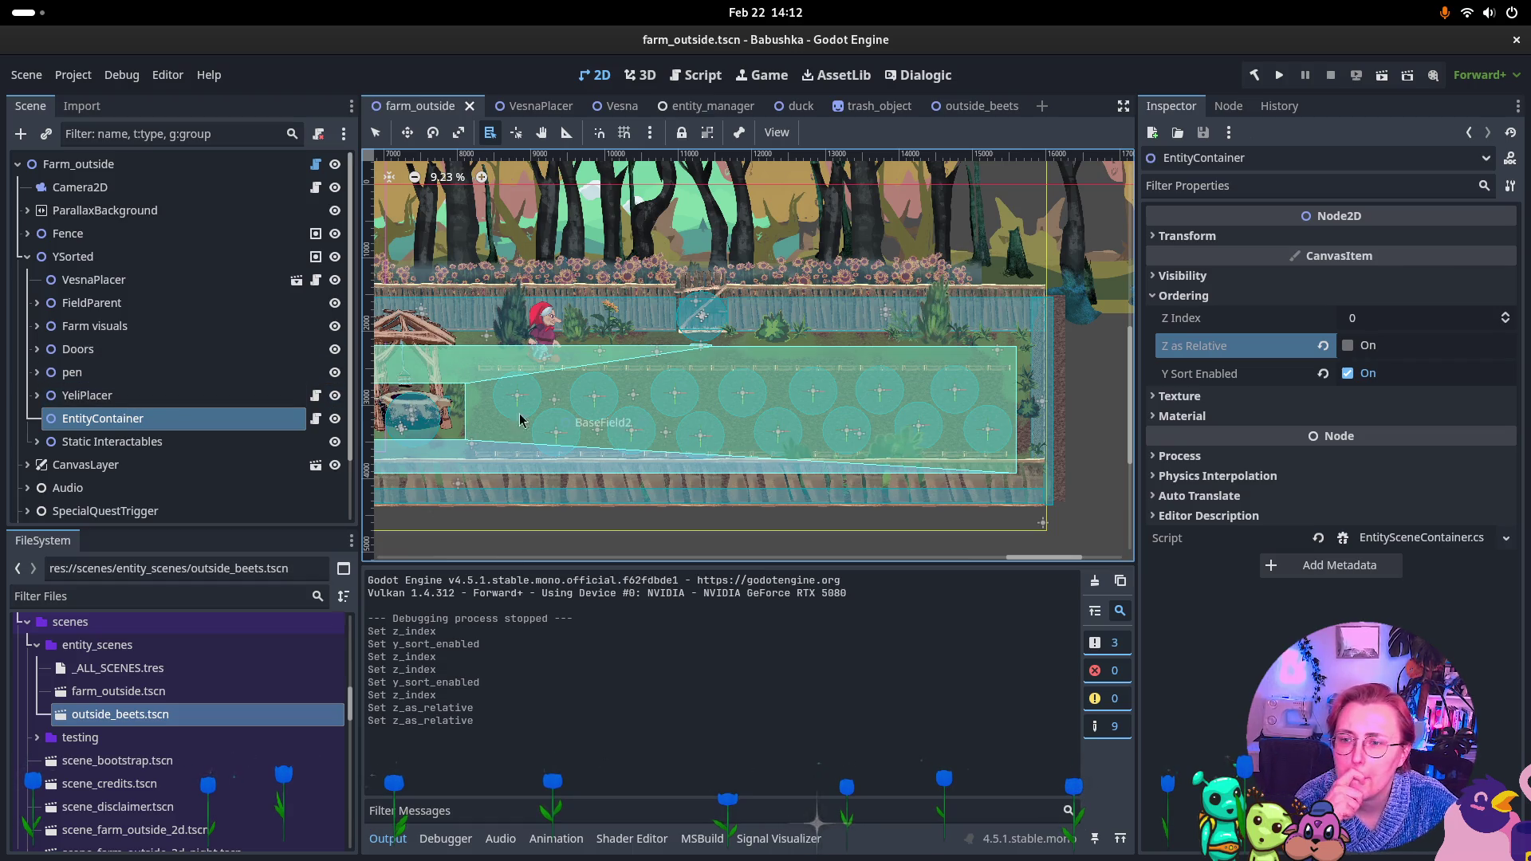
click(1379, 72)
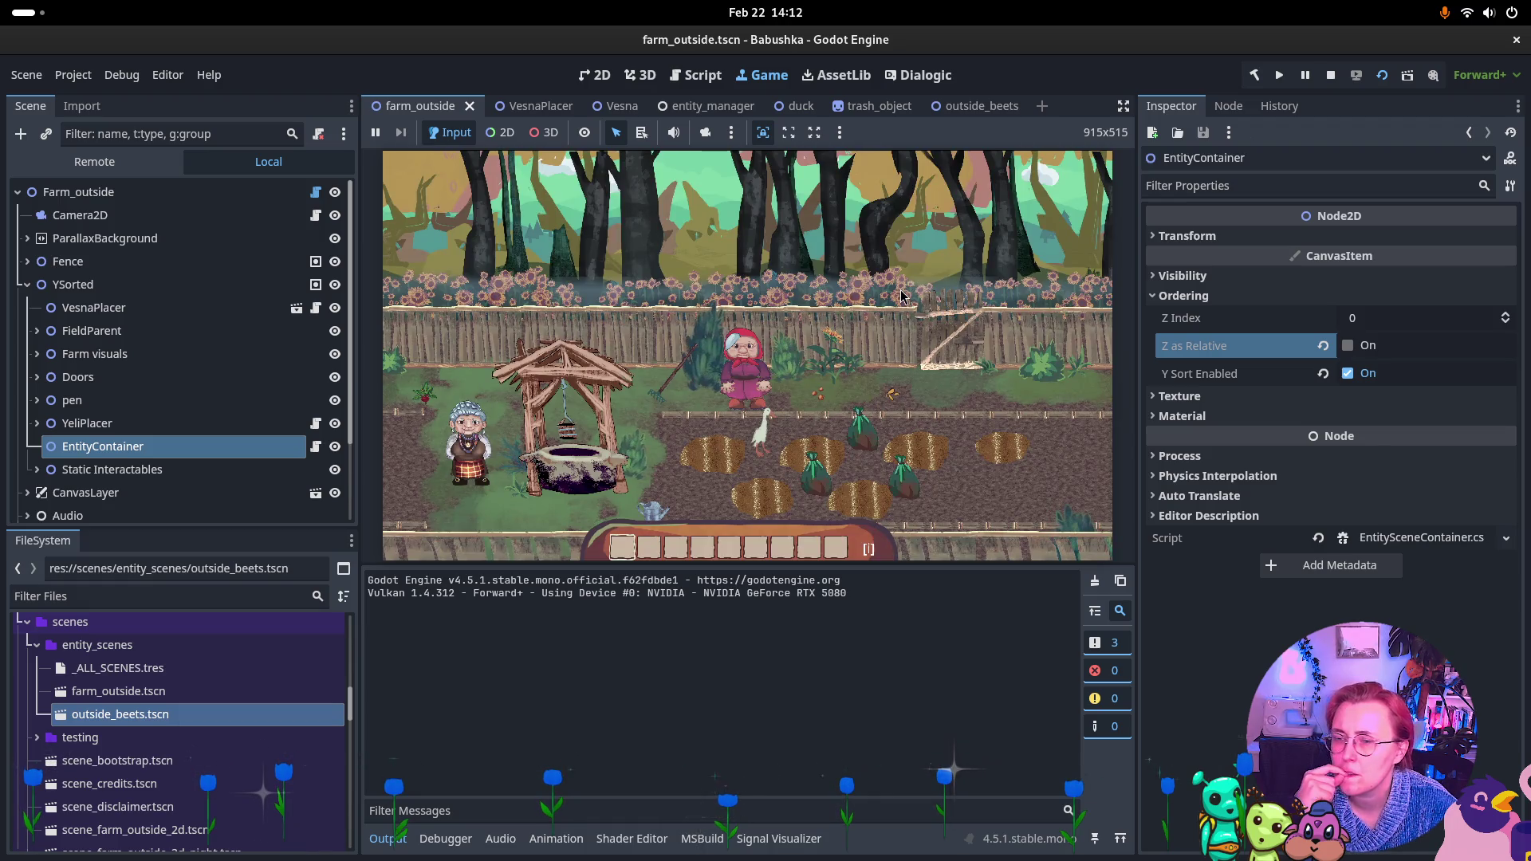
Walk the grandmother right through the beet field, up to the fence, and next to the goose
click(800, 430)
key(d)
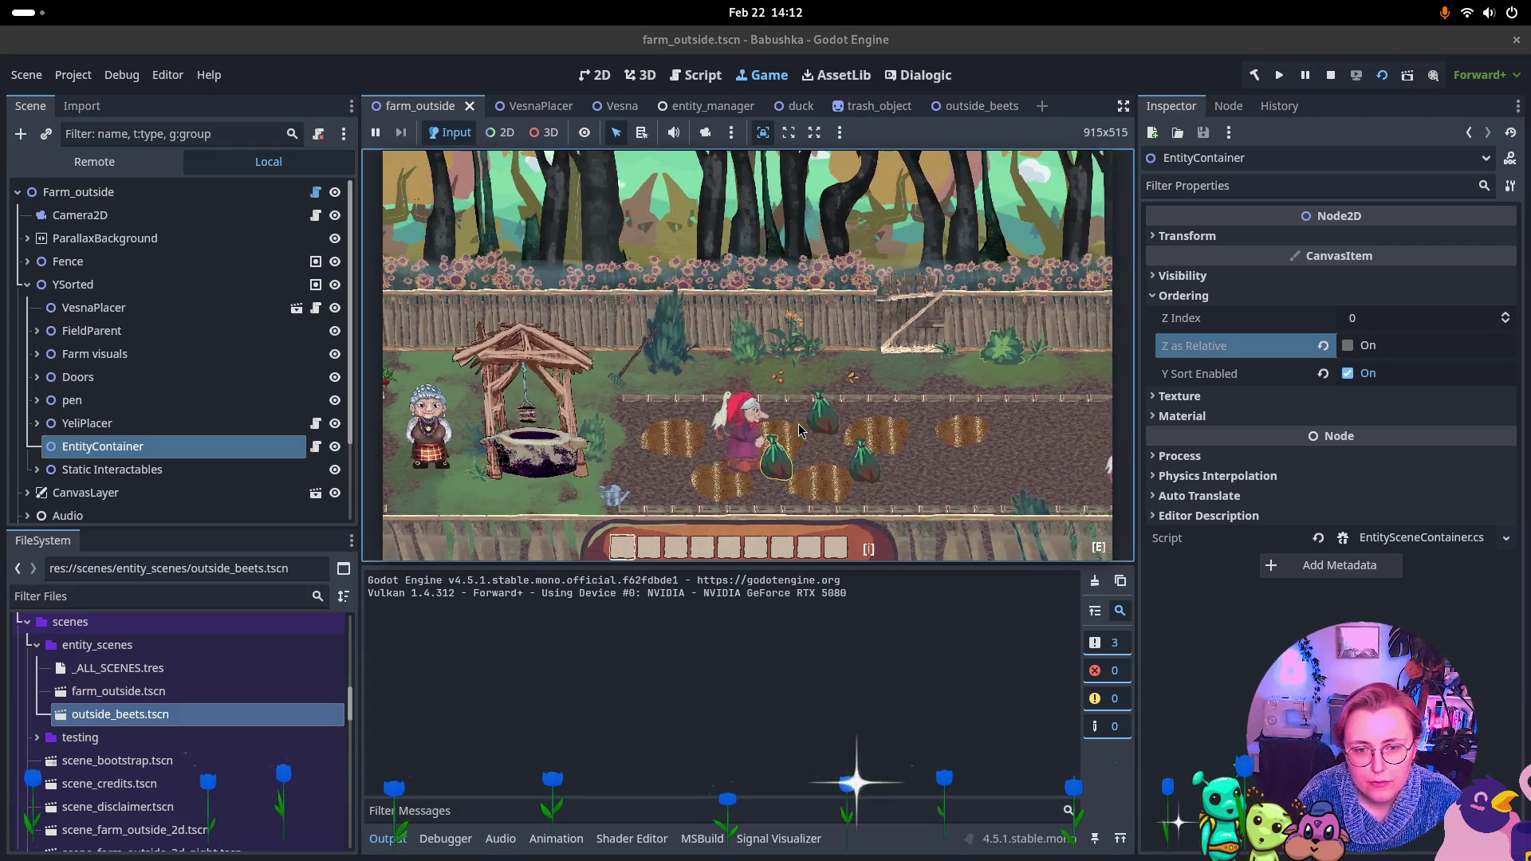
key(d)
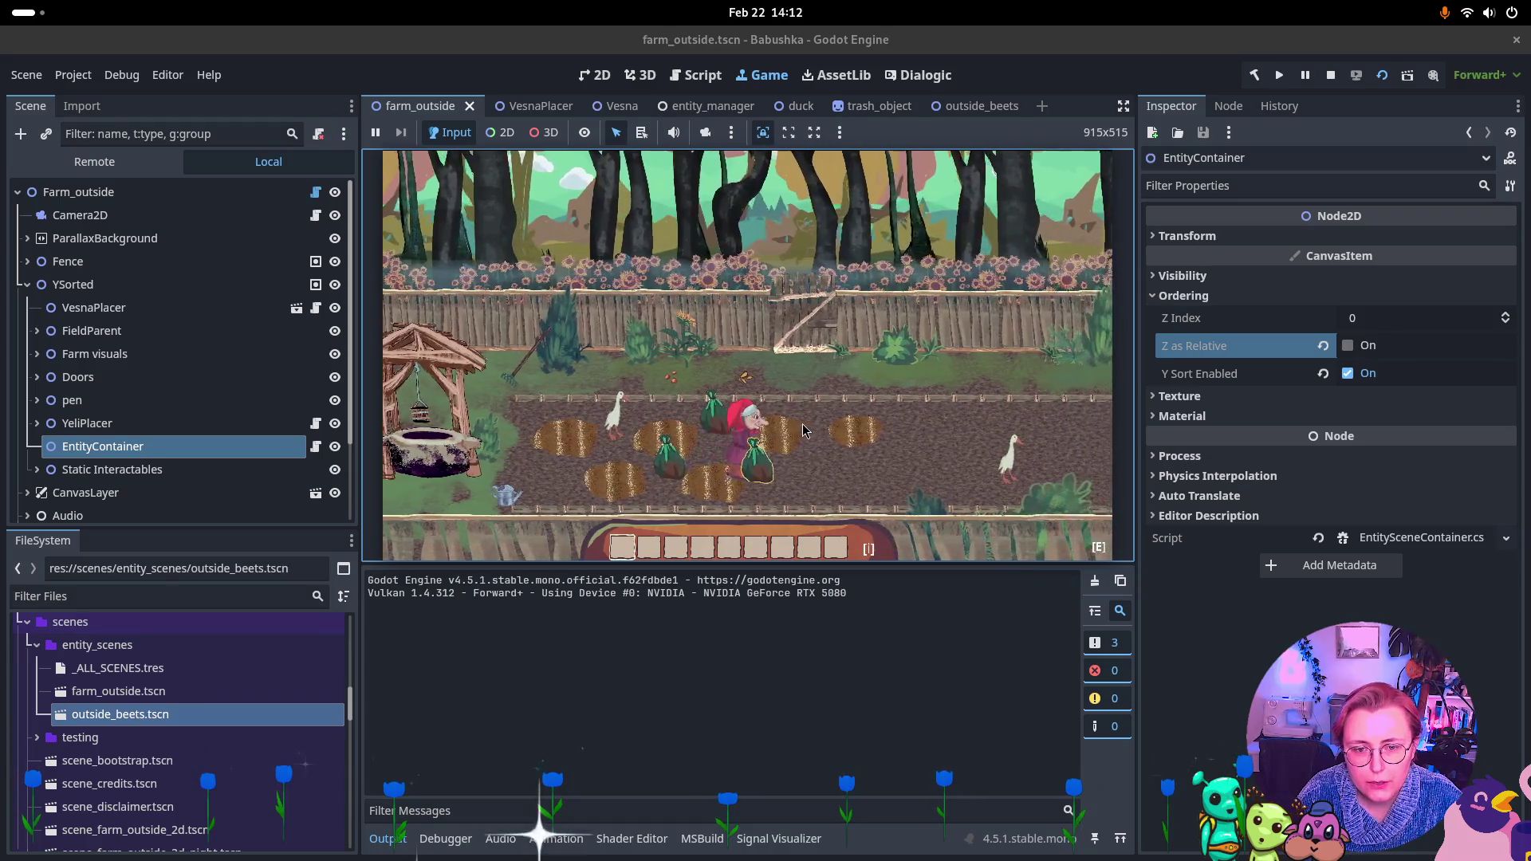
key(d)
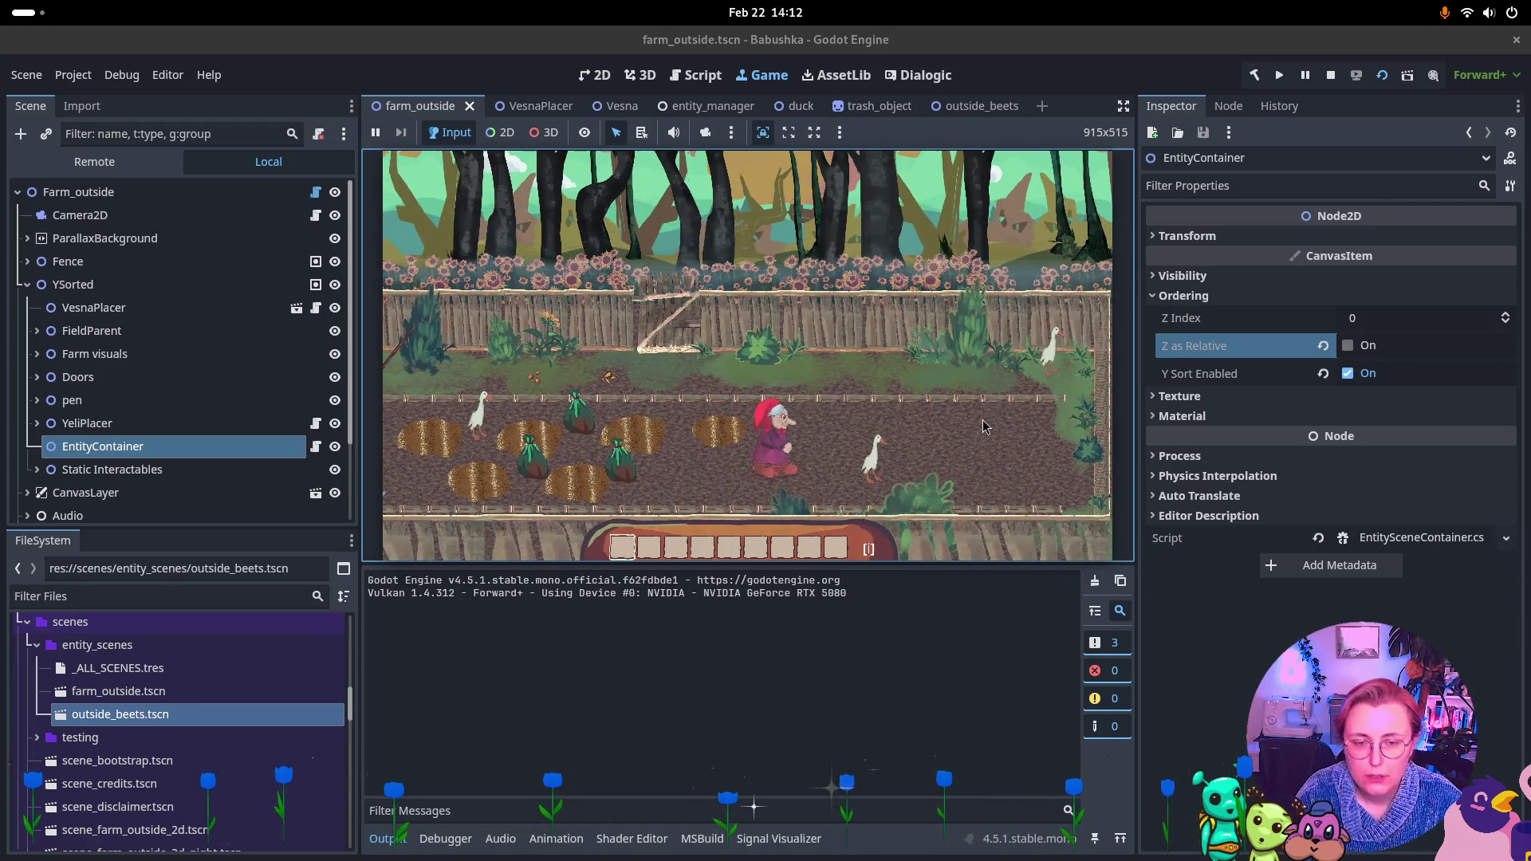
key(w)
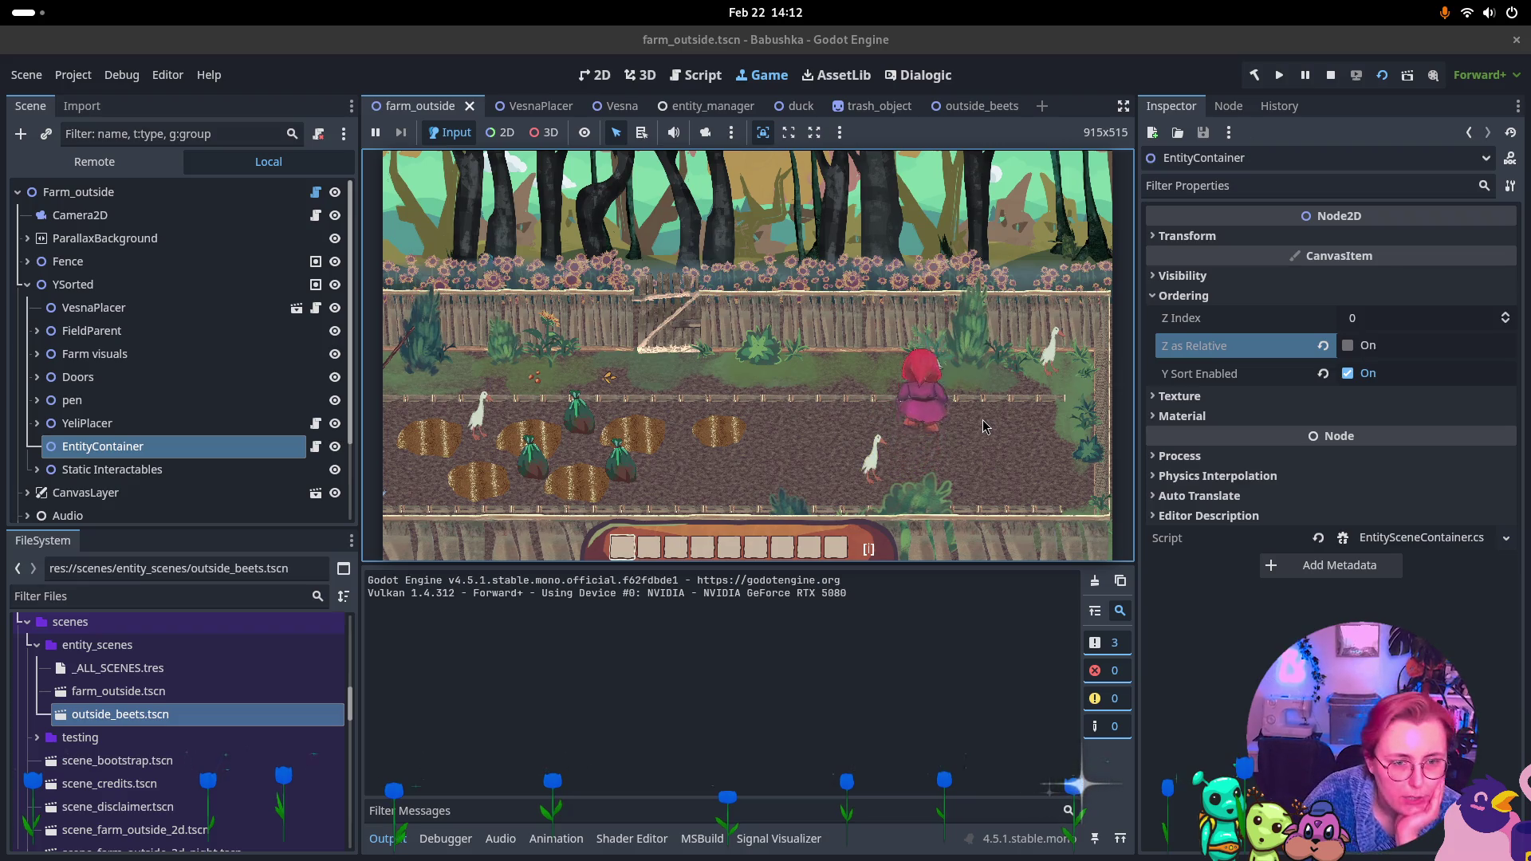
key(d)
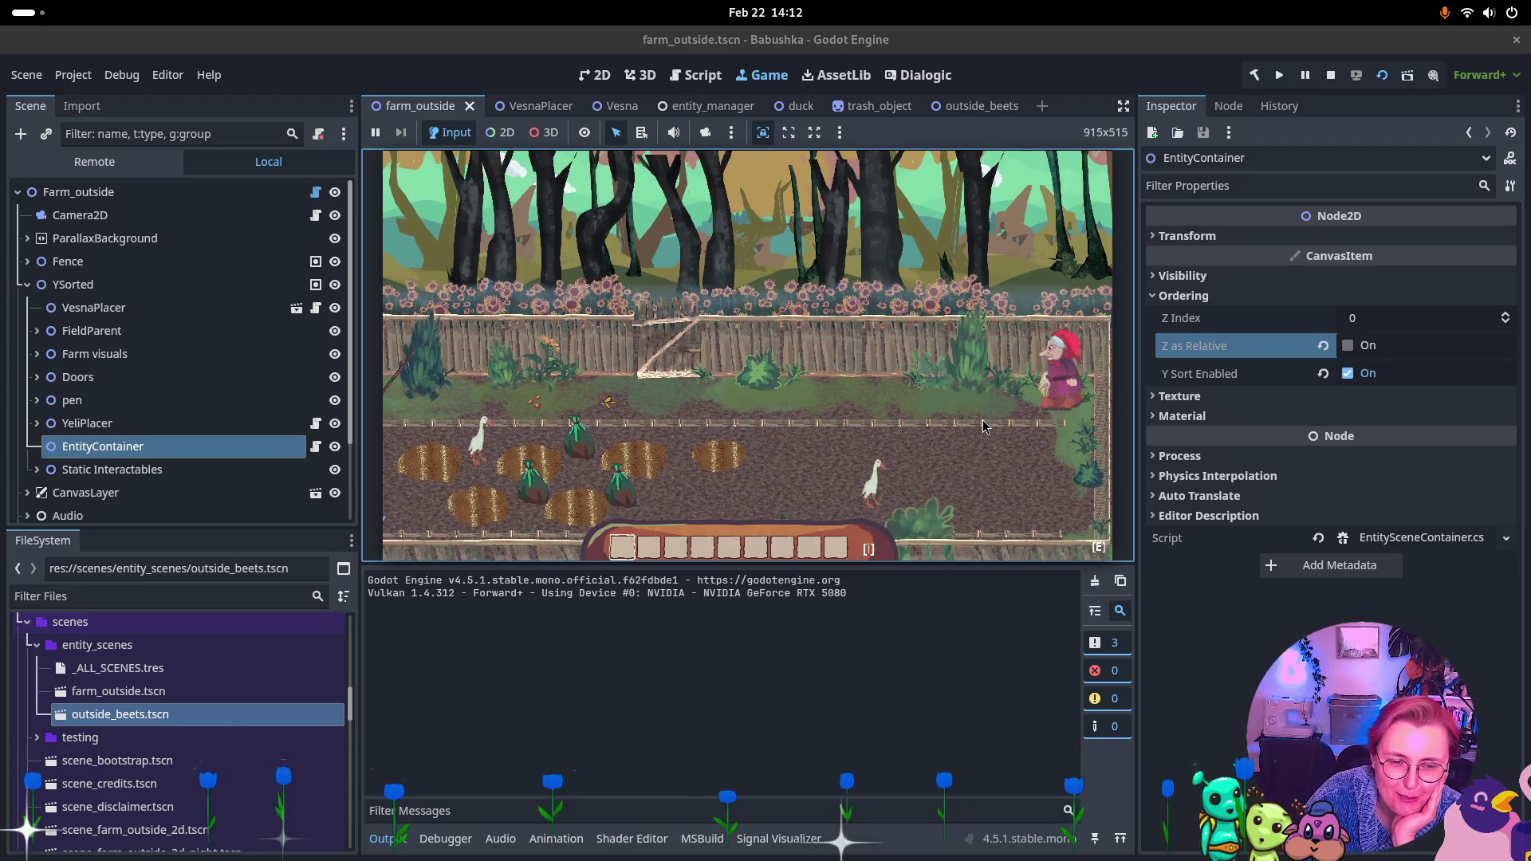
key(a)
key(d)
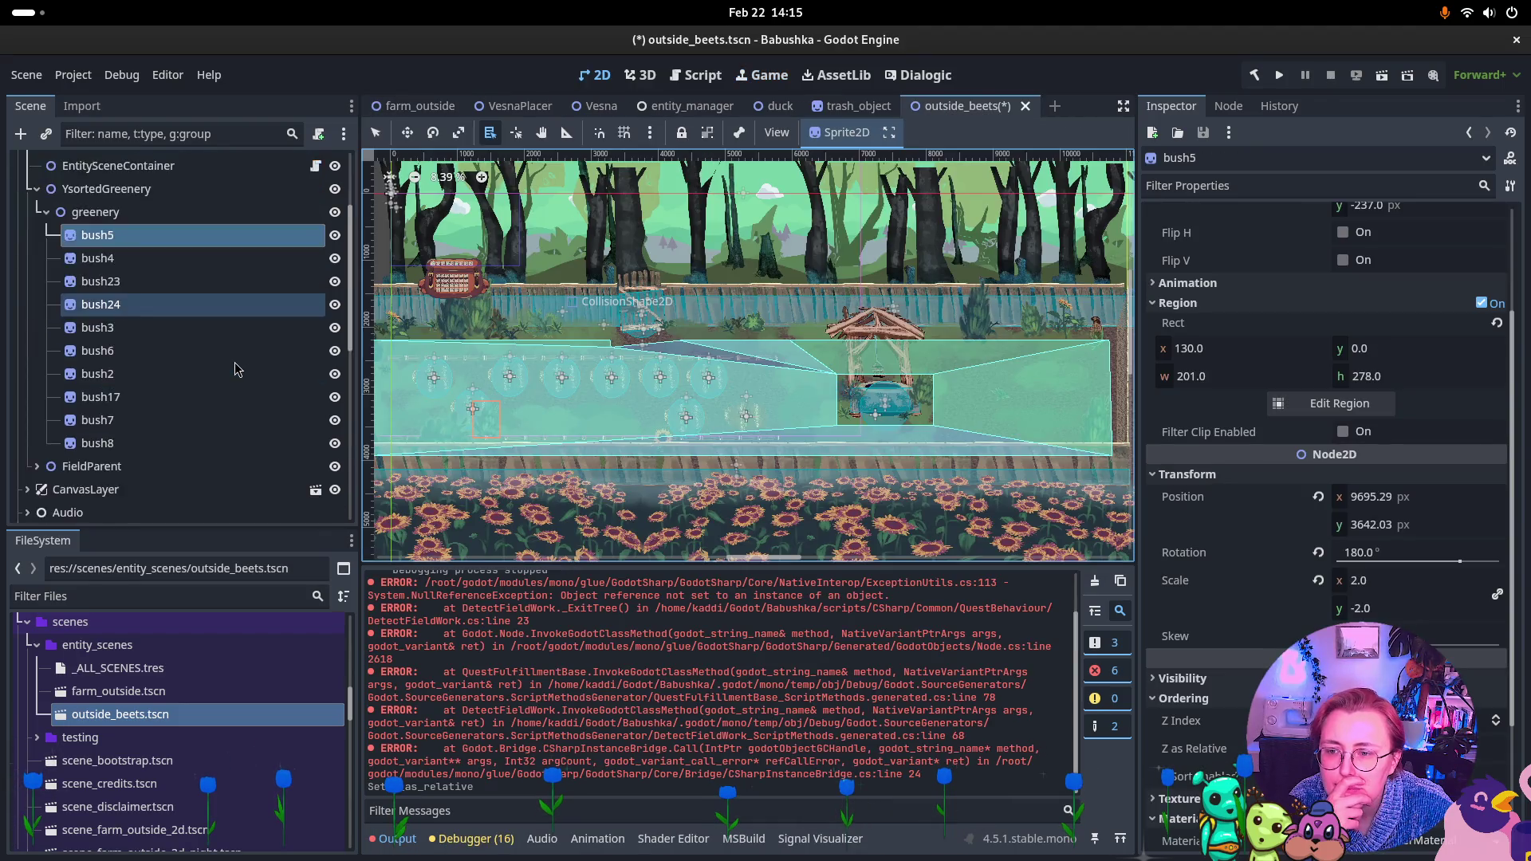
Give greenery and YsortedGreenery Z Index 0 with Z as Relative on, and save outside_beets
click(126, 351)
ctrl+click(137, 335)
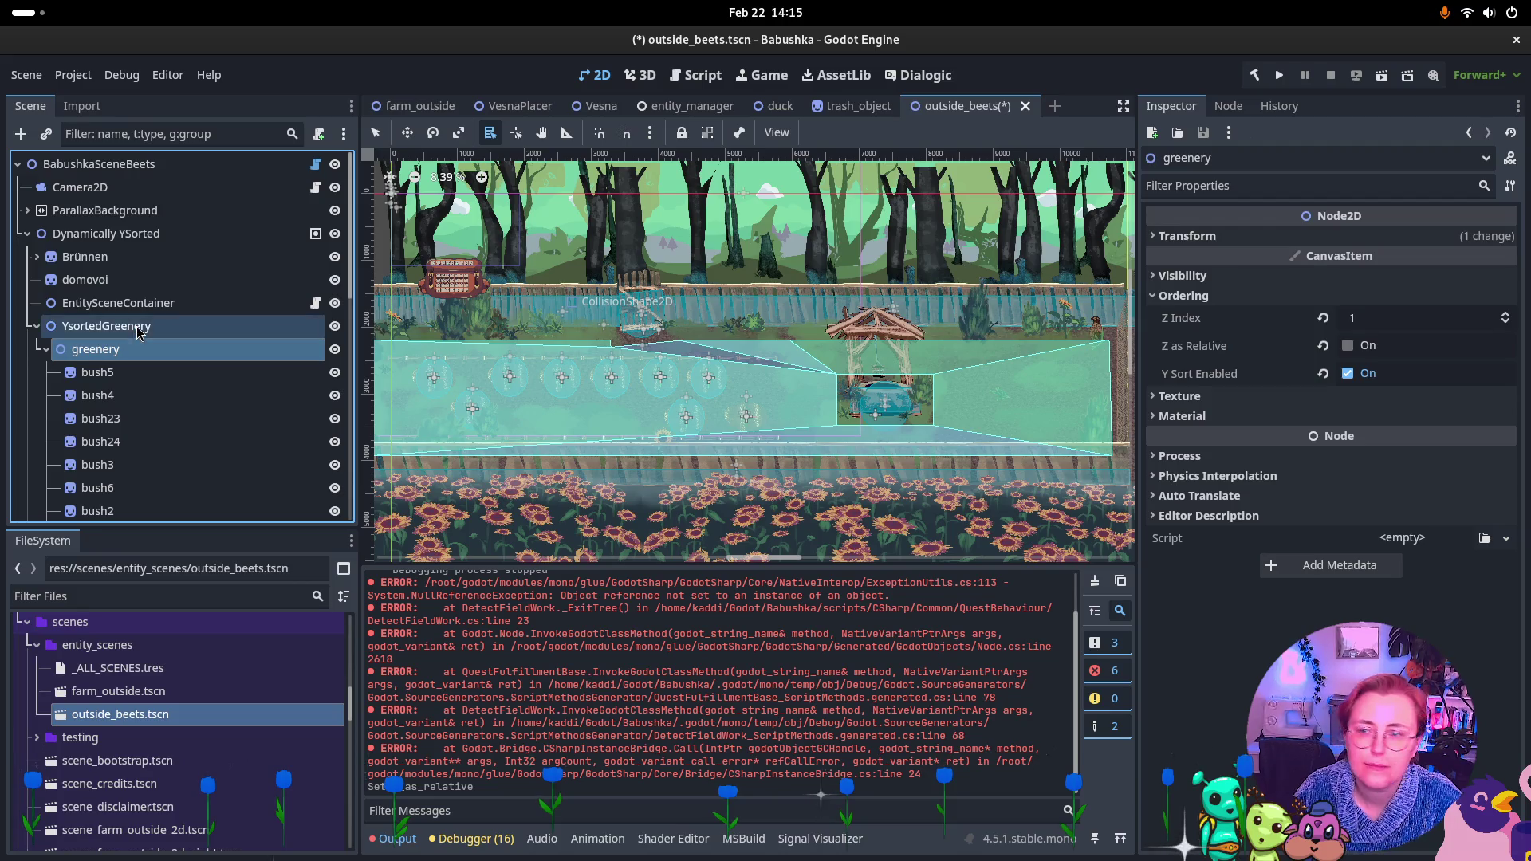
click(1227, 296)
click(1348, 346)
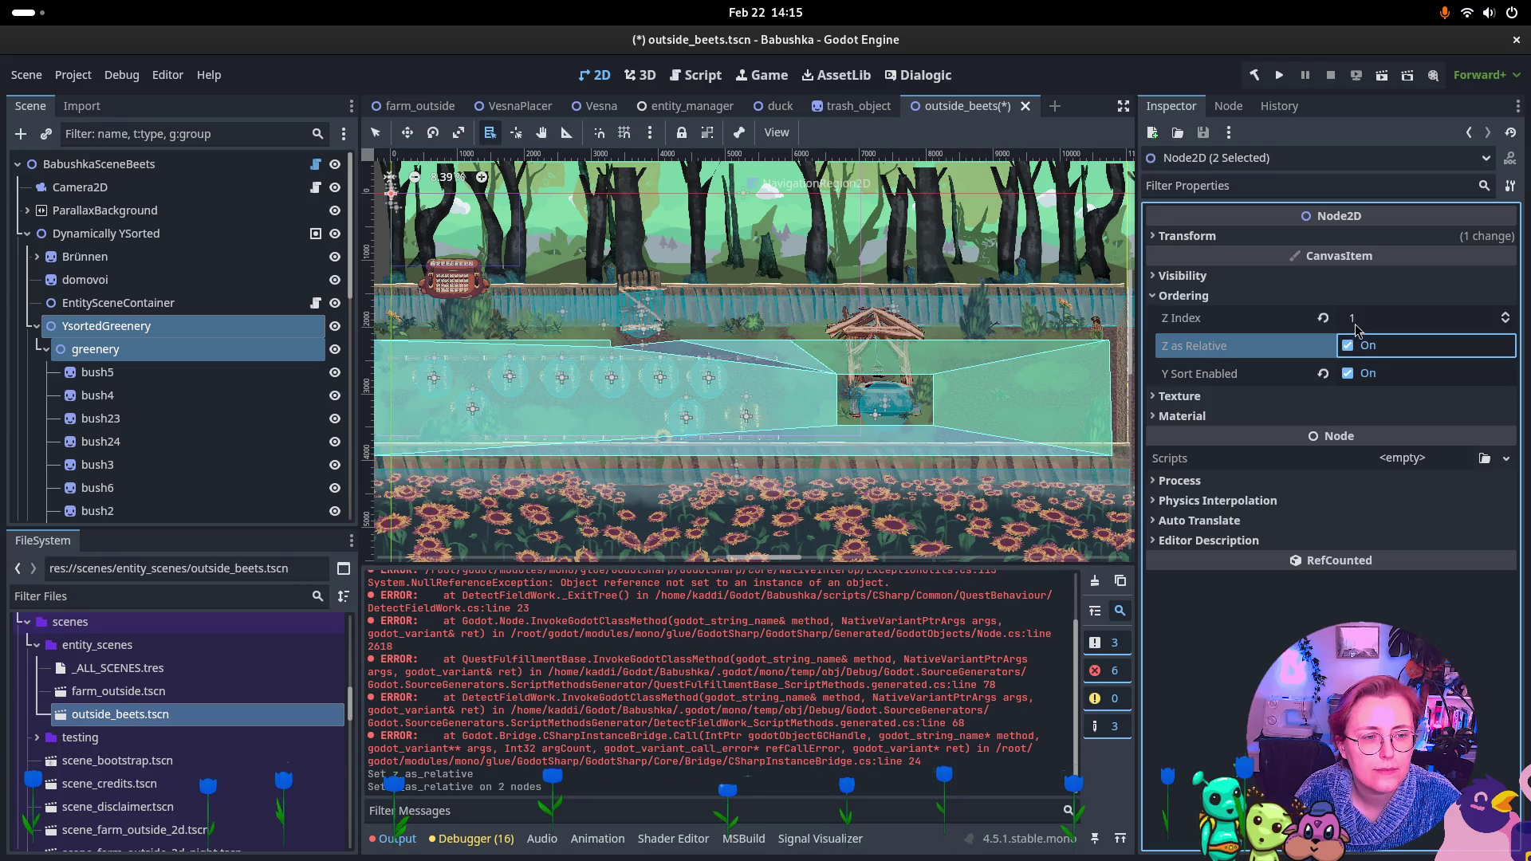
click(1322, 318)
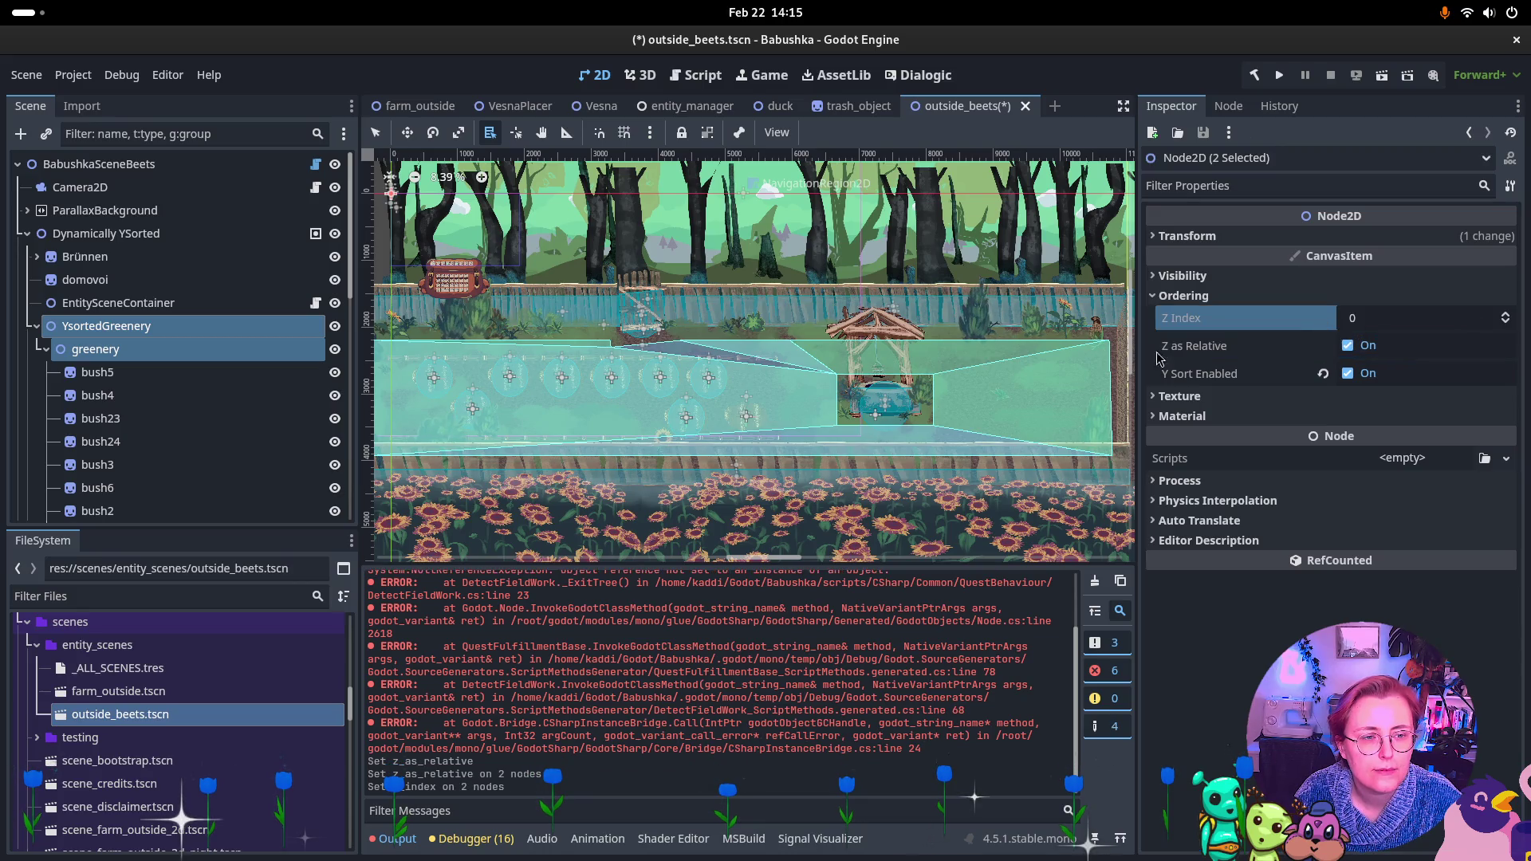
key(ctrl+s)
Inspect the ordering settings of bush5, Dynamically YSorted, and the greenery nodes
click(125, 372)
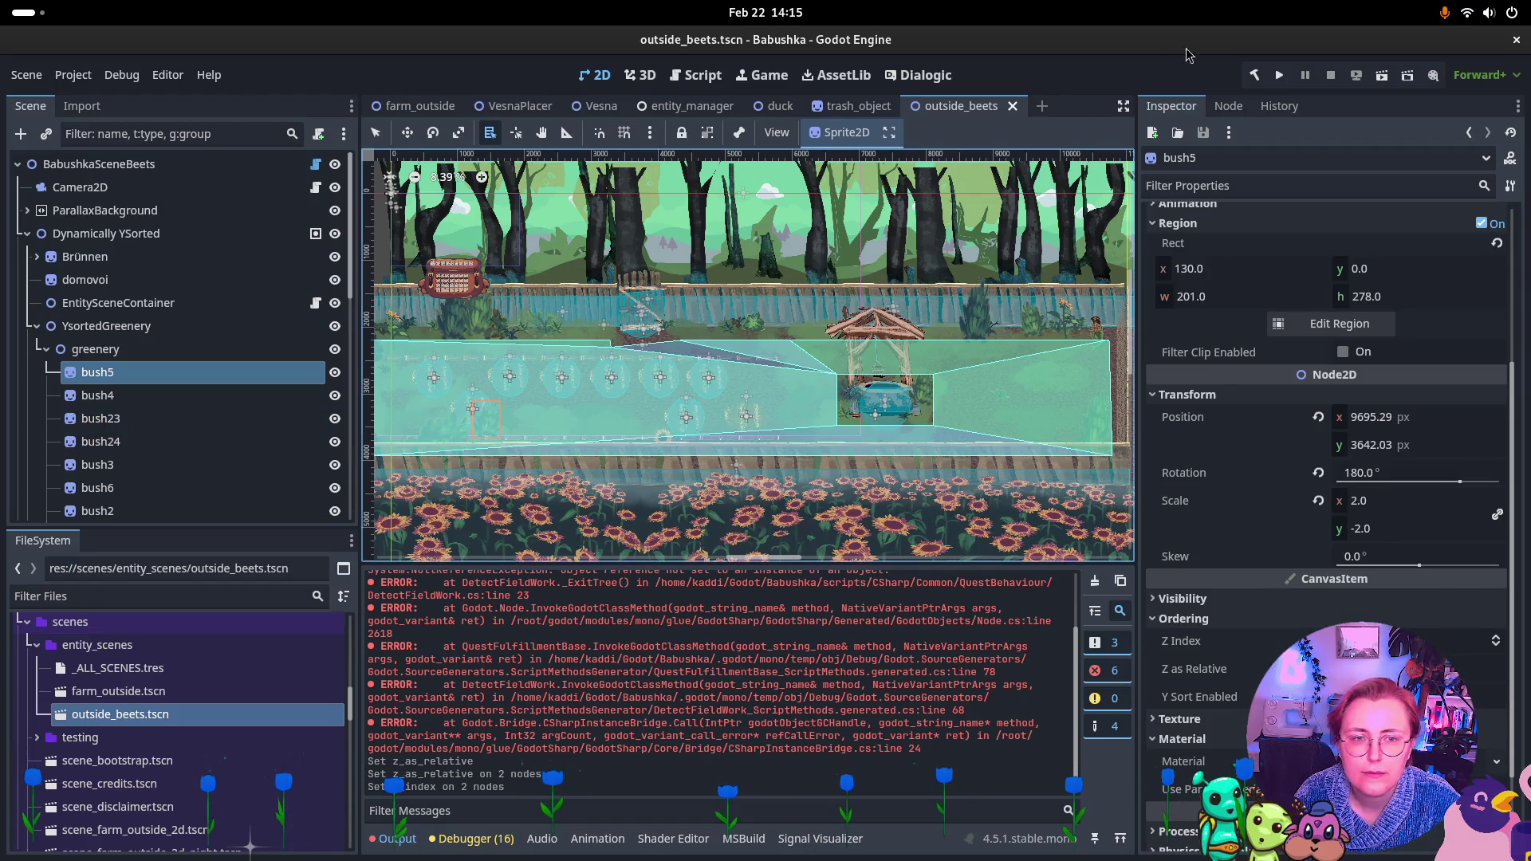
click(109, 238)
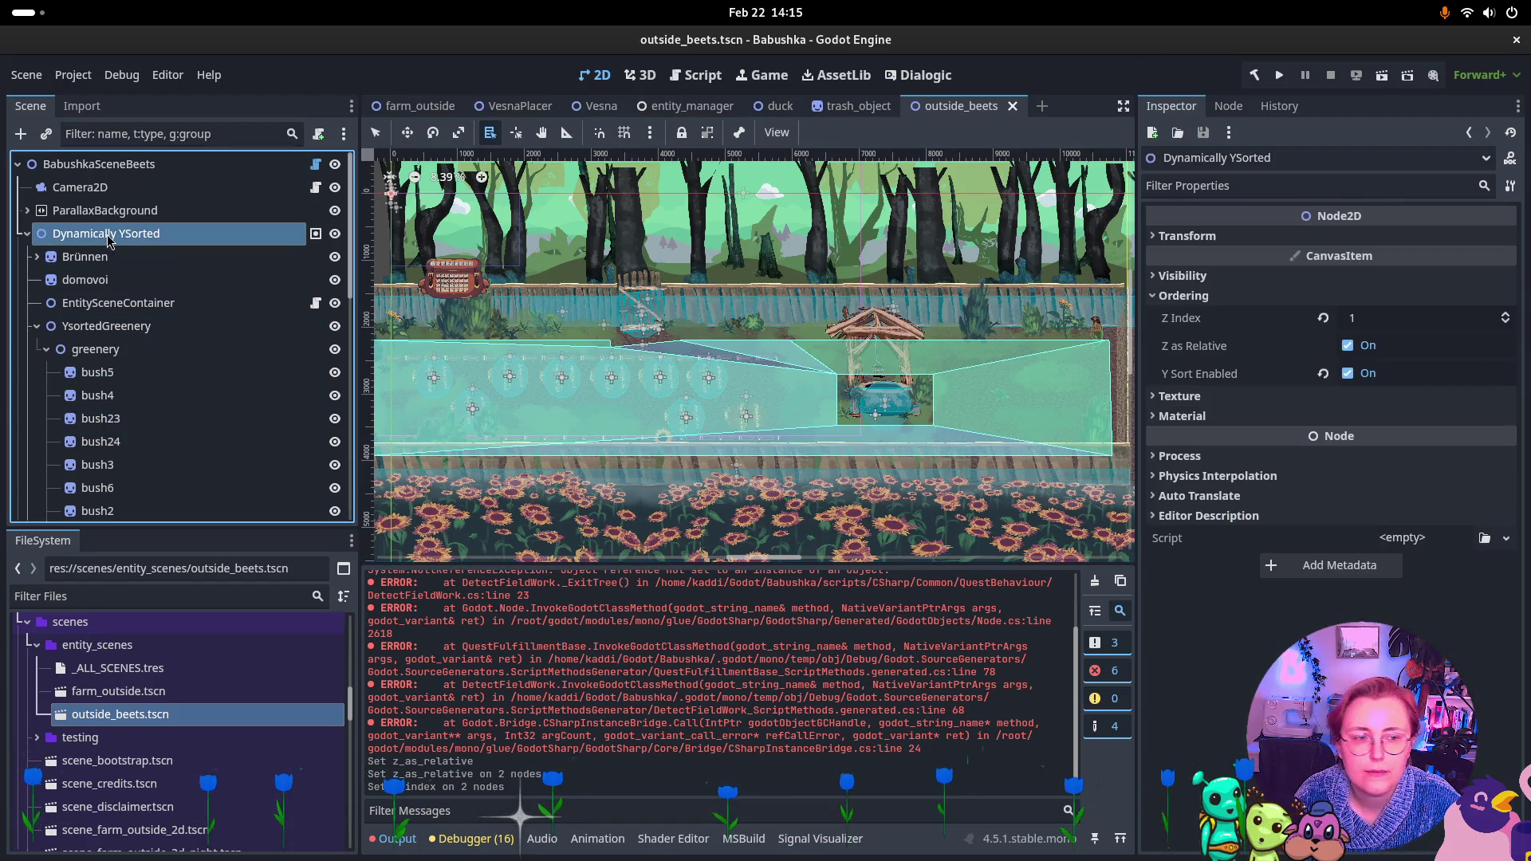
click(124, 332)
ctrl+click(120, 355)
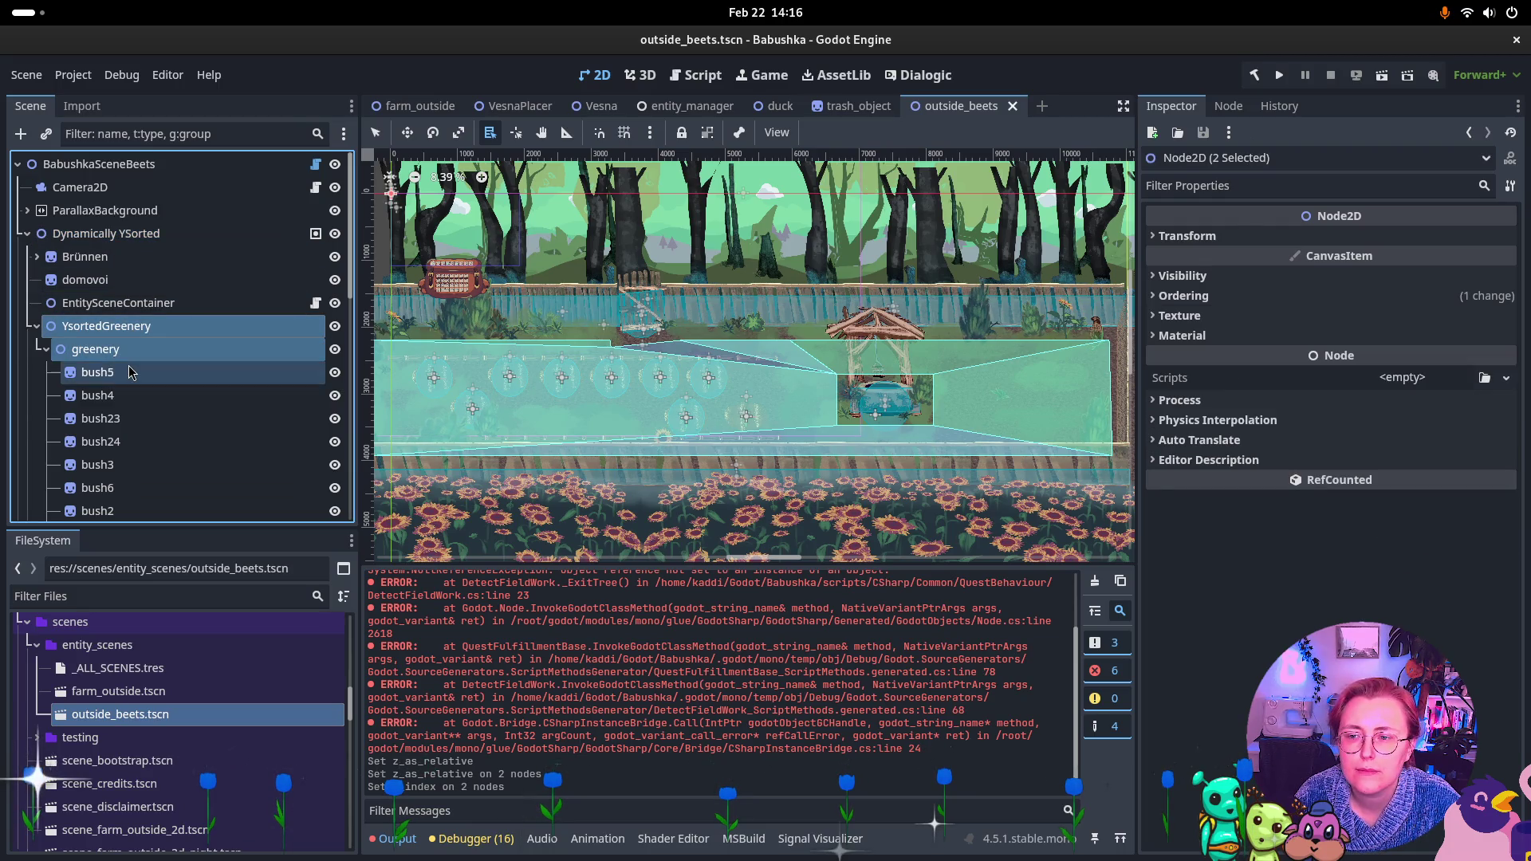
click(129, 372)
scroll(160, 383, down, 5)
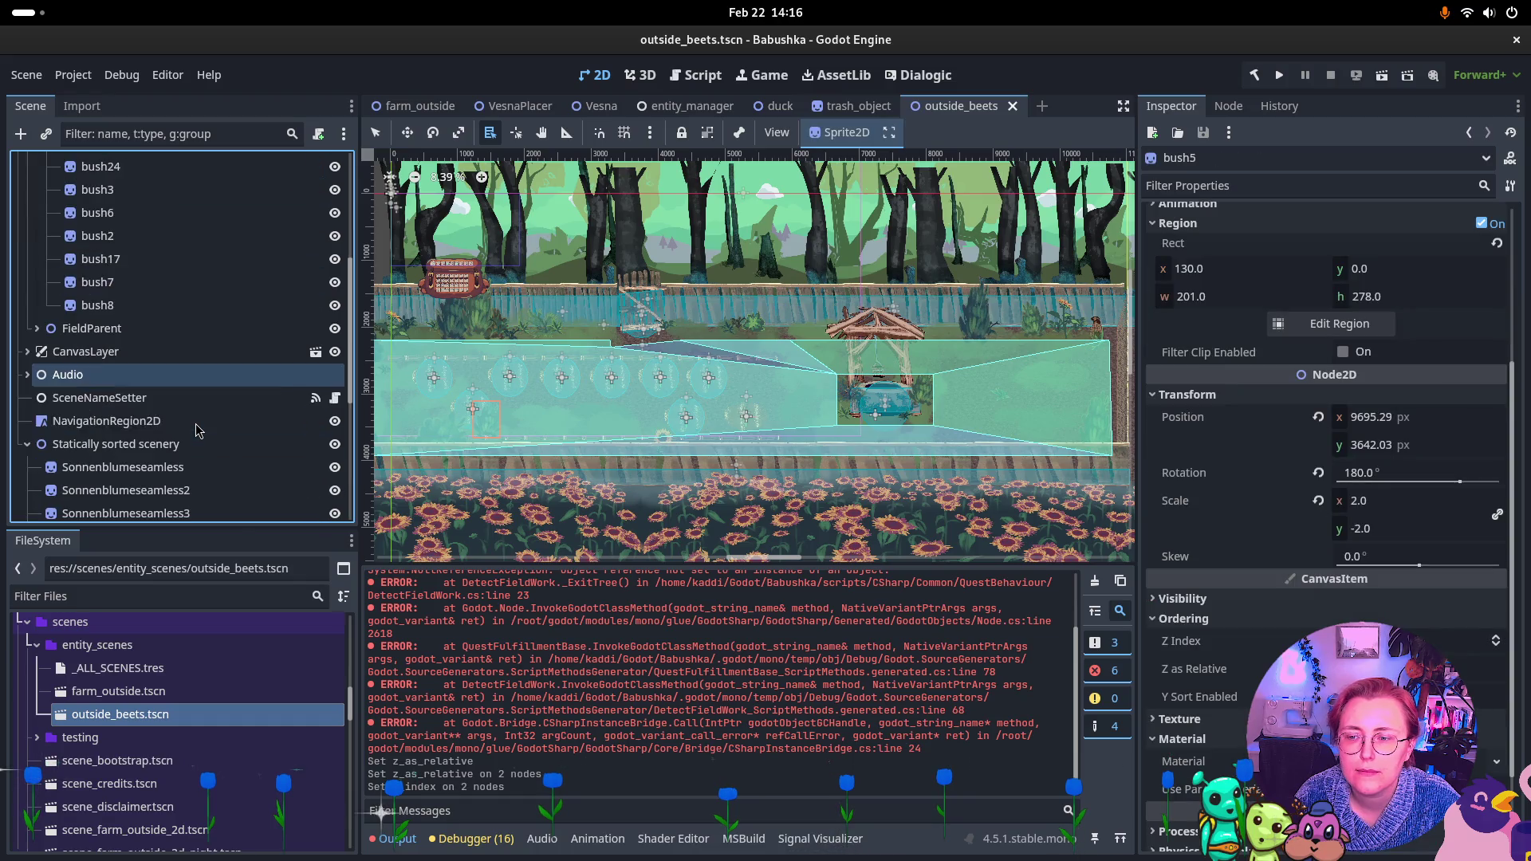
Set Z Index to 0 on the ten bushes from bush5 to bush8 and save outside_beets
shift+click(191, 311)
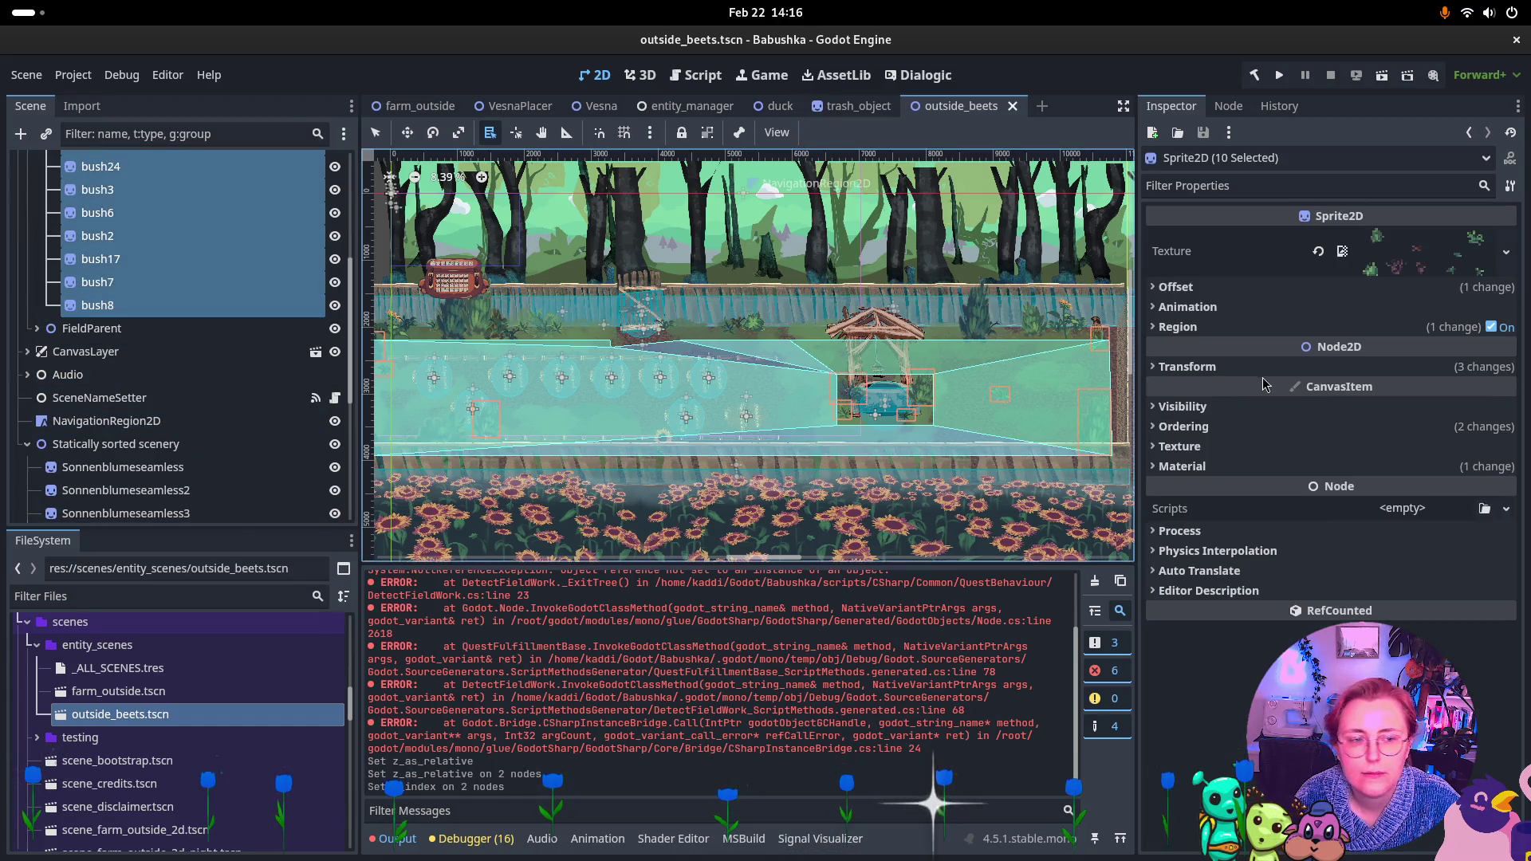
click(1183, 428)
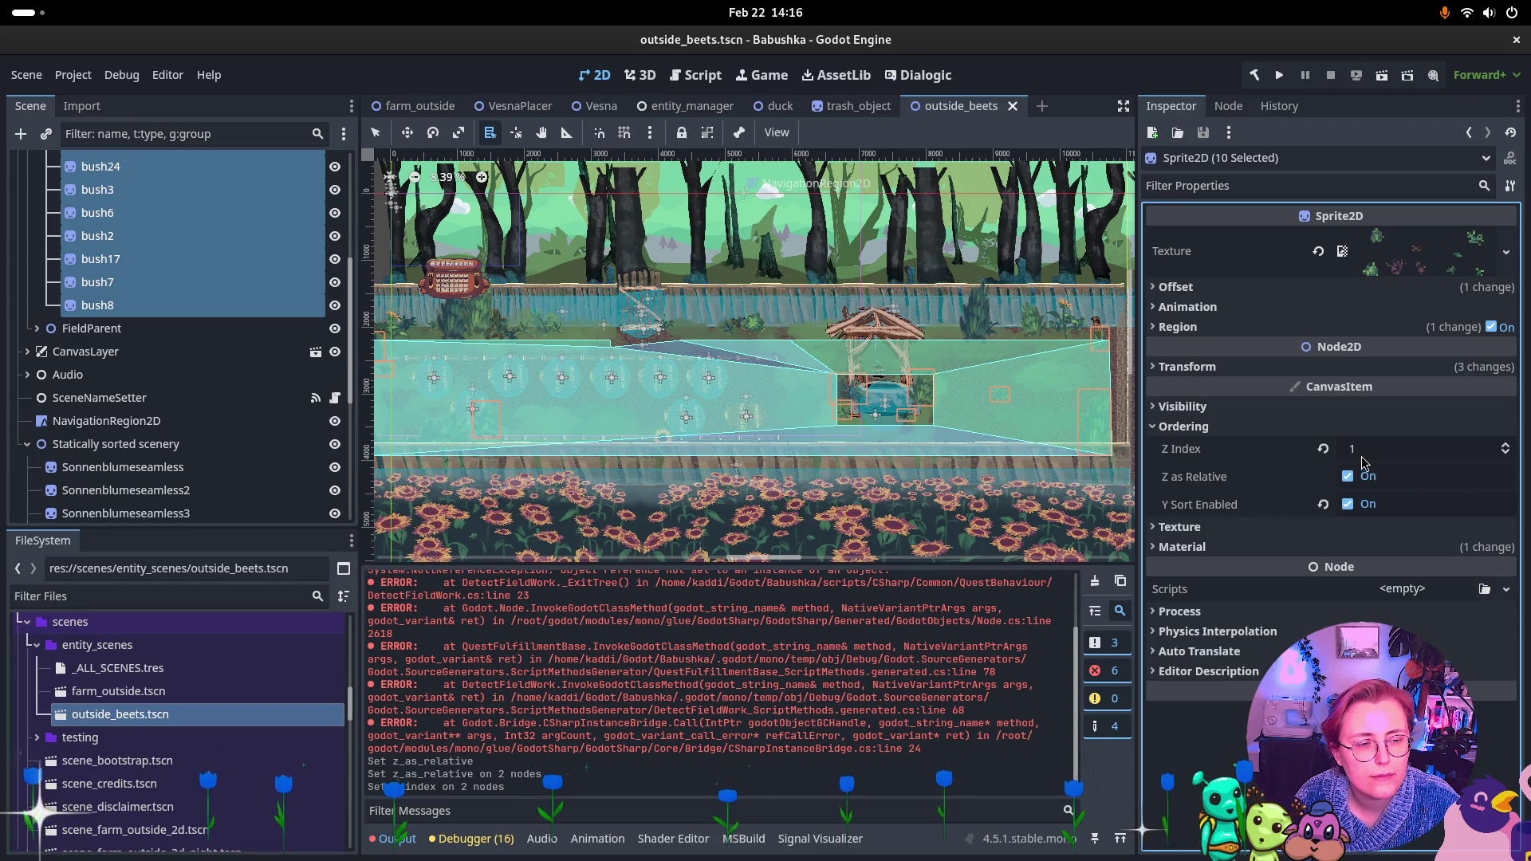
click(1392, 449)
text(0)
key(Return)
key(ctrl+s)
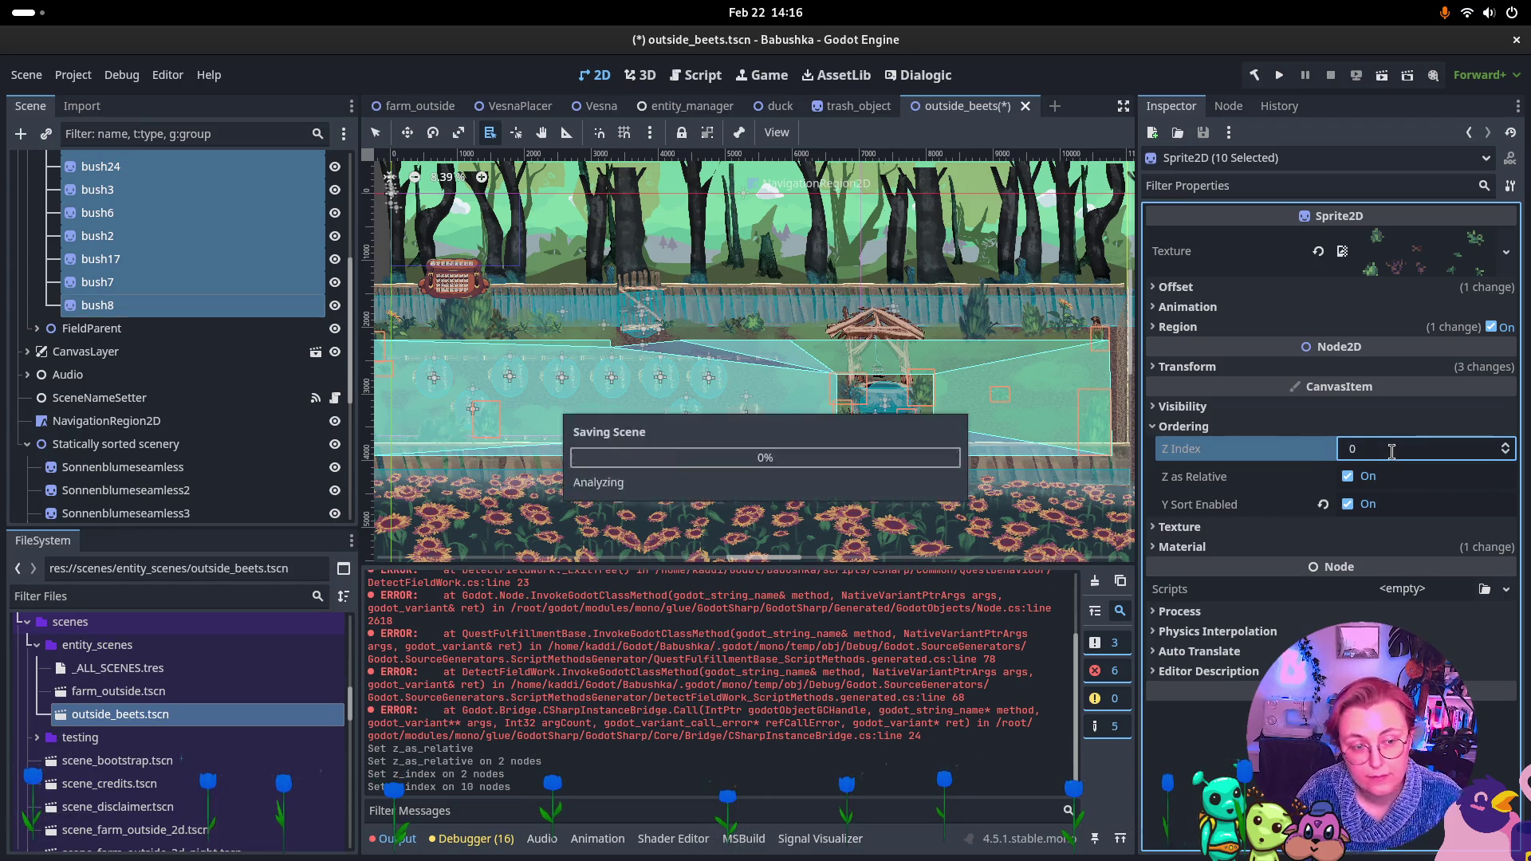
Select the Dynamically YSorted node to review its ordering settings
scroll(279, 192, up, 5)
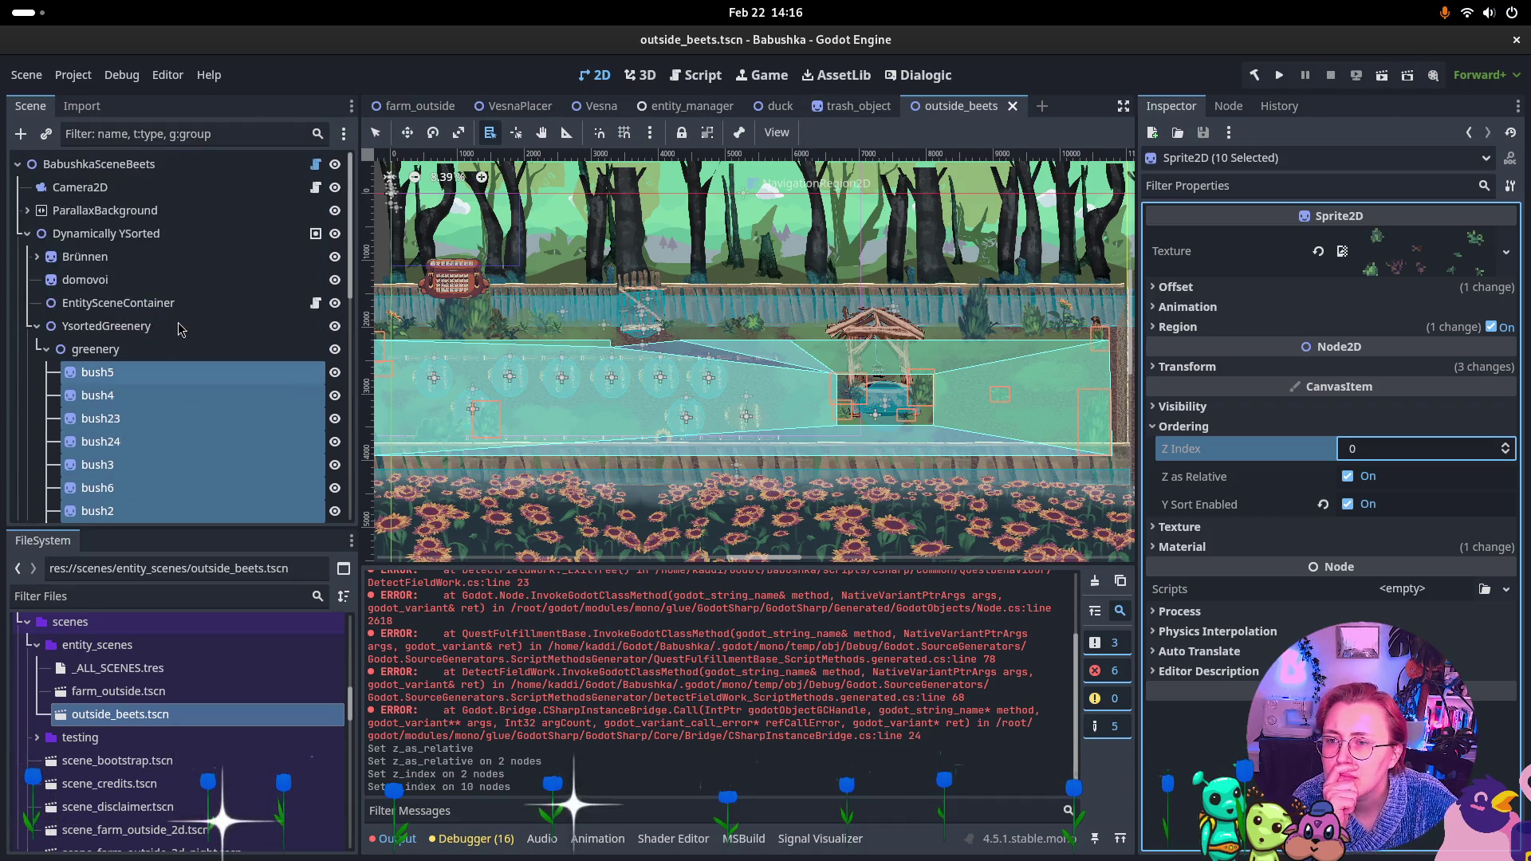
click(160, 236)
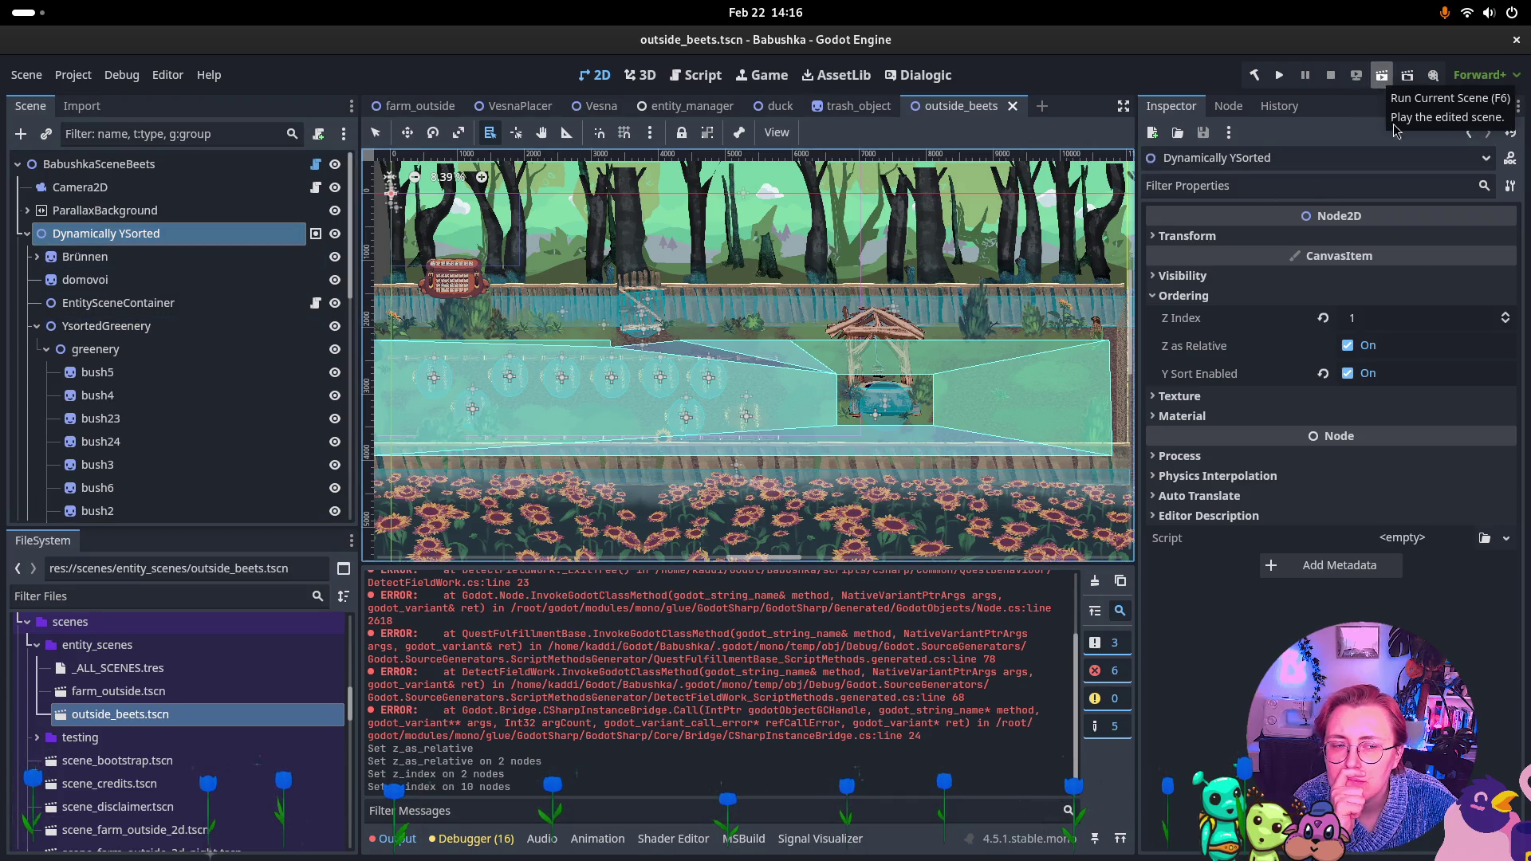
mouse_move(1322, 318)
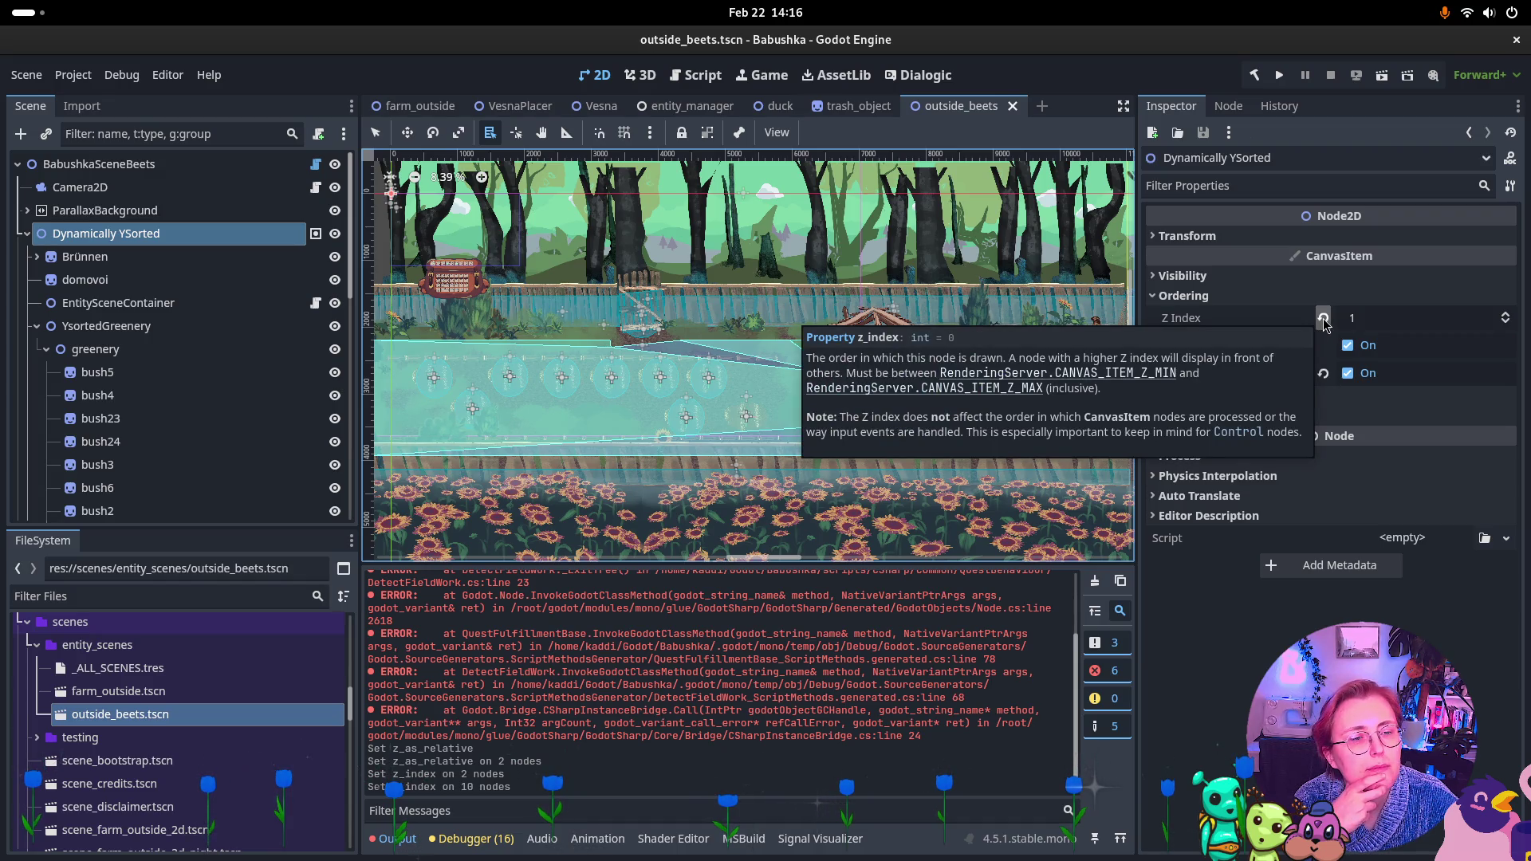
Run outside_beets and walk the grandmother past the gate toward the well's right side
click(1381, 75)
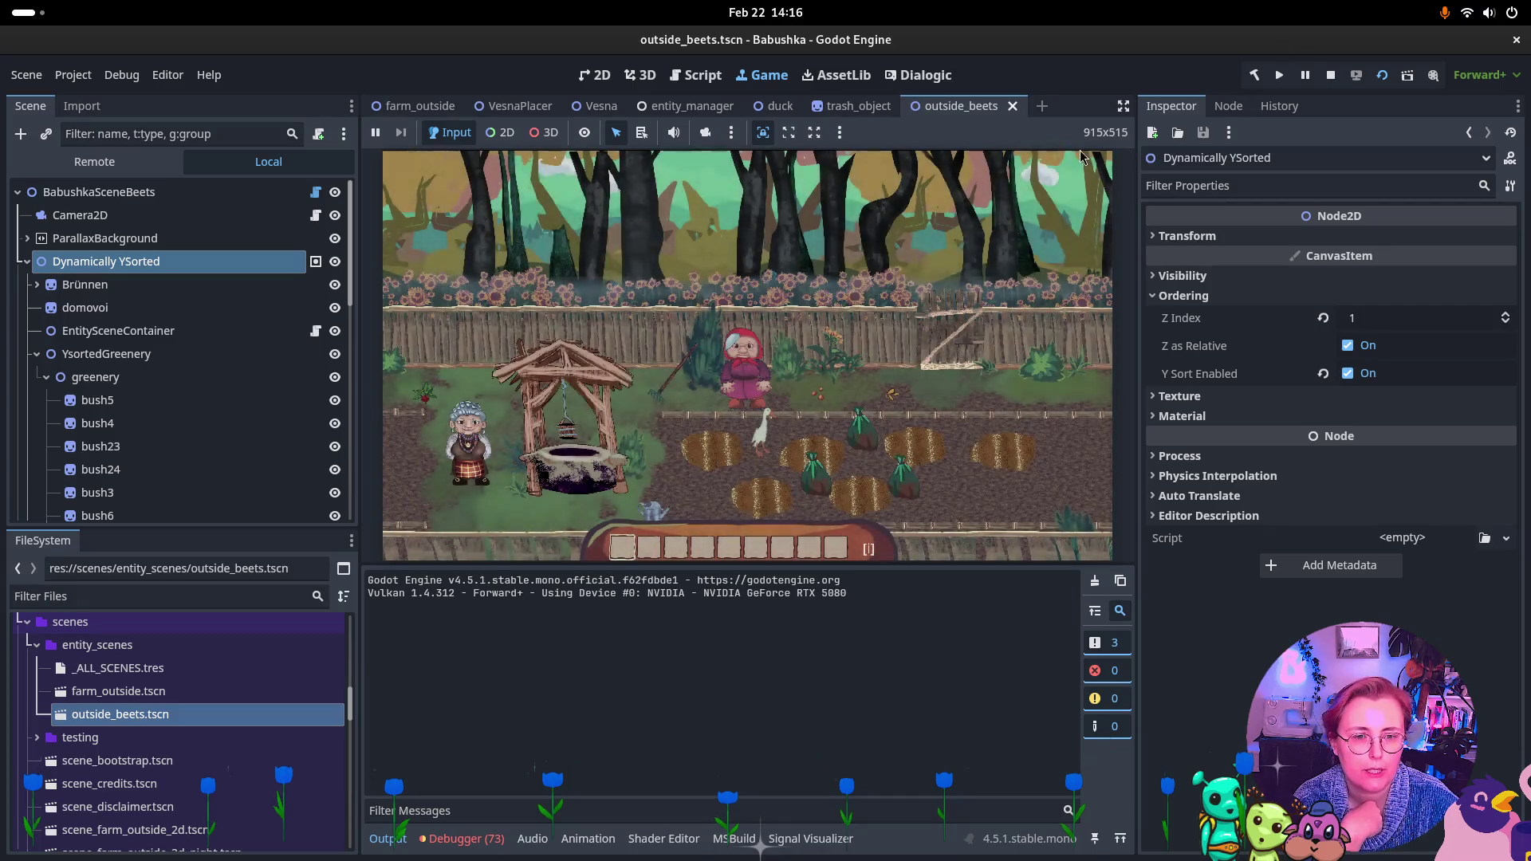
click(850, 335)
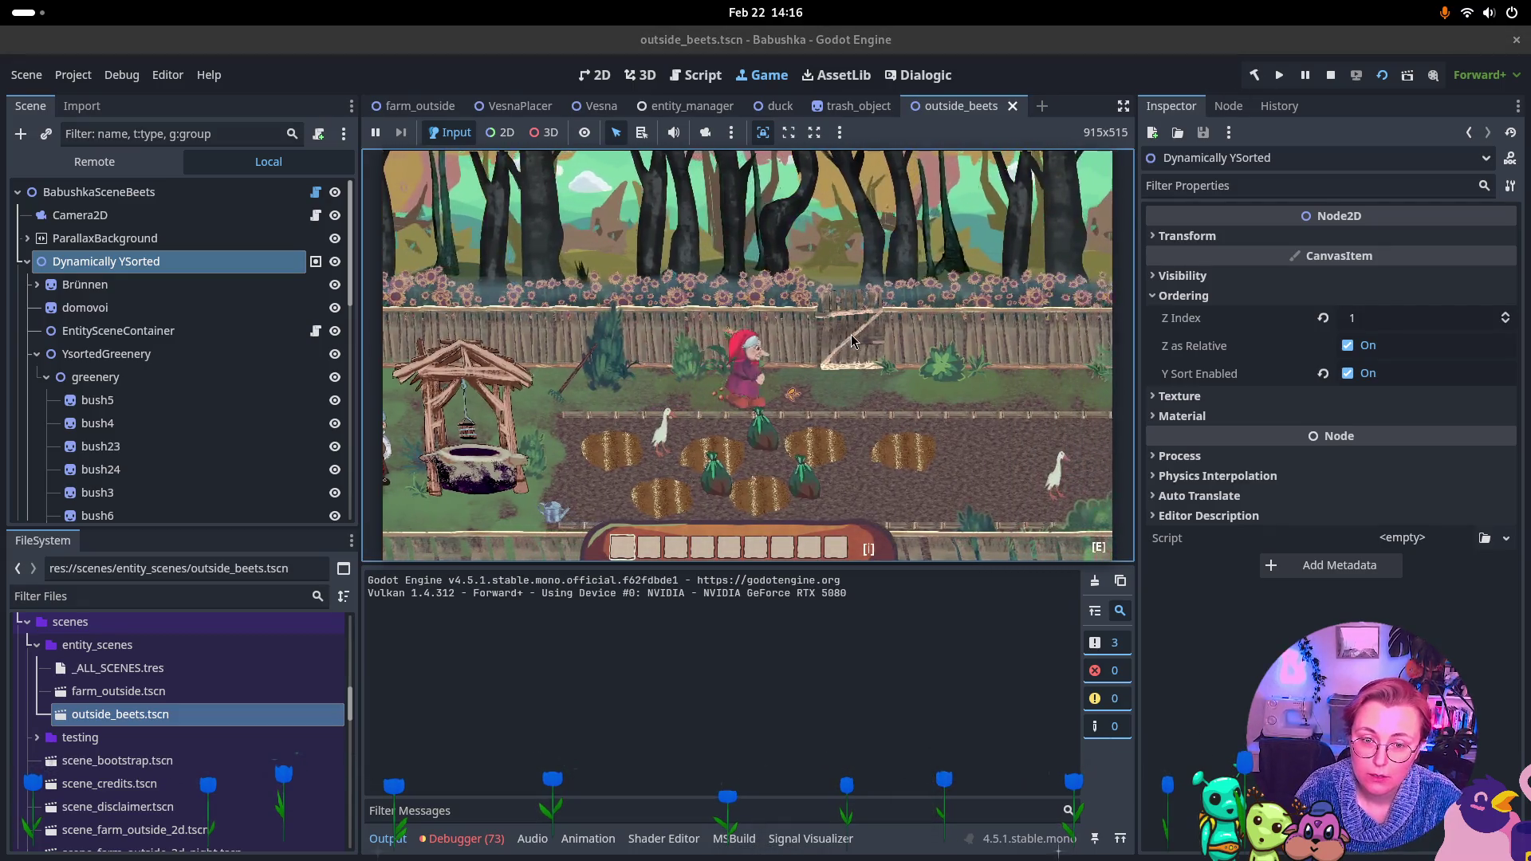
key(e)
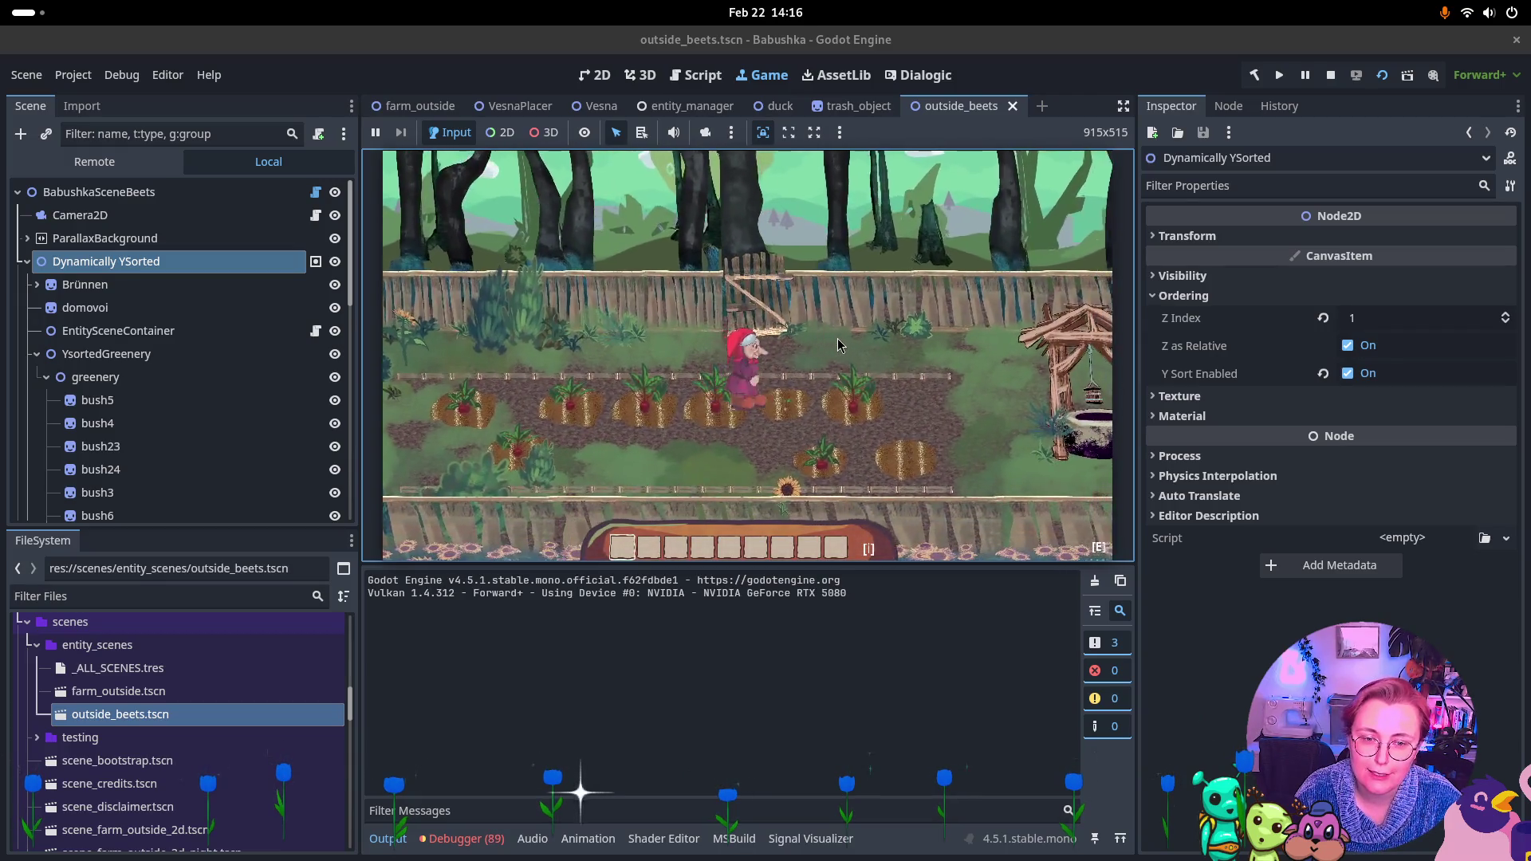
key(d)
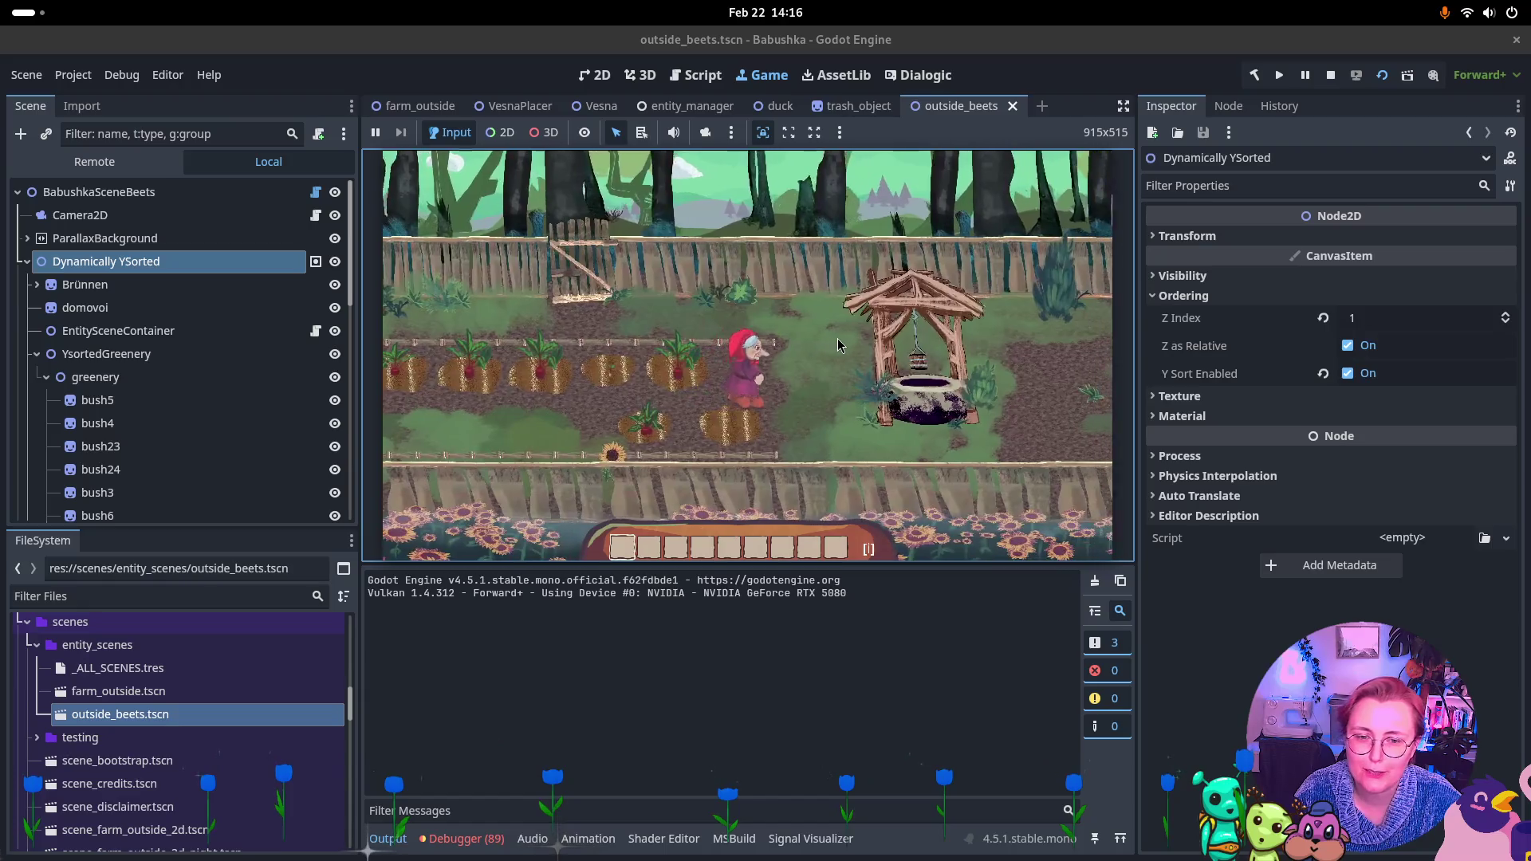
key(d)
key(w)
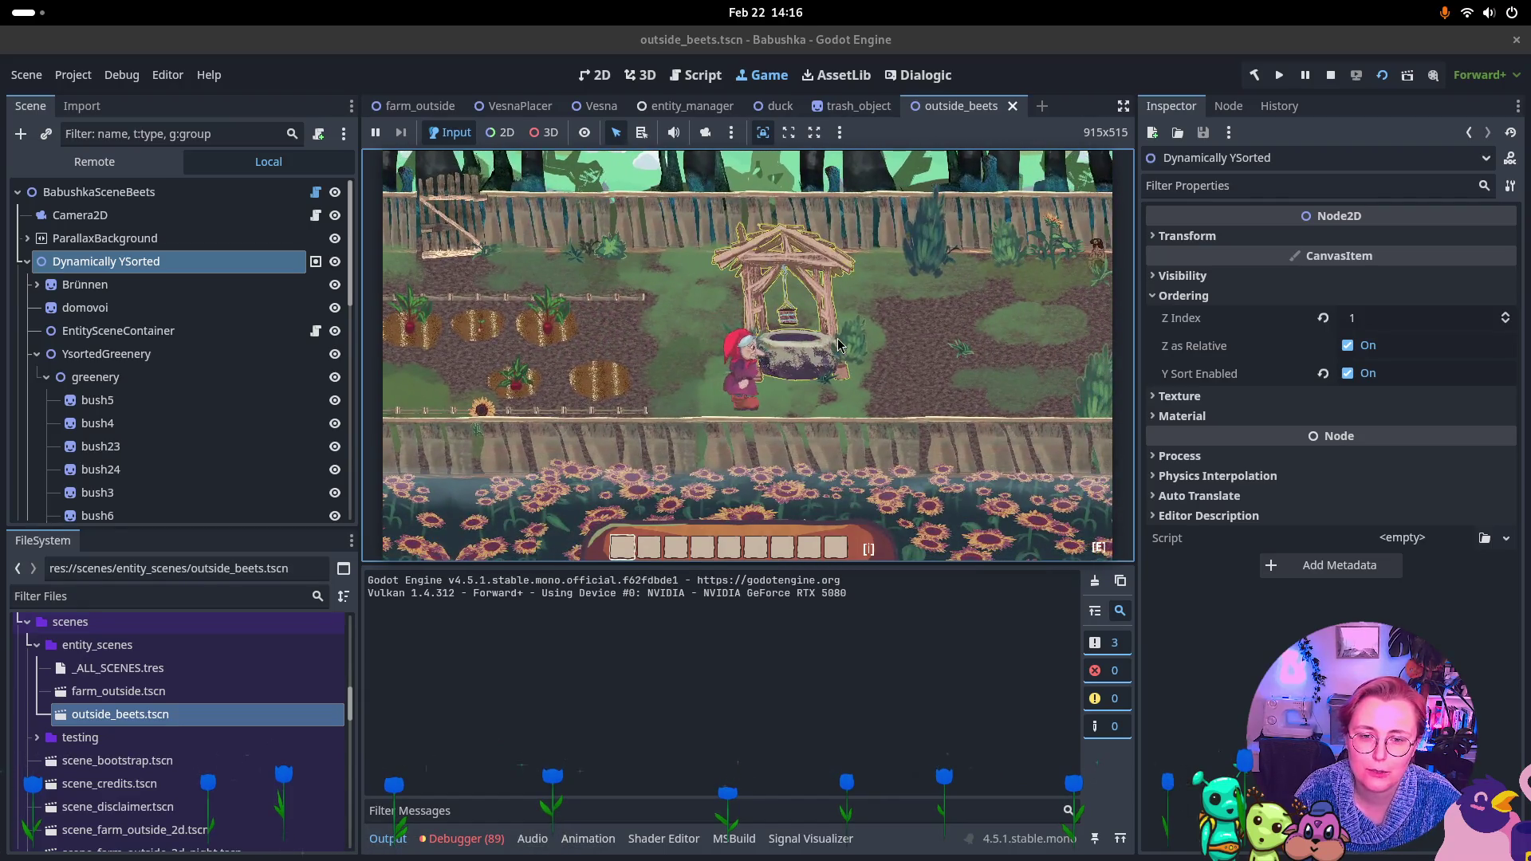
key(d)
key(w)
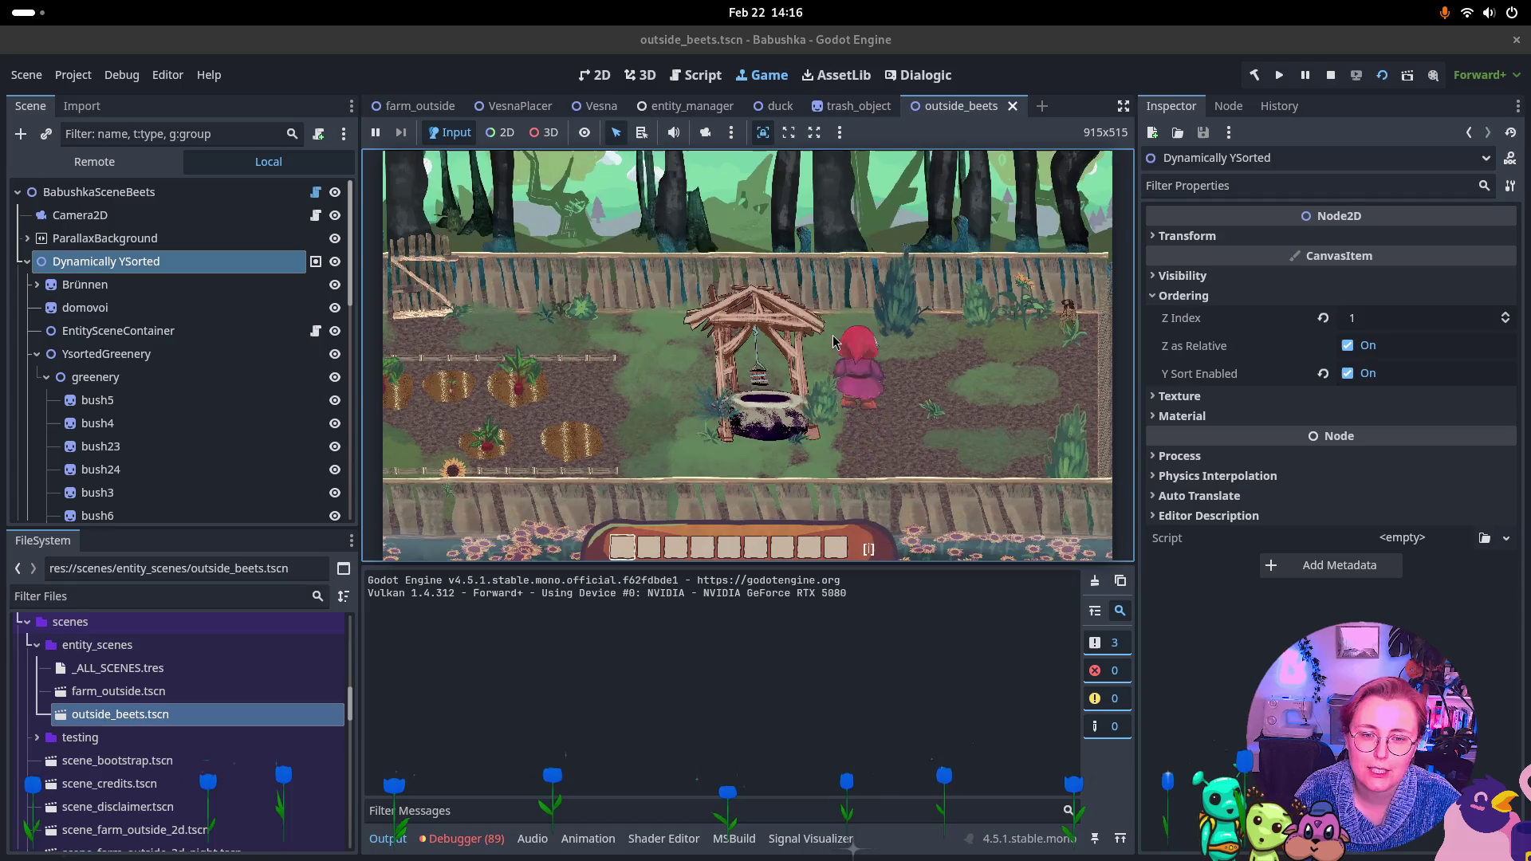
Walk the player behind and out from the well to check layering, then stop the game with F8
key(a)
key(w)
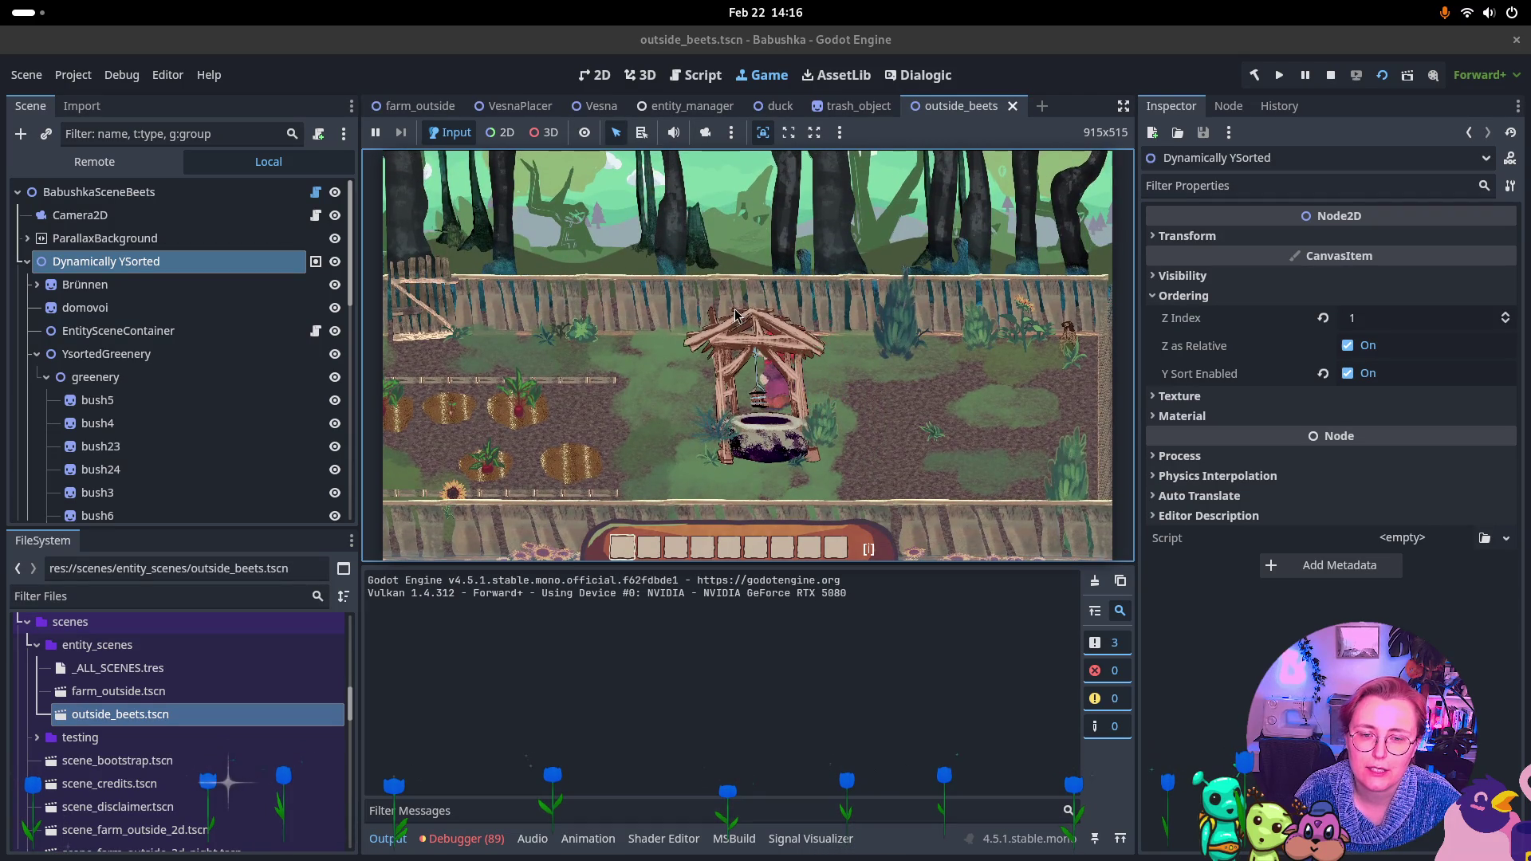
key(a)
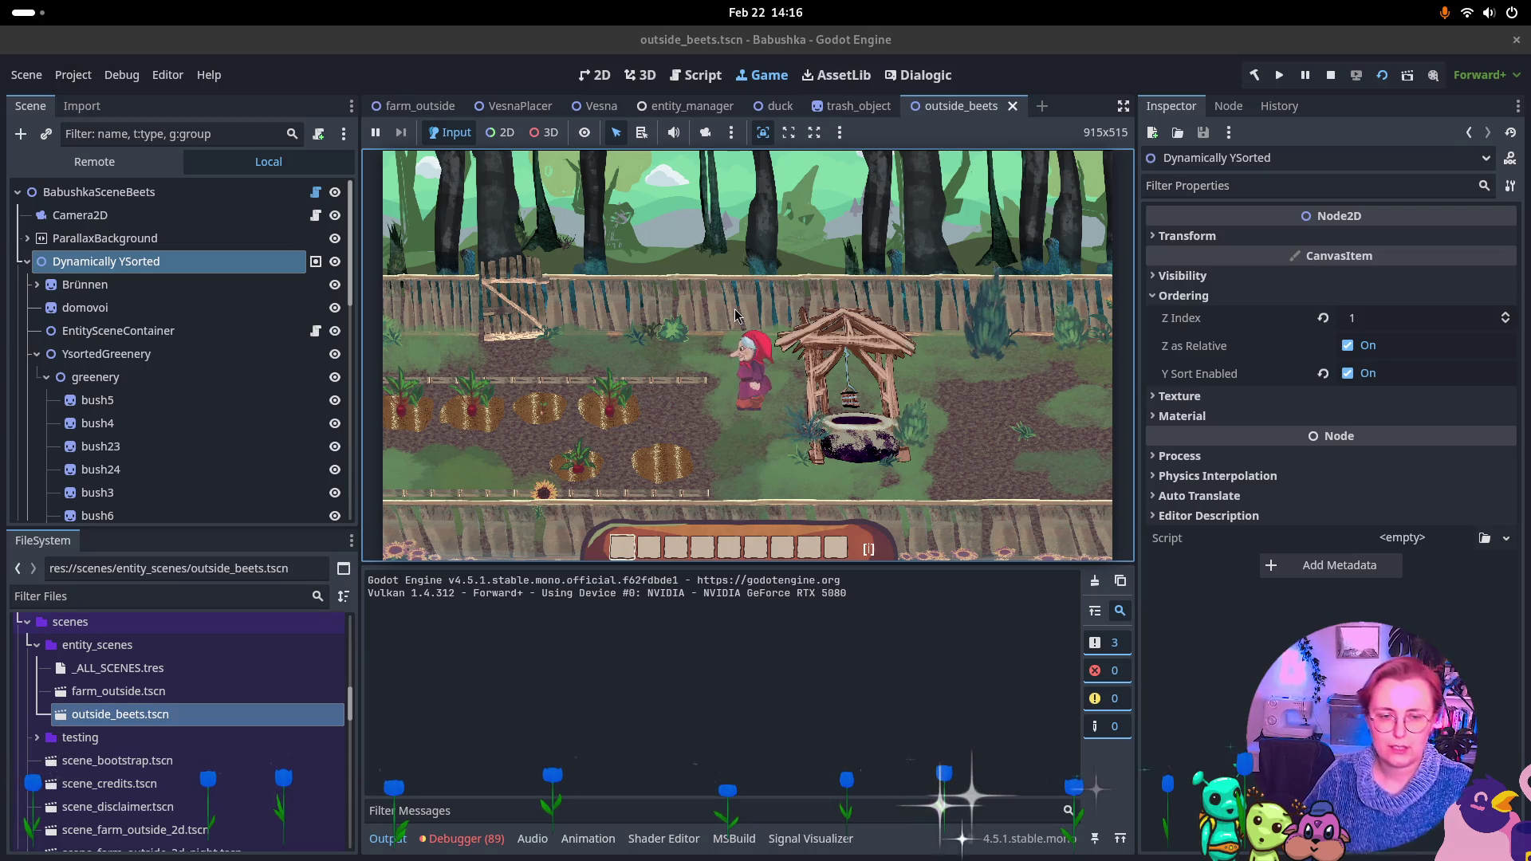
key(d)
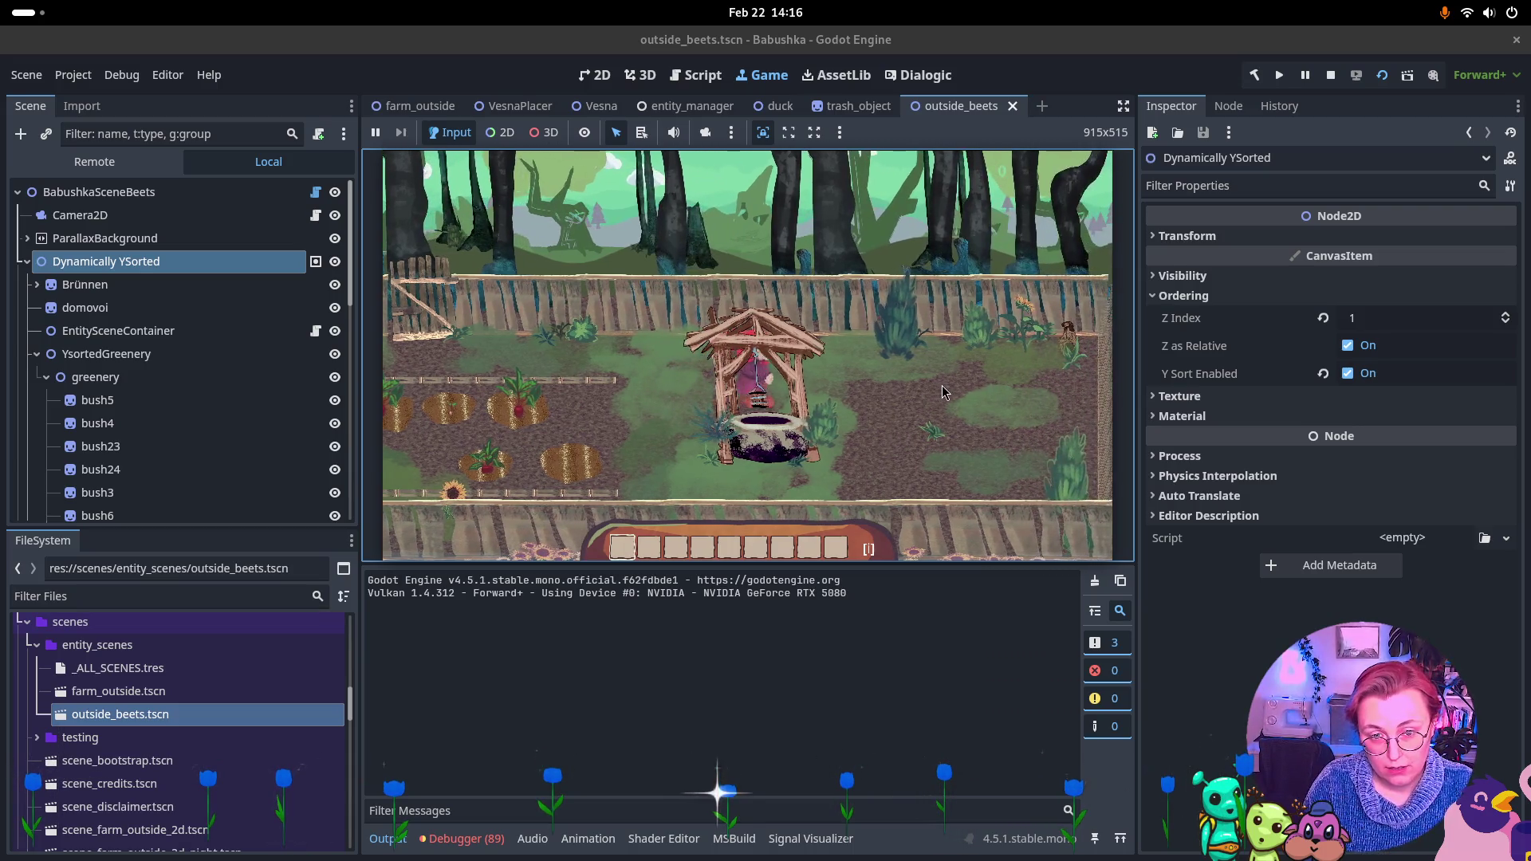
key(s)
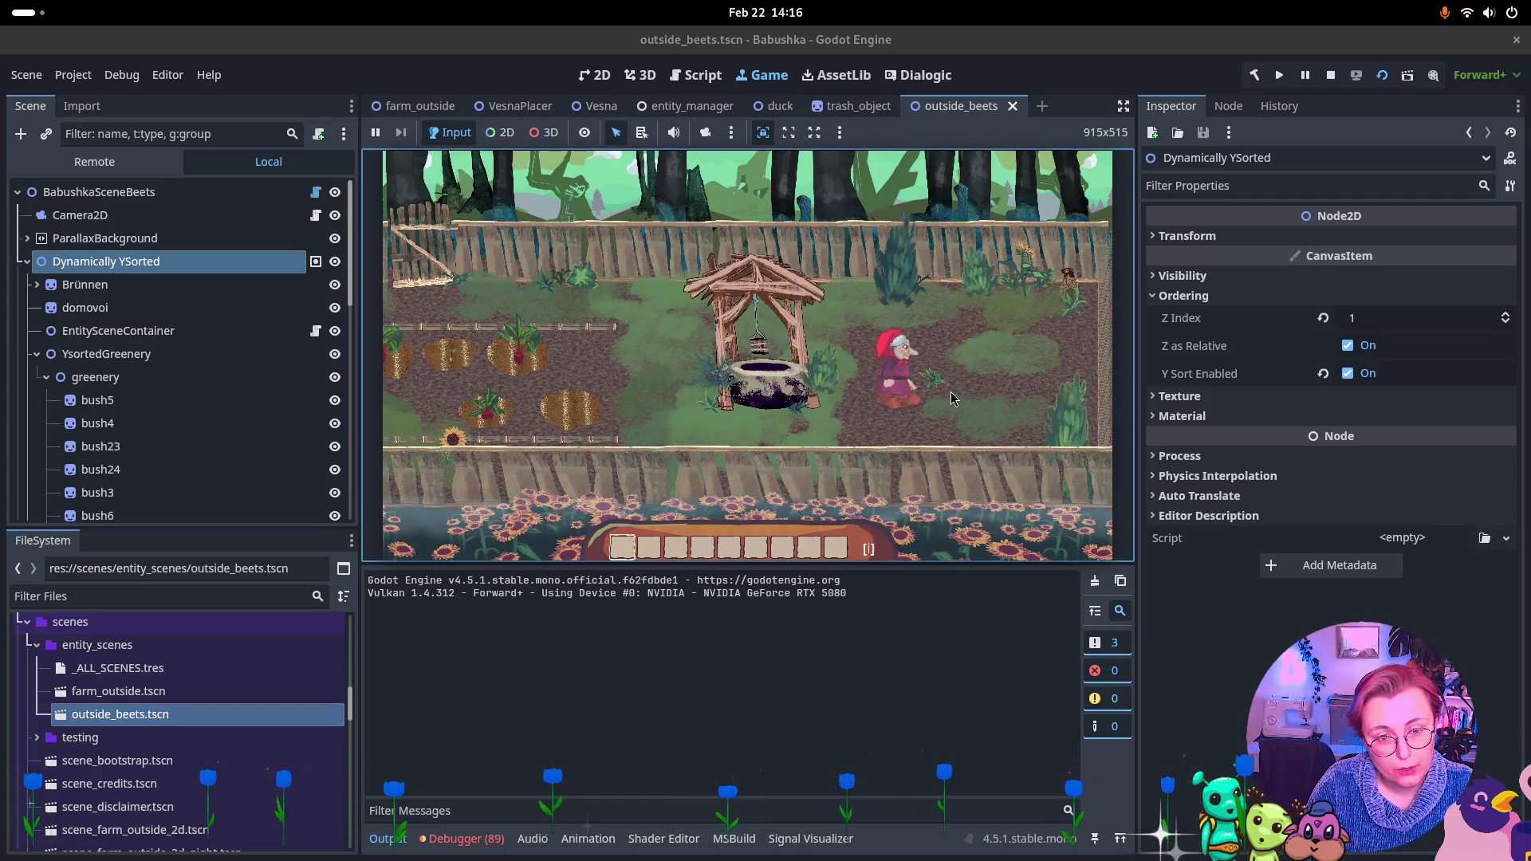
key(a)
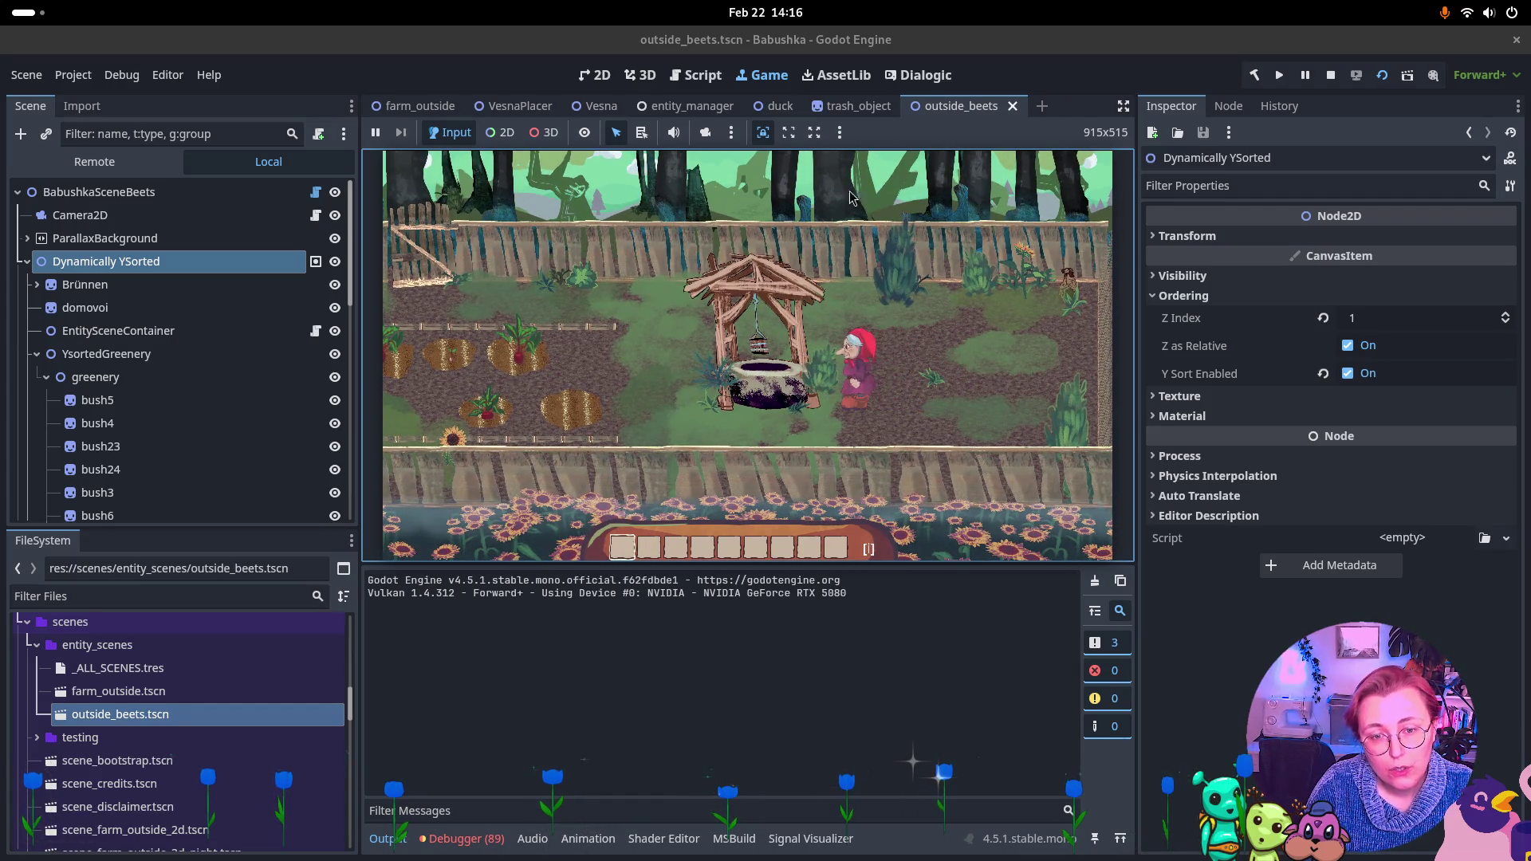
key(F8)
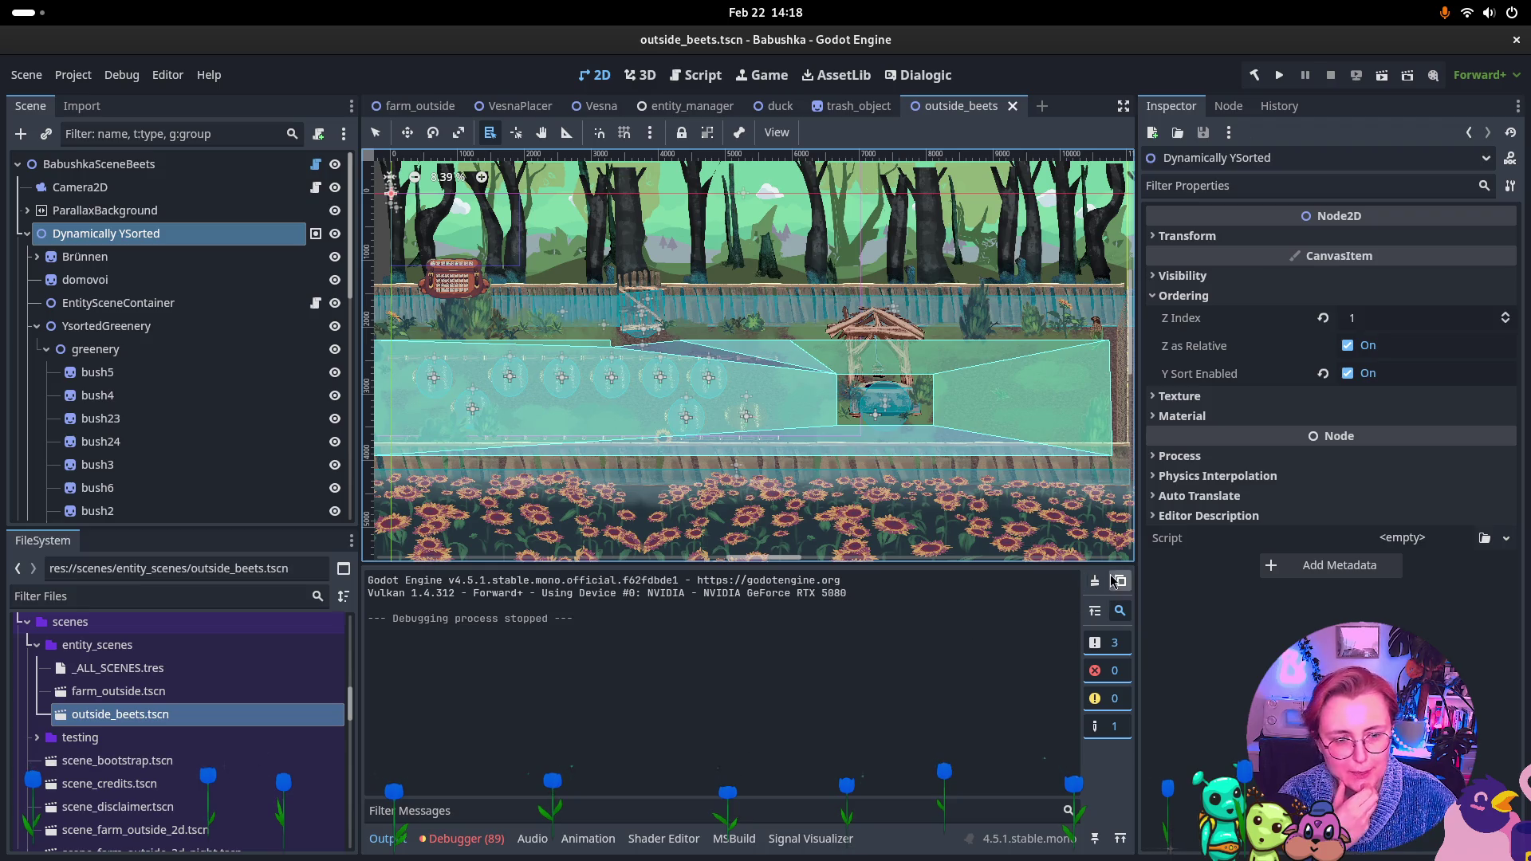
Clear the Output log and the 89 logged errors in the Debugger
click(1094, 584)
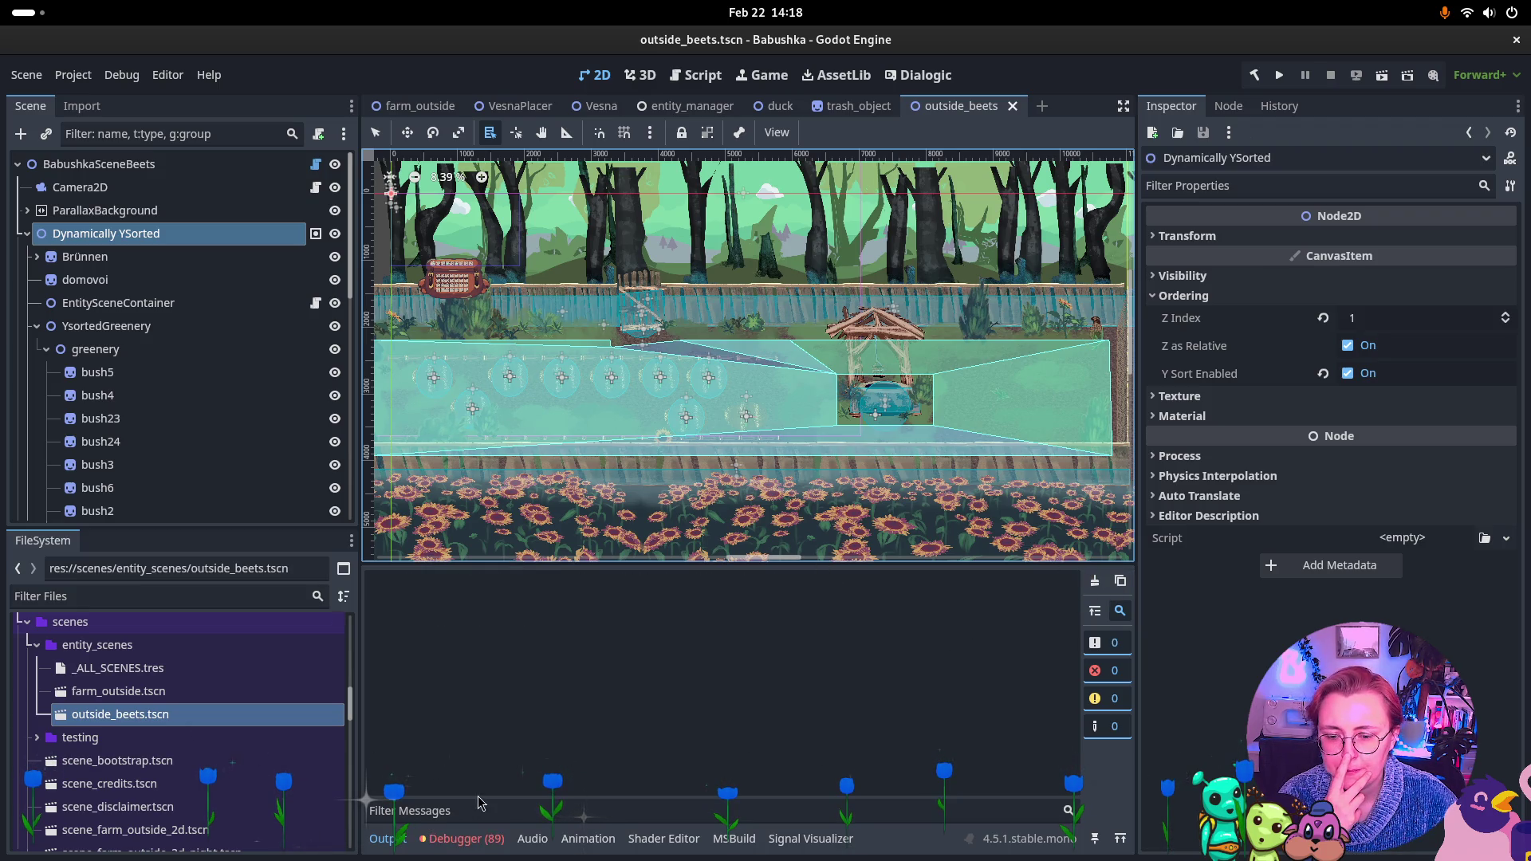
click(462, 838)
click(1112, 606)
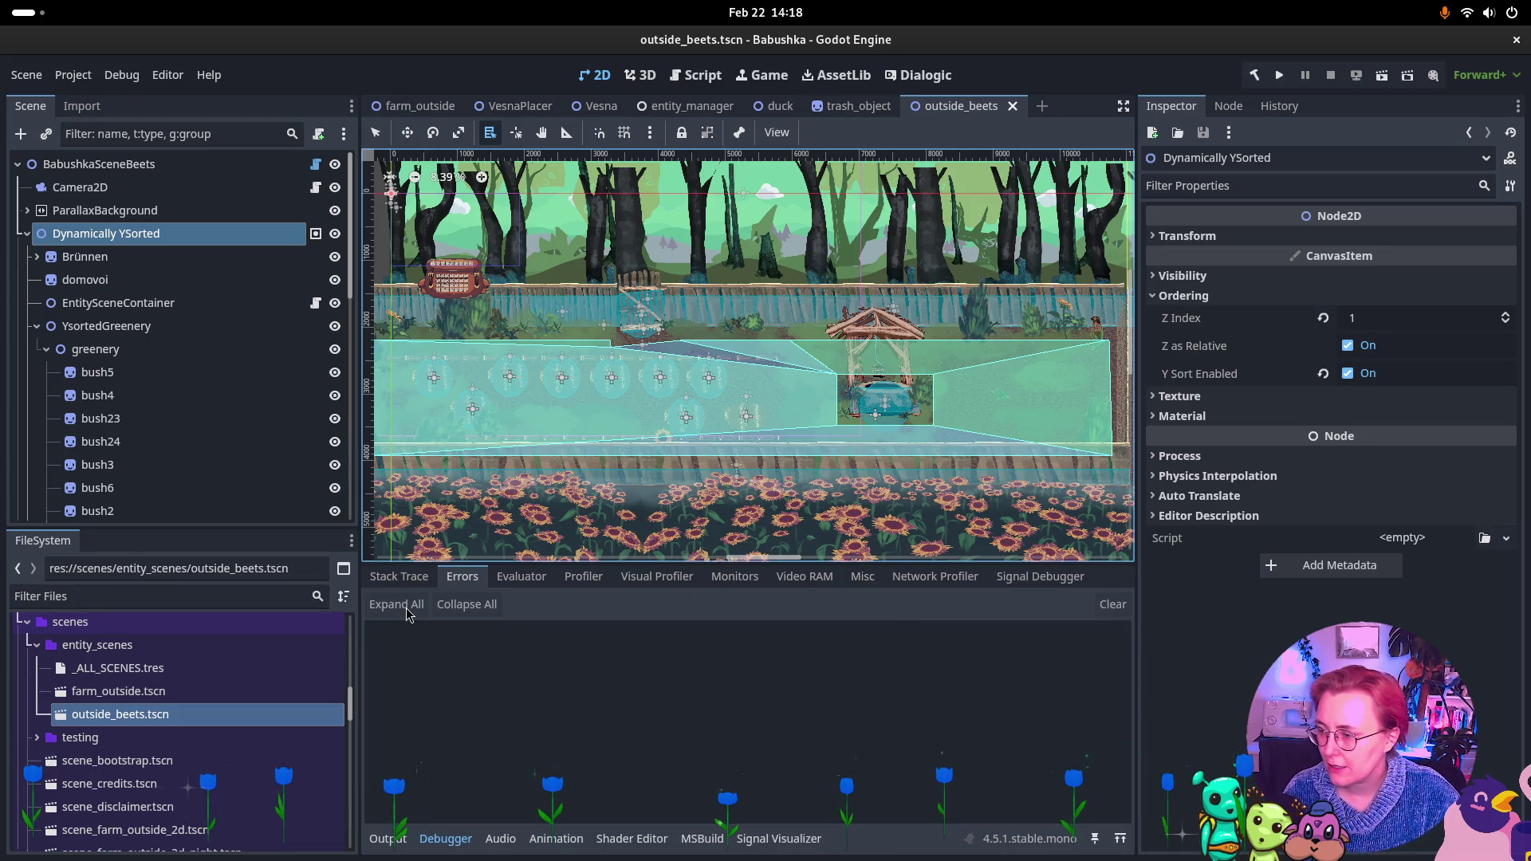
key(super)
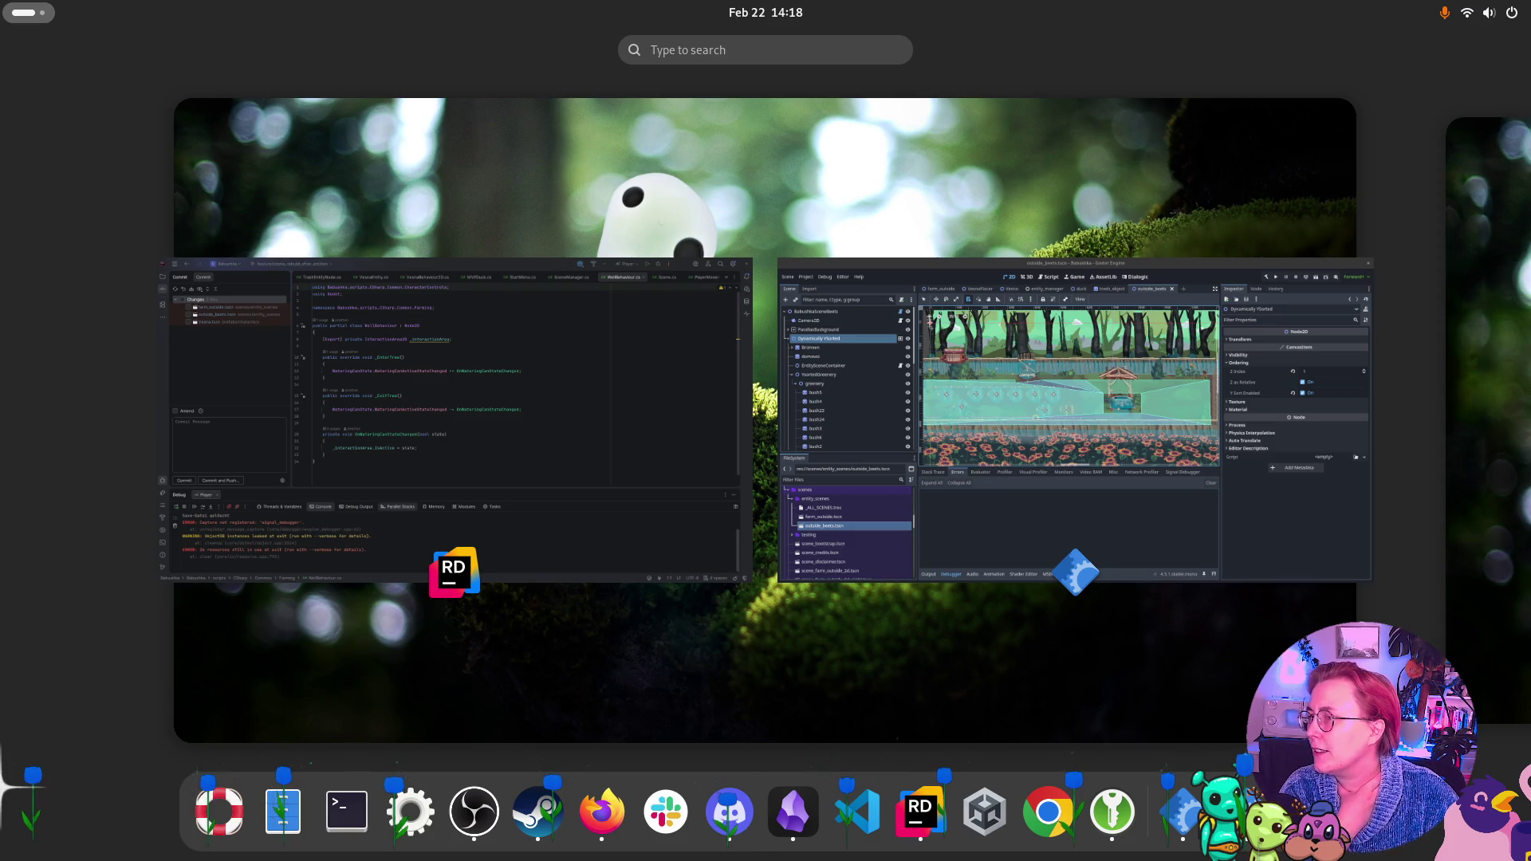
key(super)
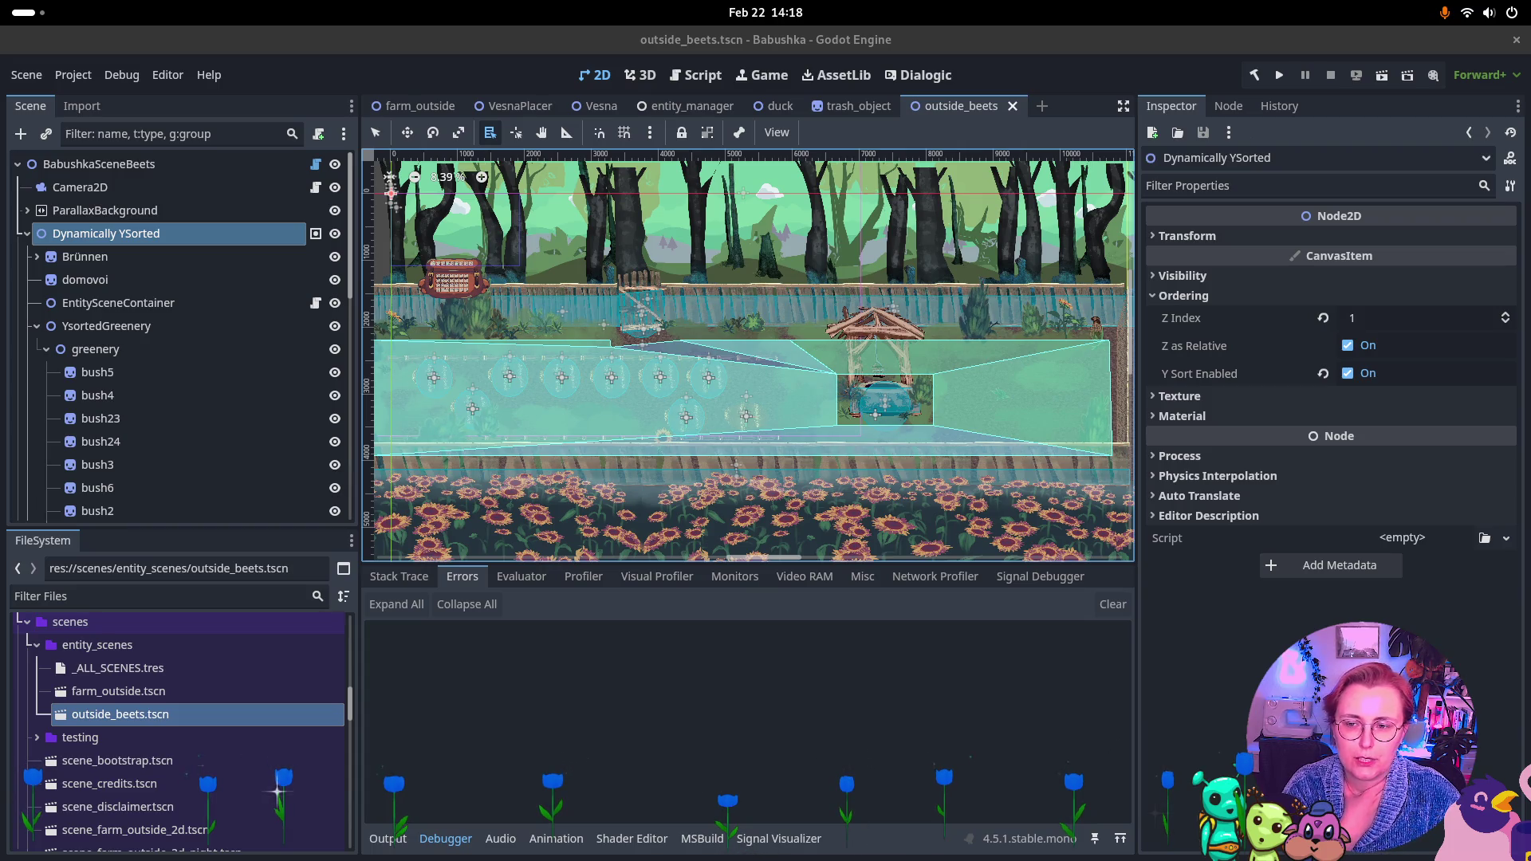
Select bush6 from the nodes stacked at the well and show its ordering settings
click(135, 373)
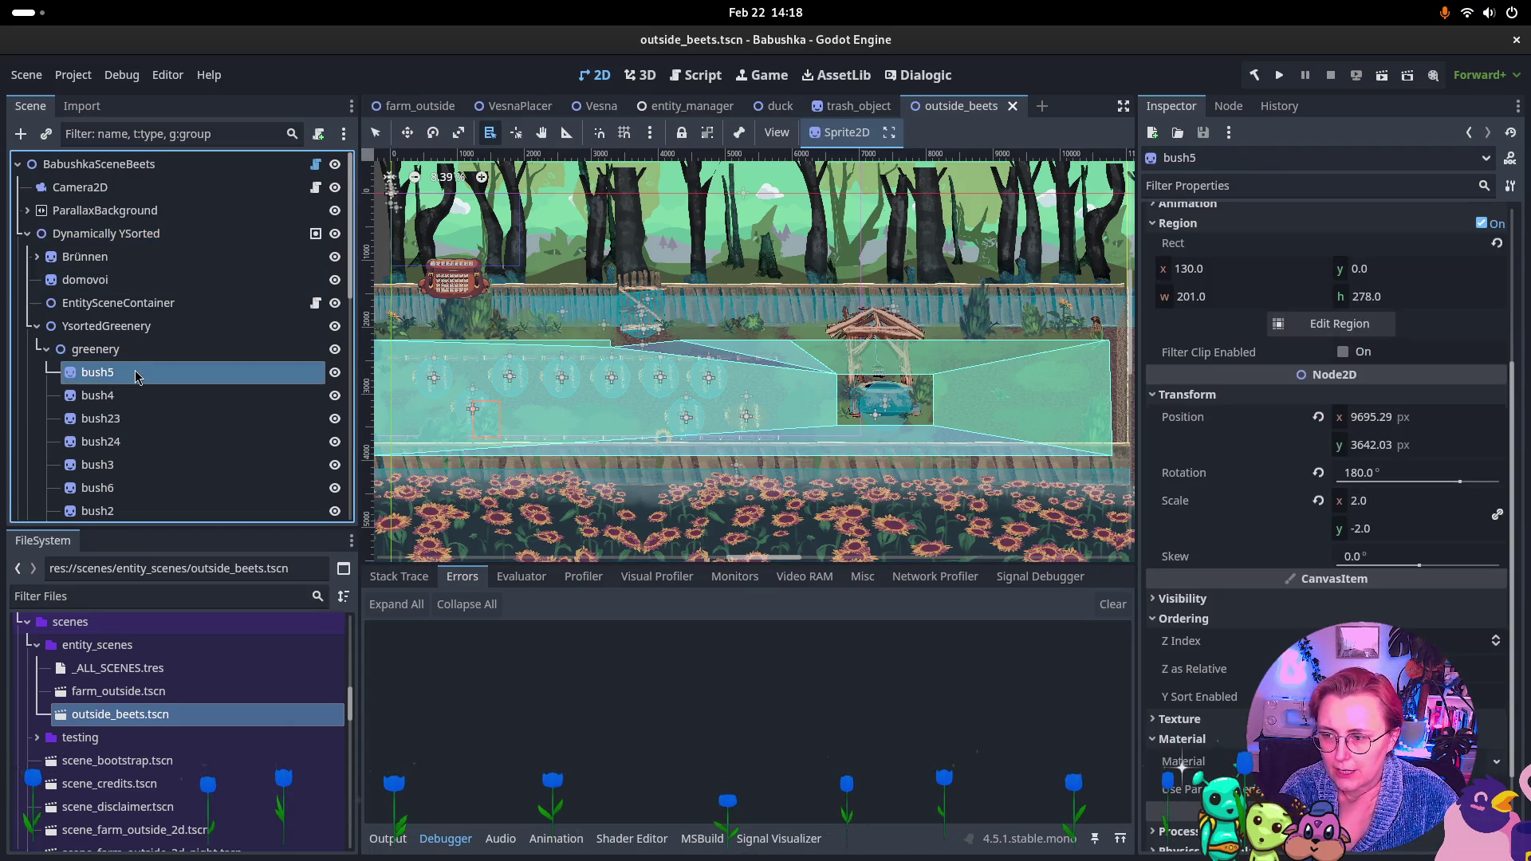
scroll(151, 375, down, 1)
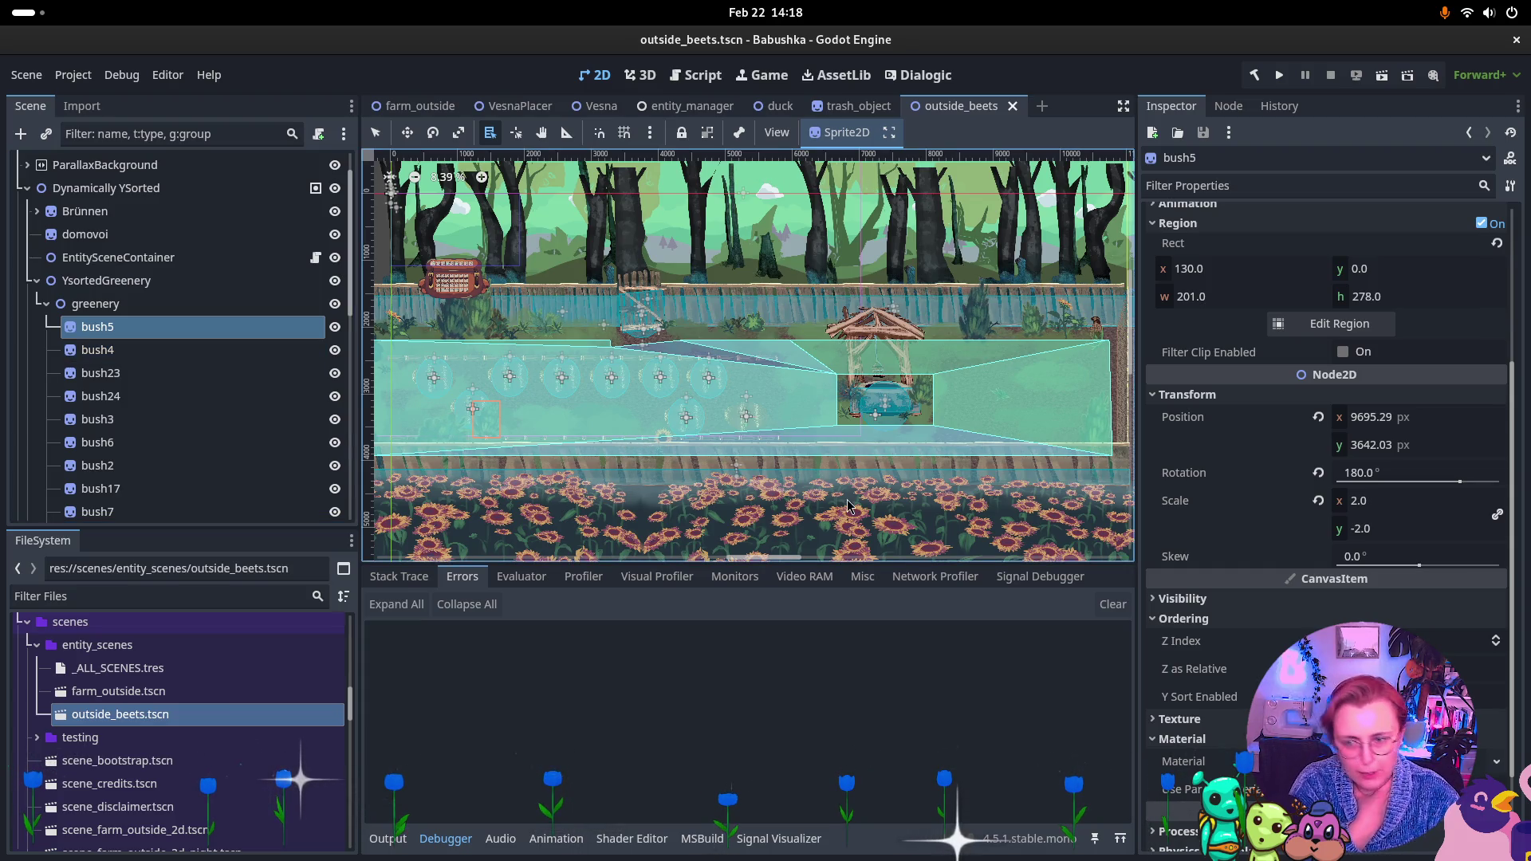
scroll(116, 399, down, 3)
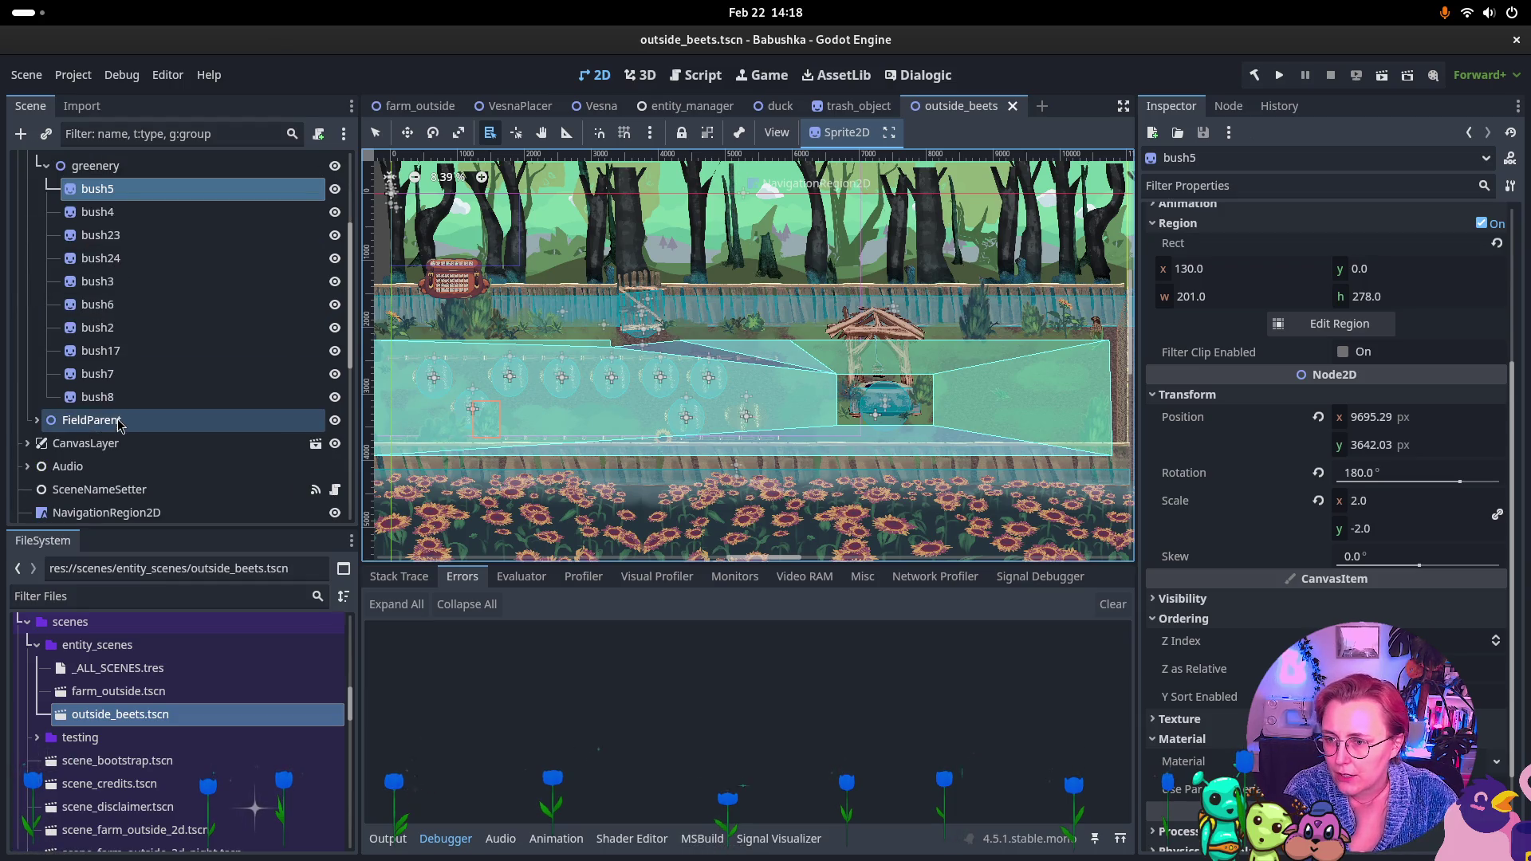
alt+right_click(923, 392)
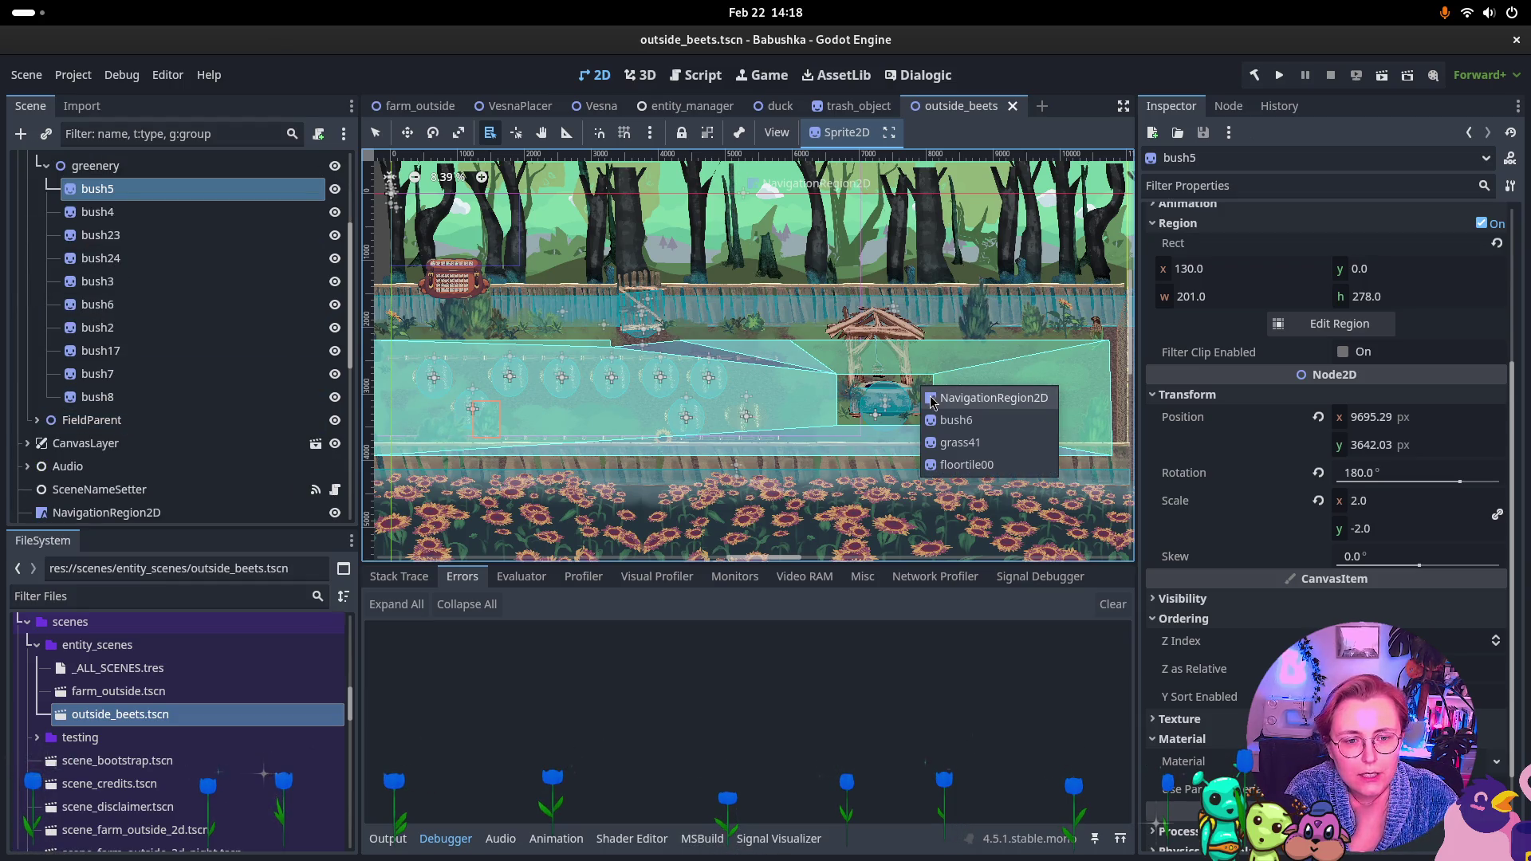
click(957, 419)
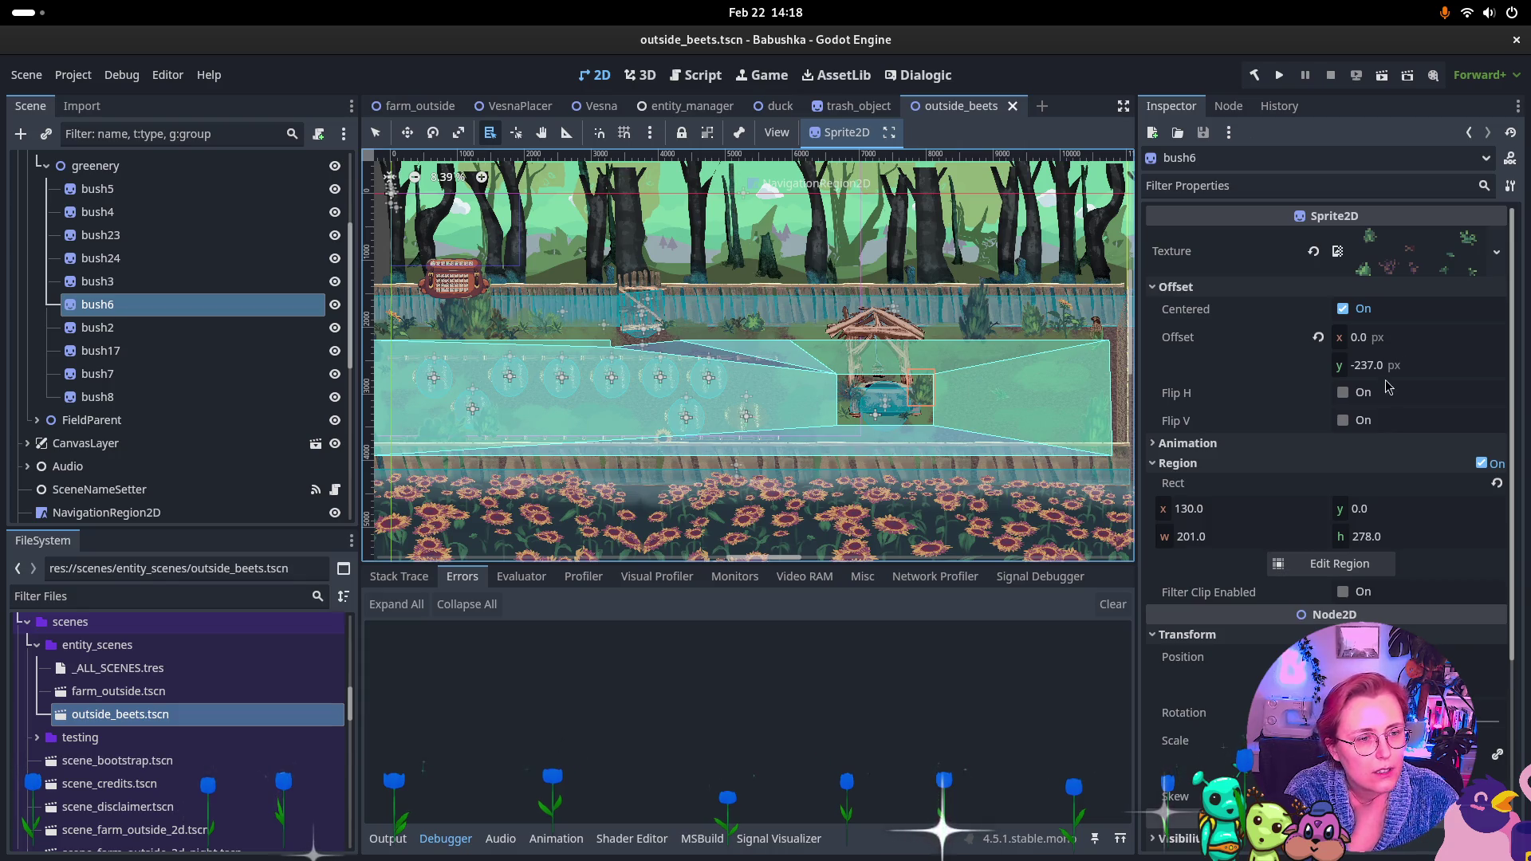
scroll(1349, 548, down, 2)
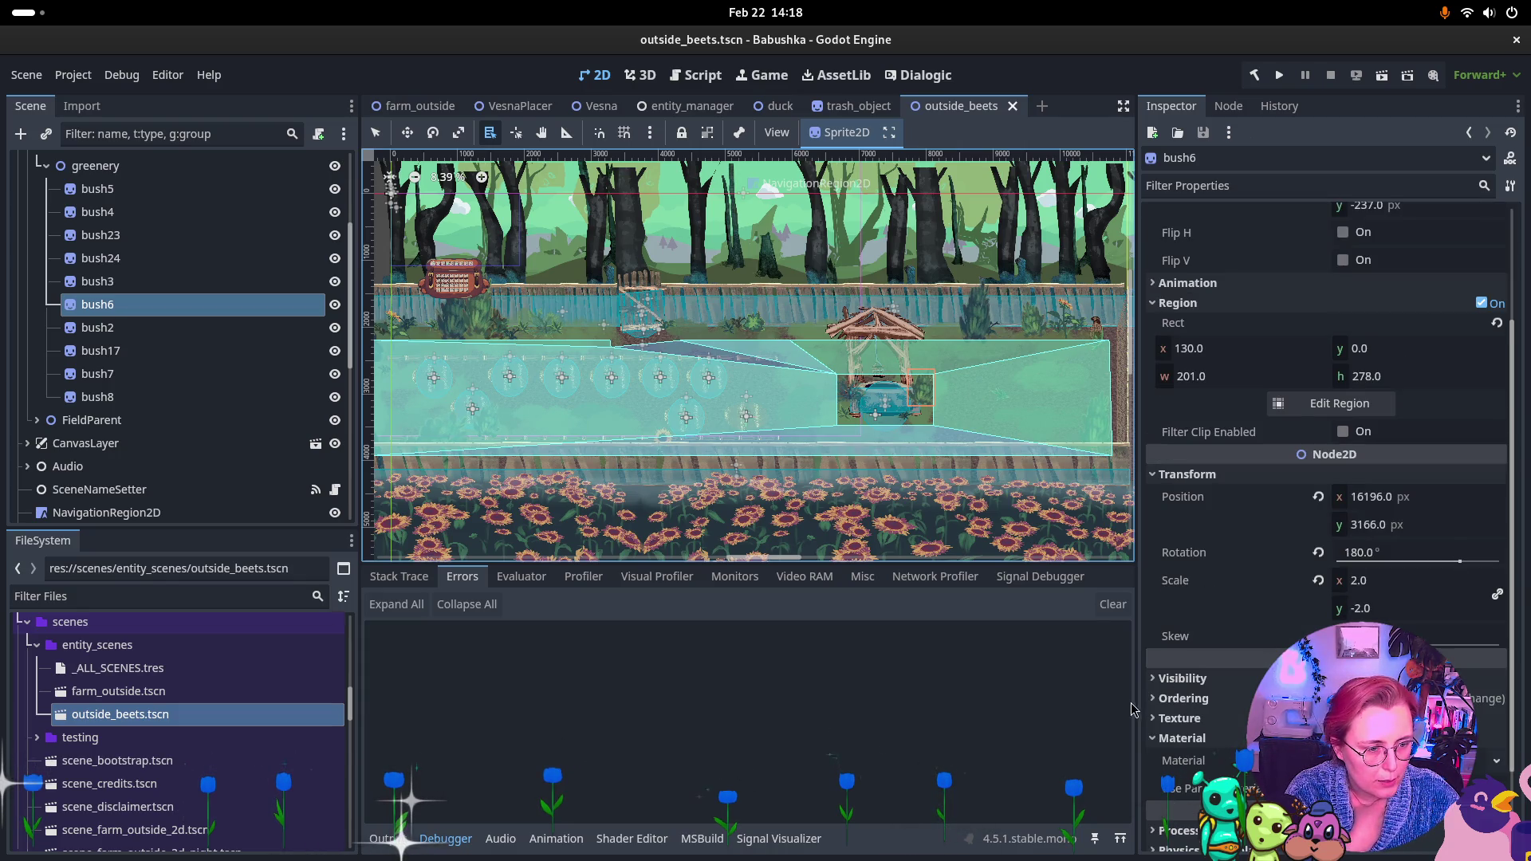
click(1183, 697)
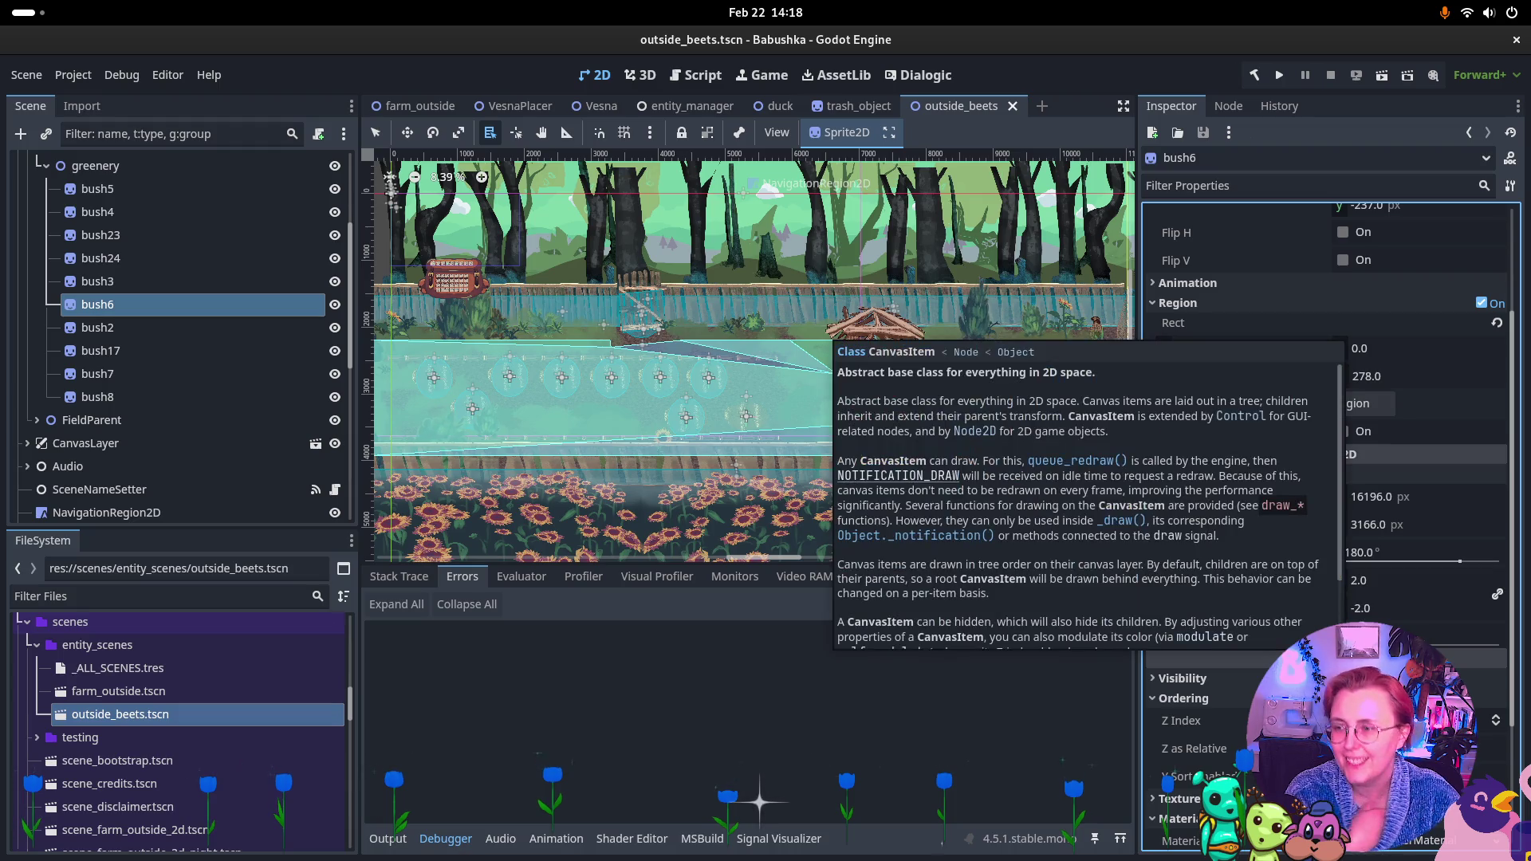
key(super)
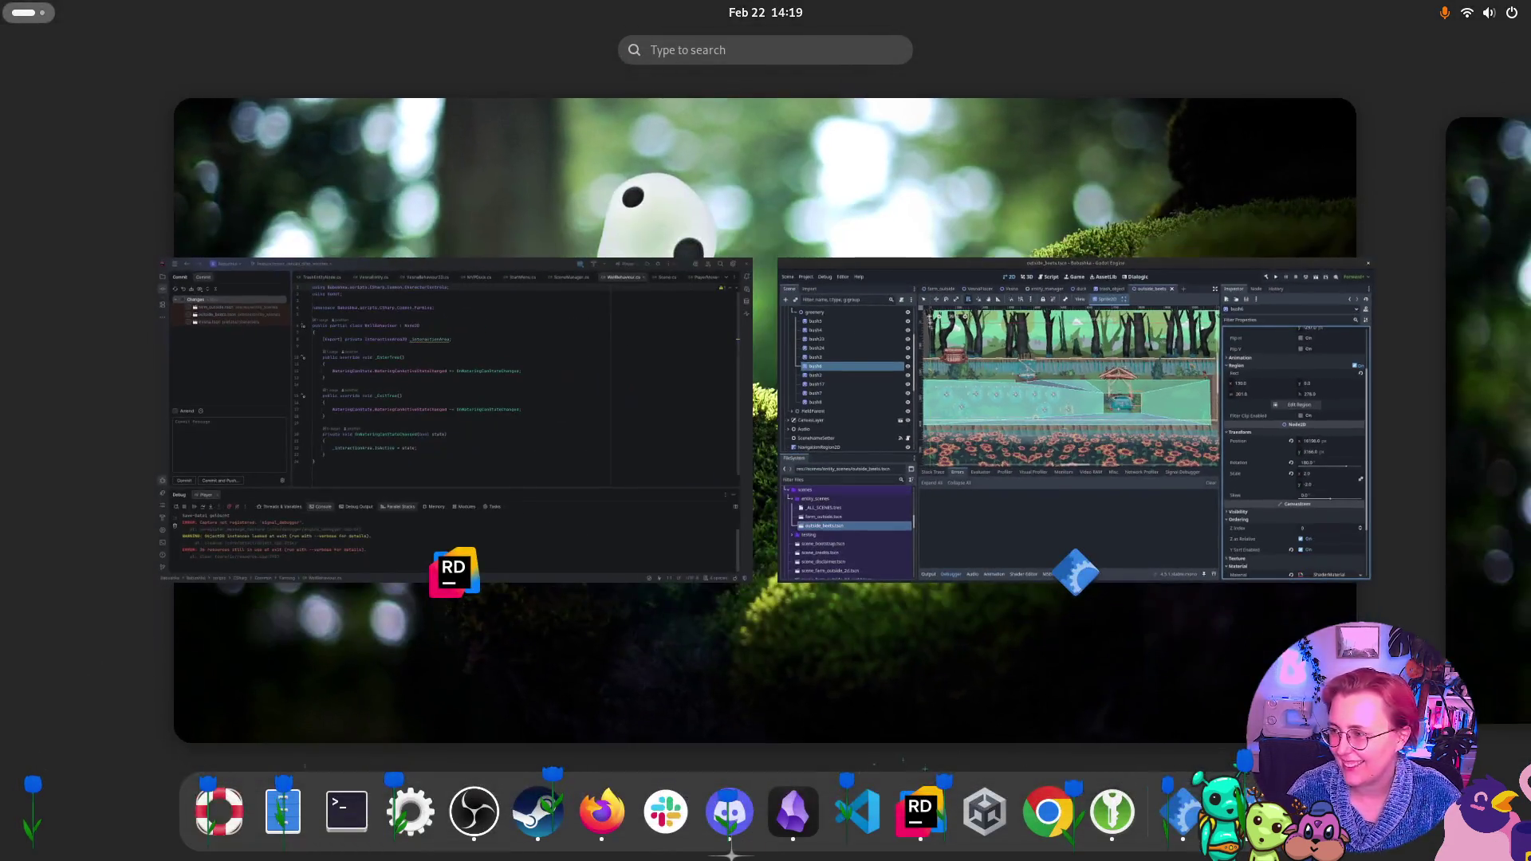
key(super)
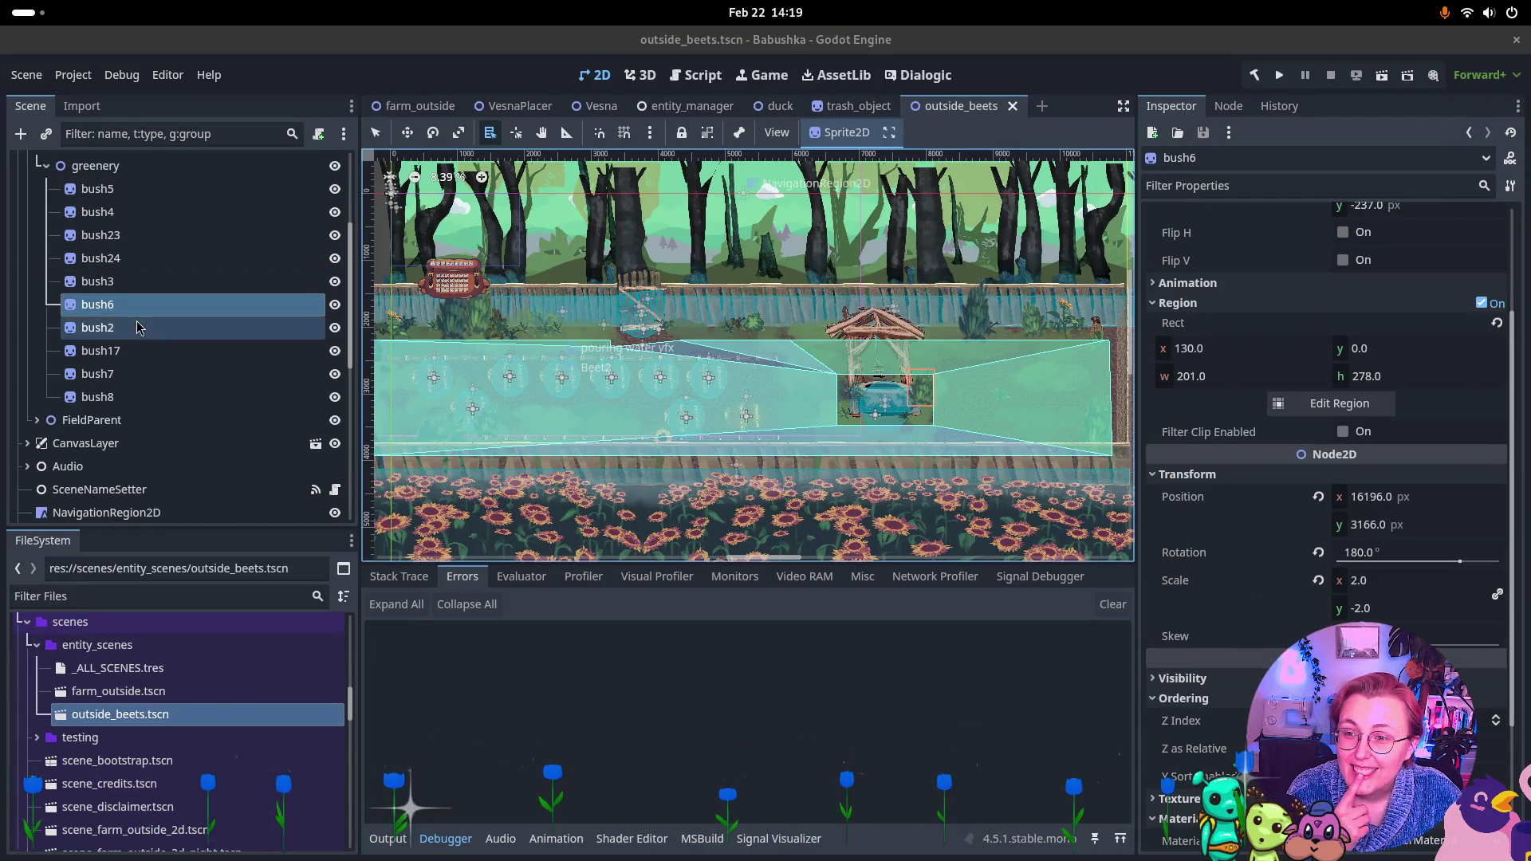
Browse the greenery nodes and reset Dynamically YSorted's Z Index to 0
scroll(97, 259, up, 3)
click(101, 256)
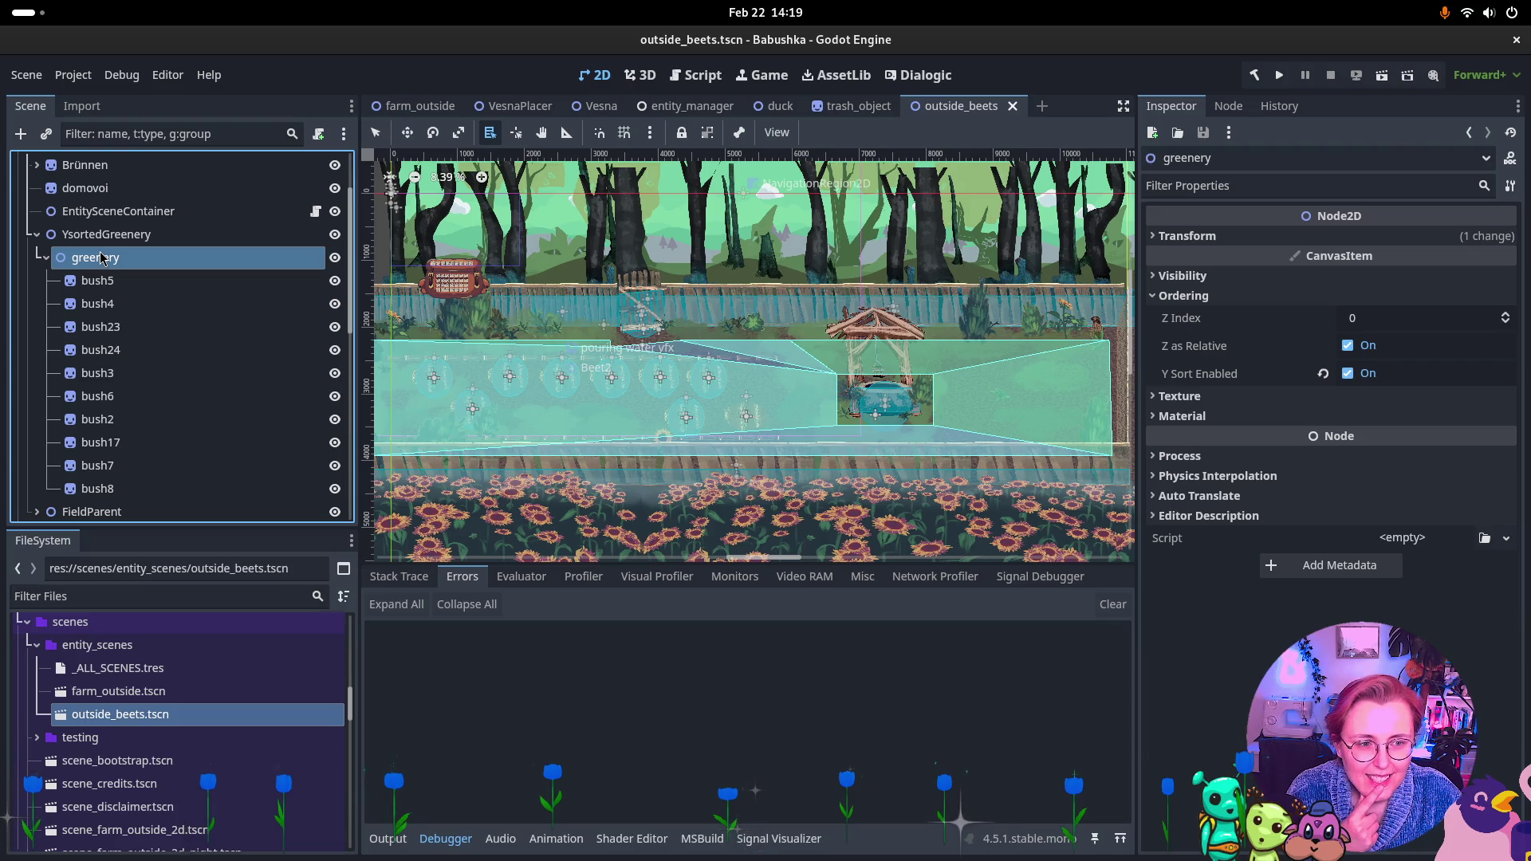
click(106, 233)
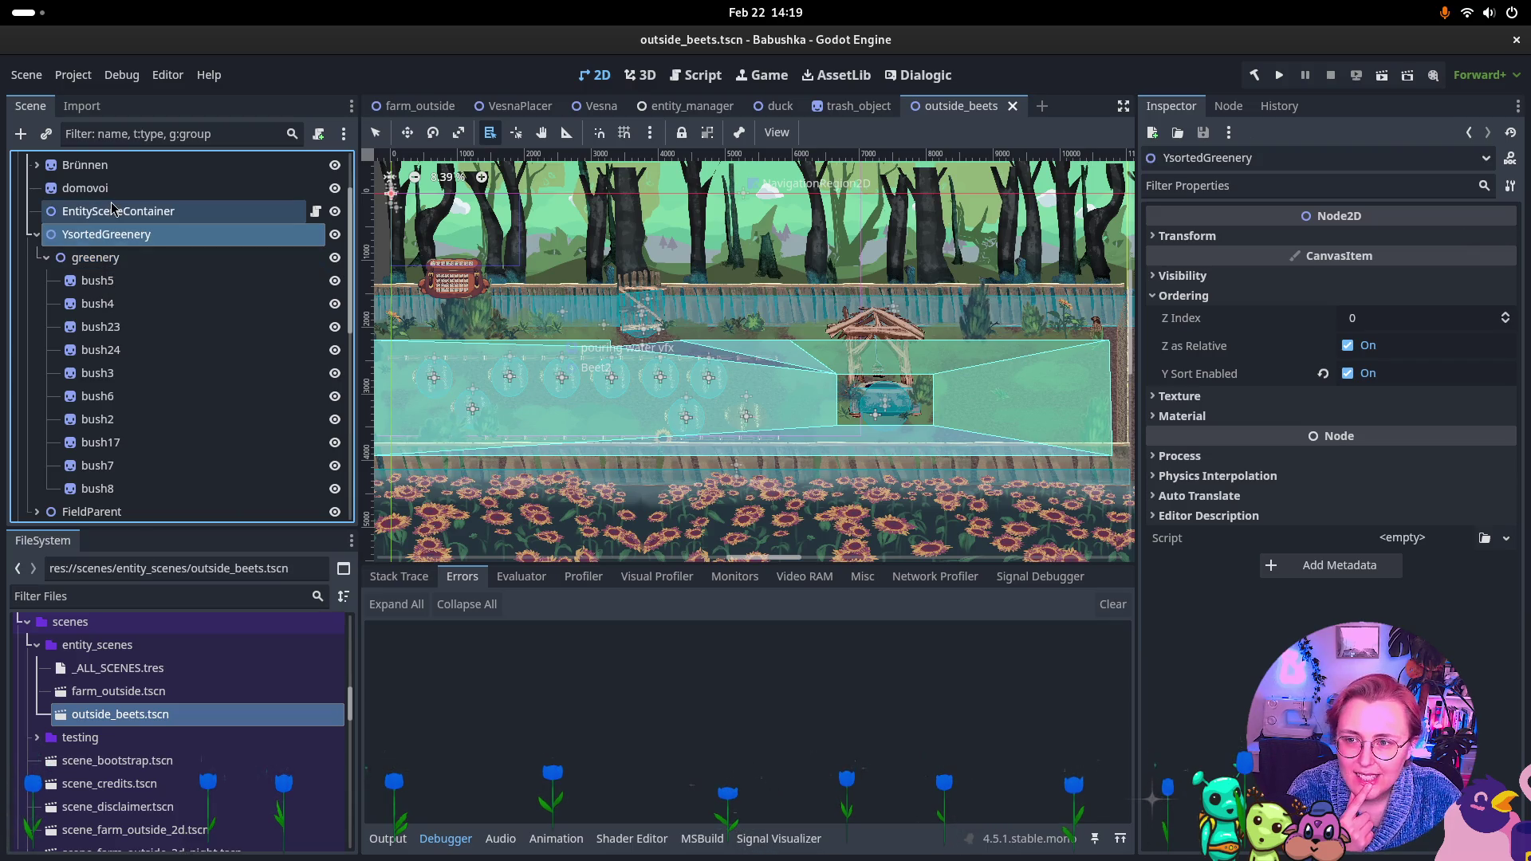
click(112, 208)
scroll(116, 223, up, 3)
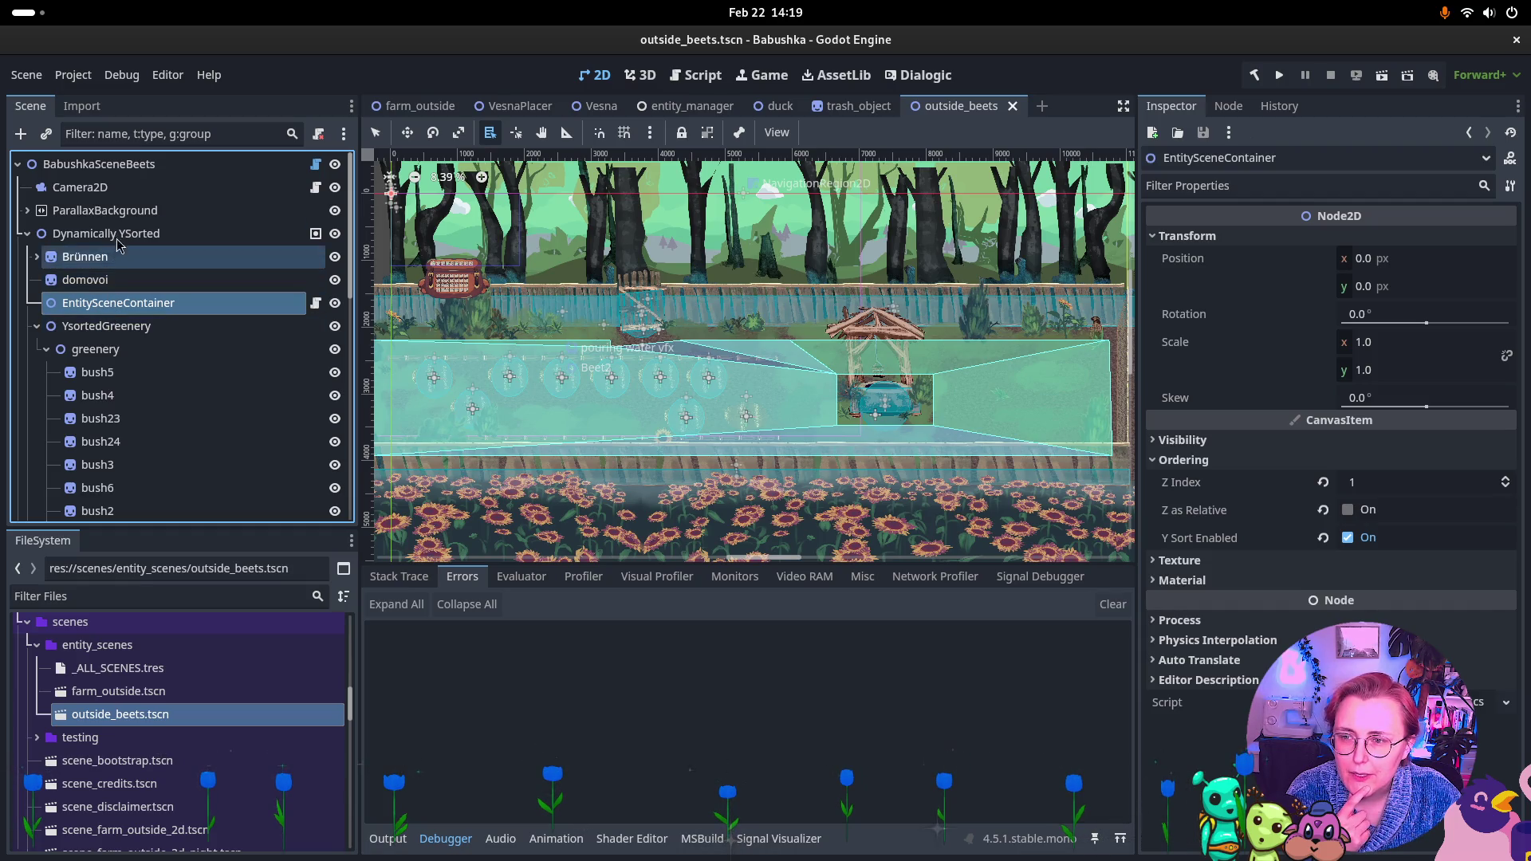
click(128, 351)
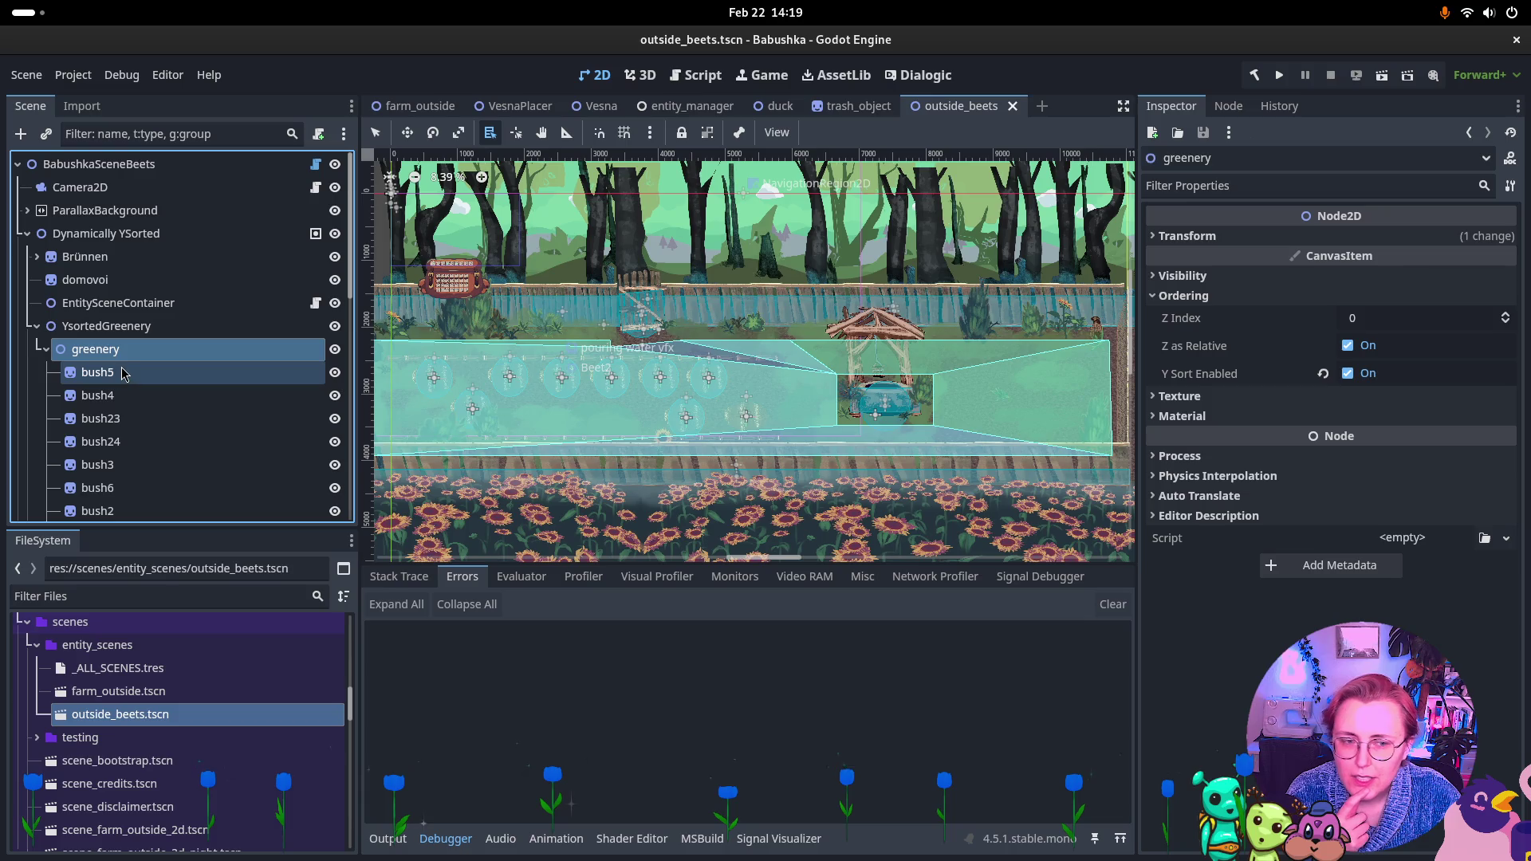
click(124, 373)
click(94, 231)
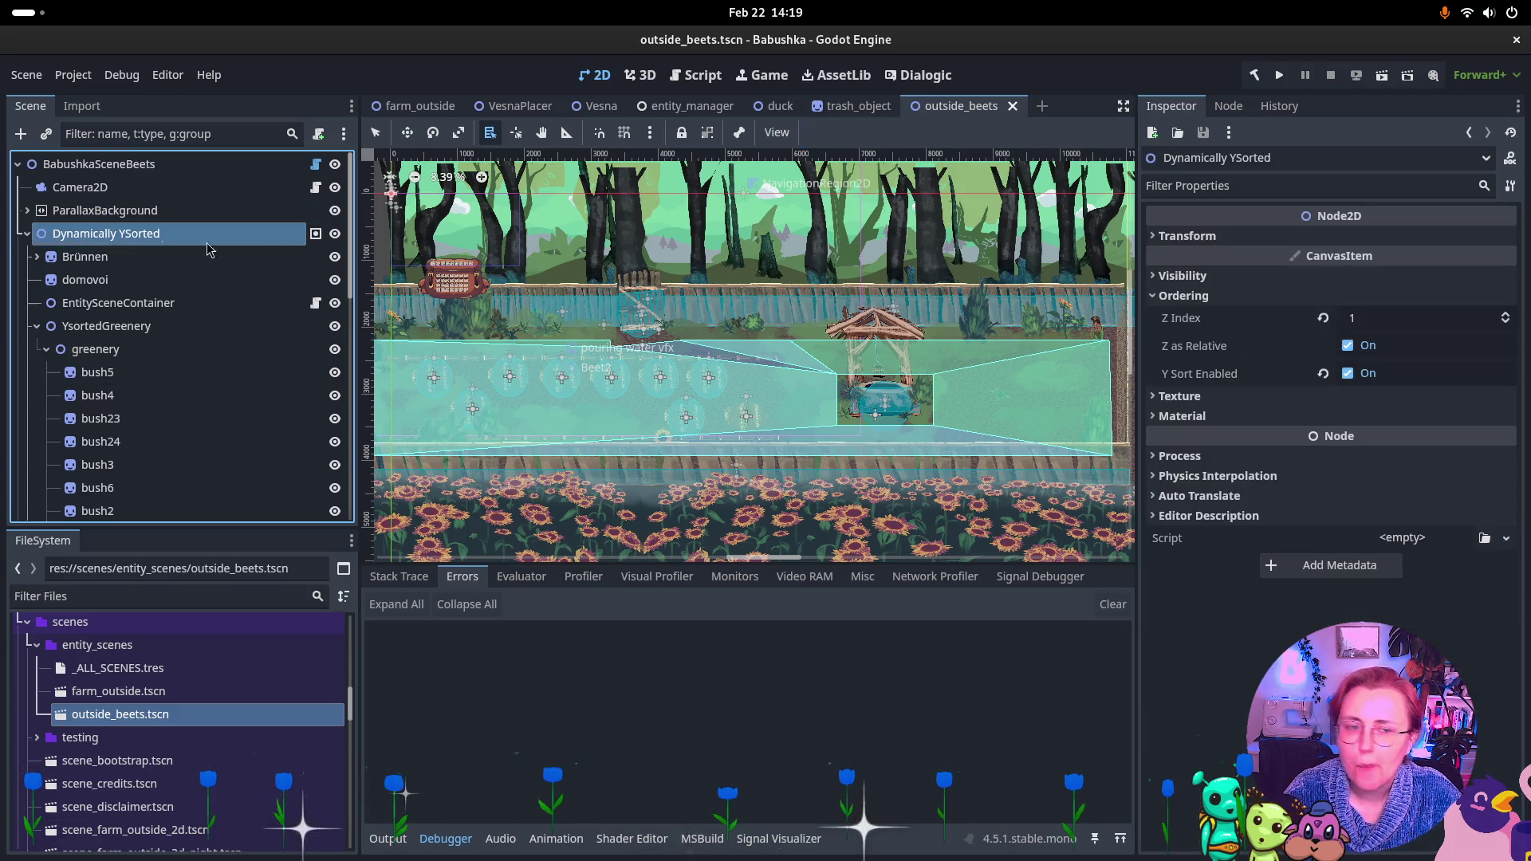
click(1322, 318)
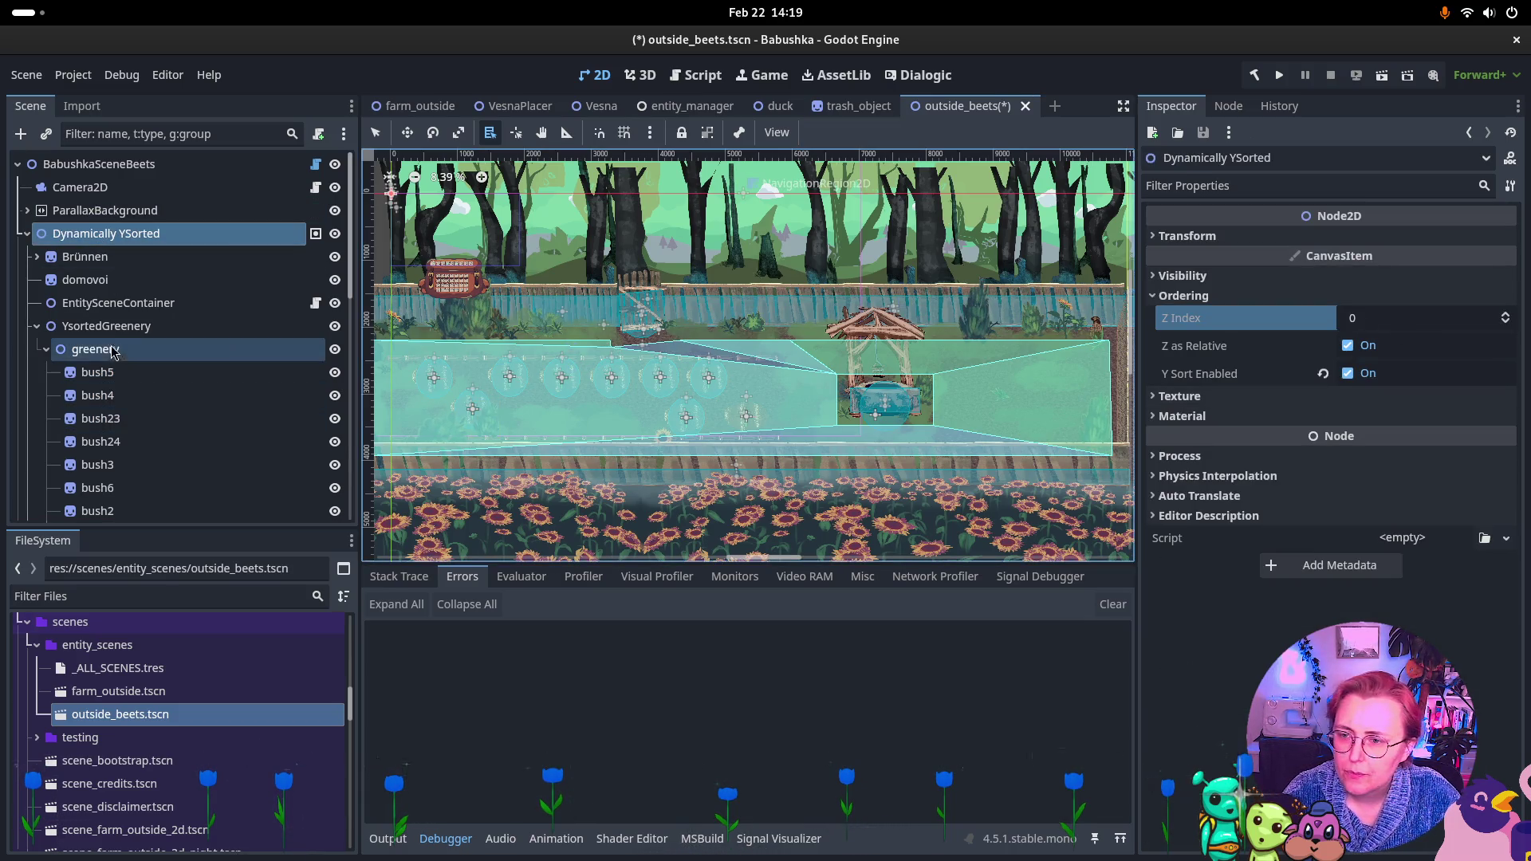
Set the greenery group's Z Index to 1, save outside_beets, and switch to farm_outside
click(115, 373)
scroll(174, 394, down, 3)
scroll(173, 393, down, 1)
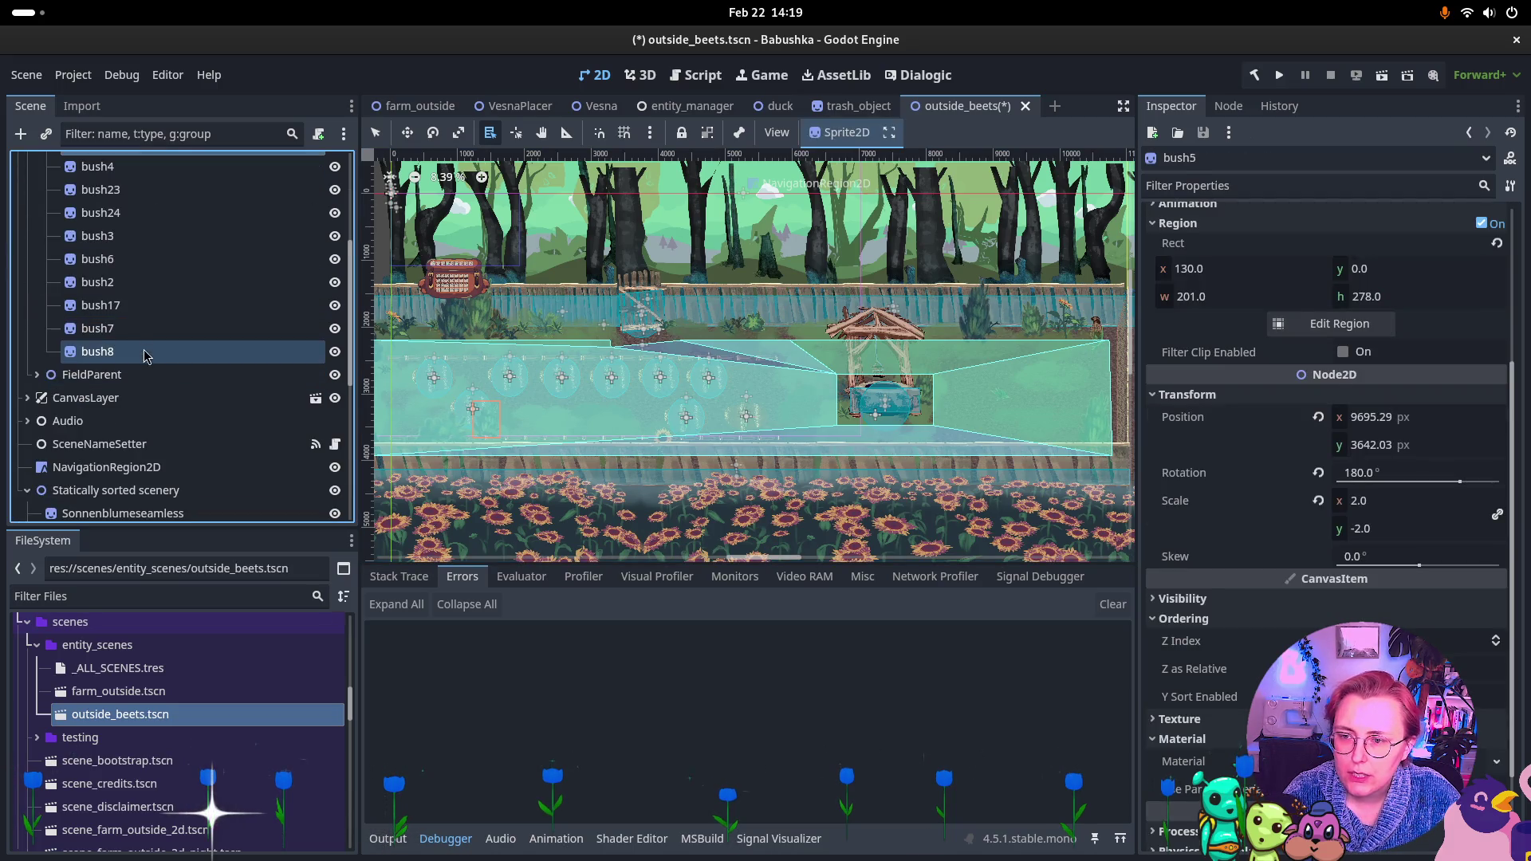
shift+click(144, 349)
scroll(177, 291, up, 3)
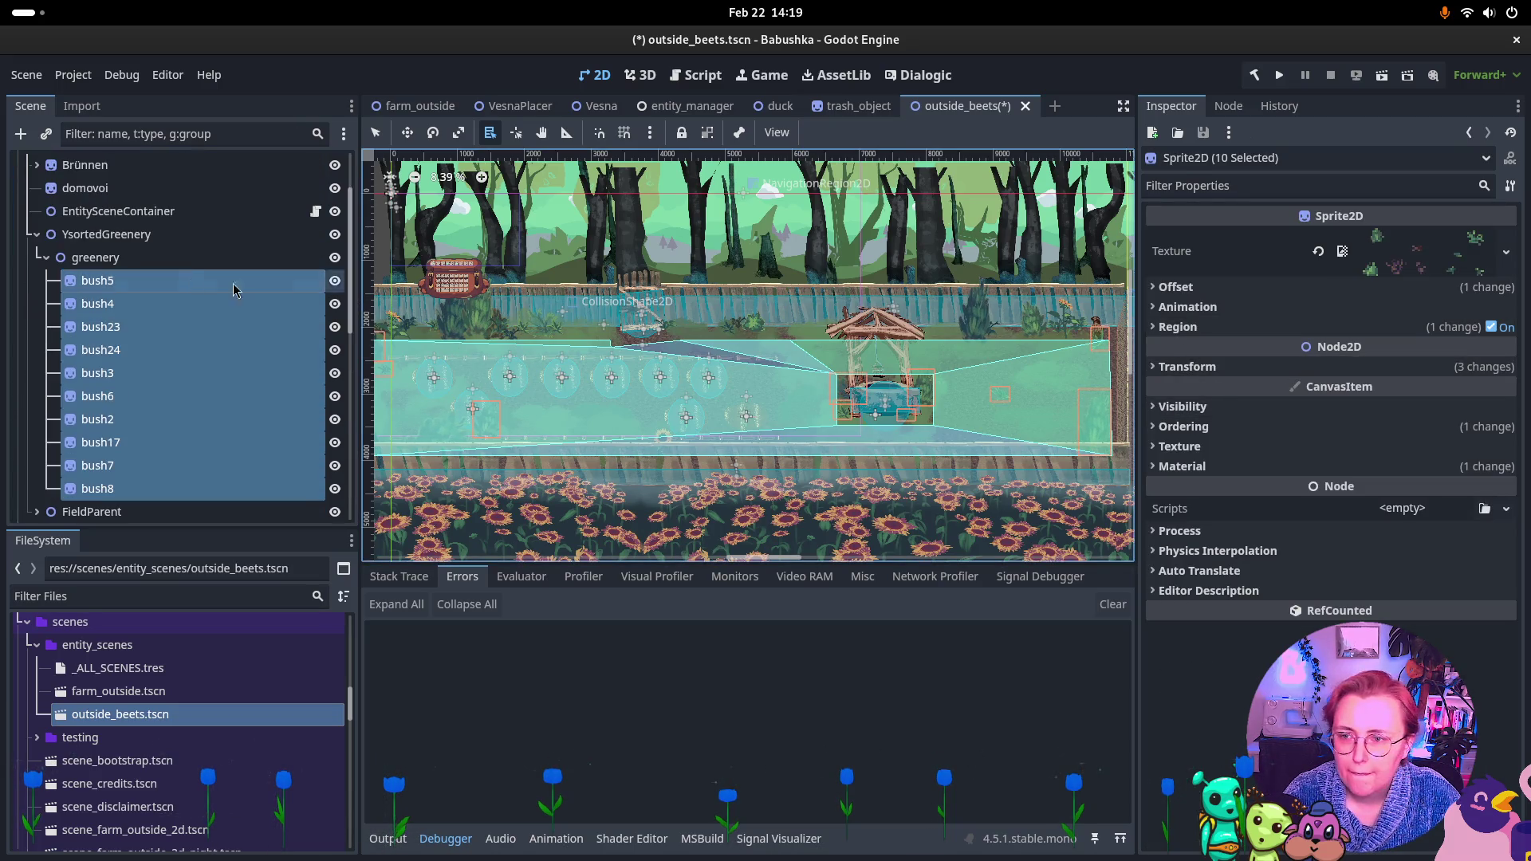
click(177, 257)
click(1376, 320)
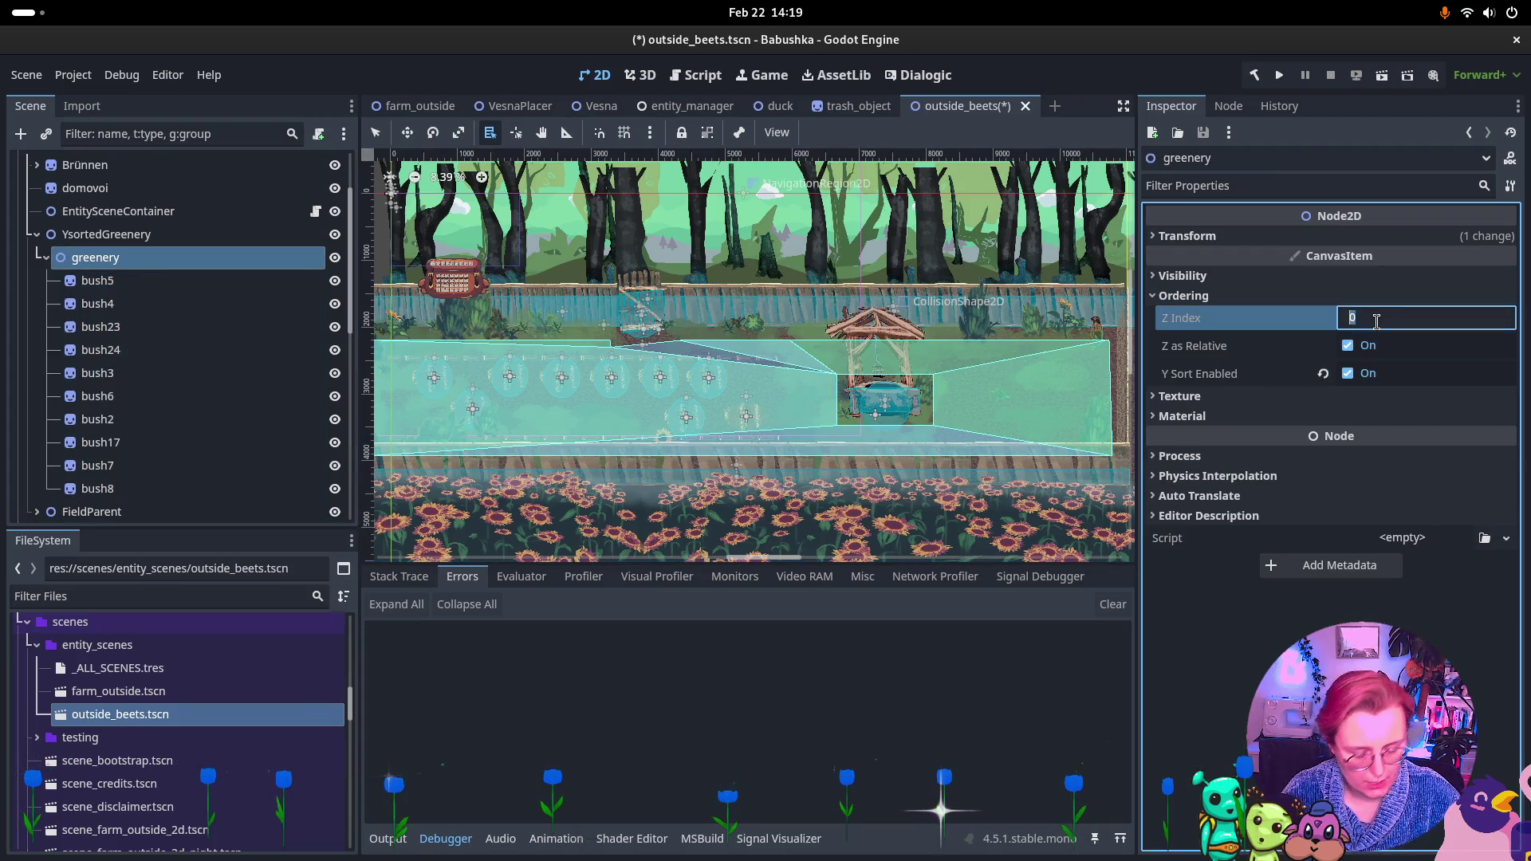
text(1)
key(ctrl+s)
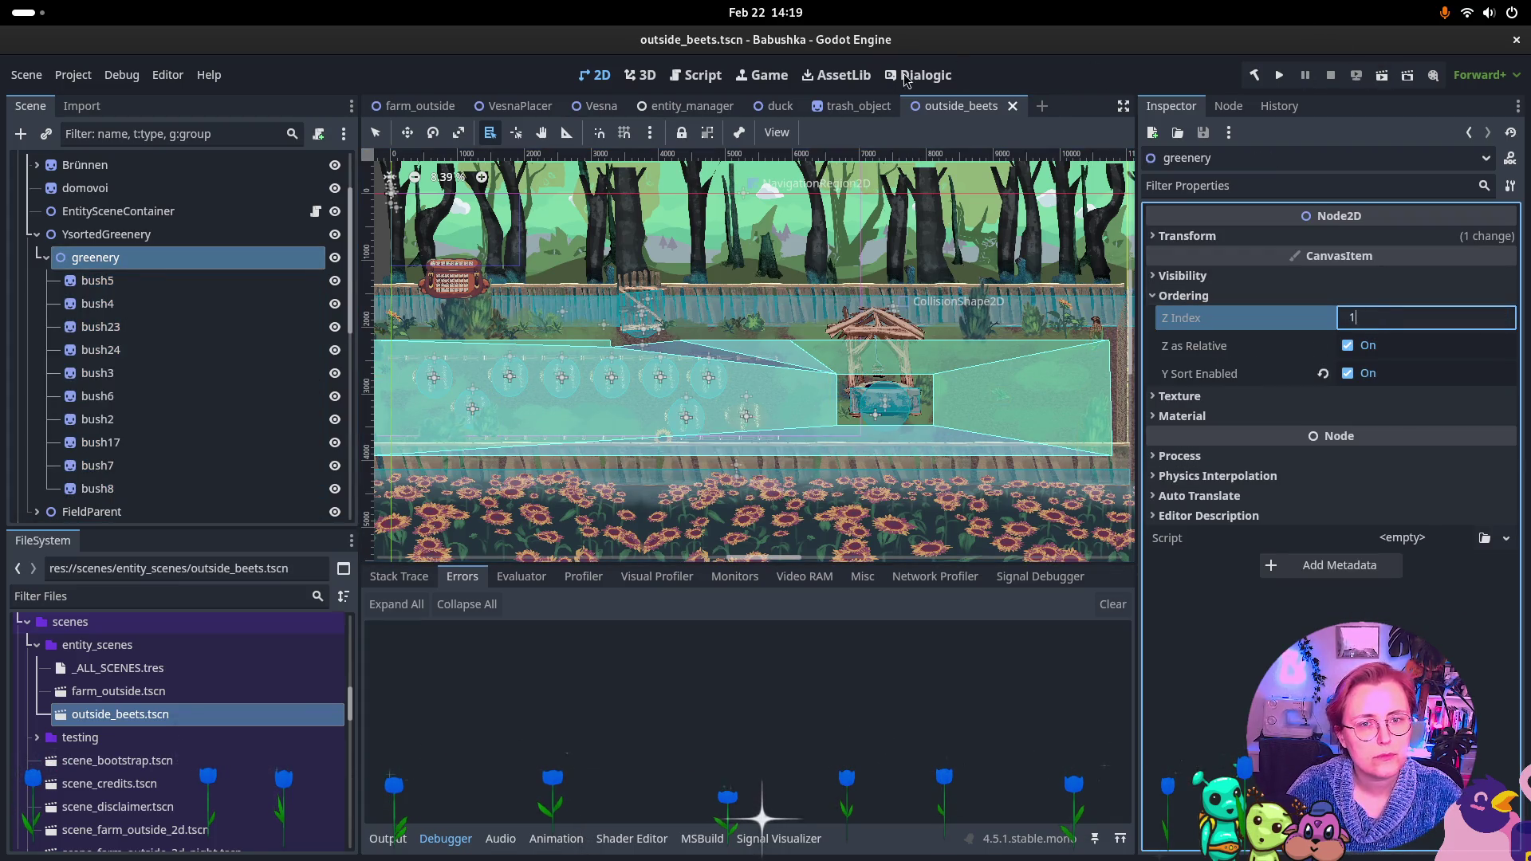
click(421, 106)
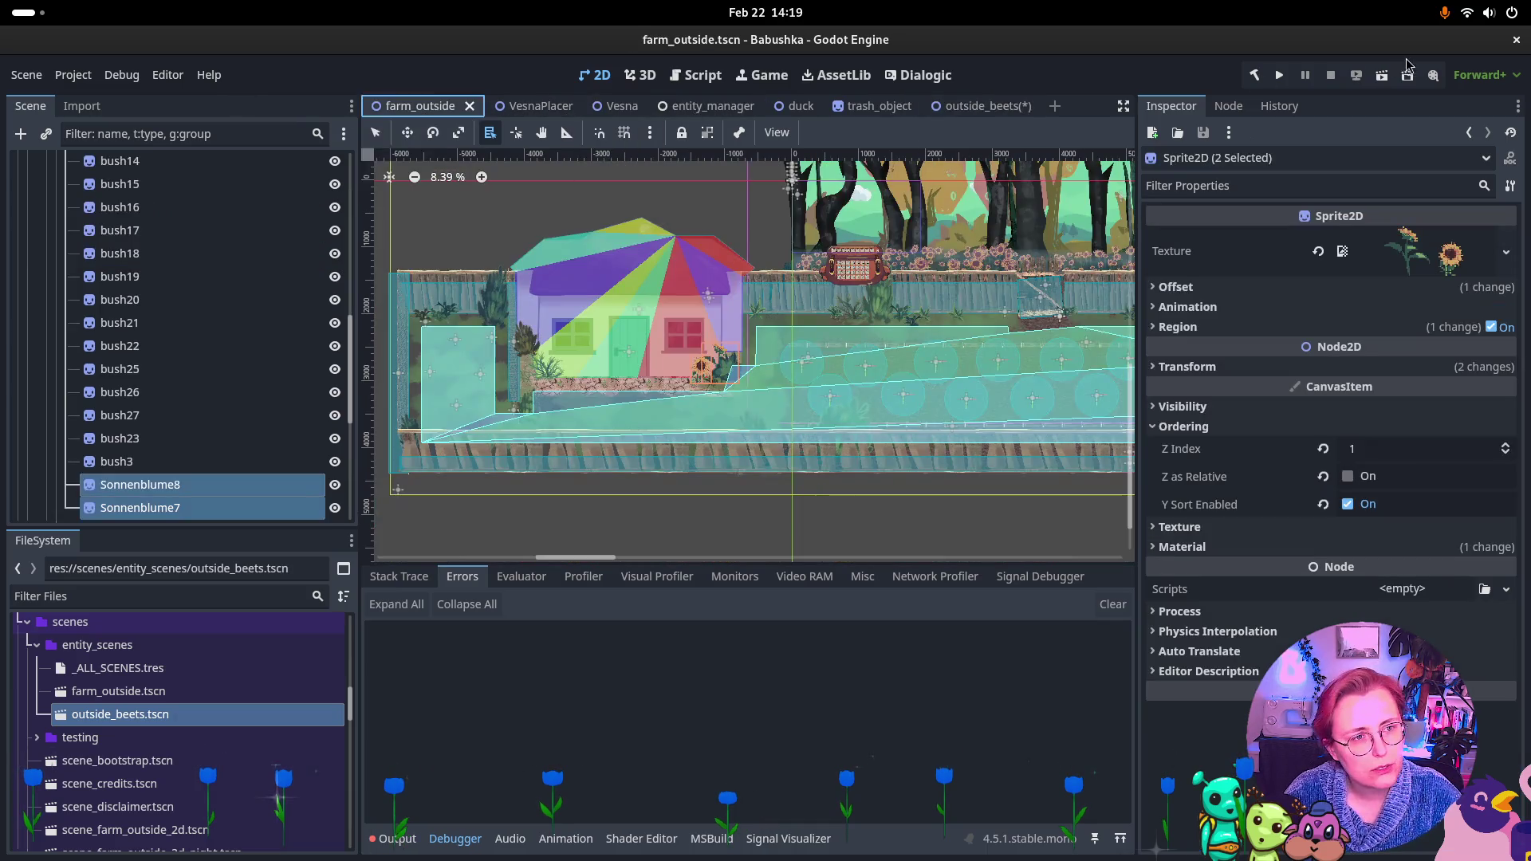
Run the farm_outside scene with Run Current Scene (F6)
click(1384, 76)
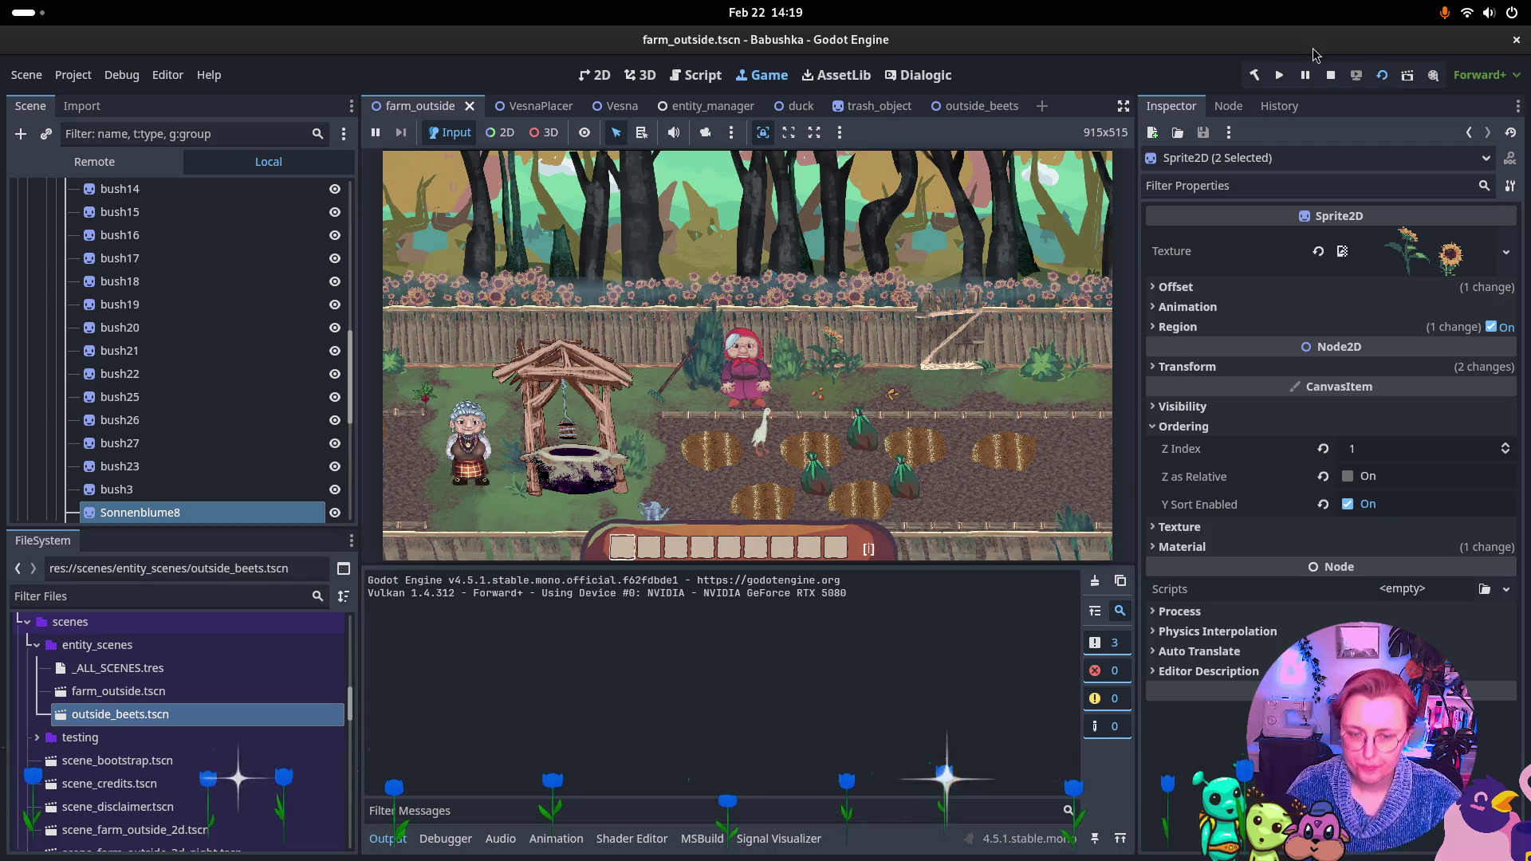
Walk the grandma down to the well and around its front, sides and back
click(858, 349)
key(a)
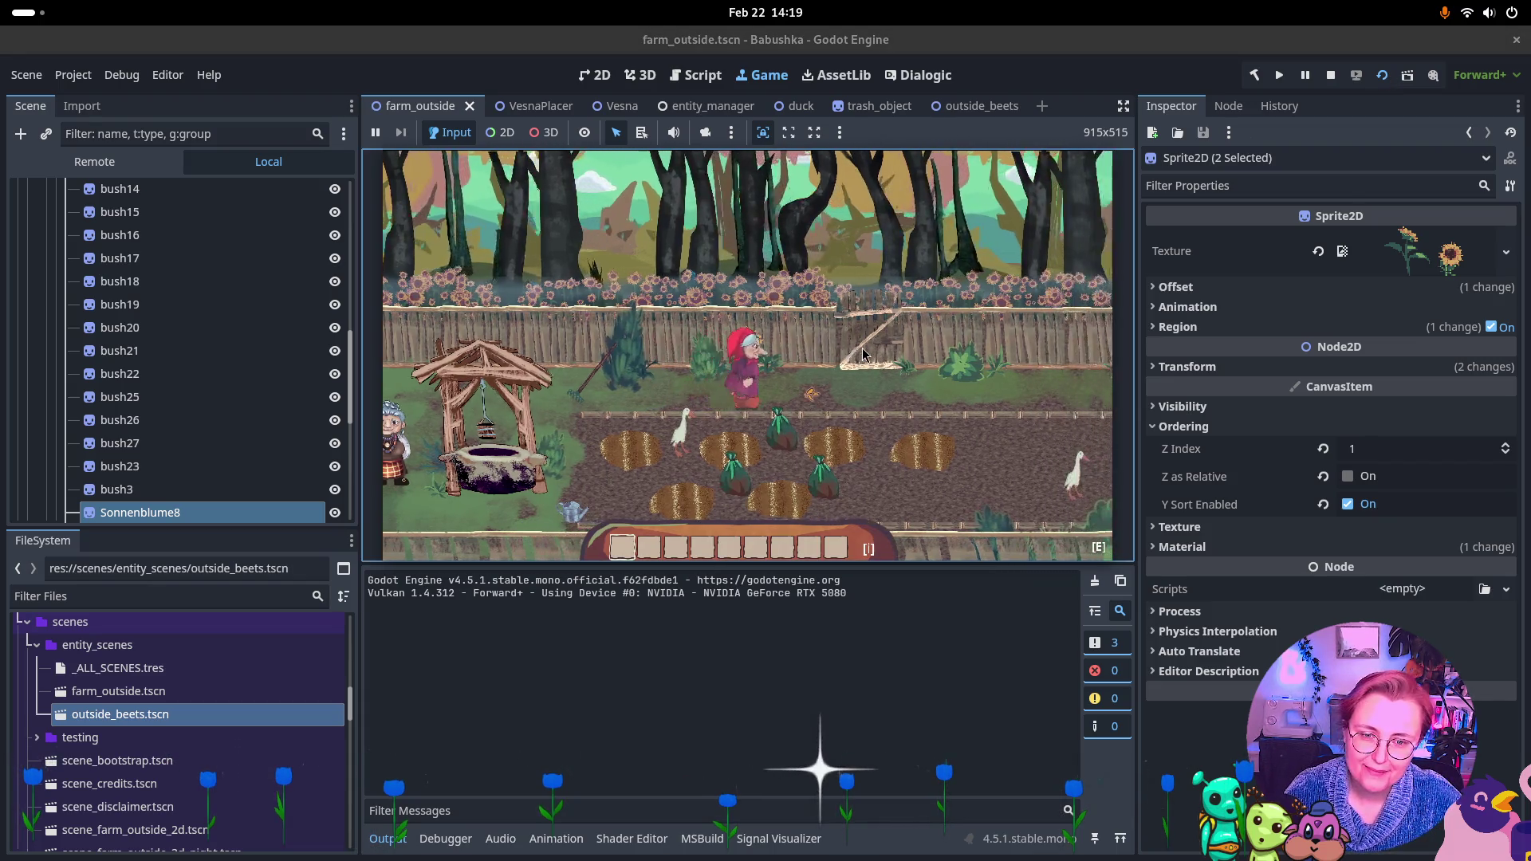
key(d)
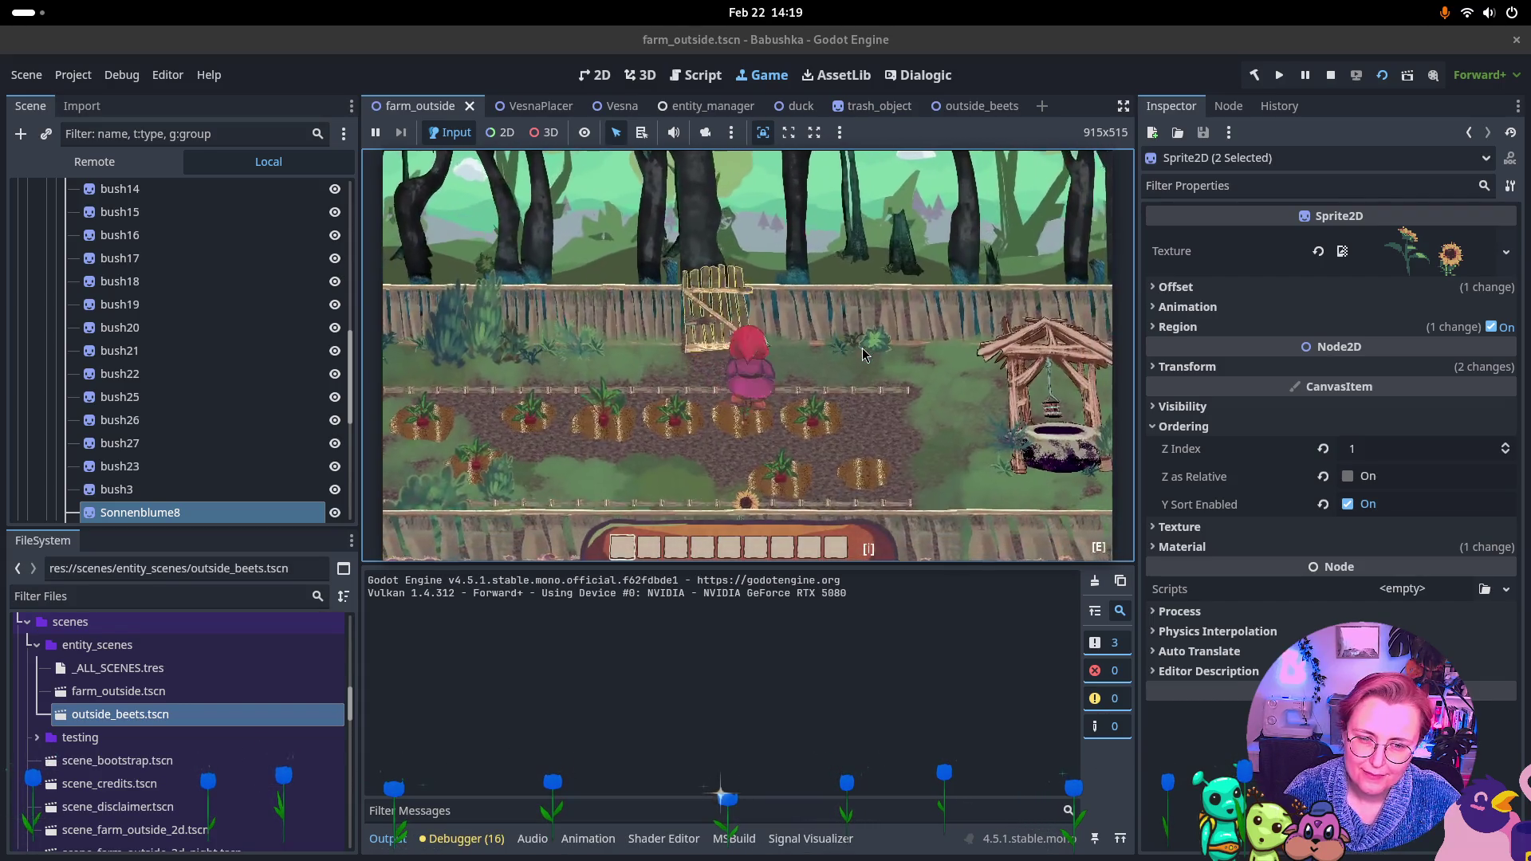
key(d)
key(s)
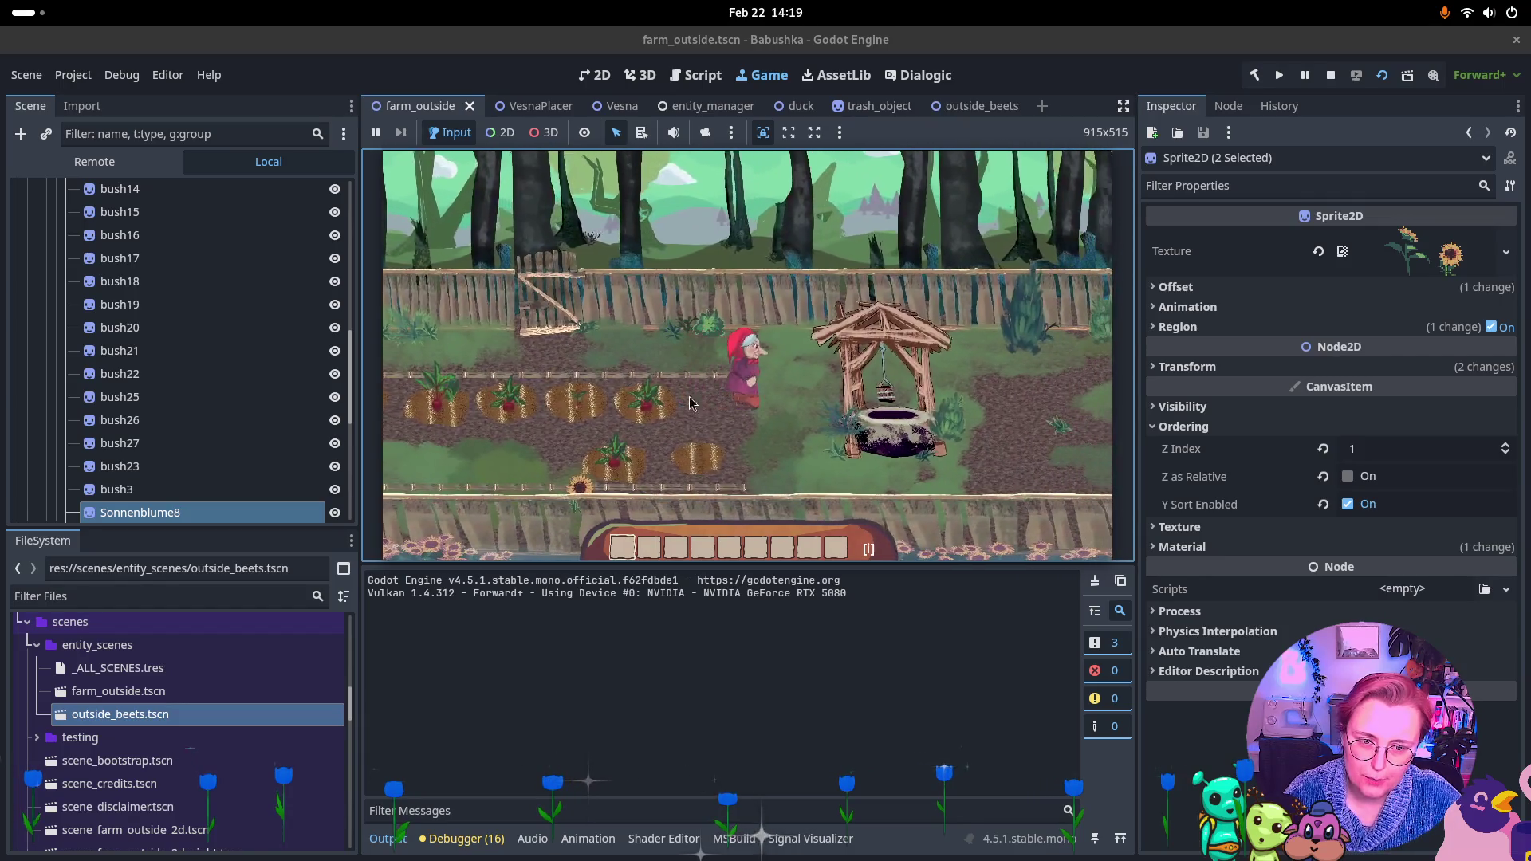
key(d)
key(s)
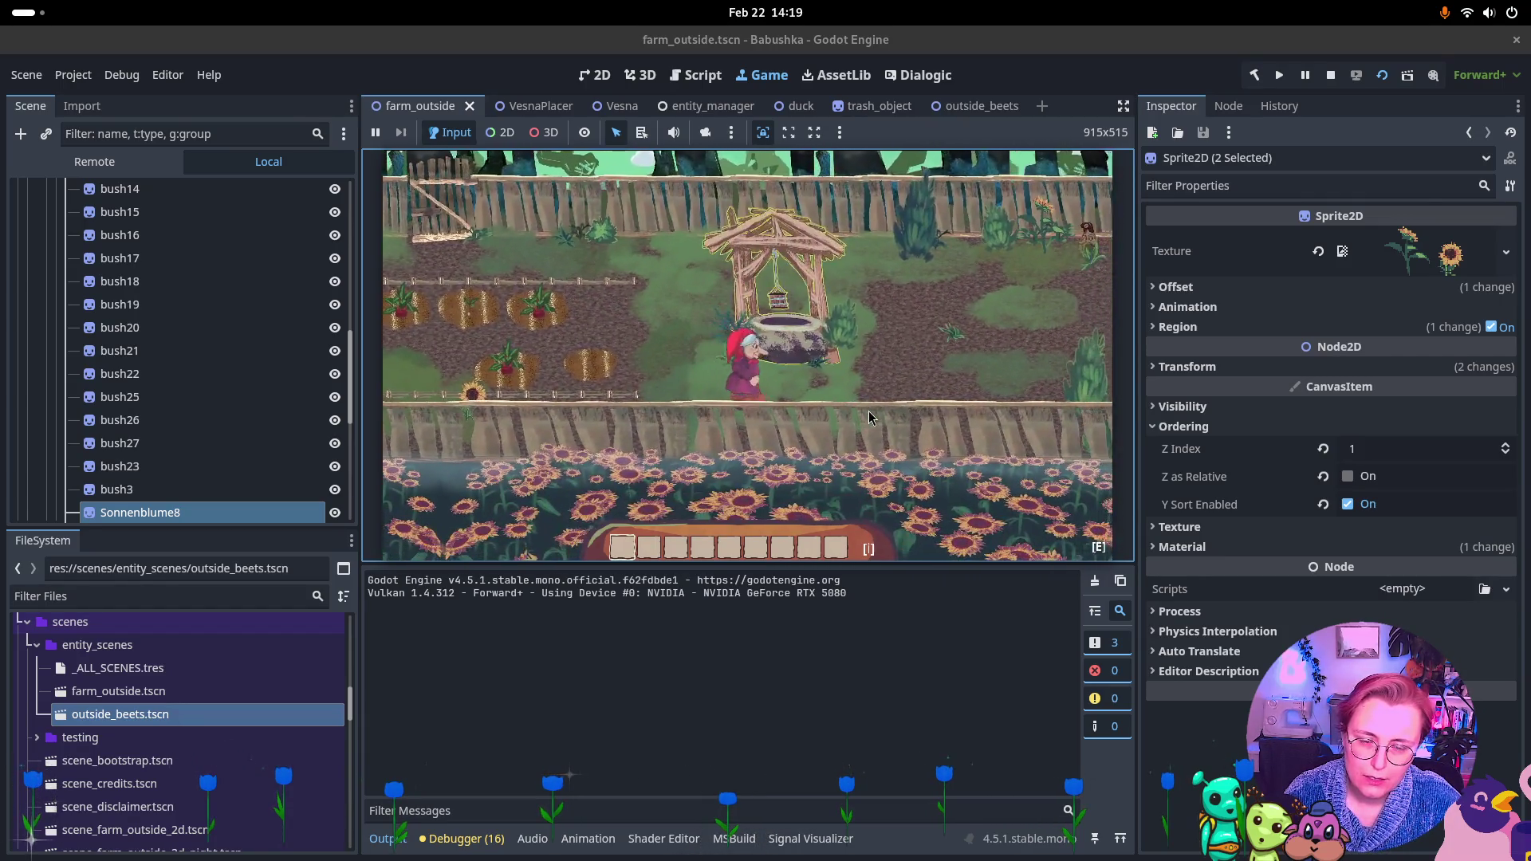
key(d)
key(w)
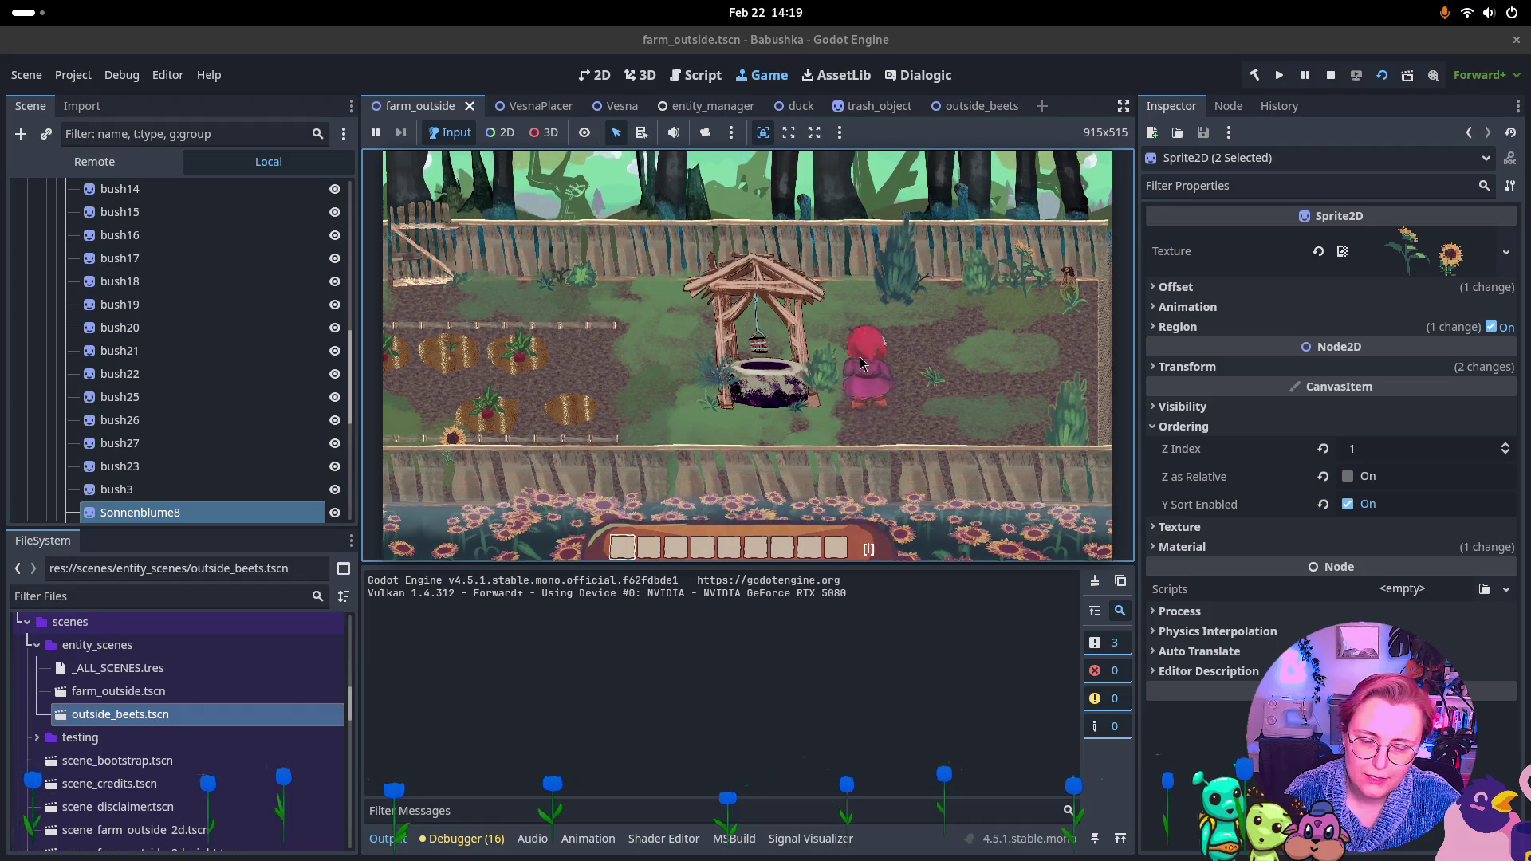
key(a)
key(s)
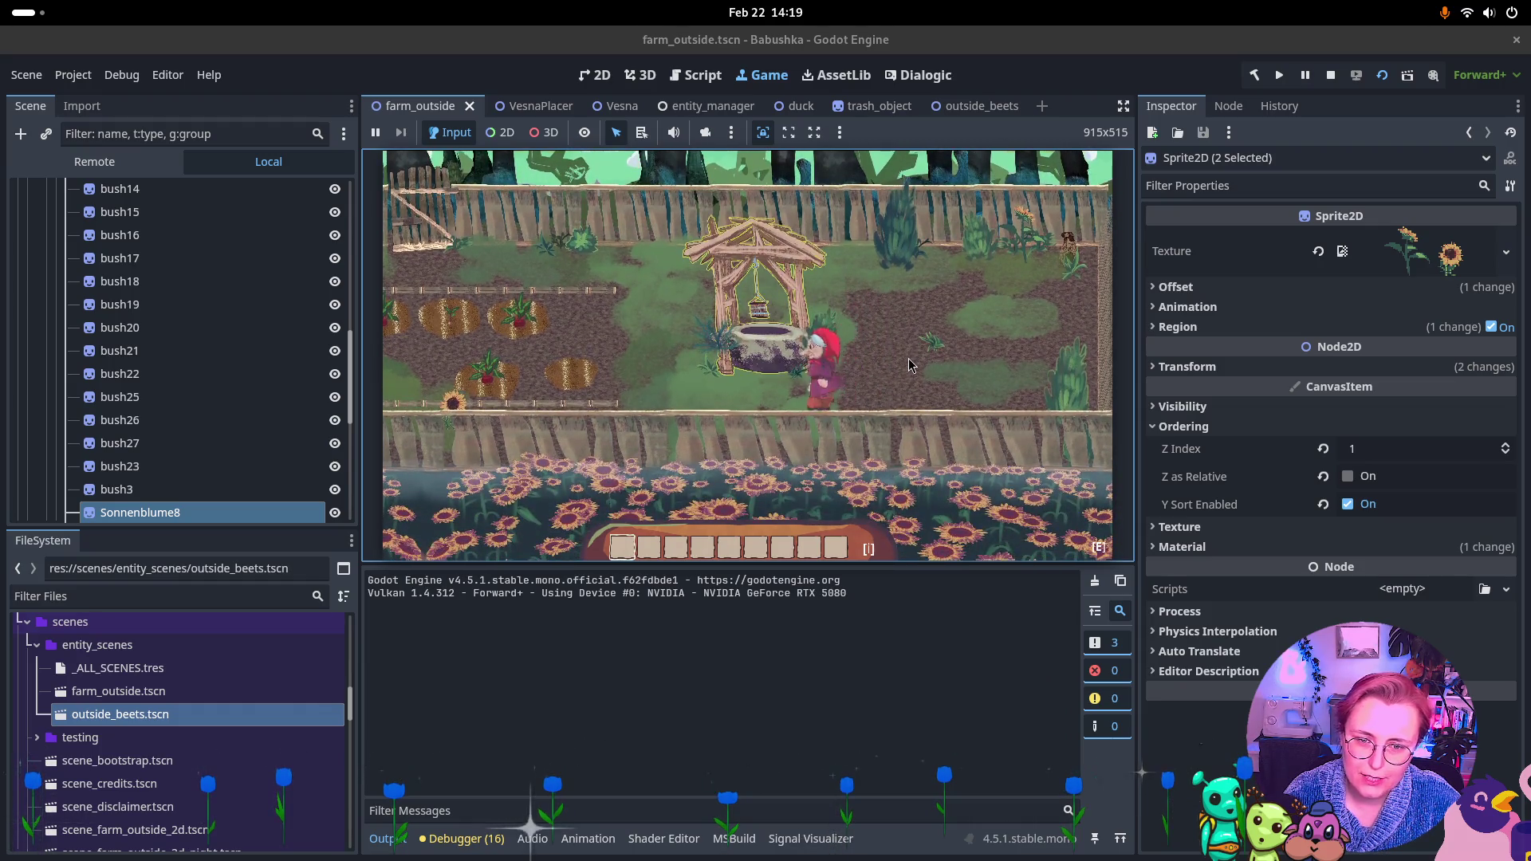
key(w)
key(d)
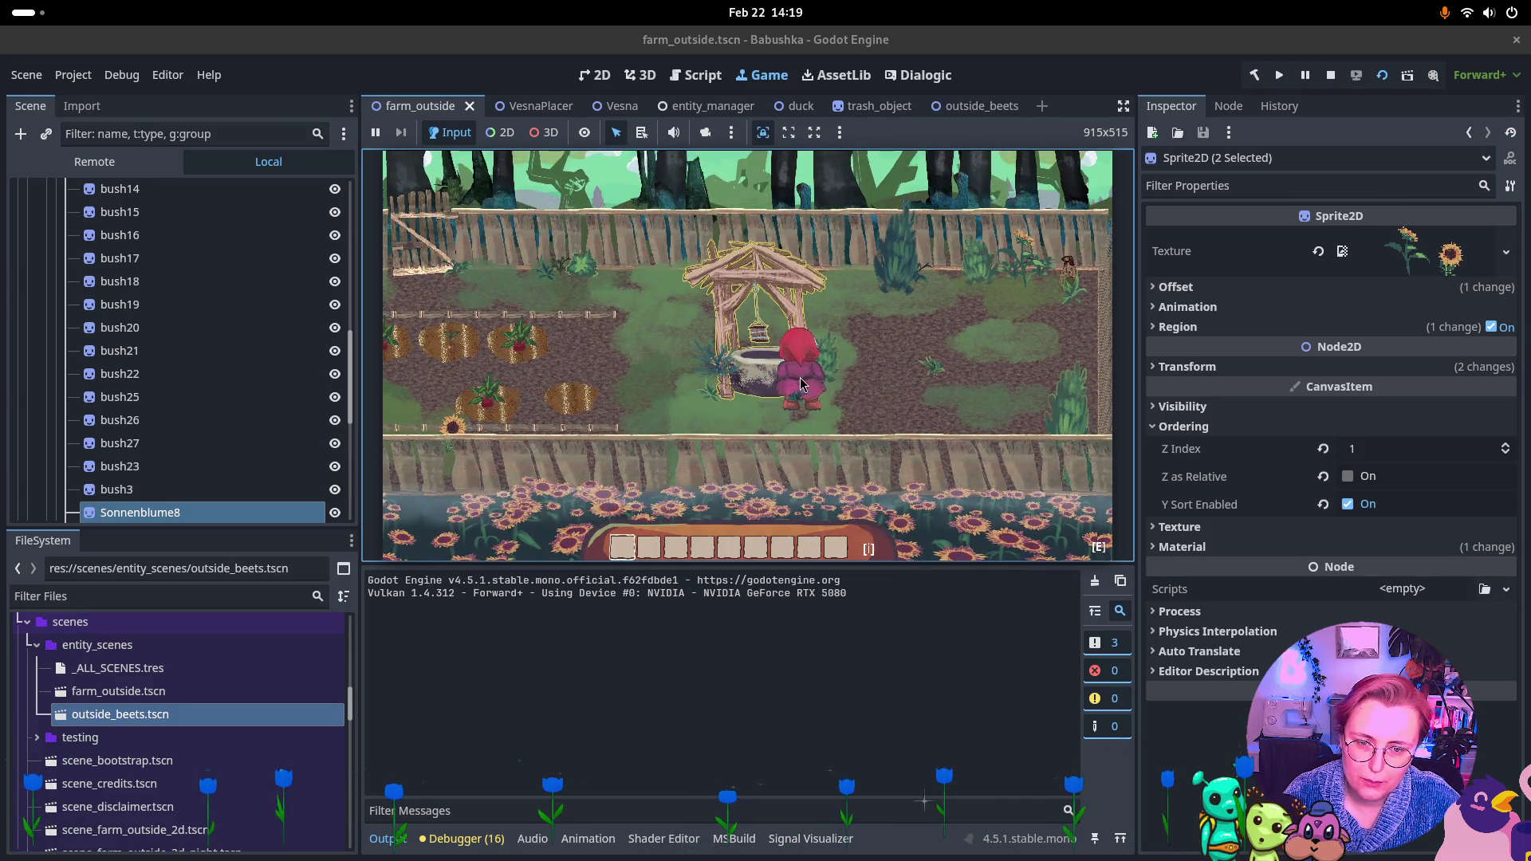
key(s)
key(w)
key(d)
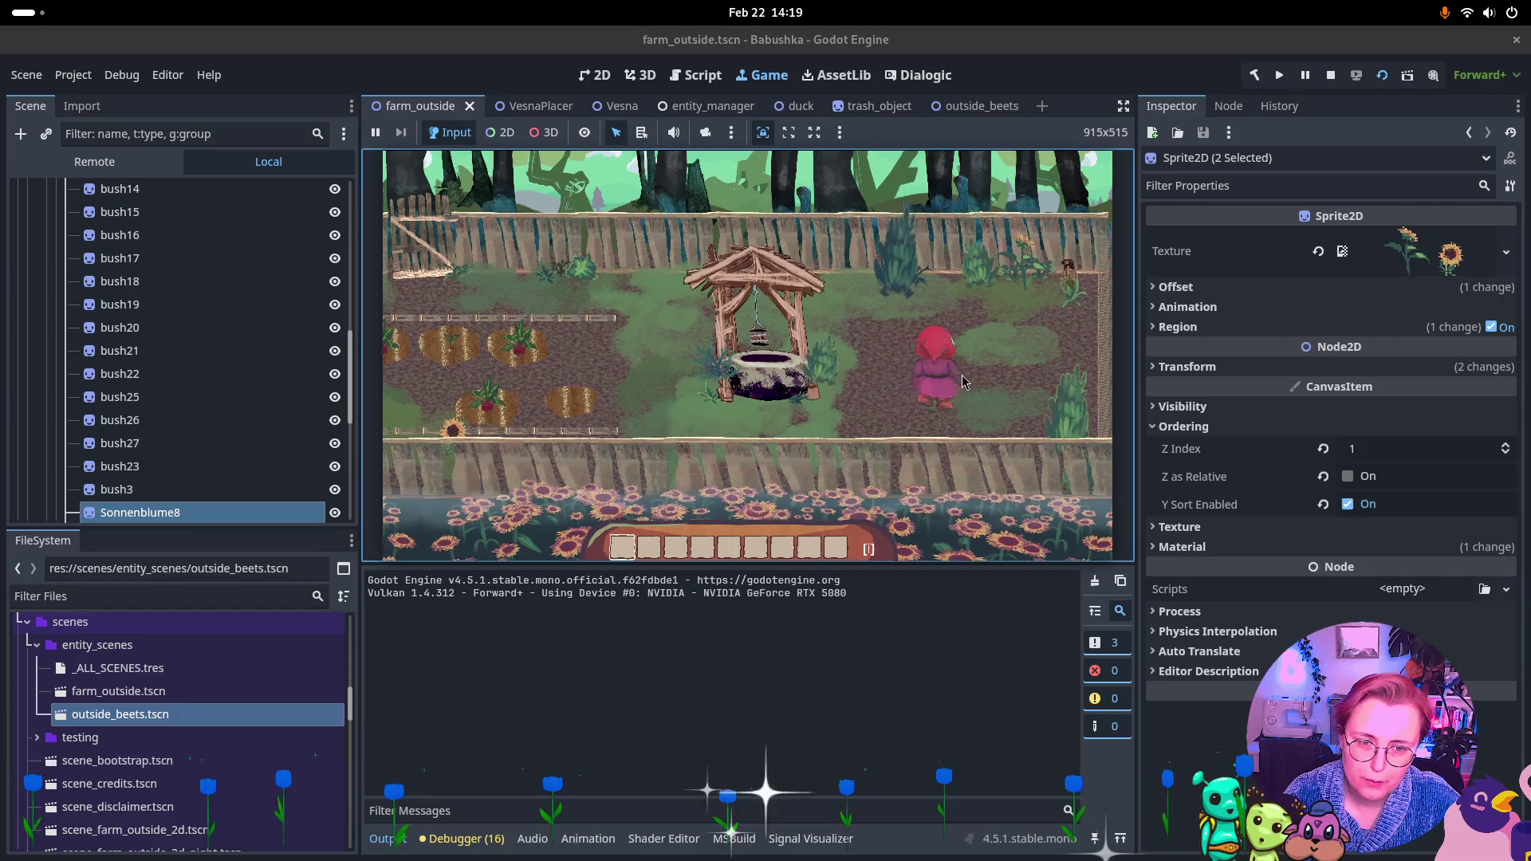
Walk the grandma through the sunflower rows, along the fence and back left, then stop the game
key(s)
key(d)
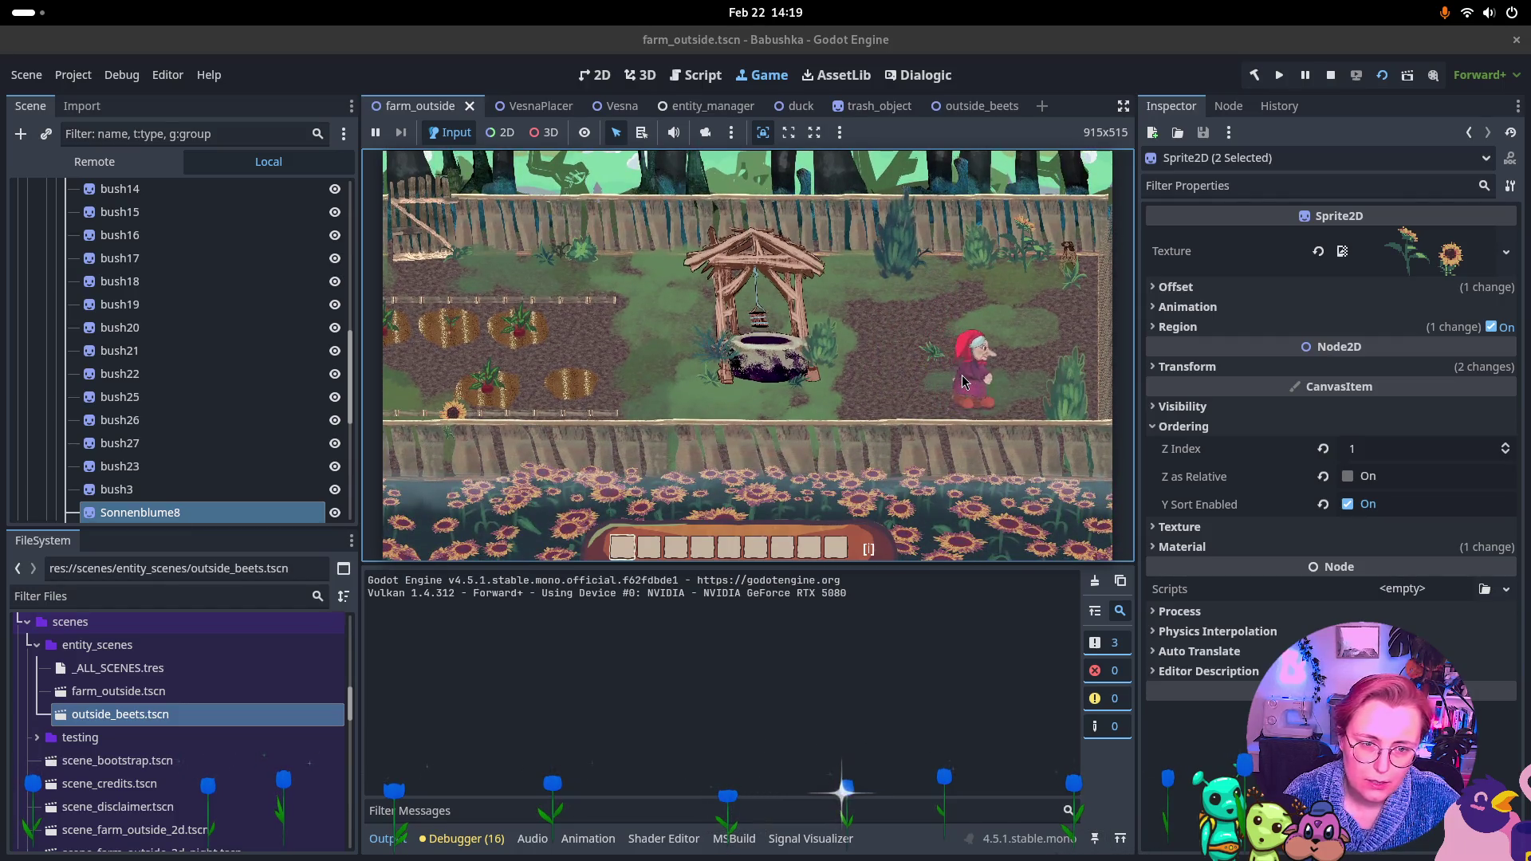
key(s)
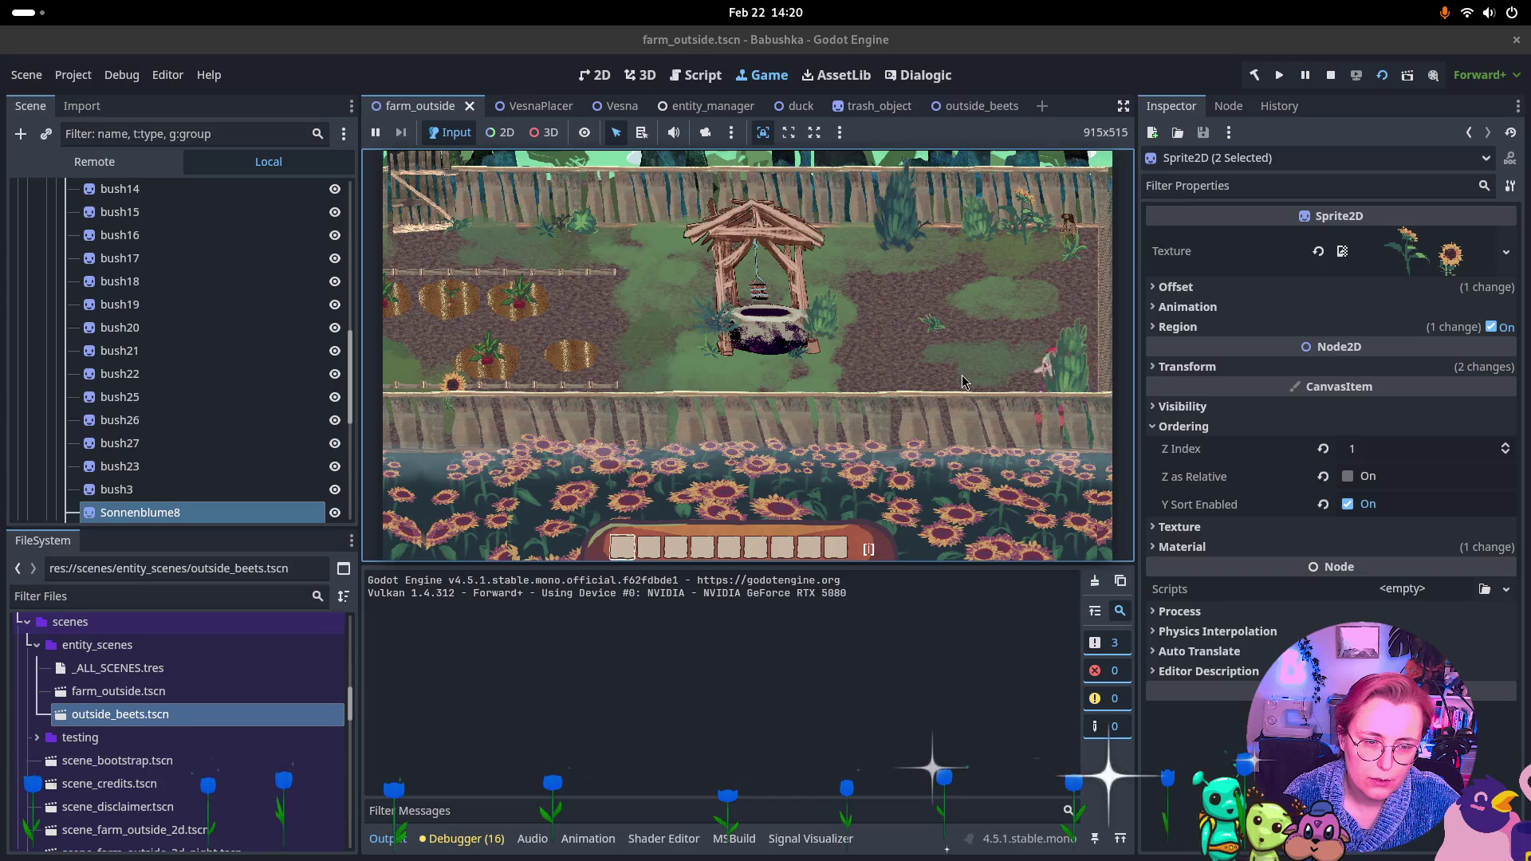
key(w)
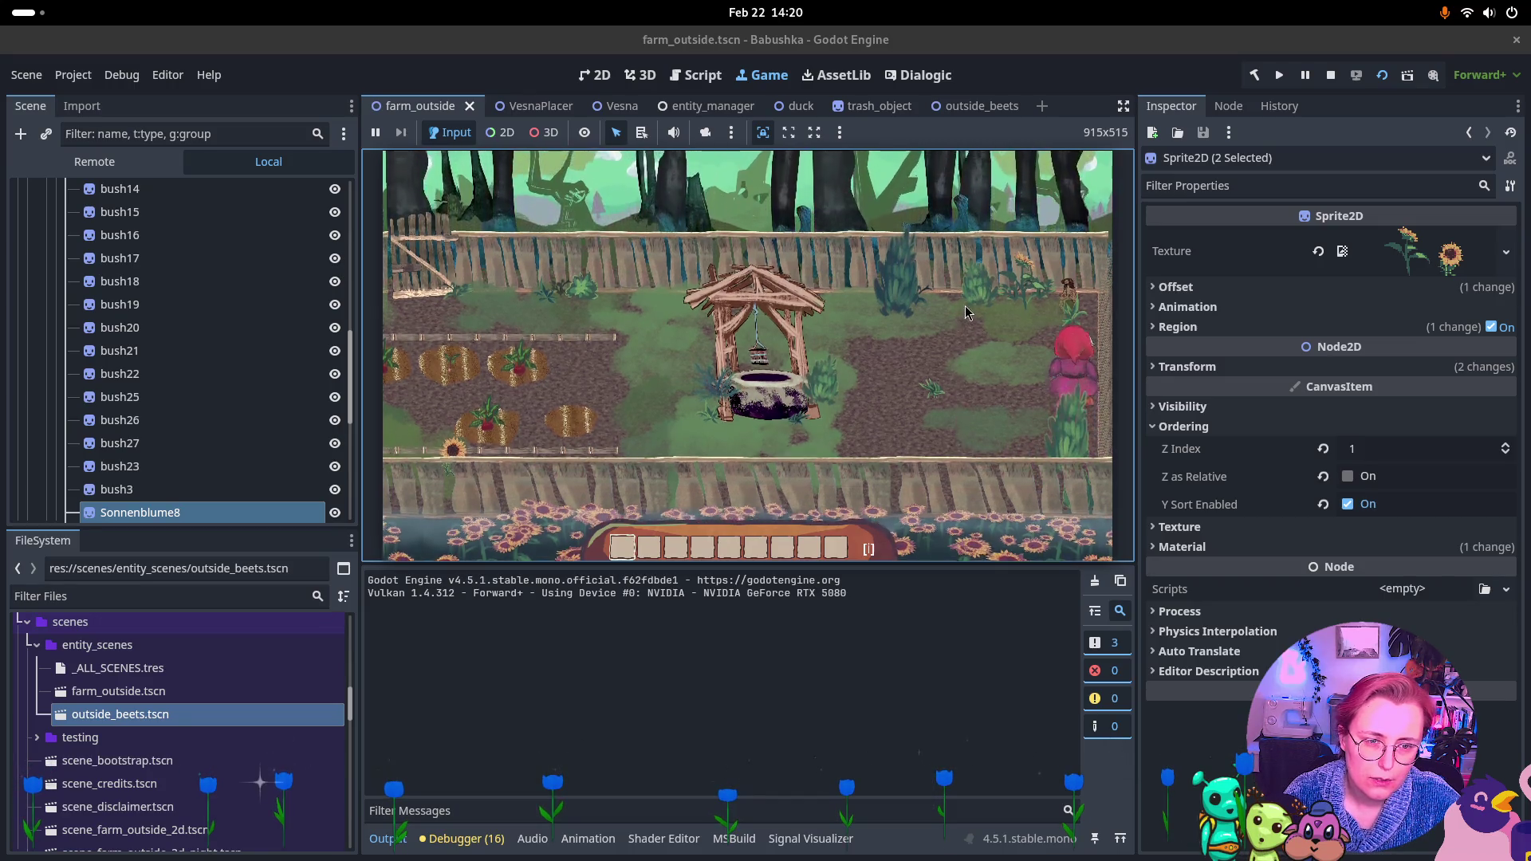
key(a)
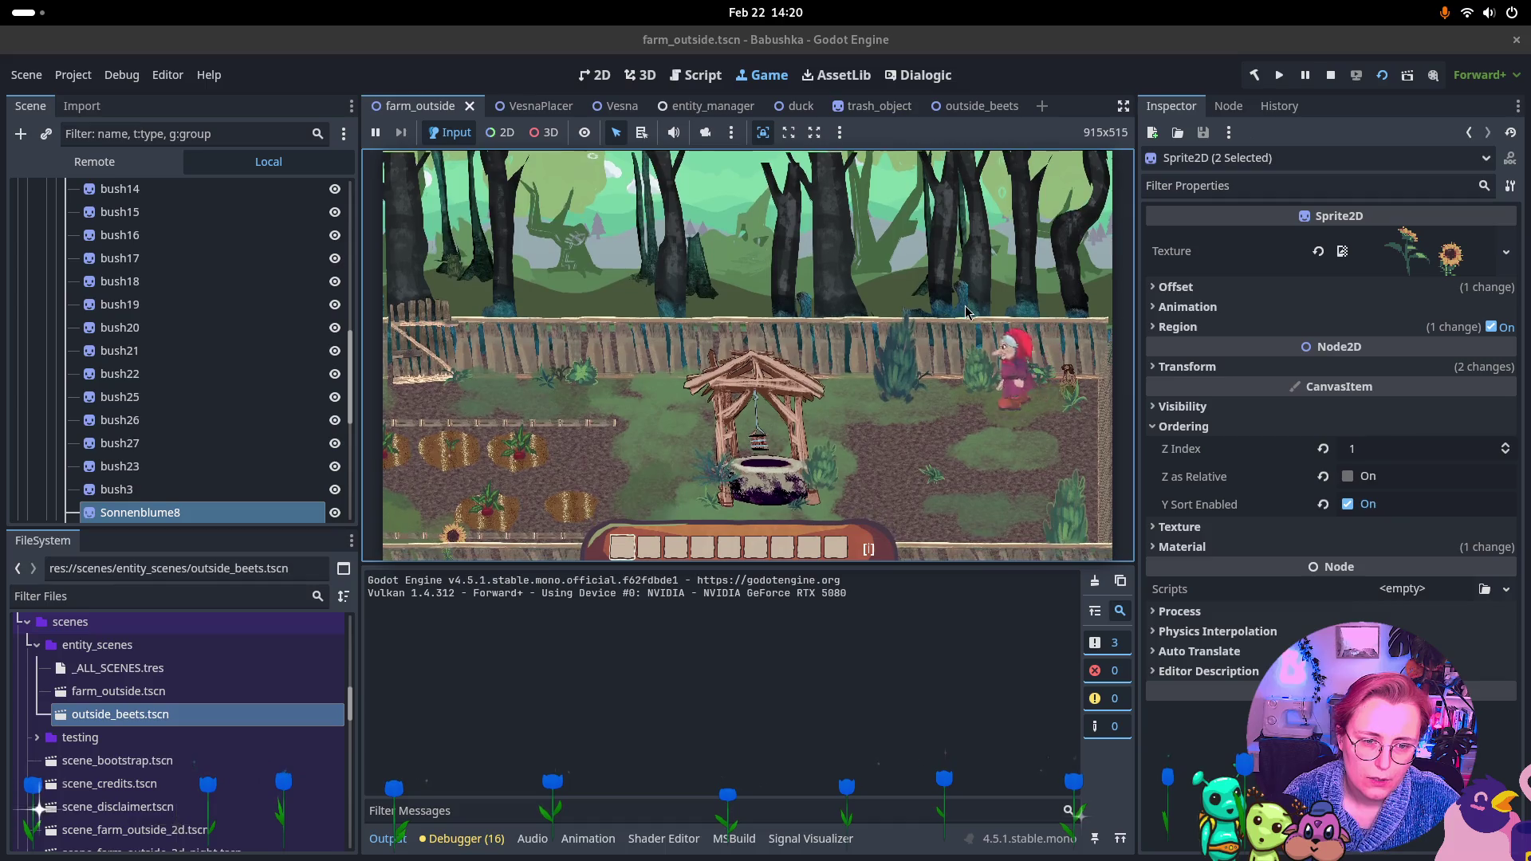
key(a)
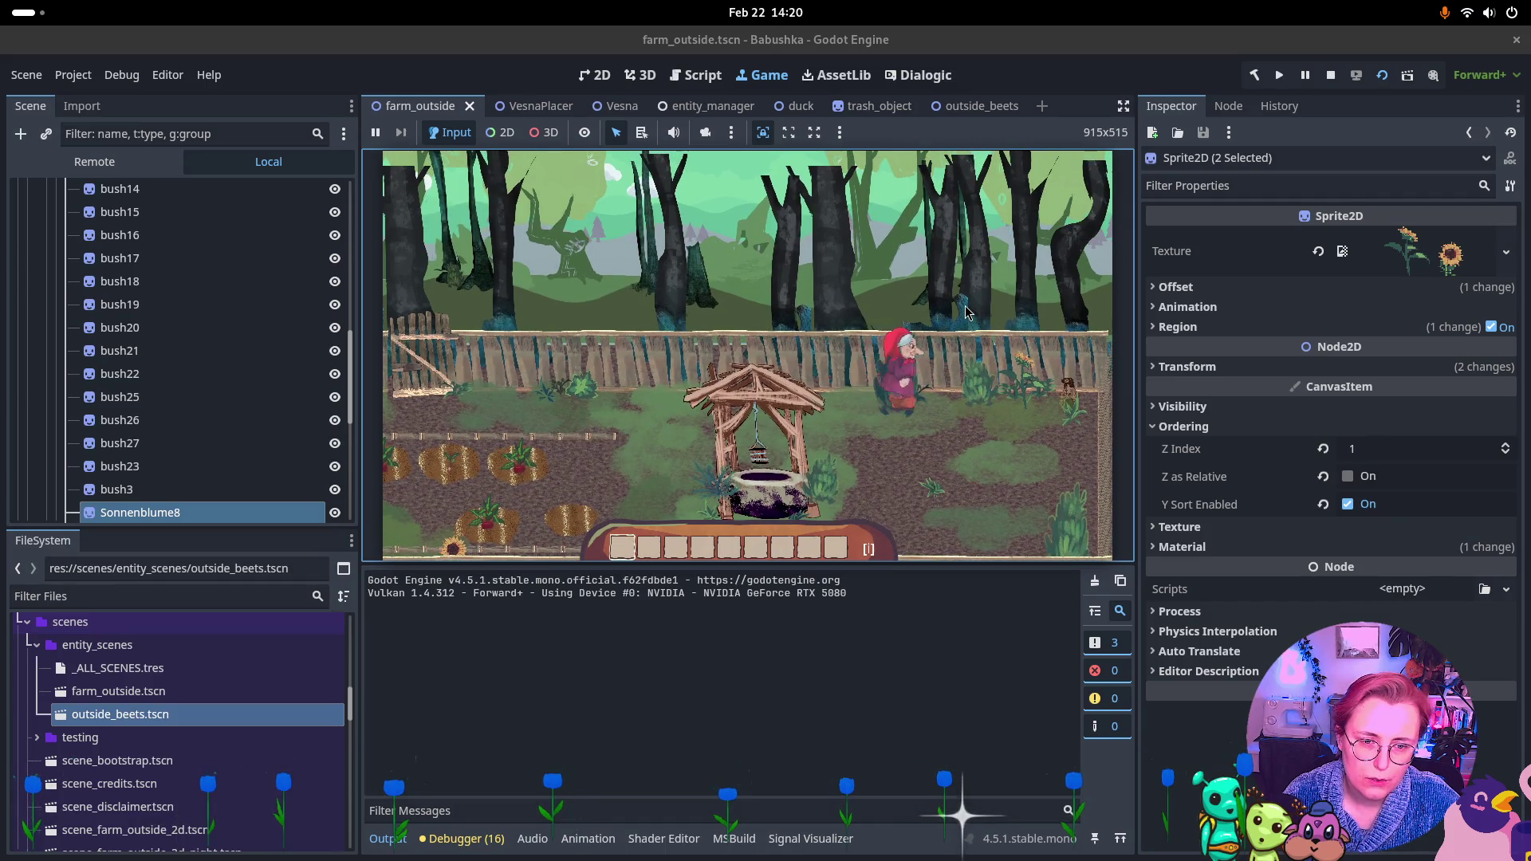
key(a)
key(s)
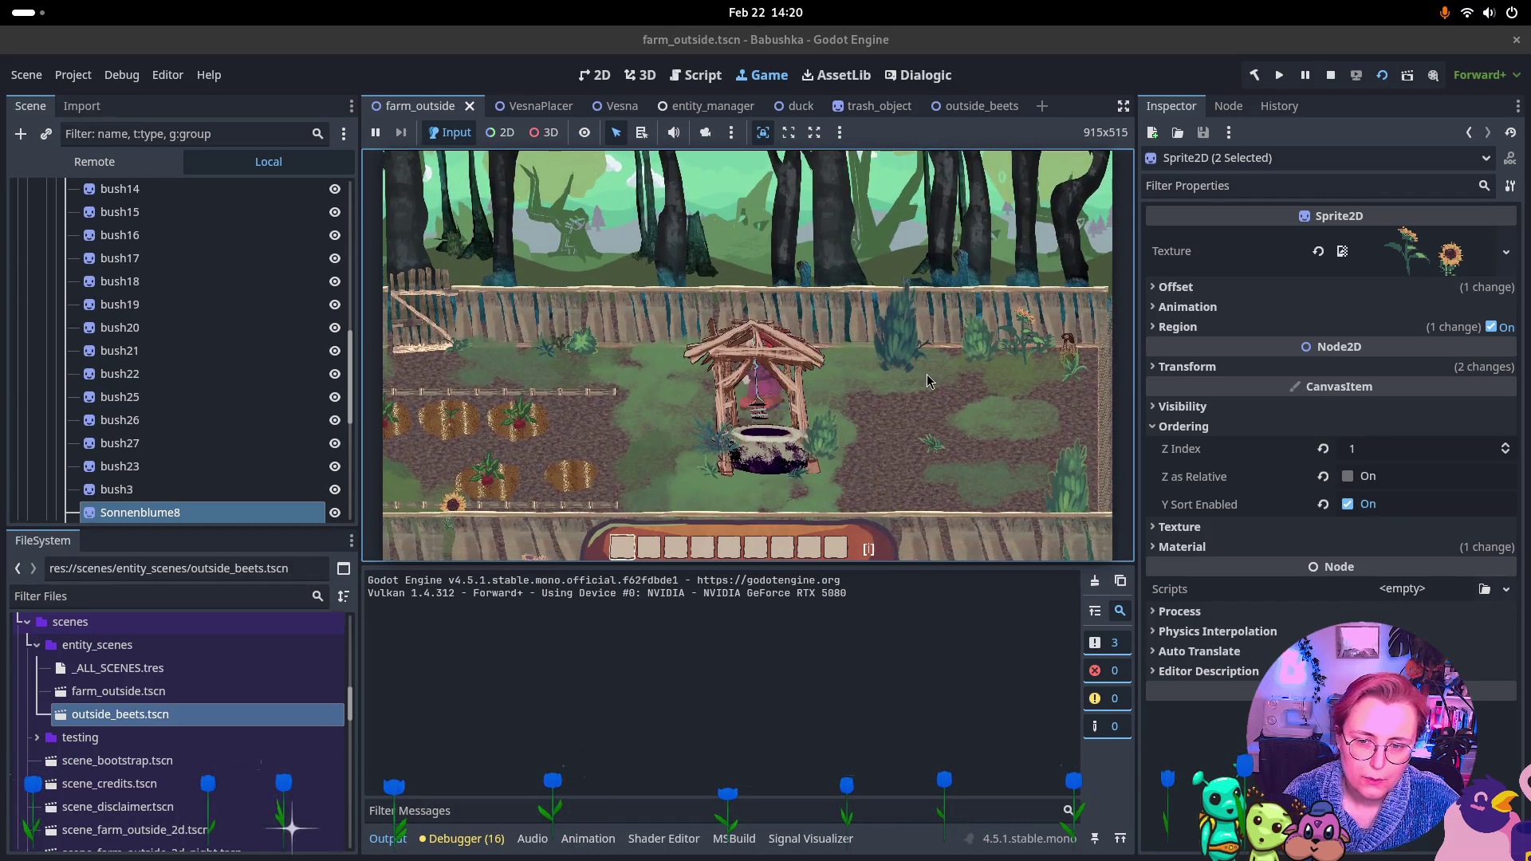
key(a)
key(s)
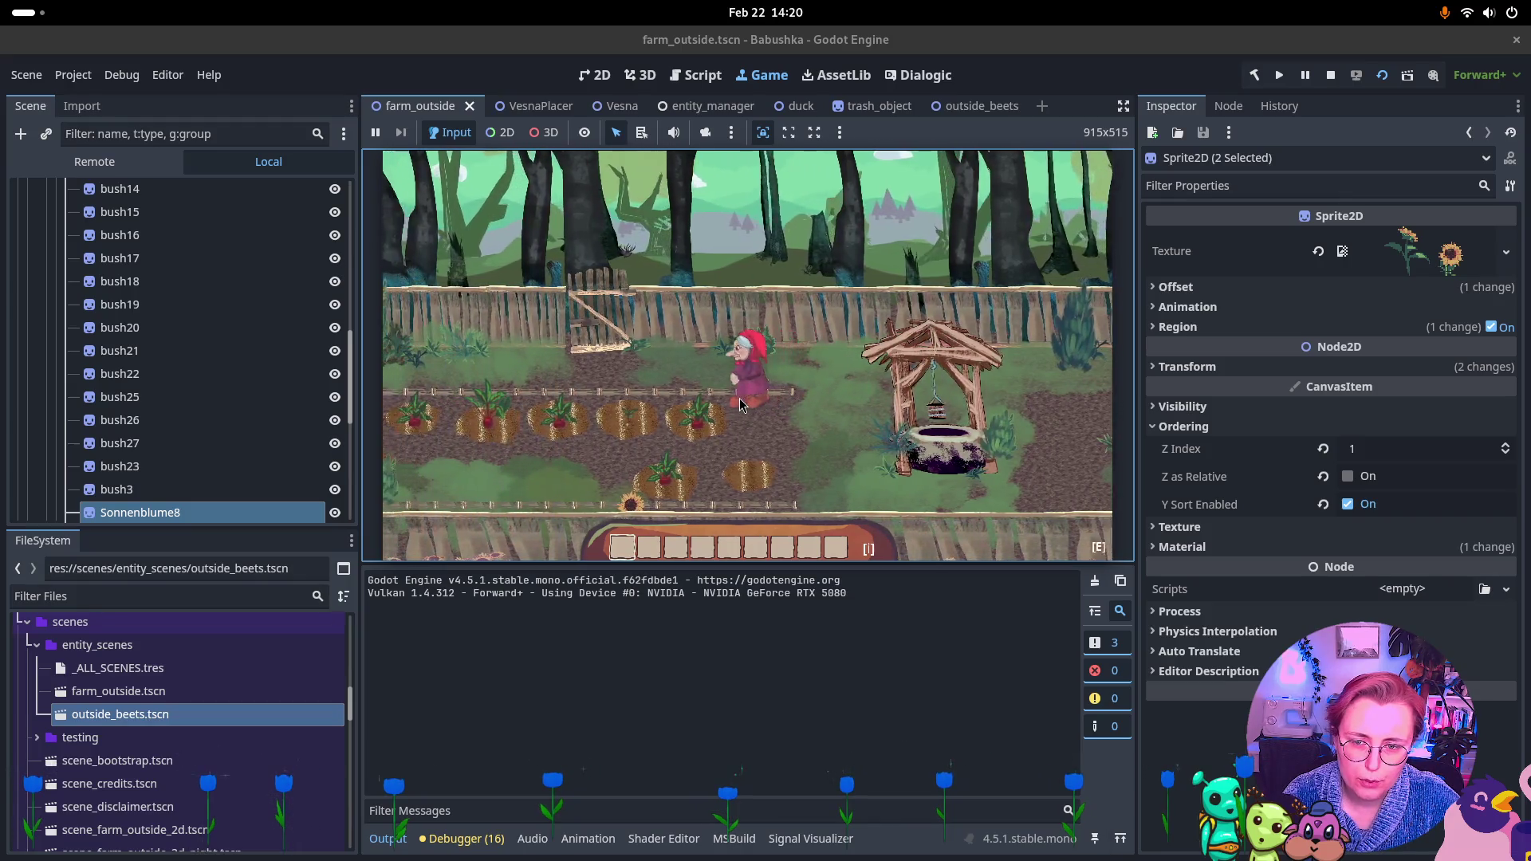
key(s)
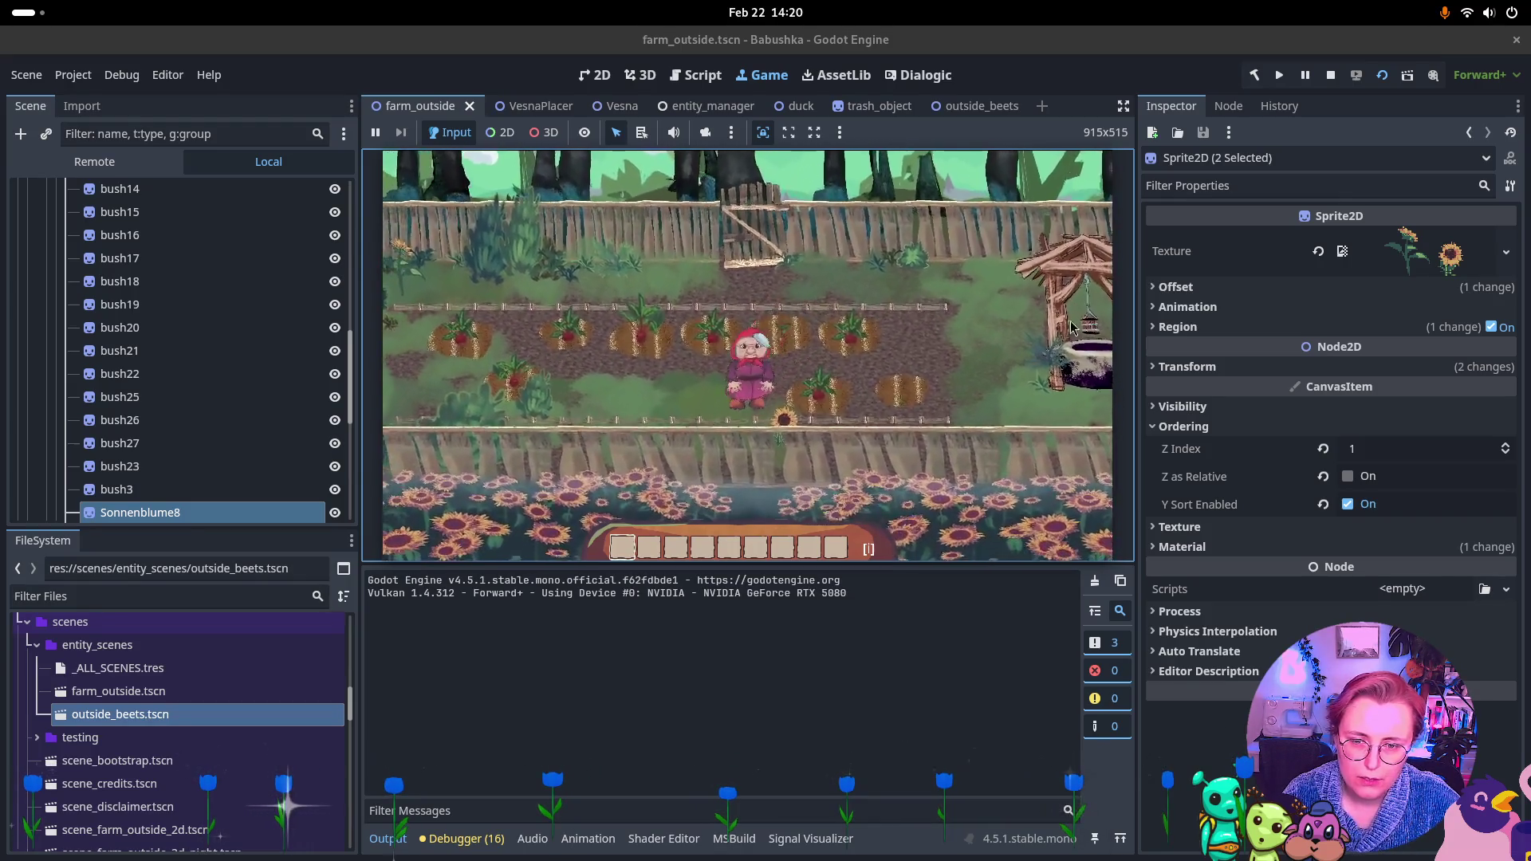
key(a)
key(a)
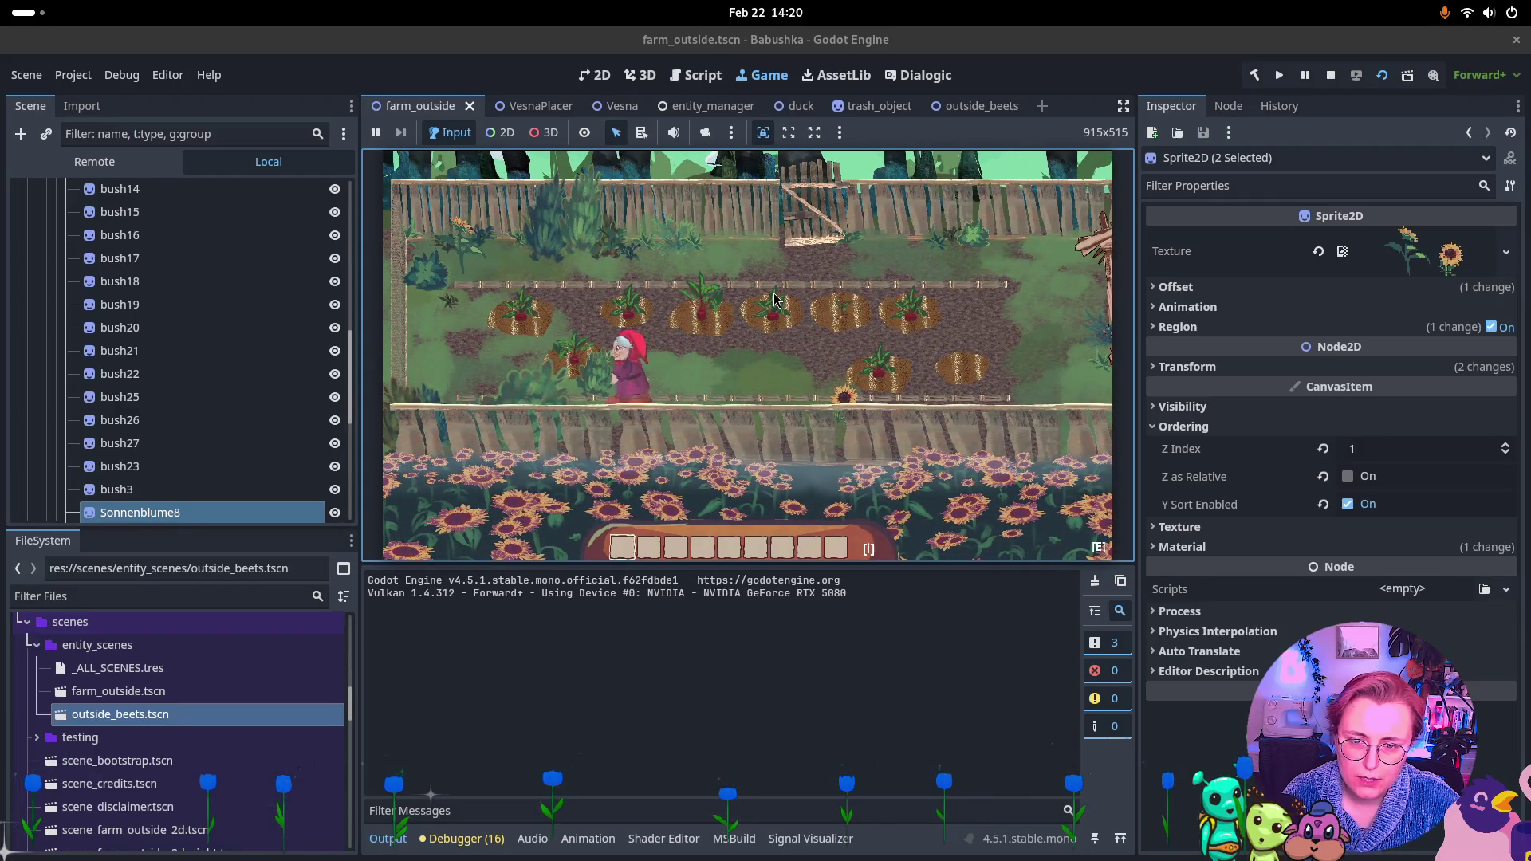
key(d)
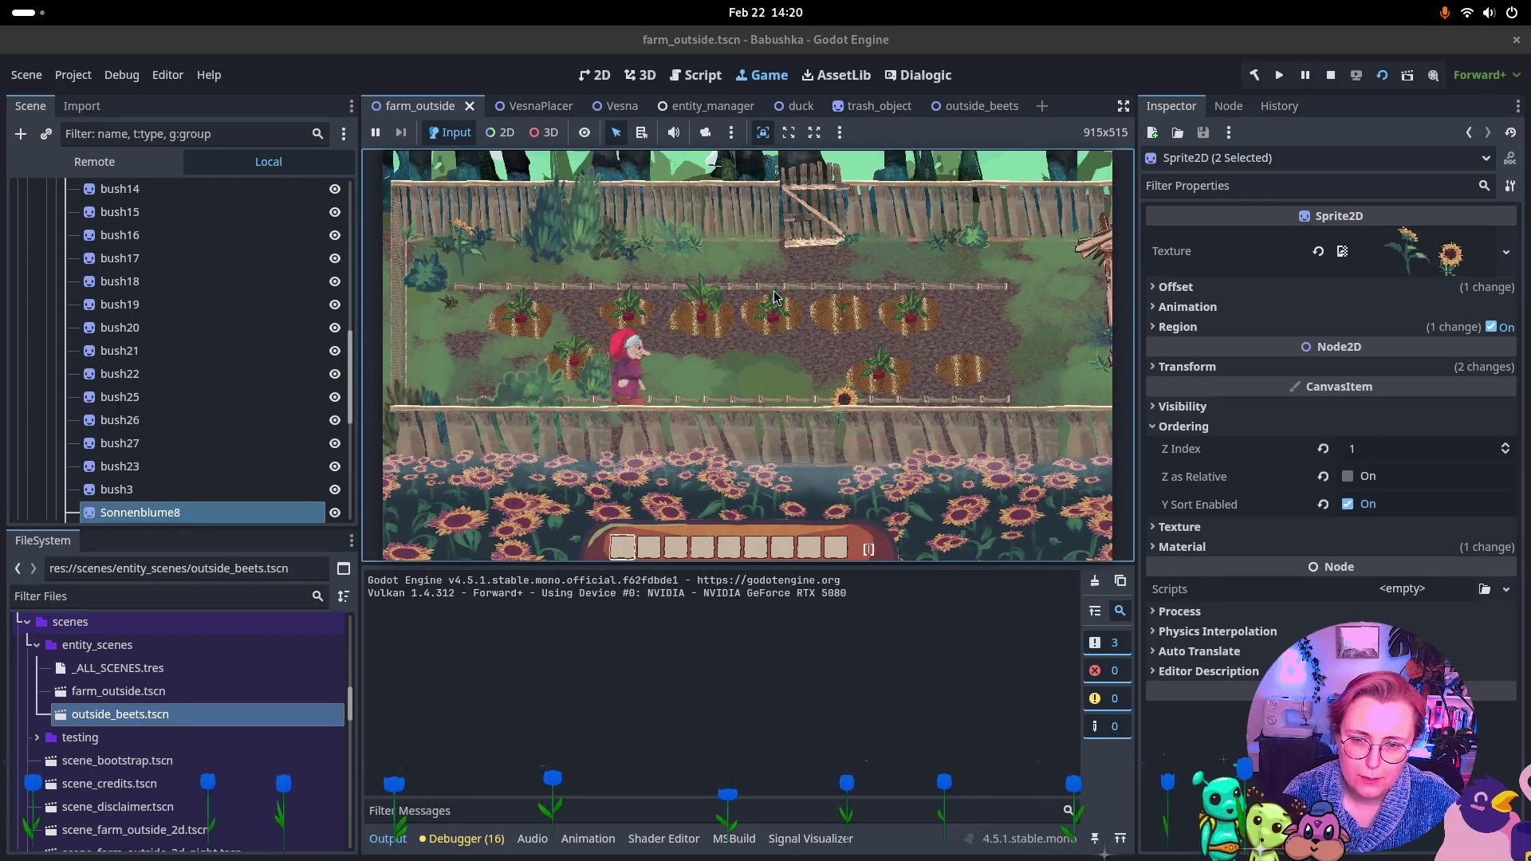
click(1327, 78)
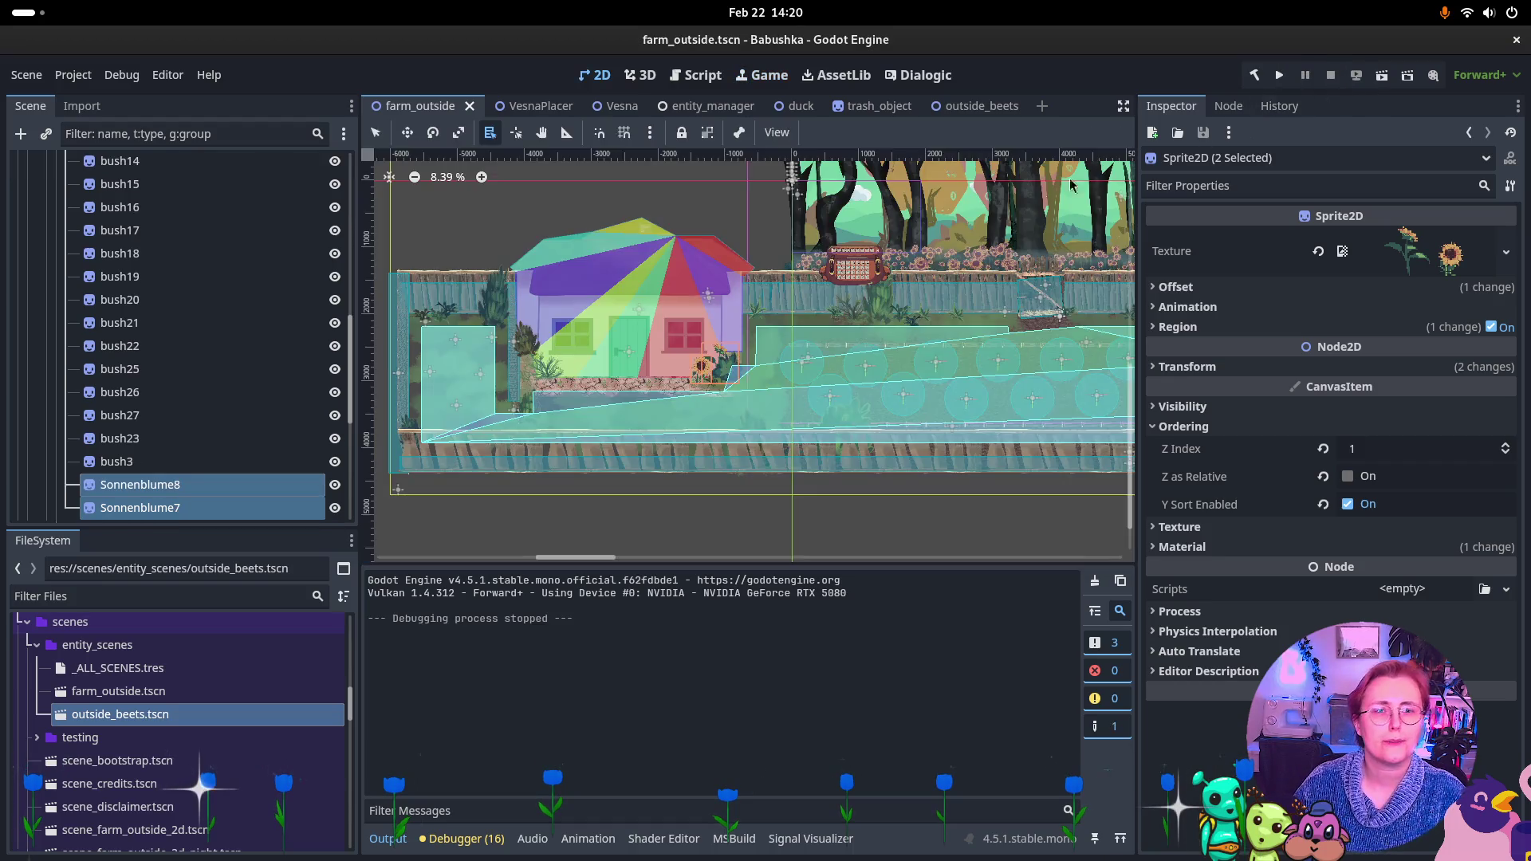
Move the pivot points of bush24 and bush6 up onto their bushes
scroll(942, 420, up, 8)
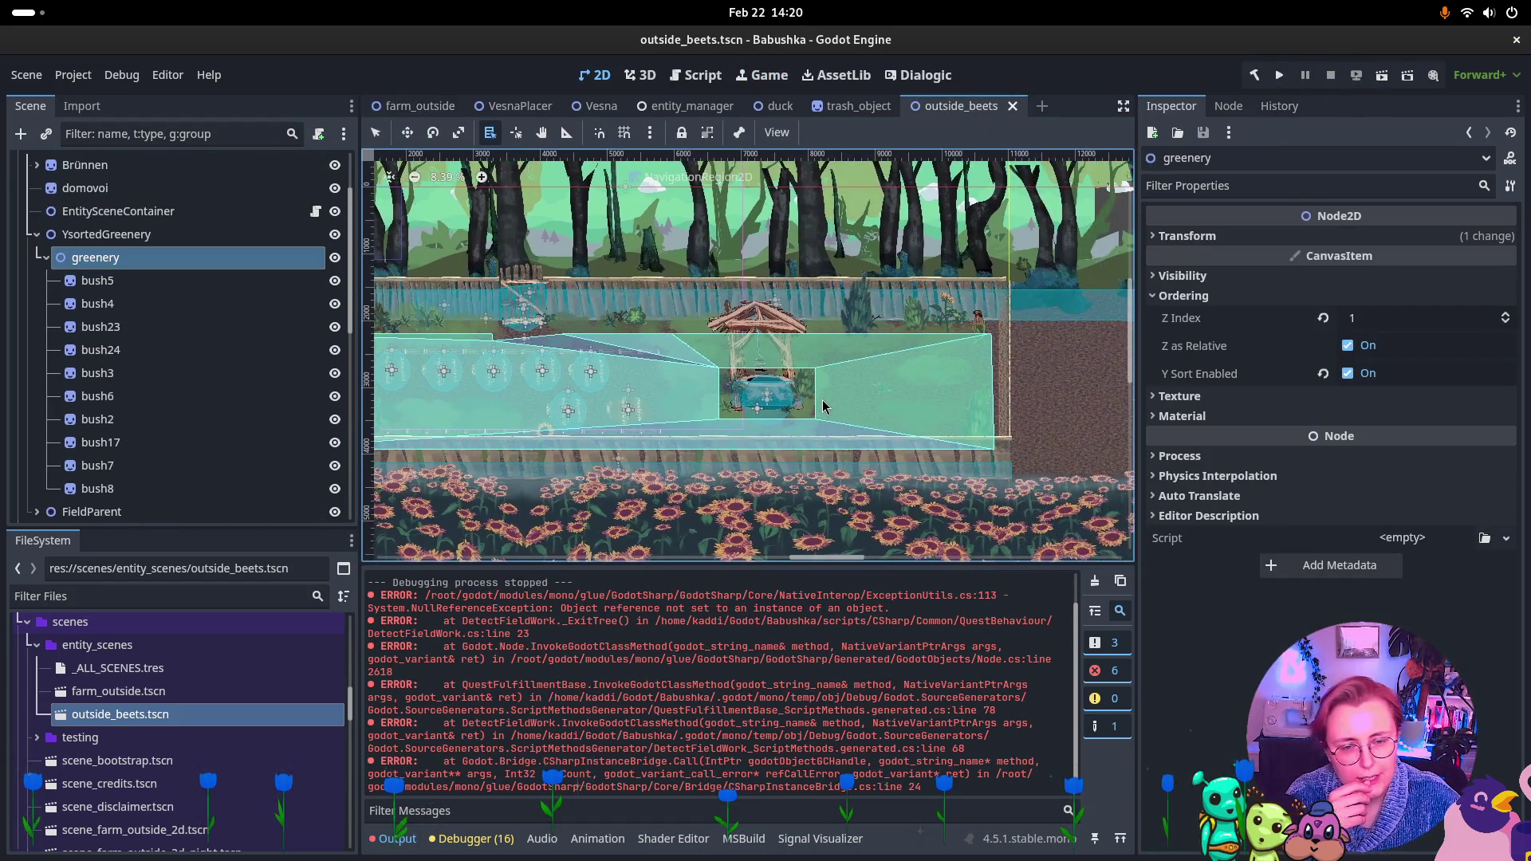
alt+right_click(734, 441)
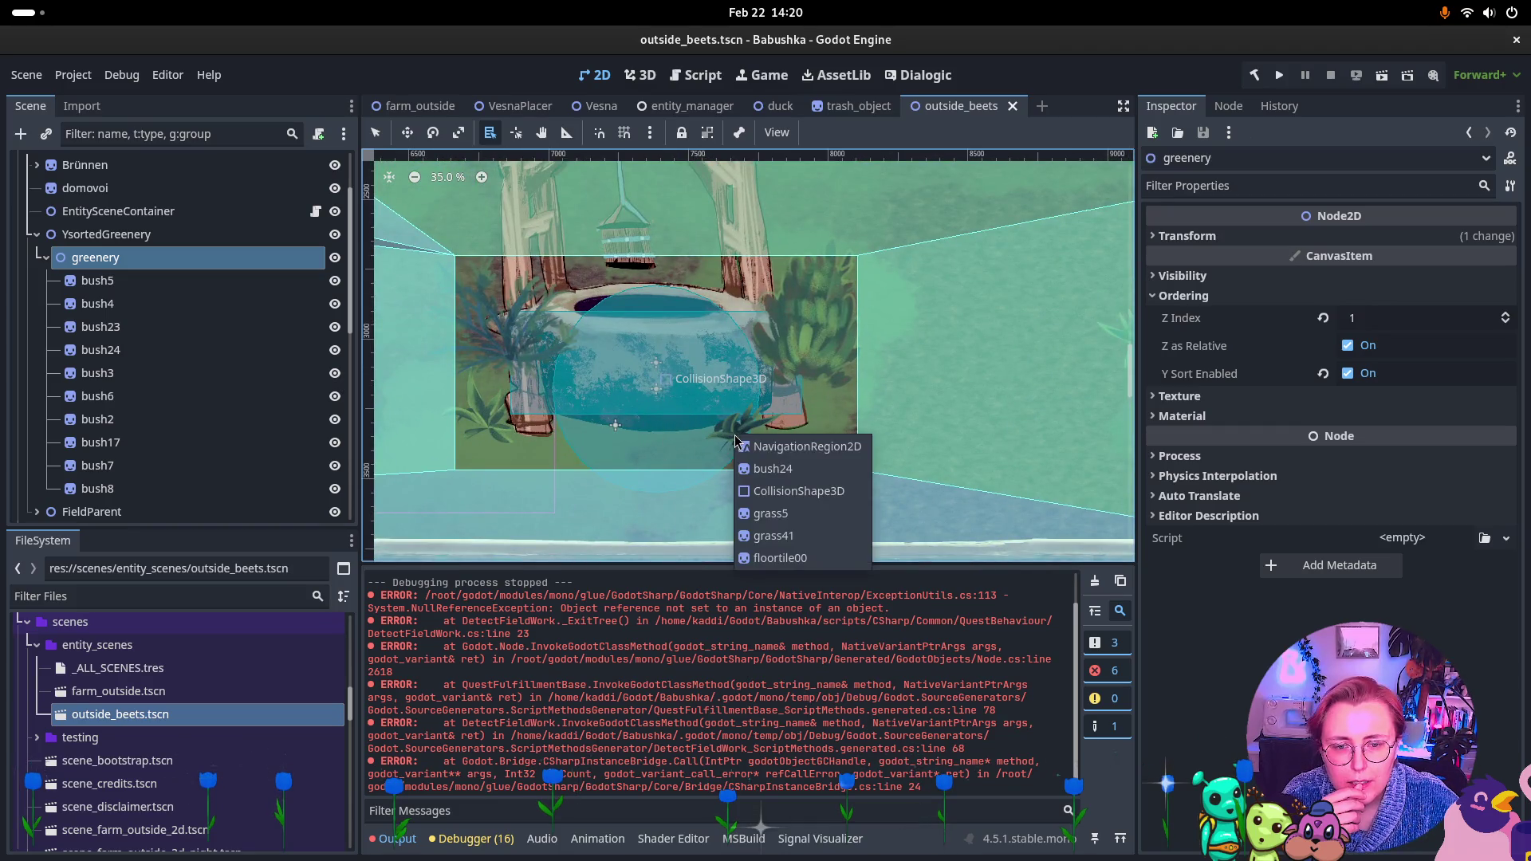
click(766, 464)
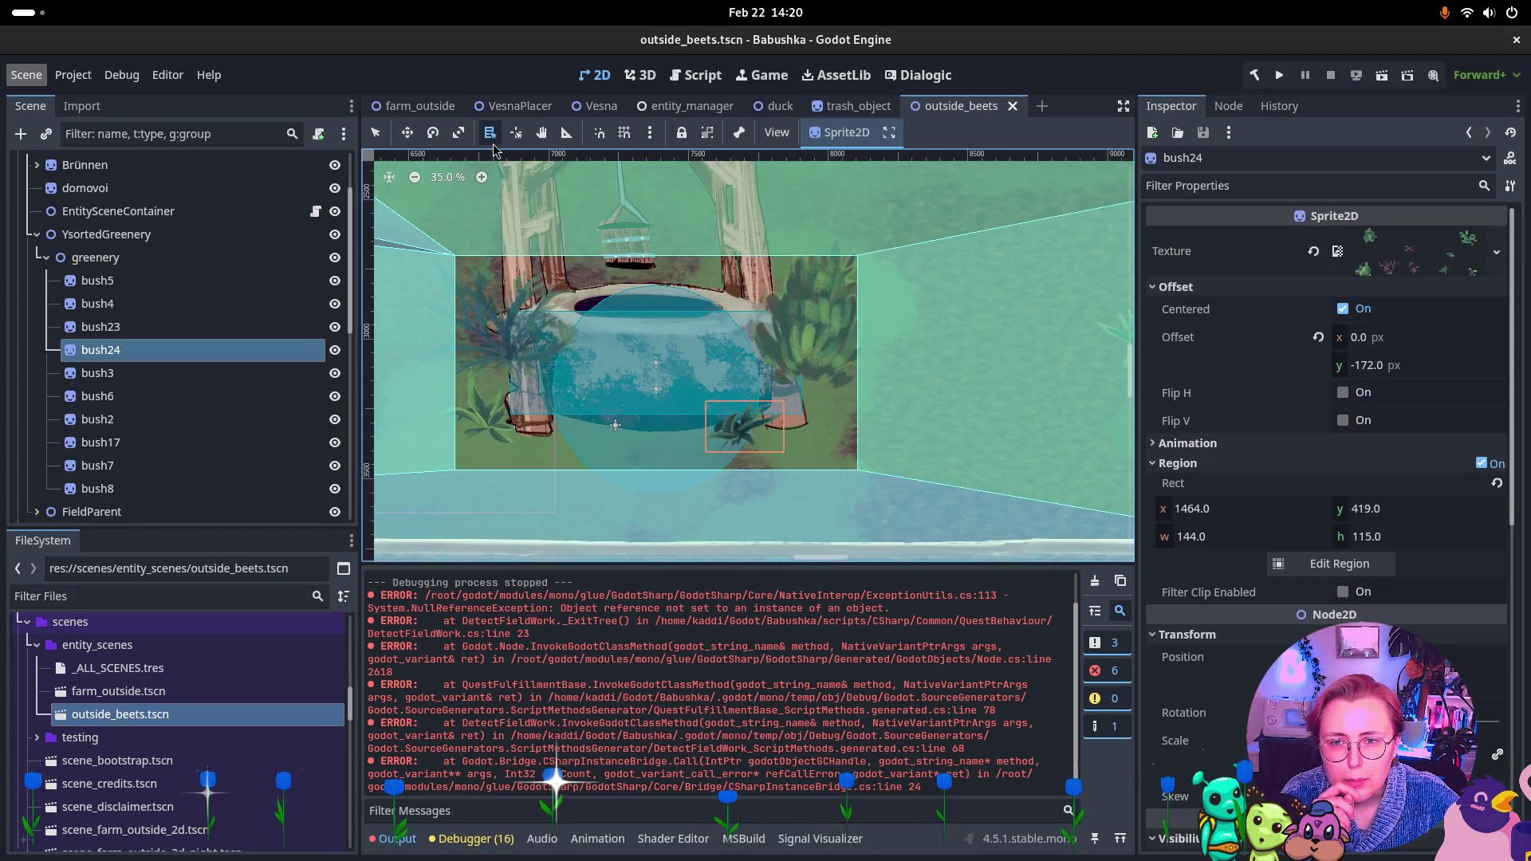
key(v)
click(743, 449)
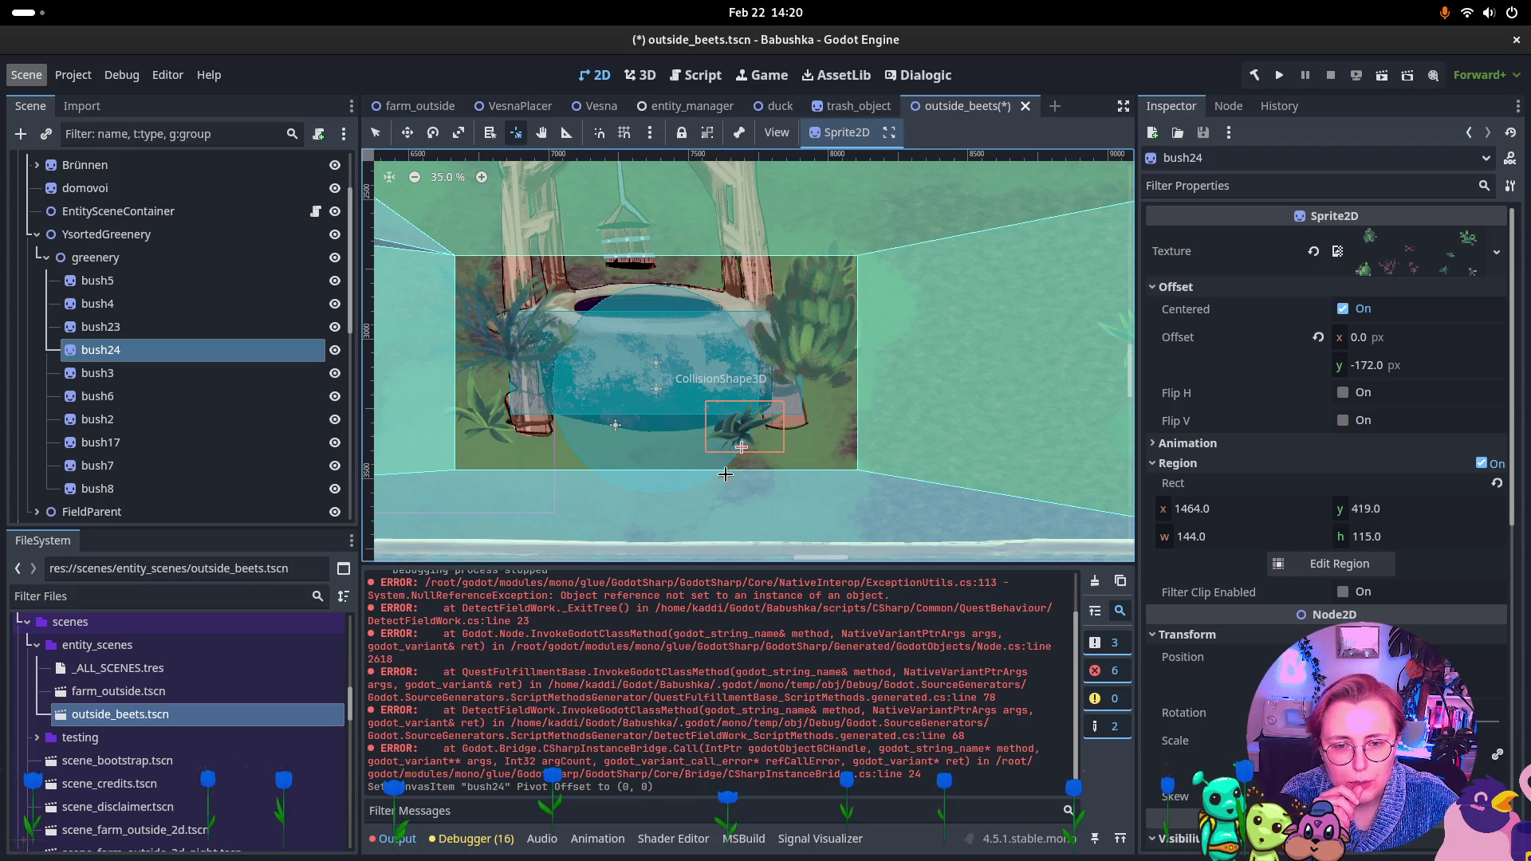
right_click(662, 454)
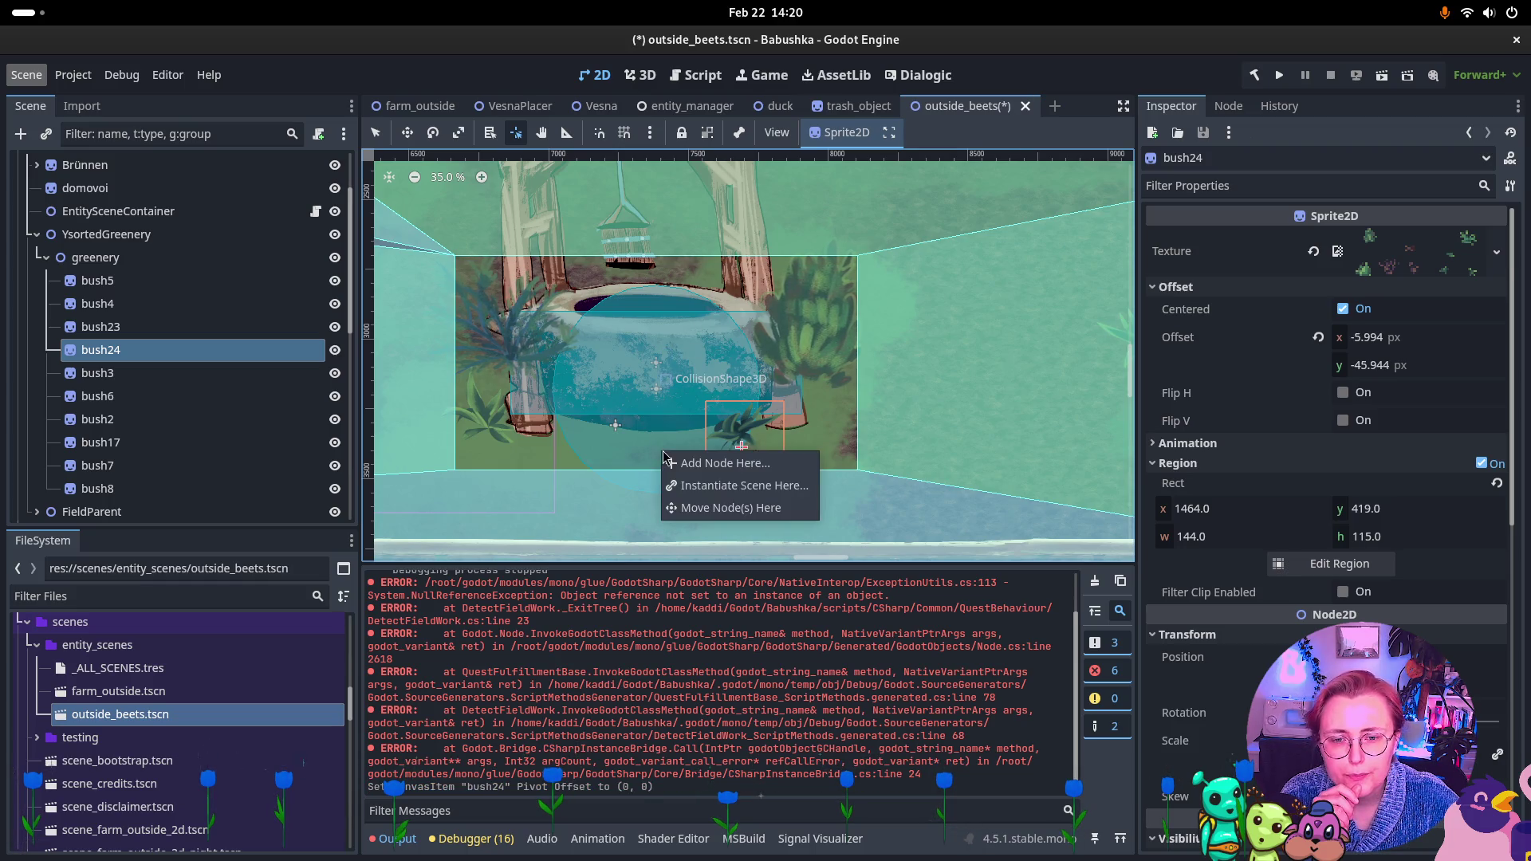
click(779, 377)
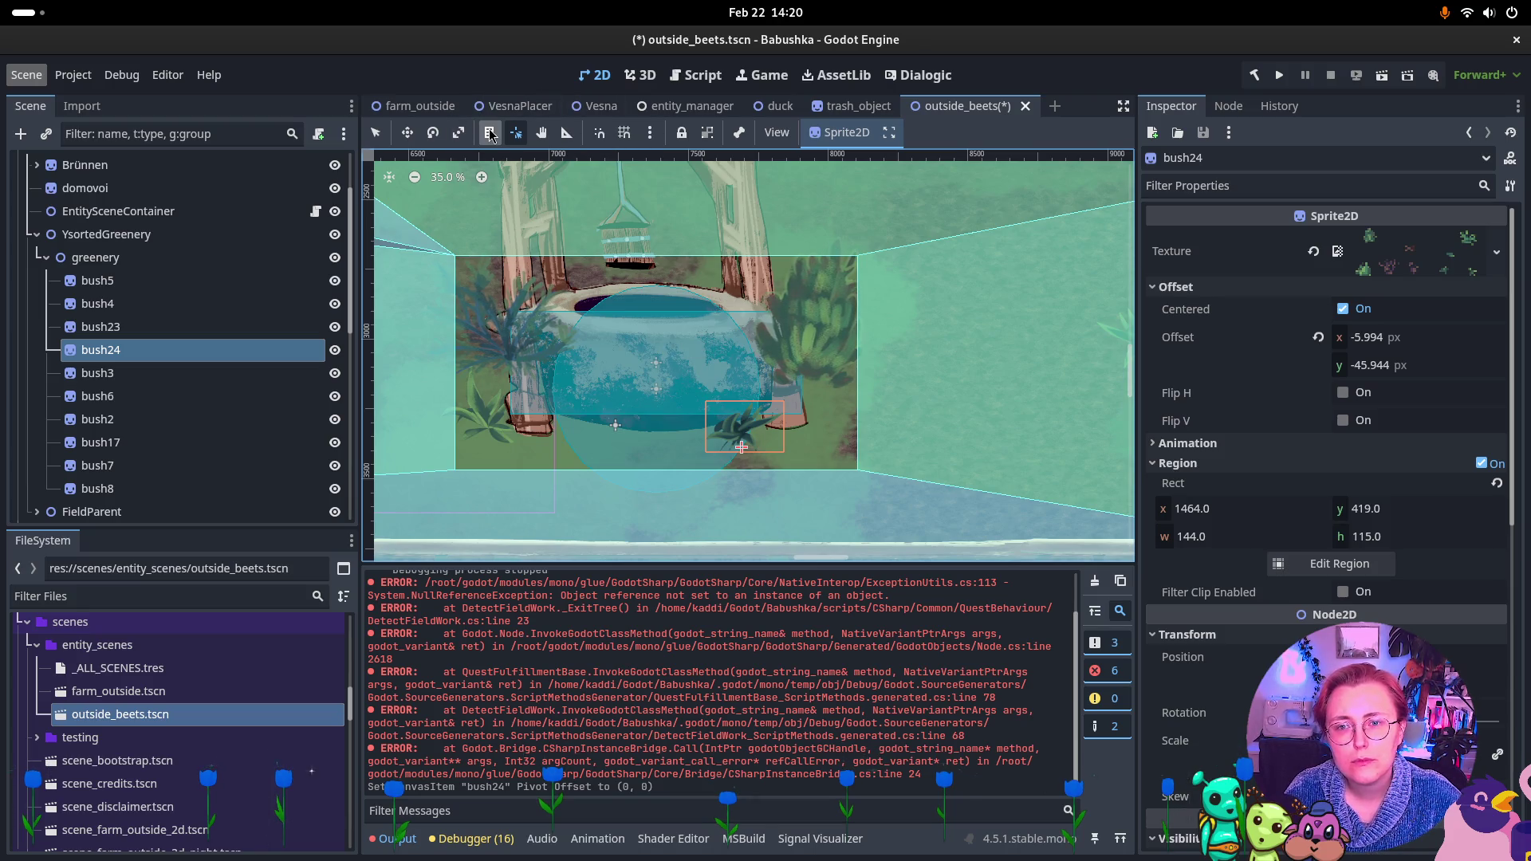
alt+right_click(836, 360)
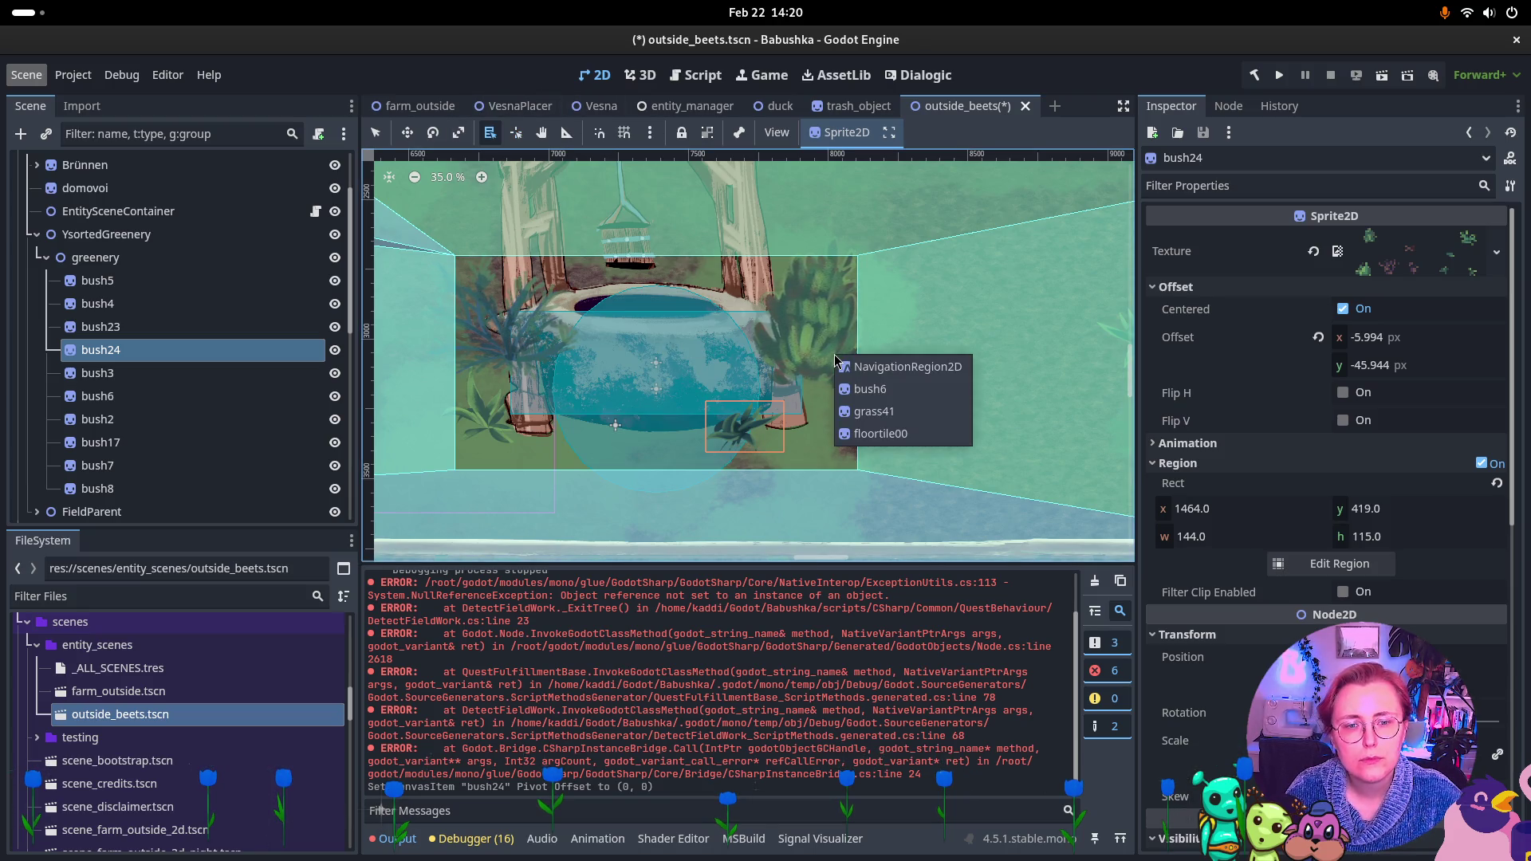
click(870, 389)
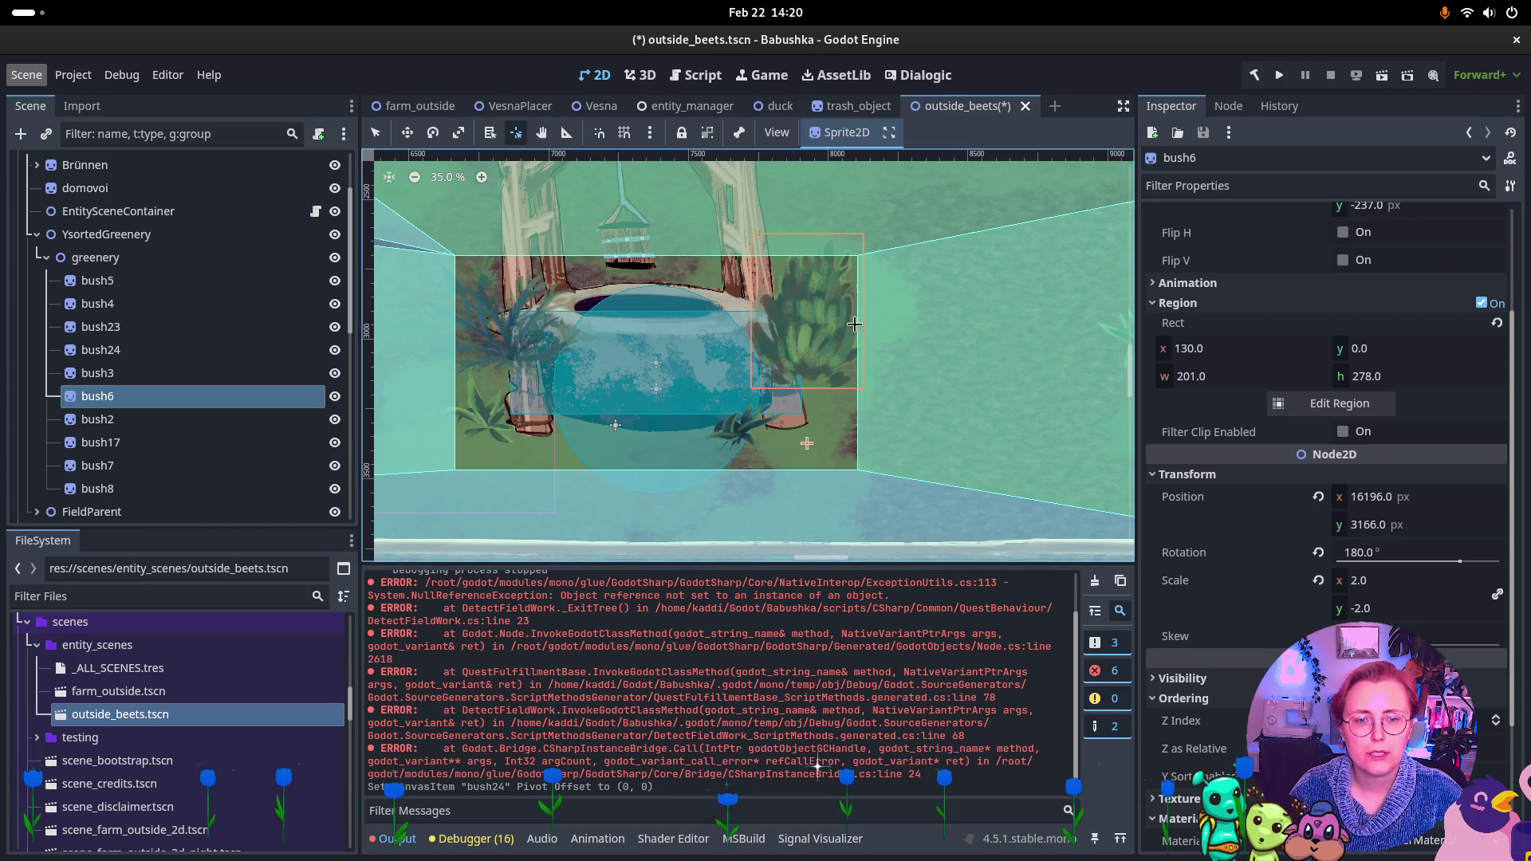
click(813, 372)
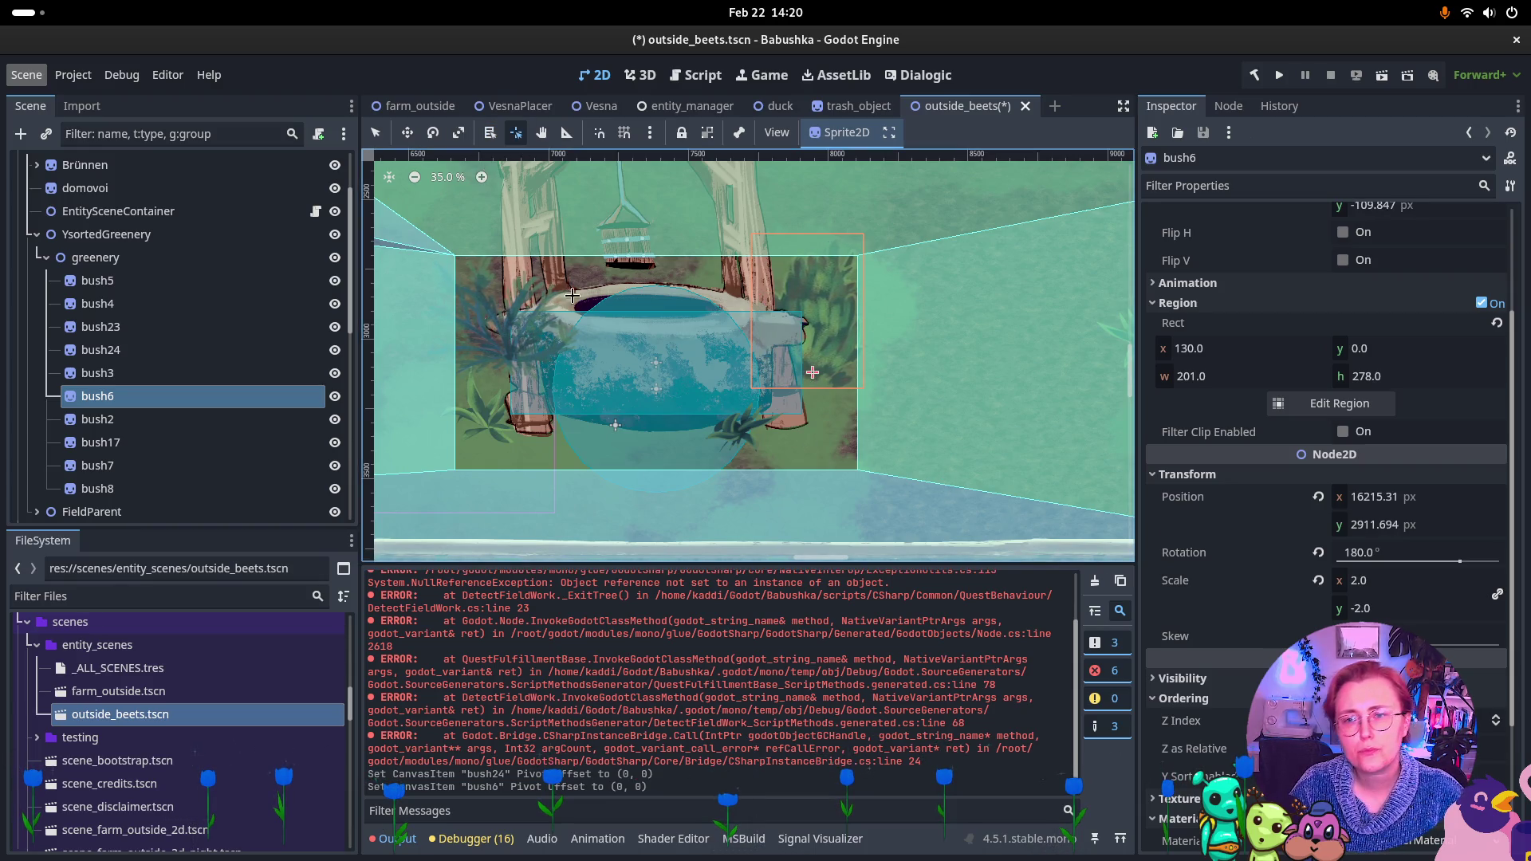
Set new pivot points on bush2 and bush23 with the Pivot tool
alt+right_click(499, 345)
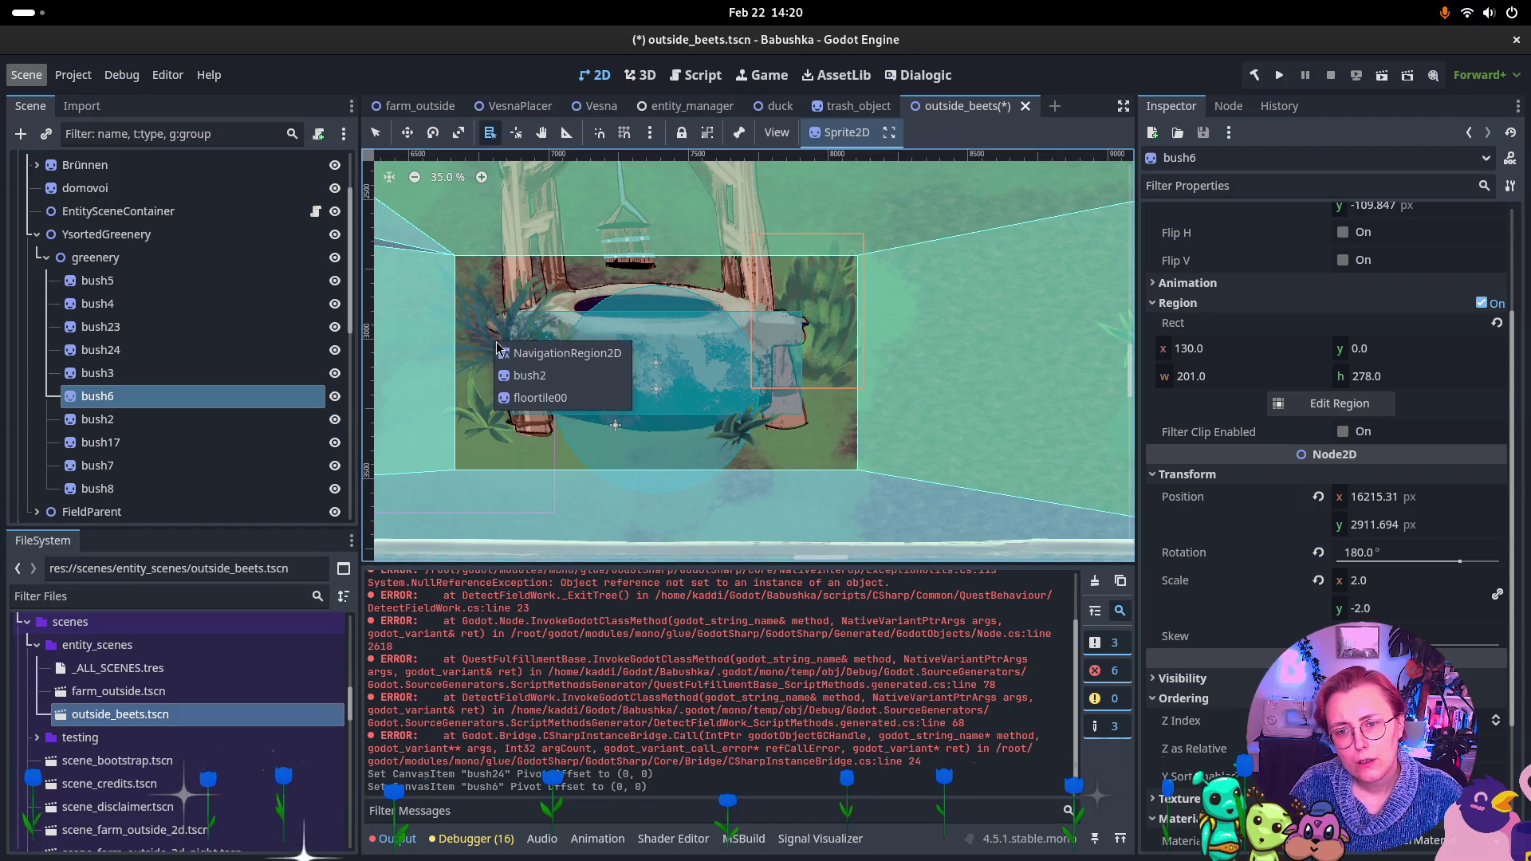
click(562, 379)
click(515, 132)
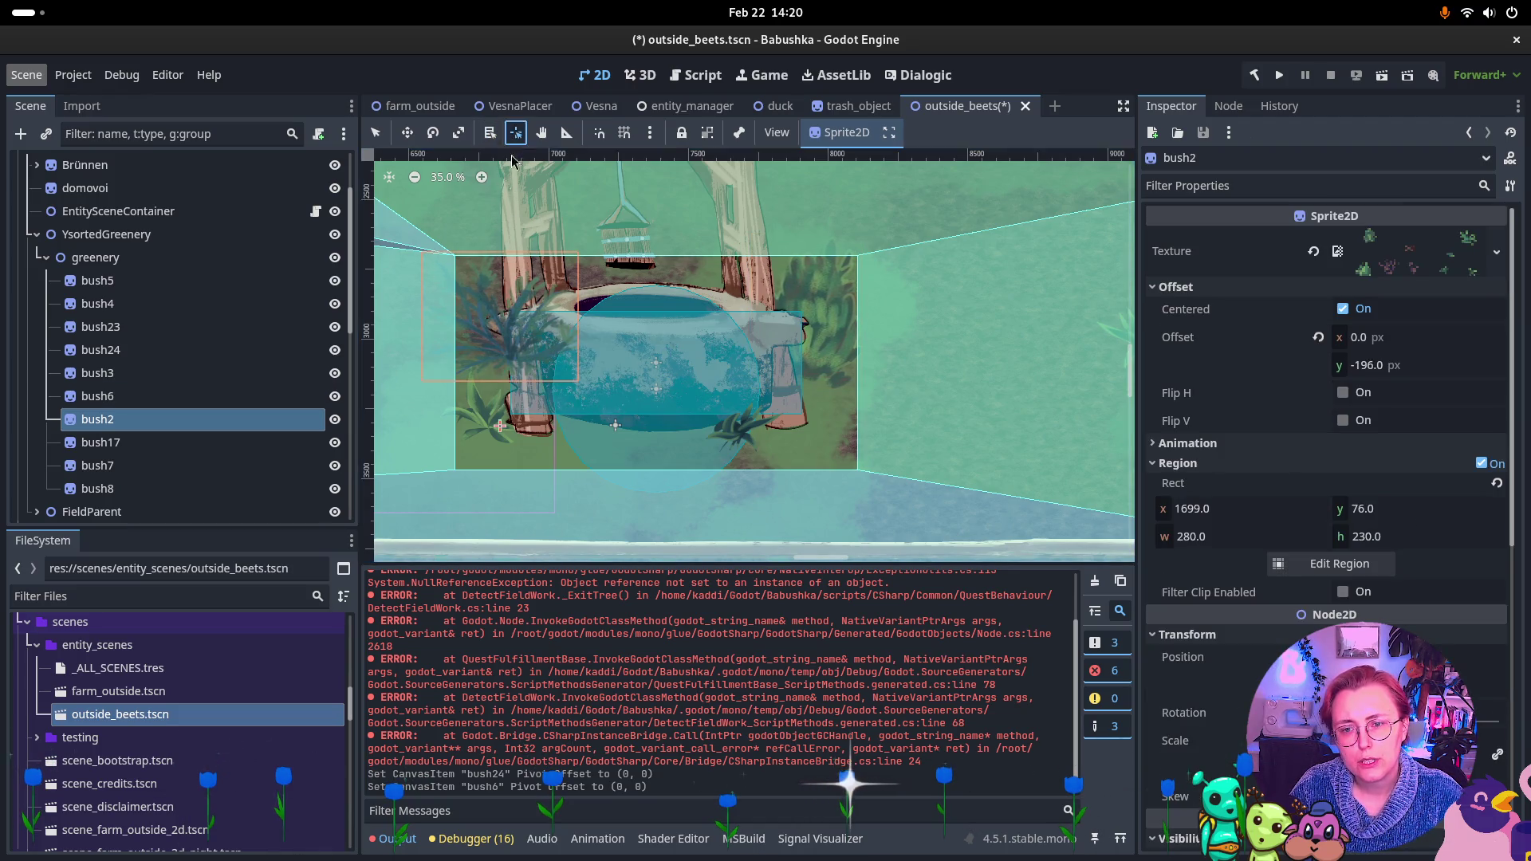
click(507, 357)
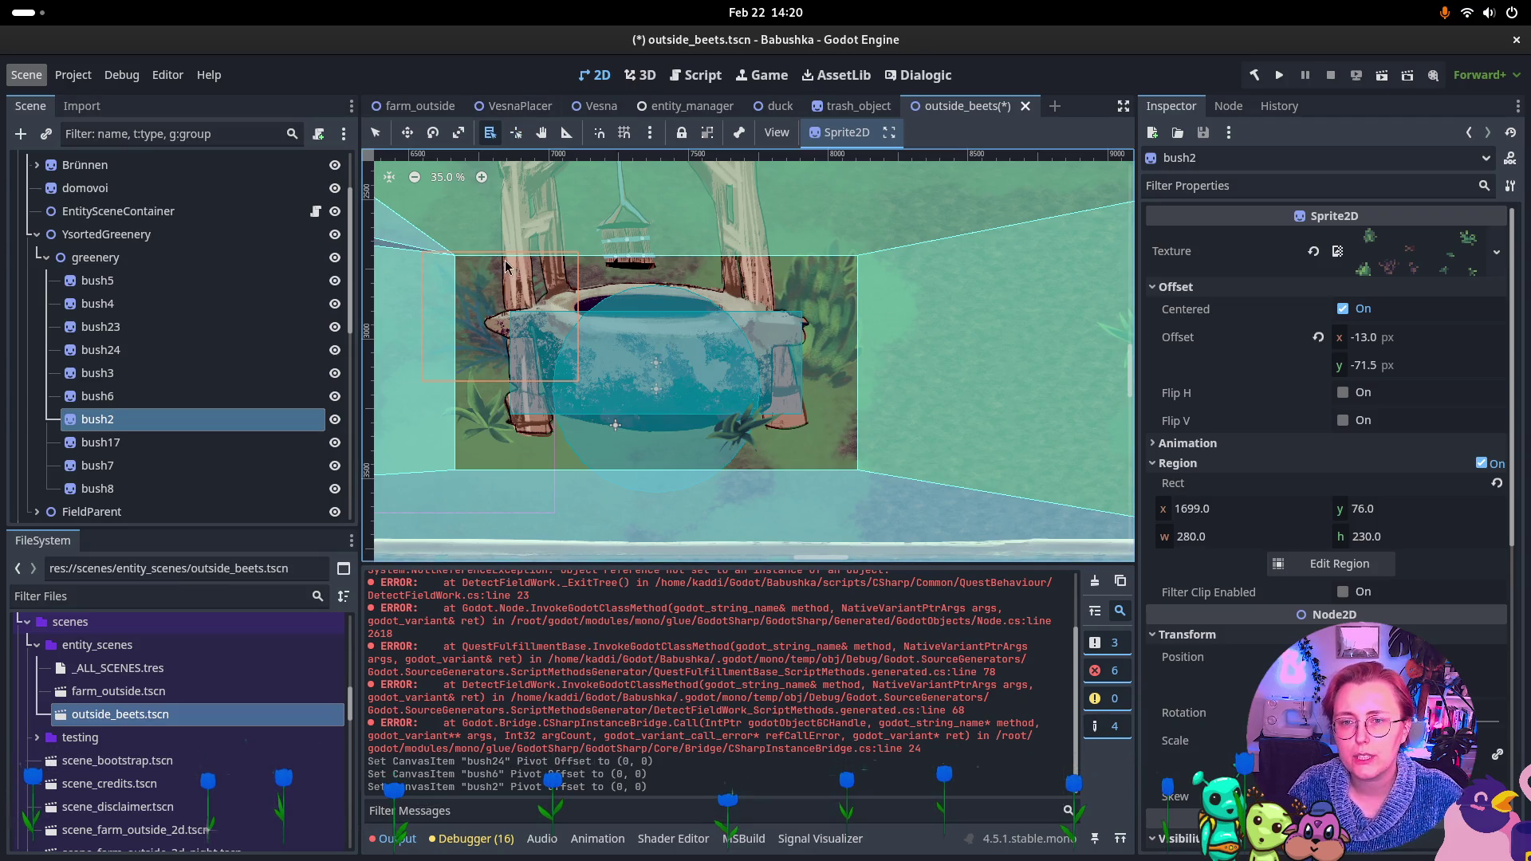
alt+right_click(507, 424)
click(527, 453)
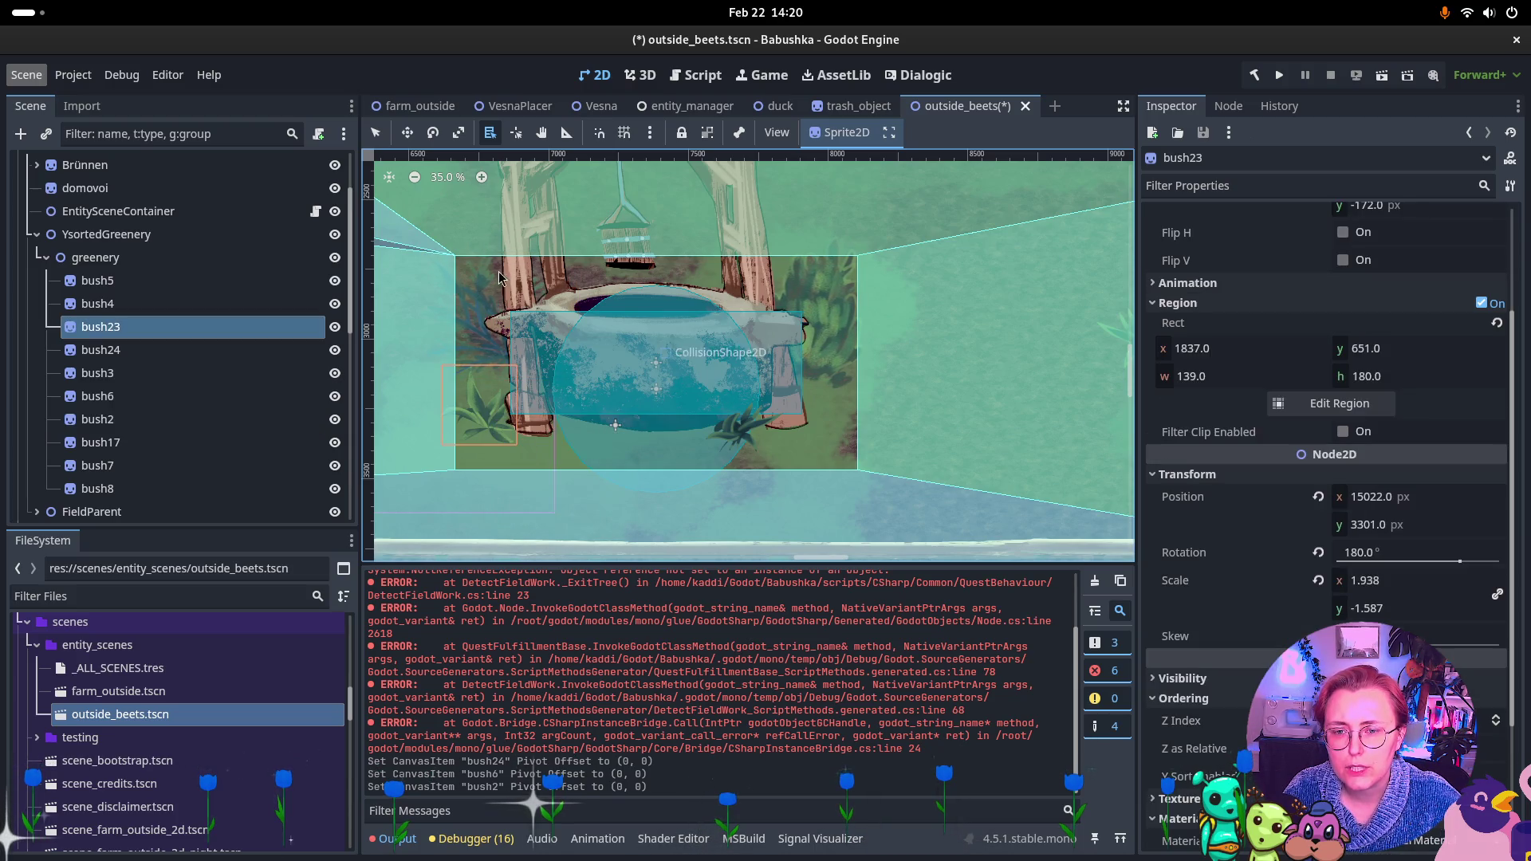
key(v)
click(489, 435)
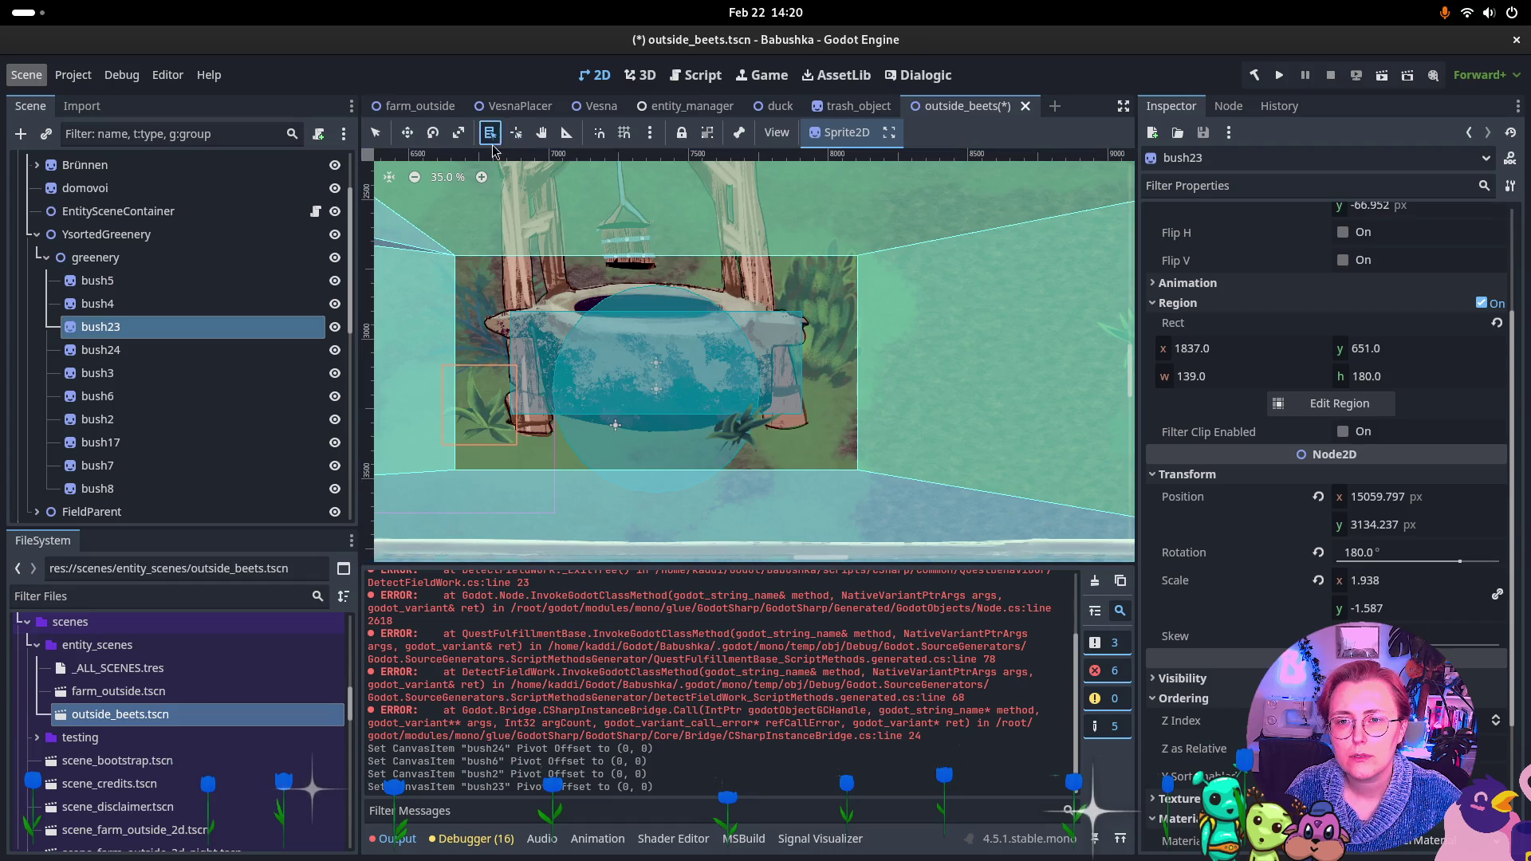
scroll(703, 354, down, 5)
scroll(652, 399, up, 5)
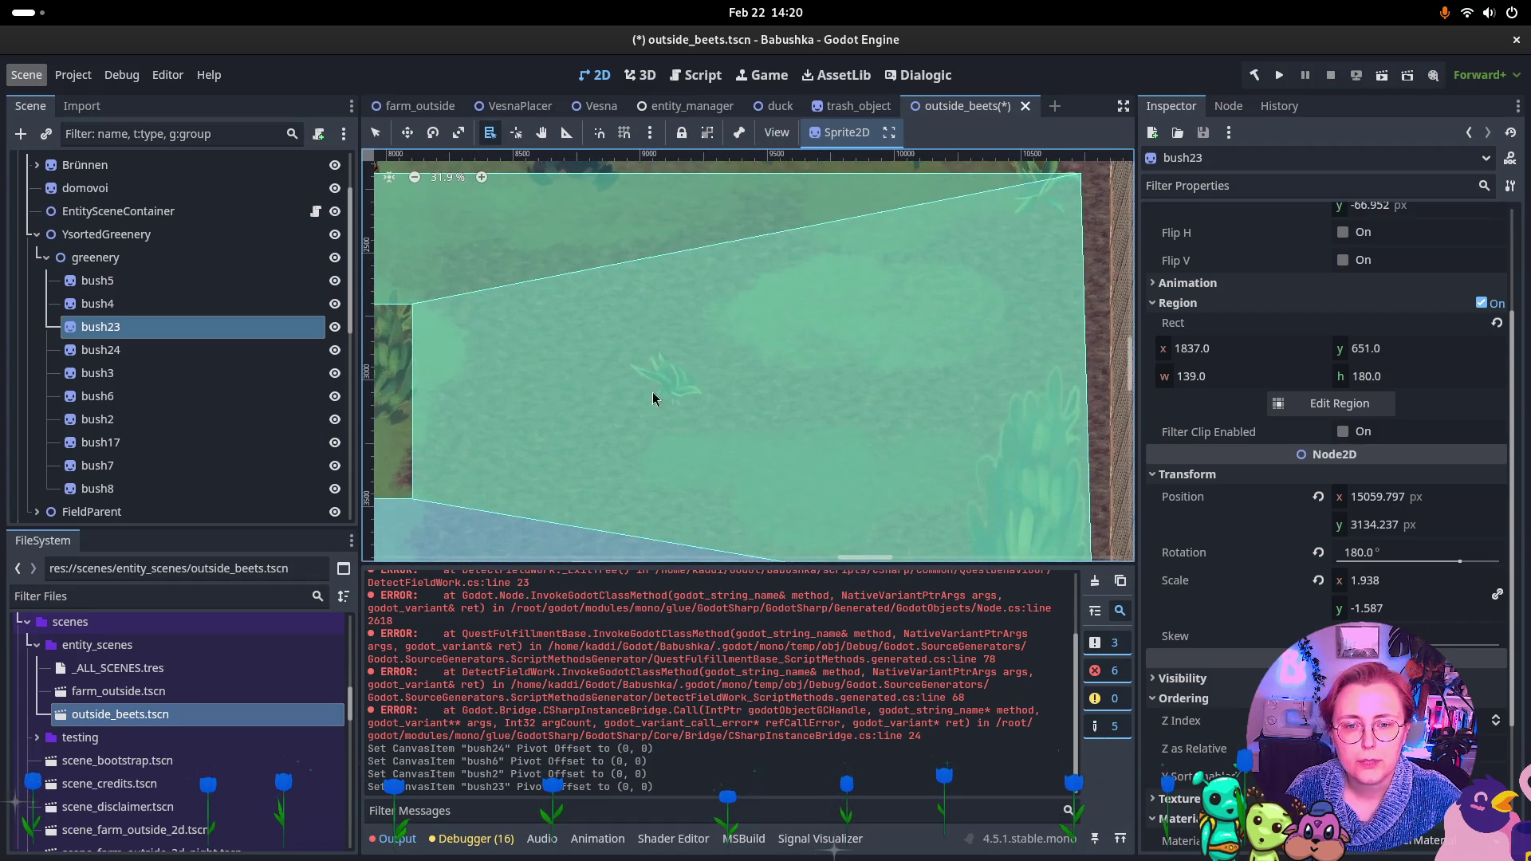
Select bush7 from the overlapping nodes and switch to the Pivot tool
right_click(672, 396)
click(702, 425)
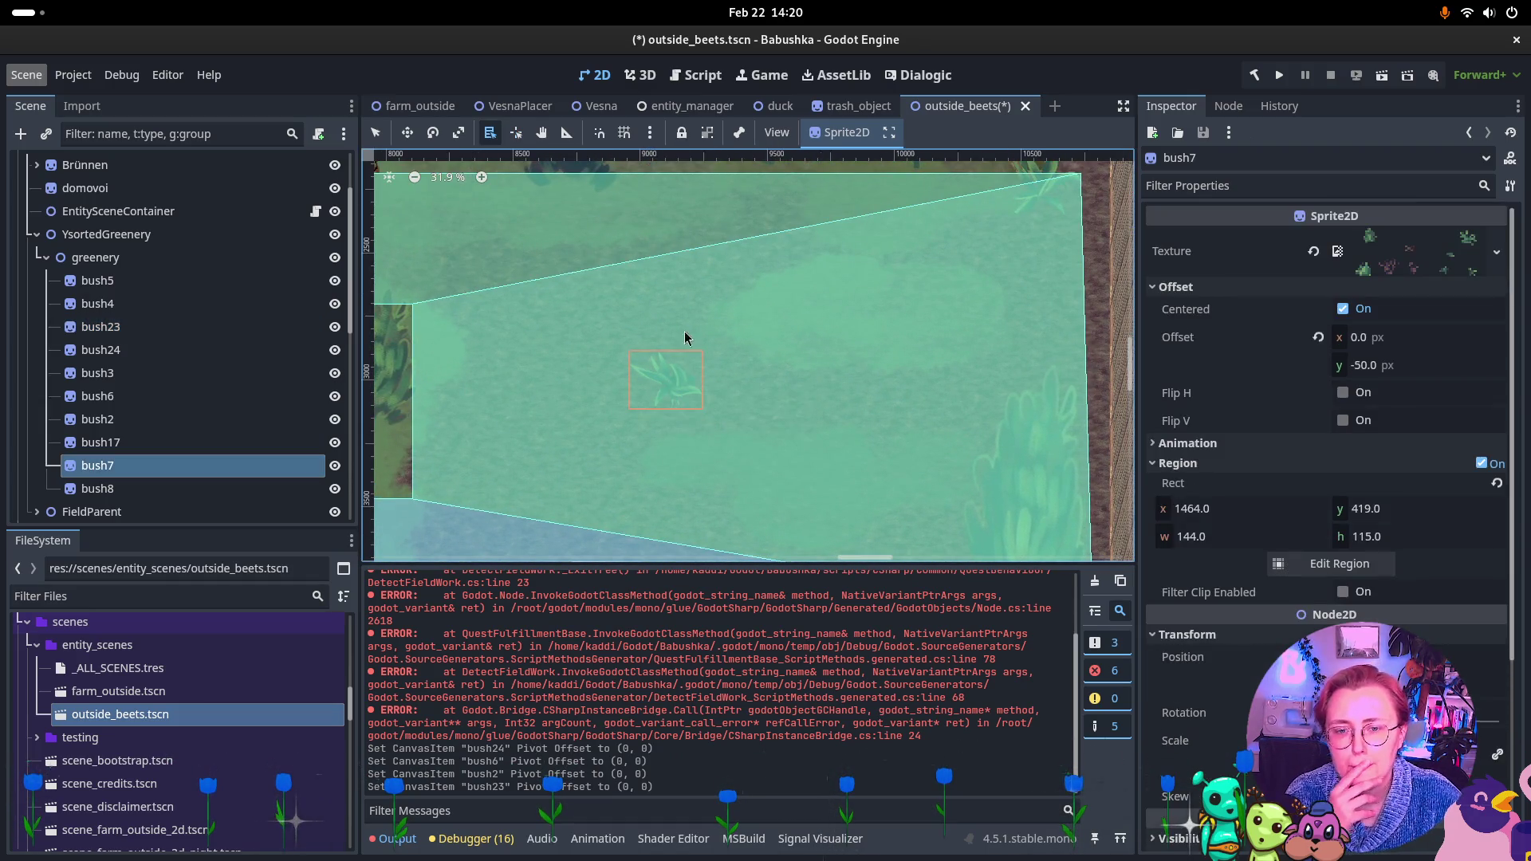
click(517, 134)
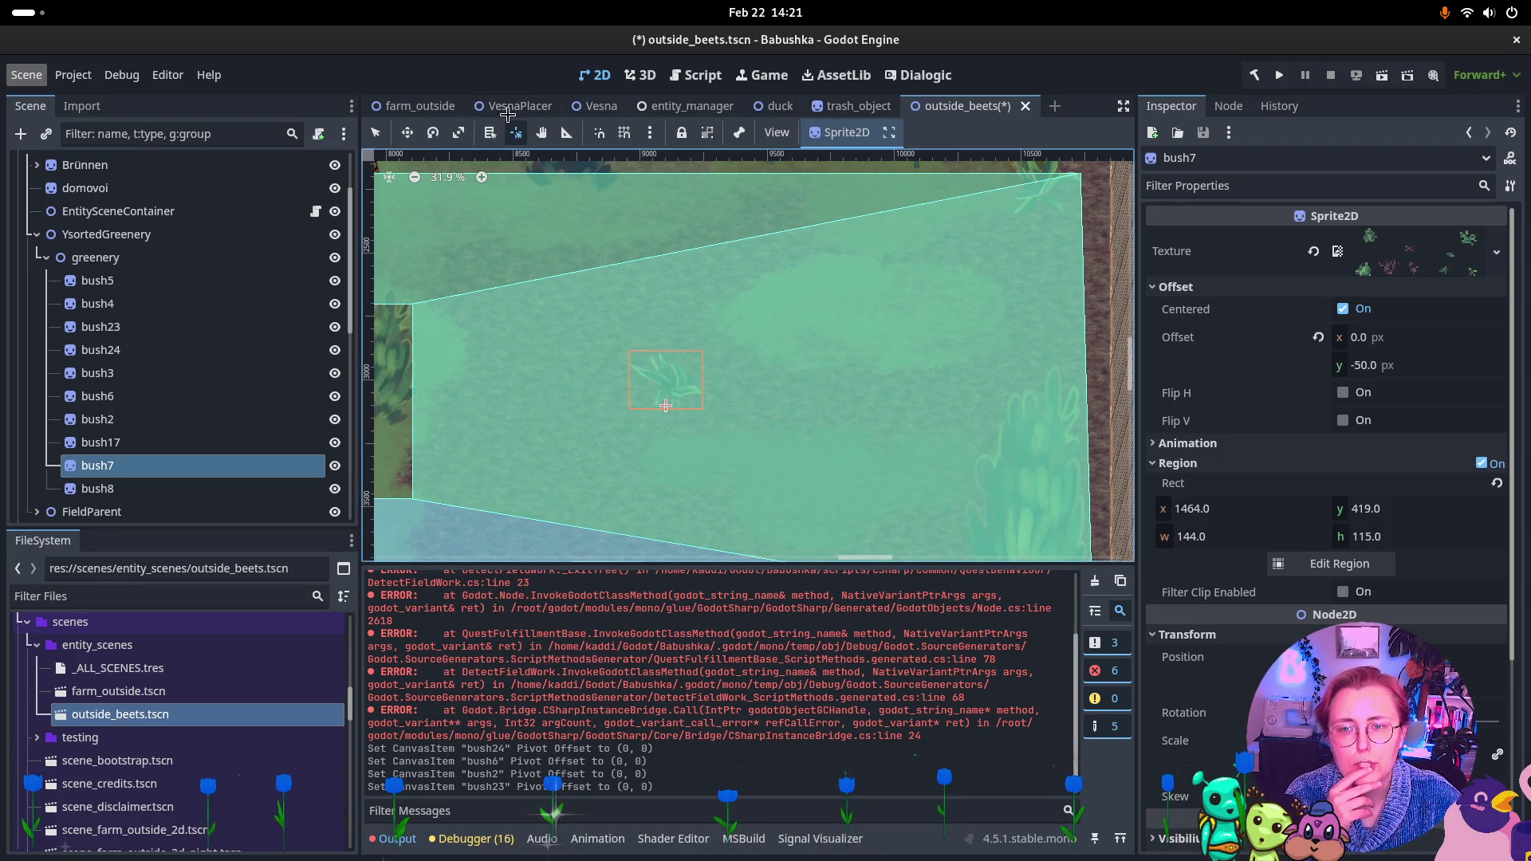
drag(841, 399, 712, 299)
Select bush17 and set its new pivot point, giving offset about -13.989, -112.702
right_click(922, 465)
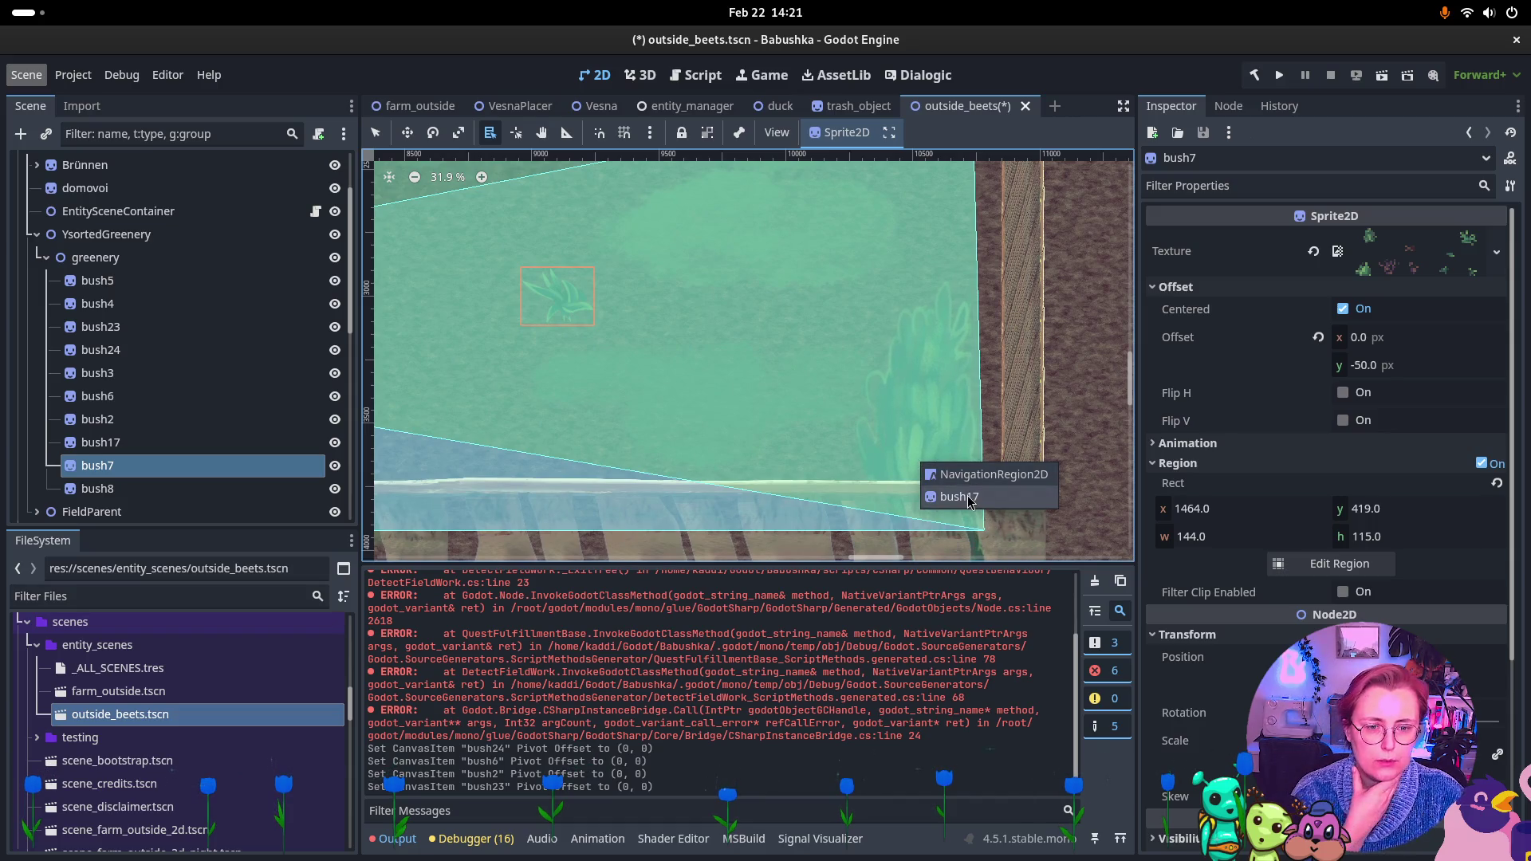
click(965, 497)
drag(939, 461, 901, 302)
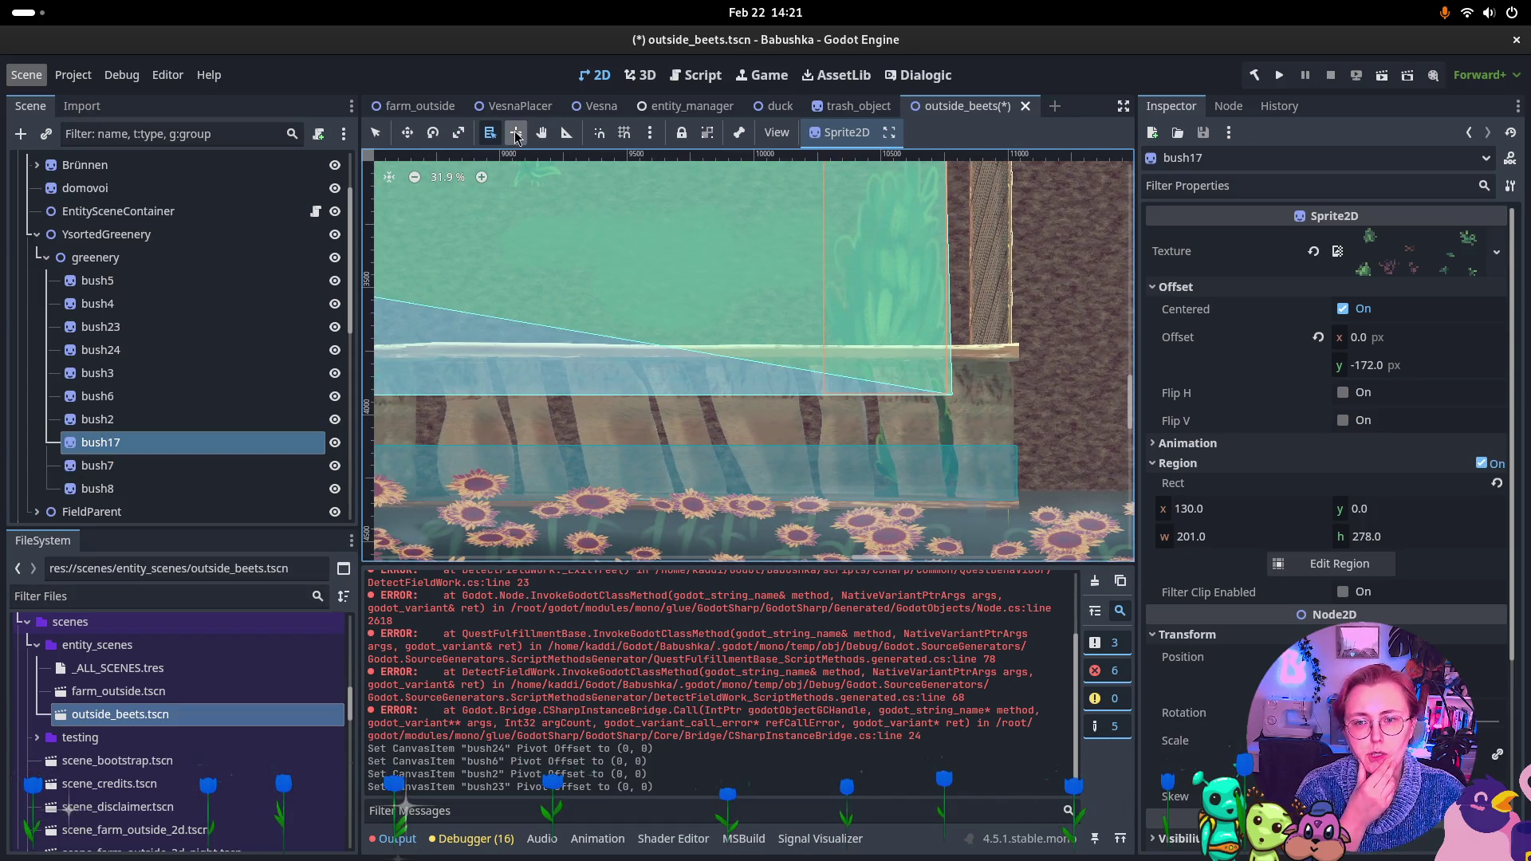
click(516, 134)
click(877, 367)
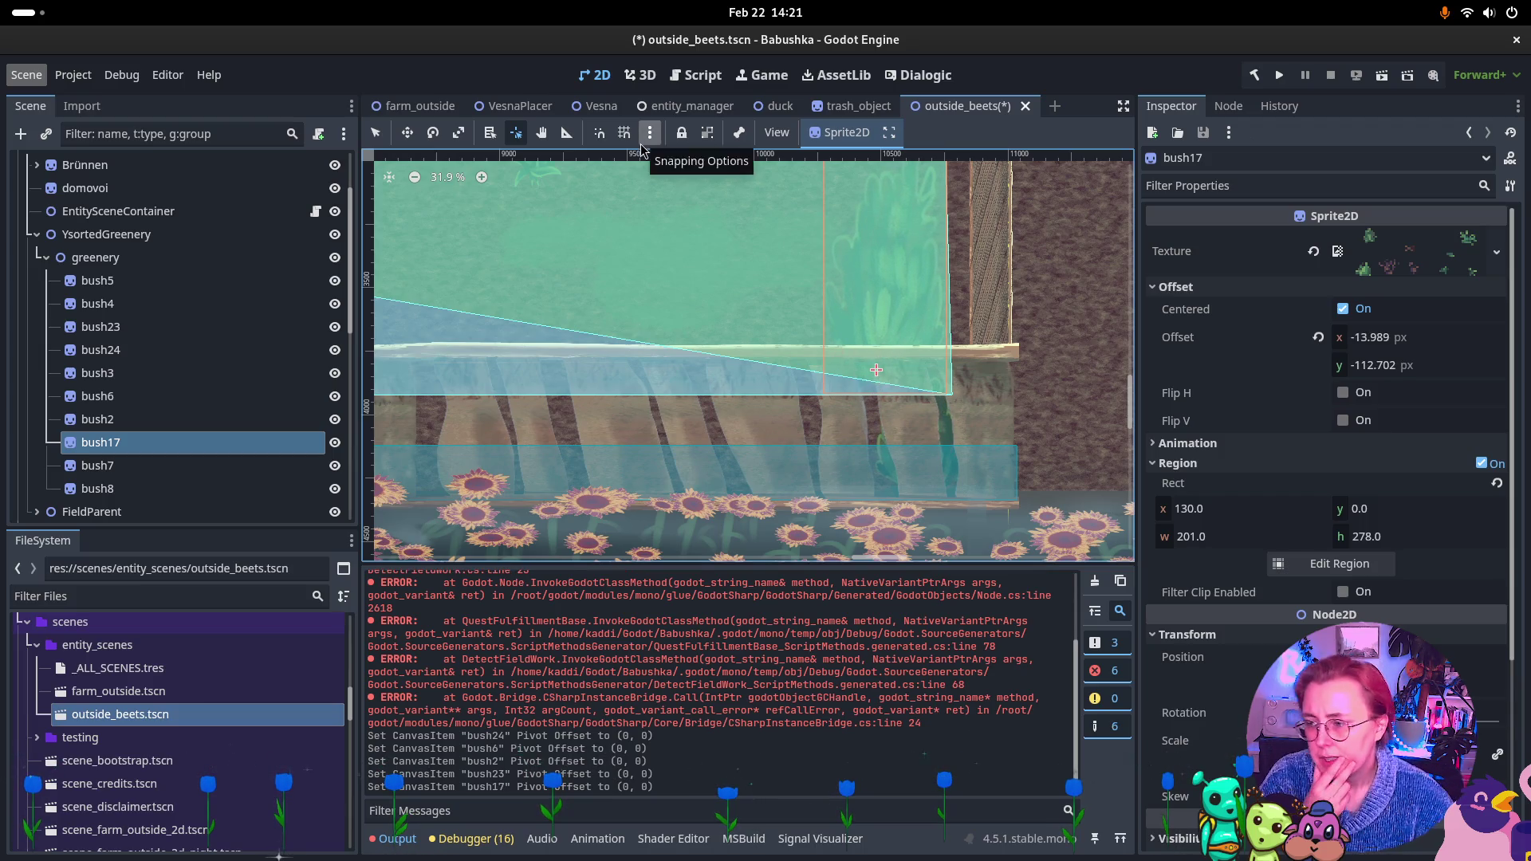
Select bush8 from the overlapping nodes and switch to the Pivot tool
click(492, 134)
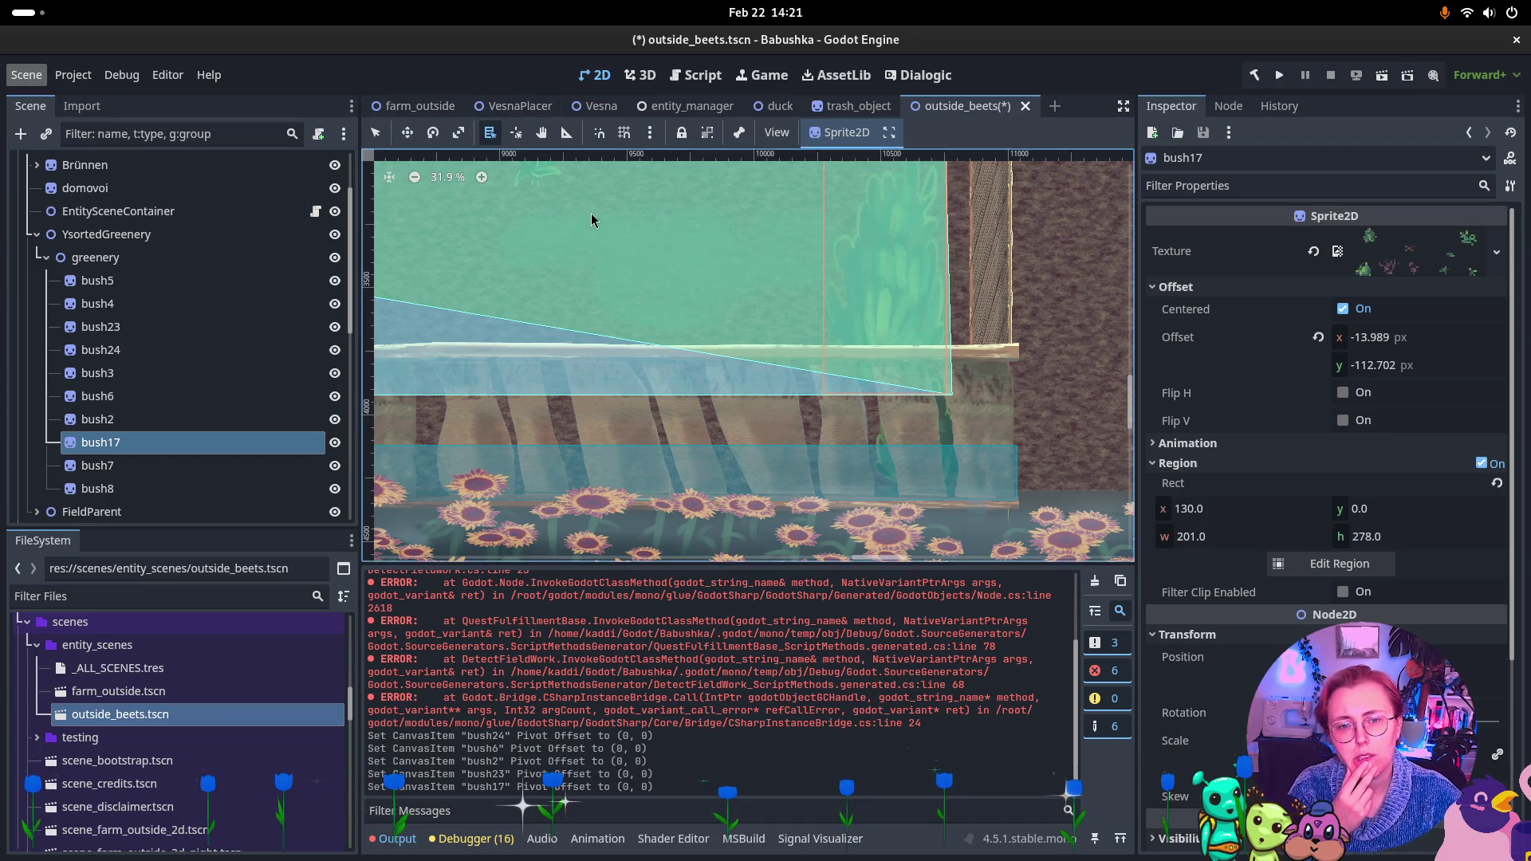
scroll(591, 213, up, 5)
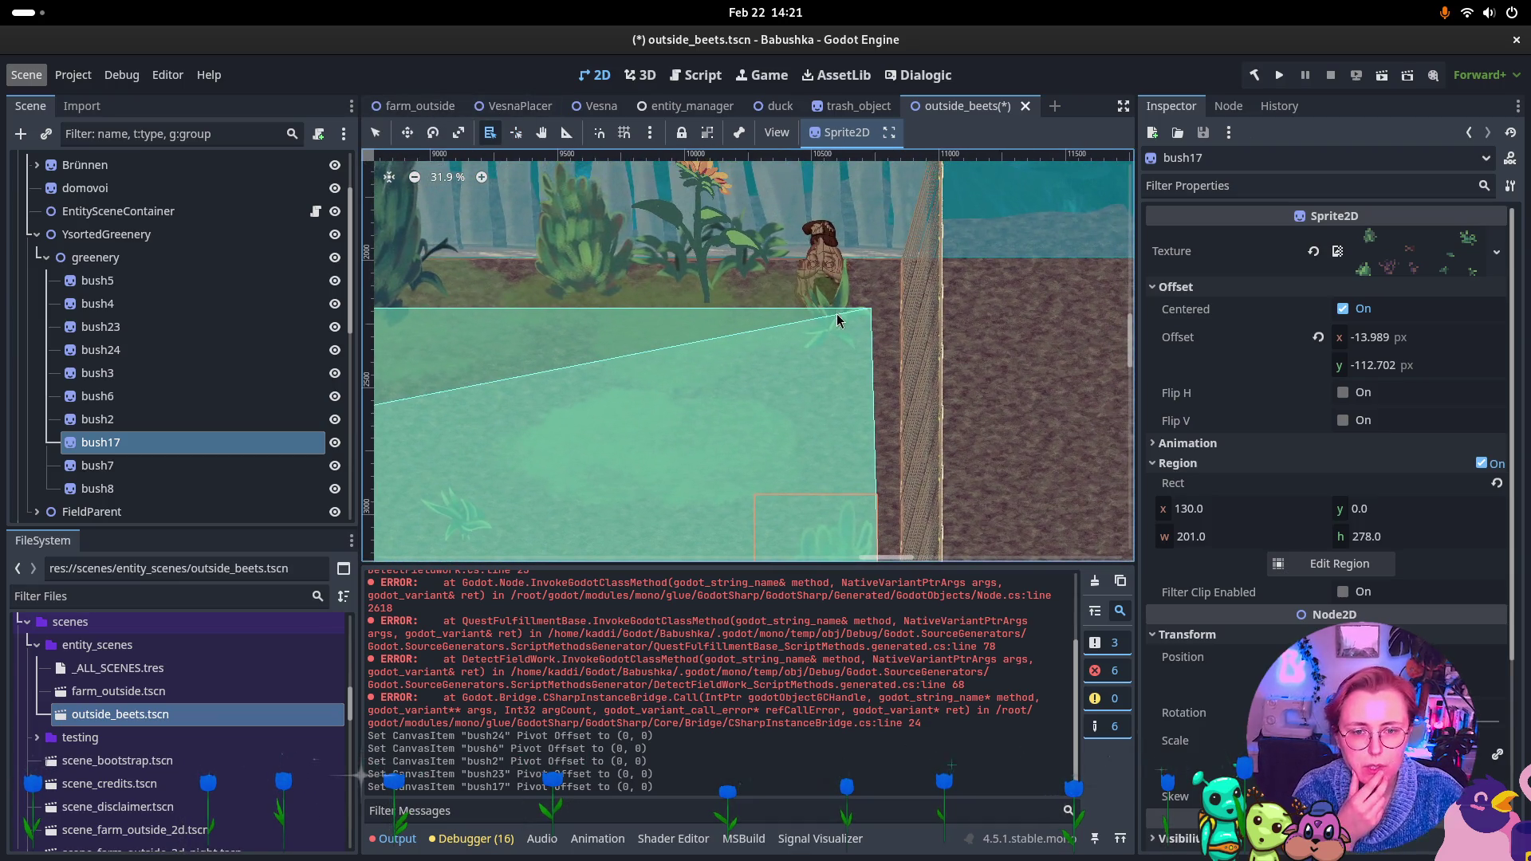
click(837, 321)
click(859, 355)
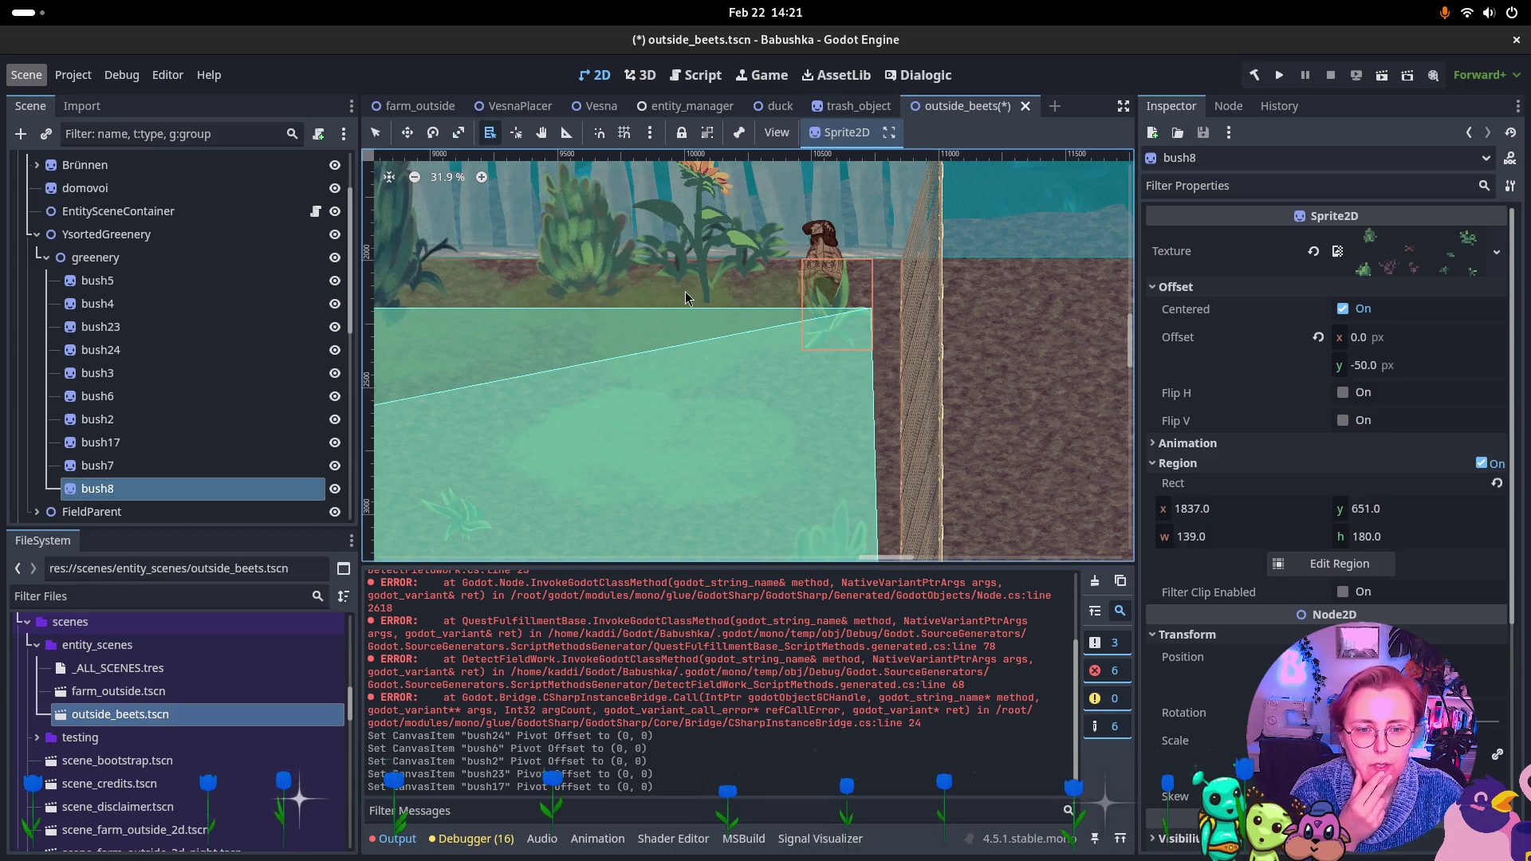
click(516, 134)
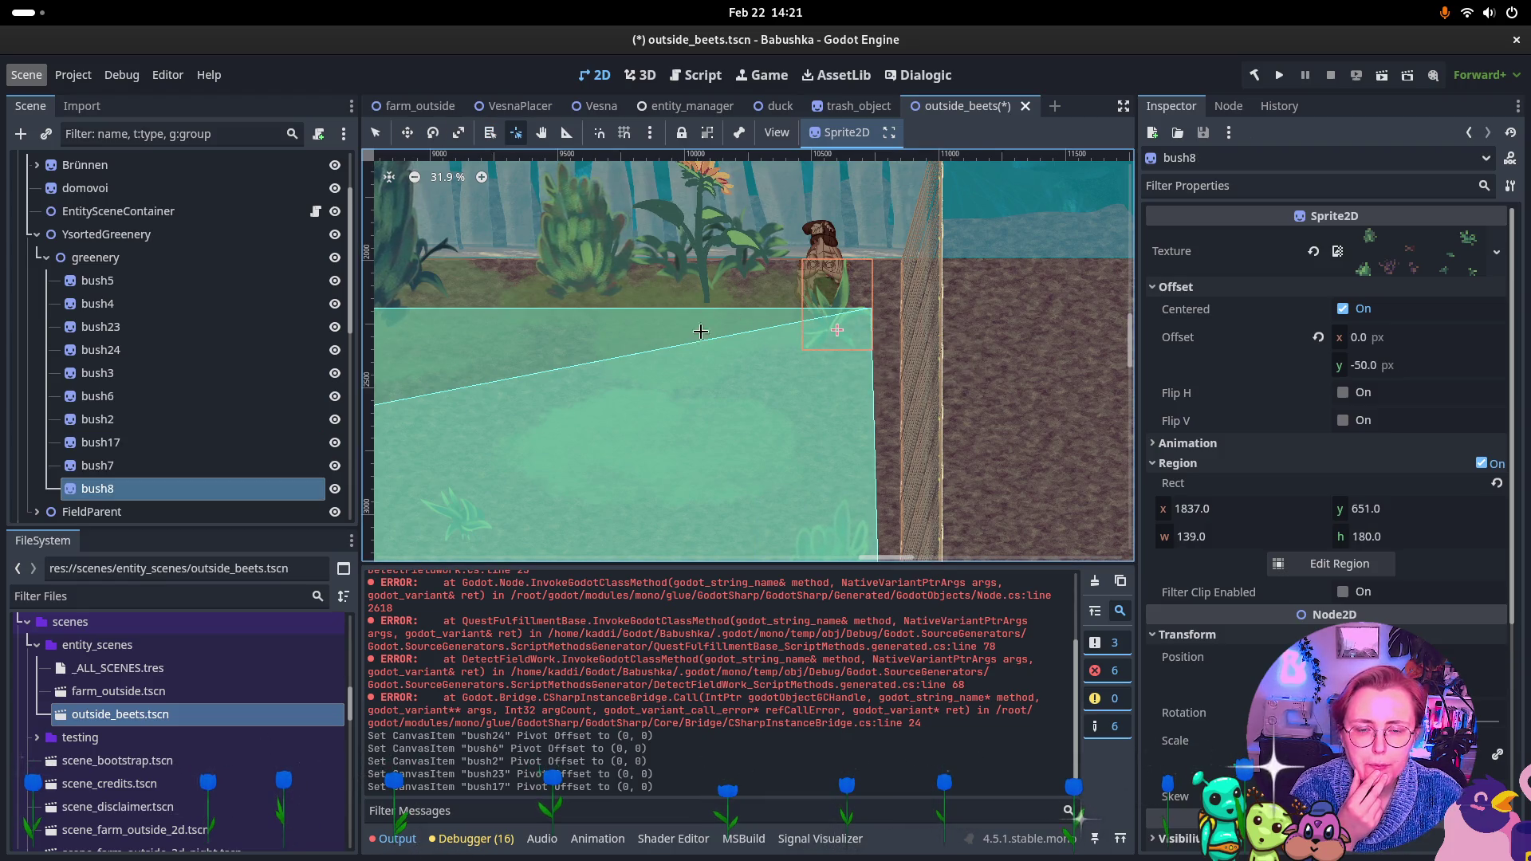
Scroll the canvas over and select bush5 from the overlapping nodes
scroll(700, 331, up, 2)
scroll(701, 331, left, 2)
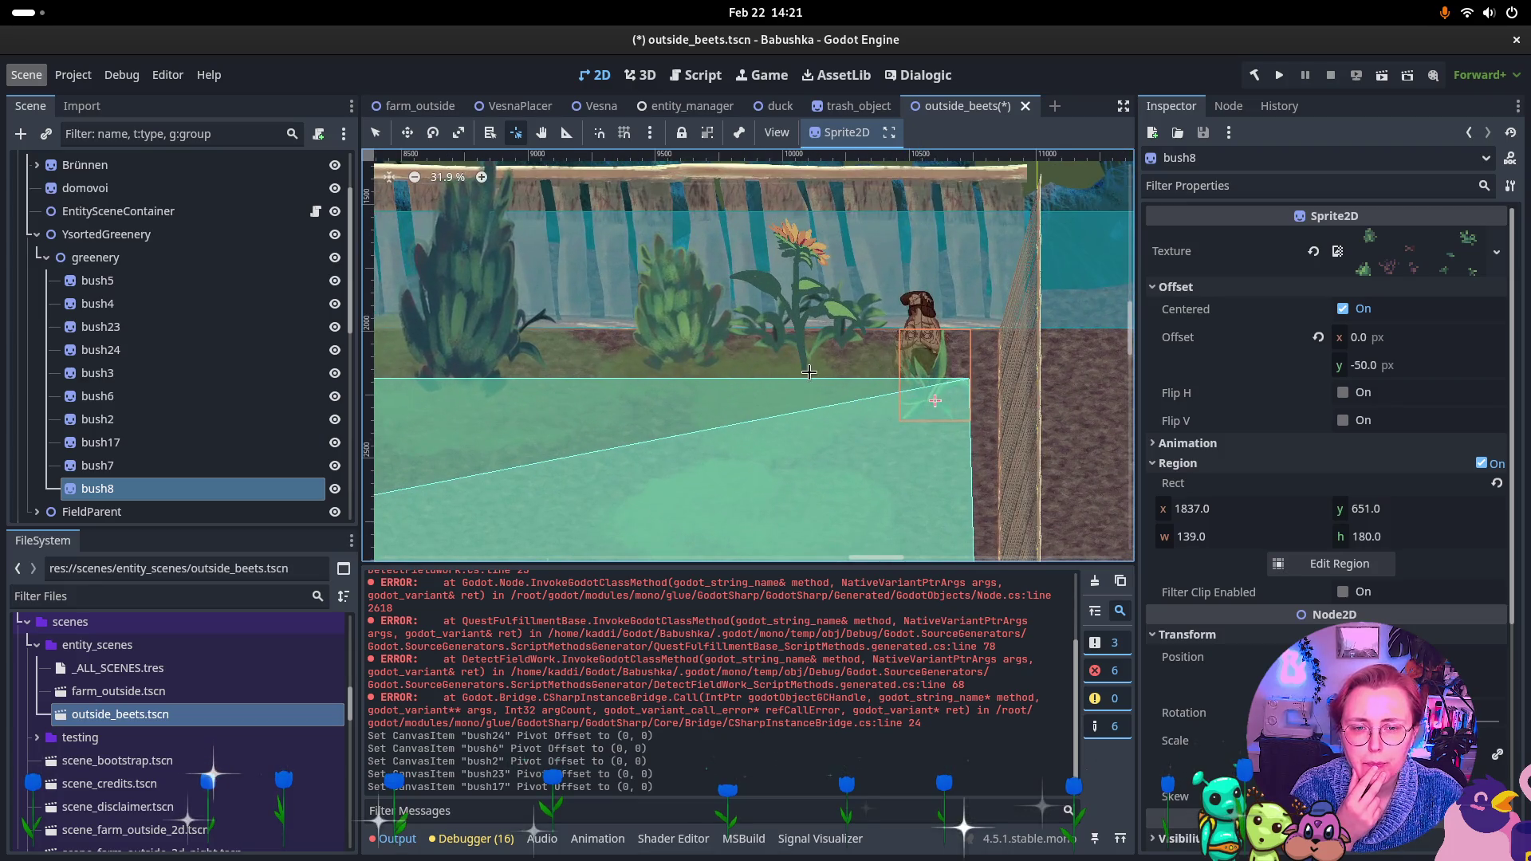
scroll(923, 427, left, 5)
scroll(779, 414, down, 4)
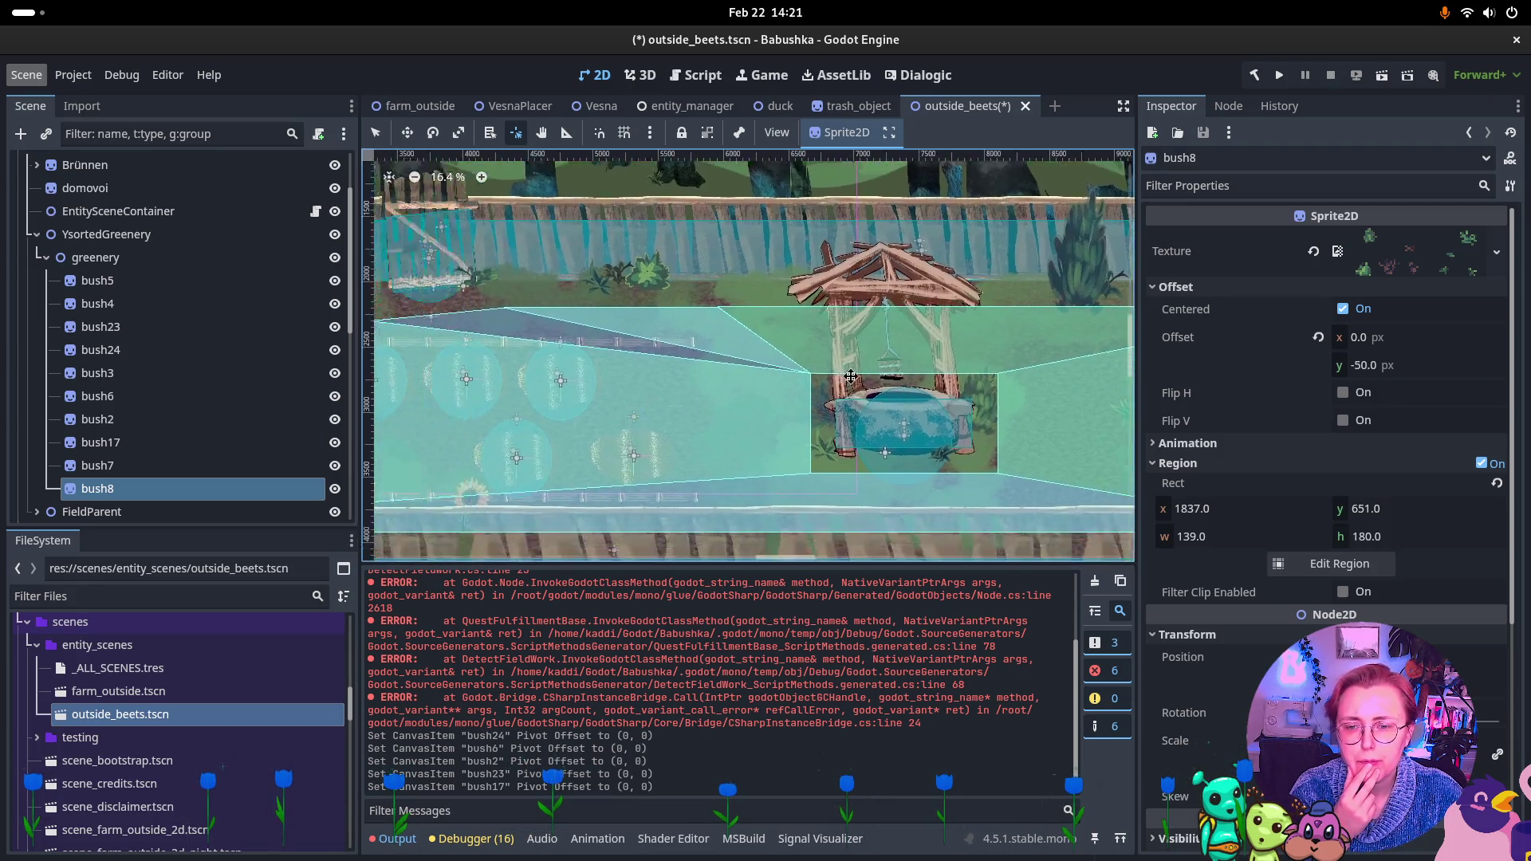
scroll(850, 376, left, 5)
scroll(831, 328, up, 5)
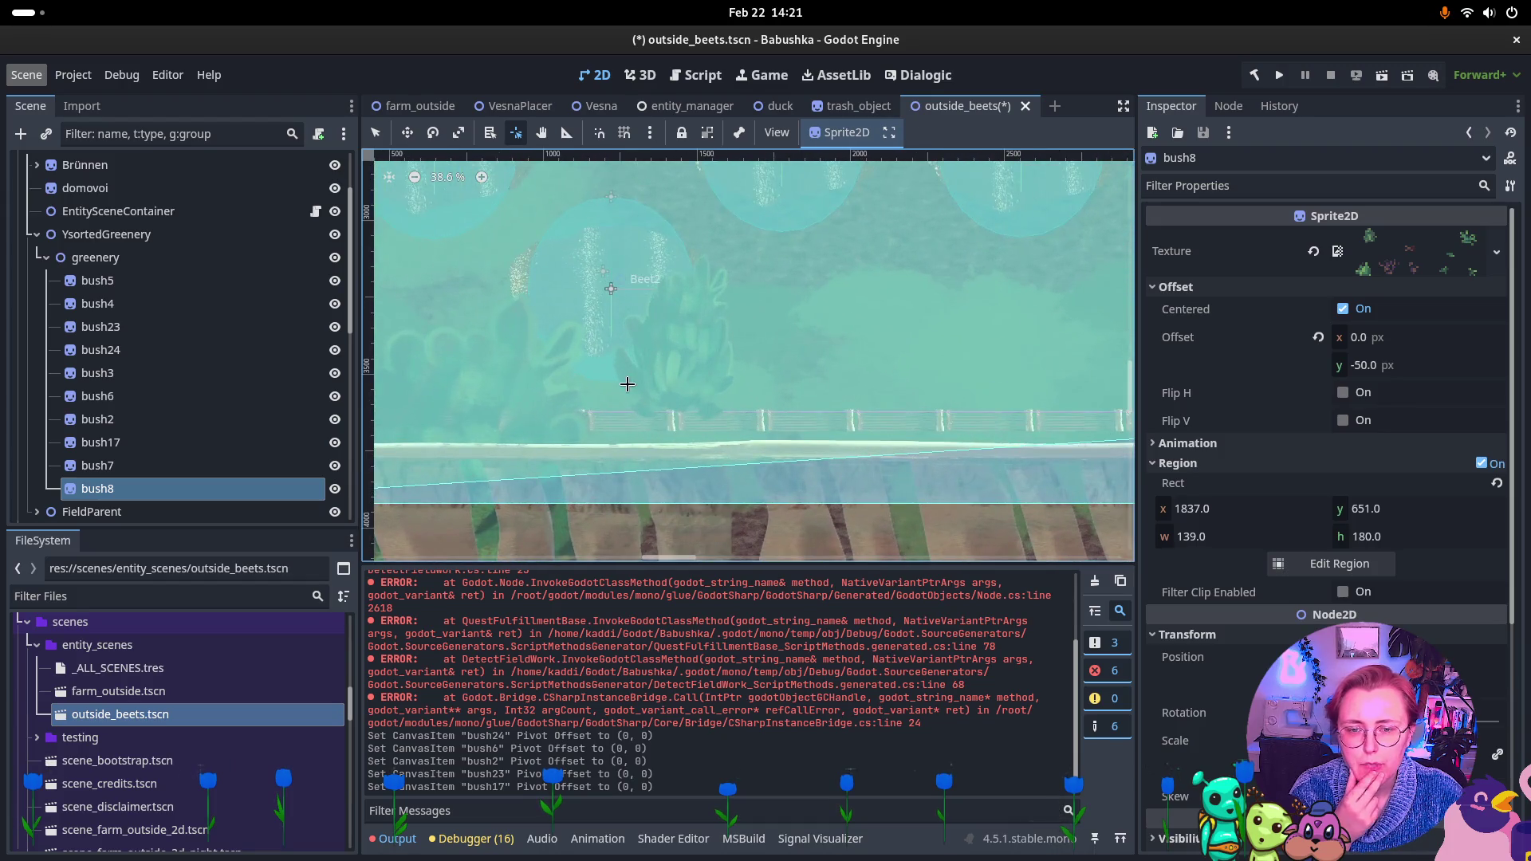
click(490, 134)
click(687, 384)
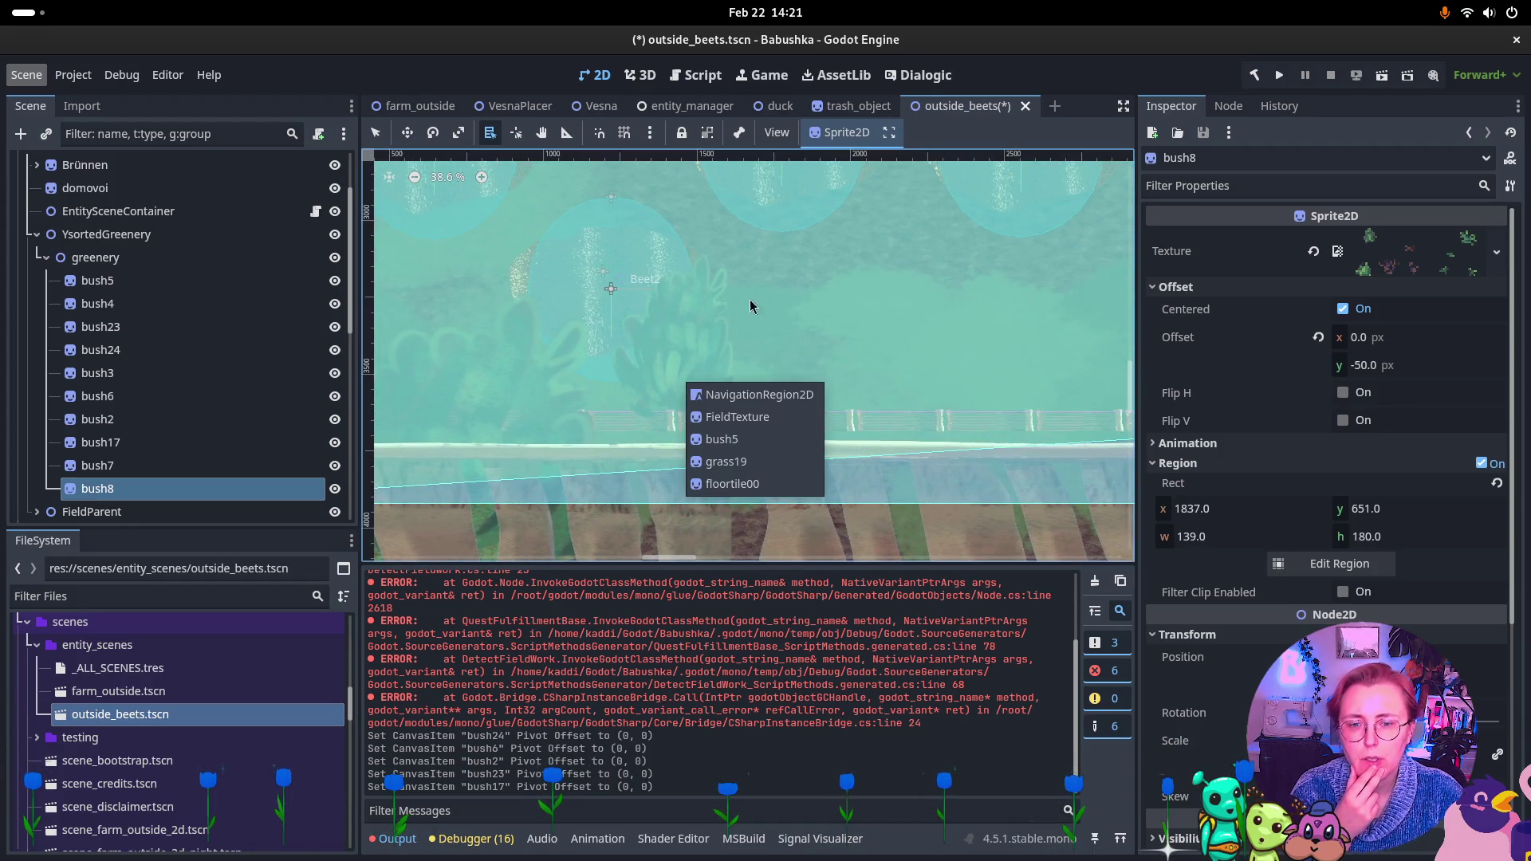
click(722, 439)
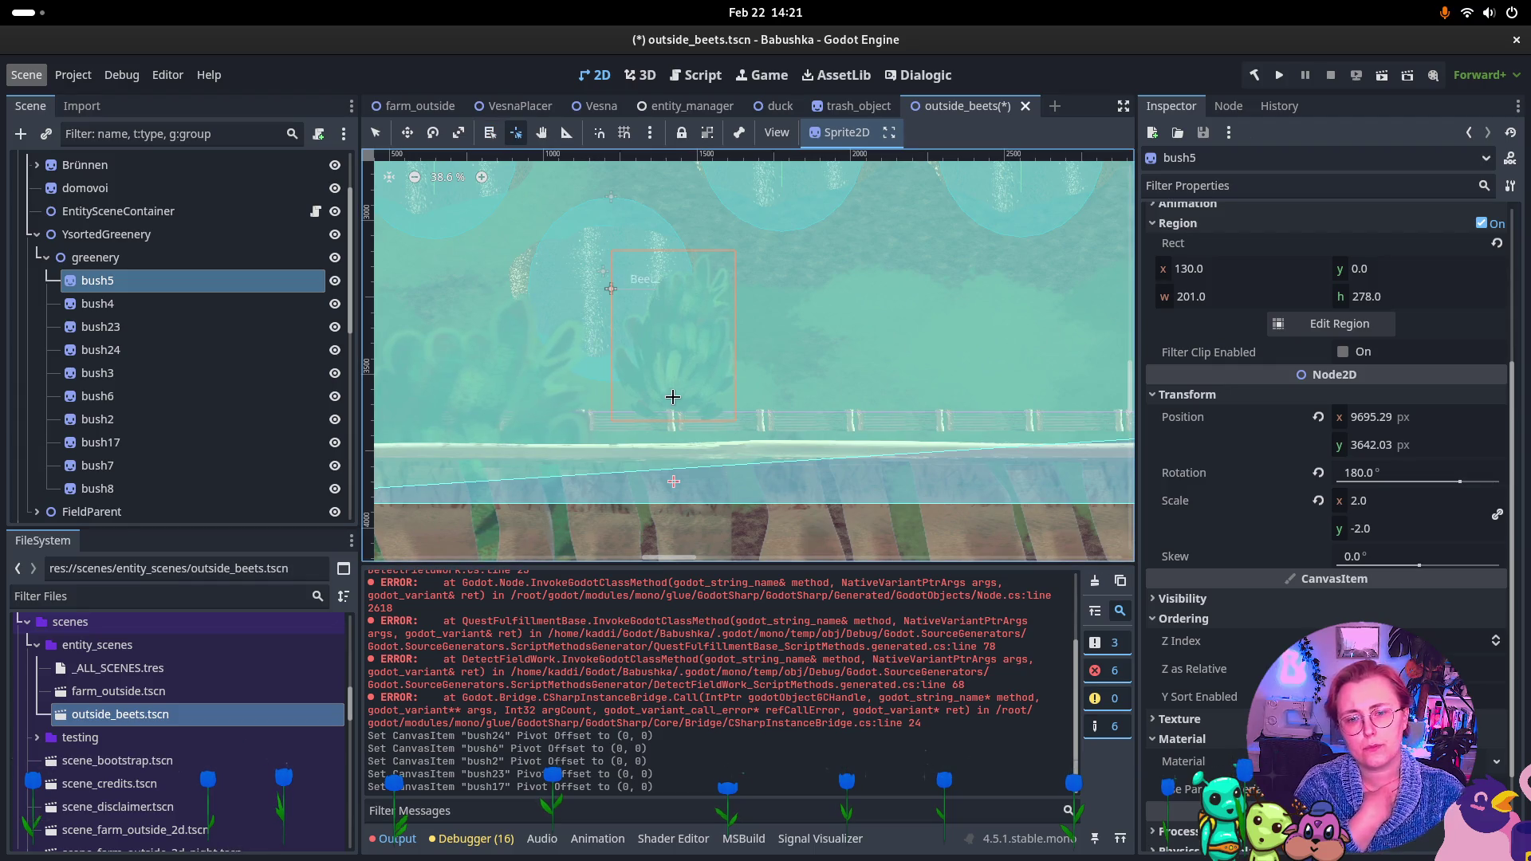
Move bush5's pivot, then pick bush4 from the overlap list and set its pivot
key(v)
scroll(680, 357, up, 5)
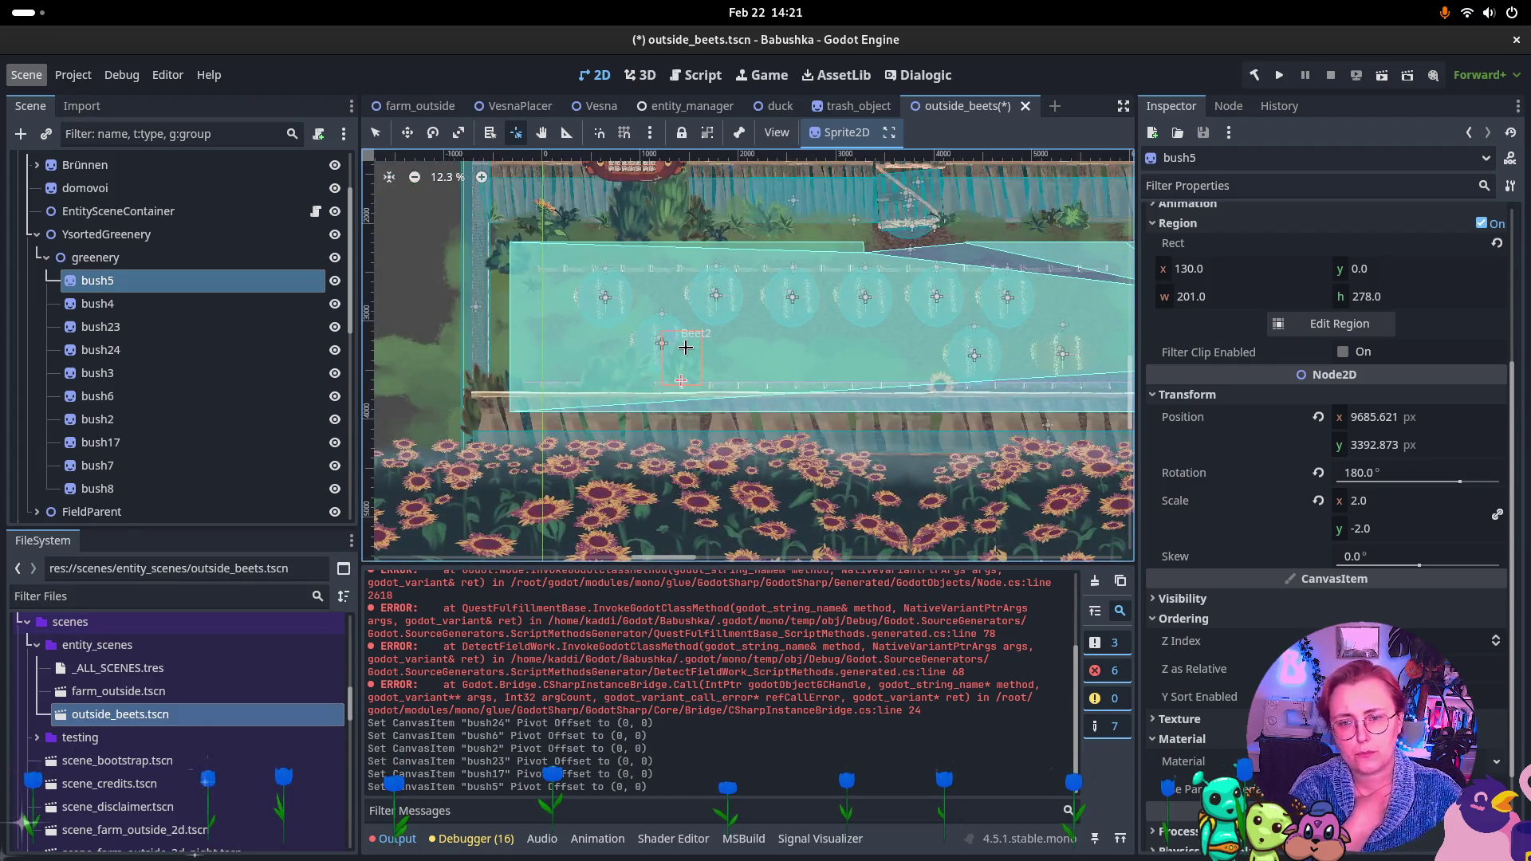
scroll(687, 411, up, 4)
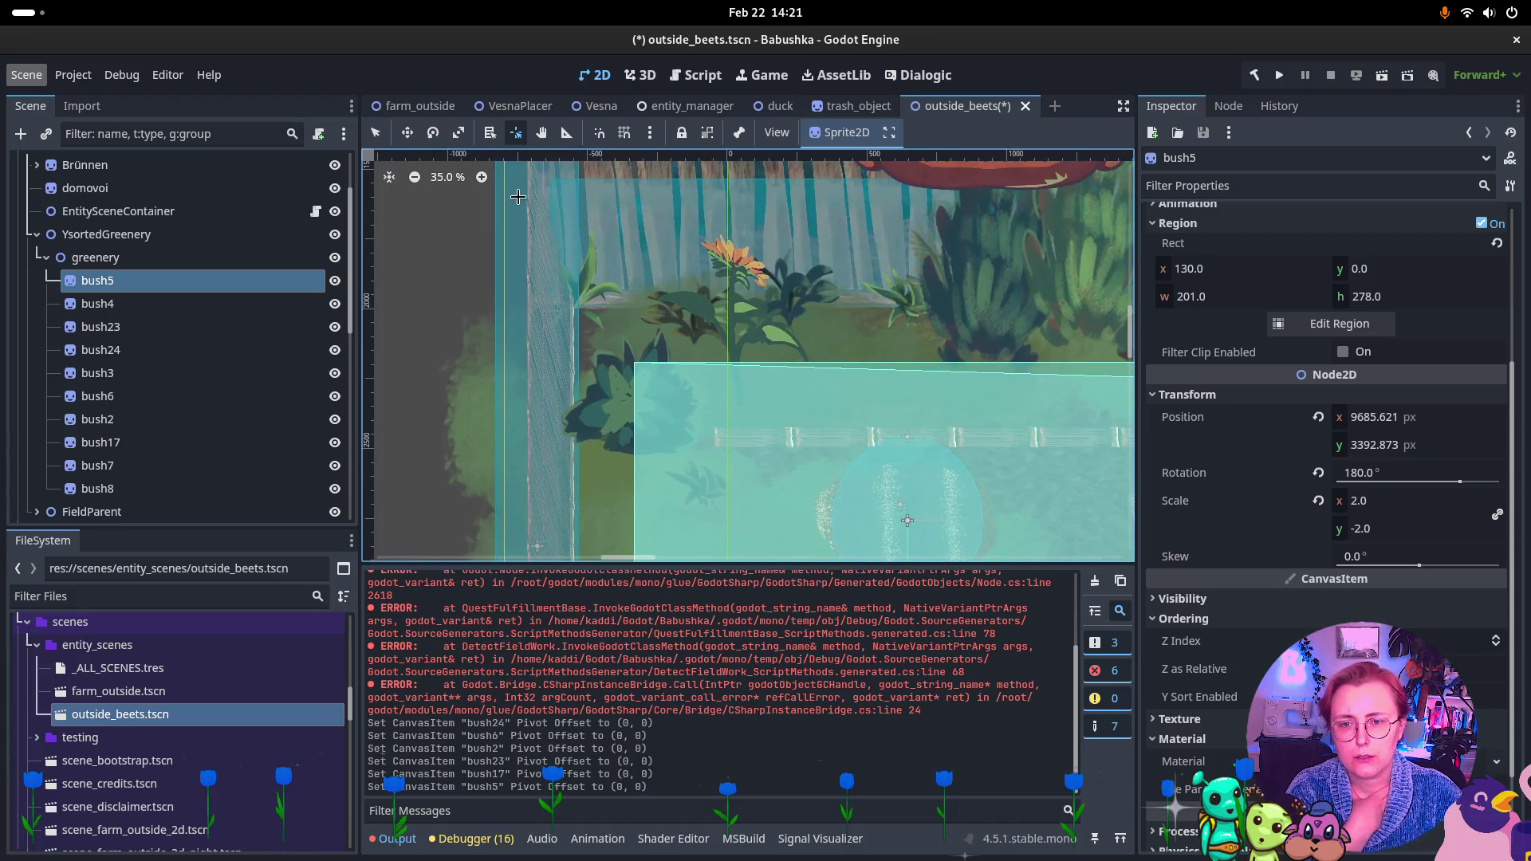
alt+right_click(703, 496)
click(740, 532)
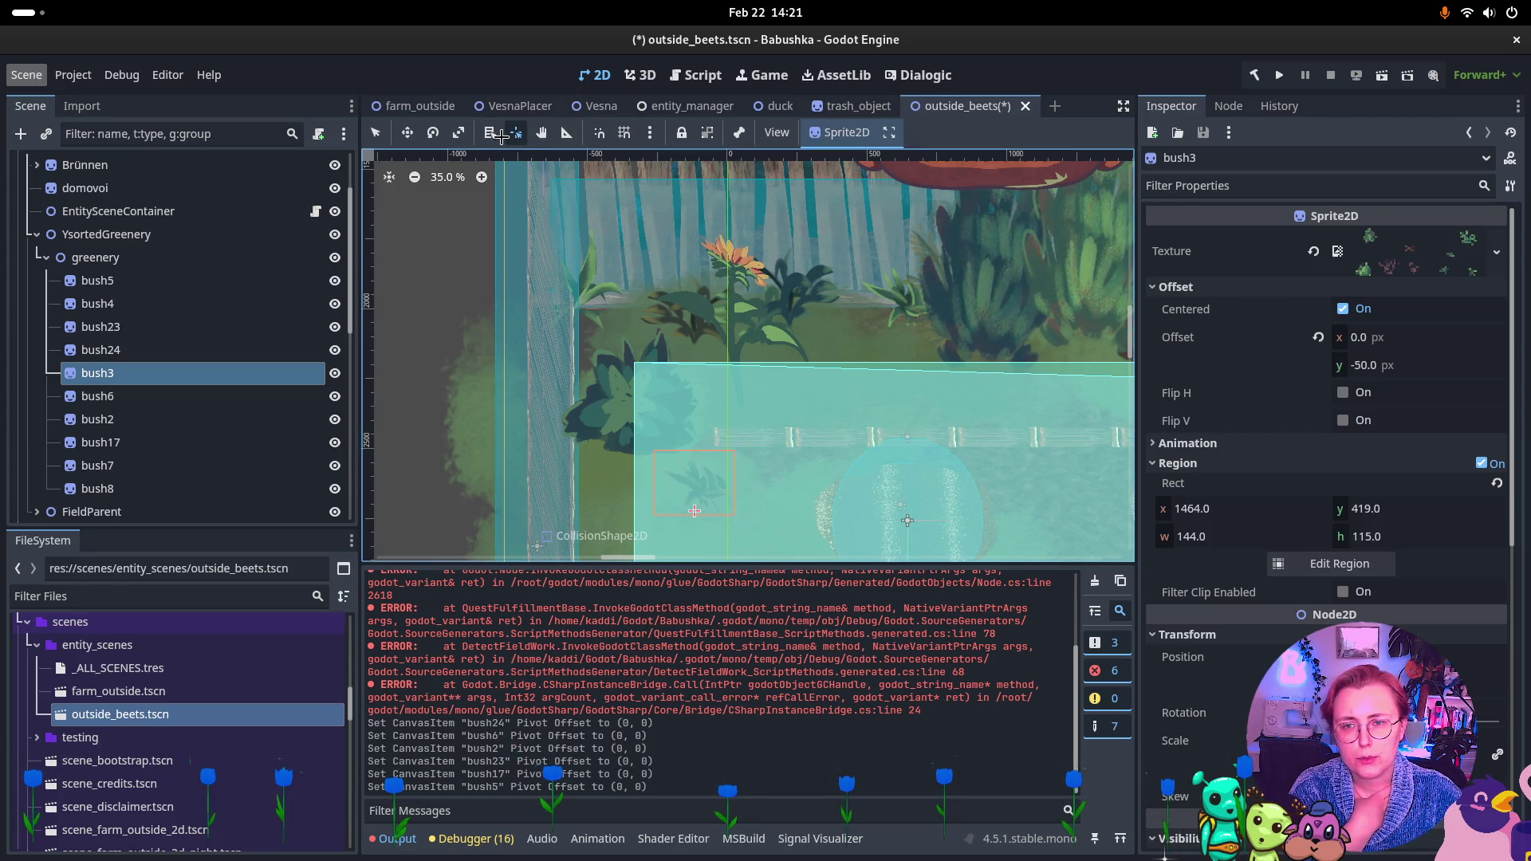
alt+right_click(624, 415)
click(658, 444)
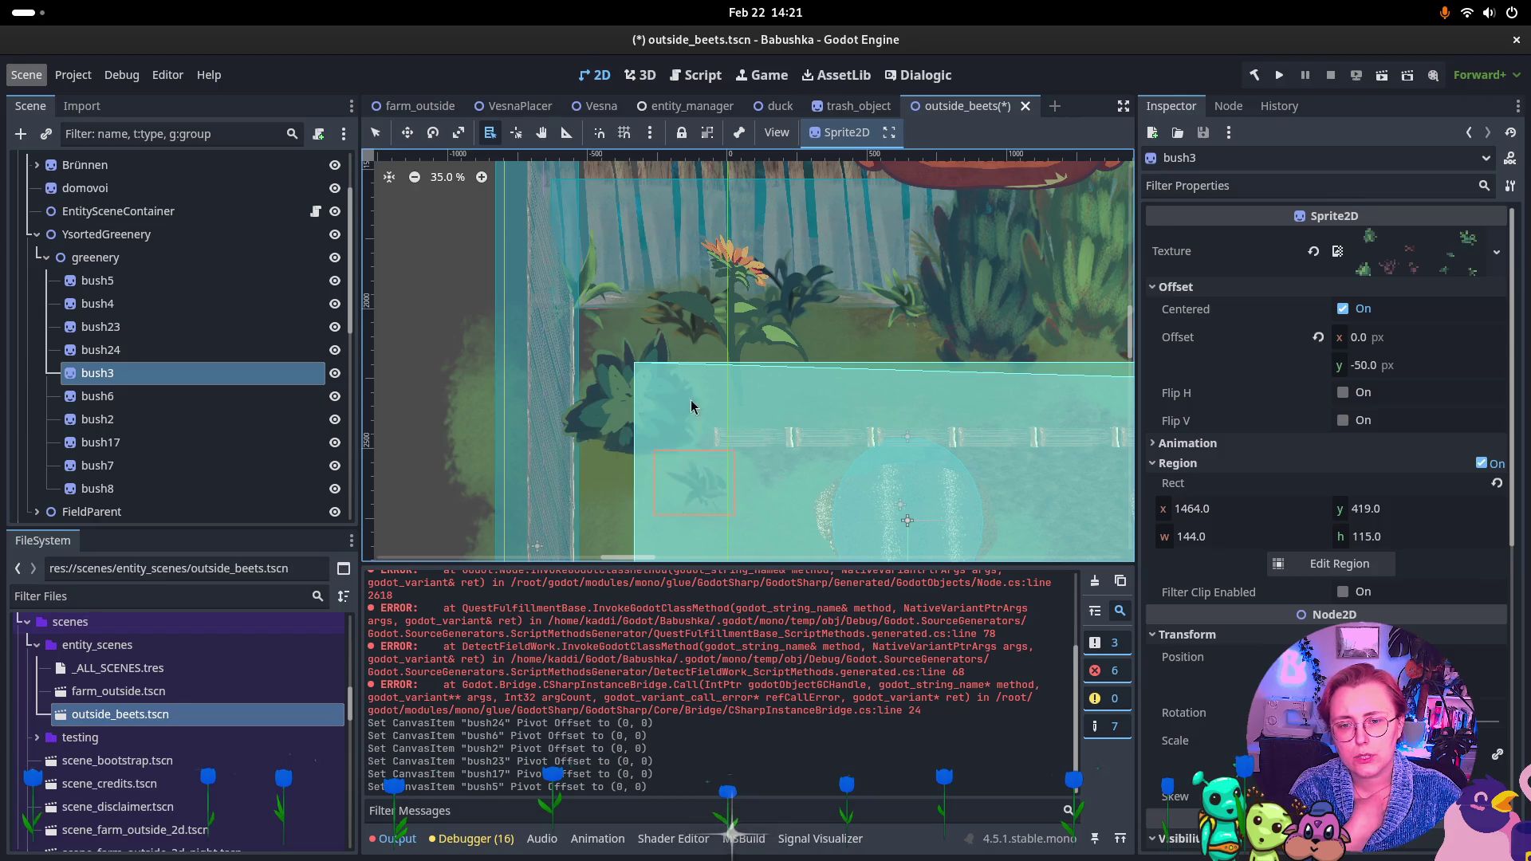
click(633, 440)
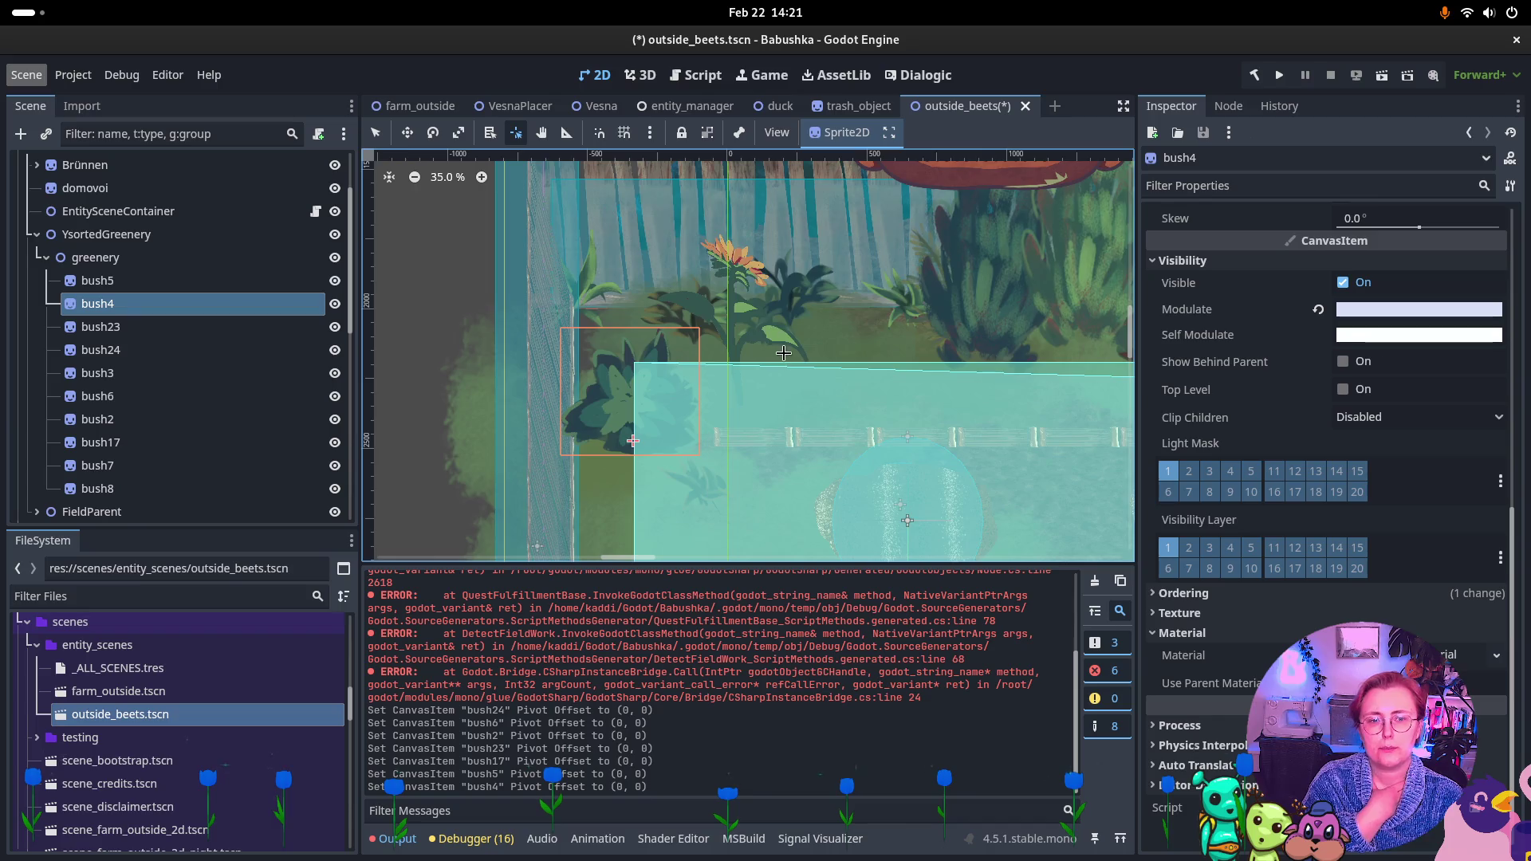
Pan toward the bag and fence, select the bush node and set its pivot
scroll(783, 353, down, 3)
mouse_move(909, 387)
mouse_down()
mouse_move(827, 462)
mouse_move(710, 455)
mouse_up()
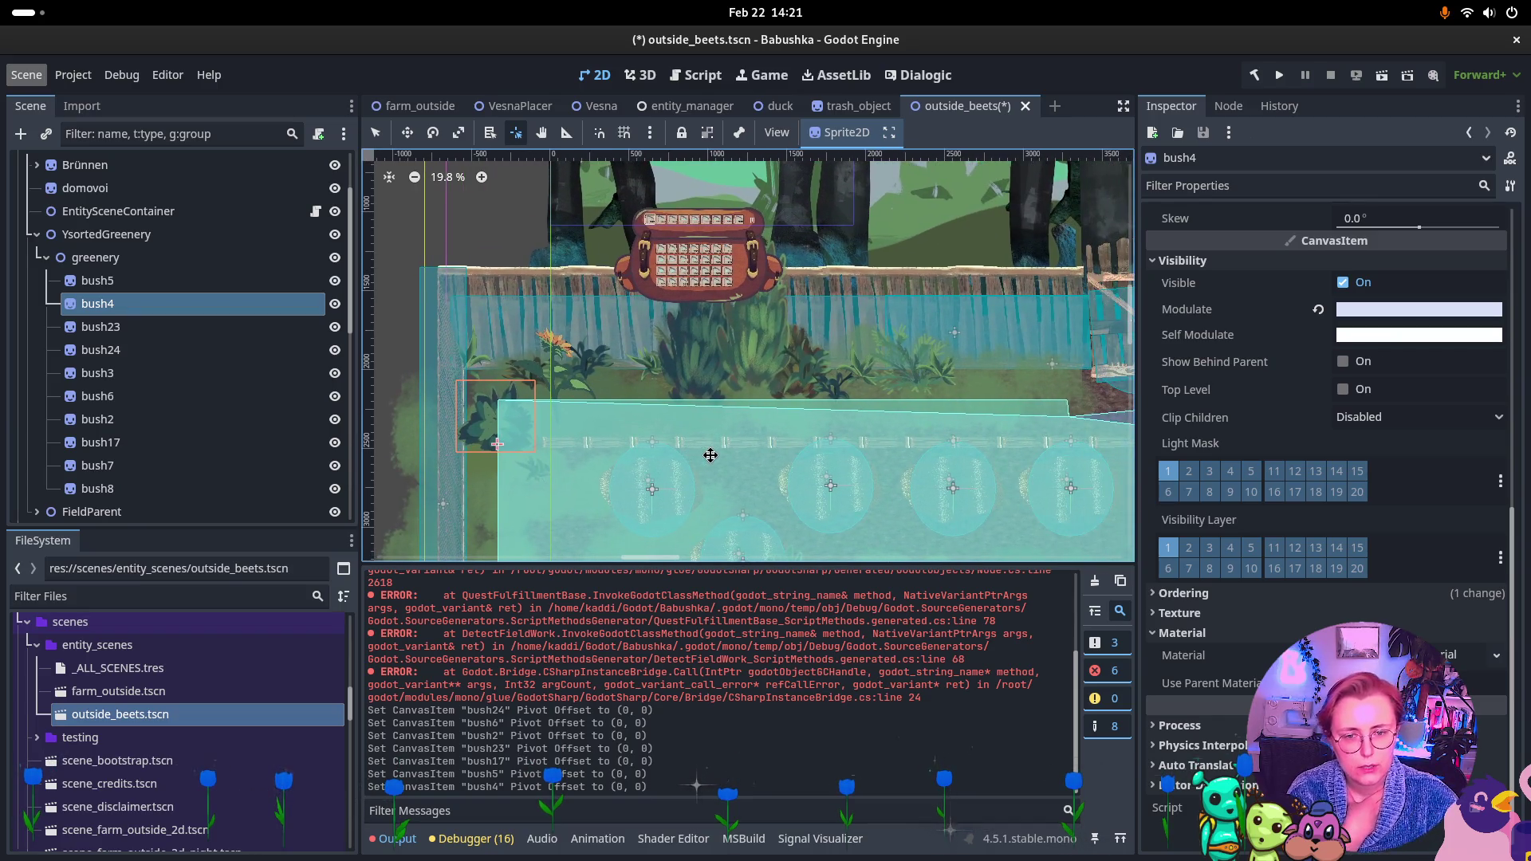
scroll(857, 419, up, 4)
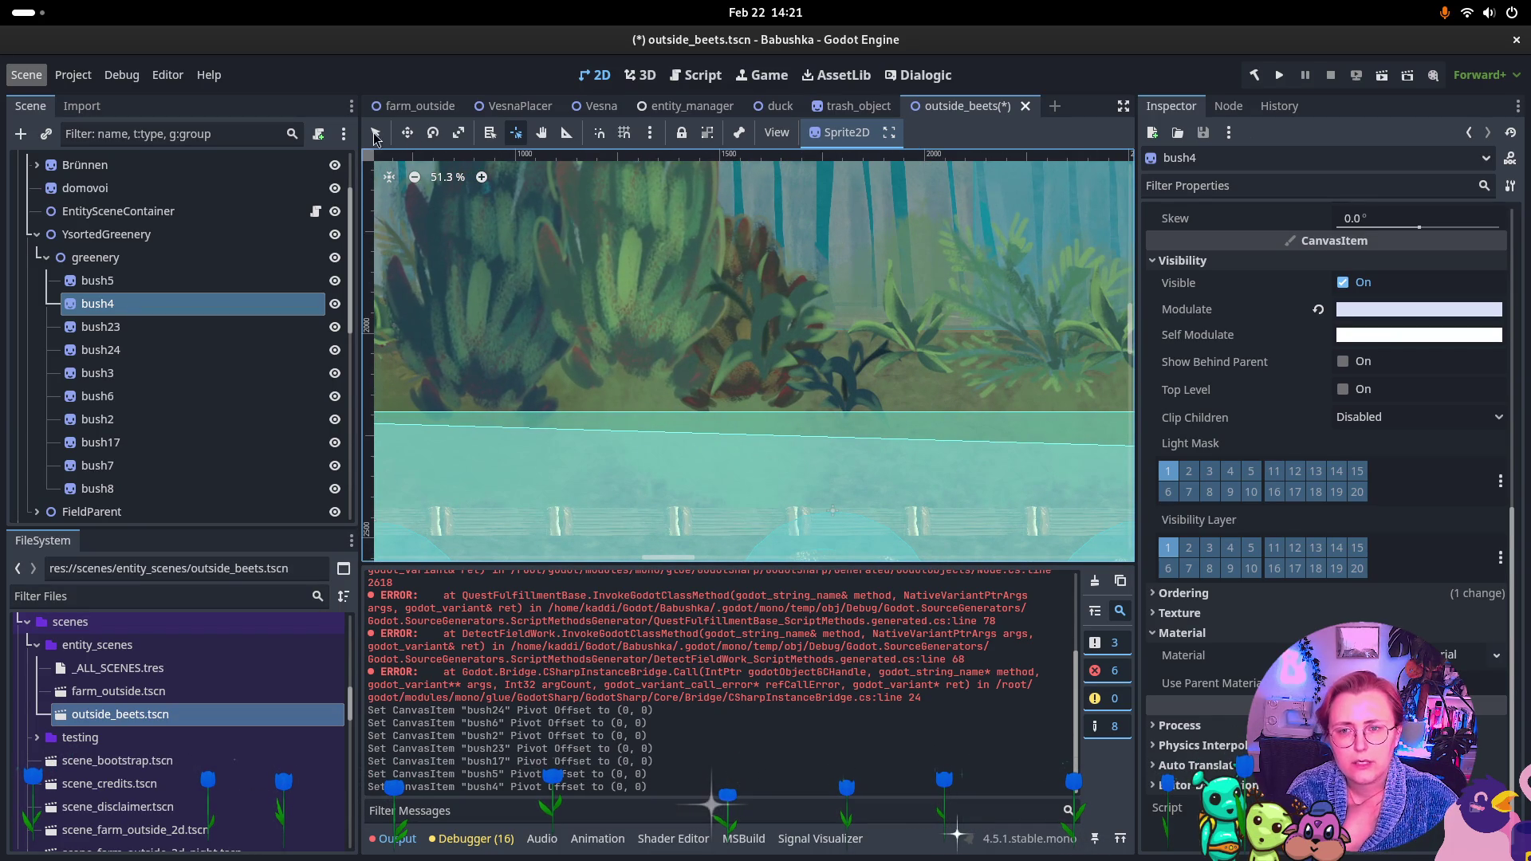
click(489, 132)
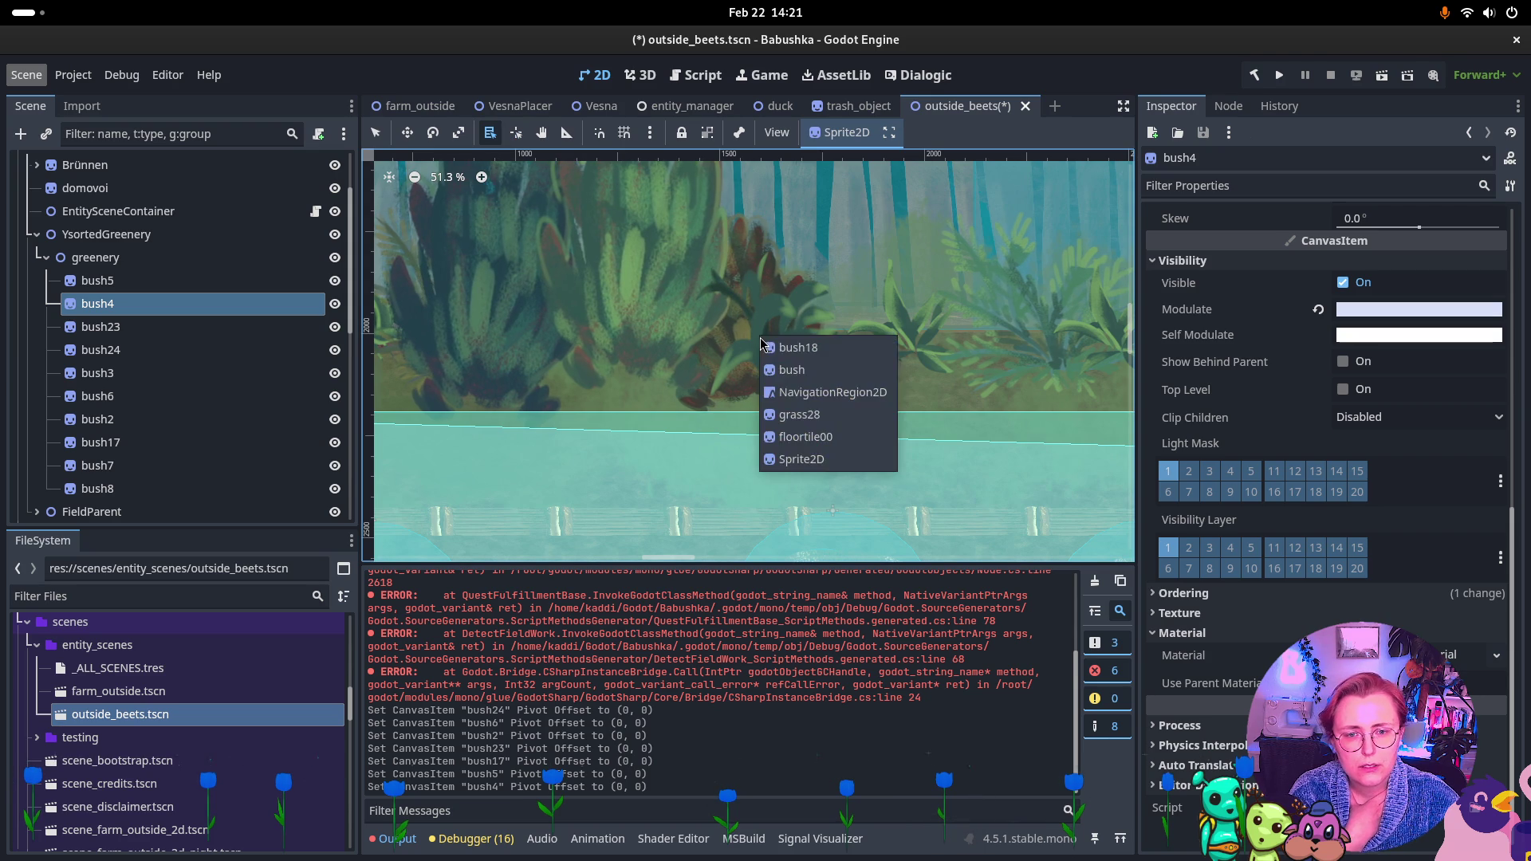
click(762, 337)
click(828, 372)
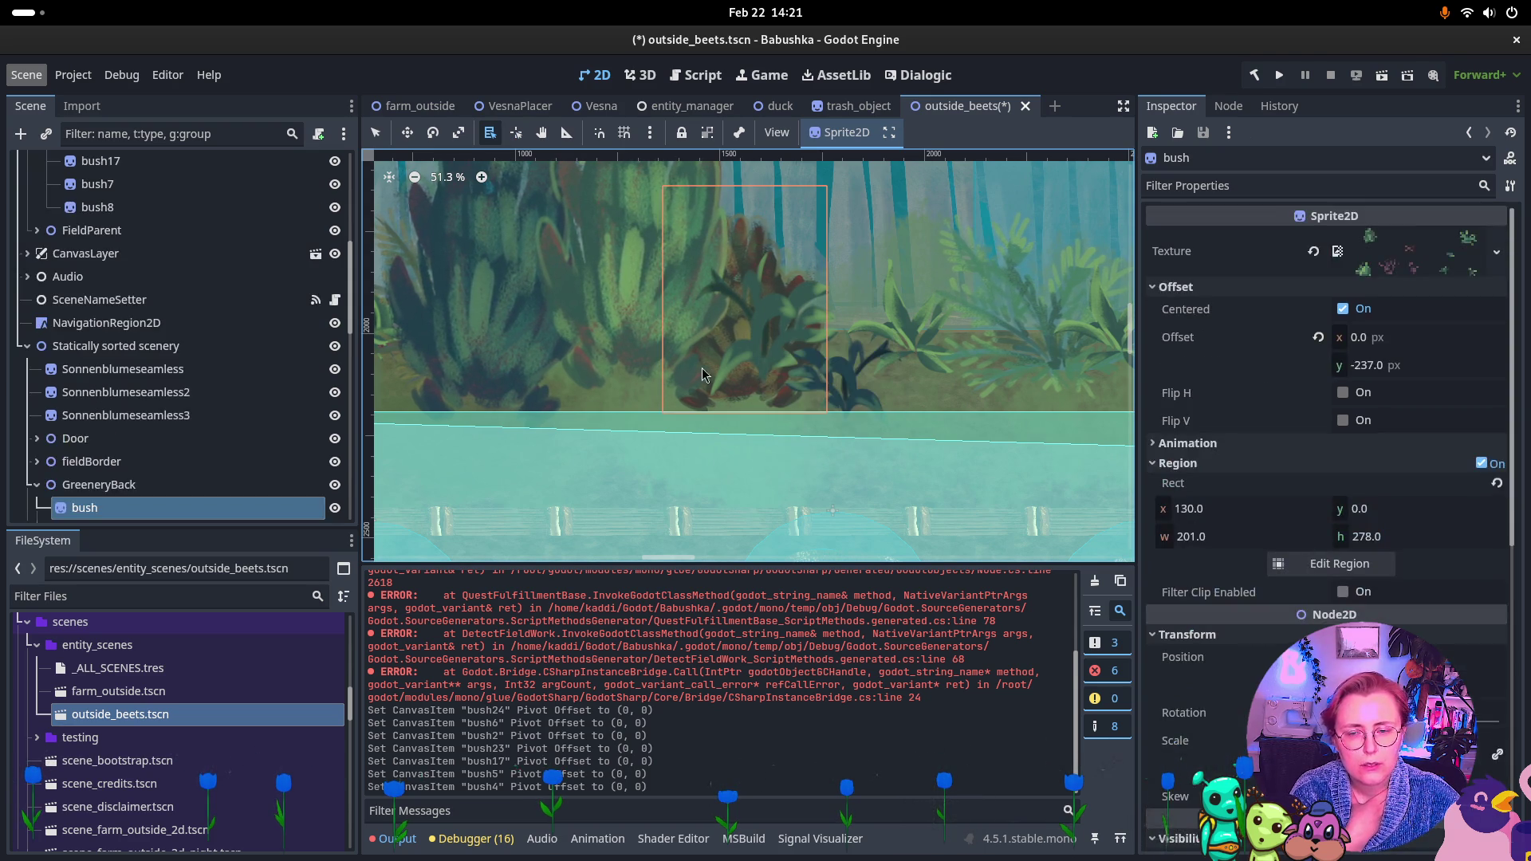
click(518, 133)
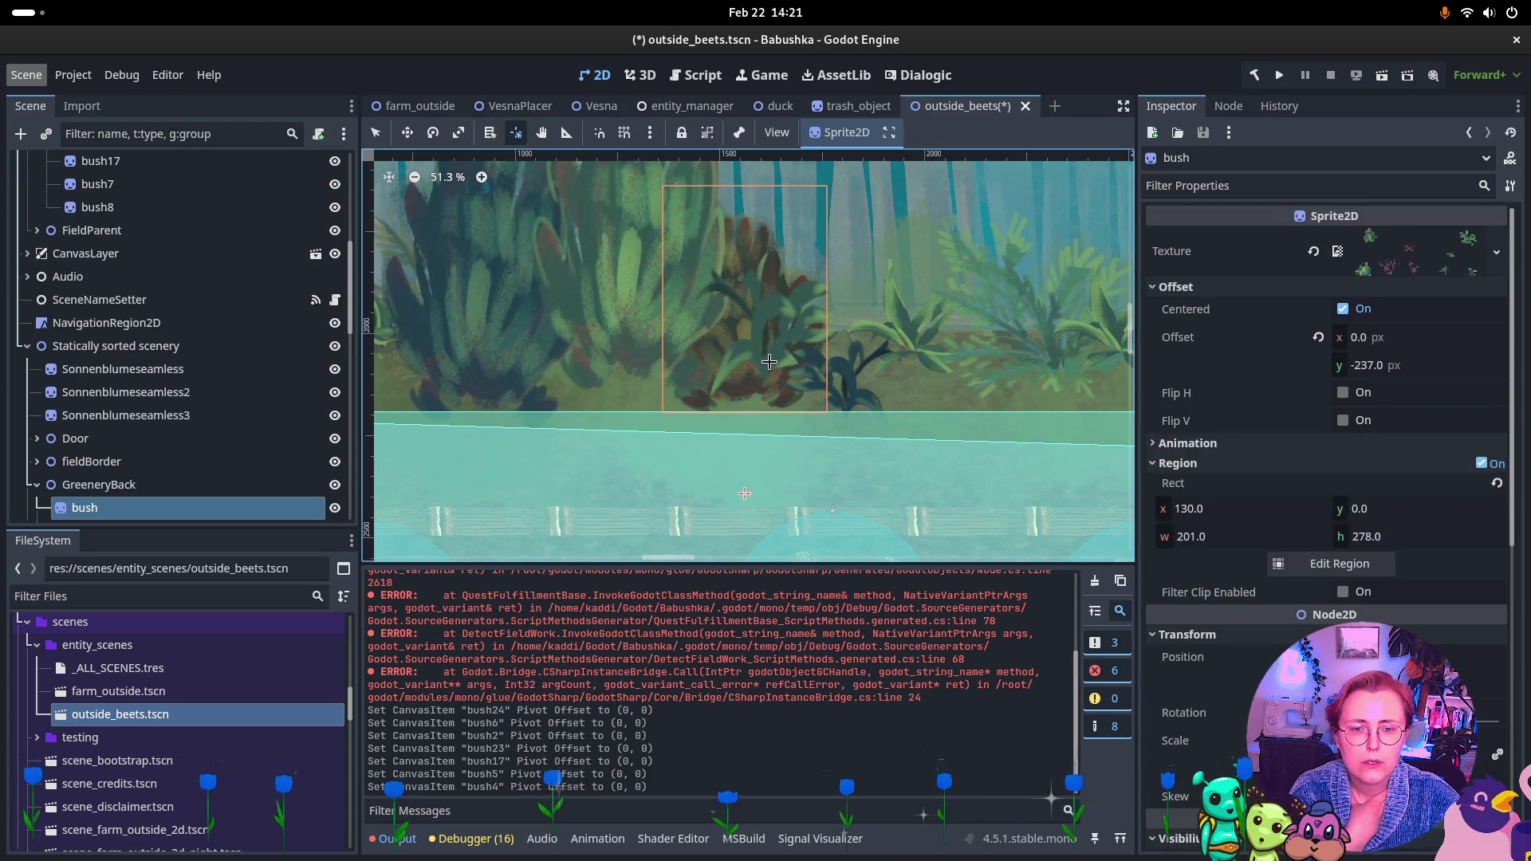
click(766, 365)
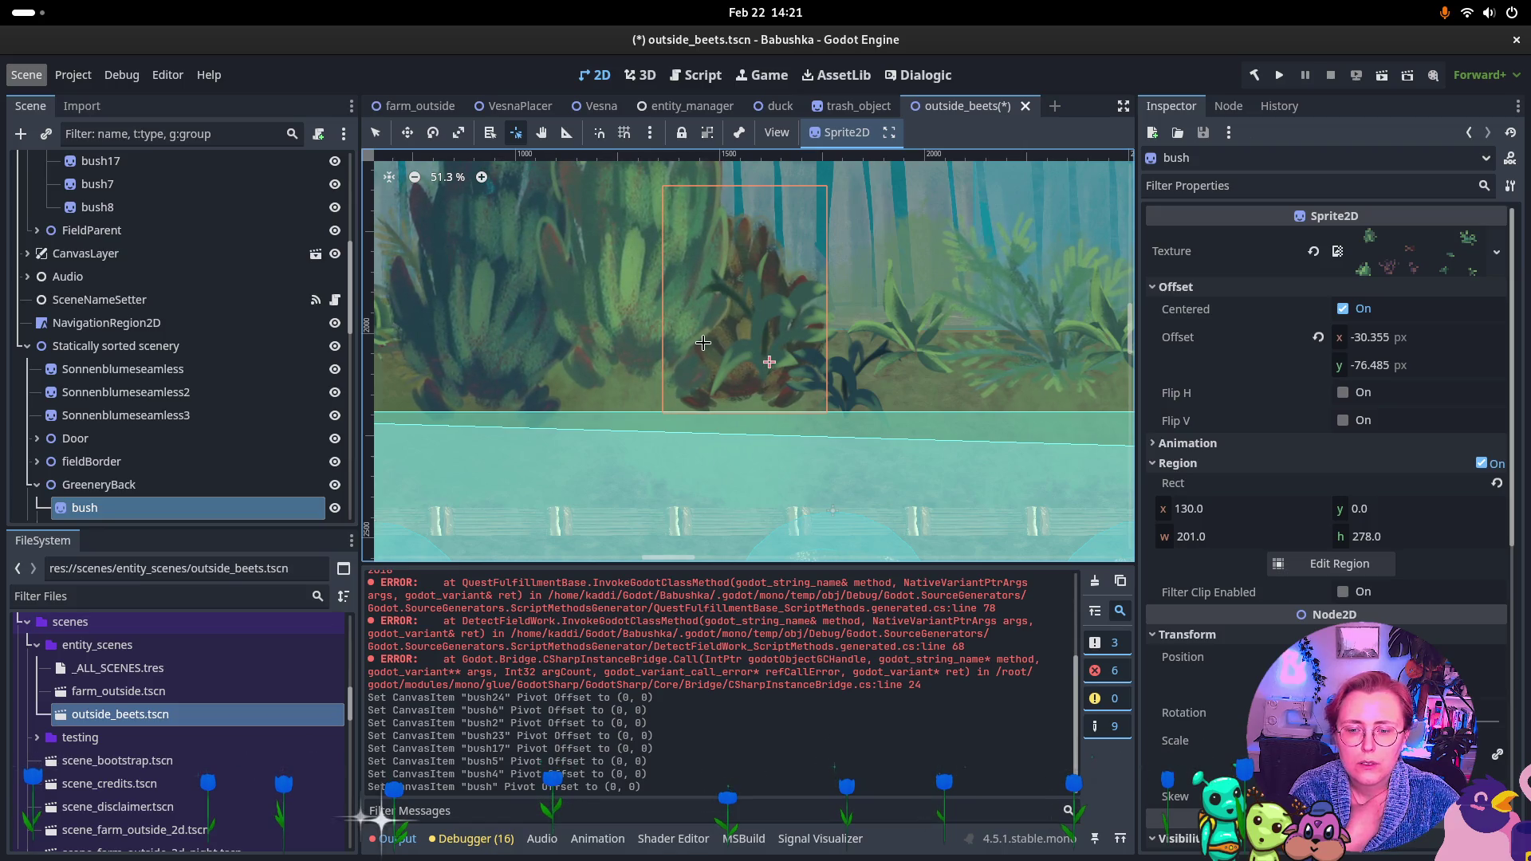
Move the bush node's pivot to its base, then set bush18's pivot at its base
click(489, 134)
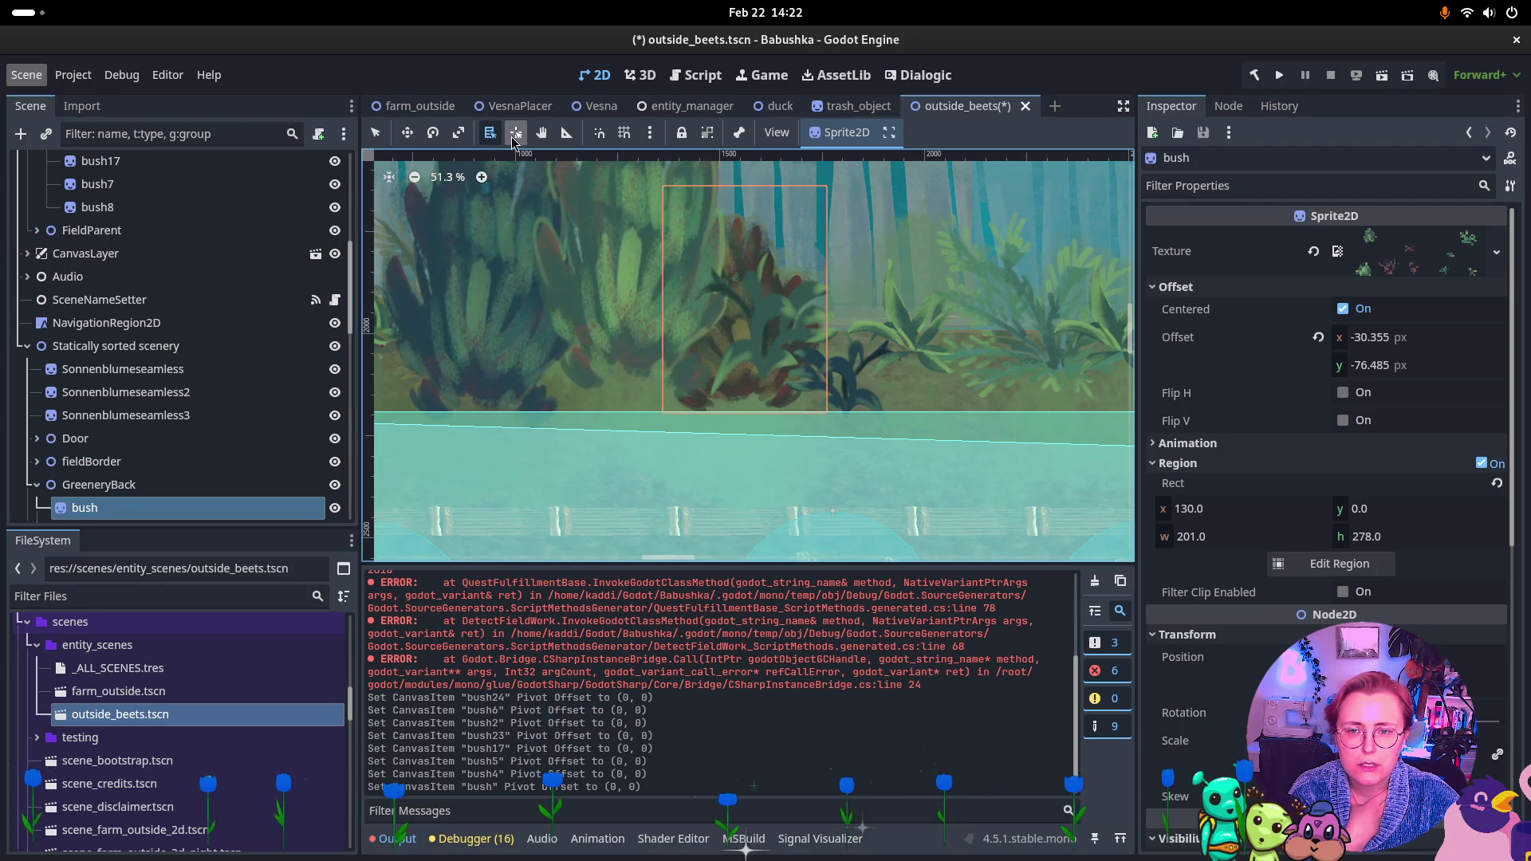
click(516, 132)
click(740, 397)
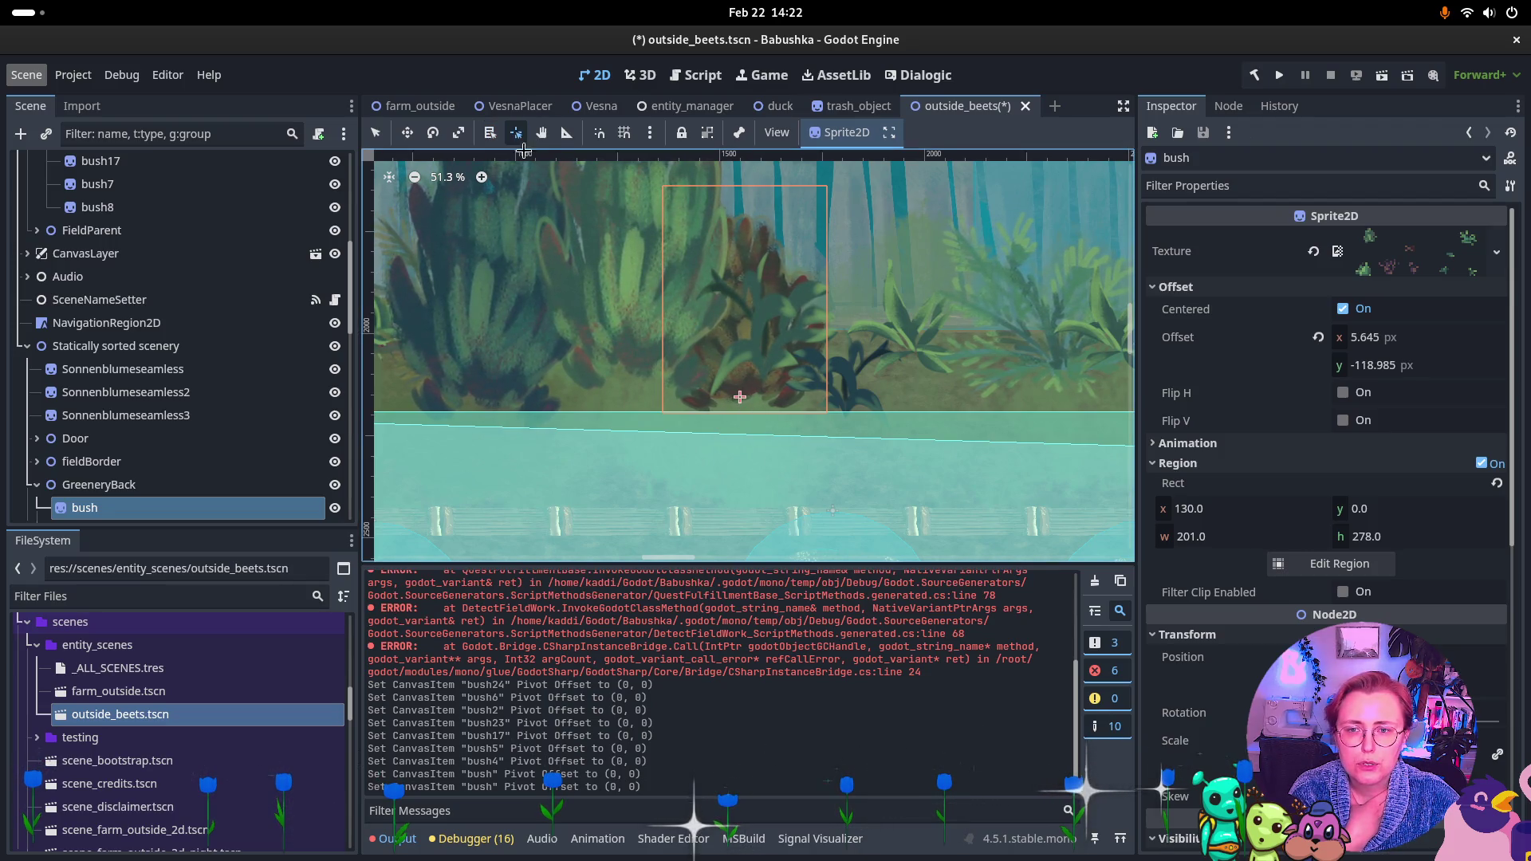
click(787, 335)
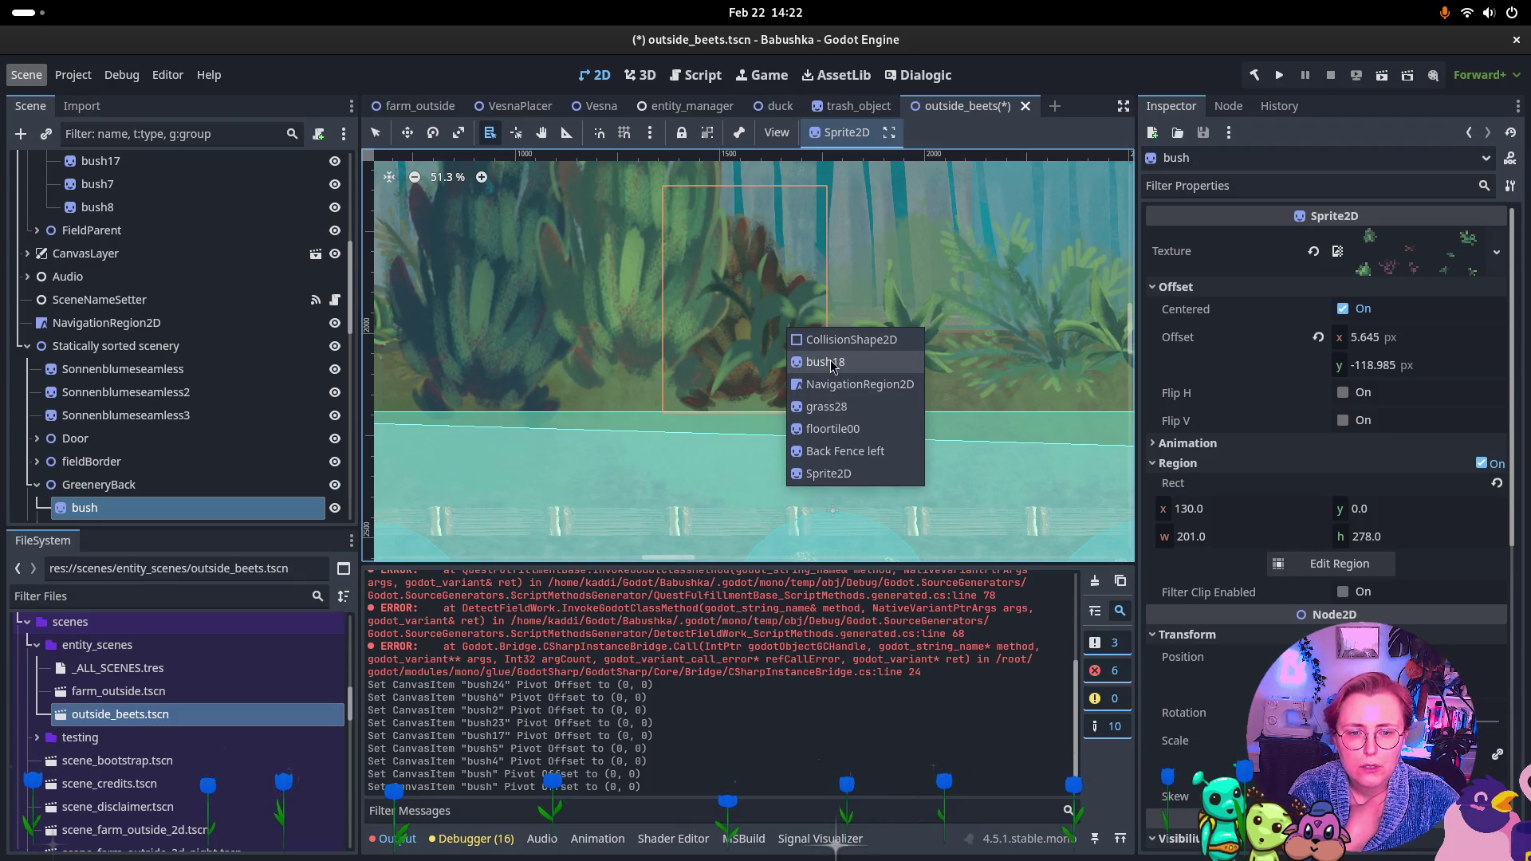
click(831, 367)
click(516, 132)
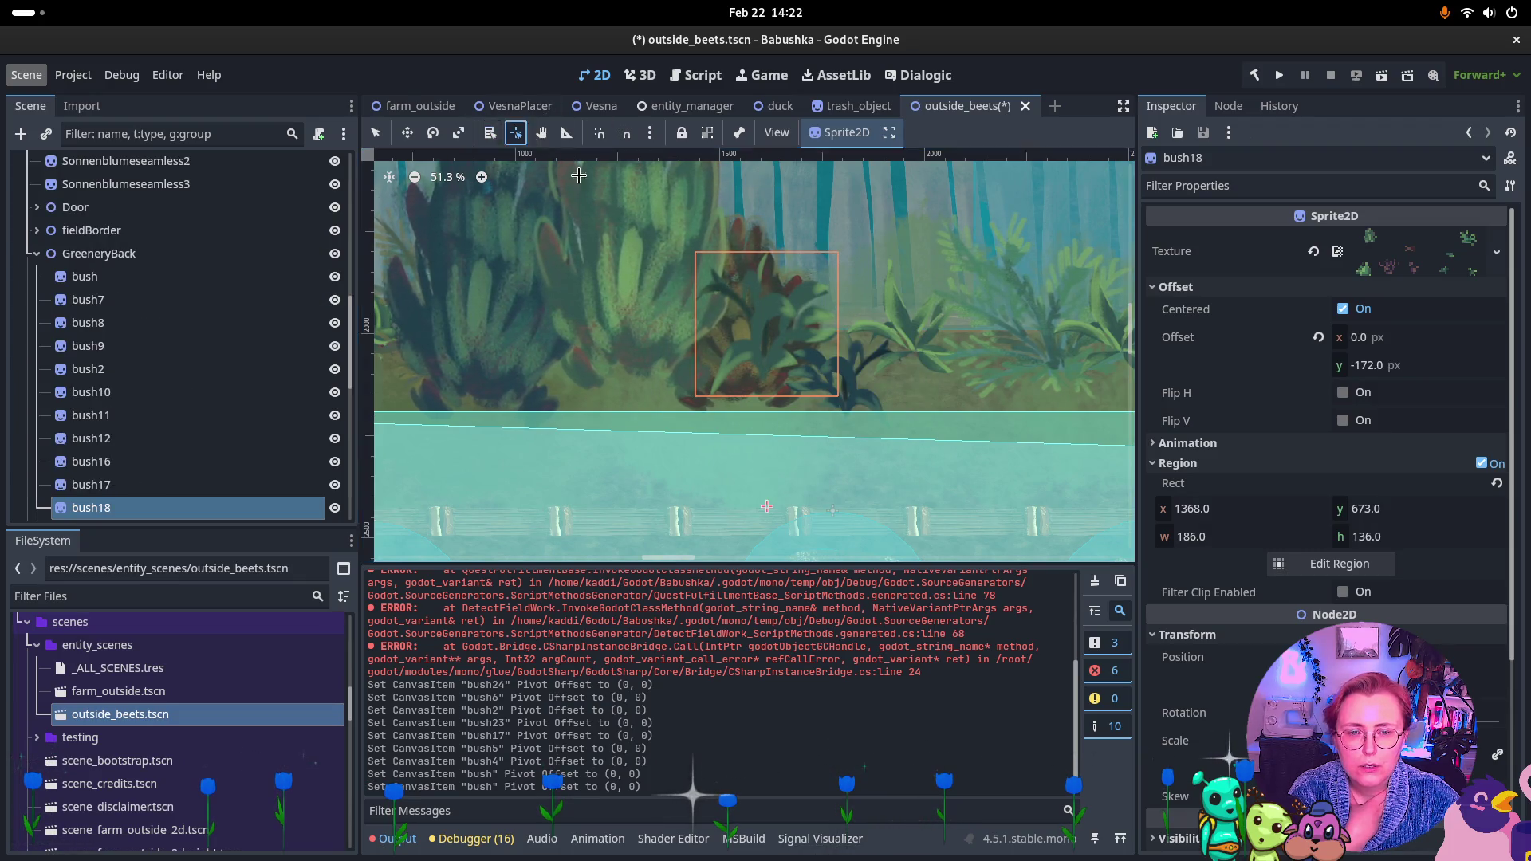
click(767, 365)
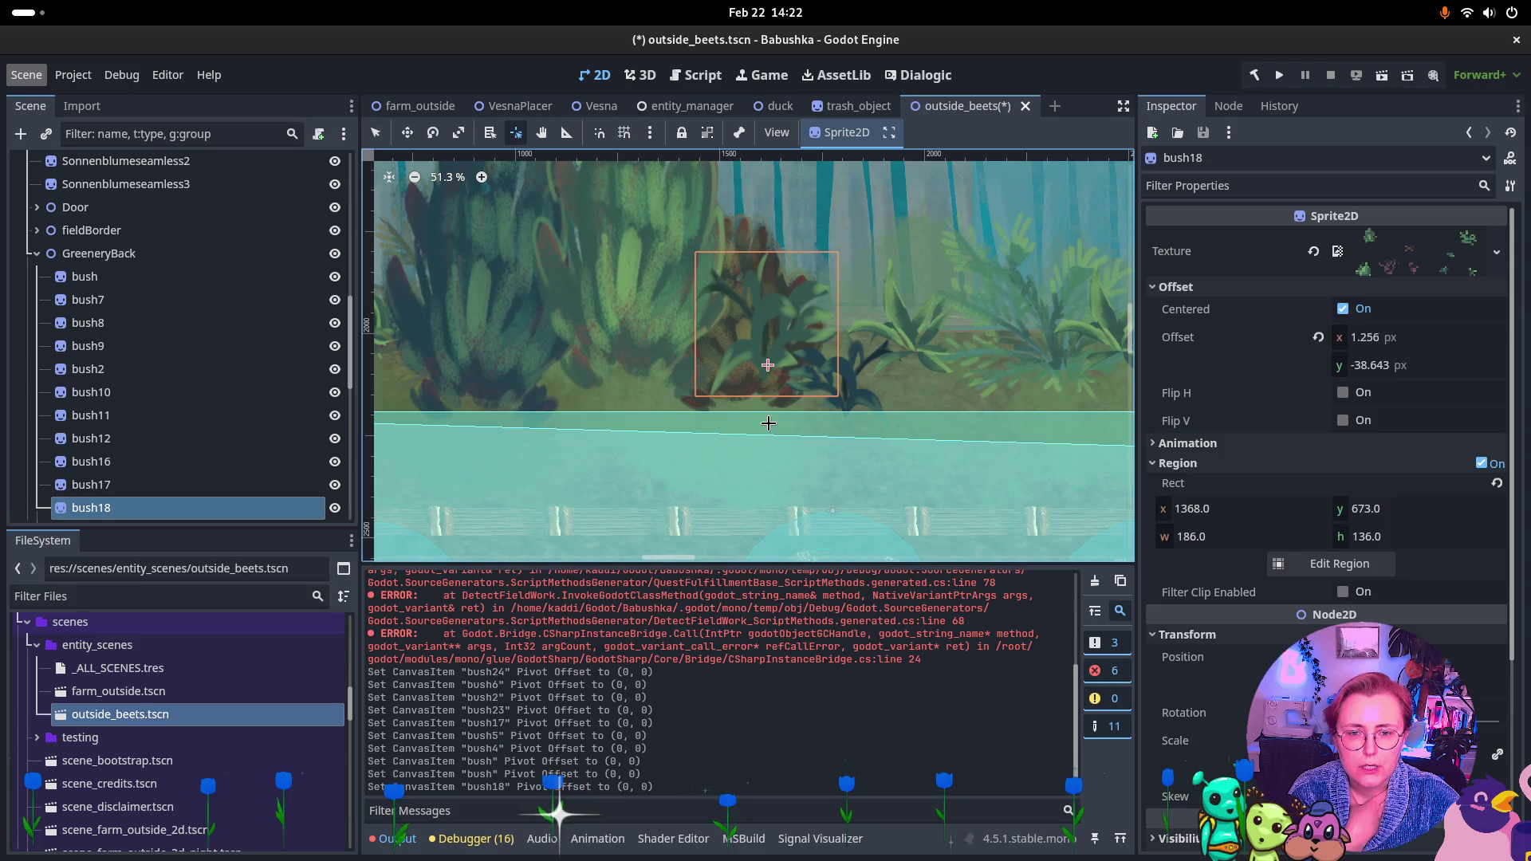
Select bush19 from the overlapping nodes and set its pivot at its base
click(489, 134)
click(858, 386)
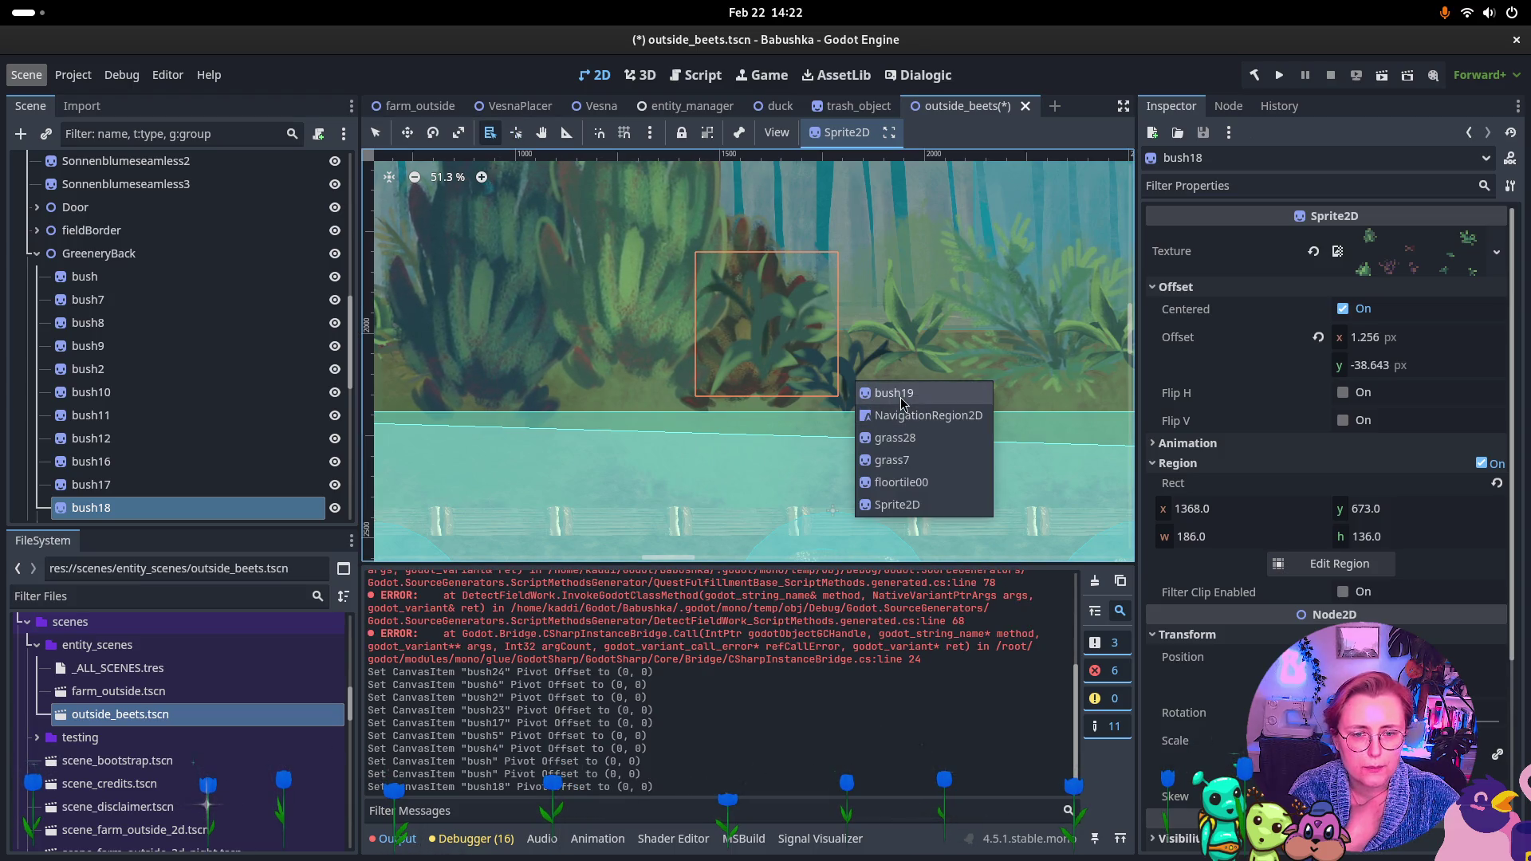
click(893, 393)
click(516, 132)
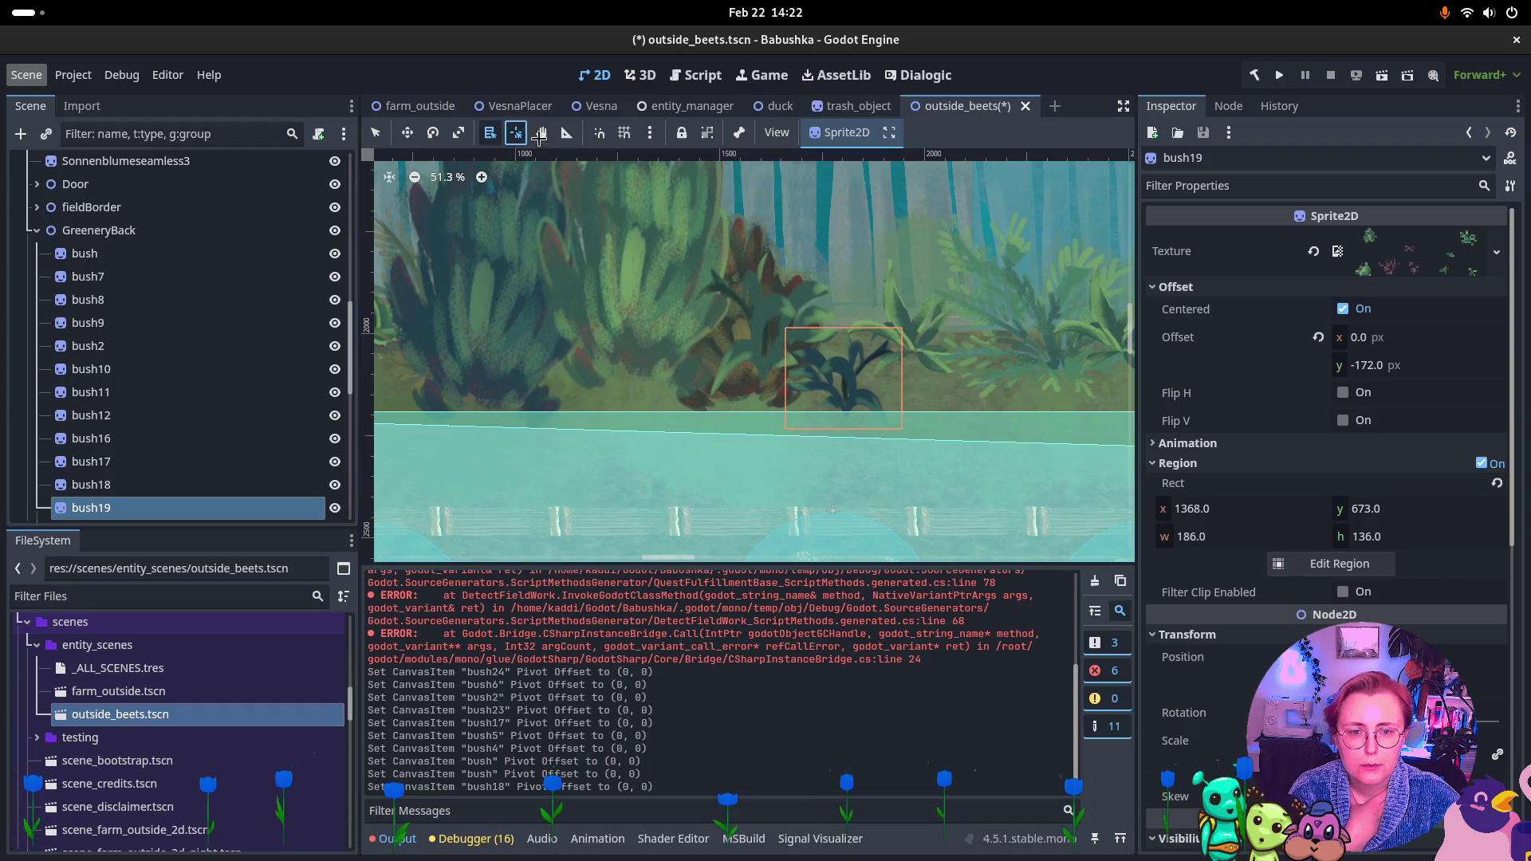
click(843, 407)
Reselect bush18, expand Ordering and change its Z Index
click(490, 132)
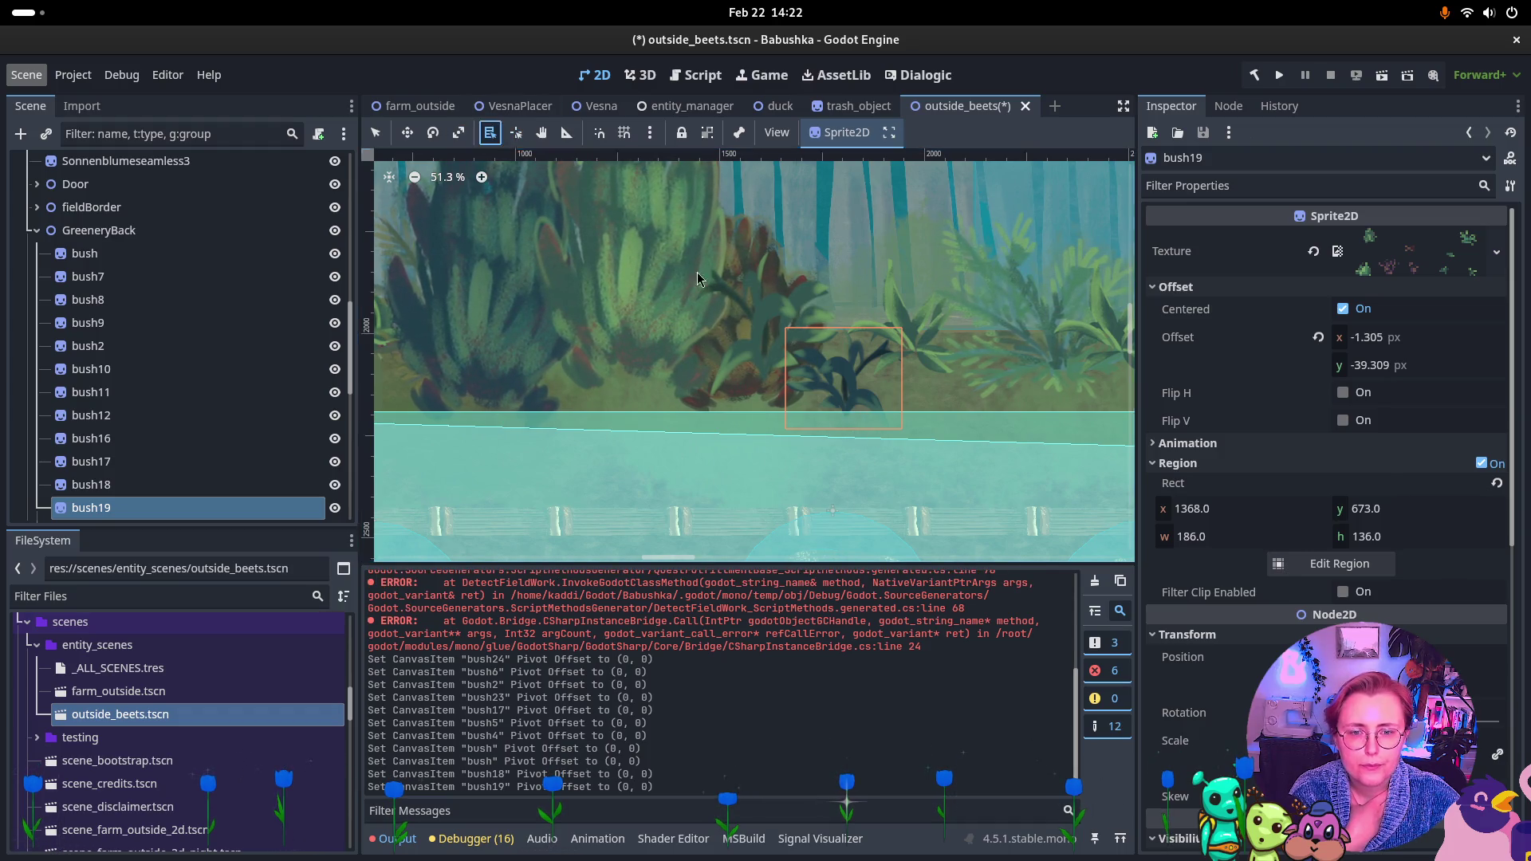
click(753, 373)
click(788, 372)
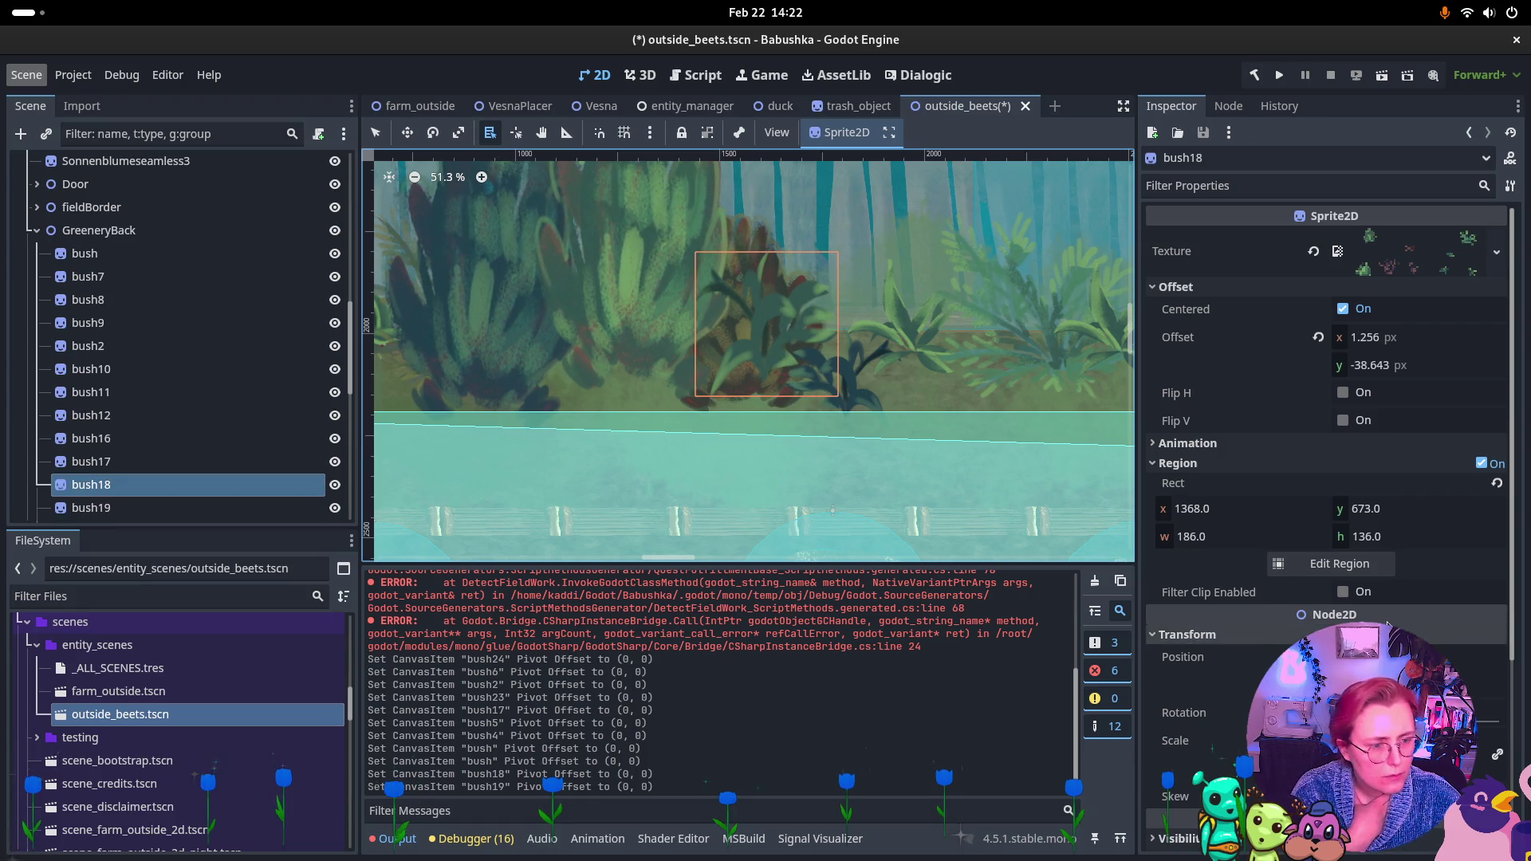
scroll(1165, 662, down, 5)
click(1184, 618)
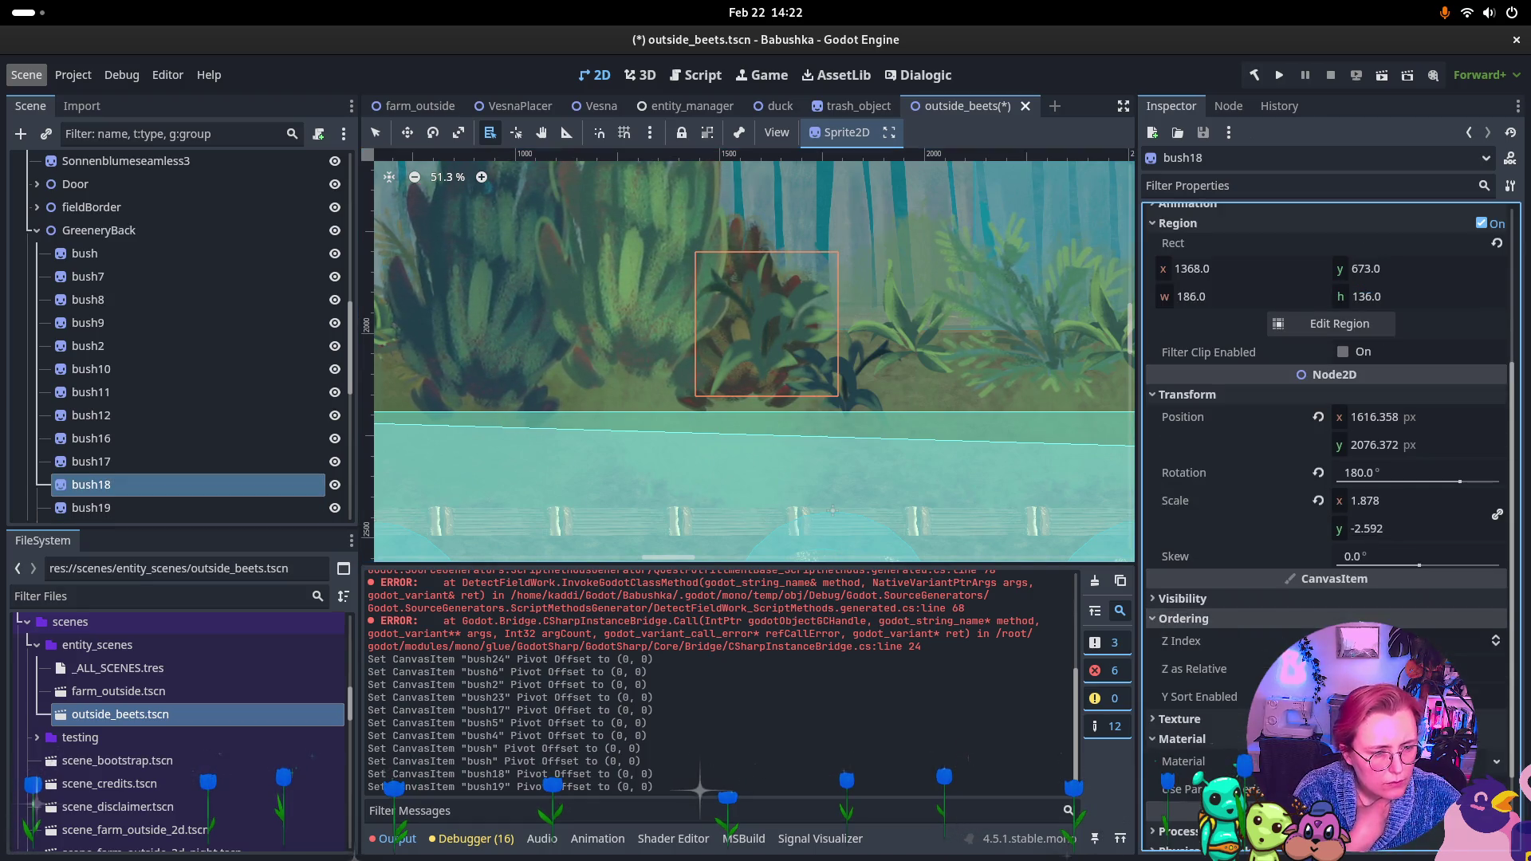
click(1496, 647)
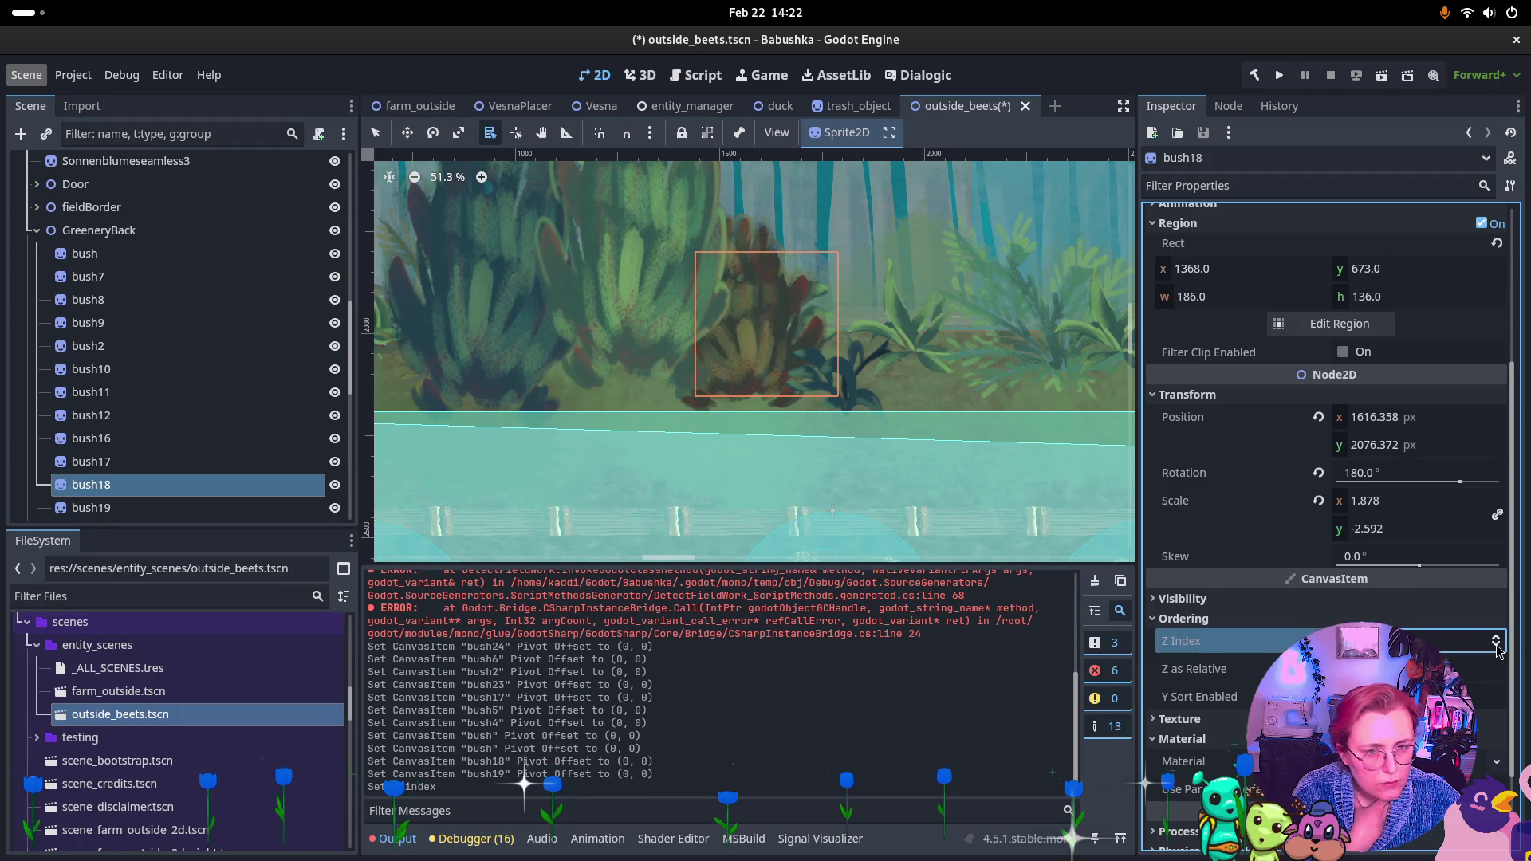
scroll(890, 412, right, 5)
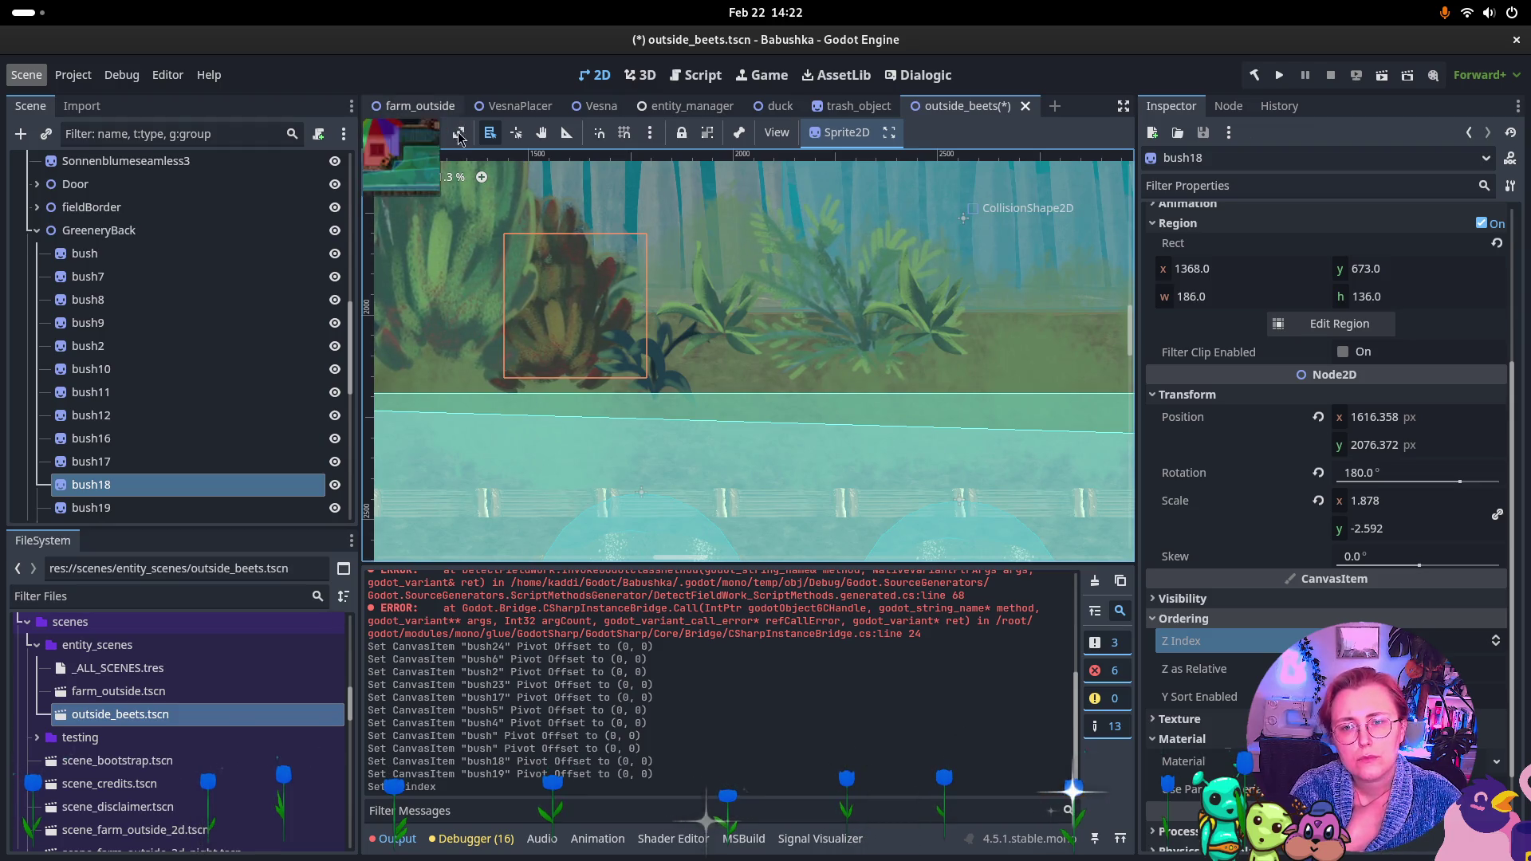
Select bush21, expand its Ordering properties and change its Z Index
alt+right_click(937, 326)
click(961, 335)
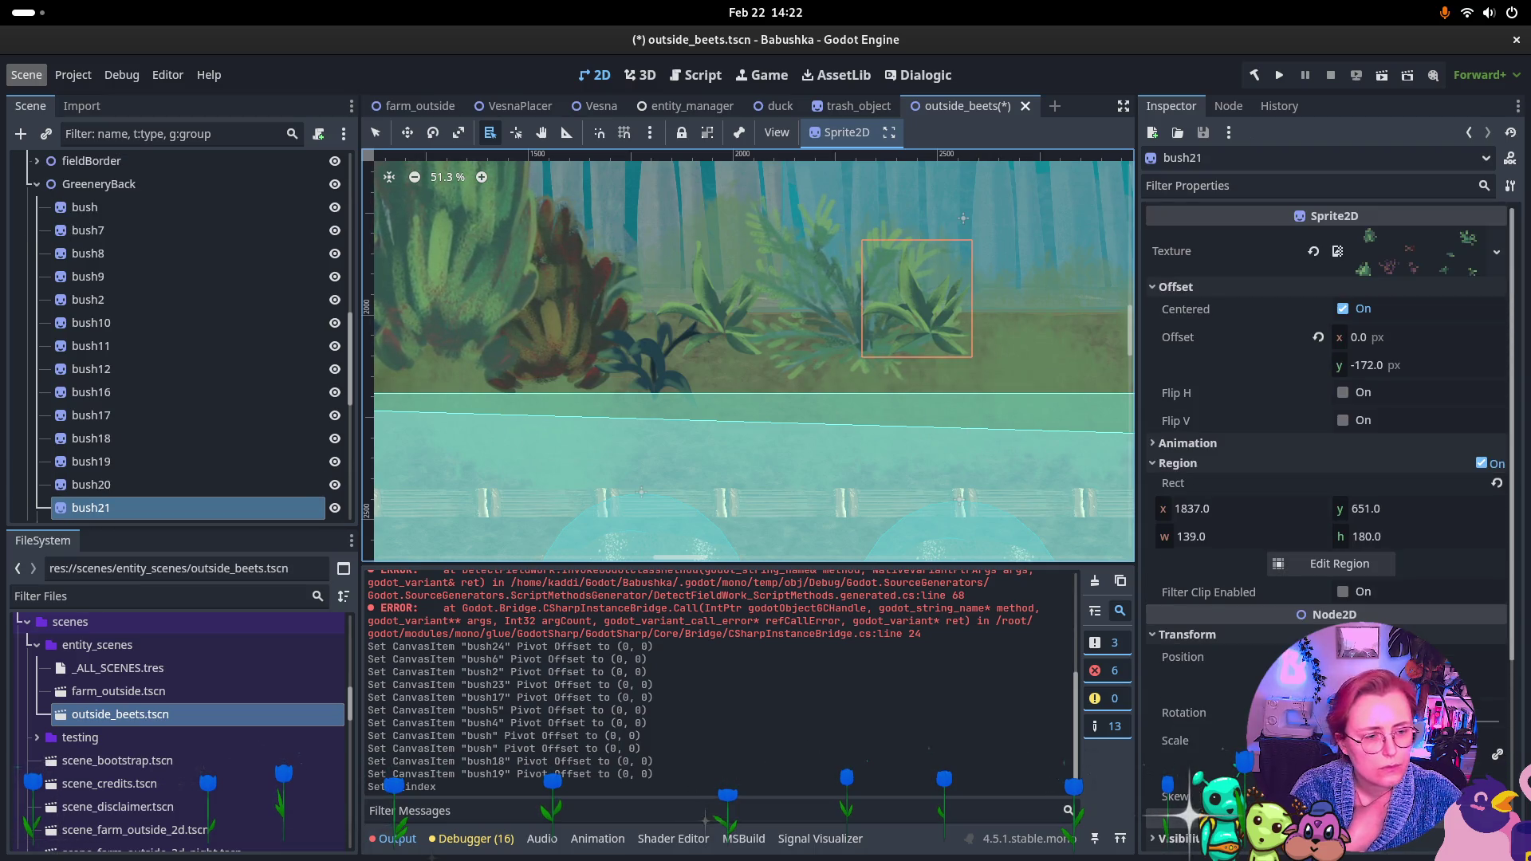
scroll(1284, 630, down, 3)
click(1282, 624)
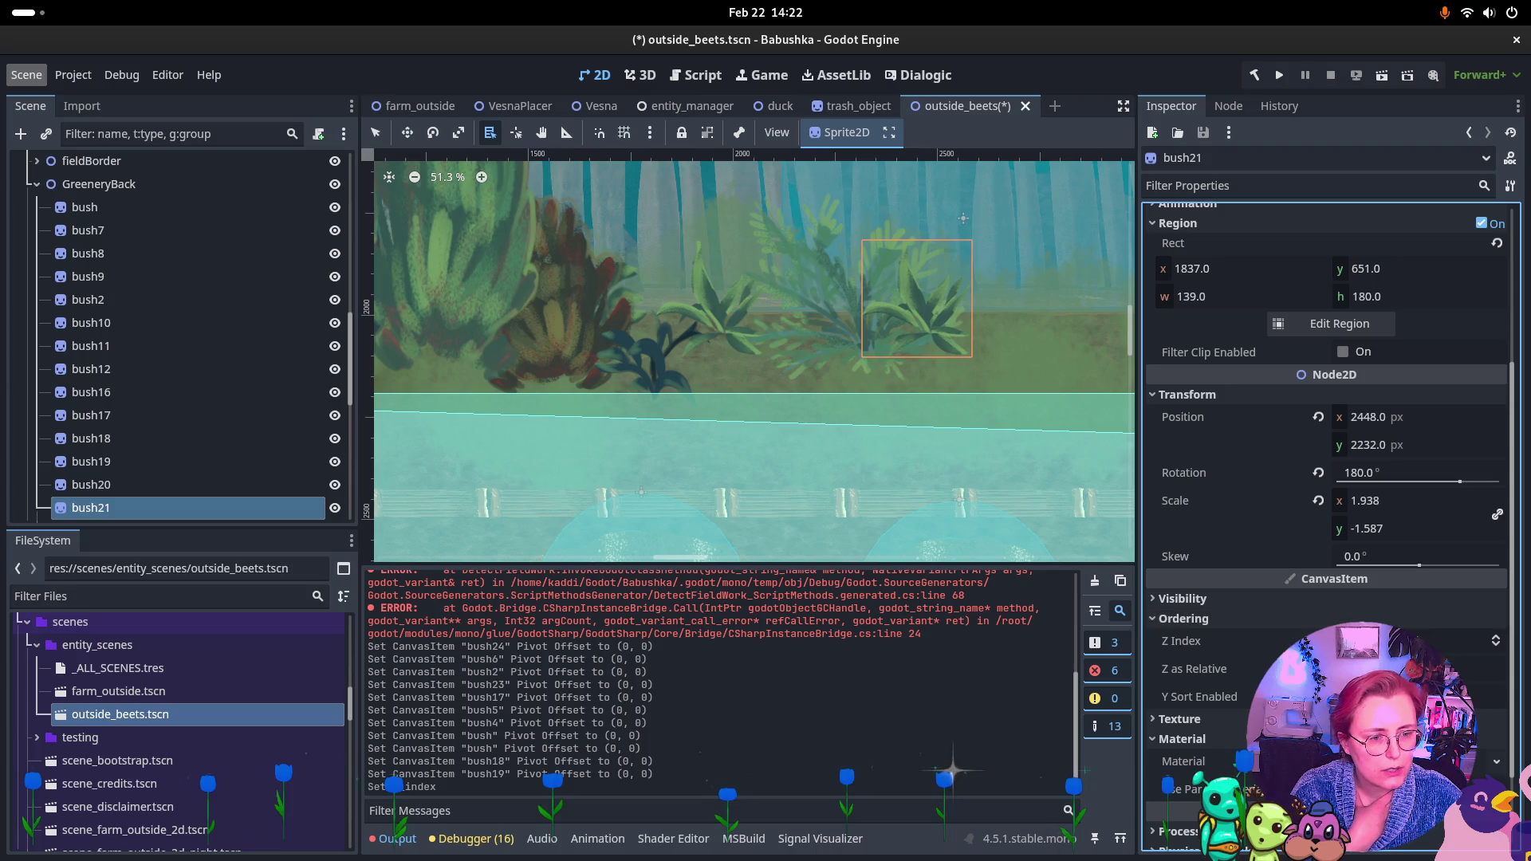
click(1497, 646)
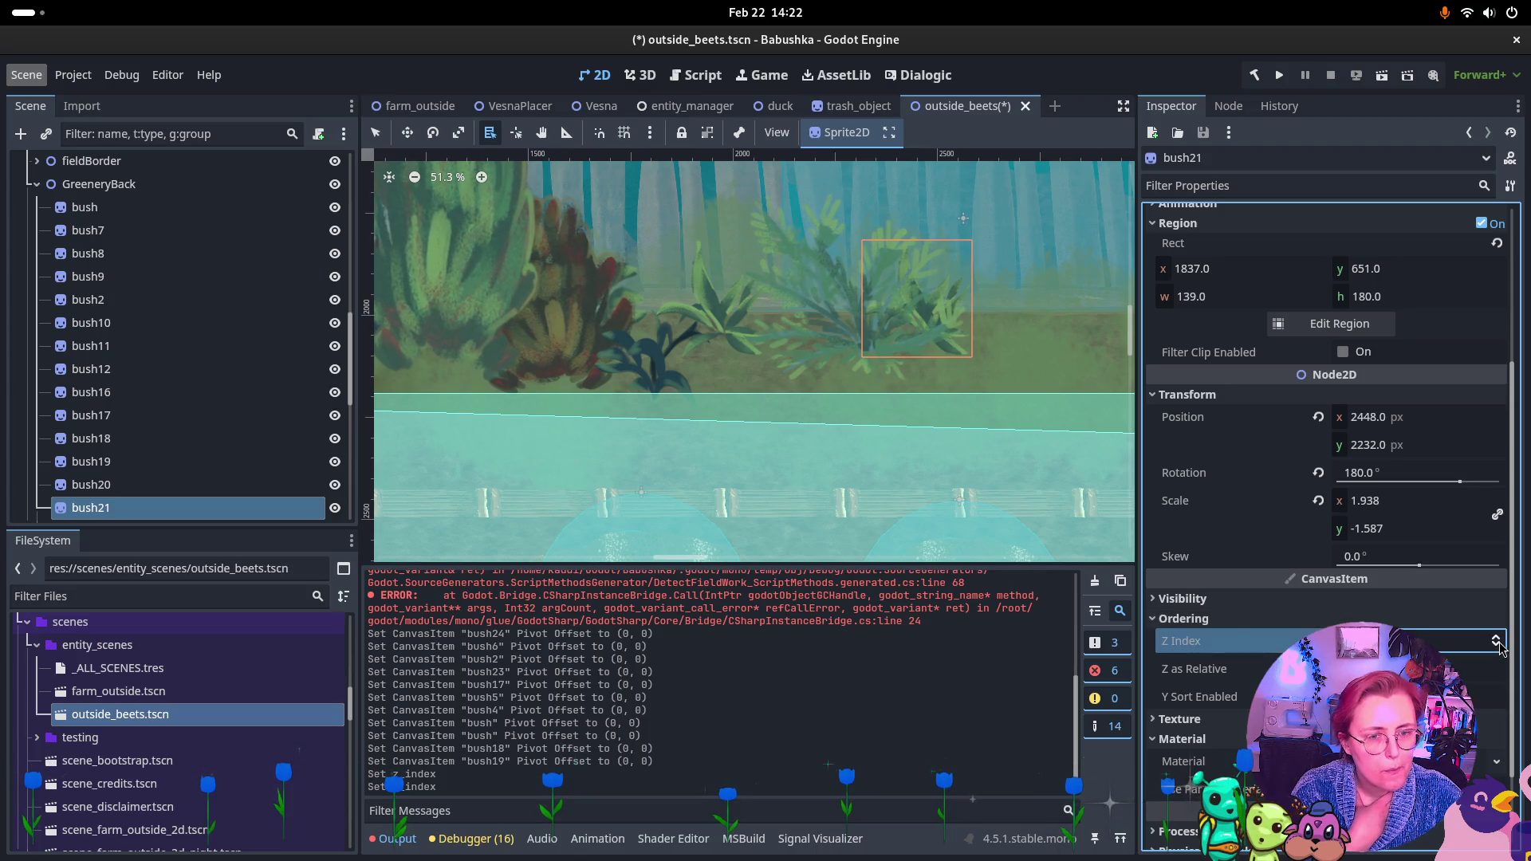
scroll(668, 295, down, 2)
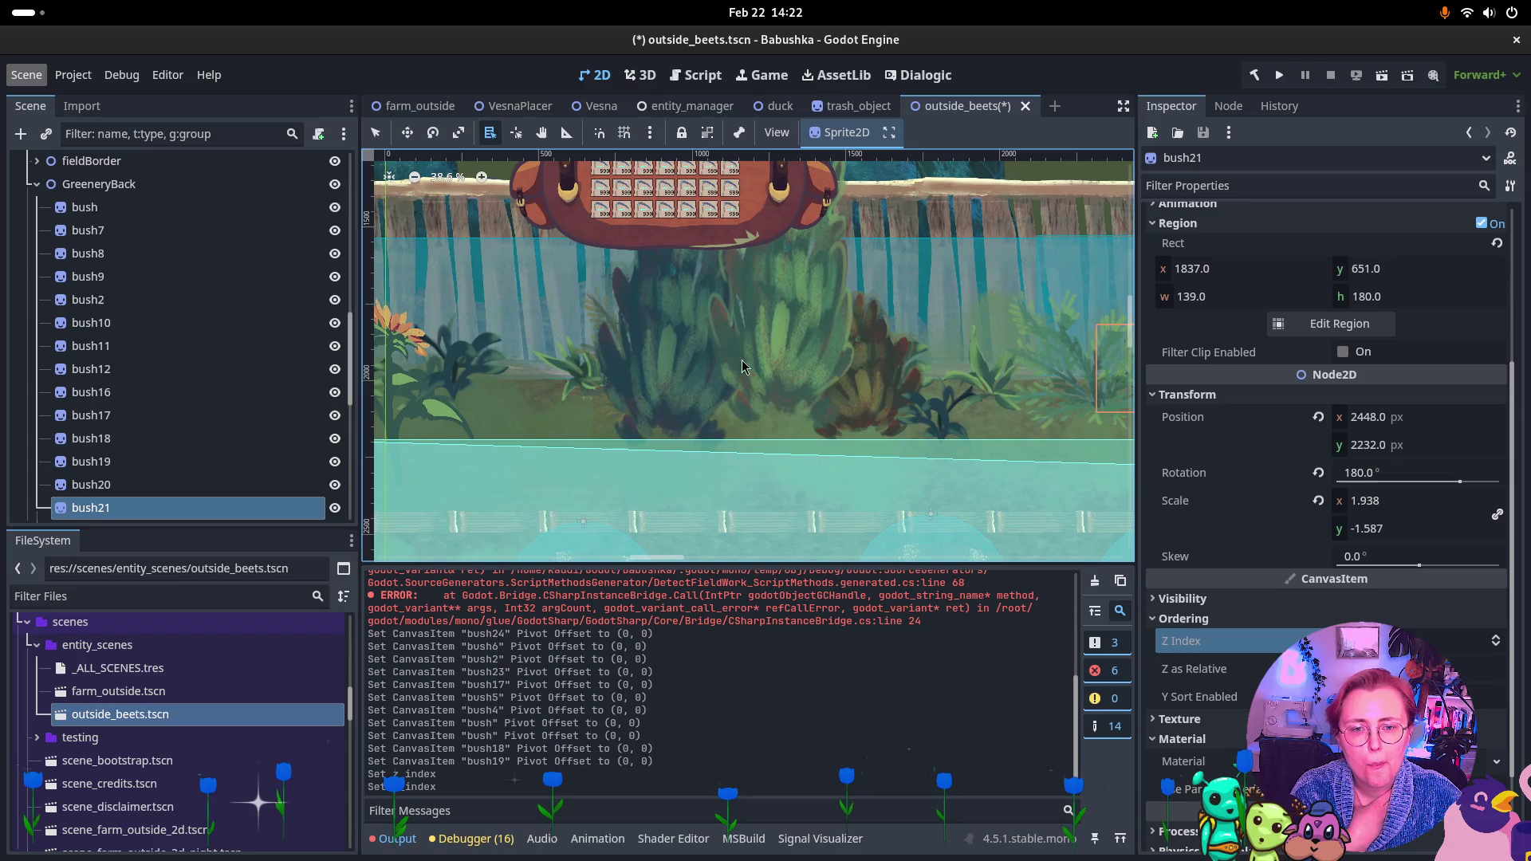
Select bush17 and set its Z Index to 1
alt+right_click(769, 390)
click(806, 401)
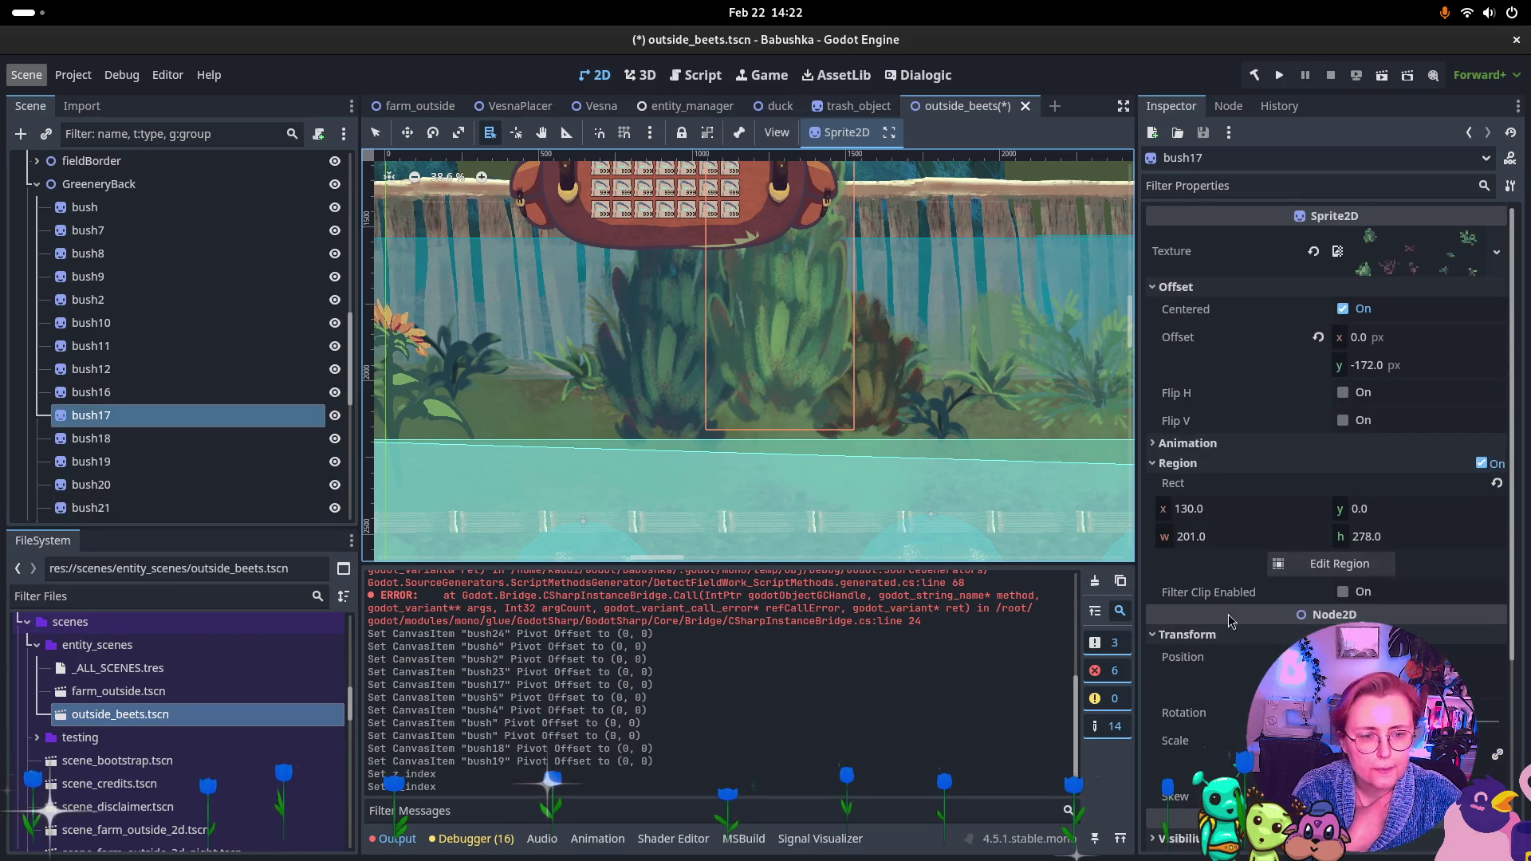
scroll(1497, 645, down, 3)
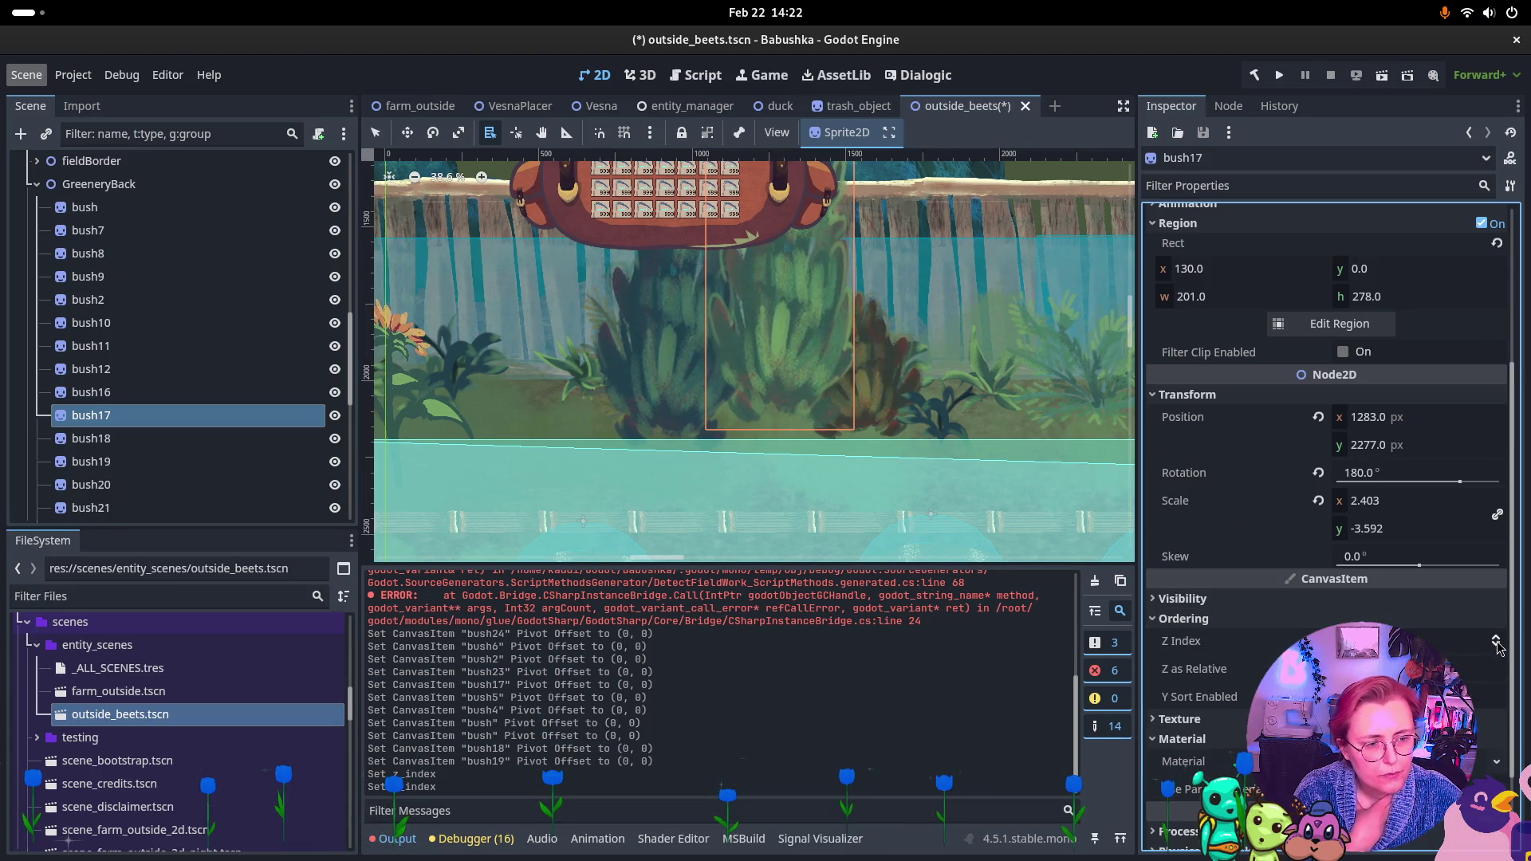
click(1495, 643)
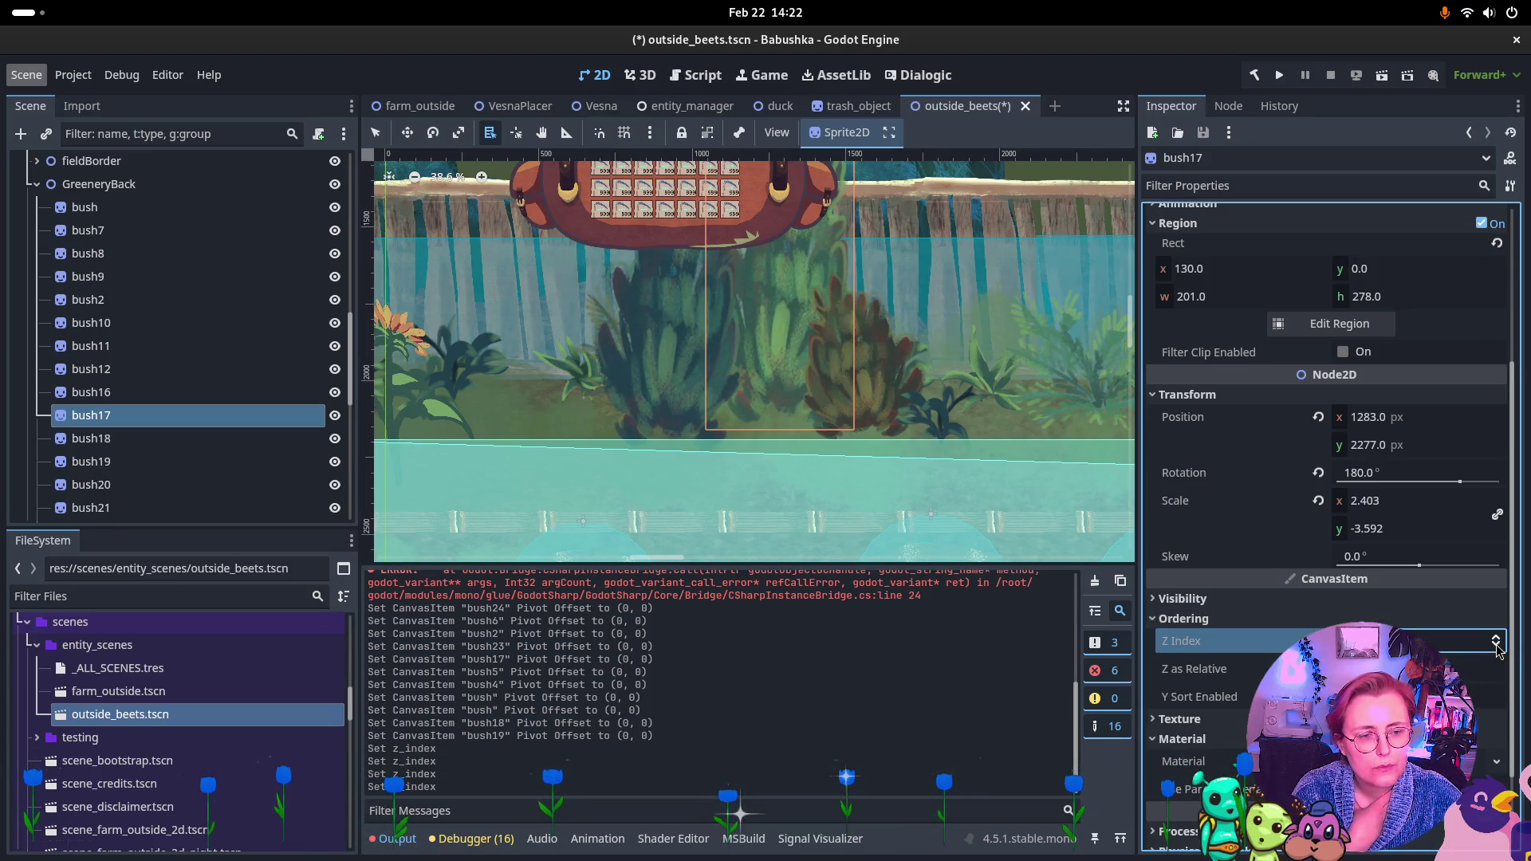
drag(526, 387, 802, 396)
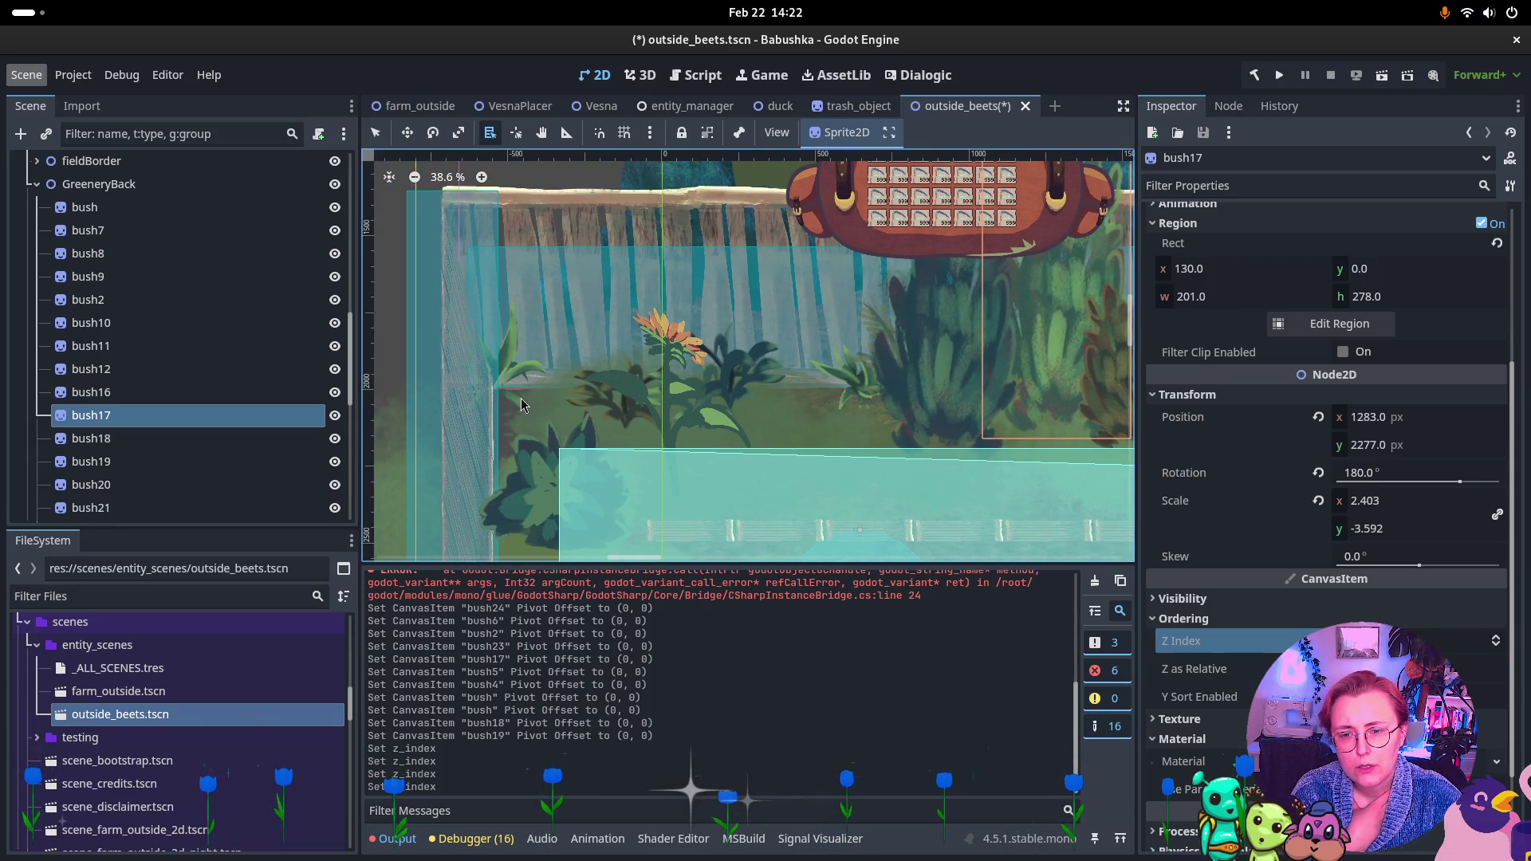
Look over the outside_beets canvas and save outside_beets.tscn with Ctrl+S
scroll(654, 399, down, 2)
scroll(798, 383, right, 3)
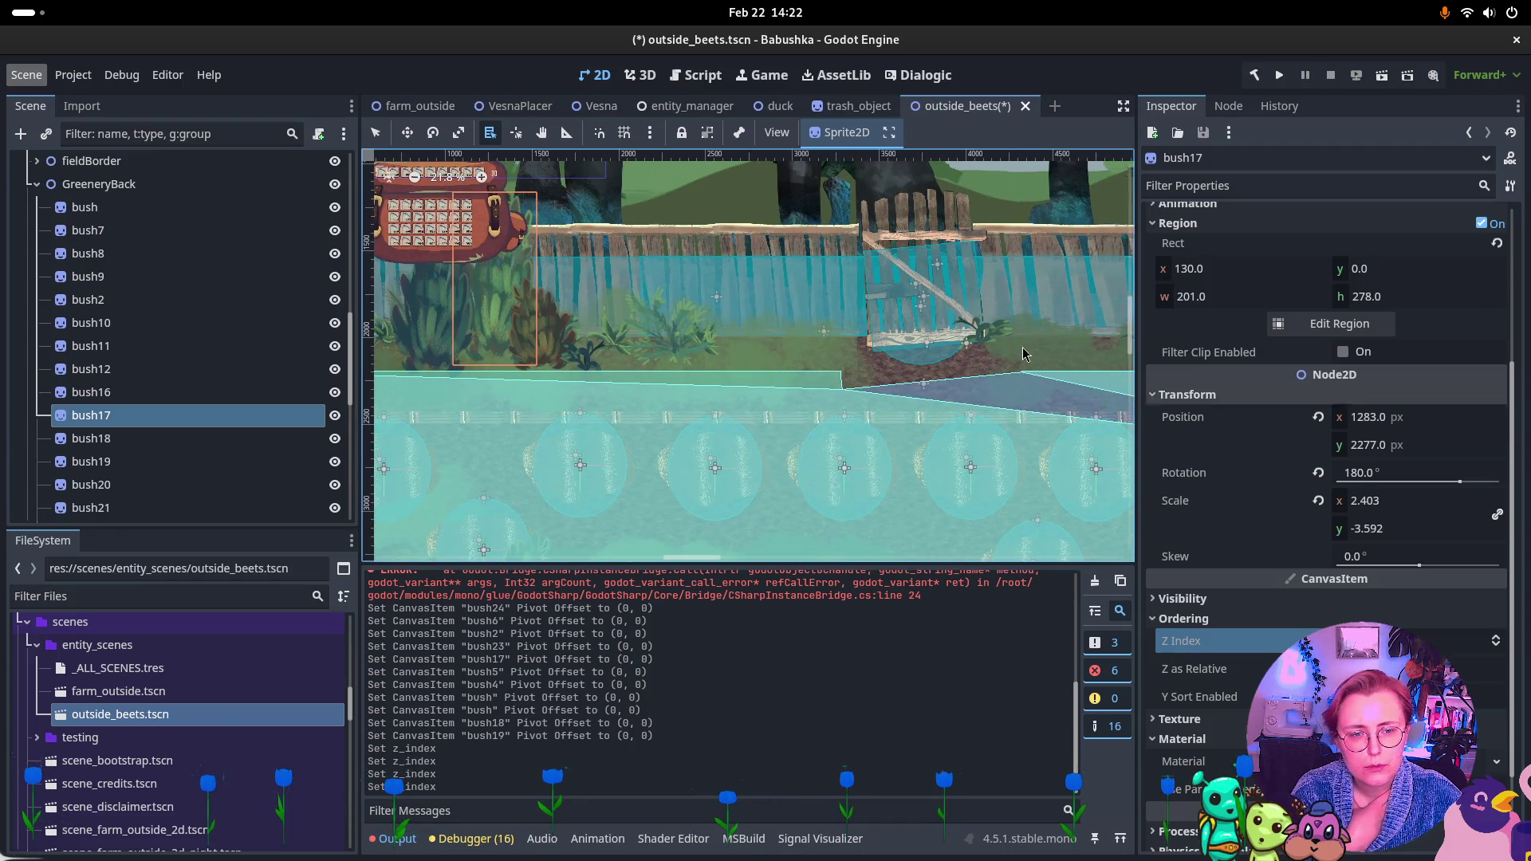
scroll(1023, 353, up, 3)
scroll(724, 354, right, 3)
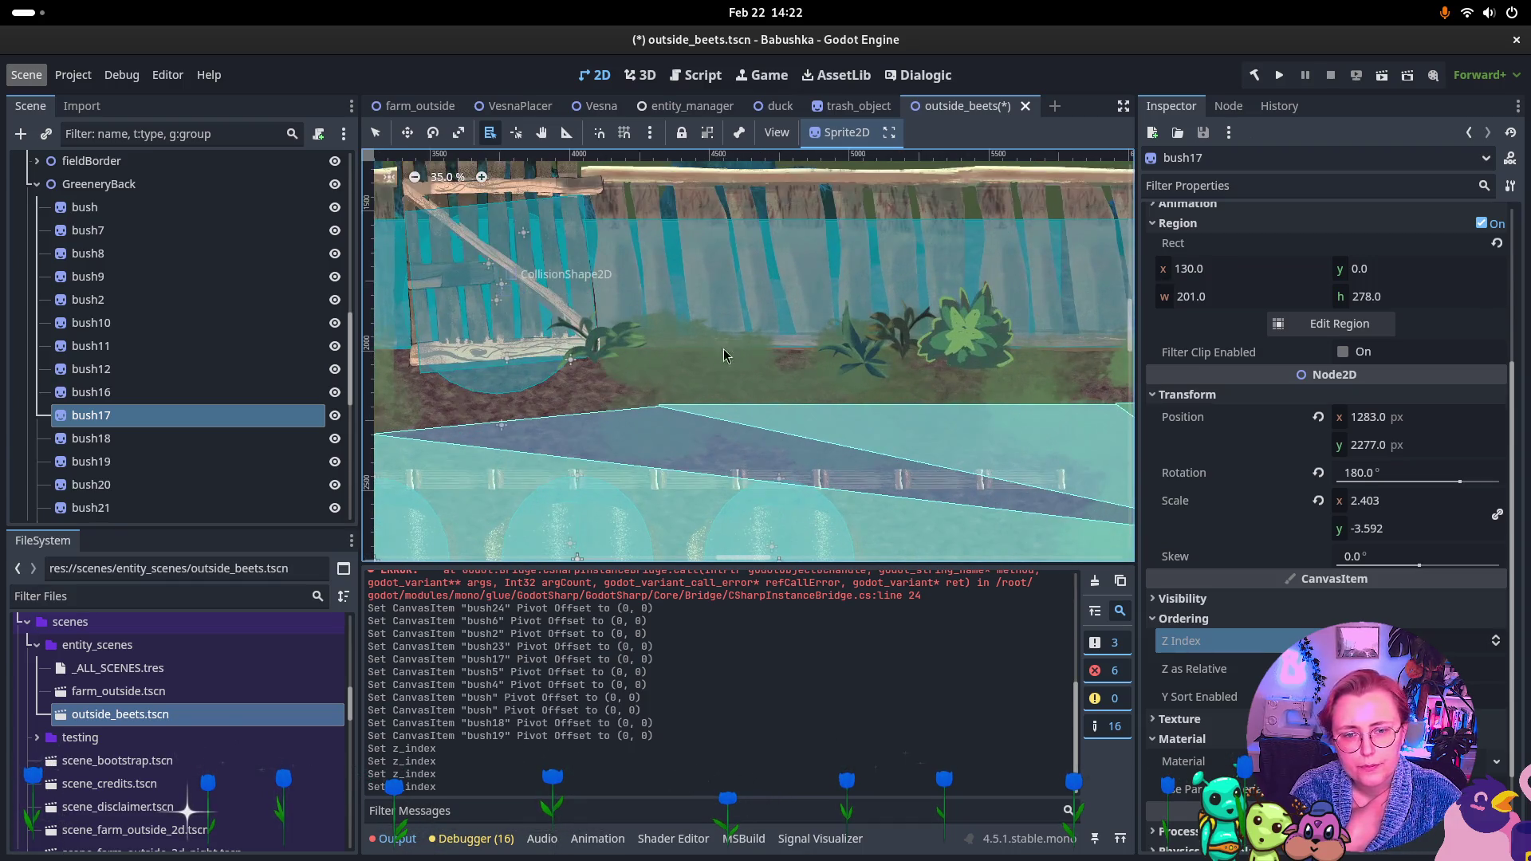
scroll(956, 371, right, 6)
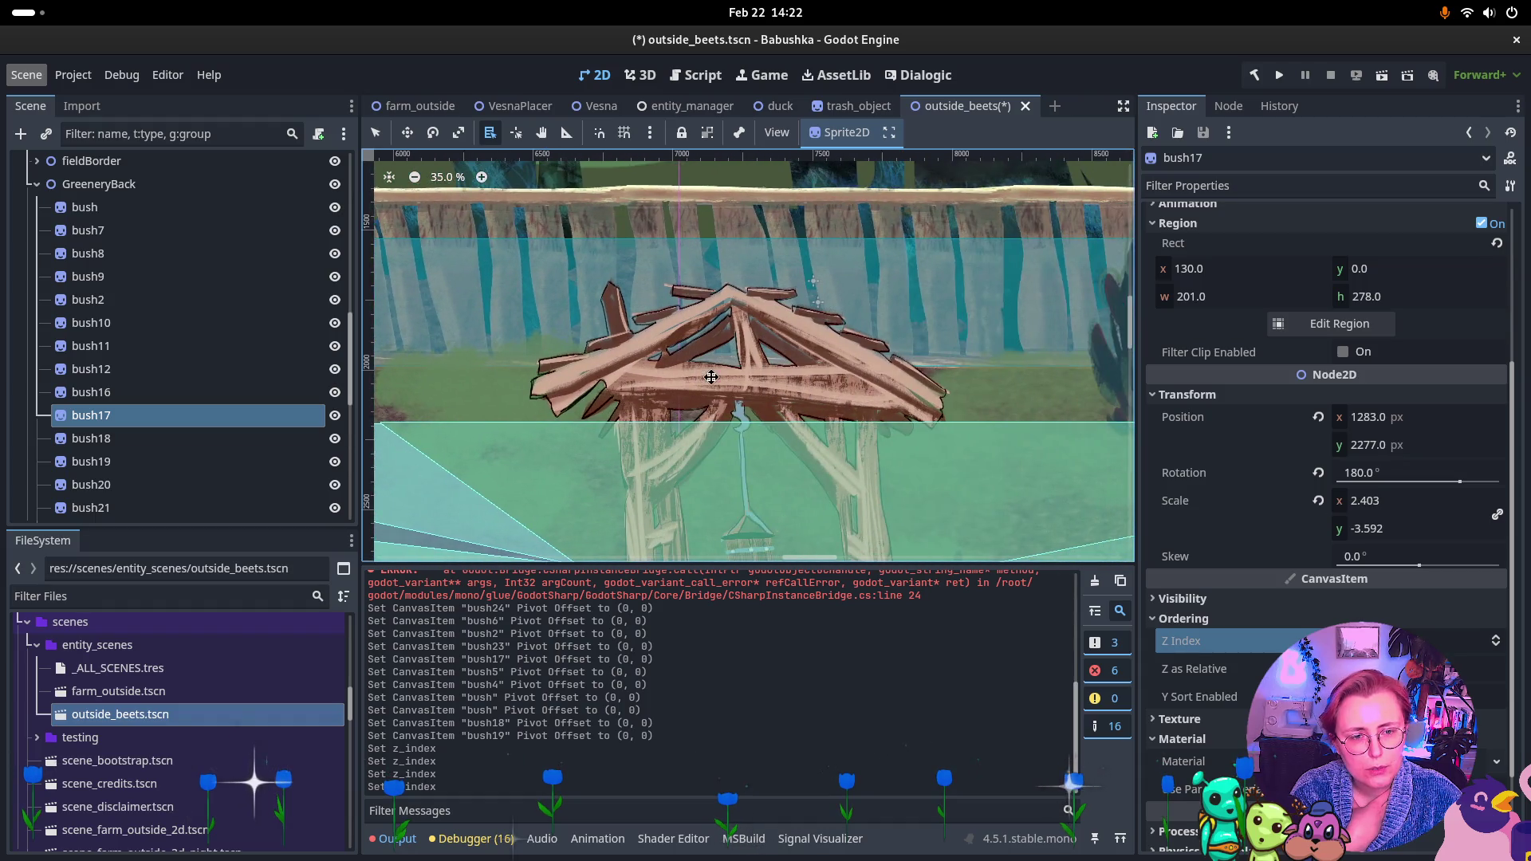
scroll(872, 380, right, 3)
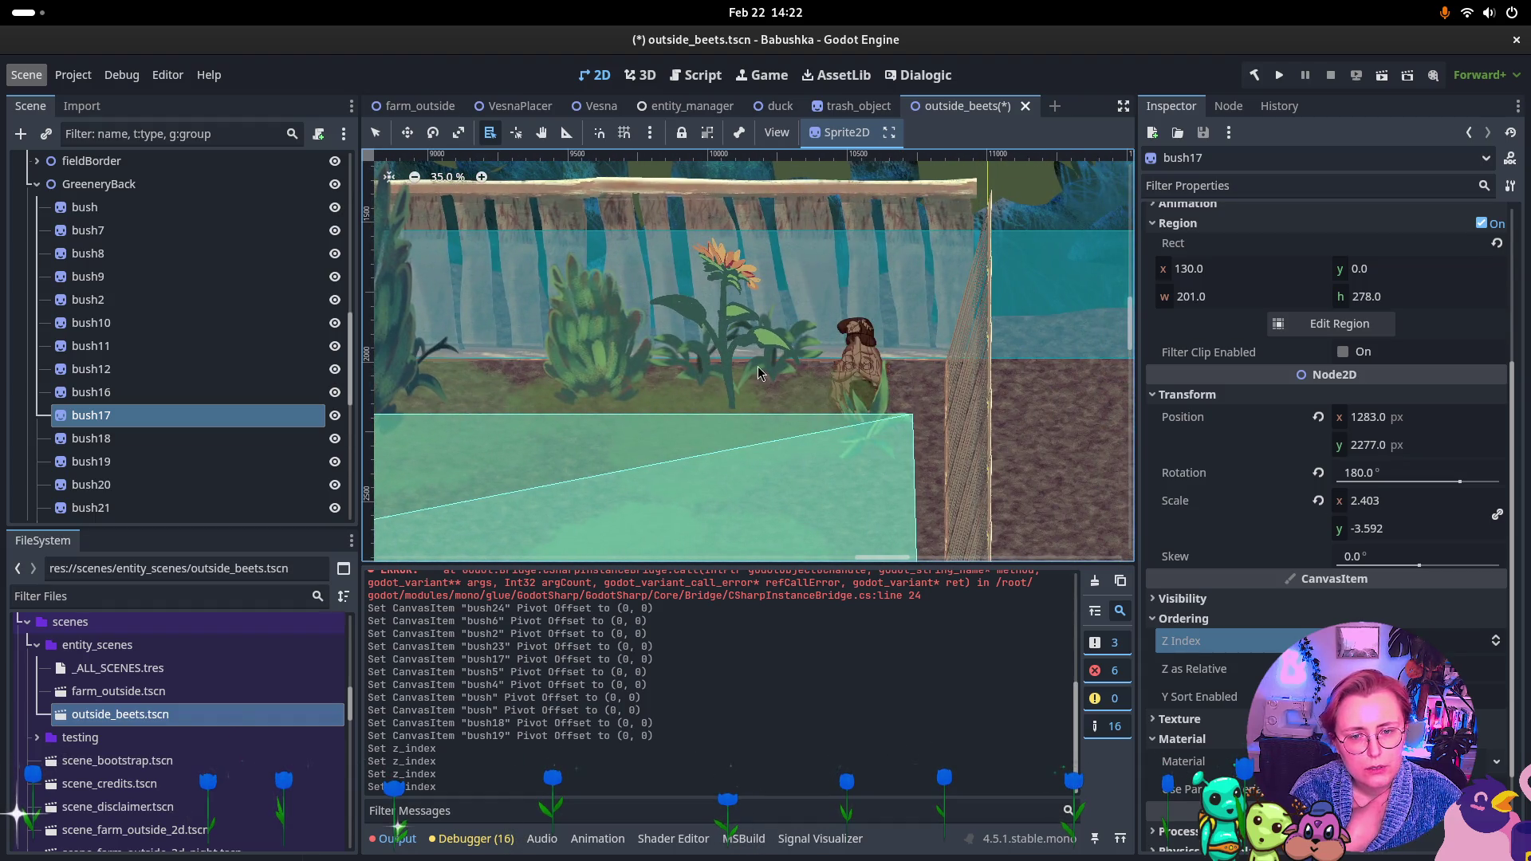
scroll(759, 373, down, 4)
scroll(743, 489, left, 4)
scroll(820, 386, down, 2)
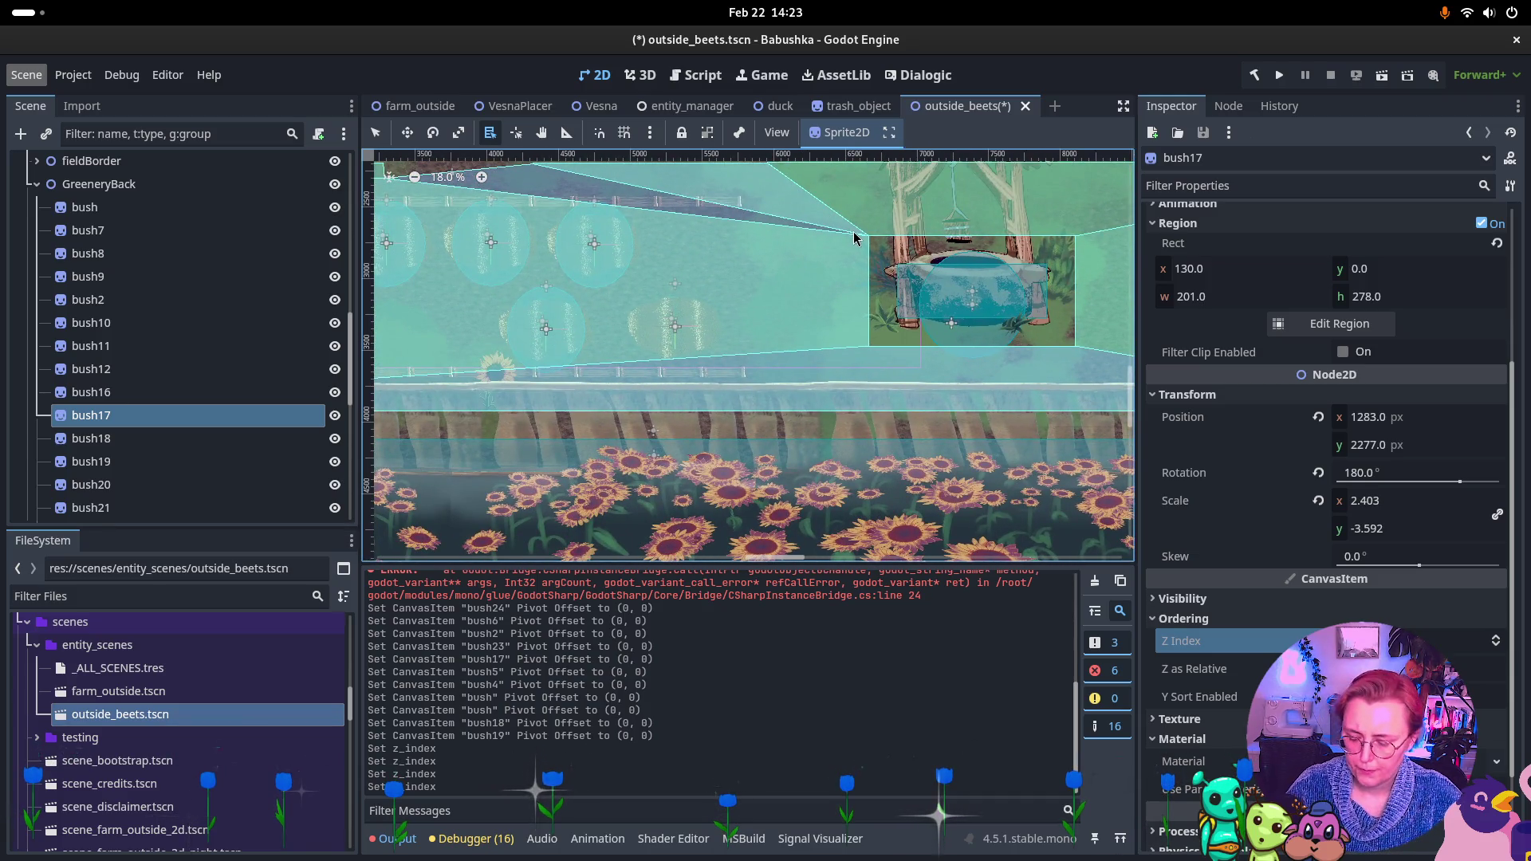
key(ctrl+s)
Switch to the farm_outside scene and launch it with Run Current Scene
click(416, 106)
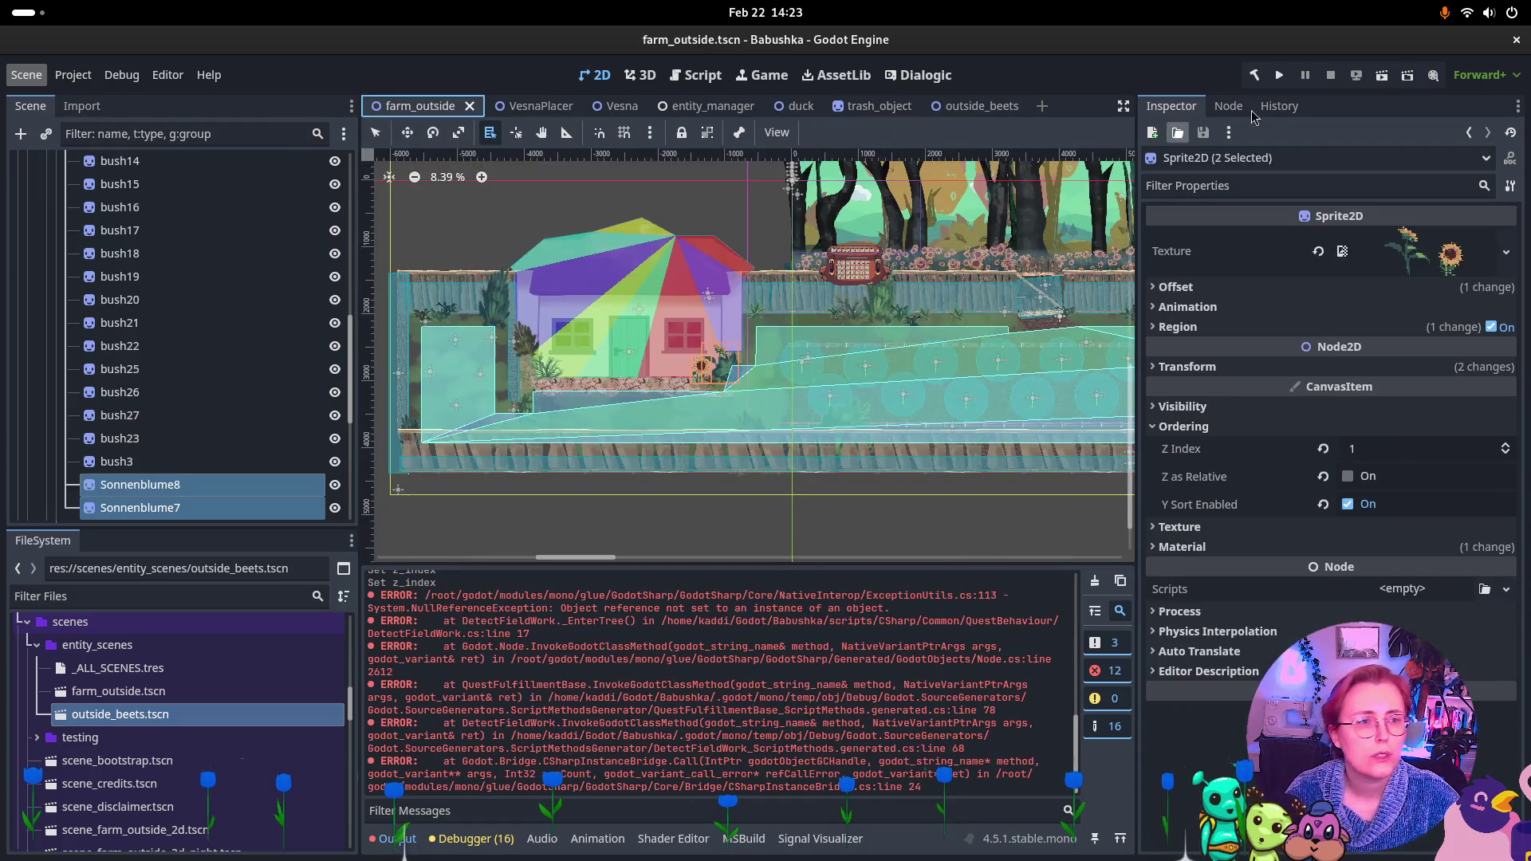
click(1383, 75)
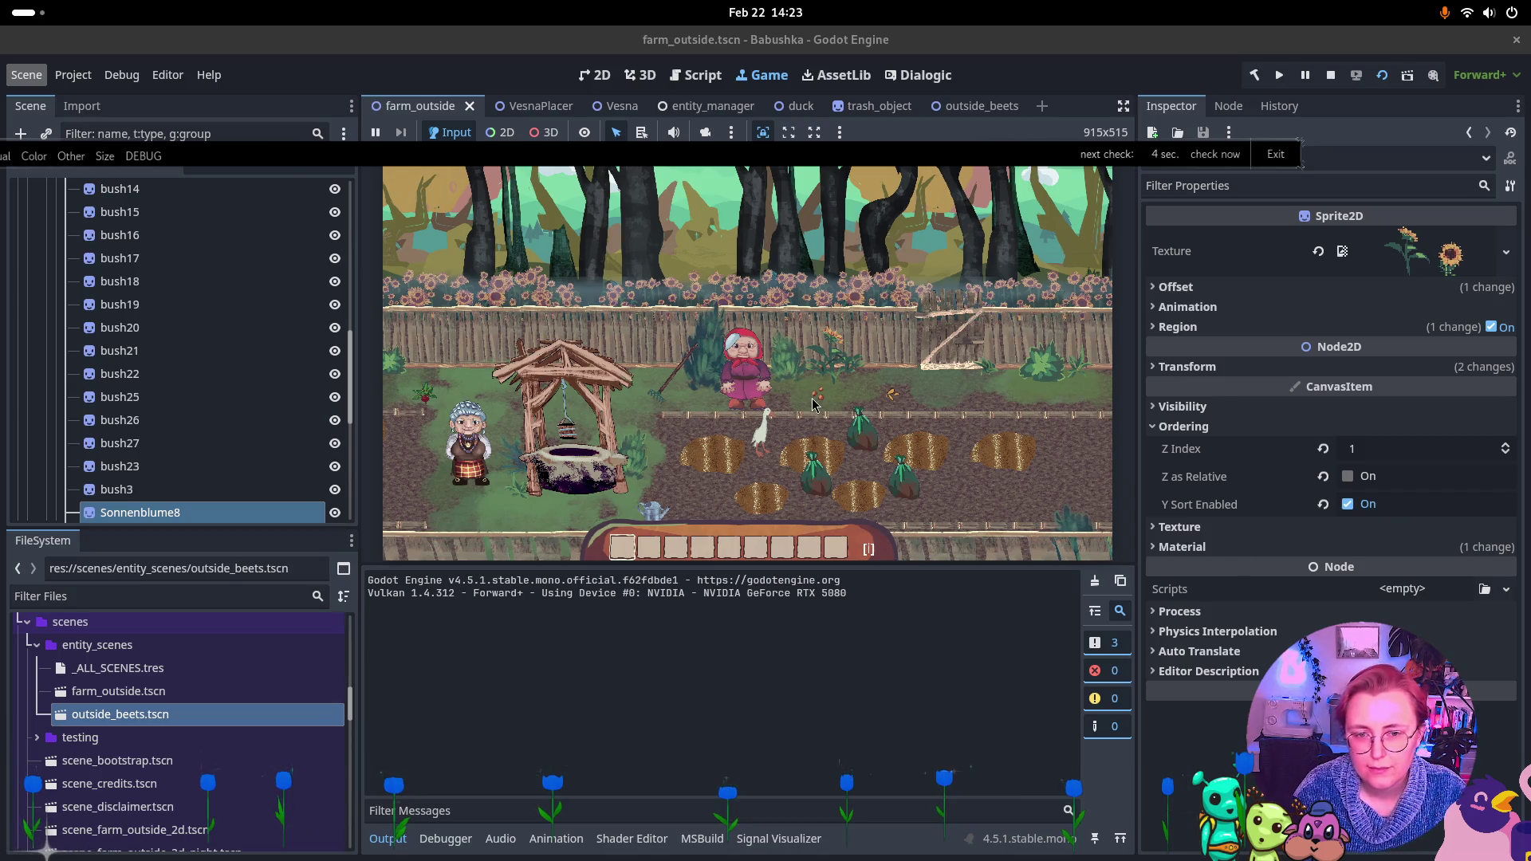
Walk the grandma through the gate, right past the well toward the fence and sunflowers
key(d)
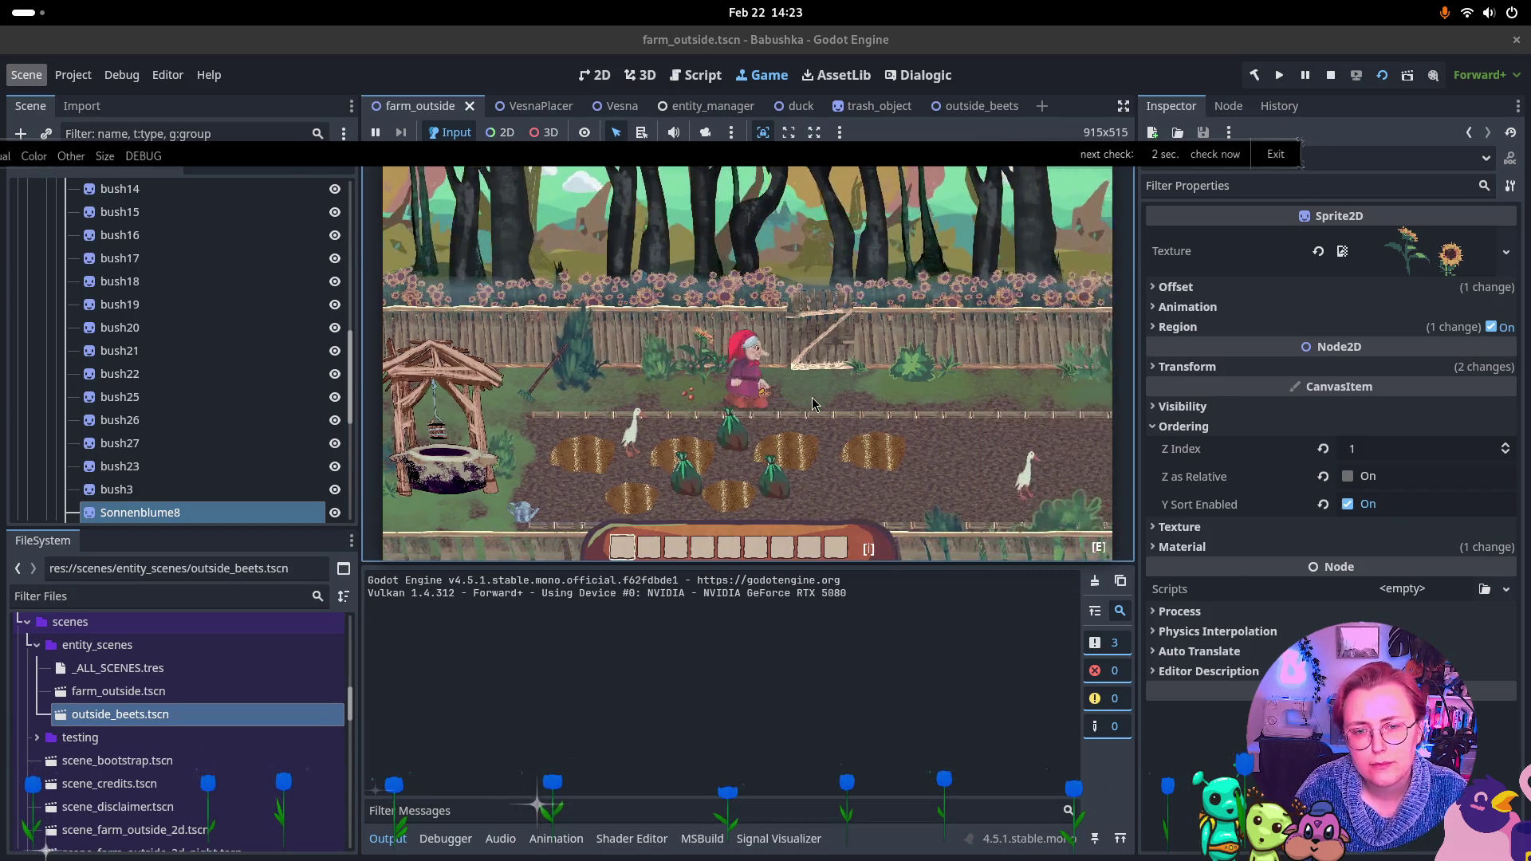
key(e)
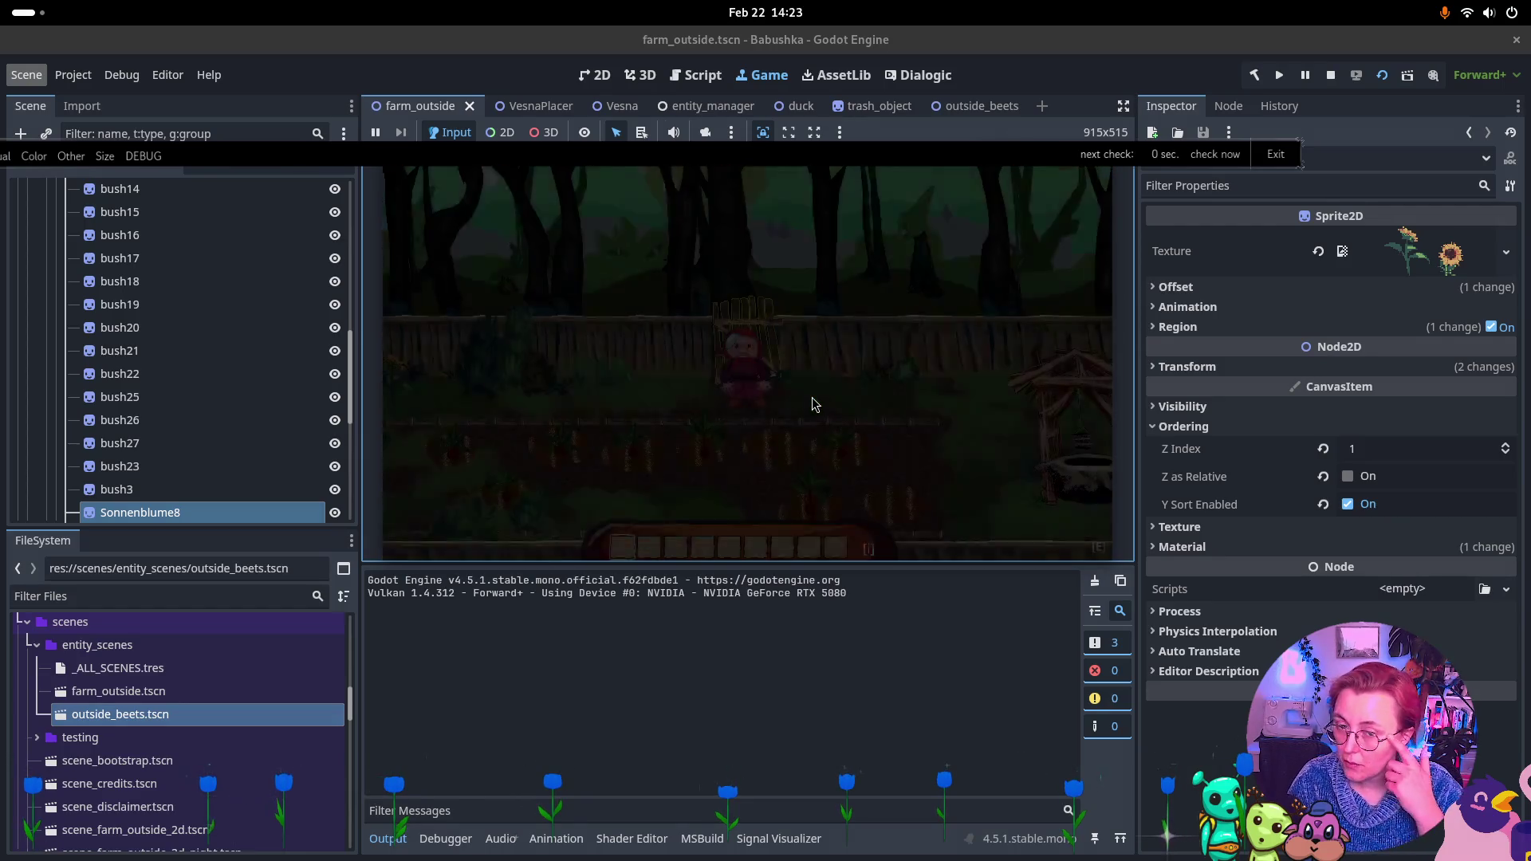
key(d)
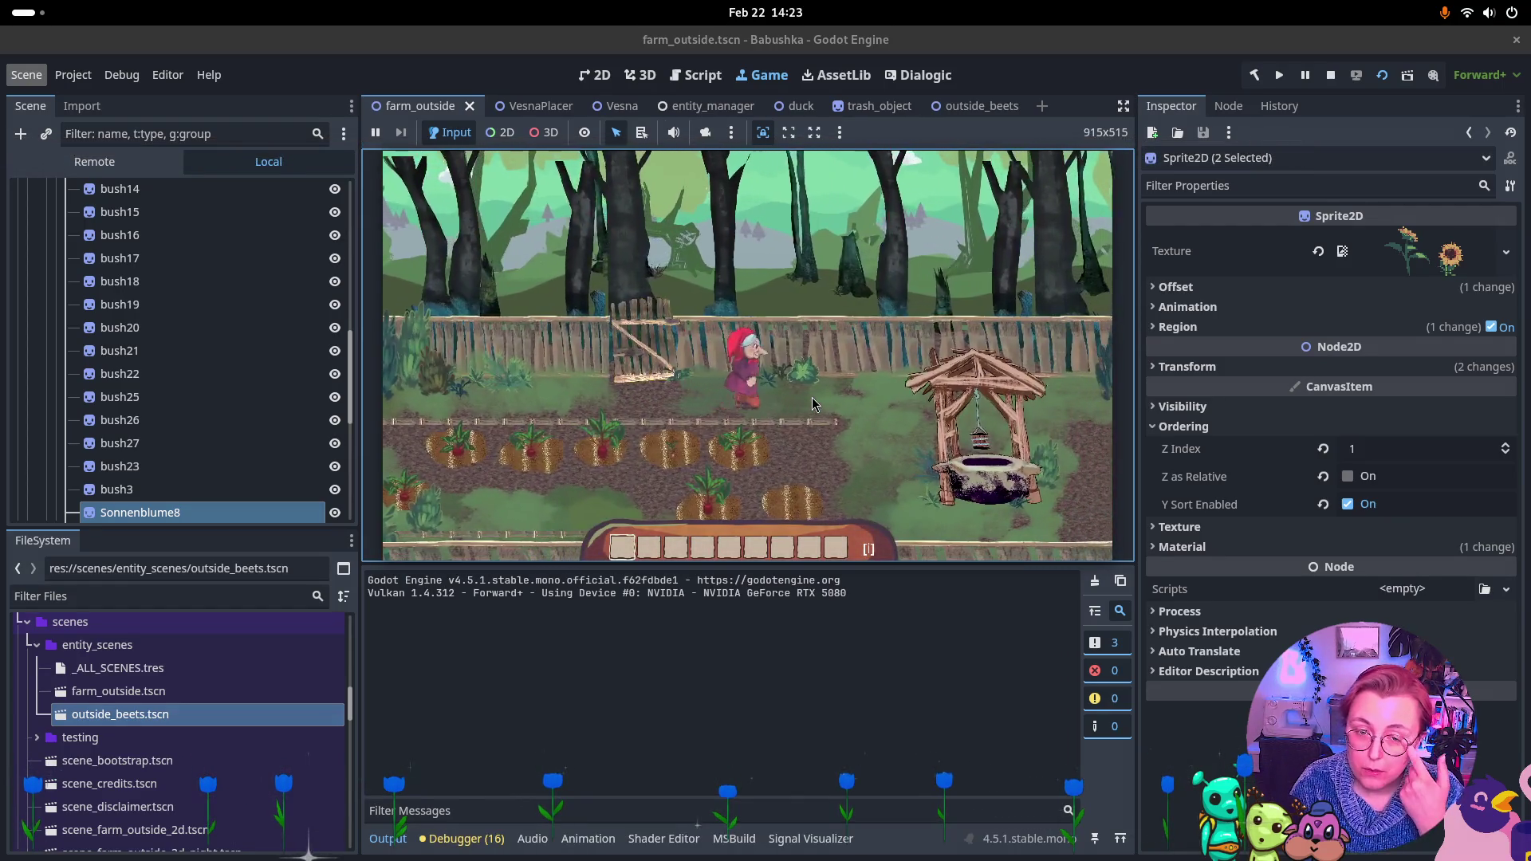
key(d)
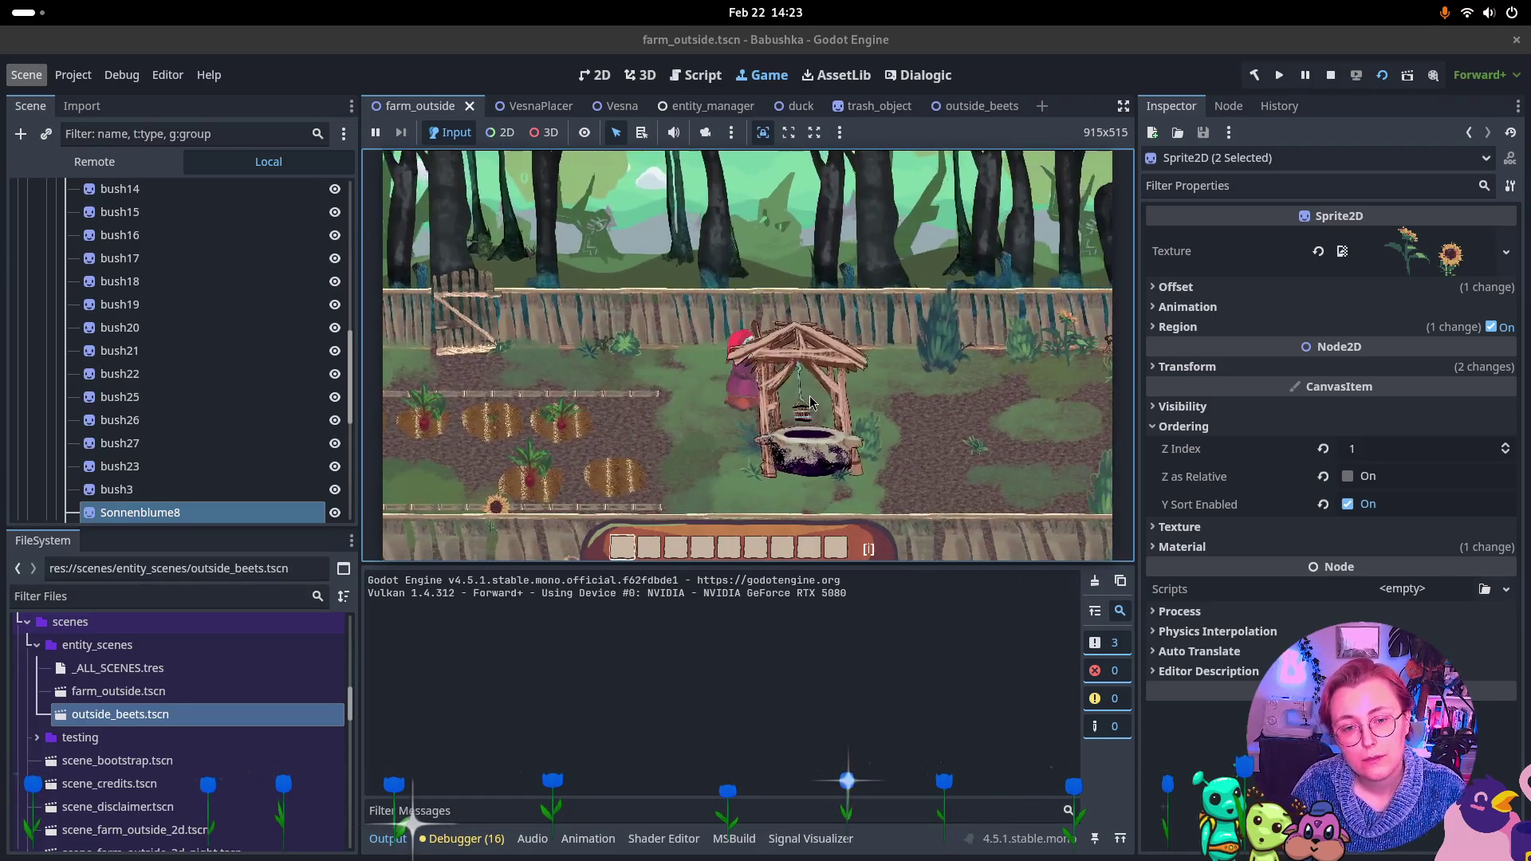
key(d)
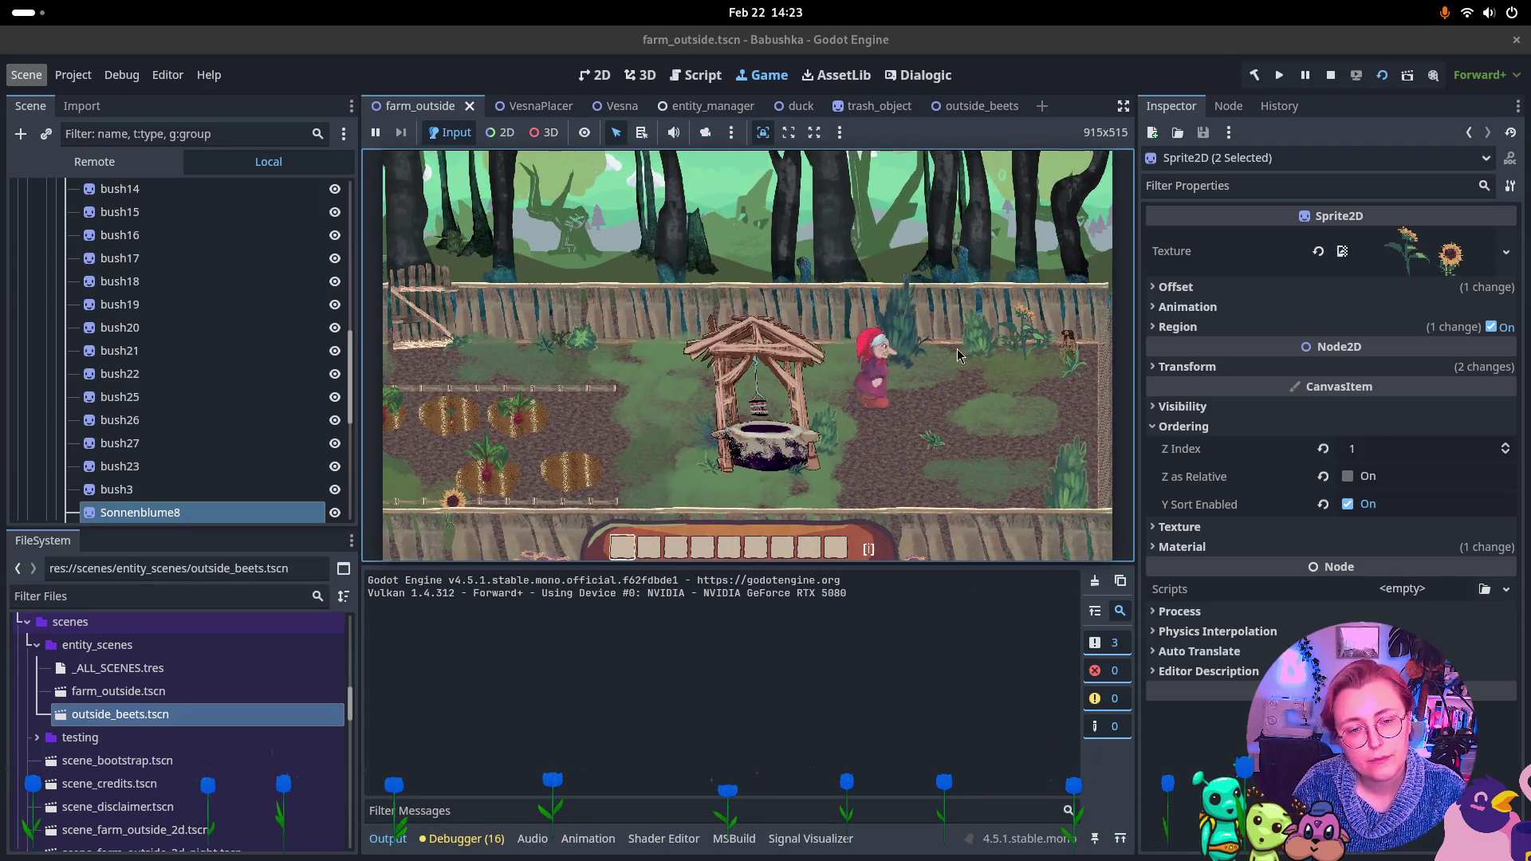
key(d)
key(s)
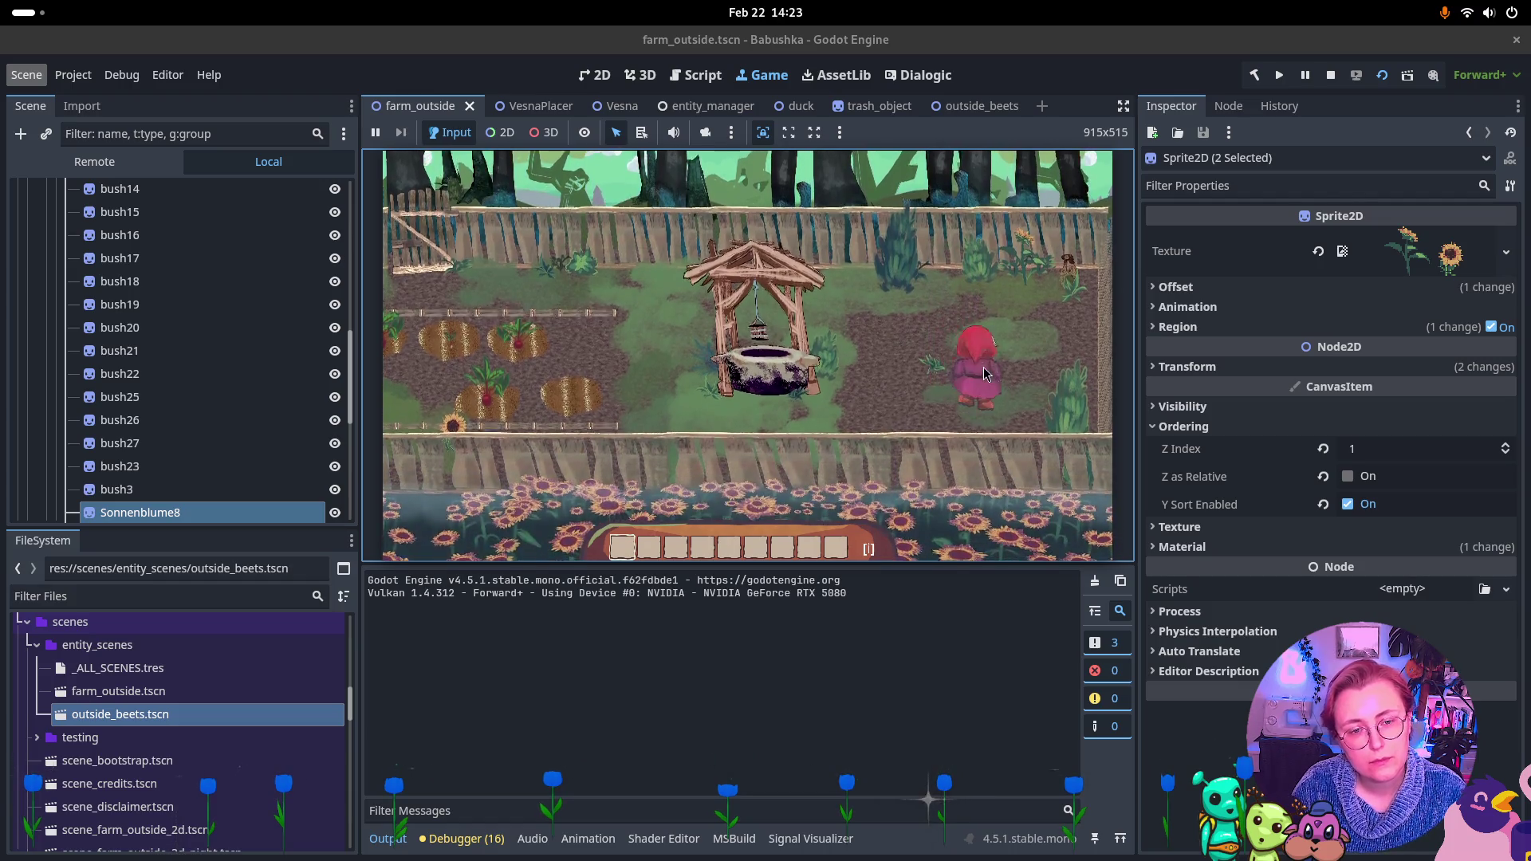
key(w)
key(d)
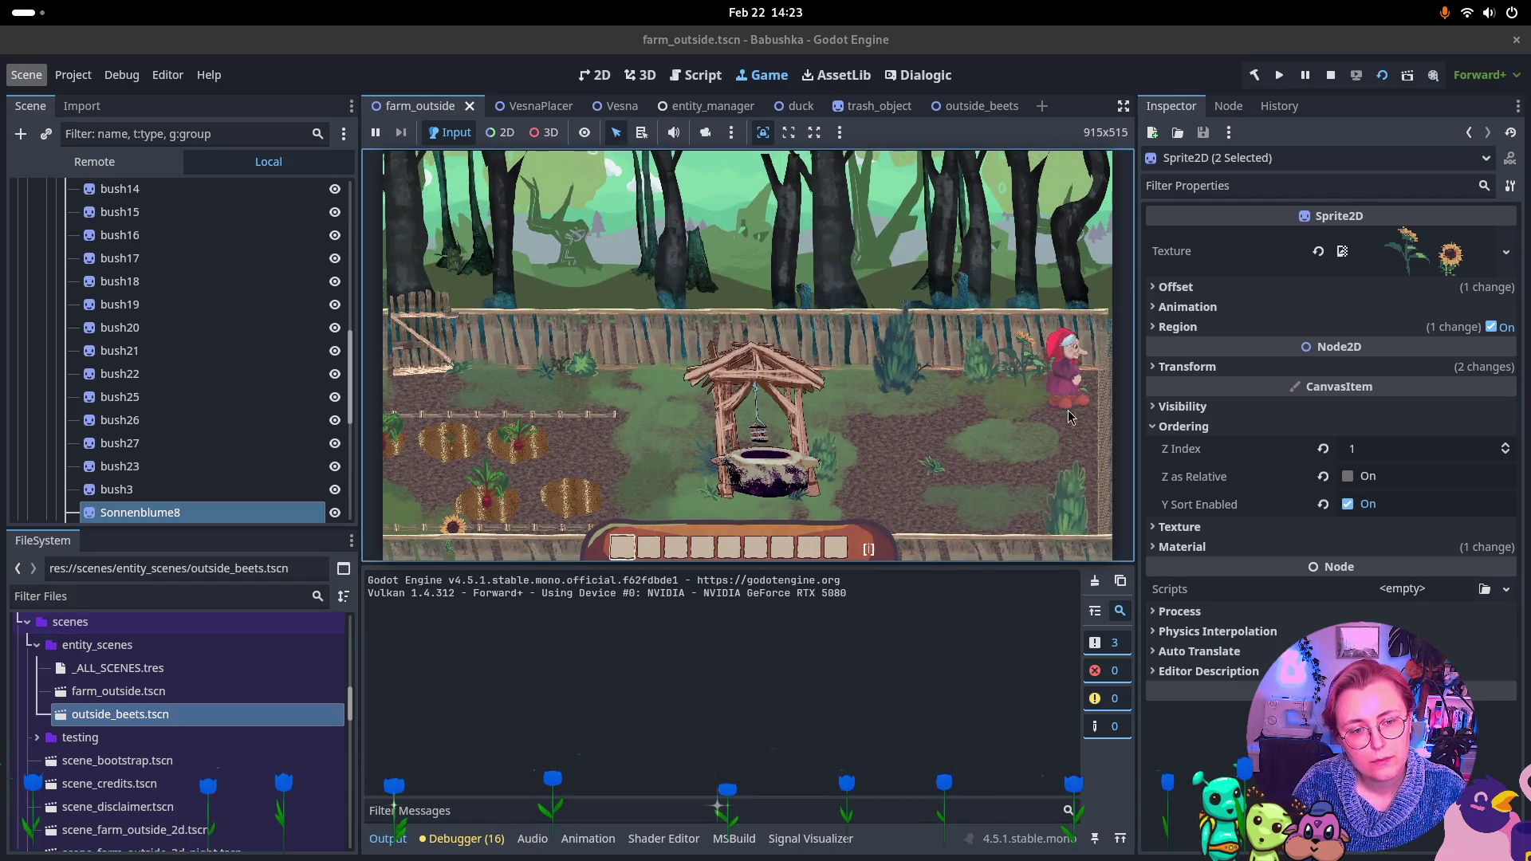
key(s)
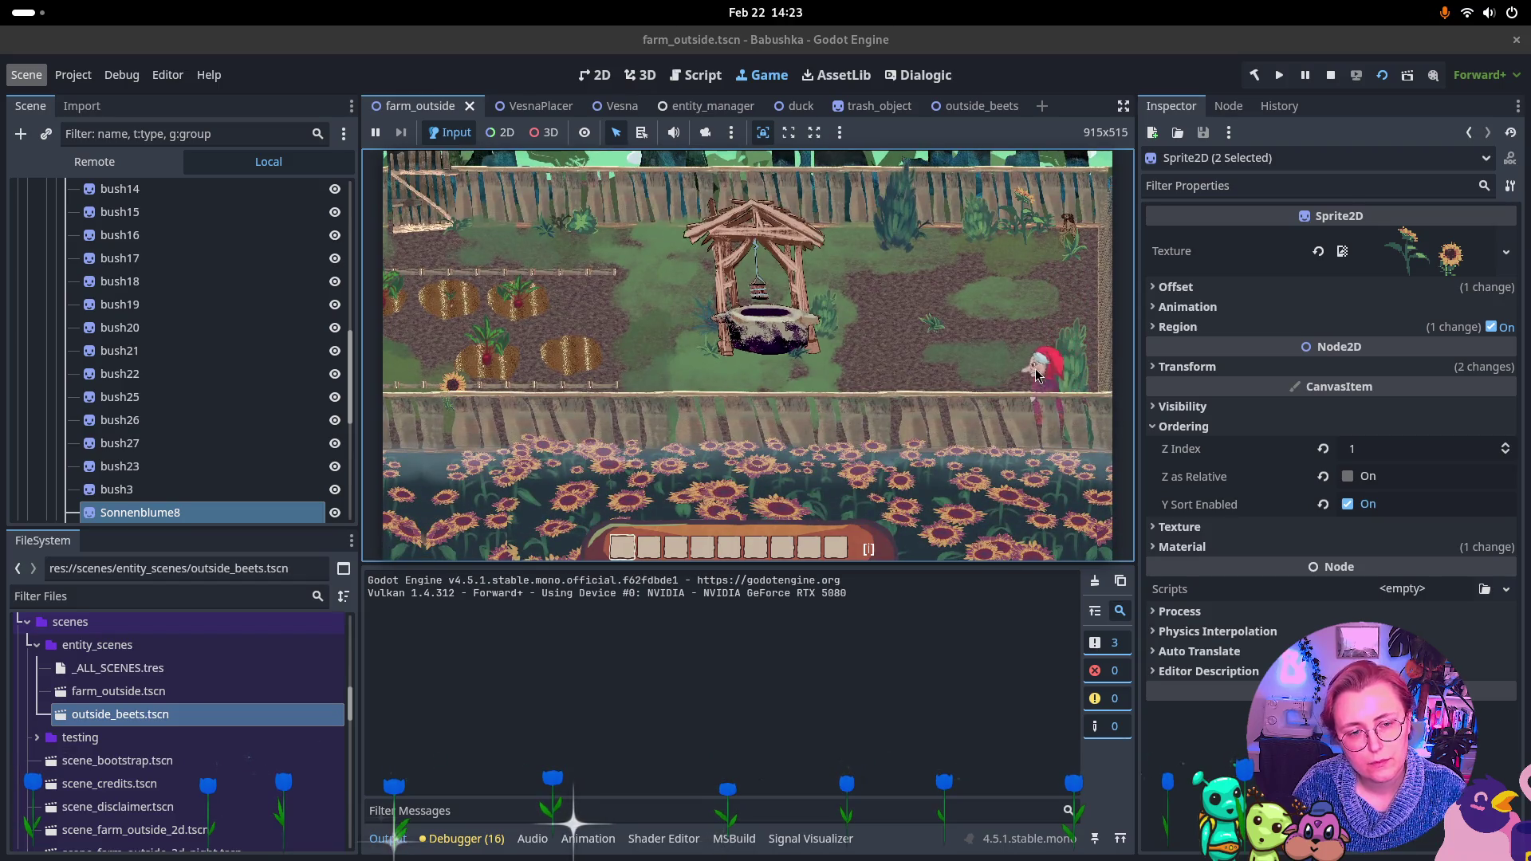
Walk the character back to the well, through the beet rows and right along the path
key(w)
key(a)
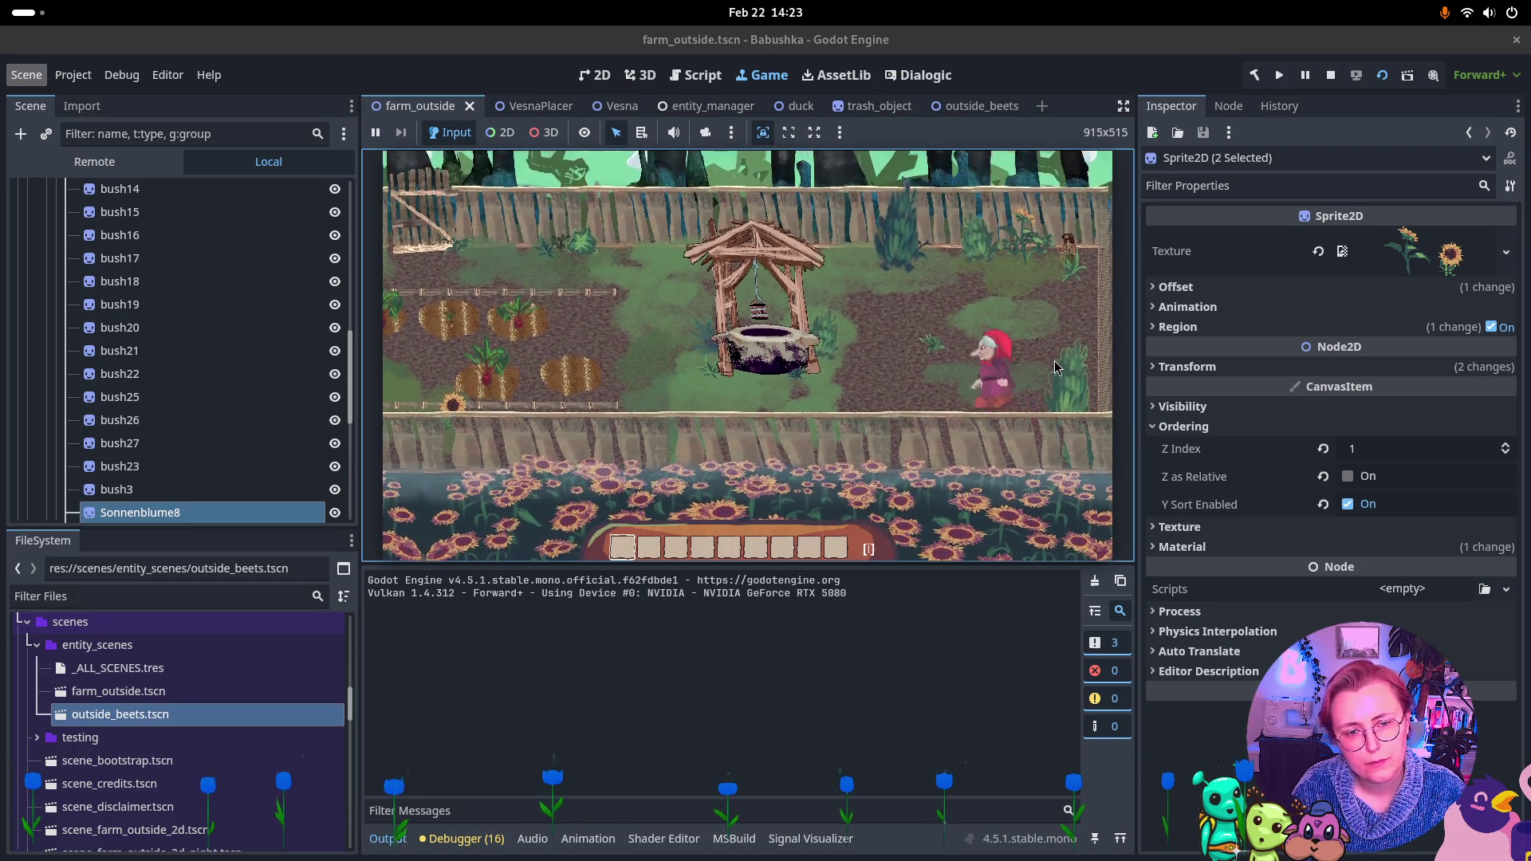
key(w)
key(a)
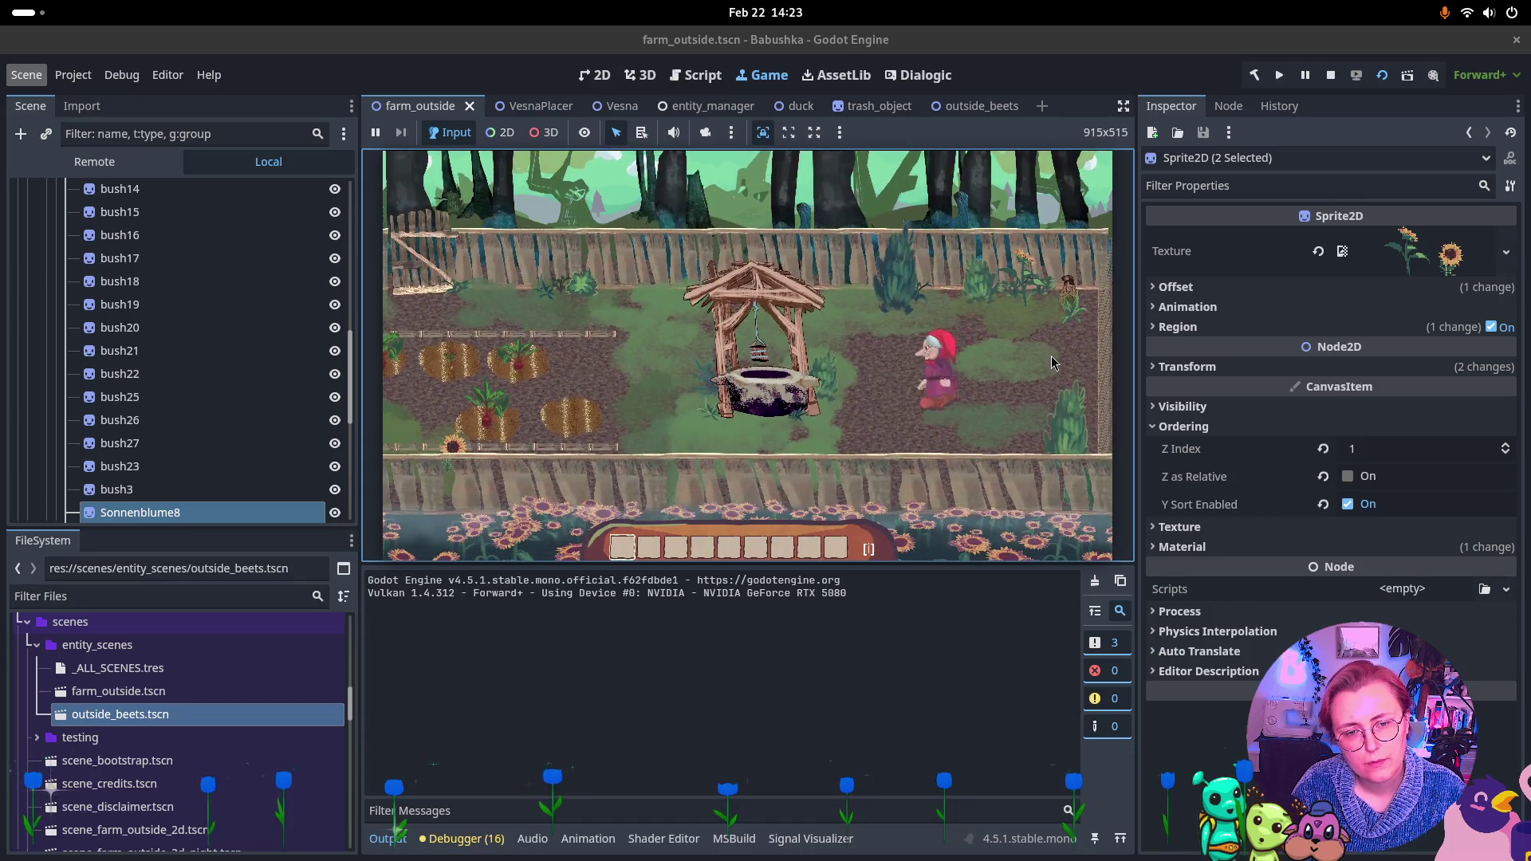
key(a)
key(s)
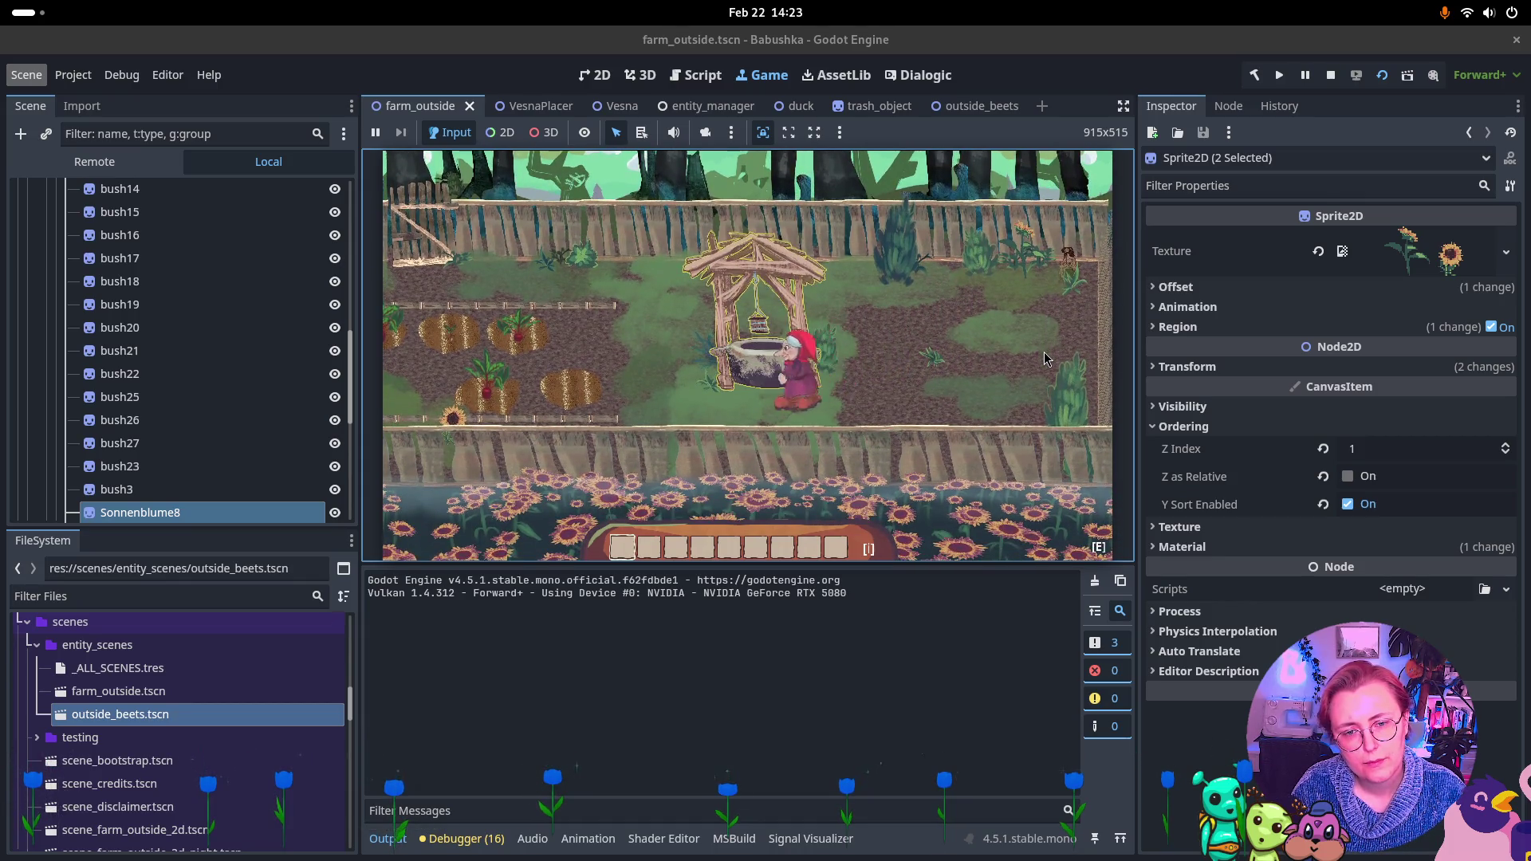
key(a)
key(w)
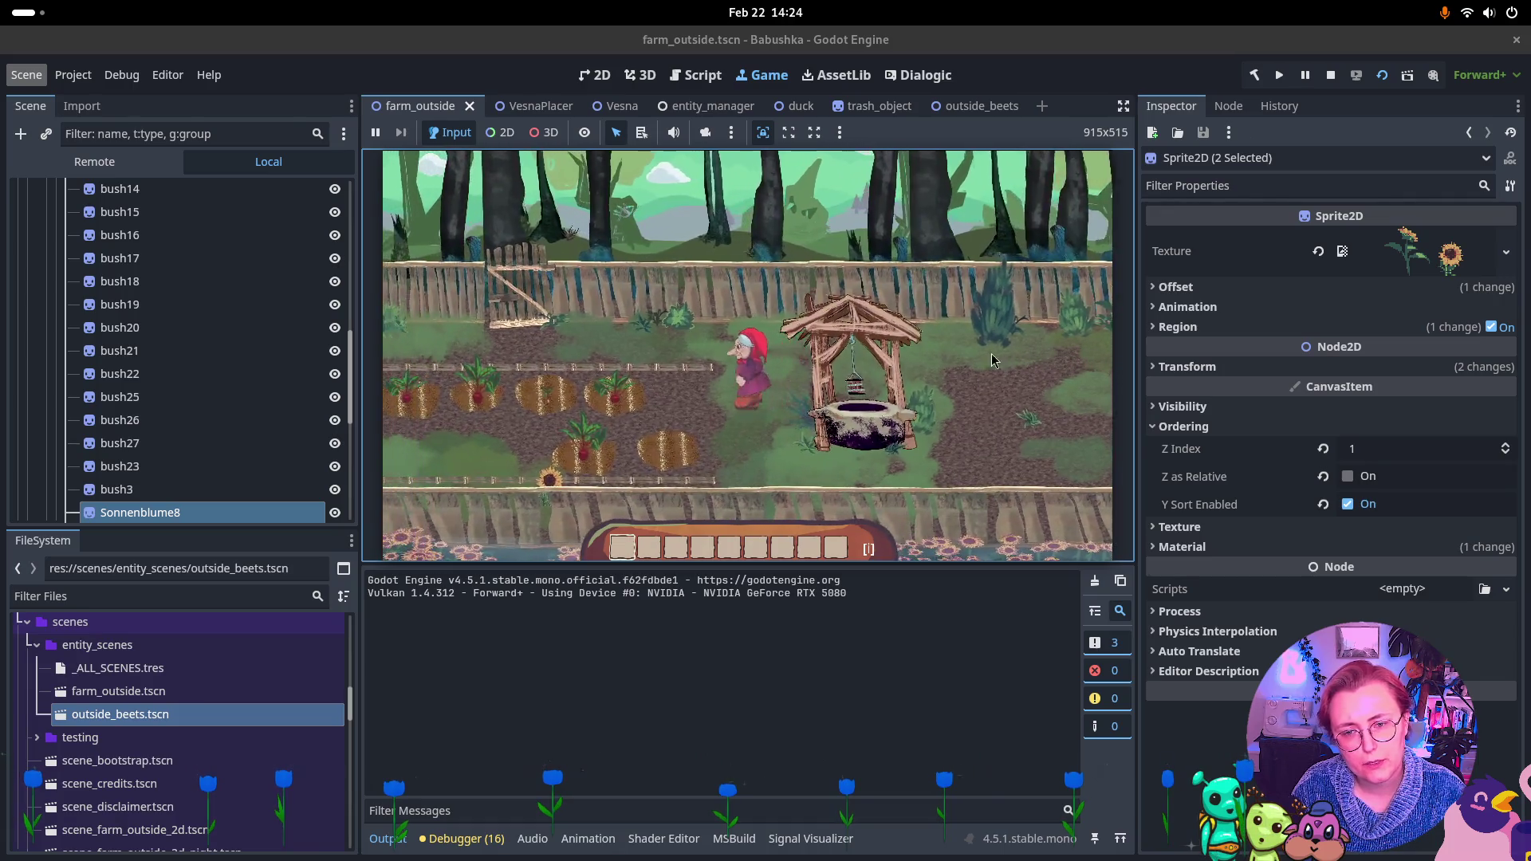
key(a)
key(s)
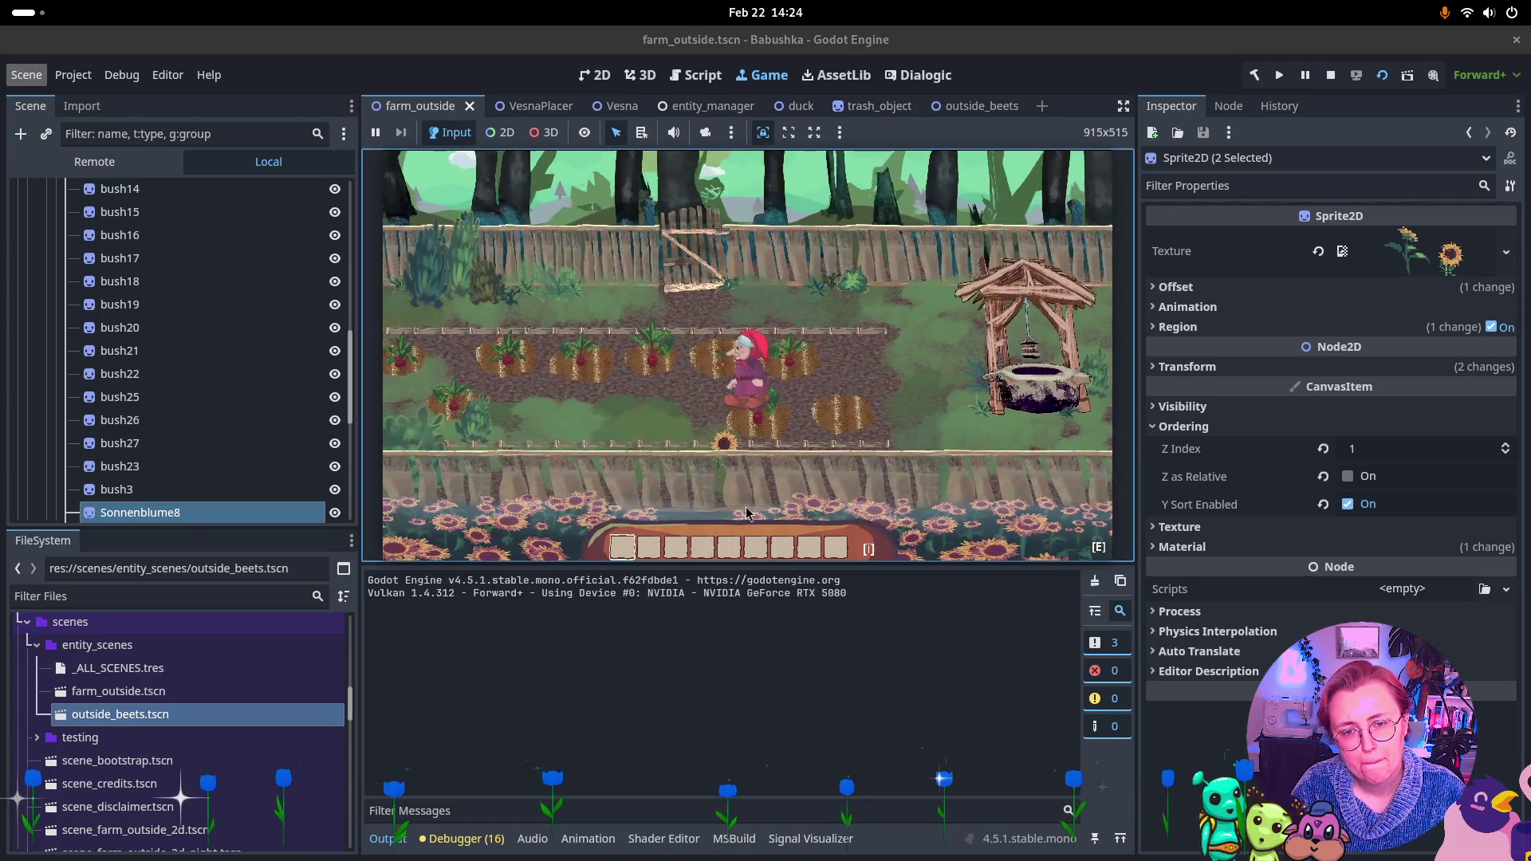
key(a)
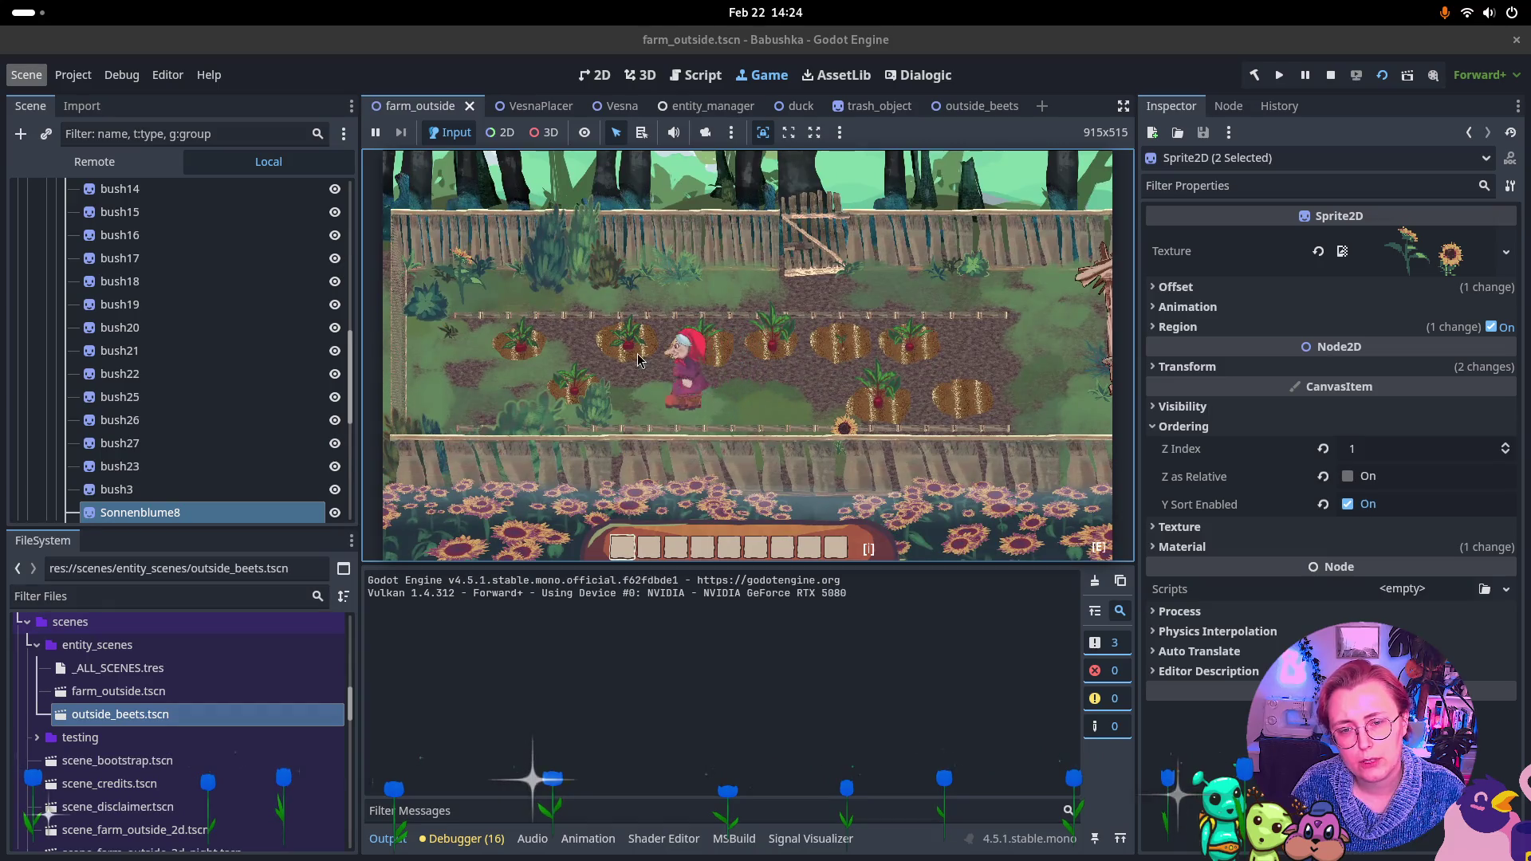
key(a)
key(w)
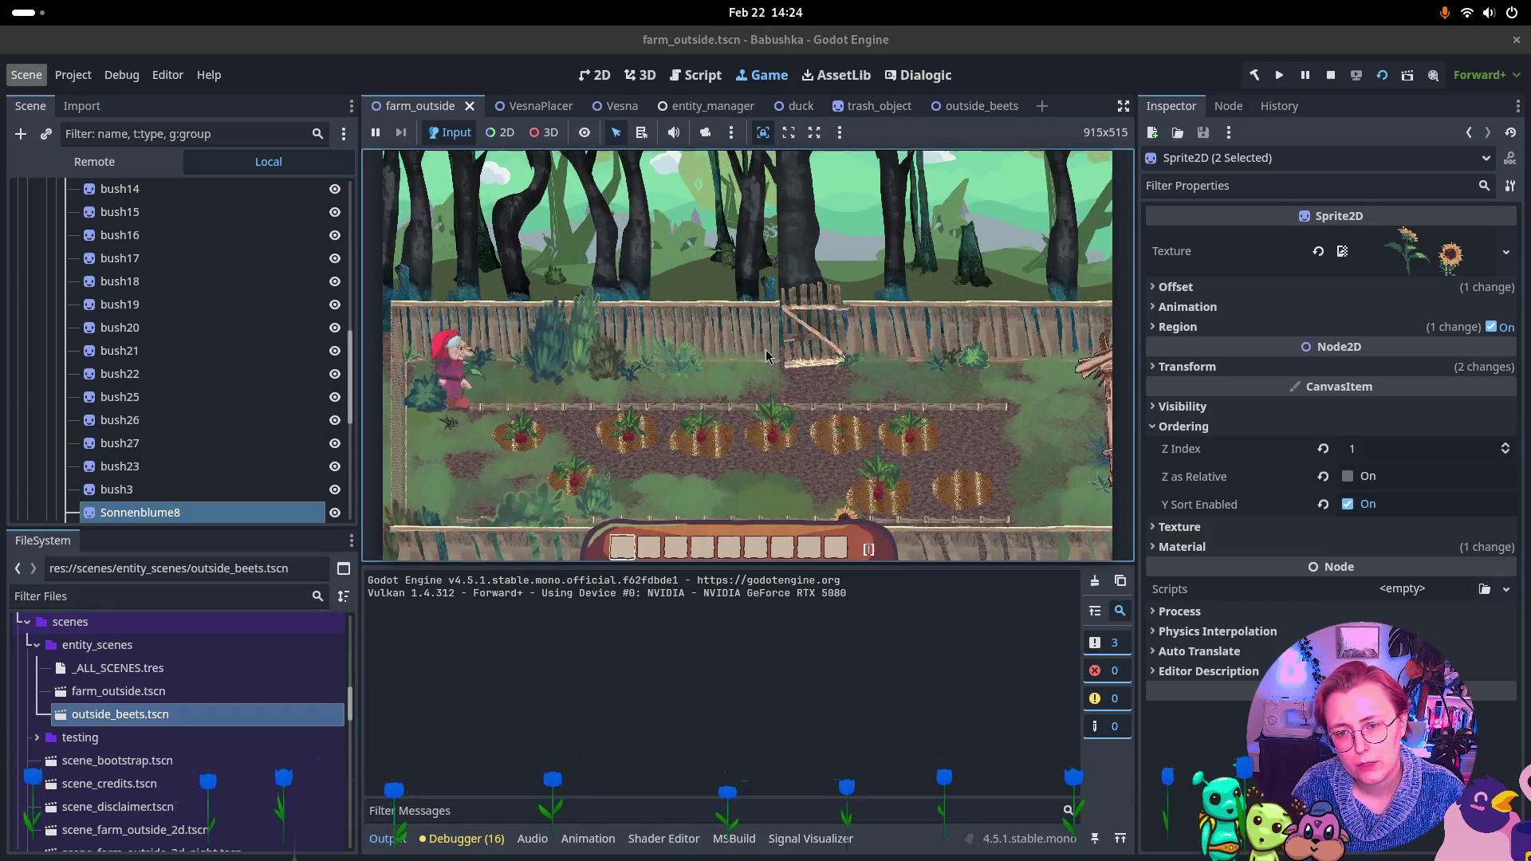
key(d)
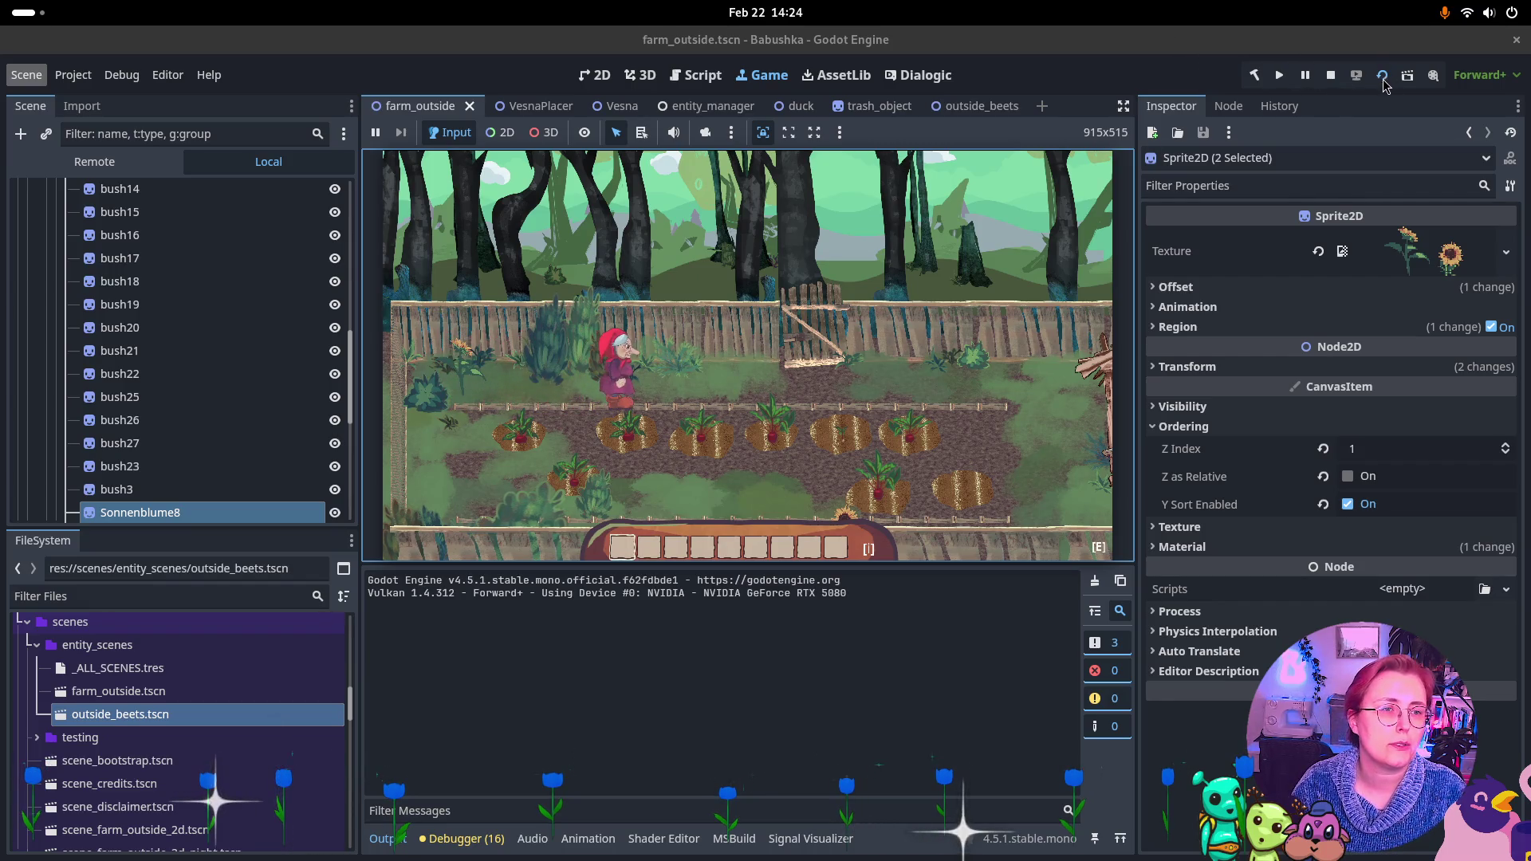
Stop the running game and switch to the ToDo note
click(1330, 75)
key(super)
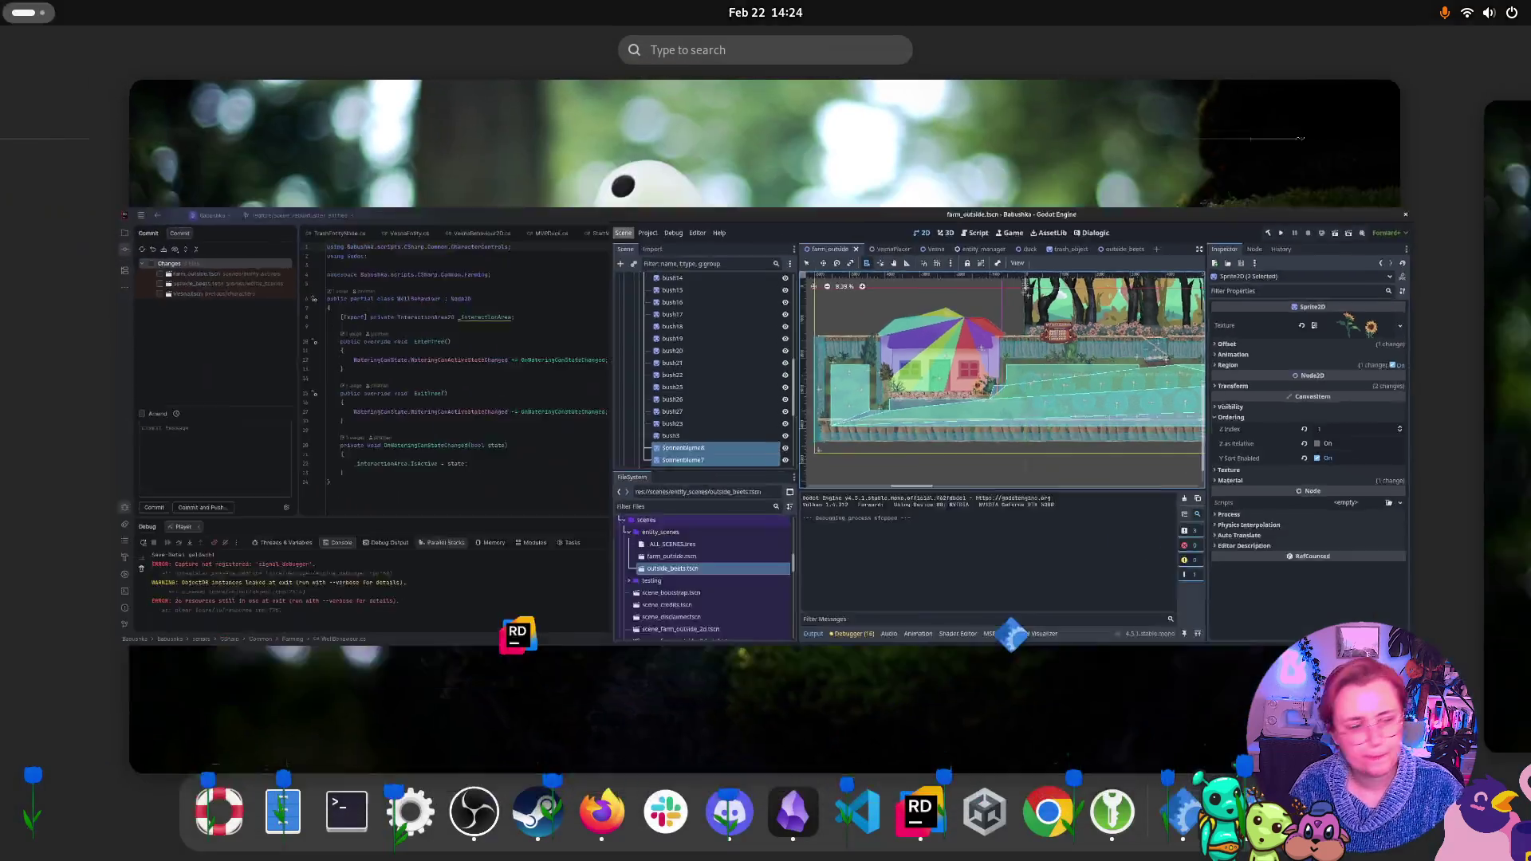
key(super)
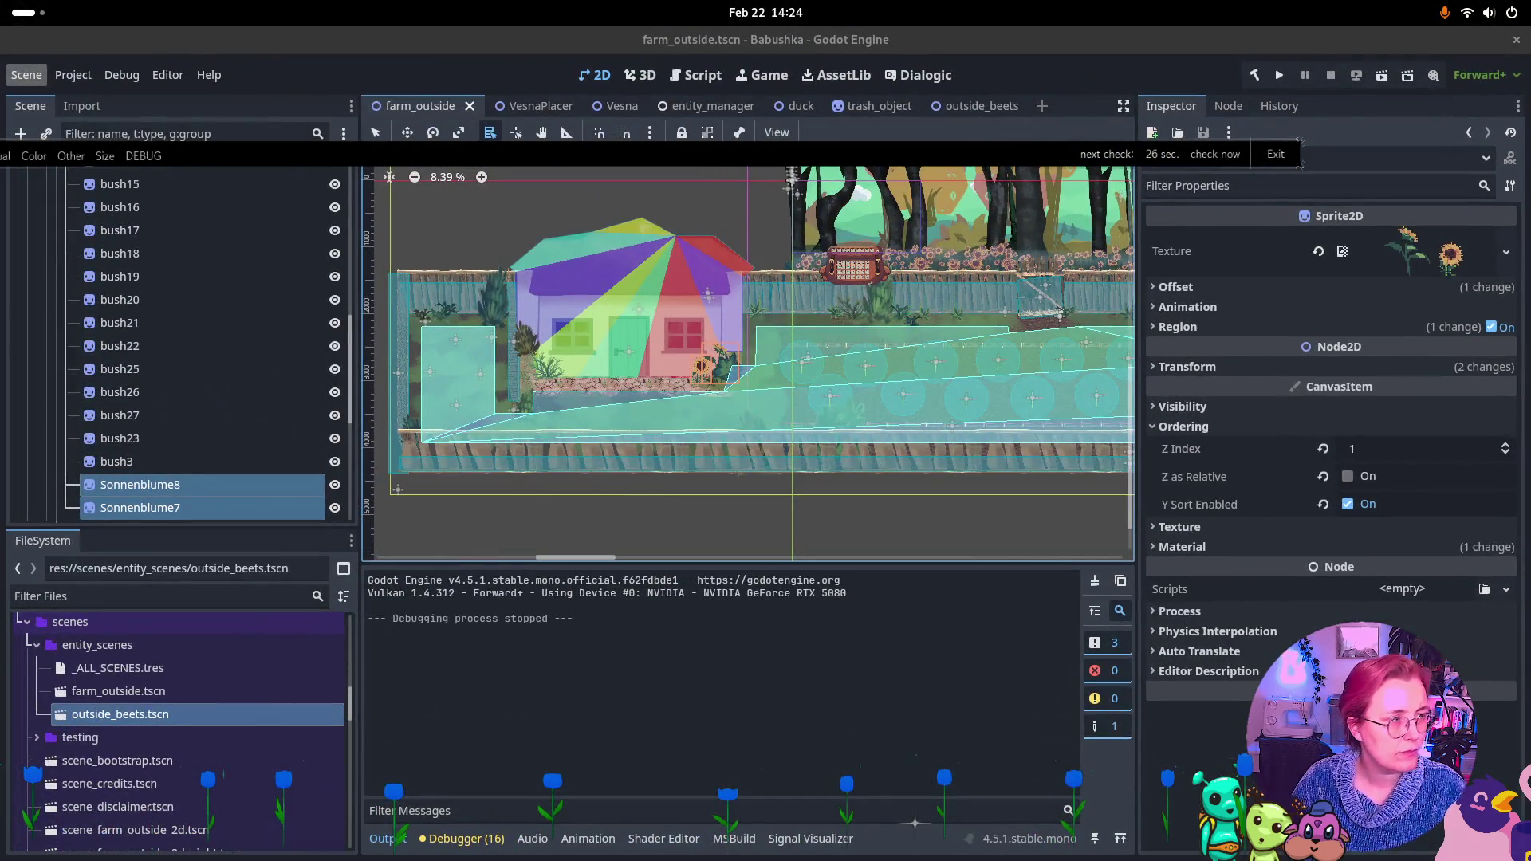
key(alt+Tab)
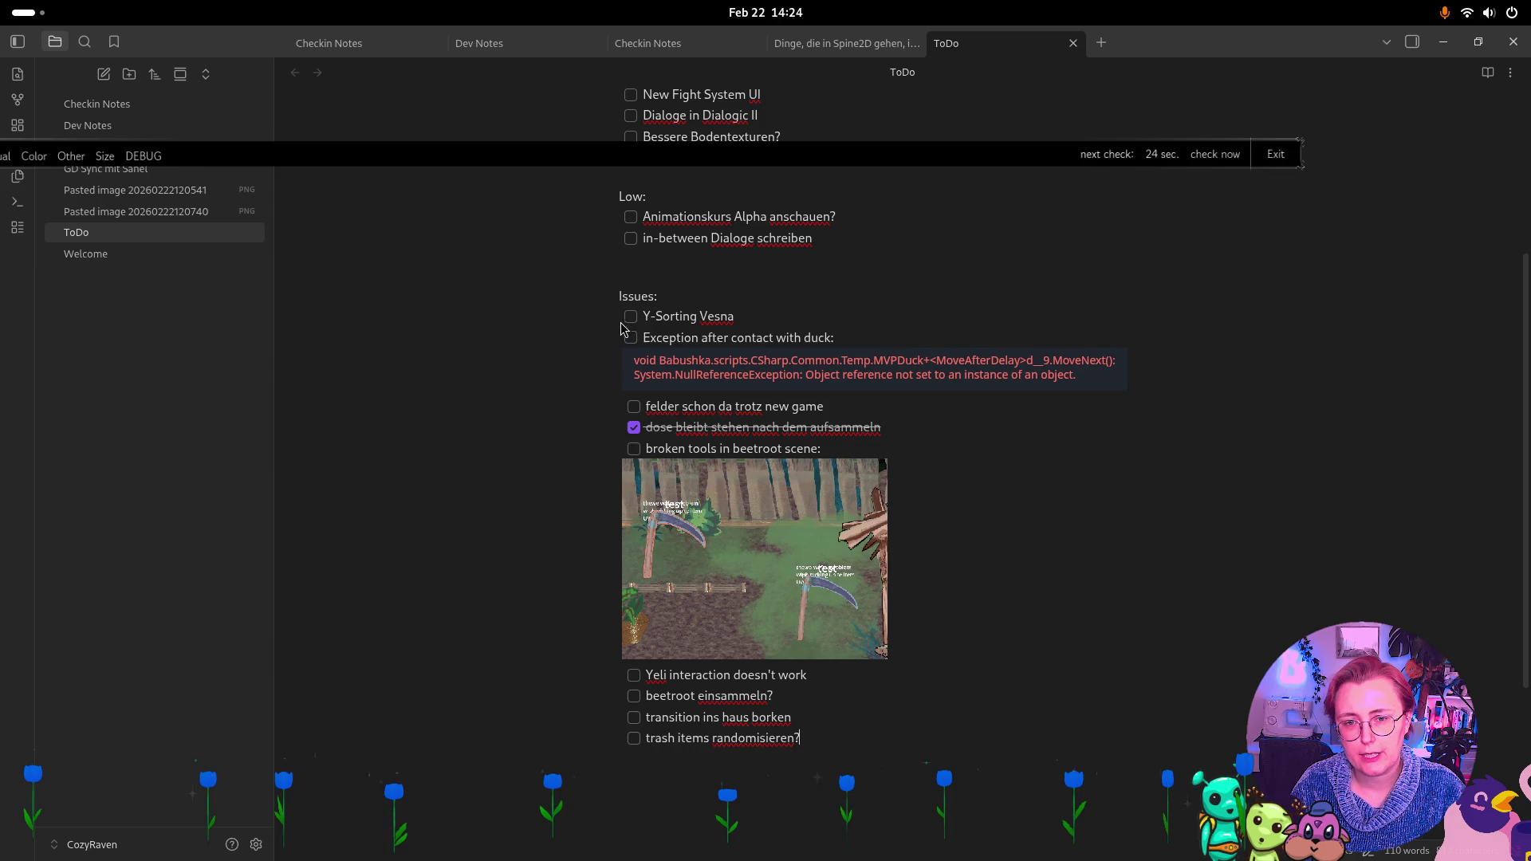
Tick off Y-Sorting Vesna and broken tools in beetroot scene; delete 'felder schon da trotz new game'
click(630, 317)
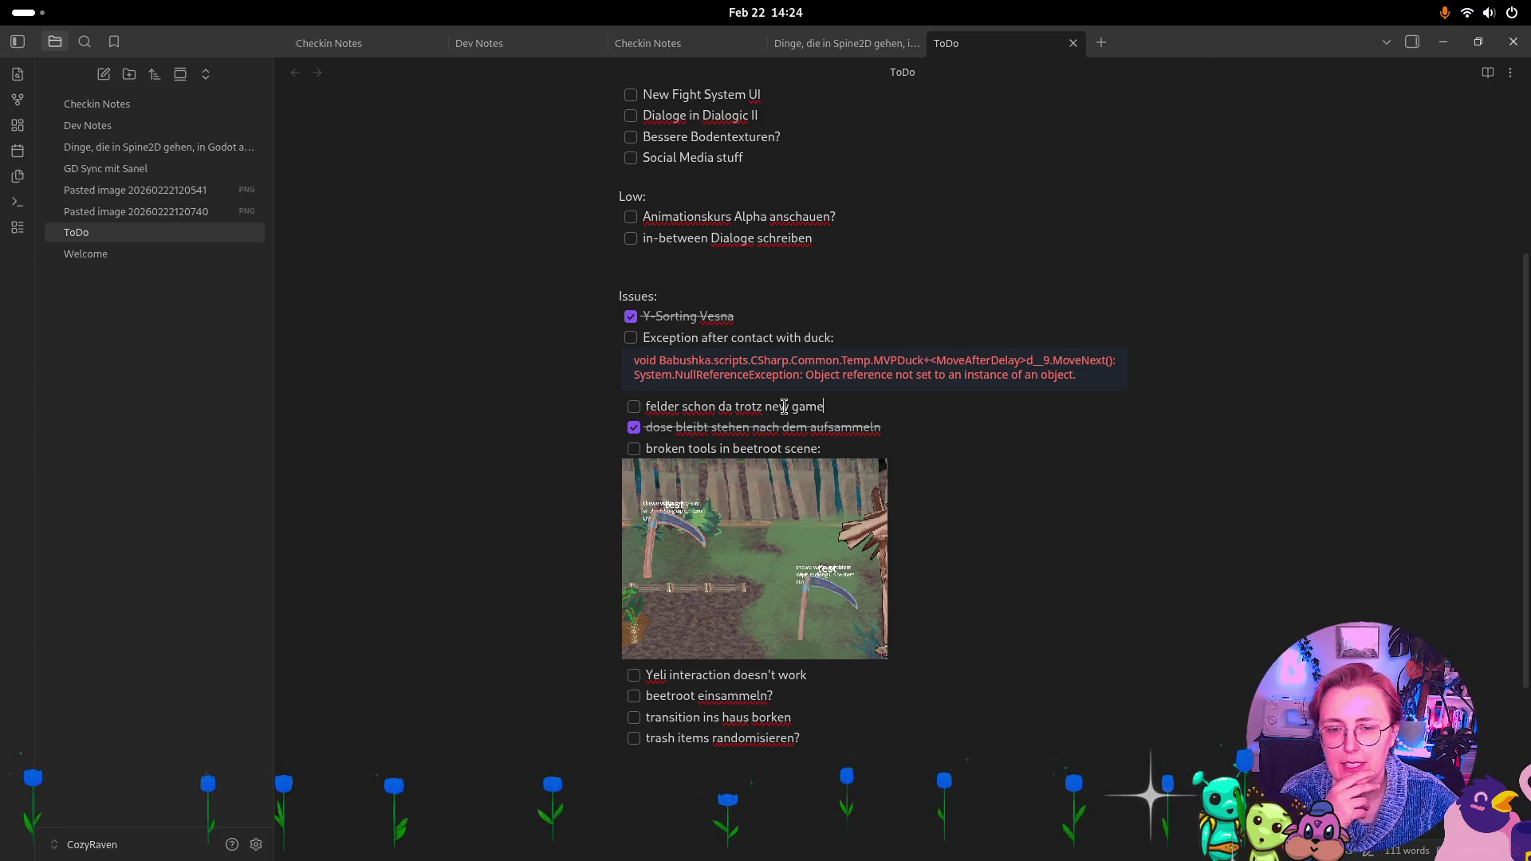
drag(824, 407, 616, 421)
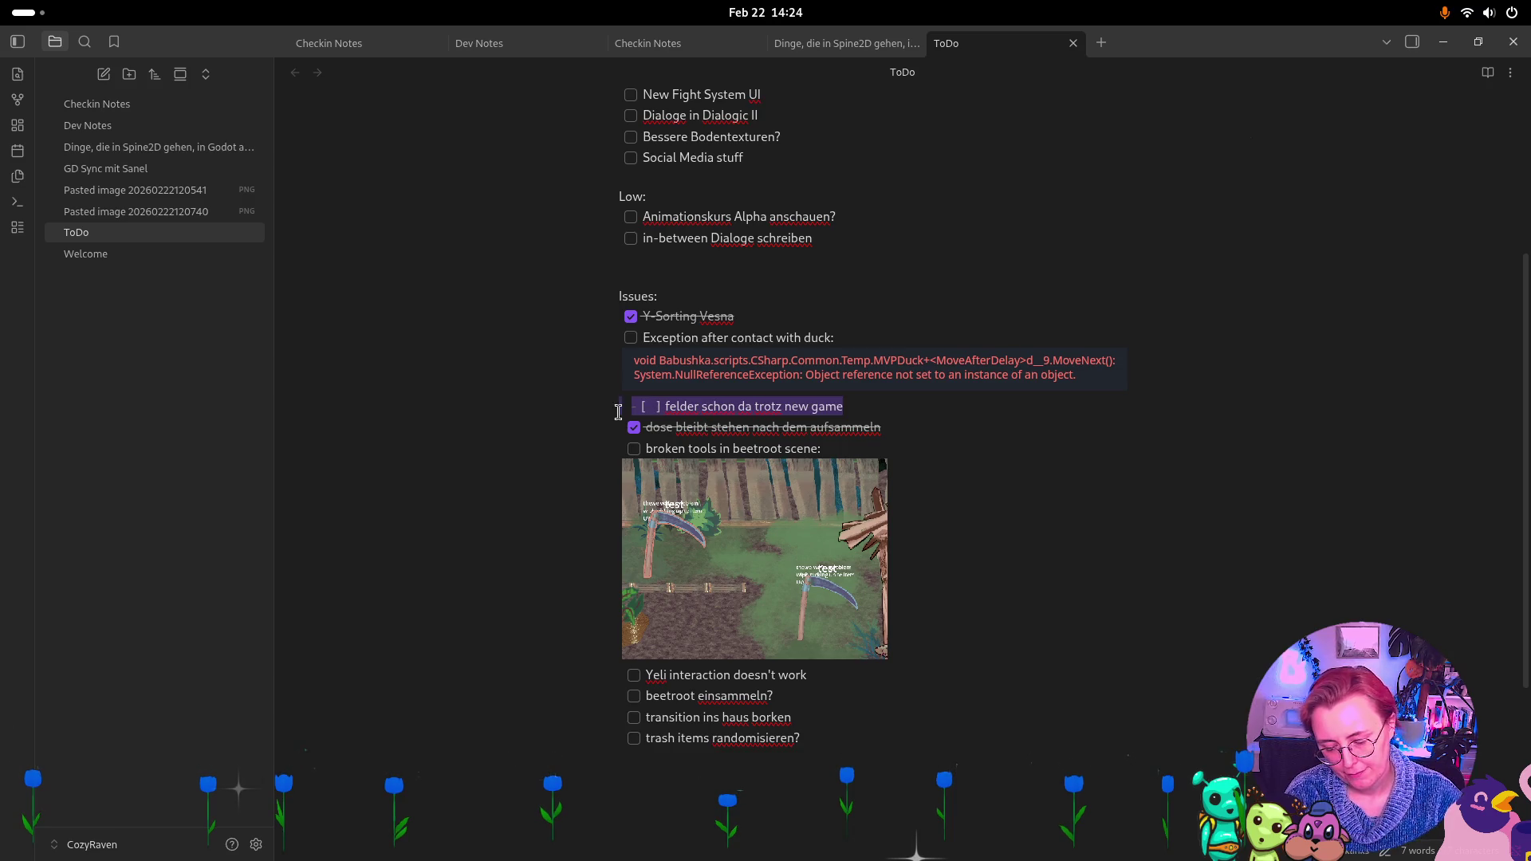
key(BackSpace)
key(BackSpace)
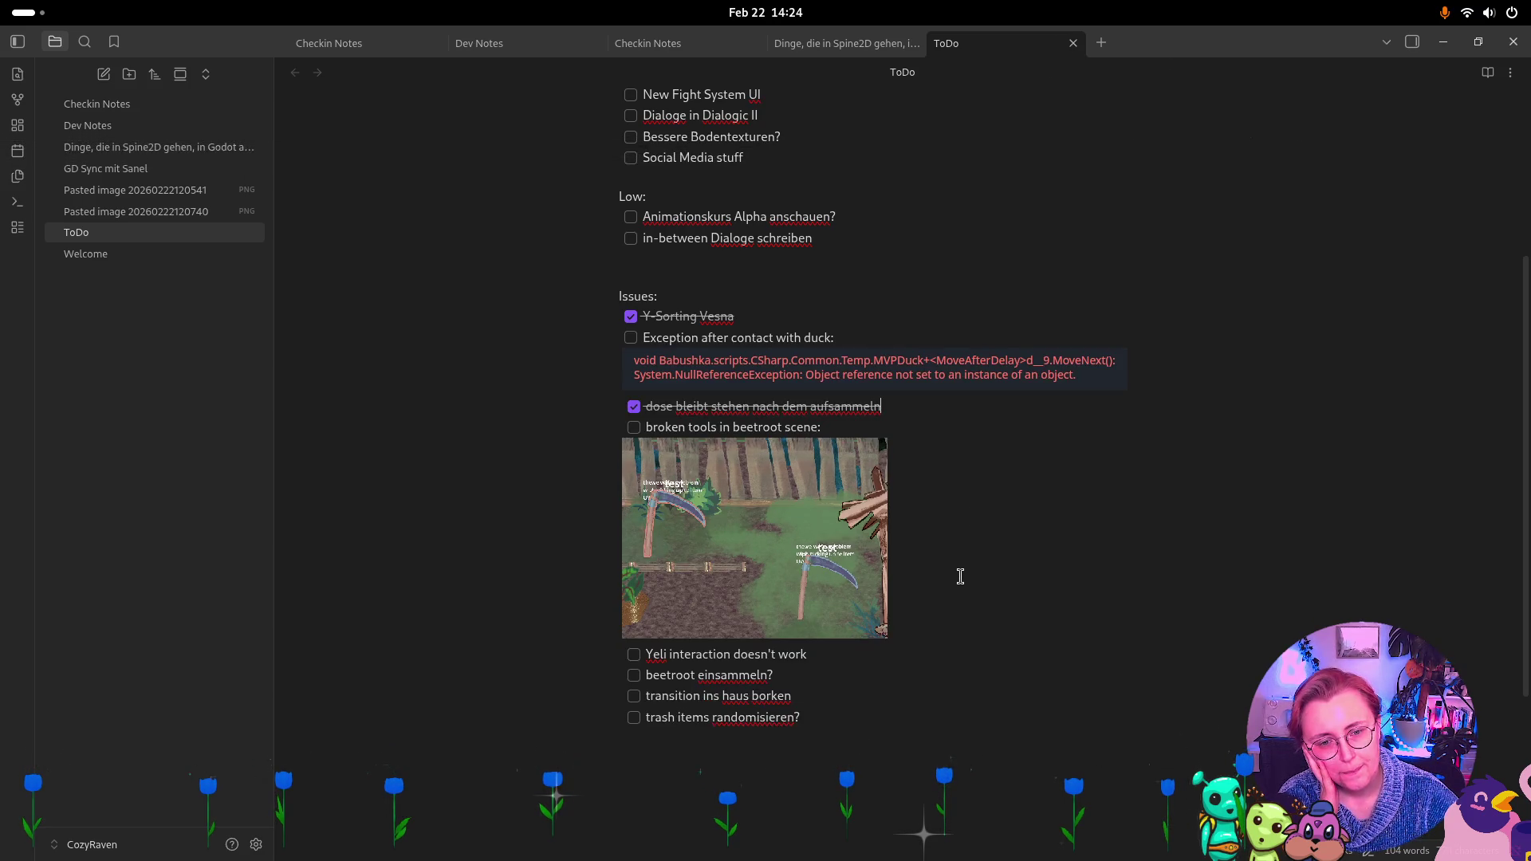
click(634, 429)
key(alt+Tab)
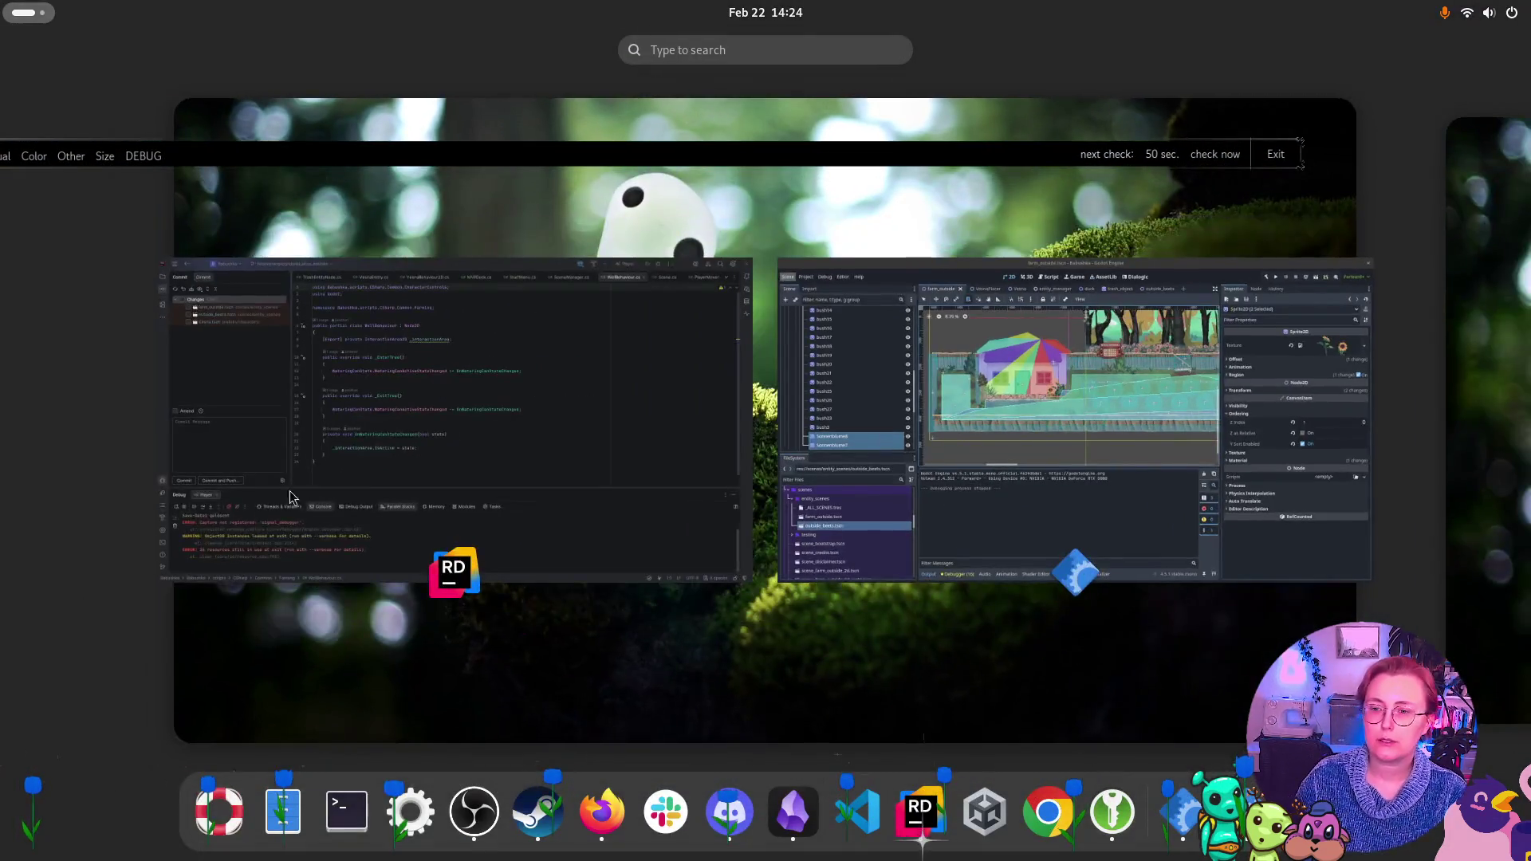
Commit the three scene files with message ':lipstick: fixed Y sorting again and also in the beetroot scene'
click(288, 502)
click(117, 490)
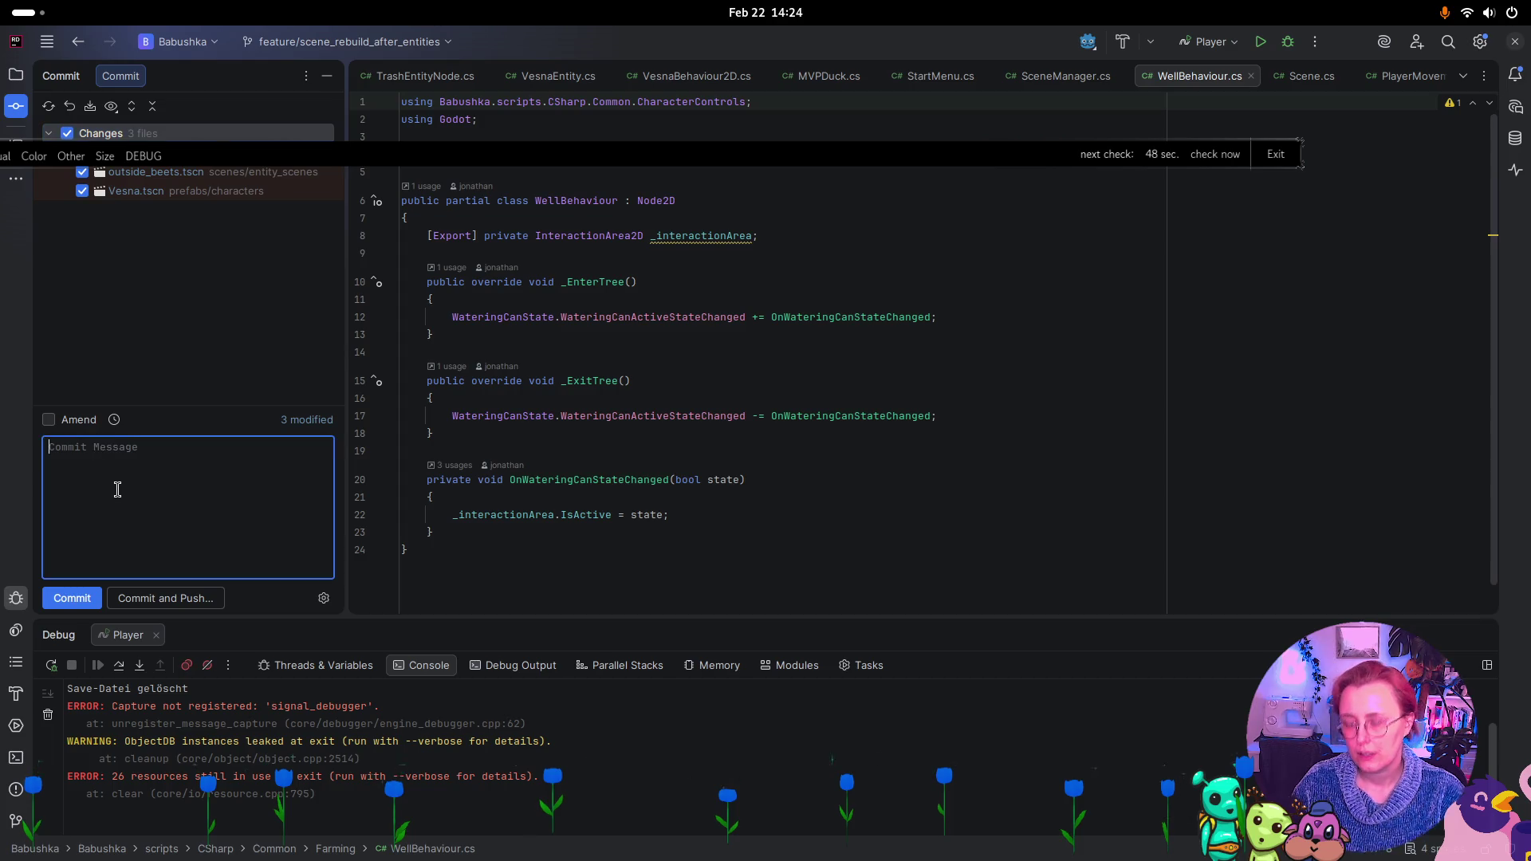
text(:lipstick: fixed Y sortin)
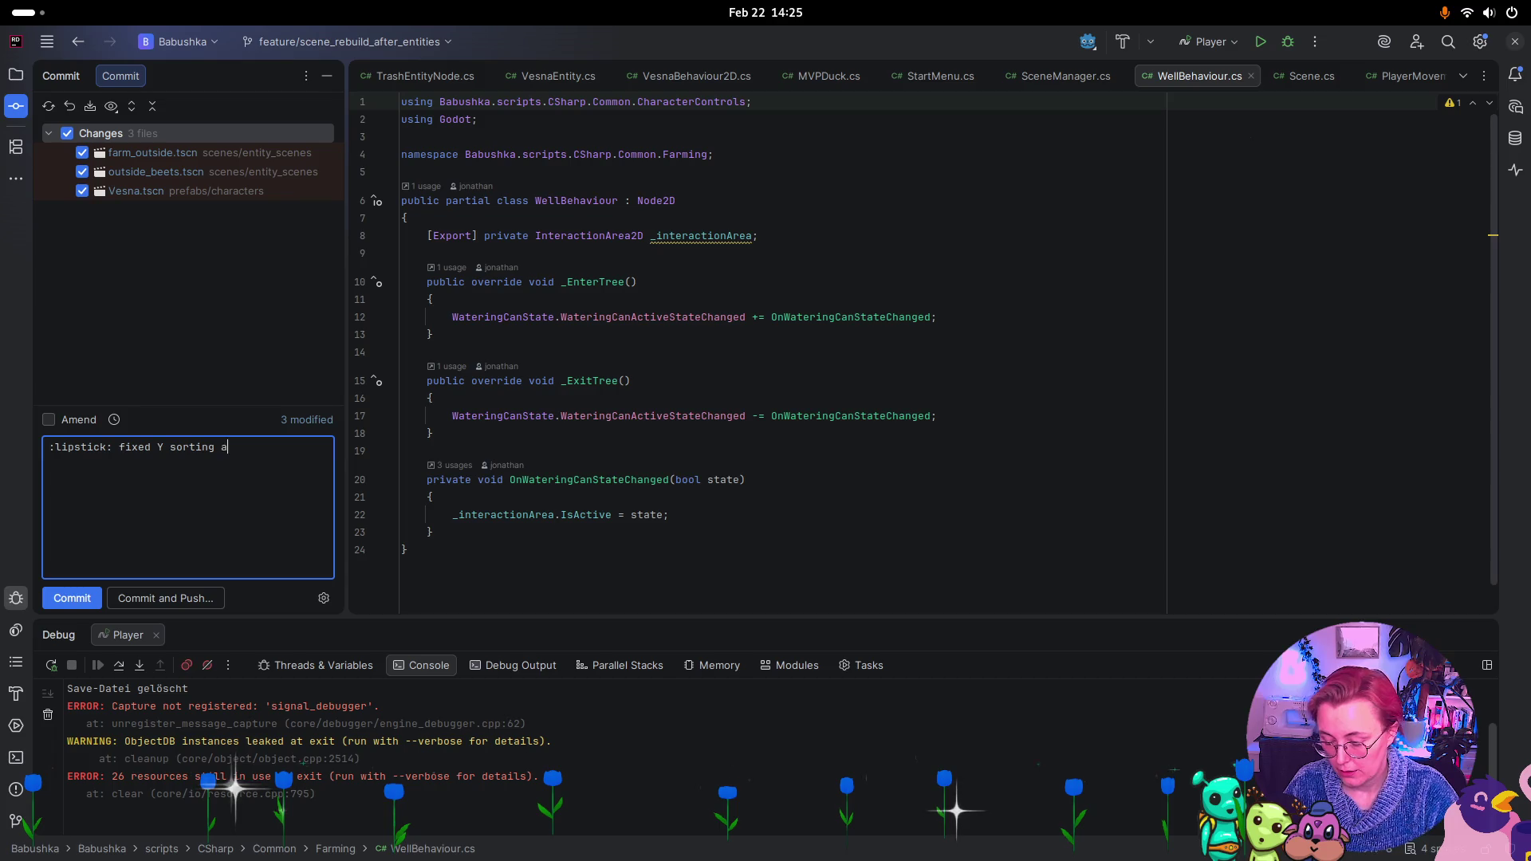
text(gain and also in the beetroot scene)
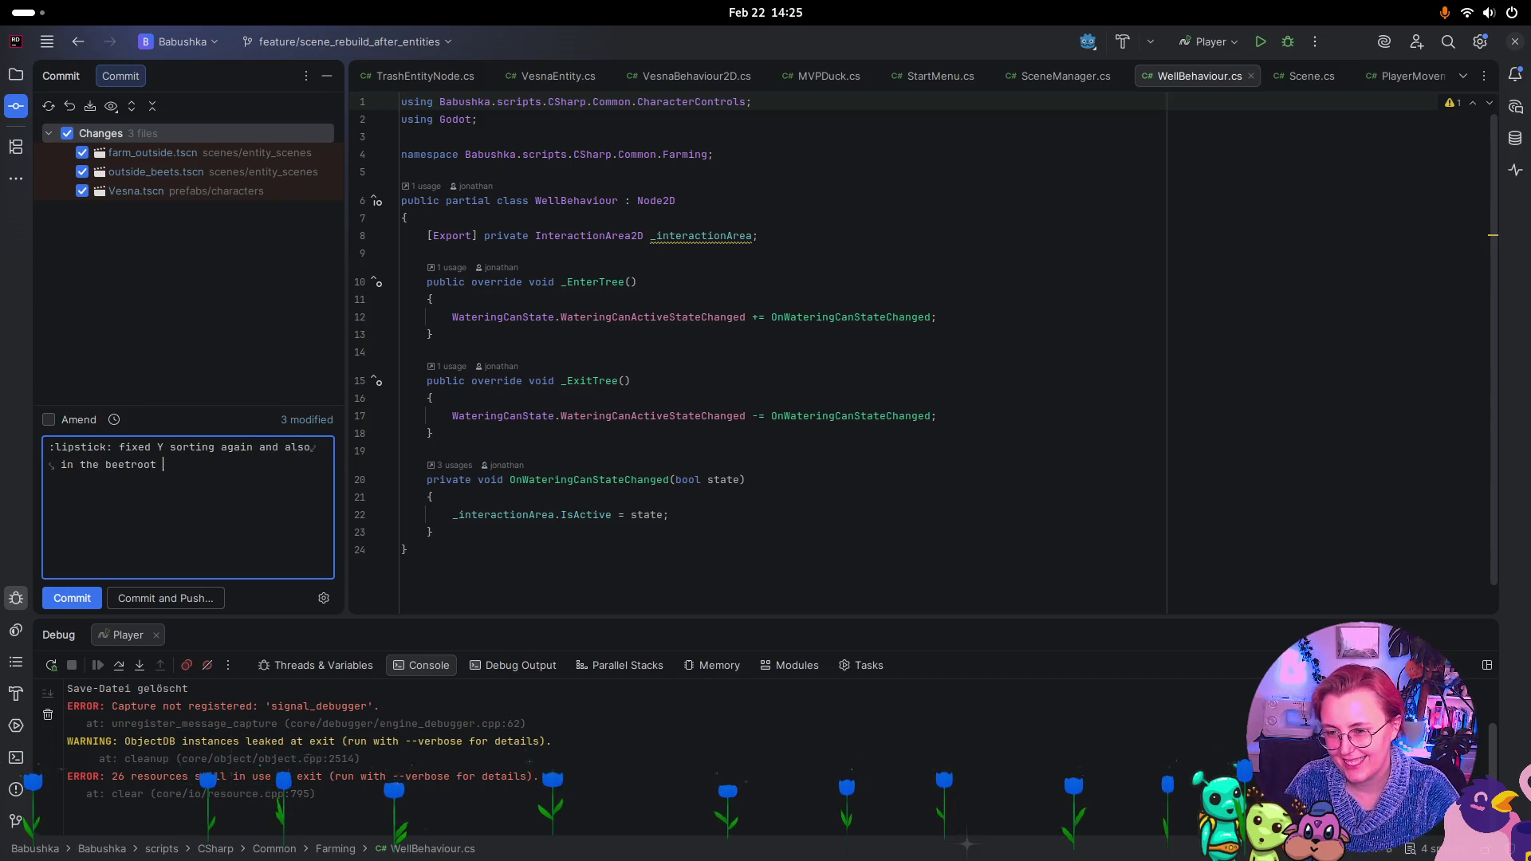
click(86, 600)
Bring Godot forward on the outside_beets scene and collapse GreeneryBack and Fence
key(super)
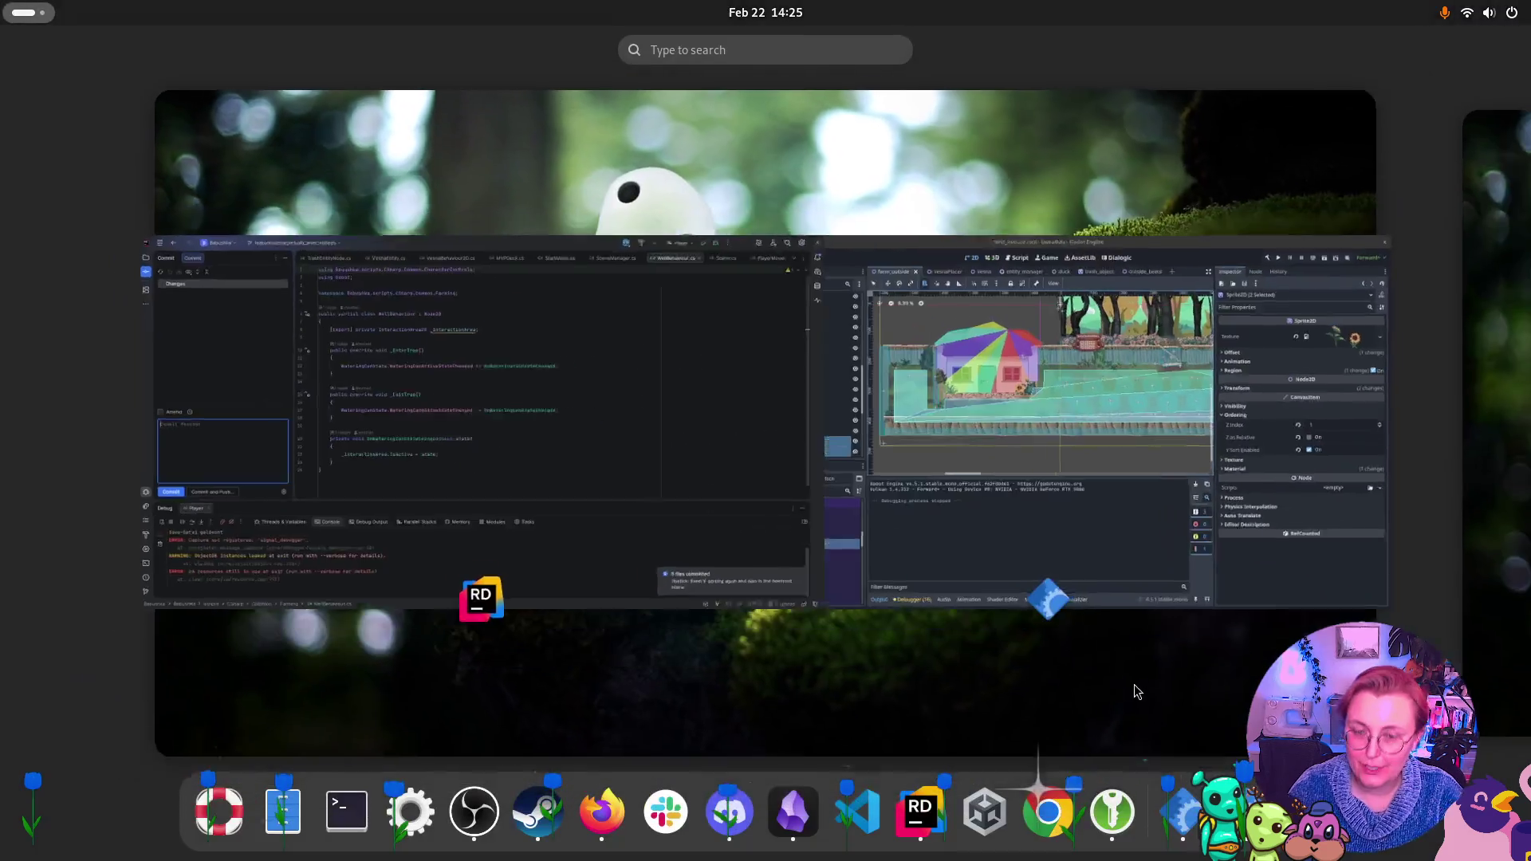
click(1155, 506)
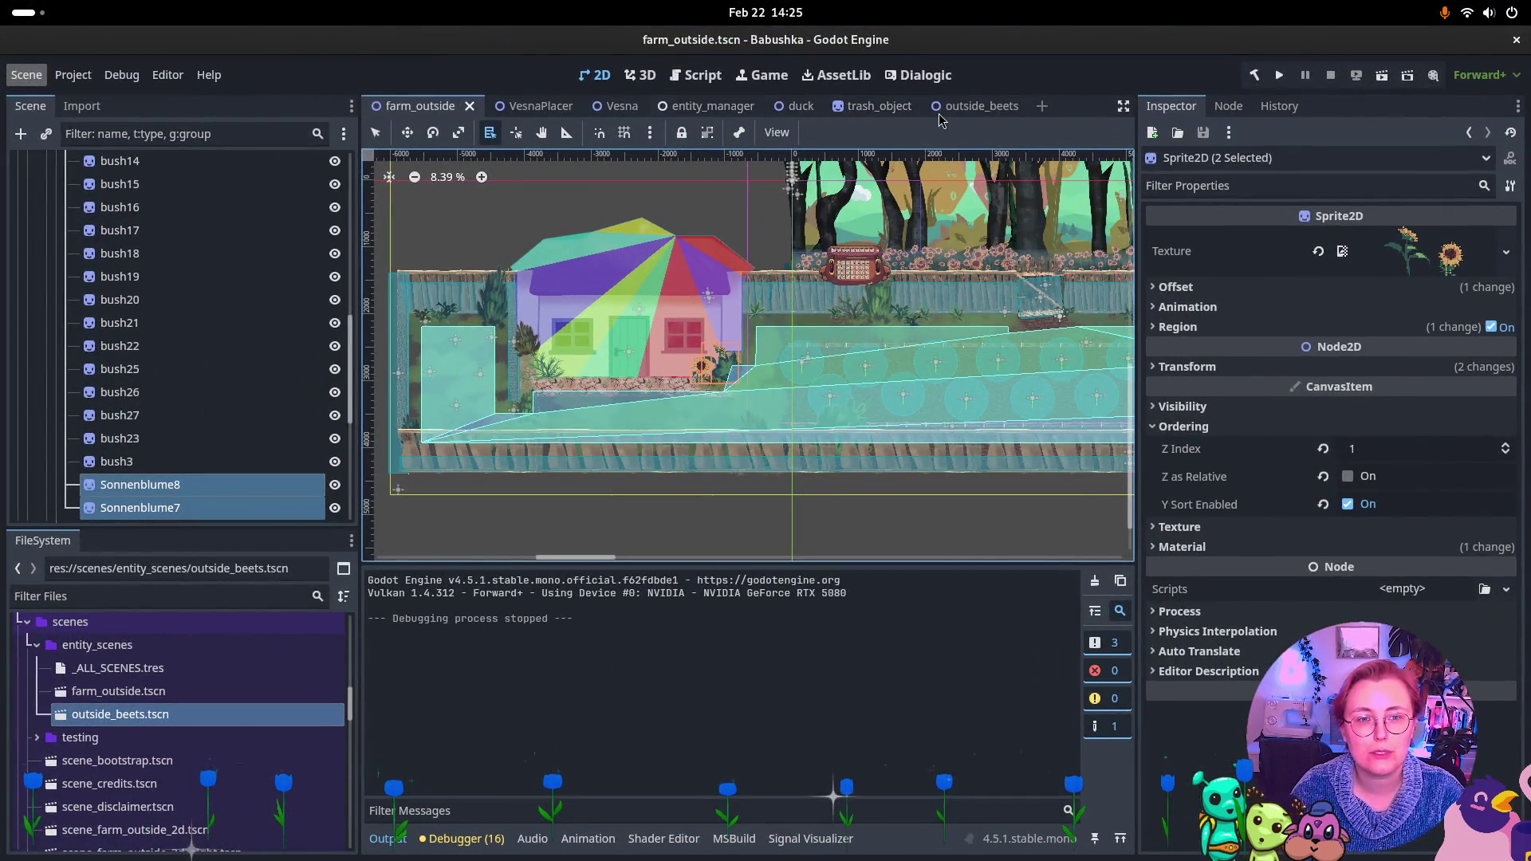
click(979, 106)
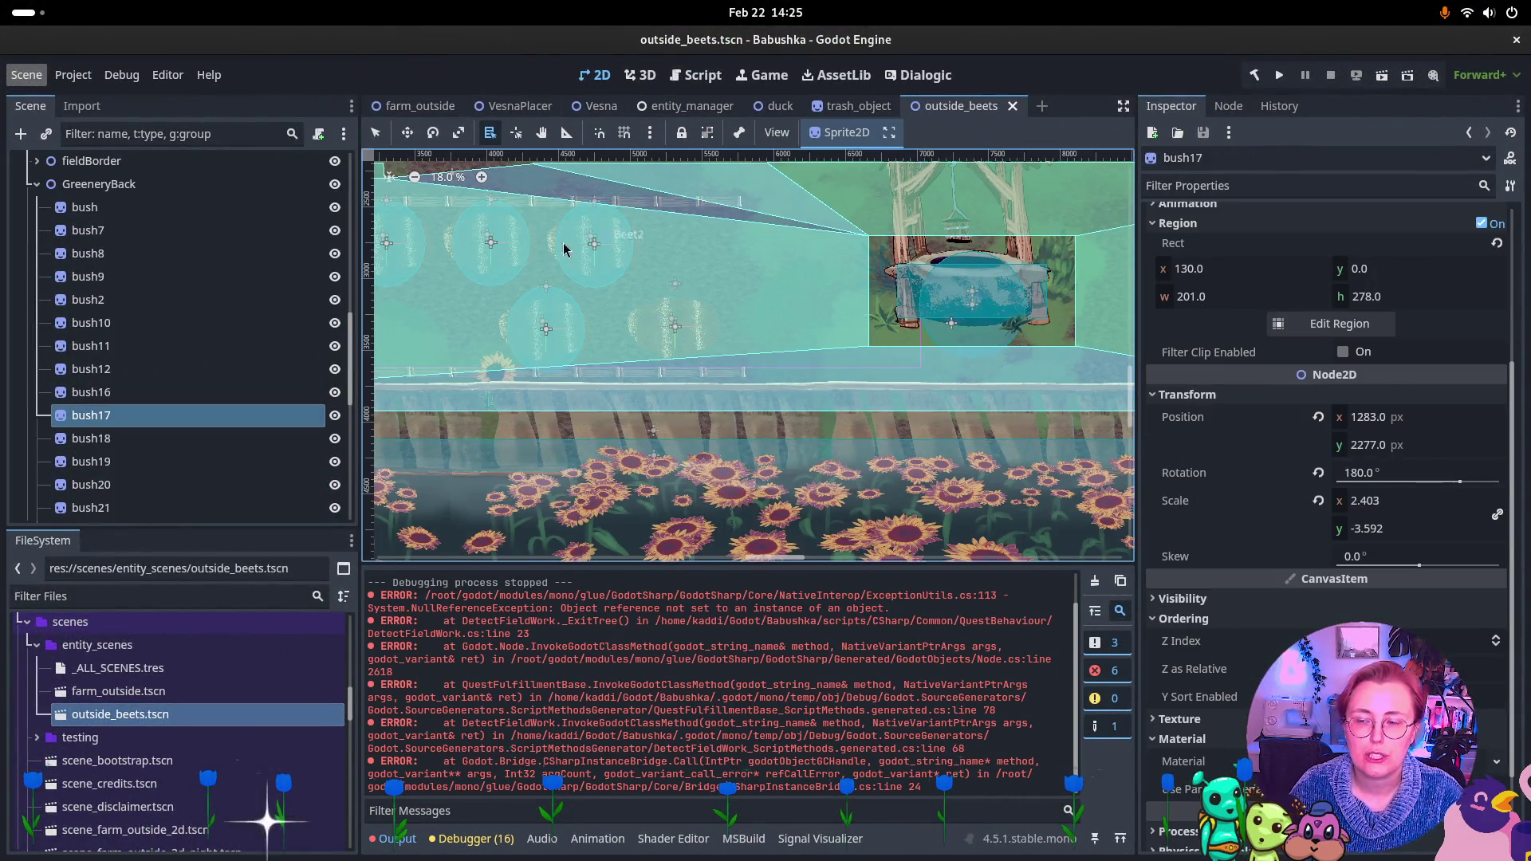
click(37, 185)
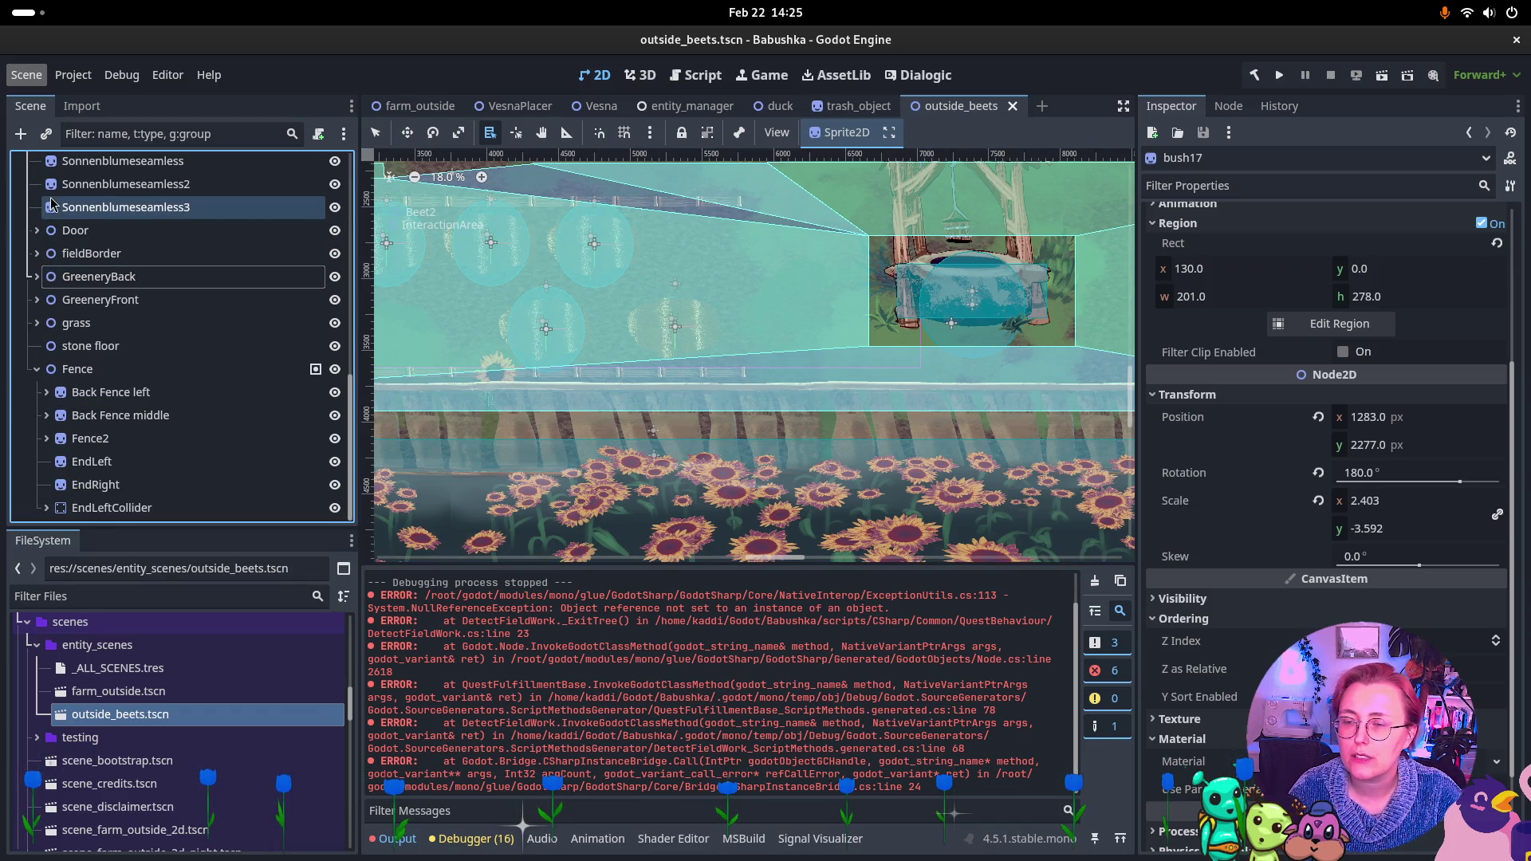
click(37, 370)
Collapse the YsortedGreenery, Dynamically YSorted and Statically sorted scenery nodes
scroll(38, 378, up, 3)
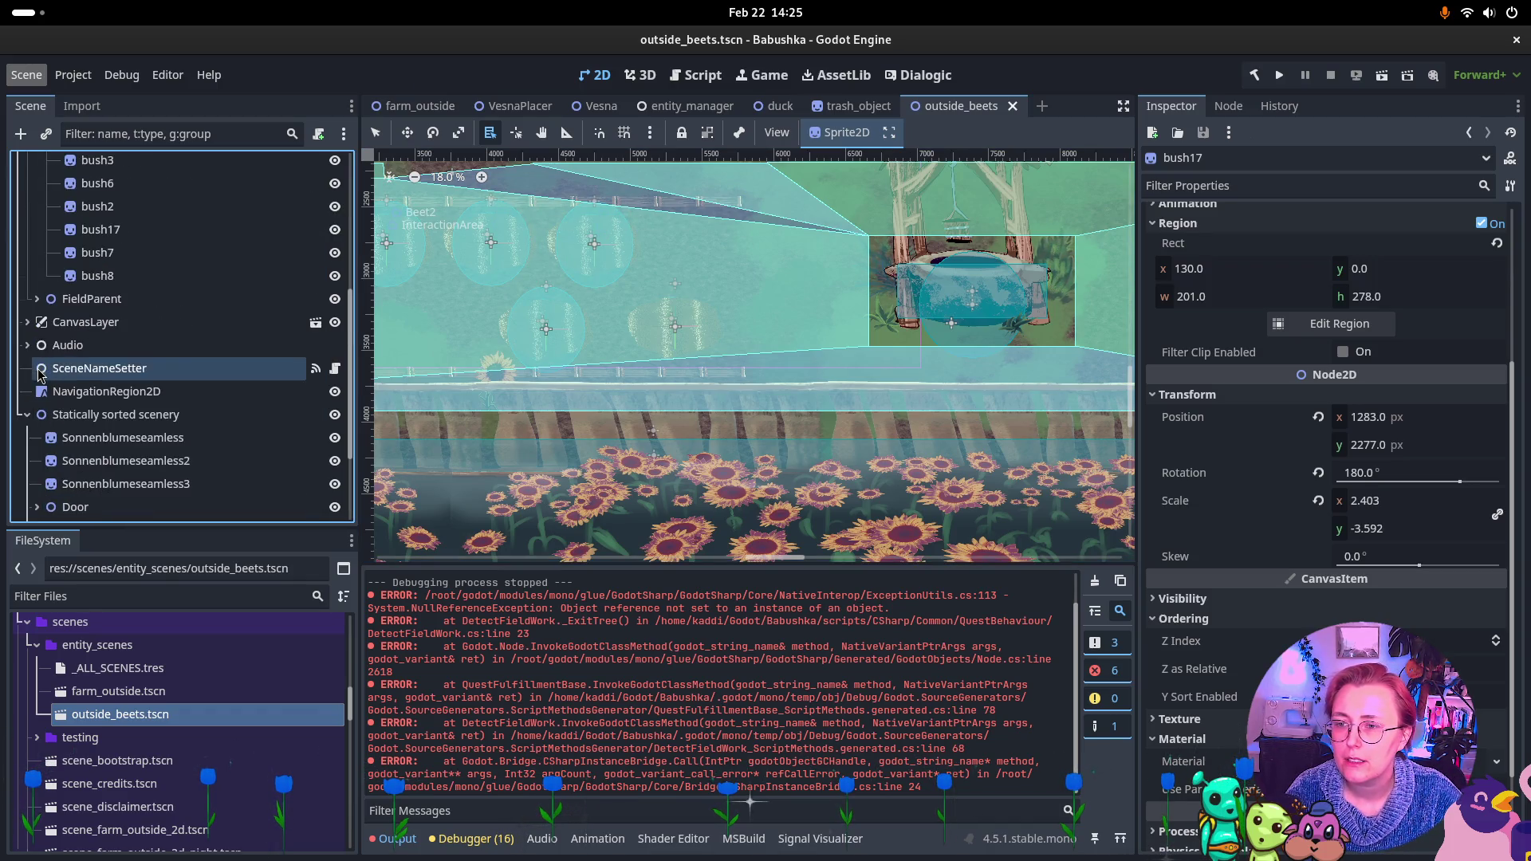
scroll(36, 397, up, 3)
scroll(35, 375, up, 7)
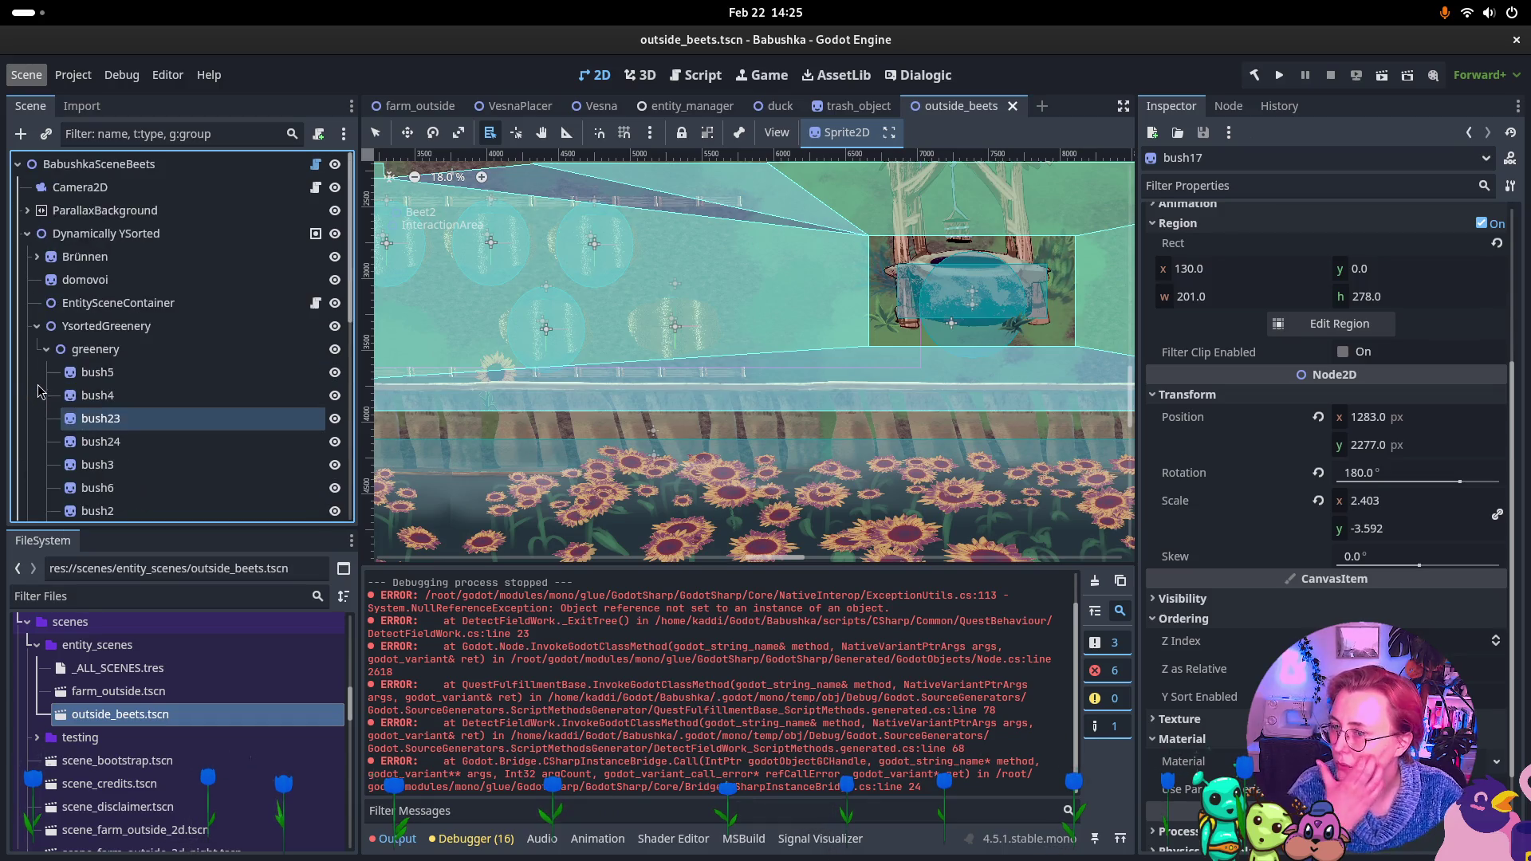
click(36, 330)
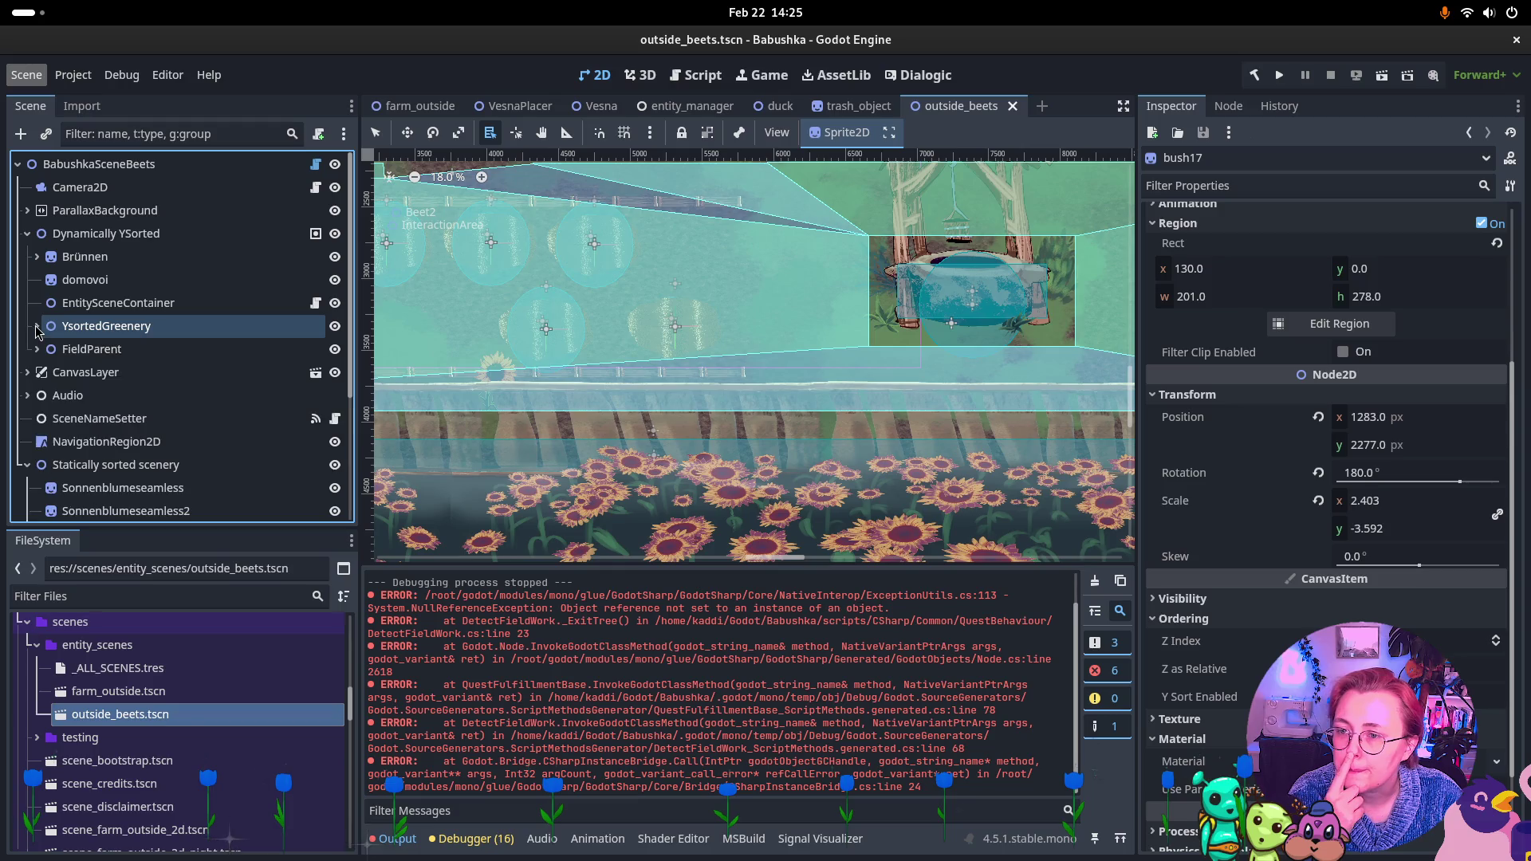
click(28, 234)
scroll(145, 422, down, 3)
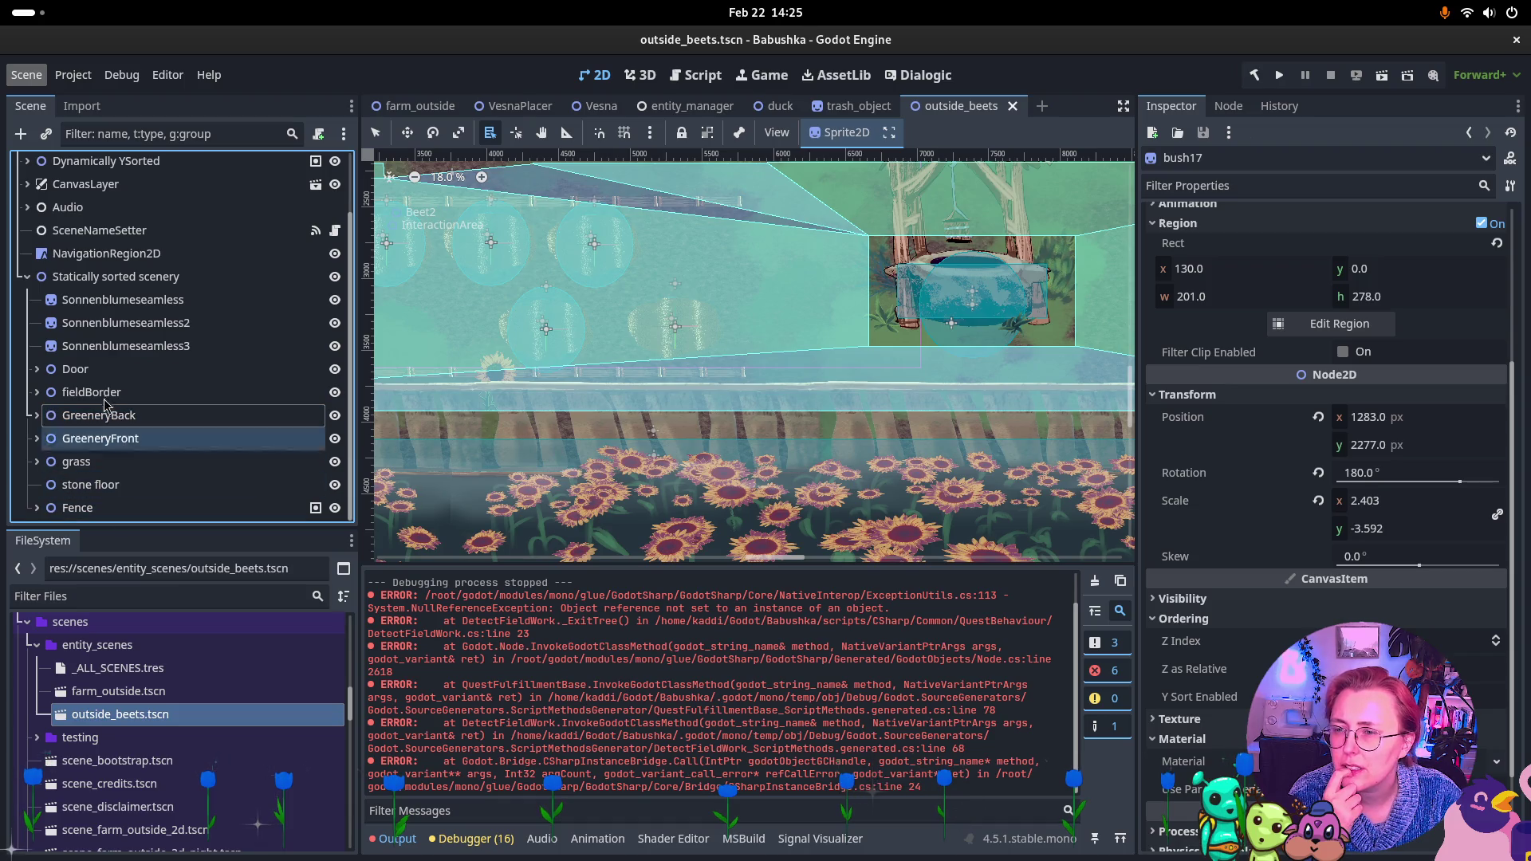
click(28, 277)
scroll(32, 279, up, 3)
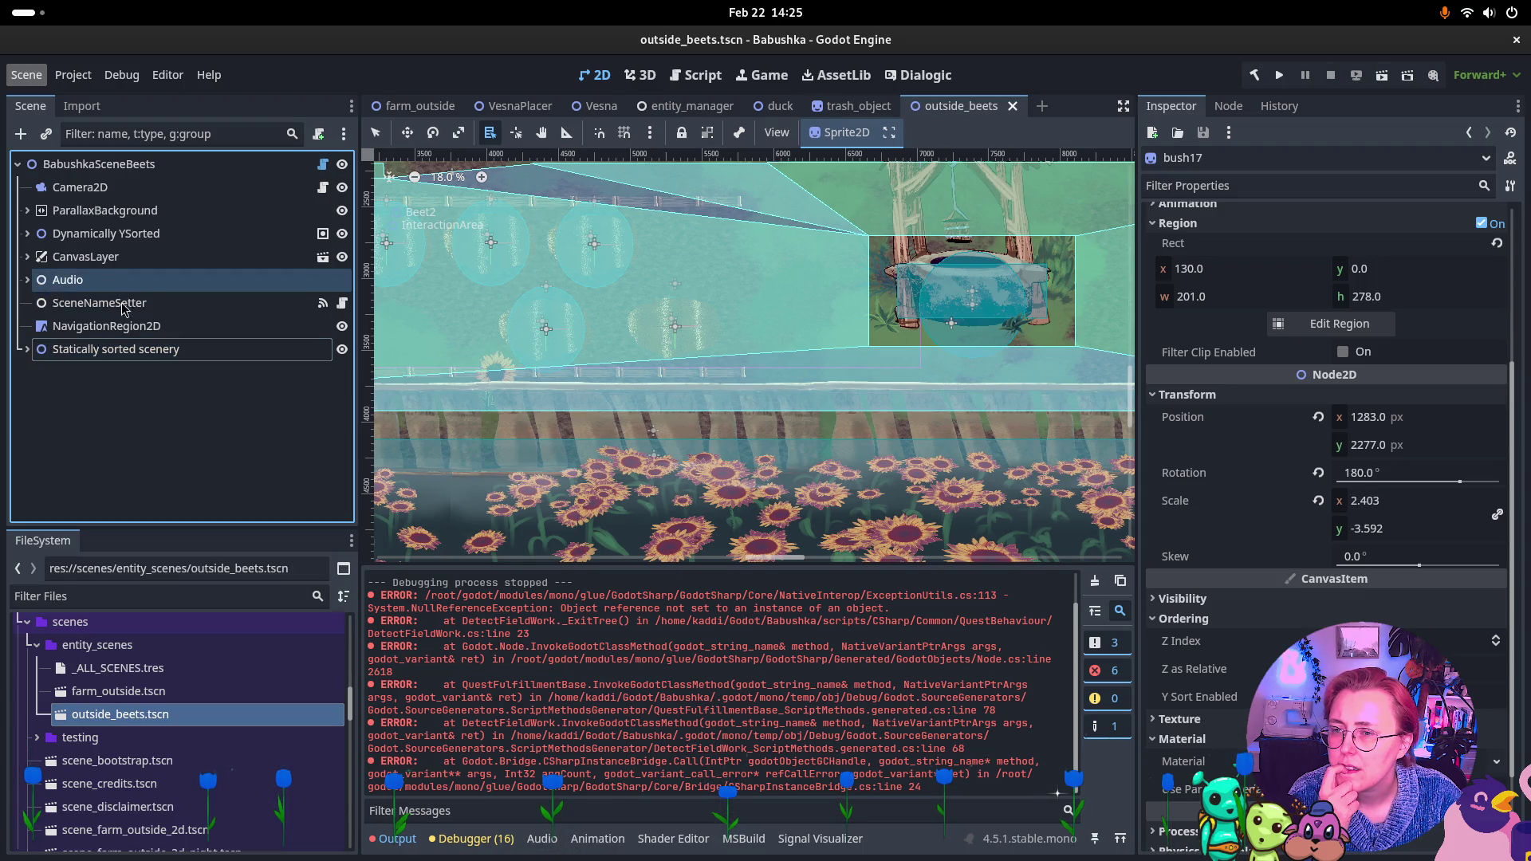
Expand Dynamically YSorted to list its children and pan the viewport up to the trees
right_click(77, 351)
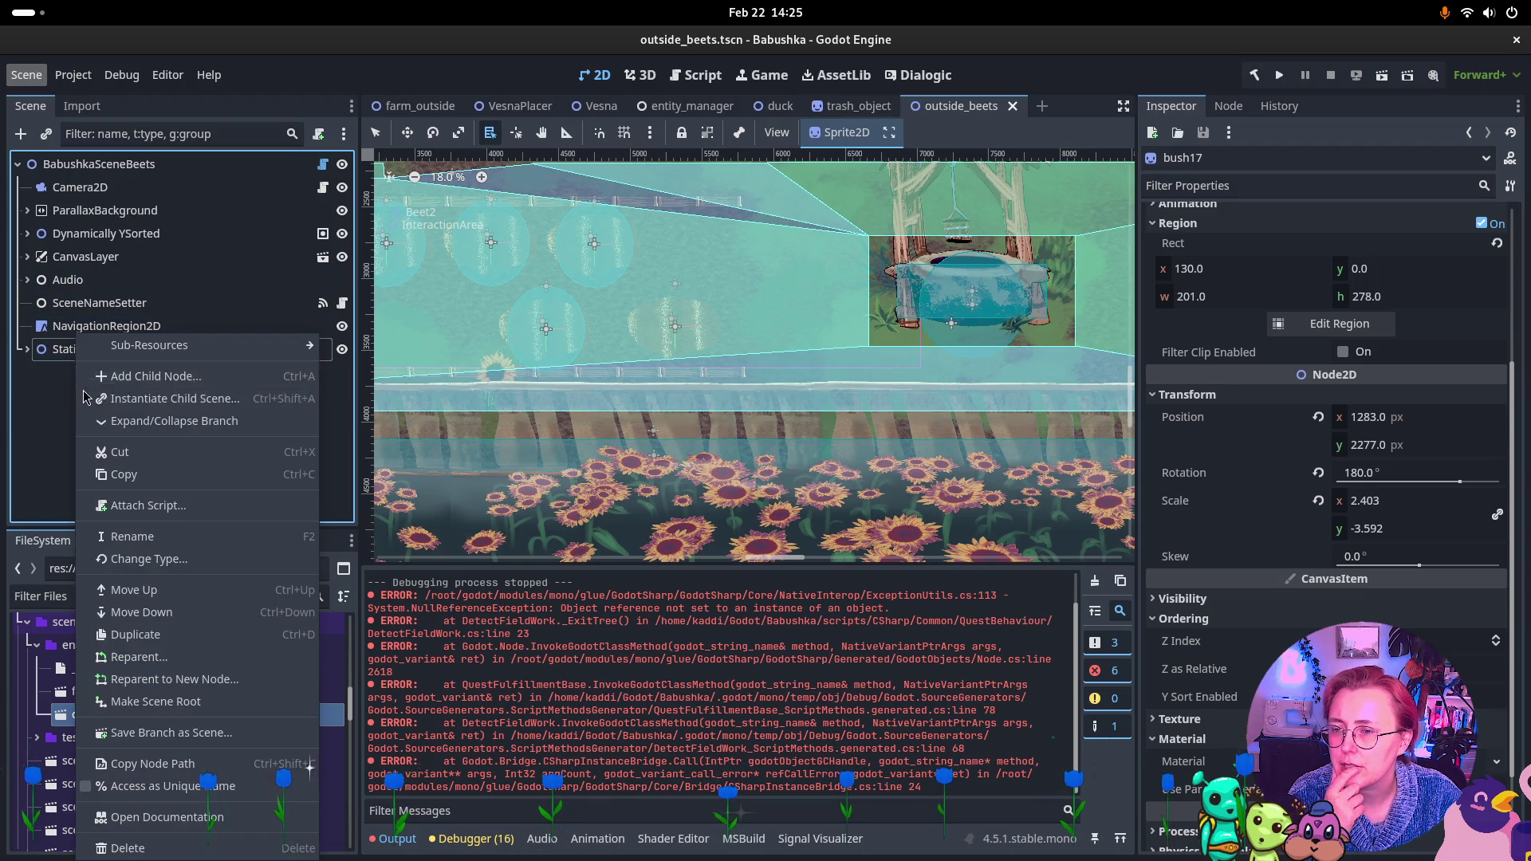
click(30, 399)
click(27, 232)
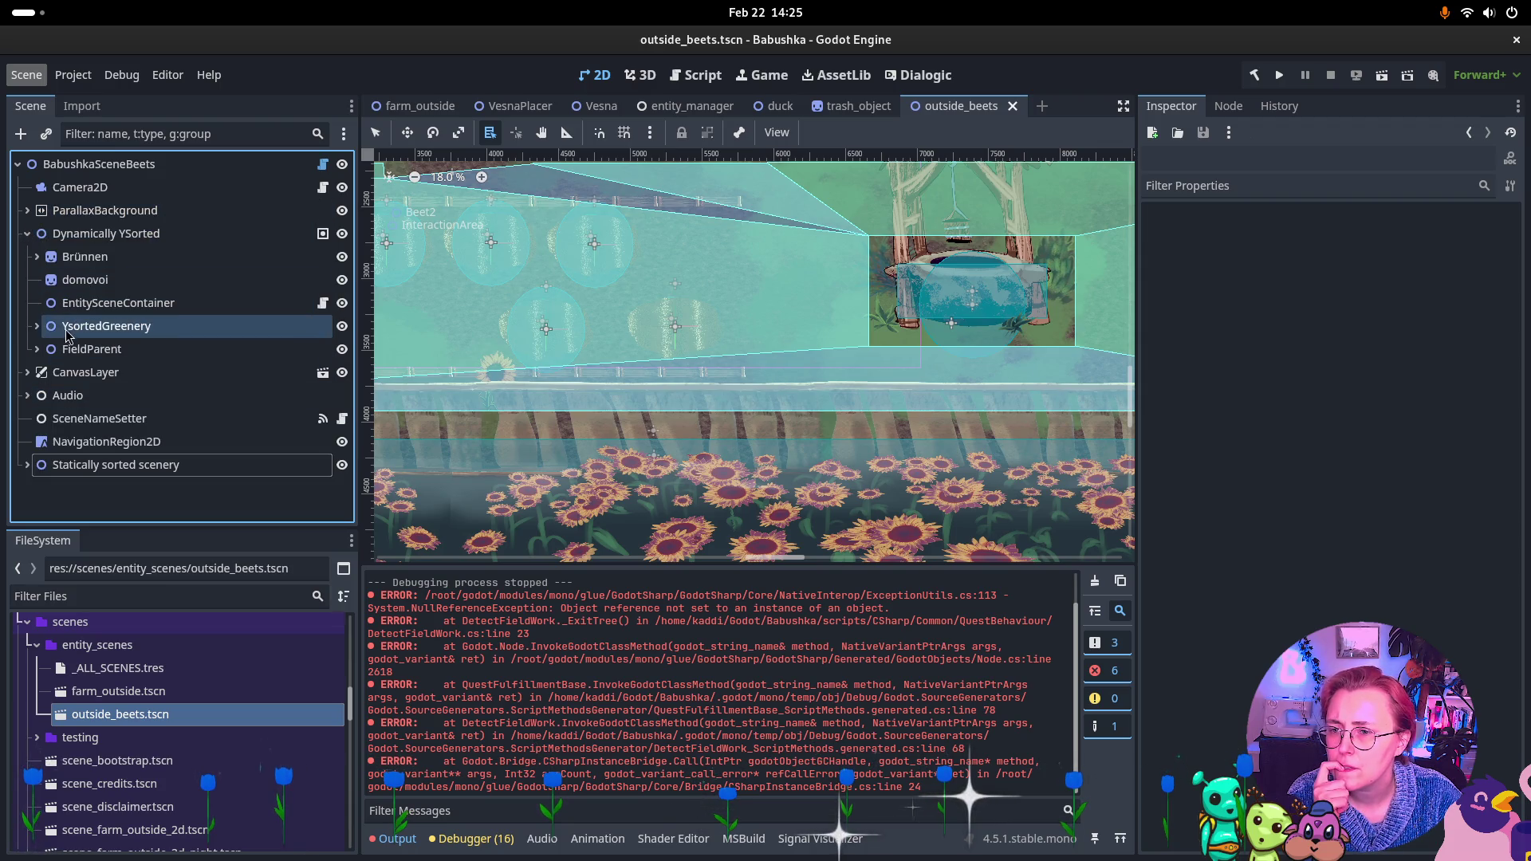
scroll(871, 295, down, 2)
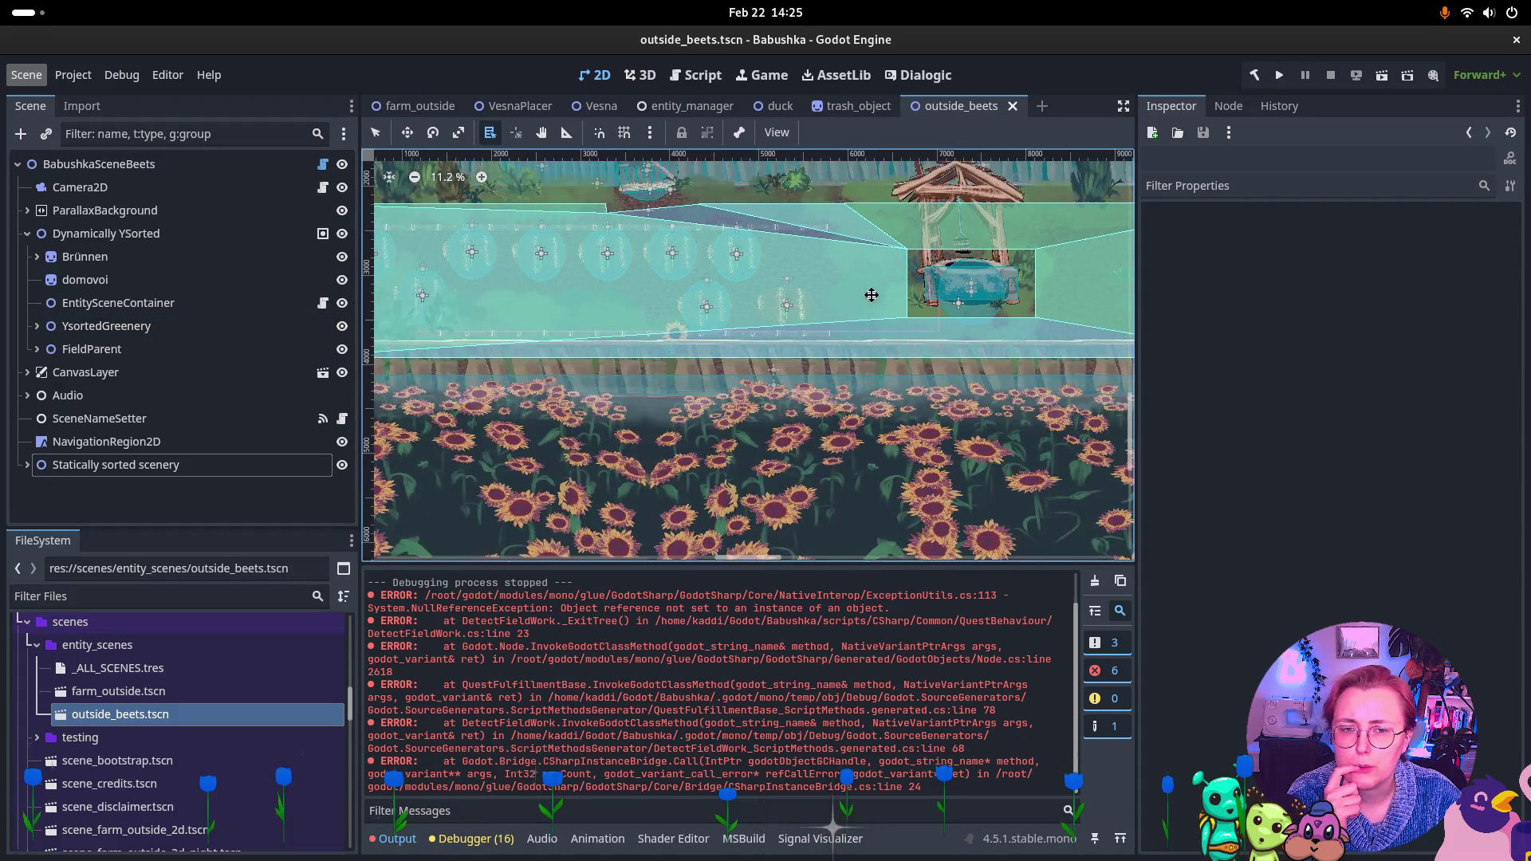
drag(871, 295, 854, 404)
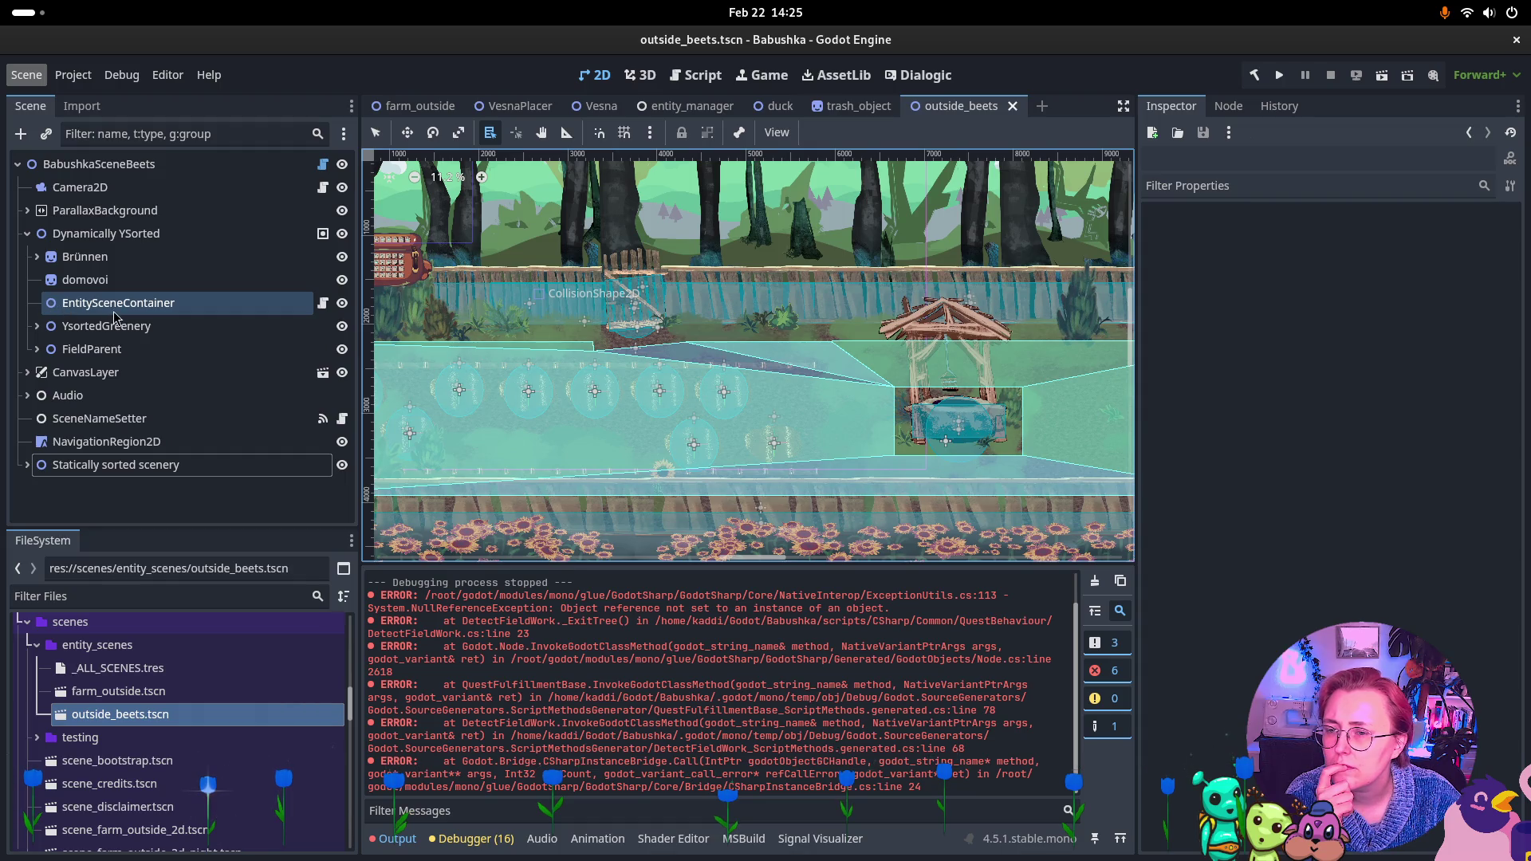
Peek inside YsortedGreenery and FieldParent, collapsing each again afterwards
click(37, 325)
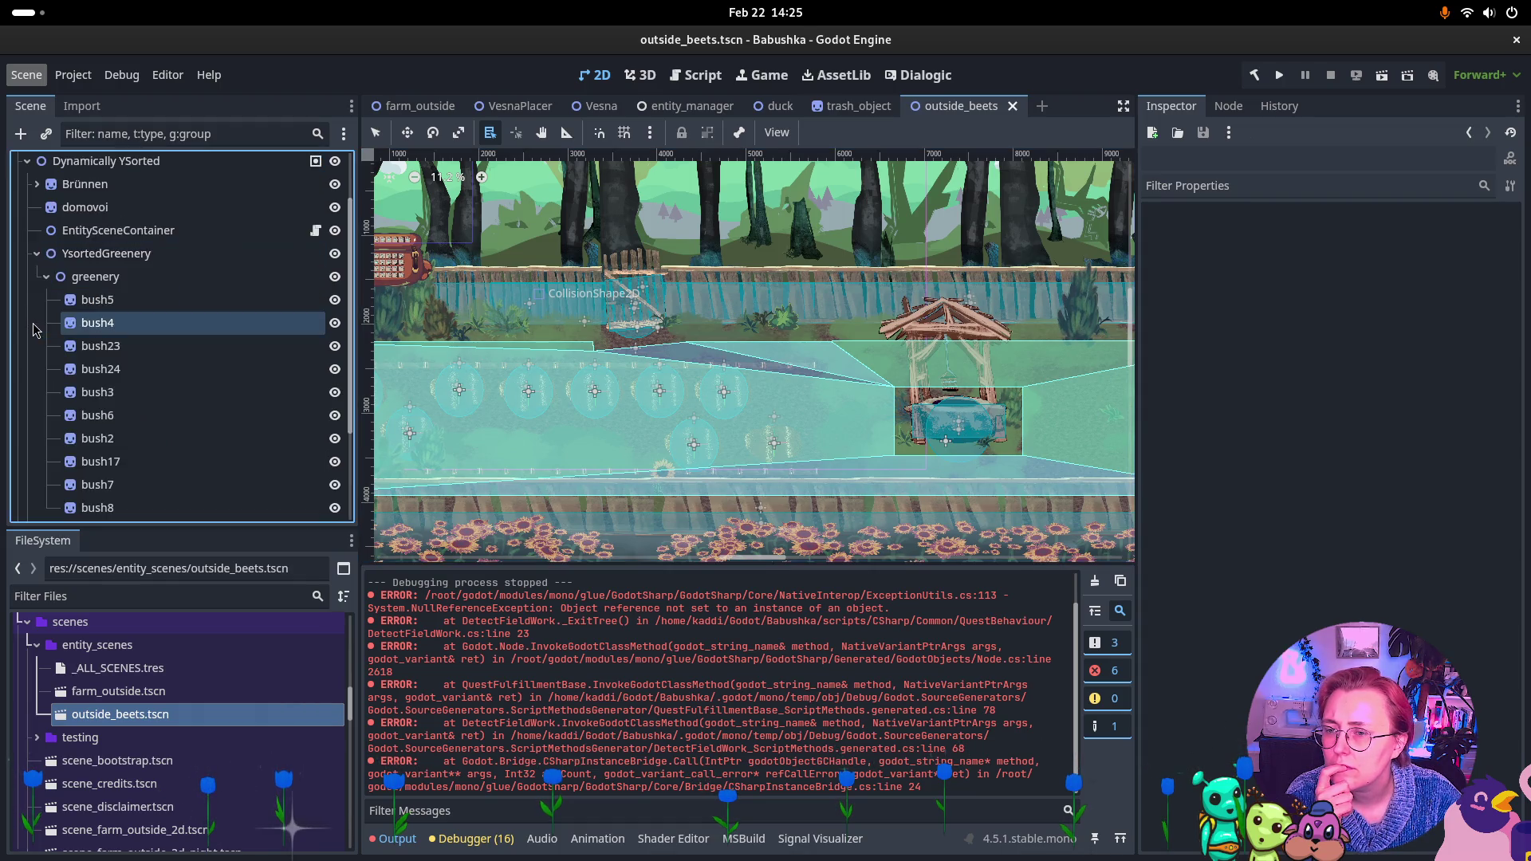
click(40, 259)
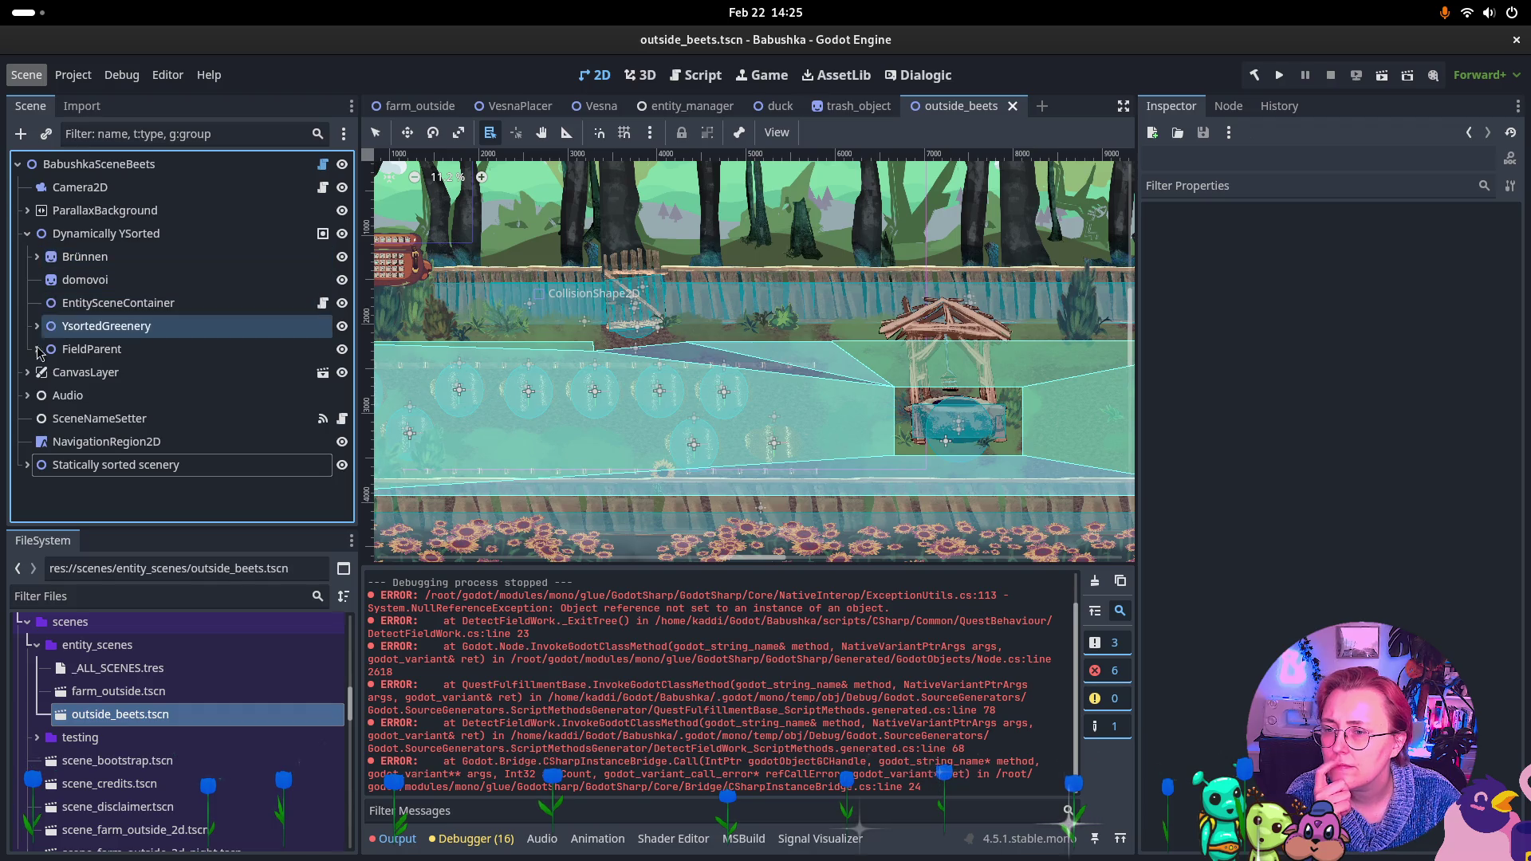
click(36, 348)
click(36, 276)
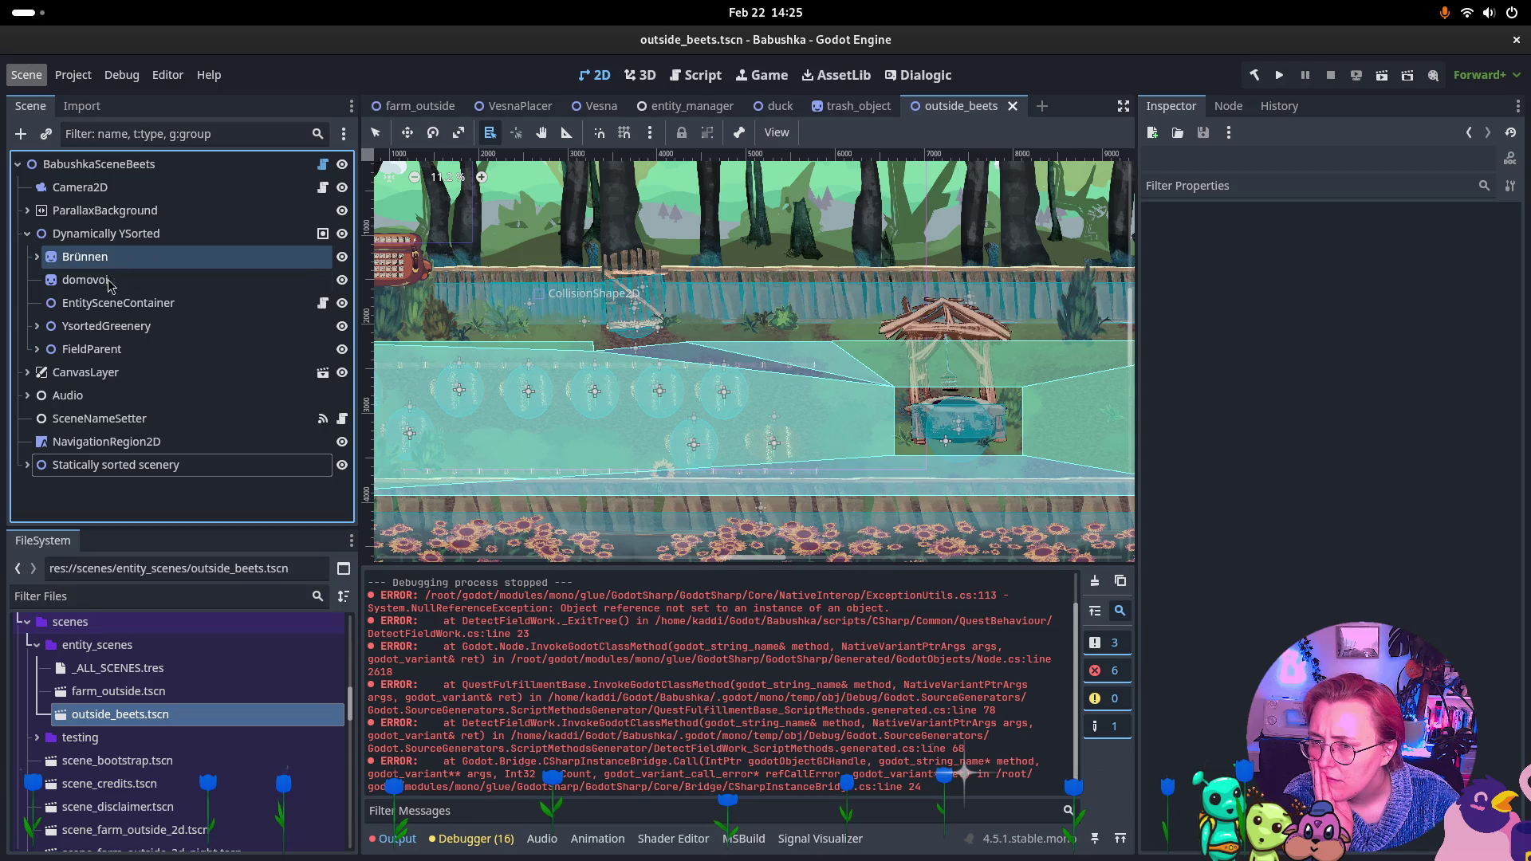
click(37, 326)
click(37, 263)
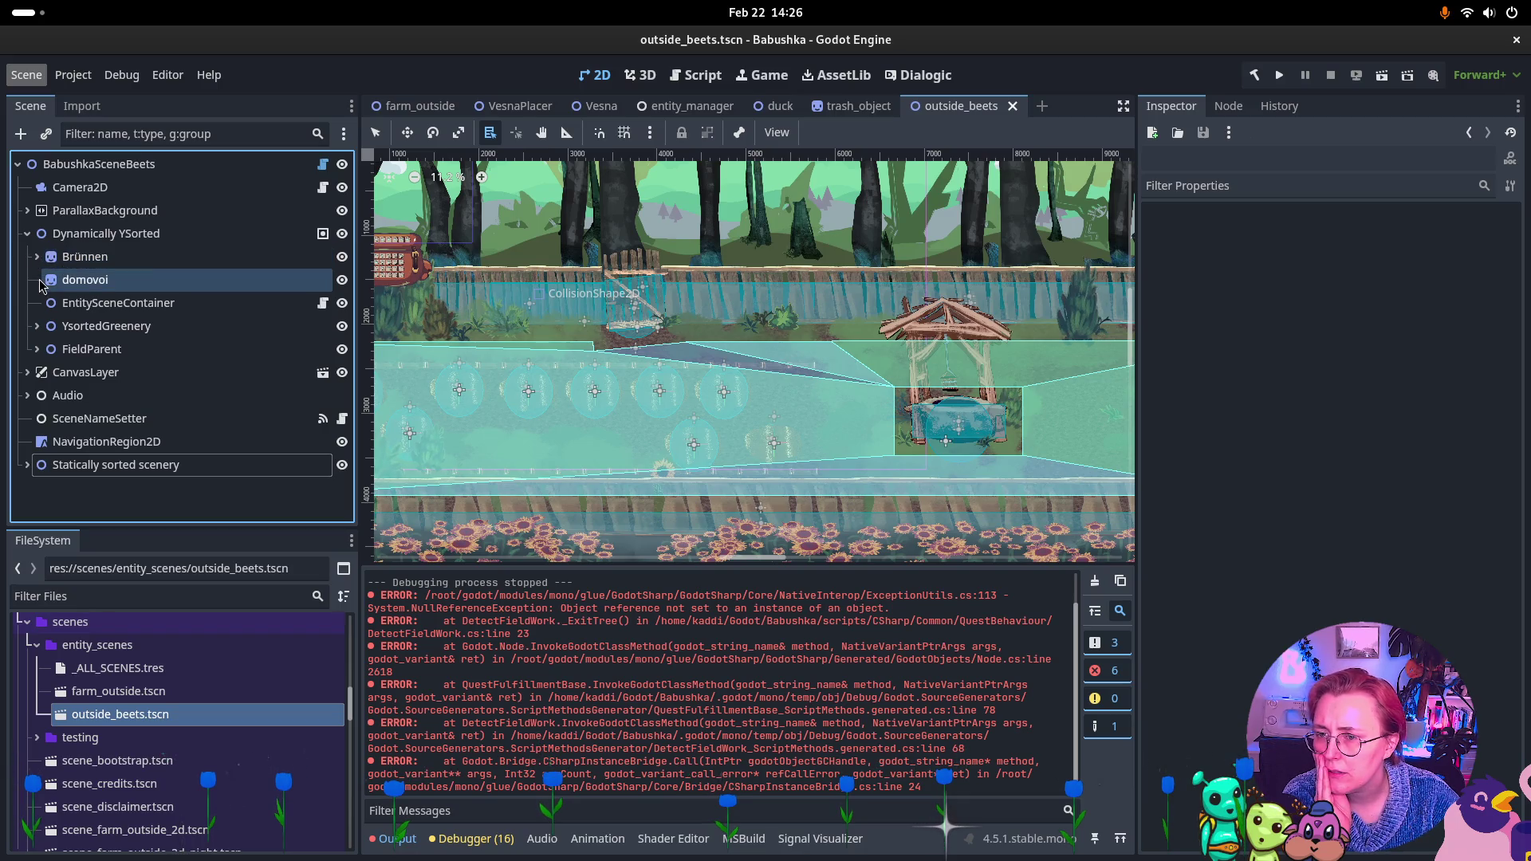
click(209, 140)
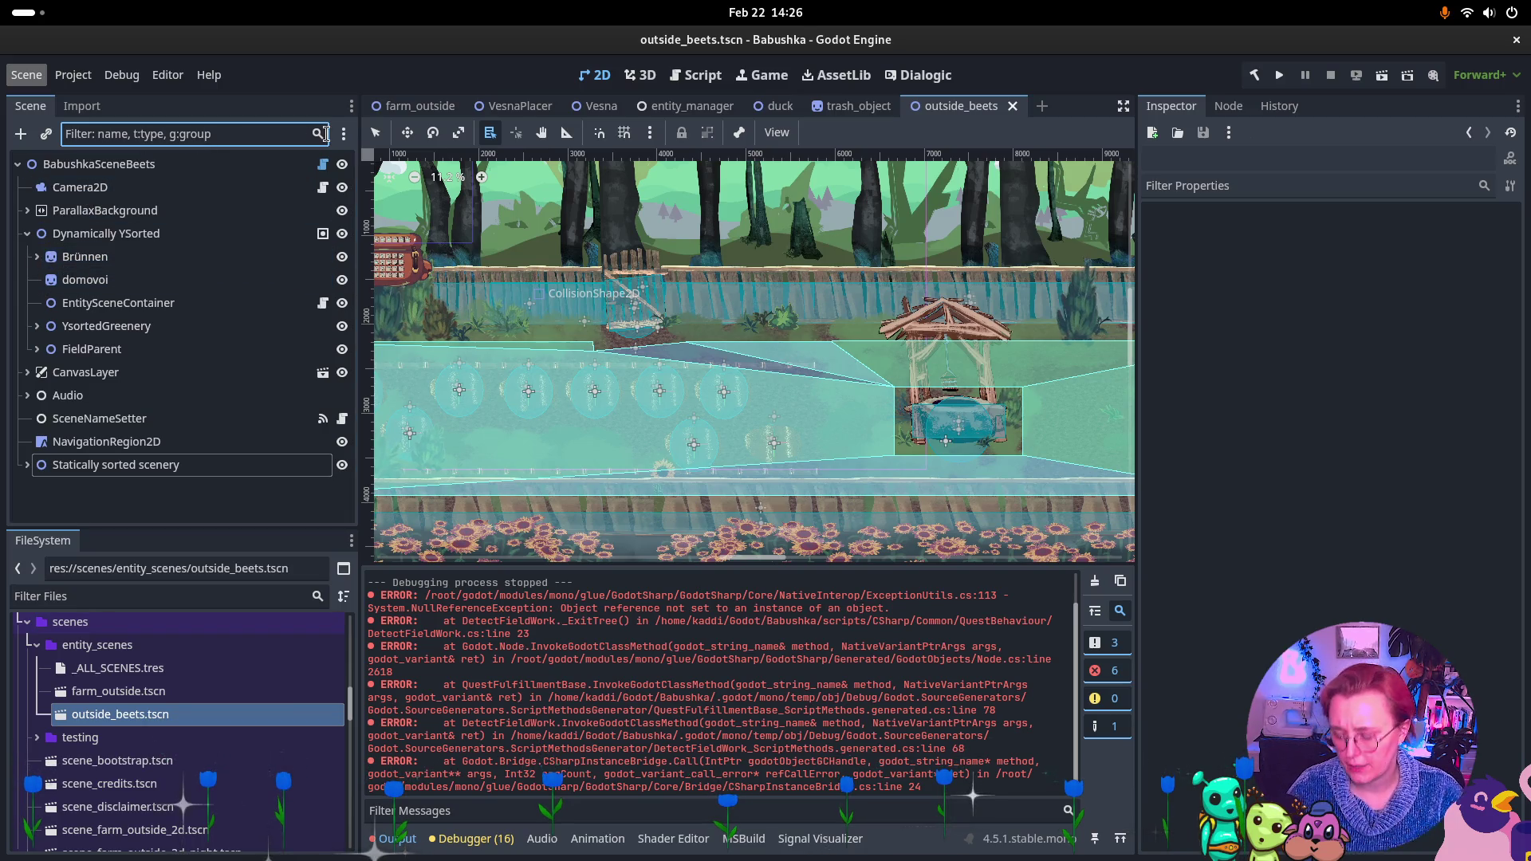
Search the scene tree for 'VesnaPla', find nothing, clear it, and inspect EntitySceneContainer
text(Vesna)
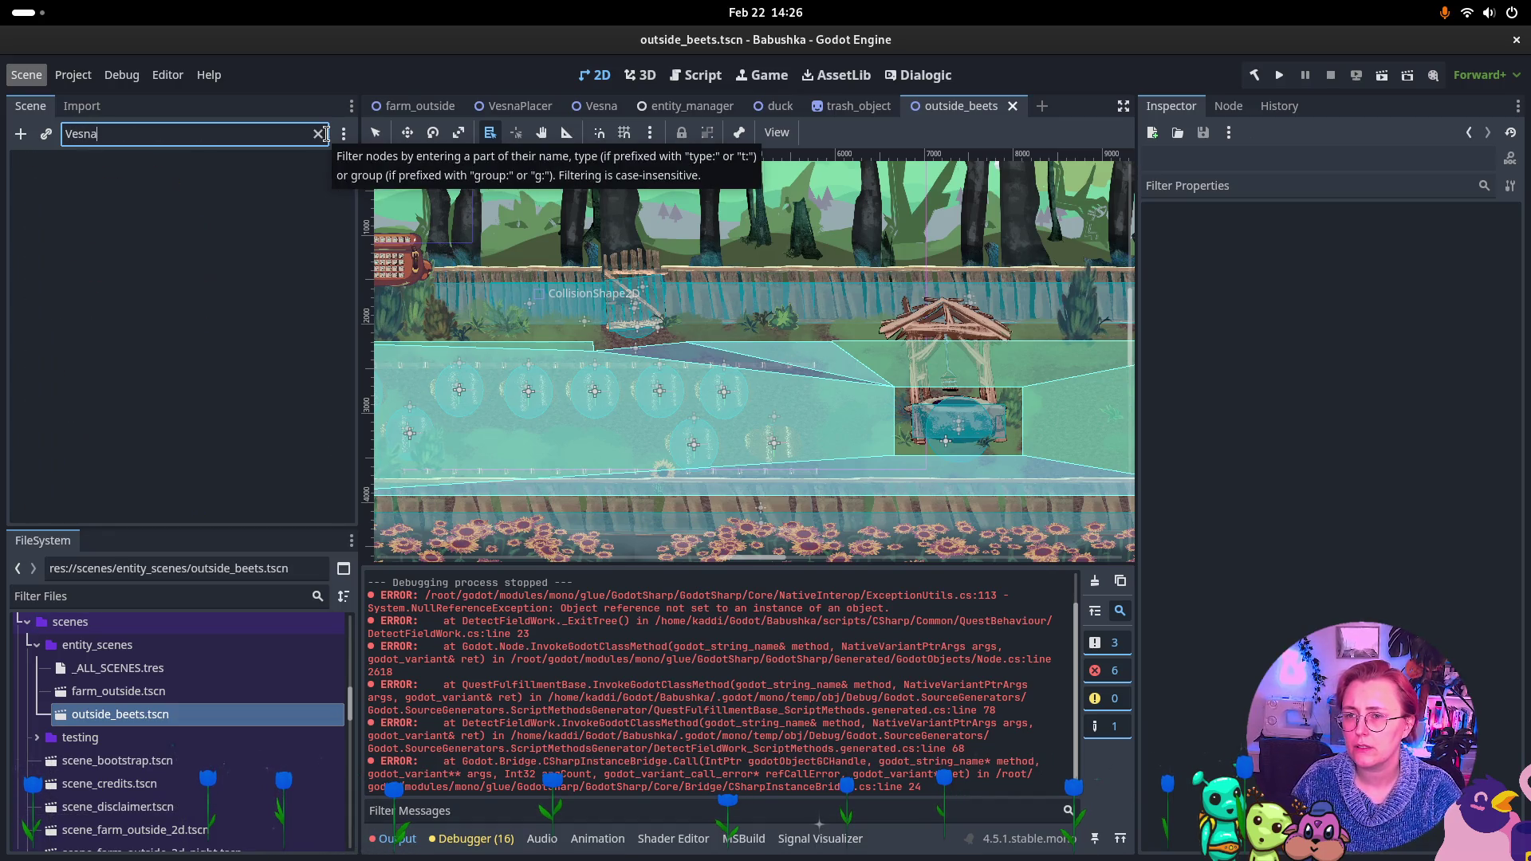
text(Pla)
key(BackSpace)
key(BackSpace)
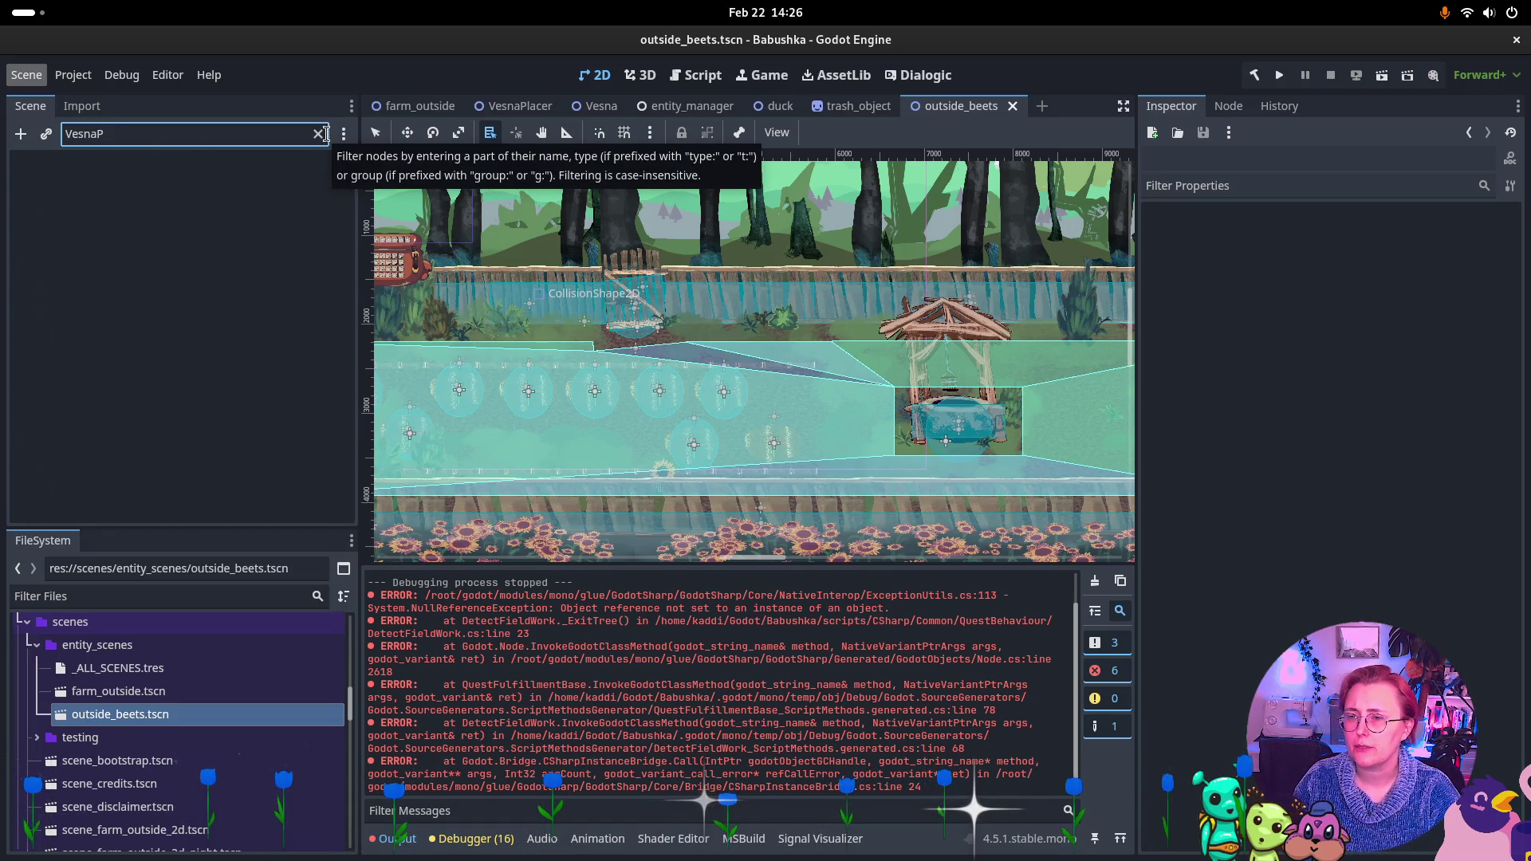
key(BackSpace)
key(BackSpace)
key(BackSpace)
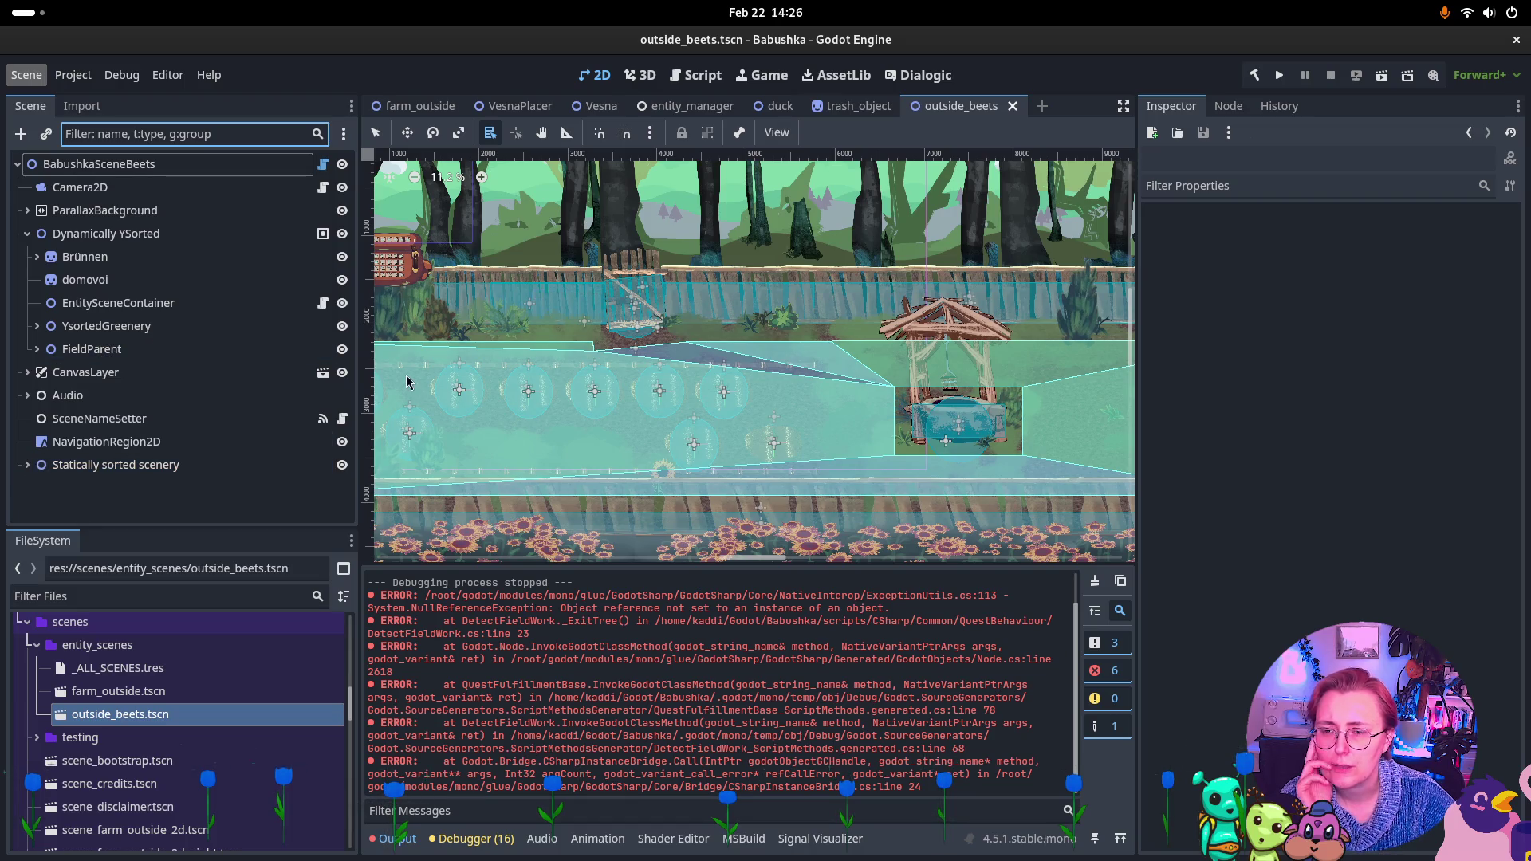
click(112, 303)
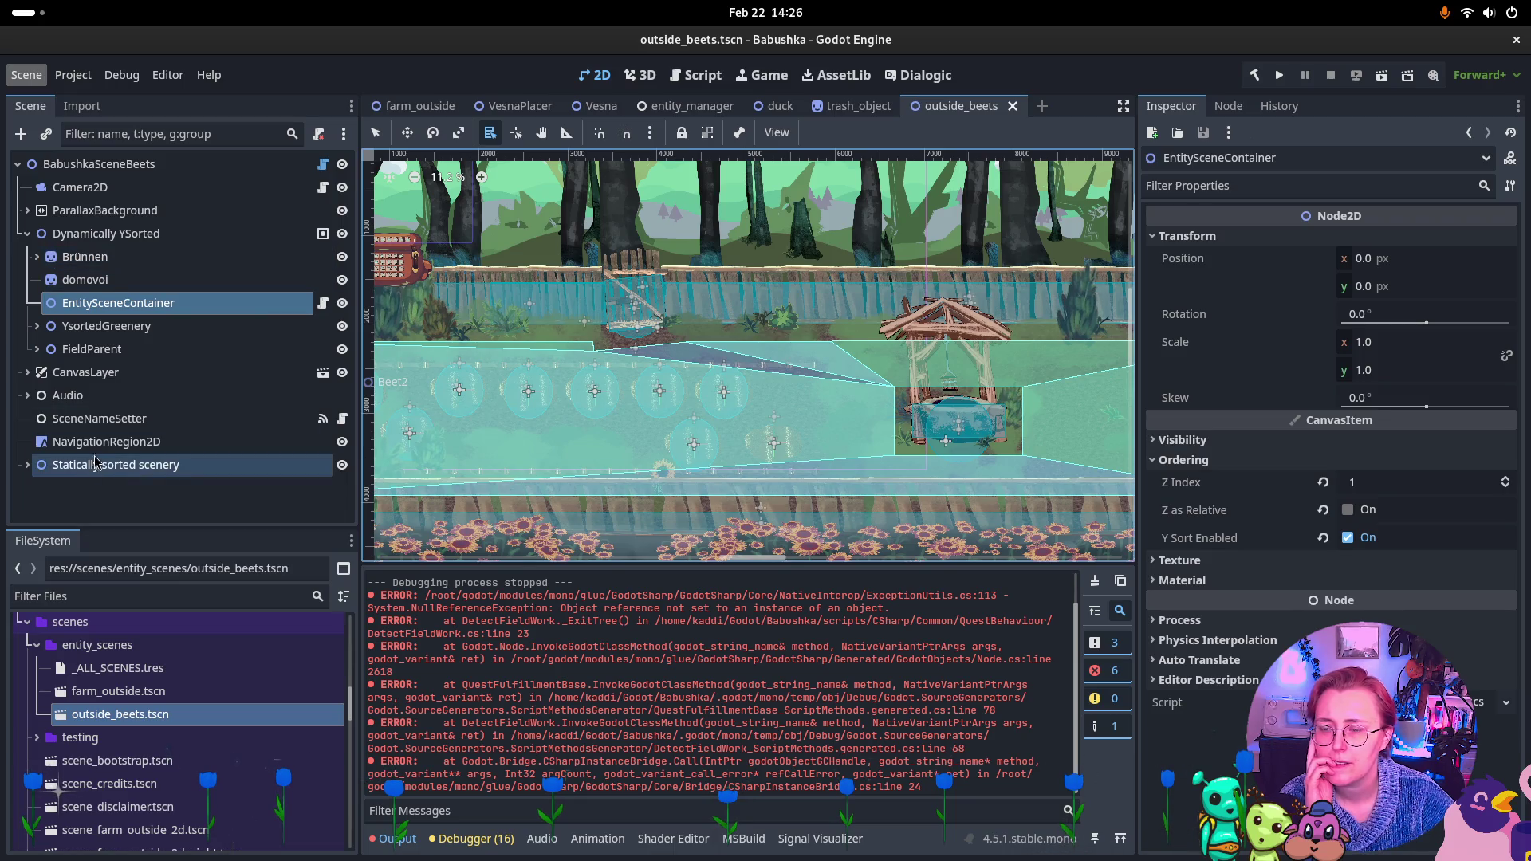
Add a new Node2D child under the BabushkaSceneBeets root node
right_click(59, 293)
mouse_move(136, 300)
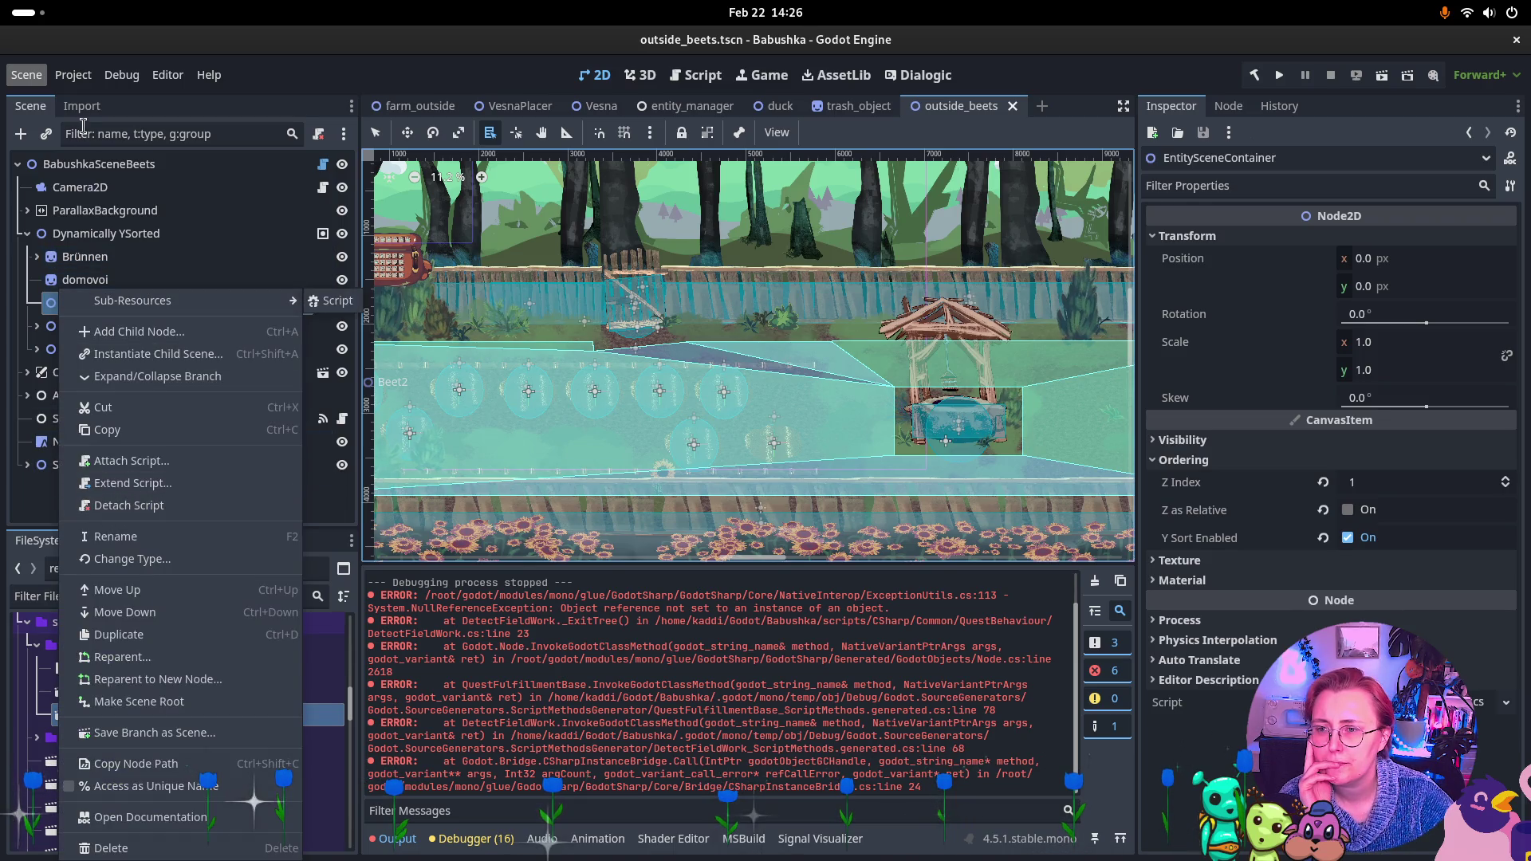
click(106, 164)
right_click(106, 164)
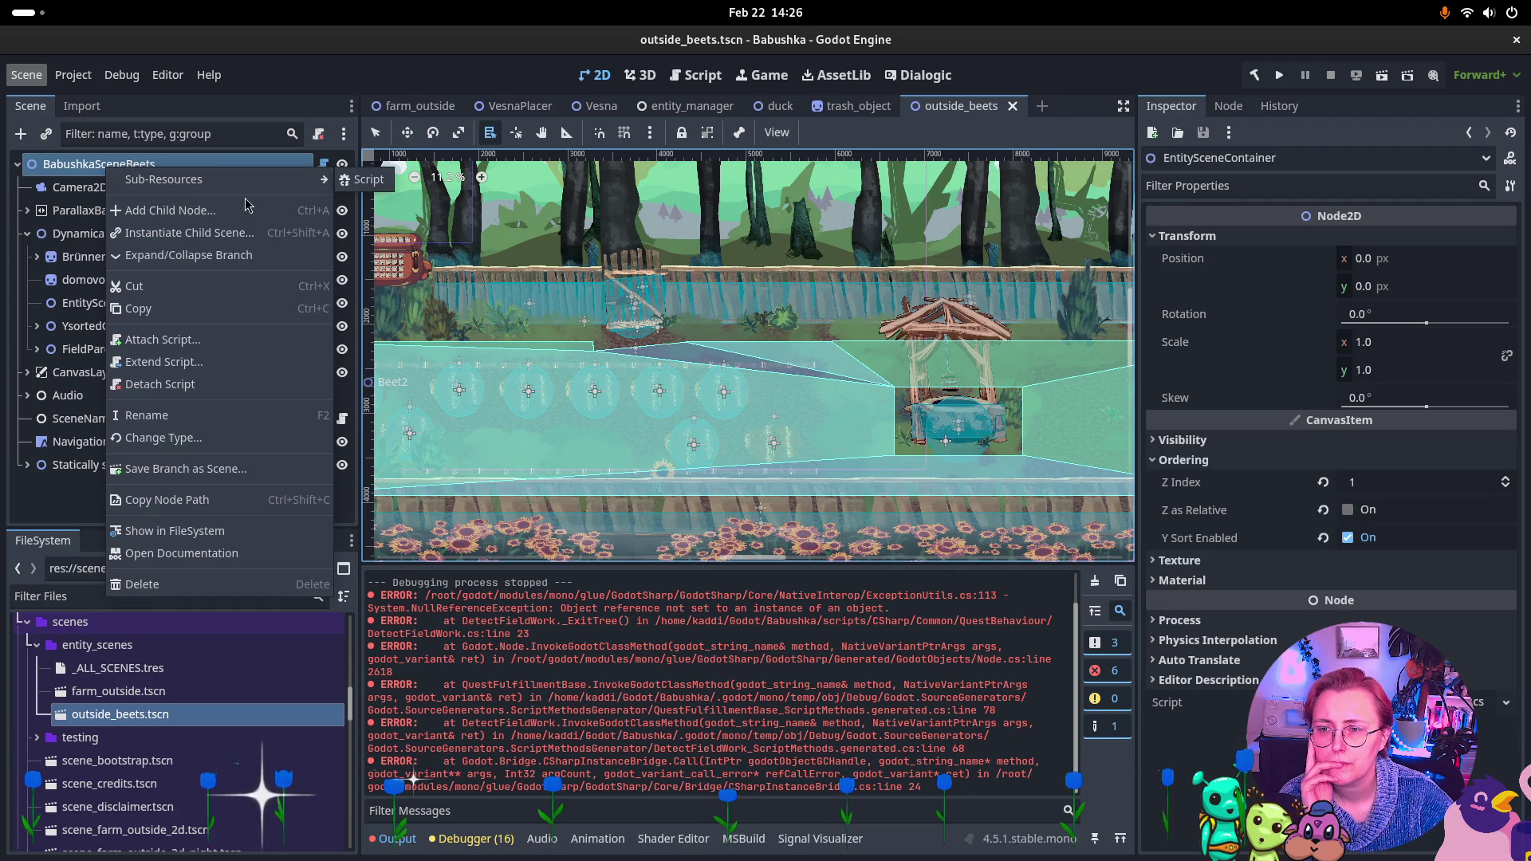
click(247, 209)
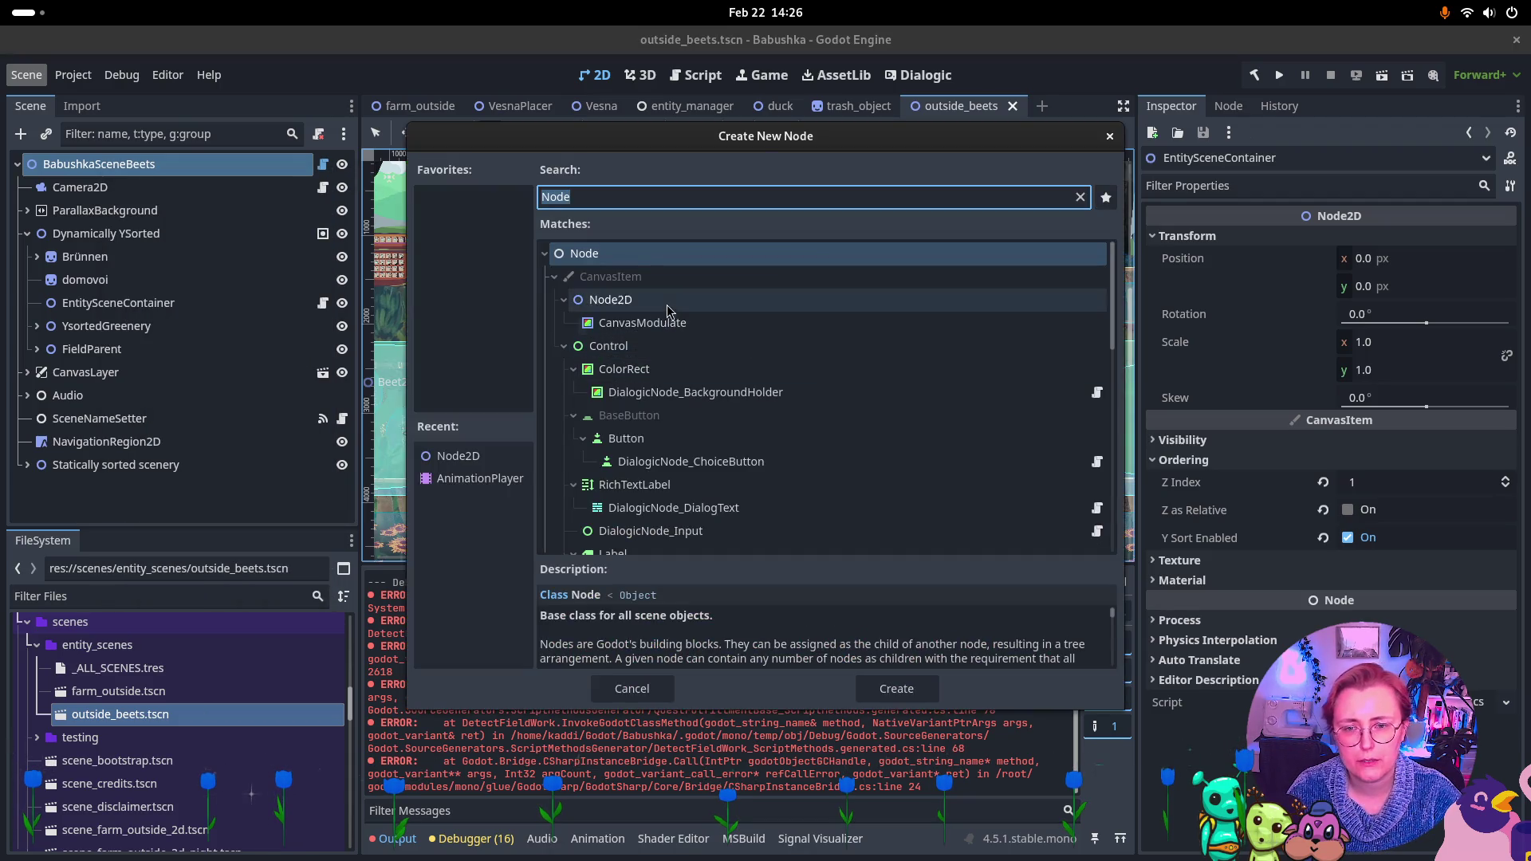
click(667, 303)
click(896, 688)
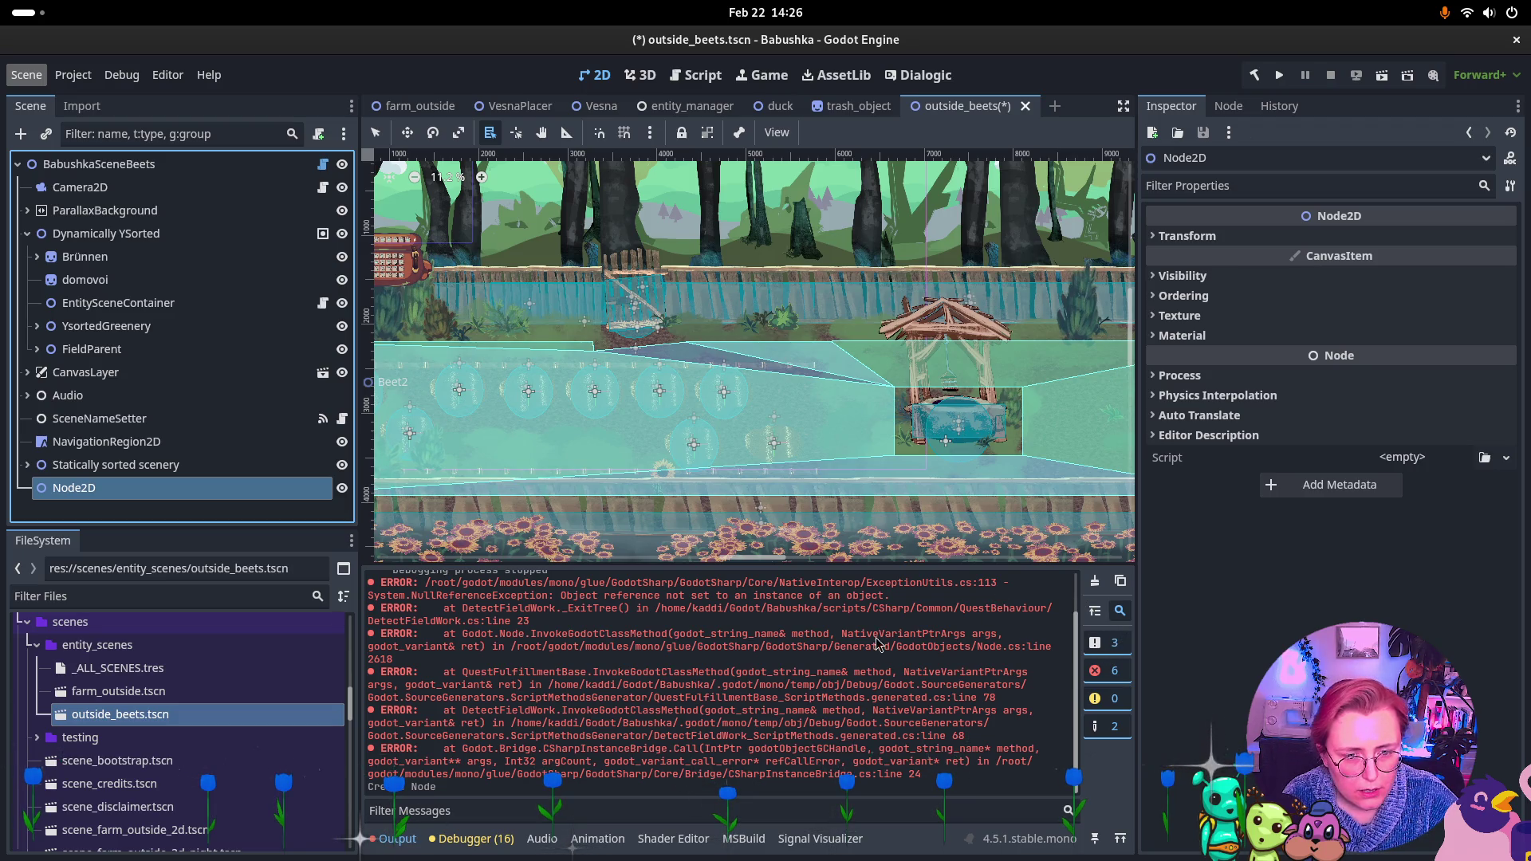
Clear the output log and rename the new Node2D to Placers
click(1095, 580)
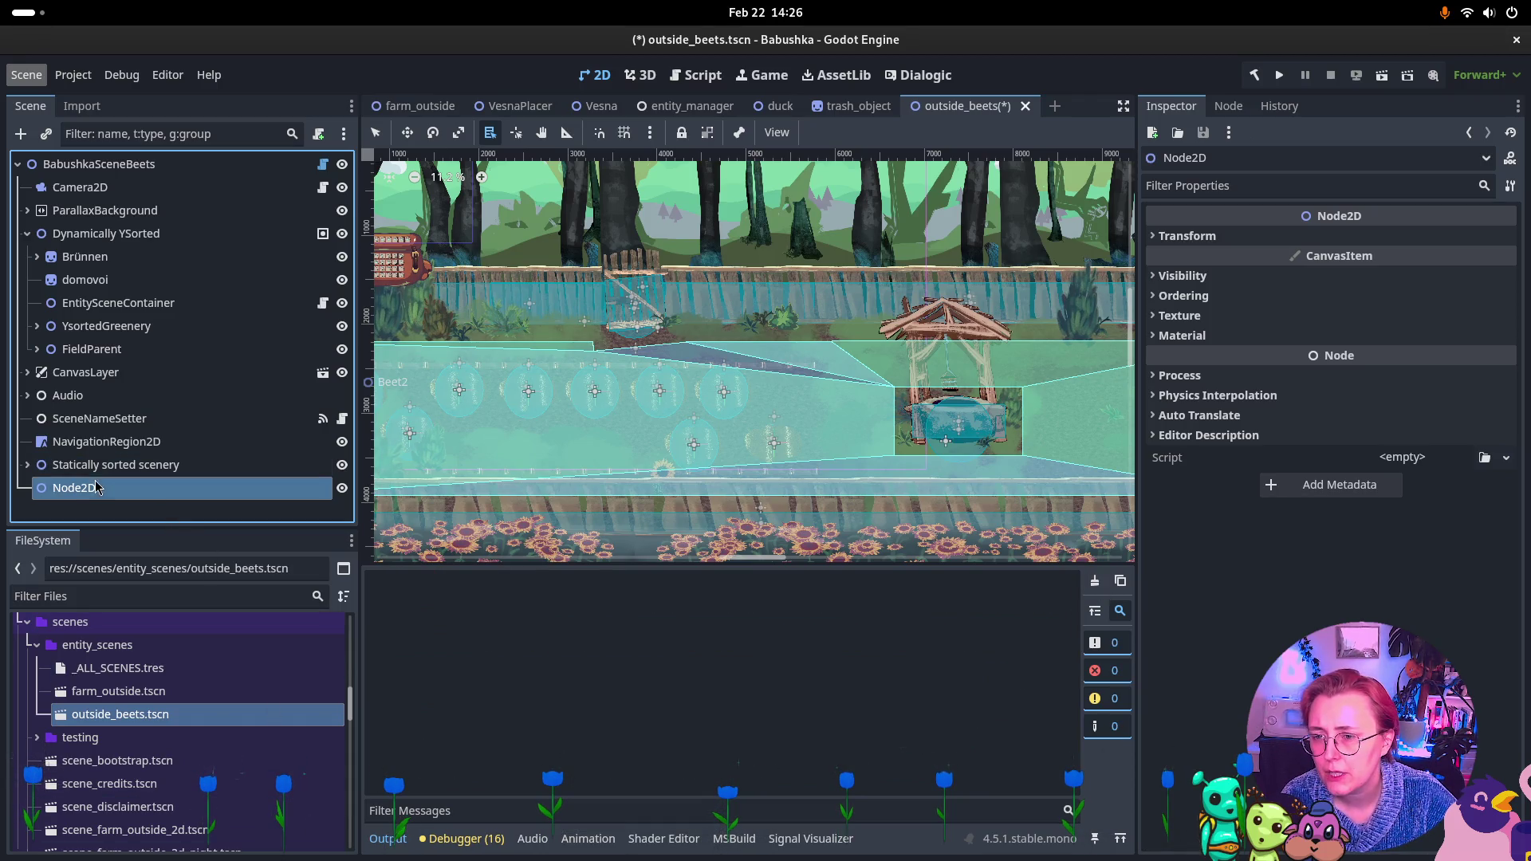
double_click(69, 493)
text(Placers)
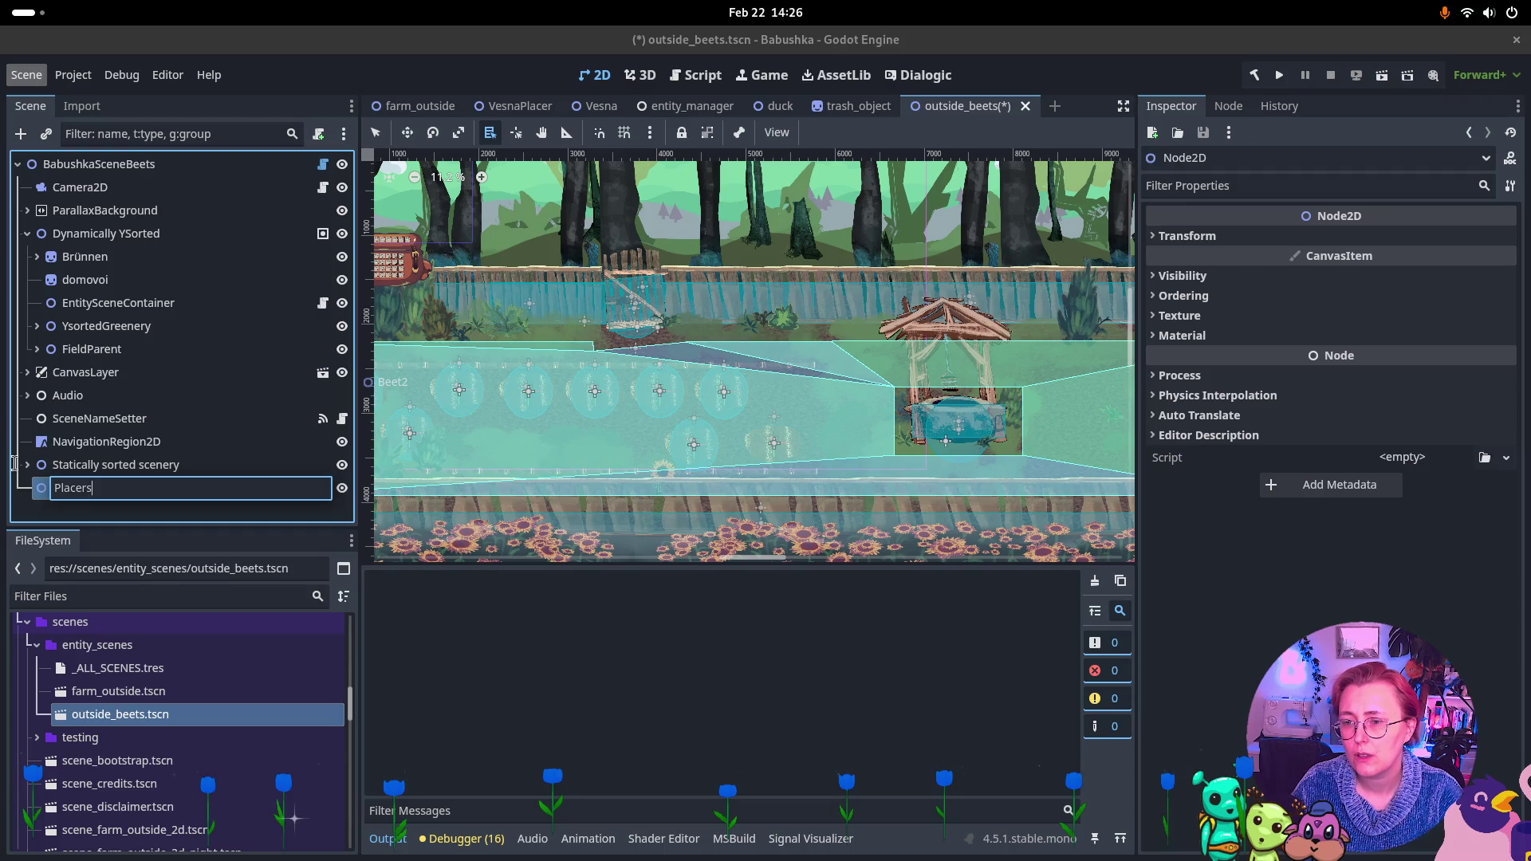
key(Return)
Create a Node2D child under Placers and rename it WateringCanPlacer
right_click(166, 492)
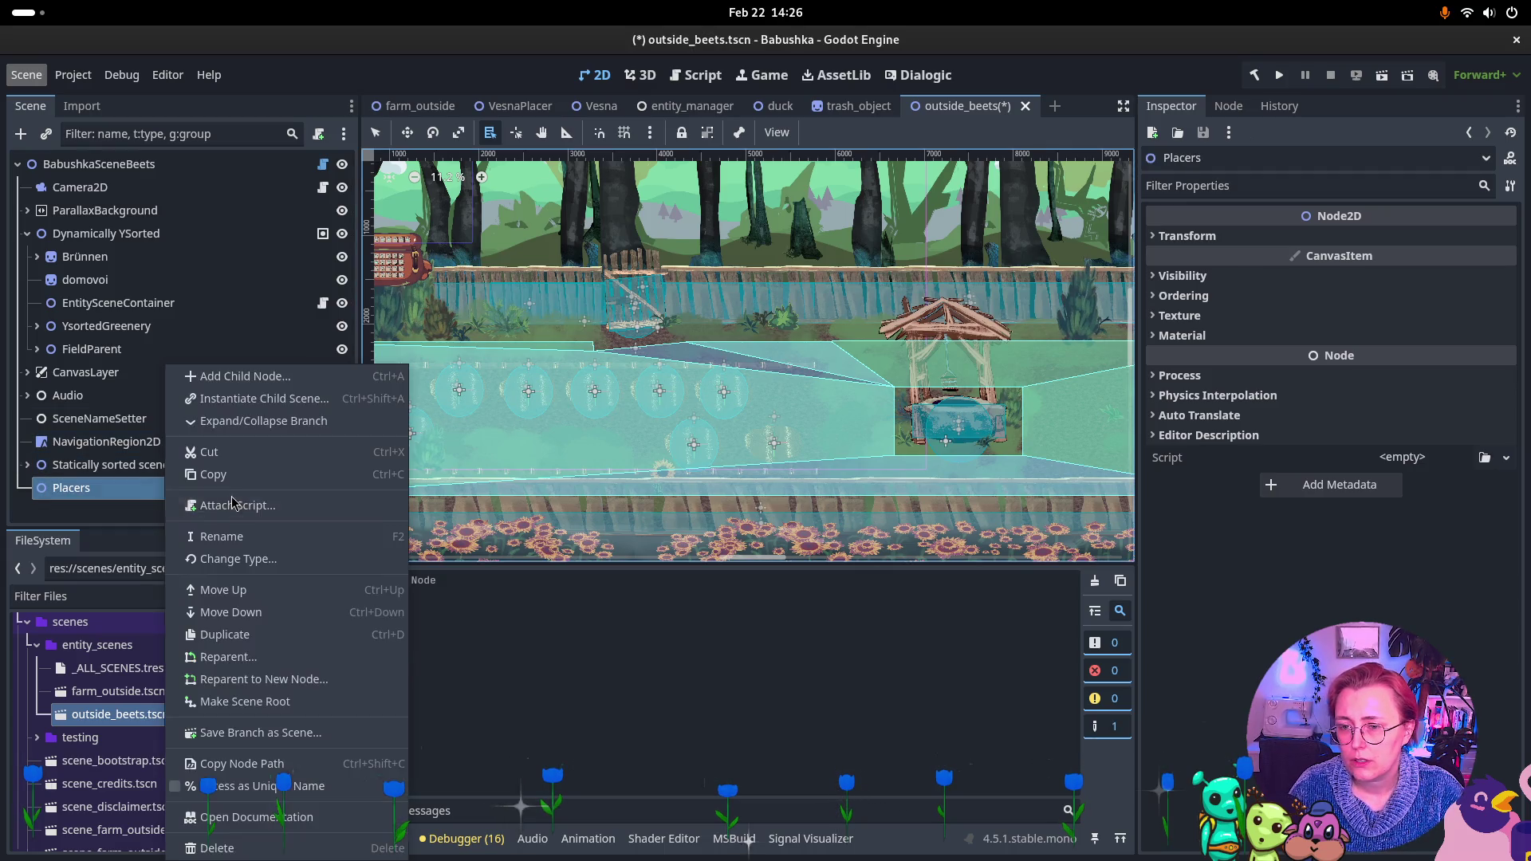
click(239, 376)
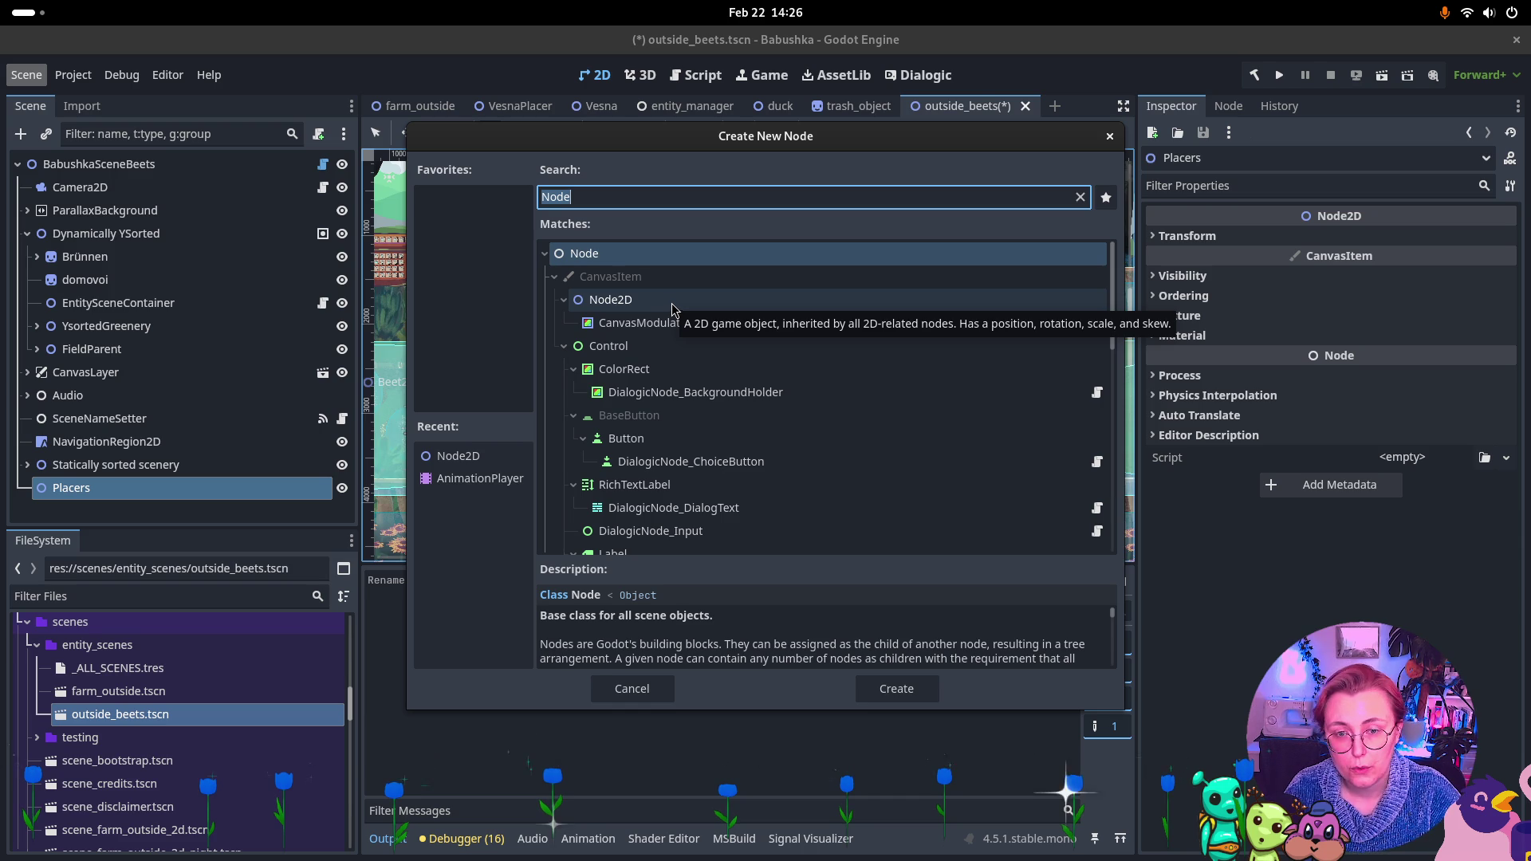
click(672, 307)
click(895, 688)
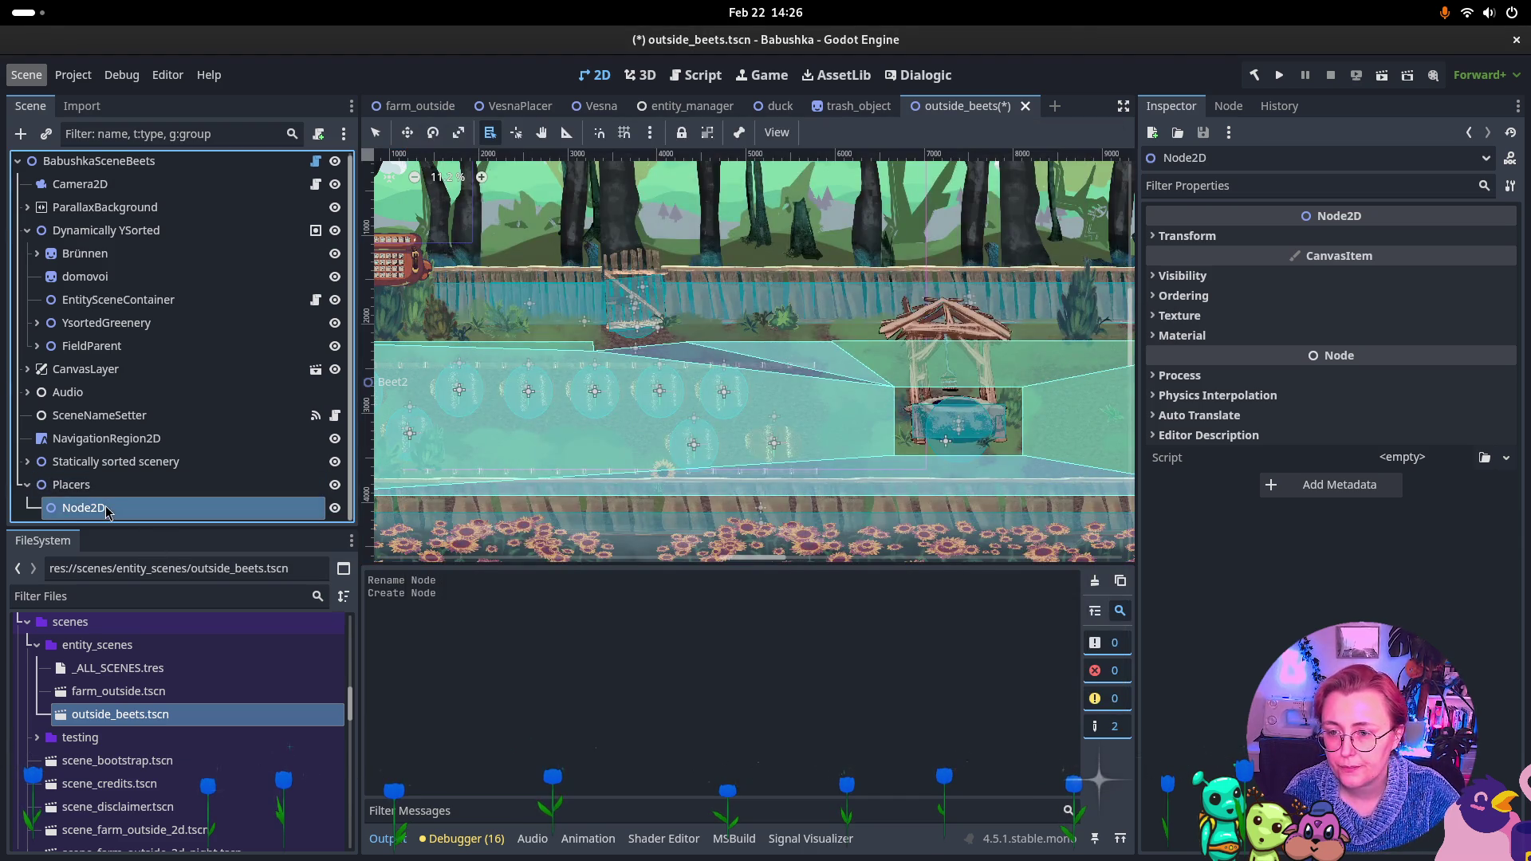
double_click(131, 510)
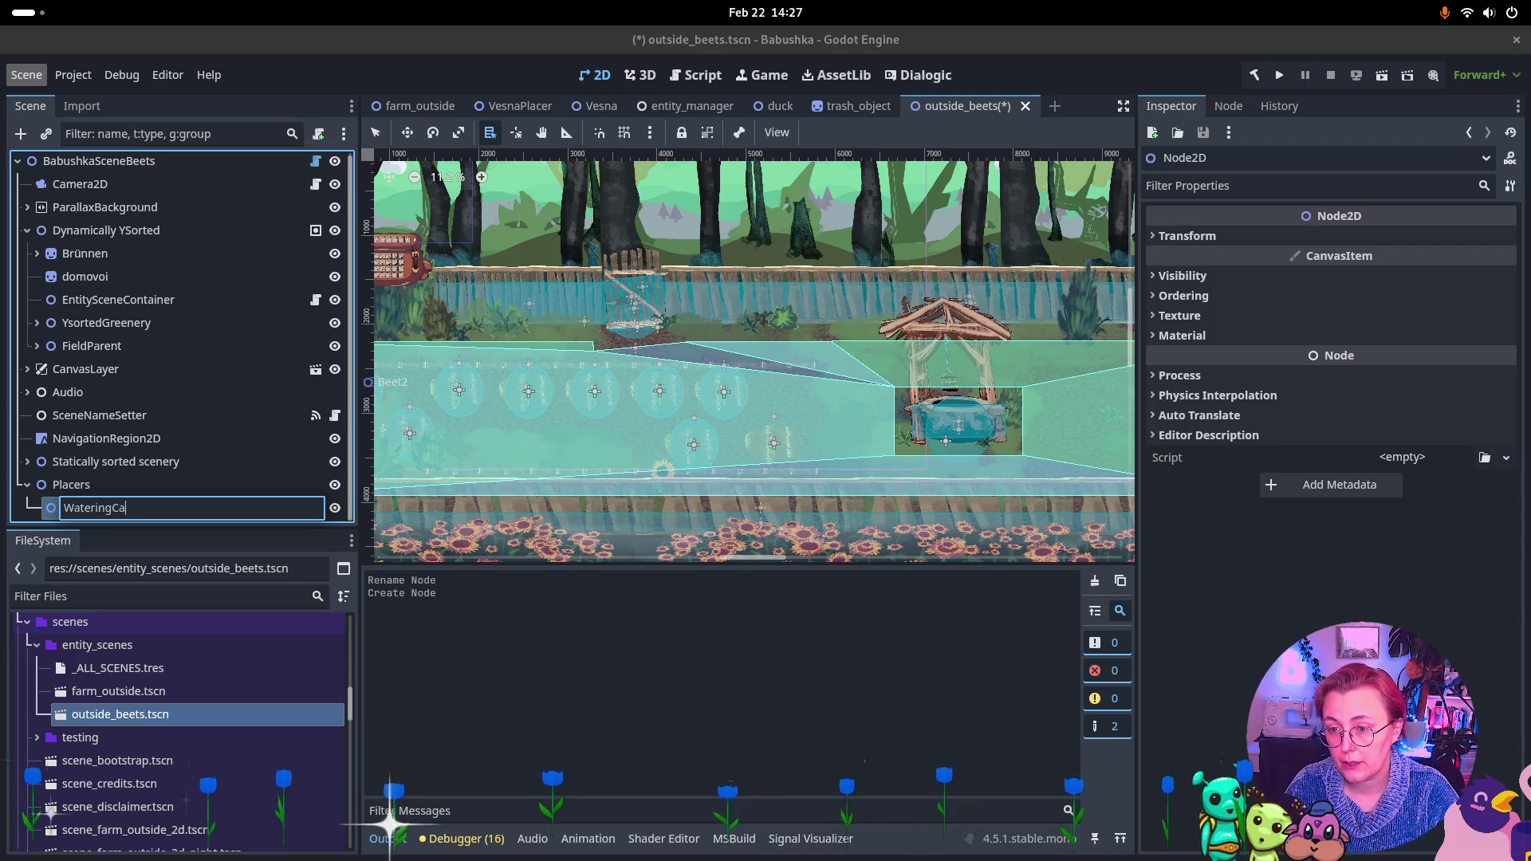
text(nPlacer)
key(Return)
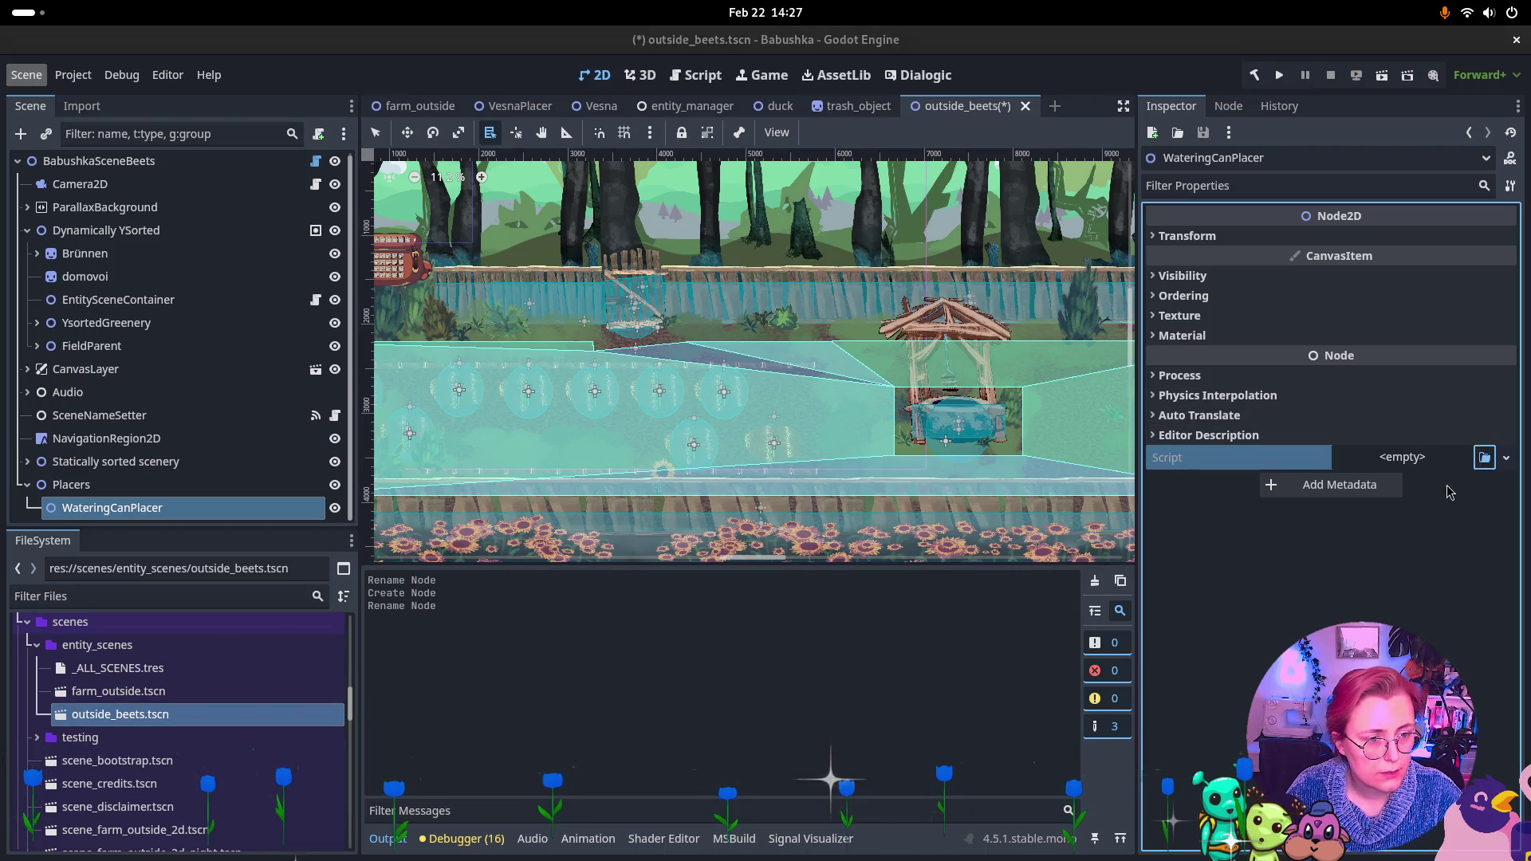
Attach the PickUpEntityPlacer.cs script to WateringCanPlacer
click(1484, 458)
text(pickup)
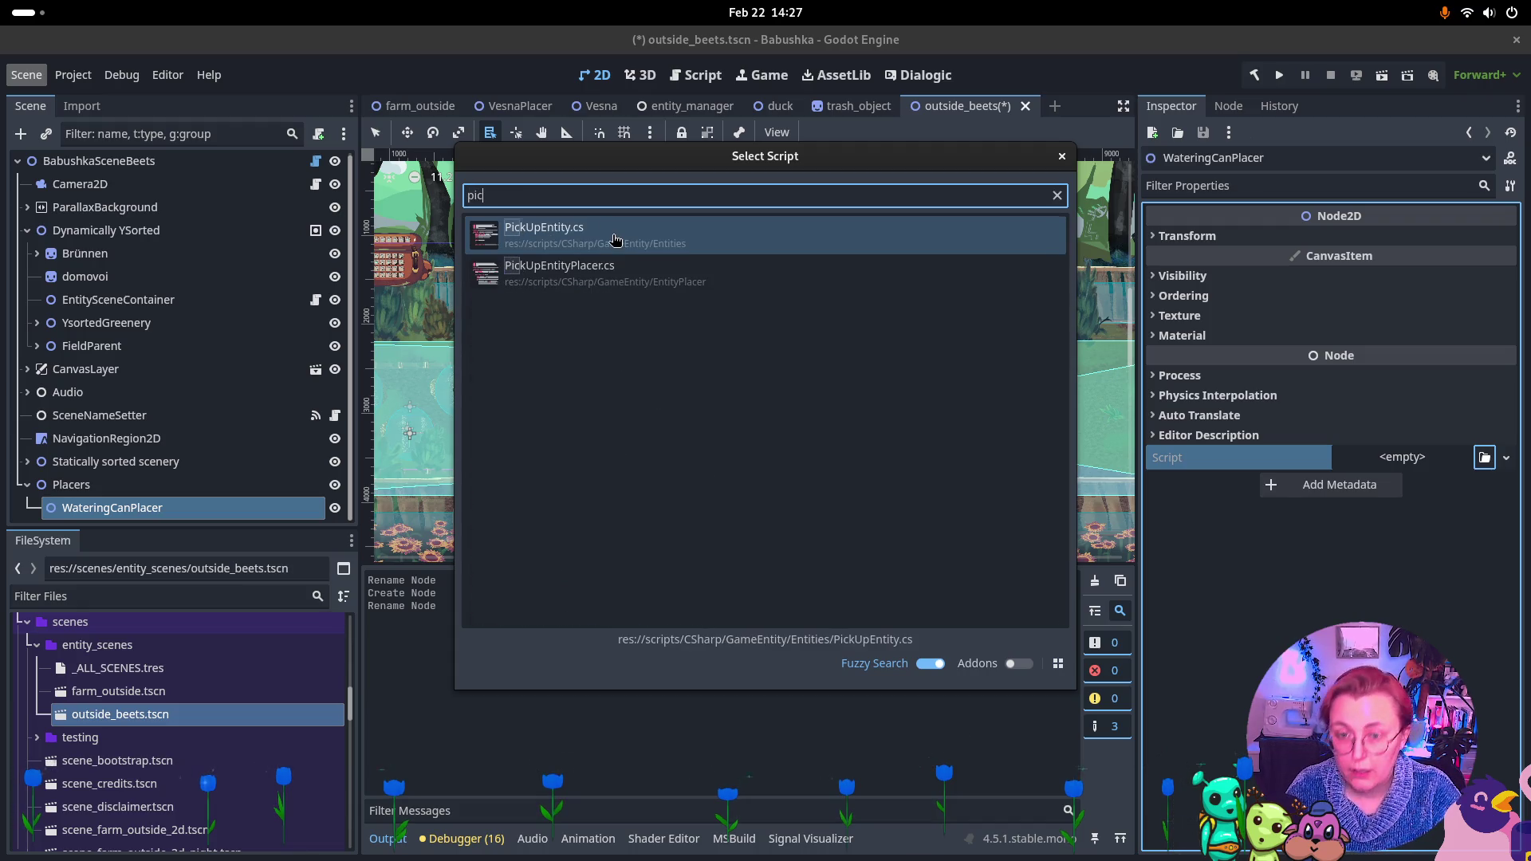
key(Return)
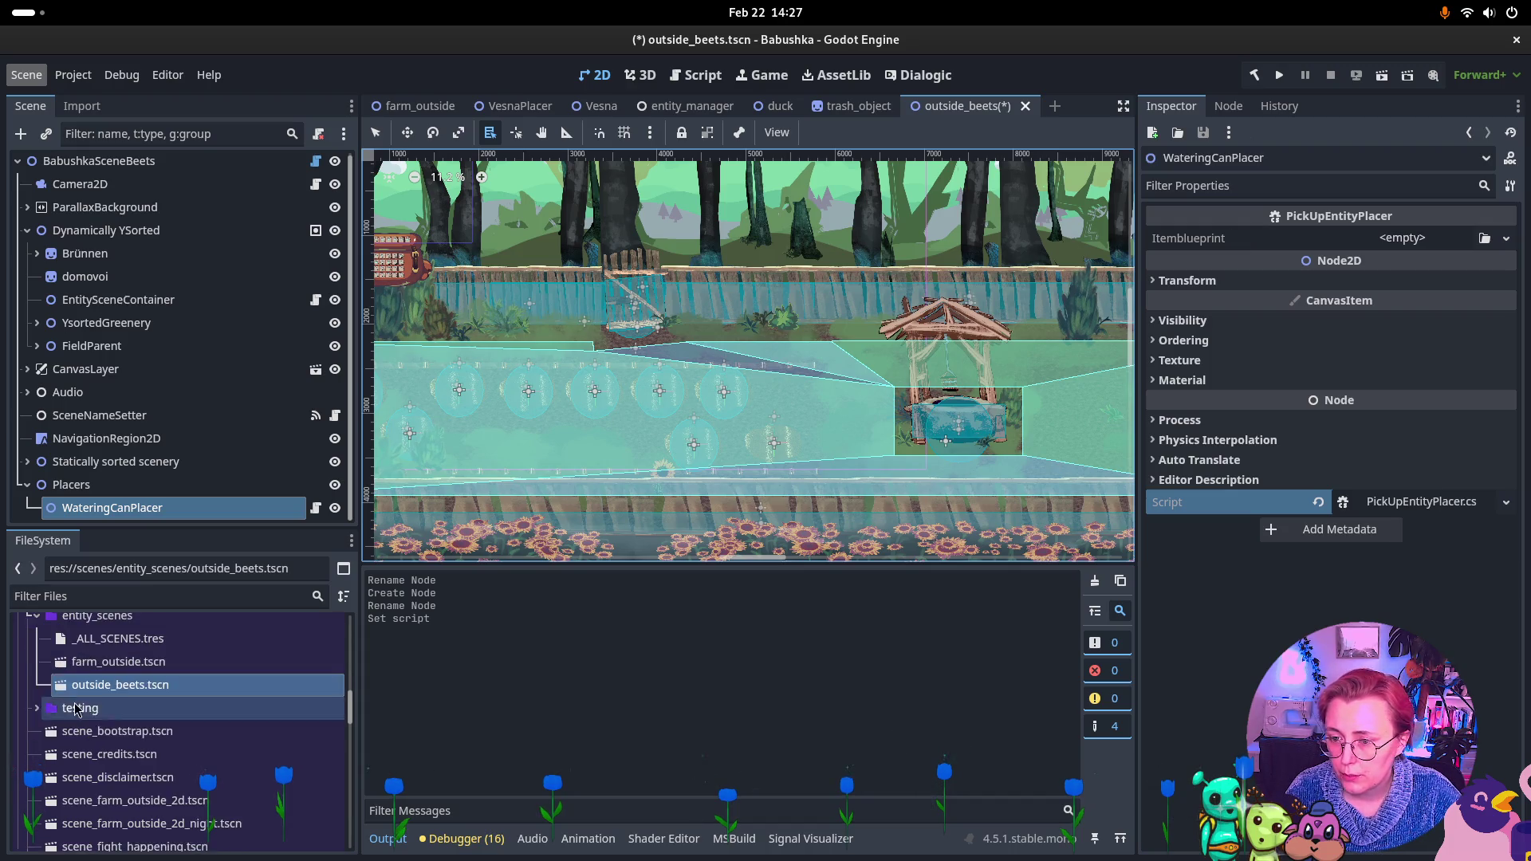
Locate resources/items/wateringcan.tres in FileSystem and assign it as the Itemblueprint
scroll(80, 718, up, 3)
click(26, 740)
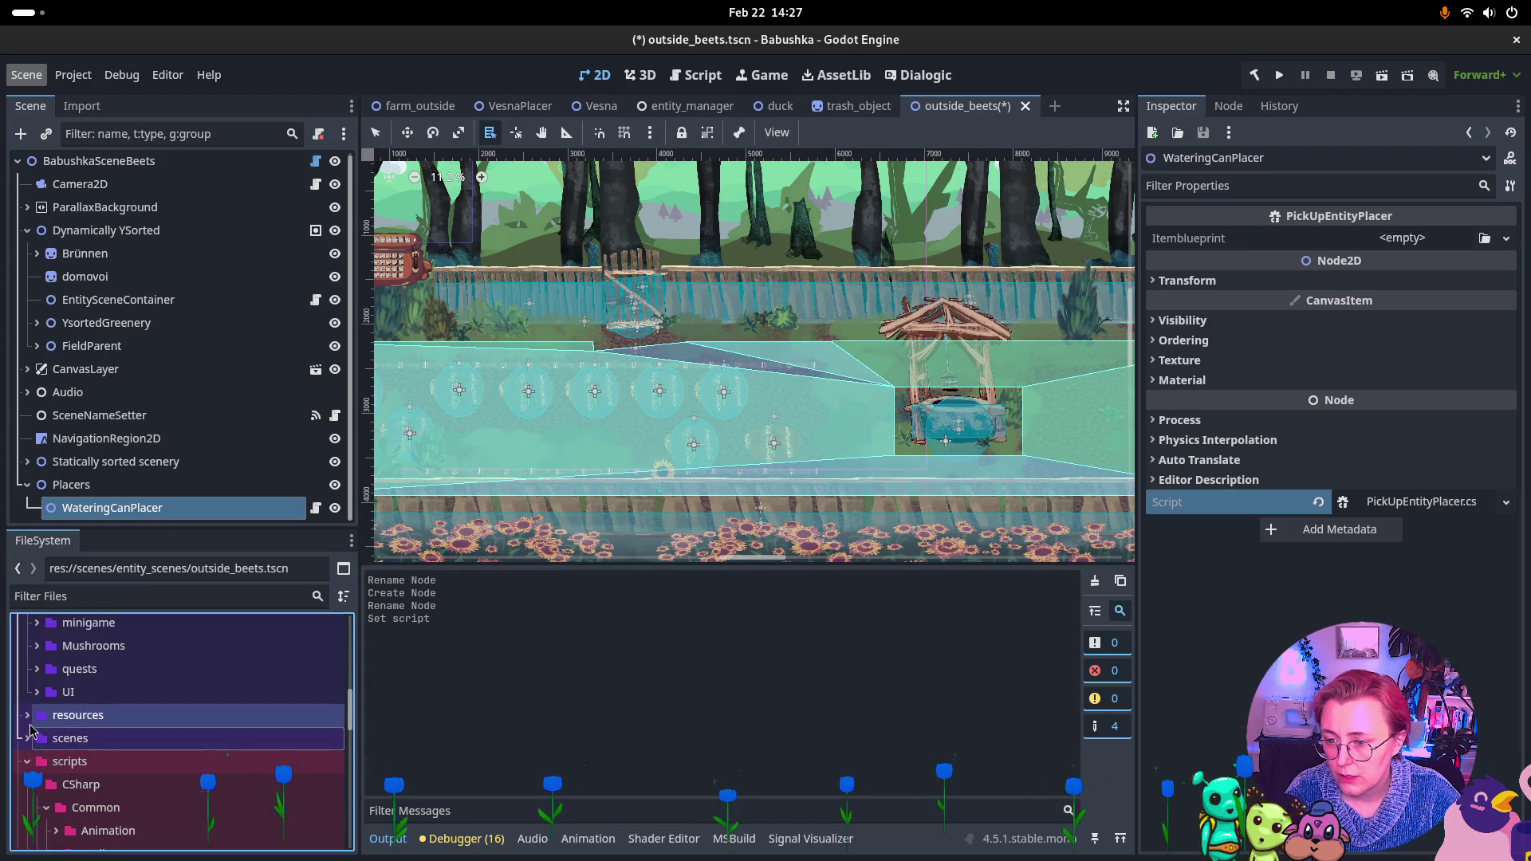
click(28, 716)
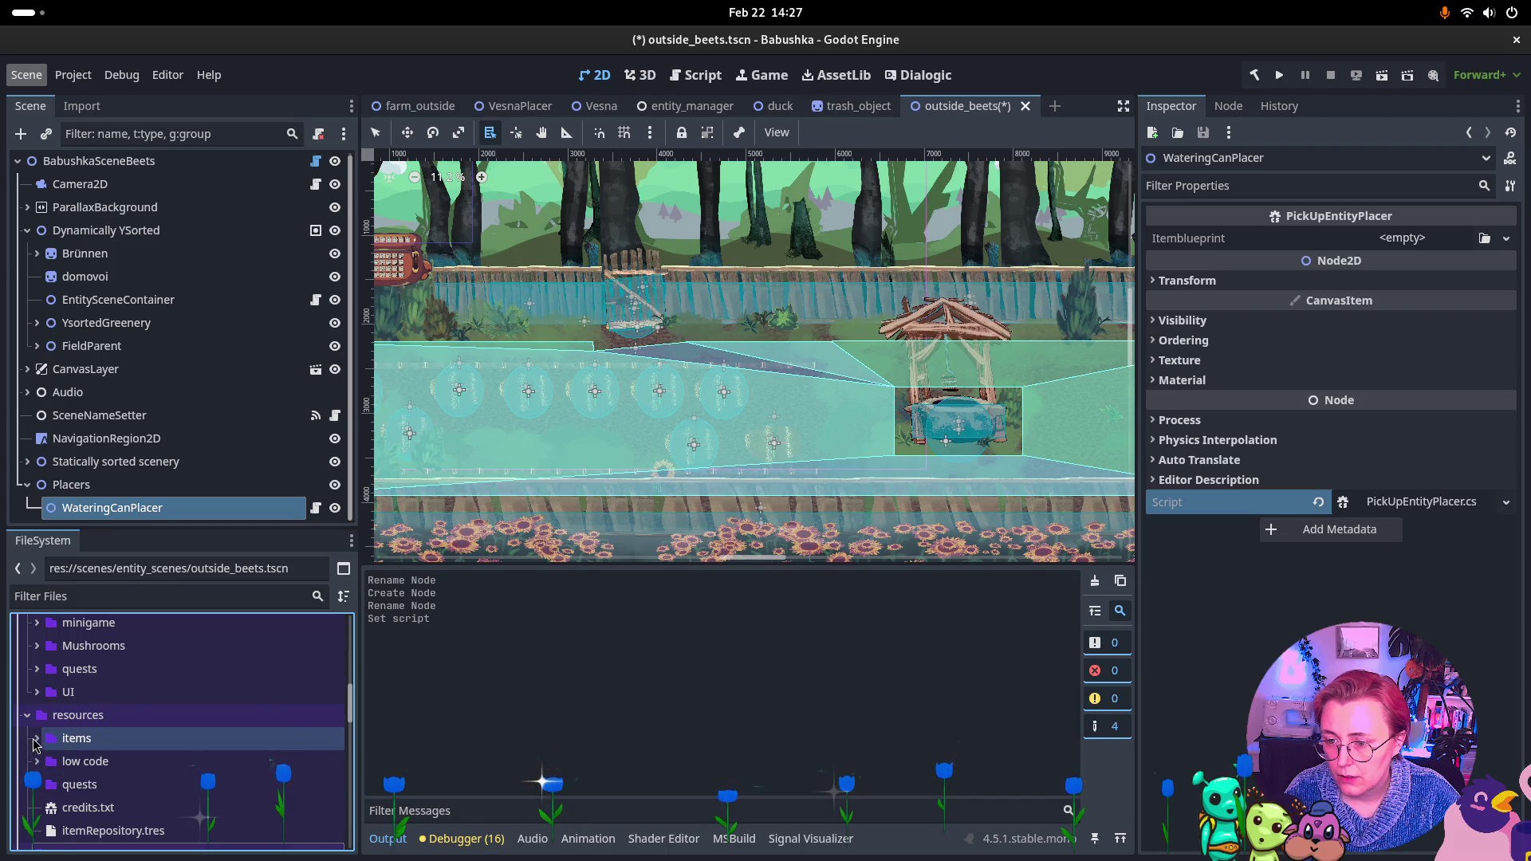
click(37, 738)
scroll(128, 782, down, 2)
key(Down)
key(Down)
key(Down)
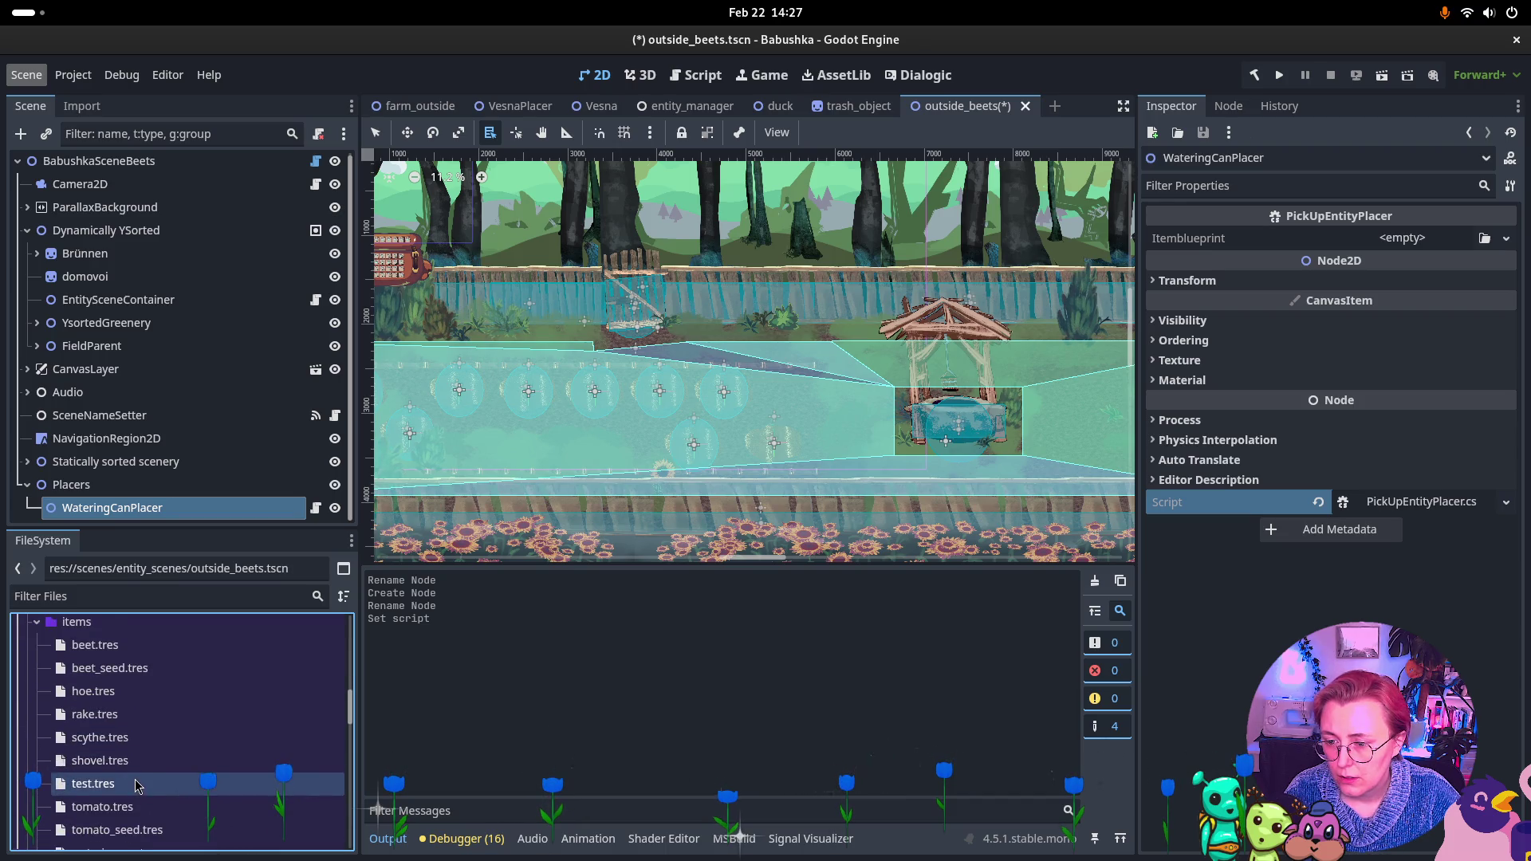
key(Up)
key(Up)
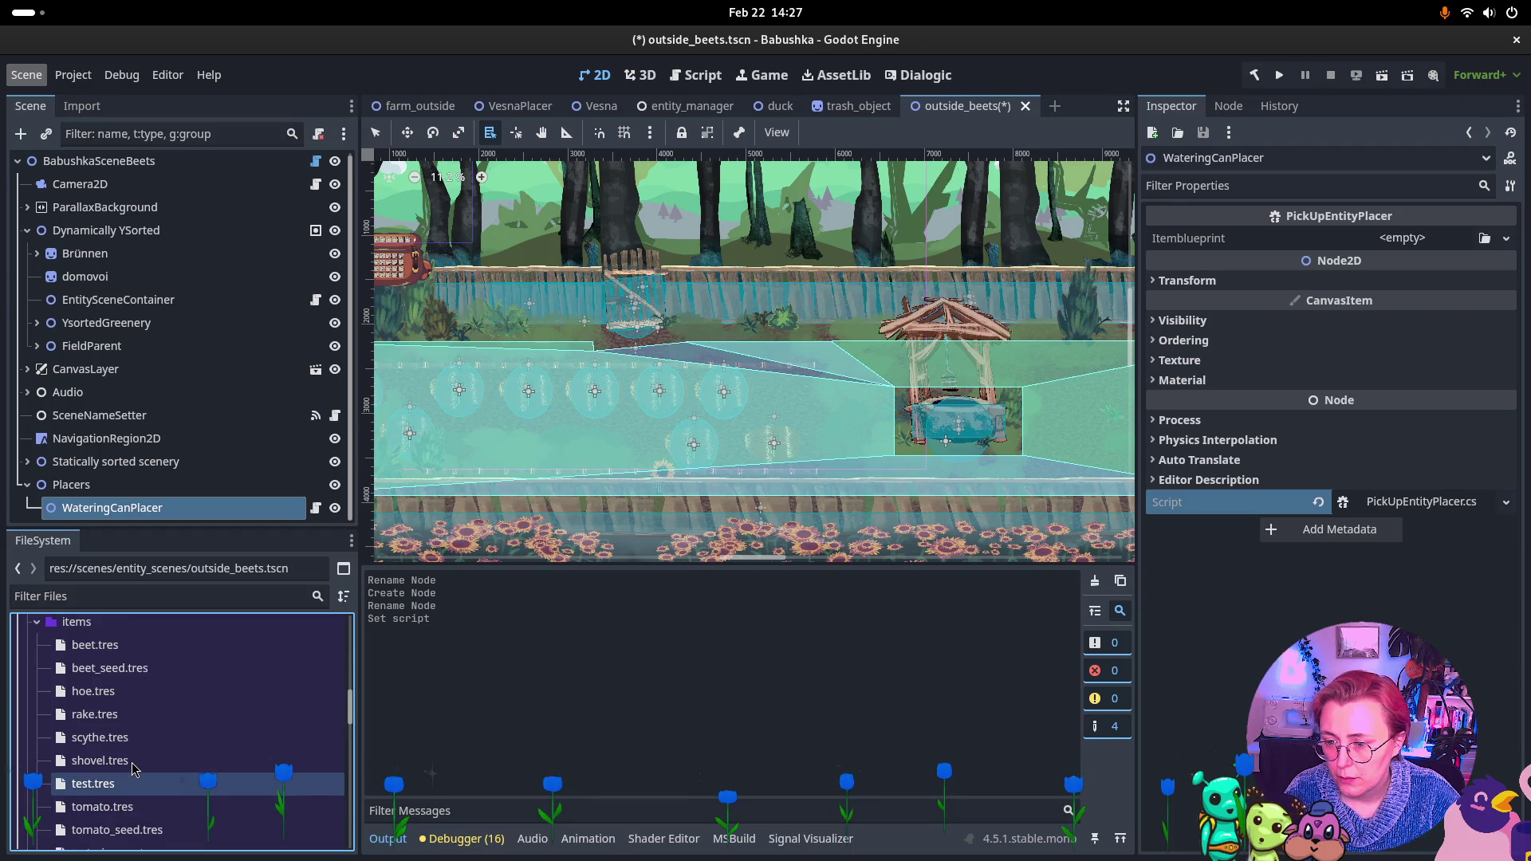
key(Up)
key(Down)
key(Down)
key(Down)
mouse_move(120, 823)
mouse_down()
mouse_move(1415, 203)
mouse_move(1405, 239)
mouse_up()
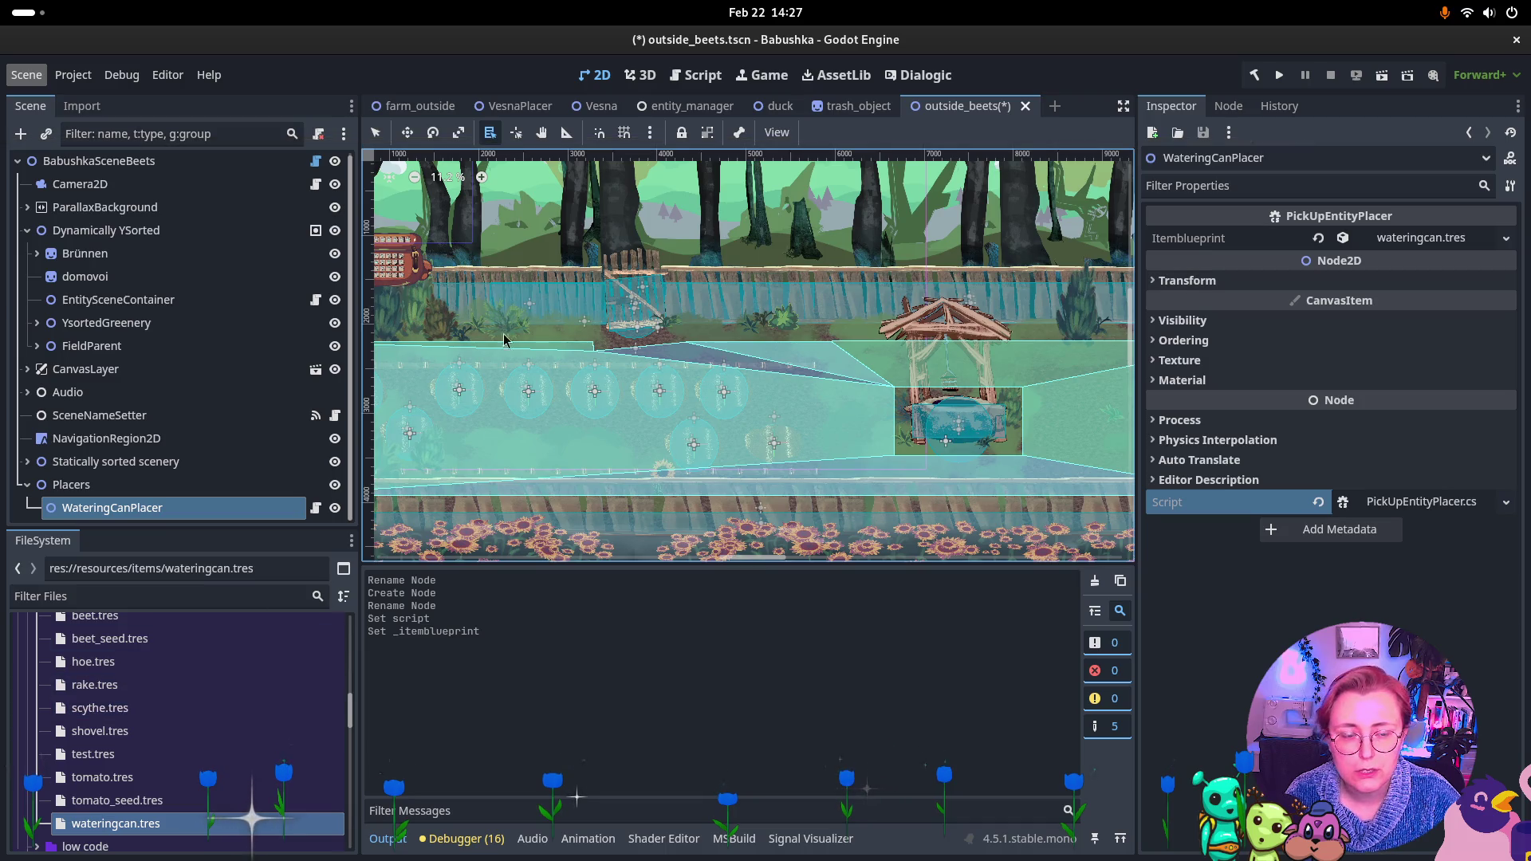
right_click(124, 505)
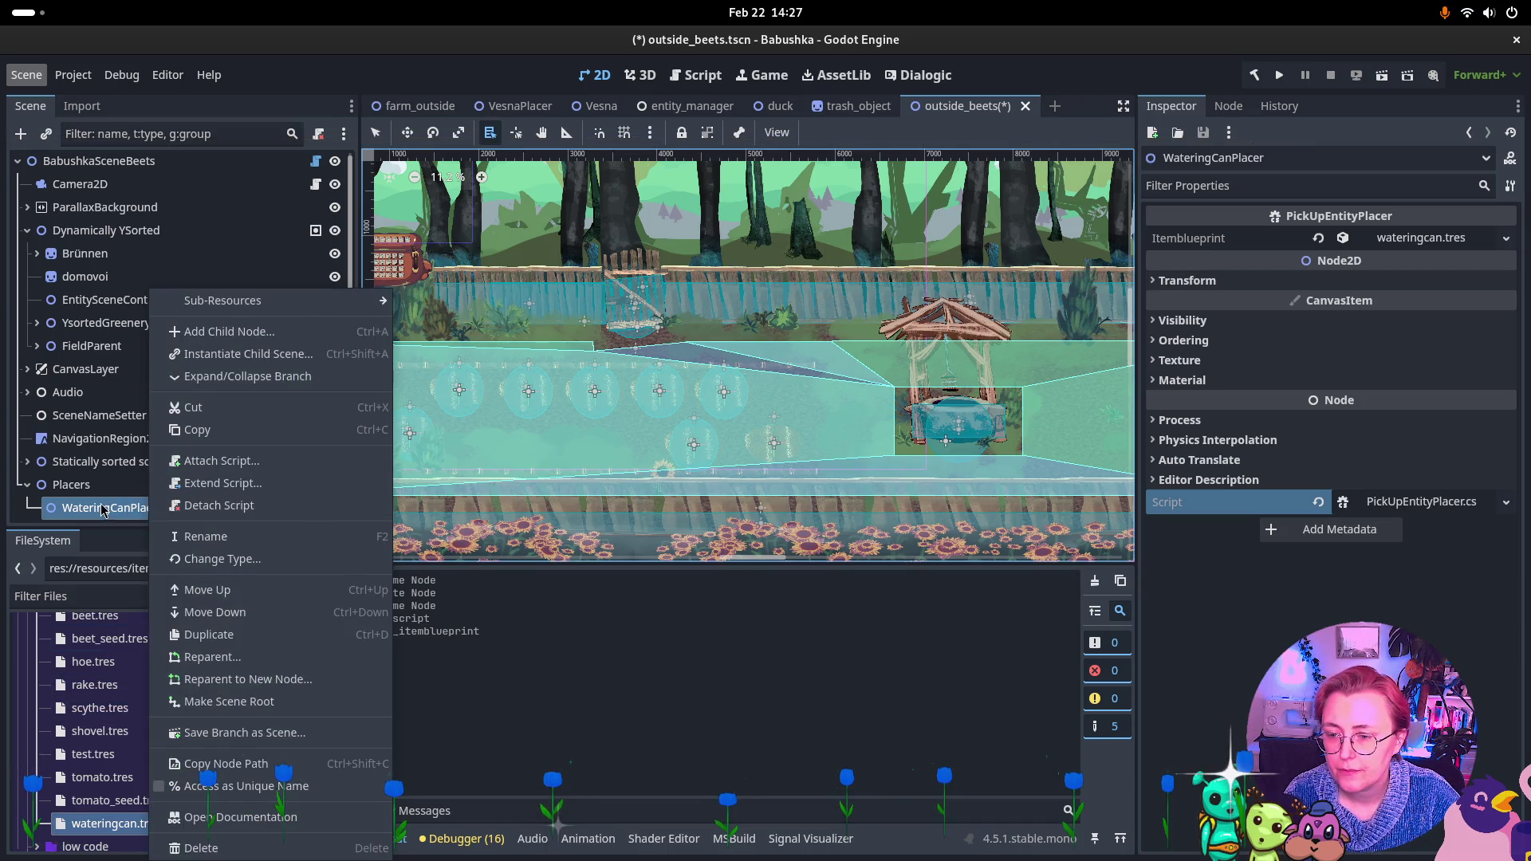
scroll(108, 701, up, 10)
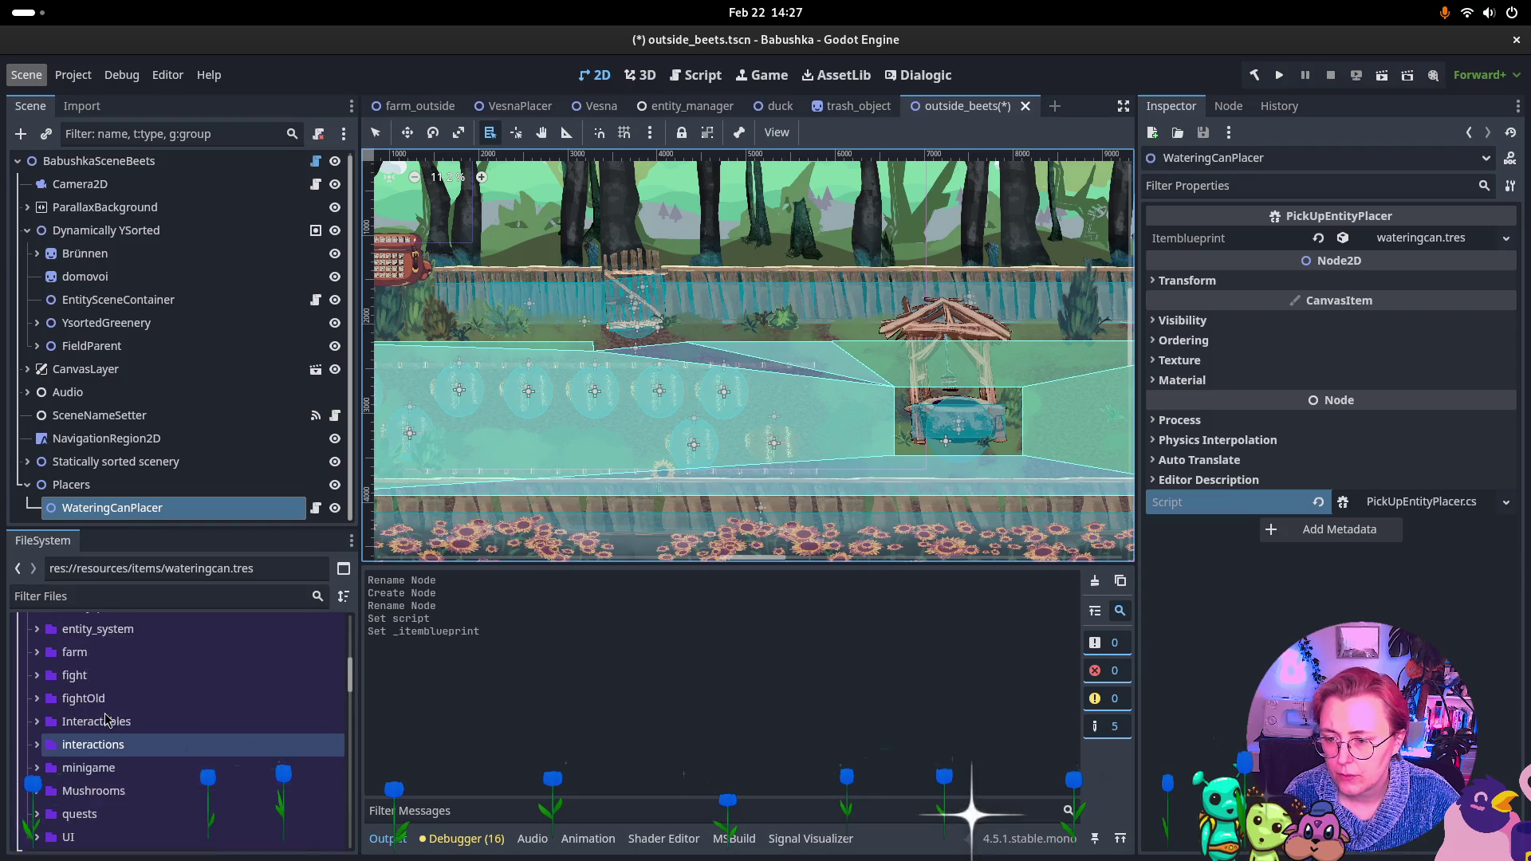
scroll(107, 718, up, 4)
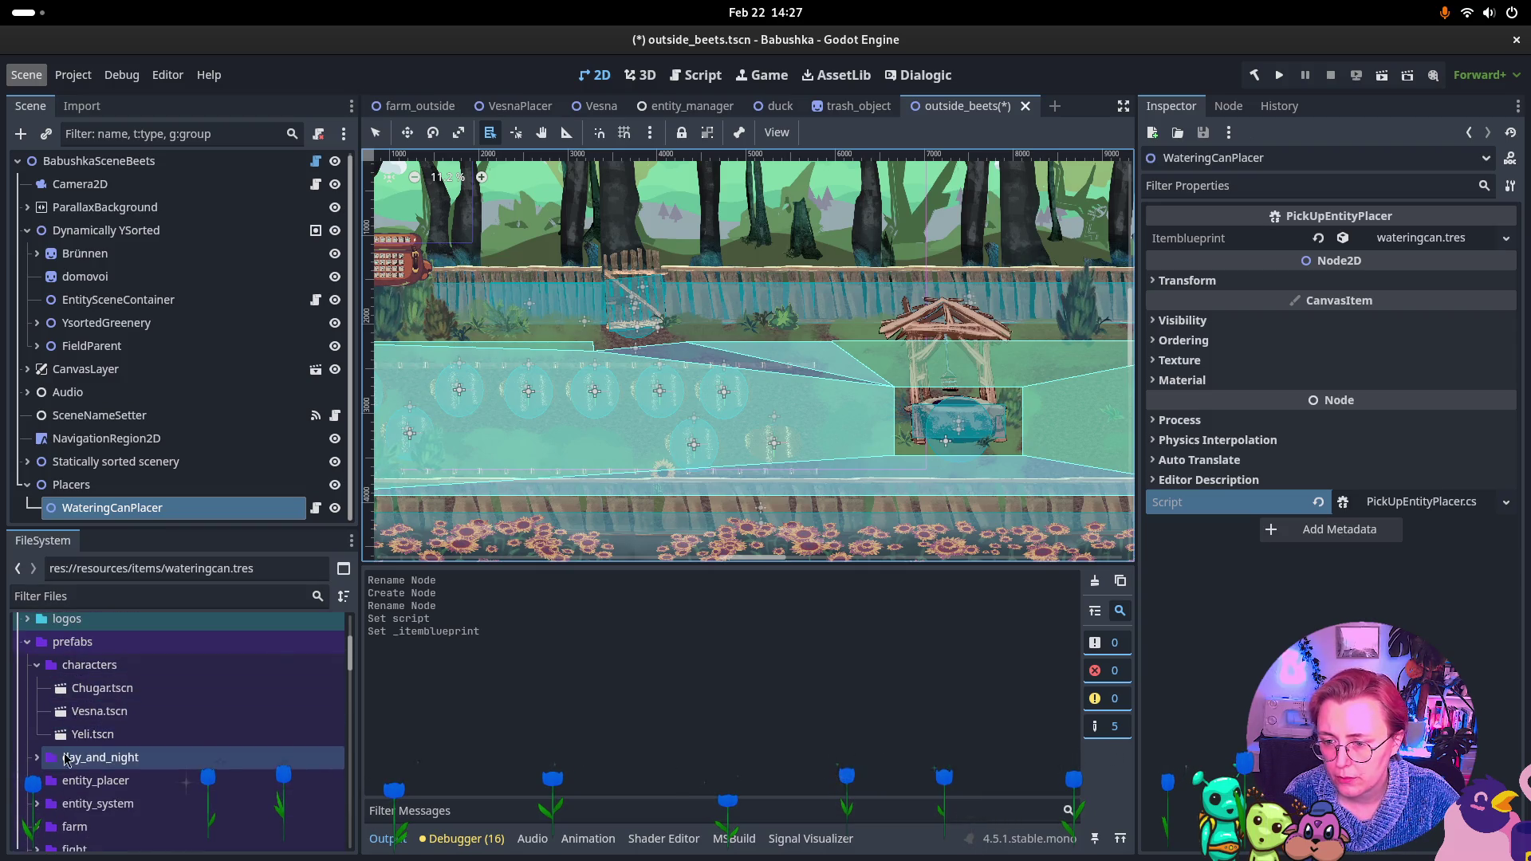
click(37, 665)
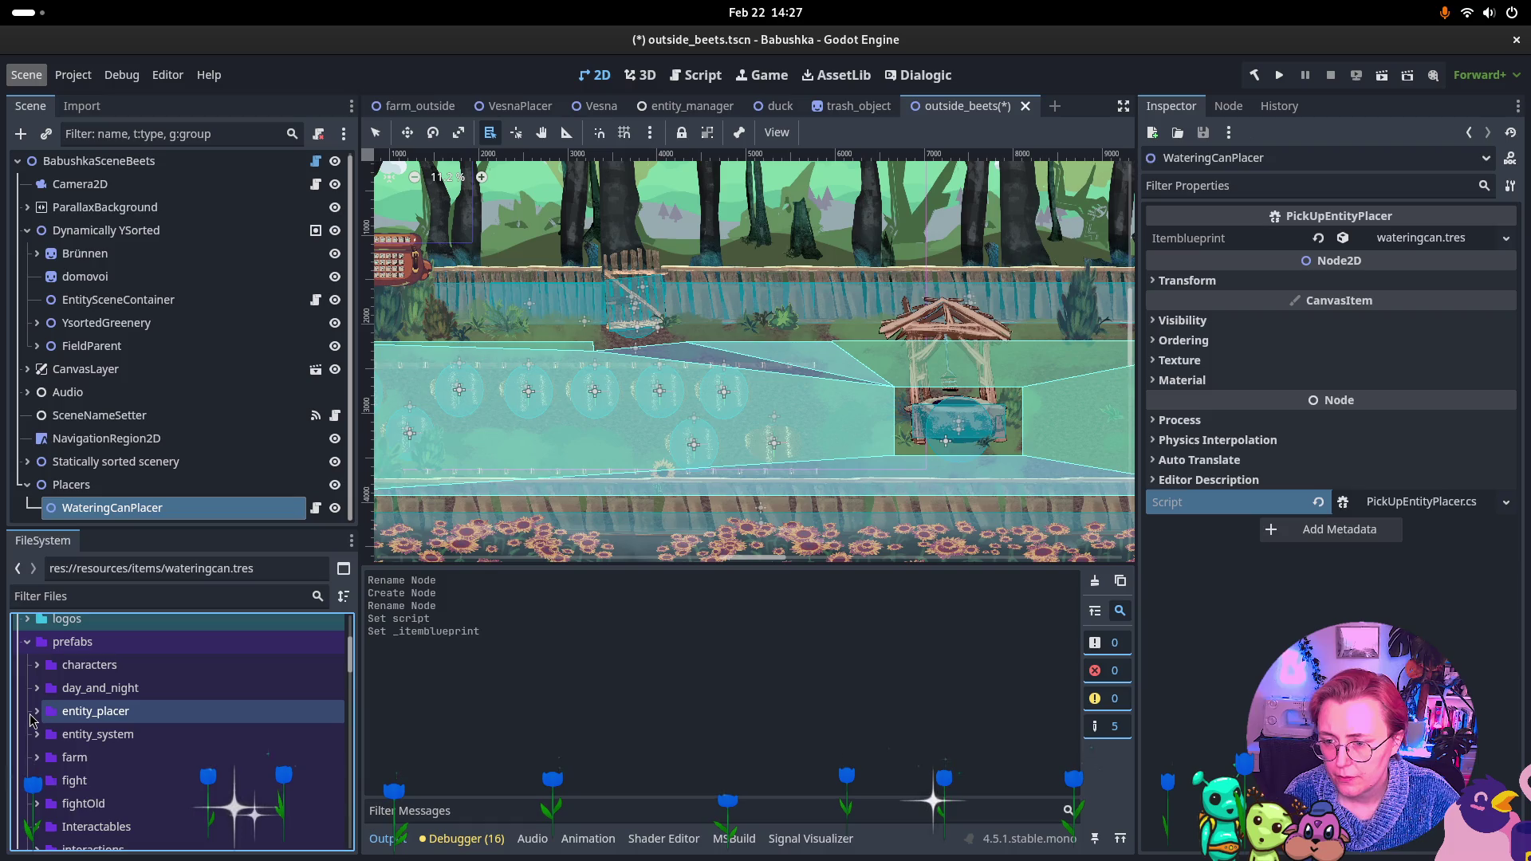
click(36, 711)
click(37, 712)
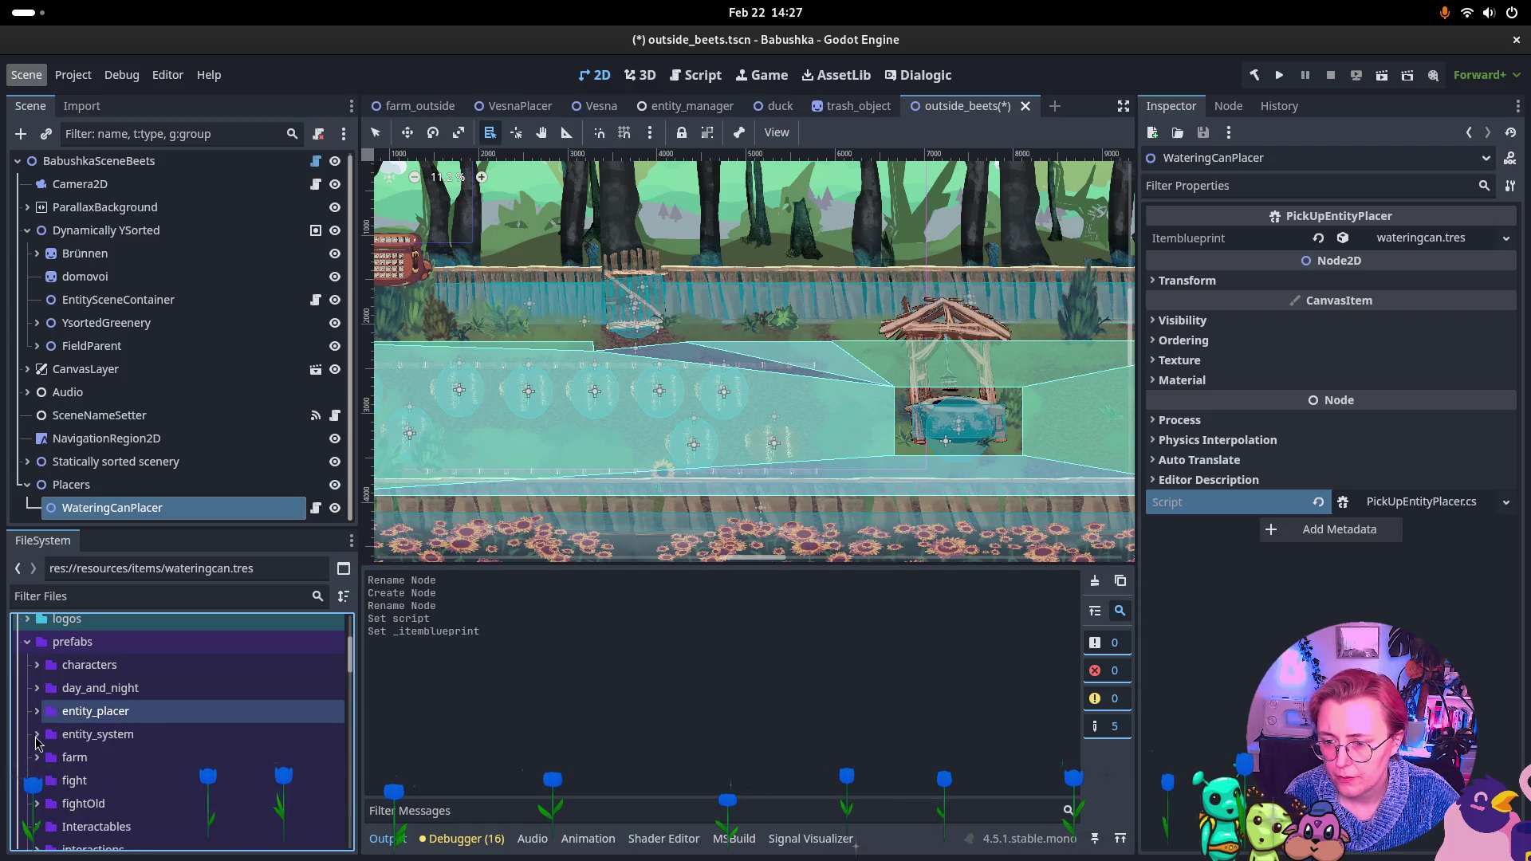
click(36, 734)
click(36, 737)
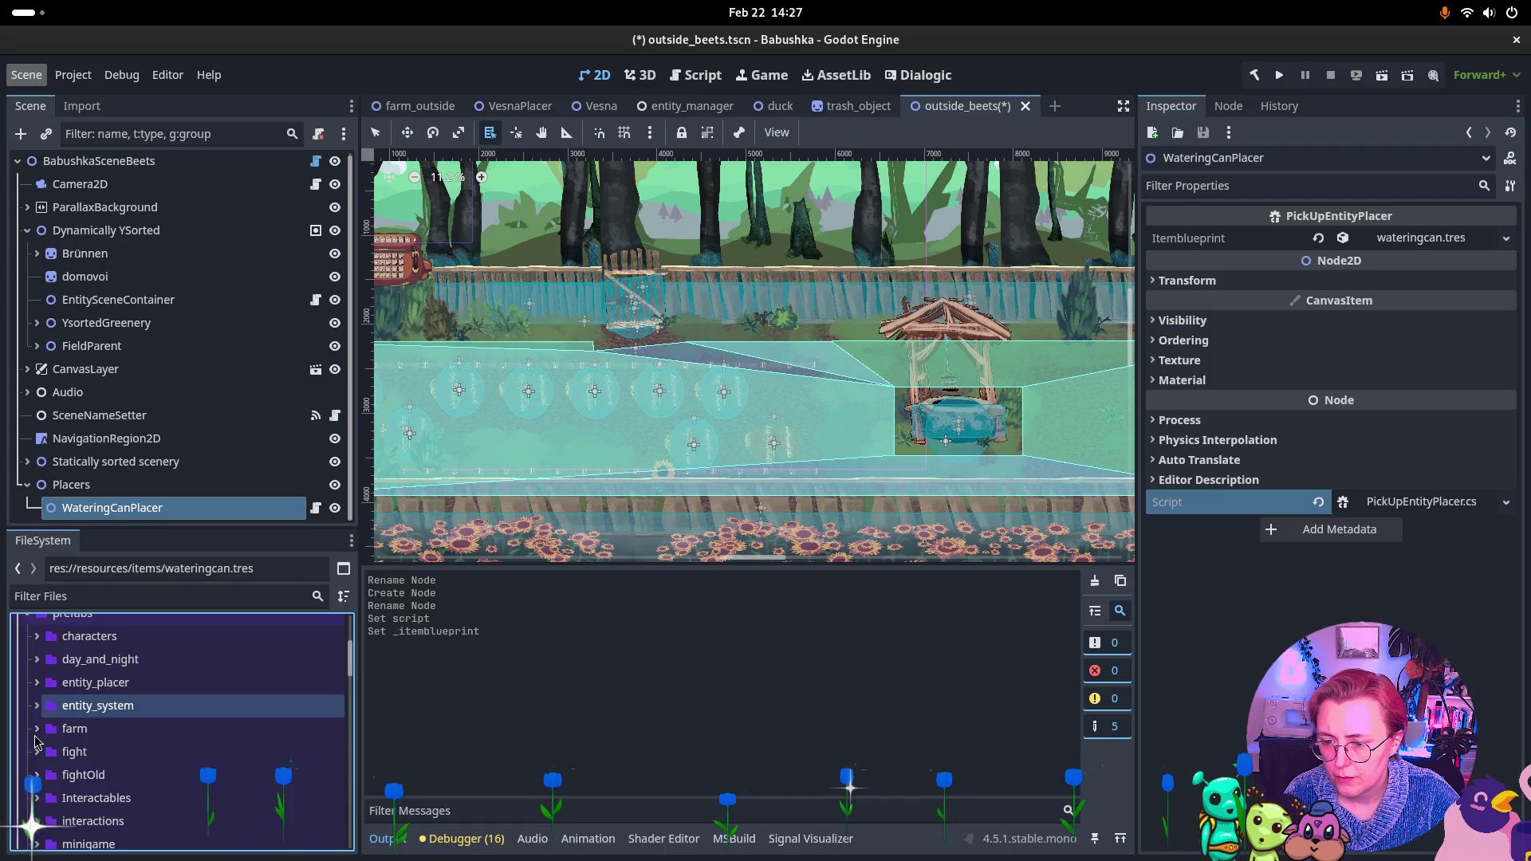
key(Down)
key(Down)
key(Down)
scroll(36, 742, up, 5)
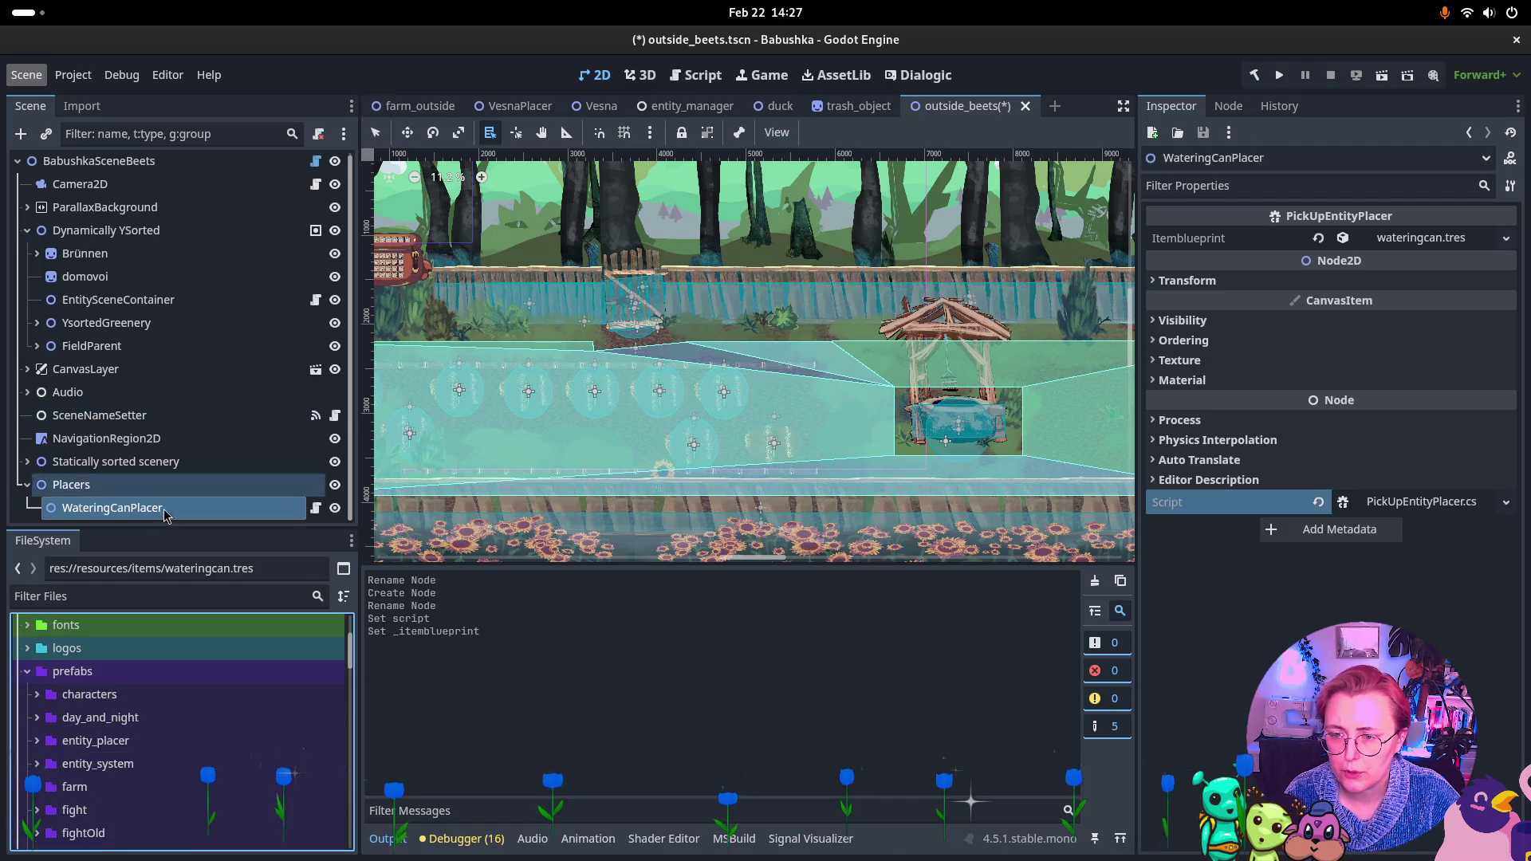
scroll(118, 726, down, 3)
click(118, 723)
scroll(118, 725, down, 1)
click(36, 673)
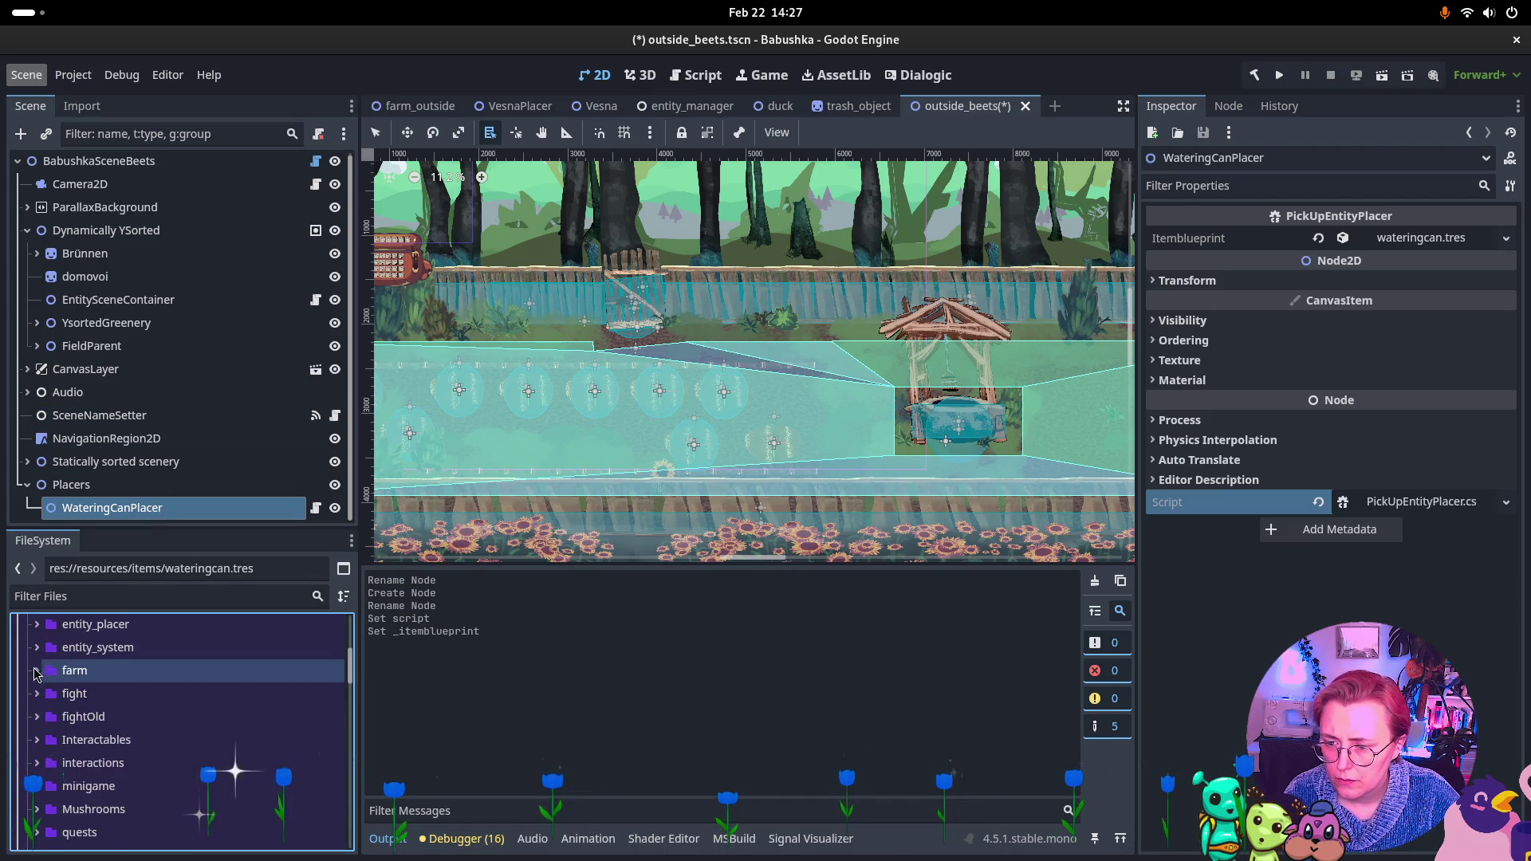
click(35, 674)
click(46, 695)
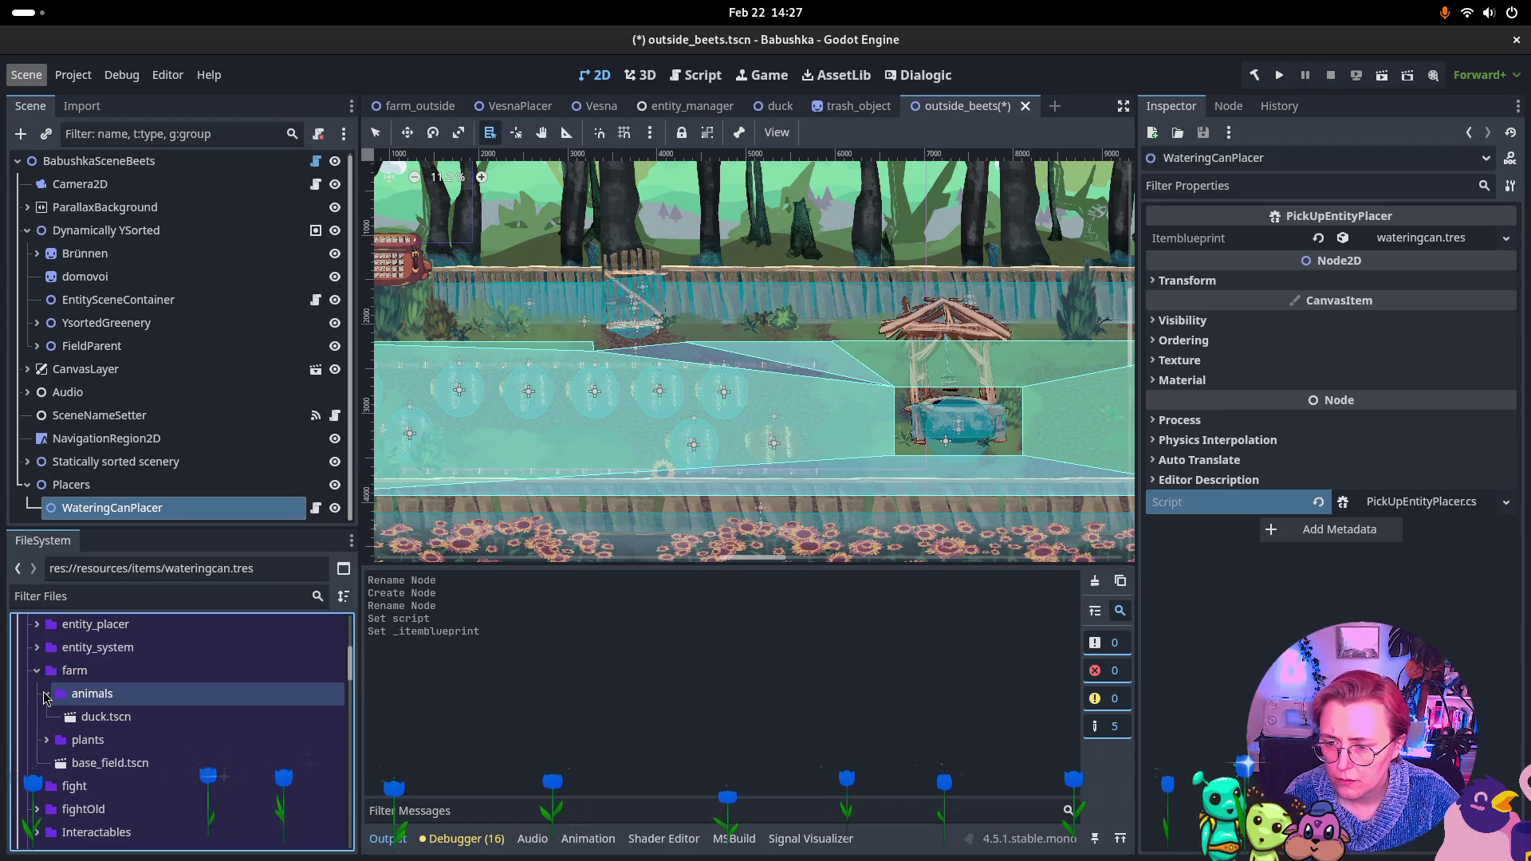
click(46, 697)
click(38, 670)
scroll(38, 651, down, 1)
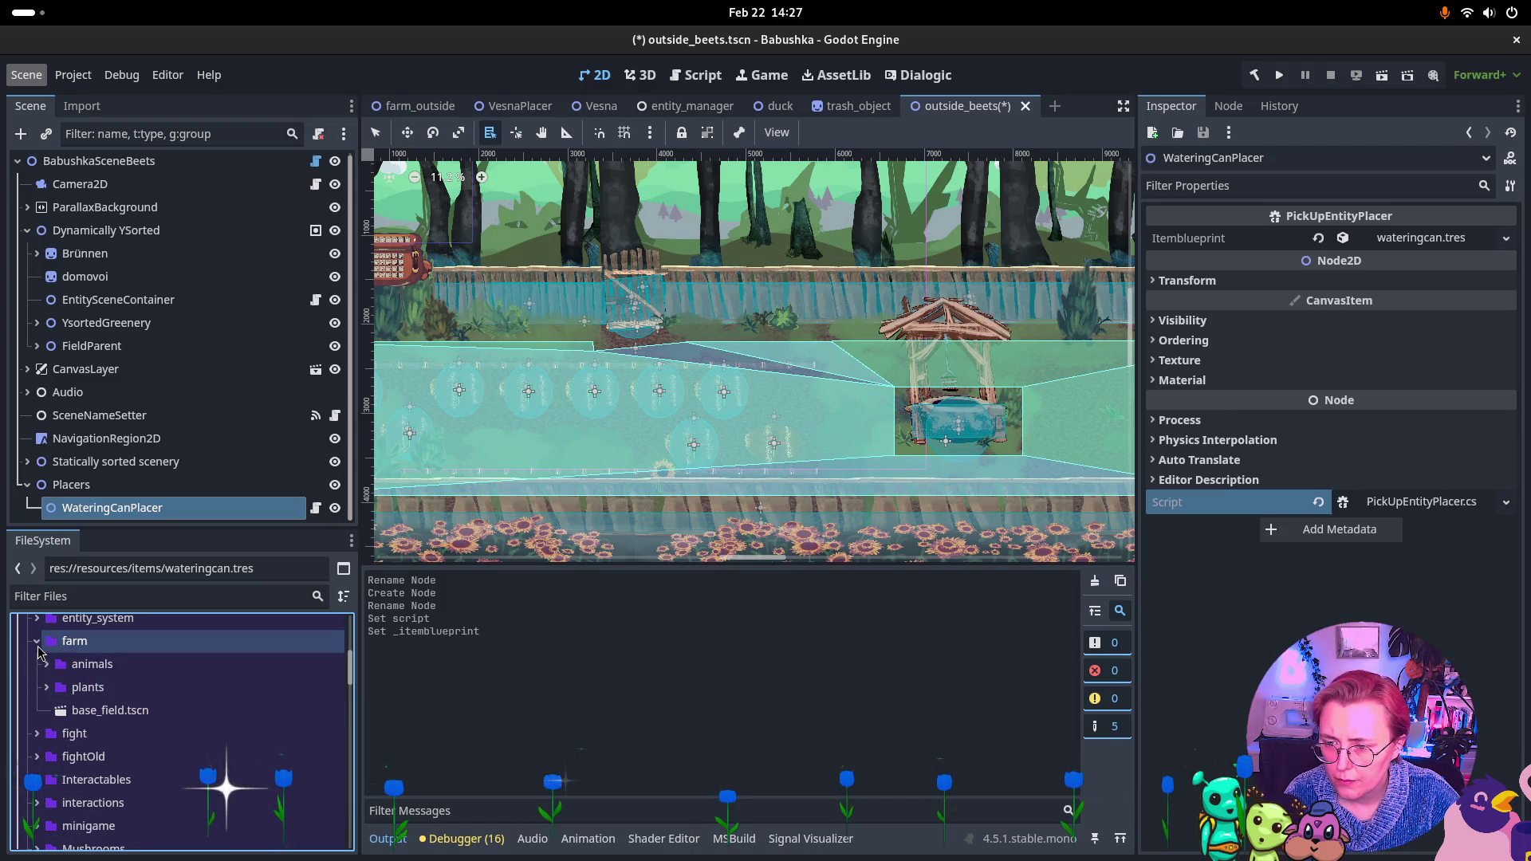
click(38, 648)
click(53, 802)
scroll(53, 811, down, 1)
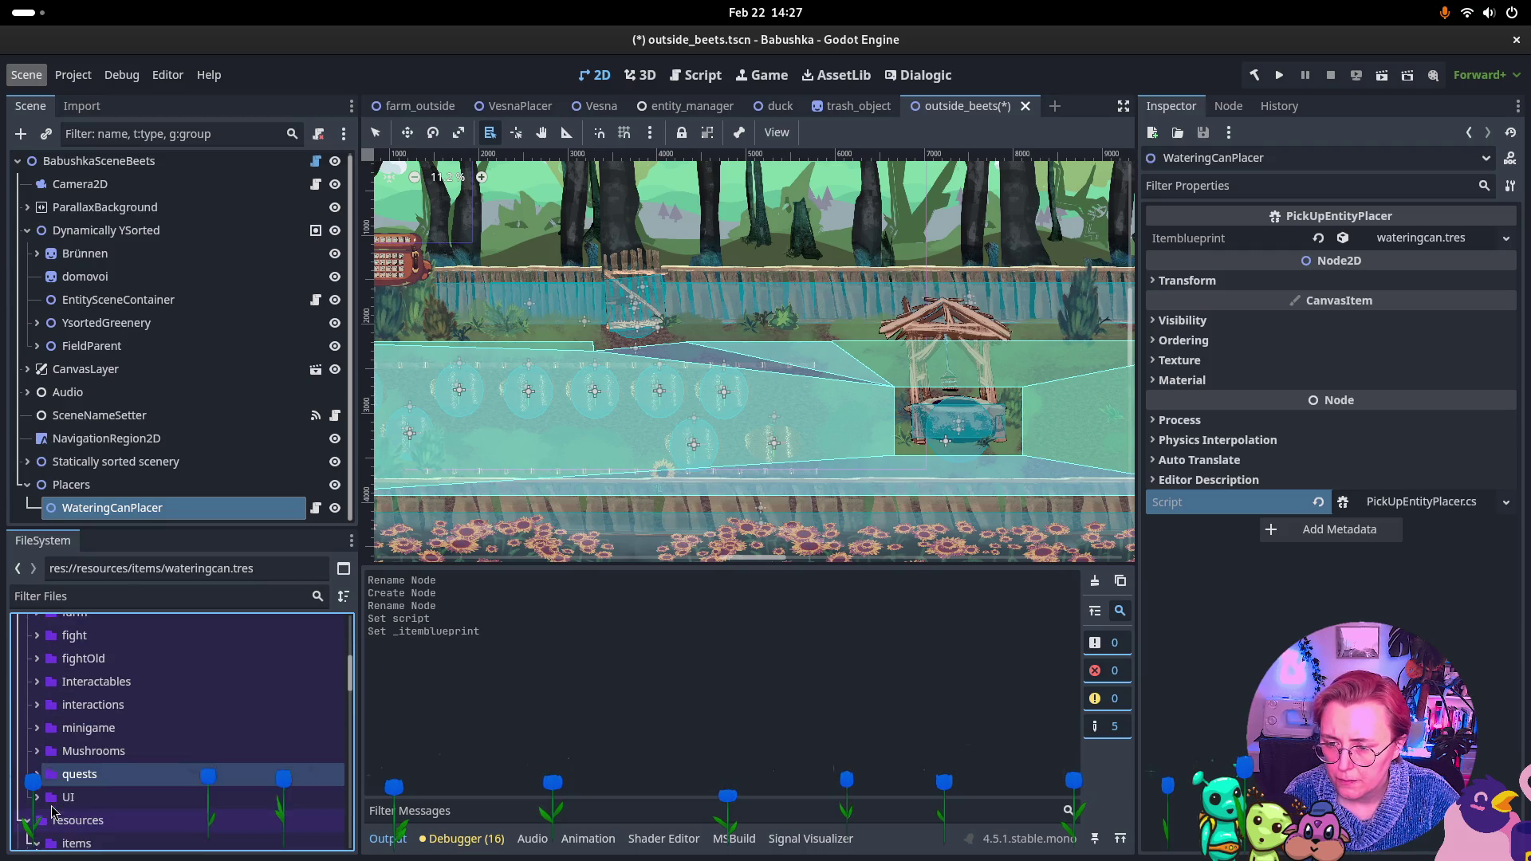
click(69, 798)
click(52, 774)
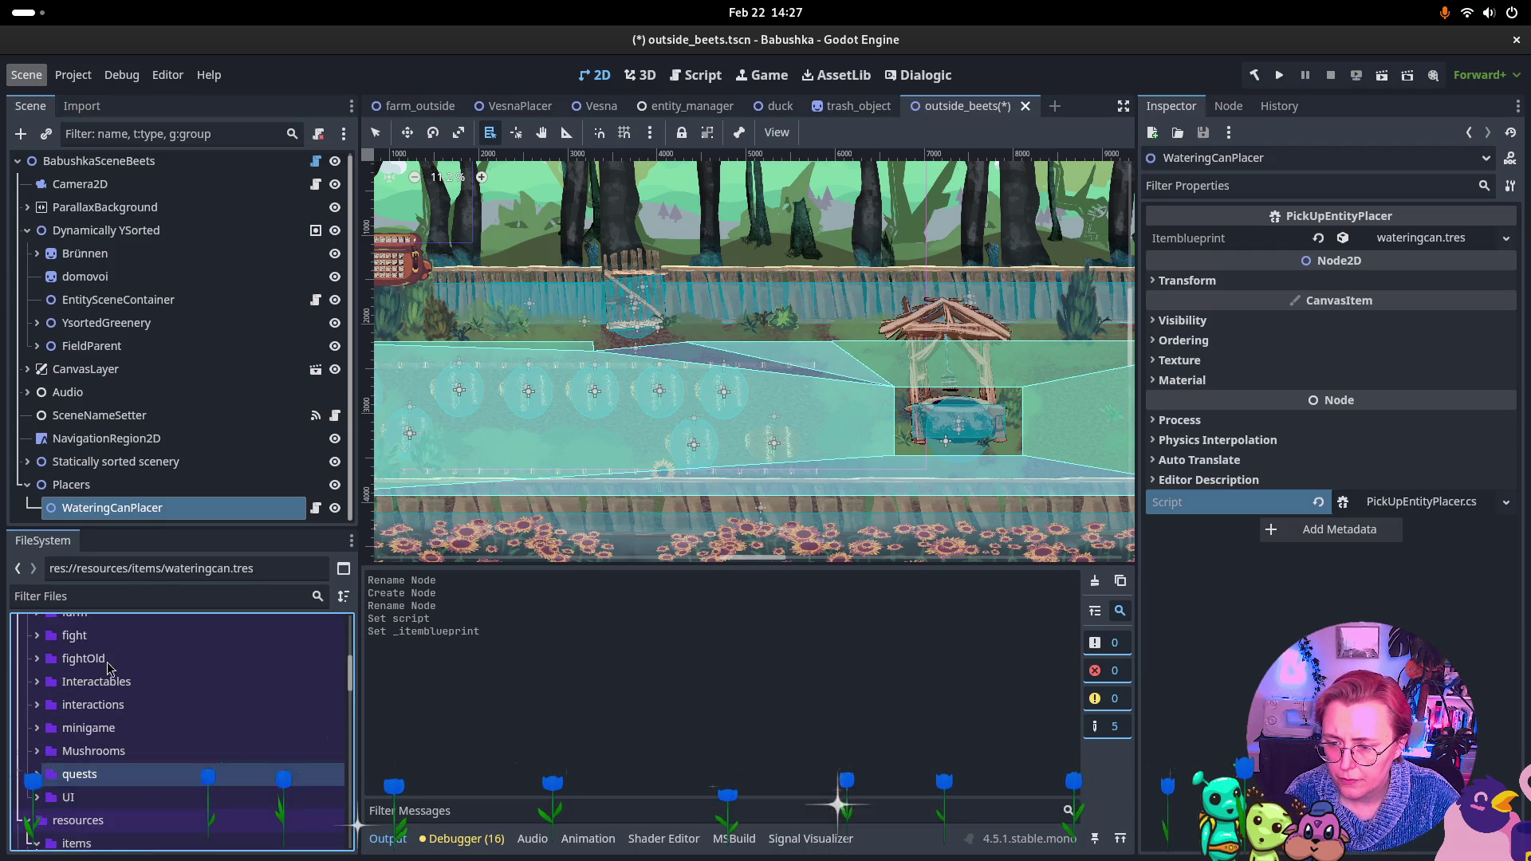
click(53, 819)
right_click(197, 518)
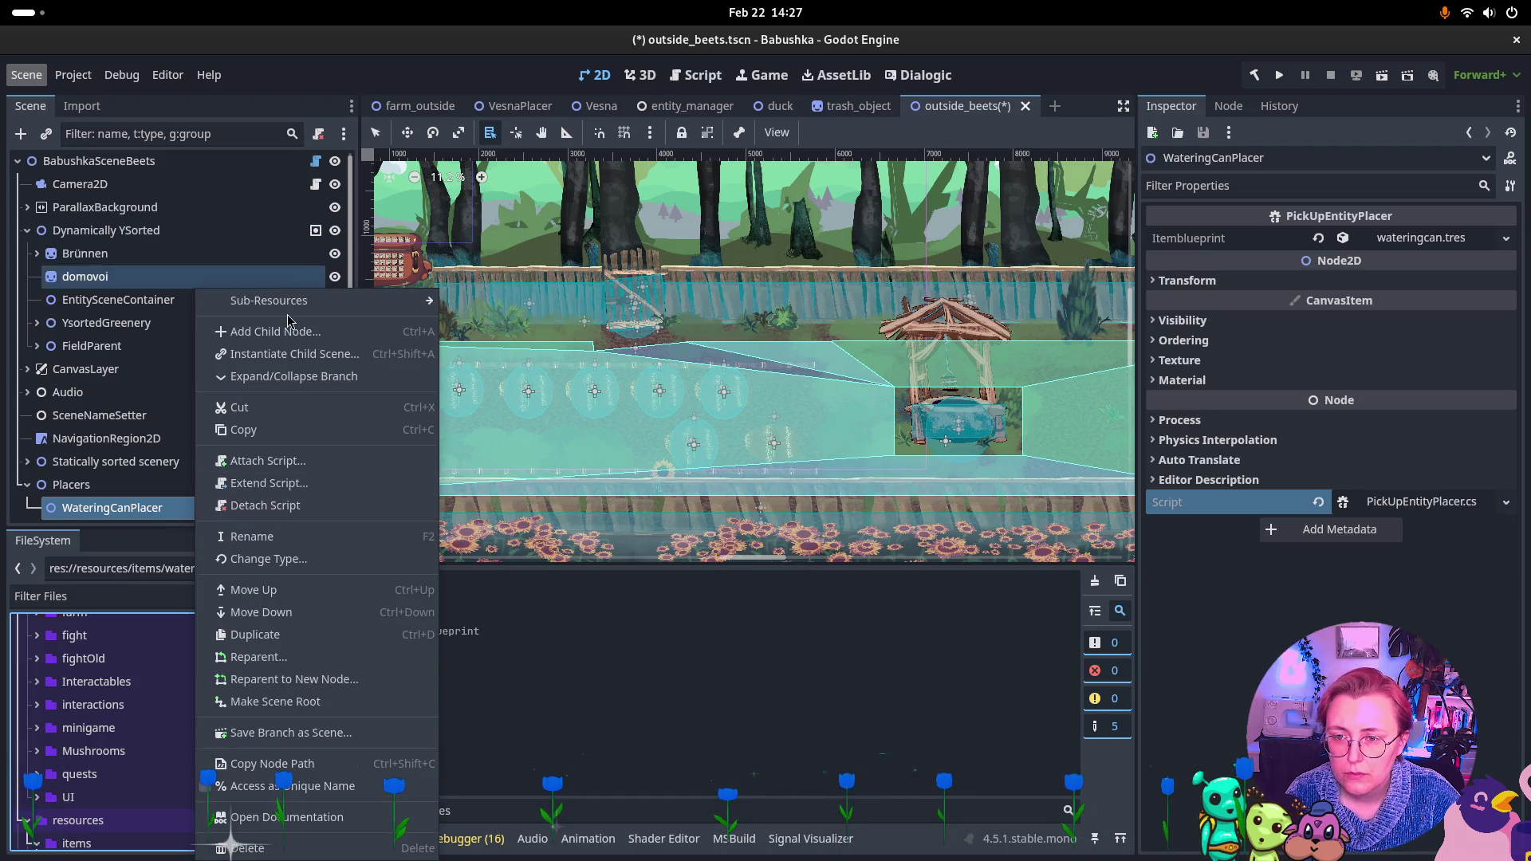
Add a Sprite2D under WateringCanPlacer via Ctrl+A and rename it wateringCanIcon
click(752, 360)
key(ctrl+a)
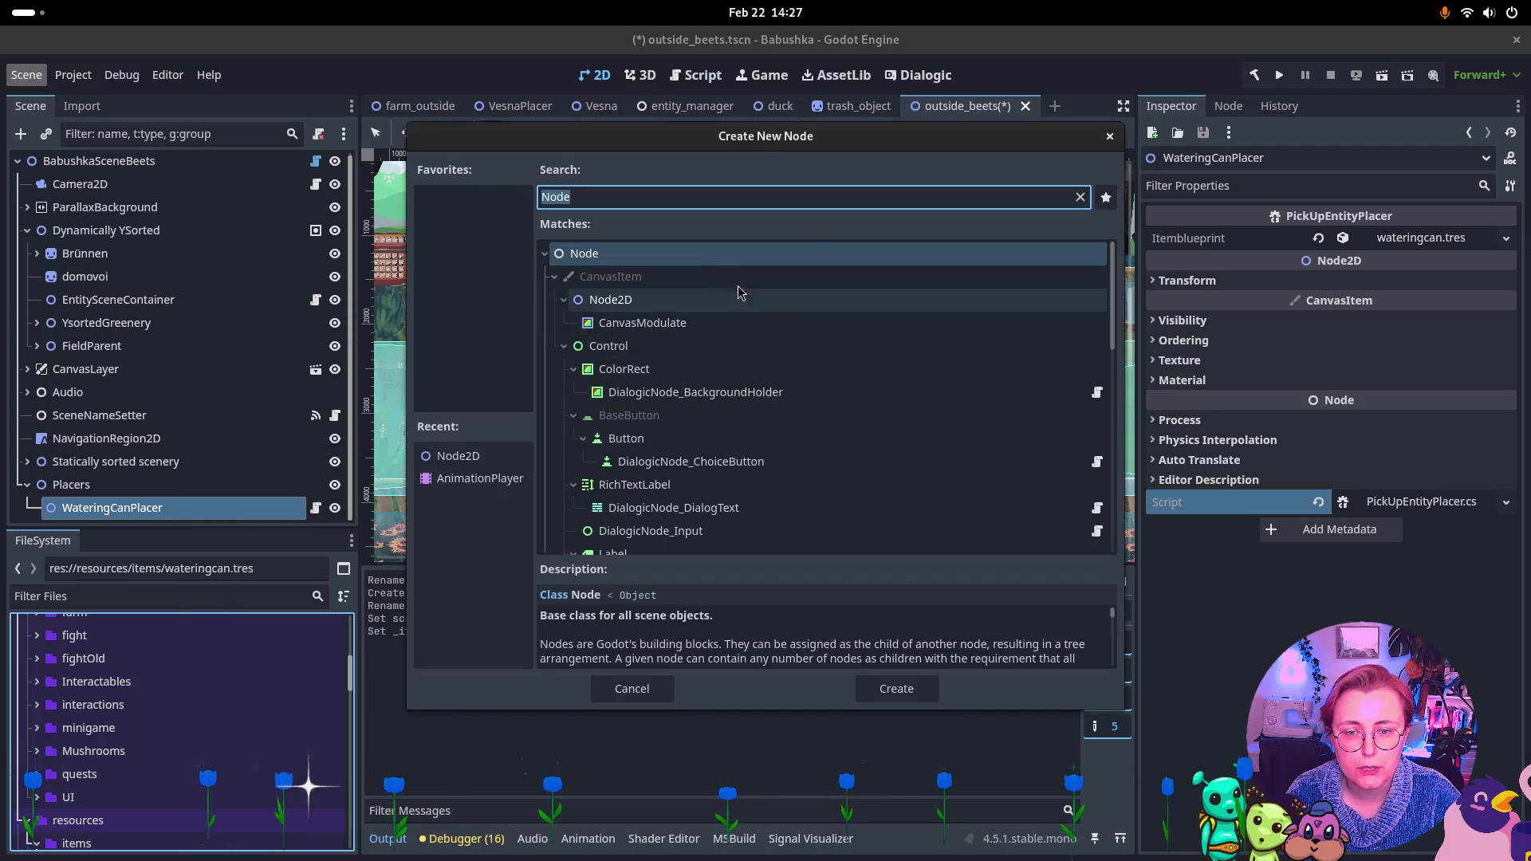
text(sprite2d)
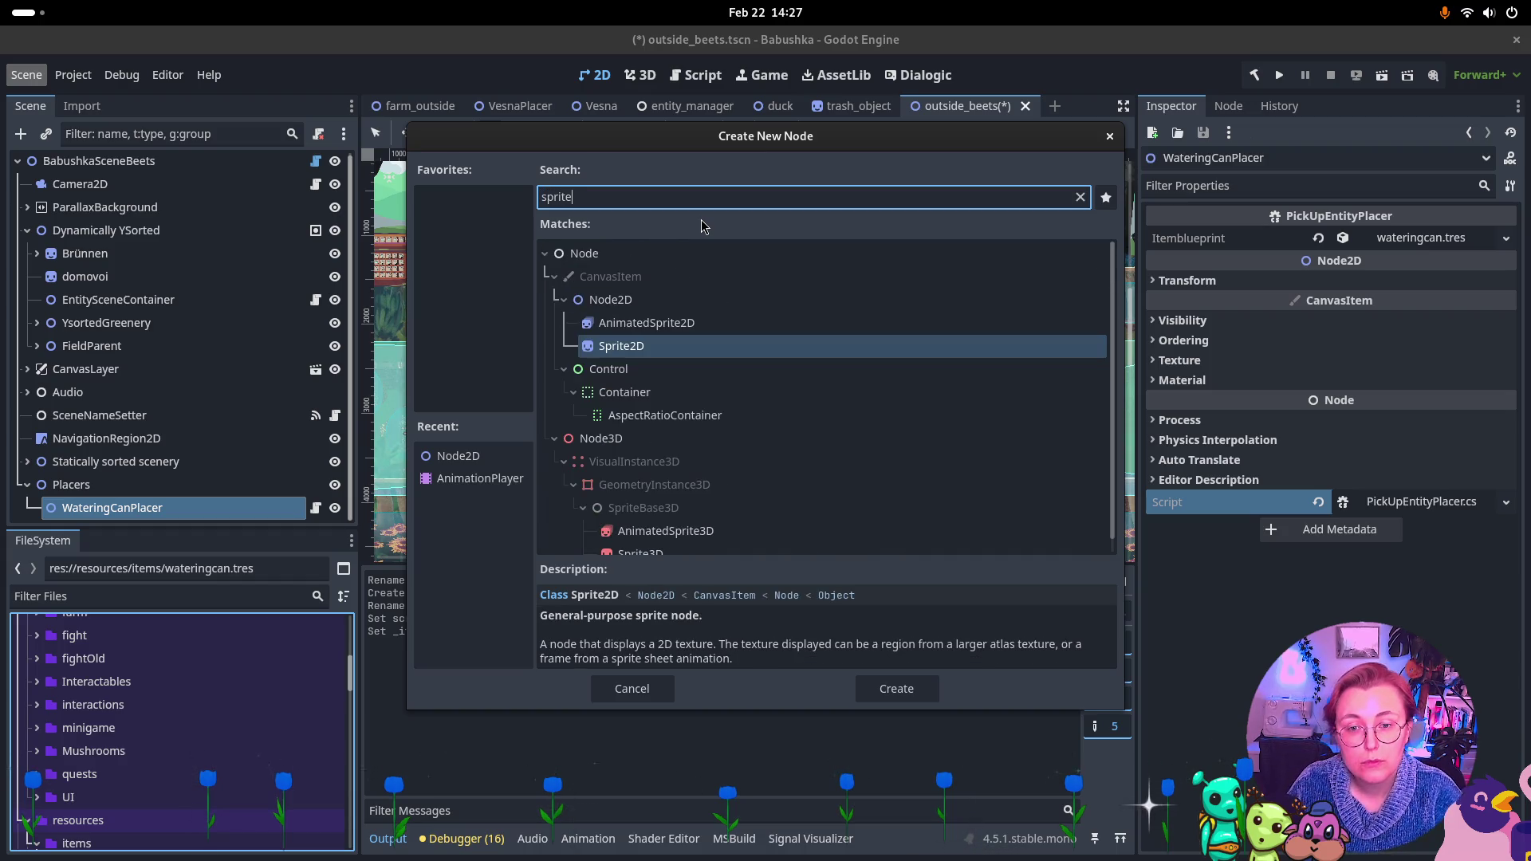
key(Return)
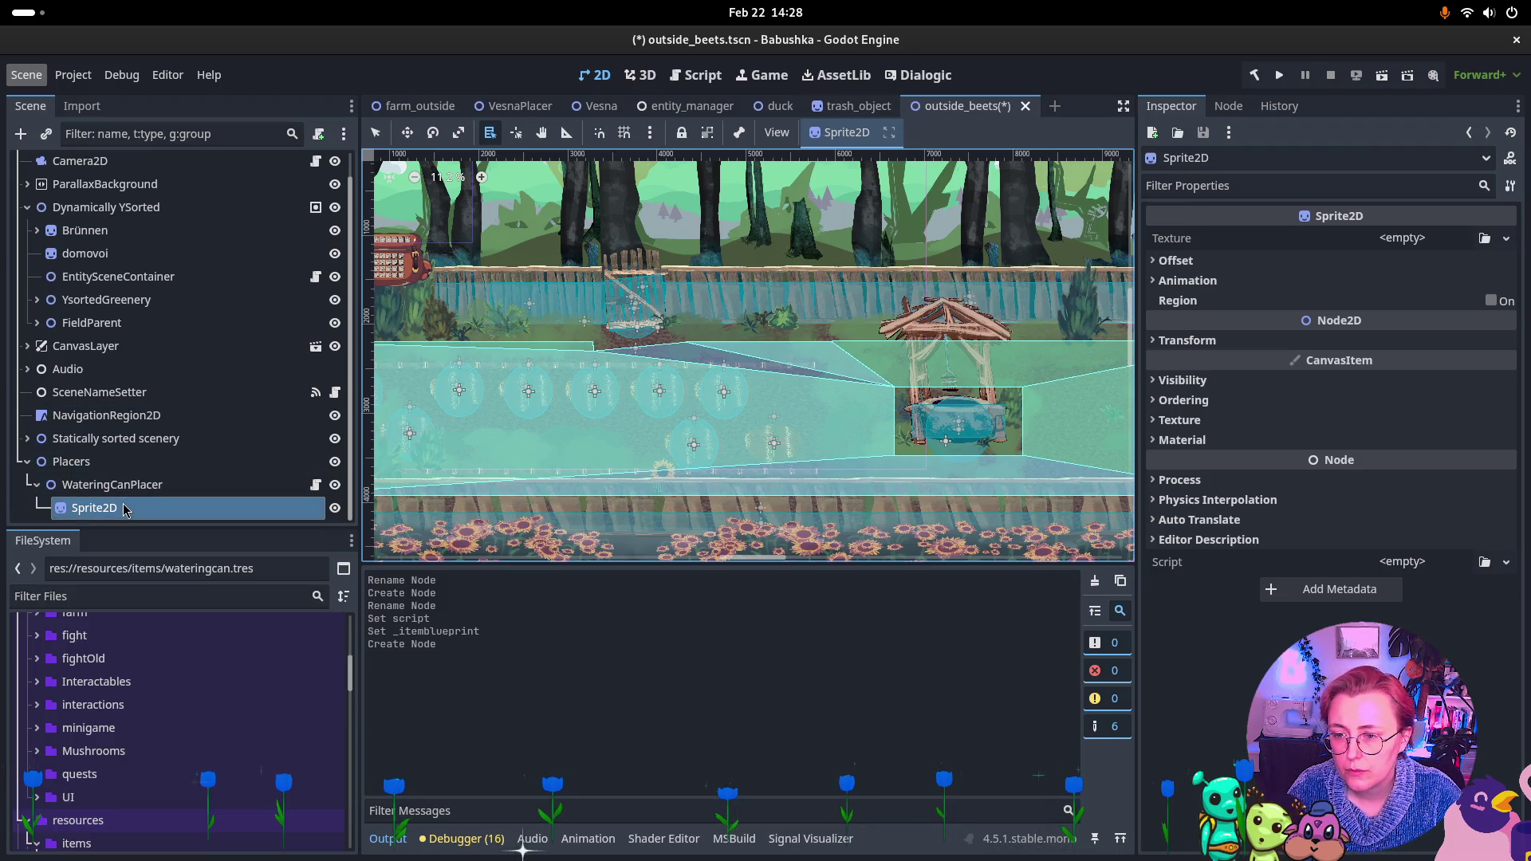
double_click(149, 504)
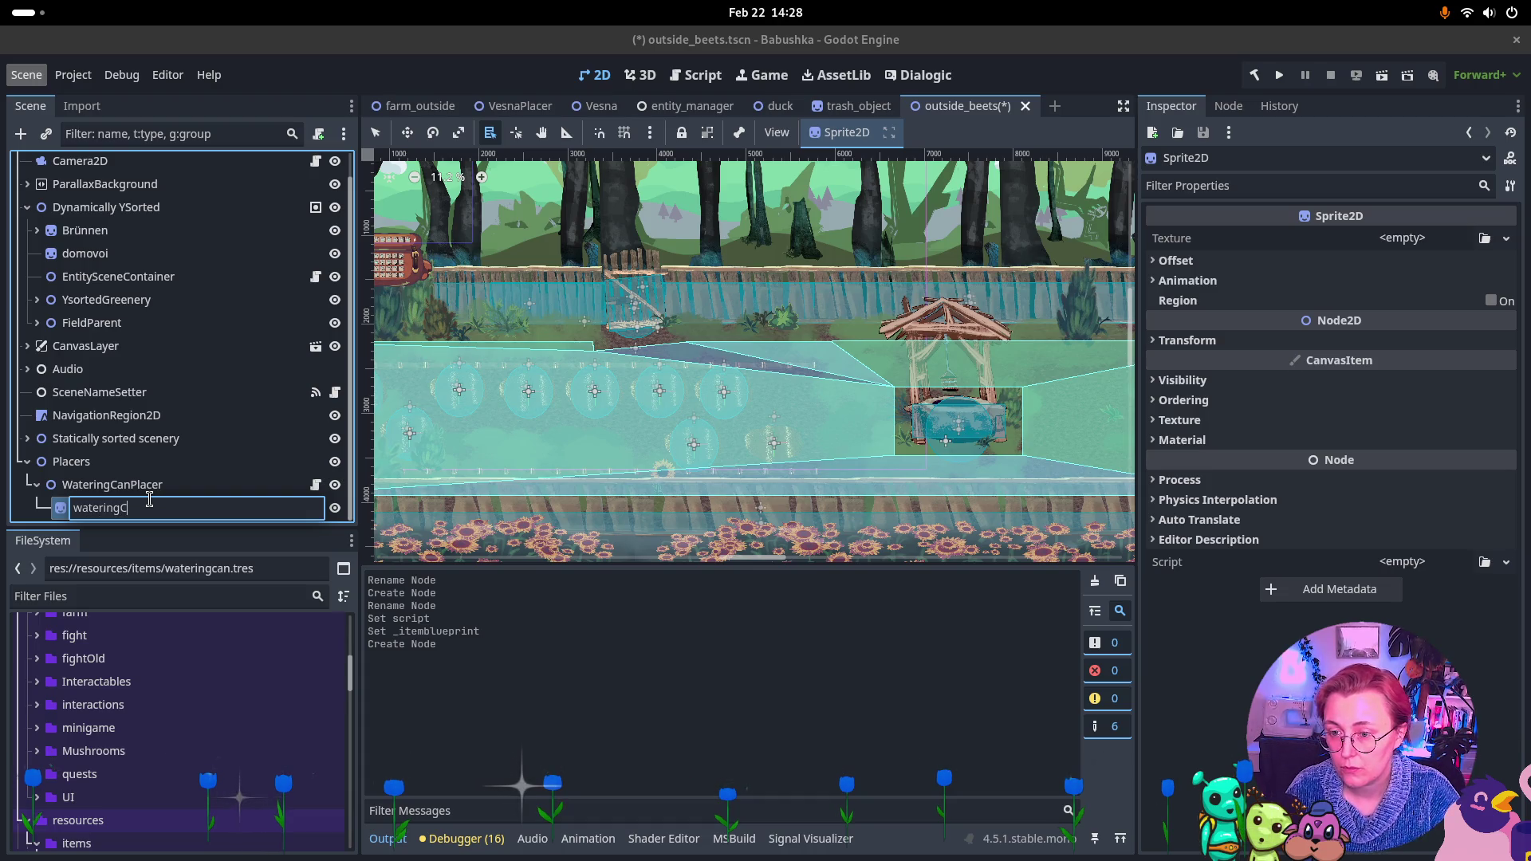
text(nIco)
key(Return)
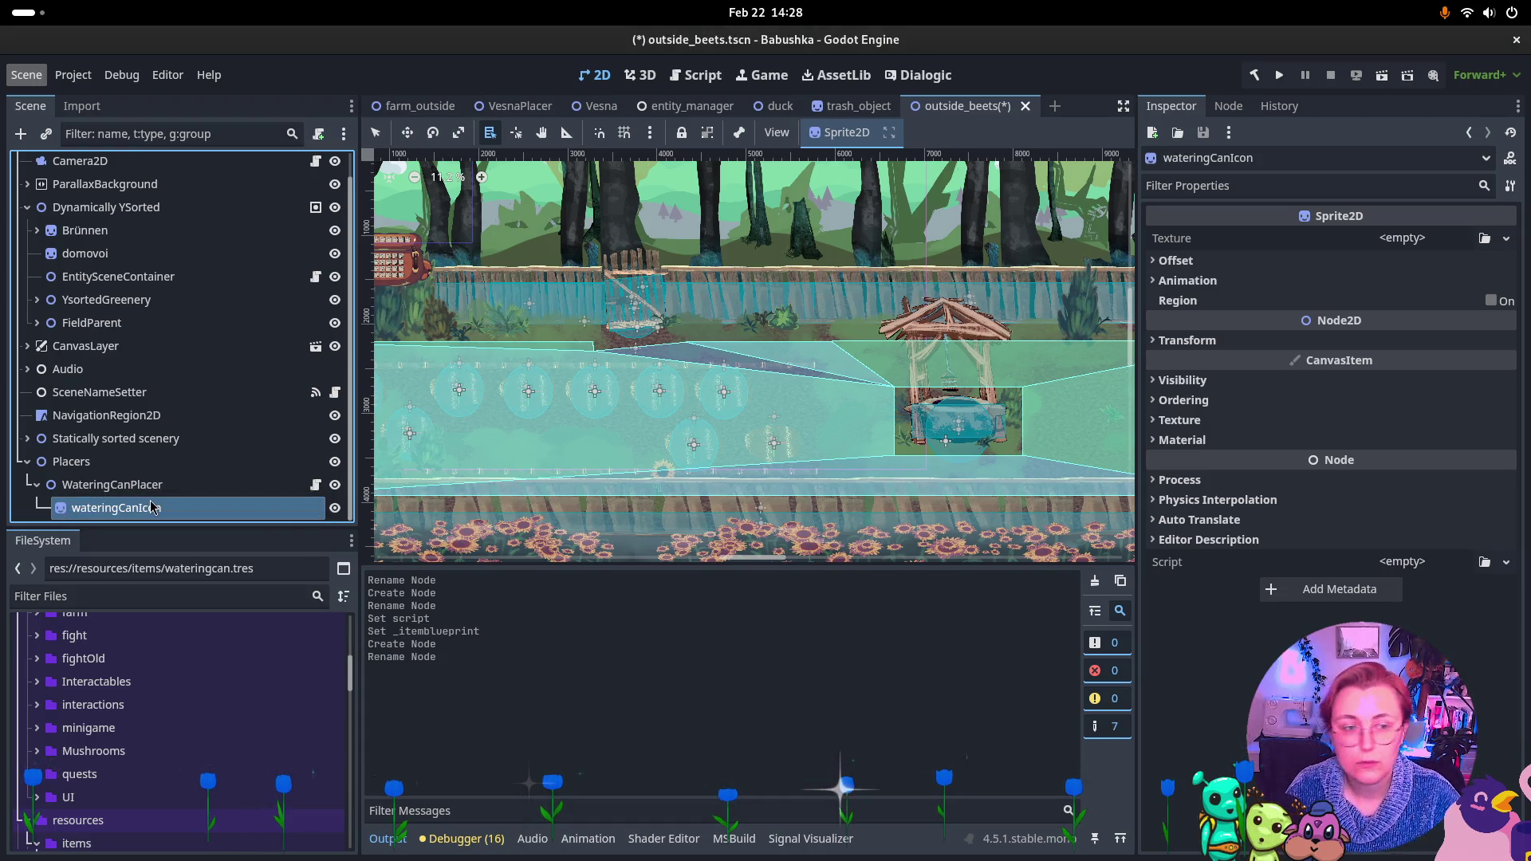
Set the sprite's texture to icon-watercan.png, found by searching 'water'
click(1484, 240)
text(wa)
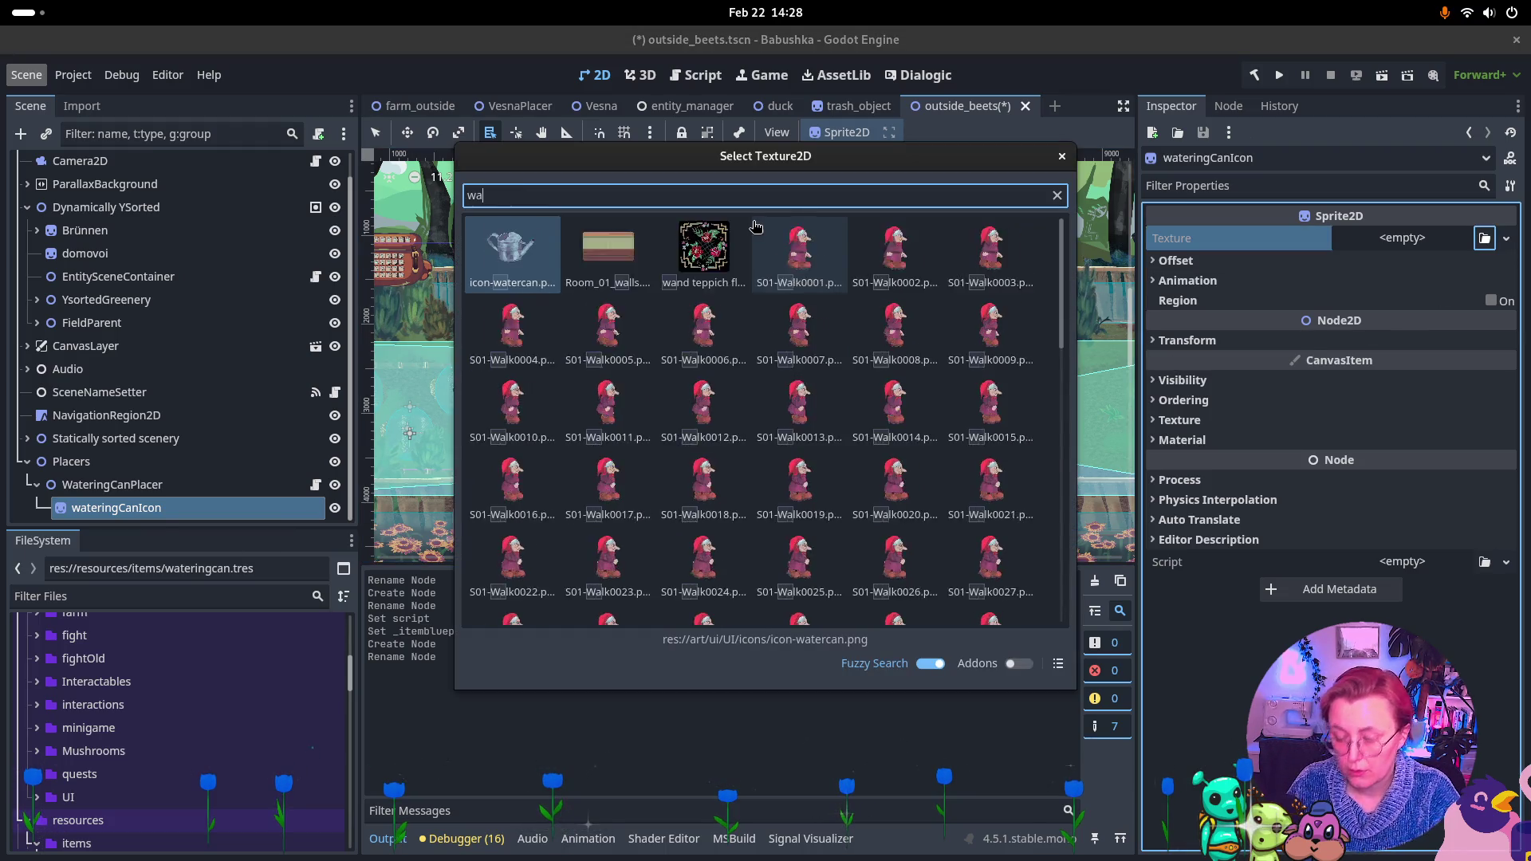
text(terin)
key(BackSpace)
key(BackSpace)
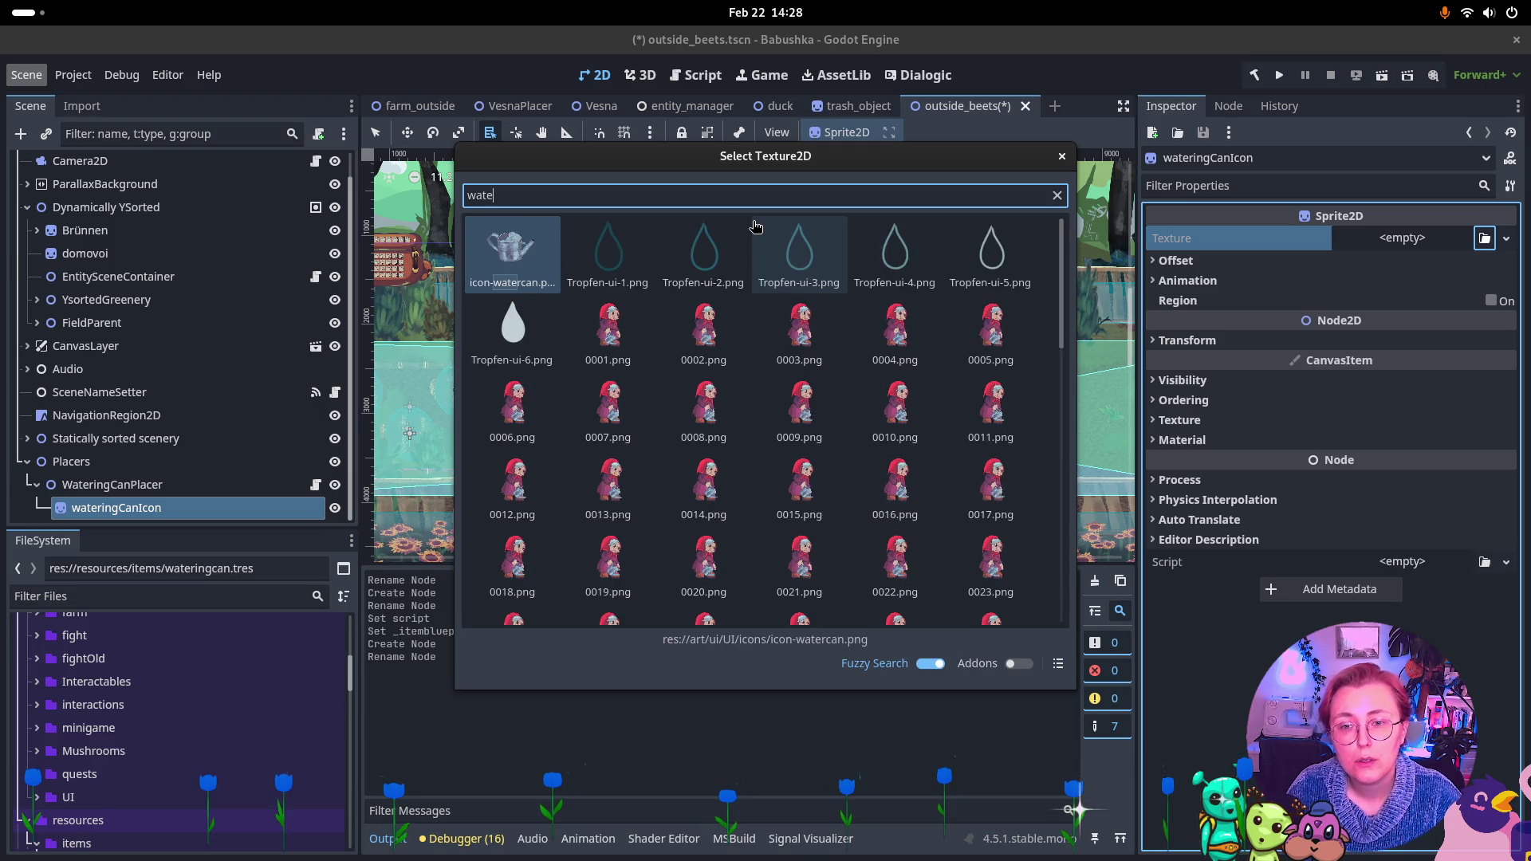
double_click(496, 256)
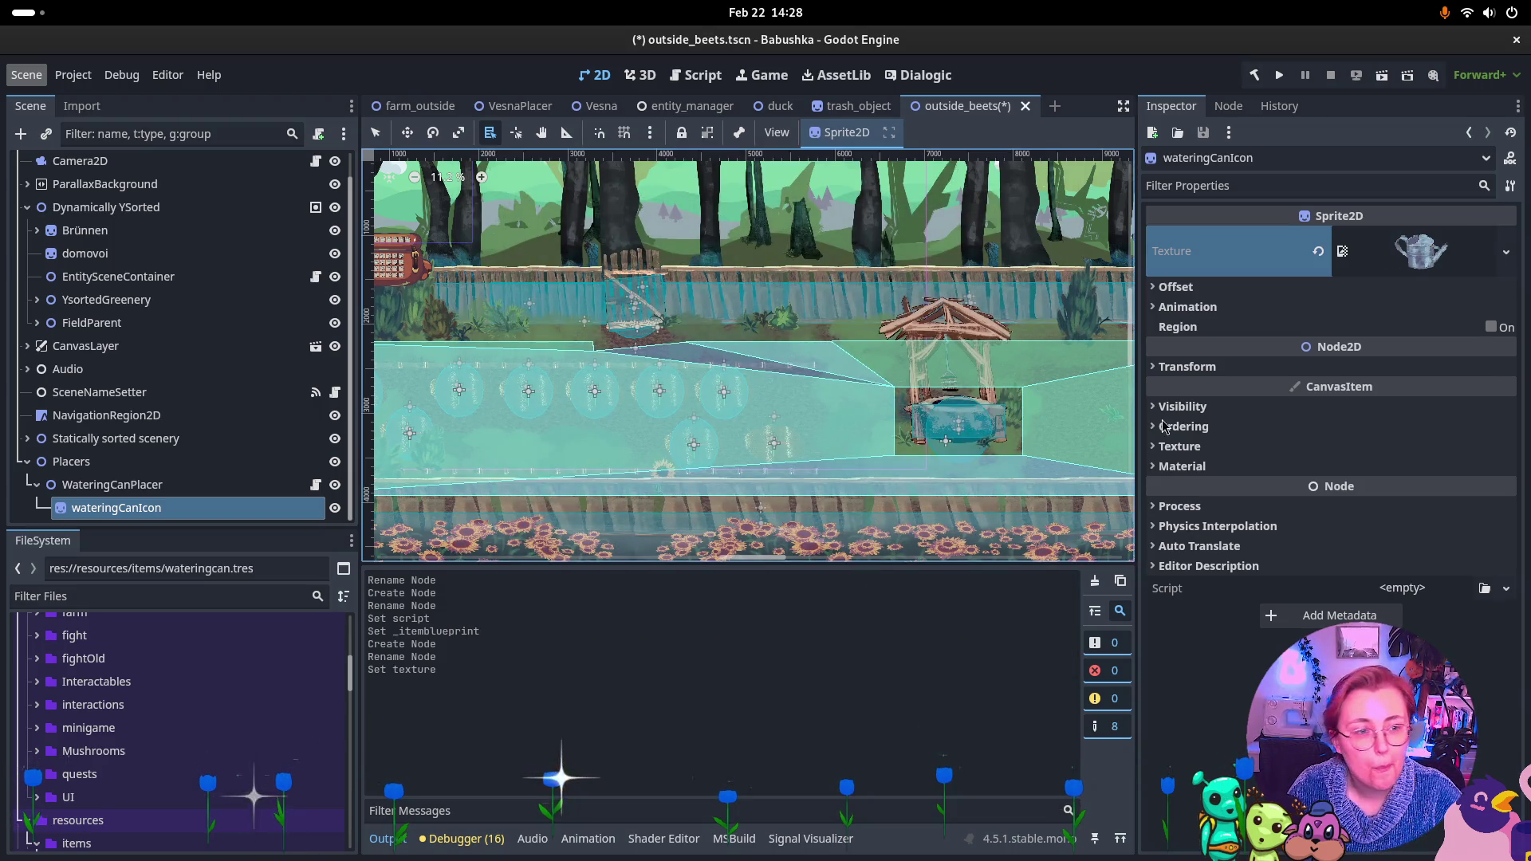
Move the sprite beside the gazebo at 6631, 3435, then run the farm_outside scene
scroll(959, 401, down, 2)
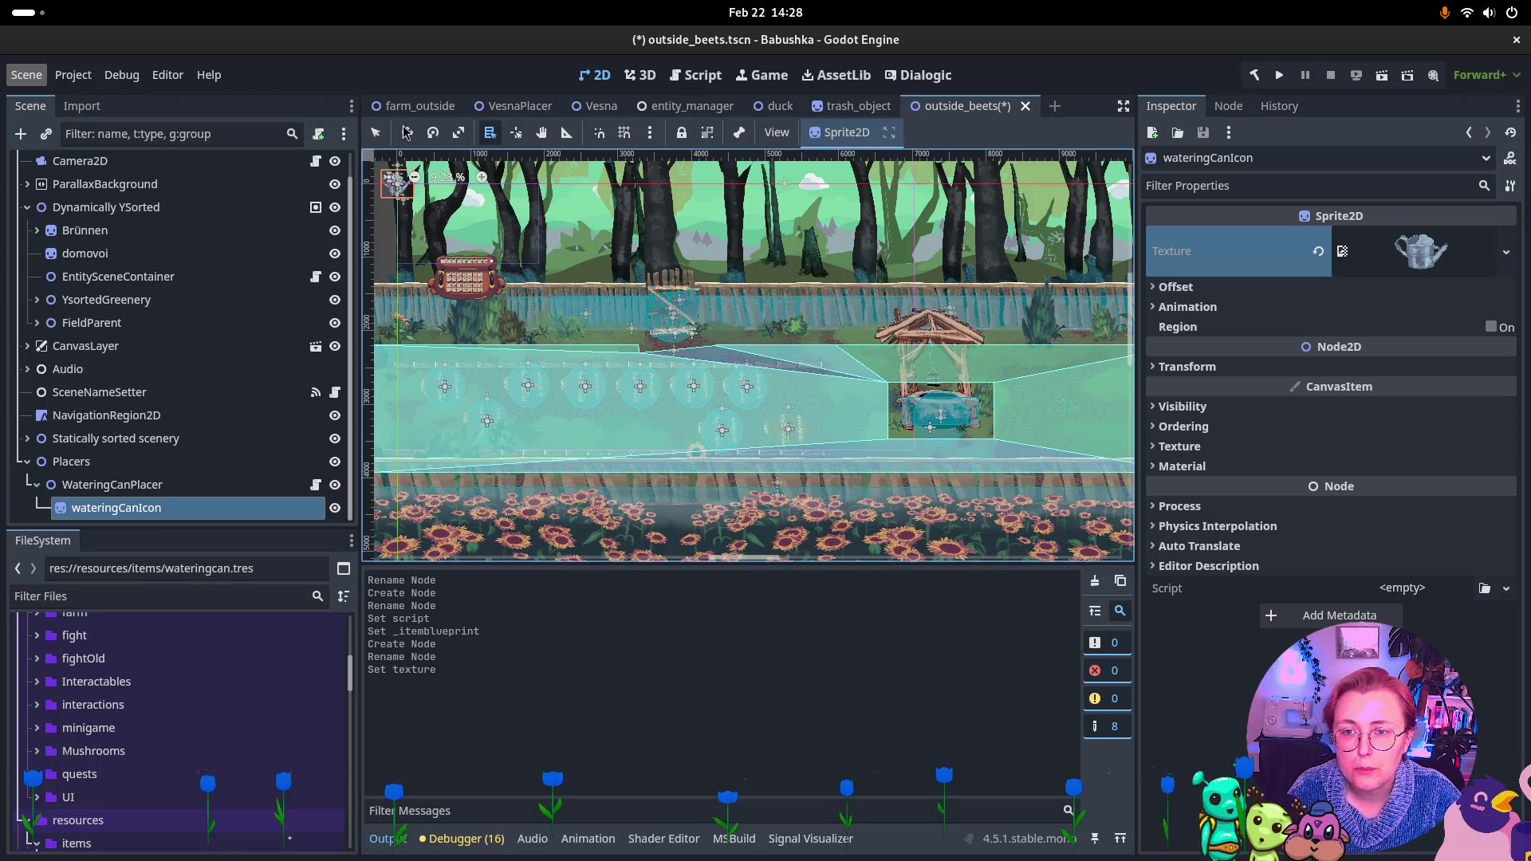
click(407, 132)
mouse_move(408, 195)
mouse_down()
mouse_move(821, 416)
mouse_move(874, 362)
mouse_up()
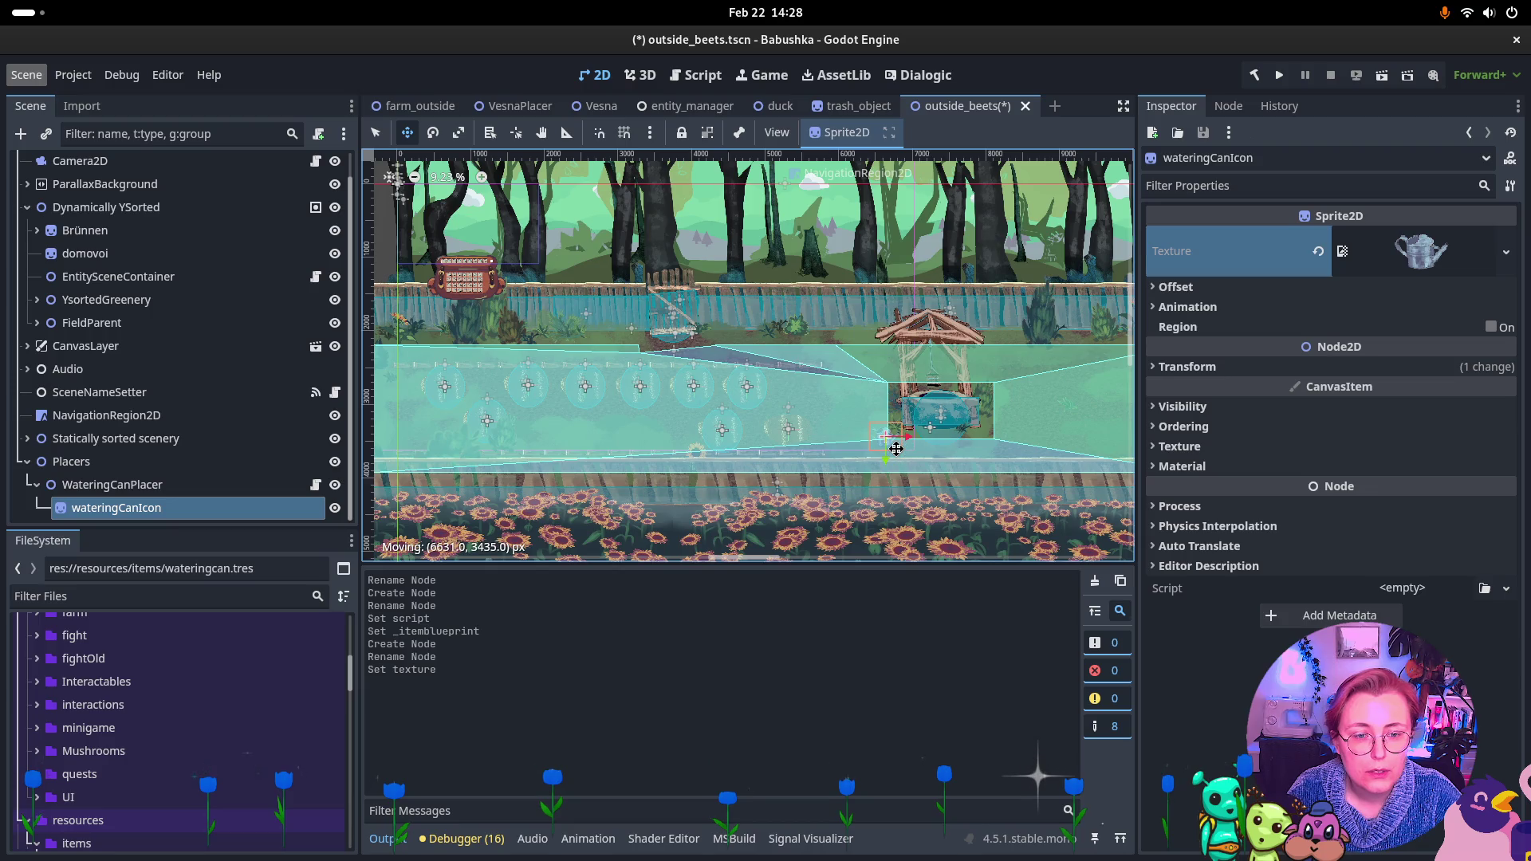
drag(896, 449, 896, 448)
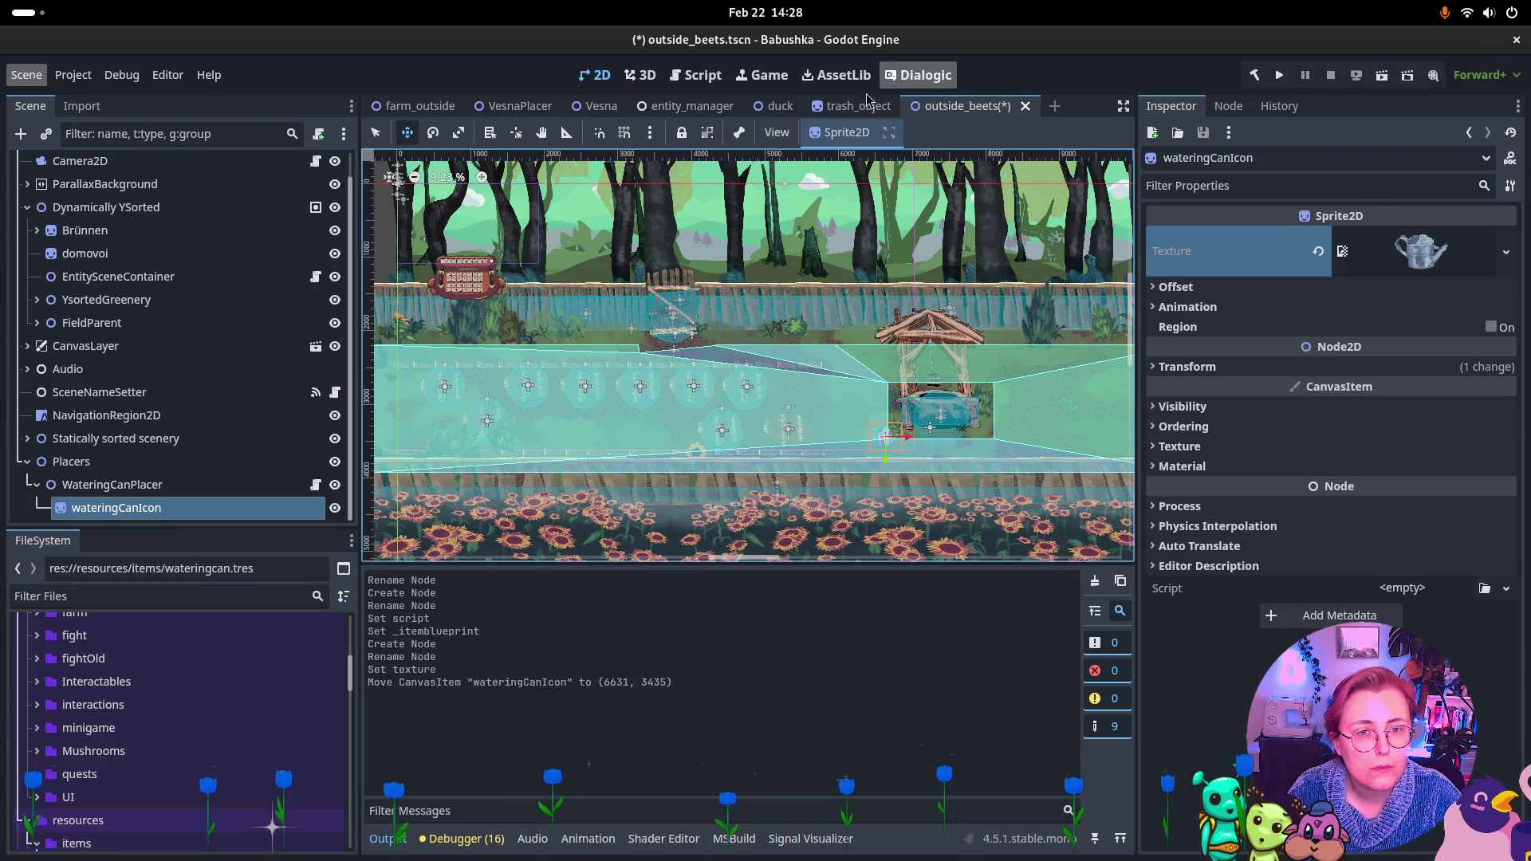
click(418, 107)
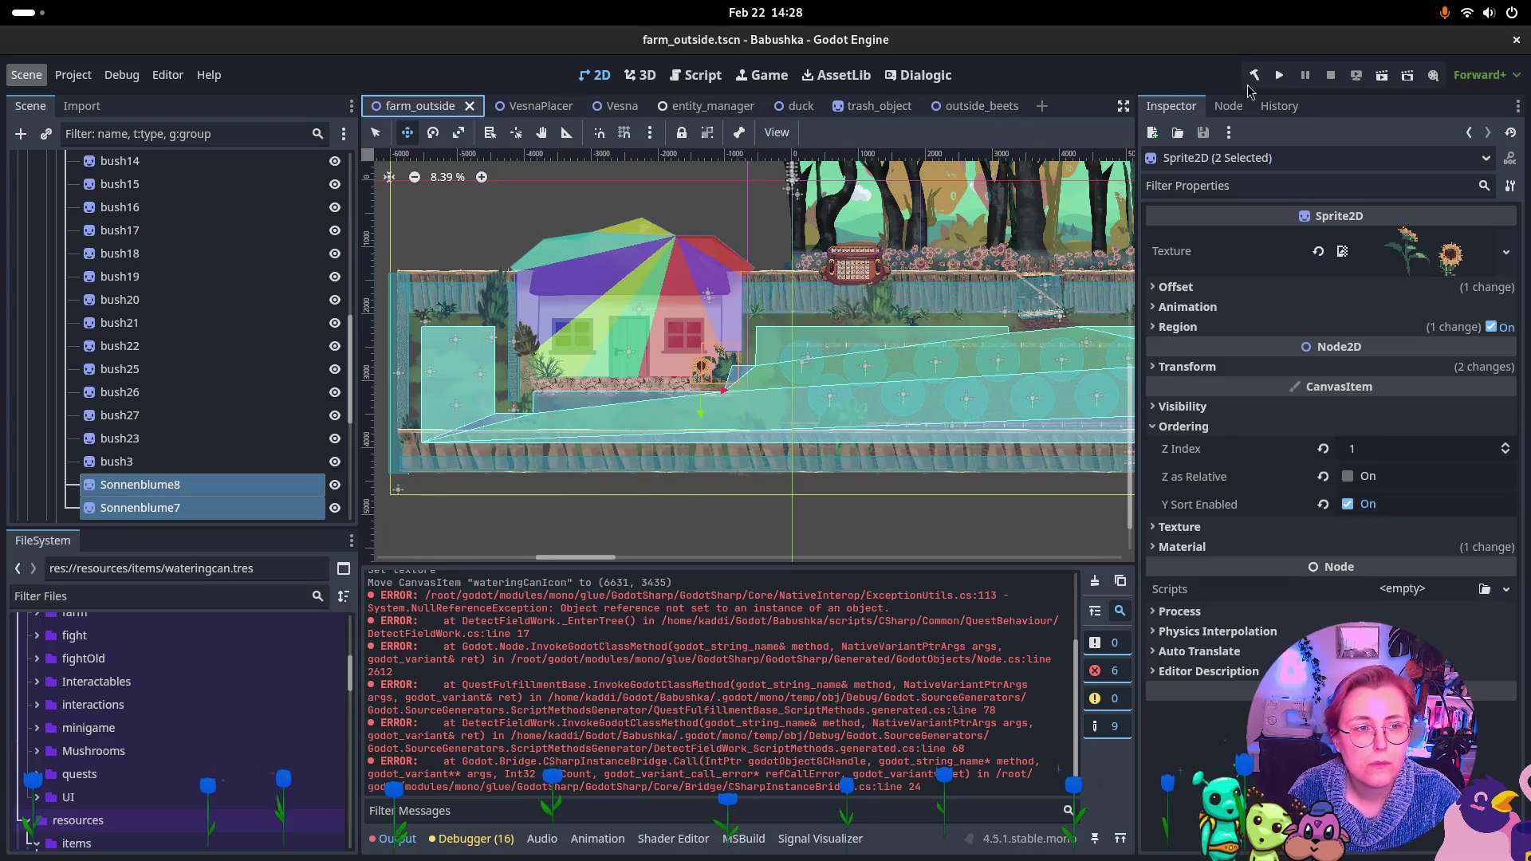
click(1359, 76)
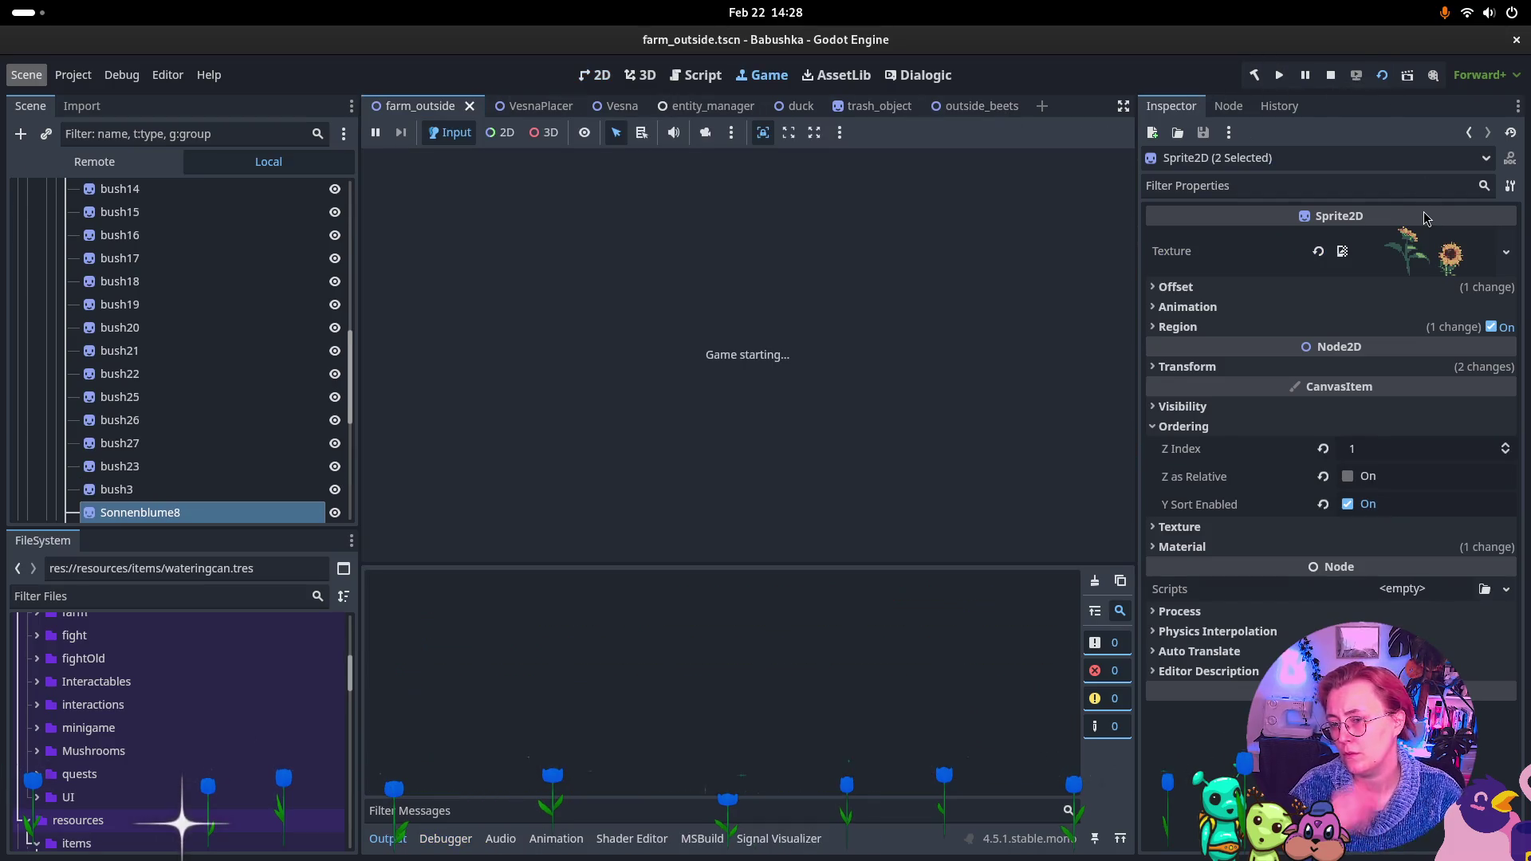
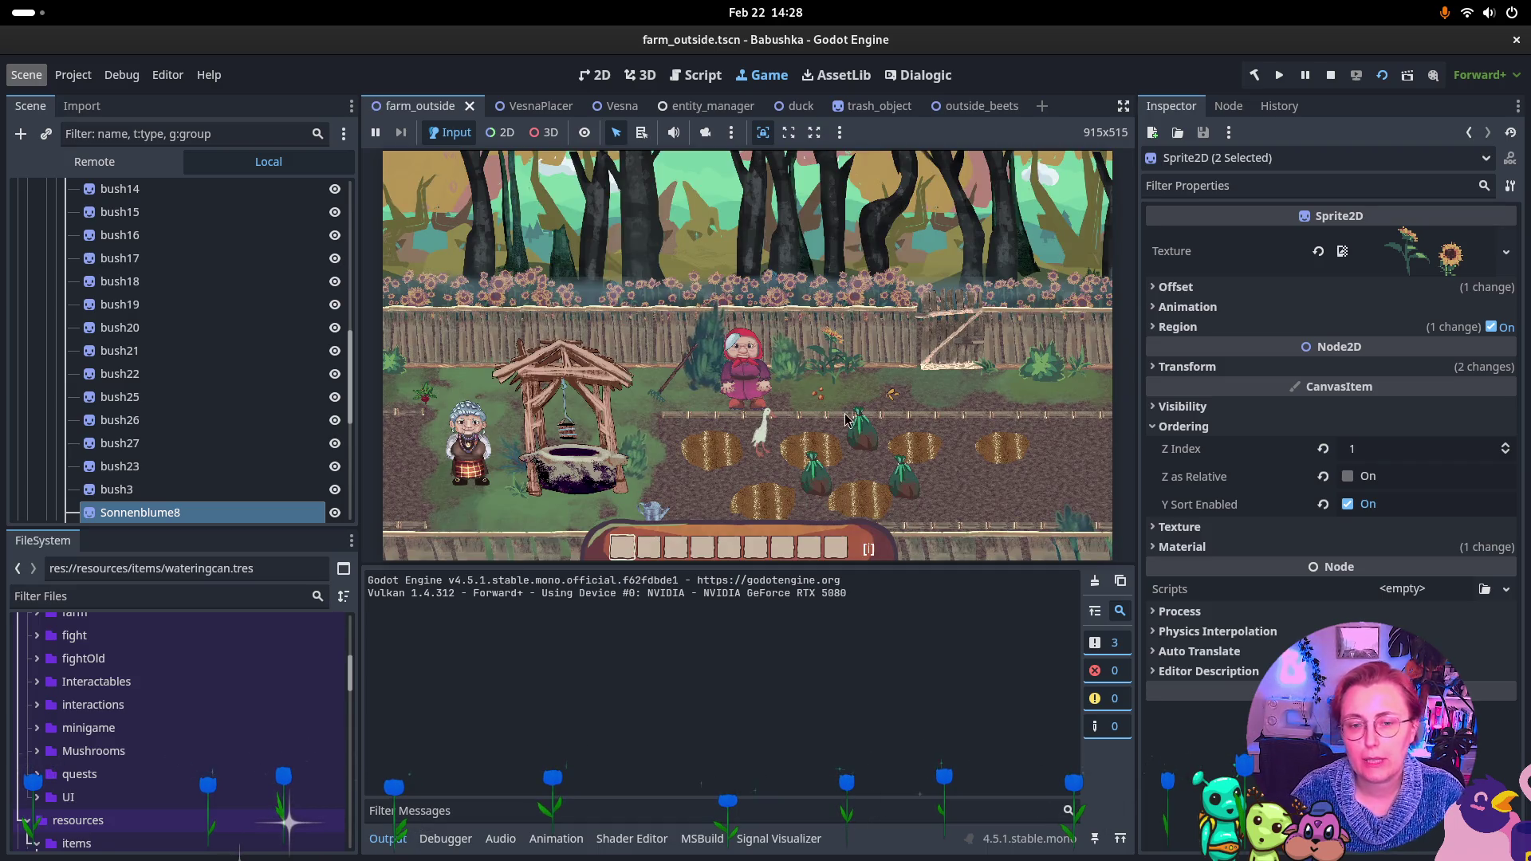
Walk grandma to the fence gate, toward the well and back, then open the Remote scene tree
click(894, 398)
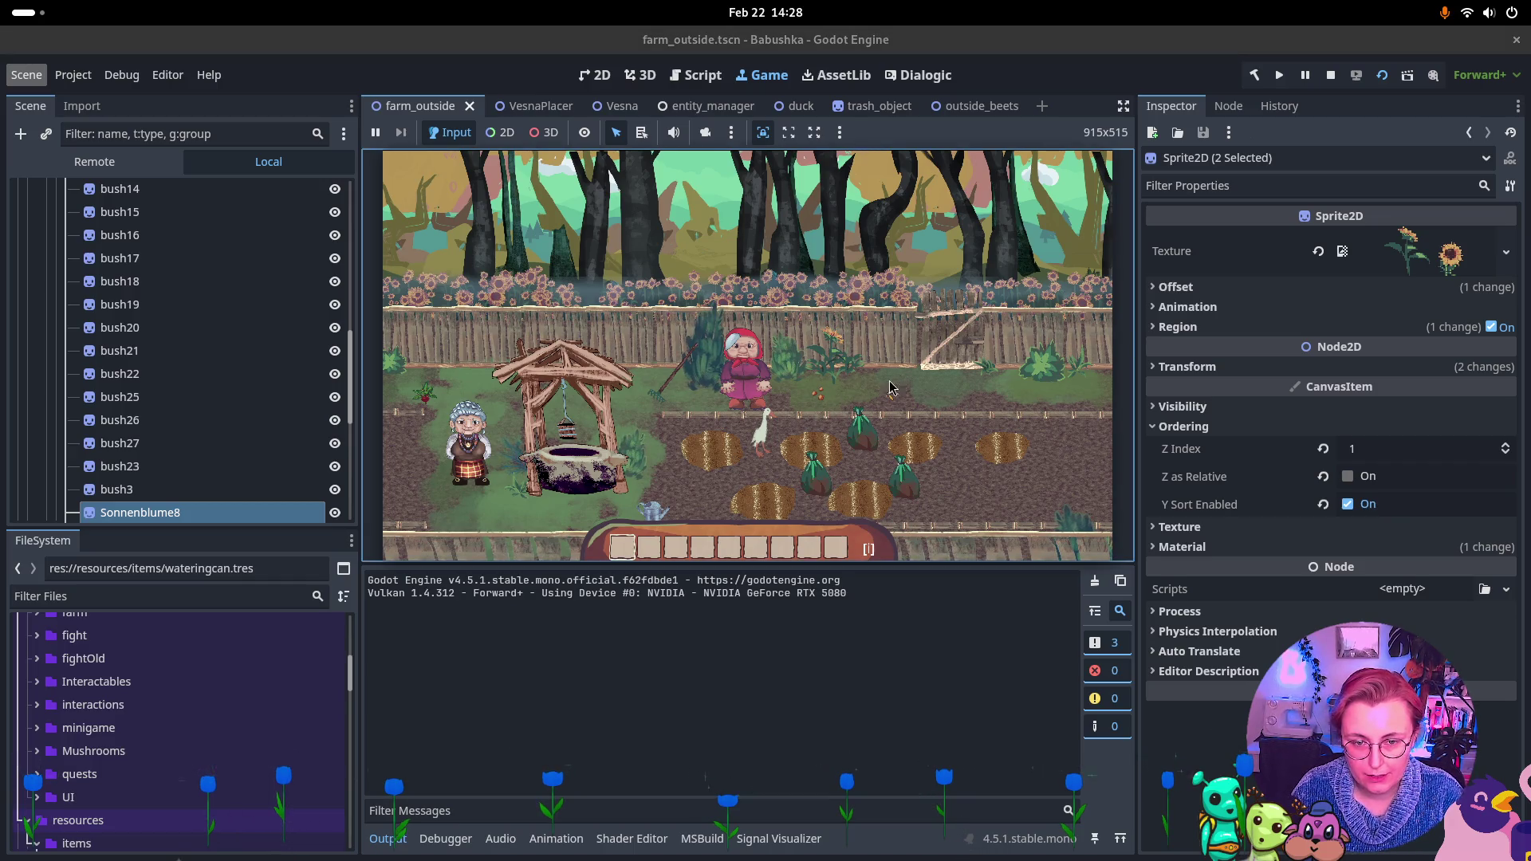
key(e)
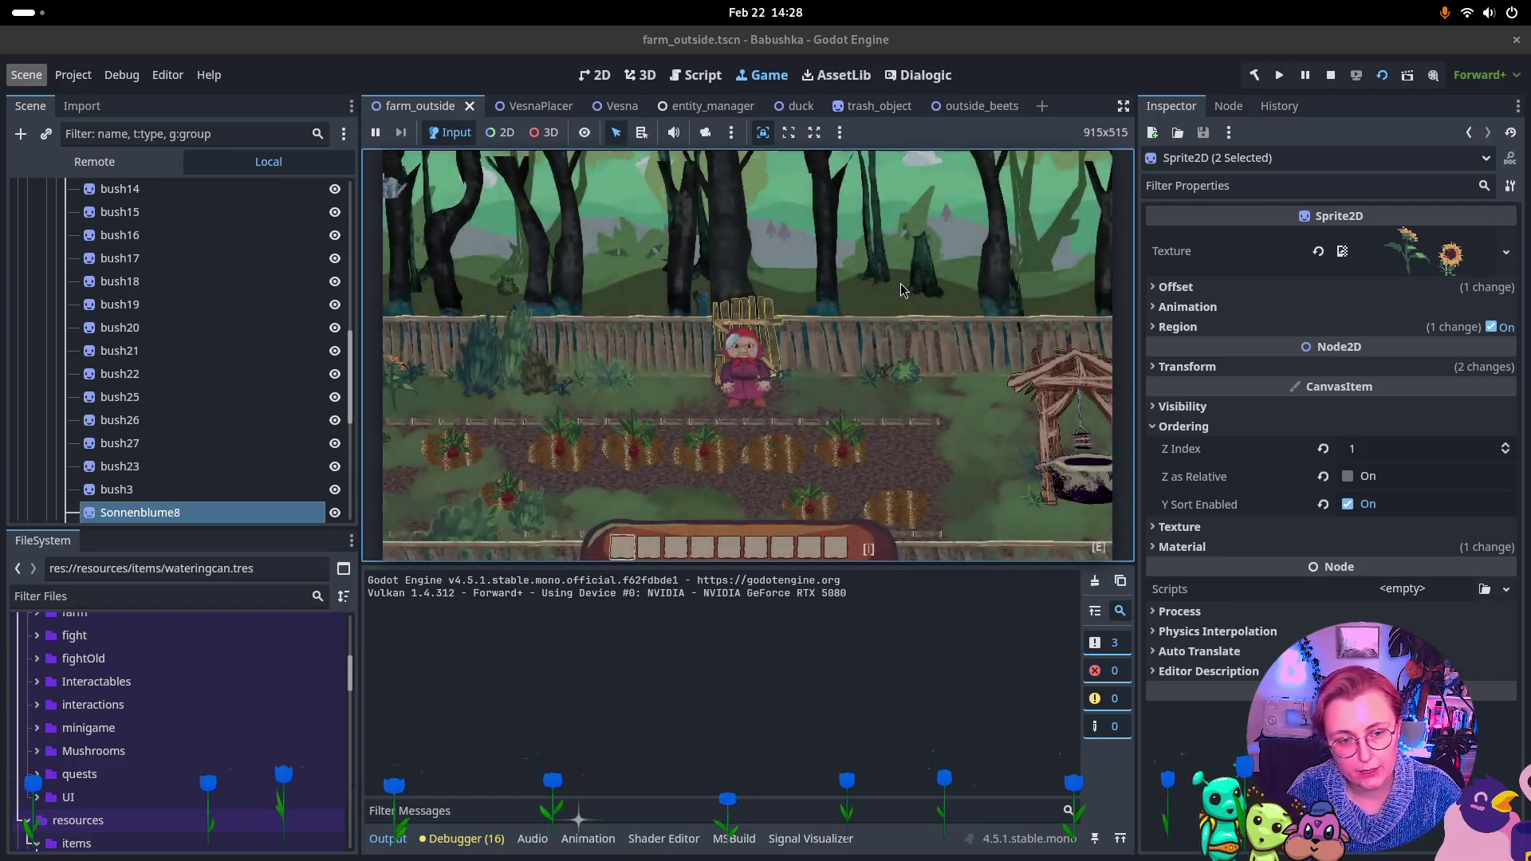
click(979, 363)
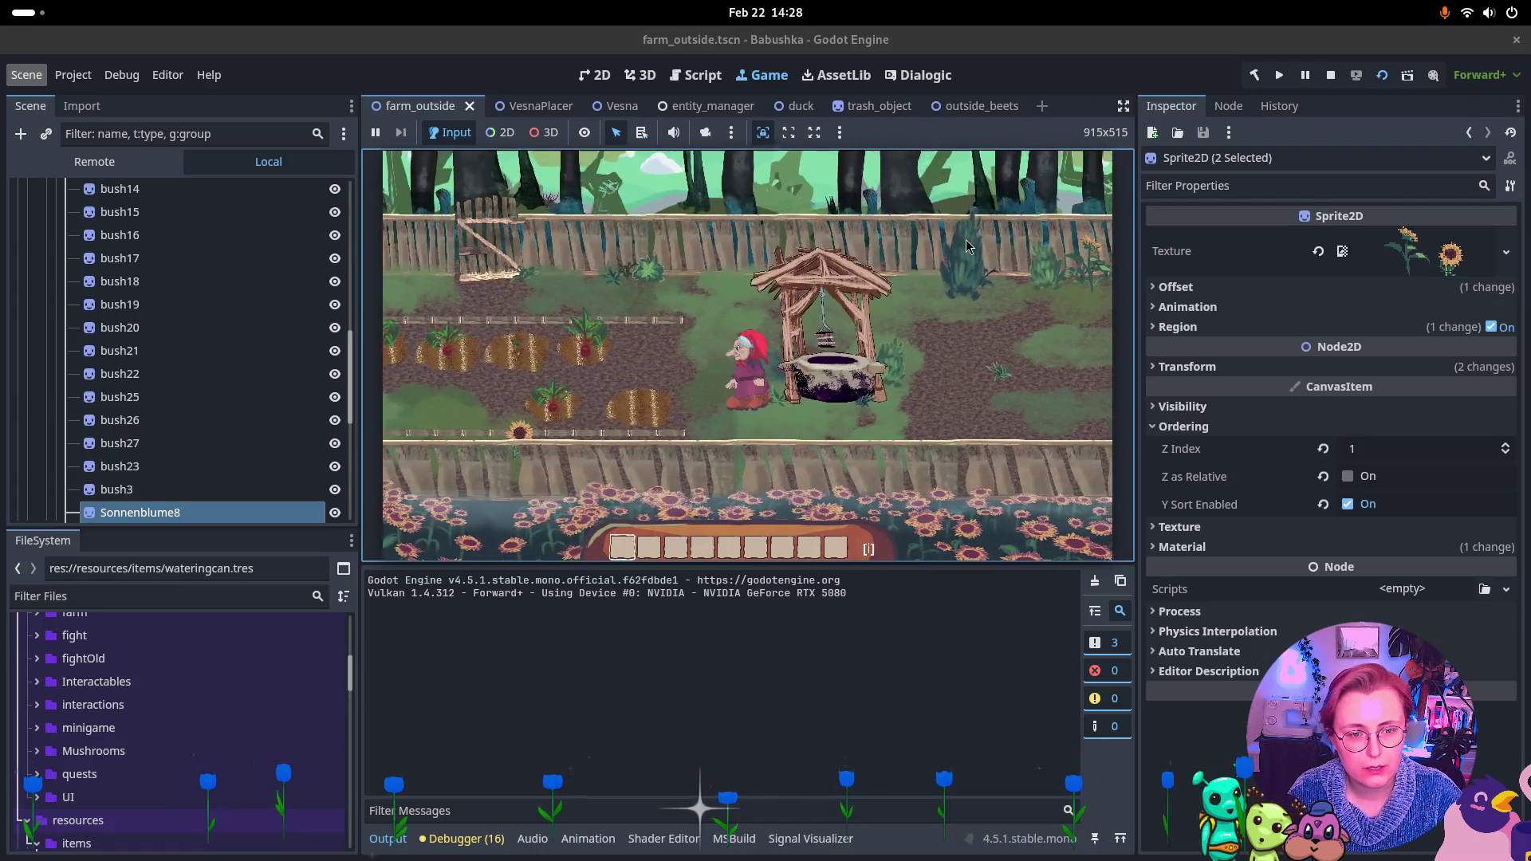
key(a)
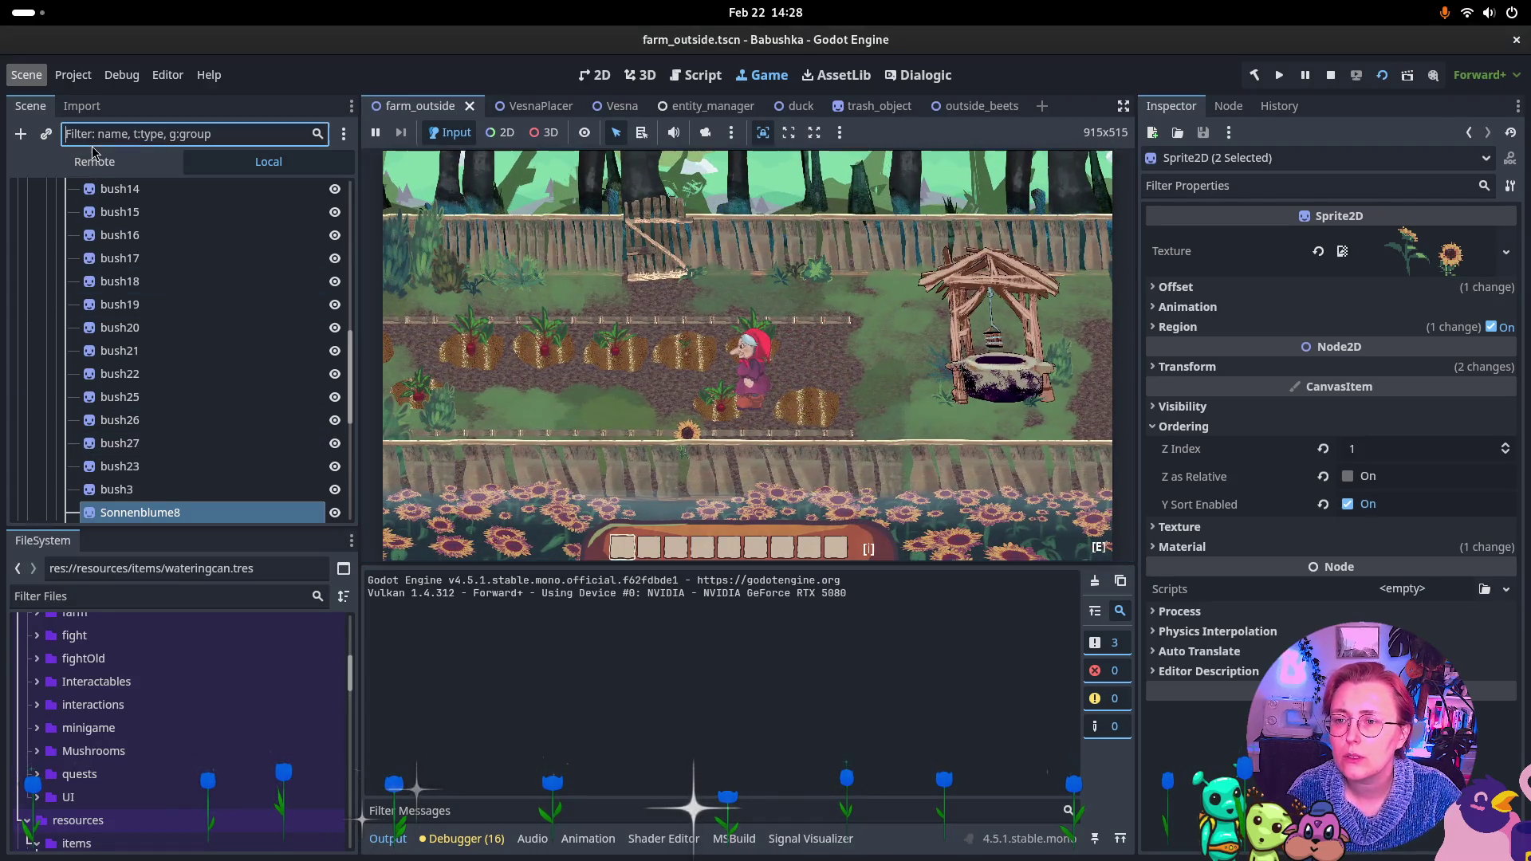
click(88, 161)
Expand BabushkaSceneBeets > Dynamically YSorted > EntitySceneContainer and inspect GenericItemOnGround (Is Active on, Finite Supply 1)
click(69, 494)
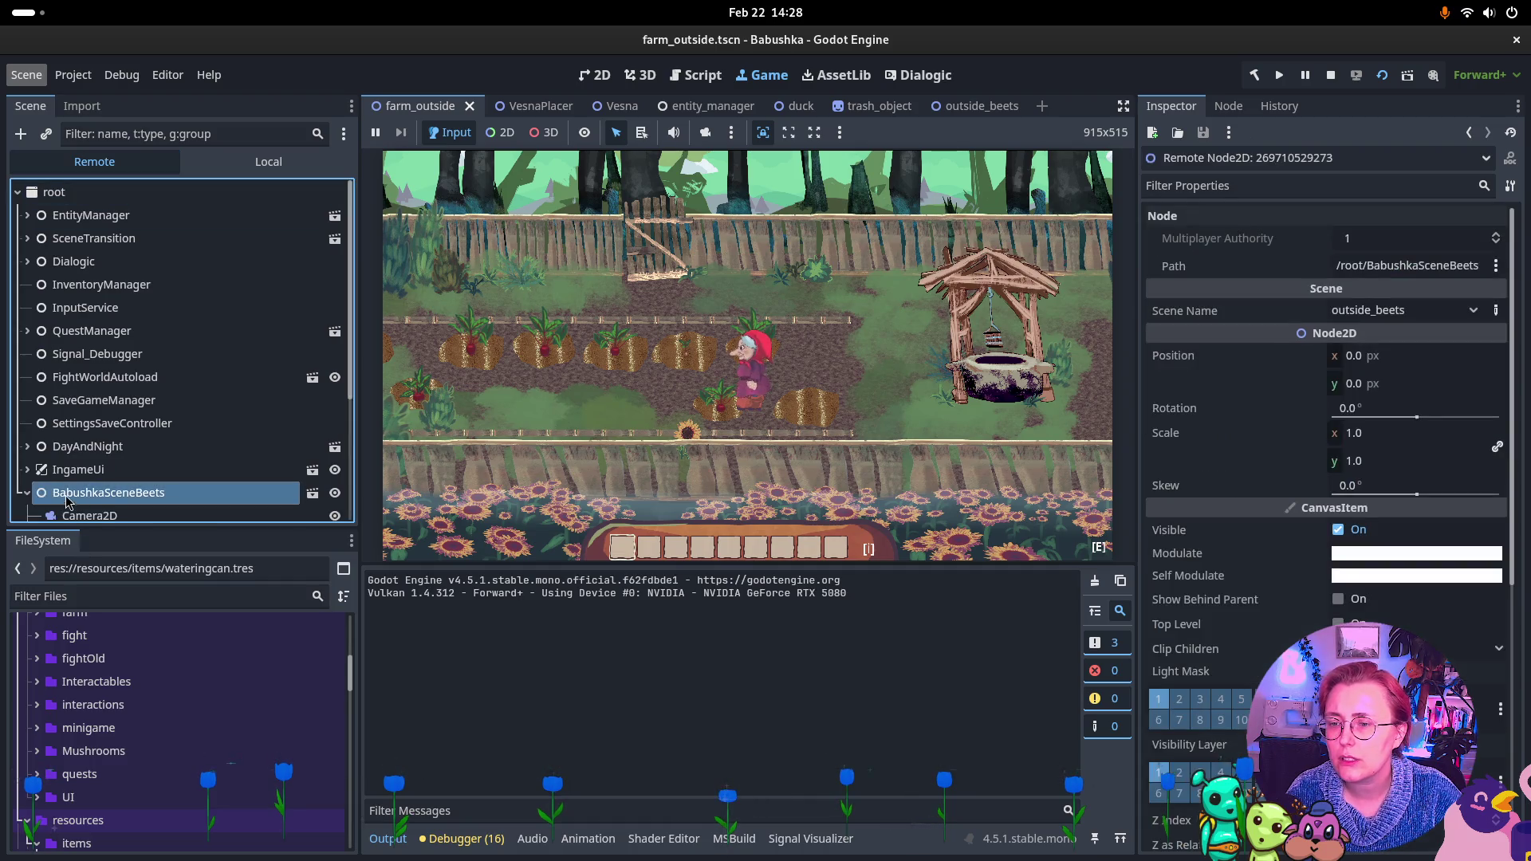
scroll(139, 425, down, 5)
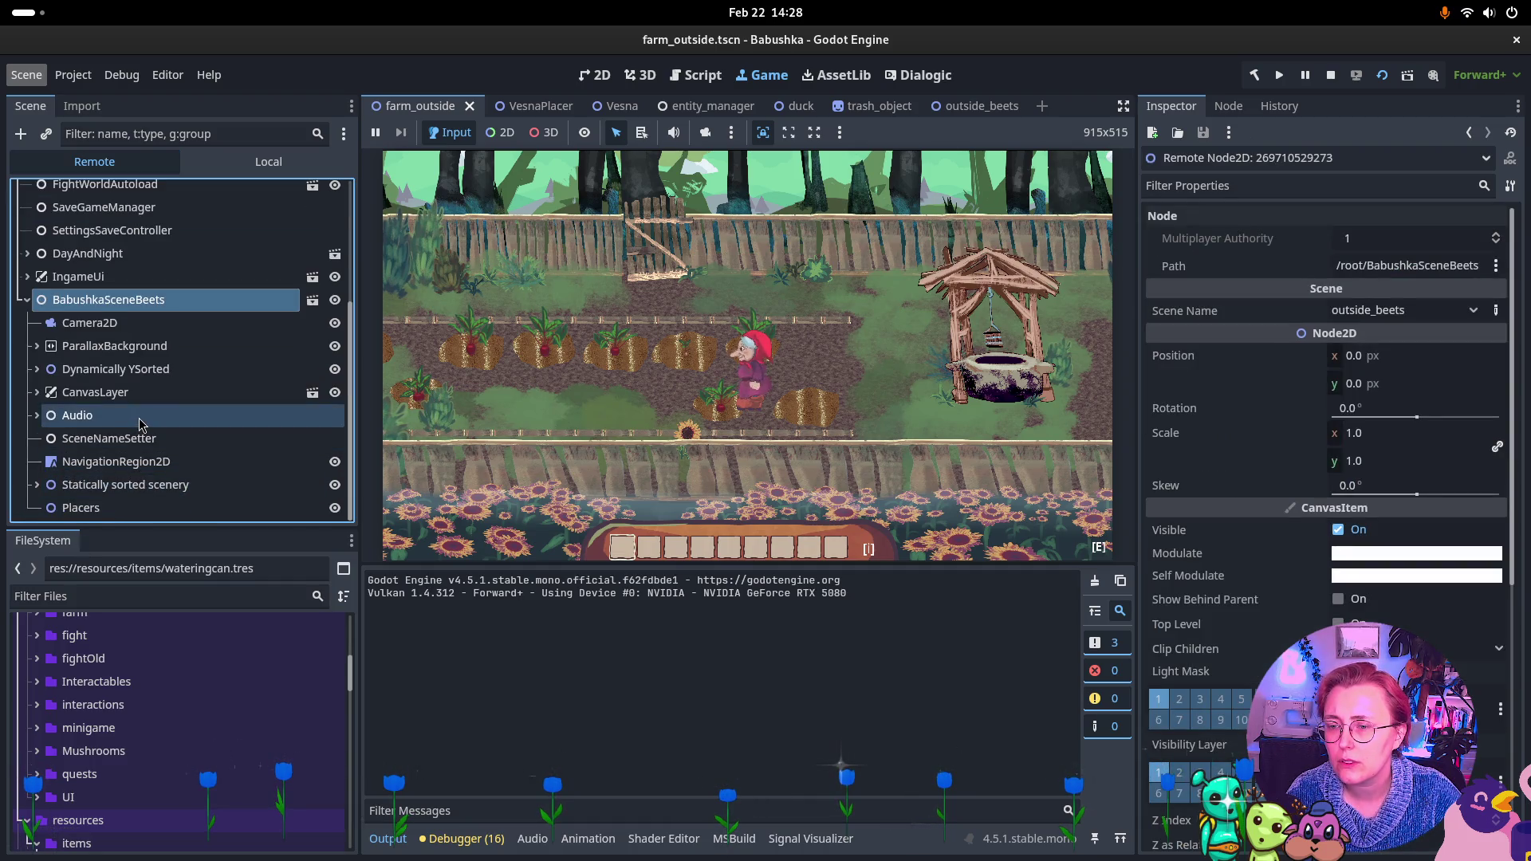
click(37, 371)
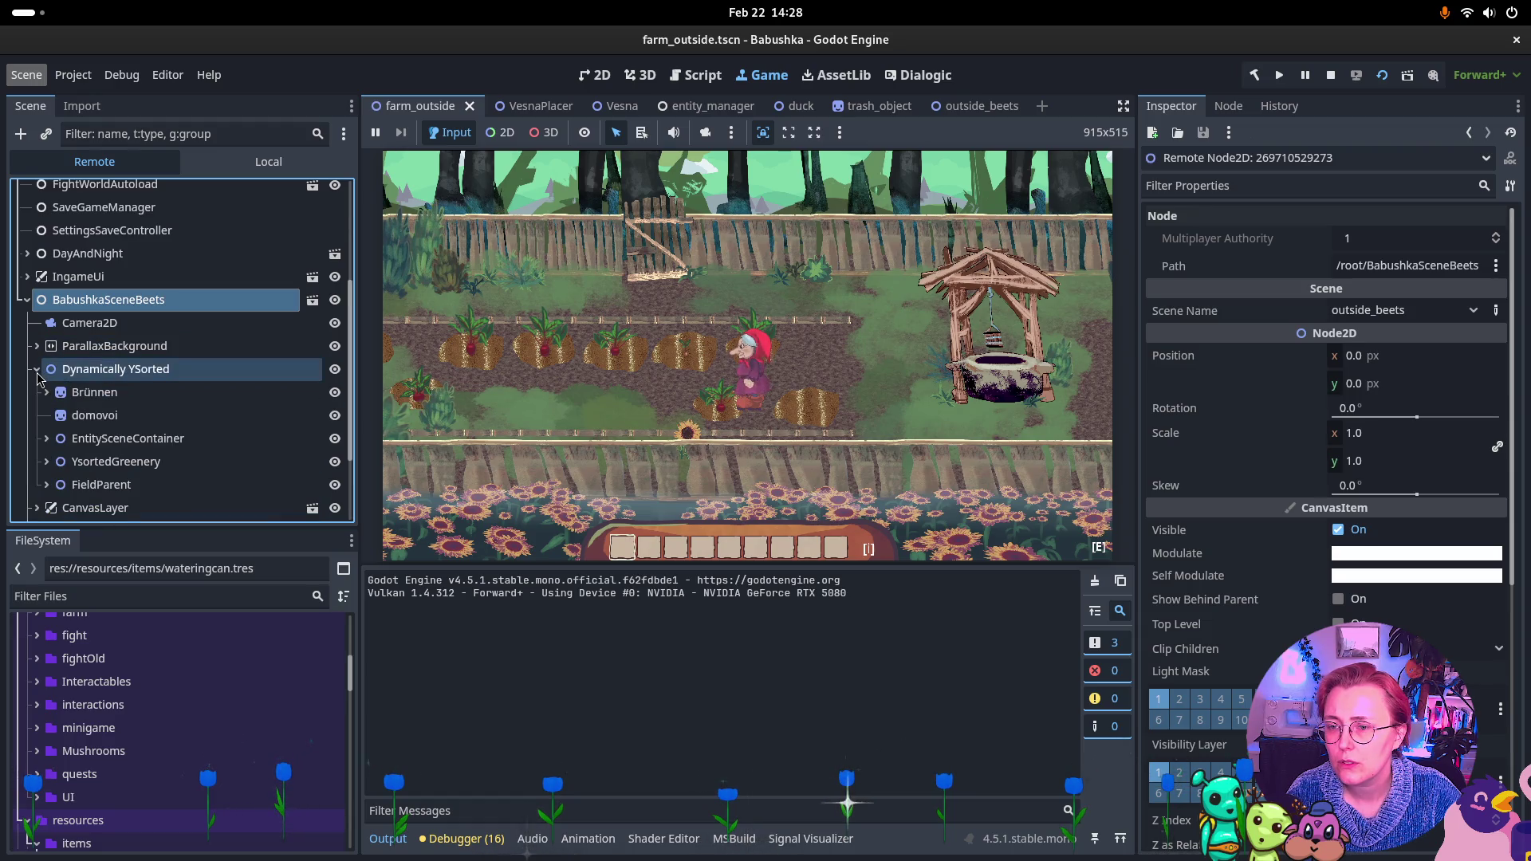
click(94, 445)
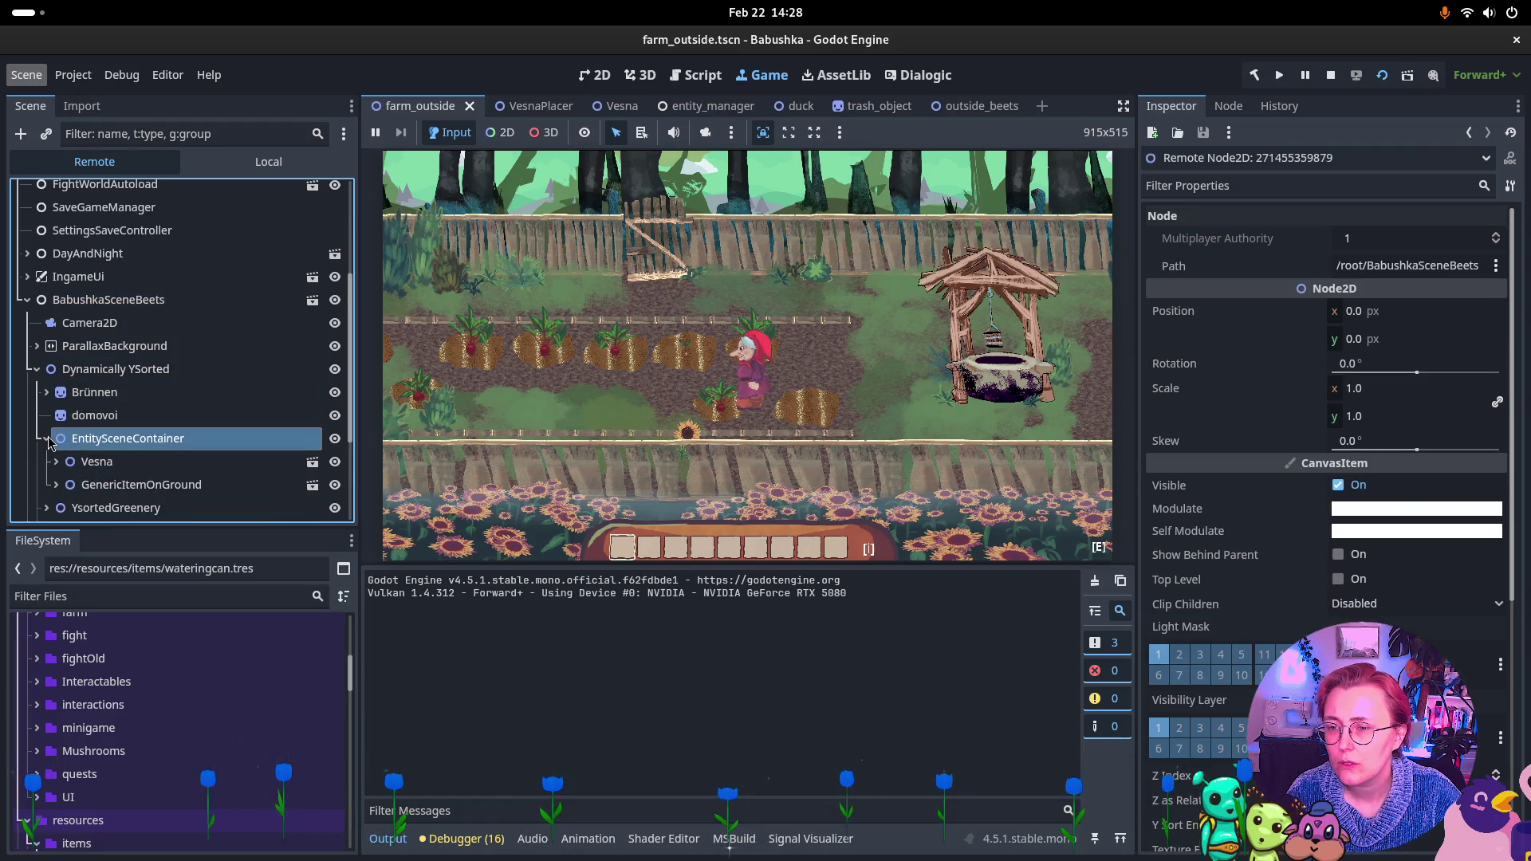
click(146, 493)
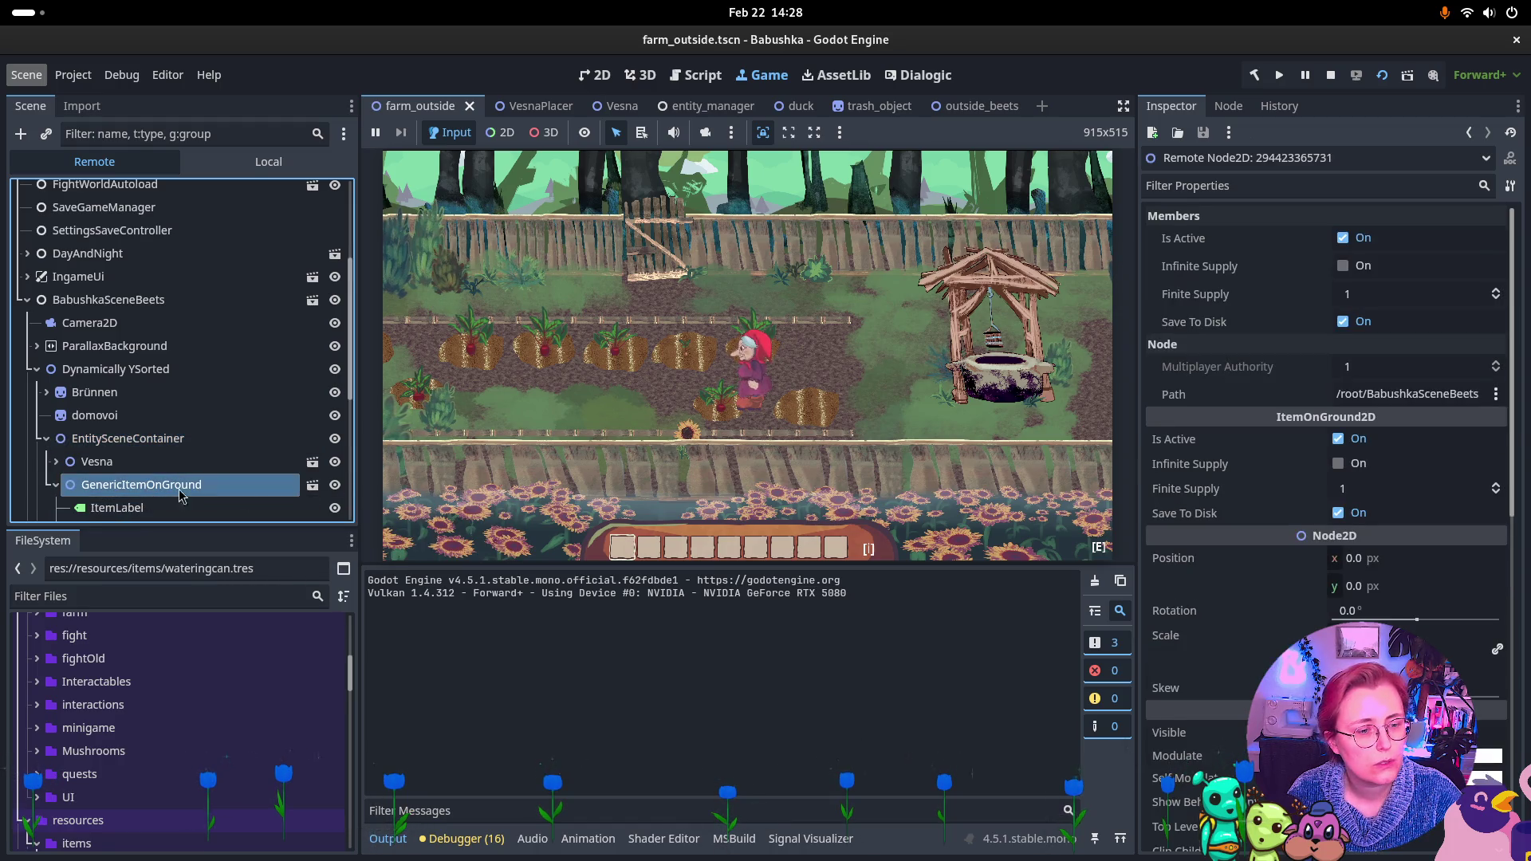
scroll(1380, 478, down, 10)
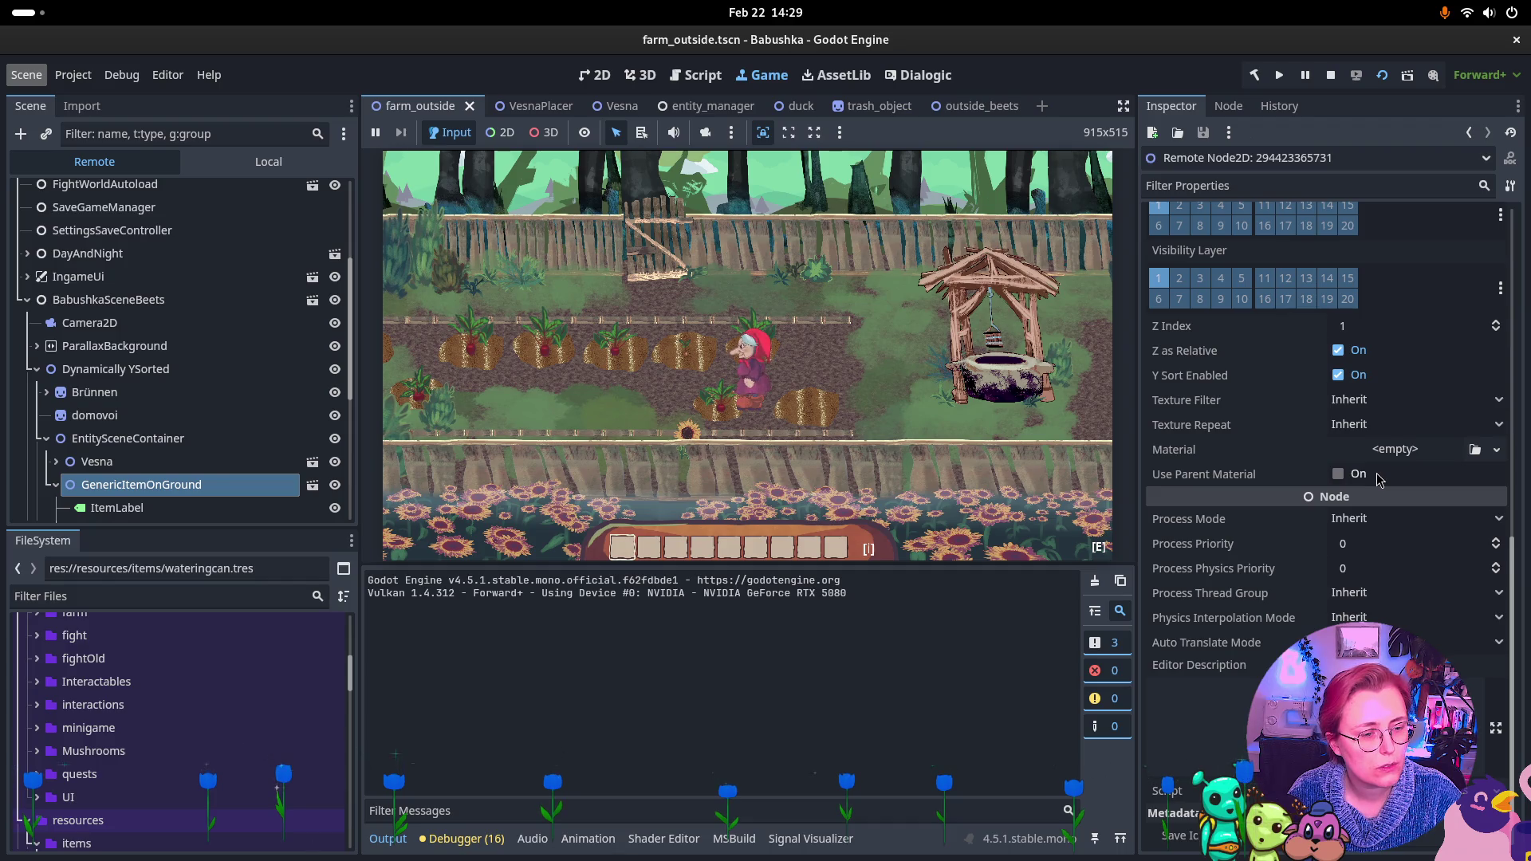
scroll(1380, 478, up, 10)
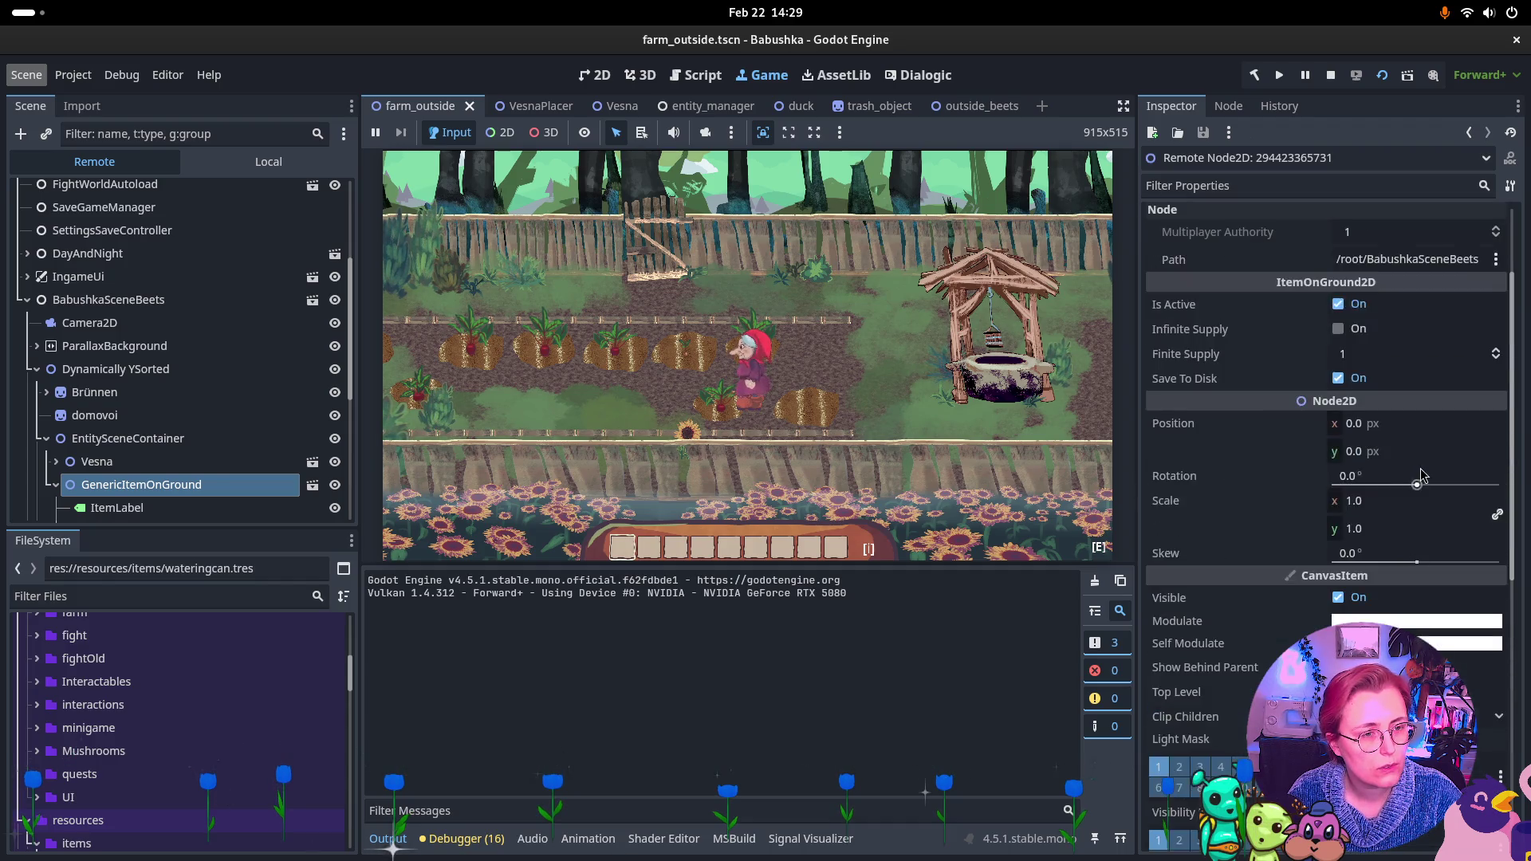
scroll(96, 496, down, 3)
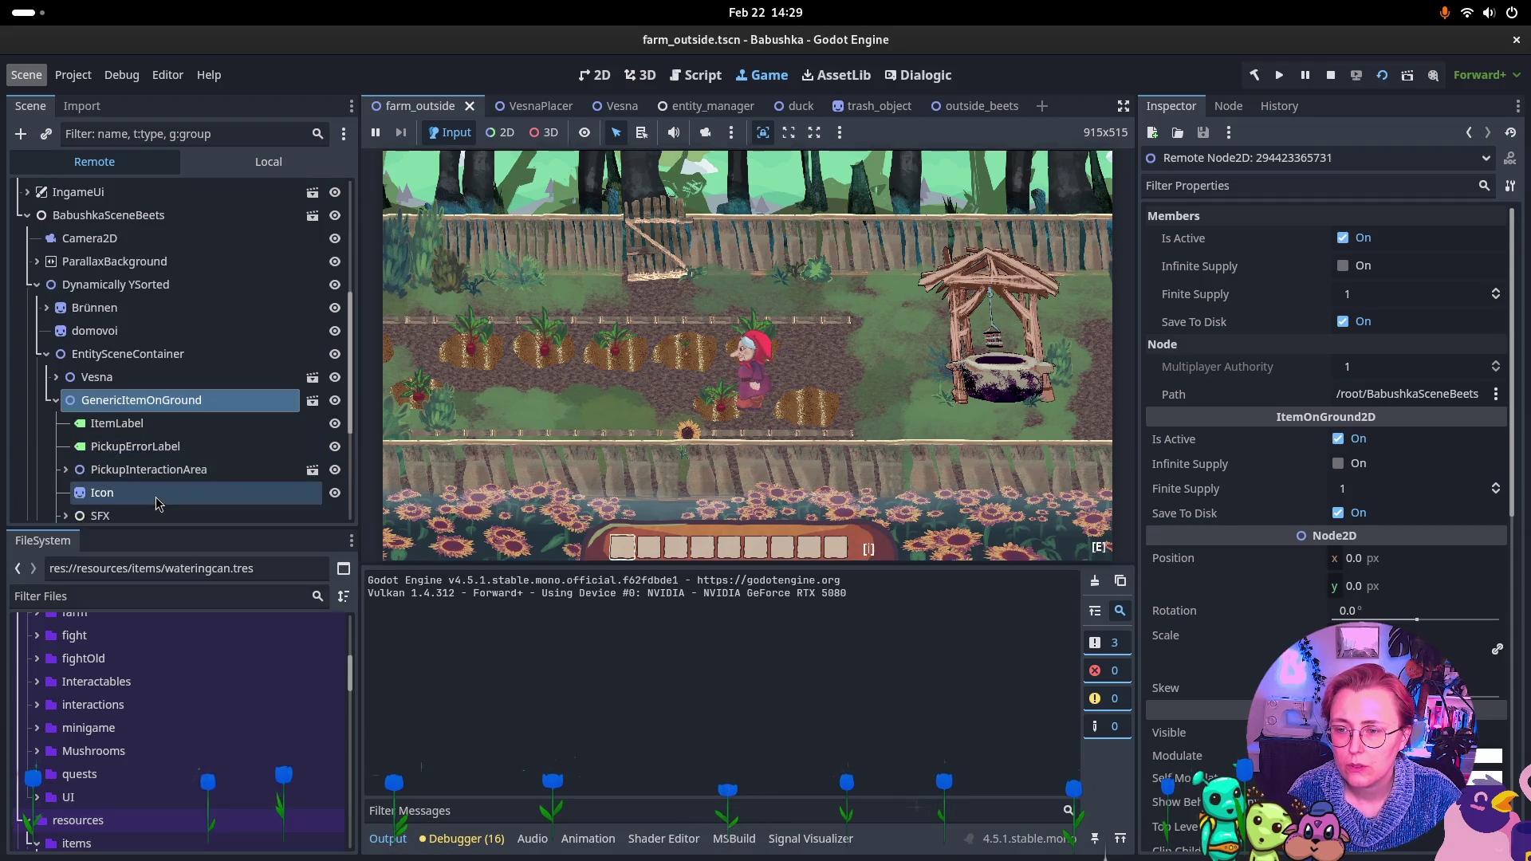
click(147, 401)
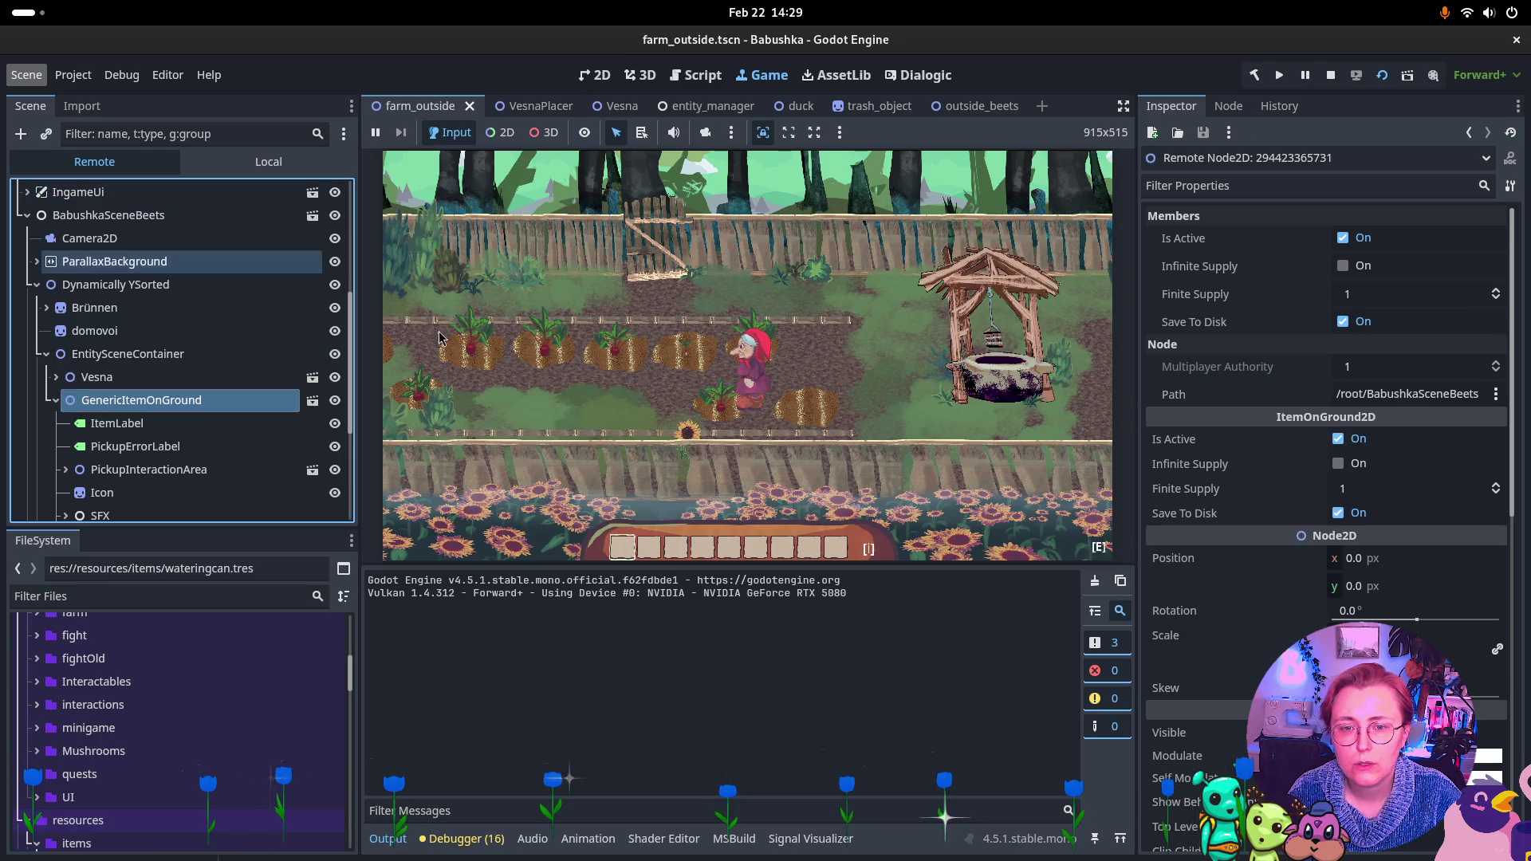
click(553, 325)
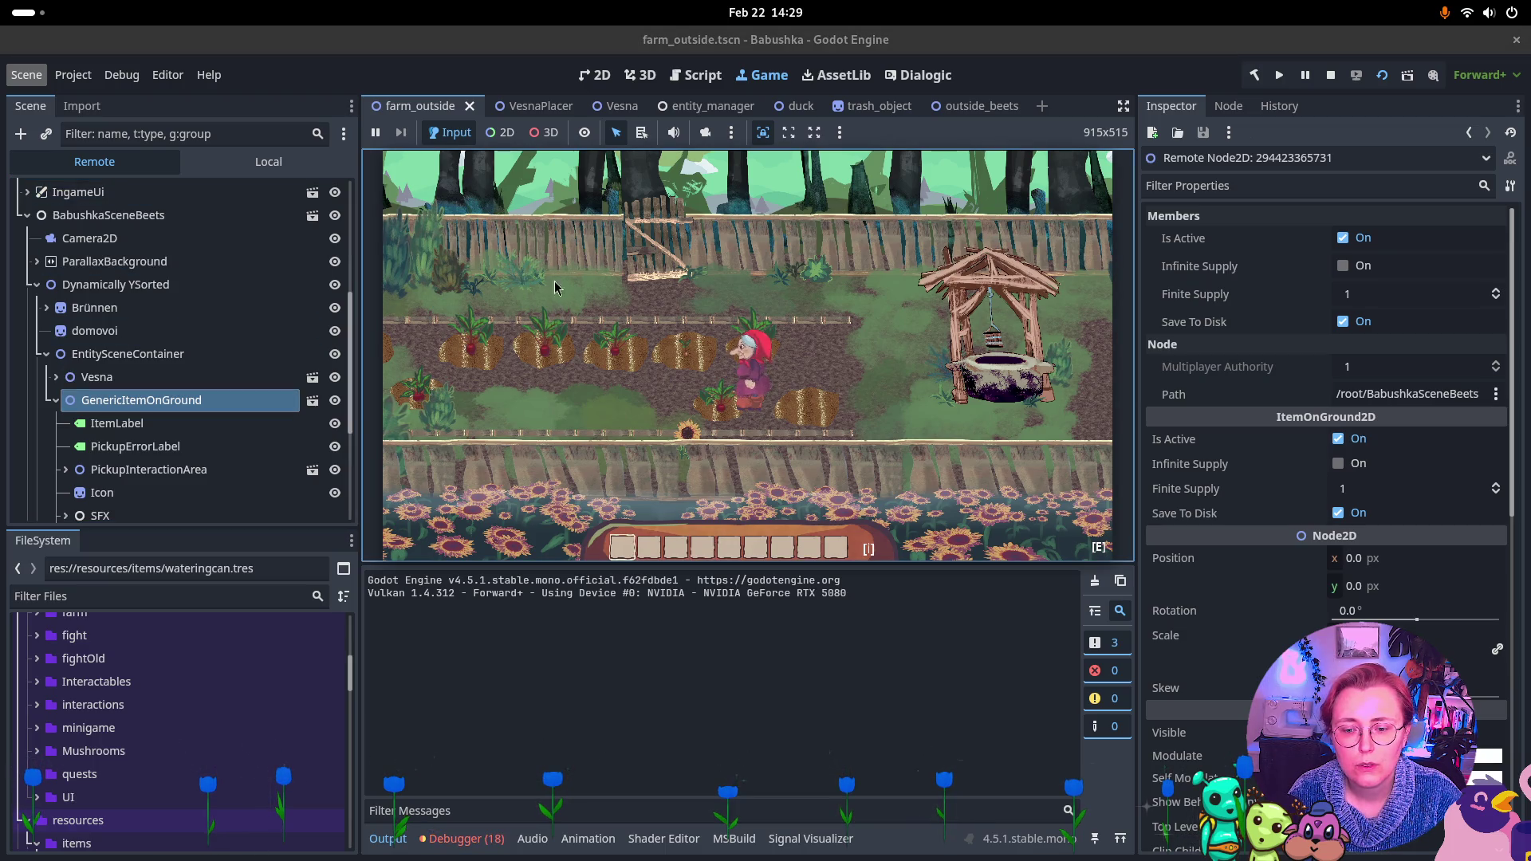
Toggle between the Local and Remote trees and the 2D and Game views, ending on the game
click(269, 161)
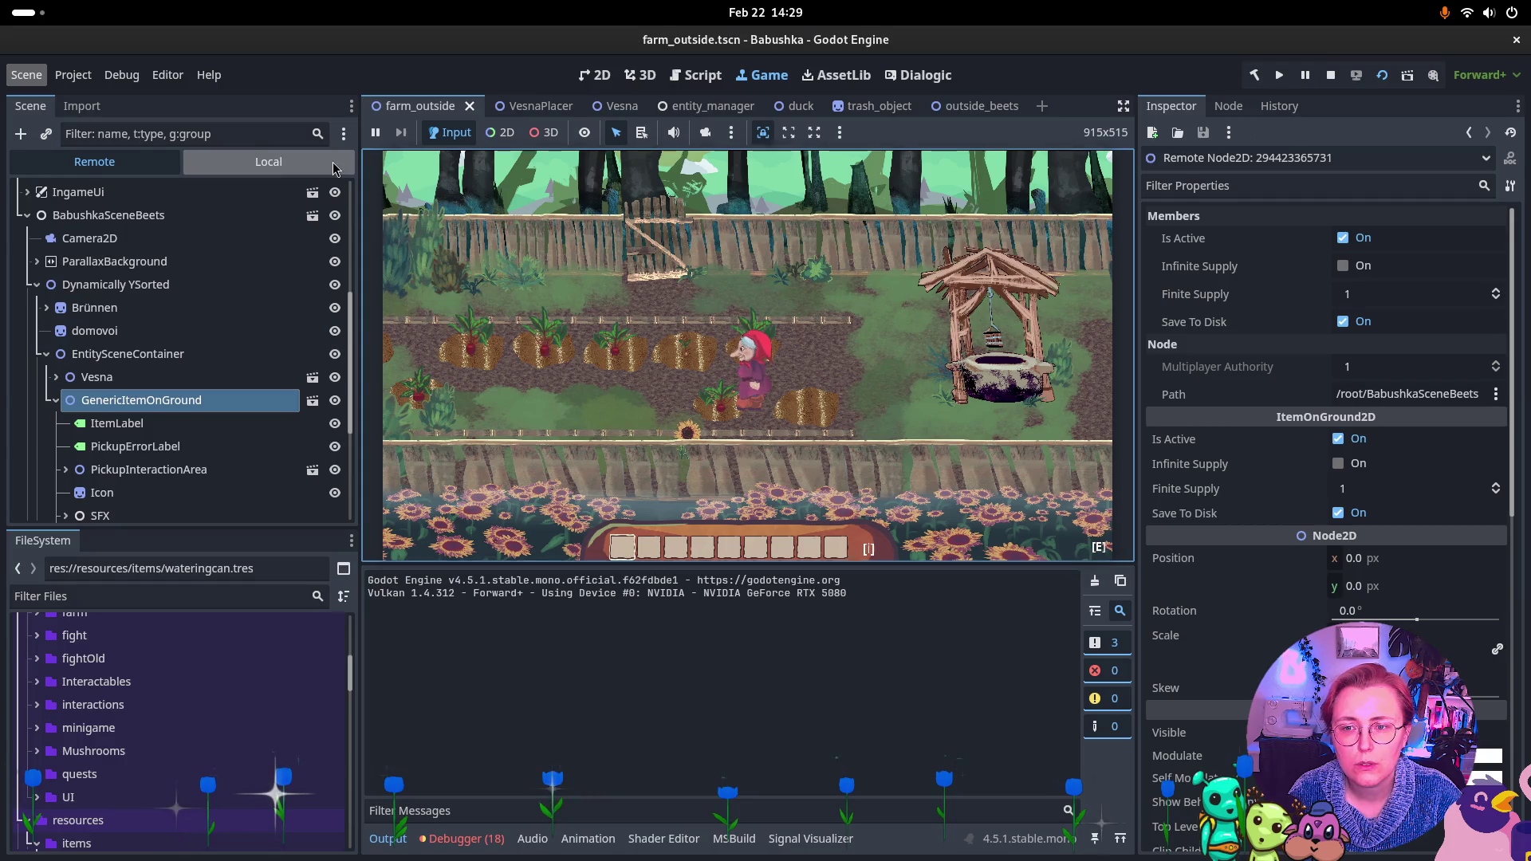
click(97, 165)
click(594, 74)
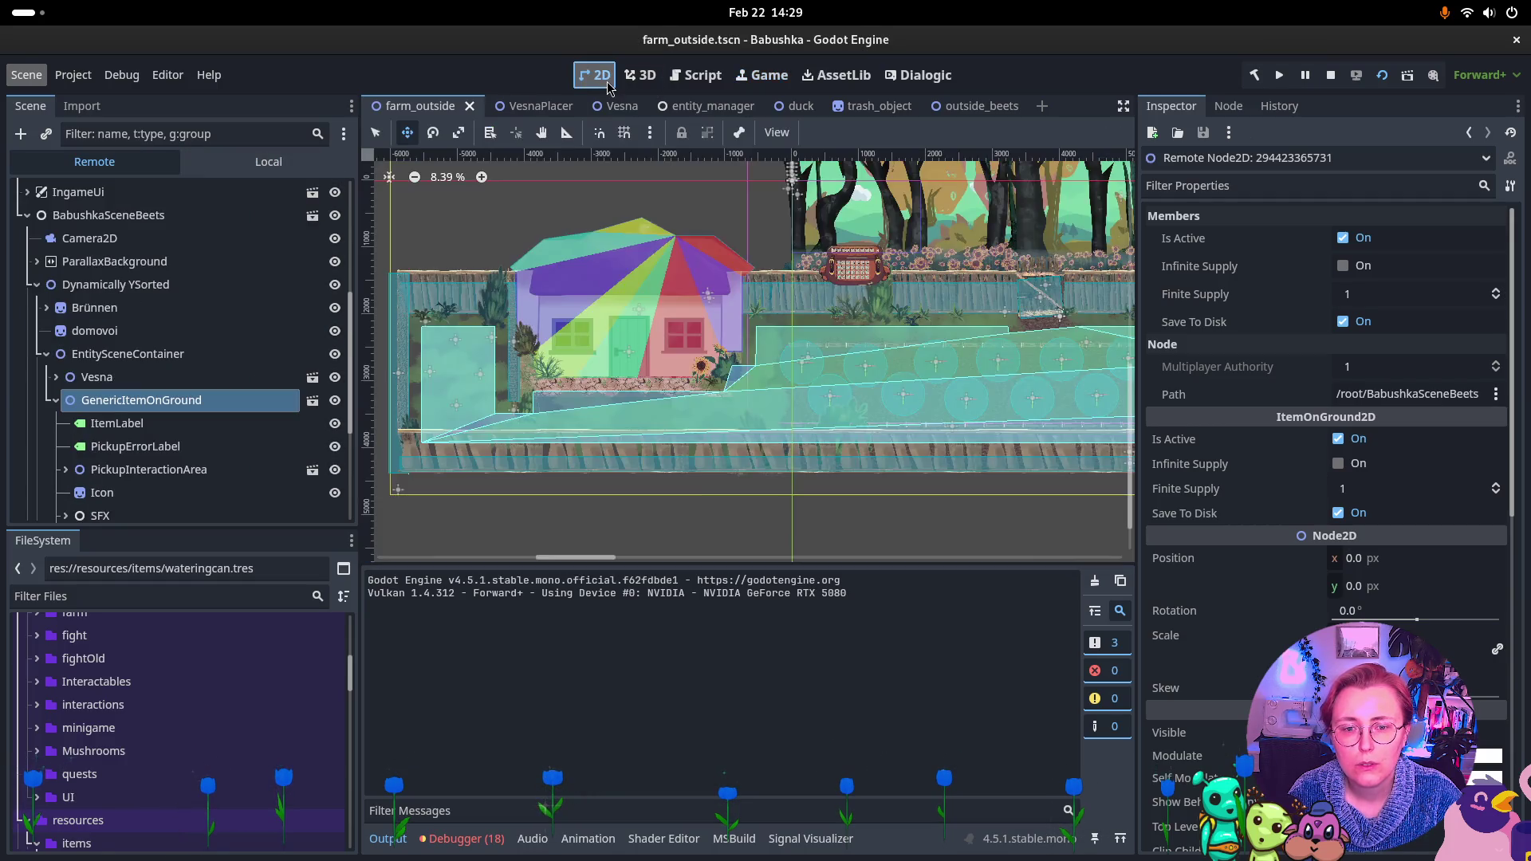
click(761, 74)
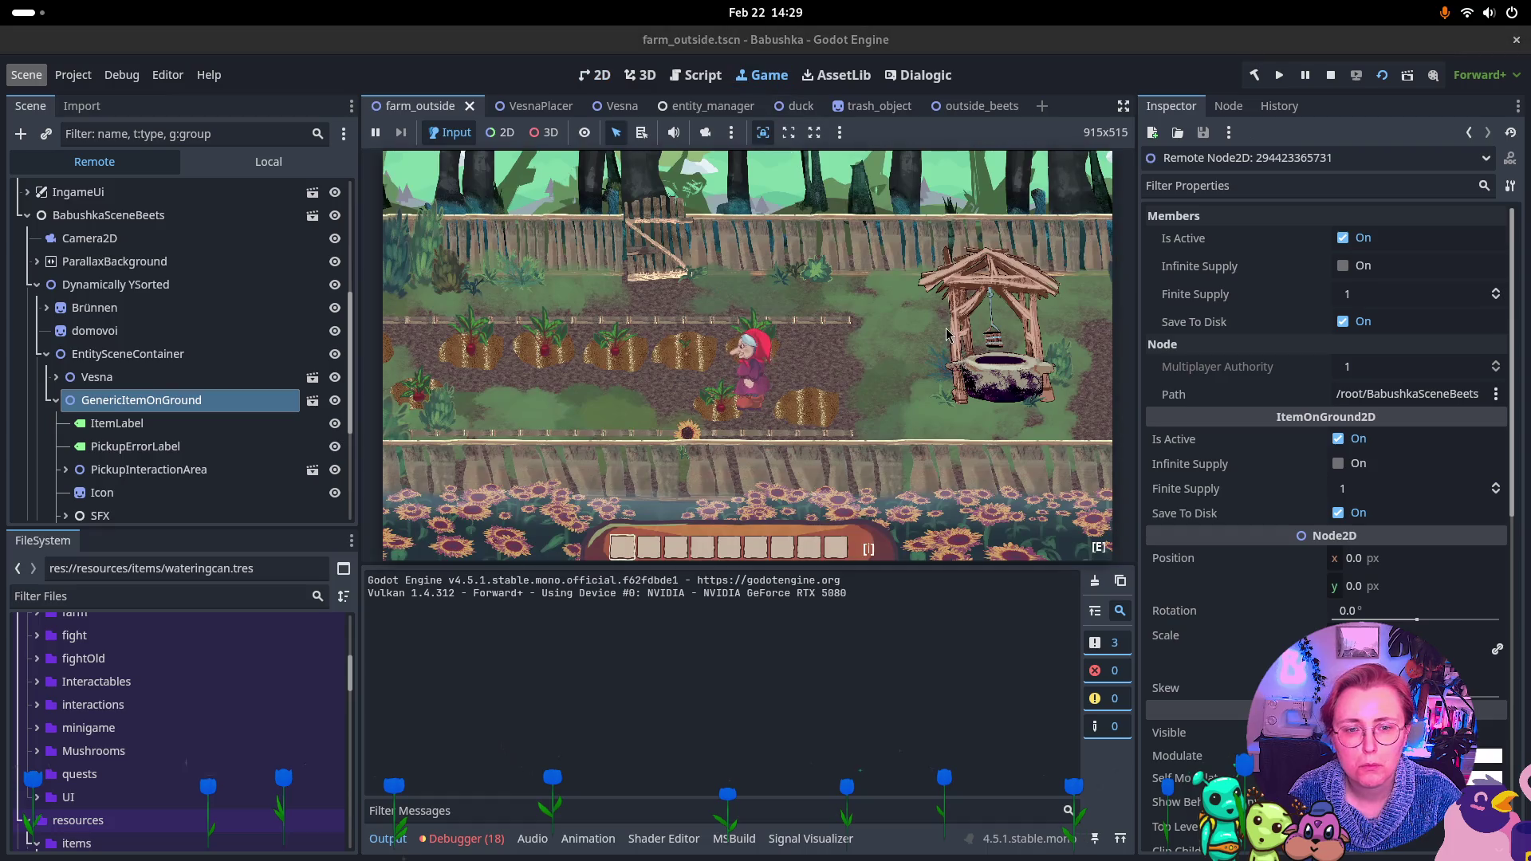
Walk grandma around the well and left through the opened fence gate
key(d)
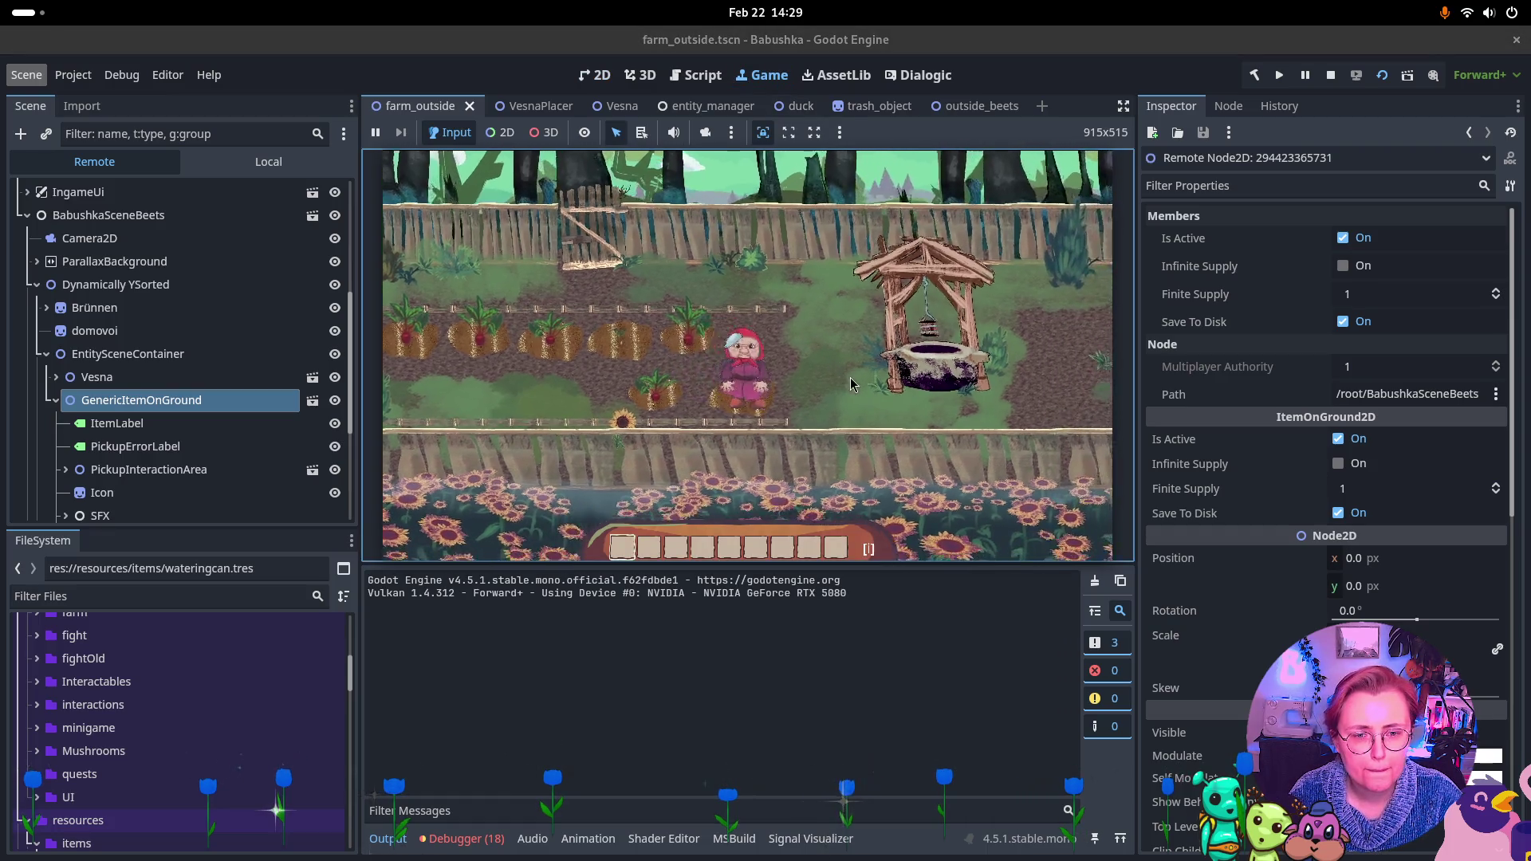
key(s)
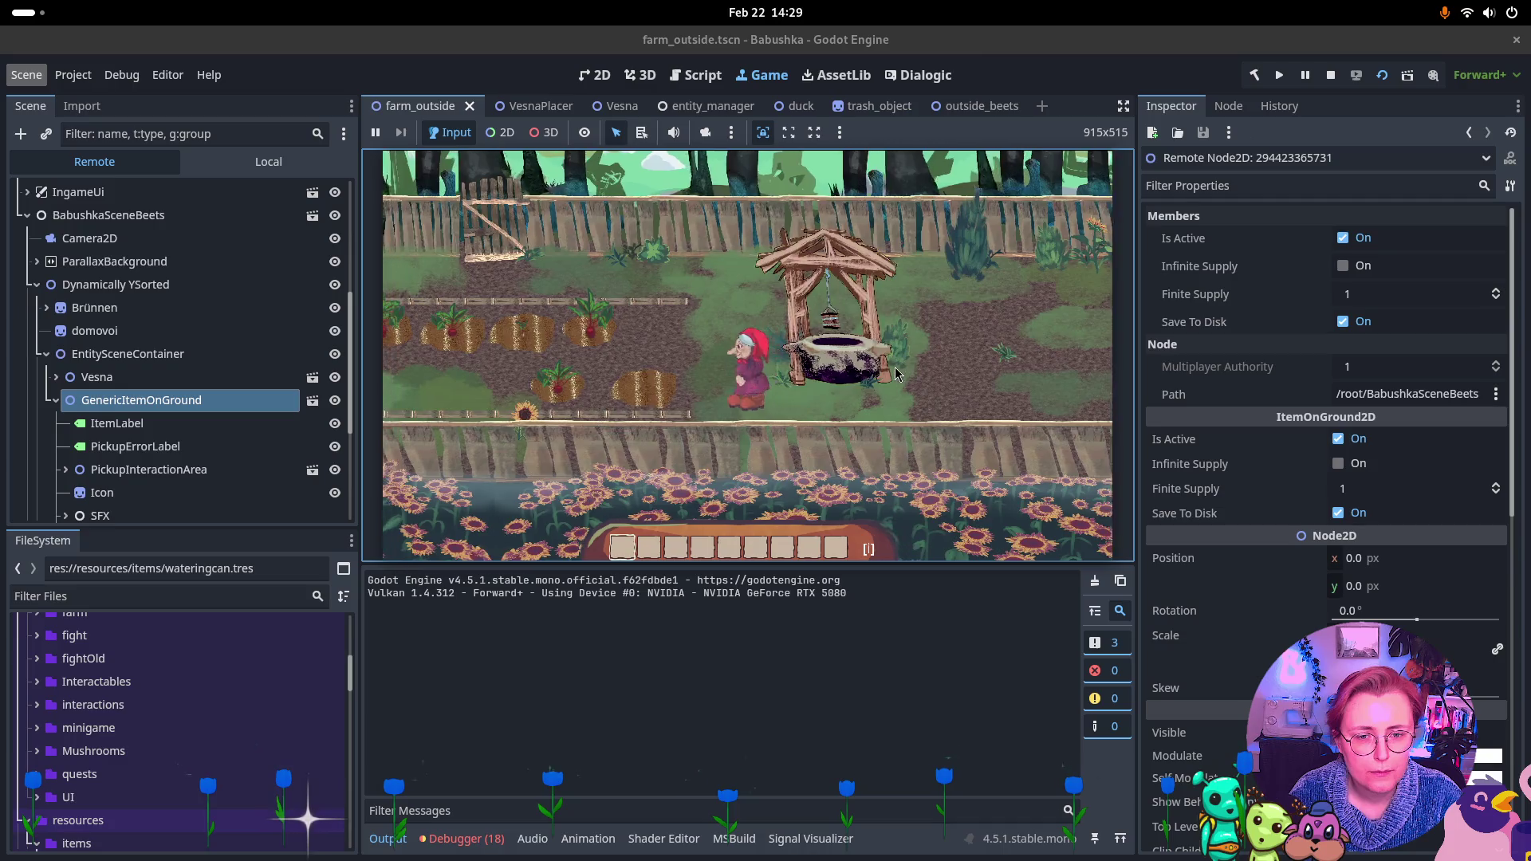
key(w)
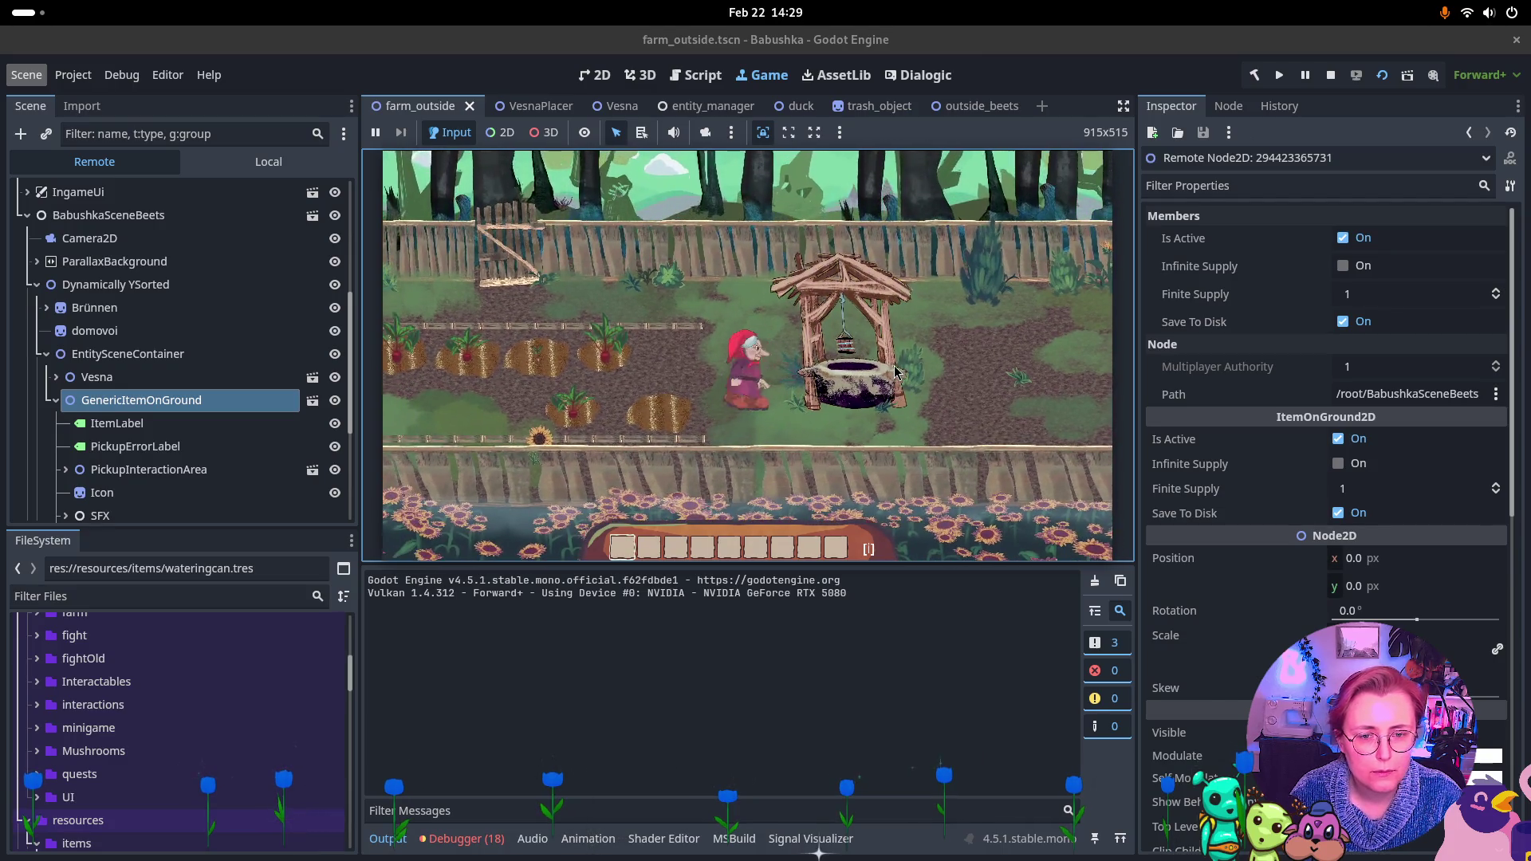
key(d)
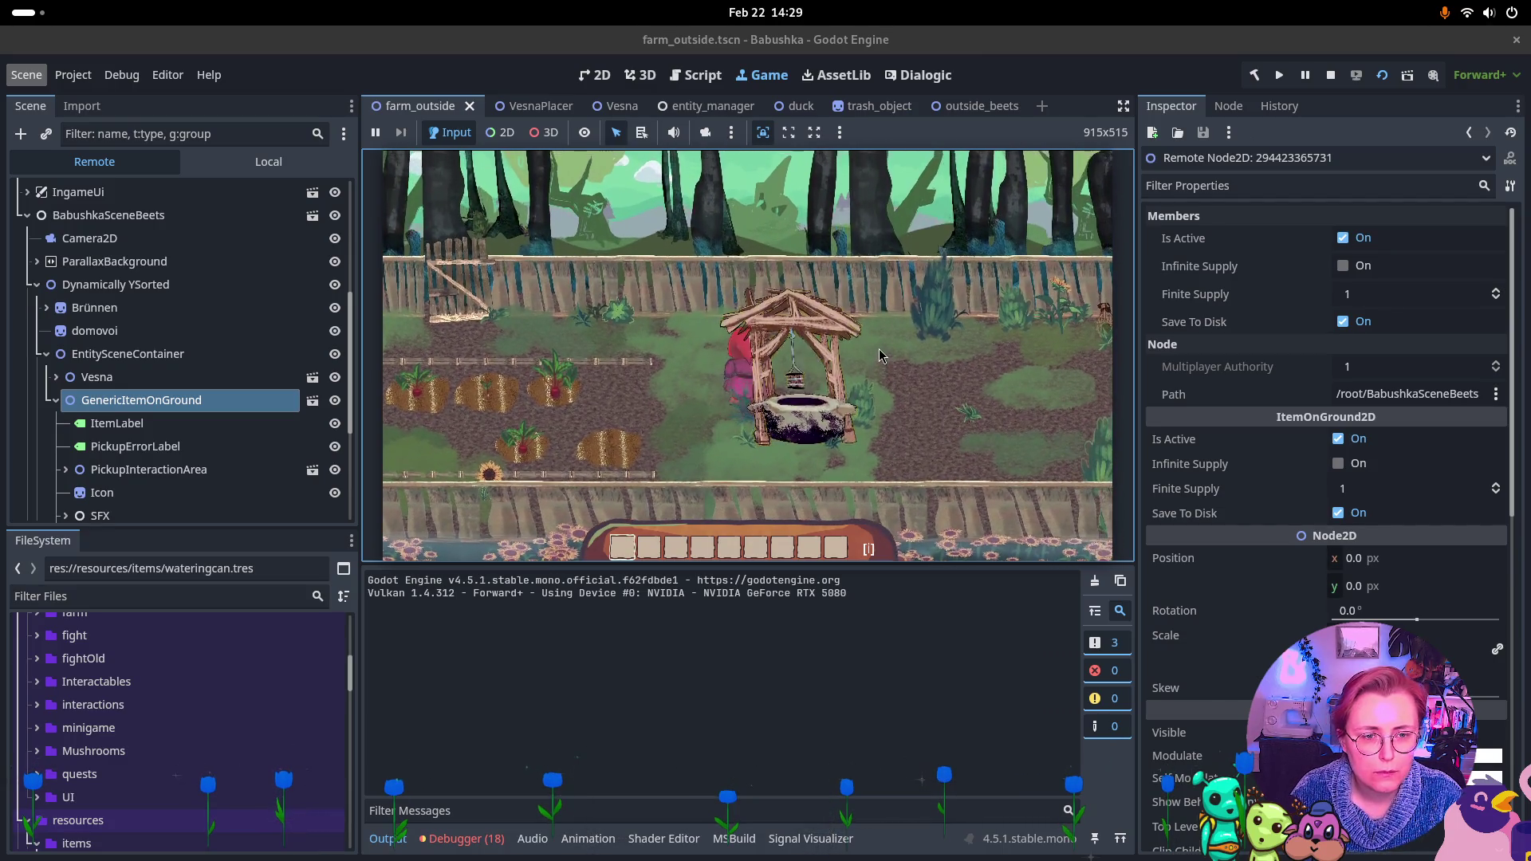
key(w)
key(a)
key(w)
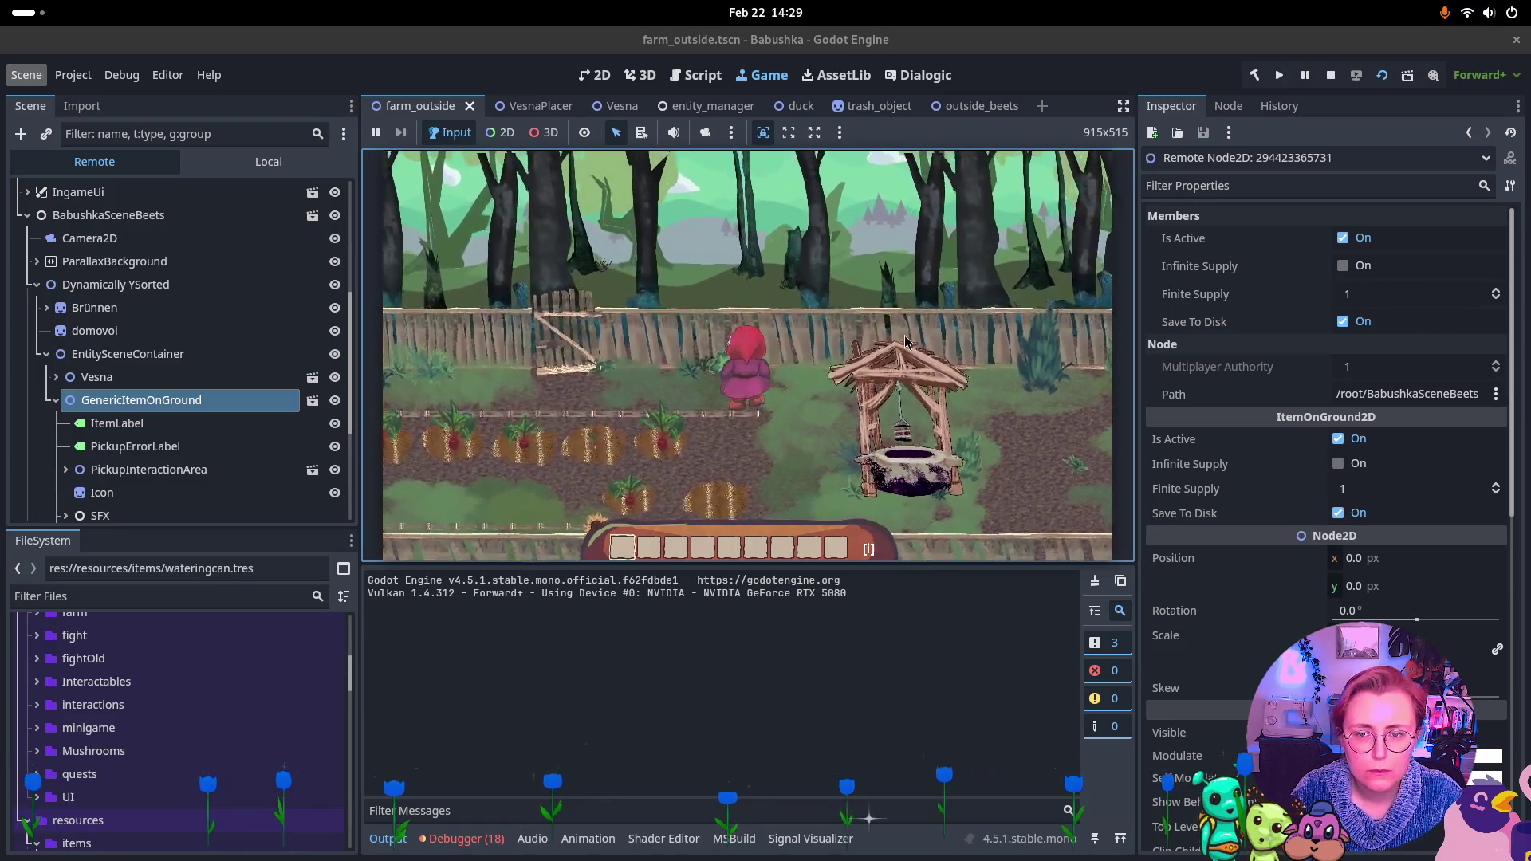
key(a)
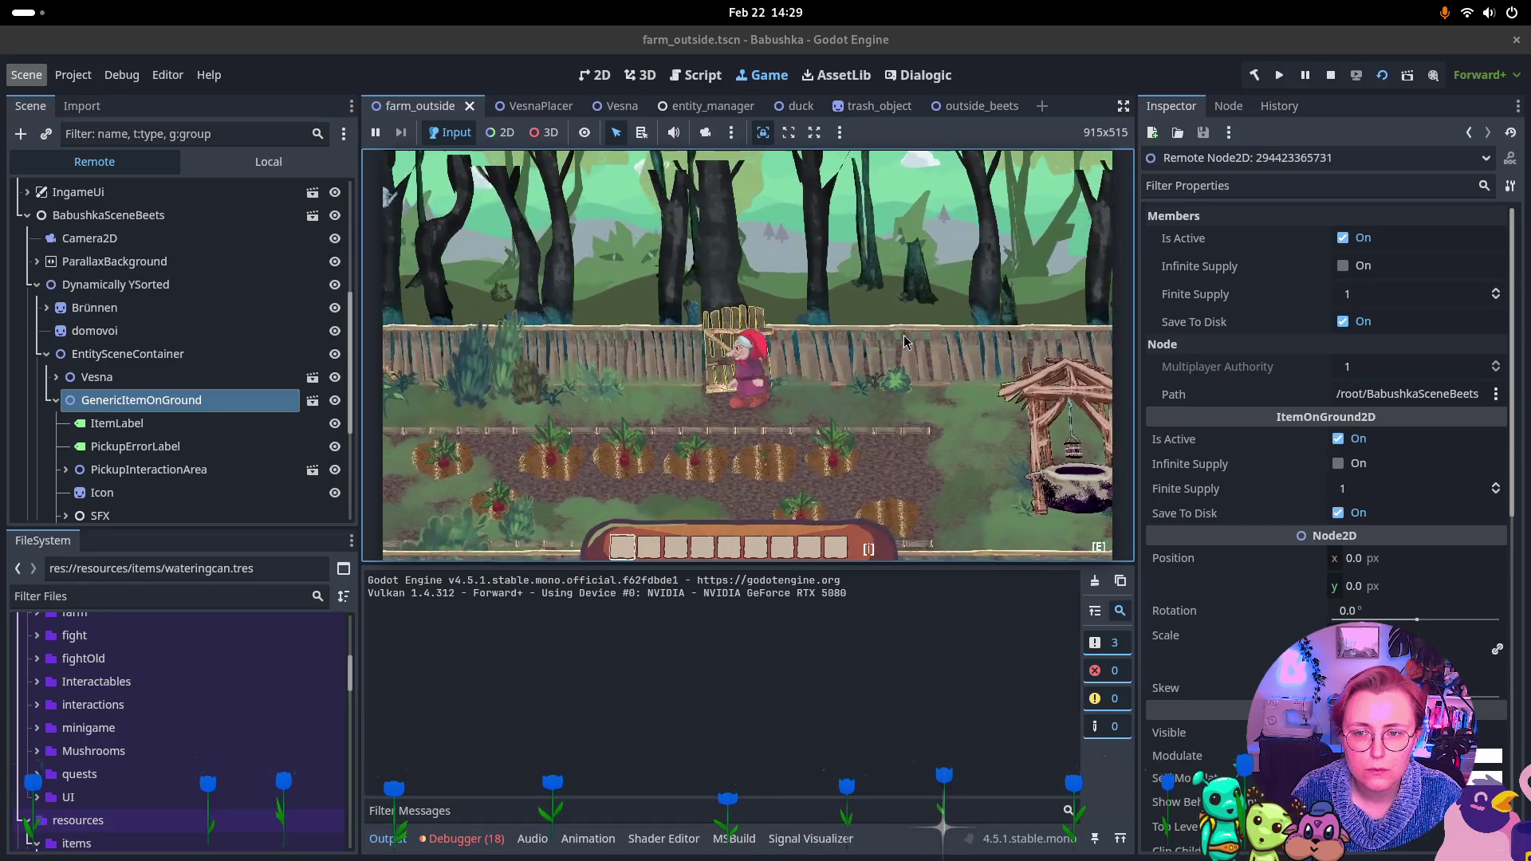
key(e)
key(a)
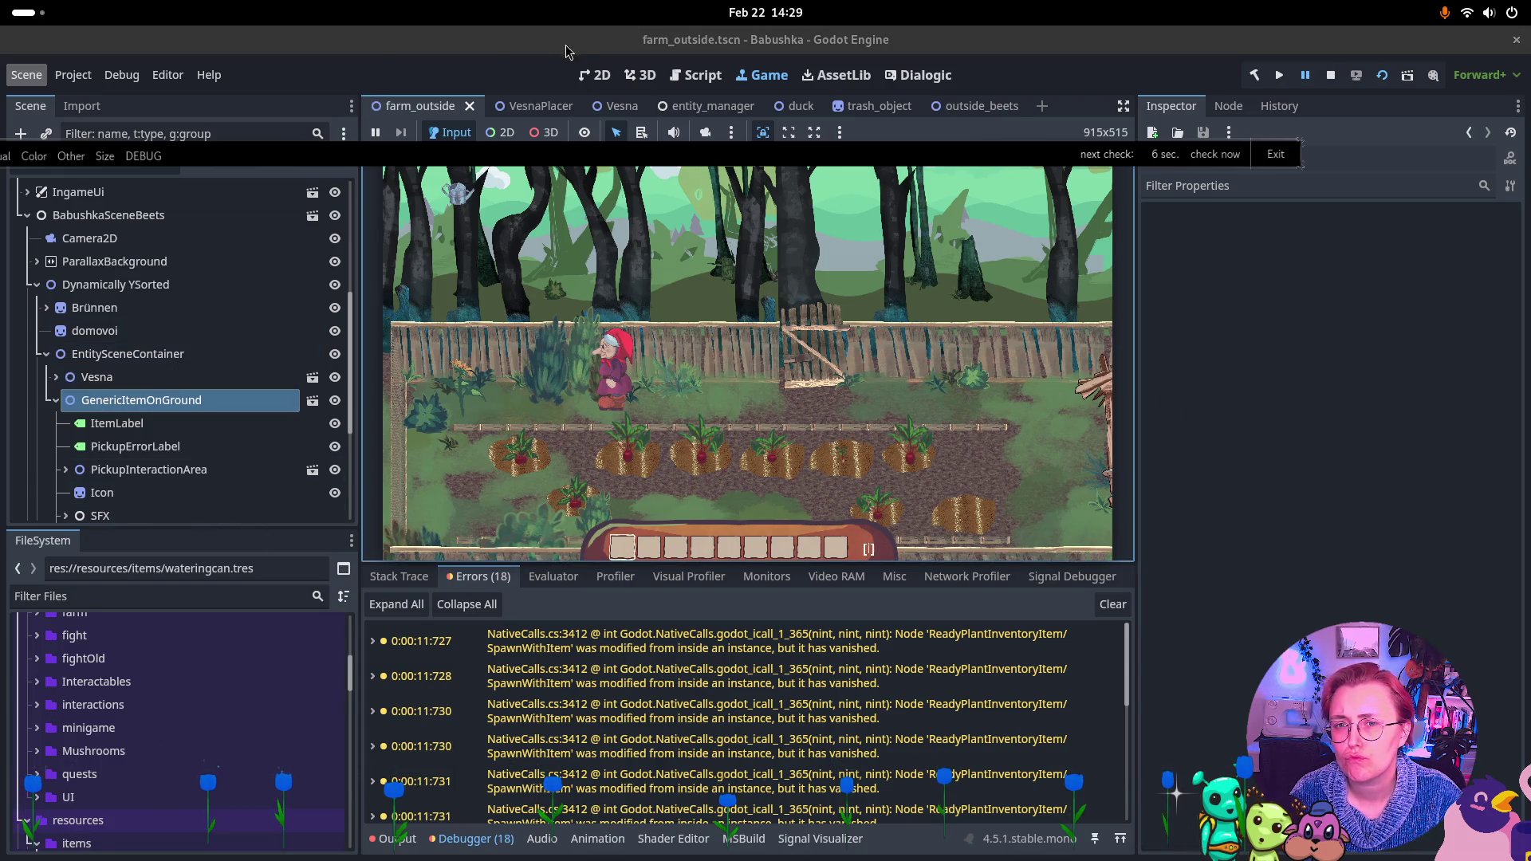
Open the outside_beets scene in the local tree and stop the running game
click(533, 108)
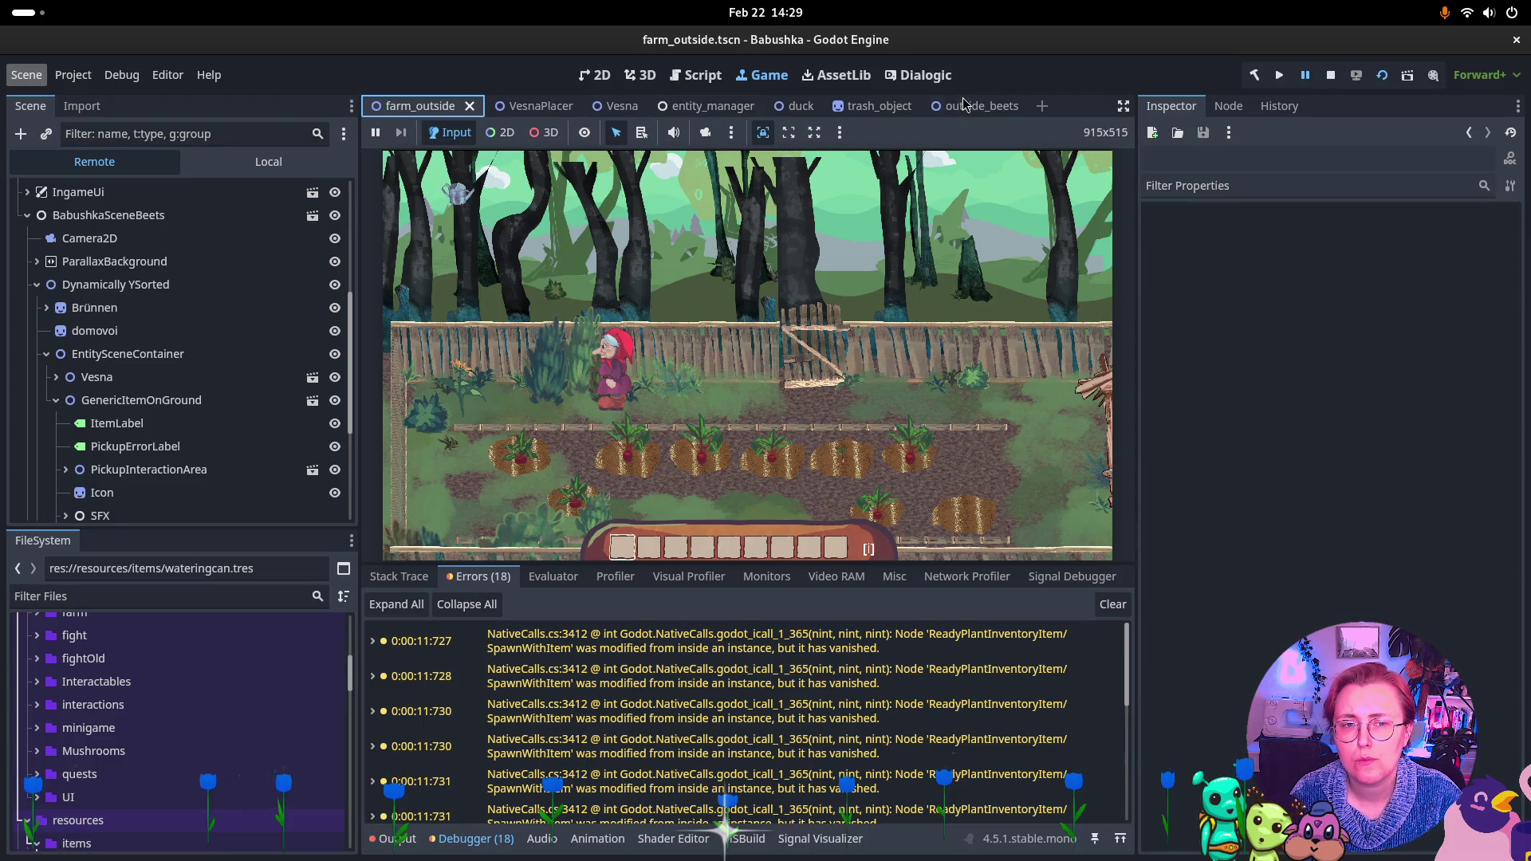
click(964, 104)
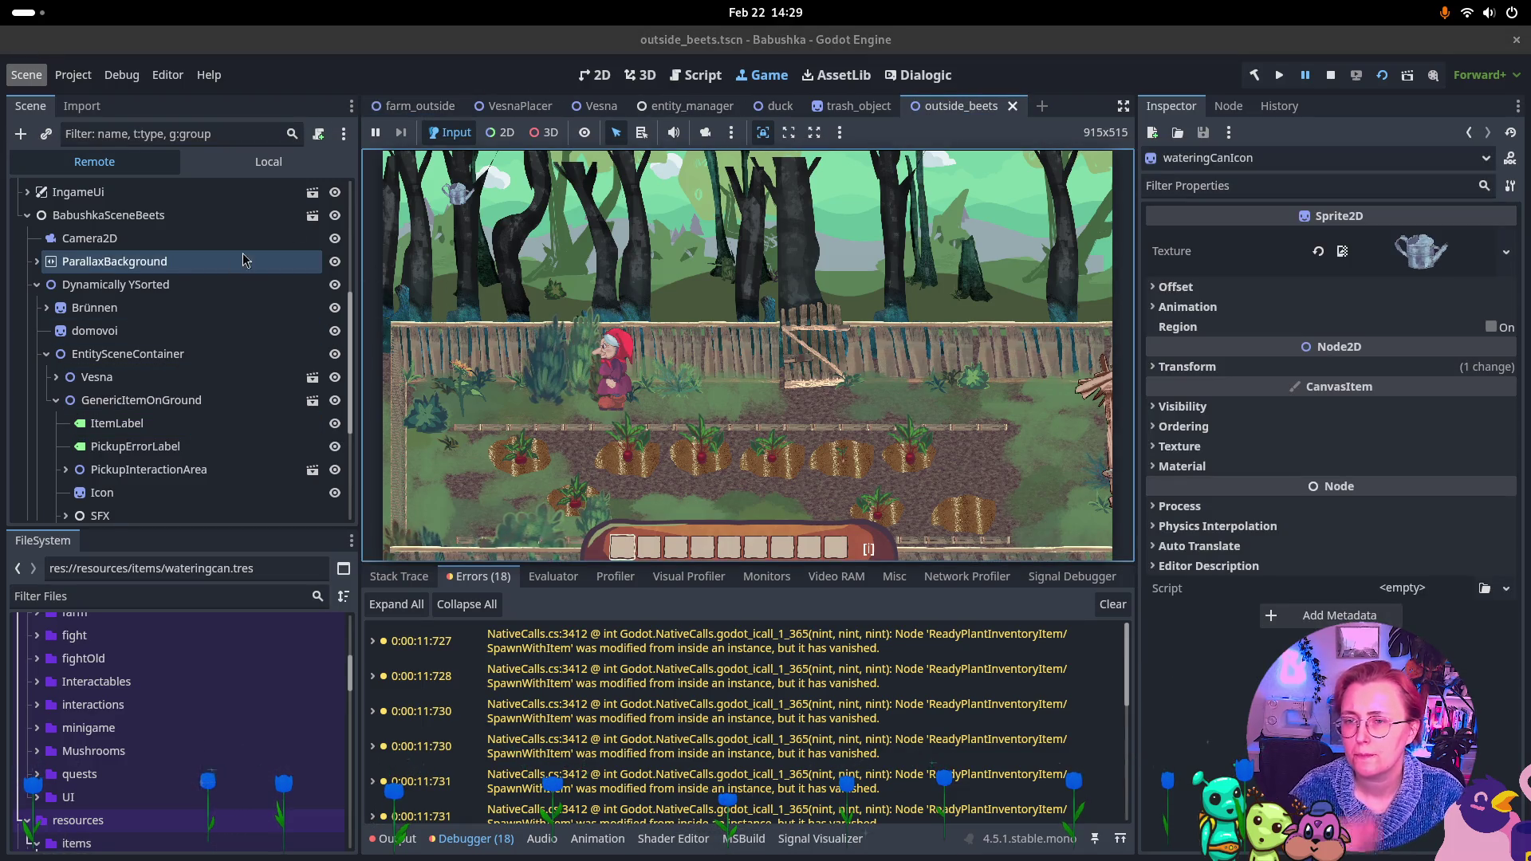
click(311, 164)
click(1330, 74)
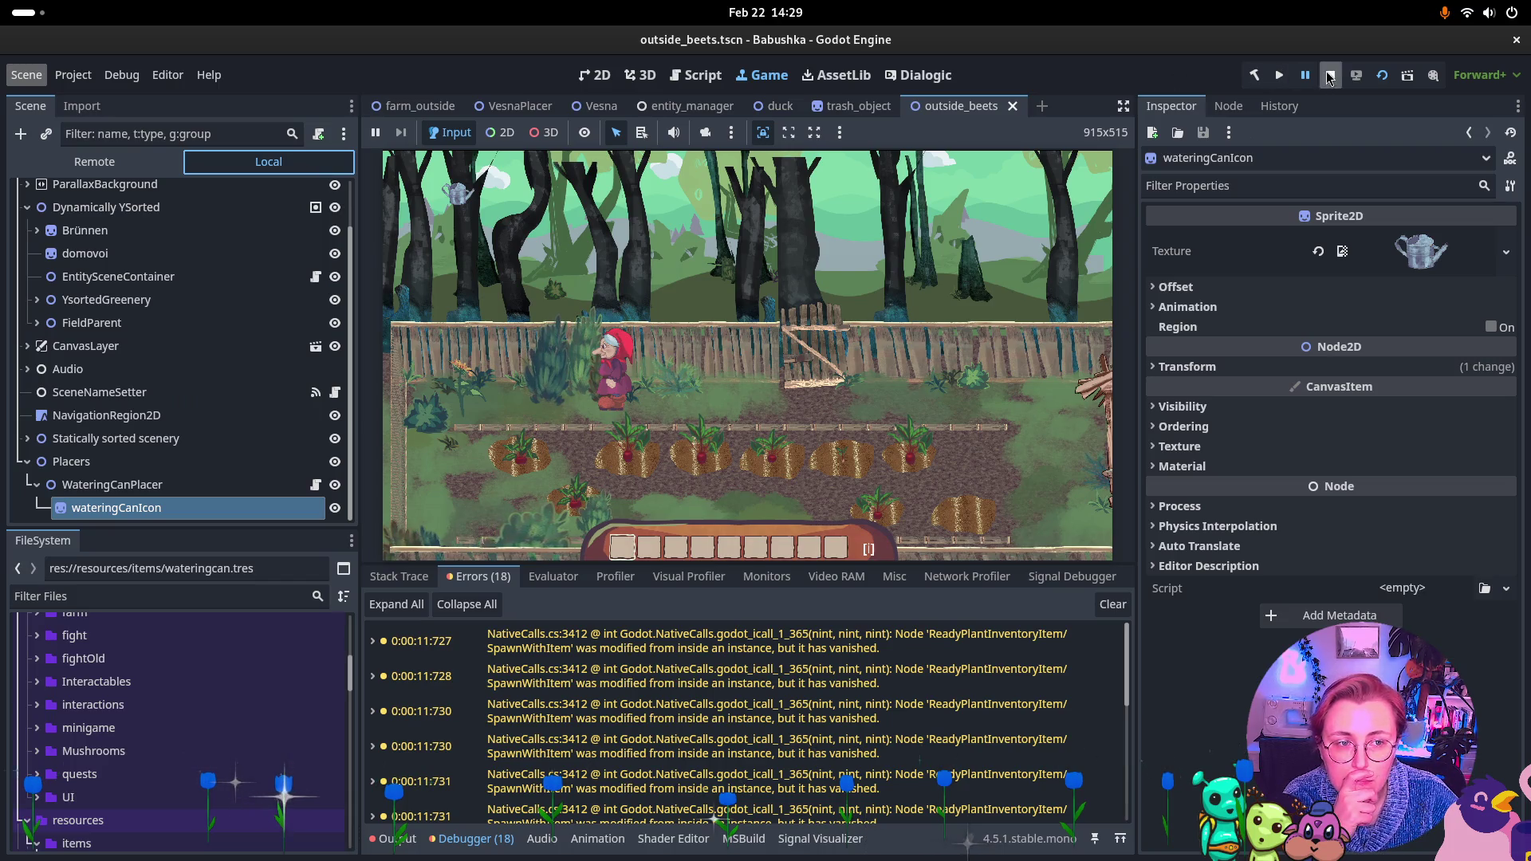
Drag WateringCanPlacer beside the well and save outside_beets.tscn
click(142, 486)
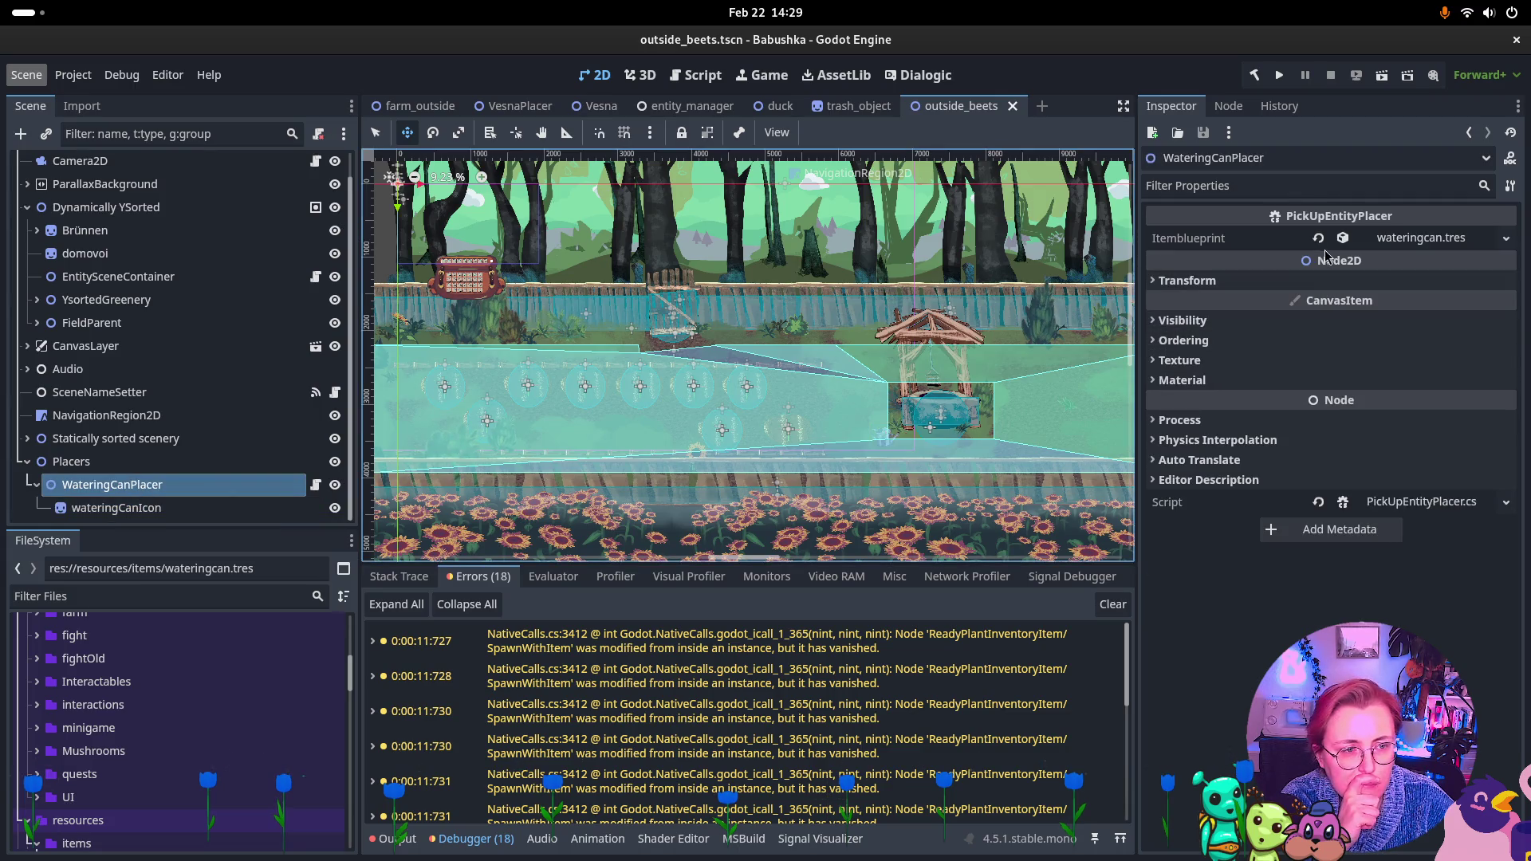
click(141, 487)
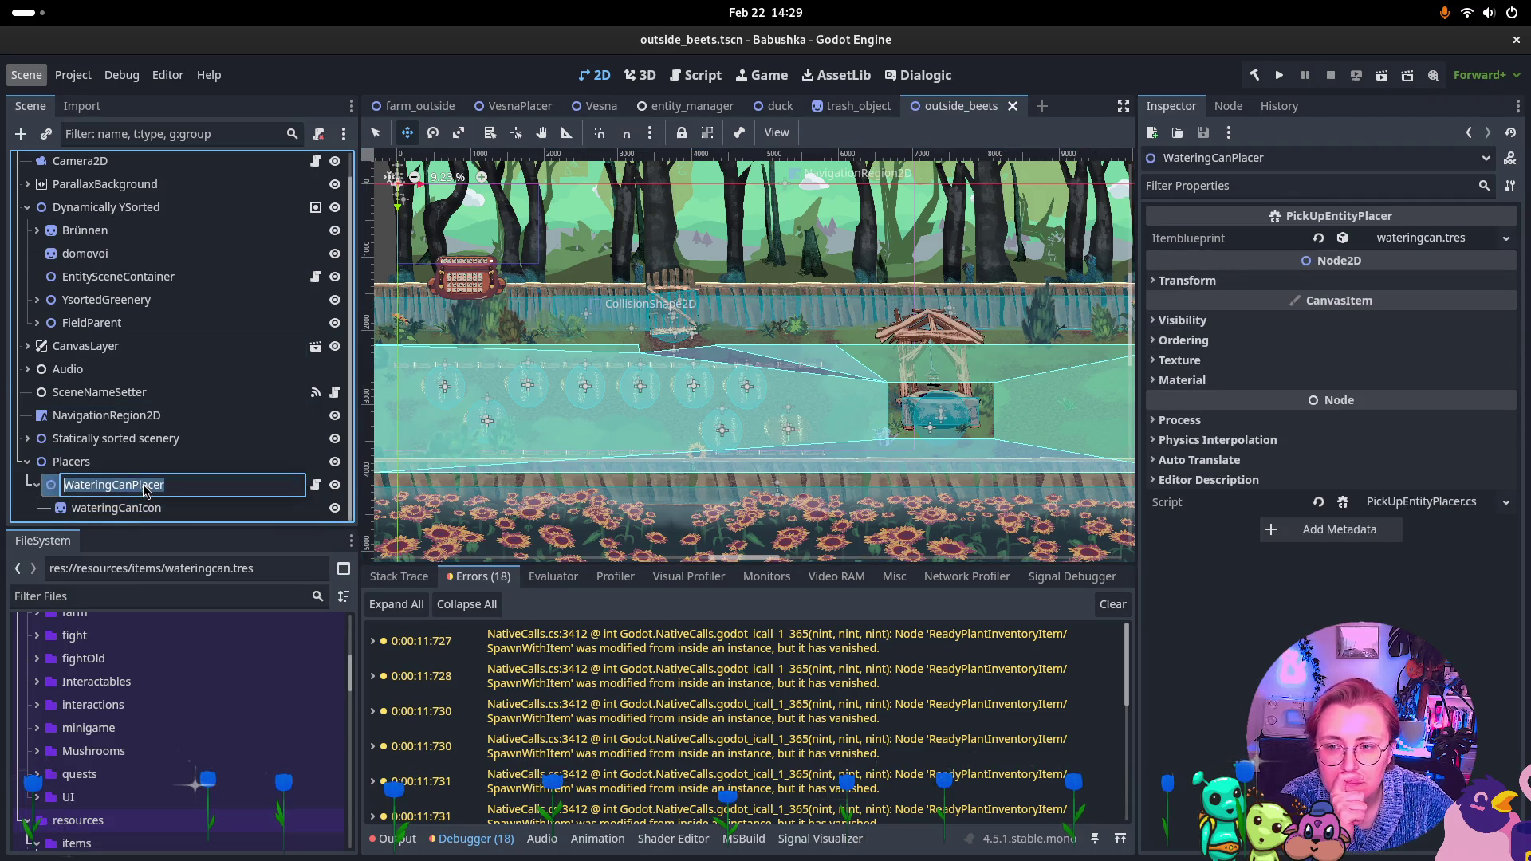
mouse_move(929, 415)
mouse_down()
mouse_move(854, 438)
mouse_move(878, 425)
mouse_move(866, 424)
mouse_up()
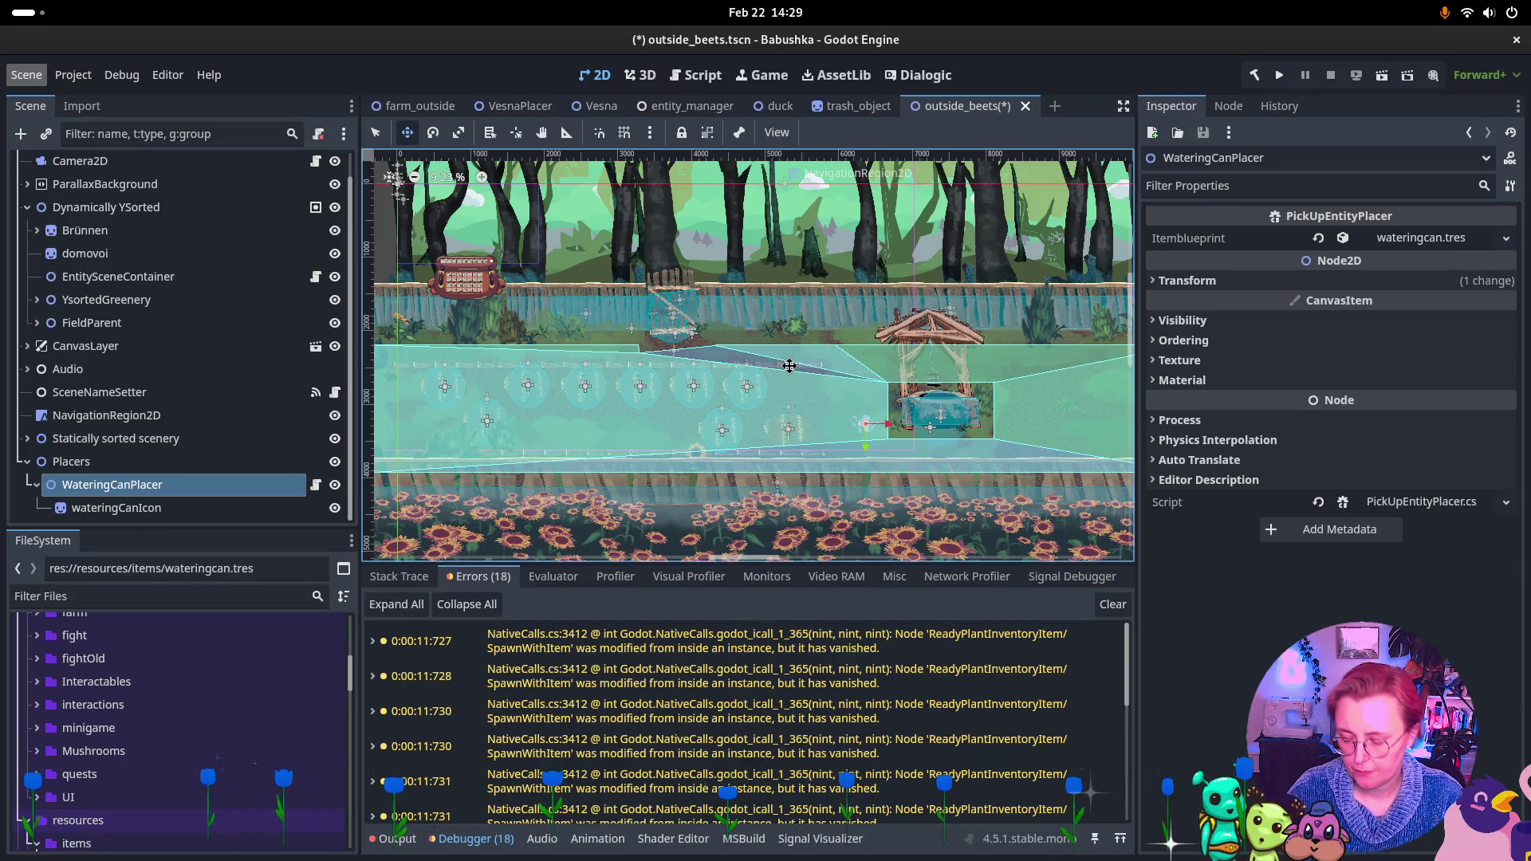
key(ctrl+s)
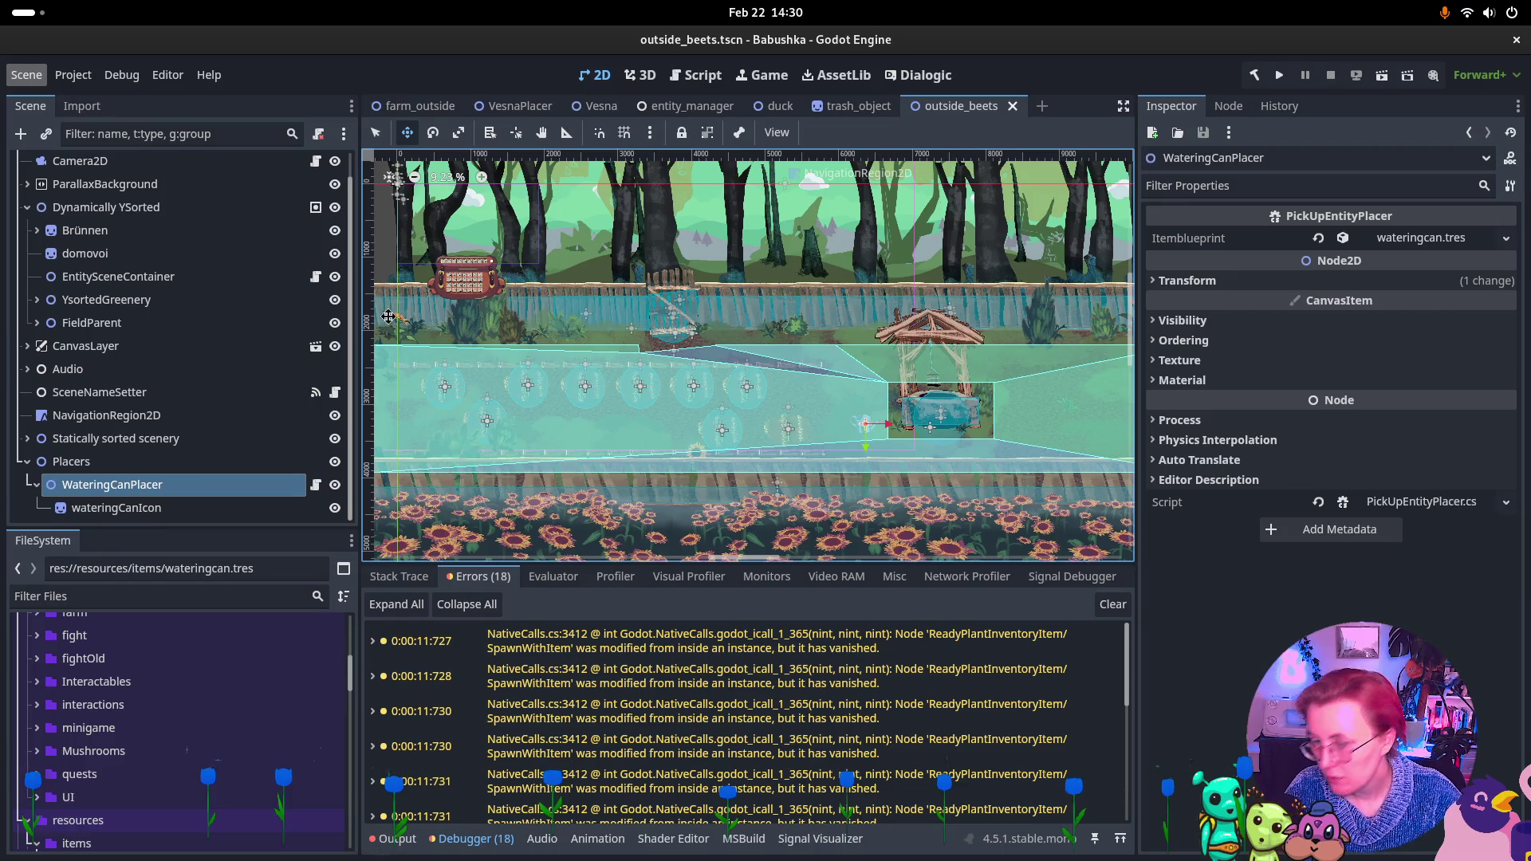
Duplicate WateringCanPlacer, name the copy RakePlacer, and save the scene
click(37, 485)
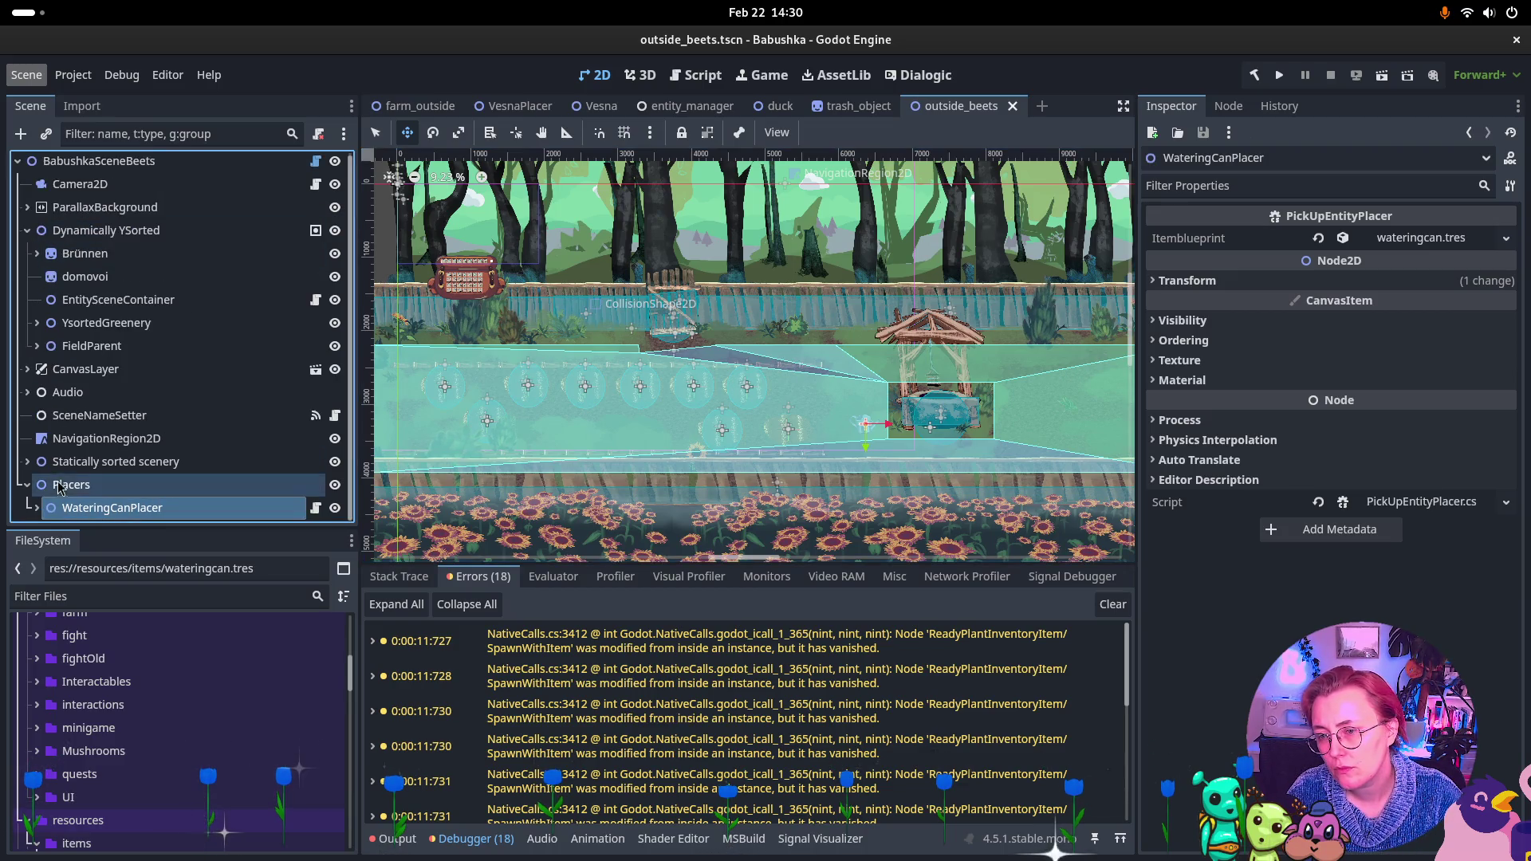
click(74, 488)
click(195, 511)
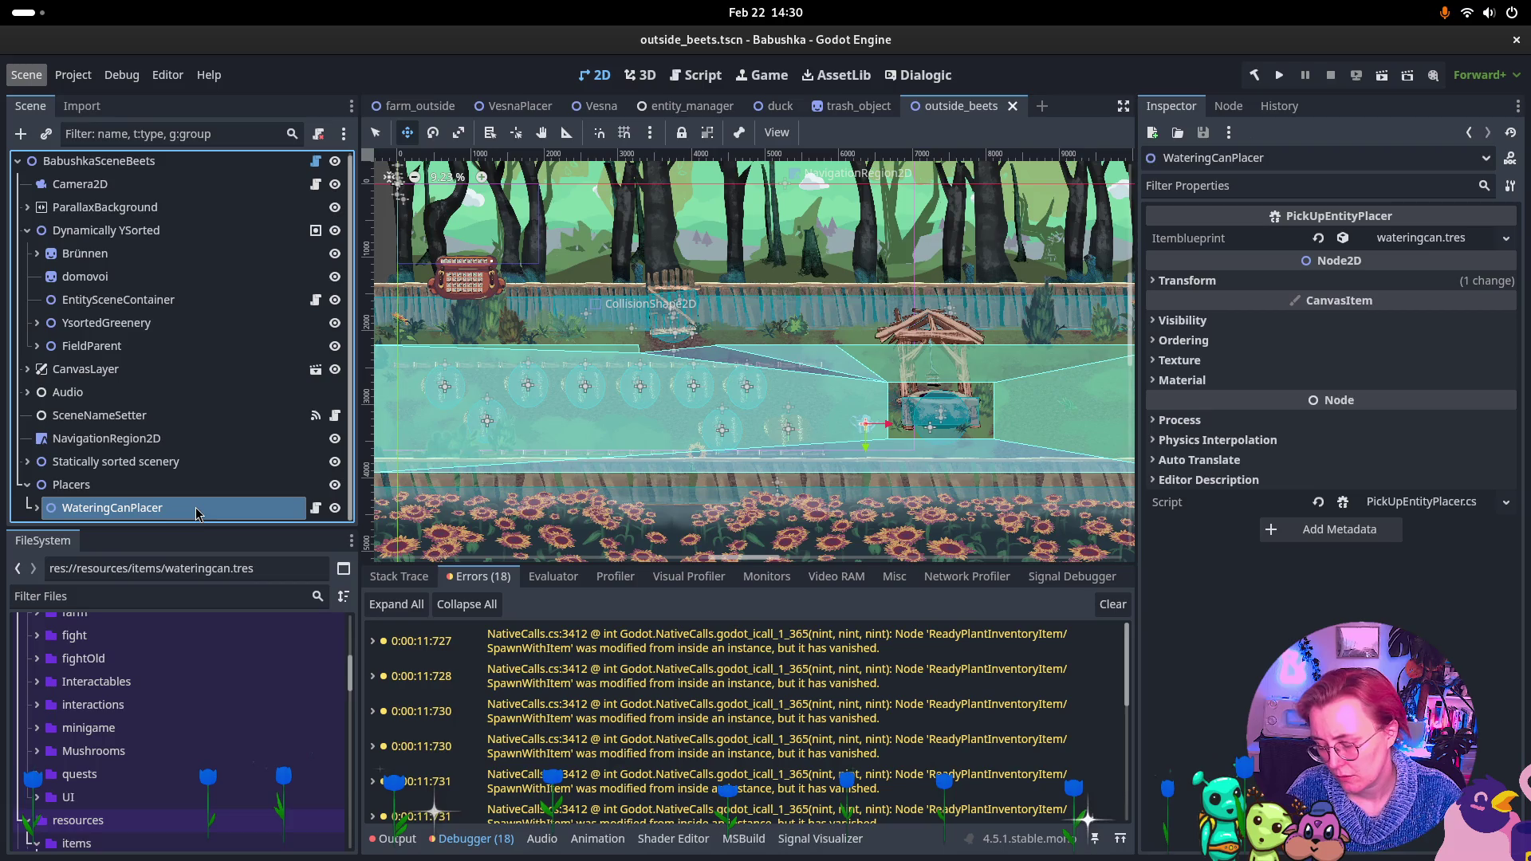
key(ctrl+d)
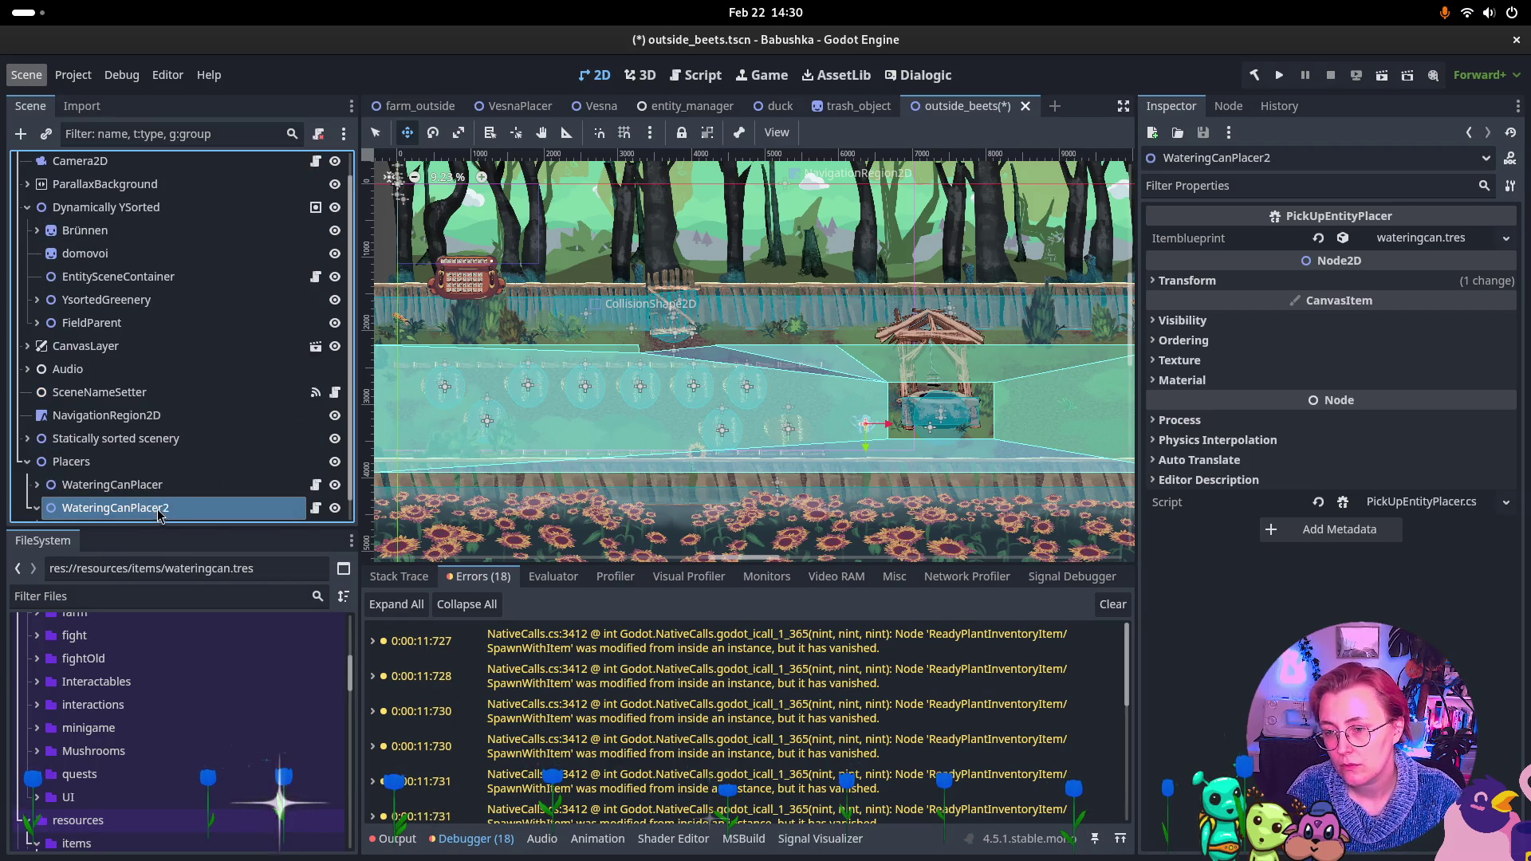
double_click(159, 509)
text(RakePlace)
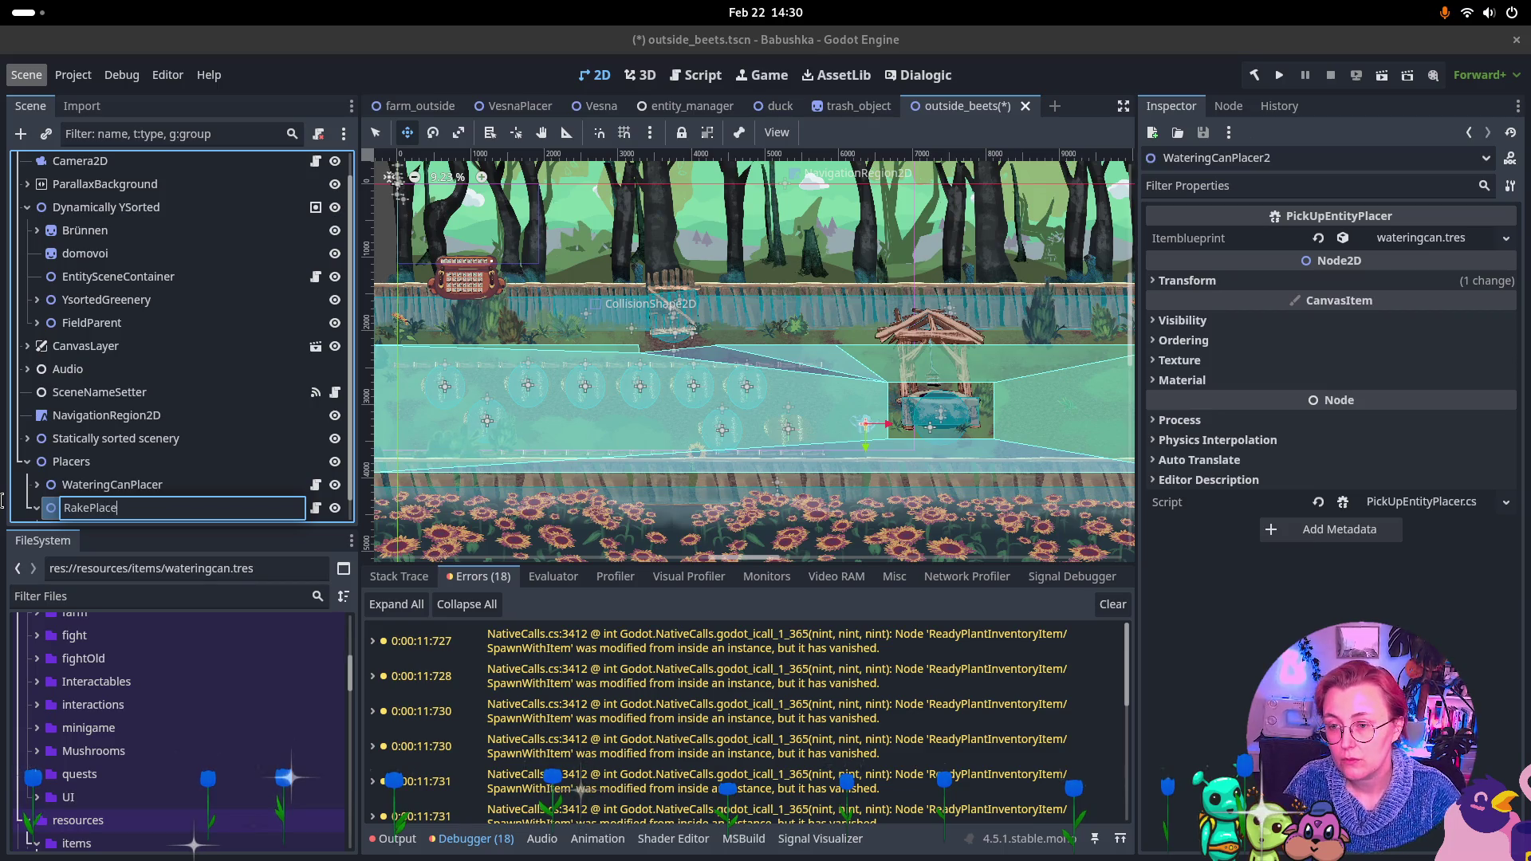
text(r)
key(Return)
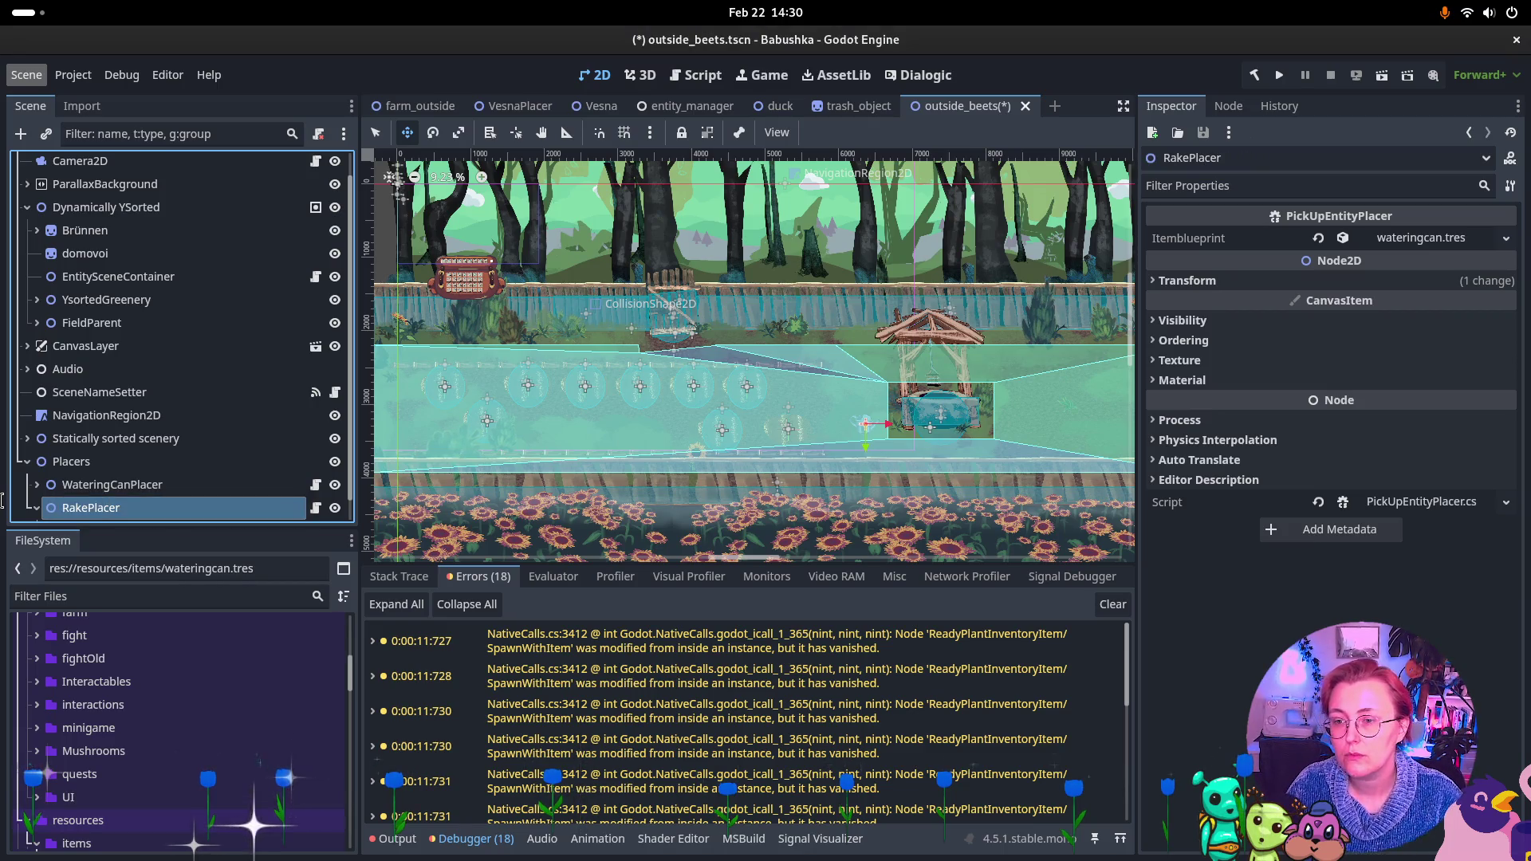
key(ctrl+s)
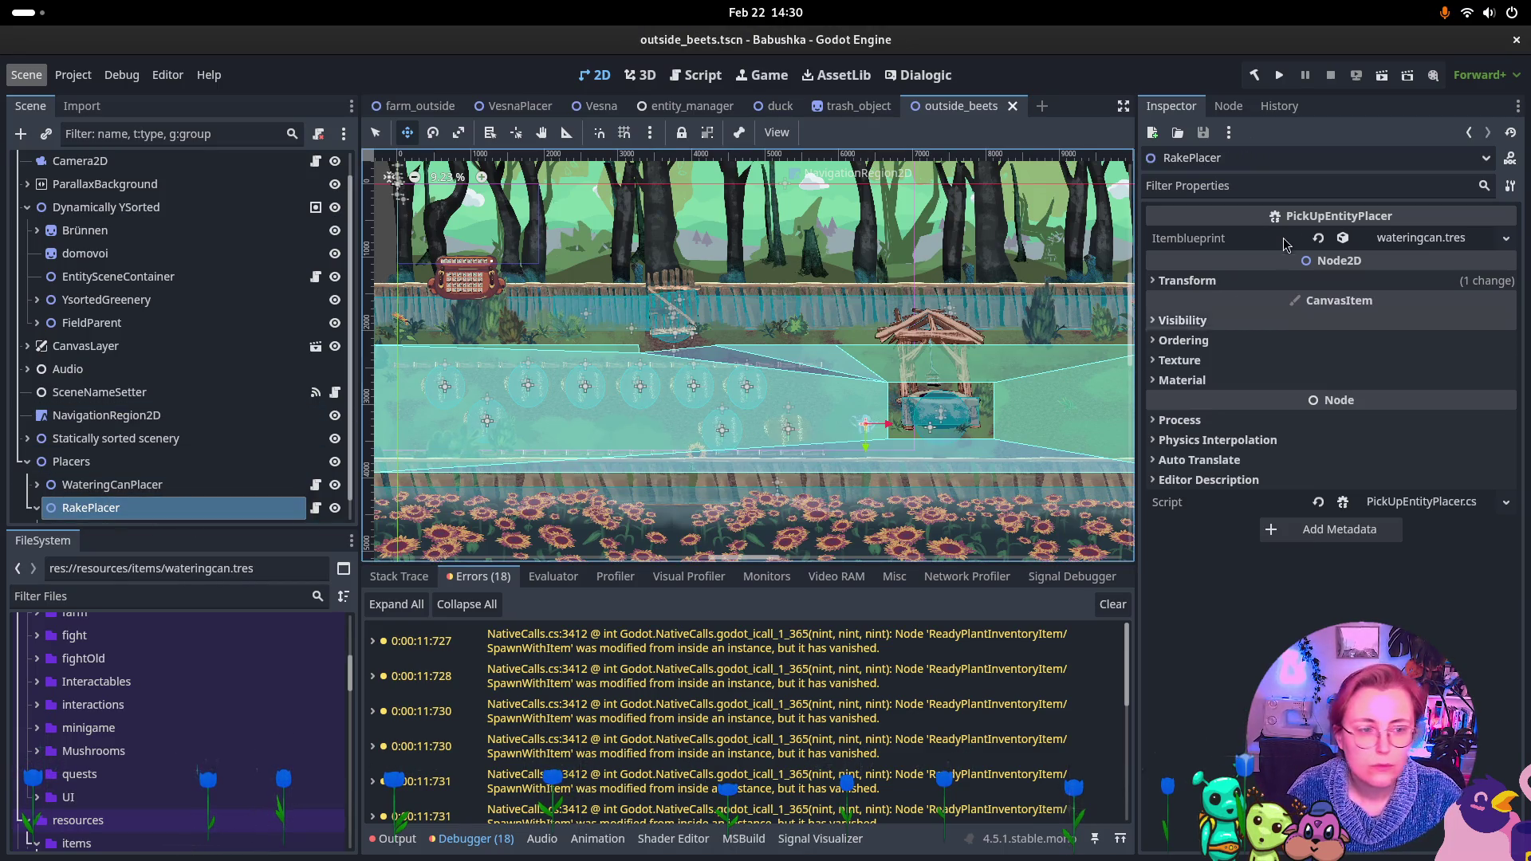
Drag rake.tres from FileSystem onto RakePlacer's Itemblueprint, replacing wateringcan.tres
scroll(154, 733, down, 5)
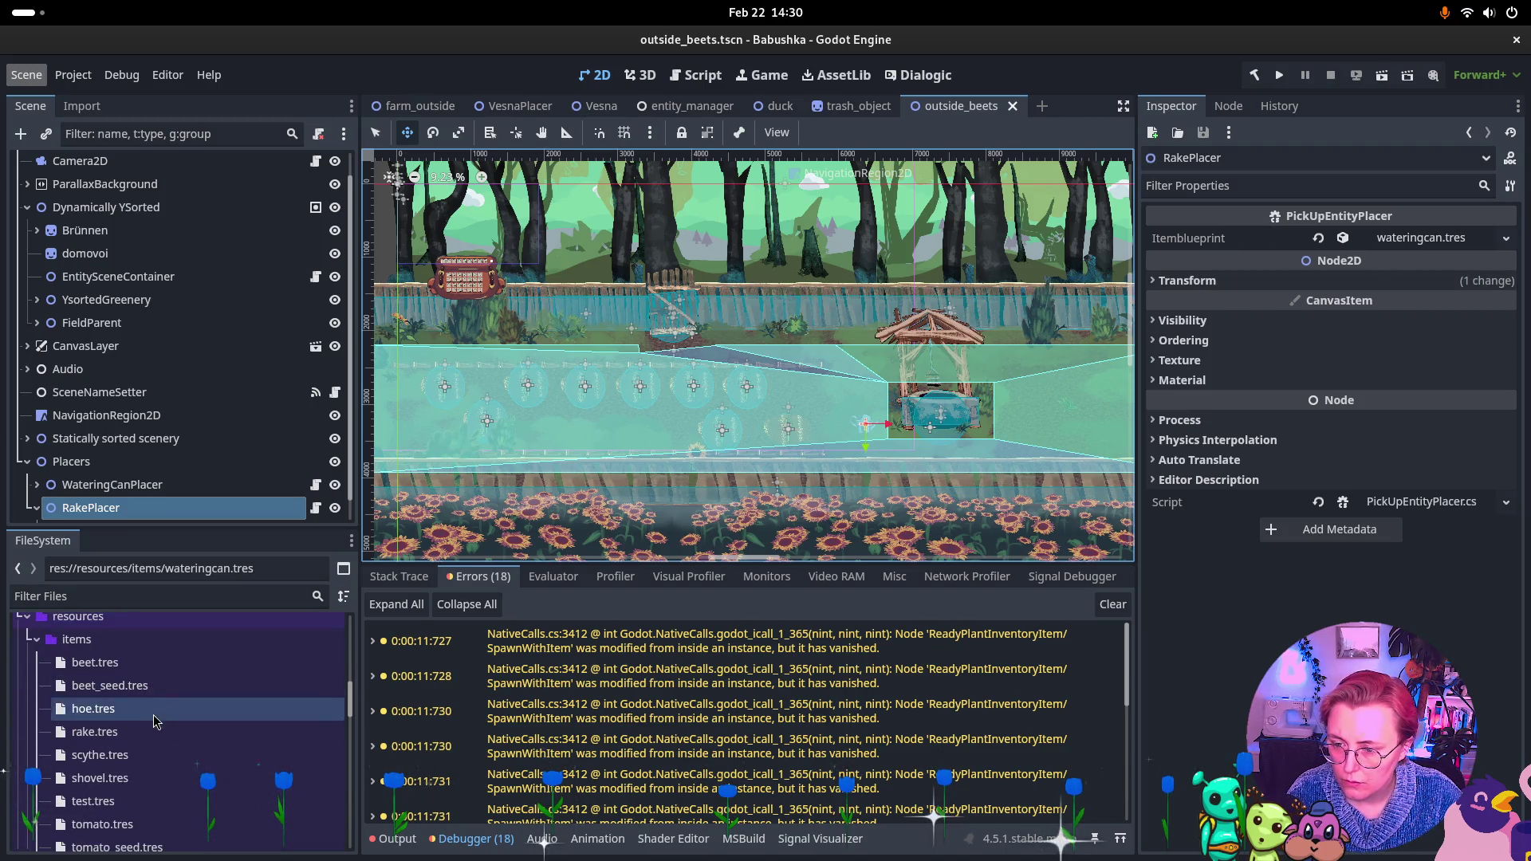
scroll(139, 732, down, 1)
drag(94, 703, 1296, 326)
drag(1433, 239, 1433, 241)
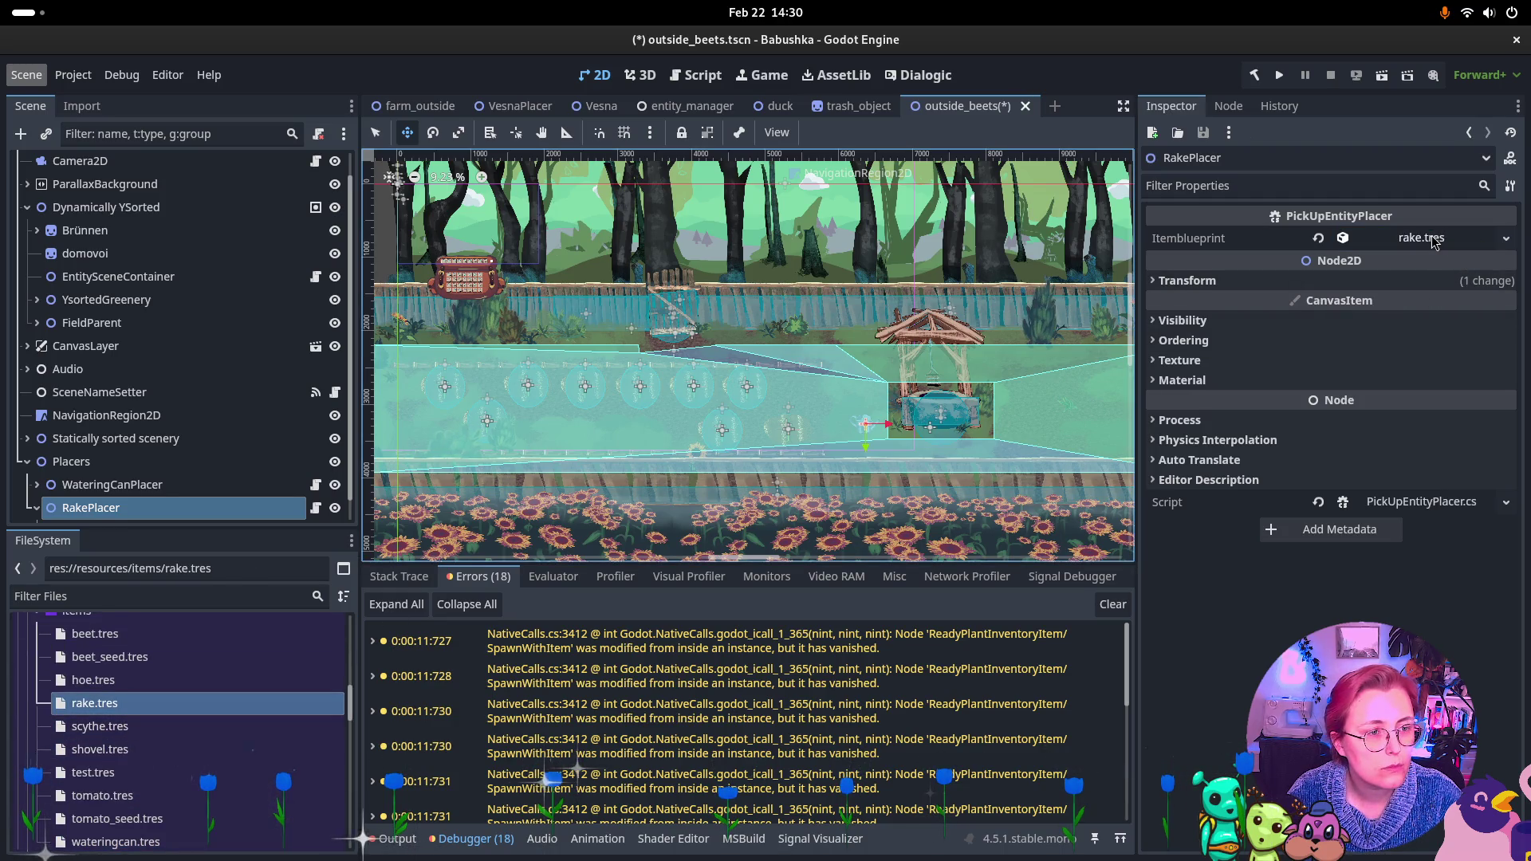
click(37, 508)
Rename the placer's wateringCanIcon to Icon and replace its texture with the rake image
double_click(117, 508)
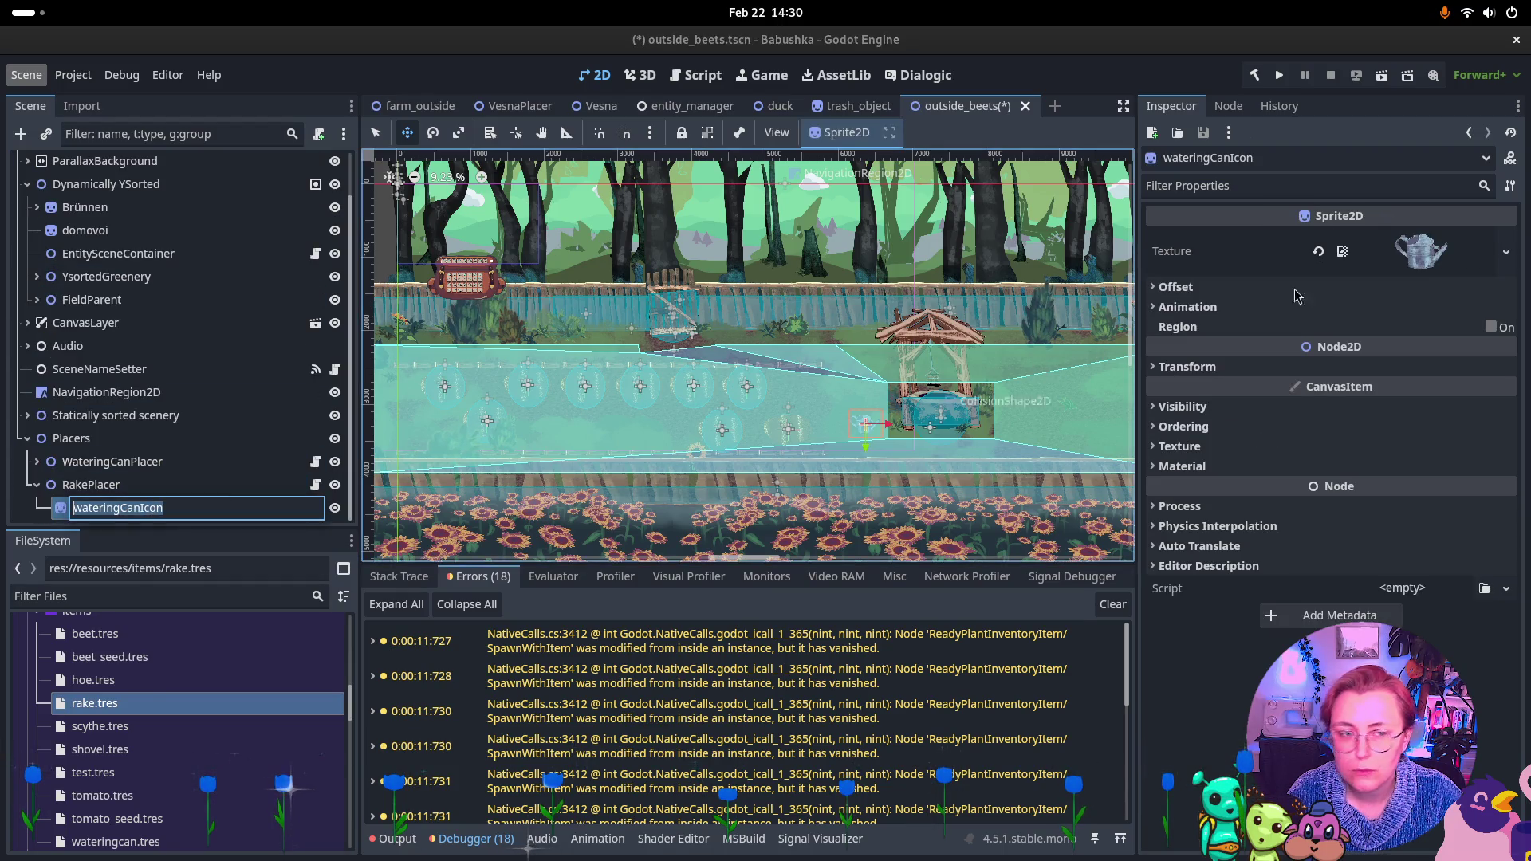
text(Icon)
key(Return)
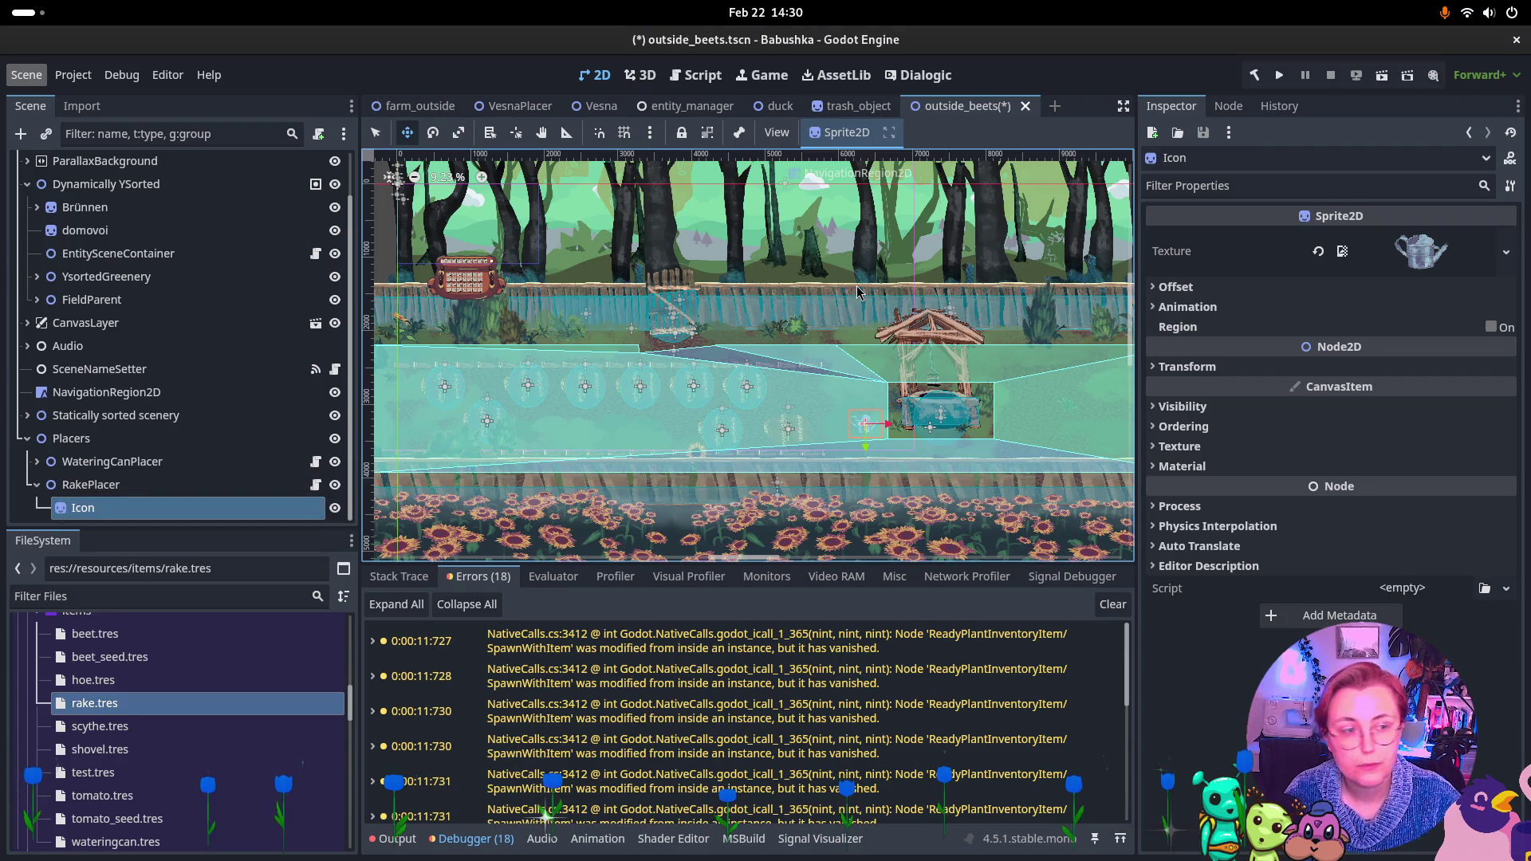
click(1431, 259)
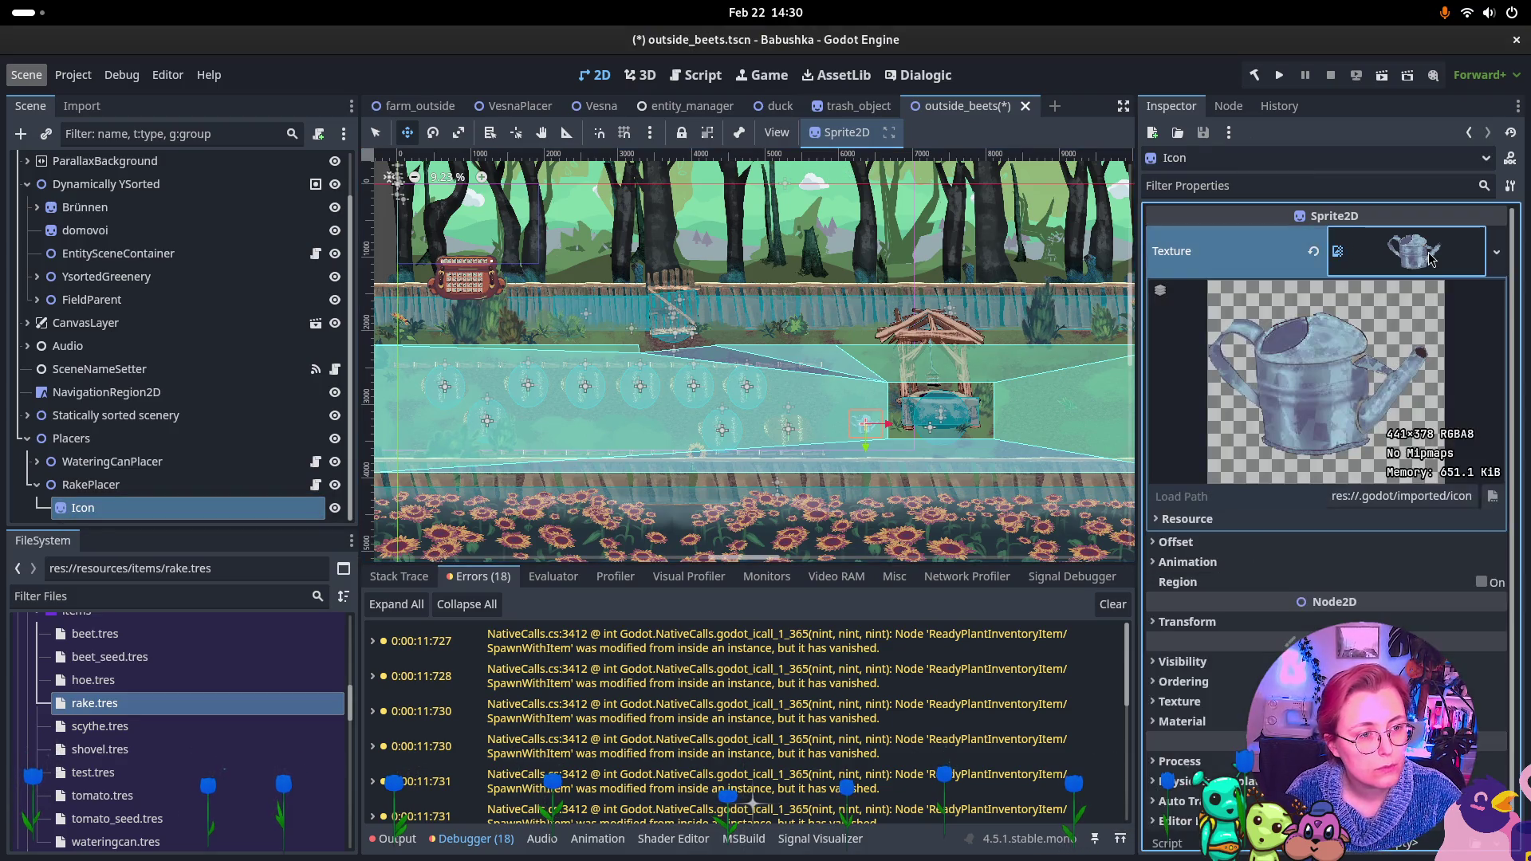
click(1319, 256)
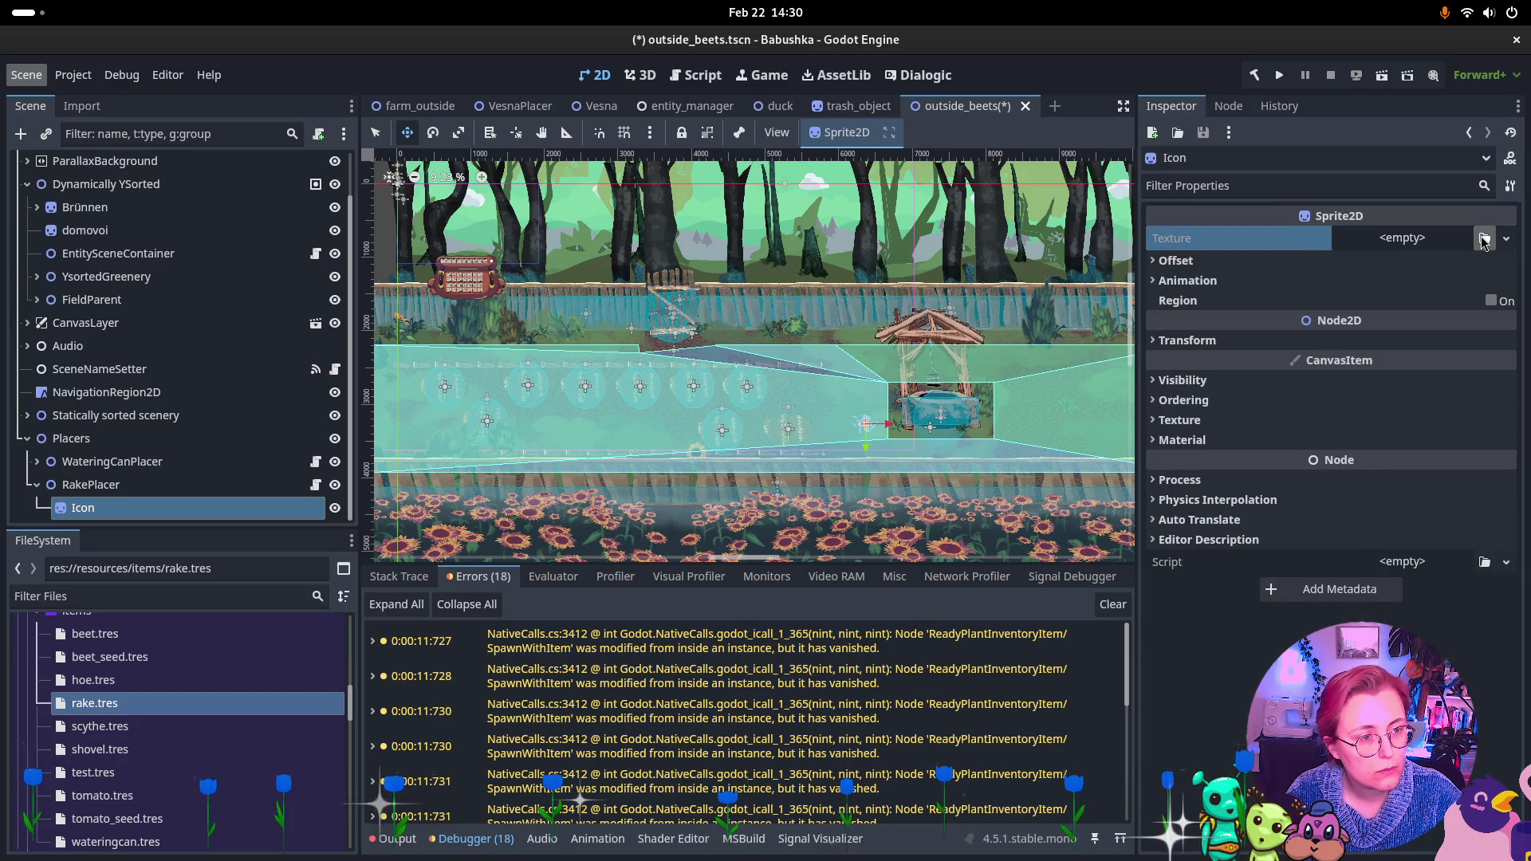
click(1485, 237)
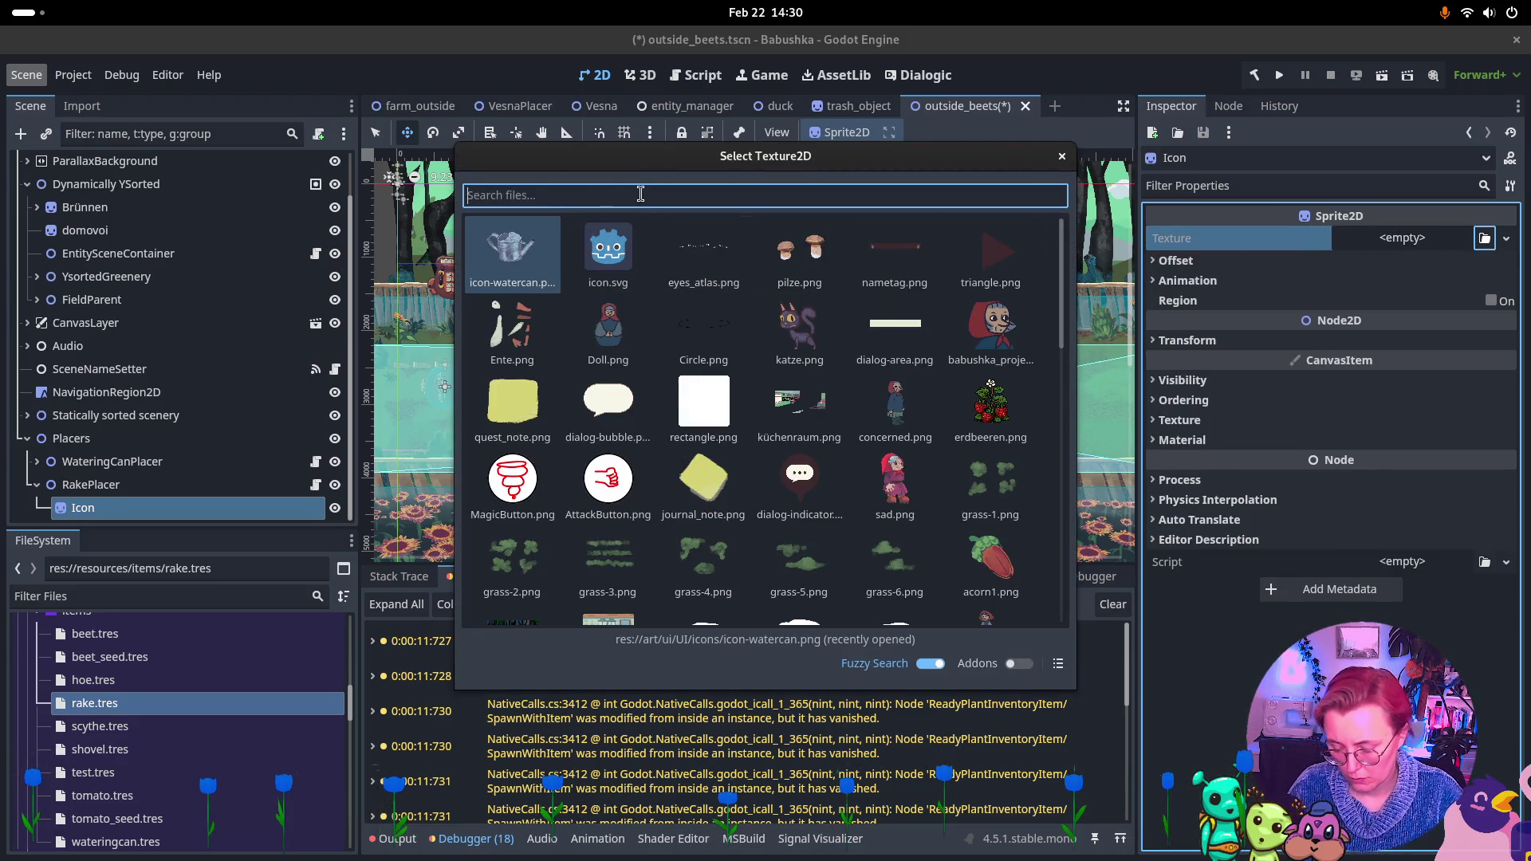
text(rake)
key(Return)
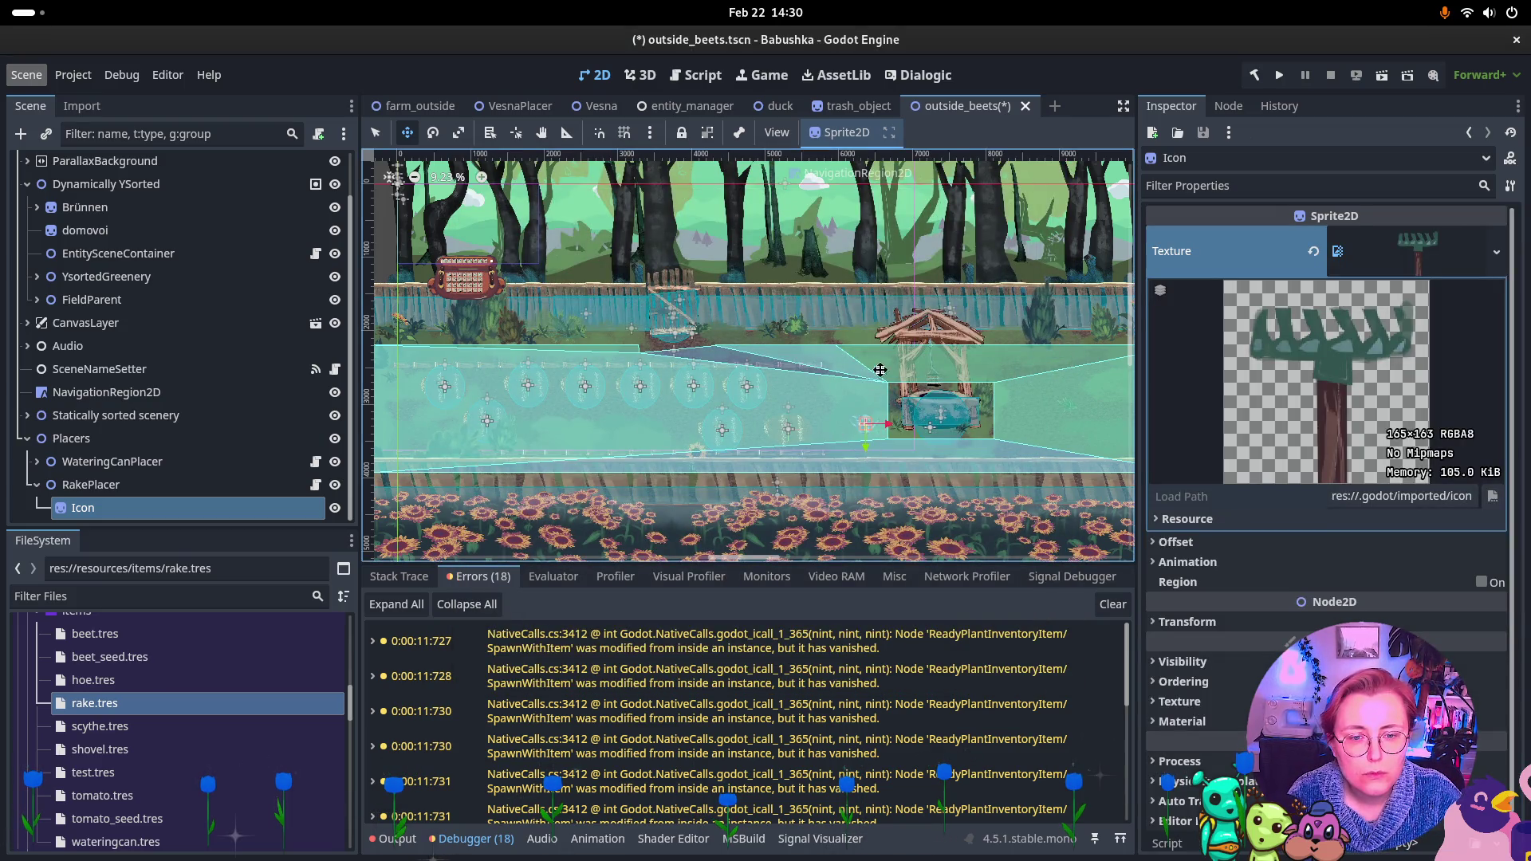
Drag the rake icon near the fence, save outside_beets, and switch to farm_outside
scroll(875, 374, up, 2)
scroll(819, 442, up, 3)
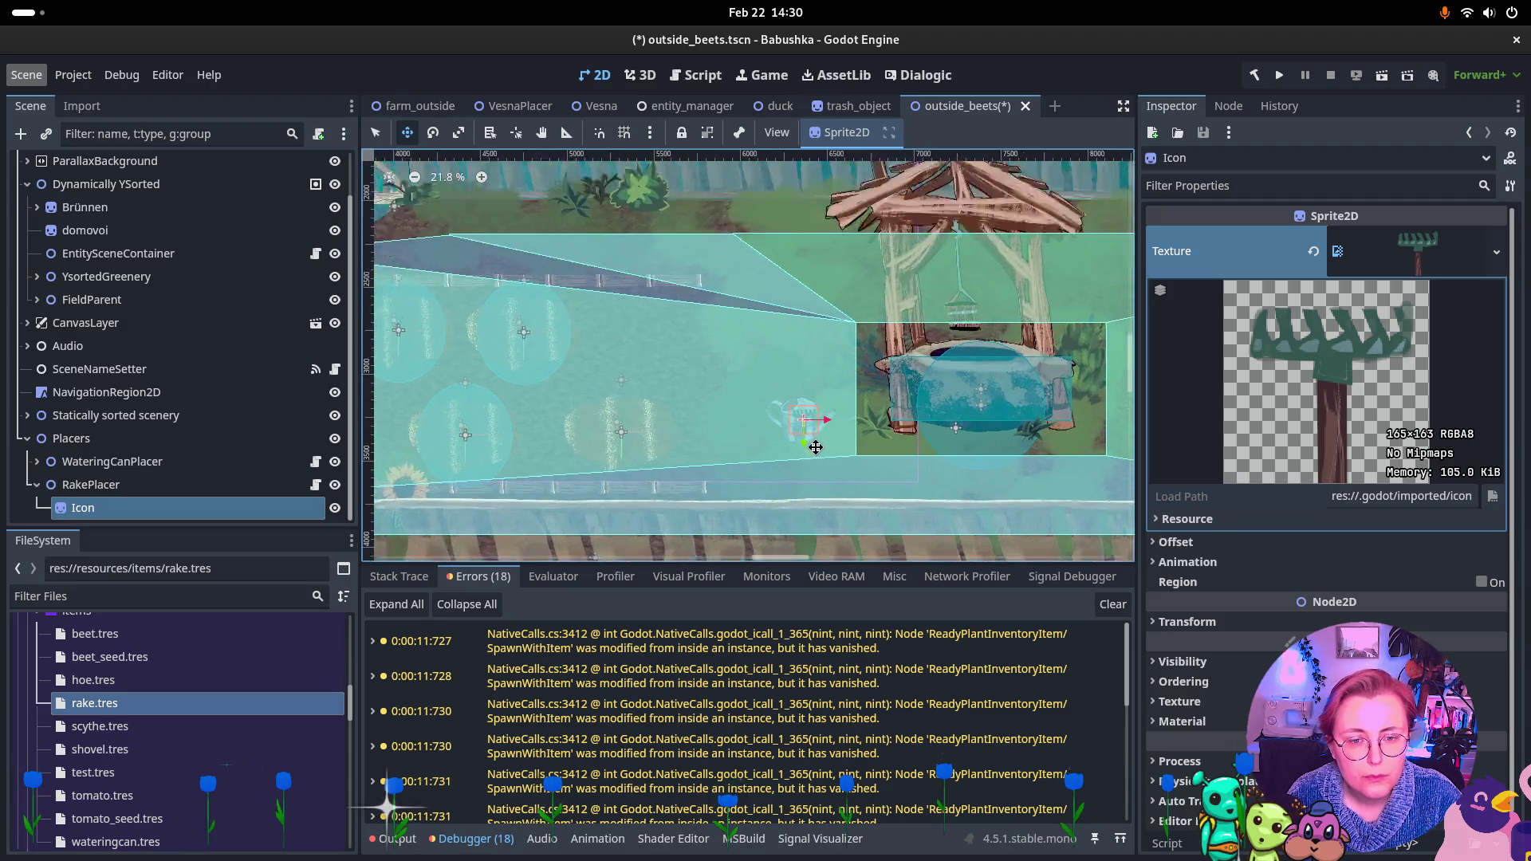
mouse_move(832, 370)
mouse_down()
mouse_move(869, 240)
mouse_move(817, 243)
mouse_up()
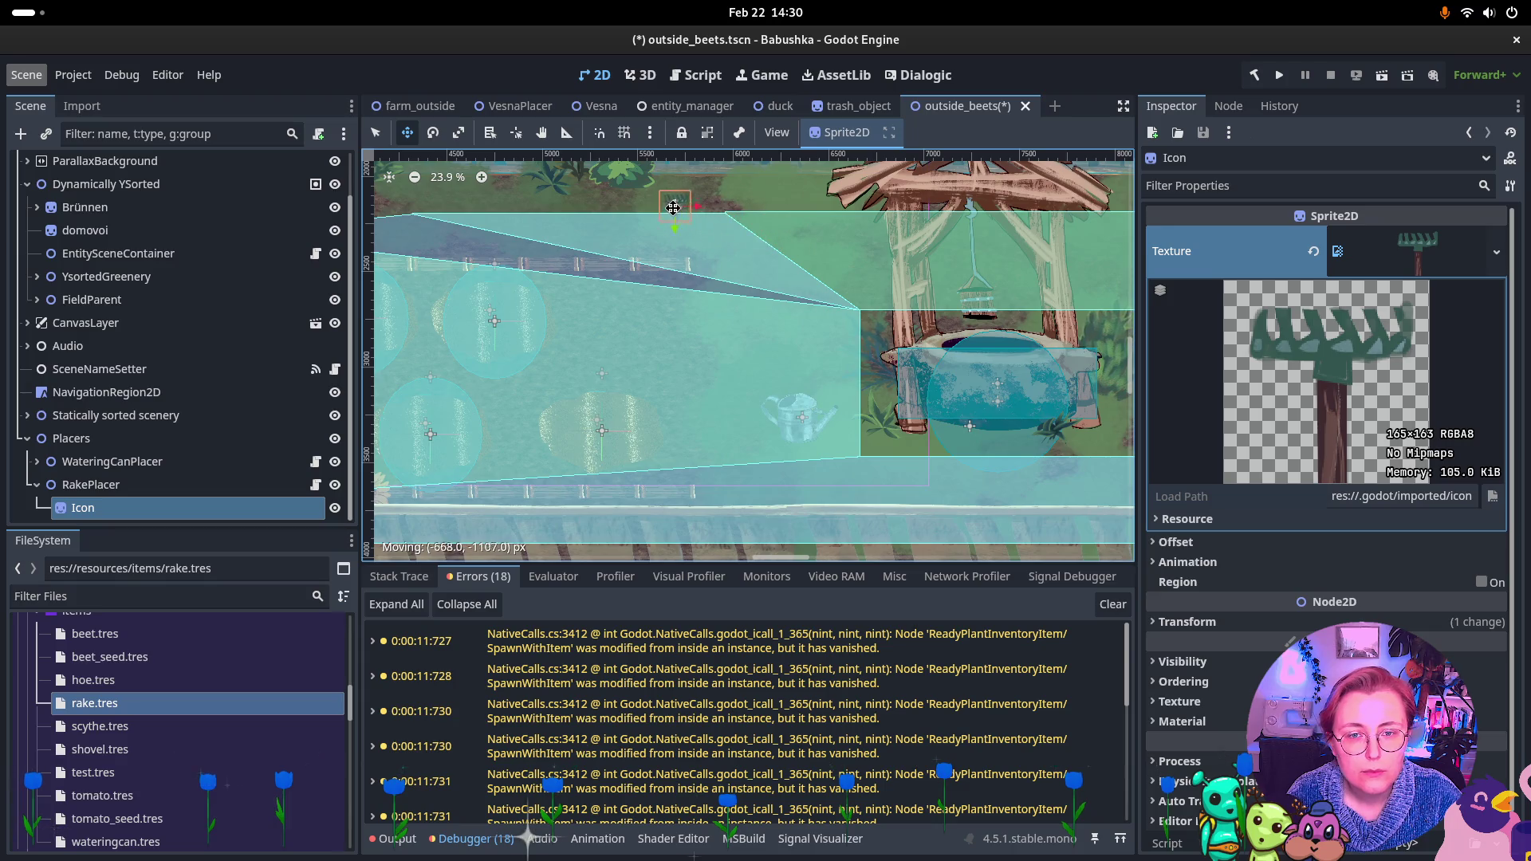
drag(673, 207, 674, 209)
scroll(677, 231, down, 4)
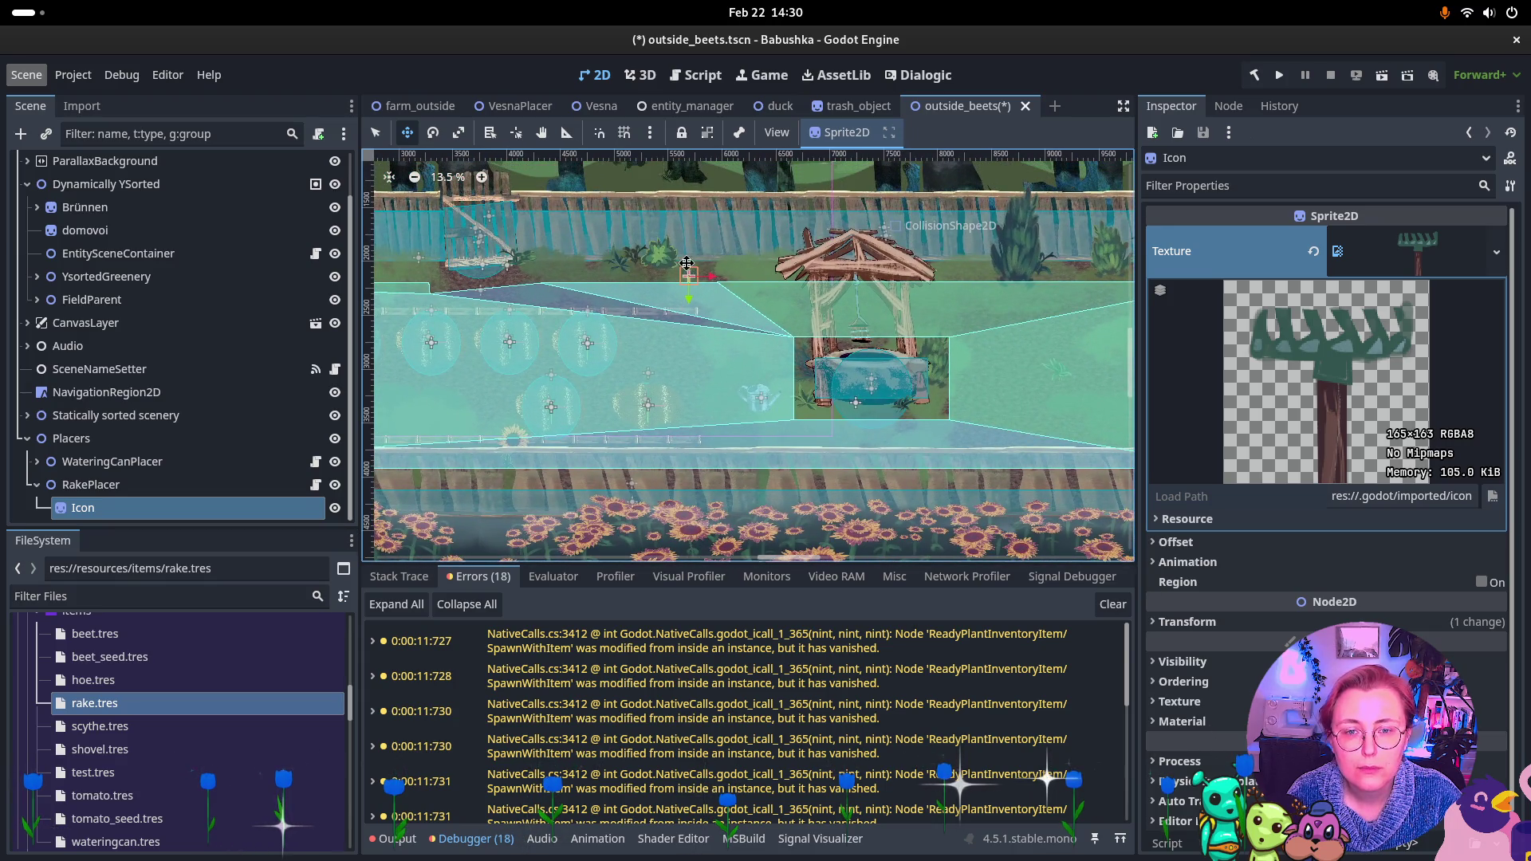
drag(724, 271, 1043, 278)
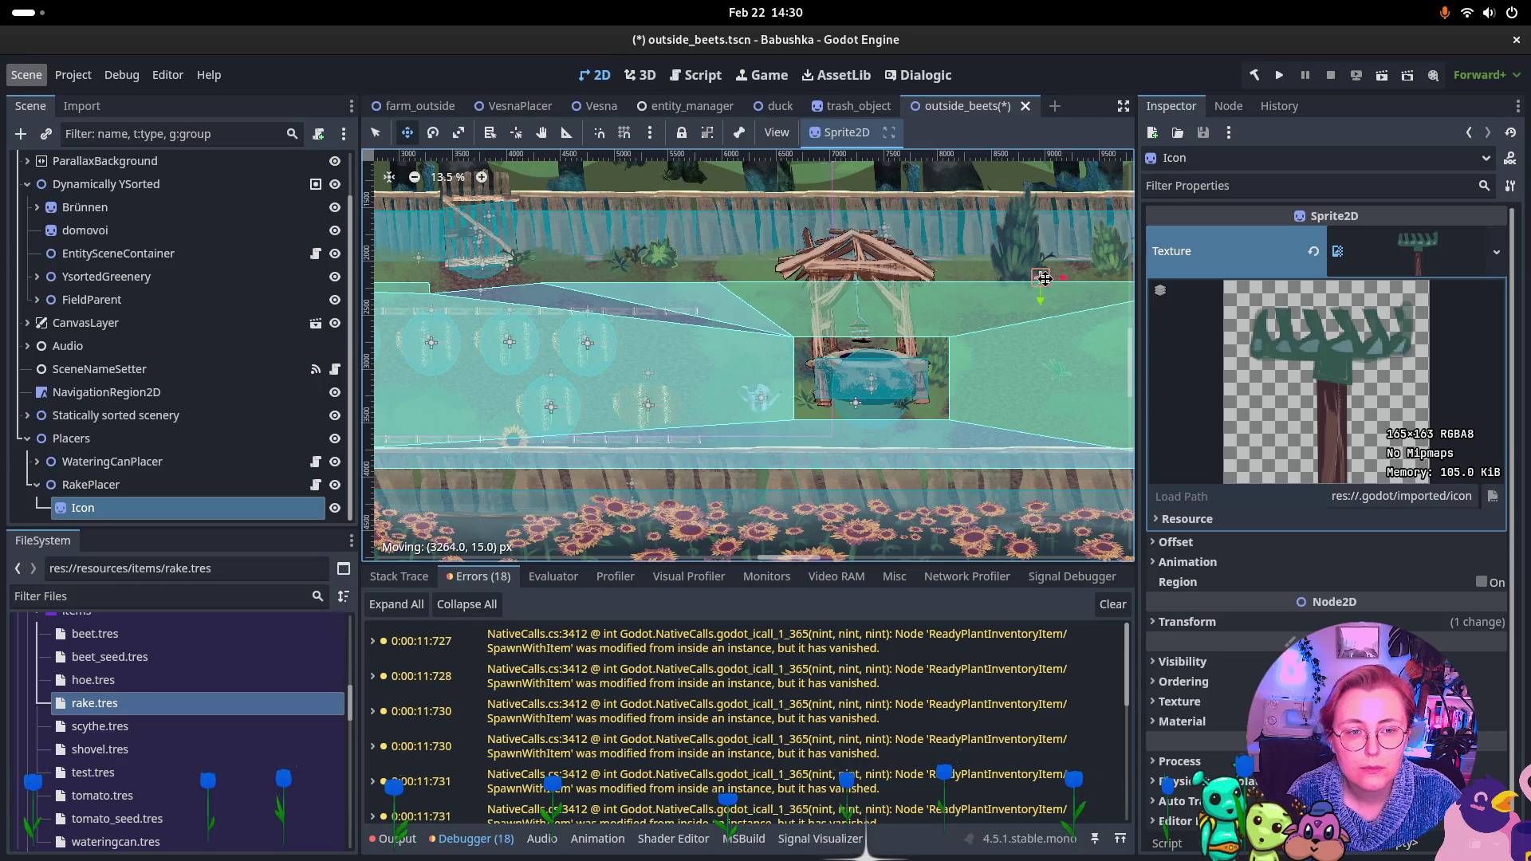
drag(894, 284, 300, 280)
drag(473, 281, 671, 316)
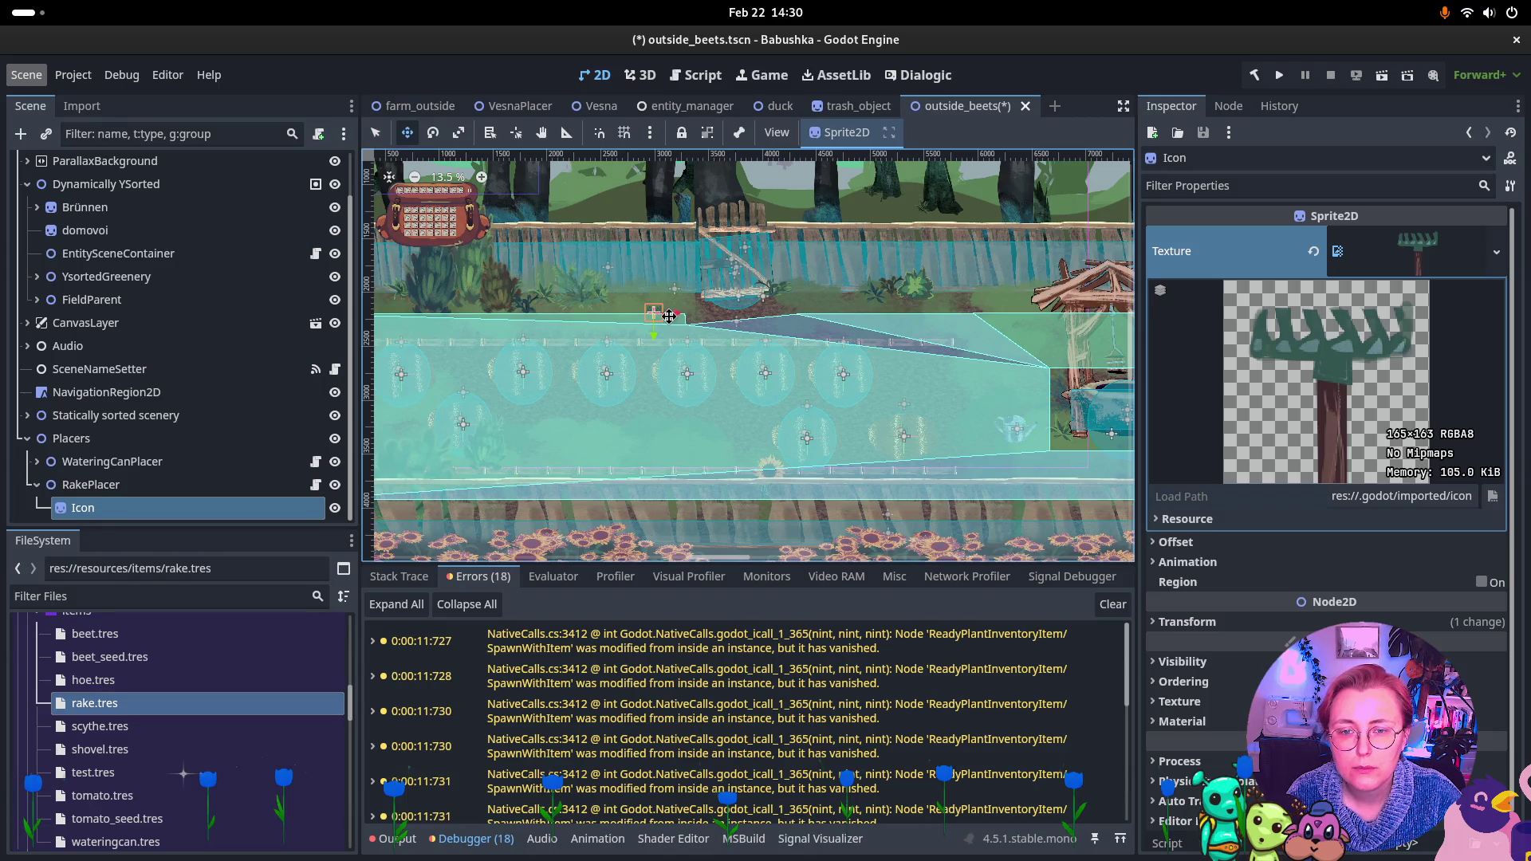
drag(635, 311, 633, 308)
key(ctrl+s)
click(420, 106)
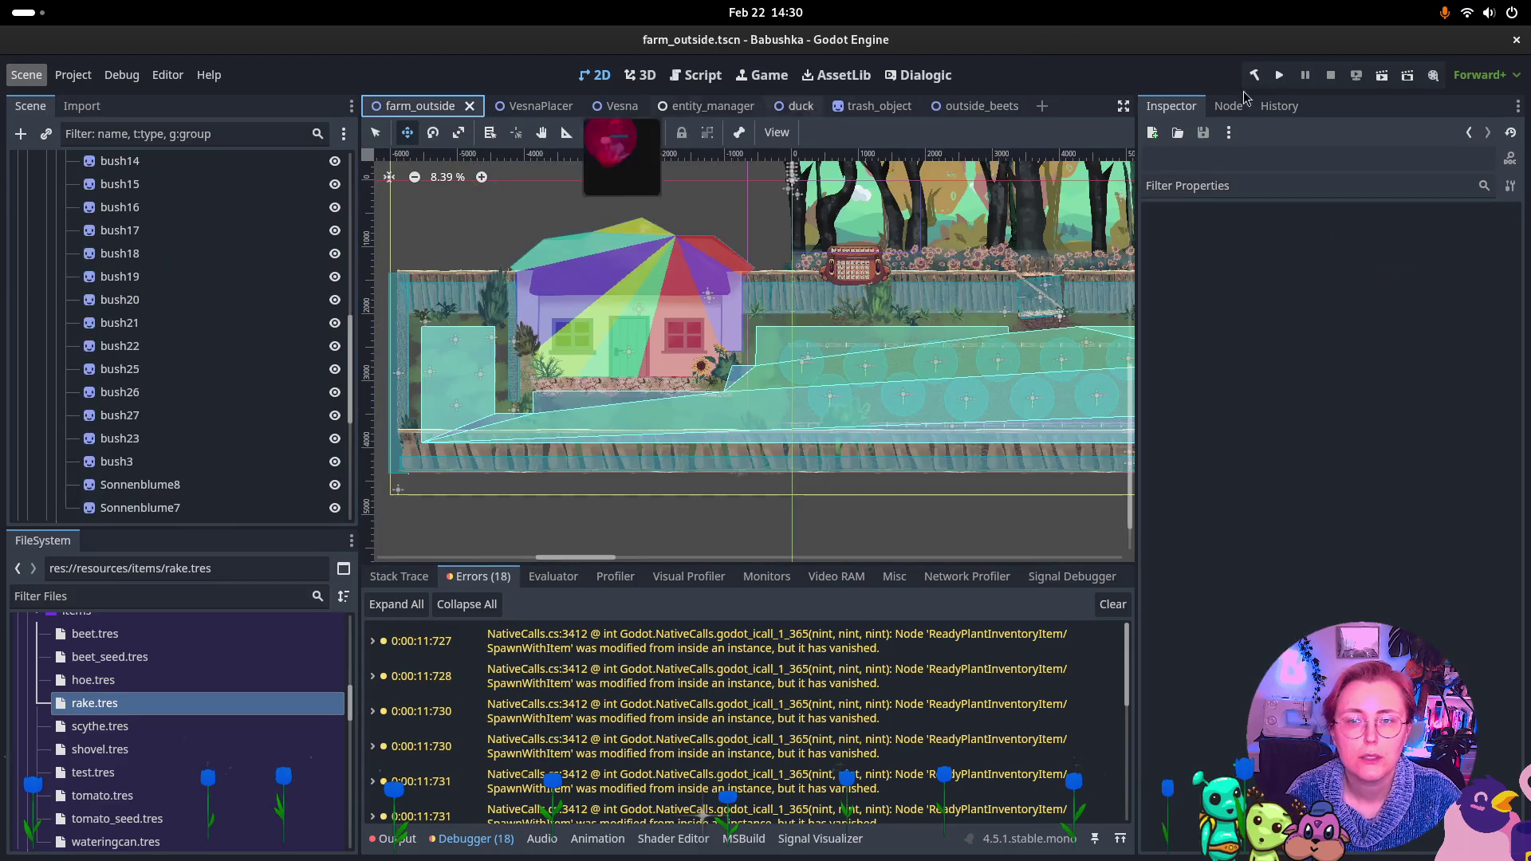
Run farm_outside, walk grandma through the gate to the rake by the well, then stop and return to outside_beets
click(1381, 80)
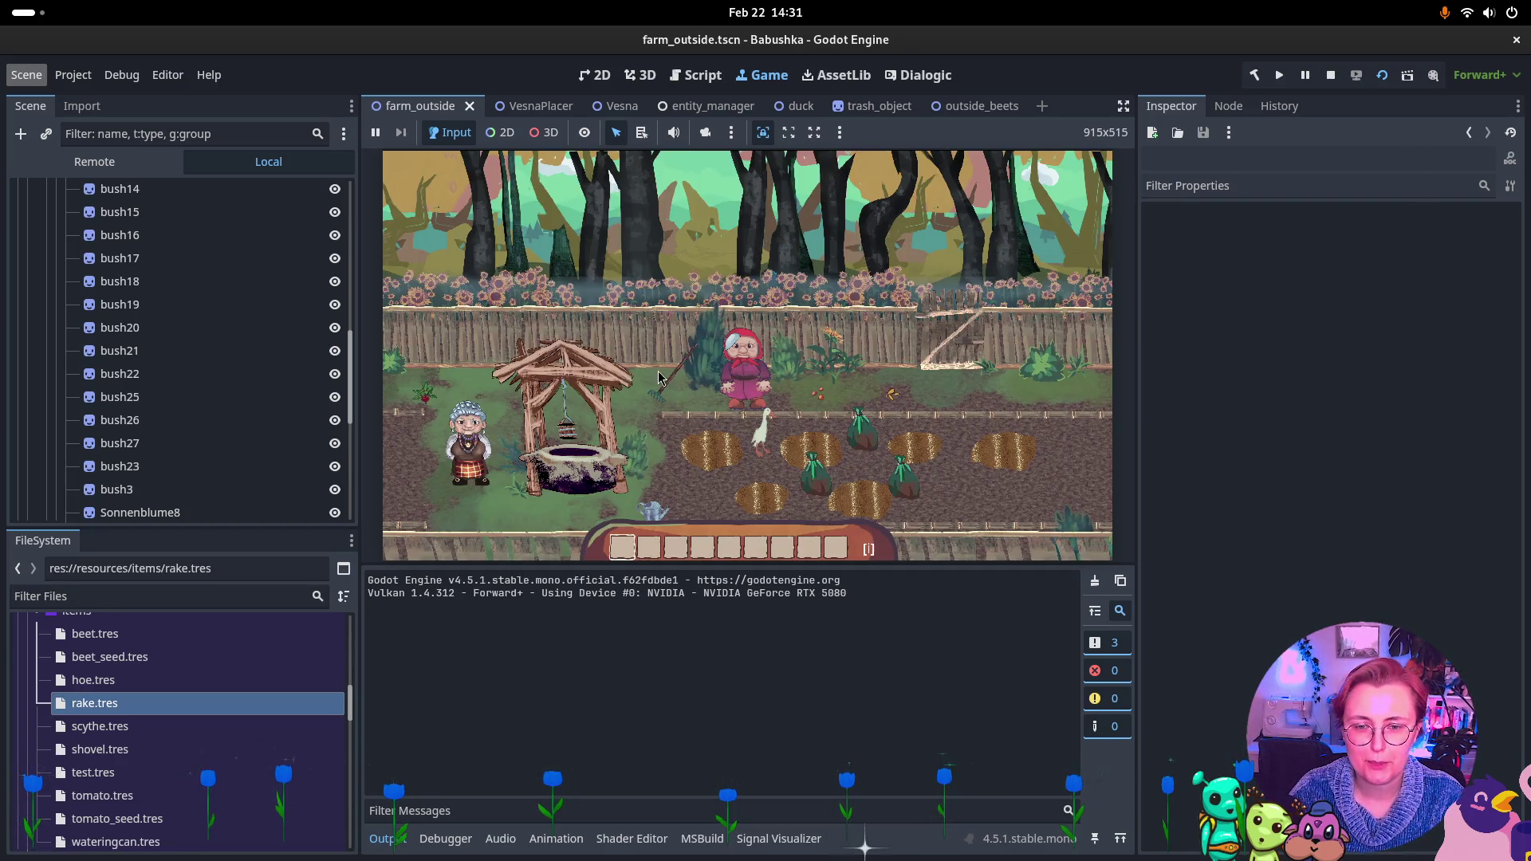
click(778, 381)
key(d)
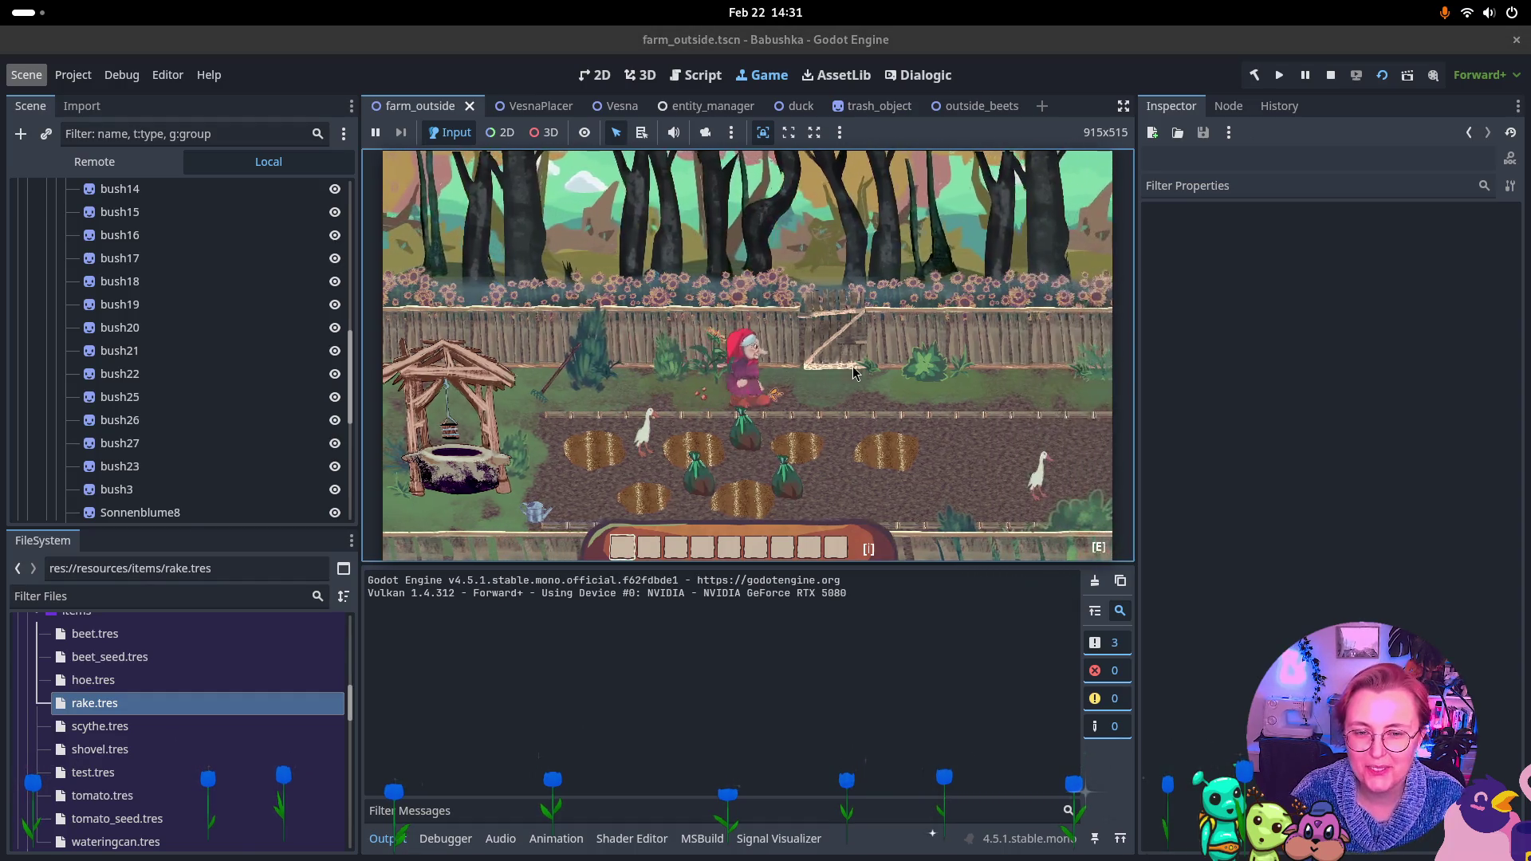
key(e)
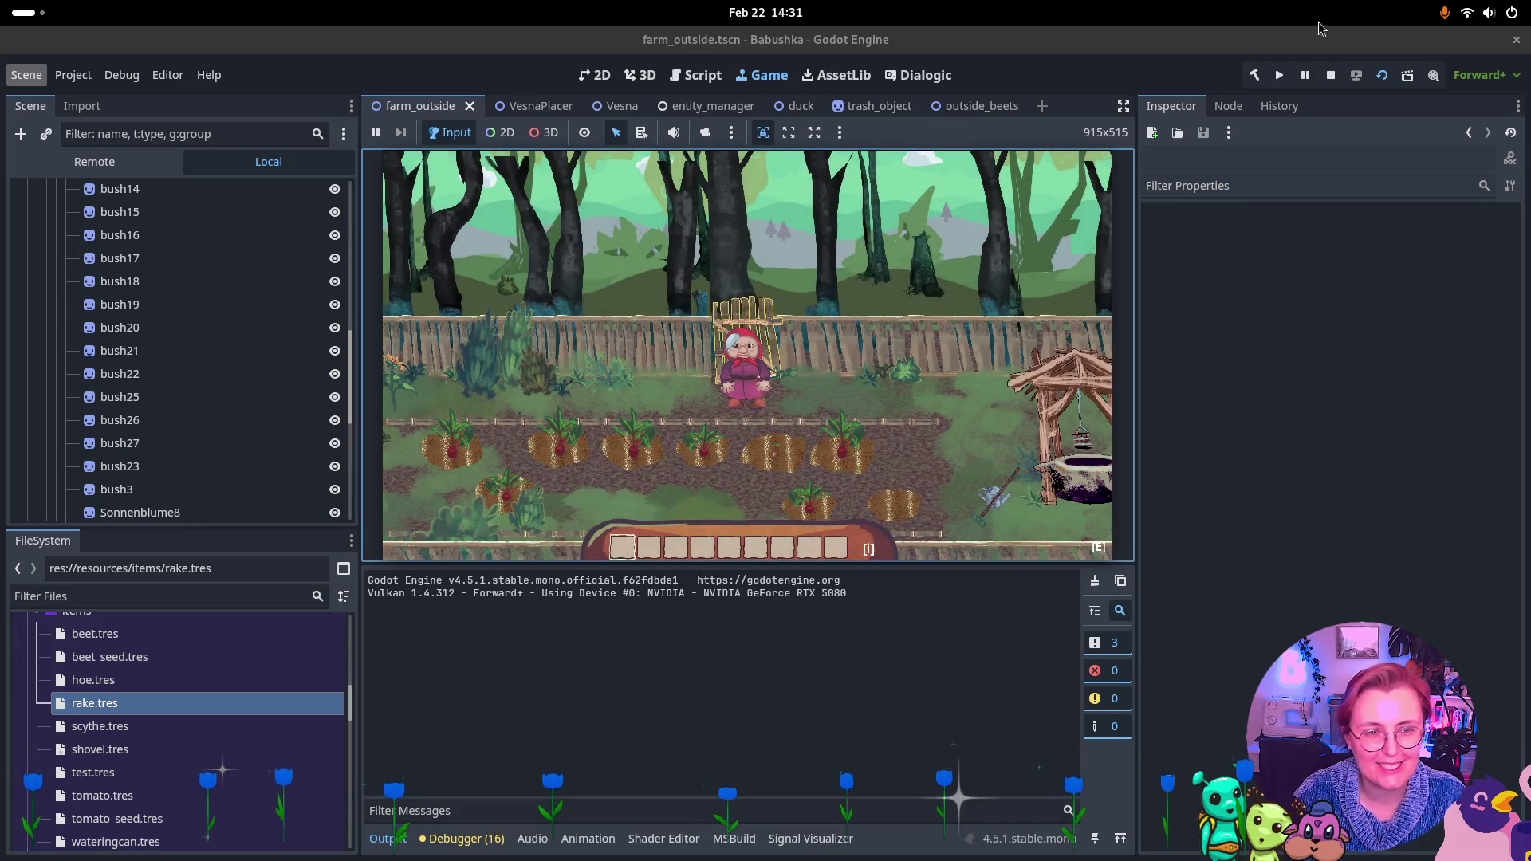
key(Down)
key(Right)
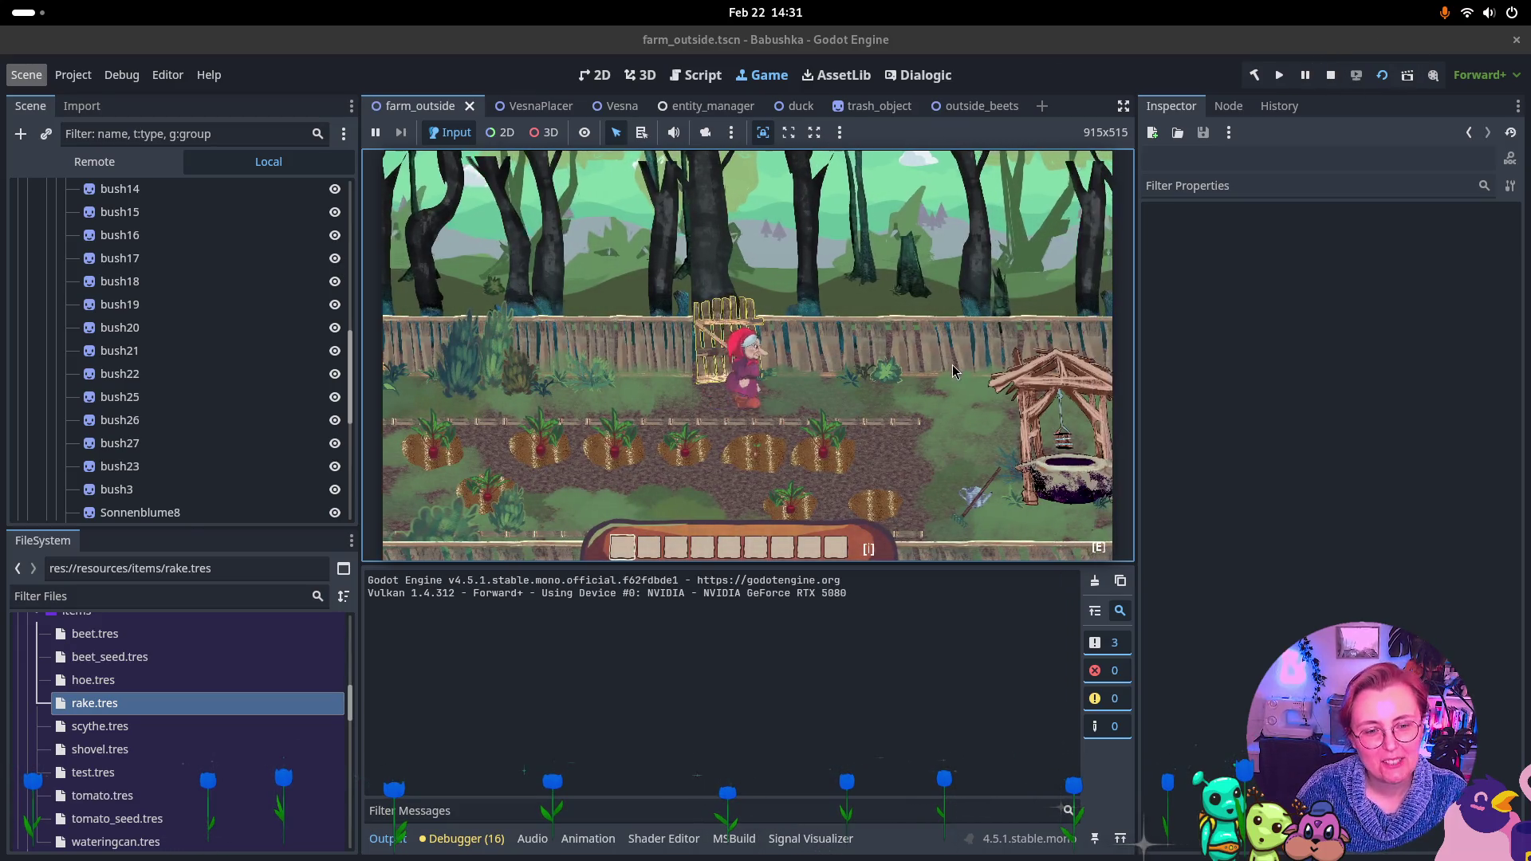
click(1329, 73)
click(976, 109)
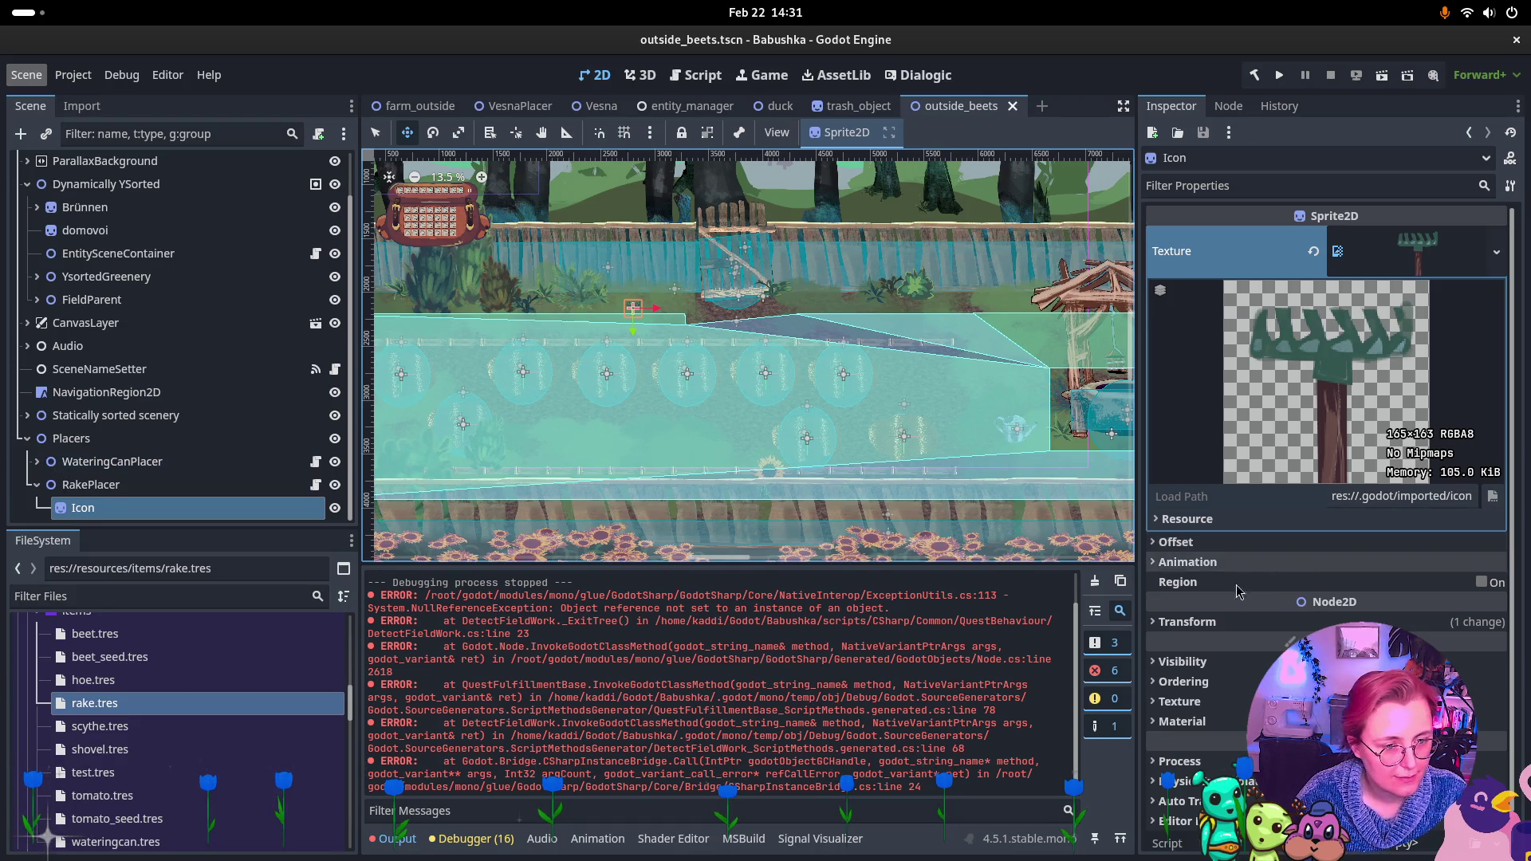
Reset the Icon's position, move RakePlacer to (2763, 2092) by the fence, save, and rerun farm_outside
click(1187, 622)
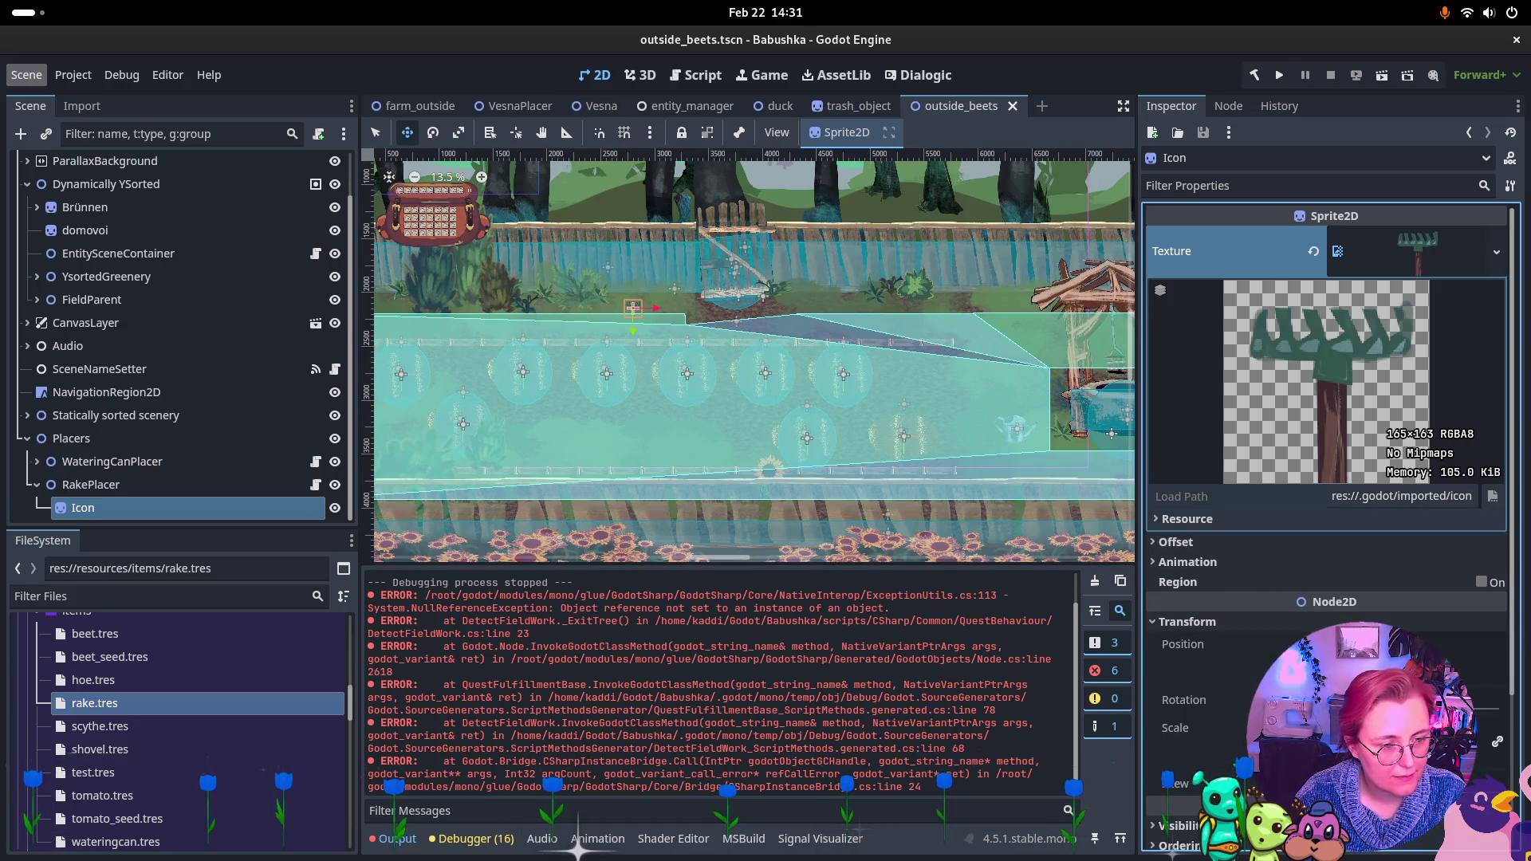
key(ctrl+v)
click(120, 484)
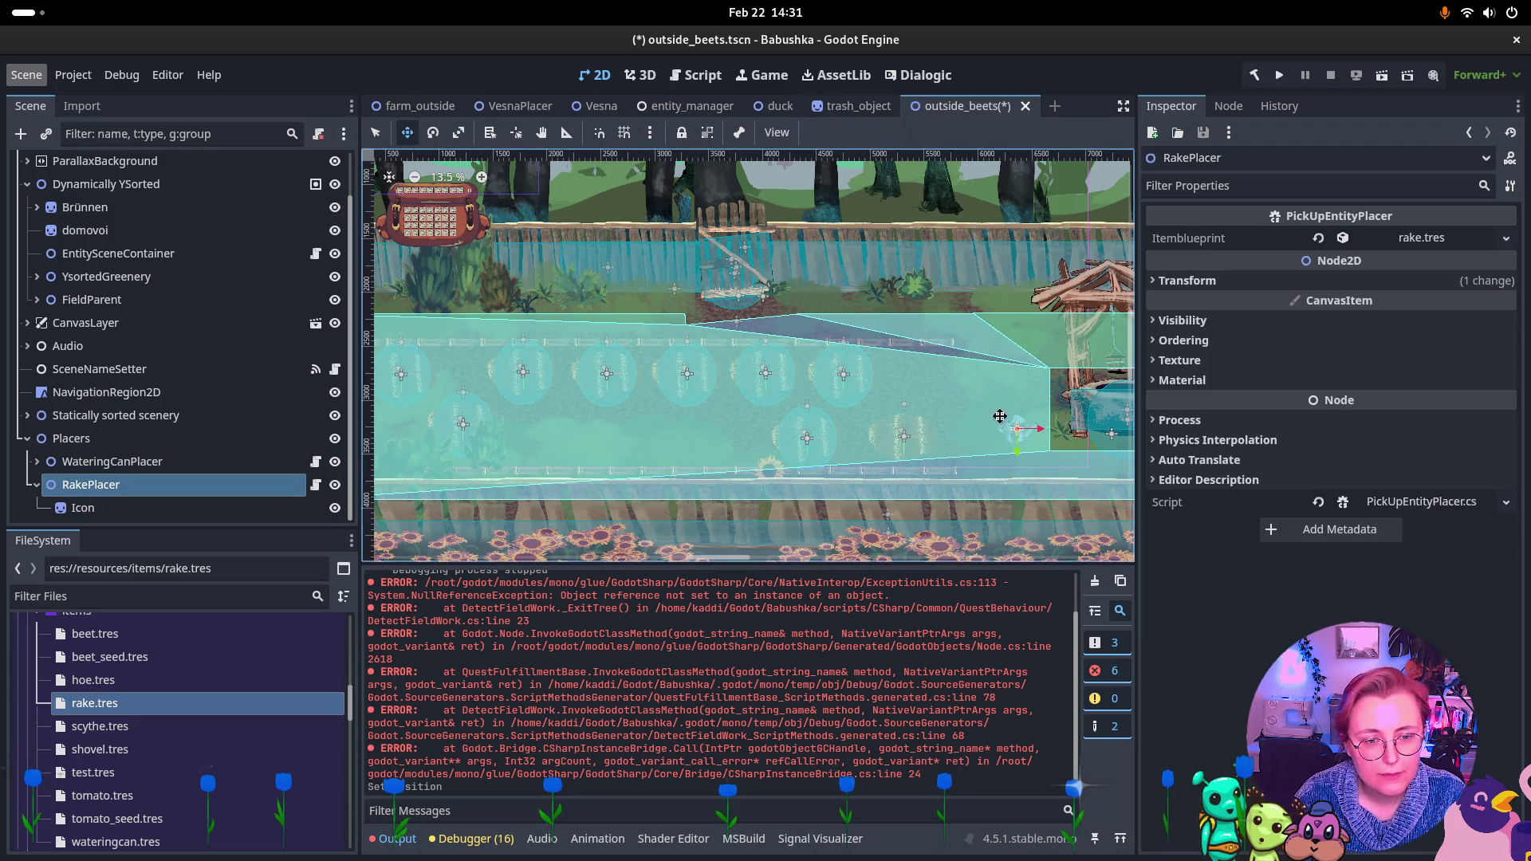
drag(950, 296, 629, 302)
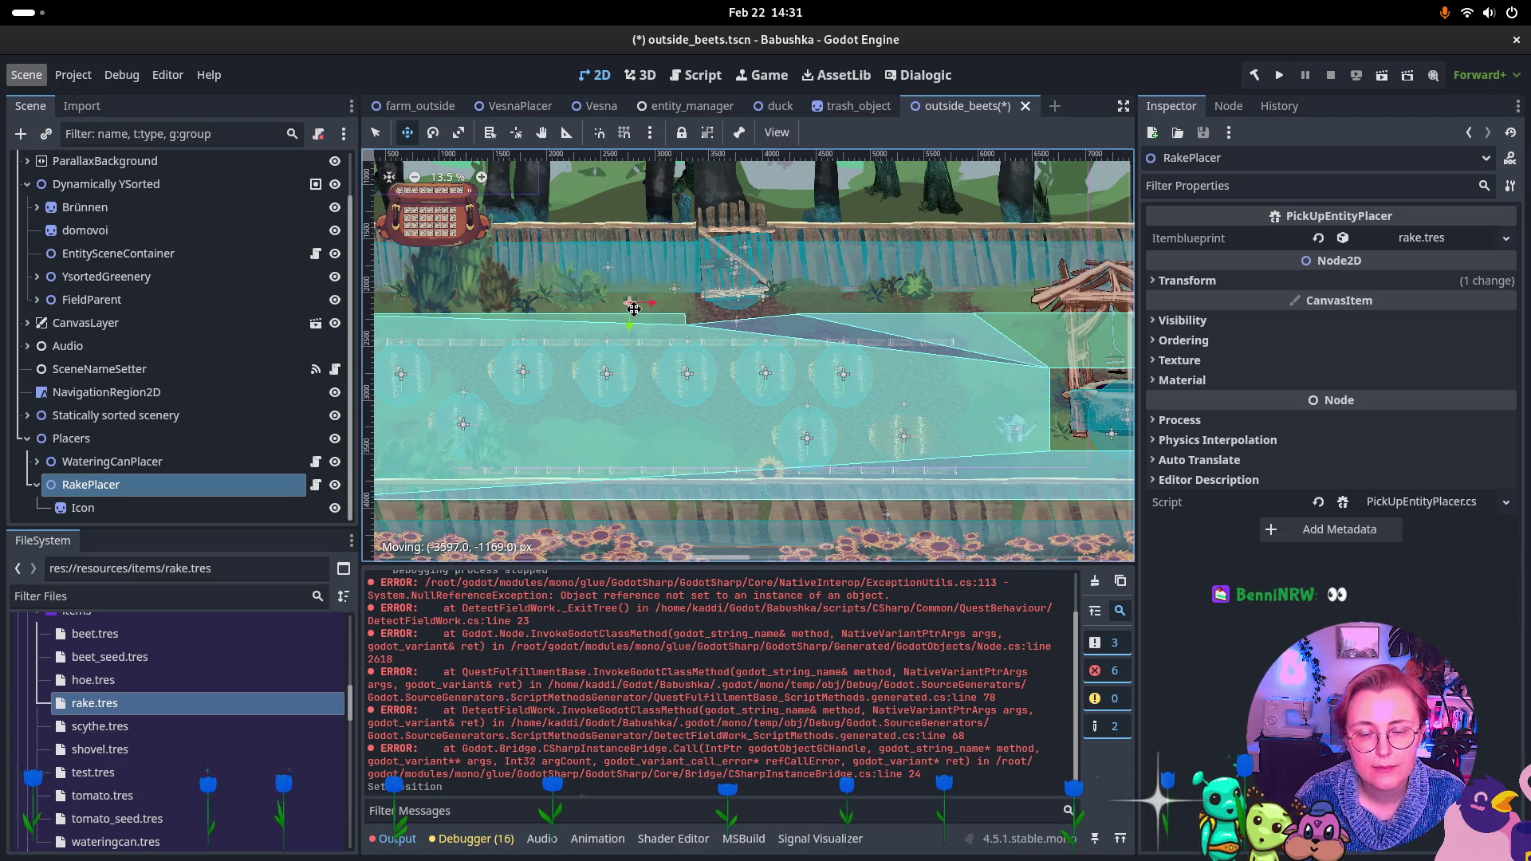
key(ctrl+s)
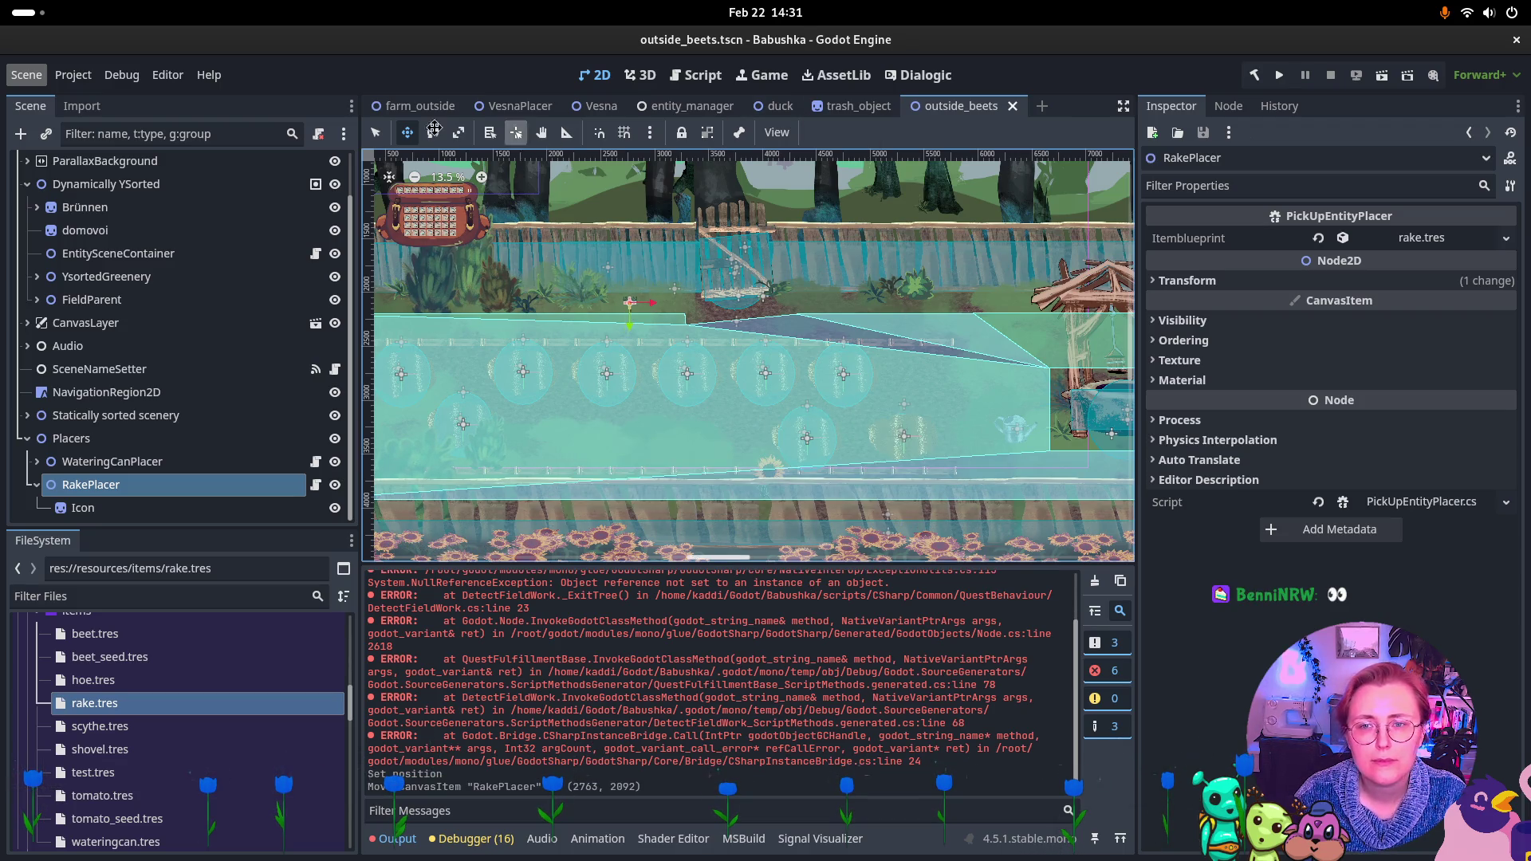
click(418, 106)
key(F5)
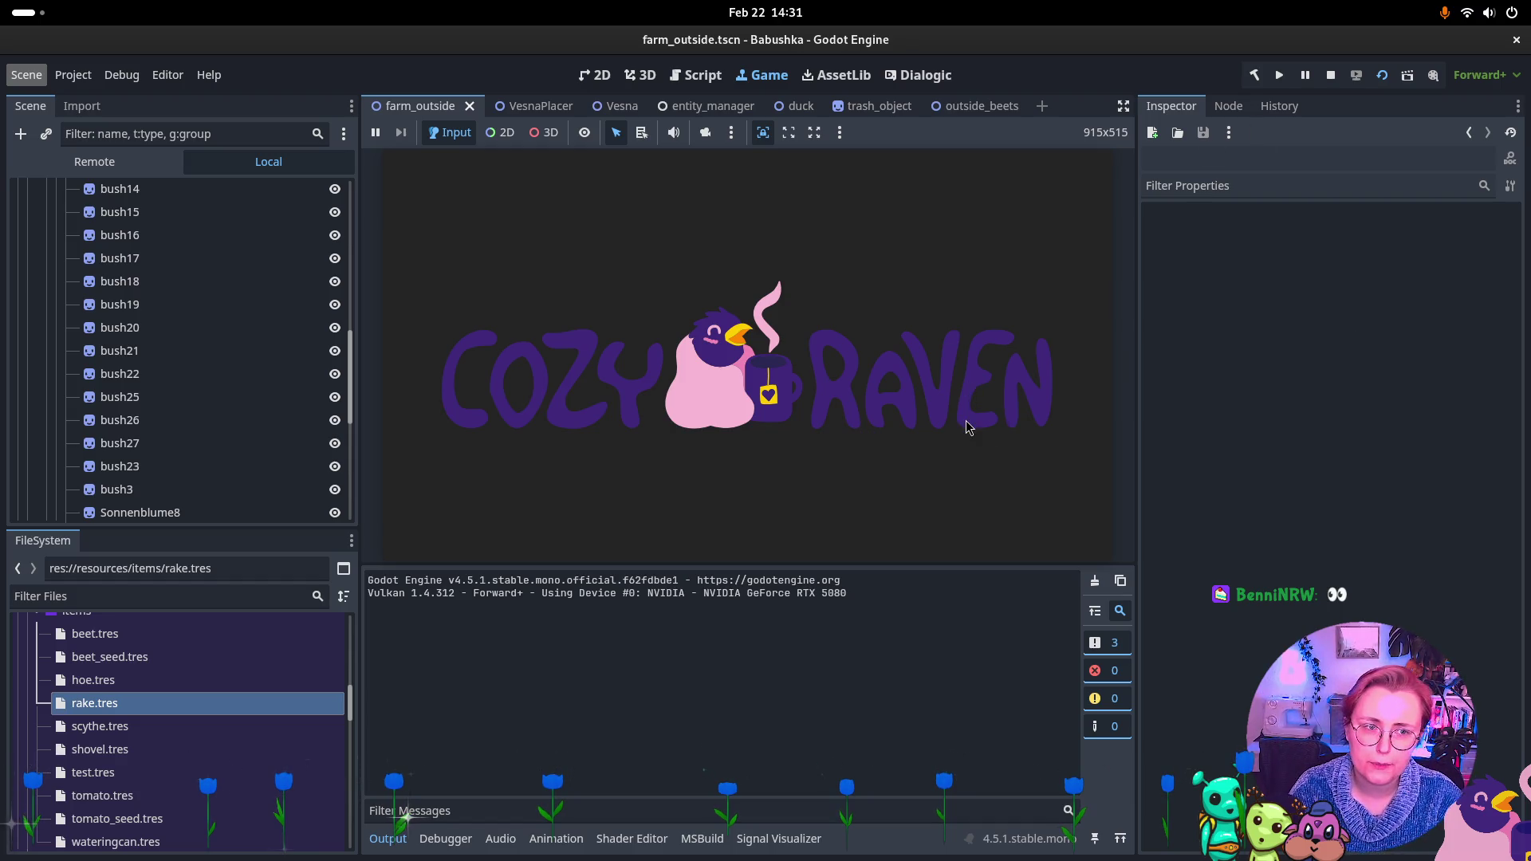
Walk grandma over the rake to pick it up, roam toward the beds and fence, then stop the game
click(771, 381)
key(a)
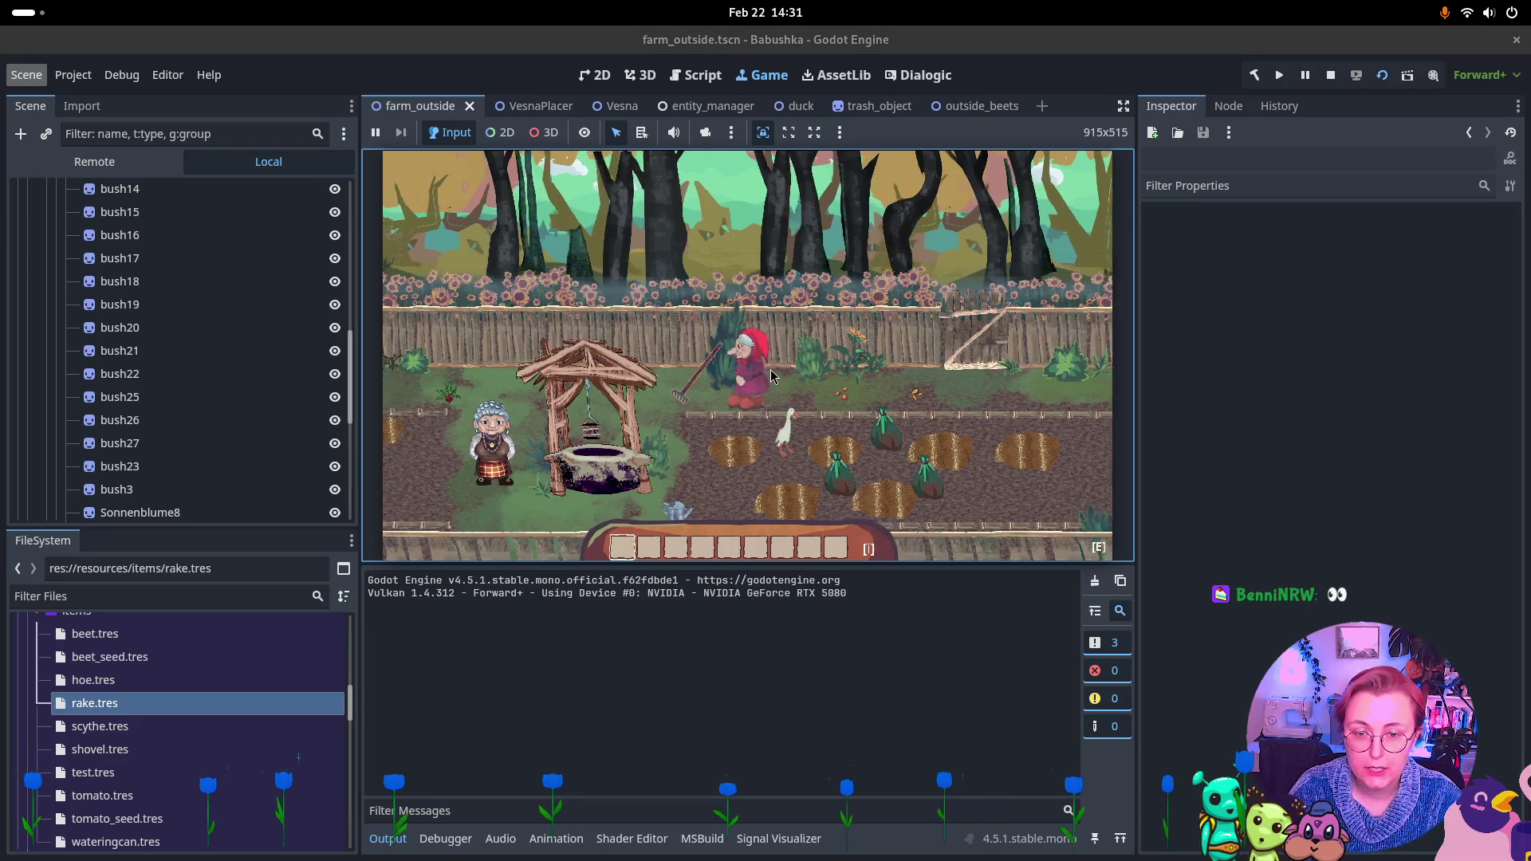
key(d)
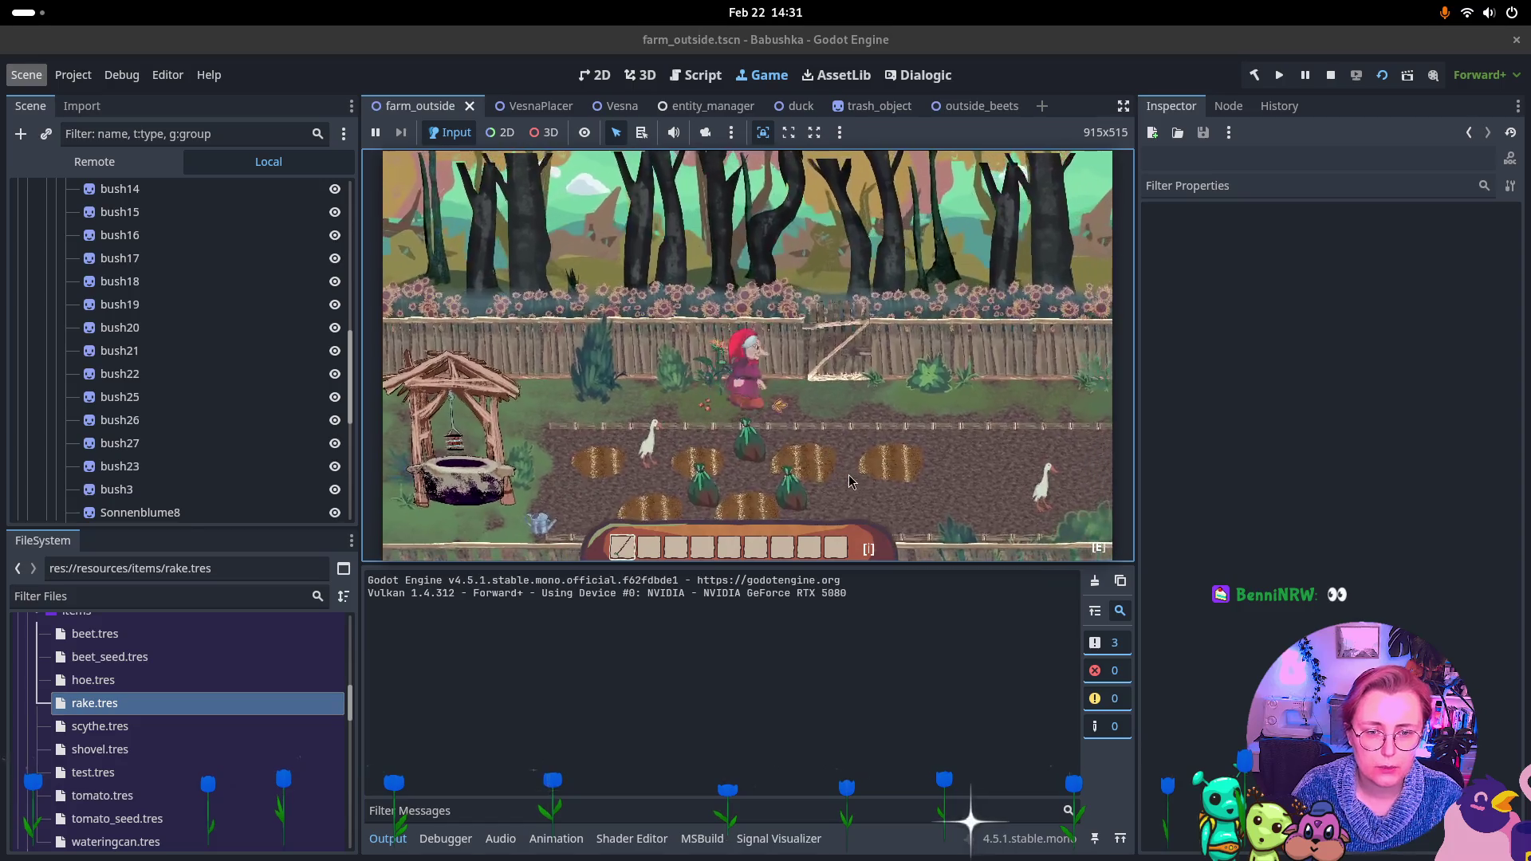
key(w)
key(w)
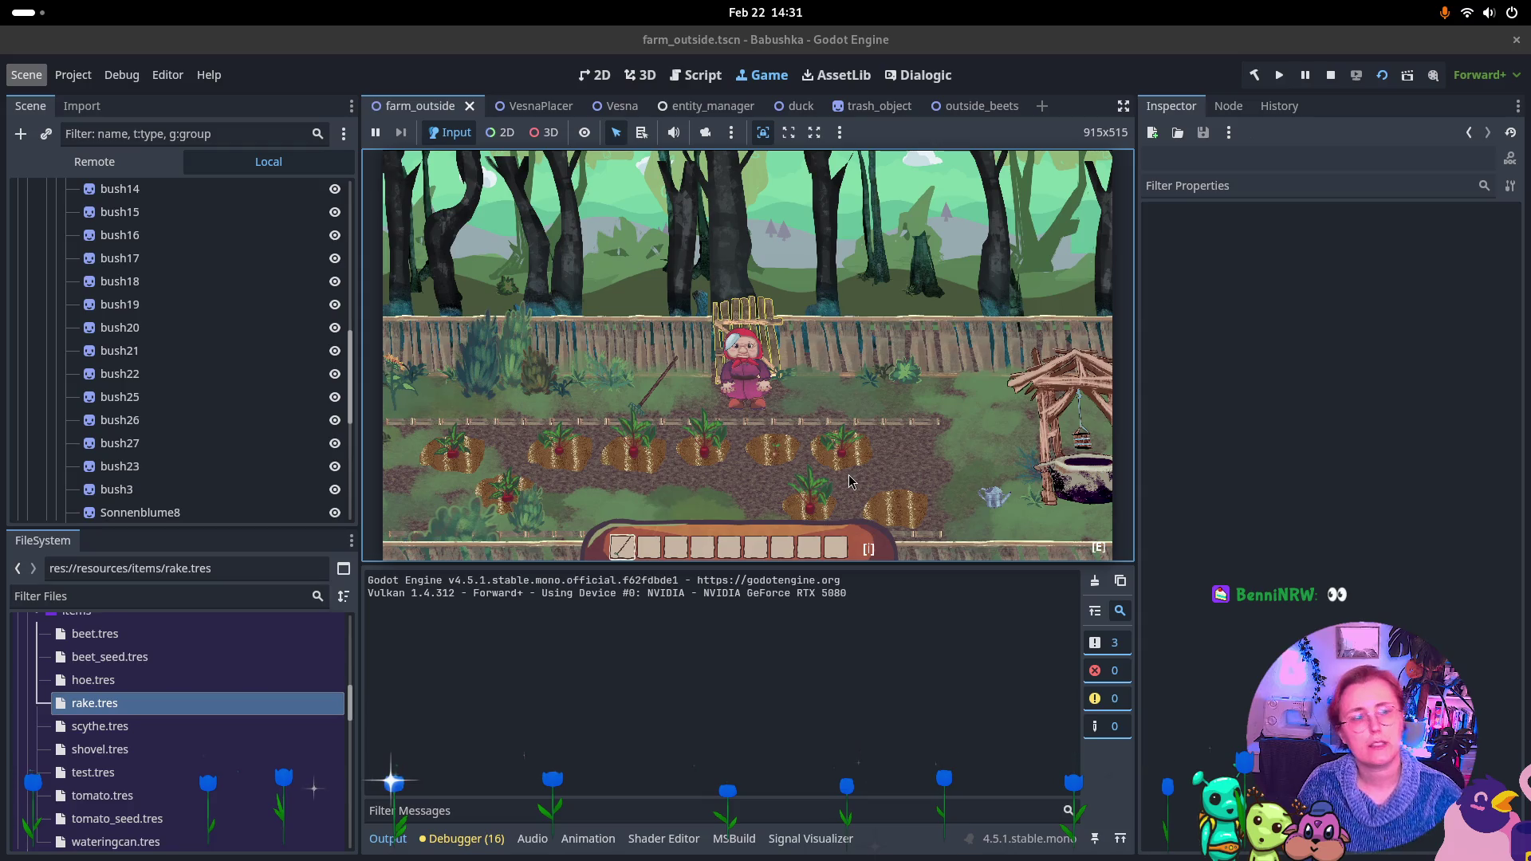
click(1336, 77)
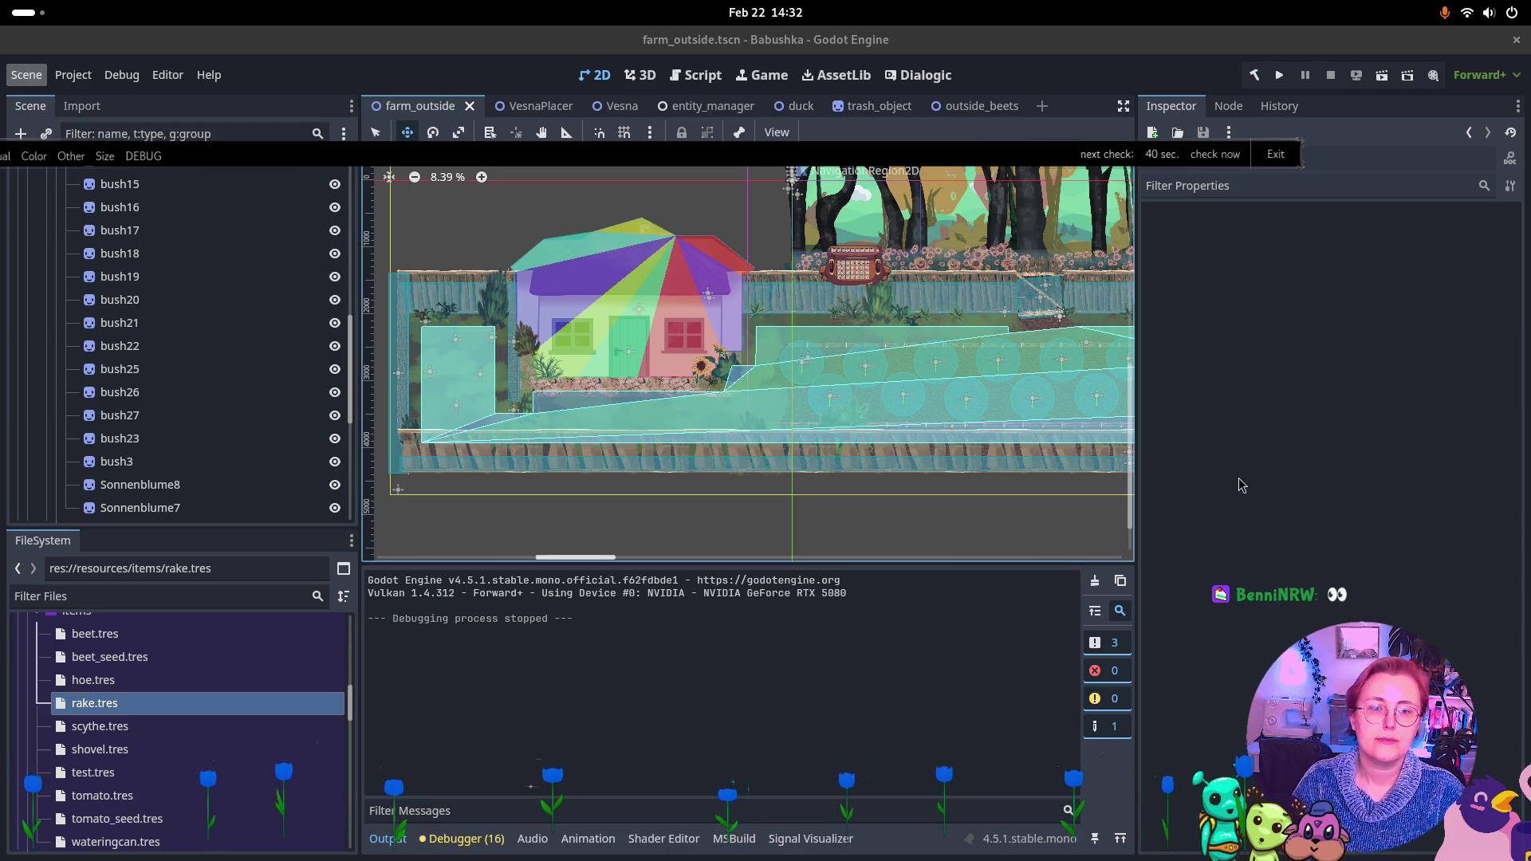
Select NavigationRegion2D, then bring up the window overview to switch programs
click(765, 371)
scroll(795, 366, up, 3)
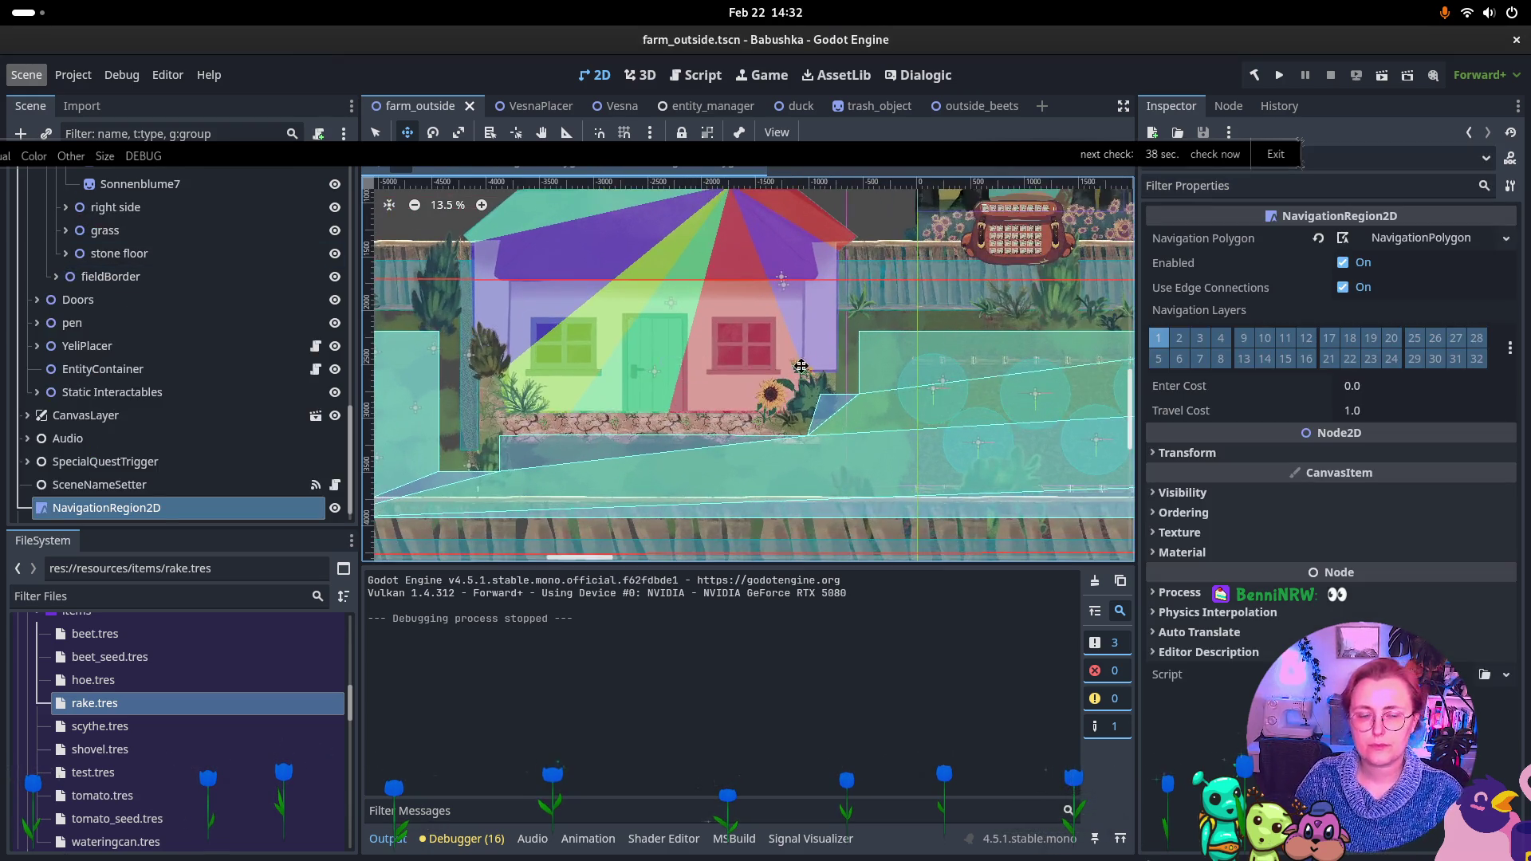
scroll(796, 366, down, 3)
key(super)
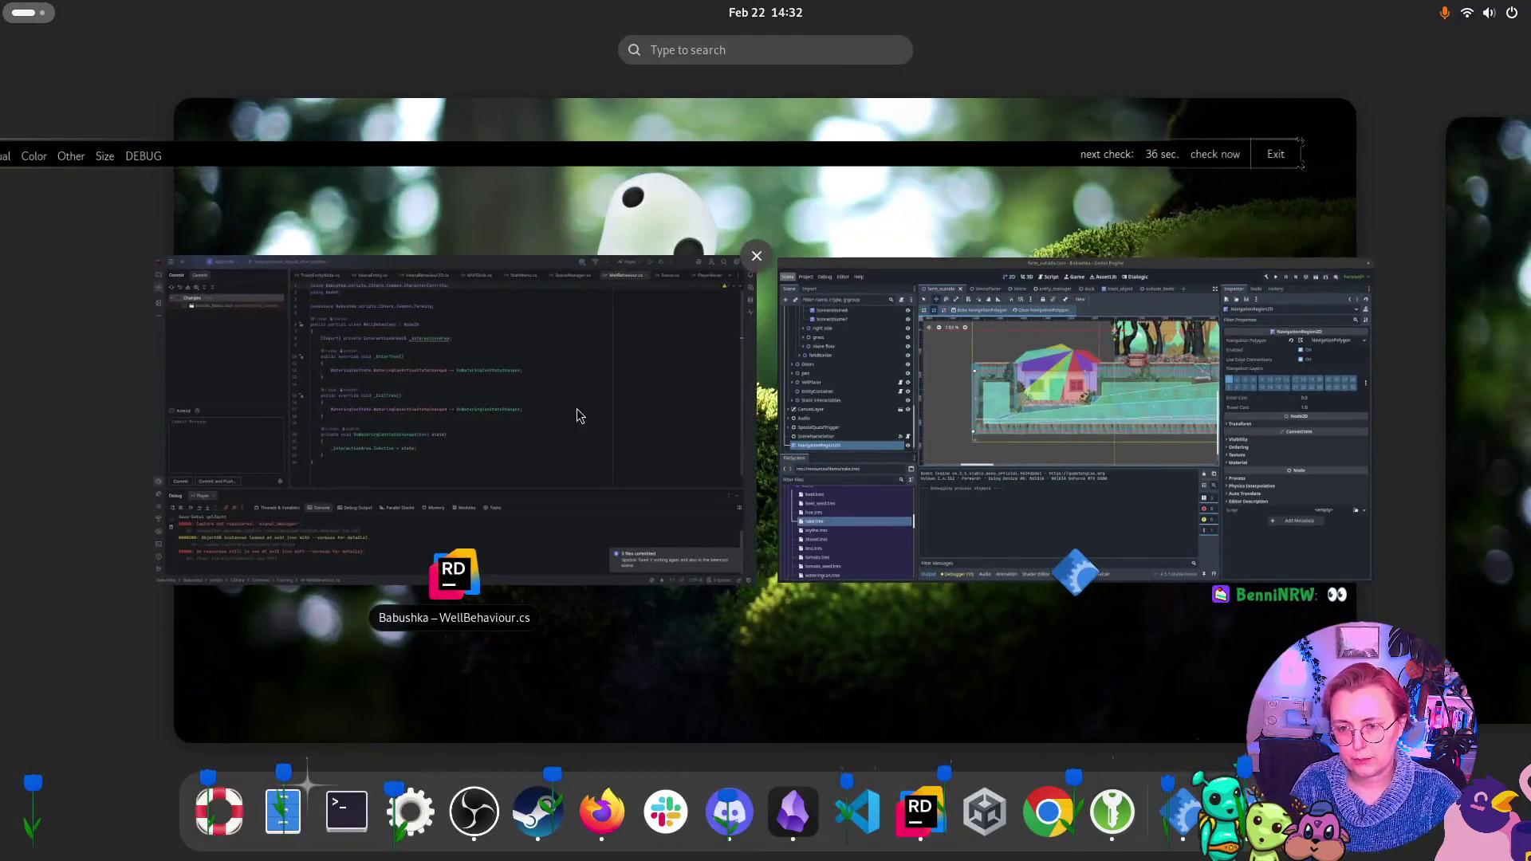
In Rider, commit outside_beets.tscn with a message on adding the rake and watering can, then return to Godot
click(574, 413)
click(194, 528)
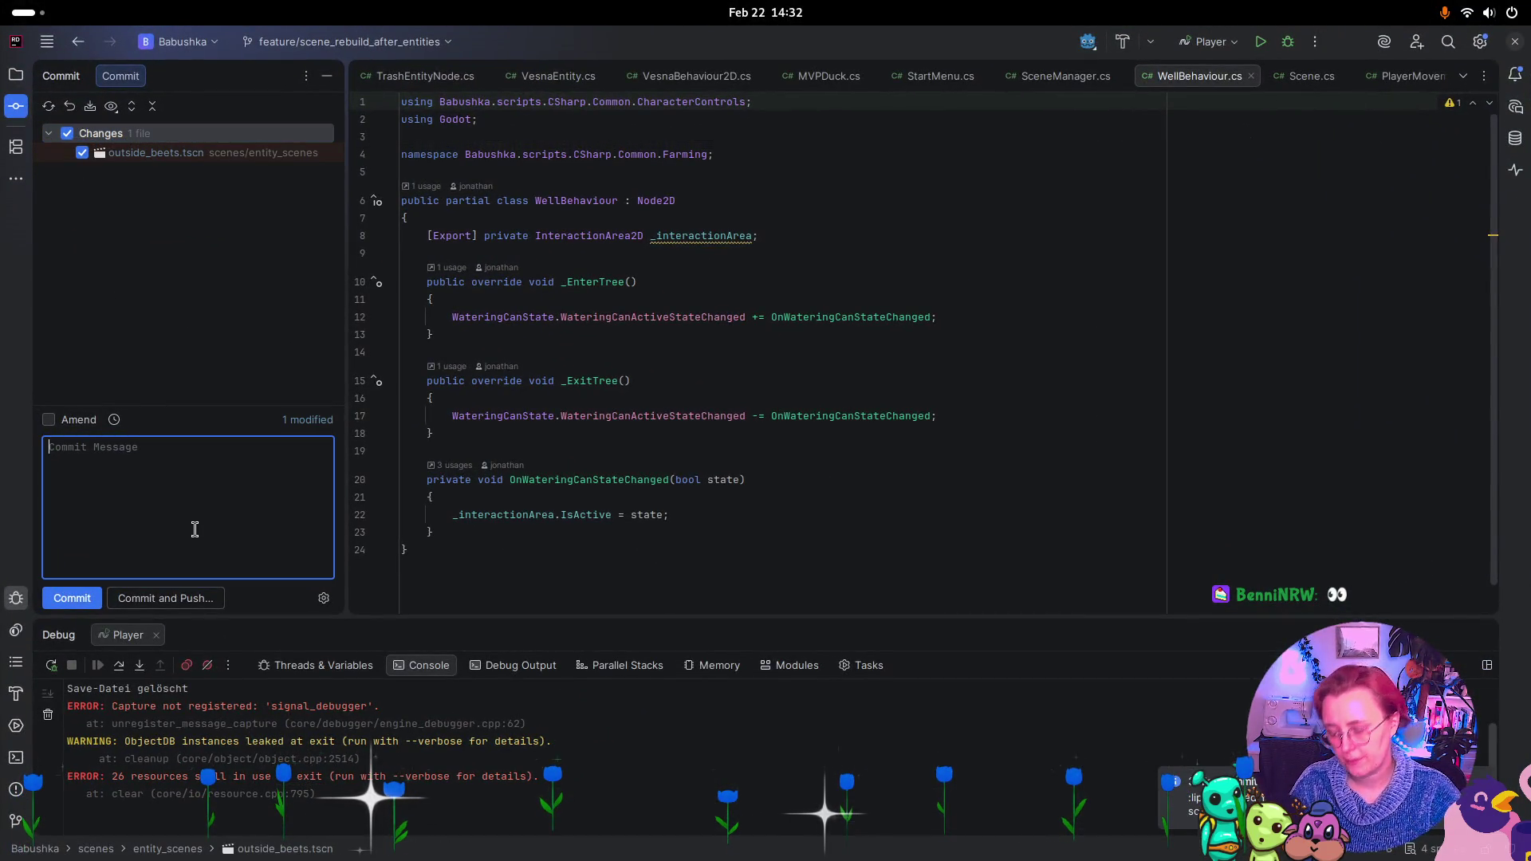
text(Added r)
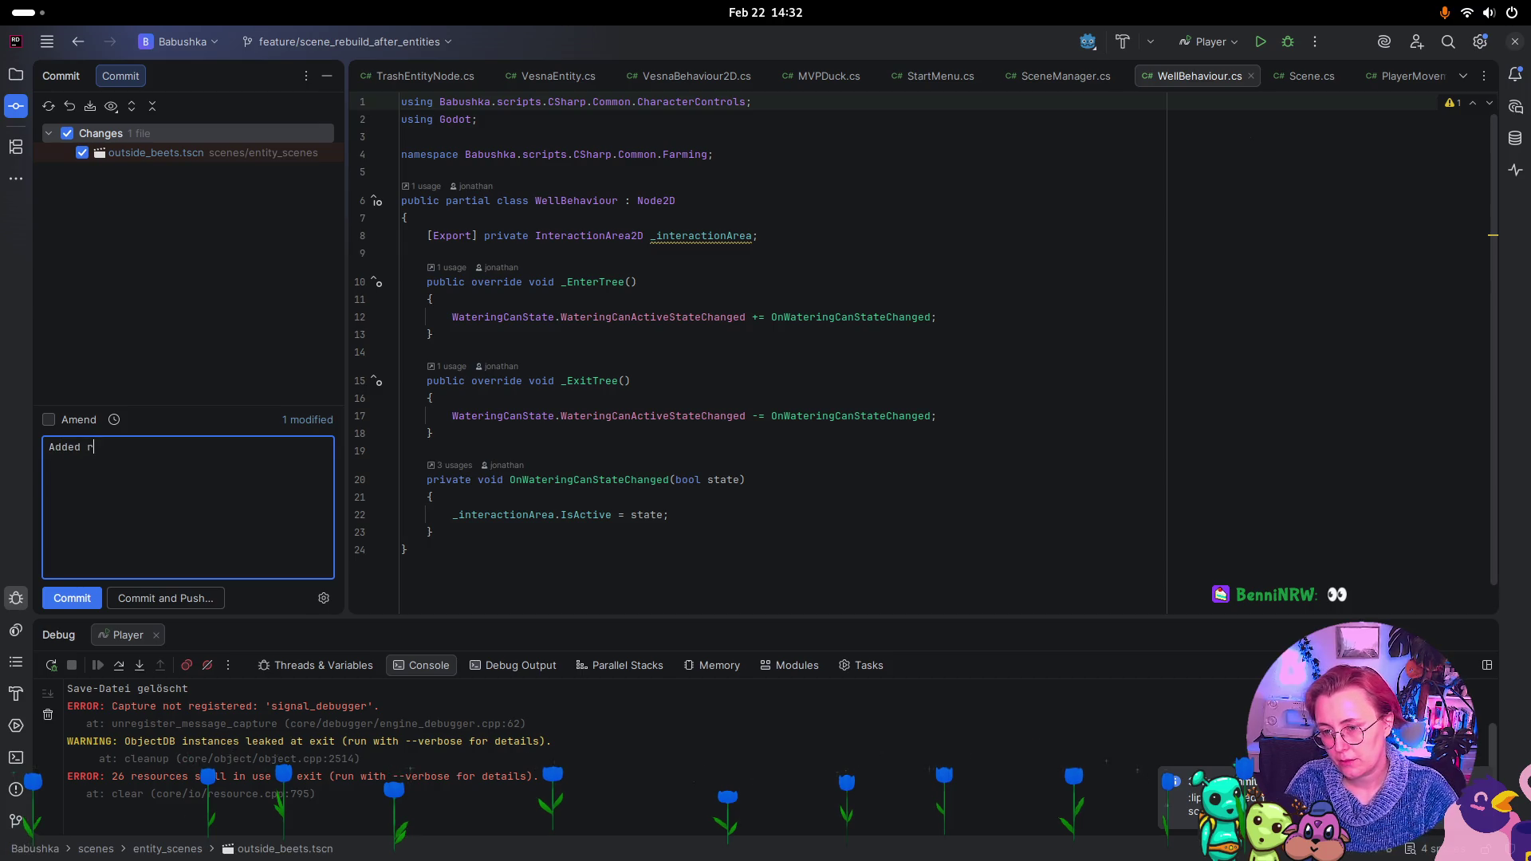
key(BackSpace)
key(BackSpace)
key(BackSpace)
text(ke and water)
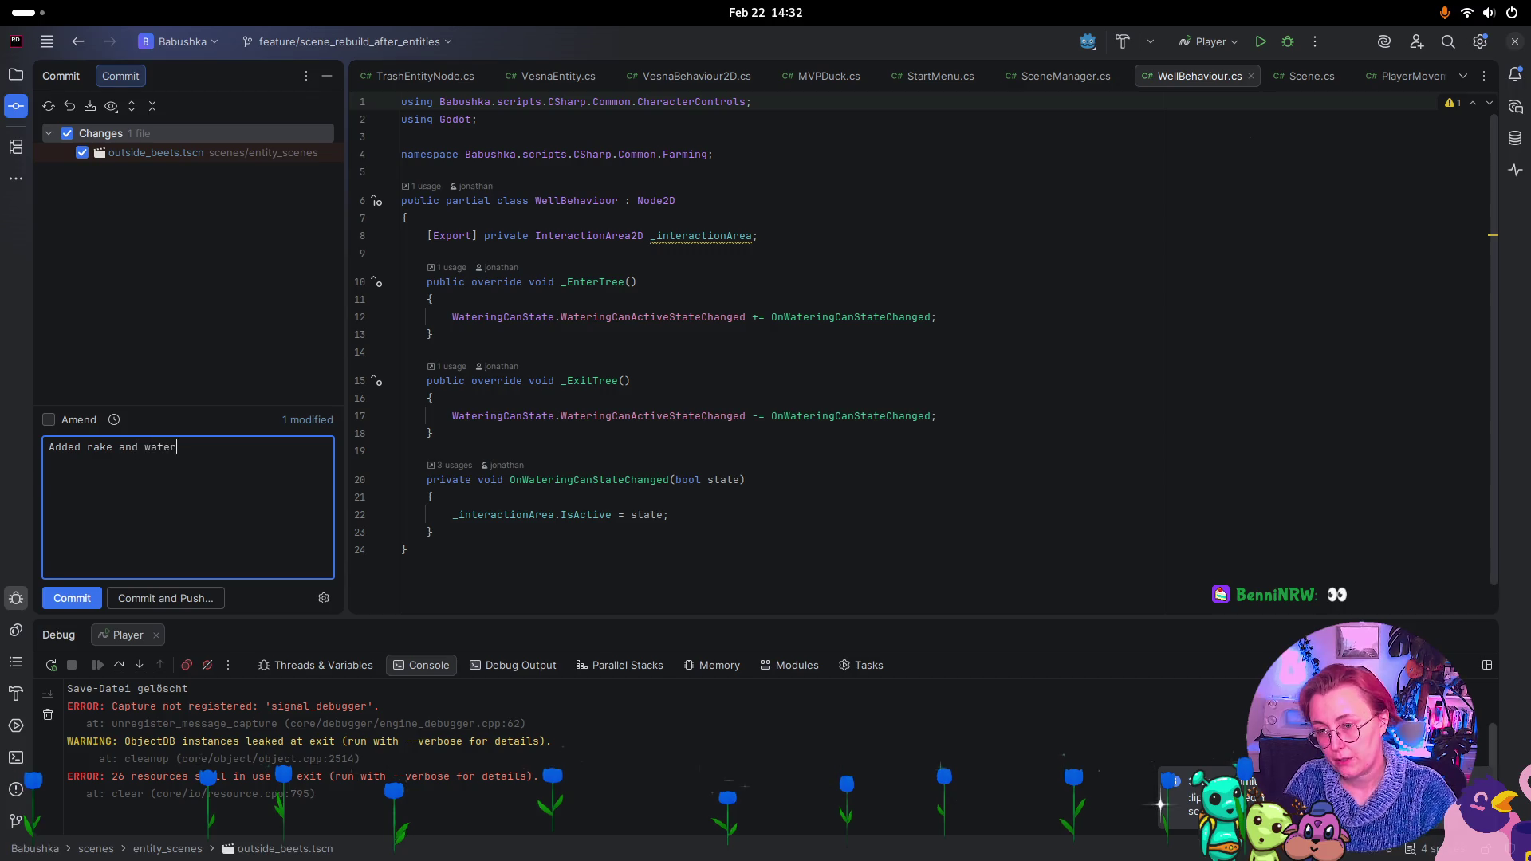
text(ing can to )
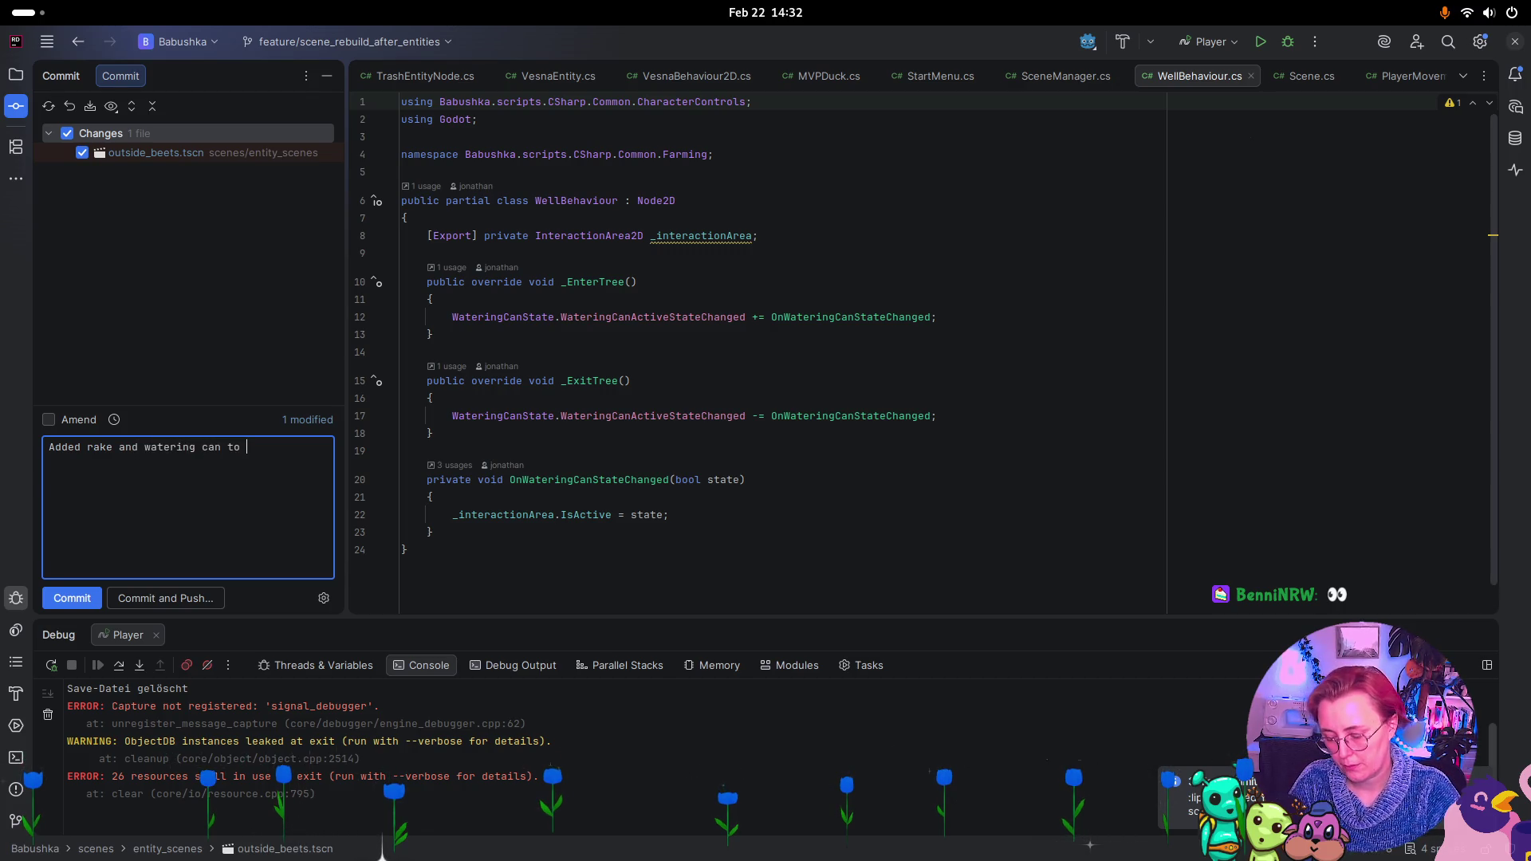
text(beetroot scene)
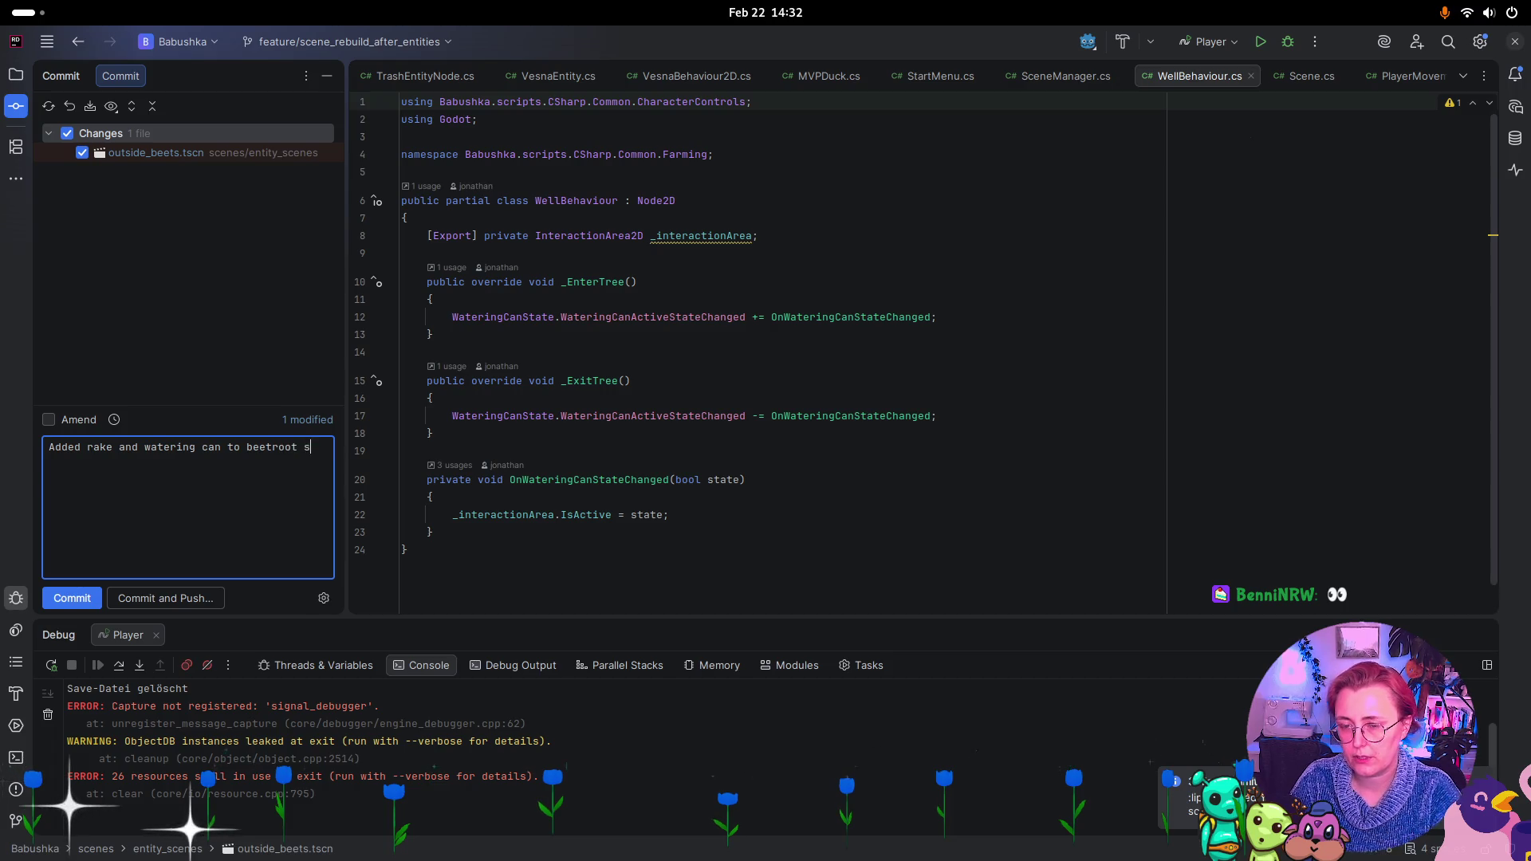
key(ctrl+Return)
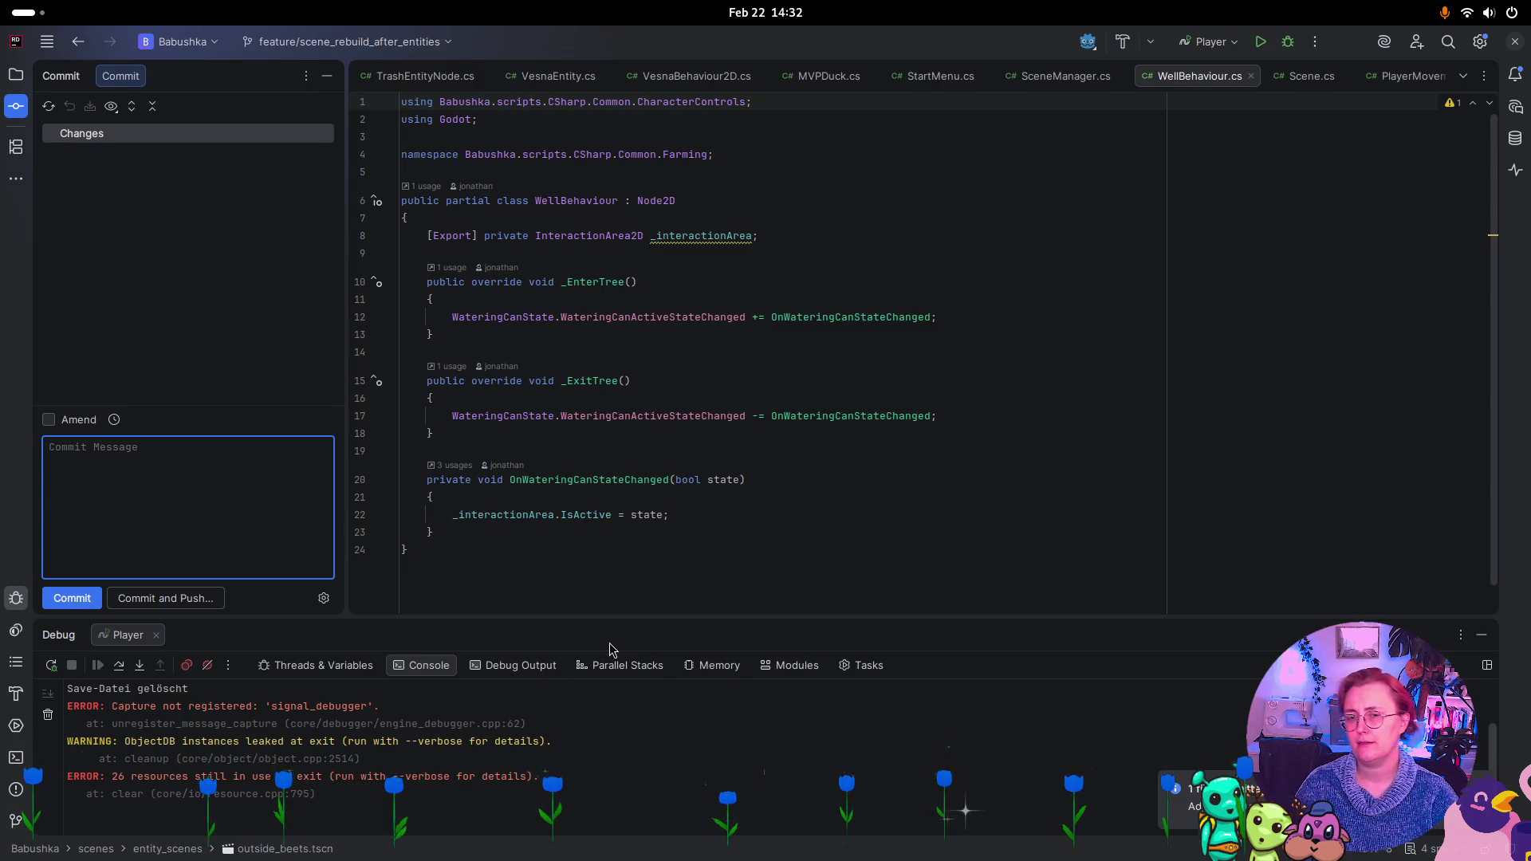
key(super)
Run the farm_outside scene, walk left past the well to the rake, then stop and relaunch it
click(1024, 391)
click(1383, 79)
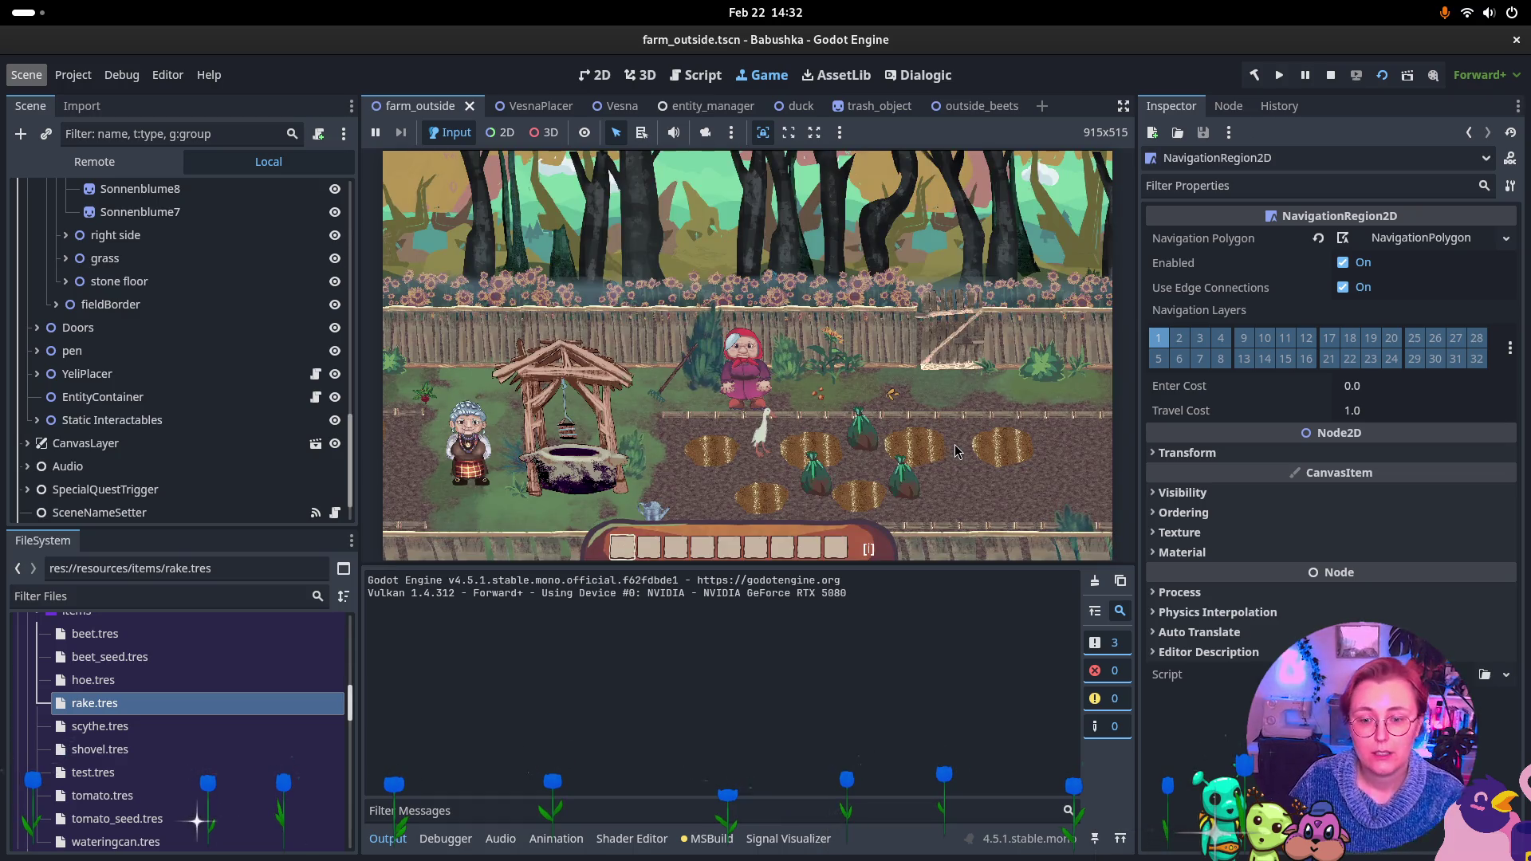
click(749, 443)
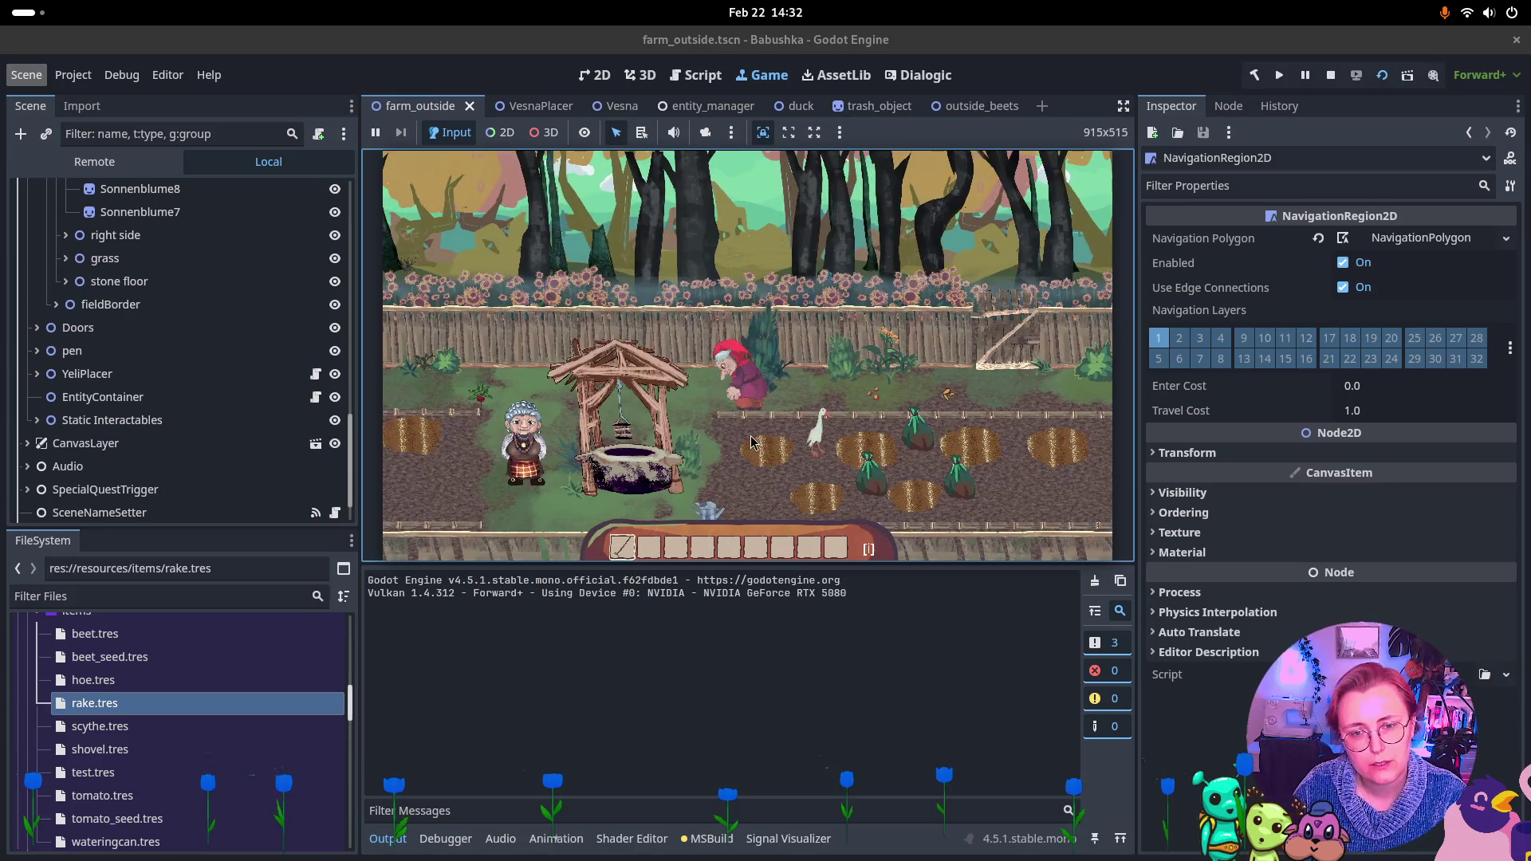
key(a)
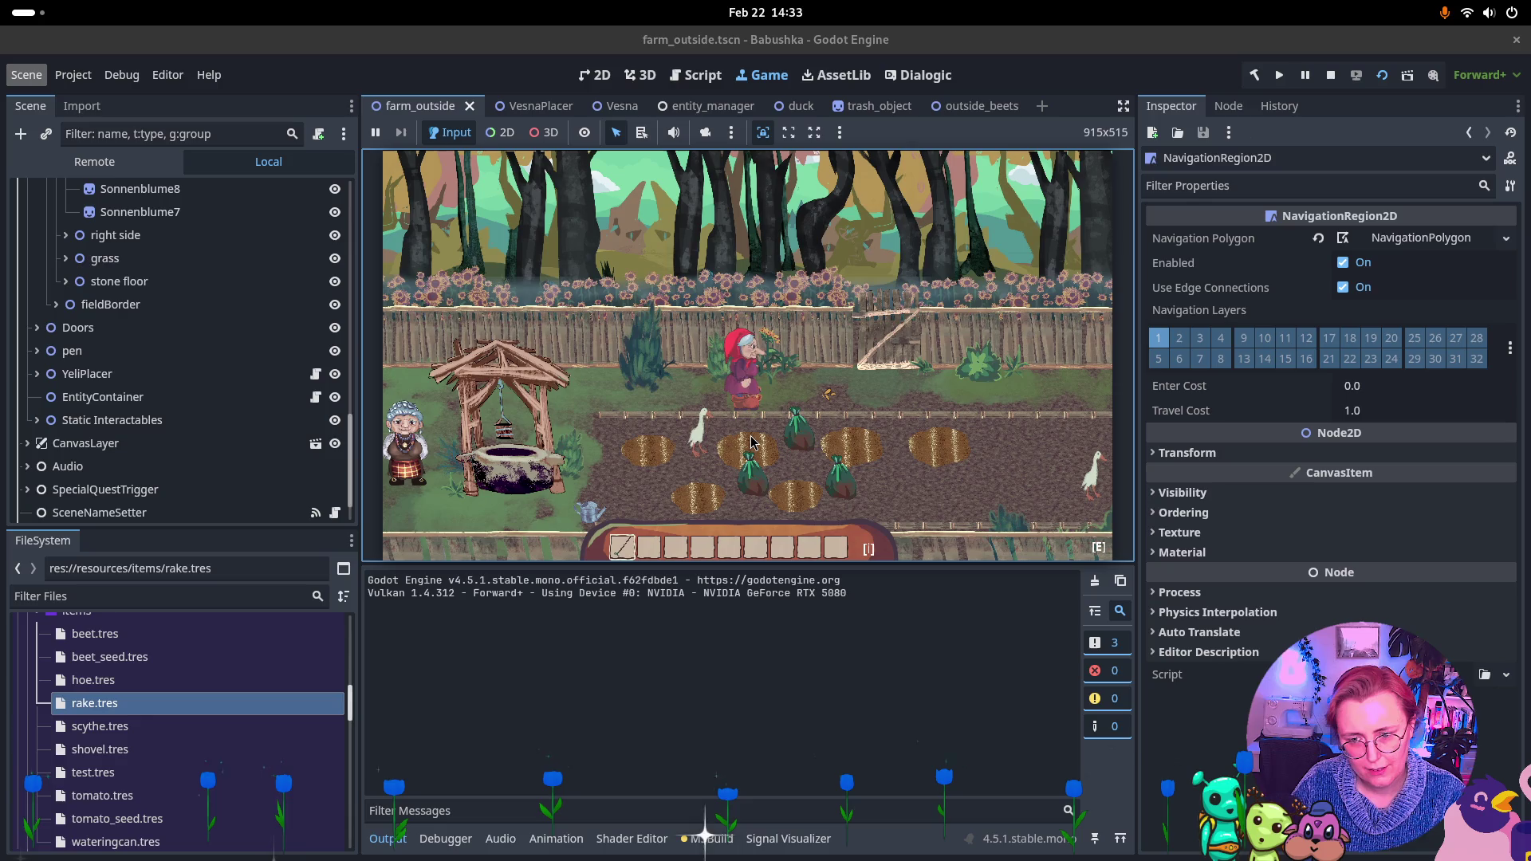
key(F8)
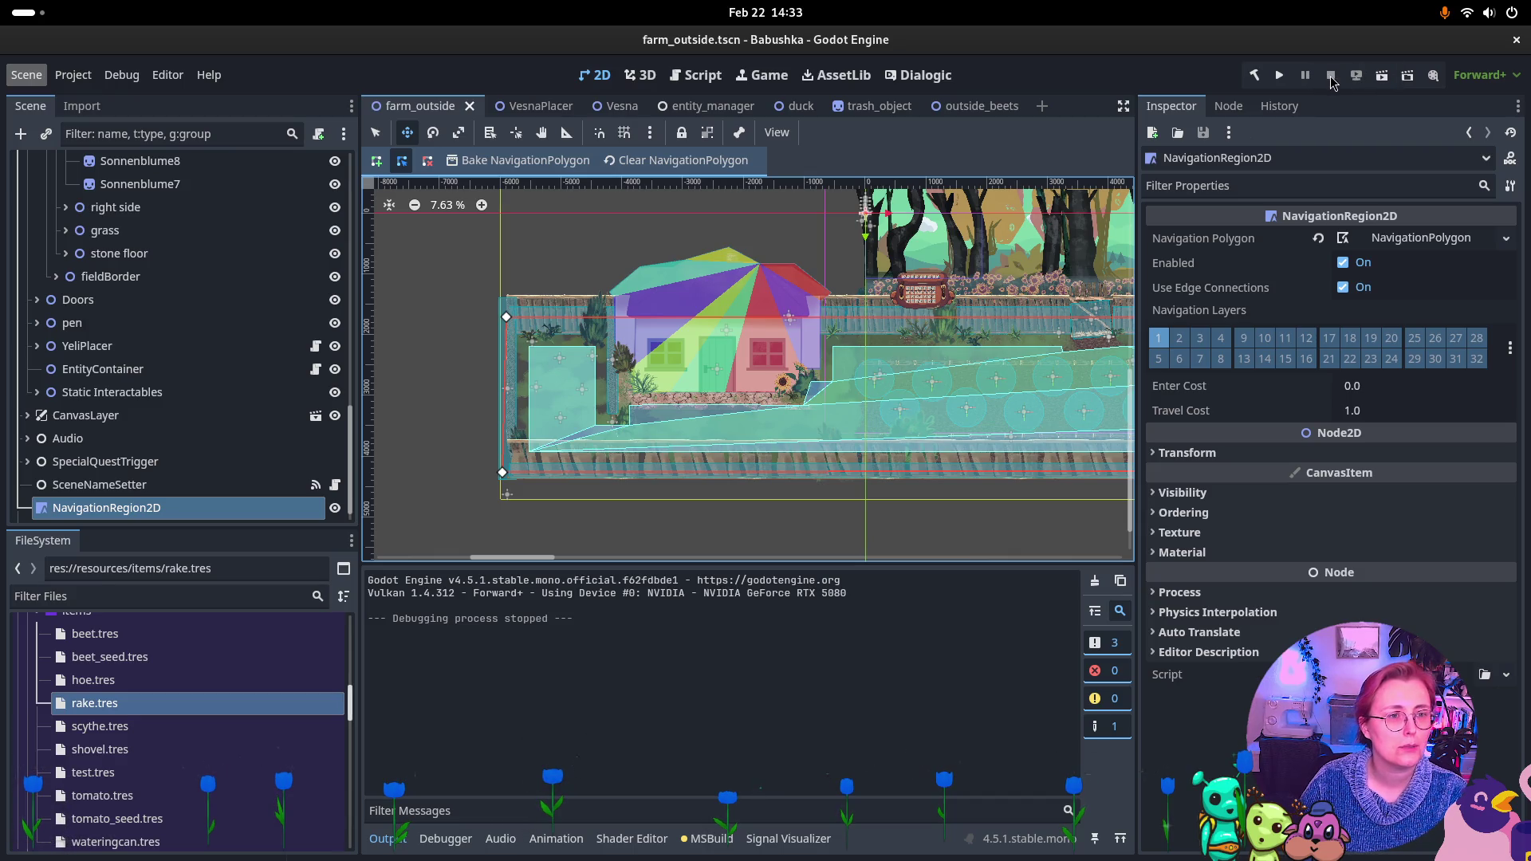
click(1382, 75)
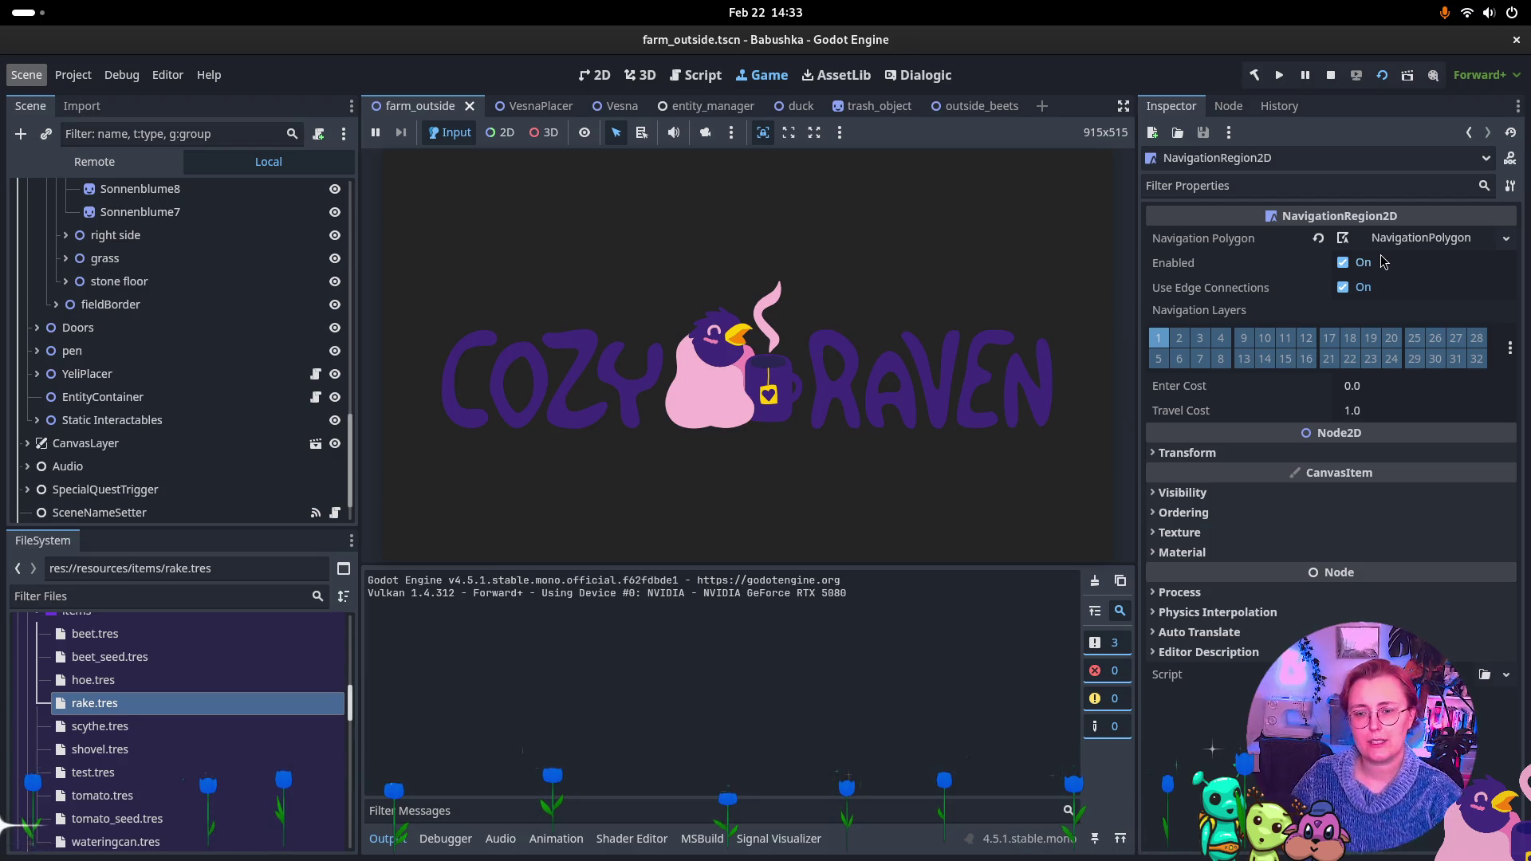
Pick up the rake, walk up to the fence, into the beet field and back to the well, then stop the game
click(989, 484)
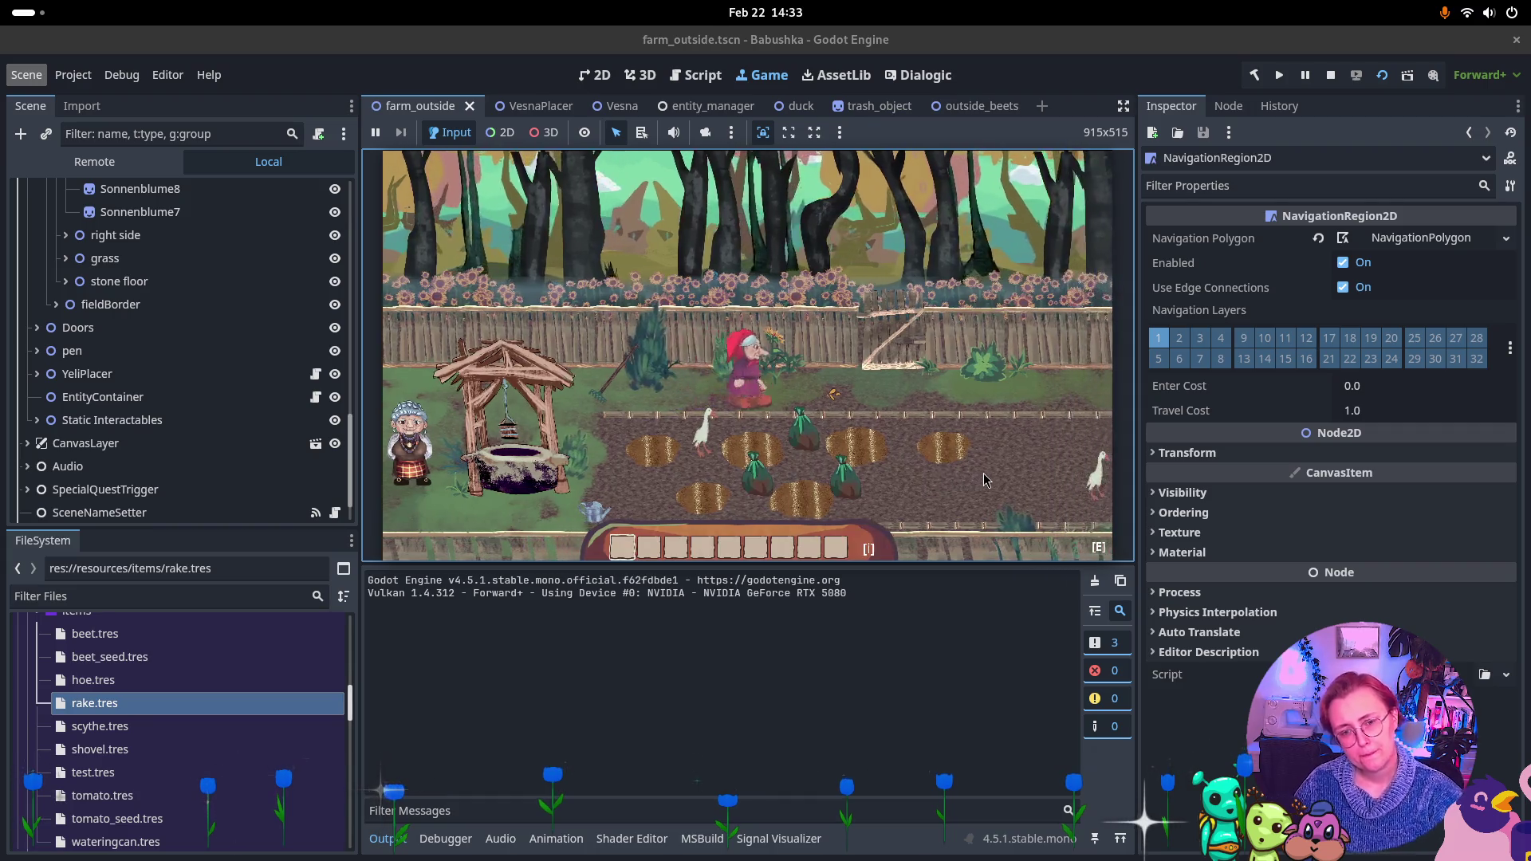
key(a)
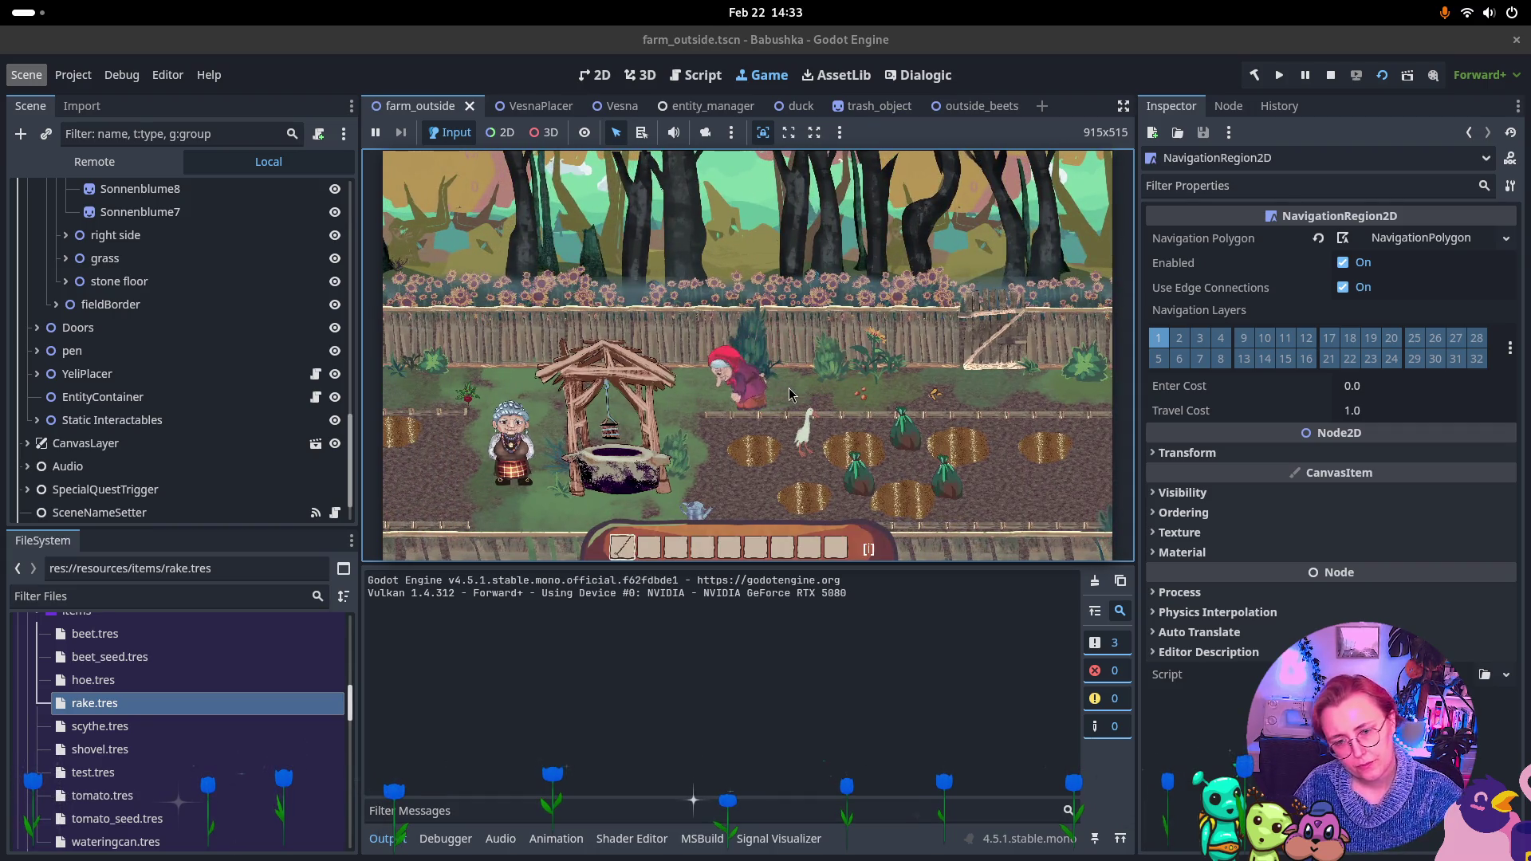
key(d)
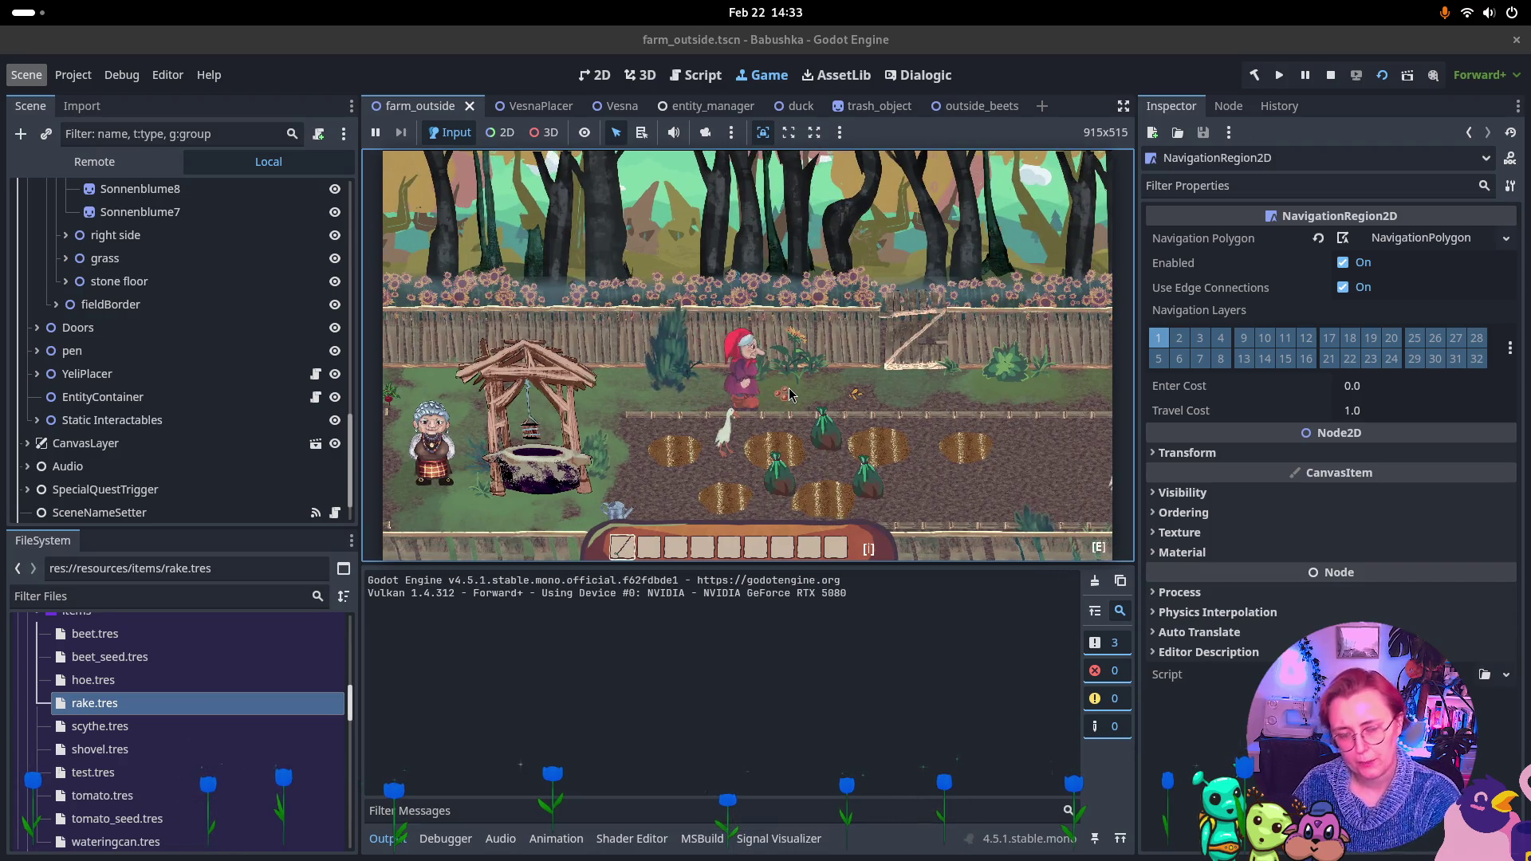
key(d)
key(w)
key(w)
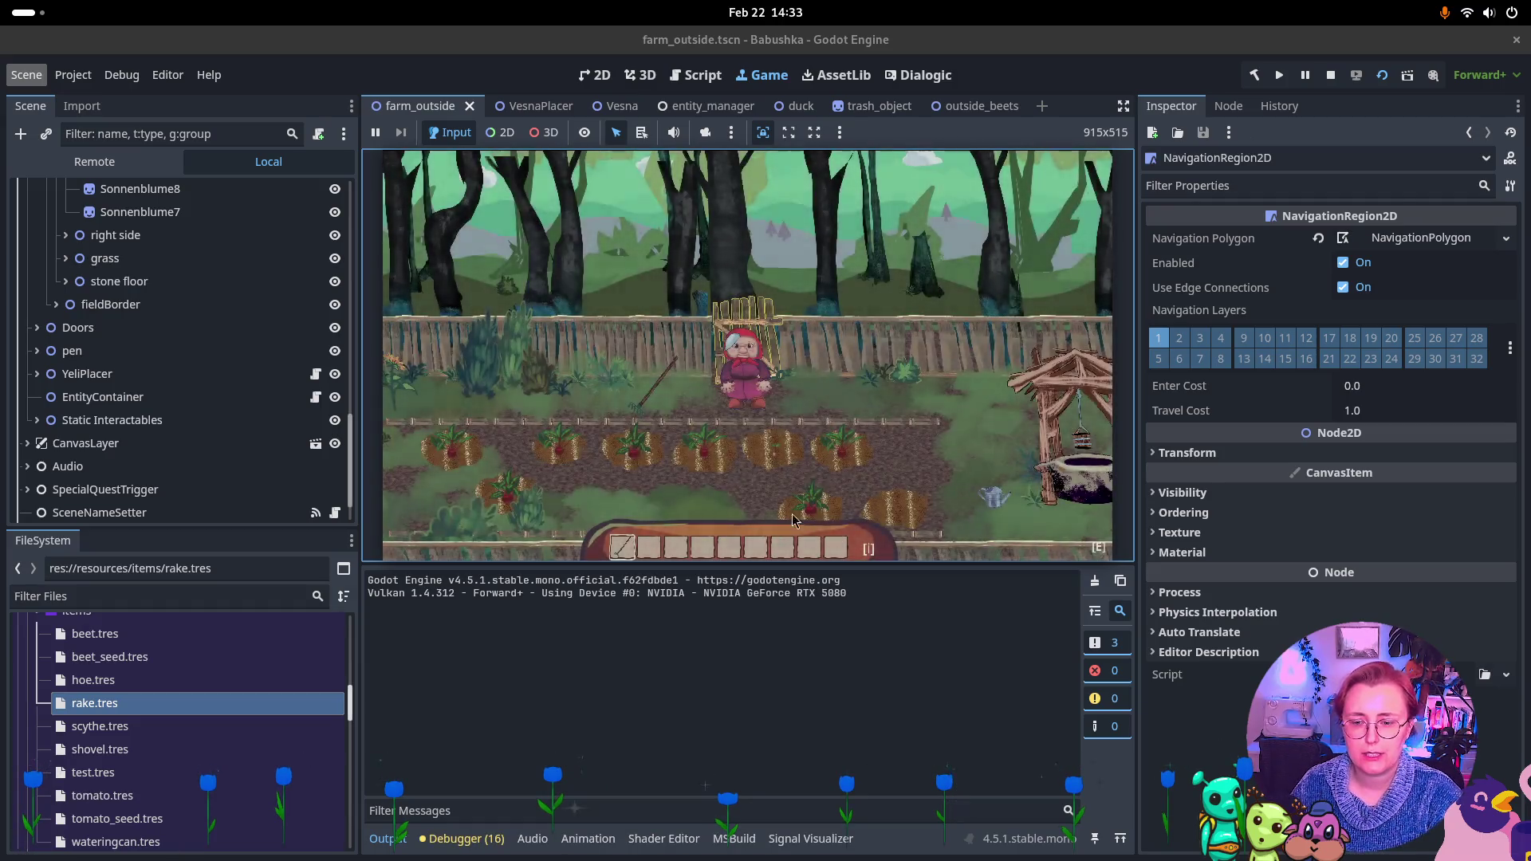
key(s)
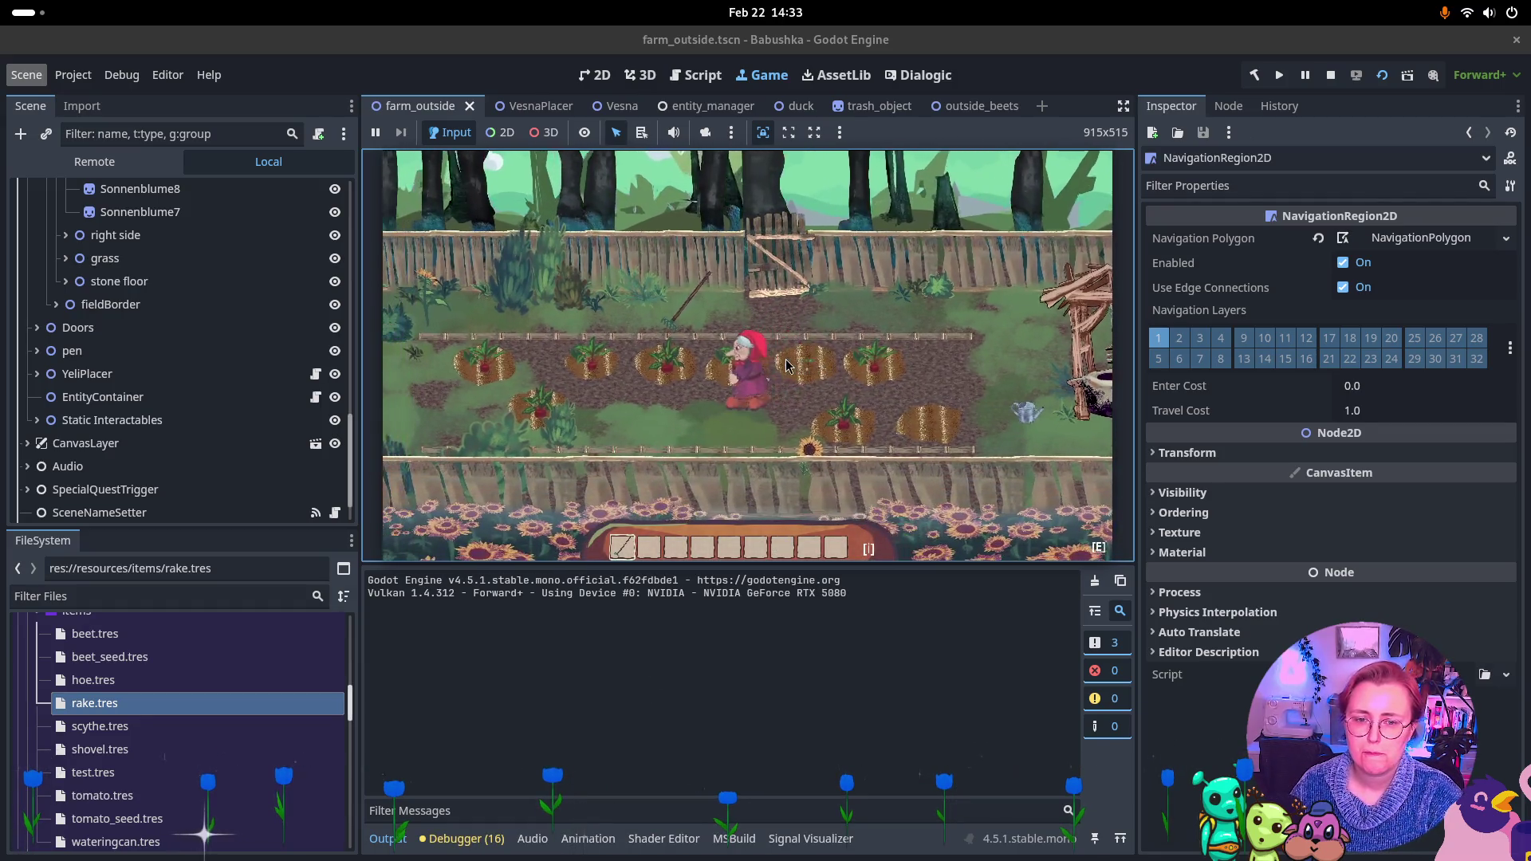
key(w)
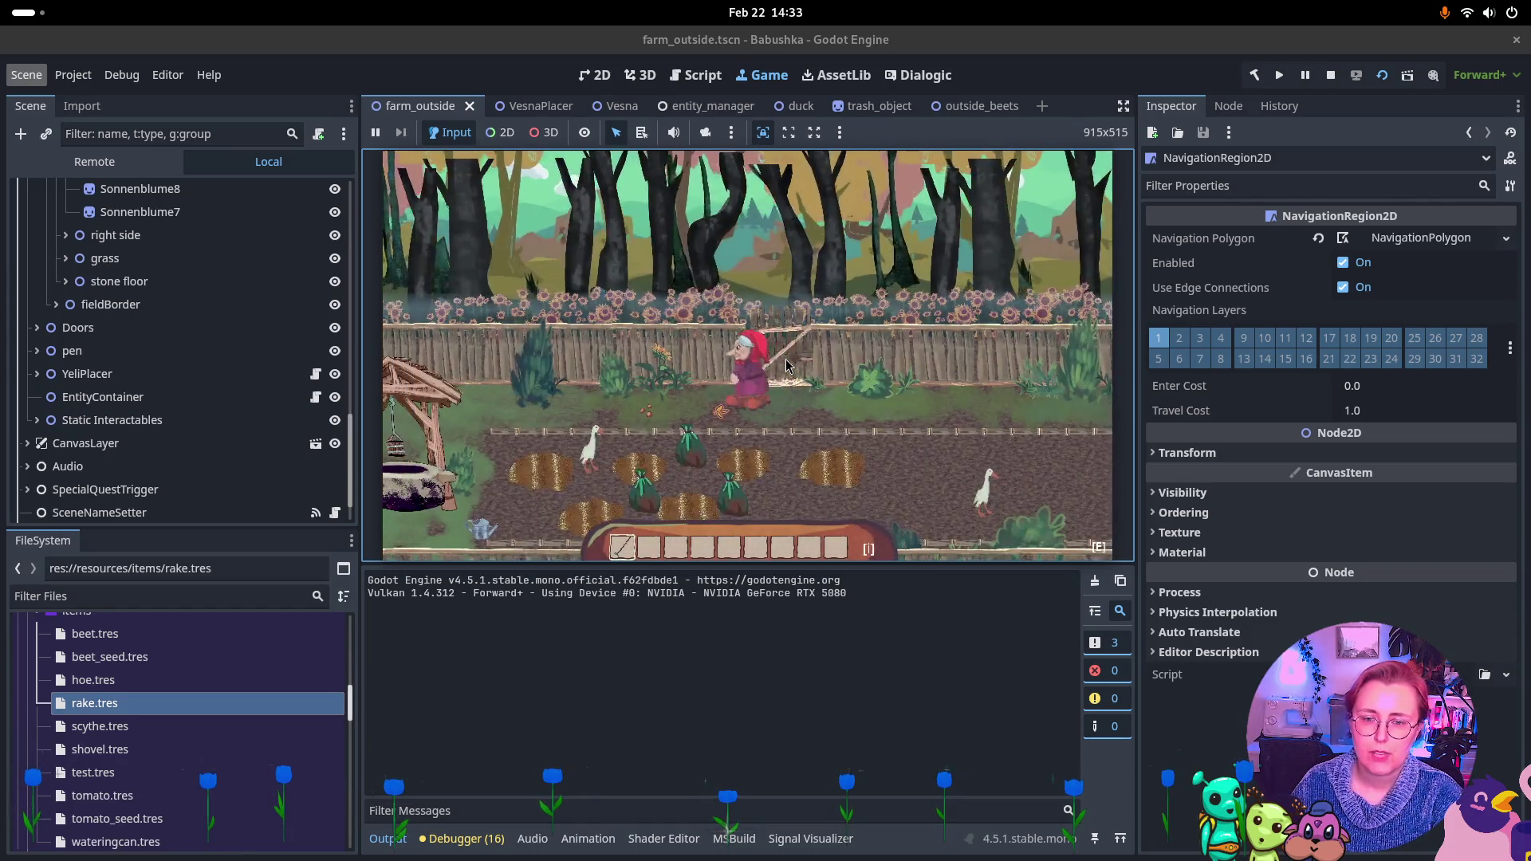
key(a)
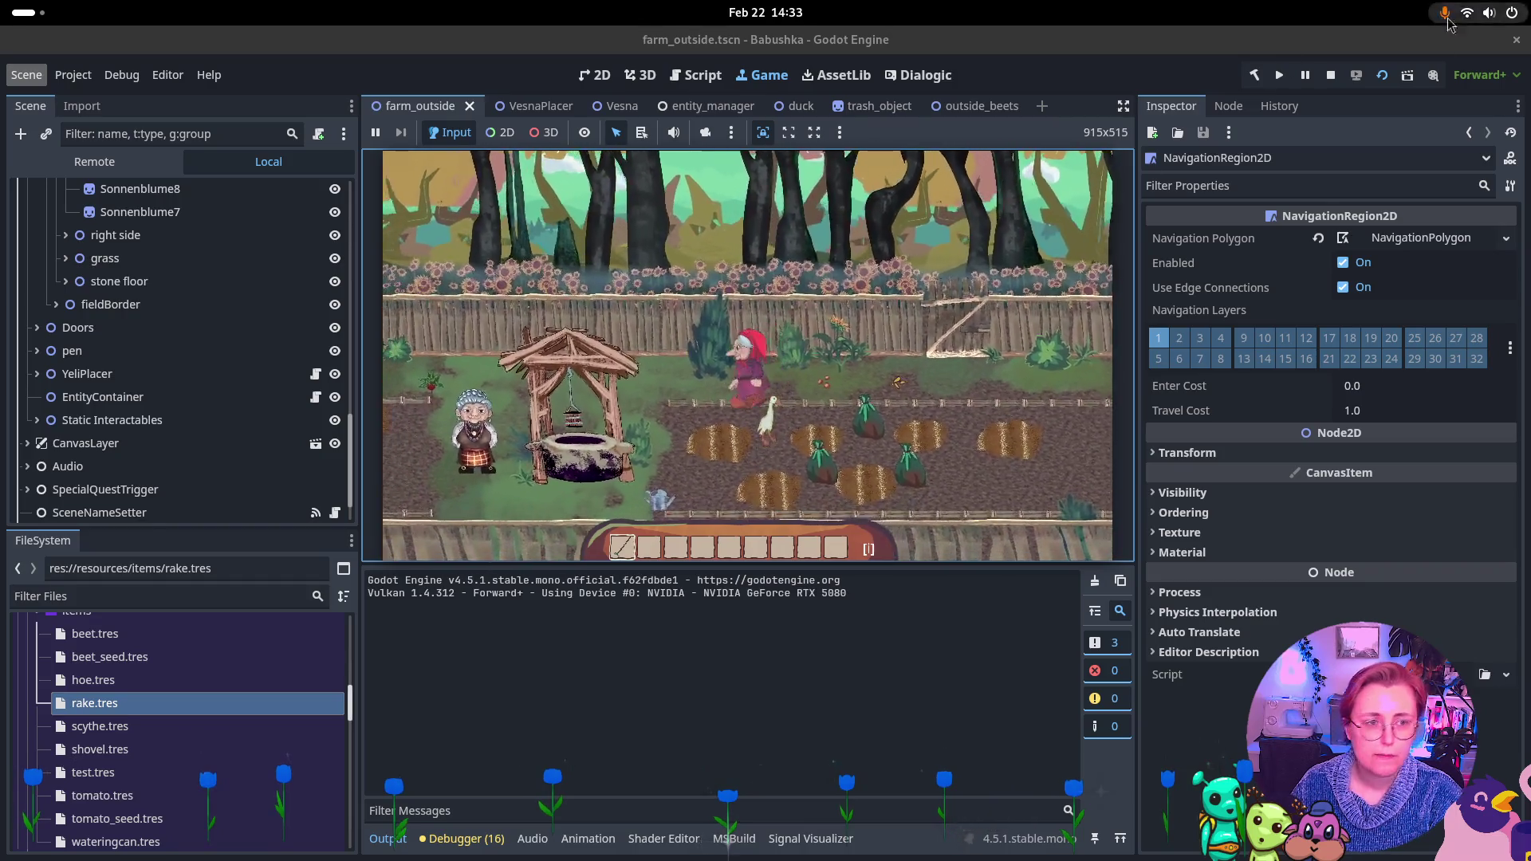
click(1331, 76)
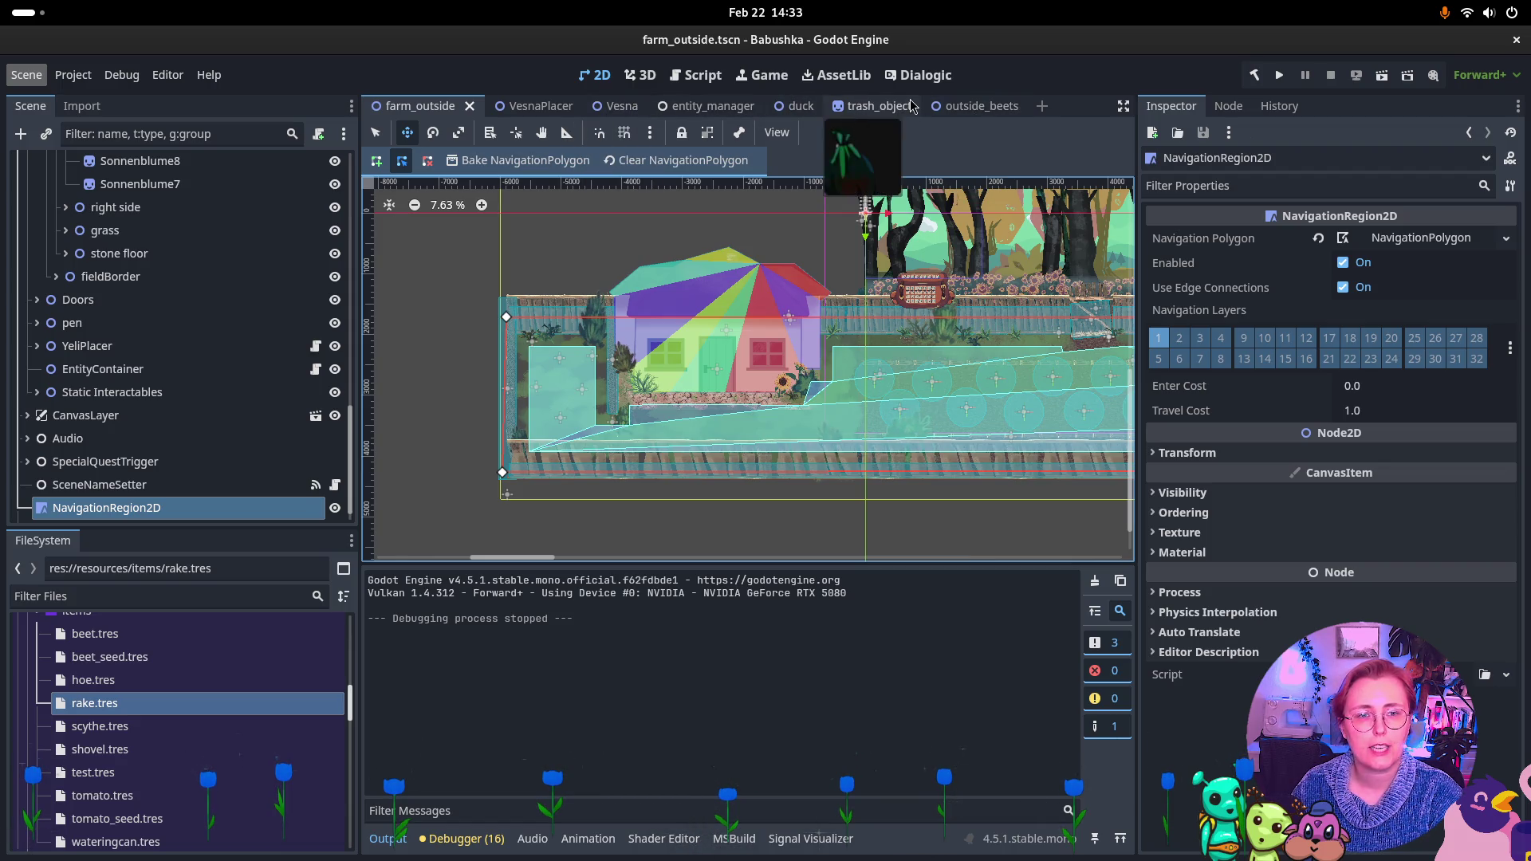
Launch the project, continue the save, and jump from the NullReferenceException error to its PickUpEntity.cs line
click(1279, 75)
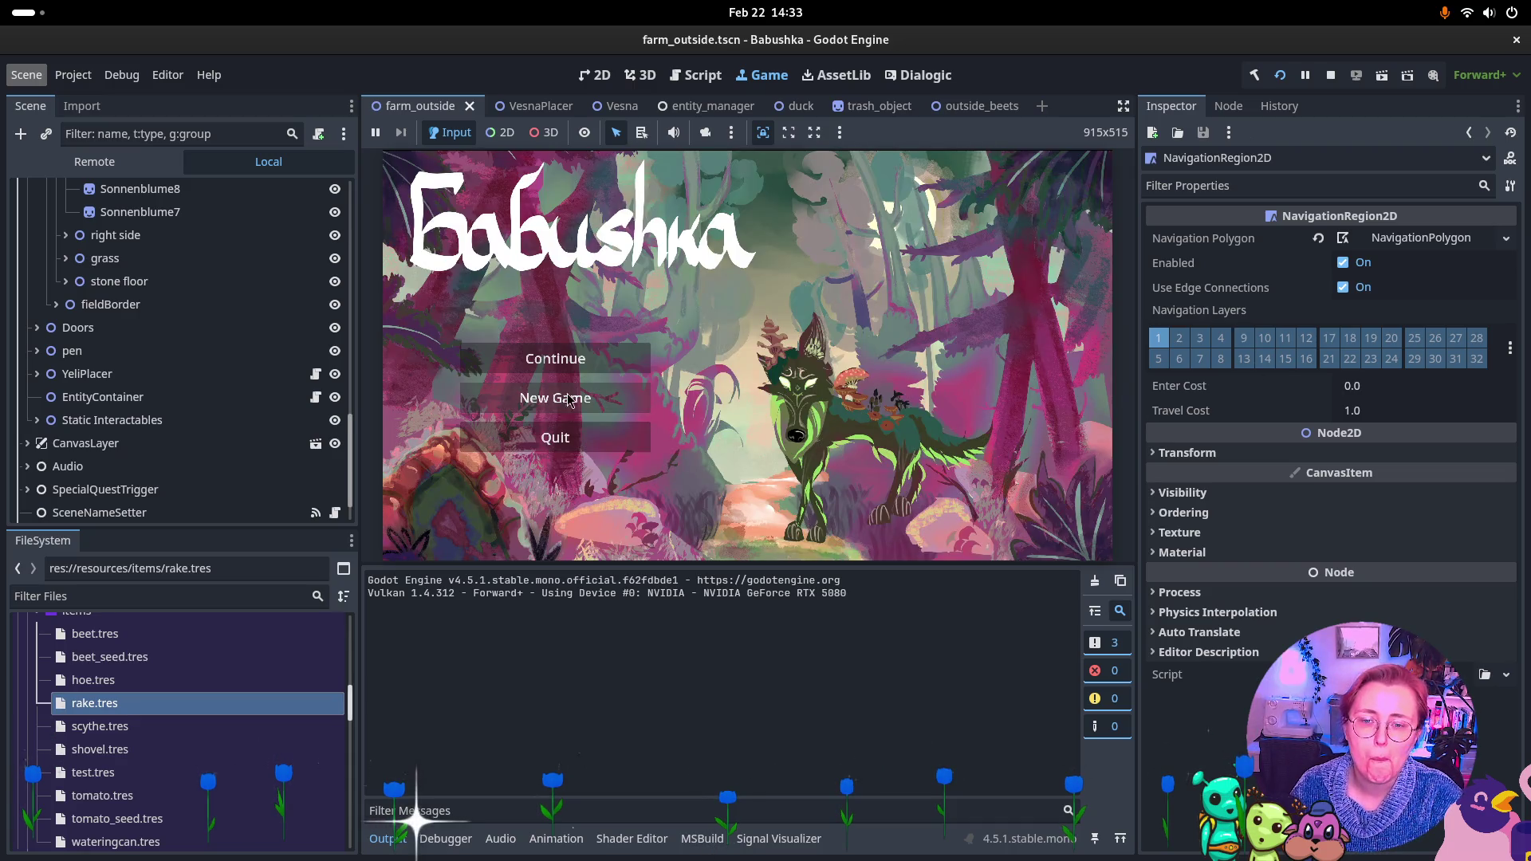
click(963, 440)
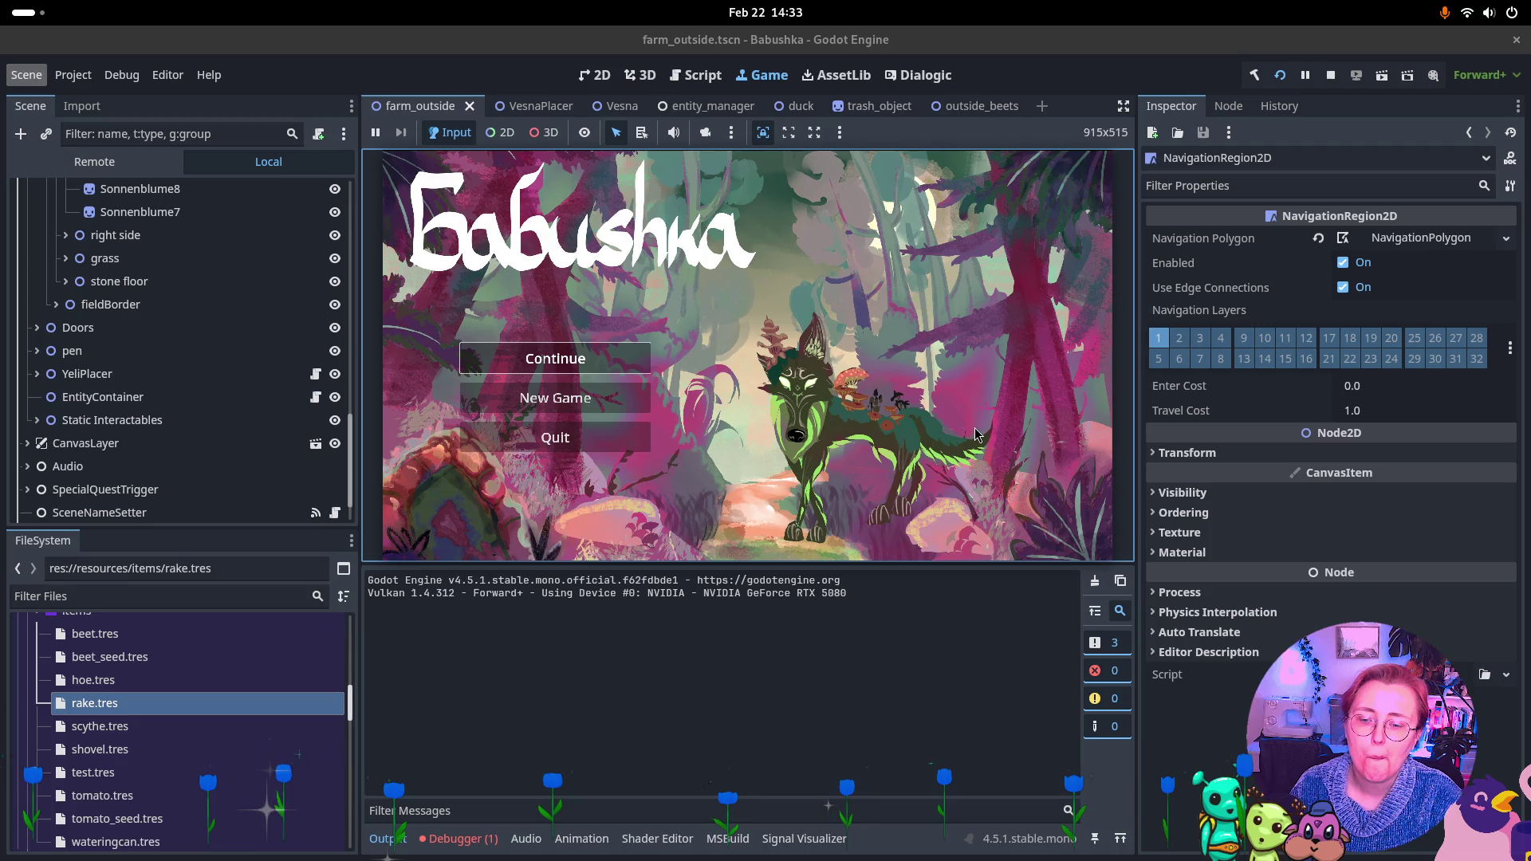
click(437, 842)
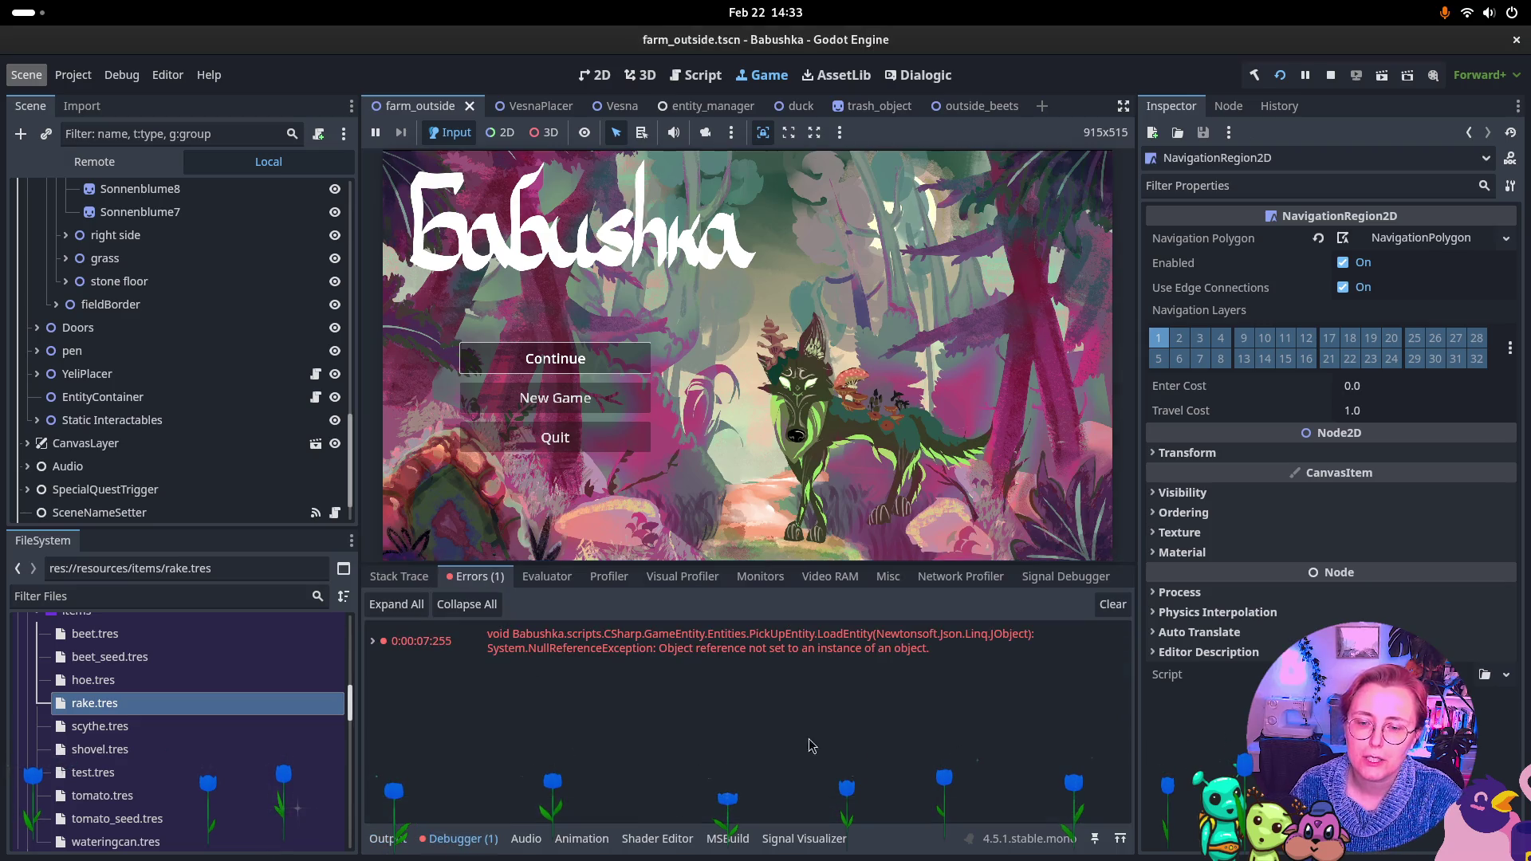
double_click(989, 648)
double_click(877, 648)
click(786, 649)
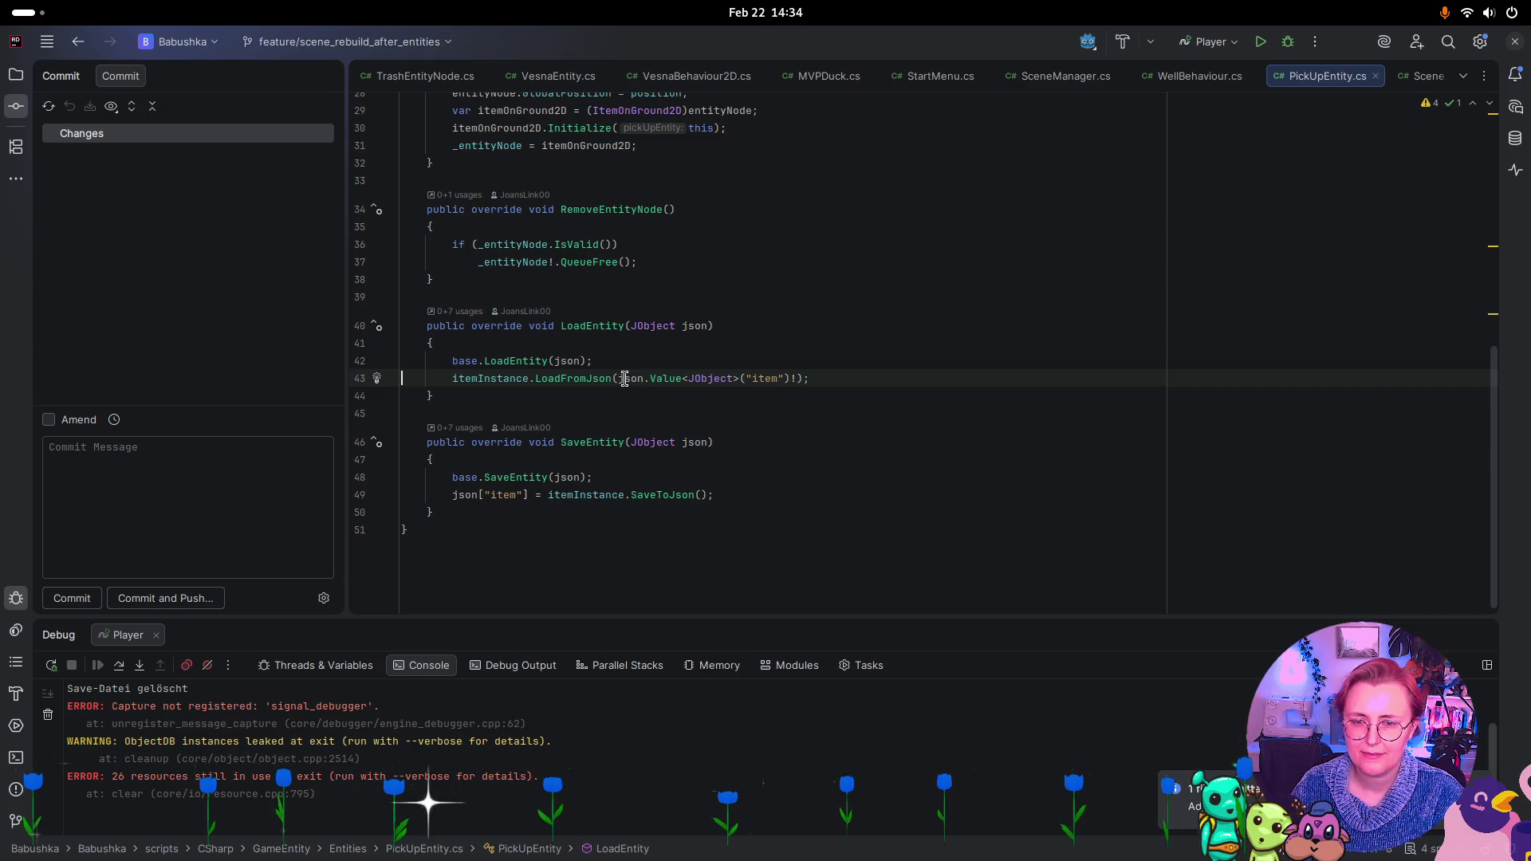
Scroll through the LoadEntity method in PickUpEntity.cs, then switch back to the Godot window
mouse_move(578, 362)
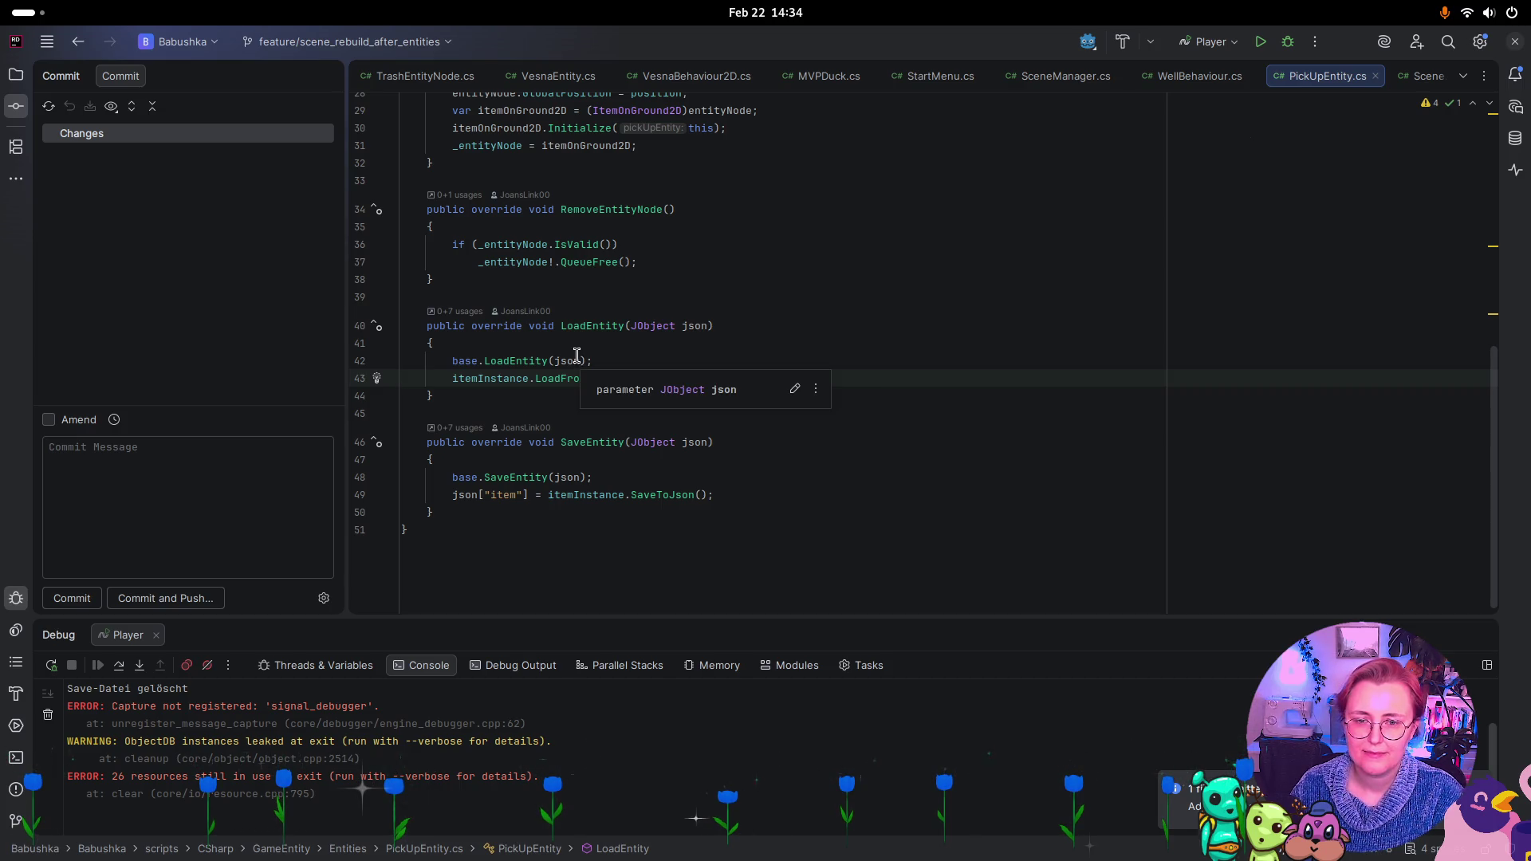
mouse_move(690, 327)
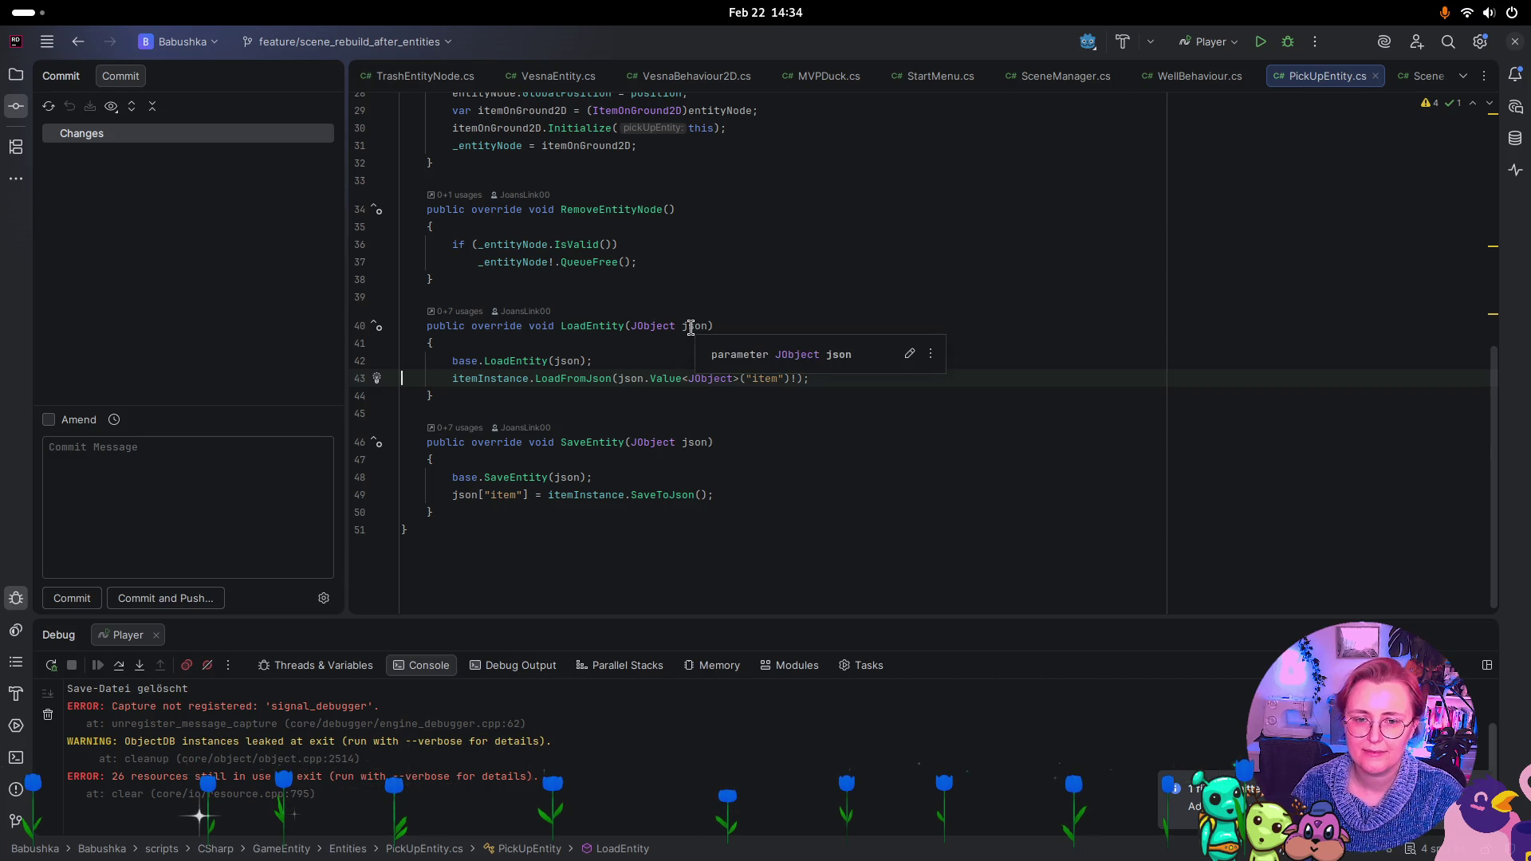
scroll(1072, 279, up, 9)
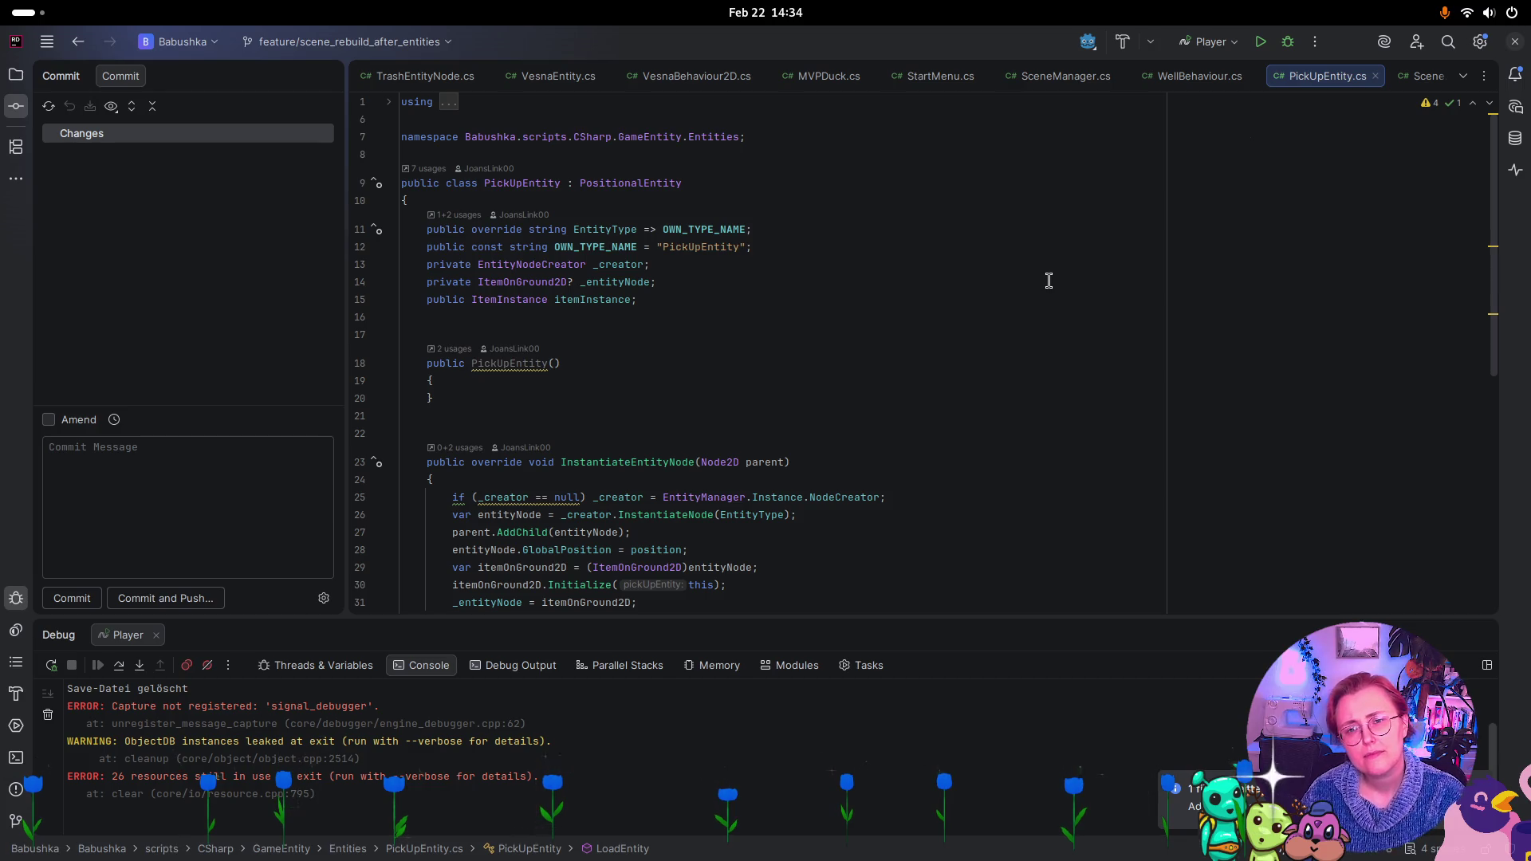
scroll(1013, 403, down, 9)
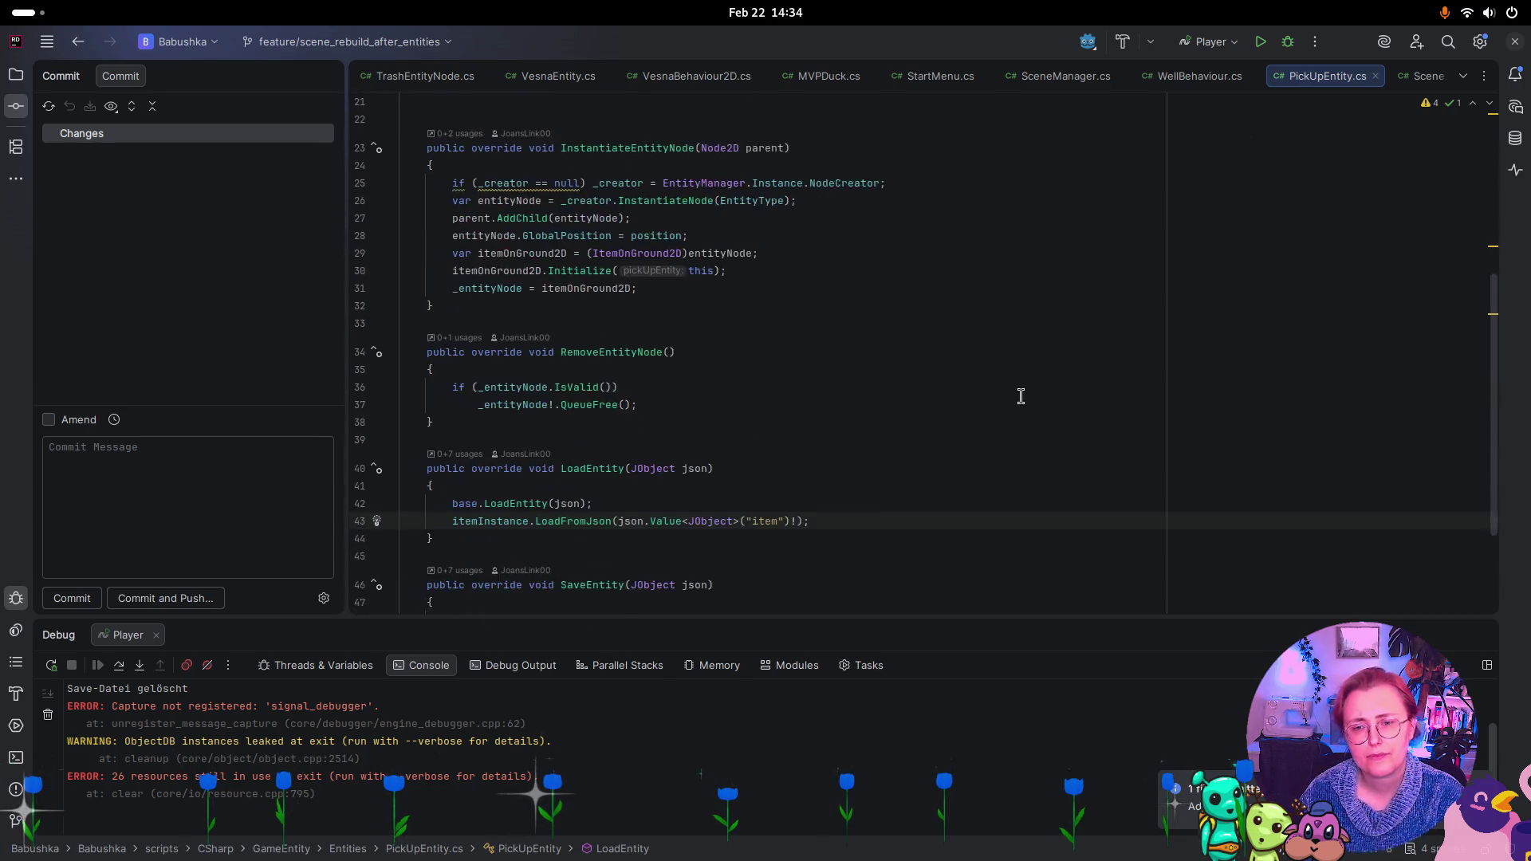
key(super)
click(906, 400)
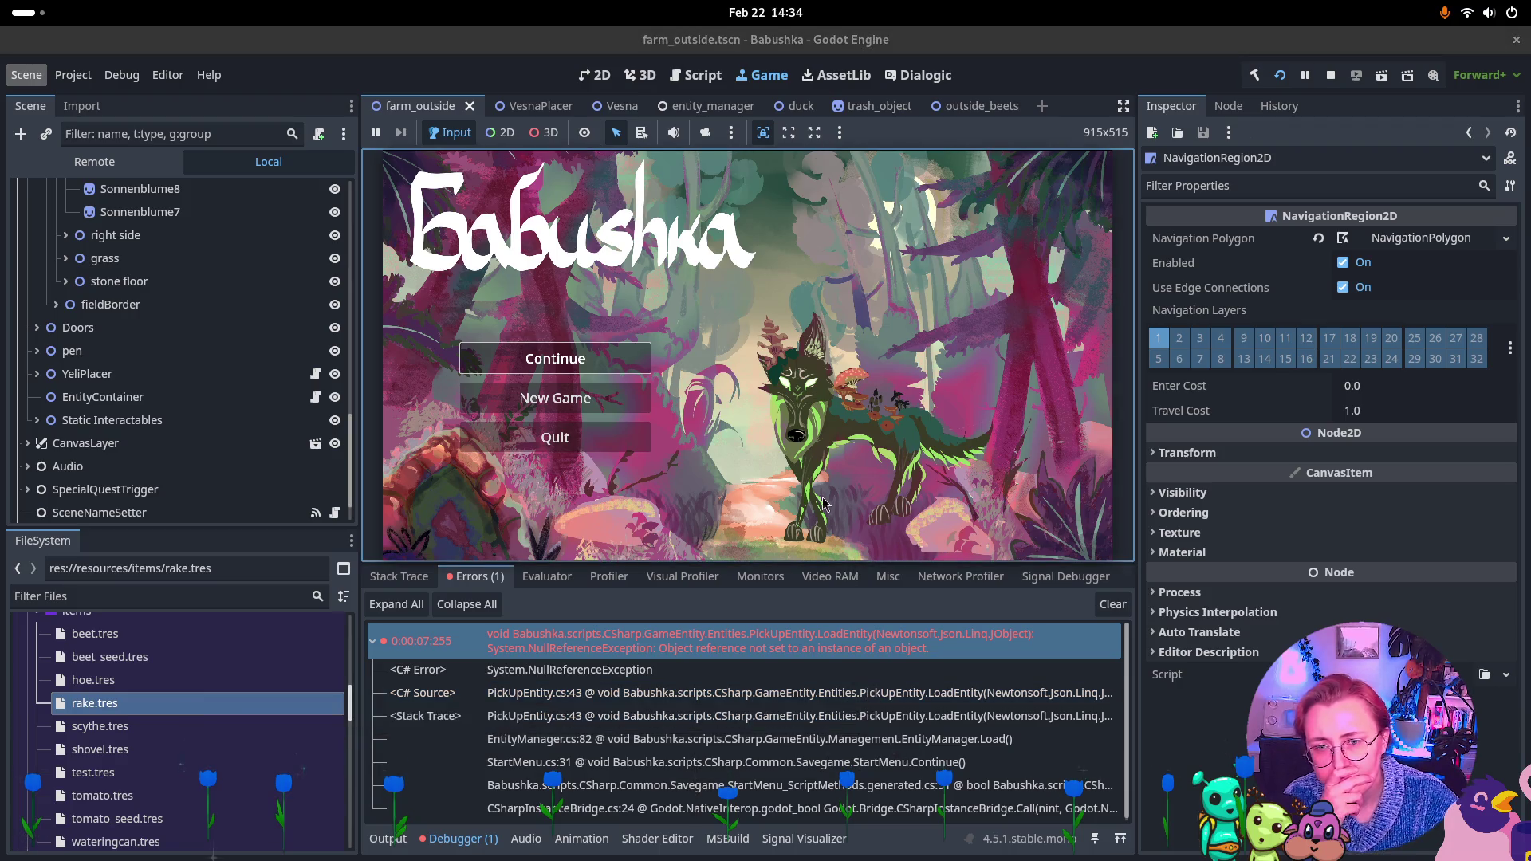
Stop the running game and return to the farm_outside scene in the 2D editor
click(1330, 75)
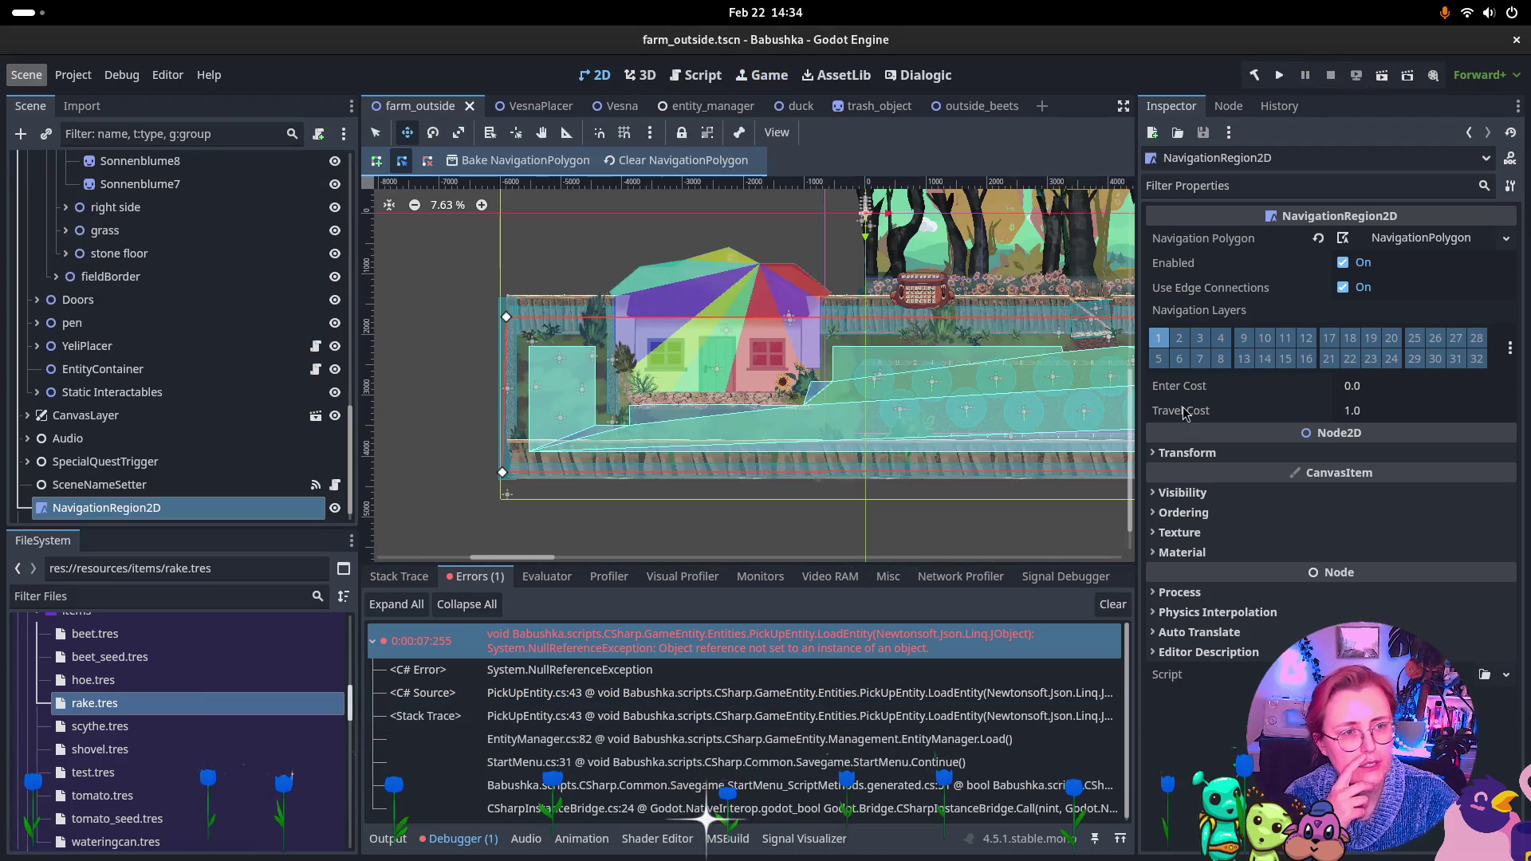
key(super)
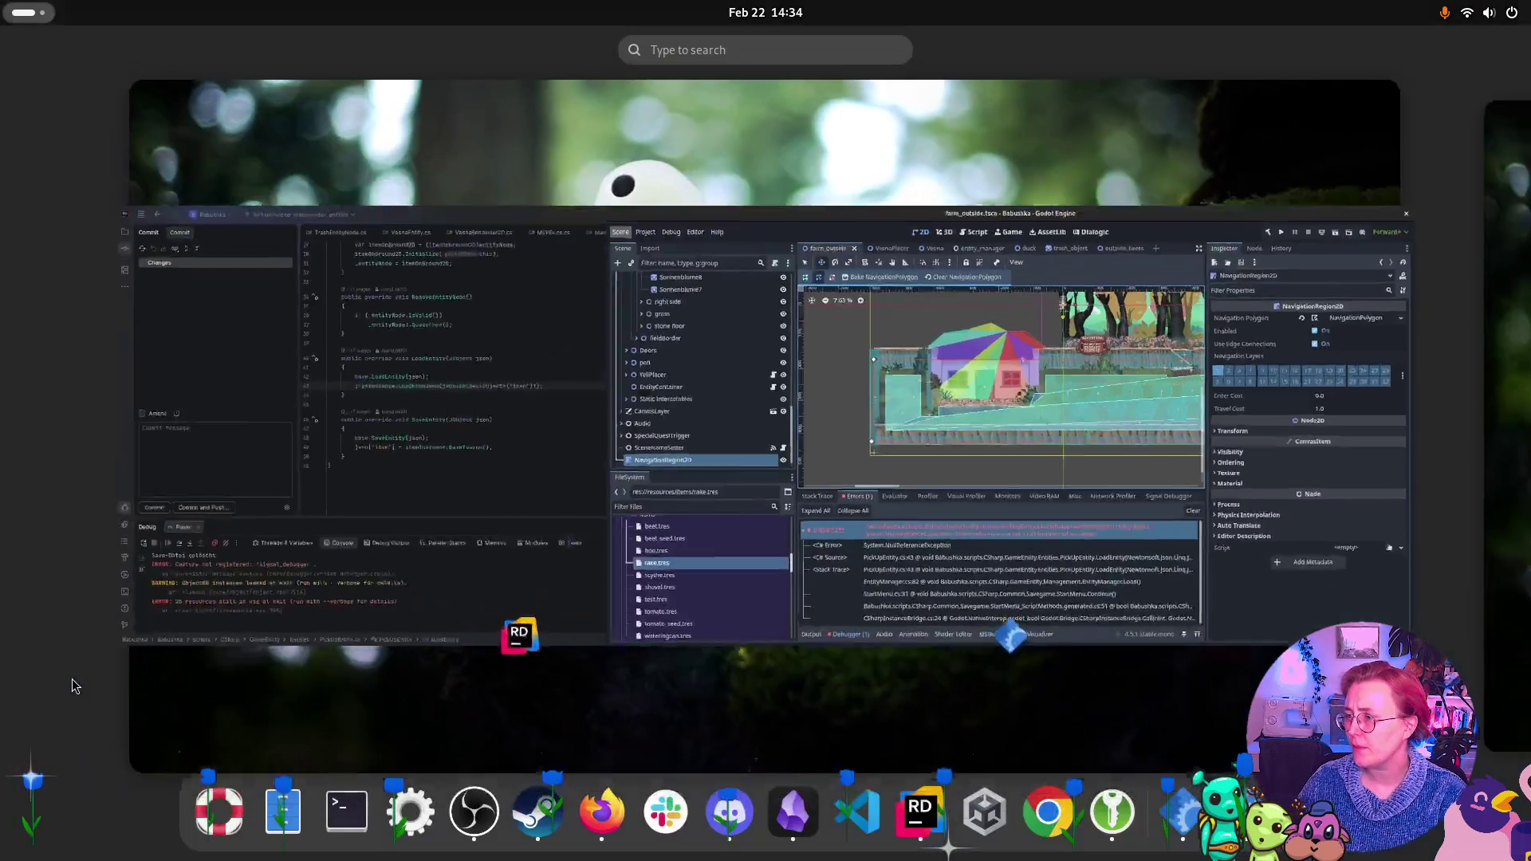
key(super)
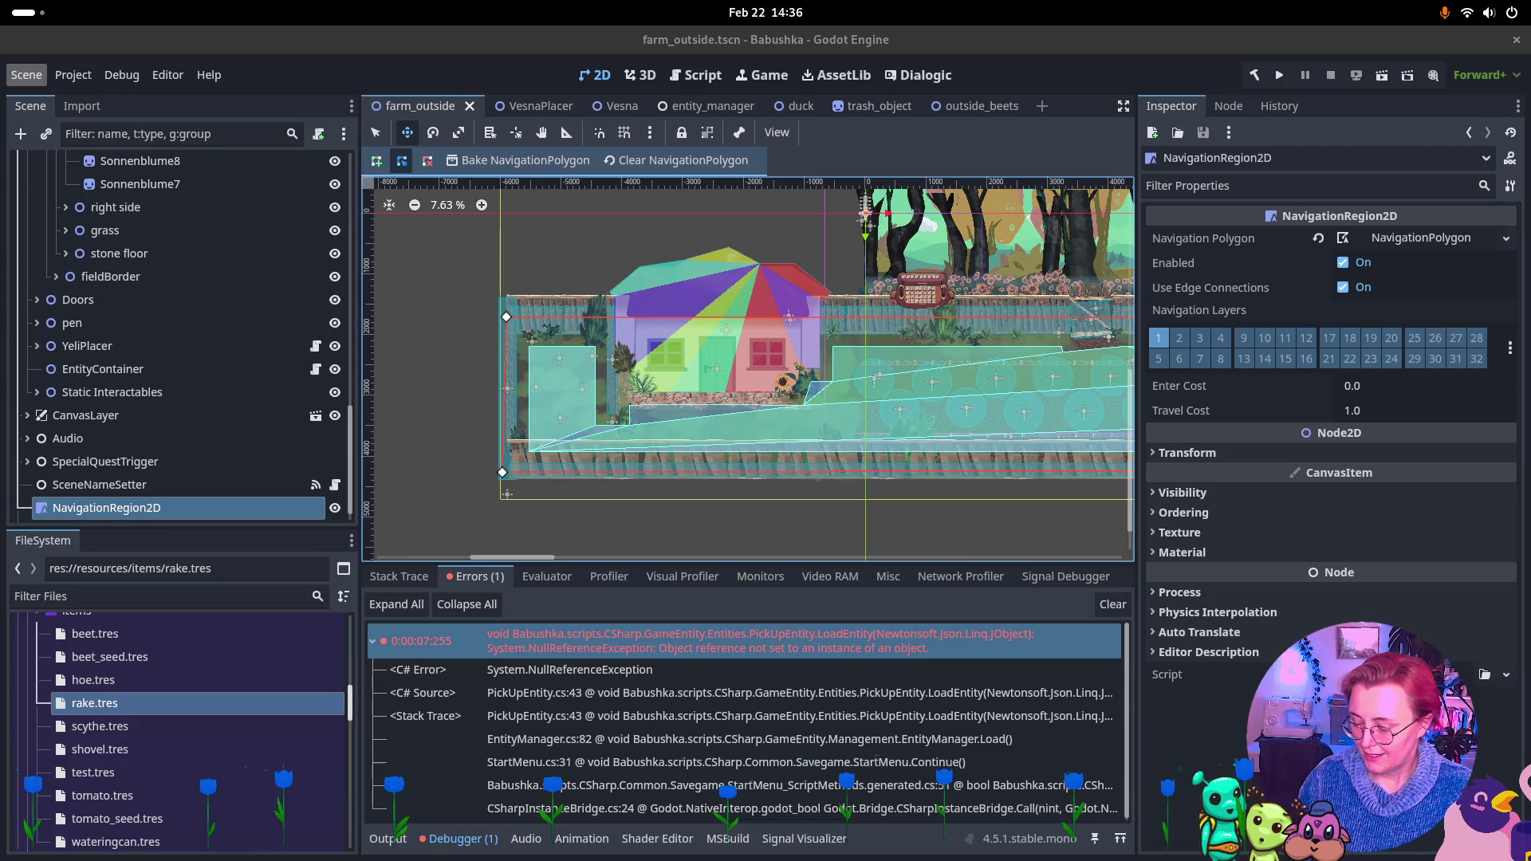
Rebuild and run the game project so the Cozy Raven splash screen plays
key(super)
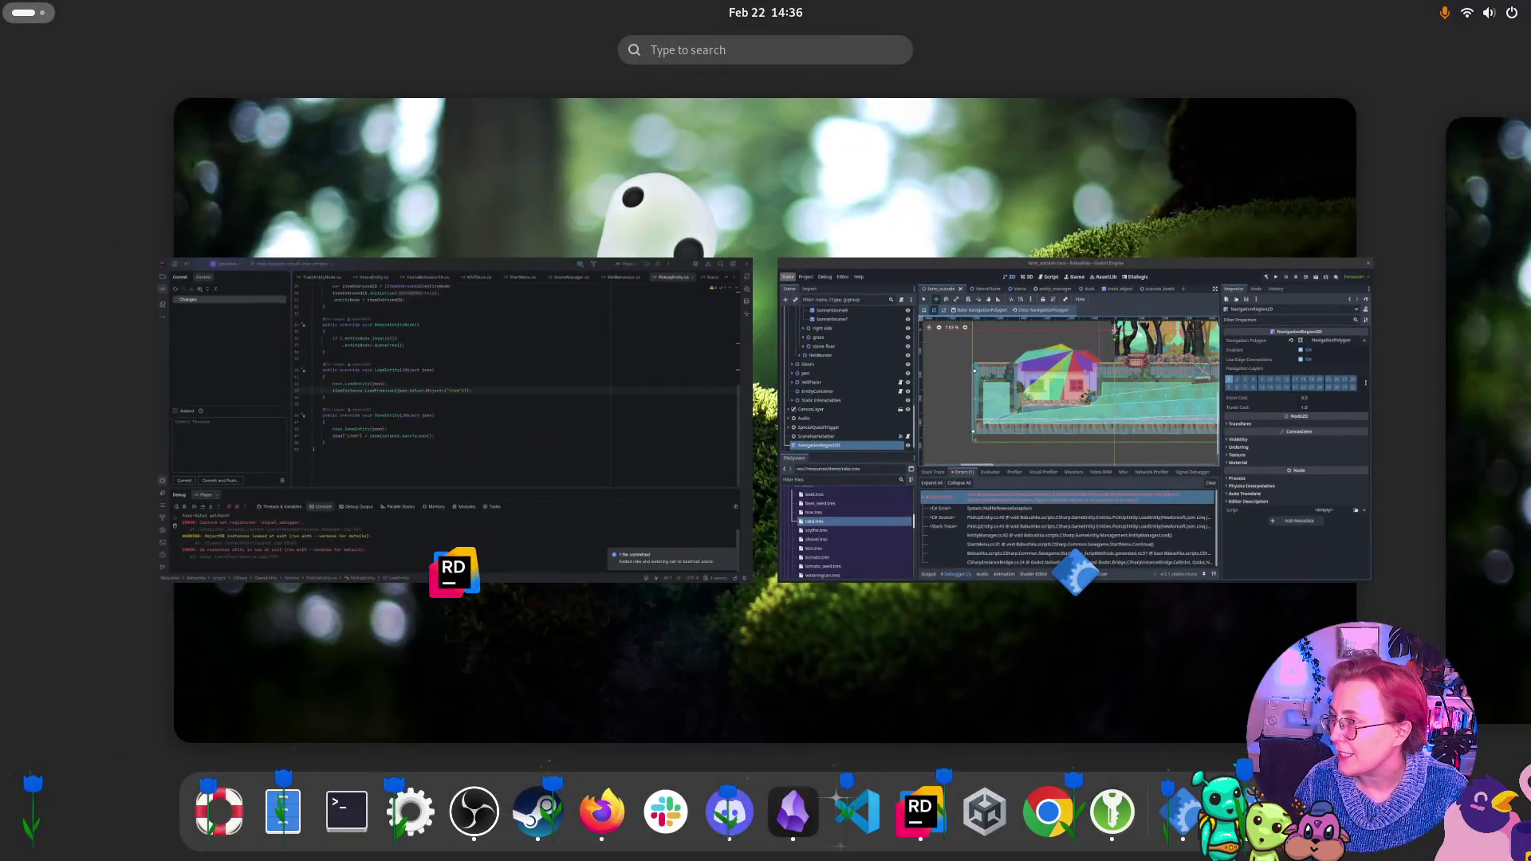
key(super)
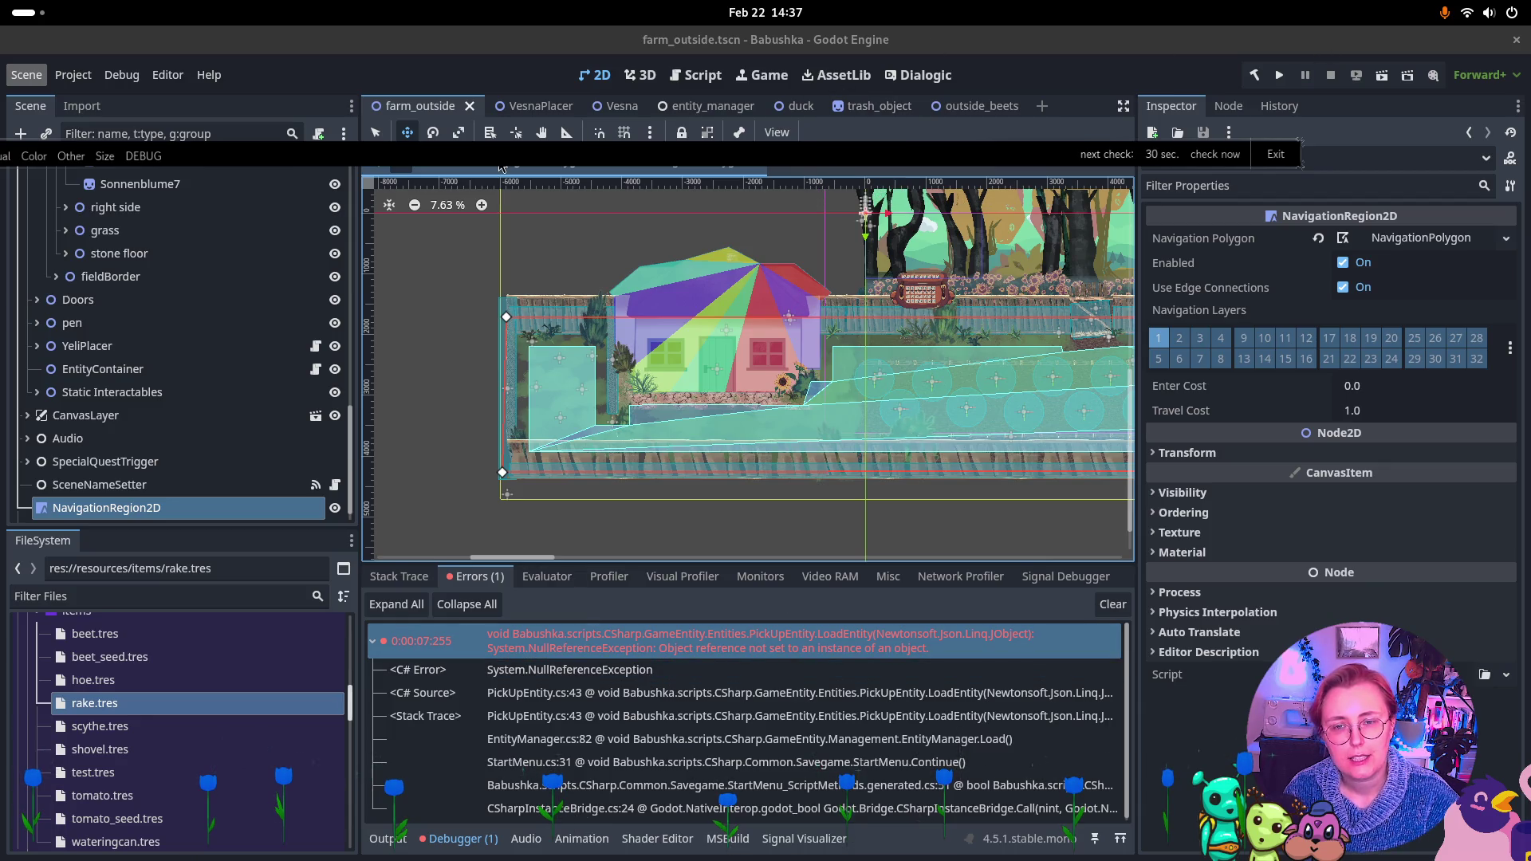
click(1291, 74)
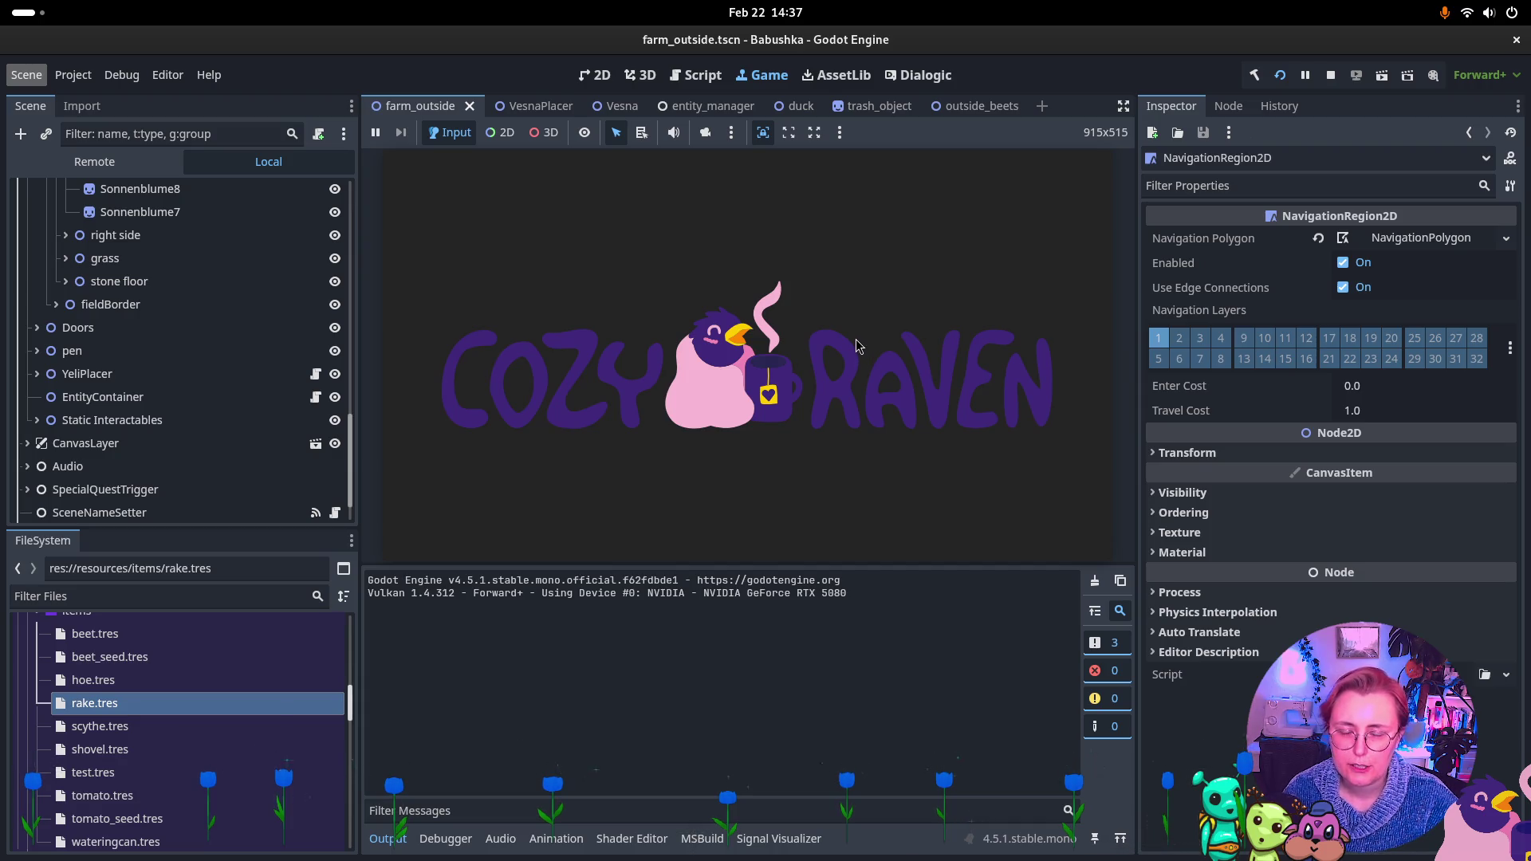
Continue the save, pick up the rake, and go through the fence gate with E
key(Return)
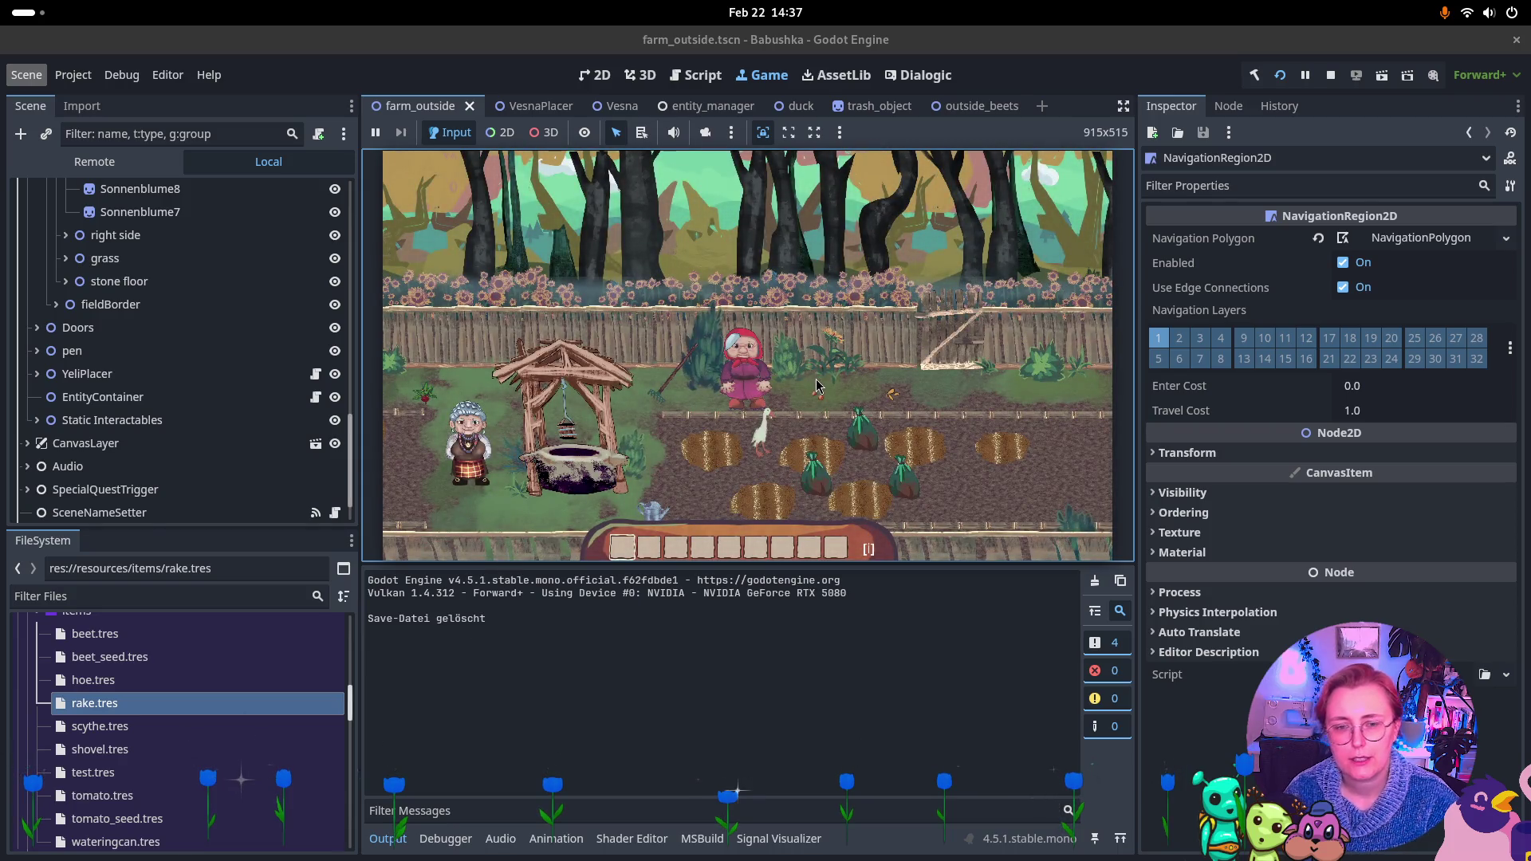
click(811, 390)
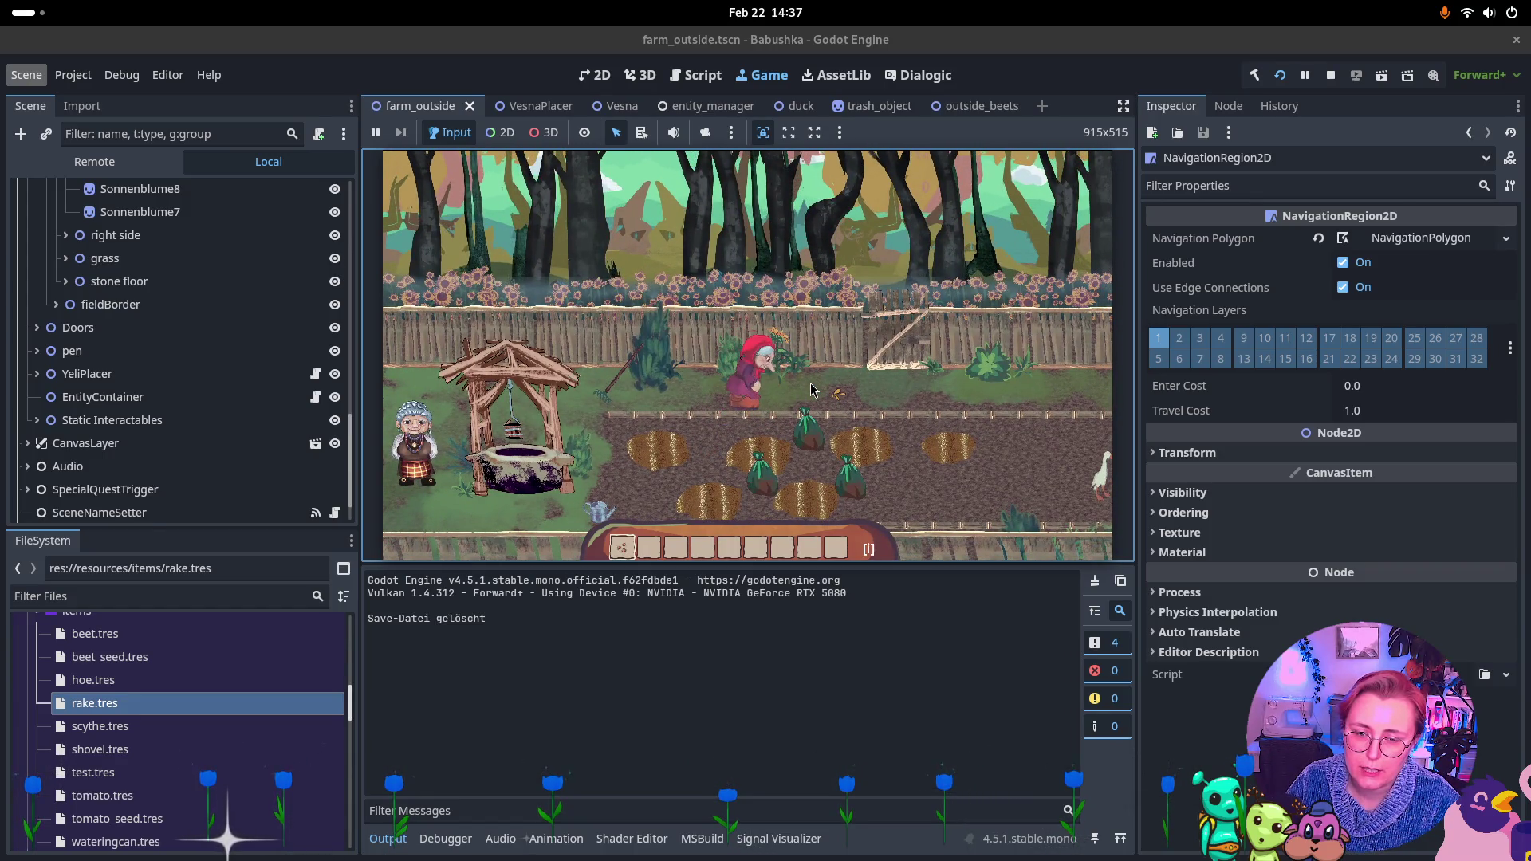
key(a)
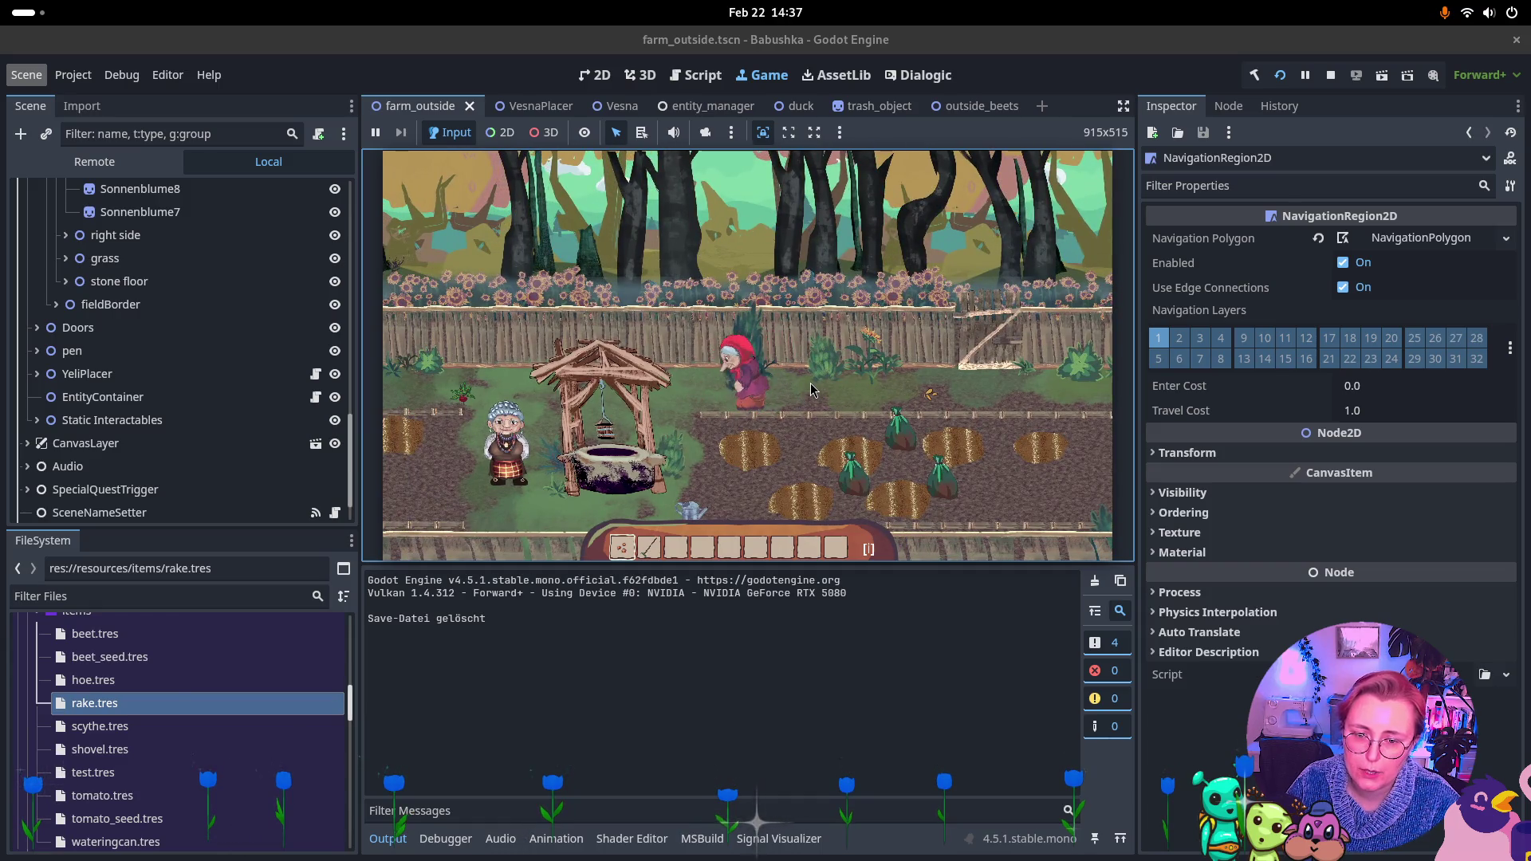
key(d)
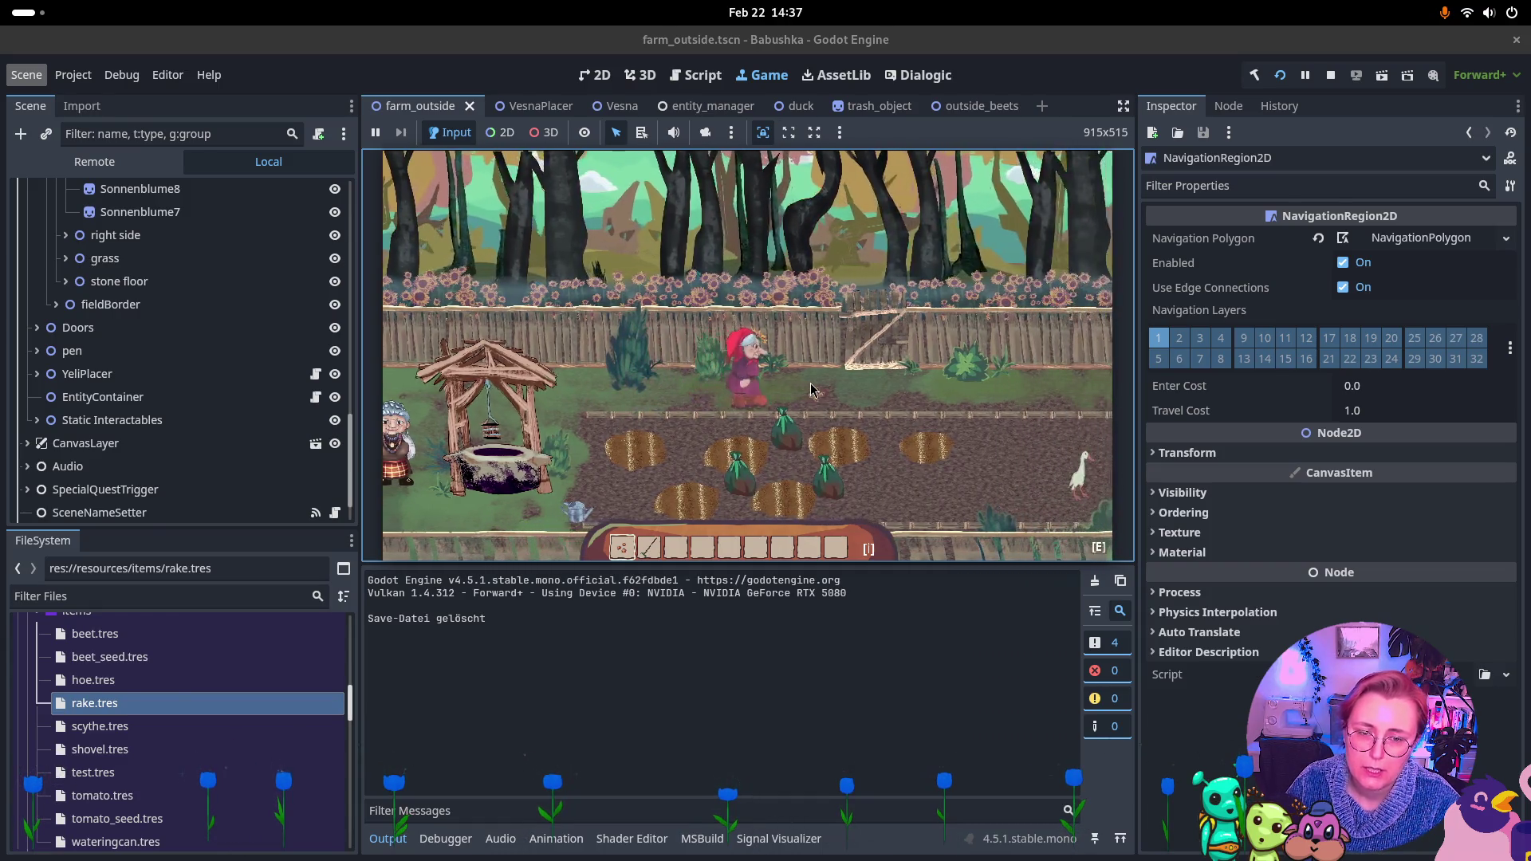
key(w)
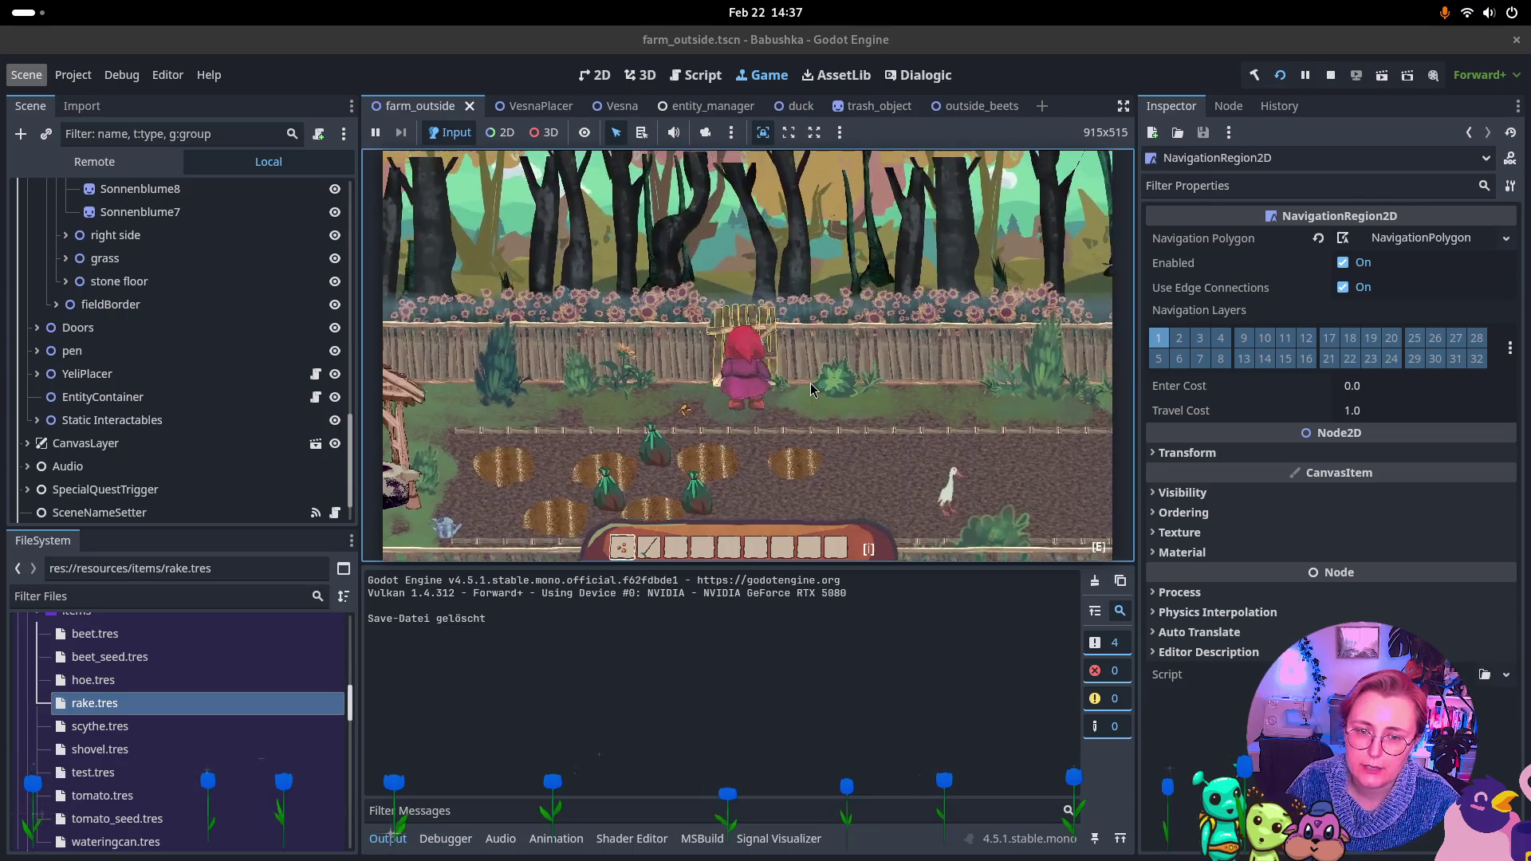
key(e)
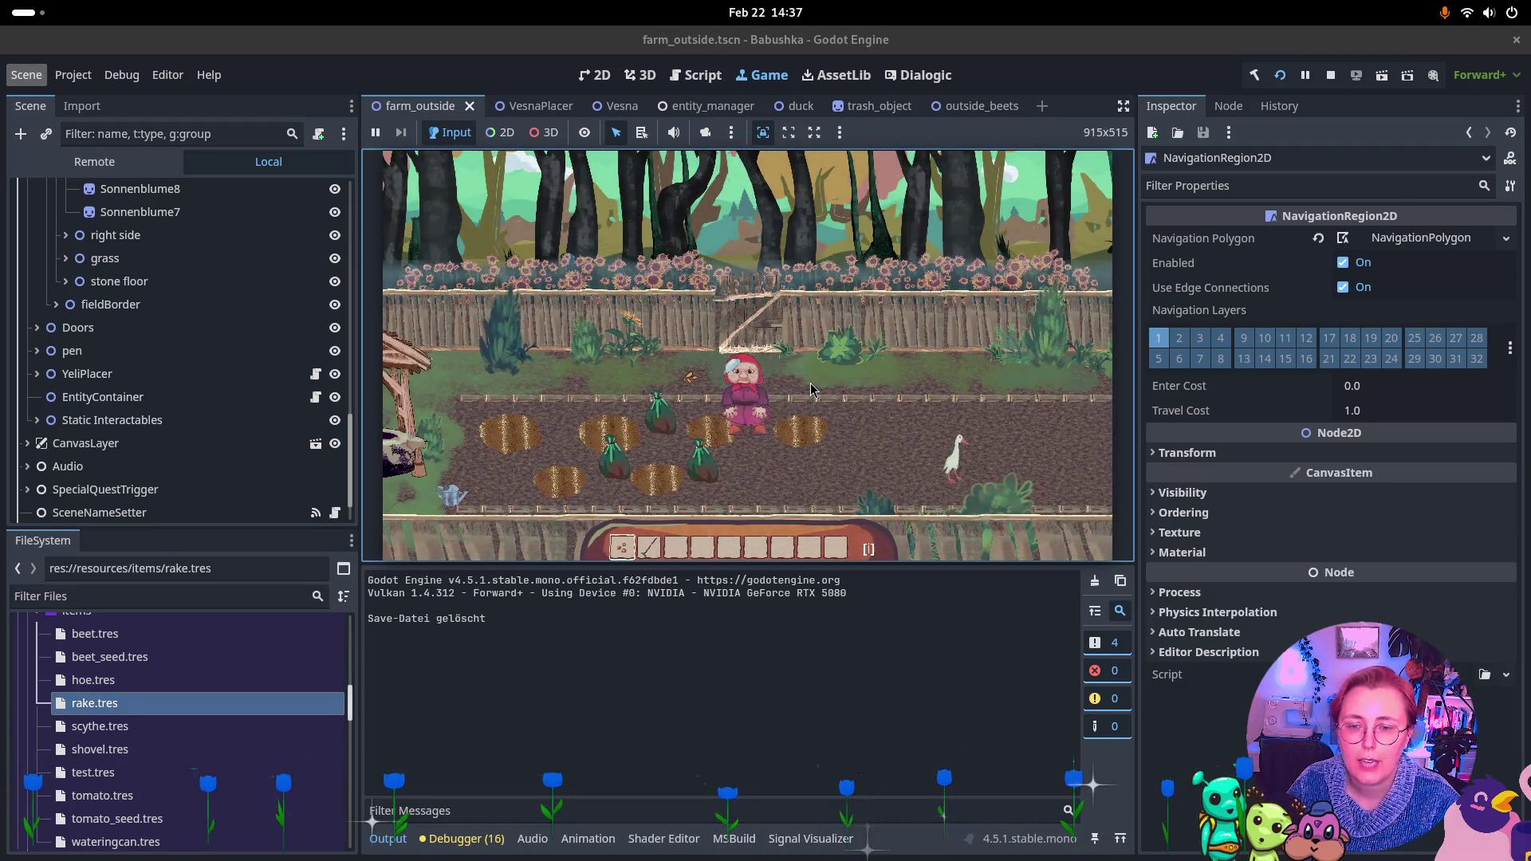
Stop the running game and build and launch the project again
click(1330, 80)
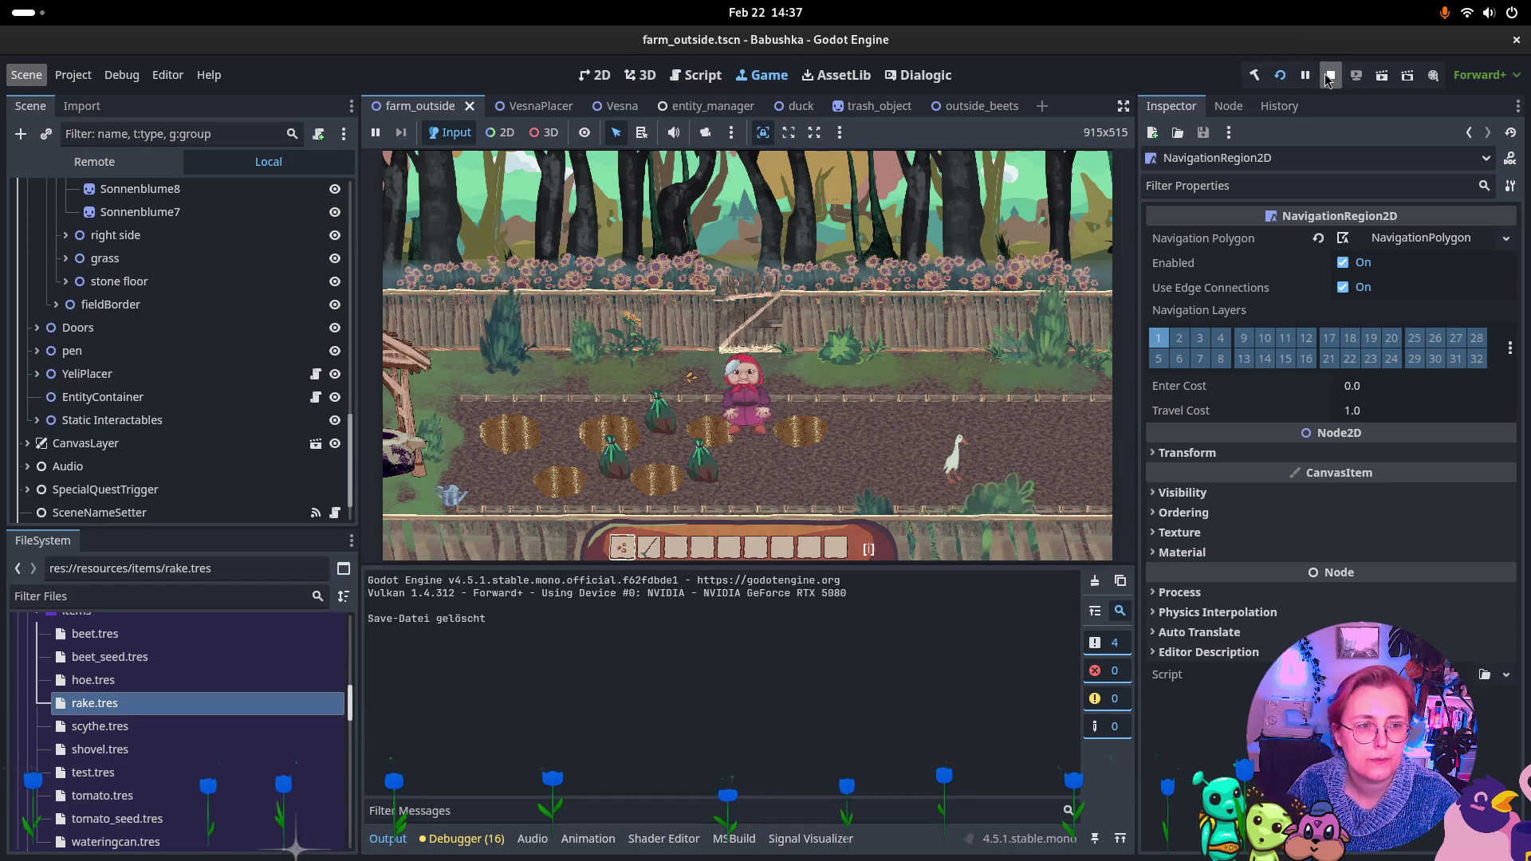
click(1330, 75)
click(1279, 75)
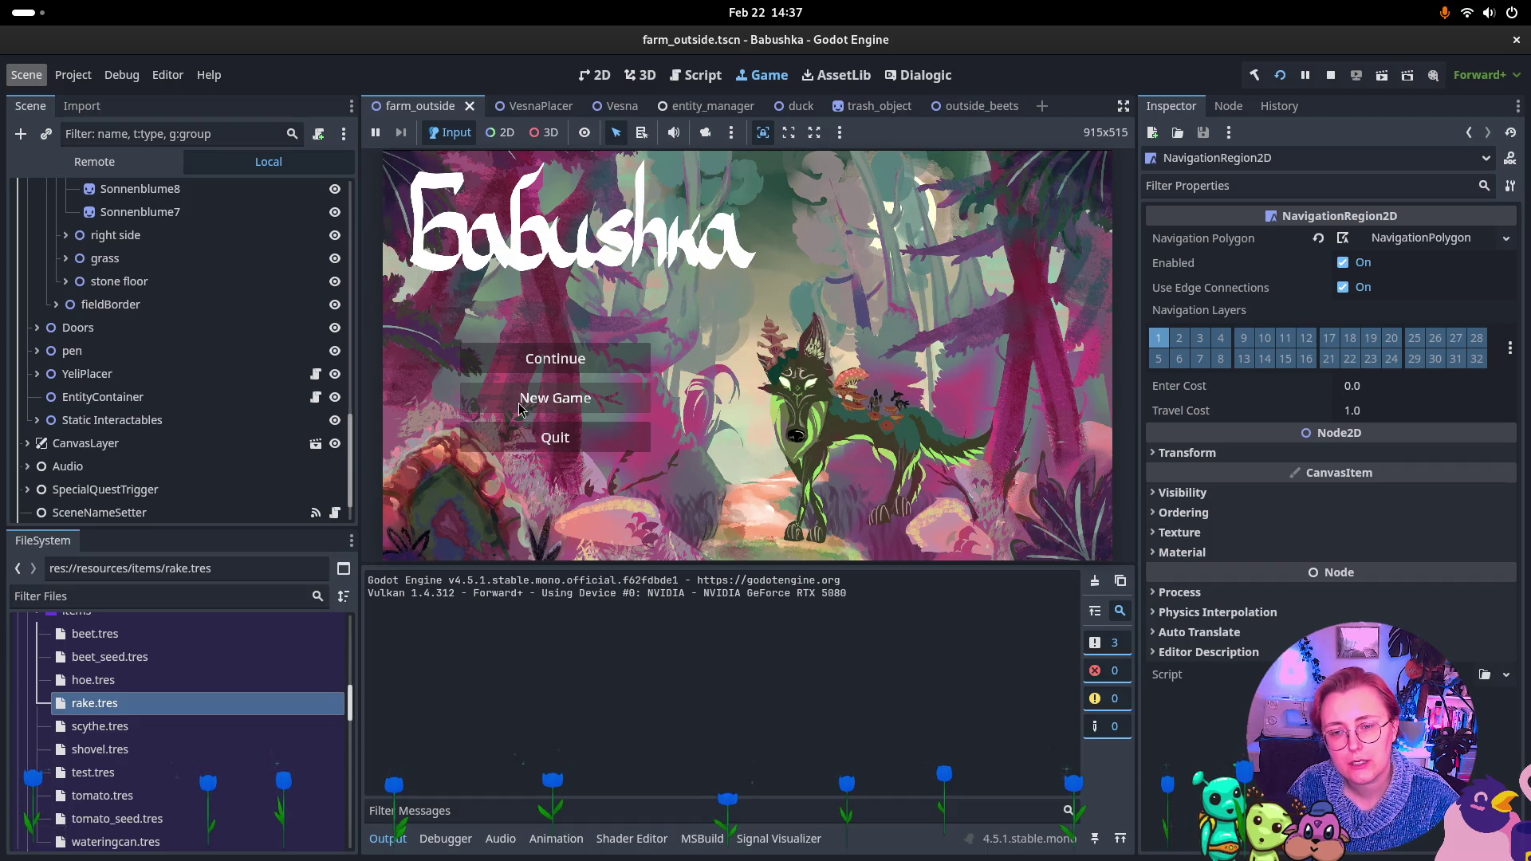
Continue the save to reproduce the error, then open PickUpEntity.cs line 43 in Rider
click(538, 353)
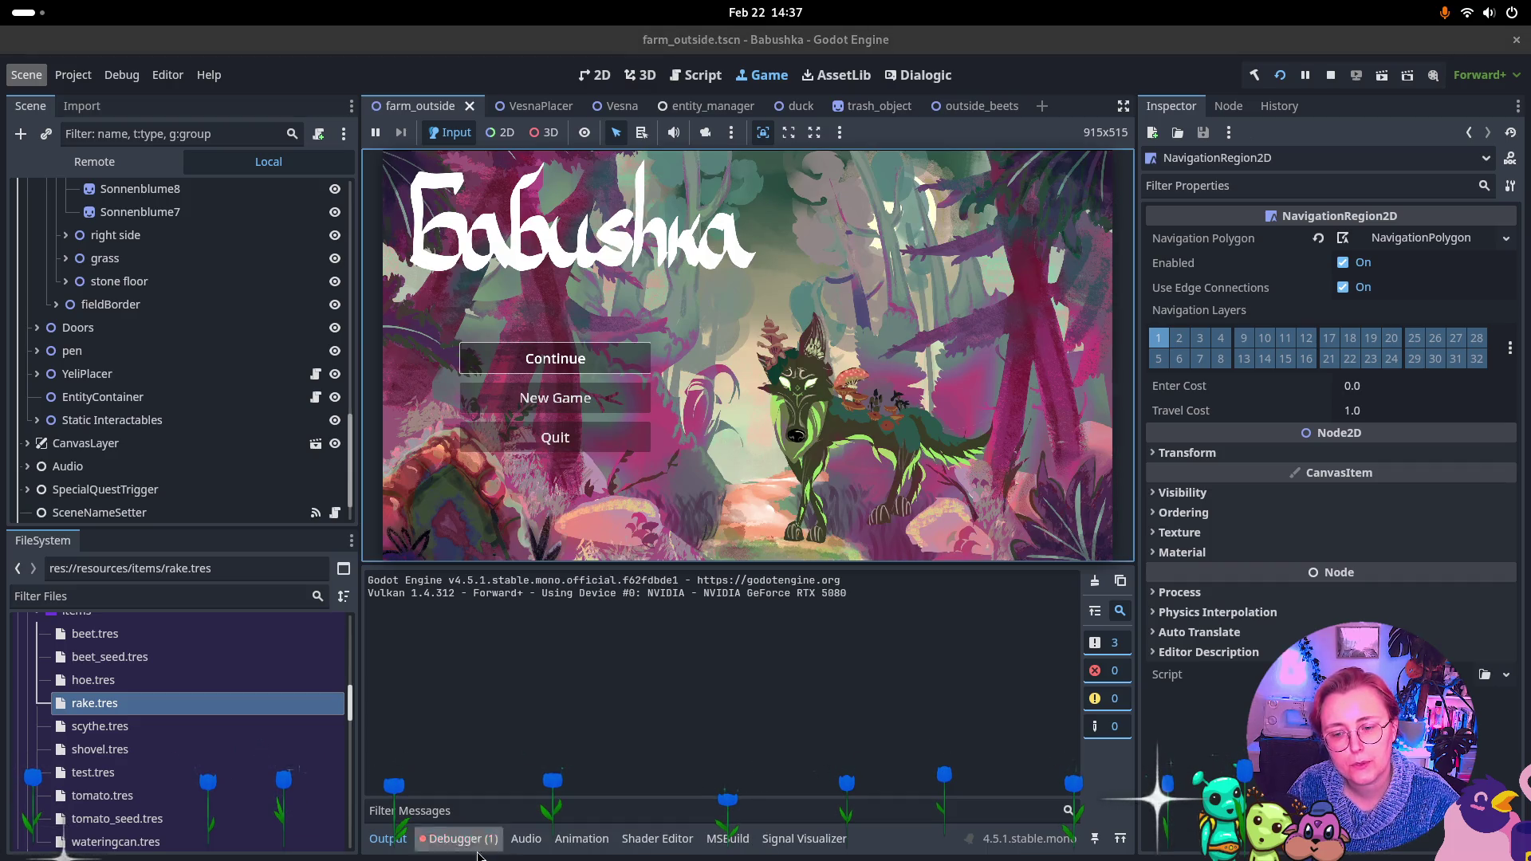
double_click(883, 657)
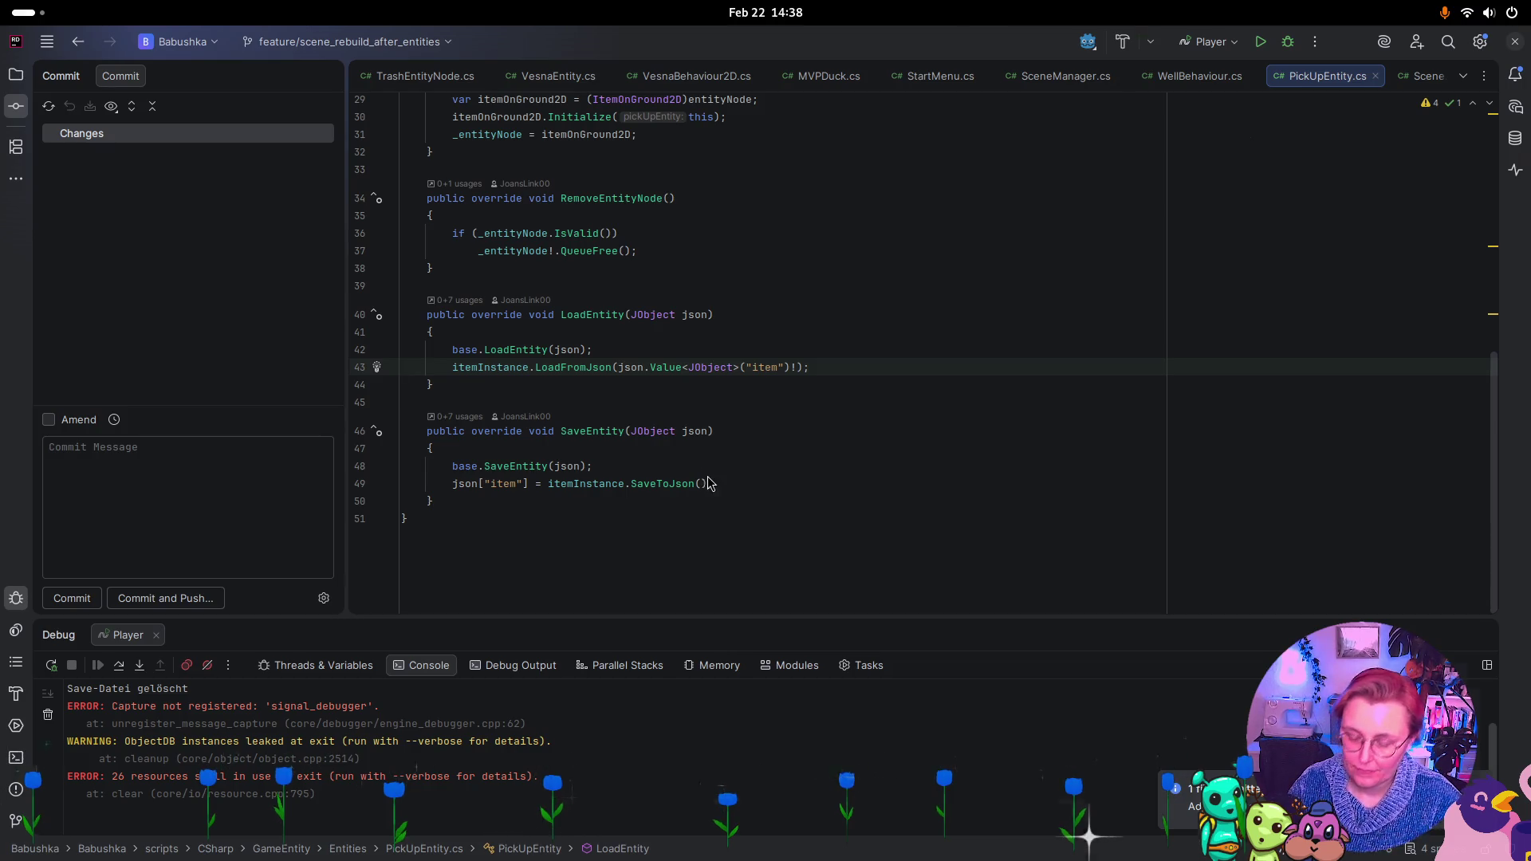
Switch from Rider back to Godot to view the LoadEntity error's stack trace
key(super)
click(987, 481)
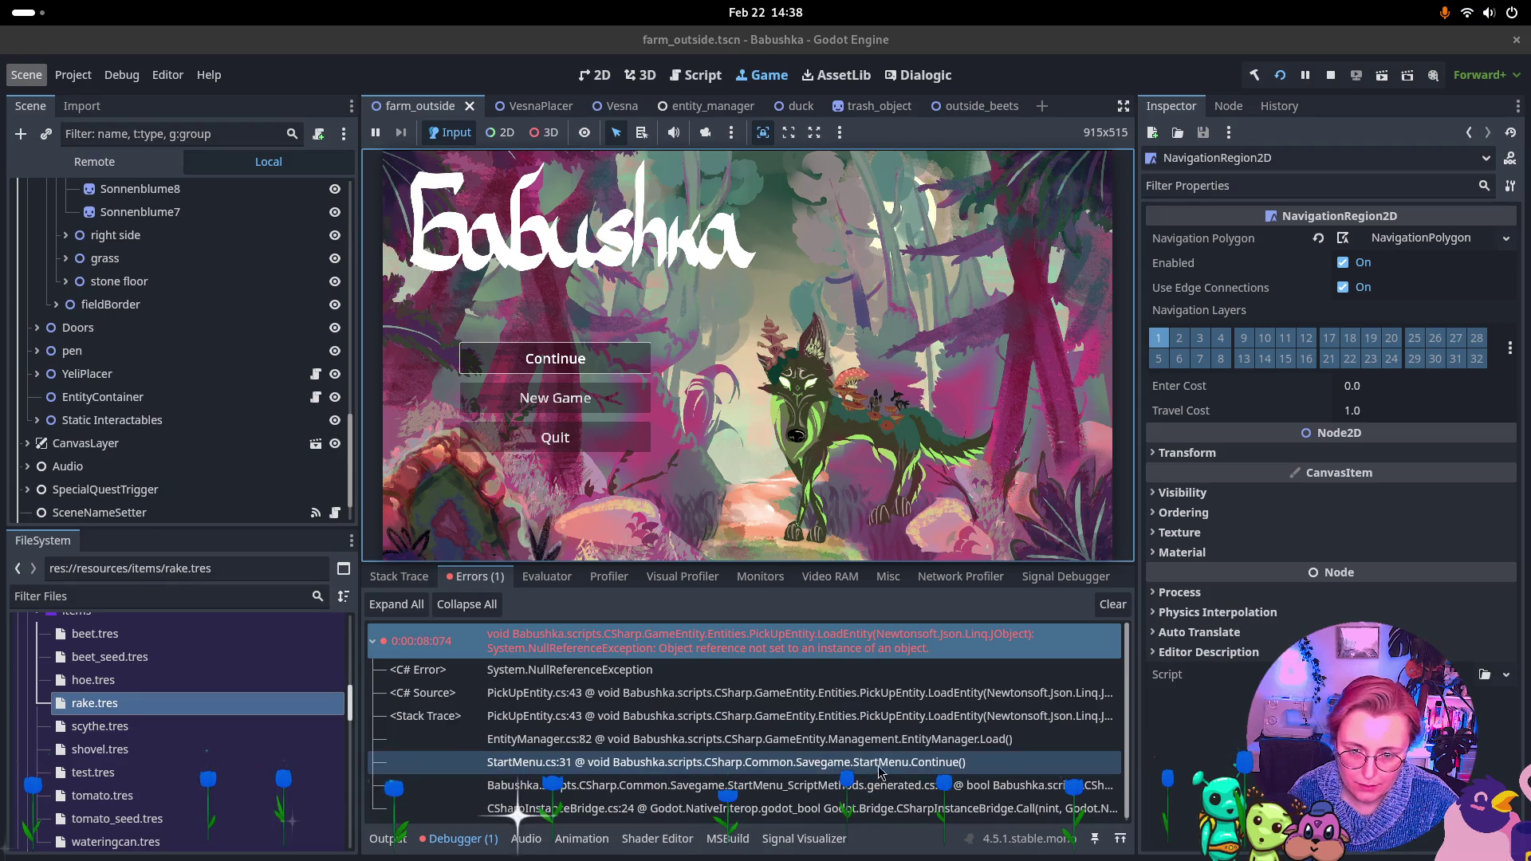
Screenshot the PickUpEntity NullReferenceException rows in the Debugger's Errors tab to the clipboard
key(Print)
mouse_move(356, 611)
mouse_down()
mouse_move(701, 700)
mouse_move(1100, 672)
mouse_move(1132, 695)
mouse_move(1140, 817)
mouse_up()
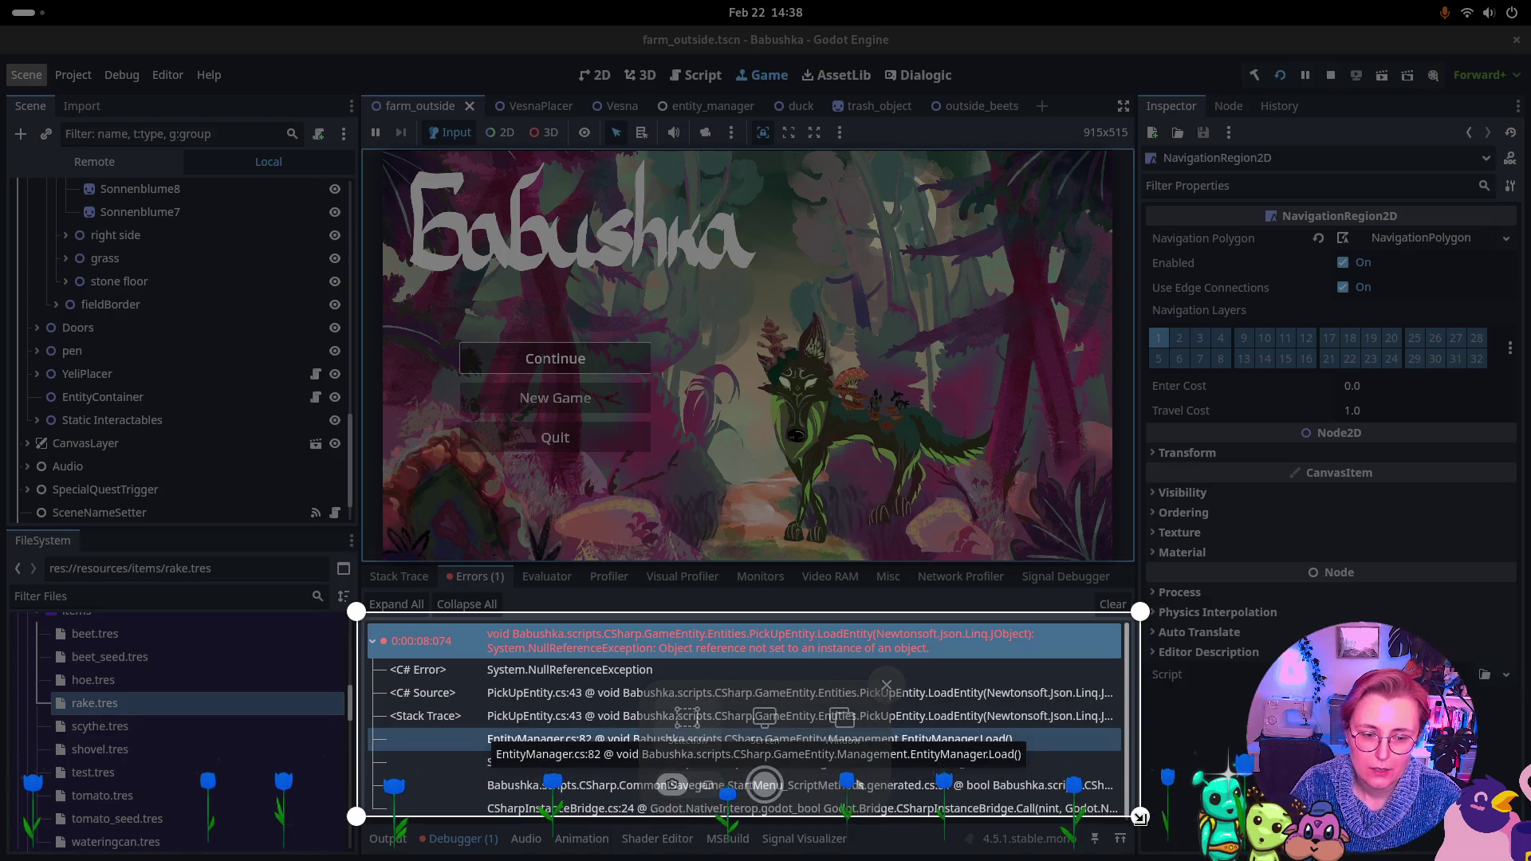
key(Return)
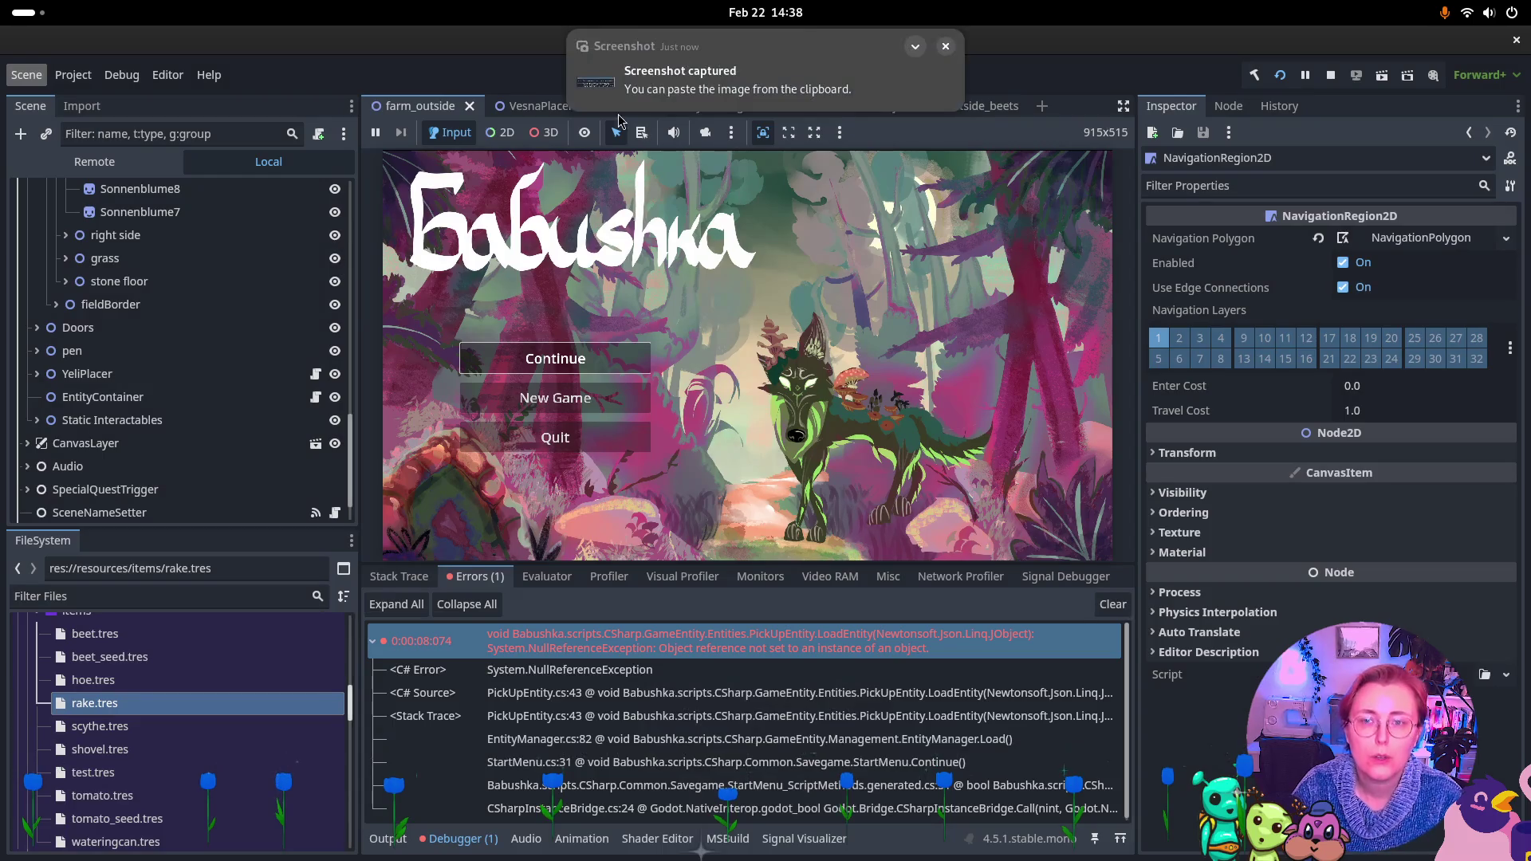
Return to the Godot editor and open the Project menu
key(super)
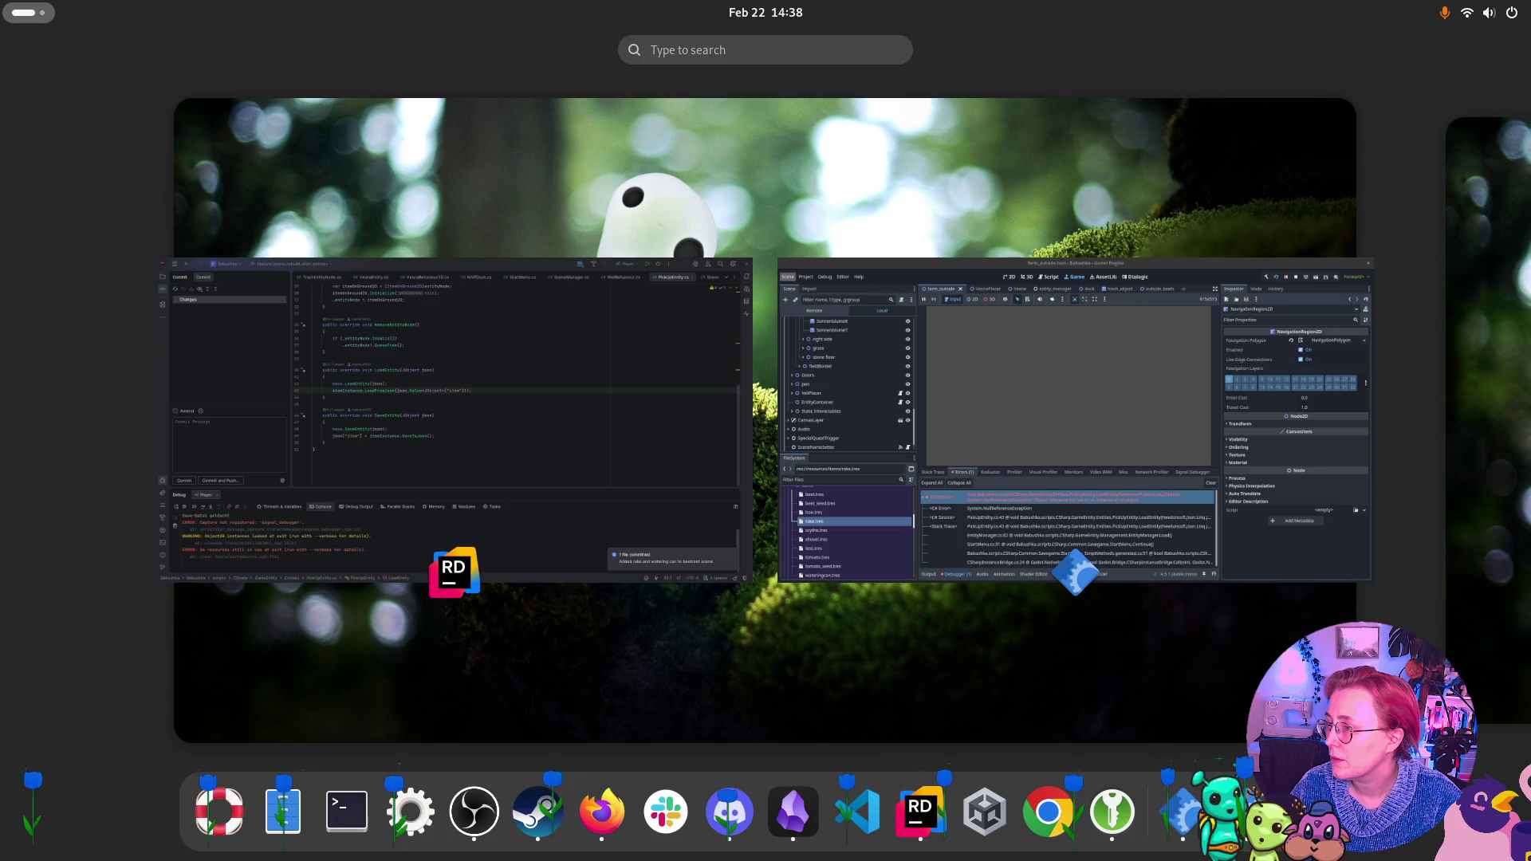
key(super)
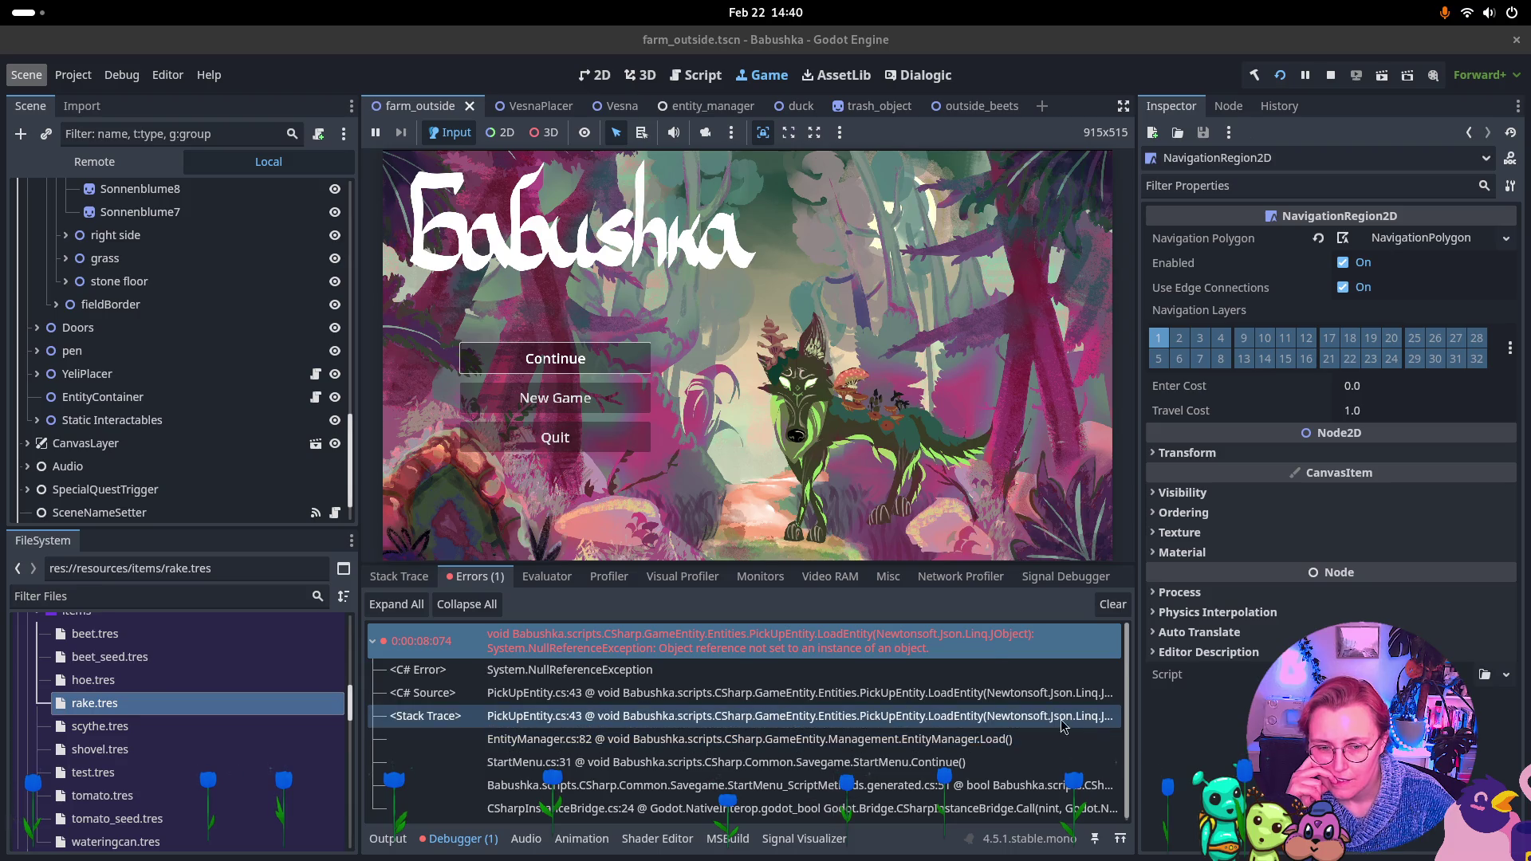
key(super)
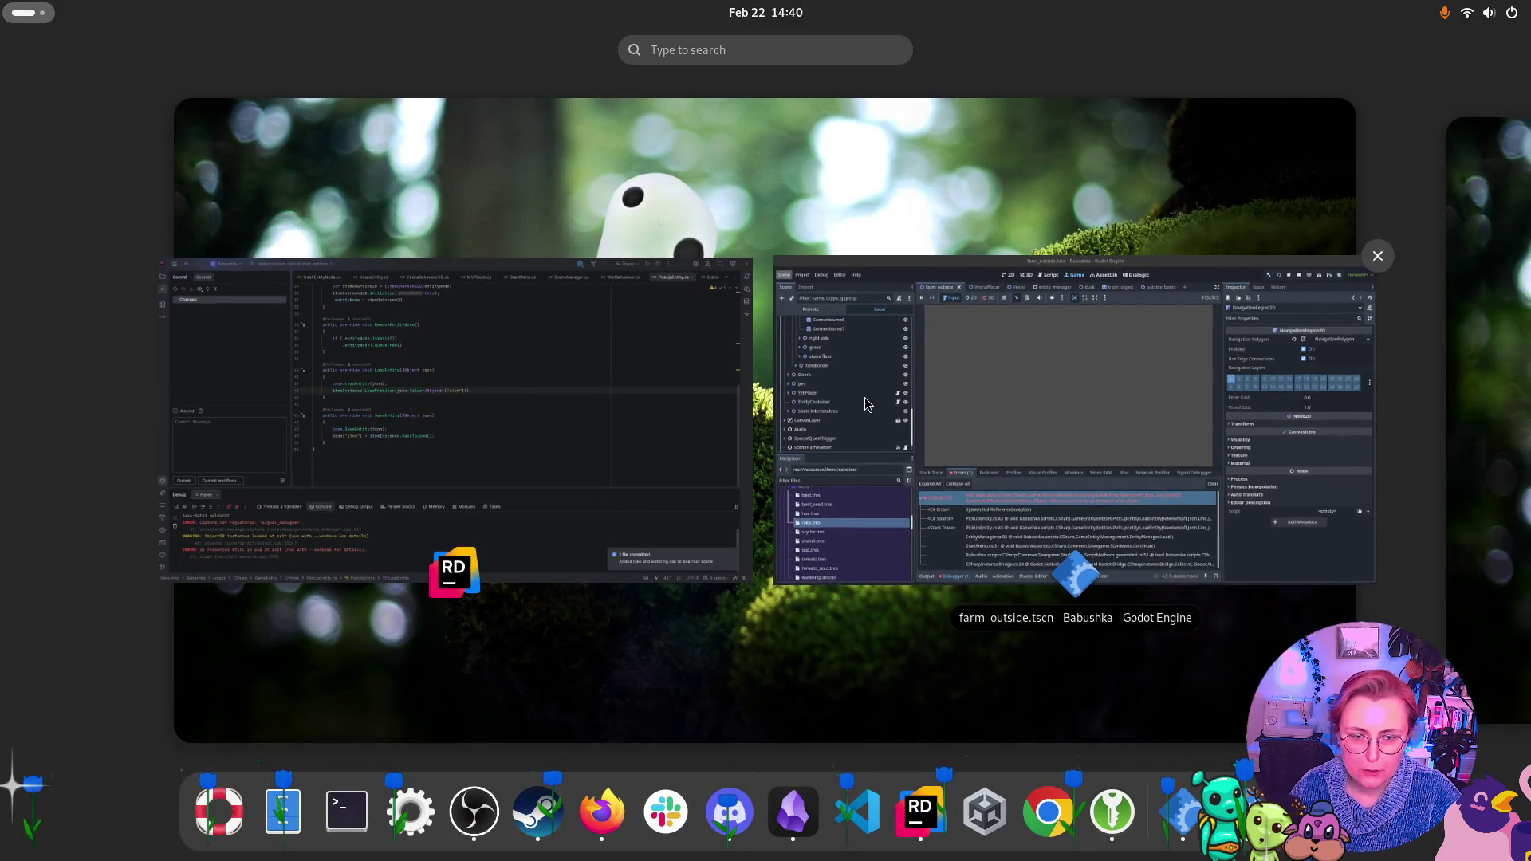
key(super)
click(73, 74)
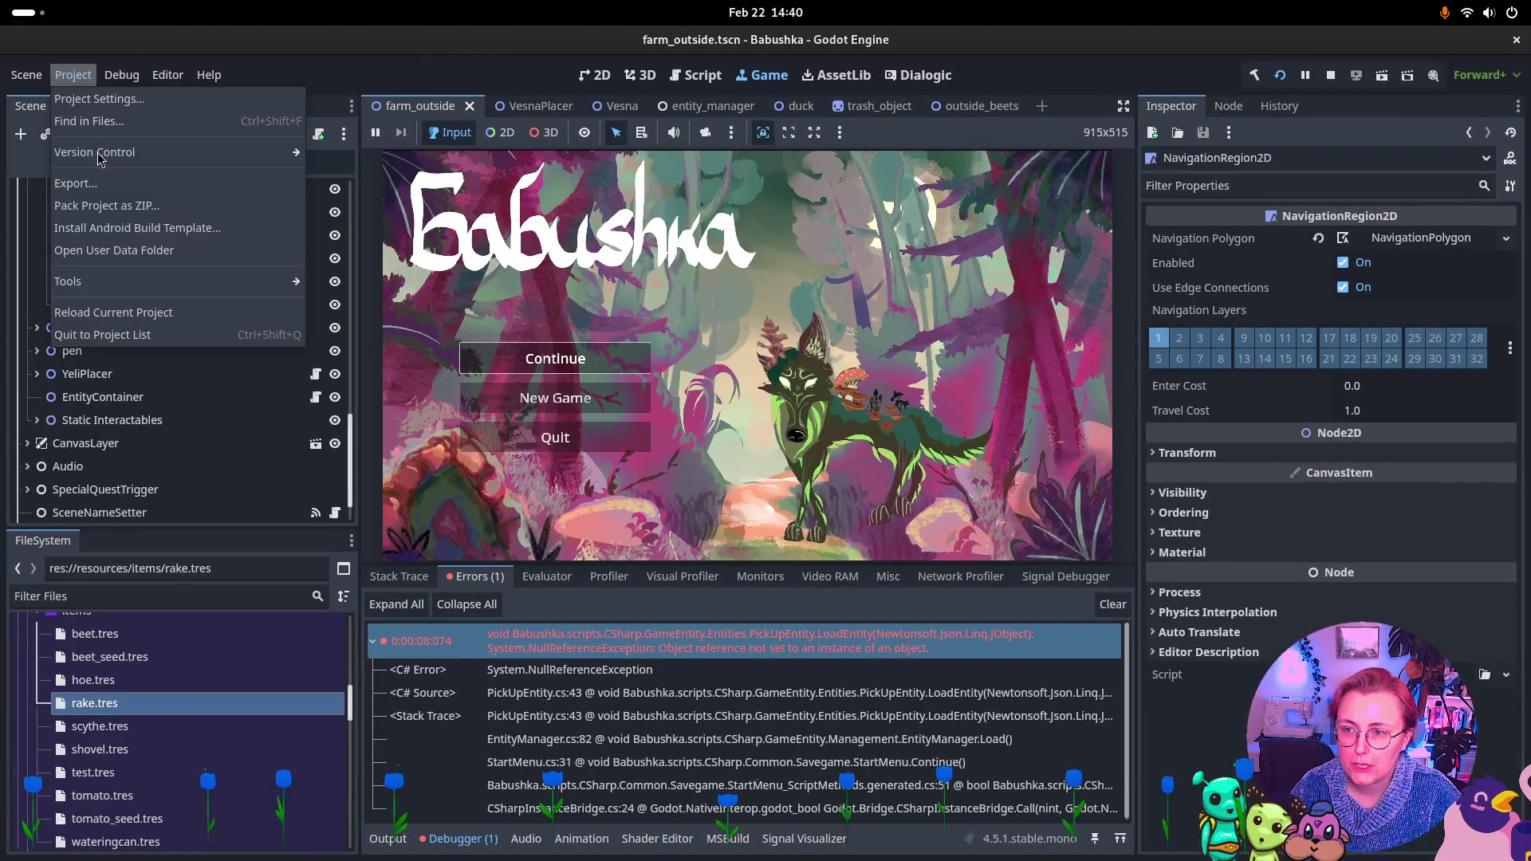
Browse to Babushka's save_data folder, select save.json, then bring JetBrains Rider to the front
click(114, 250)
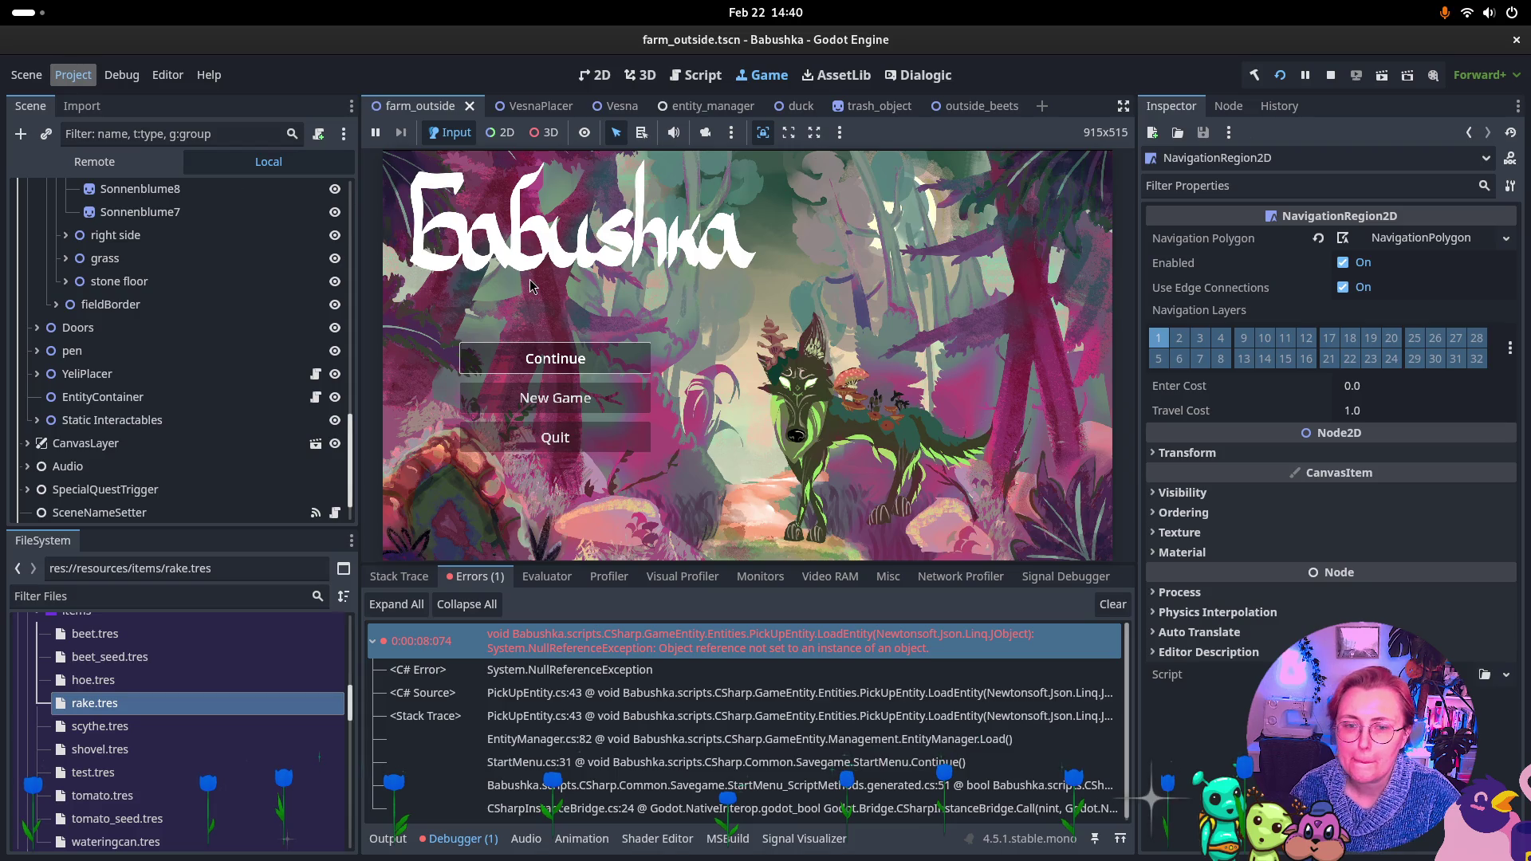
click(510, 355)
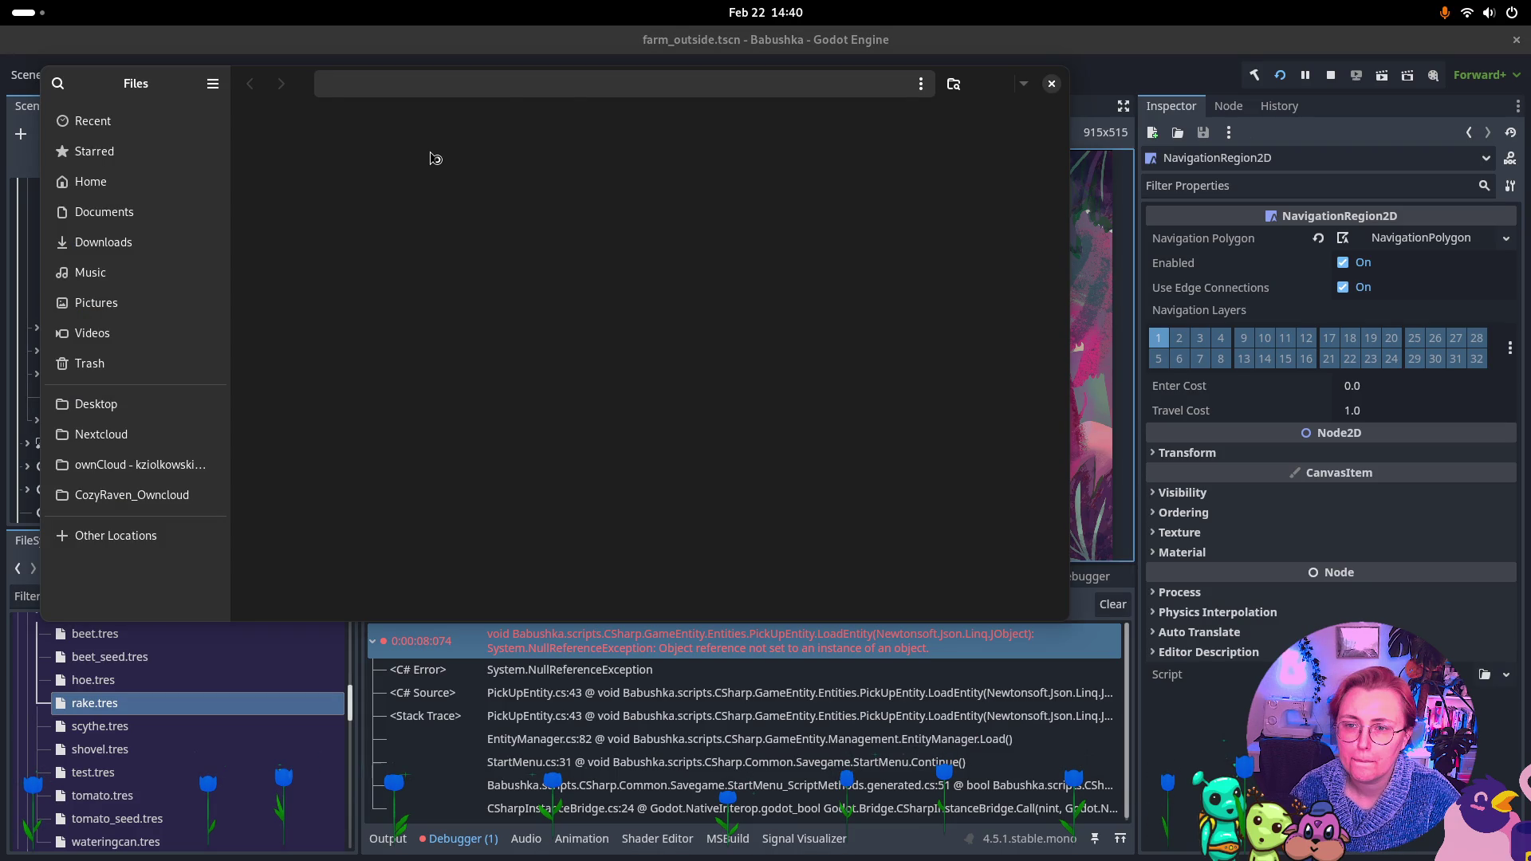
click(298, 199)
double_click(302, 205)
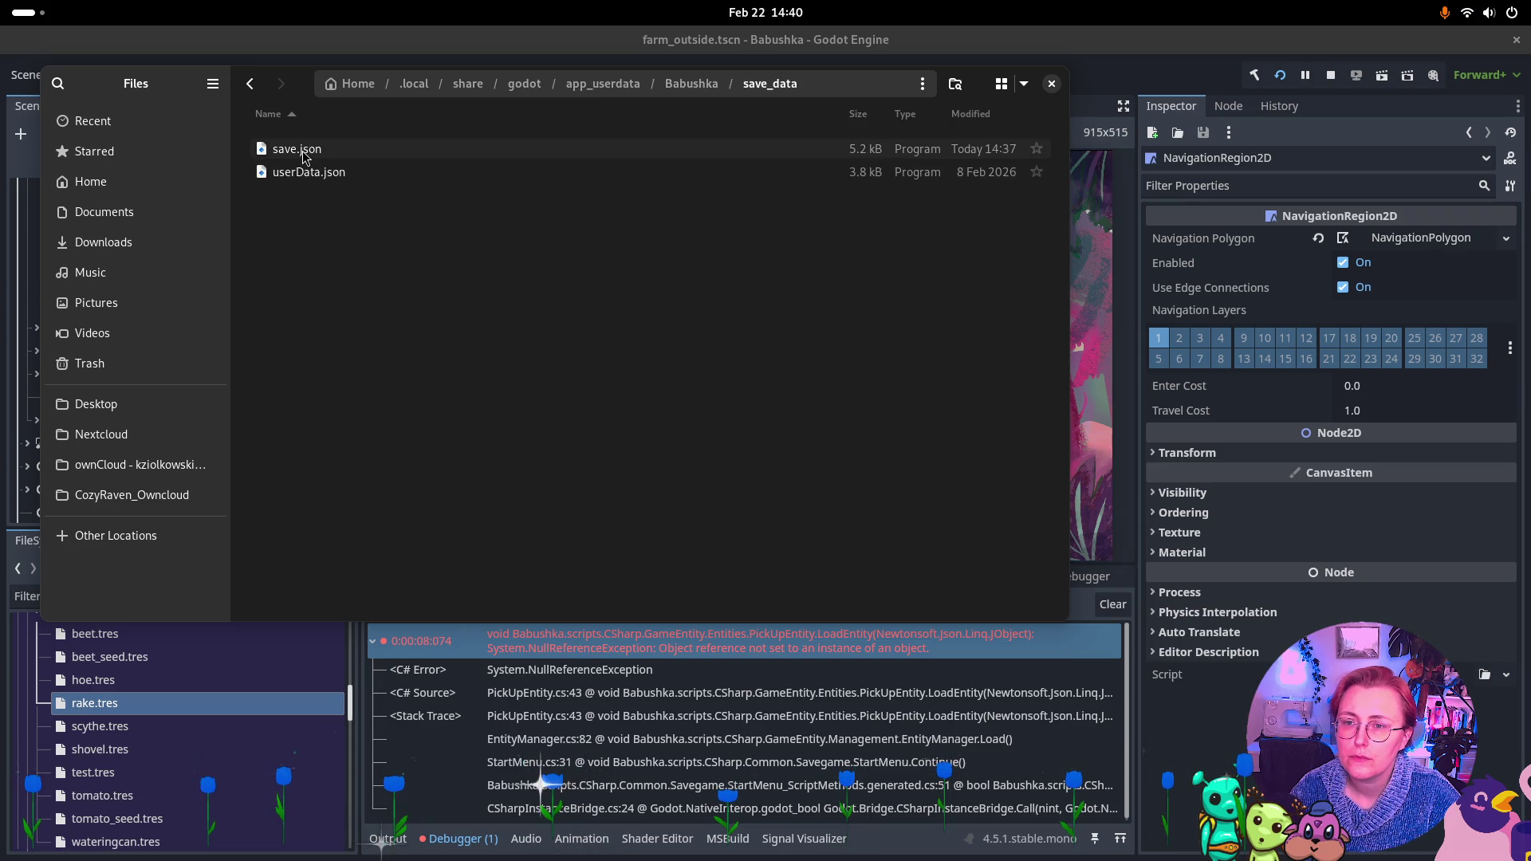
click(305, 158)
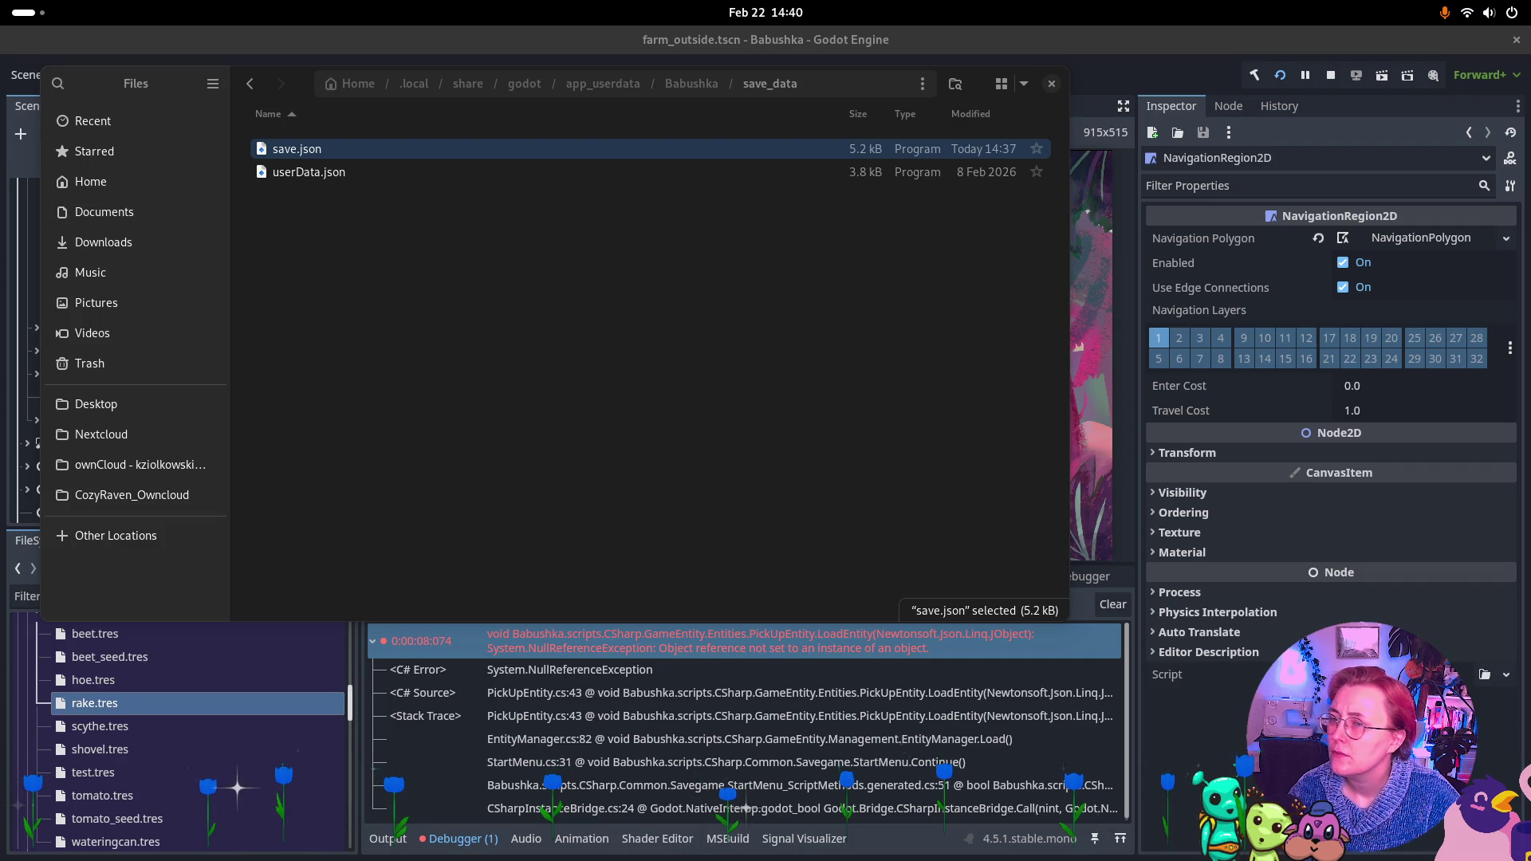
key(super)
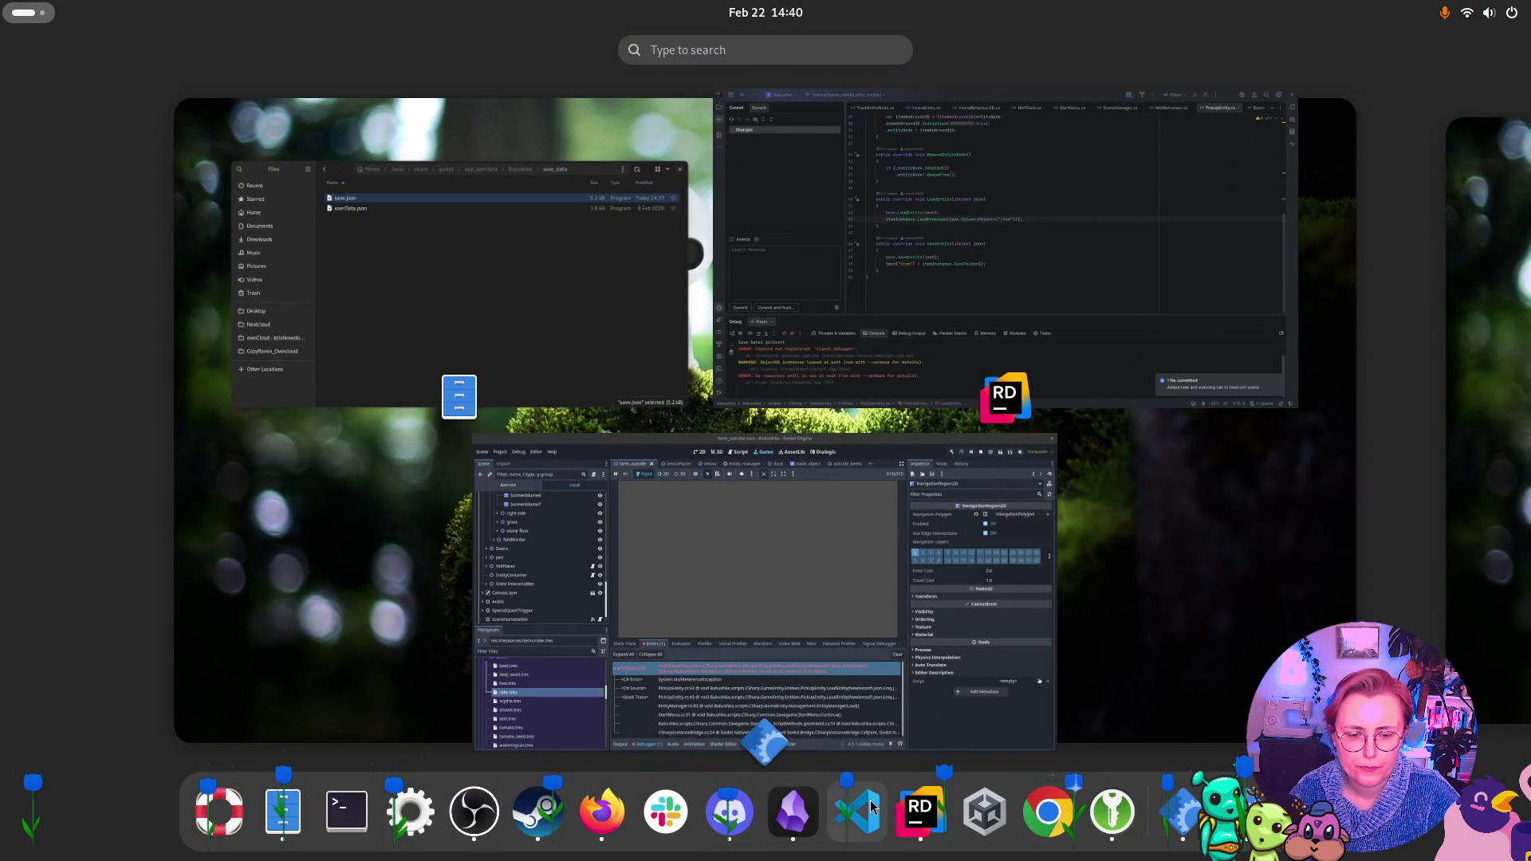
click(919, 809)
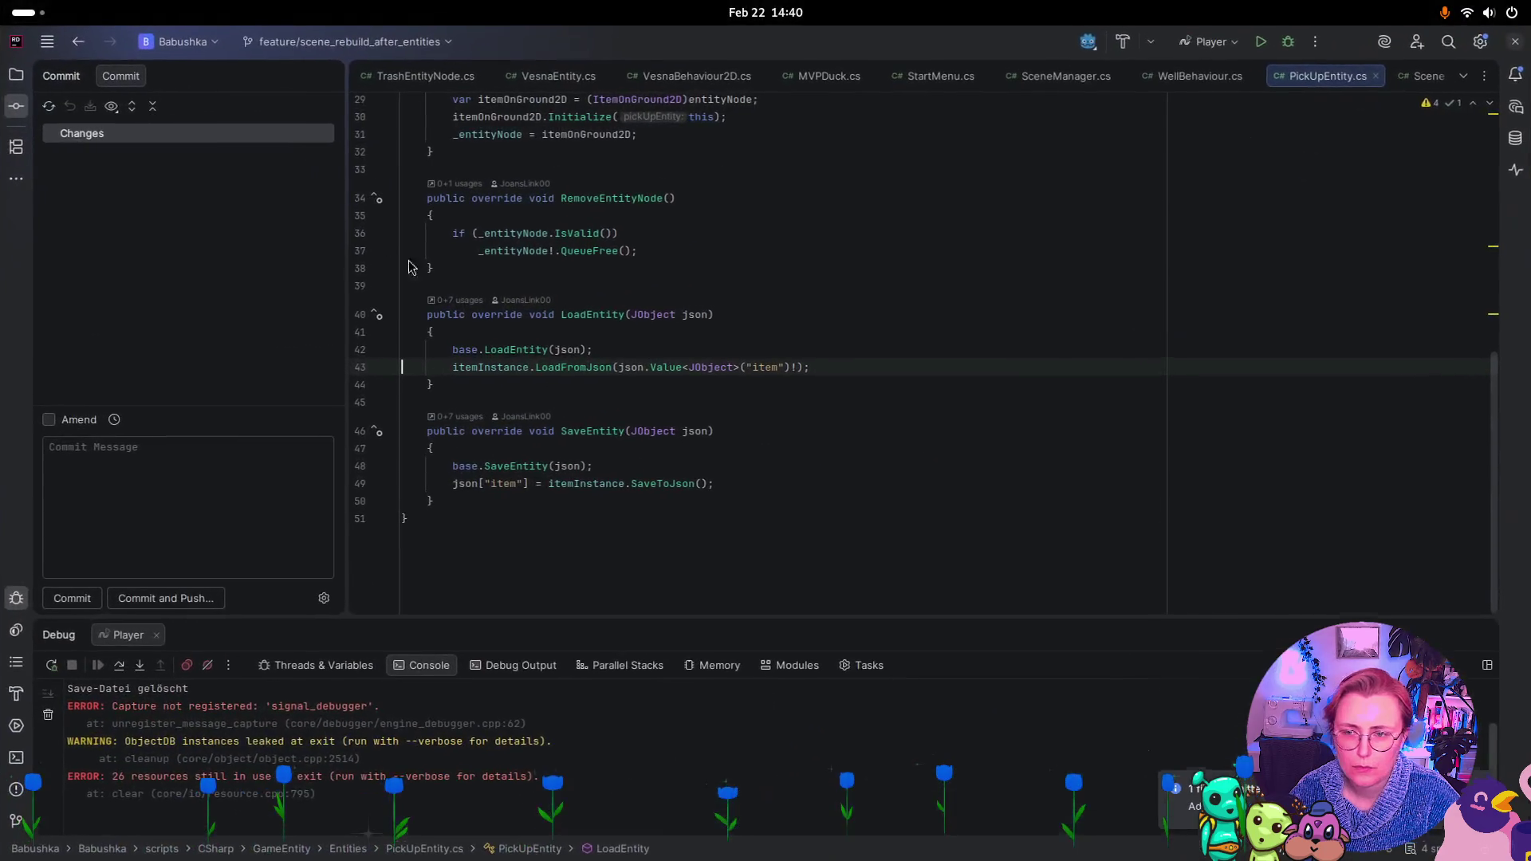
Show Rider's solution file tree, then return to Files on the save_data folder
click(15, 78)
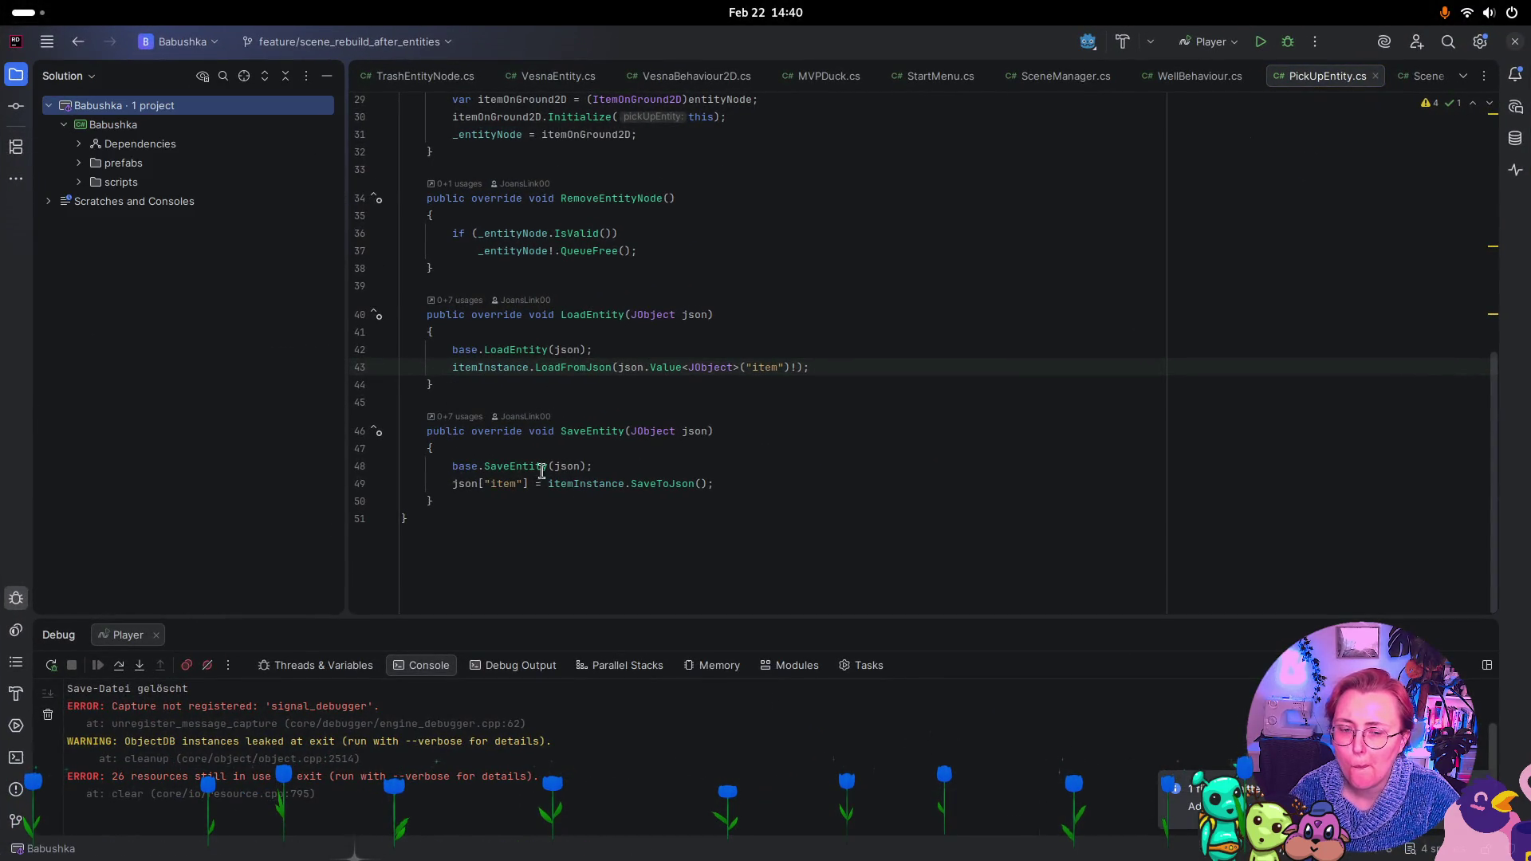
key(super)
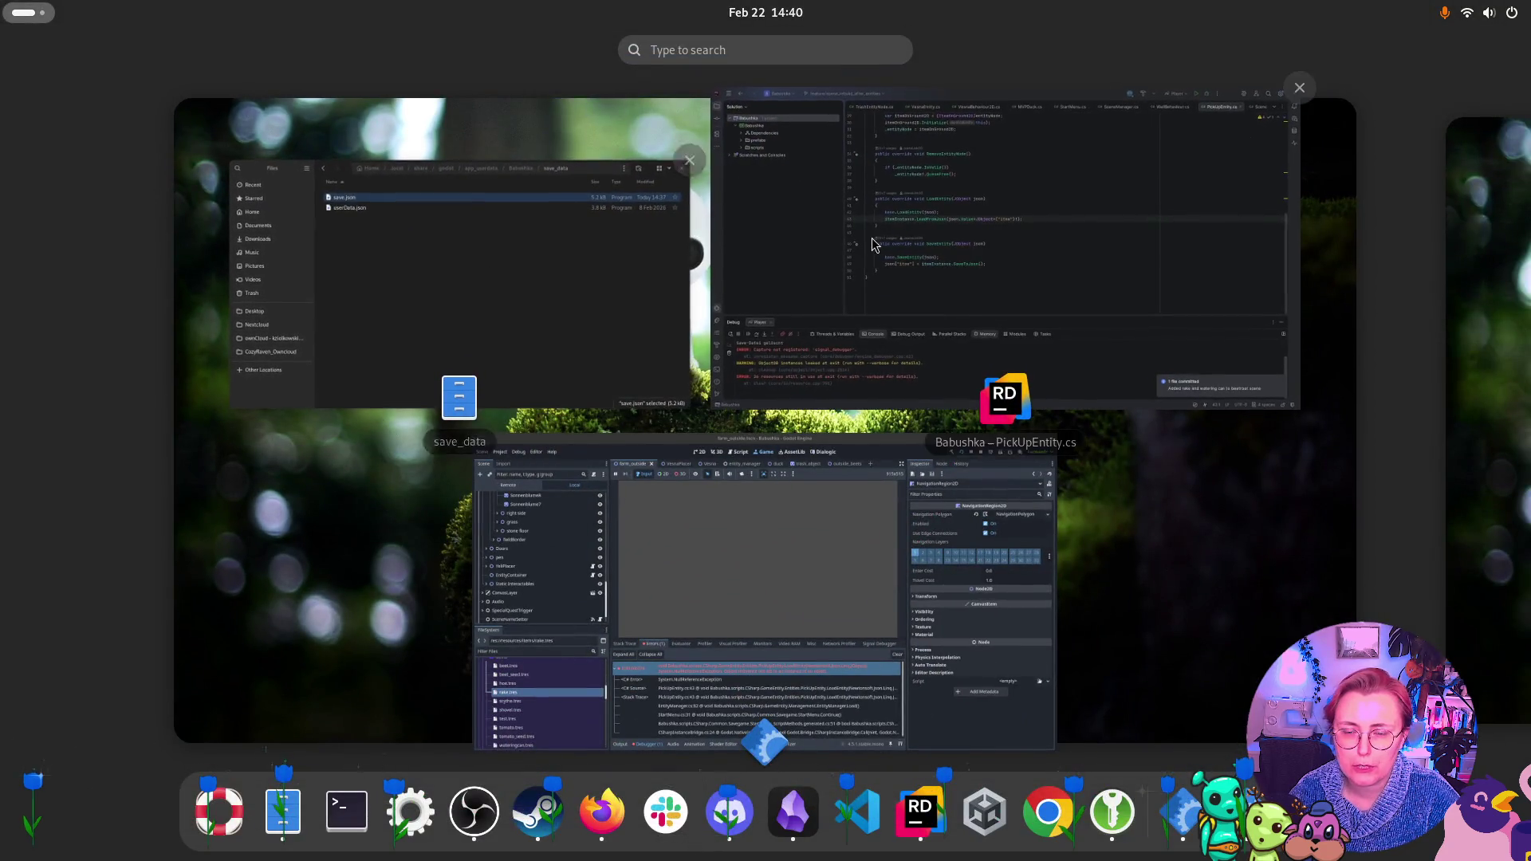
click(602, 331)
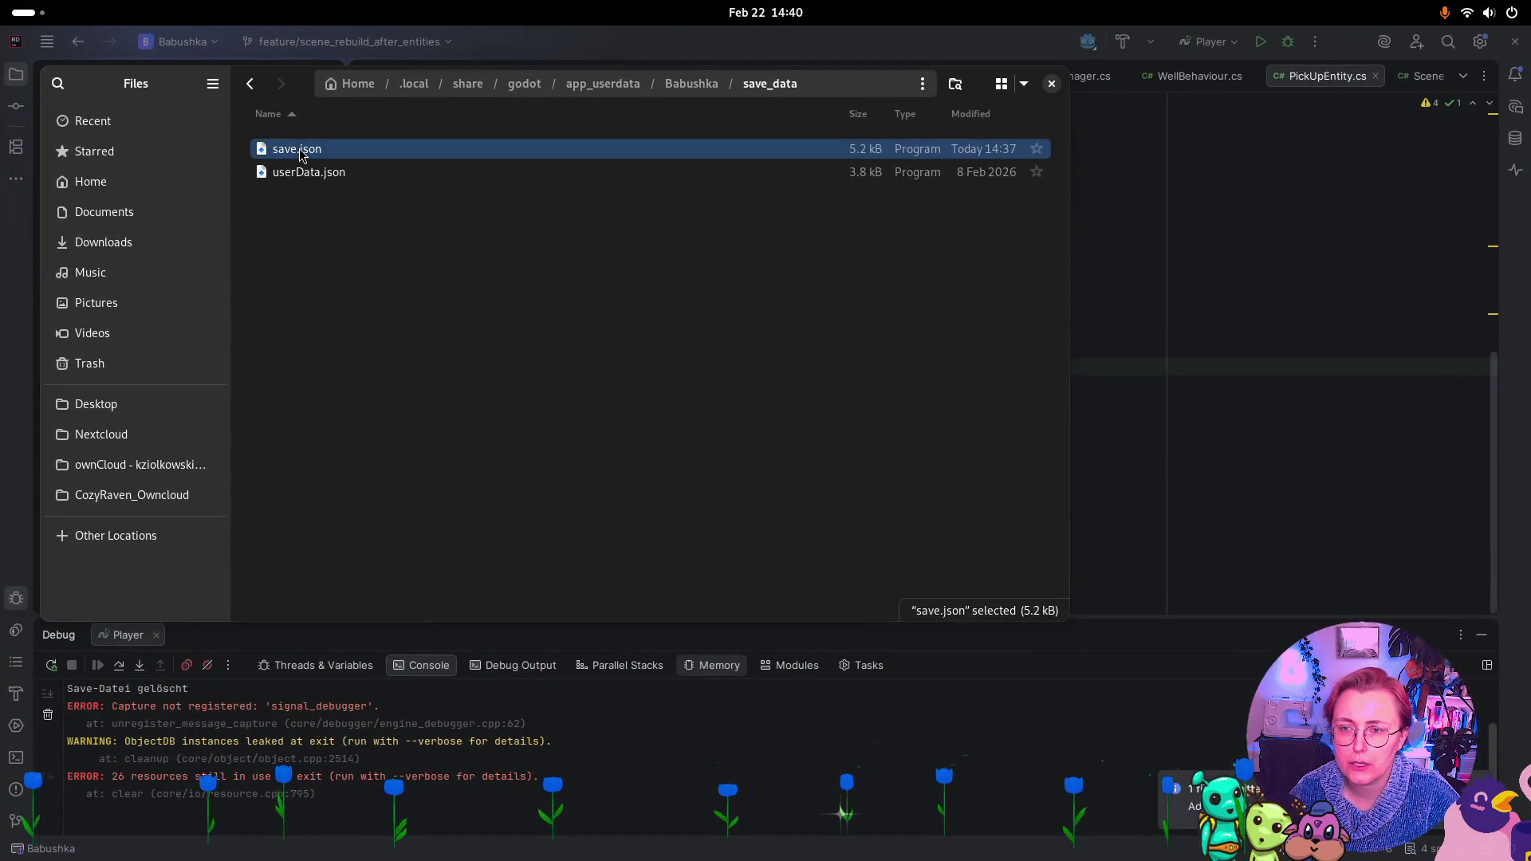
Open save.json with JetBrains Rider through the Open With app chooser
right_click(300, 156)
click(343, 188)
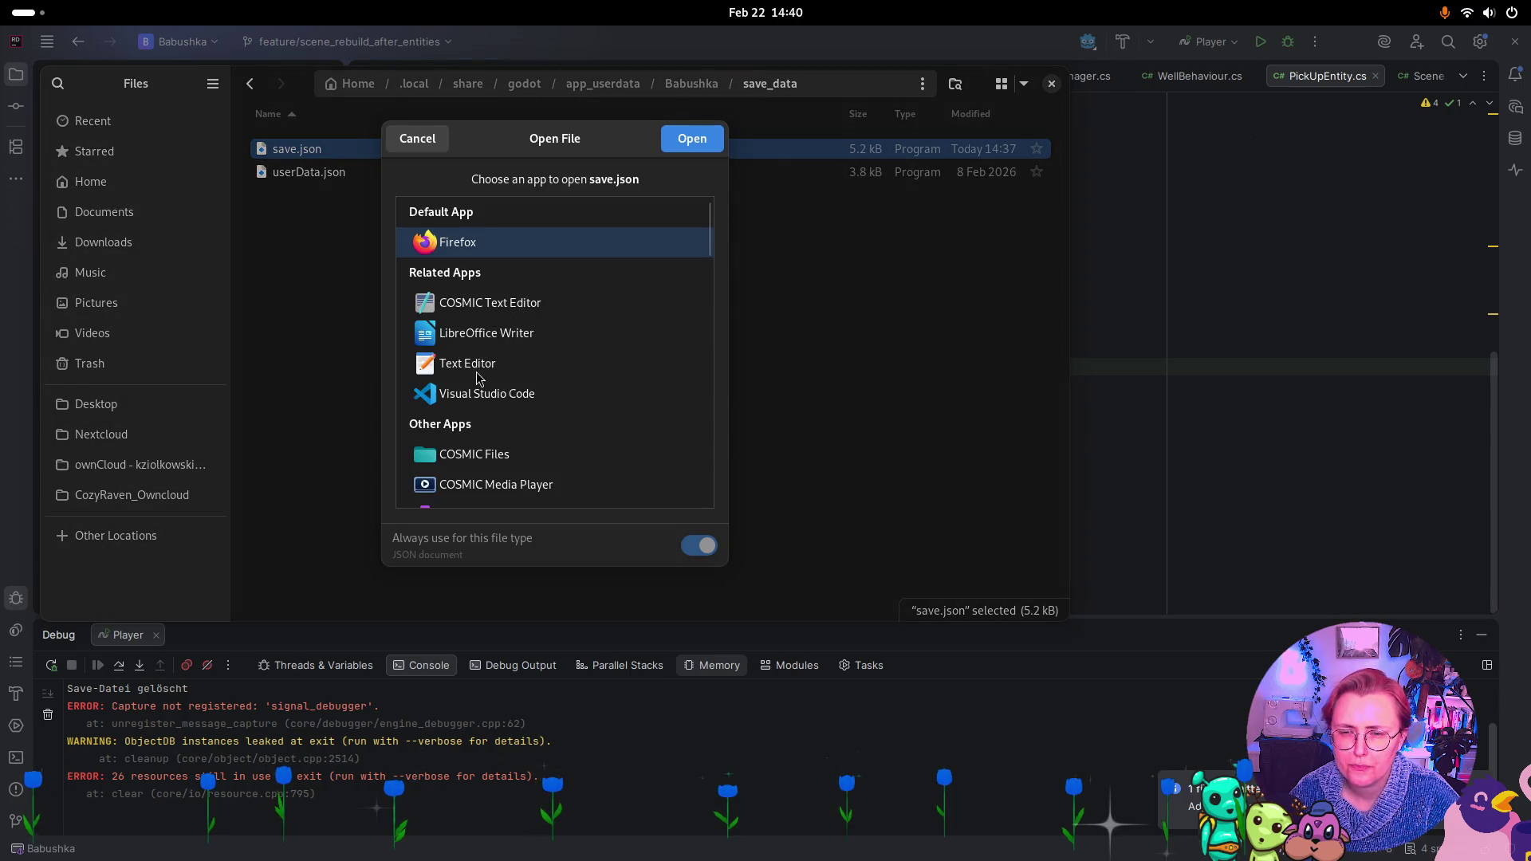
scroll(486, 382, down, 8)
scroll(487, 407, down, 5)
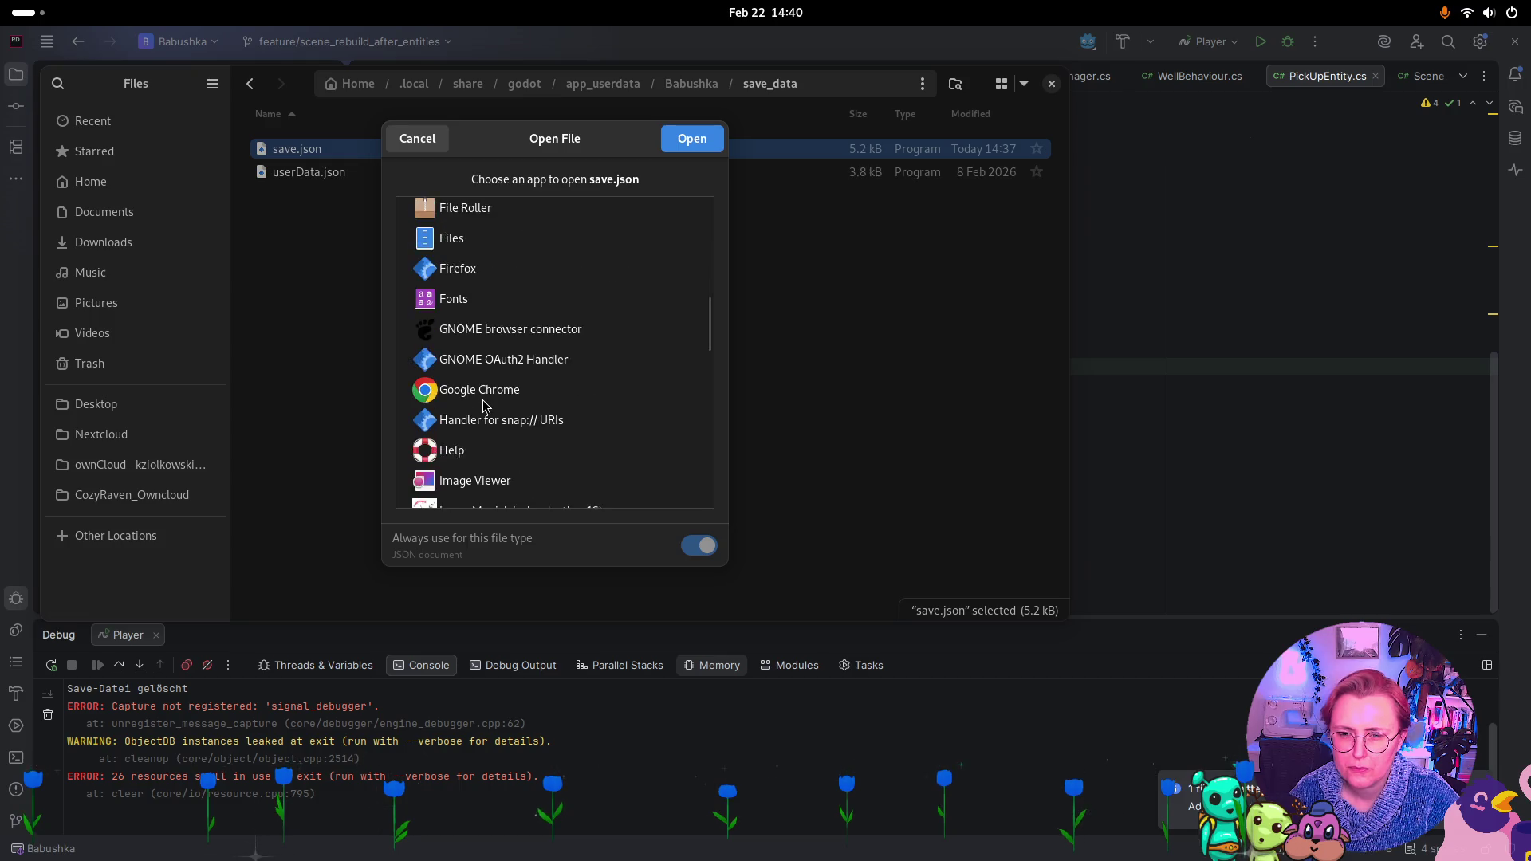
scroll(487, 407, up, 2)
scroll(484, 405, down, 5)
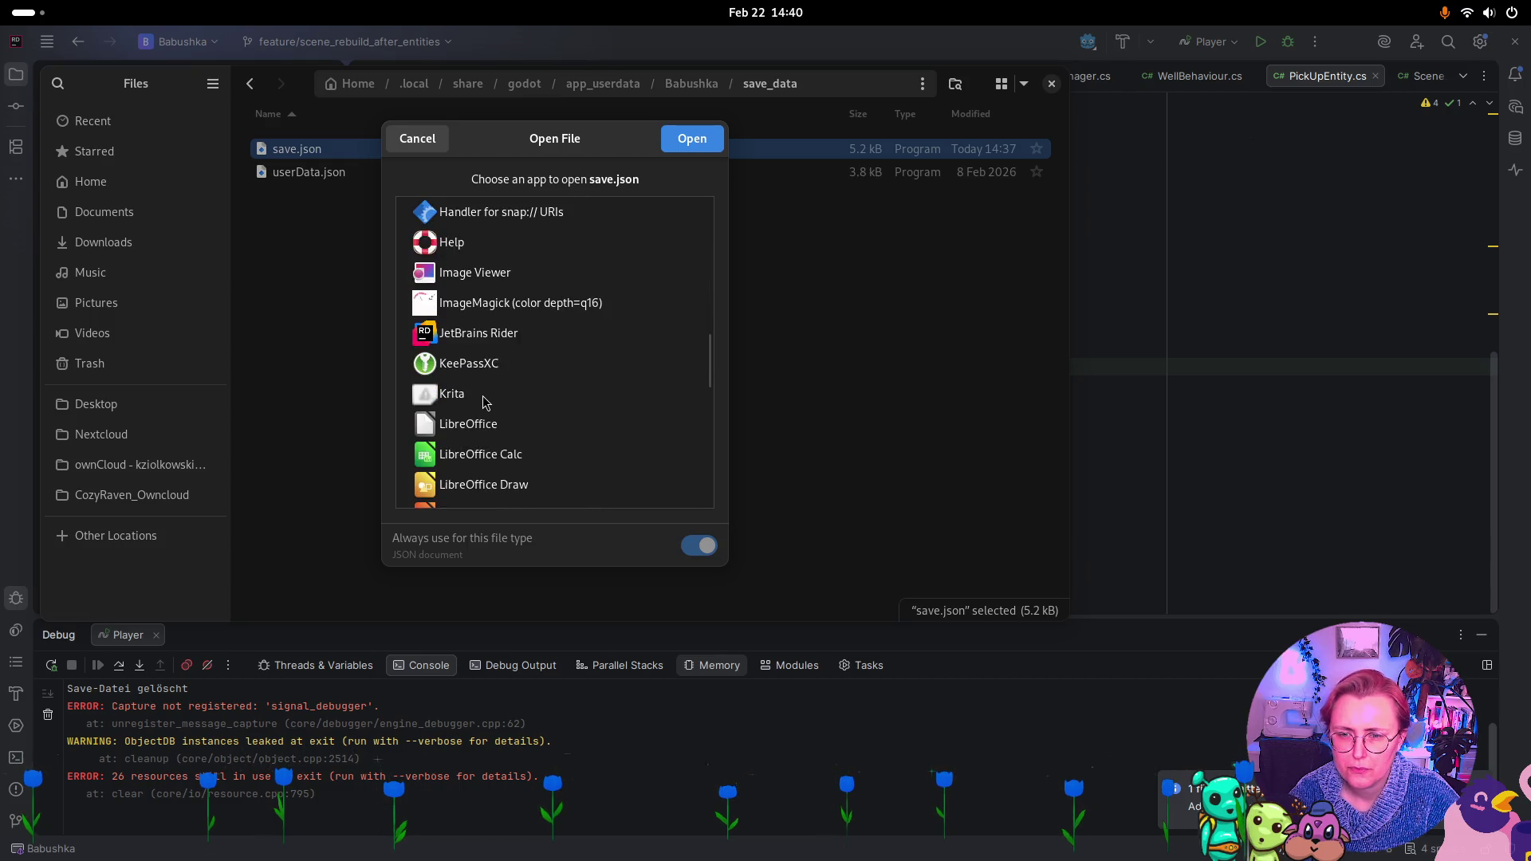
scroll(483, 335, up, 1)
click(495, 294)
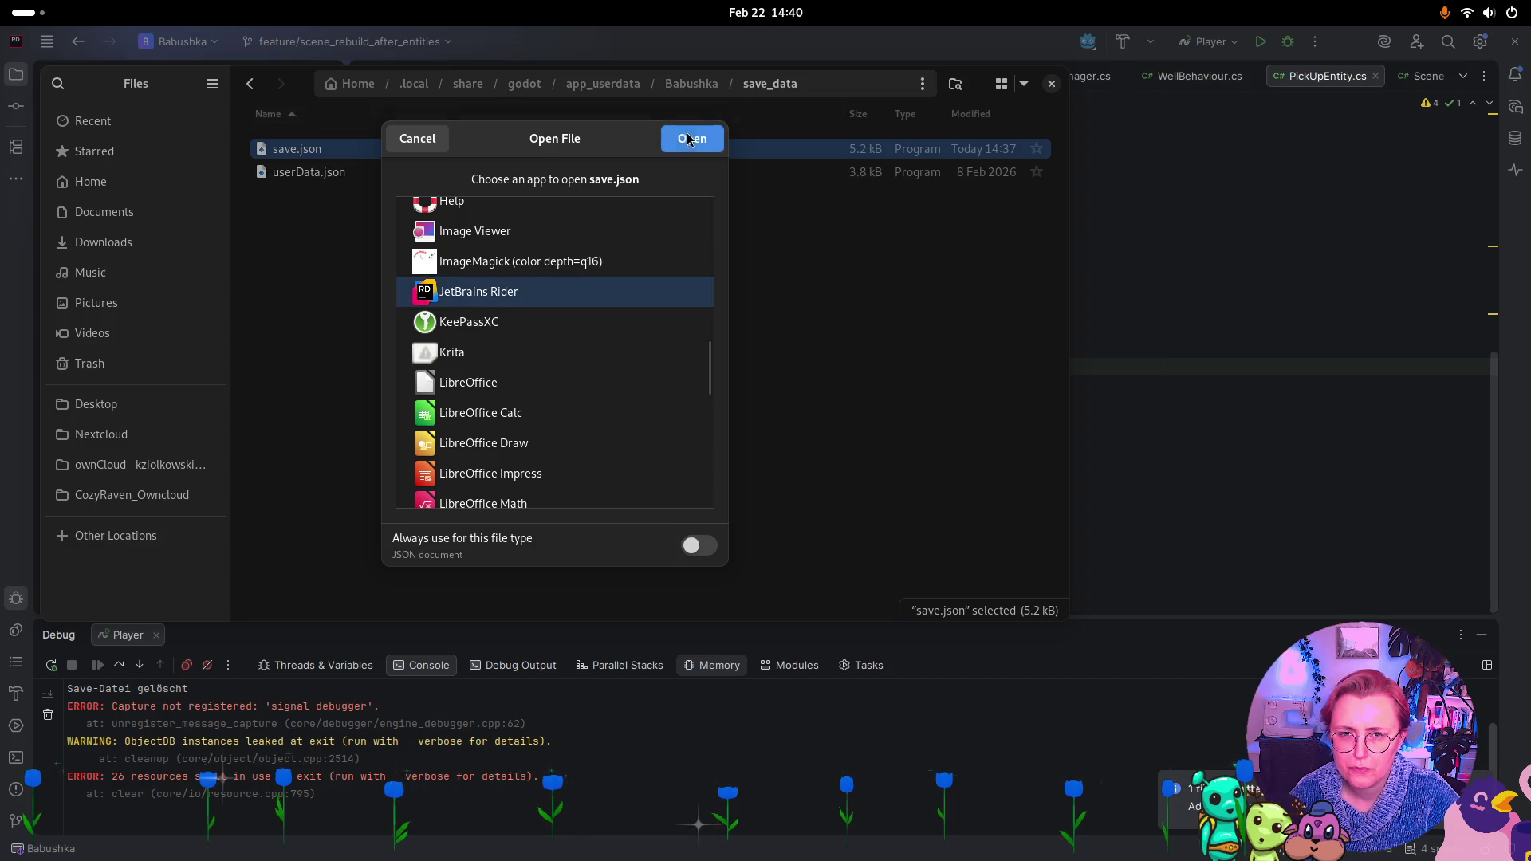
click(692, 138)
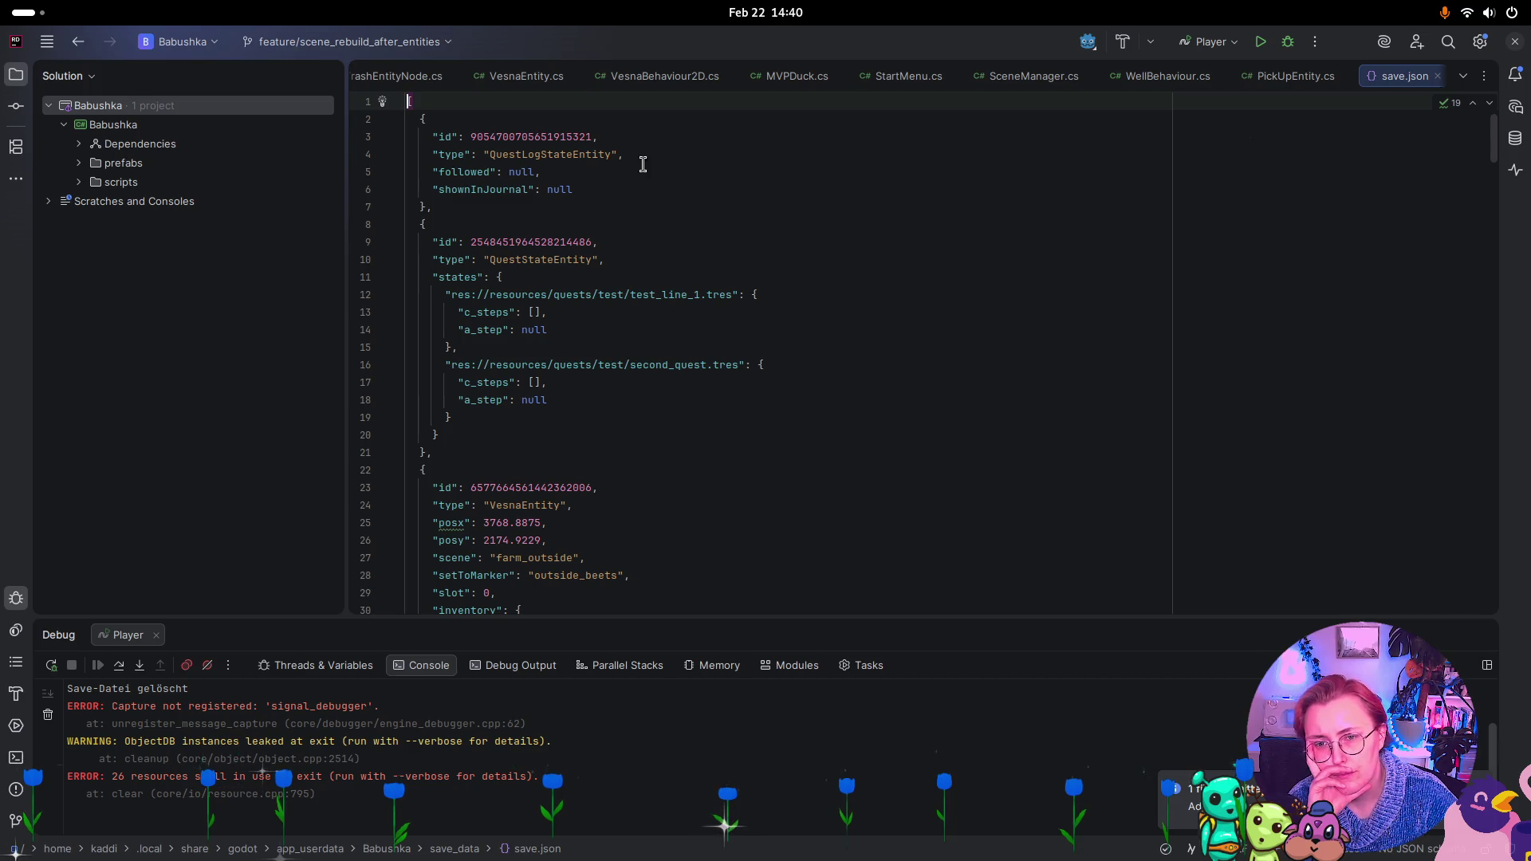
scroll(882, 324, down, 3)
scroll(882, 324, down, 10)
scroll(892, 325, up, 6)
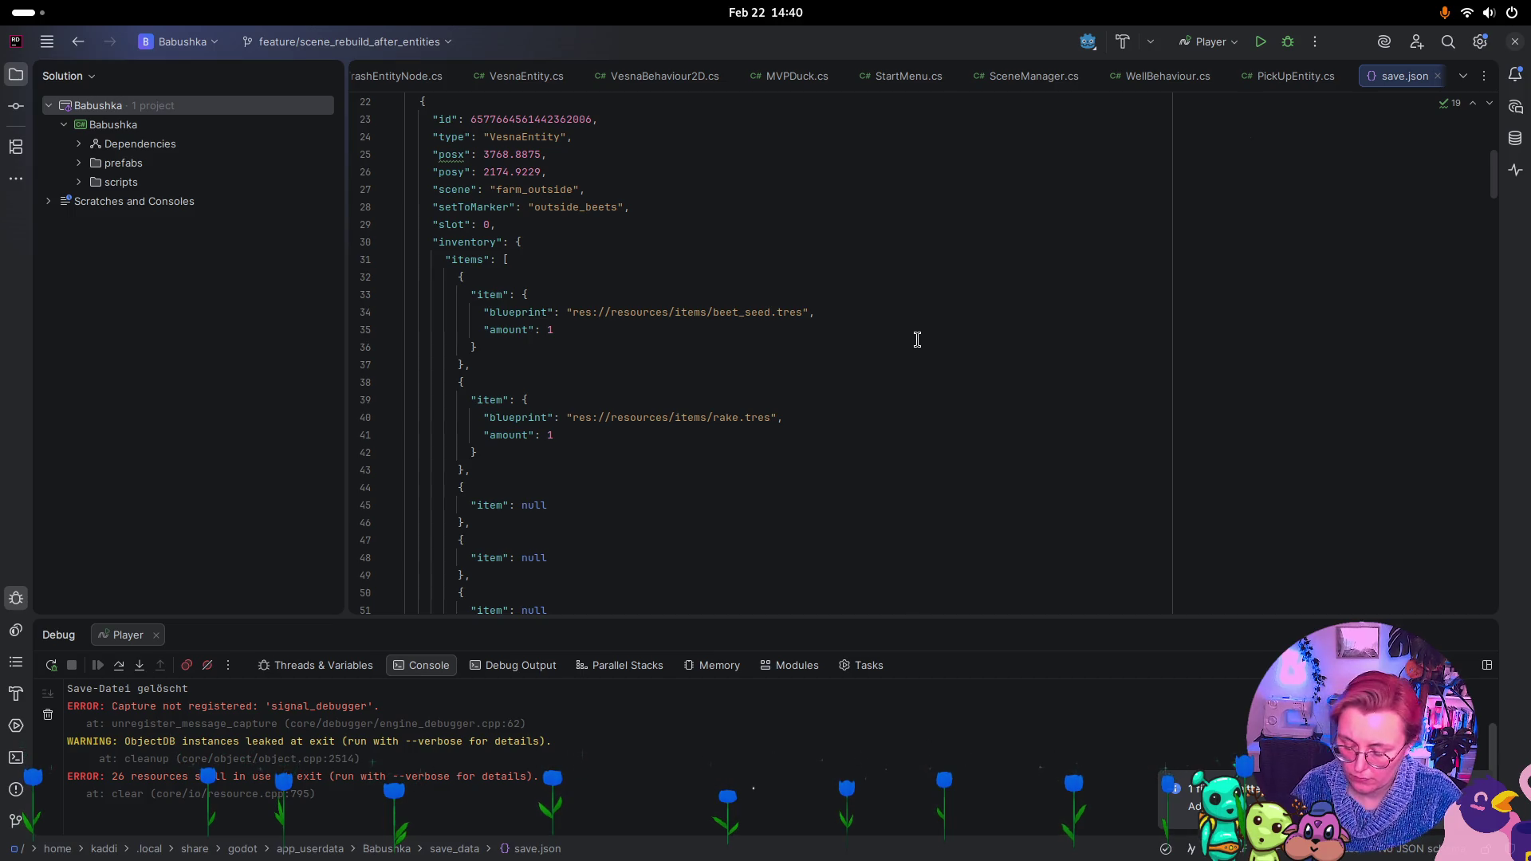
key(super)
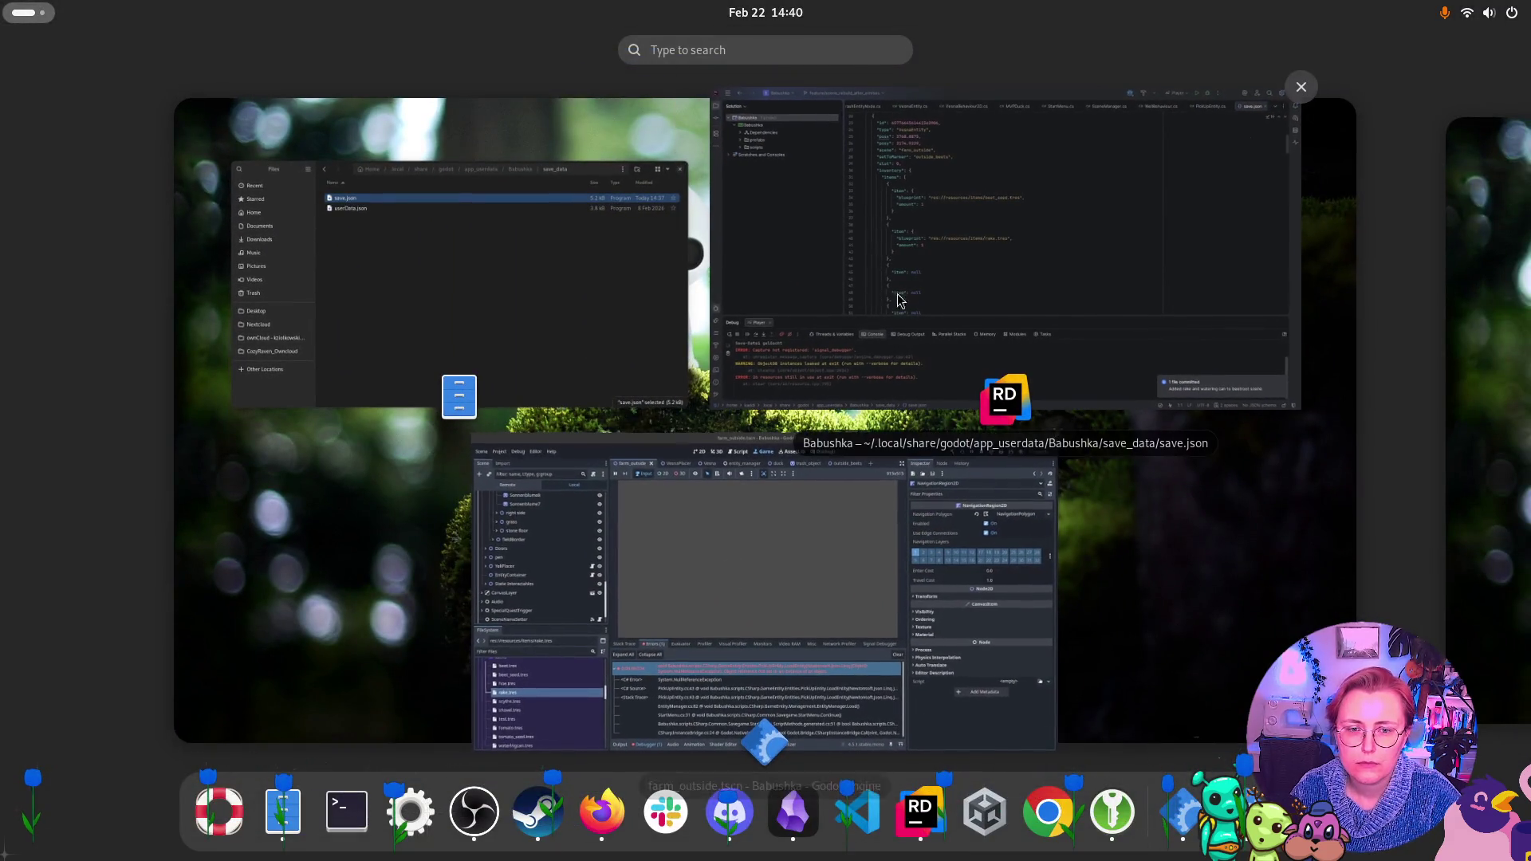
click(895, 303)
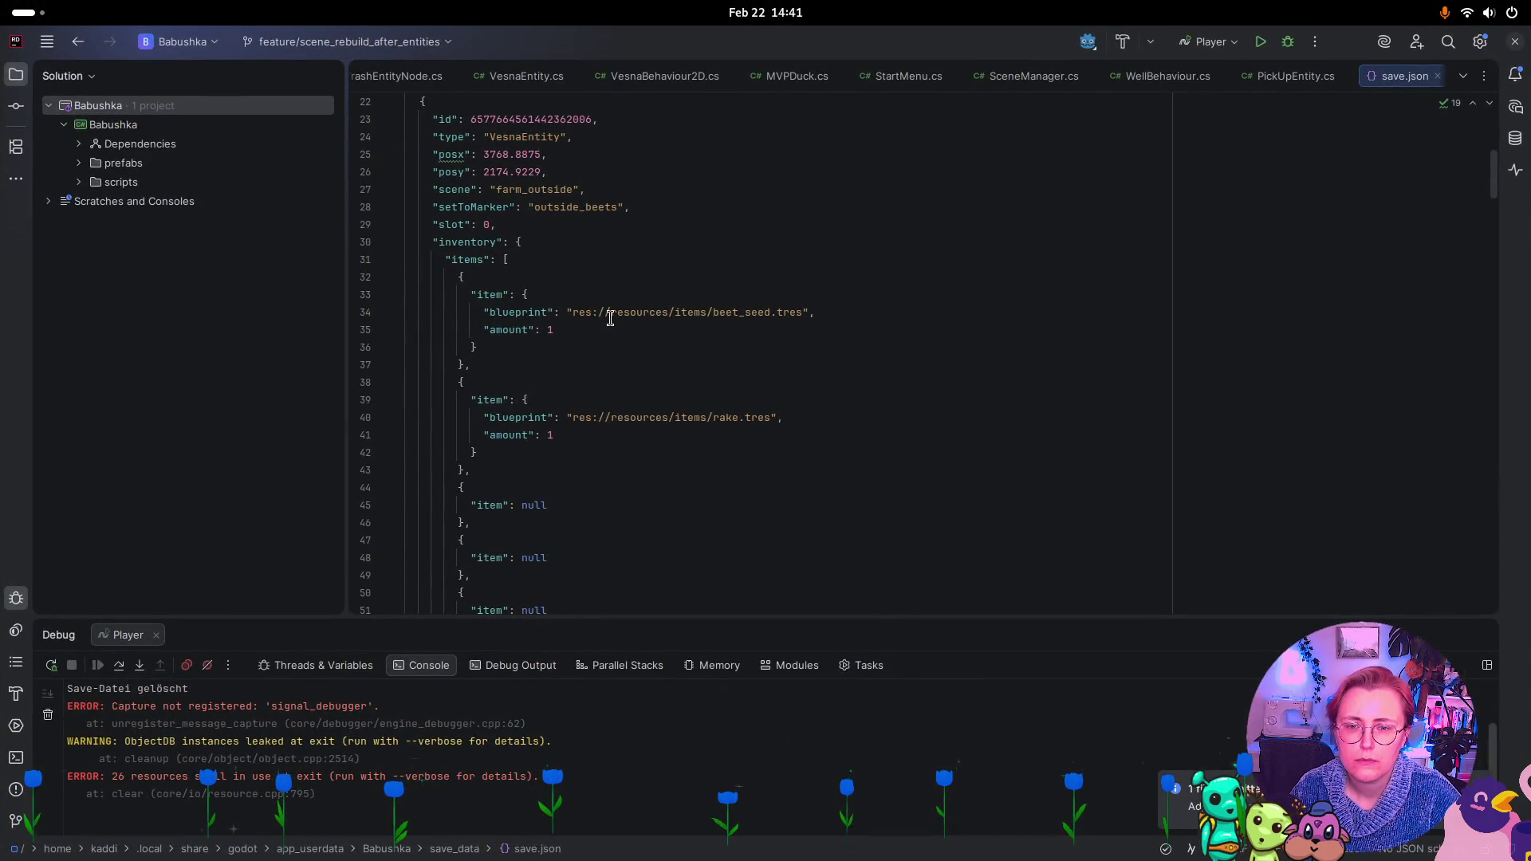
scroll(753, 248, down, 1)
scroll(752, 248, down, 1)
From PickUpEntity.cs, follow LoadEntity's usage to its call in EntityManager.cs
click(1295, 76)
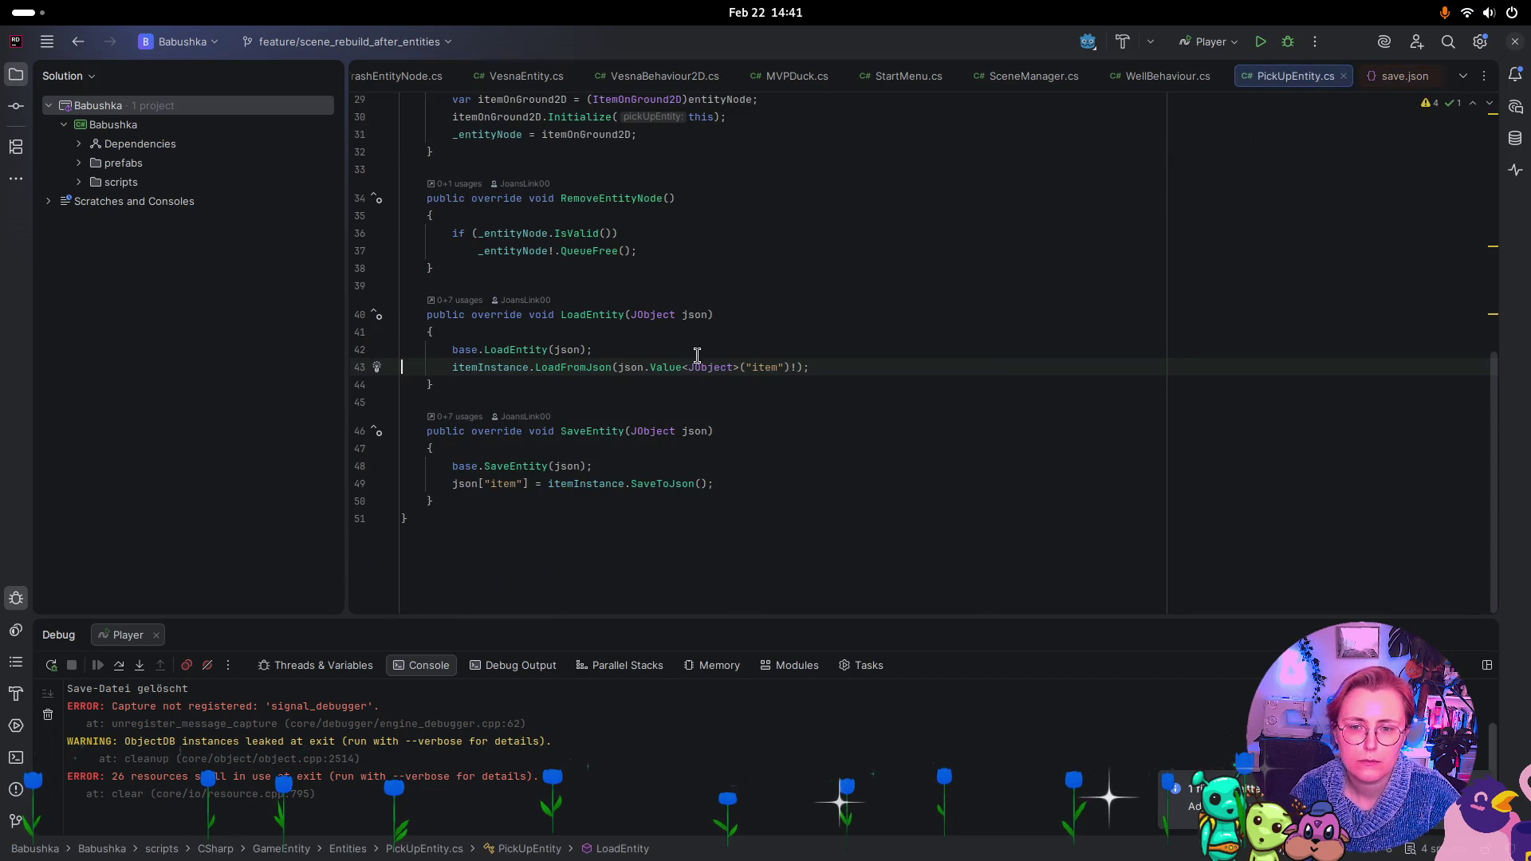
scroll(695, 357, up, 10)
scroll(737, 264, down, 10)
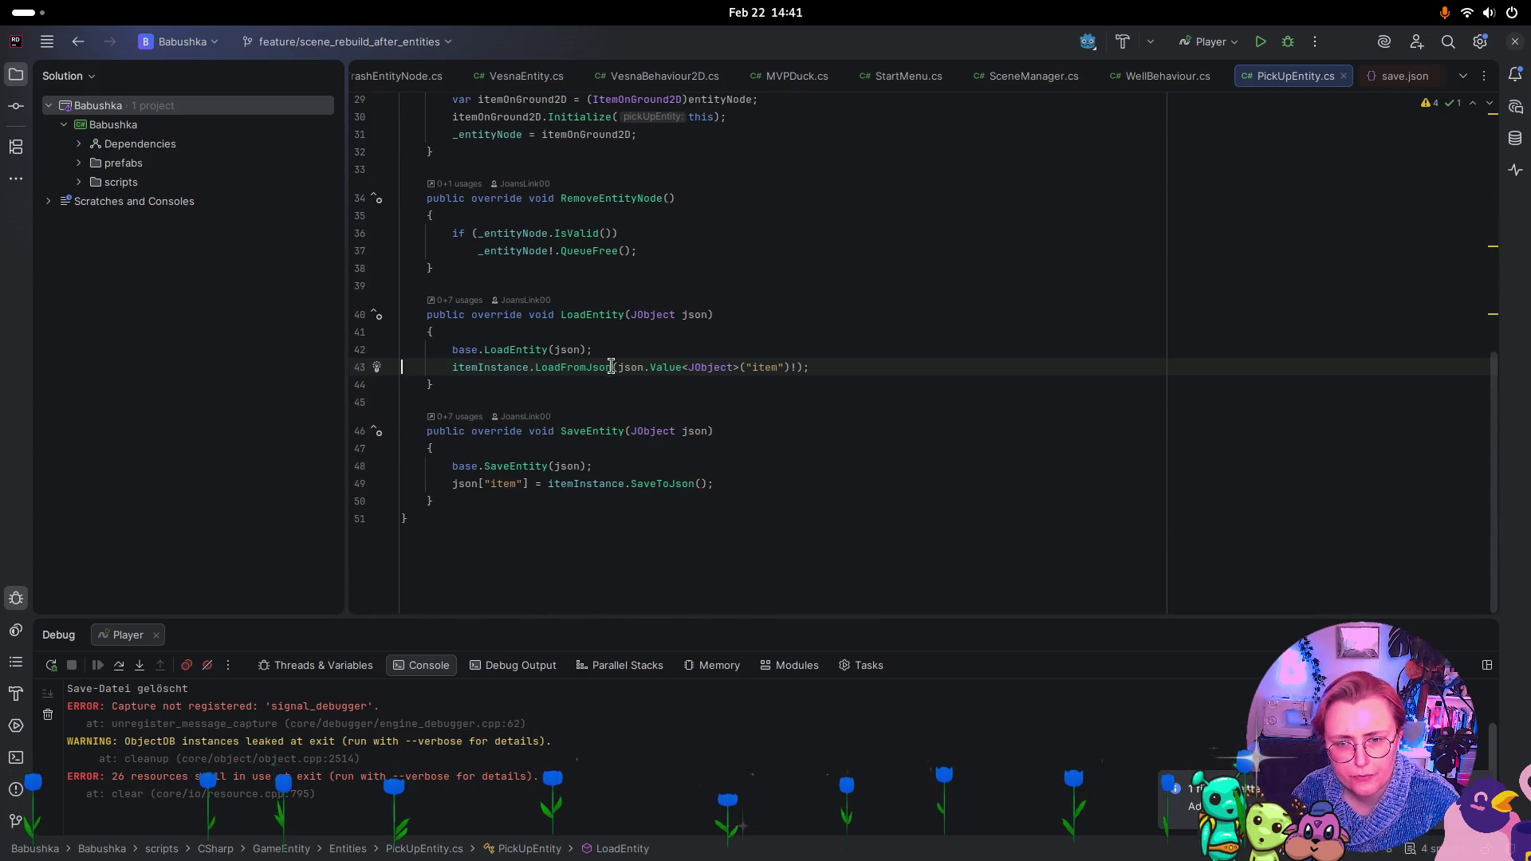
click(458, 301)
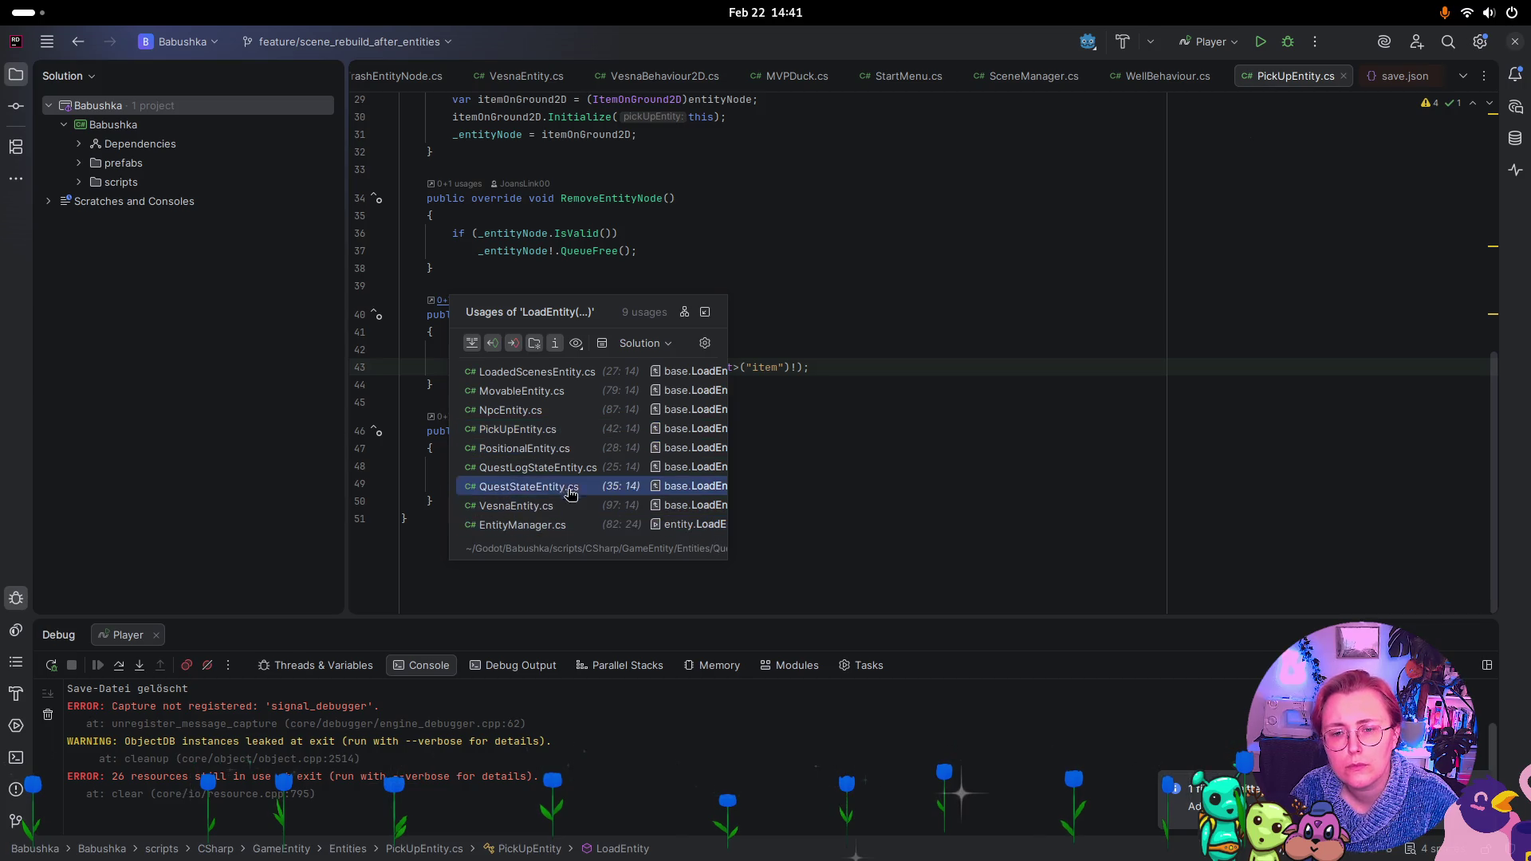
click(542, 525)
Glance at PositionalEntity.cs and PlayerMovement.cs, then go back to EntityManager's Load method
scroll(718, 311, up, 3)
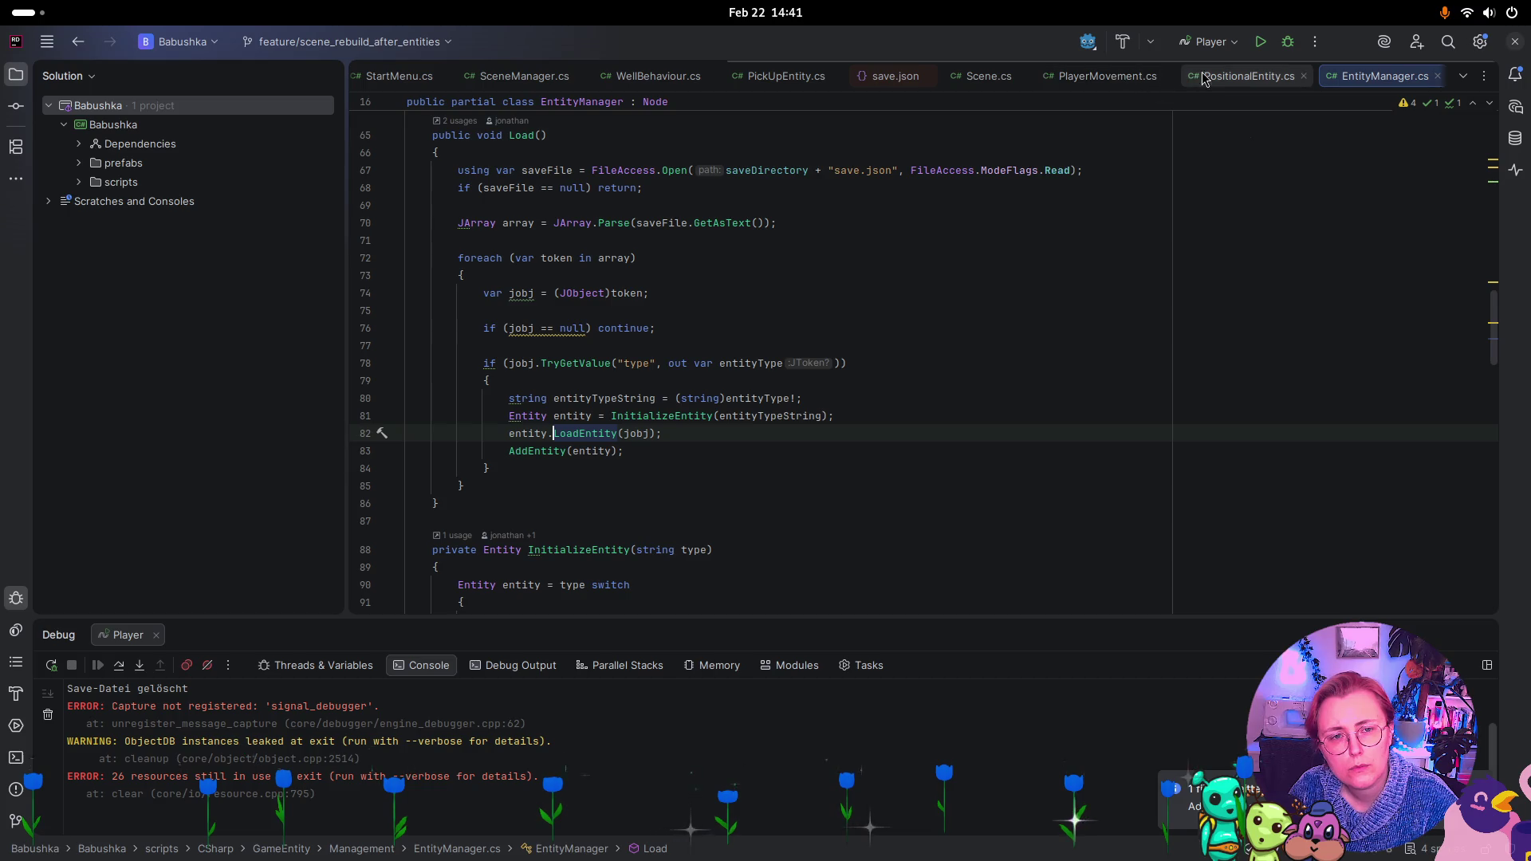
scroll(1220, 80, up, 1)
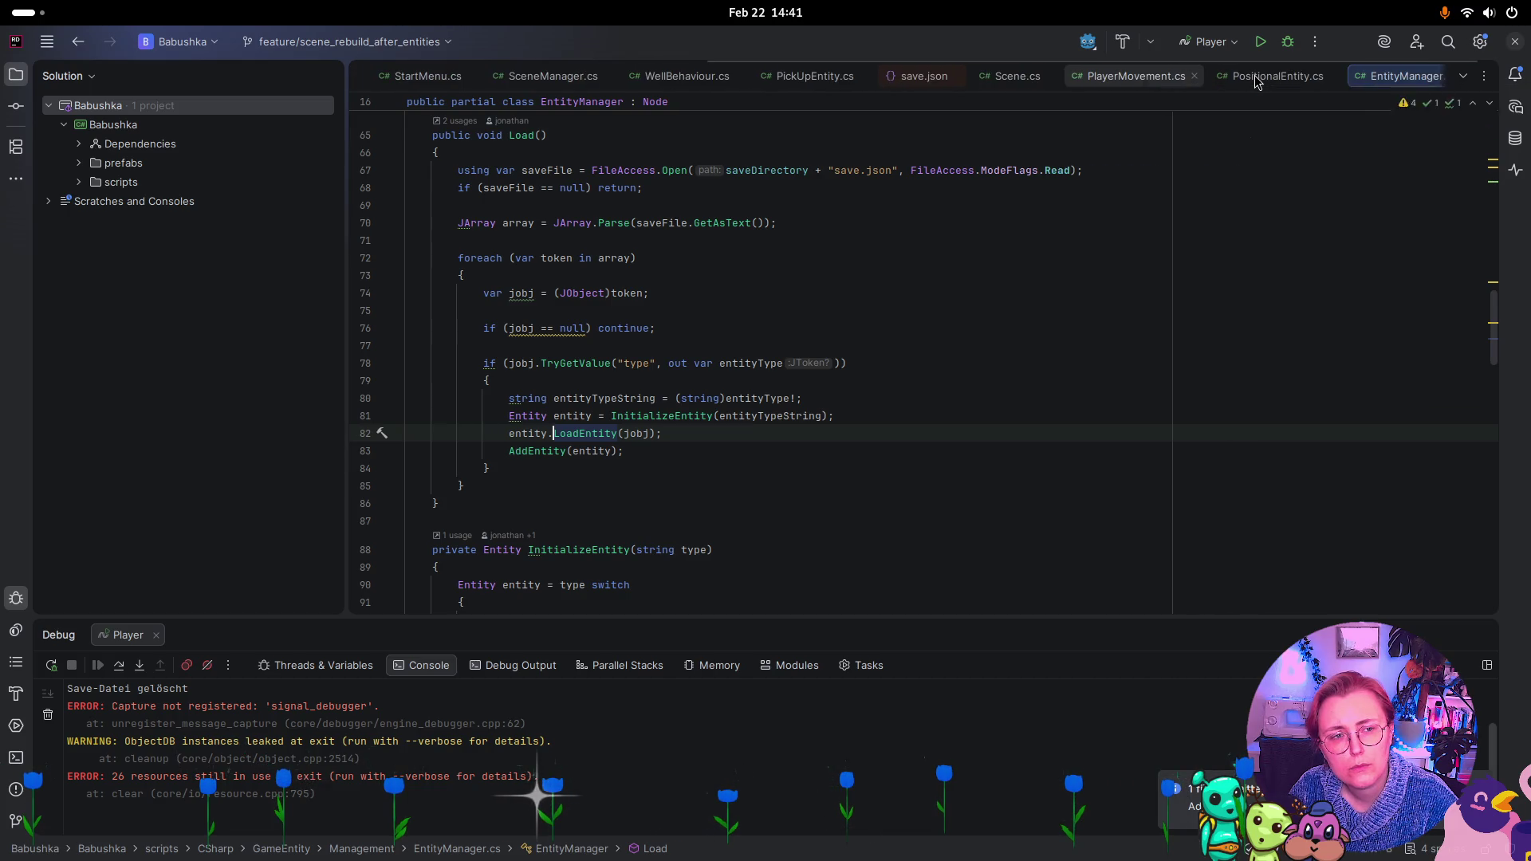
click(1254, 77)
scroll(1176, 249, down, 3)
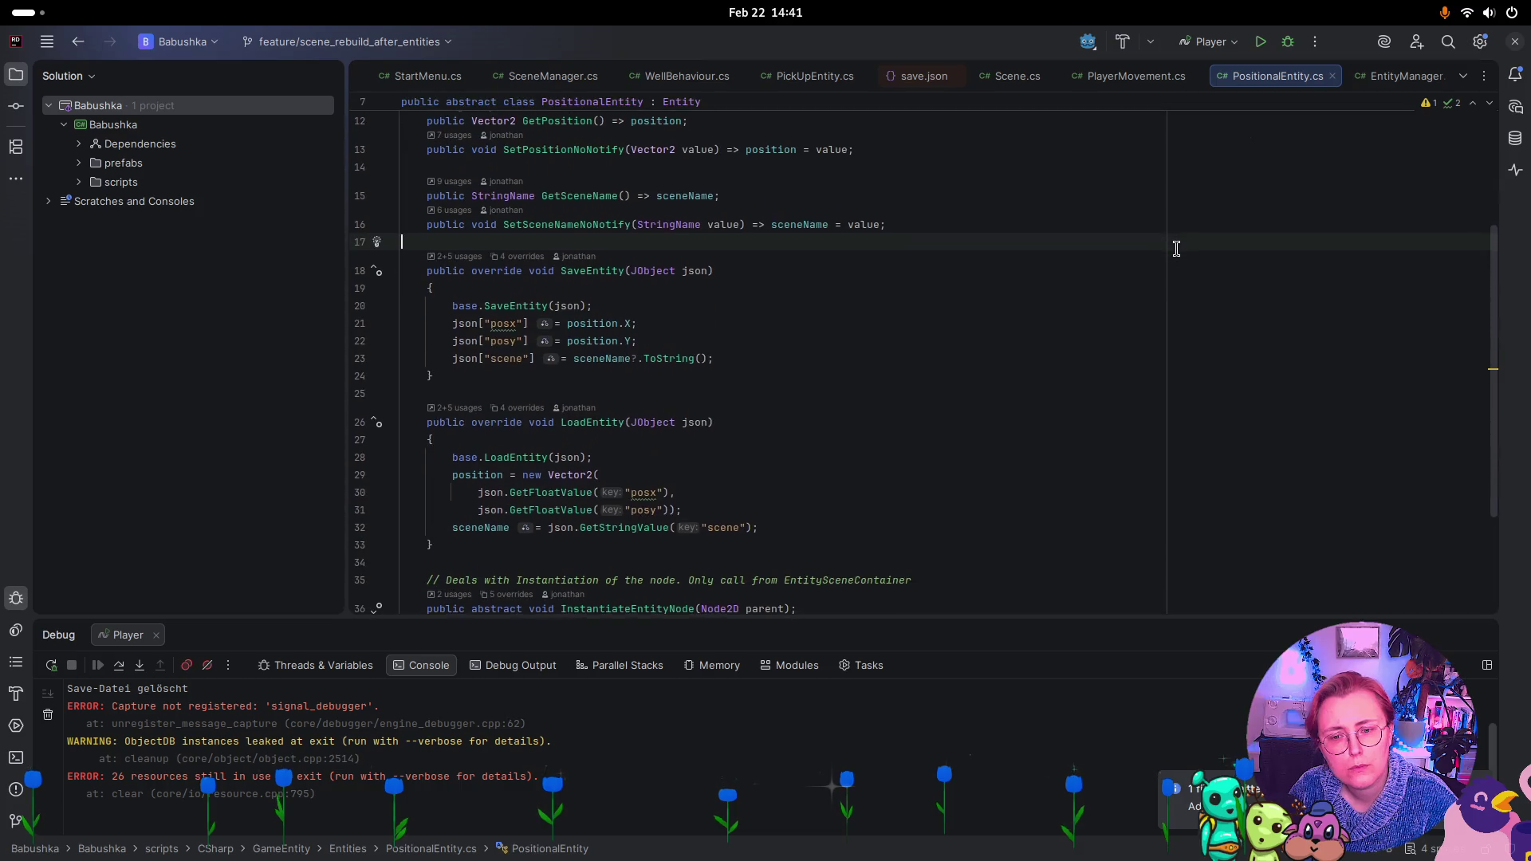
click(1139, 78)
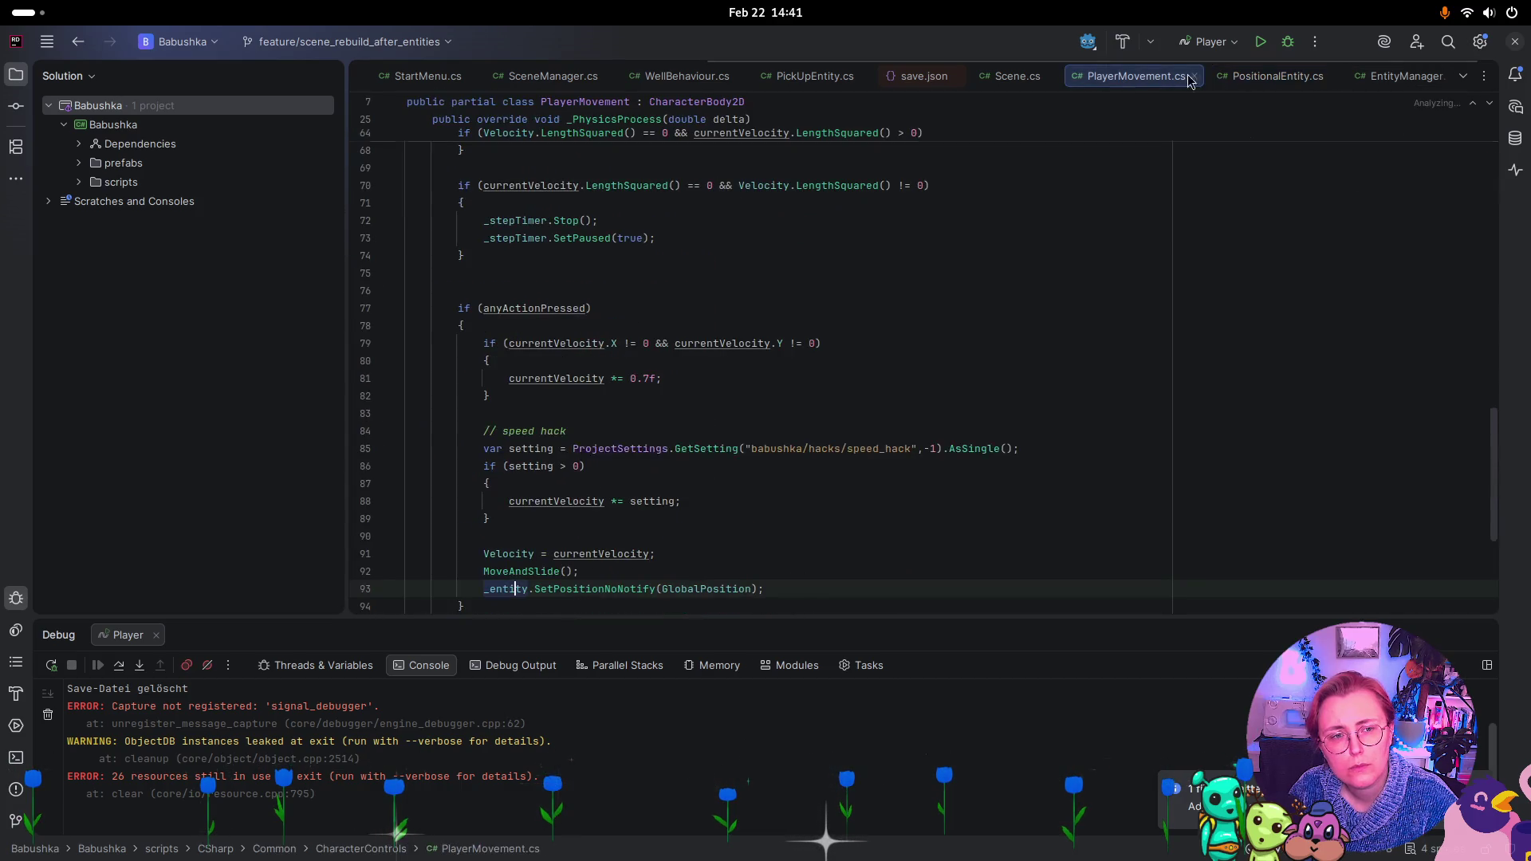
click(1403, 76)
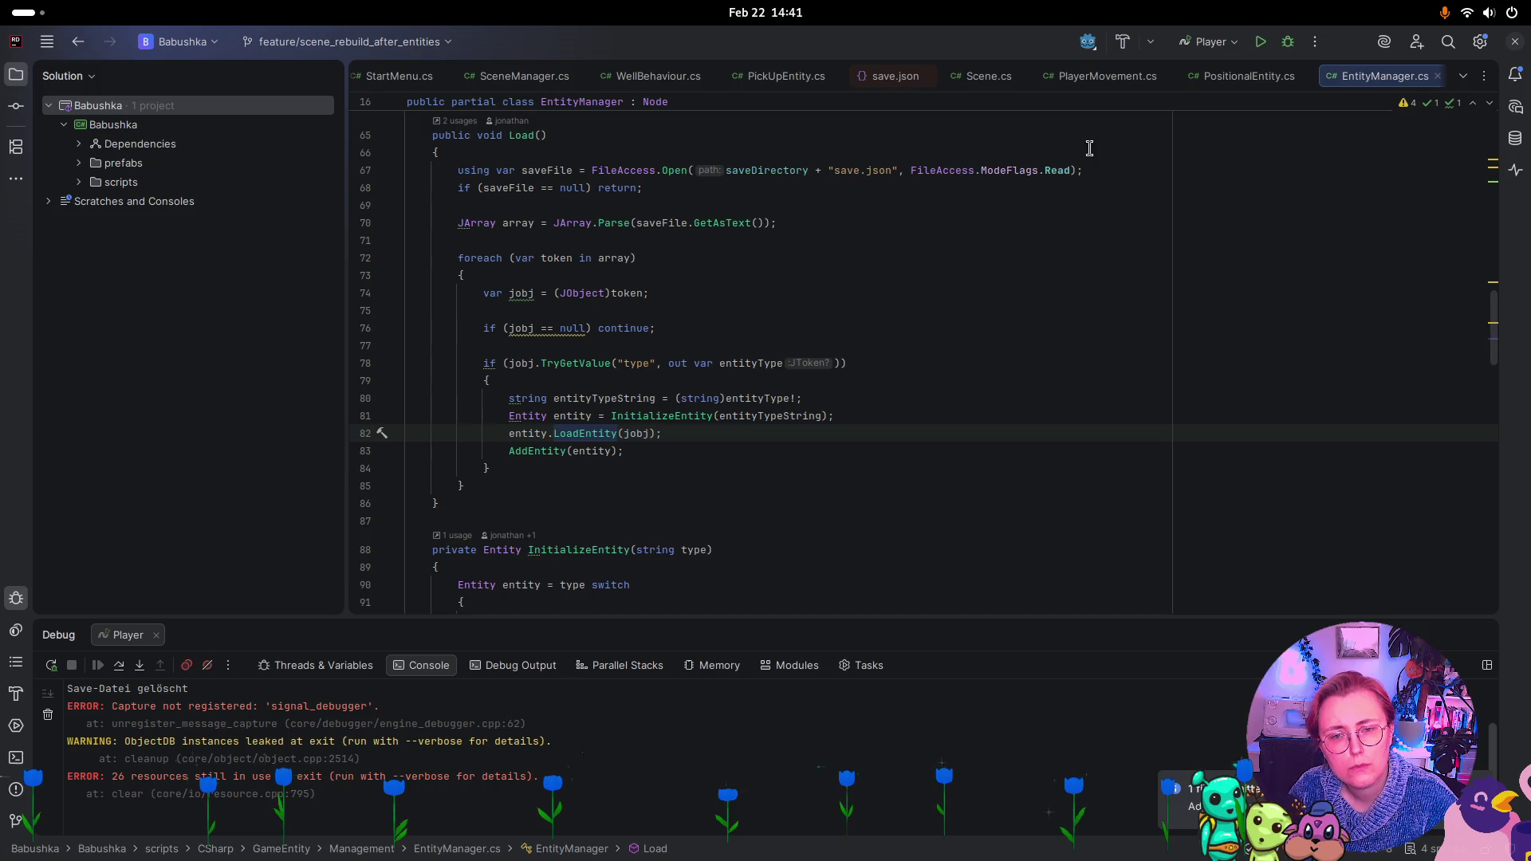
Return to PickUpEntity.cs and review its LoadEntity method
click(757, 76)
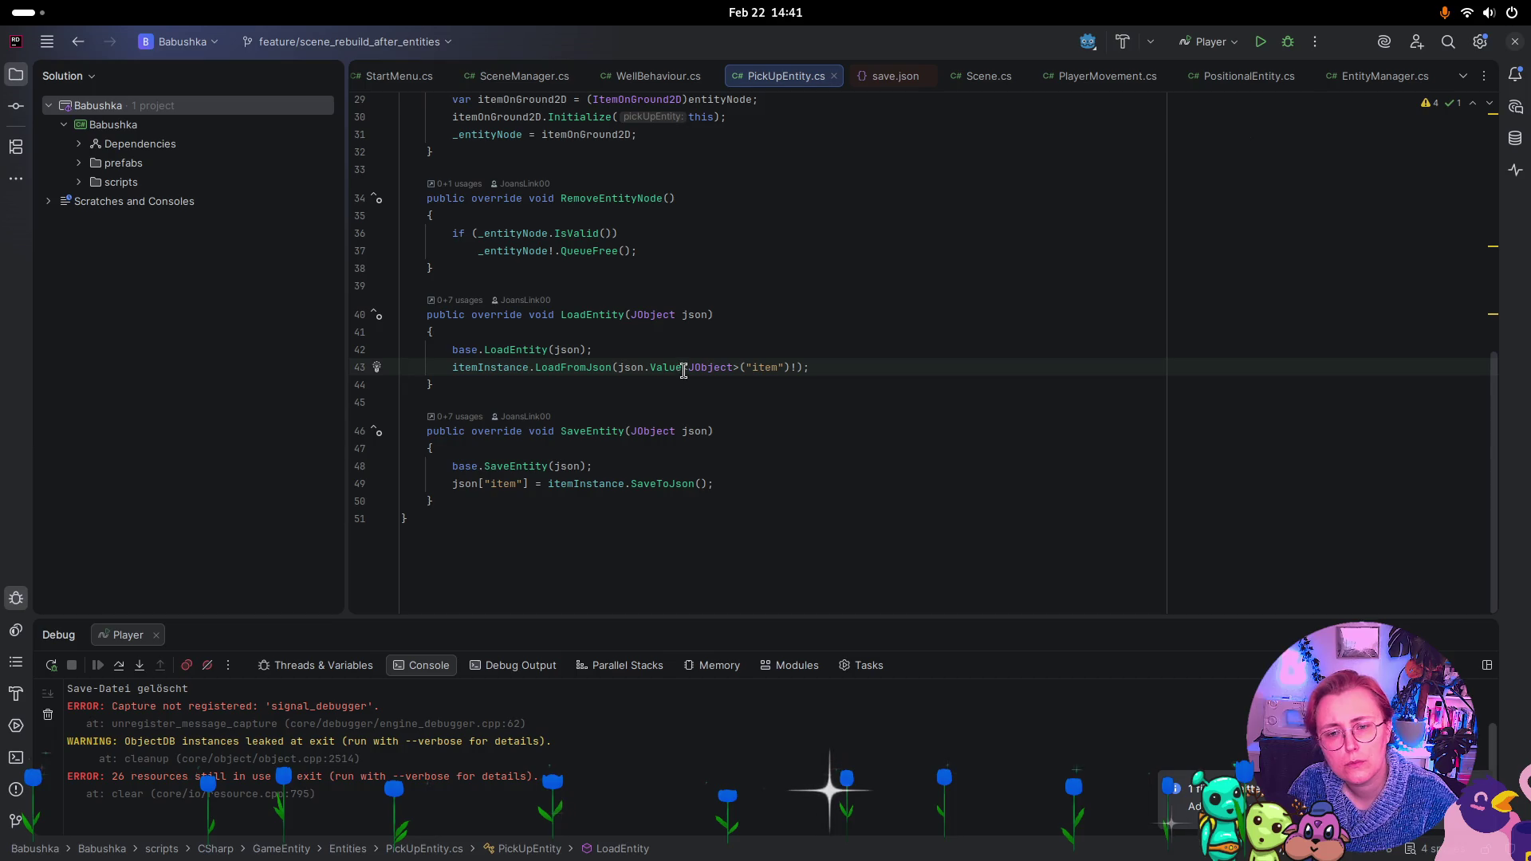
mouse_move(579, 364)
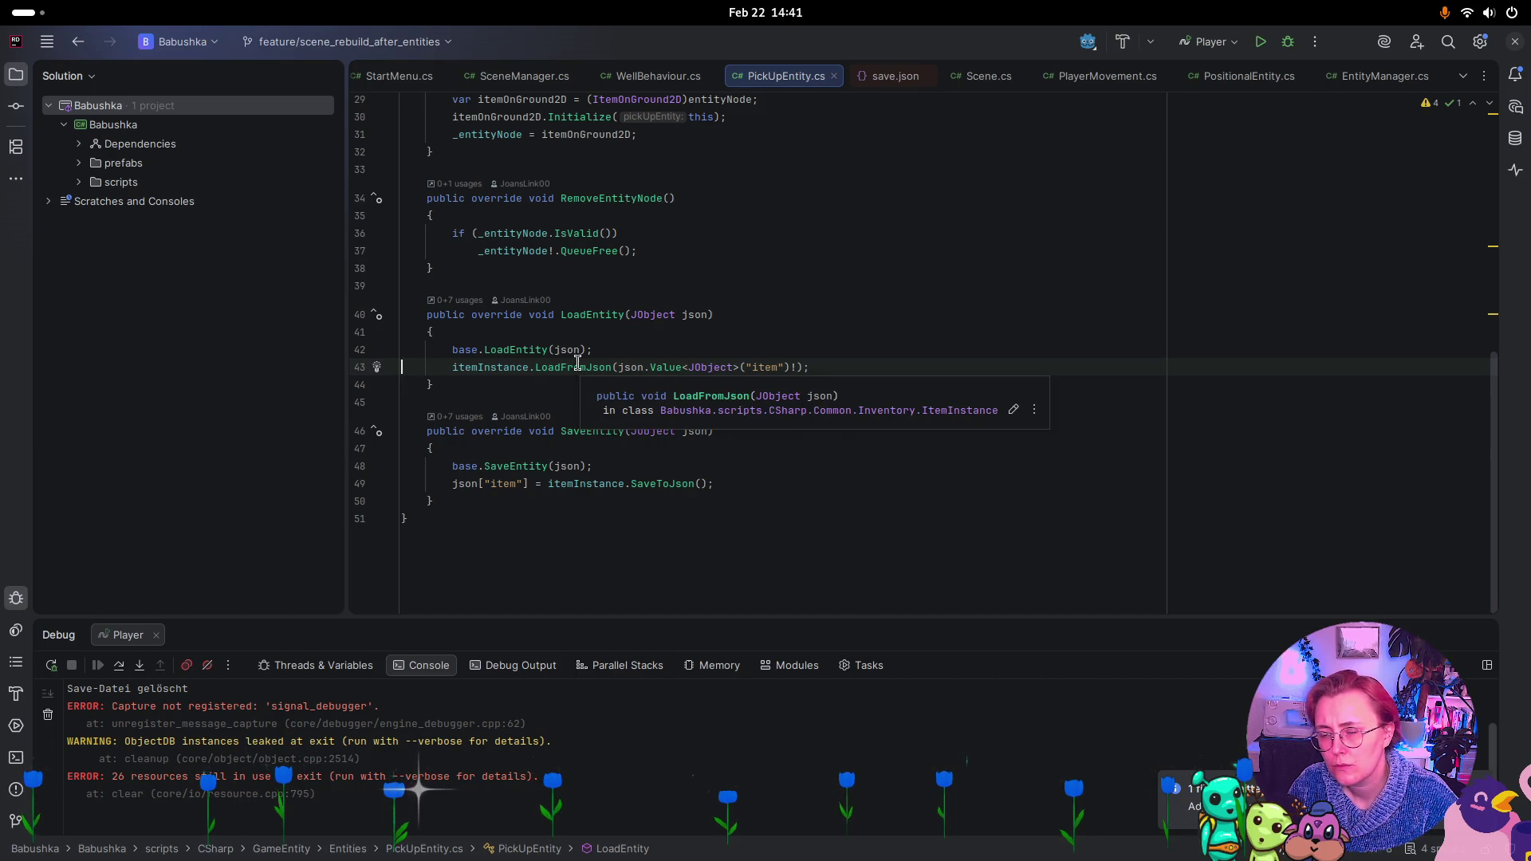
scroll(527, 379, up, 10)
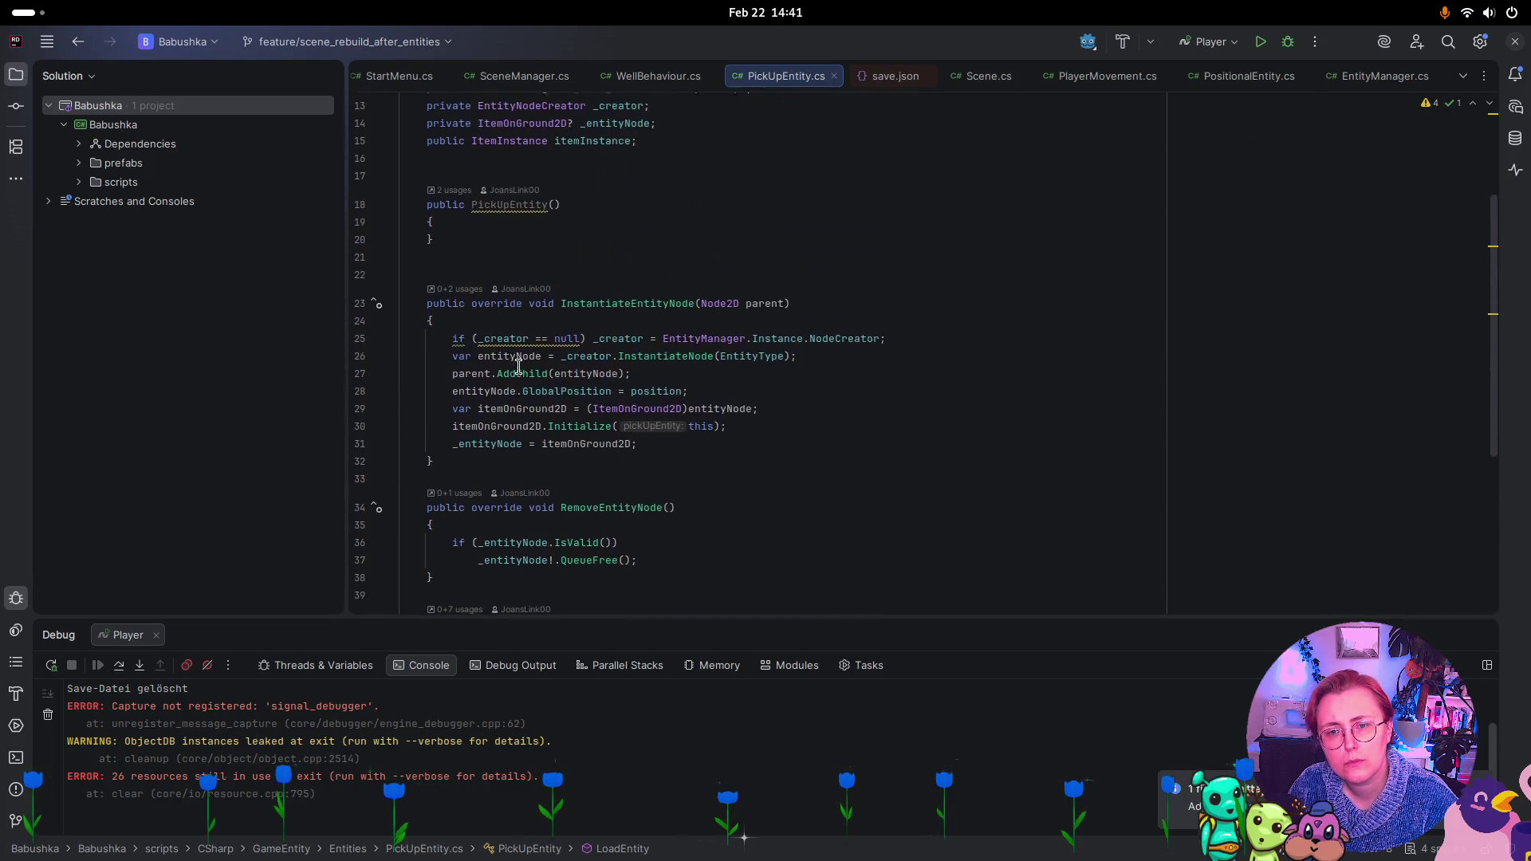
scroll(527, 373, down, 5)
scroll(526, 373, down, 2)
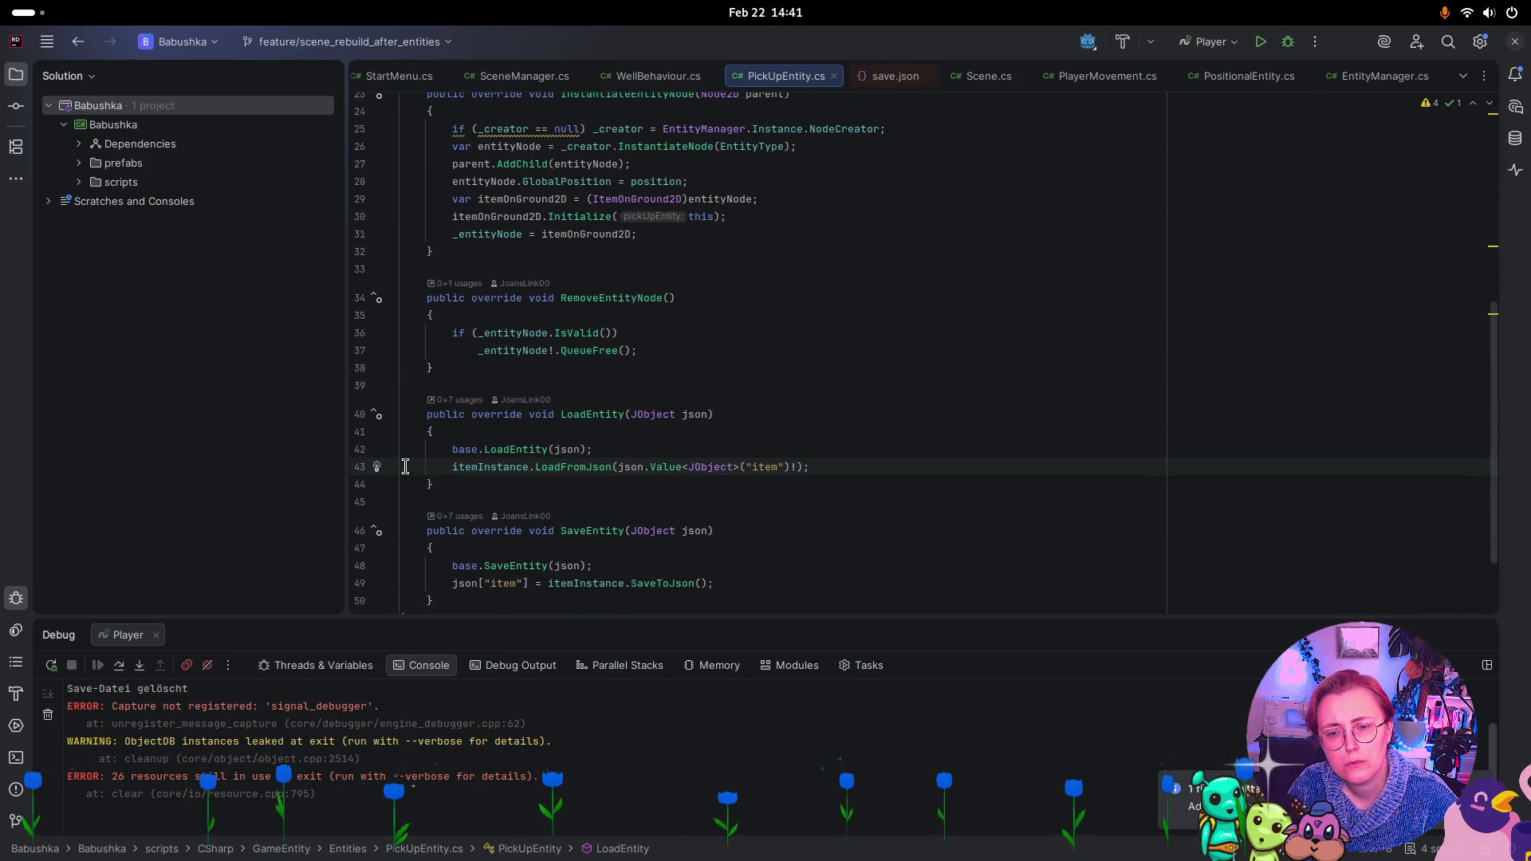
scroll(800, 461, up, 5)
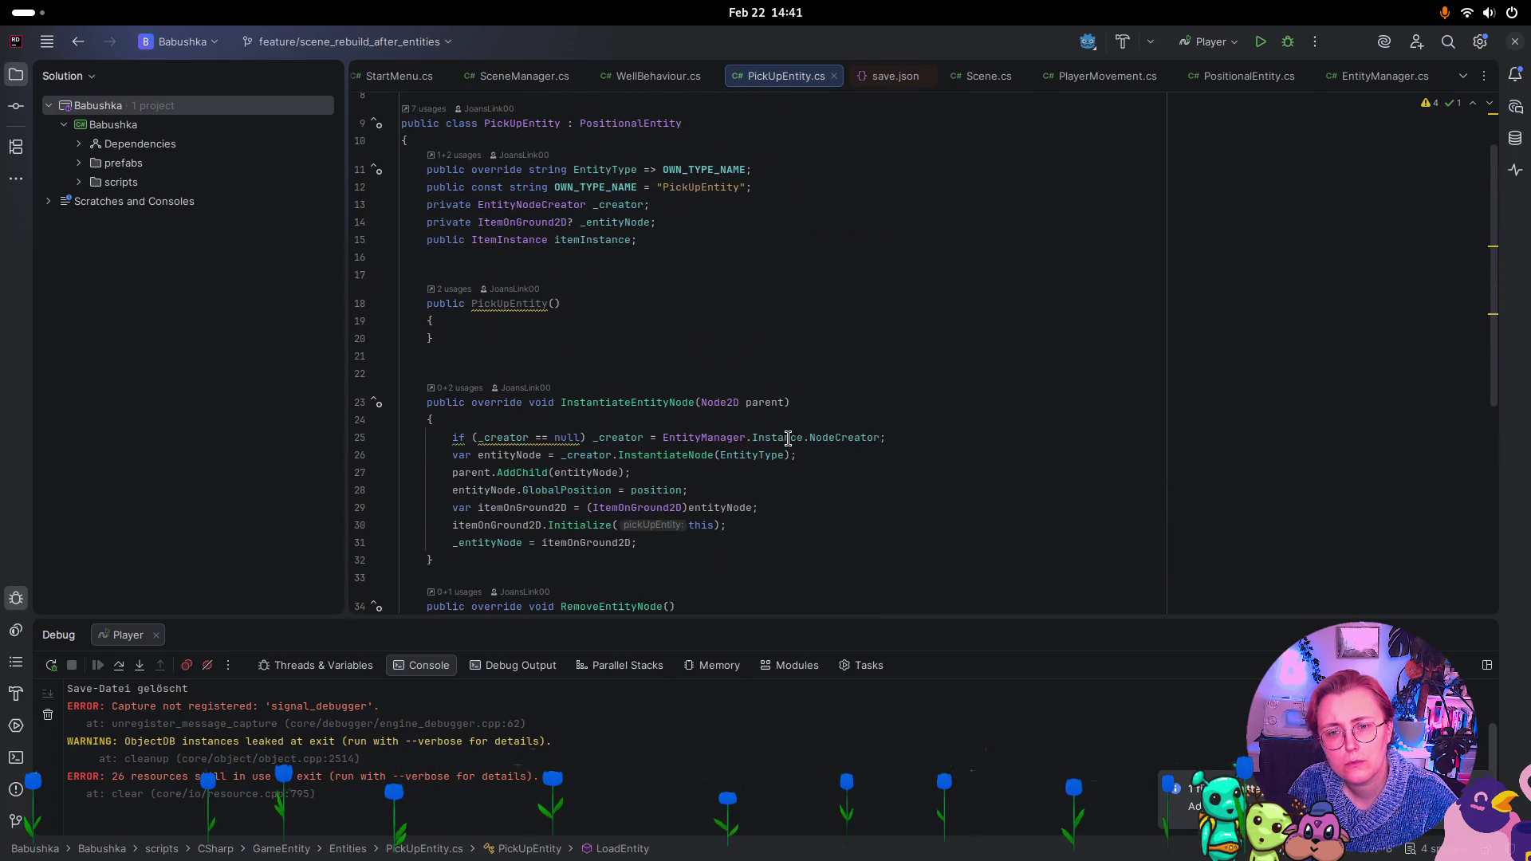
scroll(553, 263, down, 6)
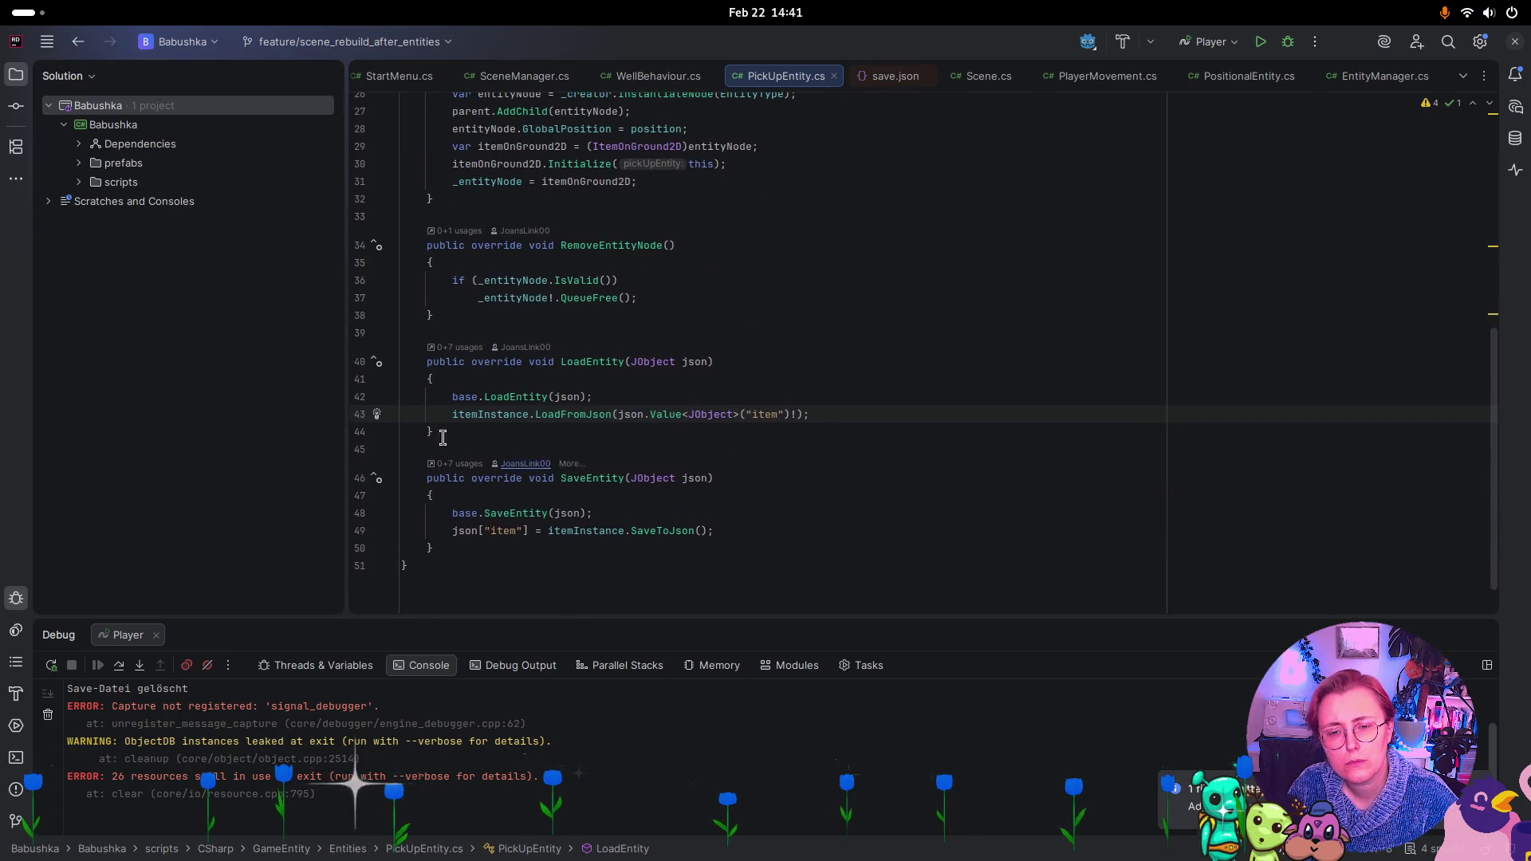
Set a breakpoint on the LoadFromJson line 43, recheck EntityManager's Load, and return
click(360, 415)
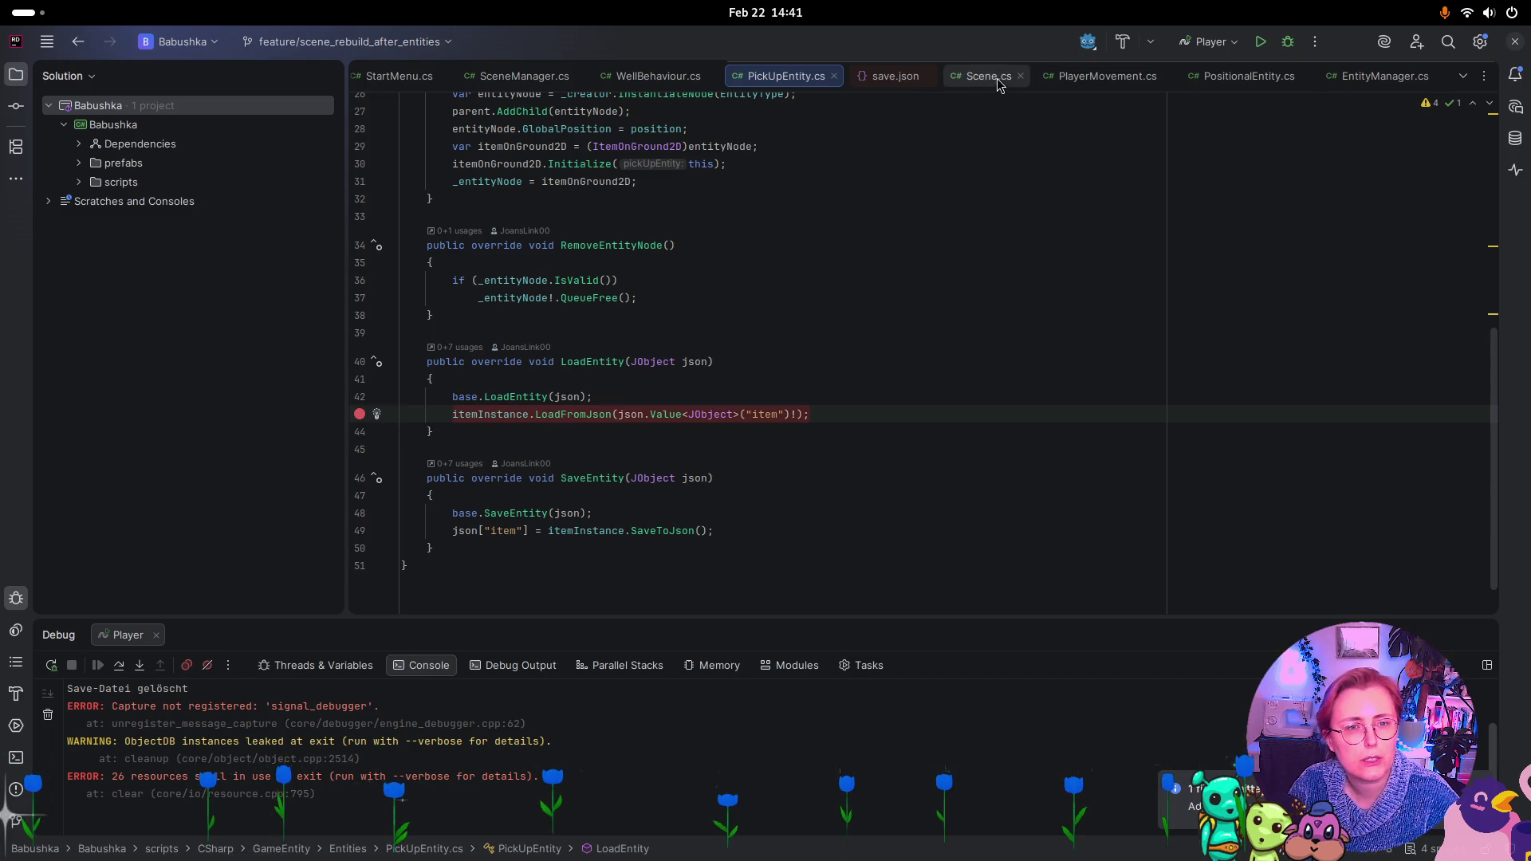
click(1363, 78)
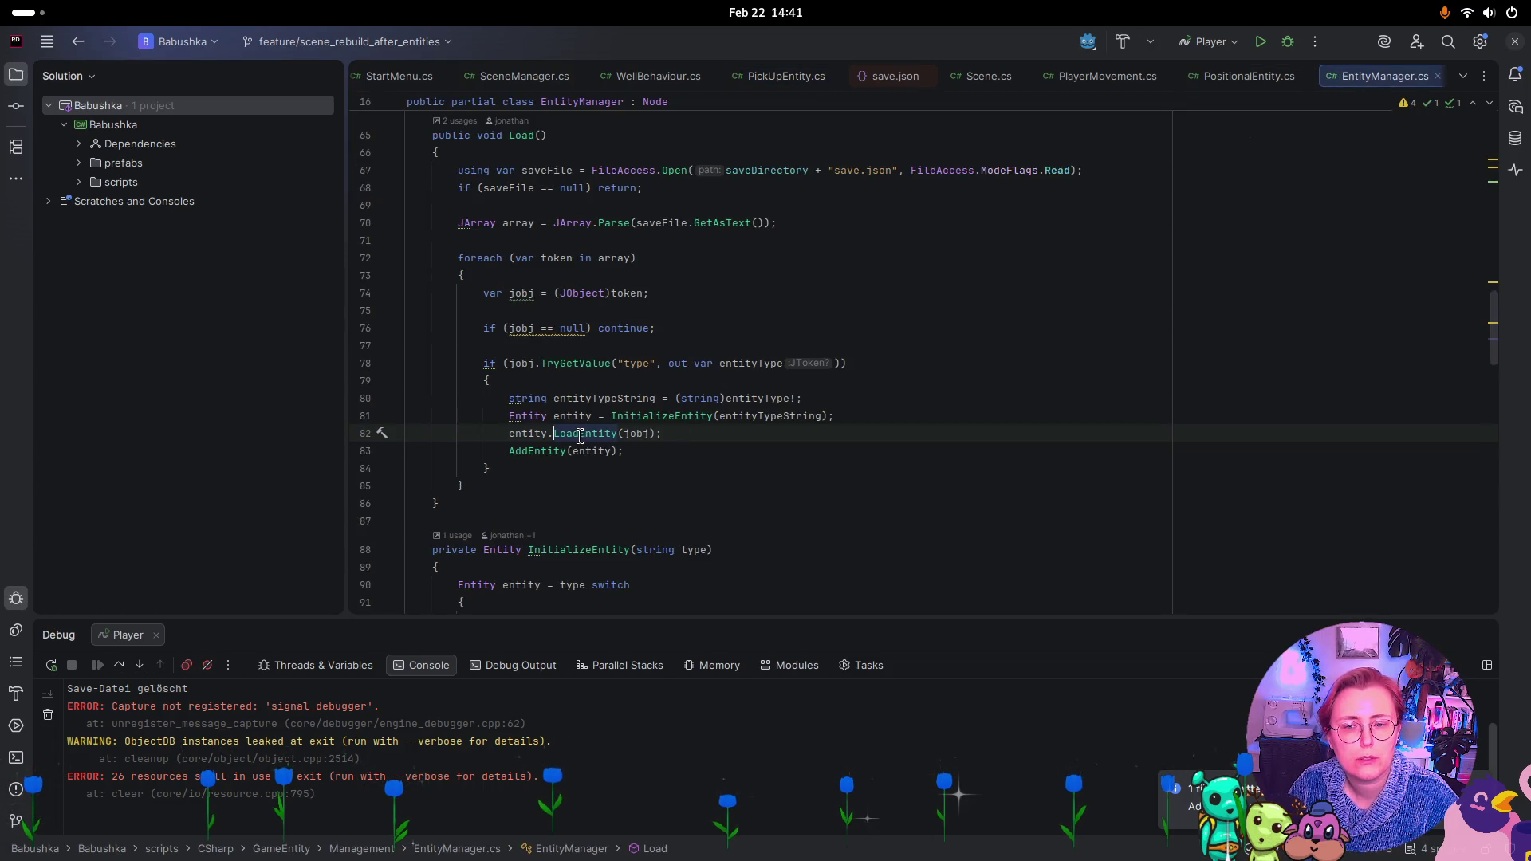
click(783, 77)
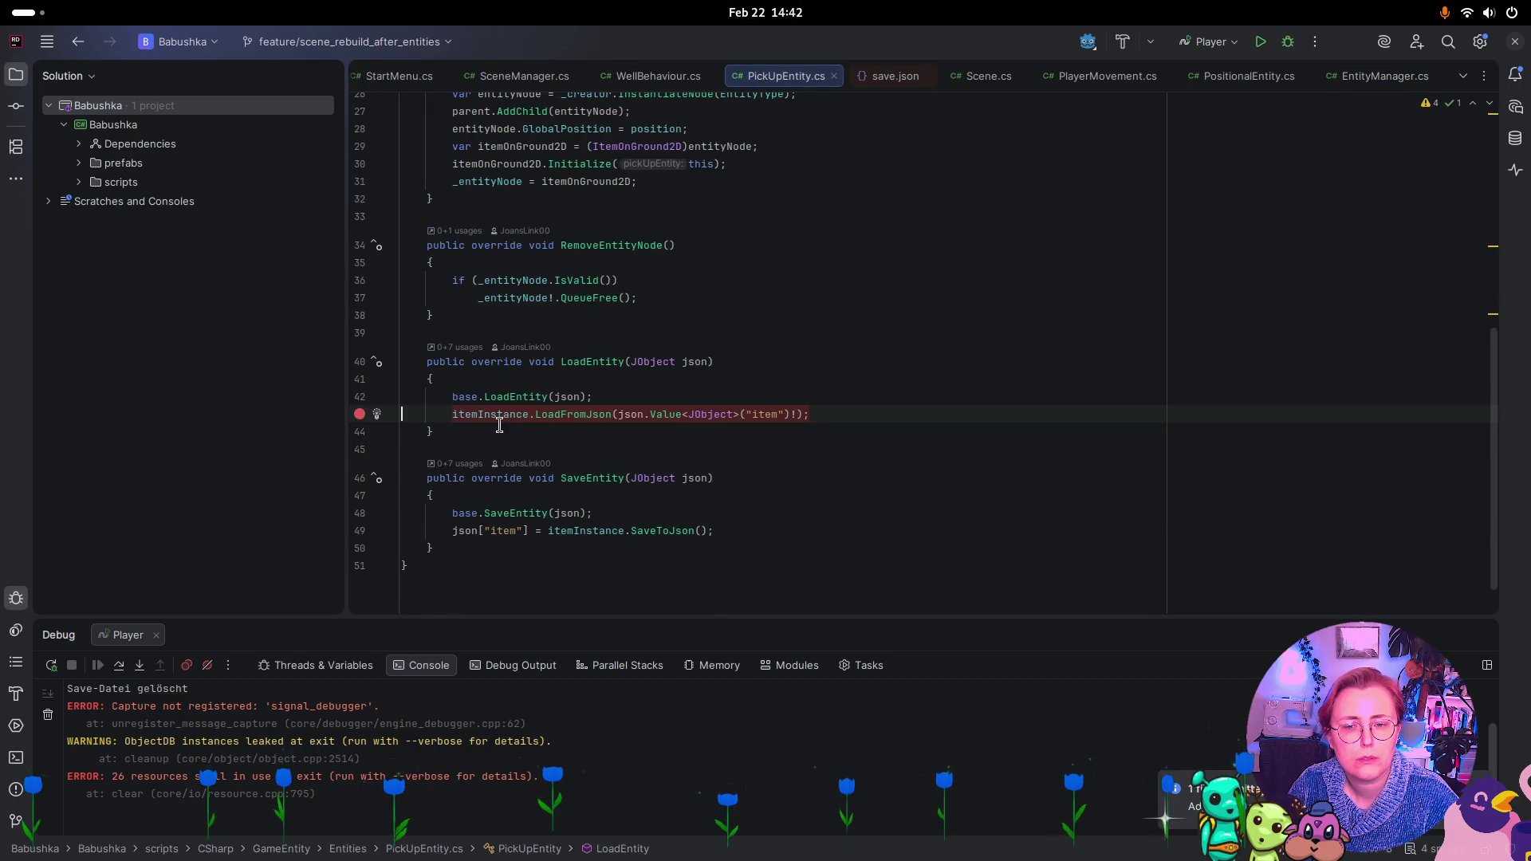
mouse_move(500, 414)
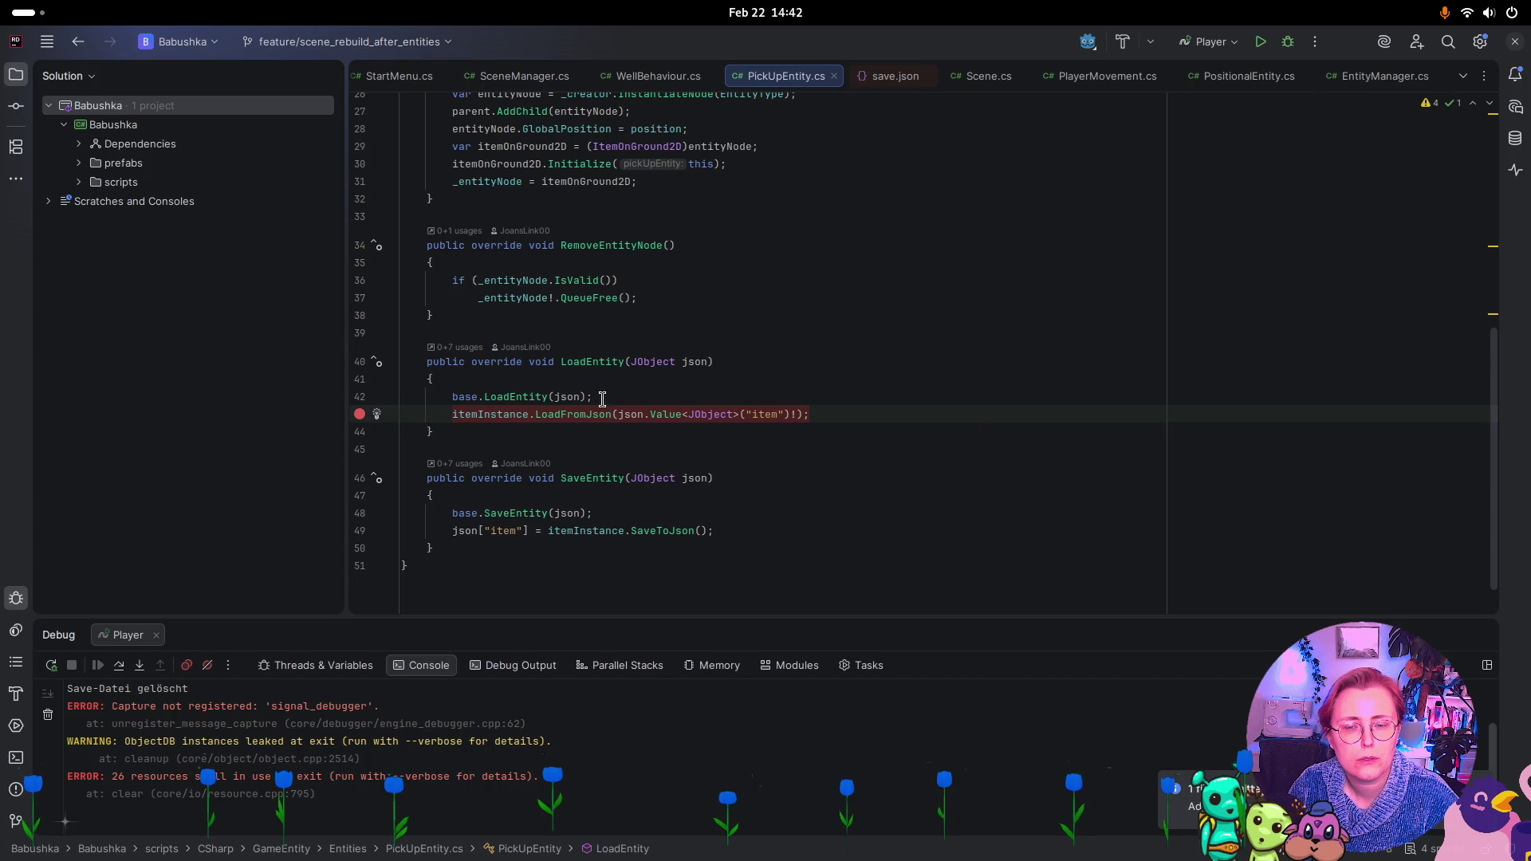
mouse_move(576, 398)
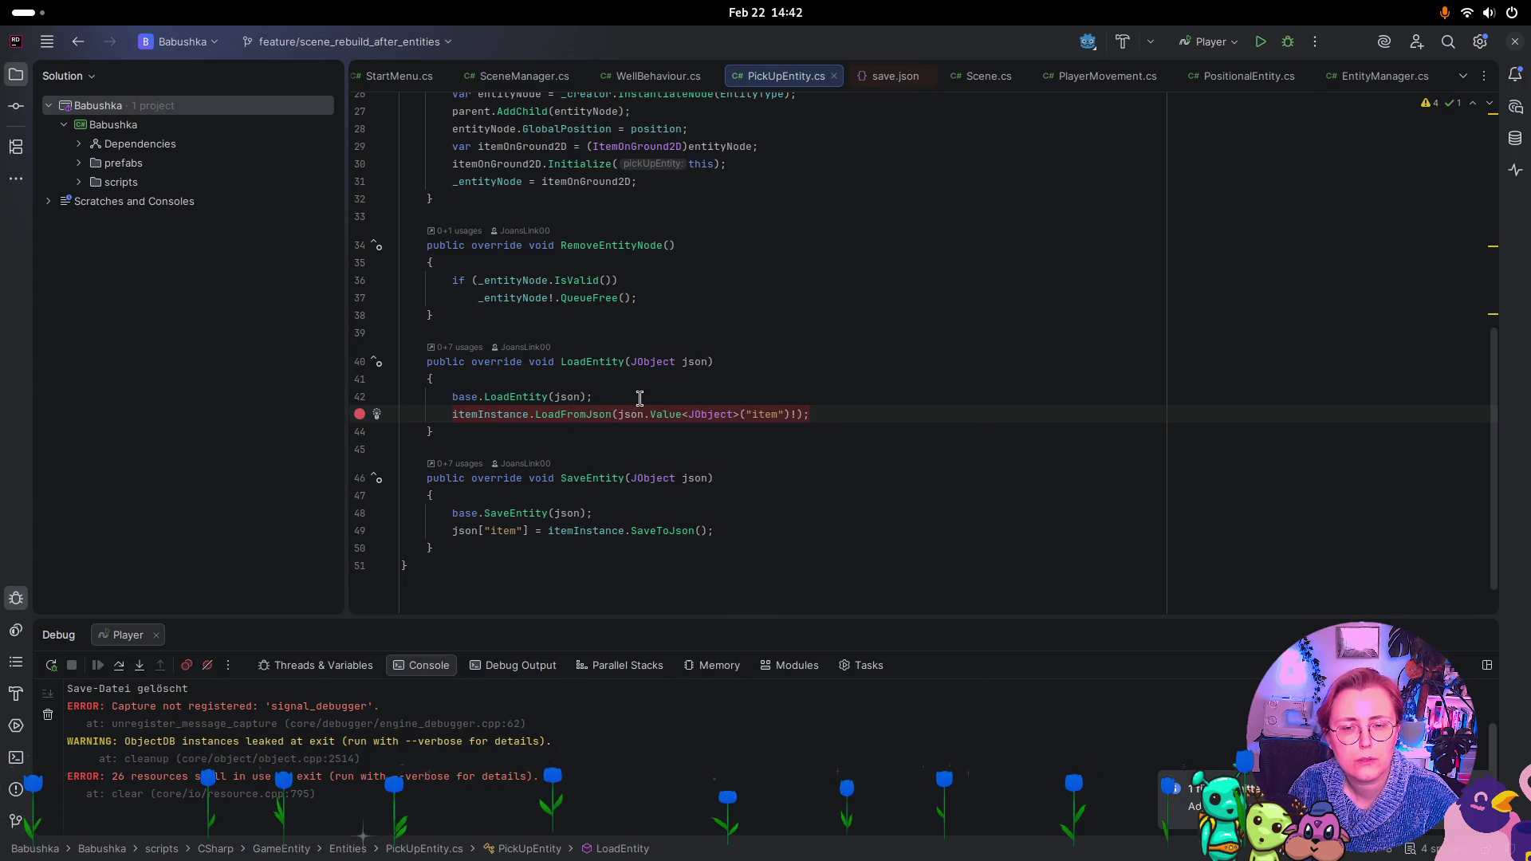
scroll(655, 391, up, 3)
scroll(656, 390, down, 3)
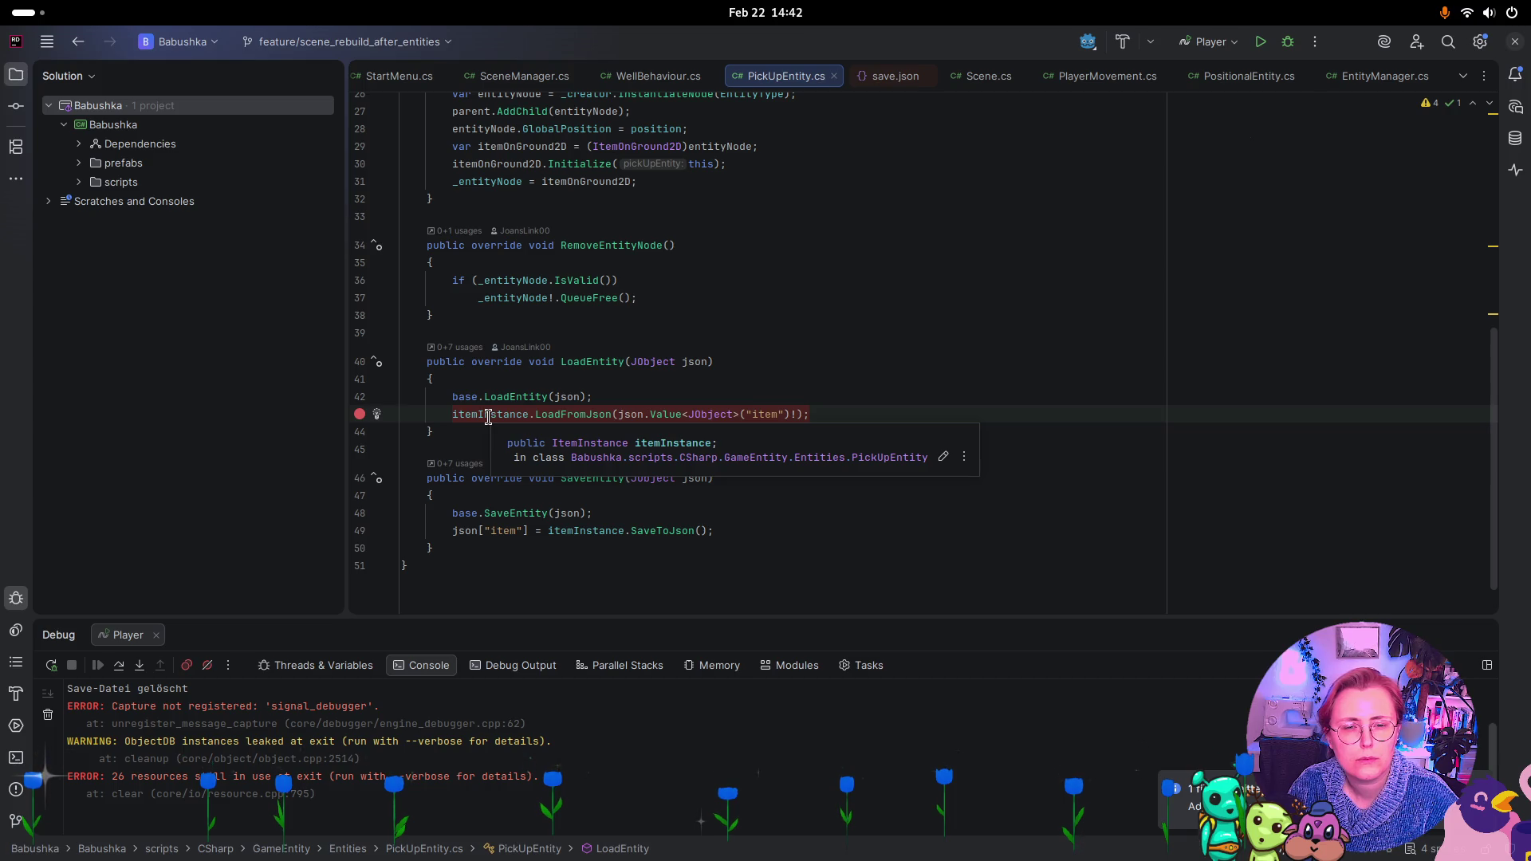
Go to the ItemInstance class declaration behind the itemInstance field
click(594, 444)
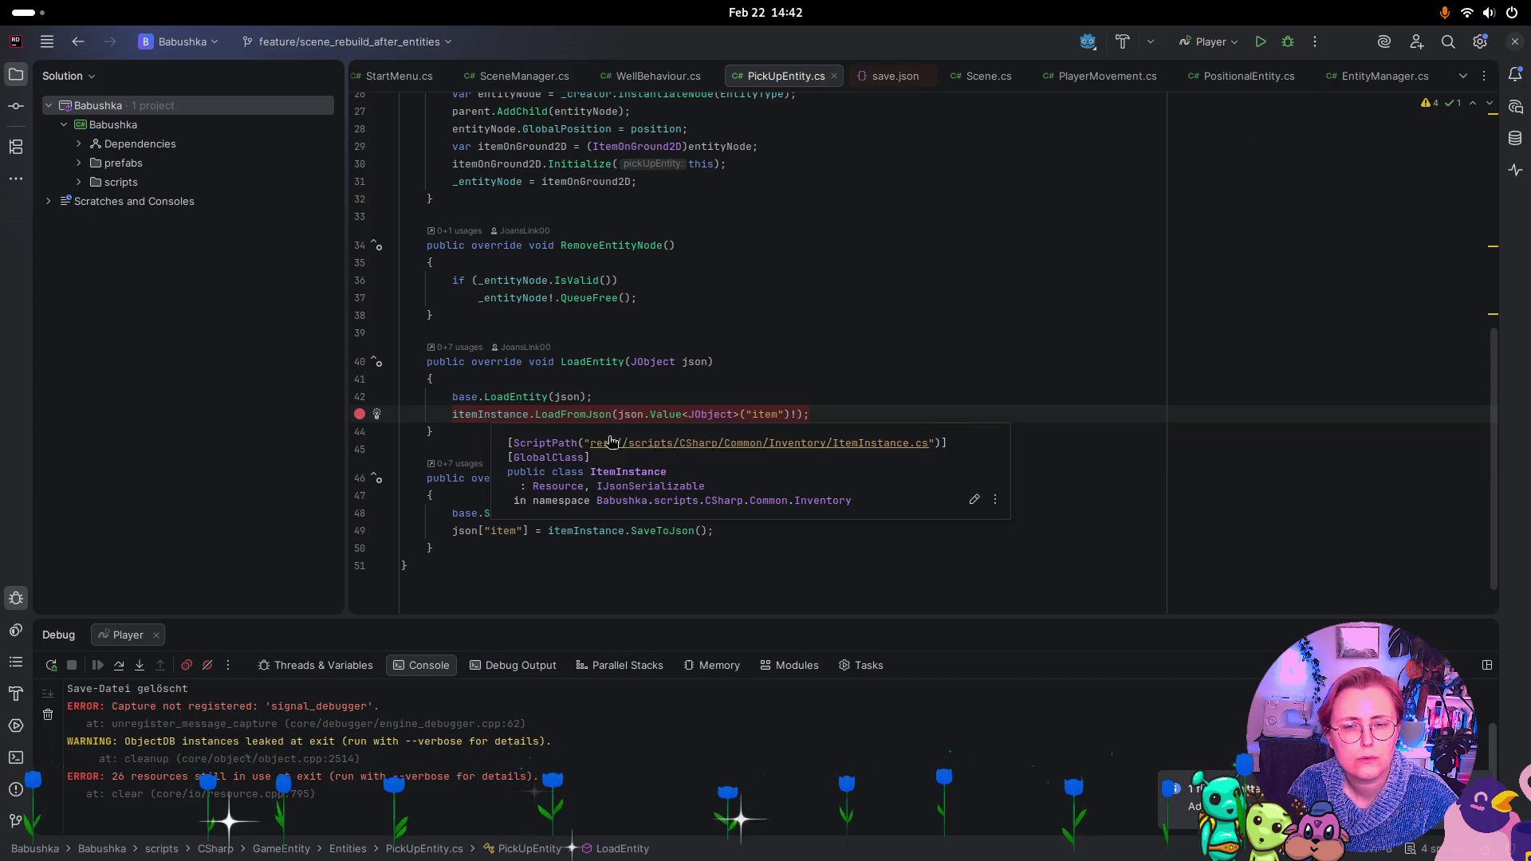
click(754, 315)
click(531, 414)
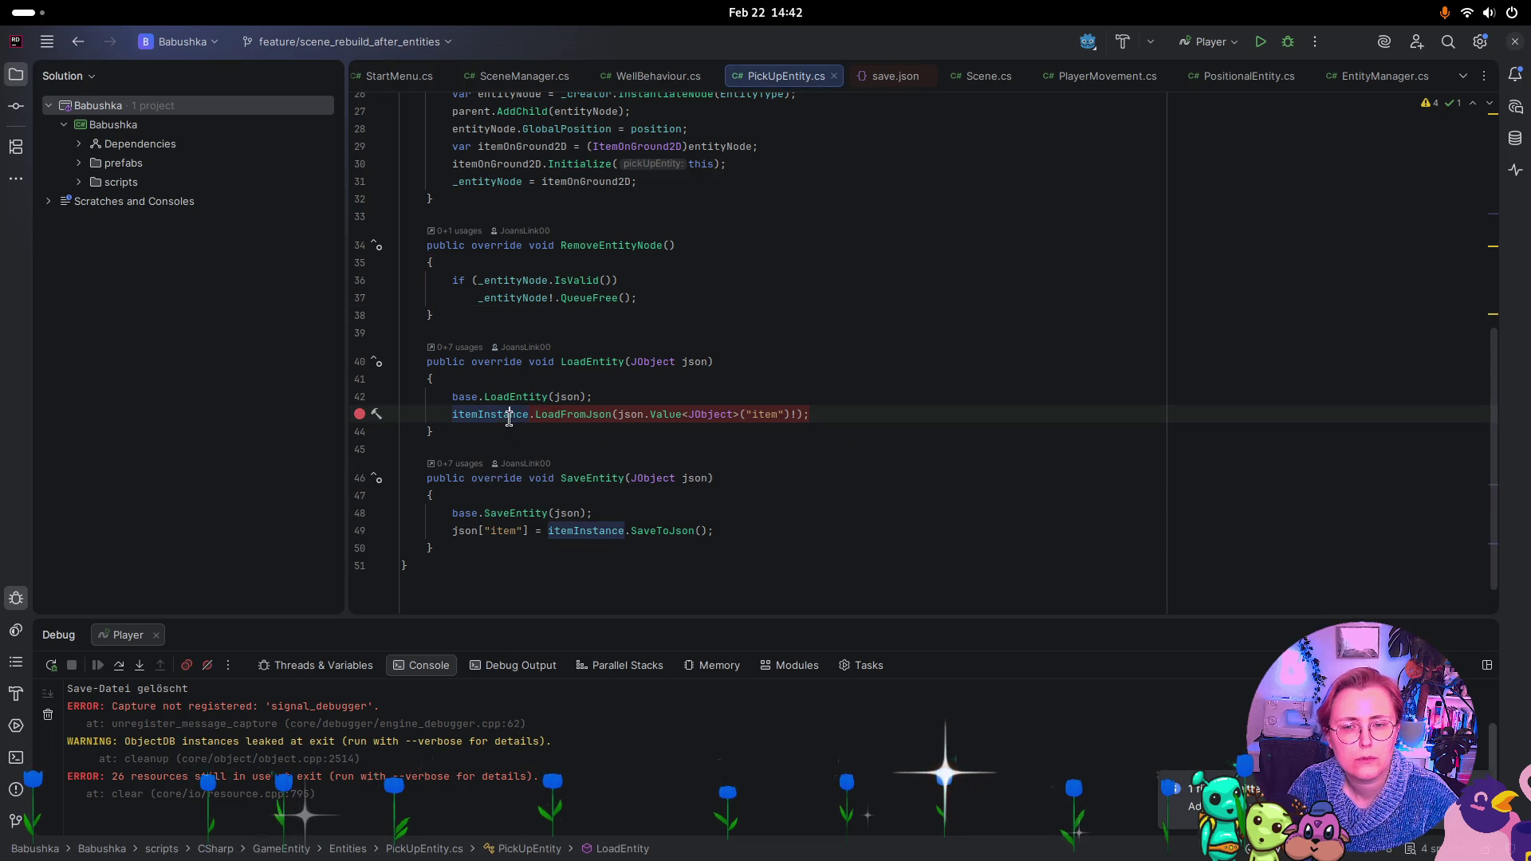
scroll(662, 373, up, 4)
scroll(662, 372, up, 2)
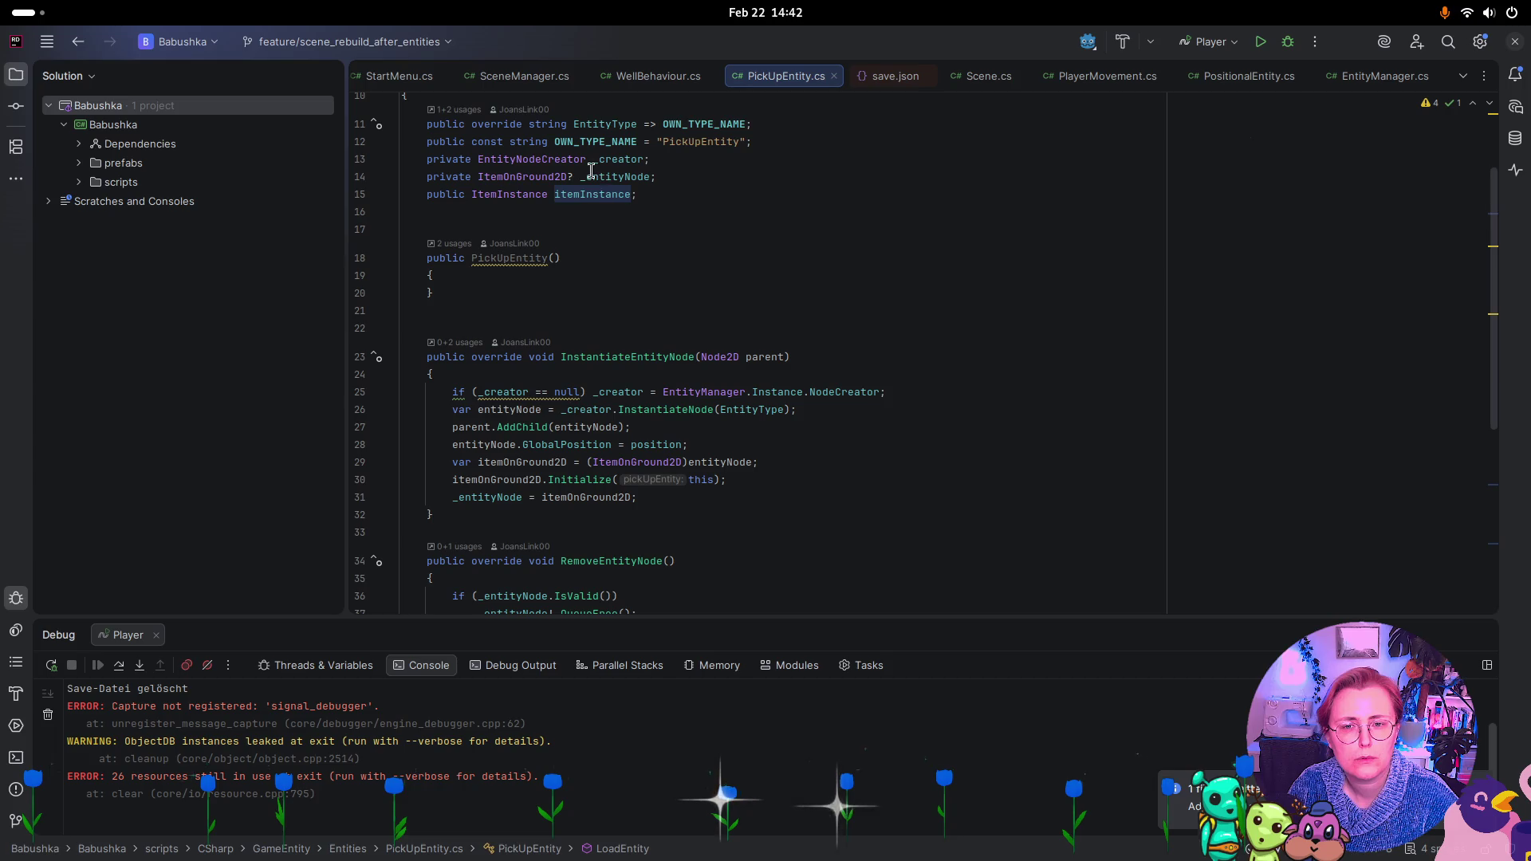
click(528, 197)
ctrl+click(528, 197)
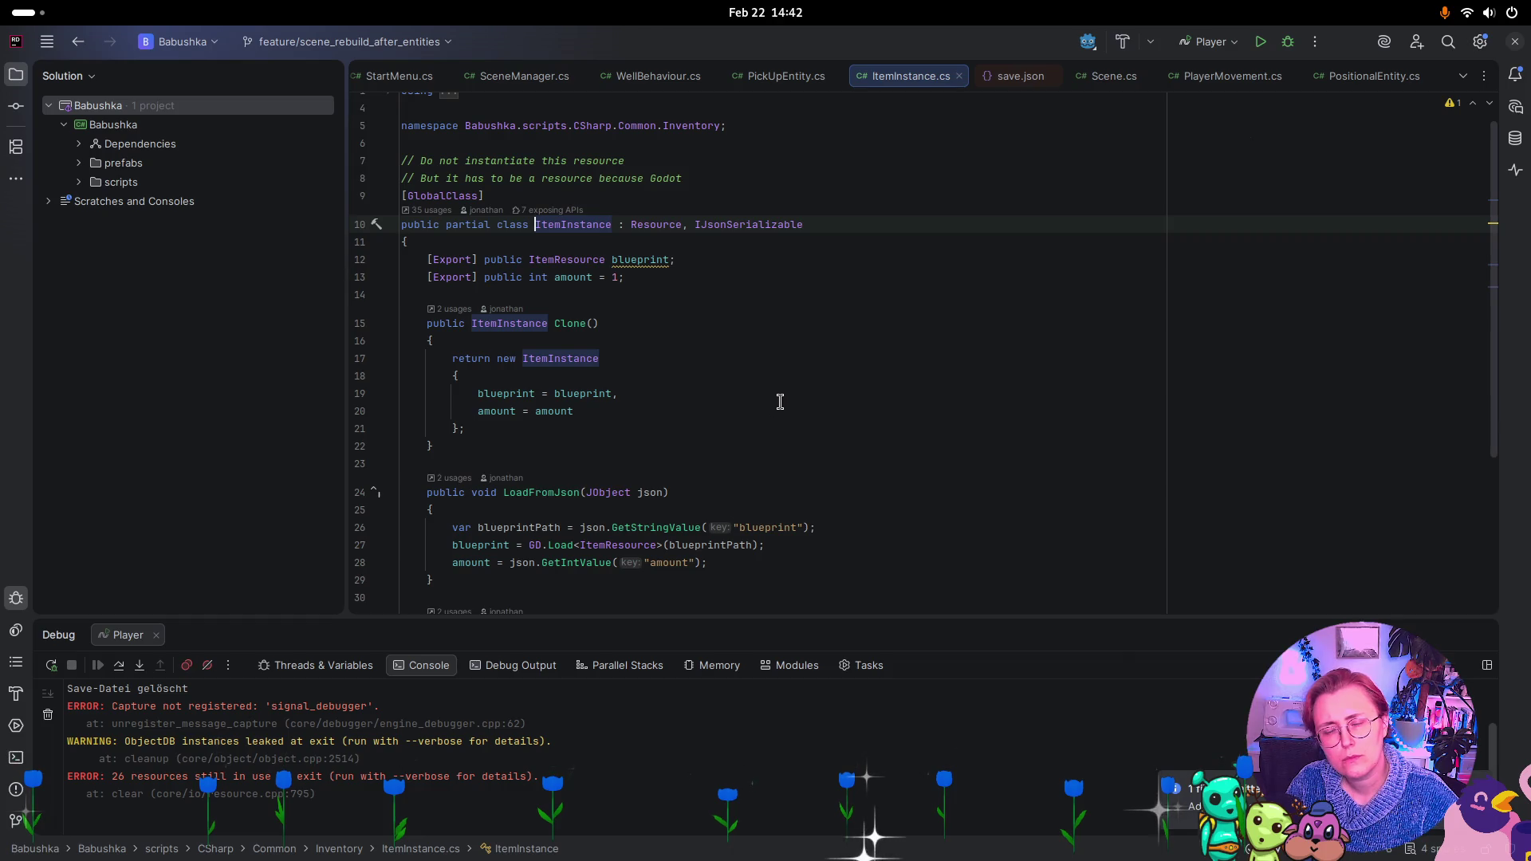
scroll(778, 403, down, 1)
scroll(782, 395, down, 1)
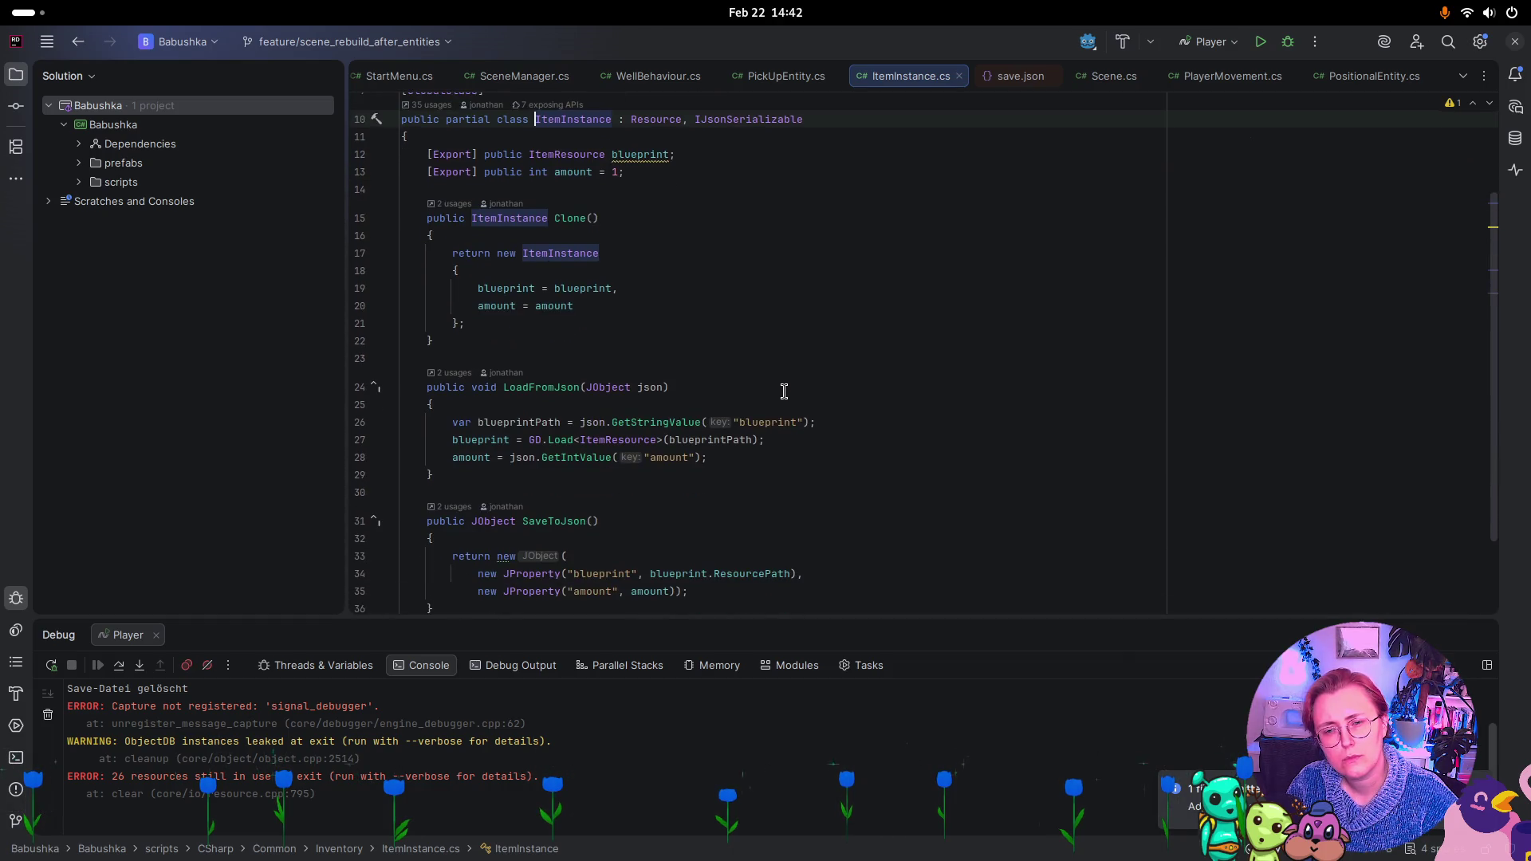
scroll(840, 314, up, 1)
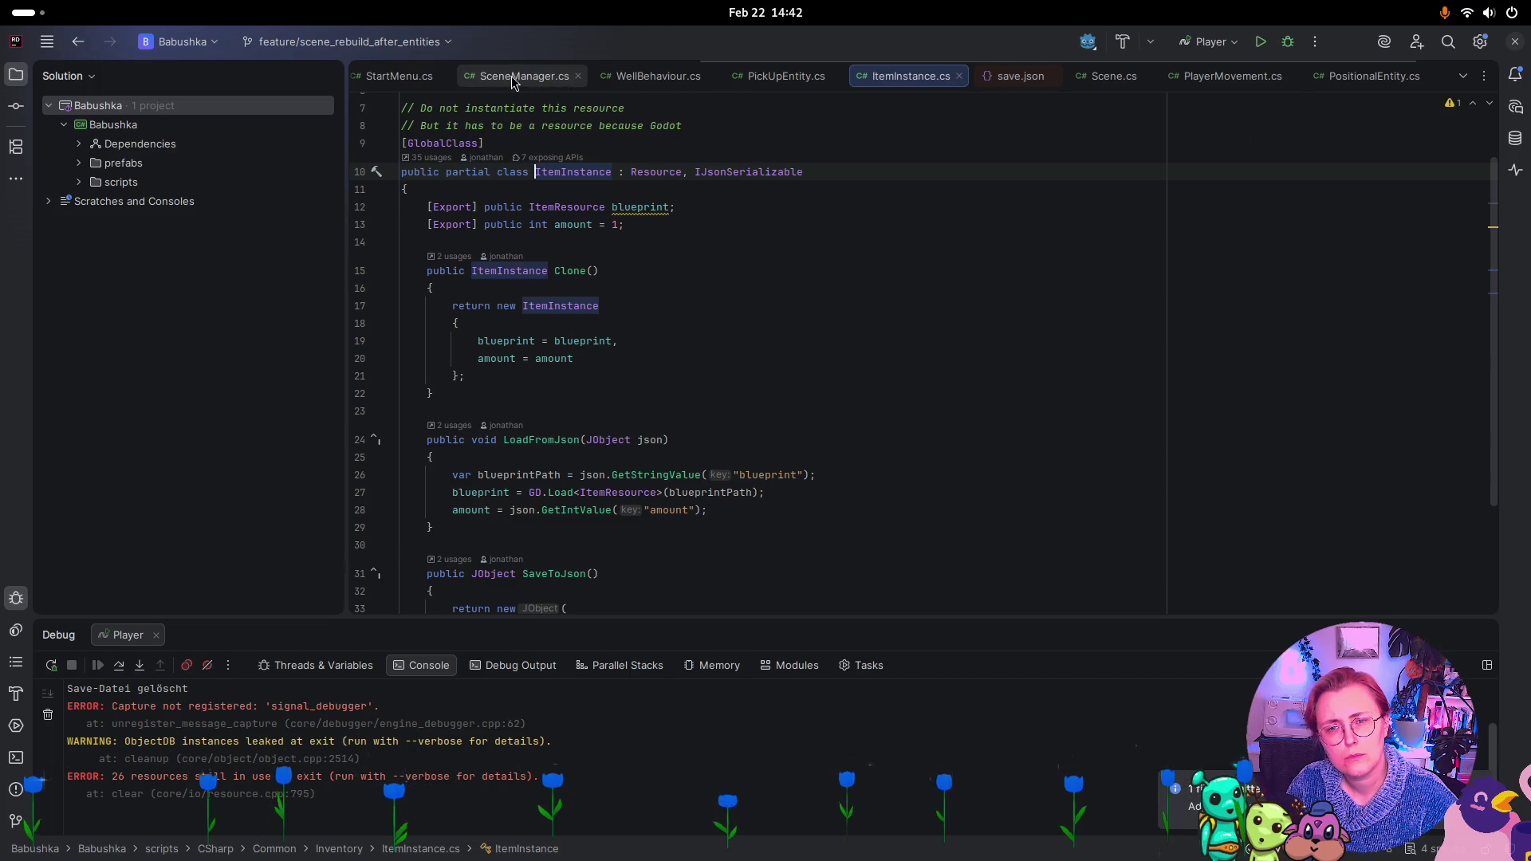
Stop the running game in the Godot editor, then return to Rider
key(super)
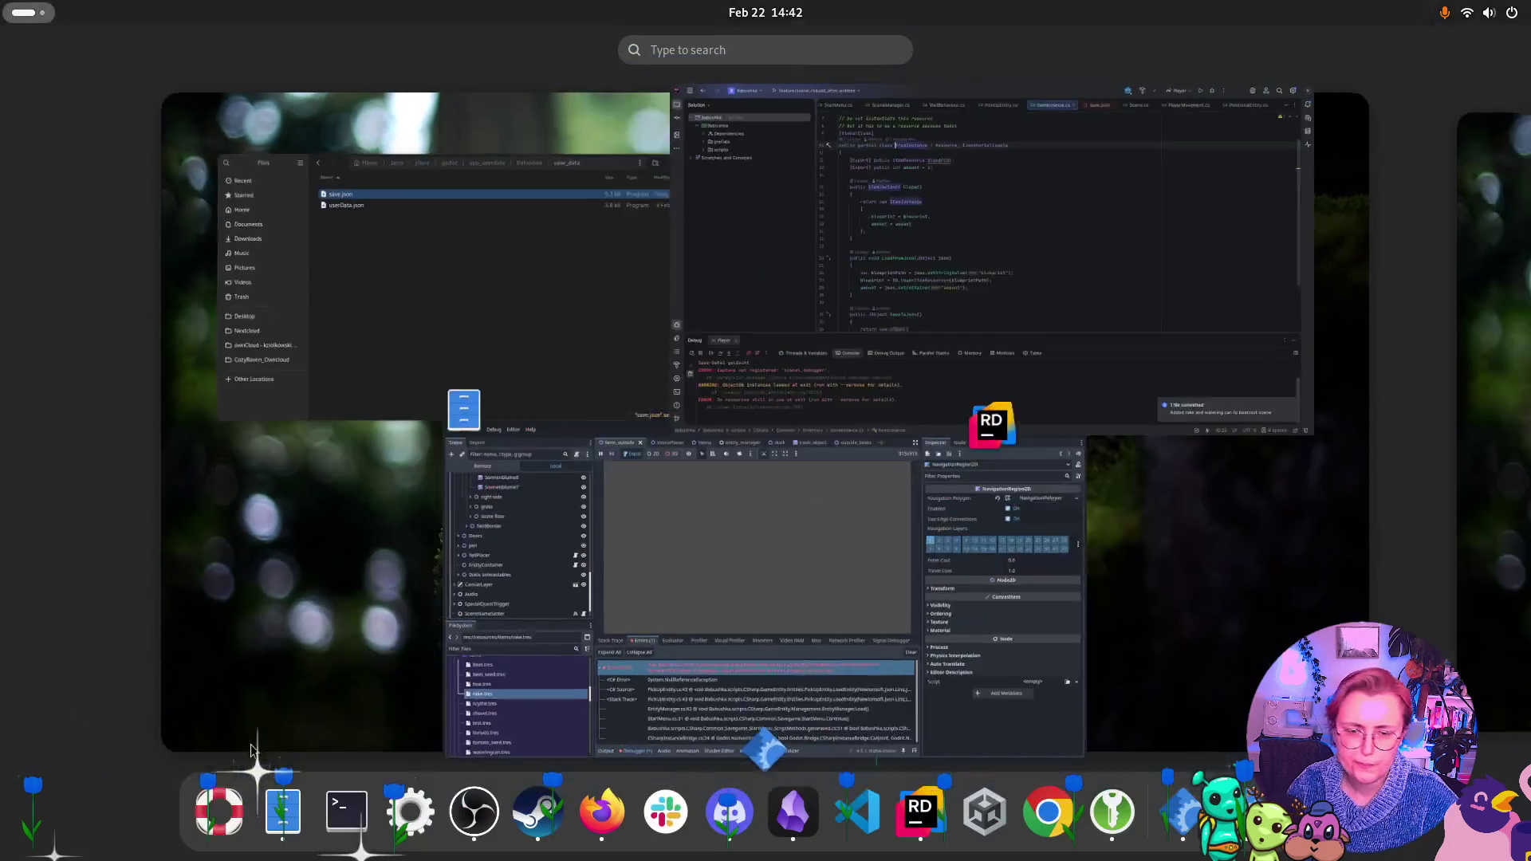
click(841, 601)
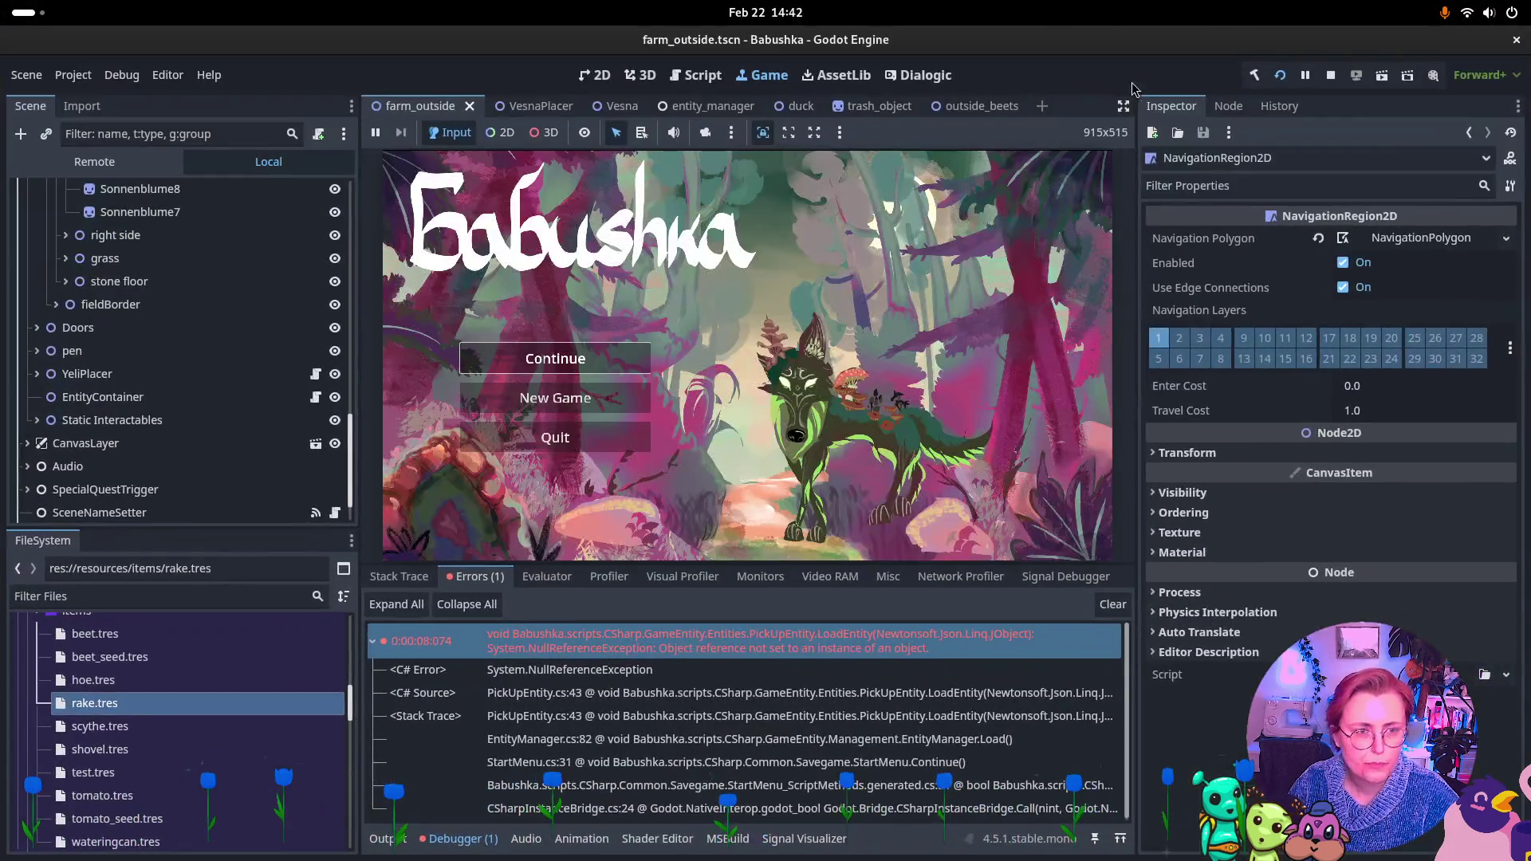
click(1331, 75)
key(super)
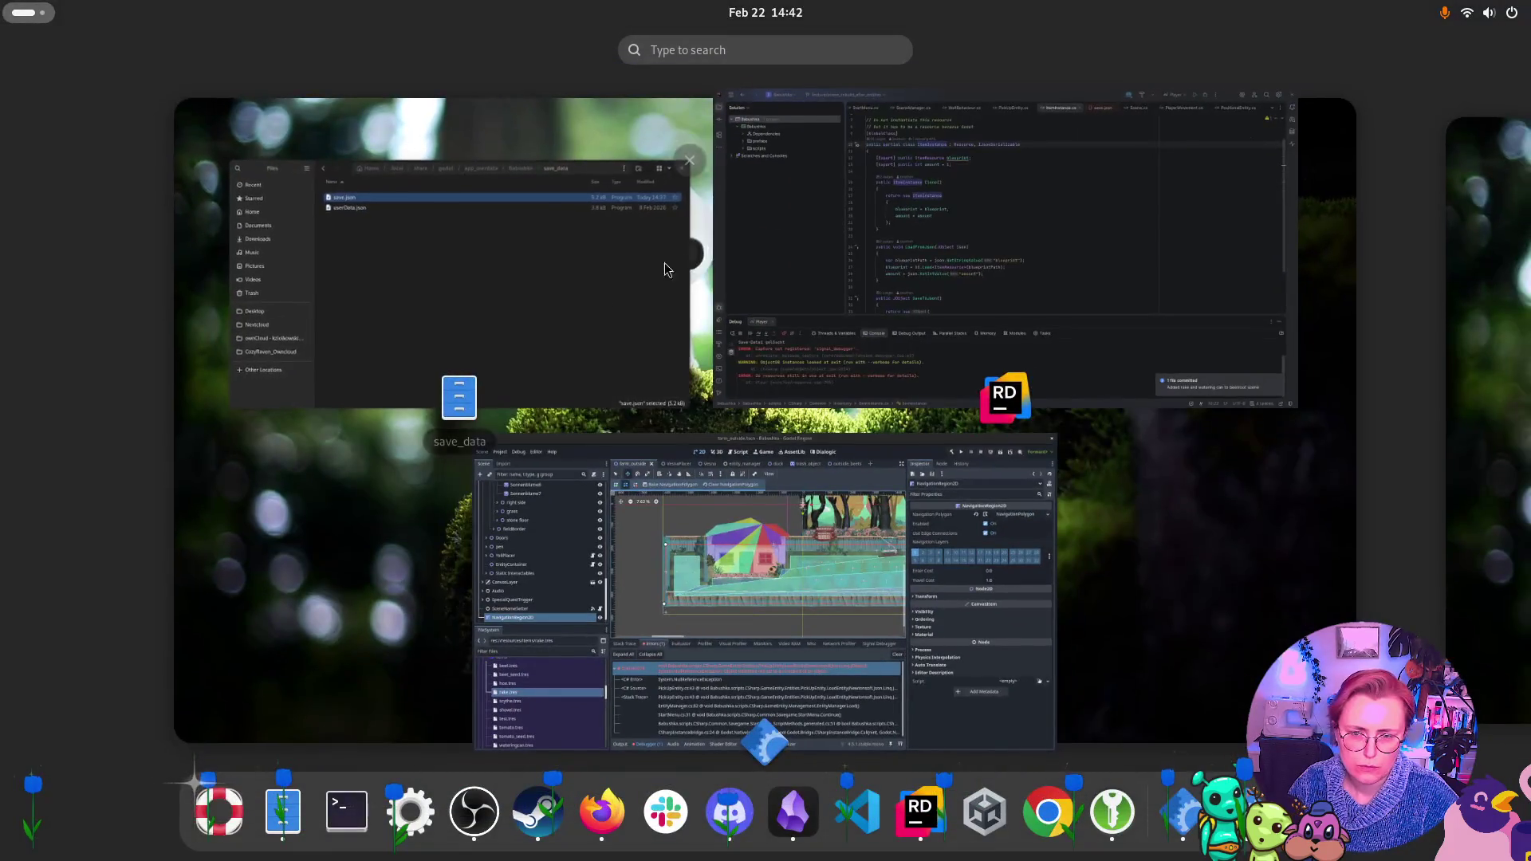
click(950, 257)
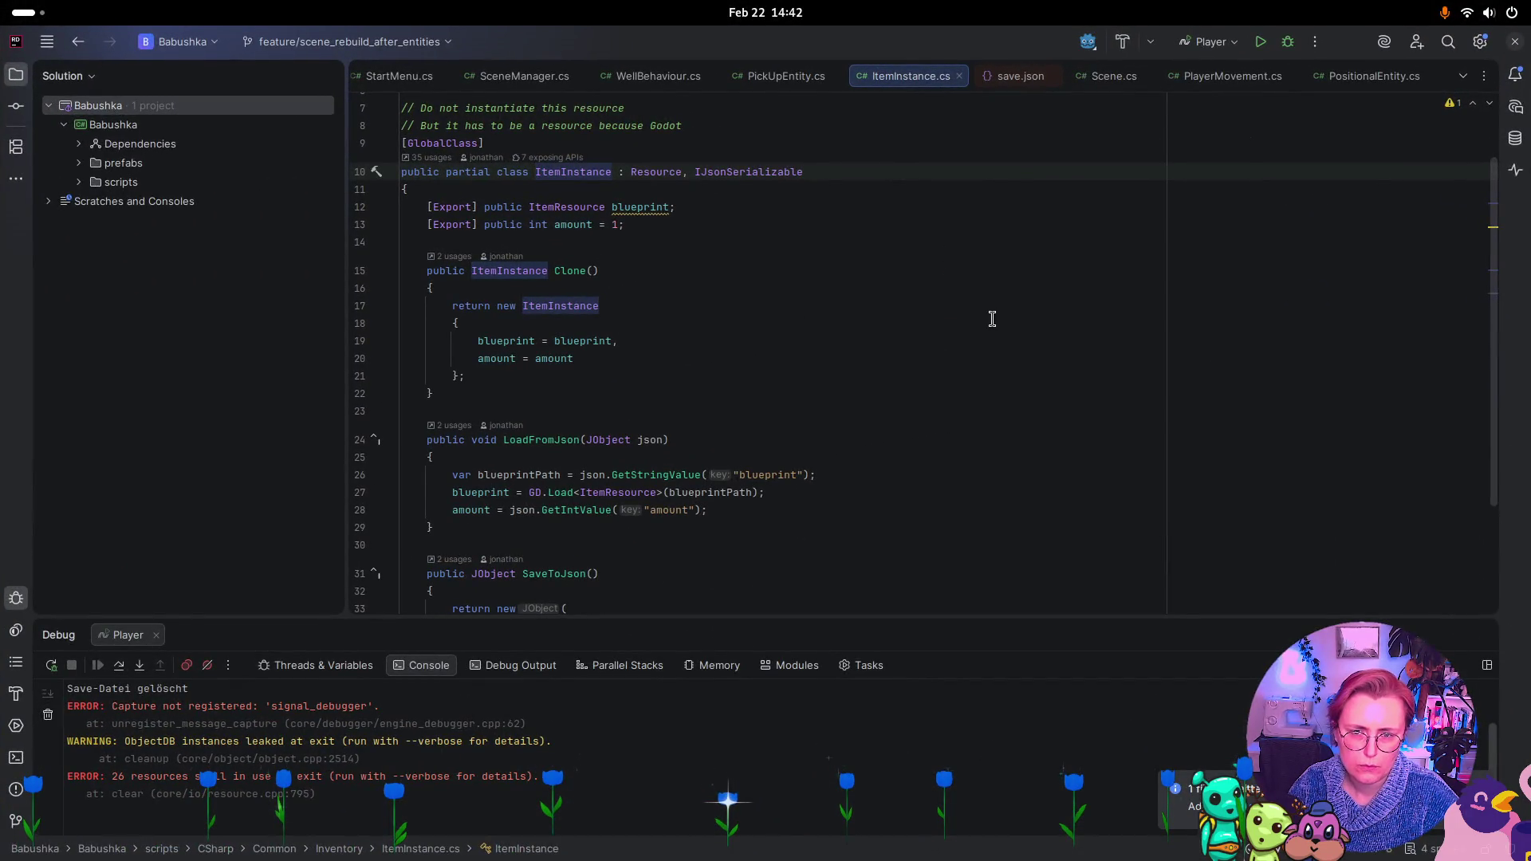
scroll(964, 329, up, 2)
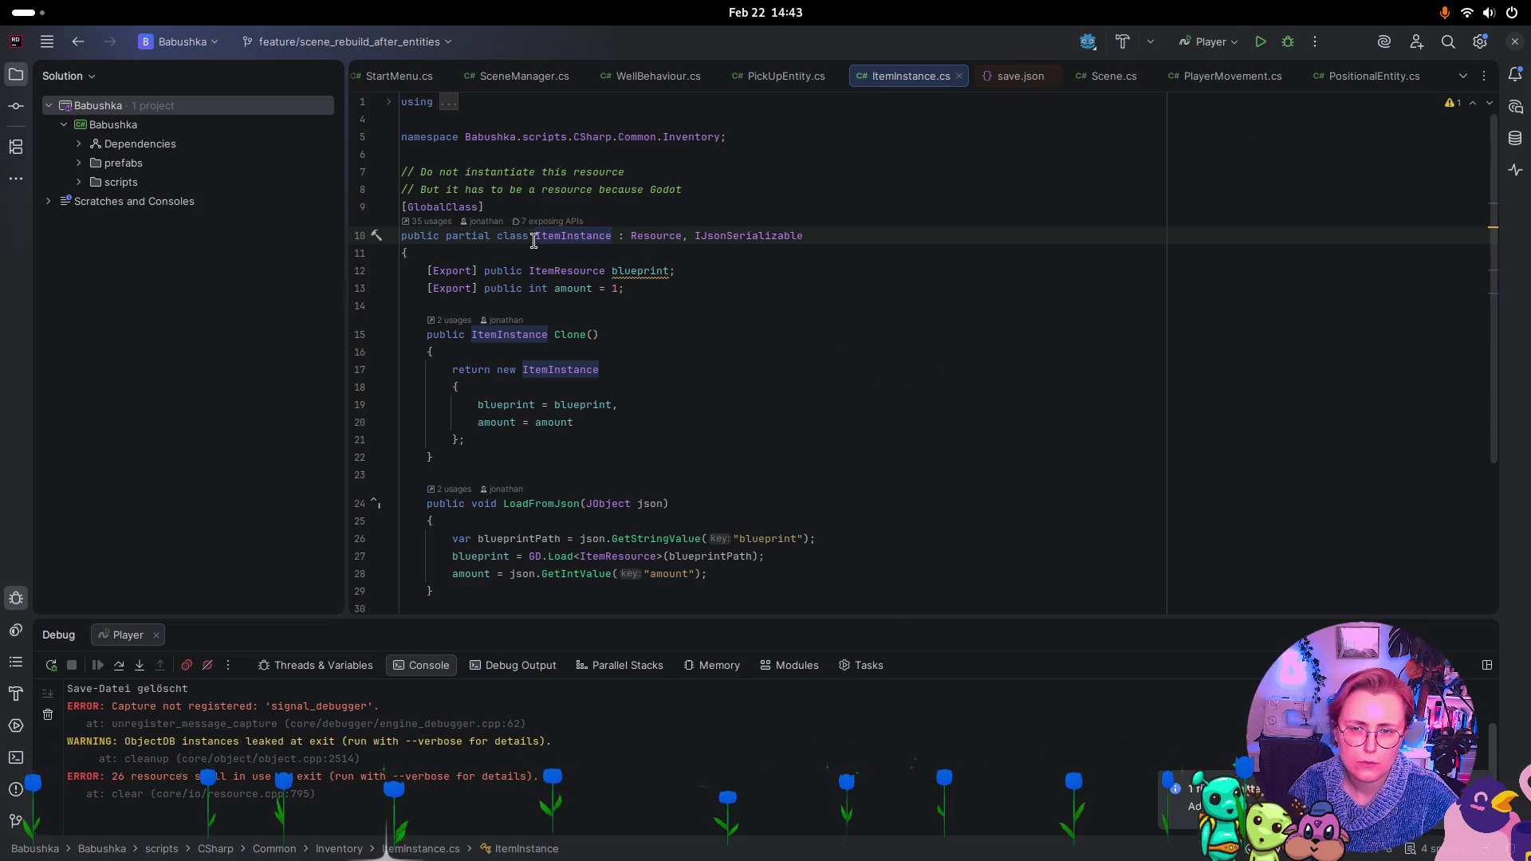
Look through the WellBehaviour.cs, SceneManager.cs and MVPDuck.cs tabs
mouse_move(540, 229)
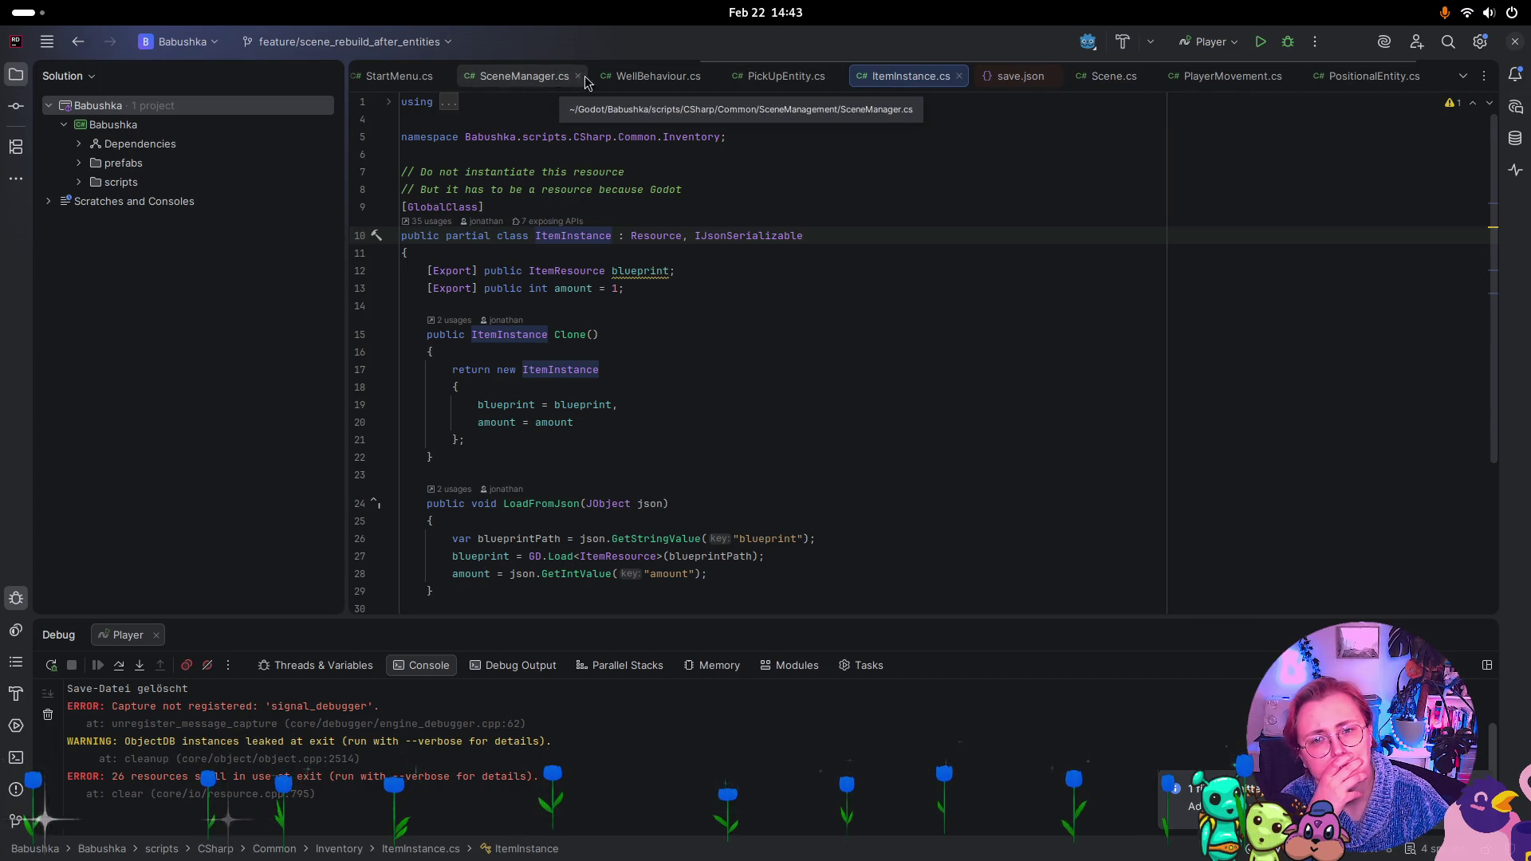
click(666, 80)
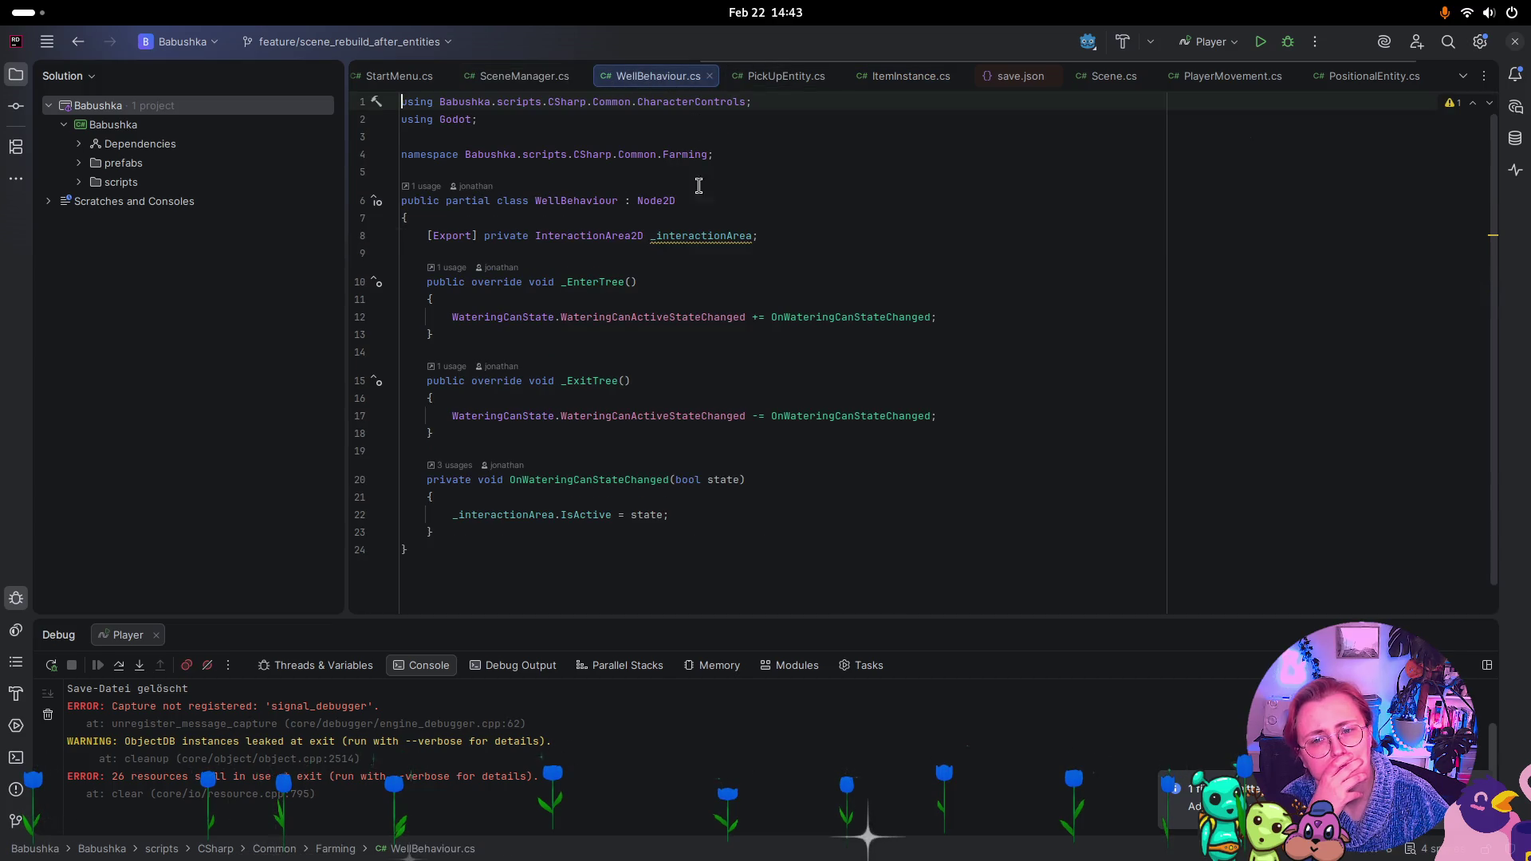
click(524, 76)
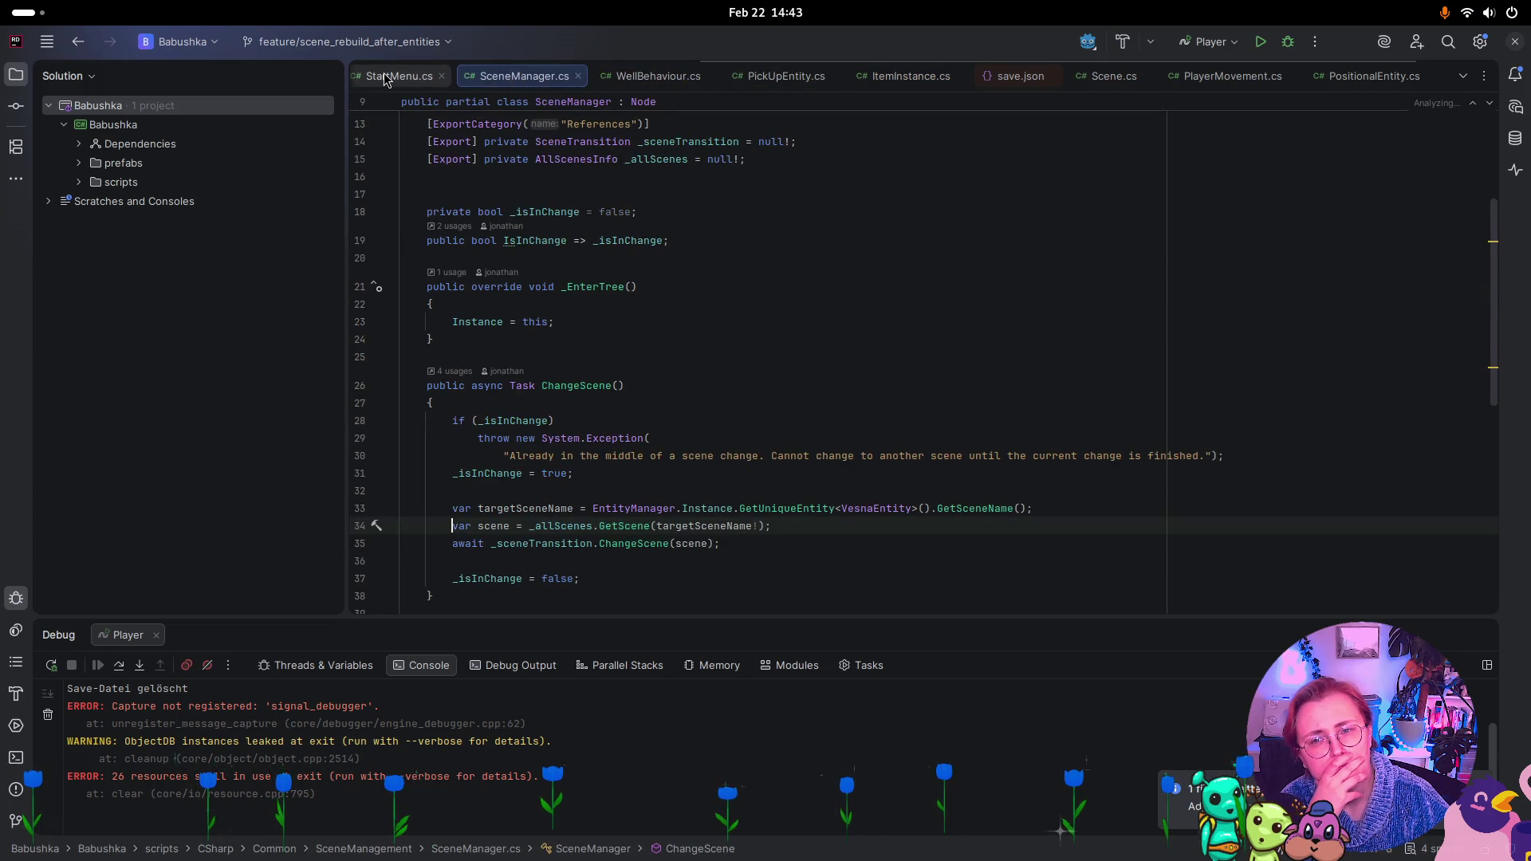
scroll(491, 92, up, 3)
click(470, 78)
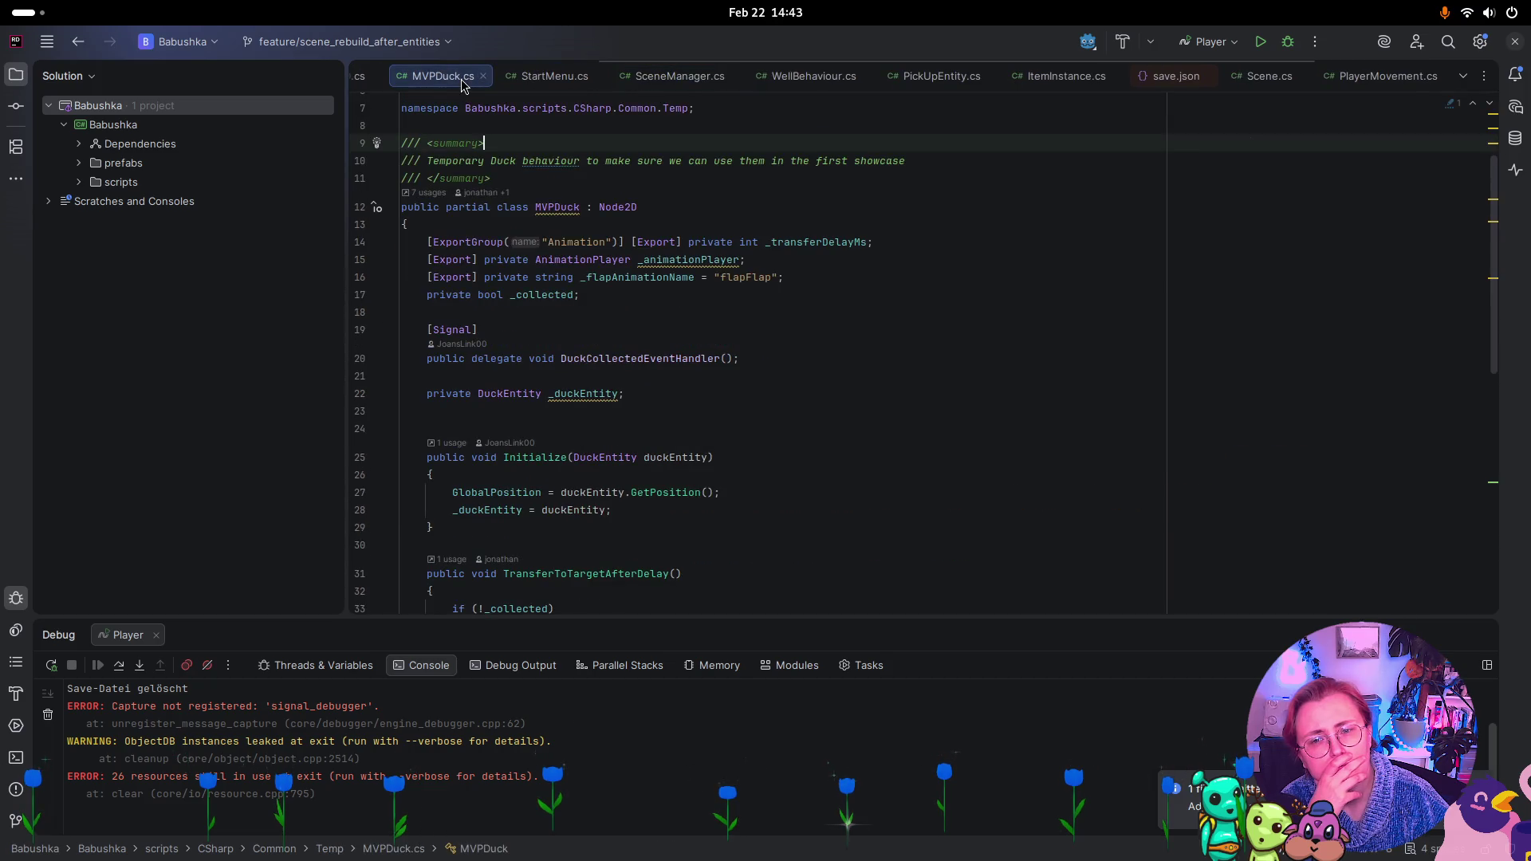
scroll(667, 386, down, 7)
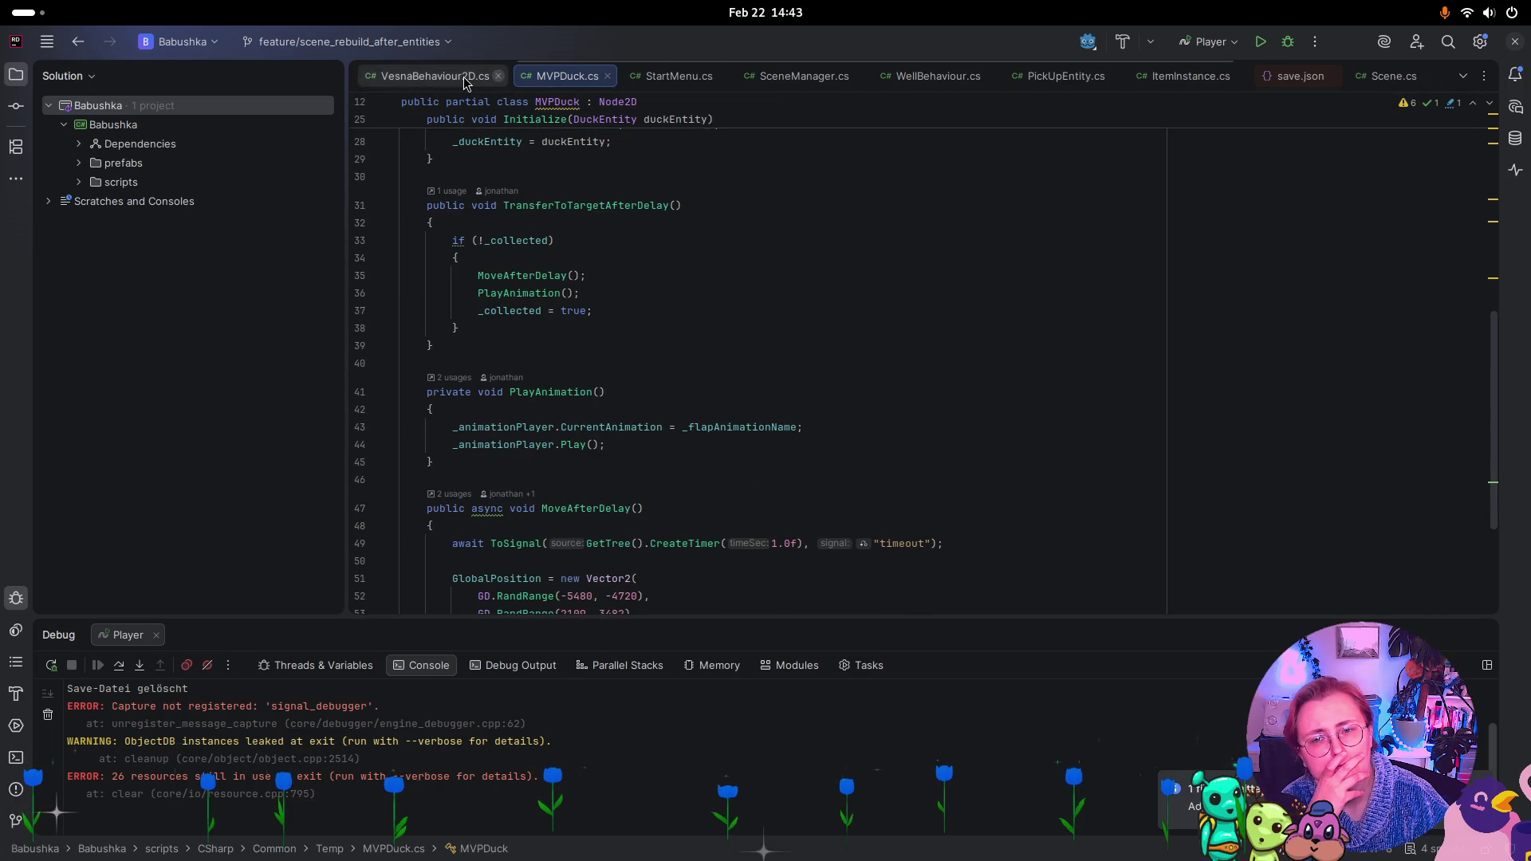
scroll(450, 76, up, 3)
In VesnaEntity.cs, trace the inventory field's usages to its 37-slot declaration
click(550, 76)
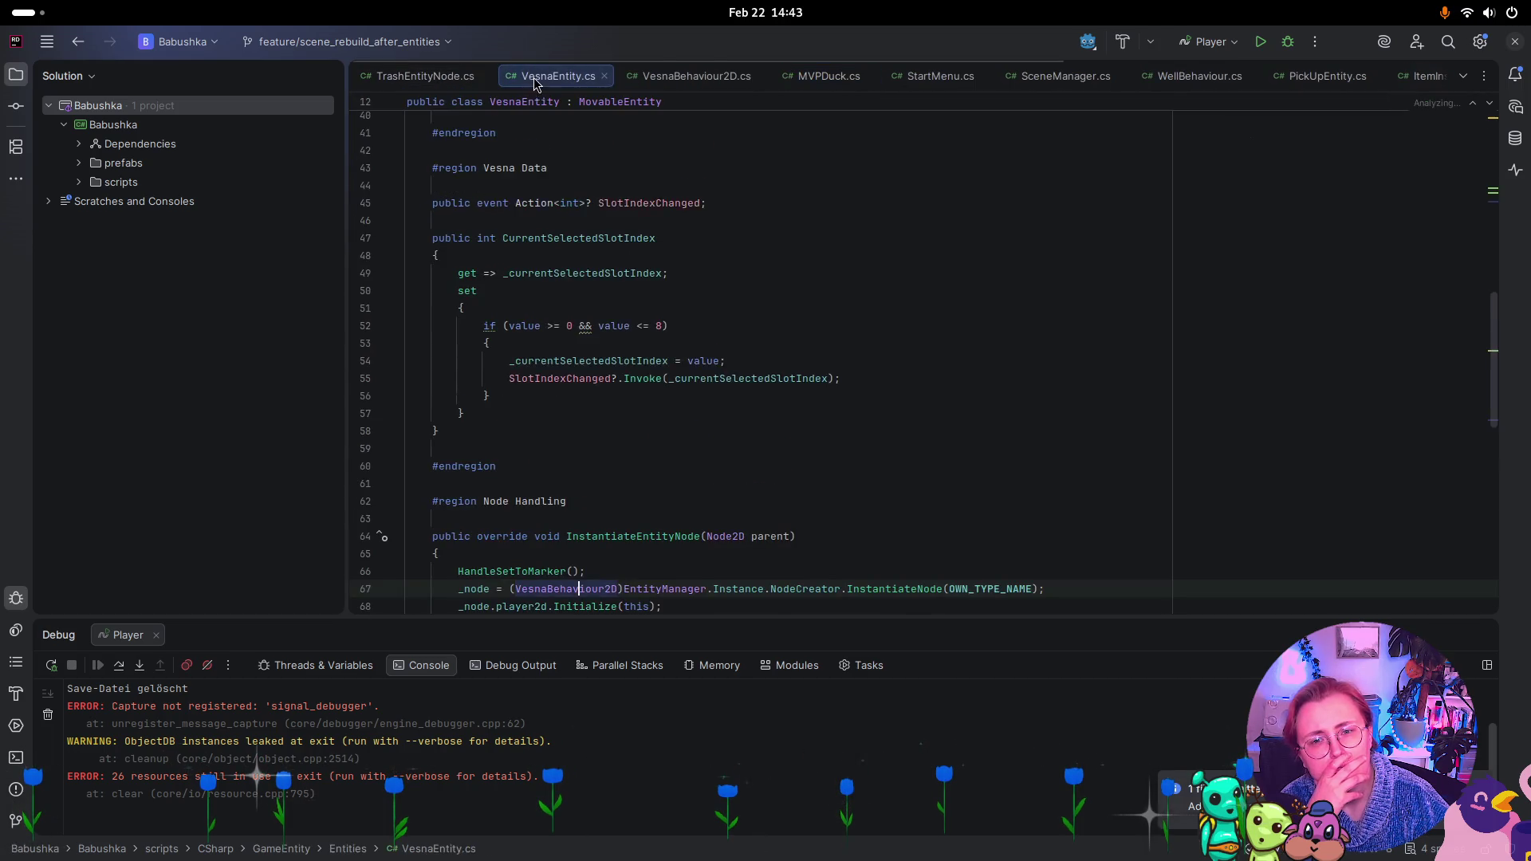
scroll(860, 315, down, 5)
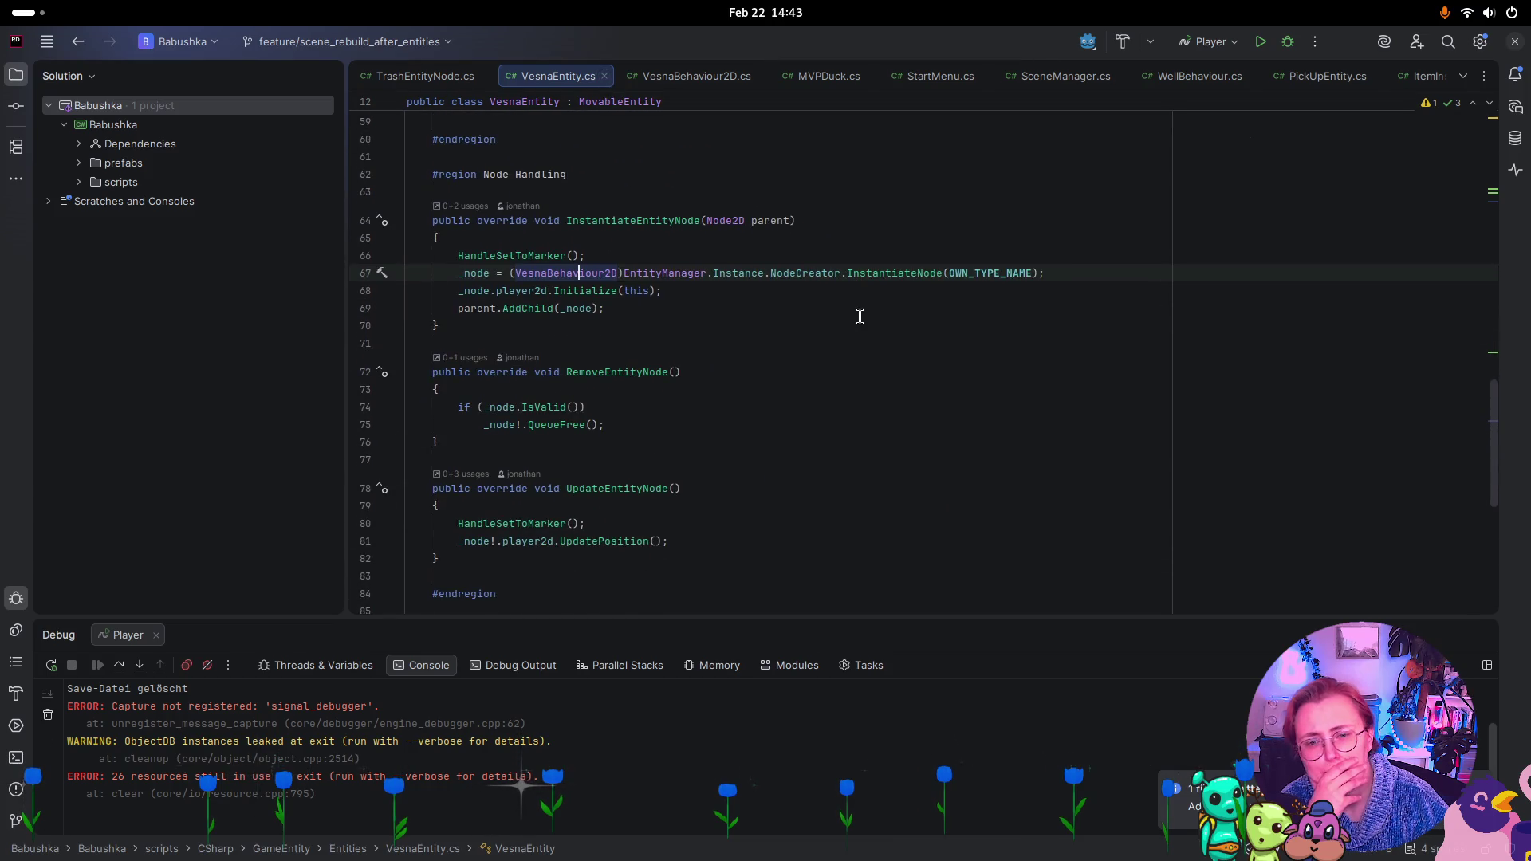
scroll(859, 314, down, 3)
scroll(860, 314, down, 4)
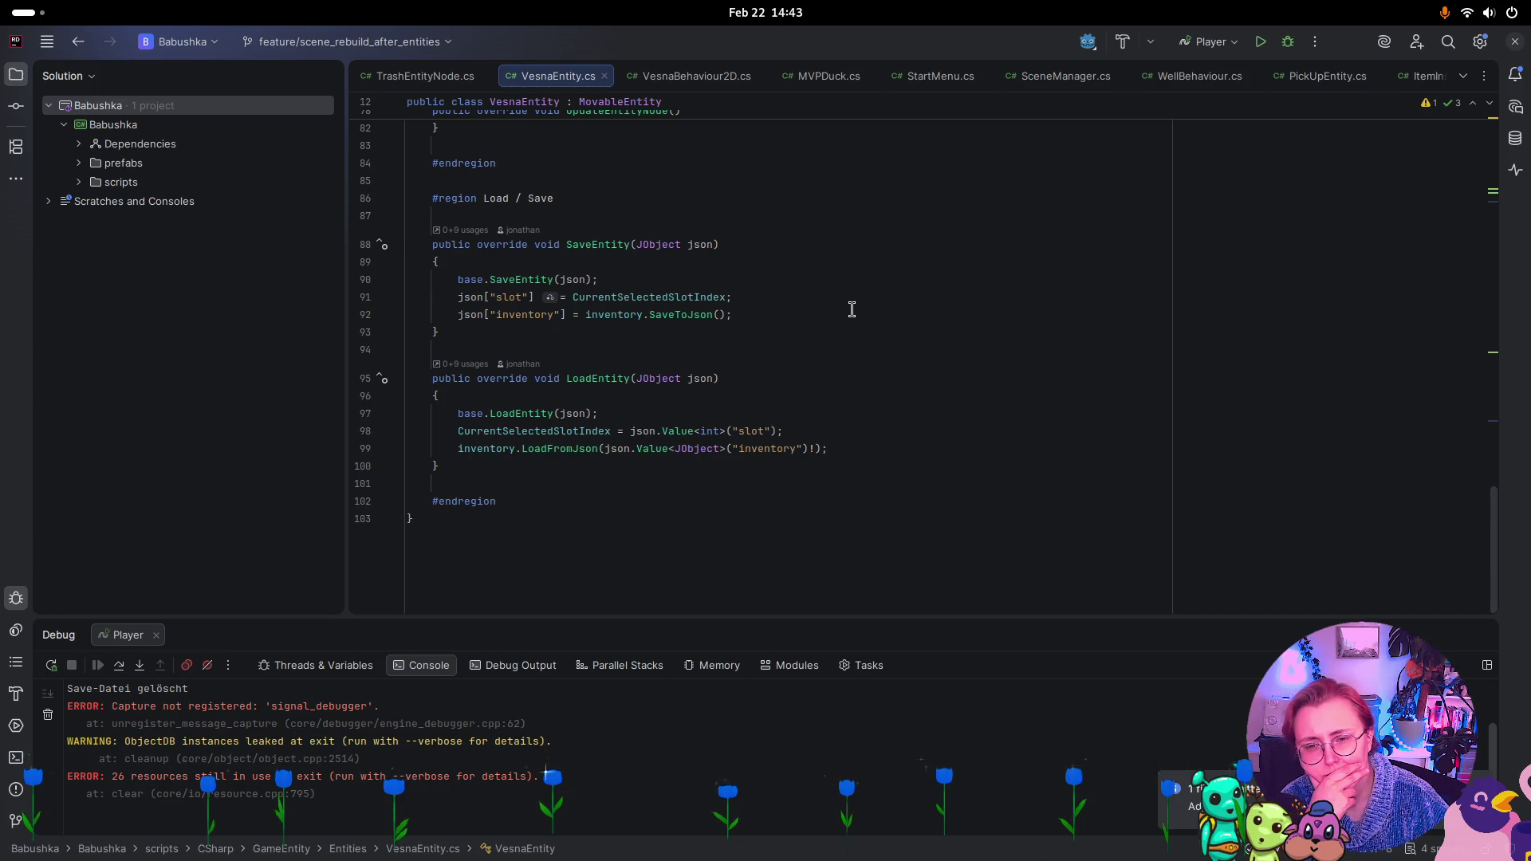
click(483, 448)
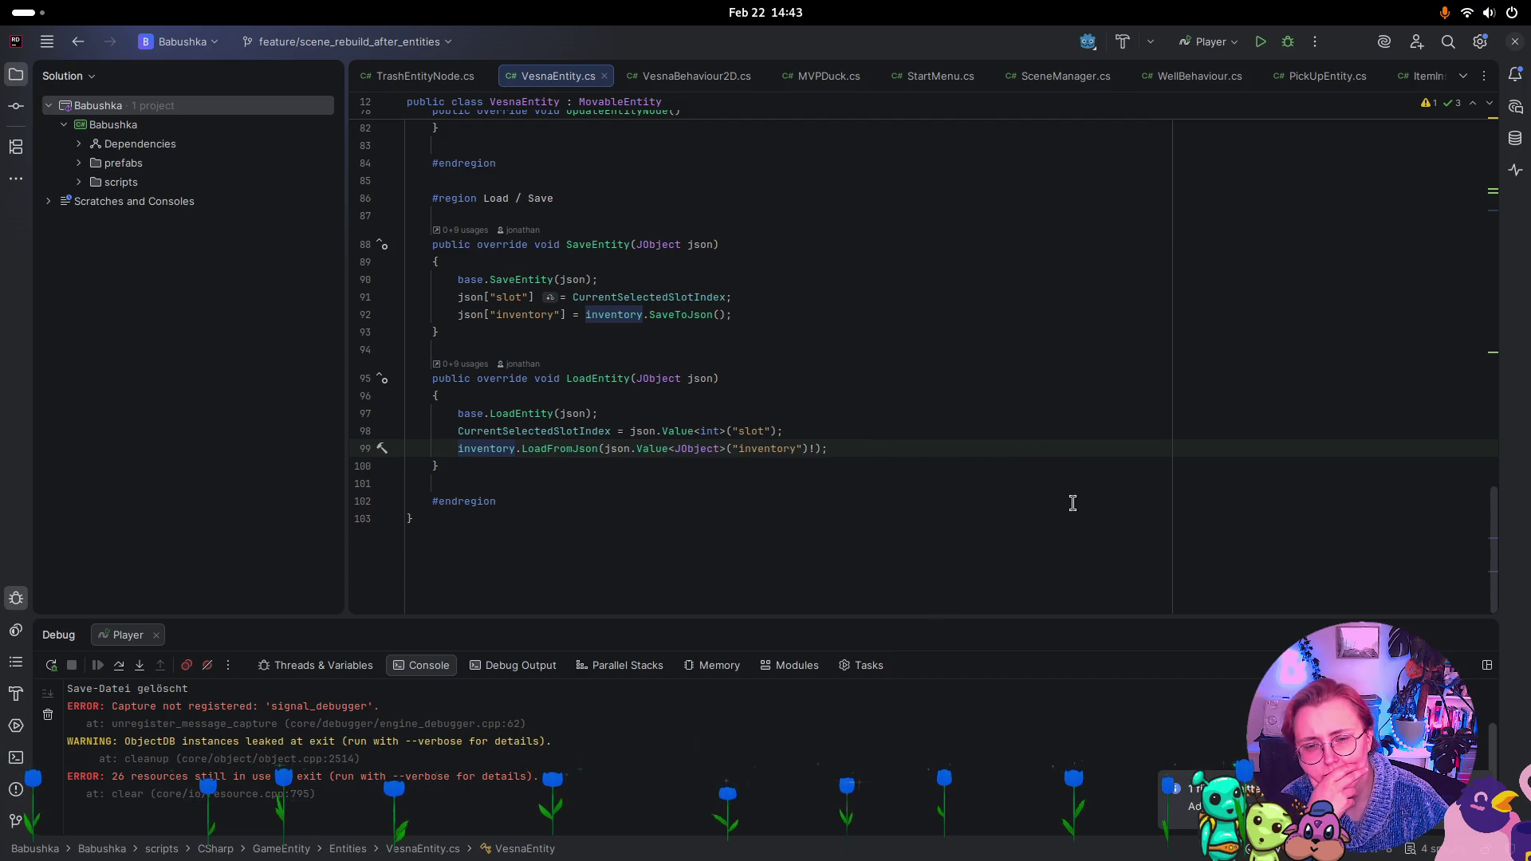
scroll(1013, 499, up, 10)
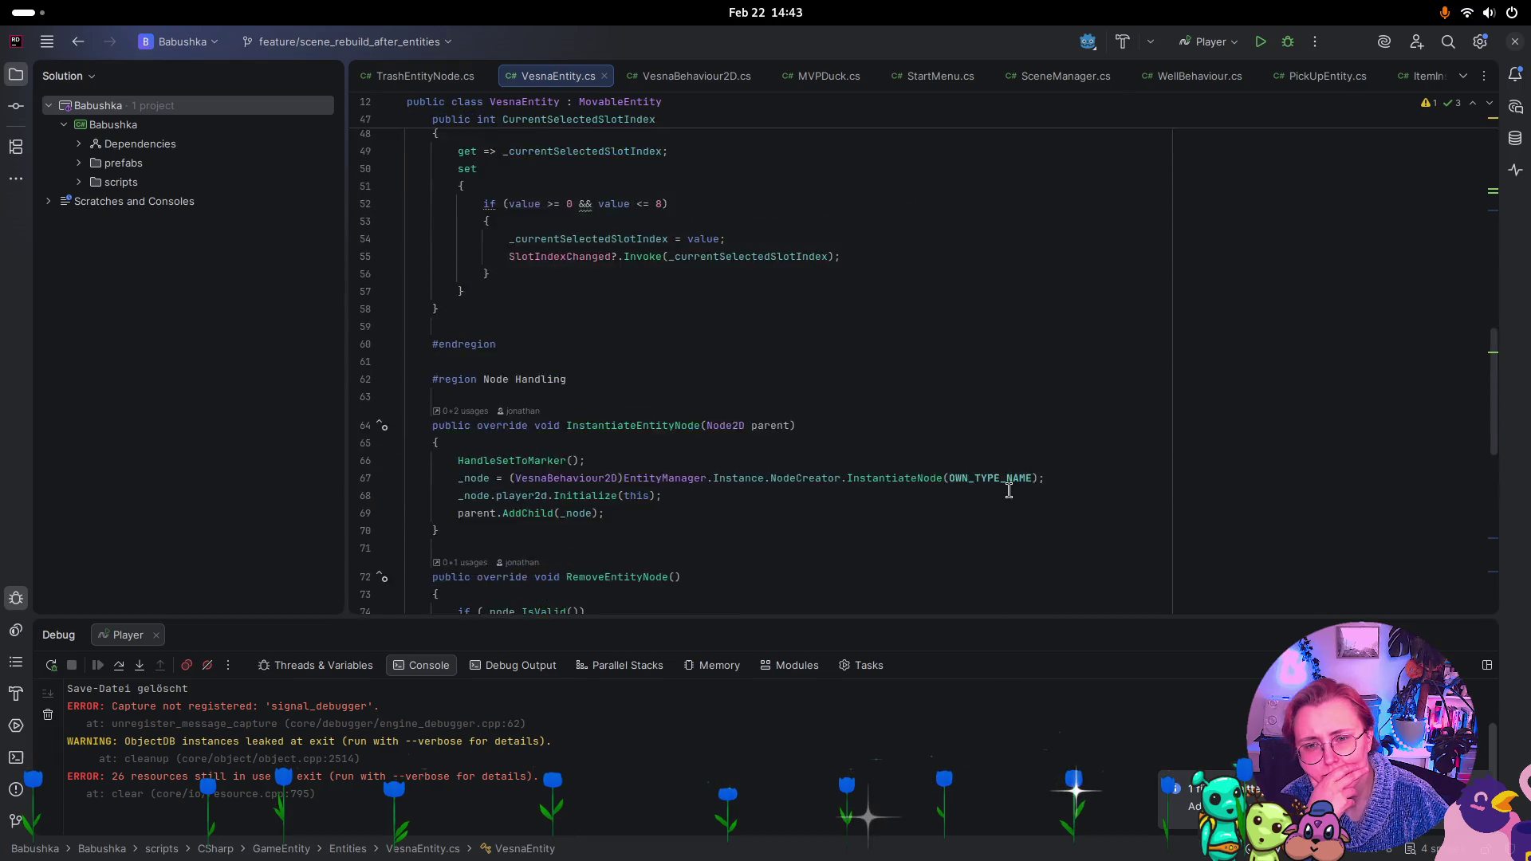
scroll(1013, 492, up, 7)
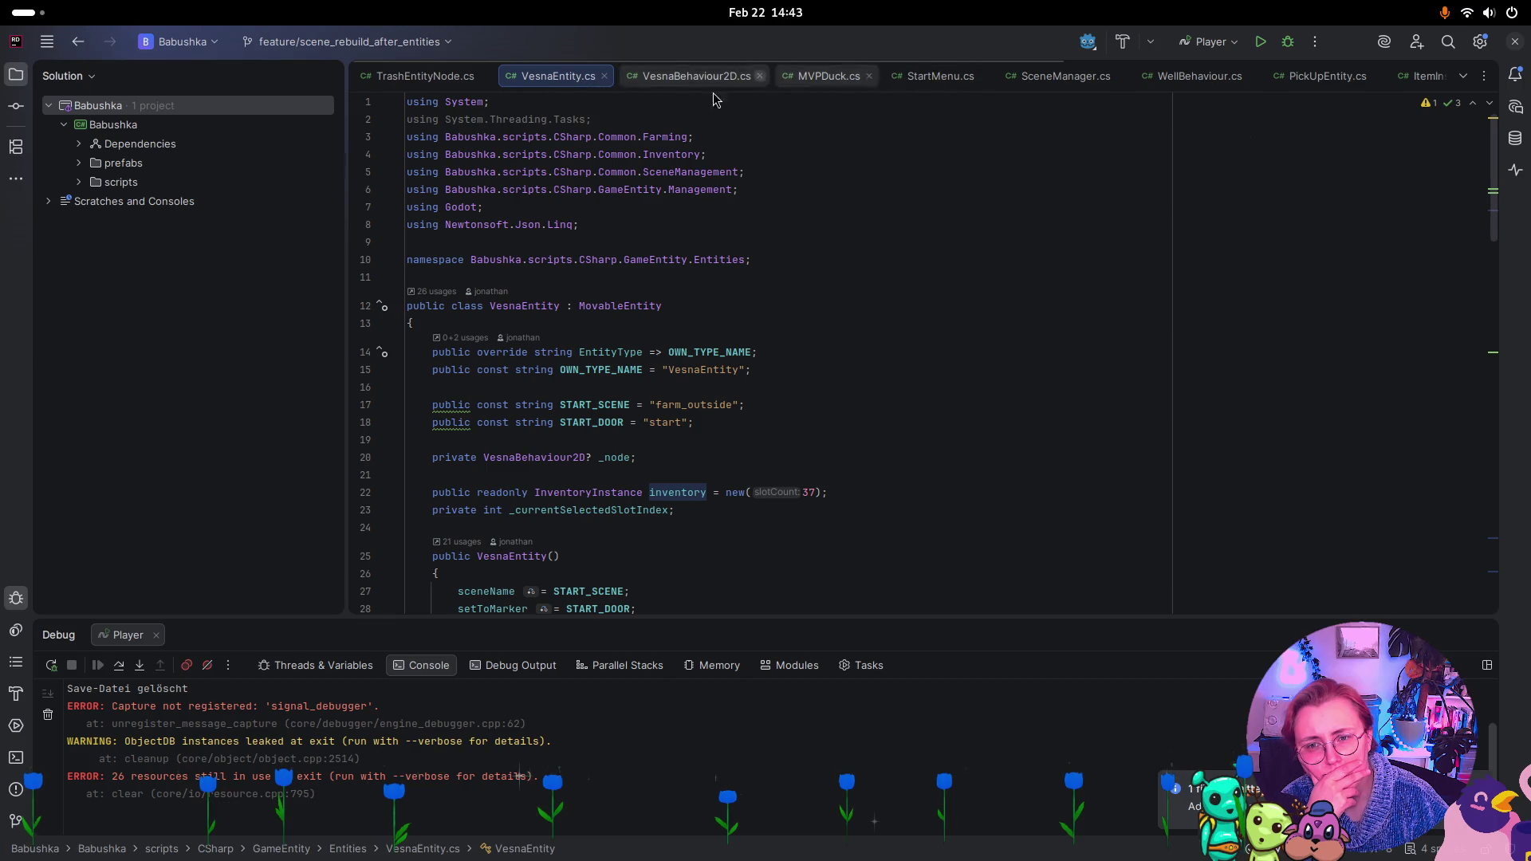
Open TrashEntity.cs and TrashEntityNode.cs via Search Everywhere
key(ctrl+f)
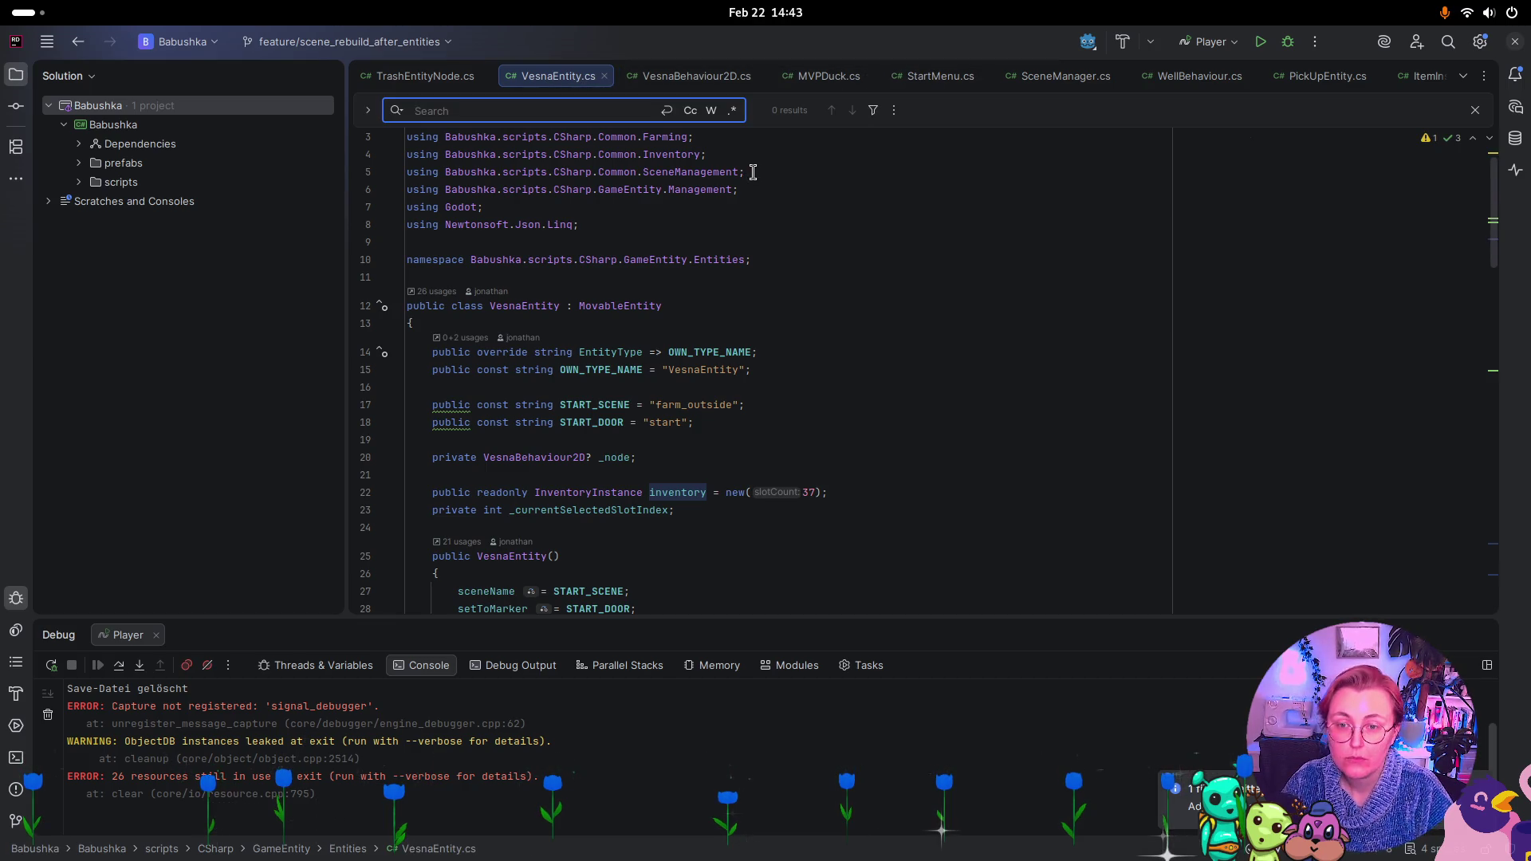
key(shift)
key(shift)
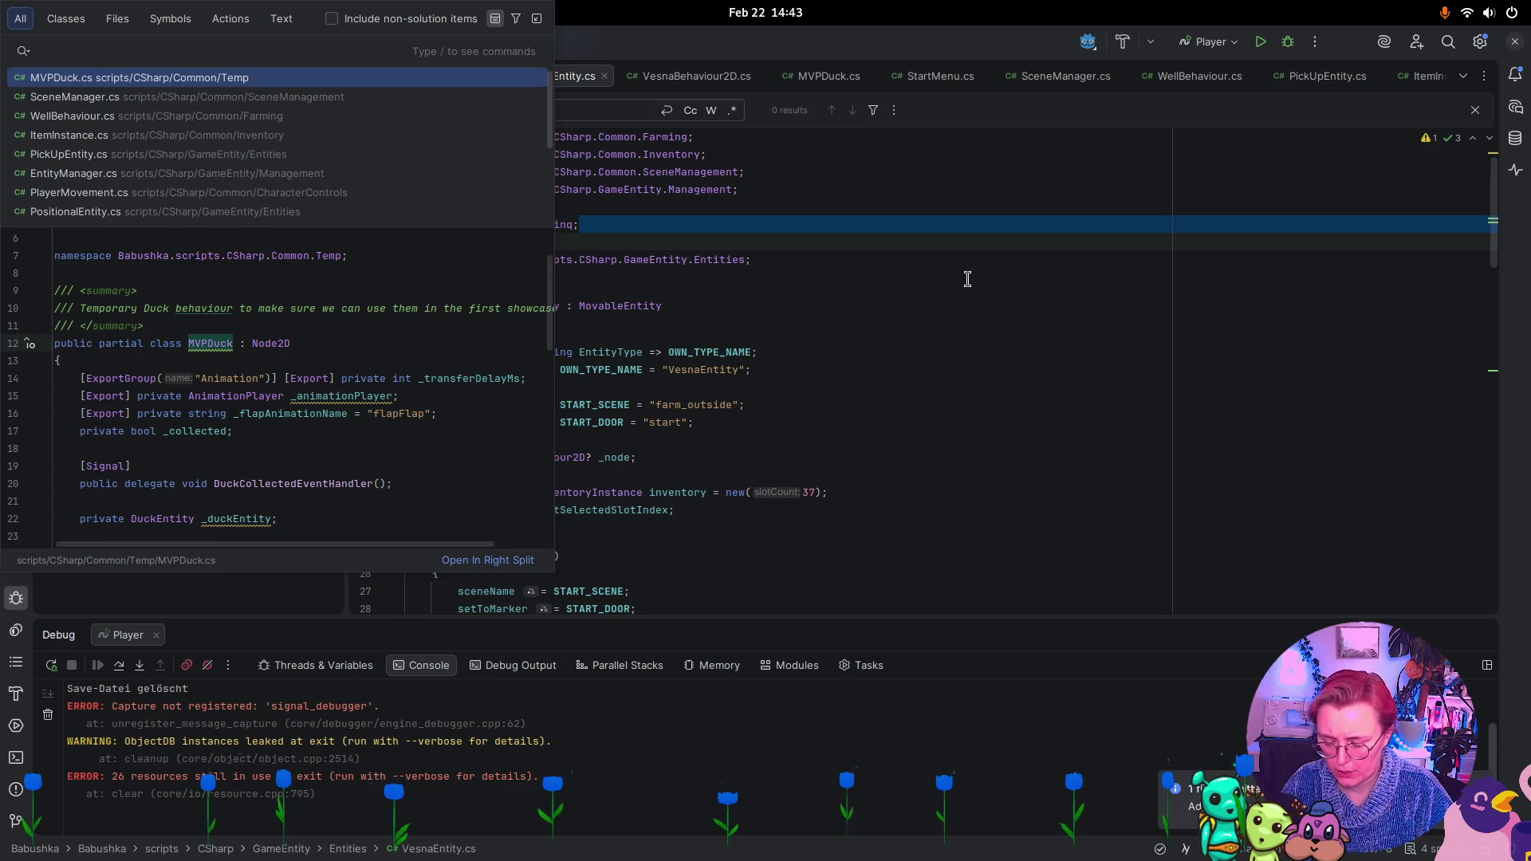
text(TrashEntity)
key(Return)
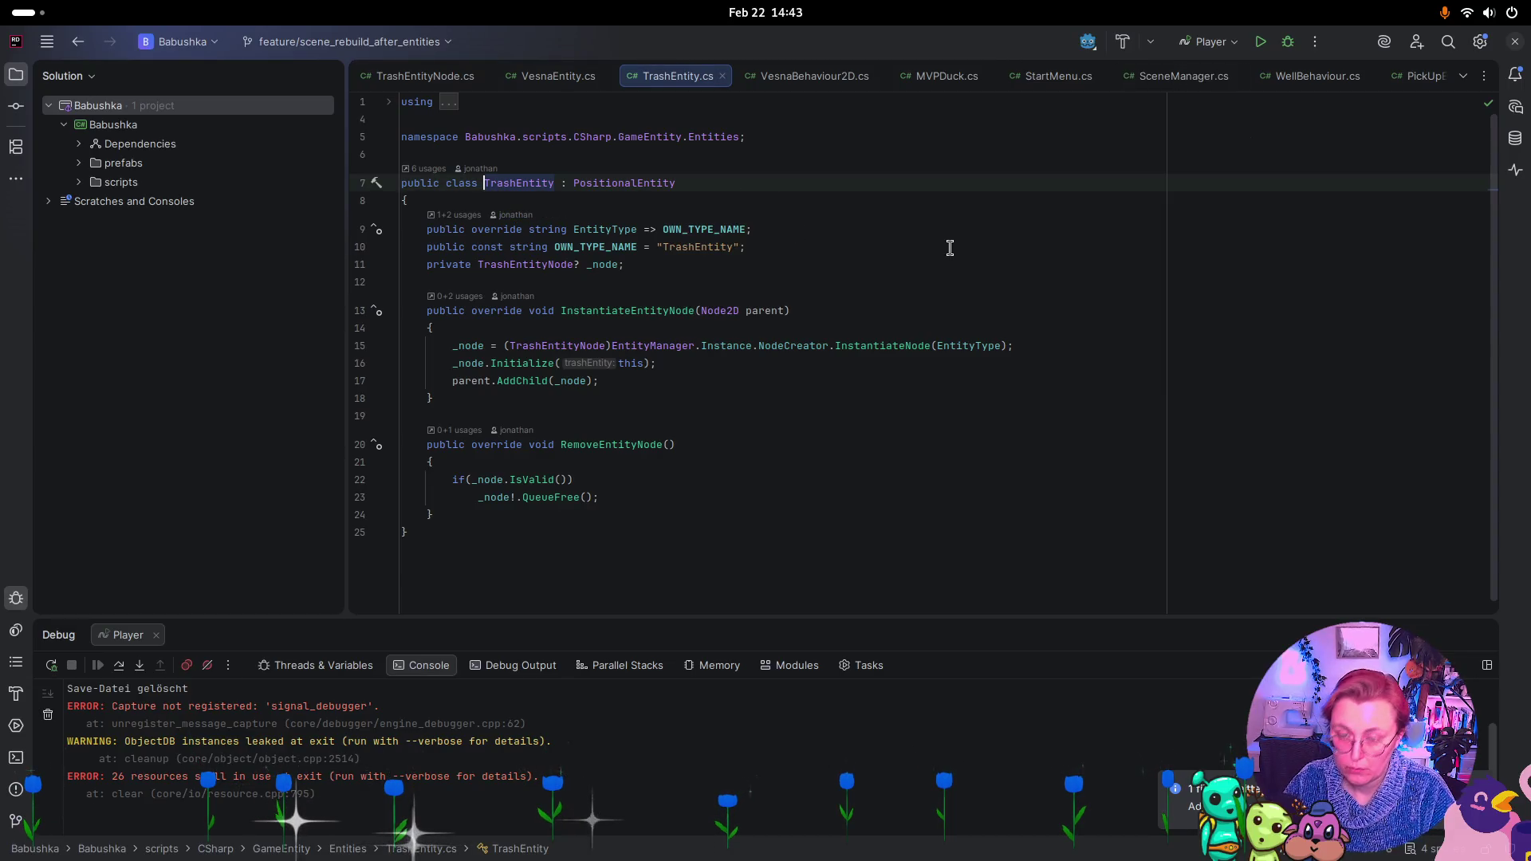
key(shift)
key(shift)
key(Down)
key(Return)
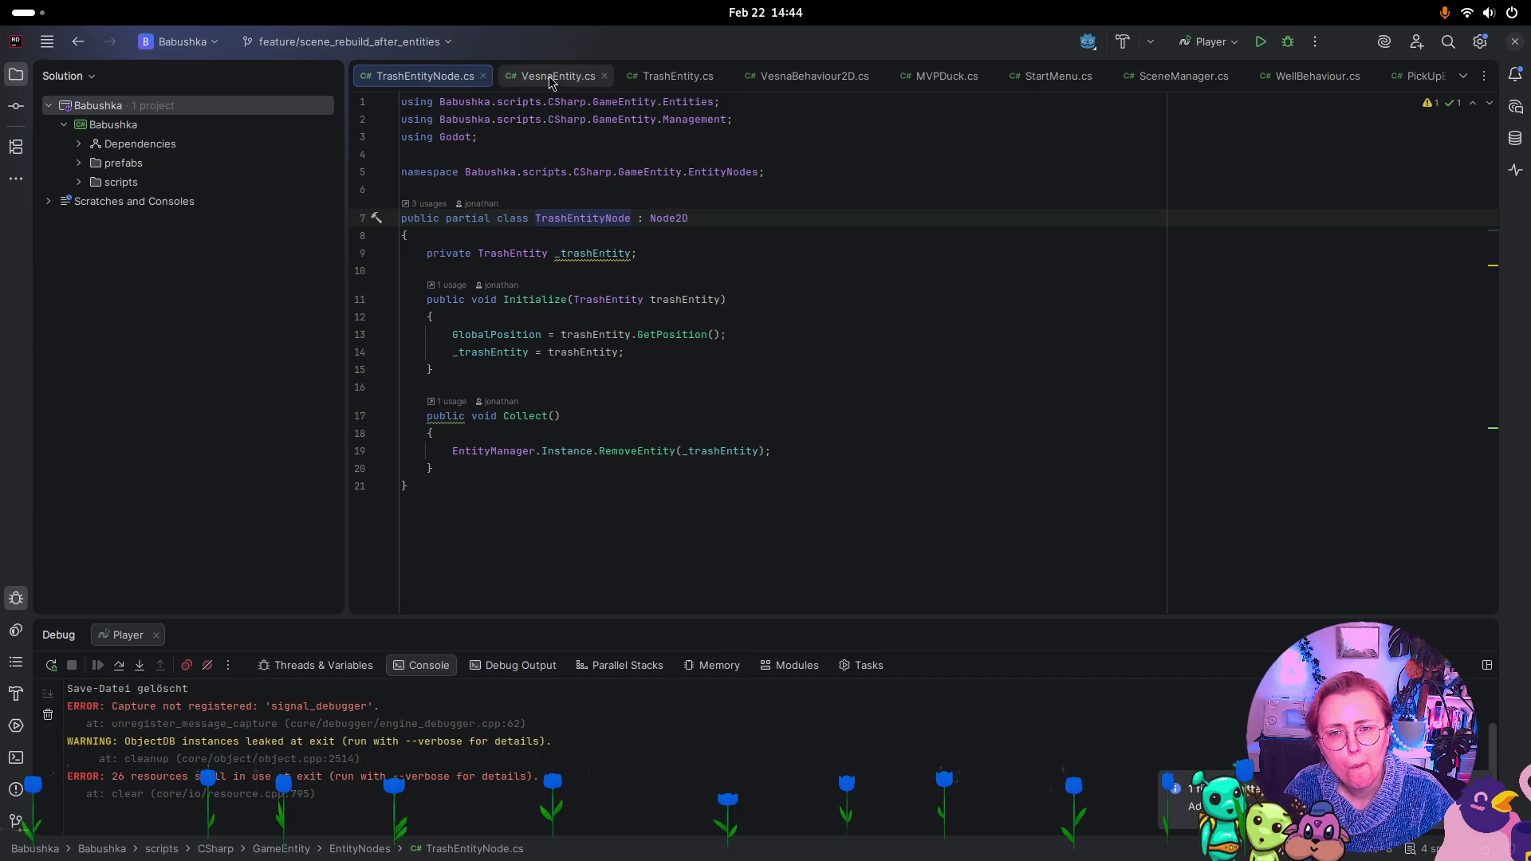
Compare TrashEntity.cs with TrashEntityNode.cs, then close the SceneManager.cs and WellBehaviour.cs tabs
click(662, 77)
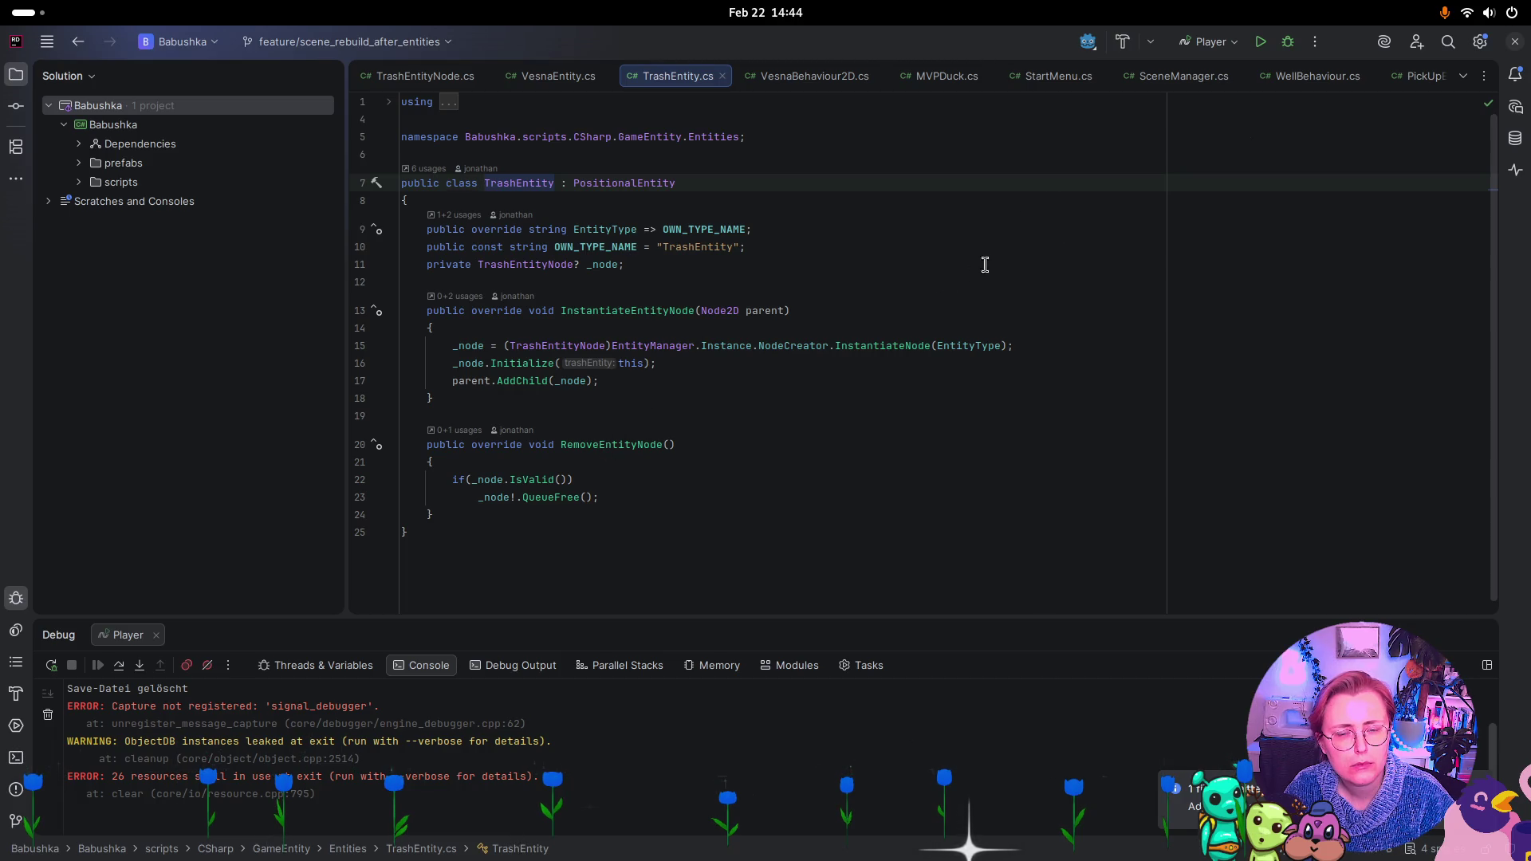
click(422, 76)
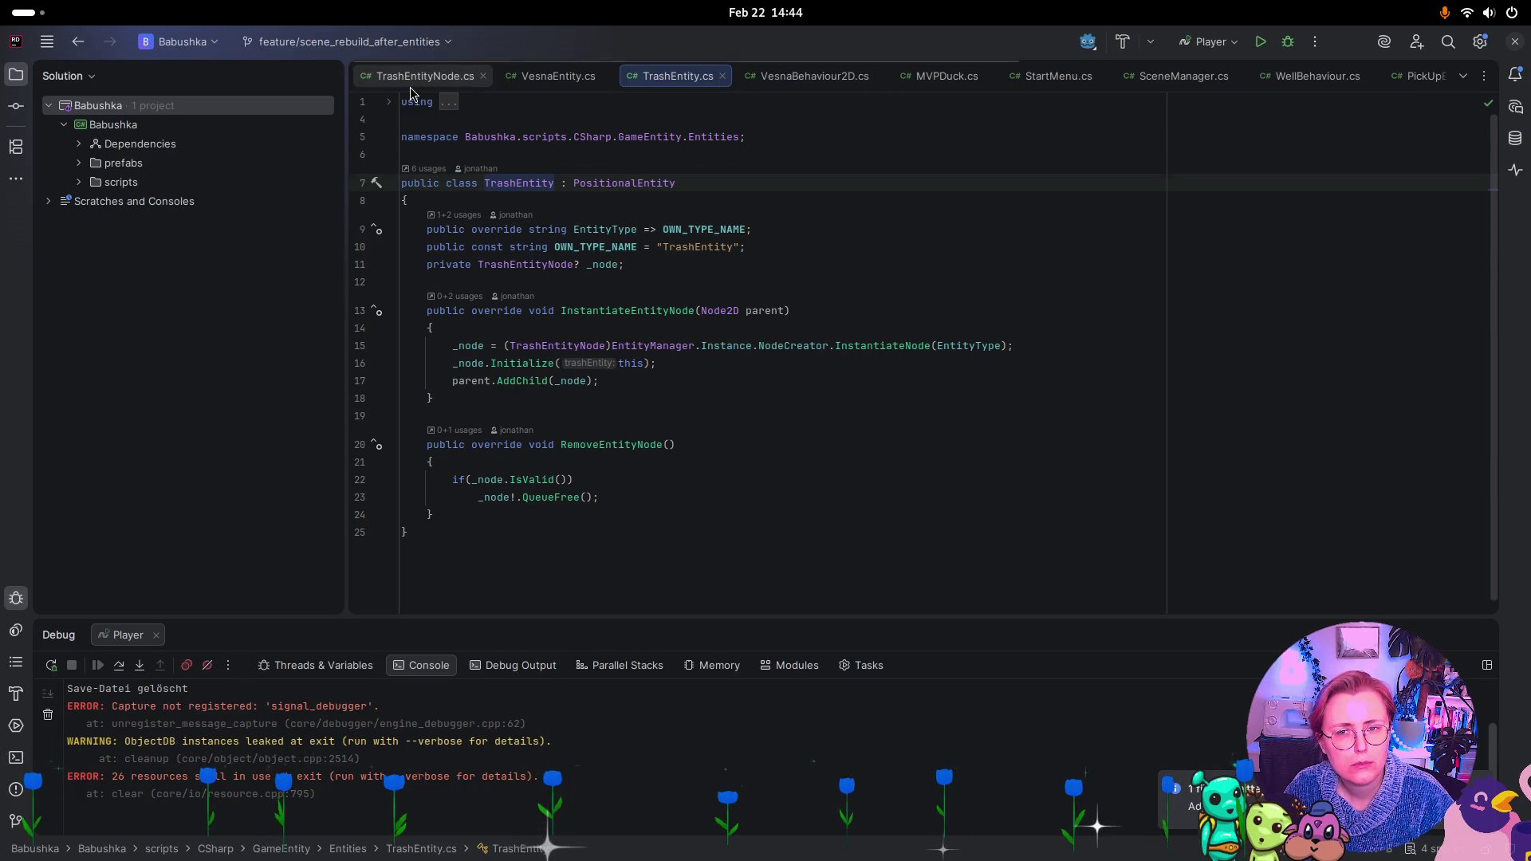
click(1164, 77)
click(1241, 78)
click(1180, 76)
click(1231, 75)
Check VesnaEntity.cs and TrashEntity.cs once more, ending back on PickUpEntity.cs
click(1176, 76)
scroll(982, 267, down, 7)
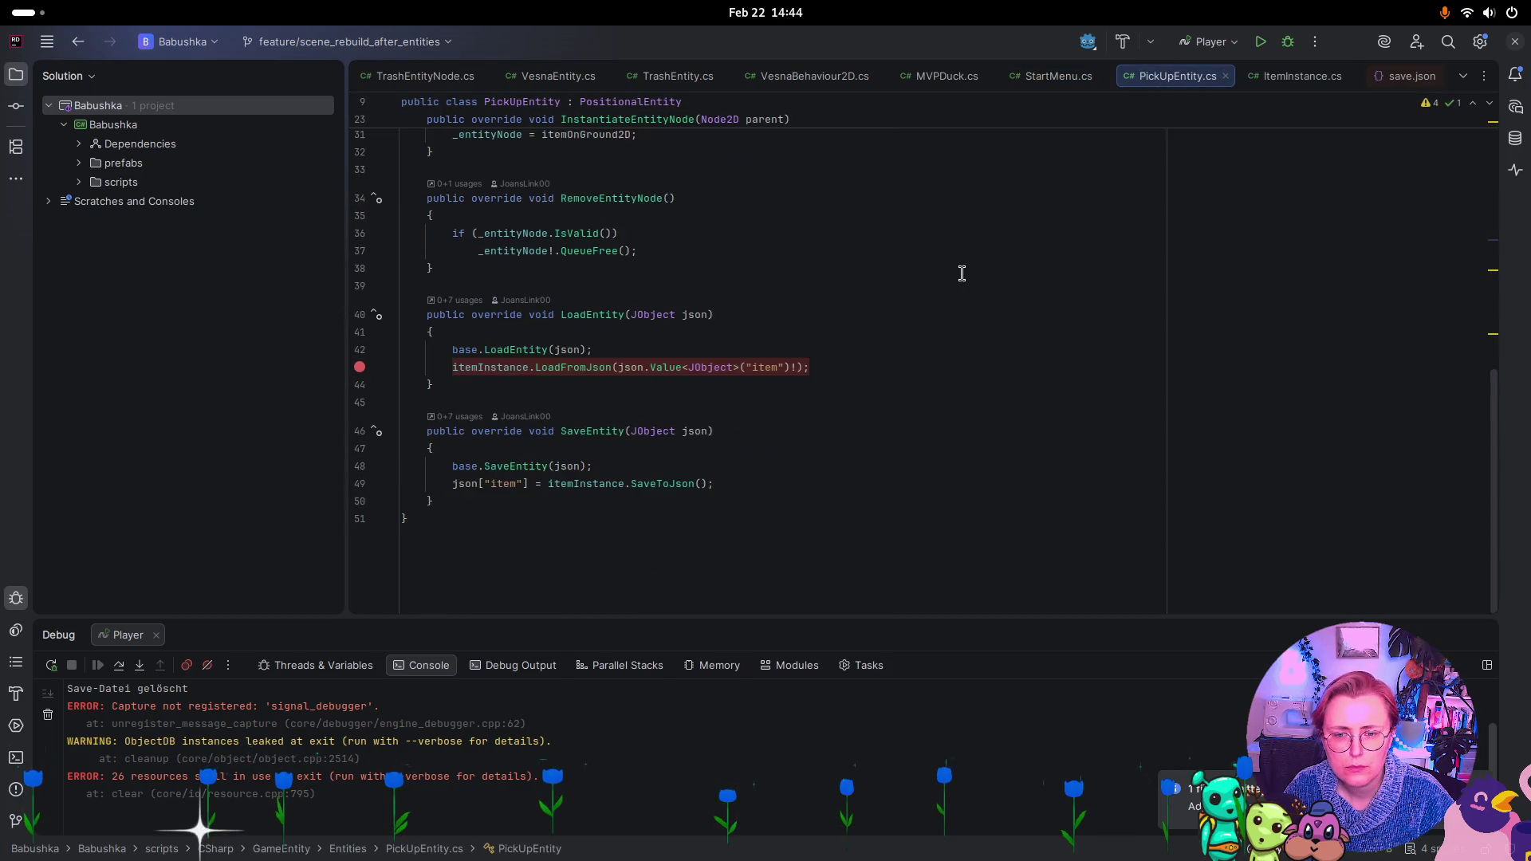
scroll(961, 271, up, 2)
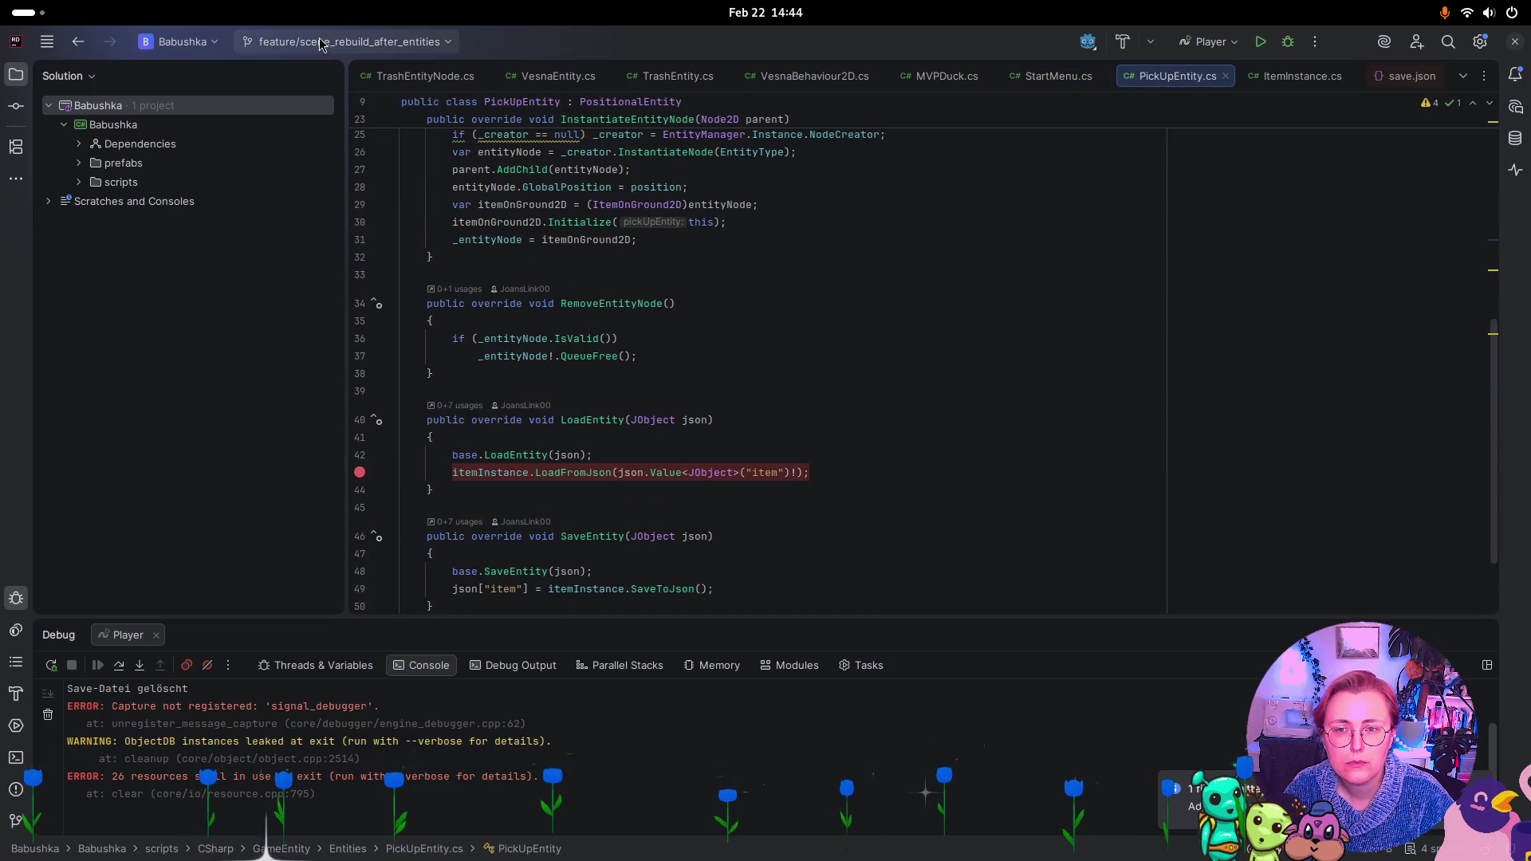
click(550, 76)
click(644, 77)
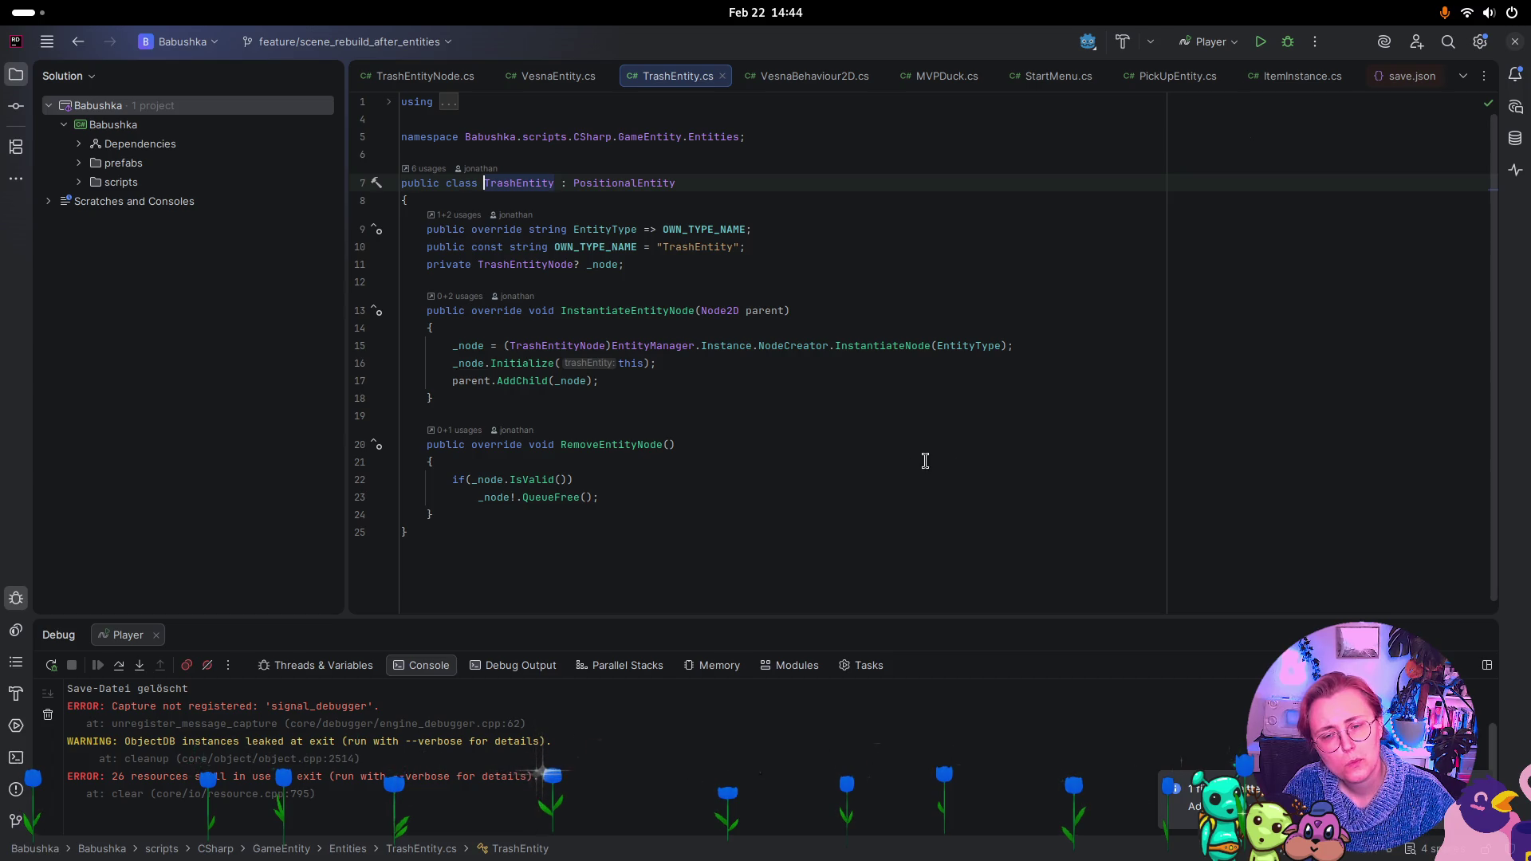
click(1180, 77)
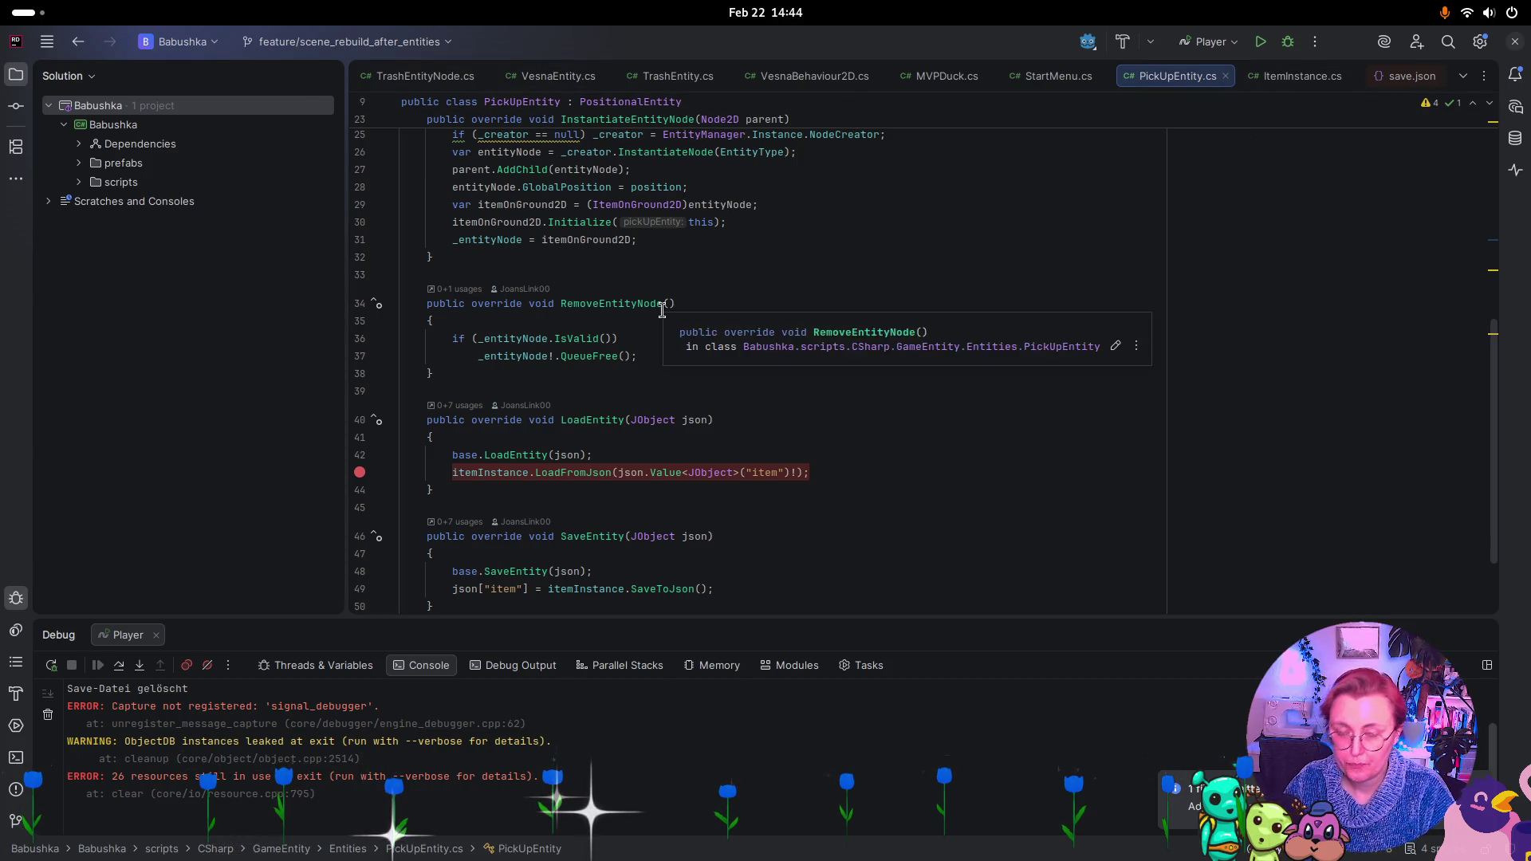
key(ctrl+t)
text(DurckEntitr)
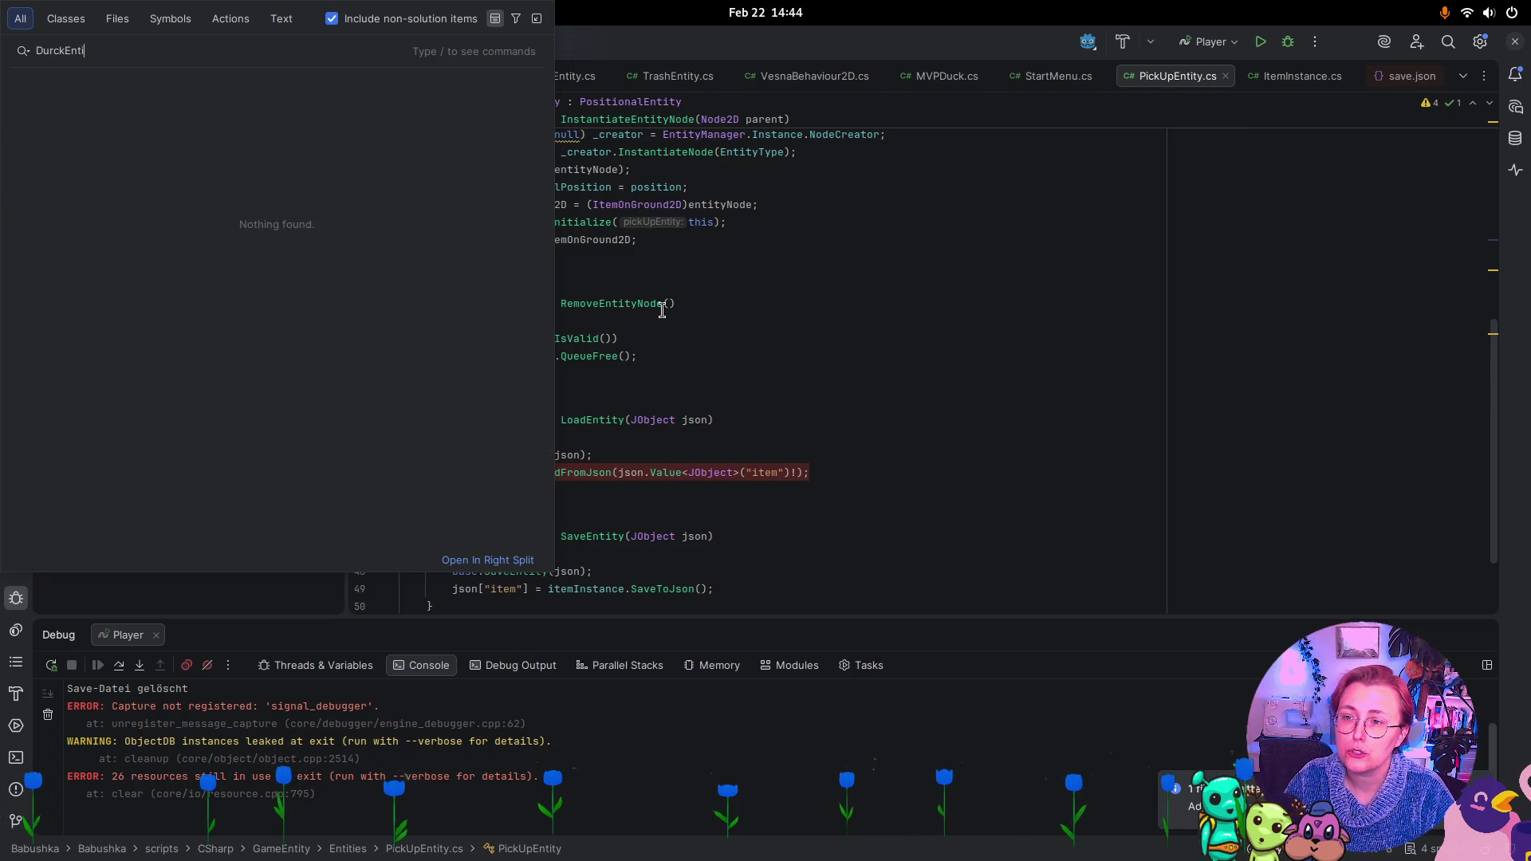
key(BackSpace)
key(BackSpace)
key(BackSpace)
text(ckEntity)
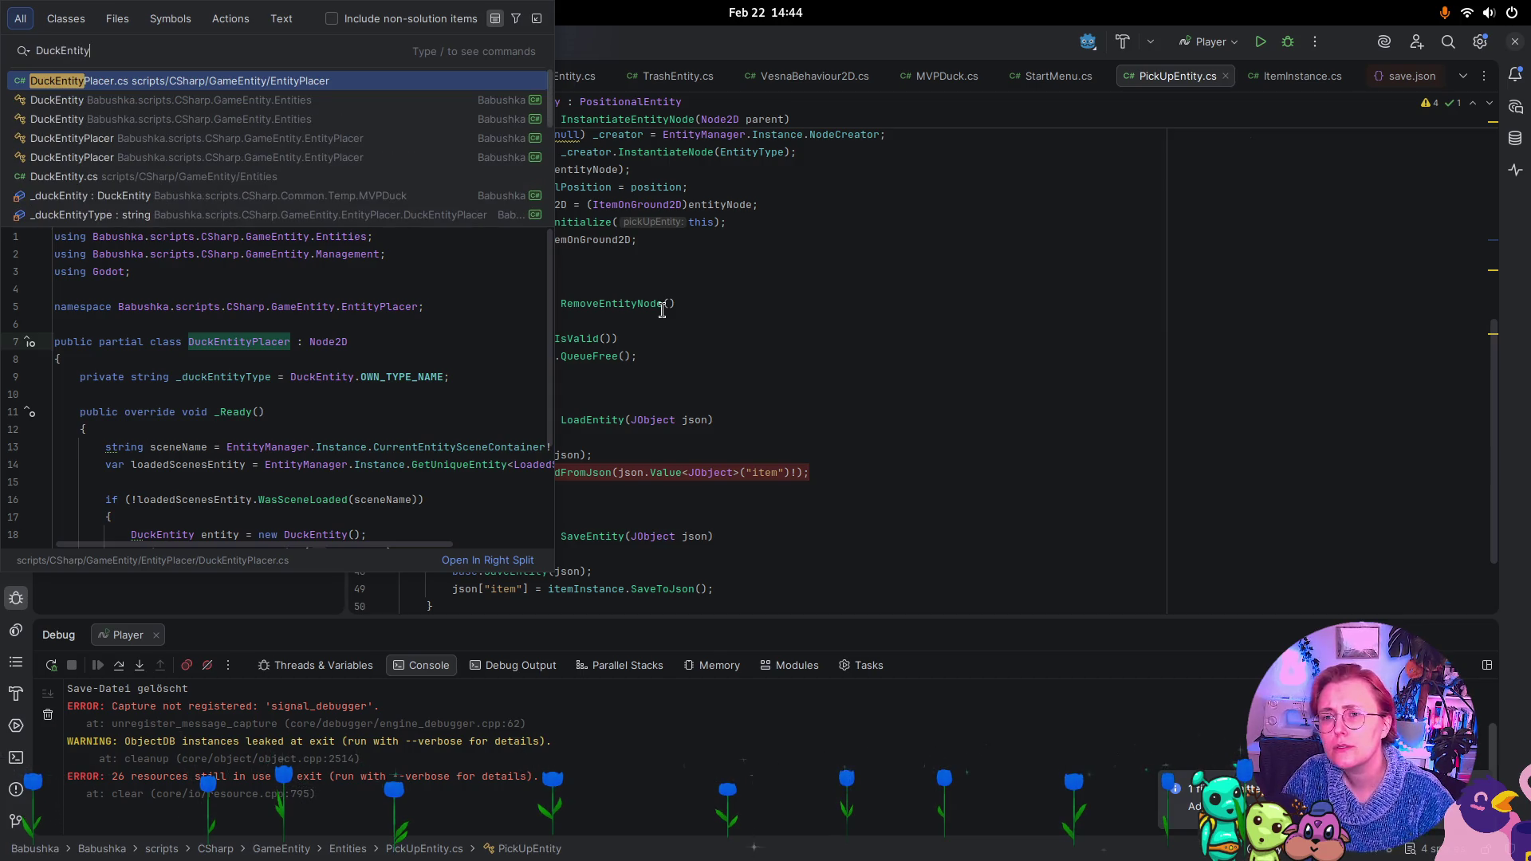
key(Down)
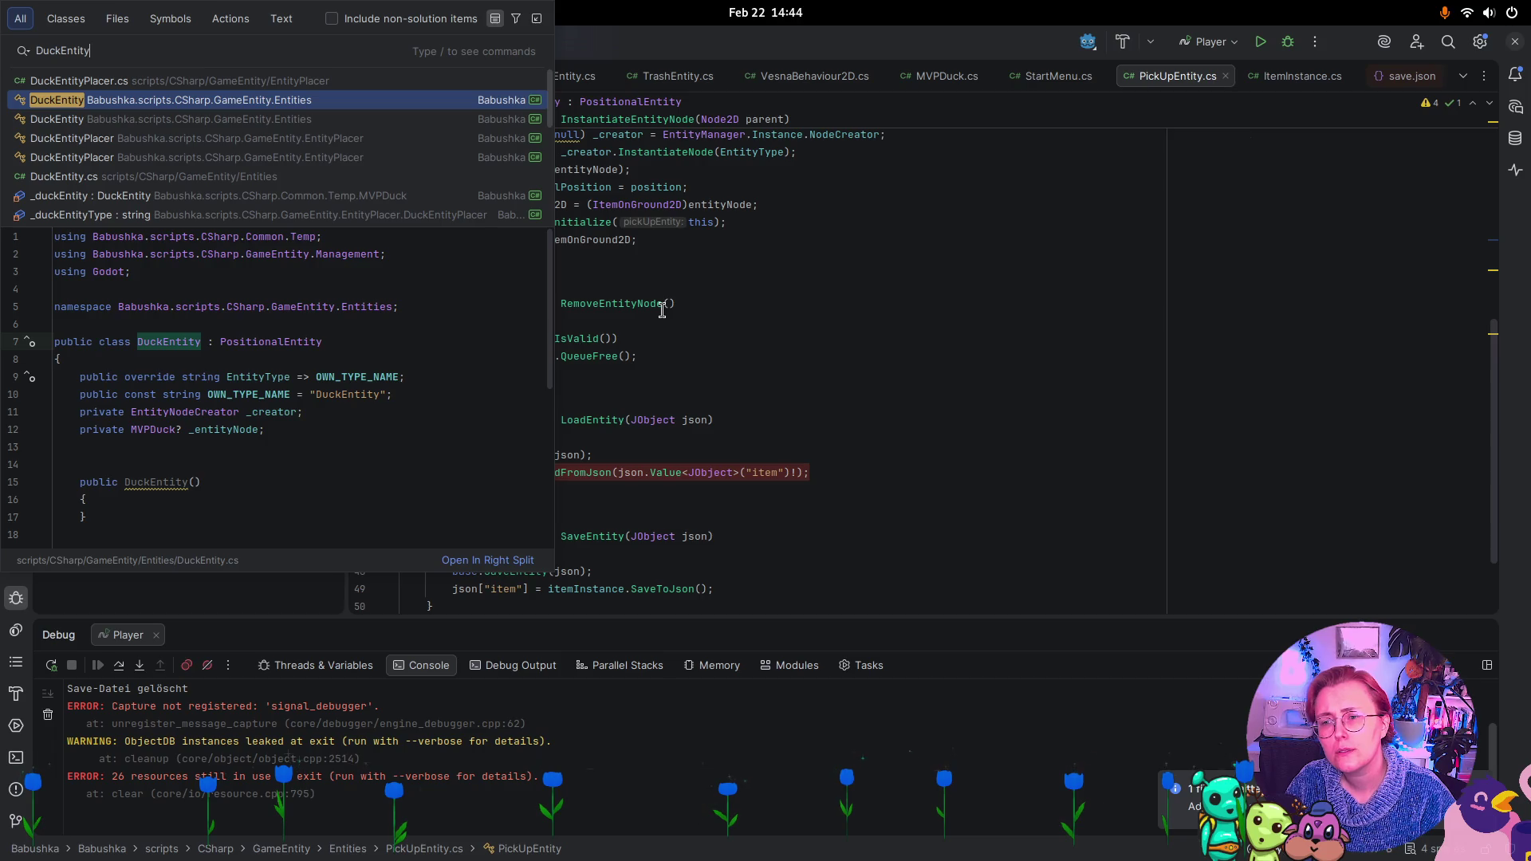
key(Down)
key(Up)
key(Down)
key(Up)
key(Return)
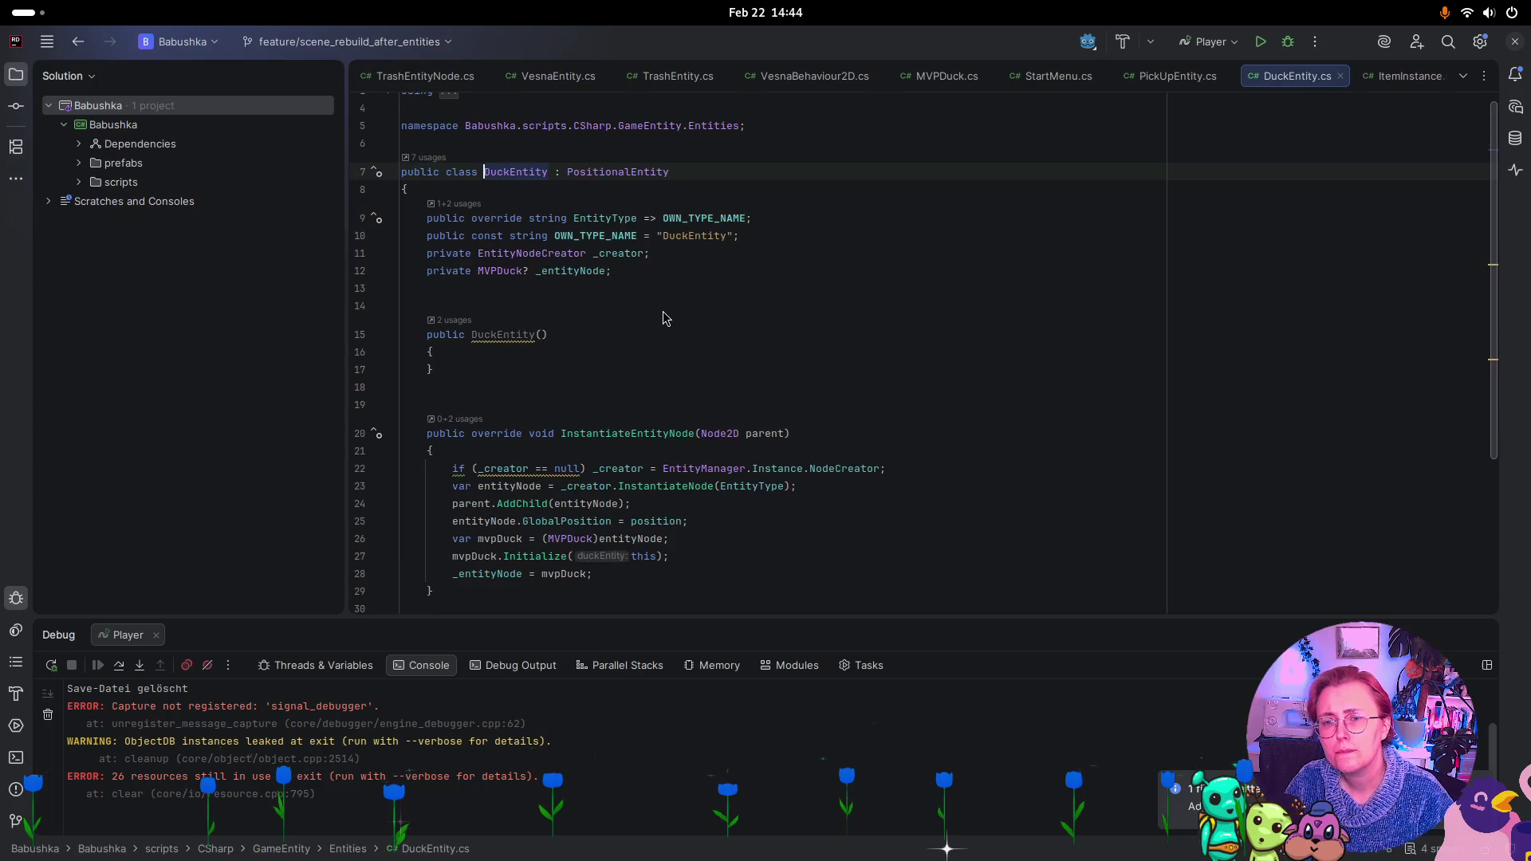
scroll(686, 275, down, 3)
scroll(905, 434, up, 4)
scroll(926, 442, up, 1)
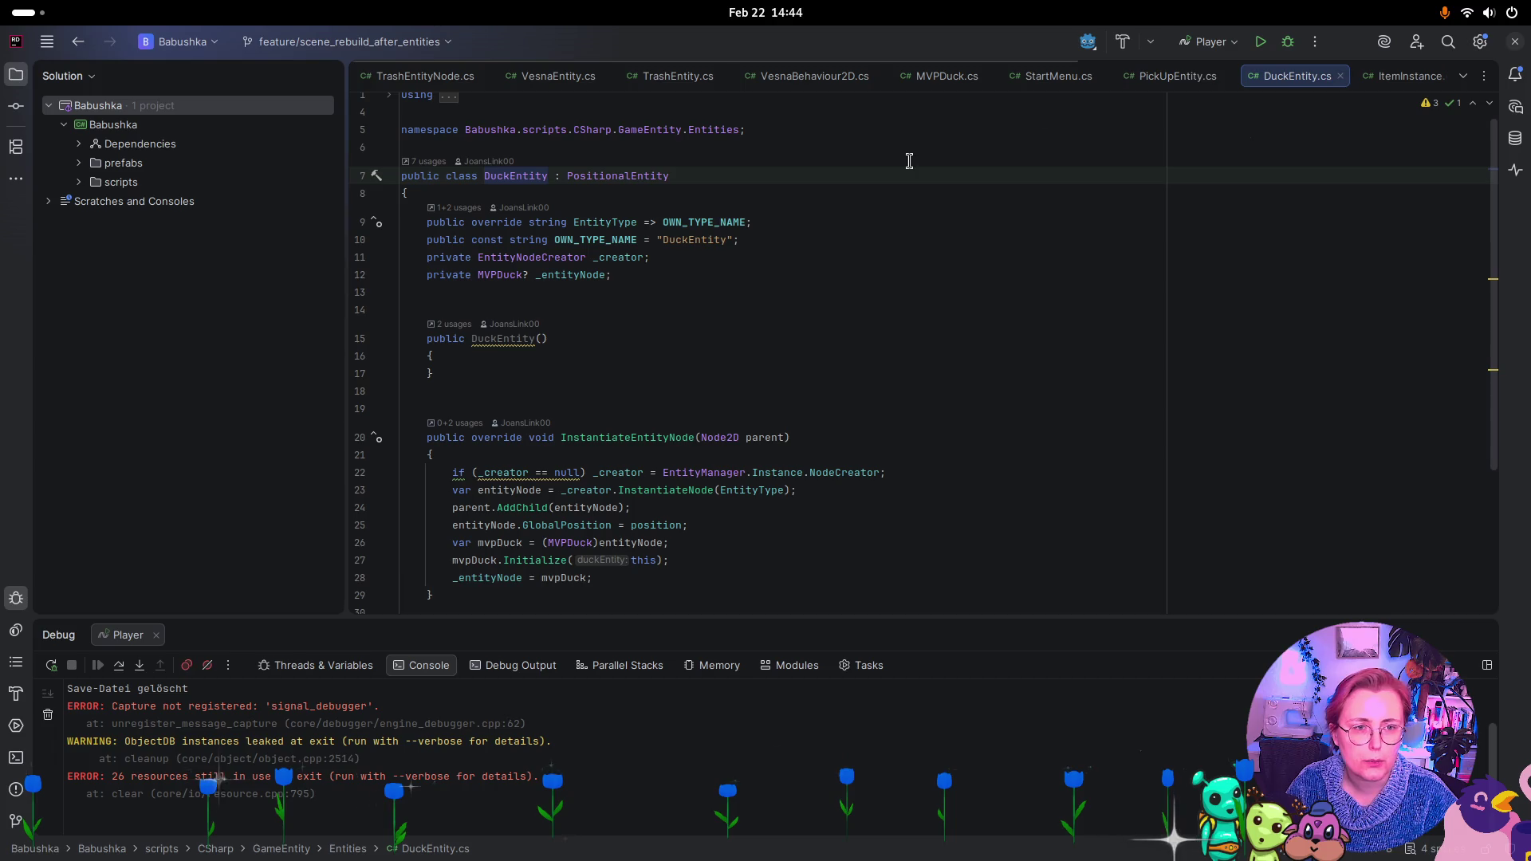
click(637, 174)
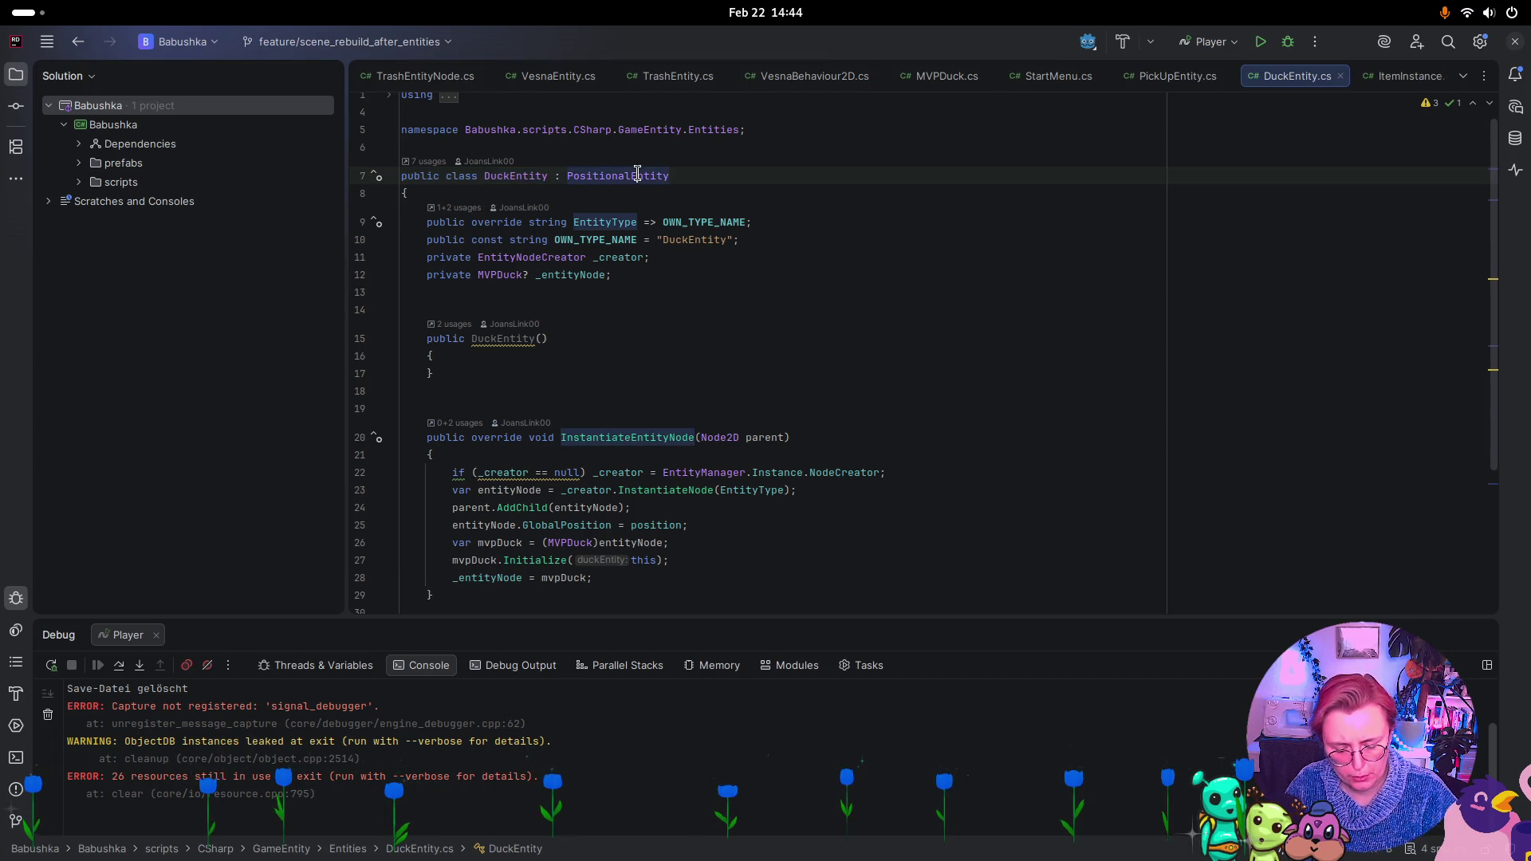
ctrl+click(637, 174)
scroll(646, 239, down, 5)
scroll(692, 292, down, 3)
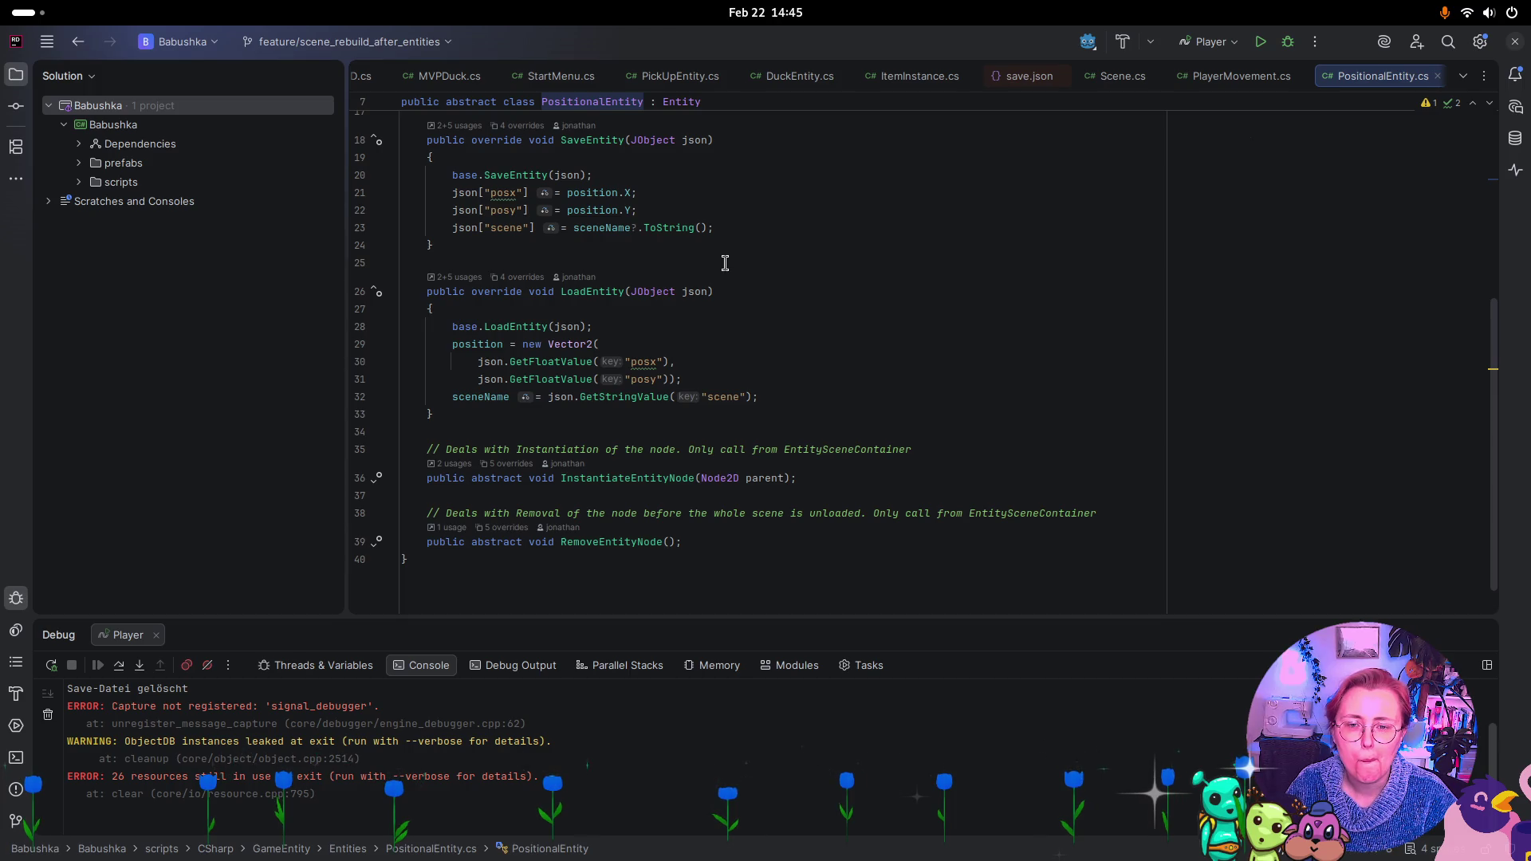
scroll(736, 253, up, 1)
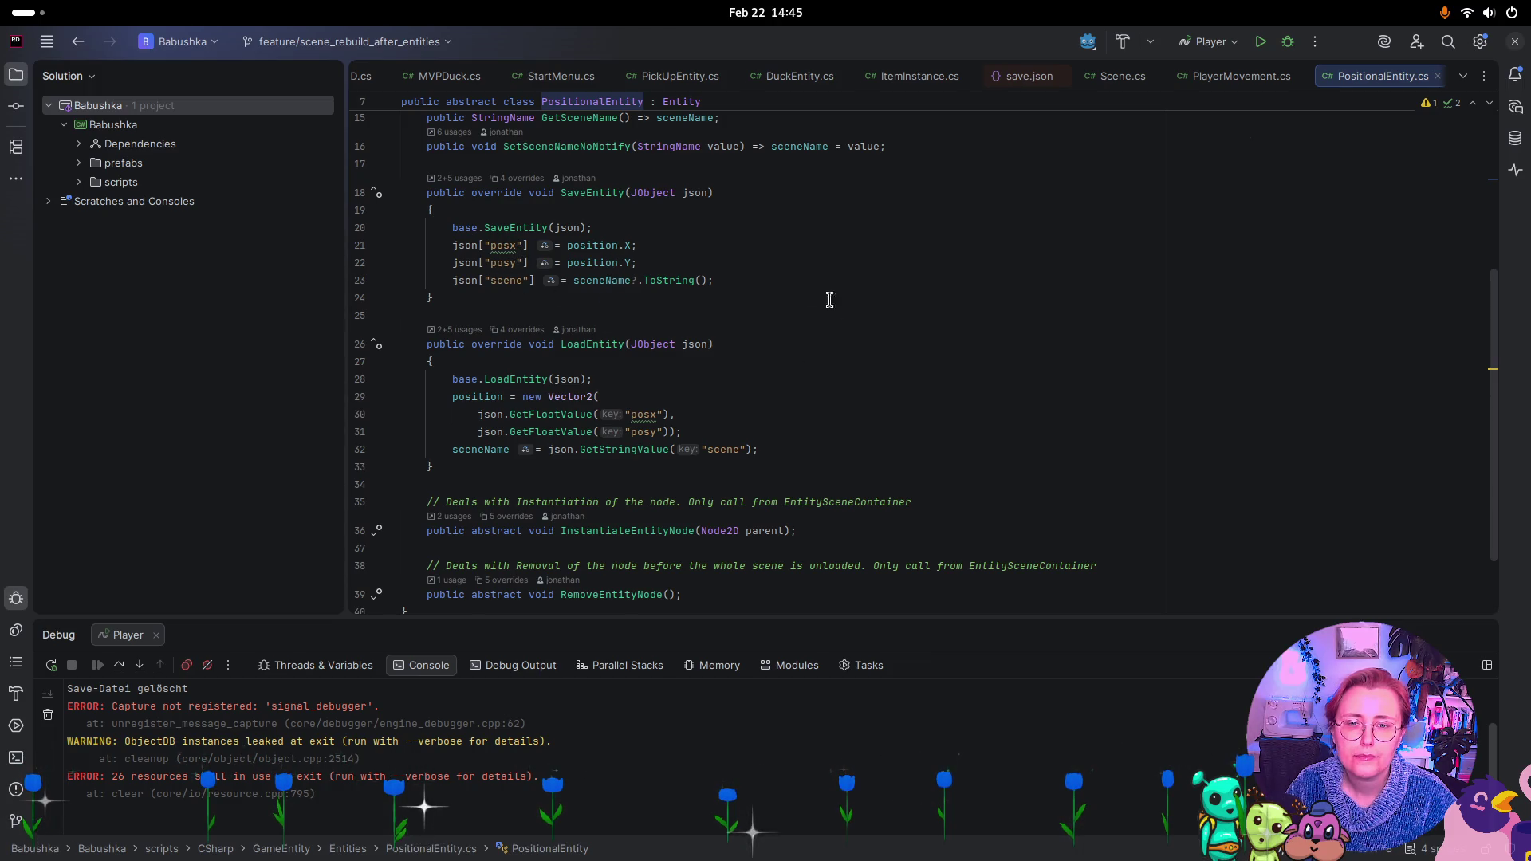
scroll(827, 298, up, 3)
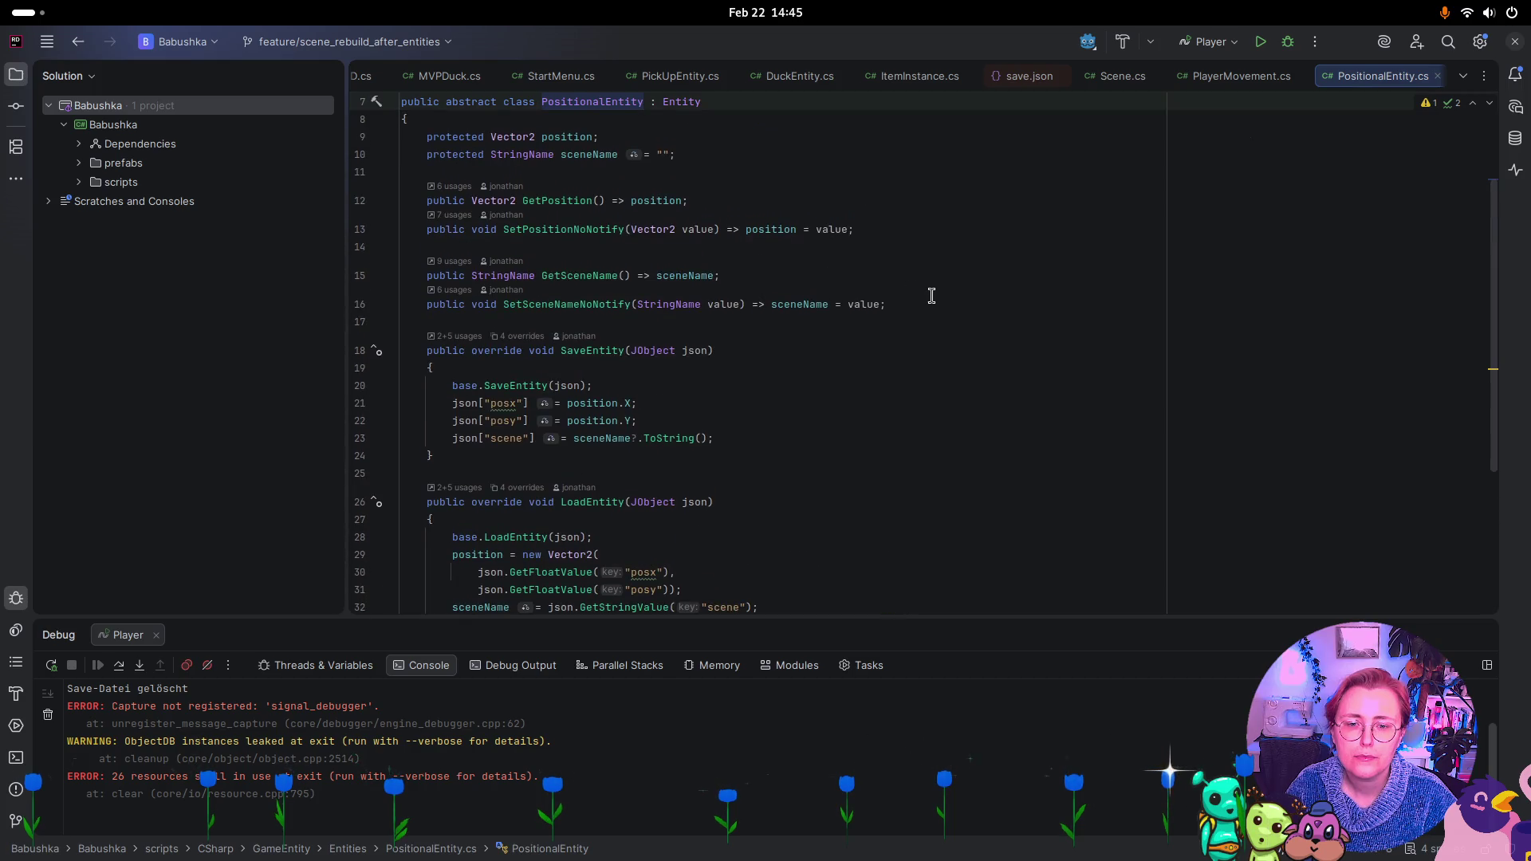
scroll(937, 295, down, 2)
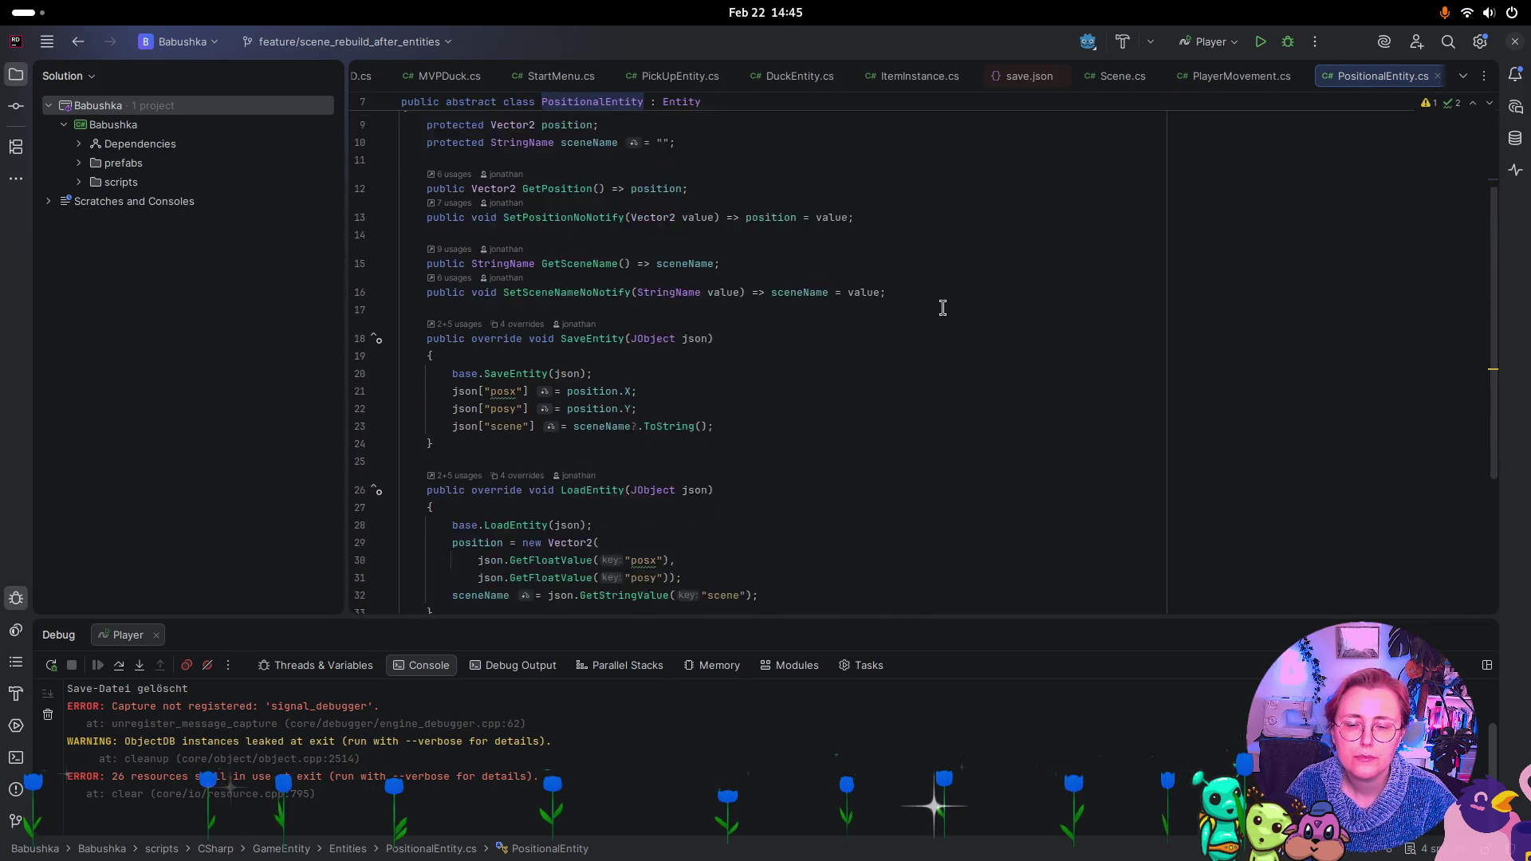
click(1242, 78)
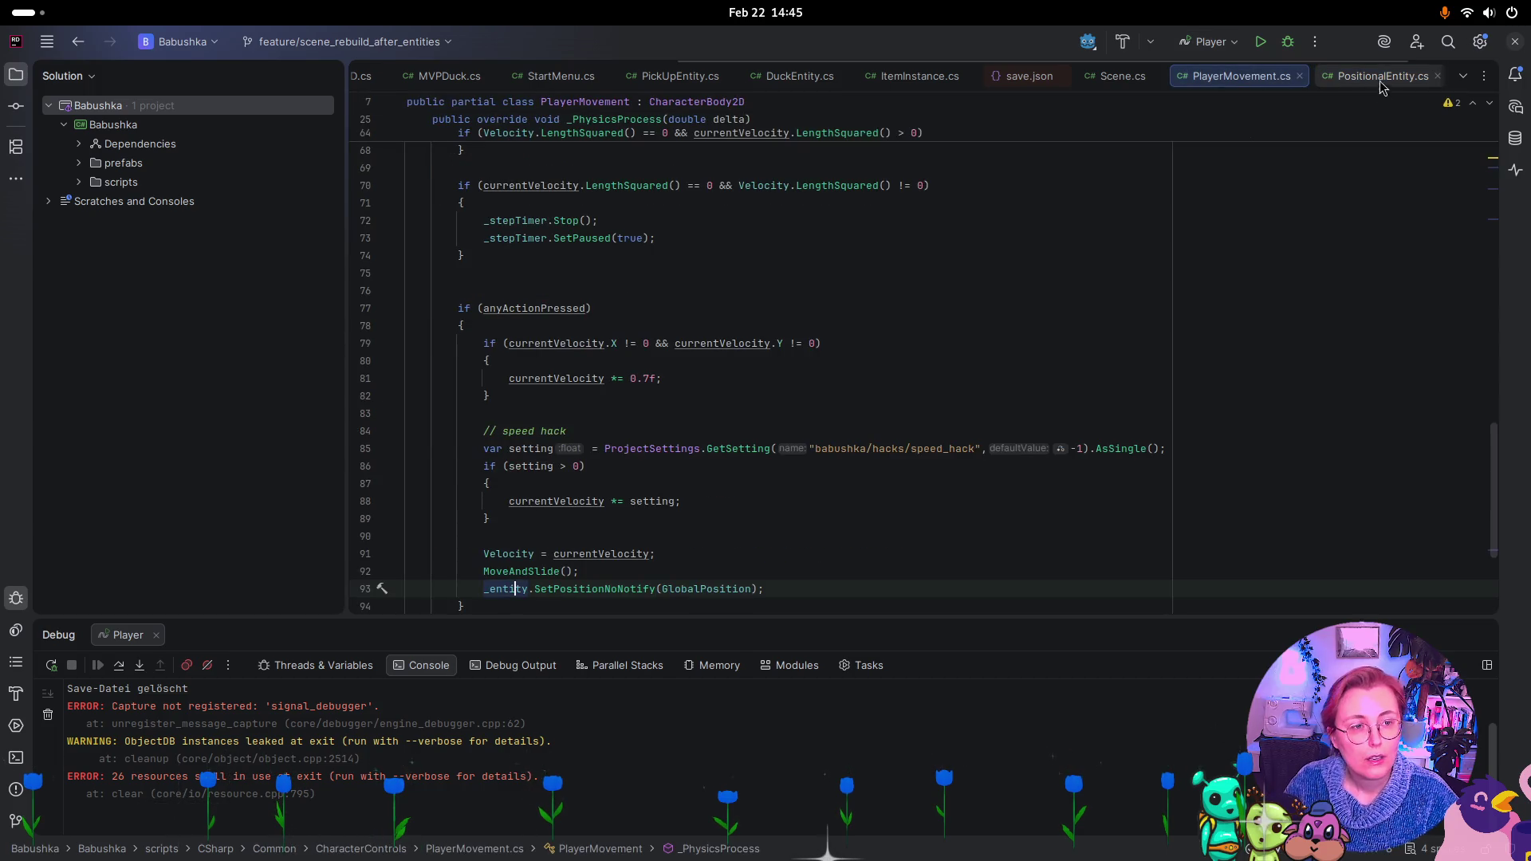
click(1347, 81)
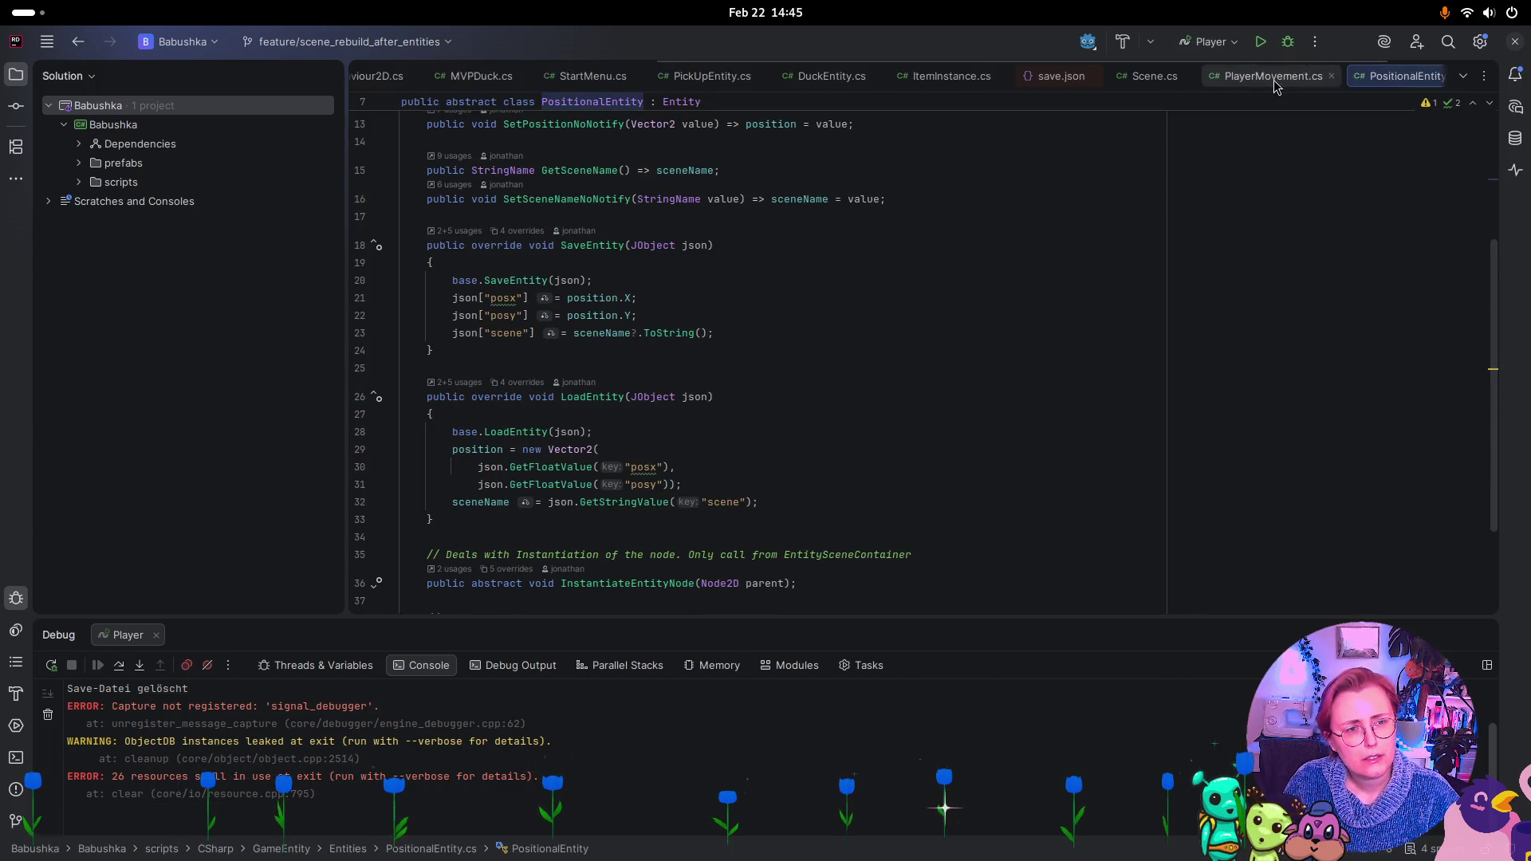
scroll(1262, 80, down, 2)
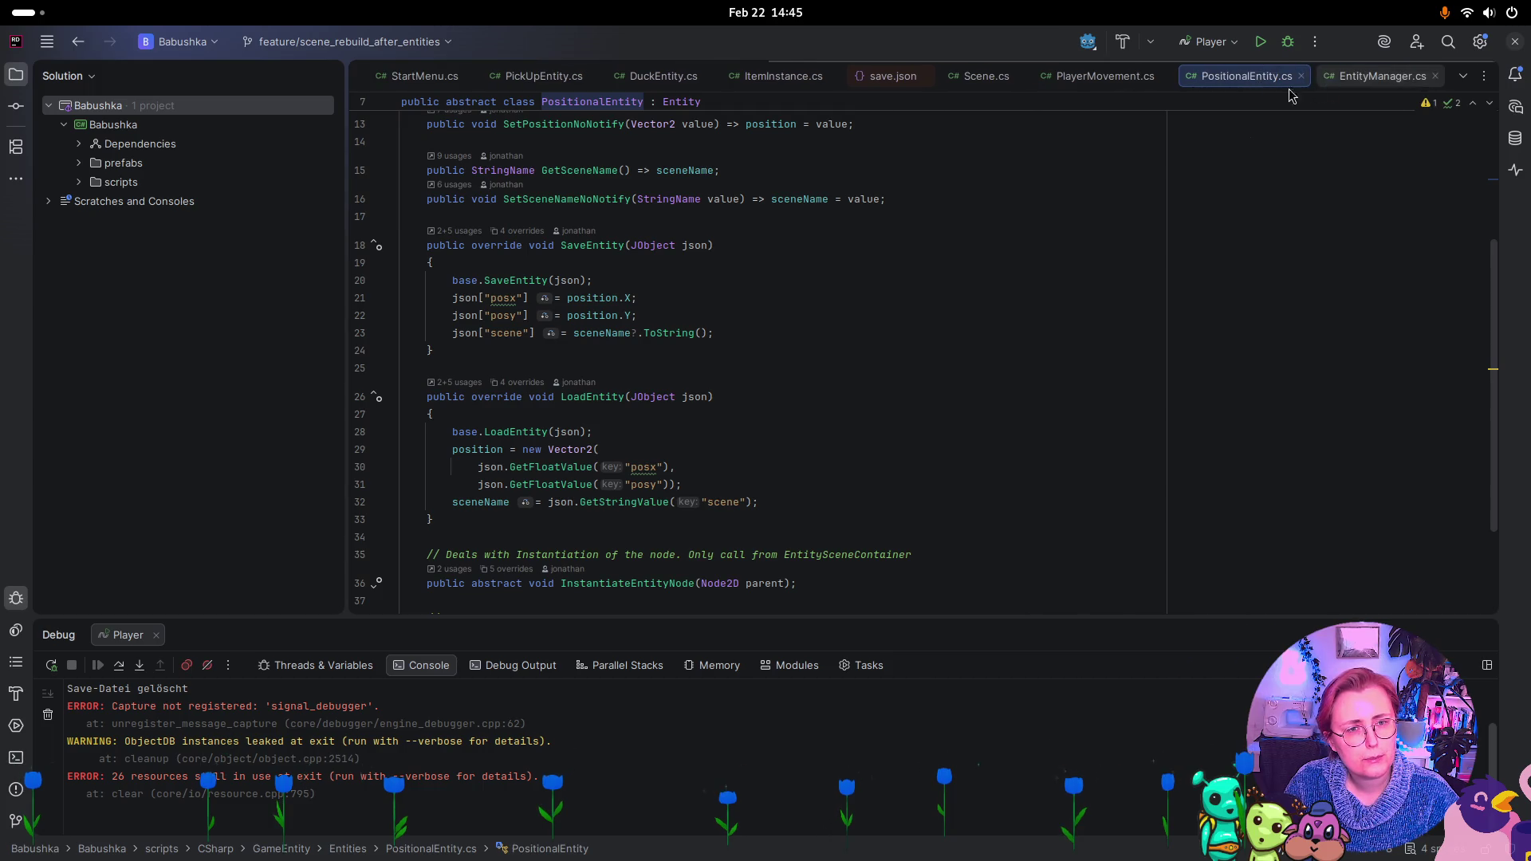
click(542, 76)
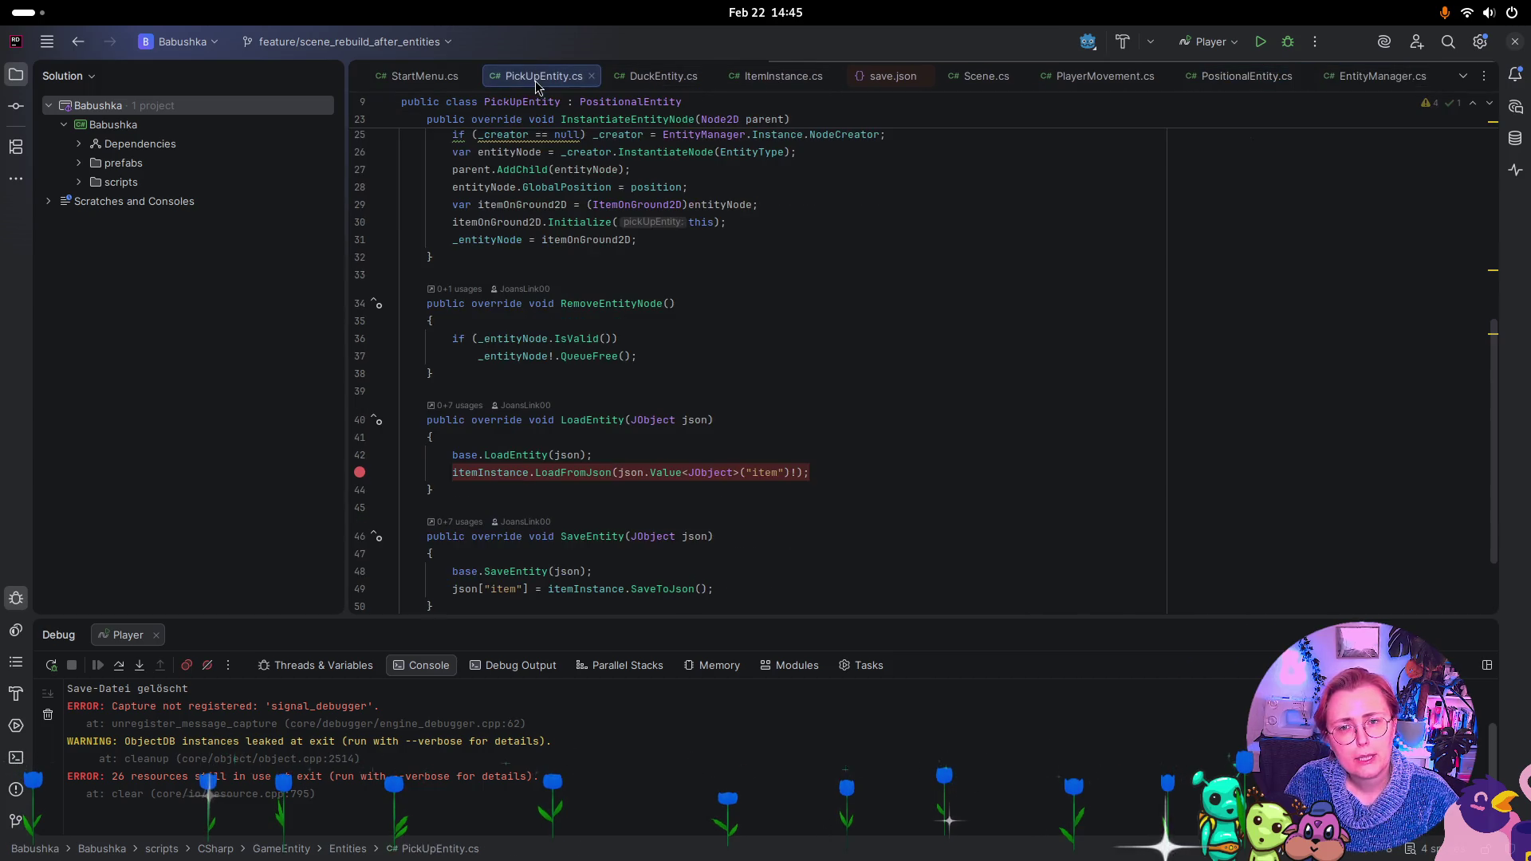
click(669, 456)
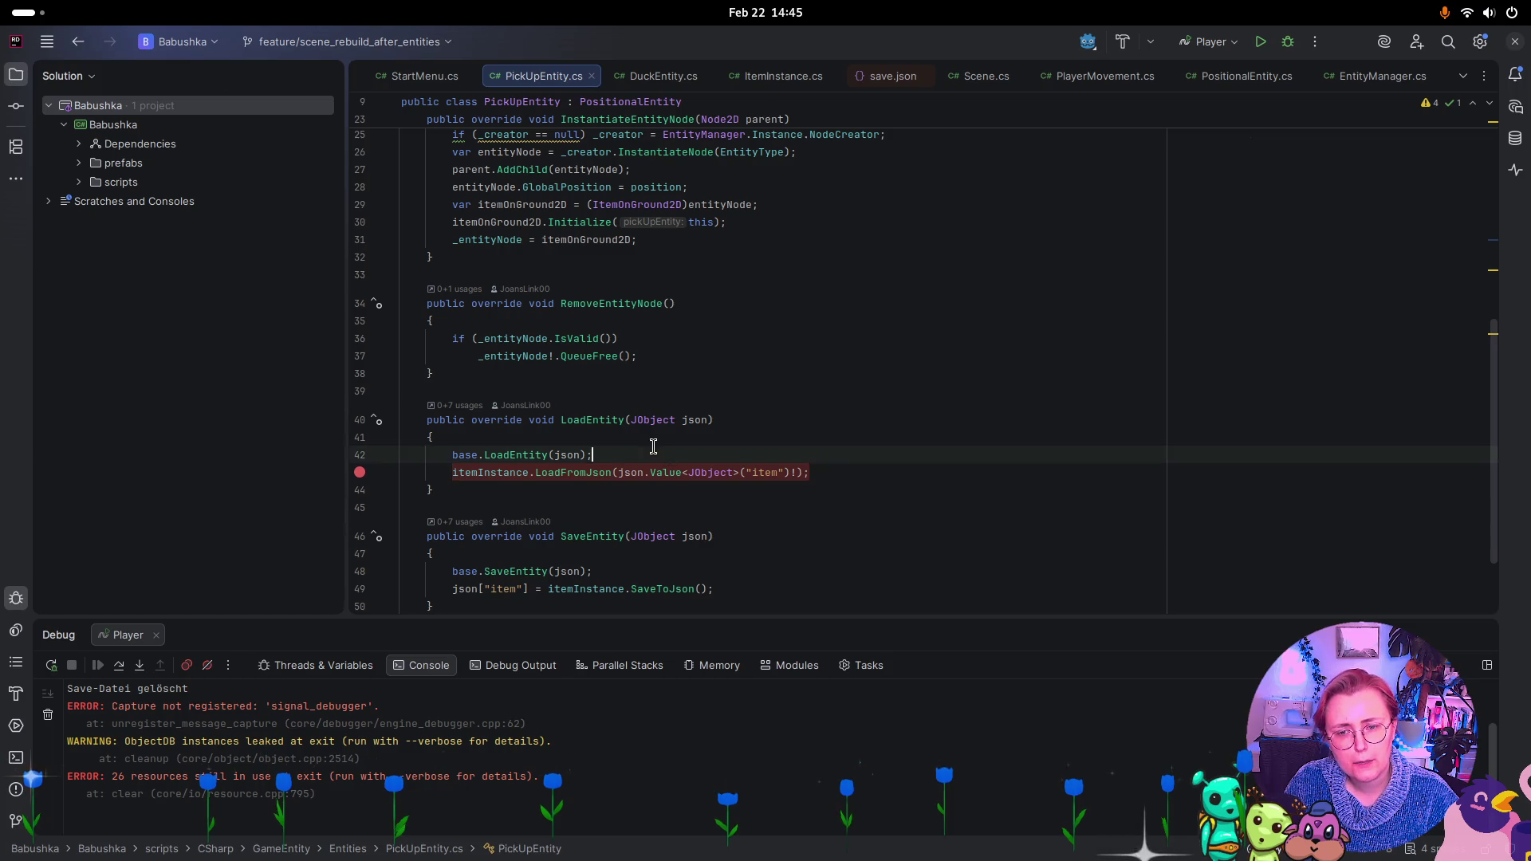
click(783, 77)
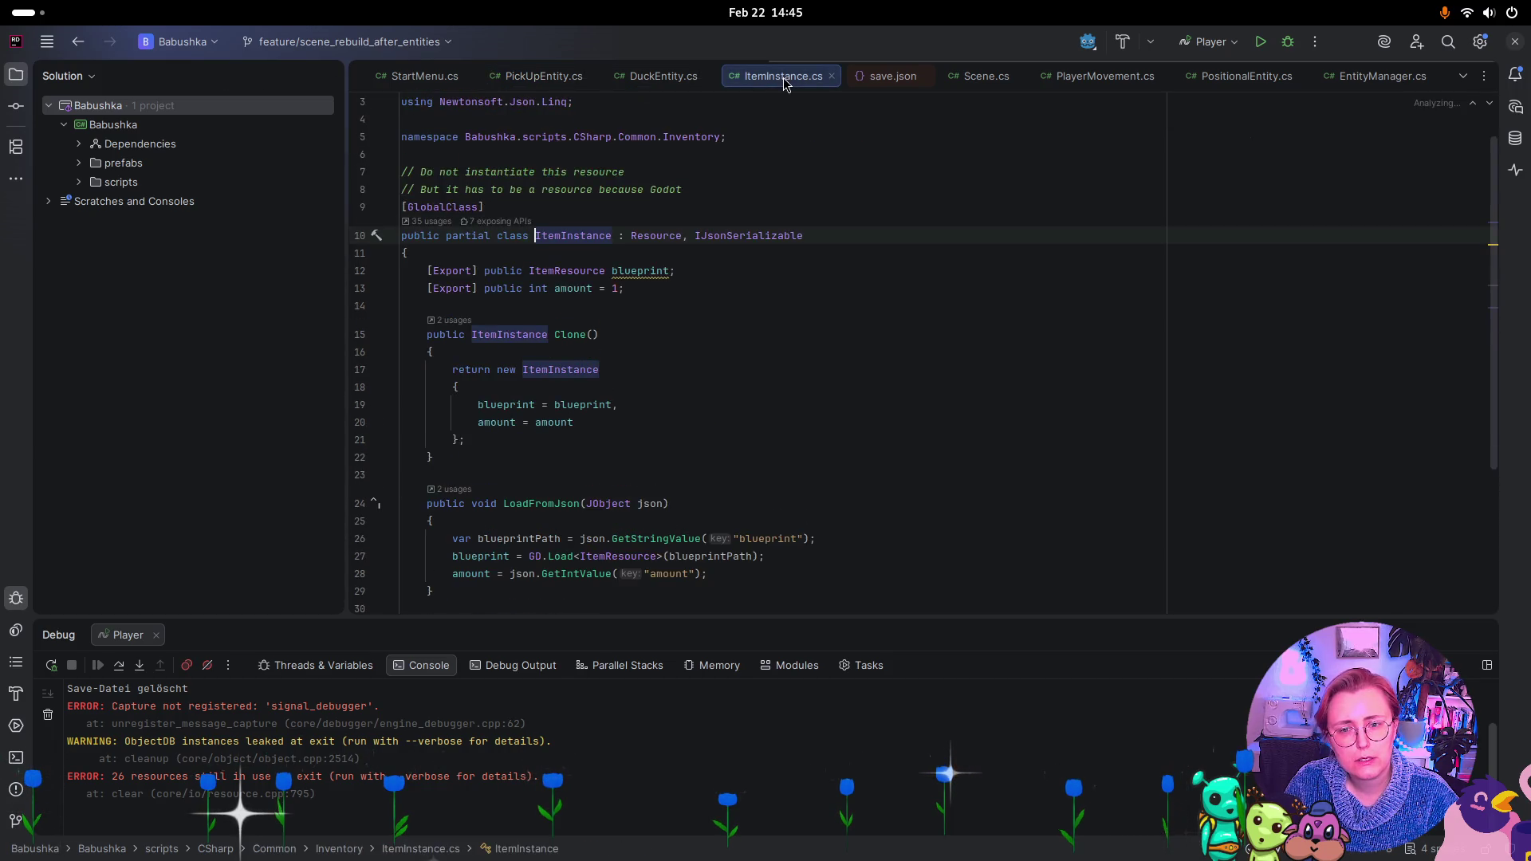
click(542, 77)
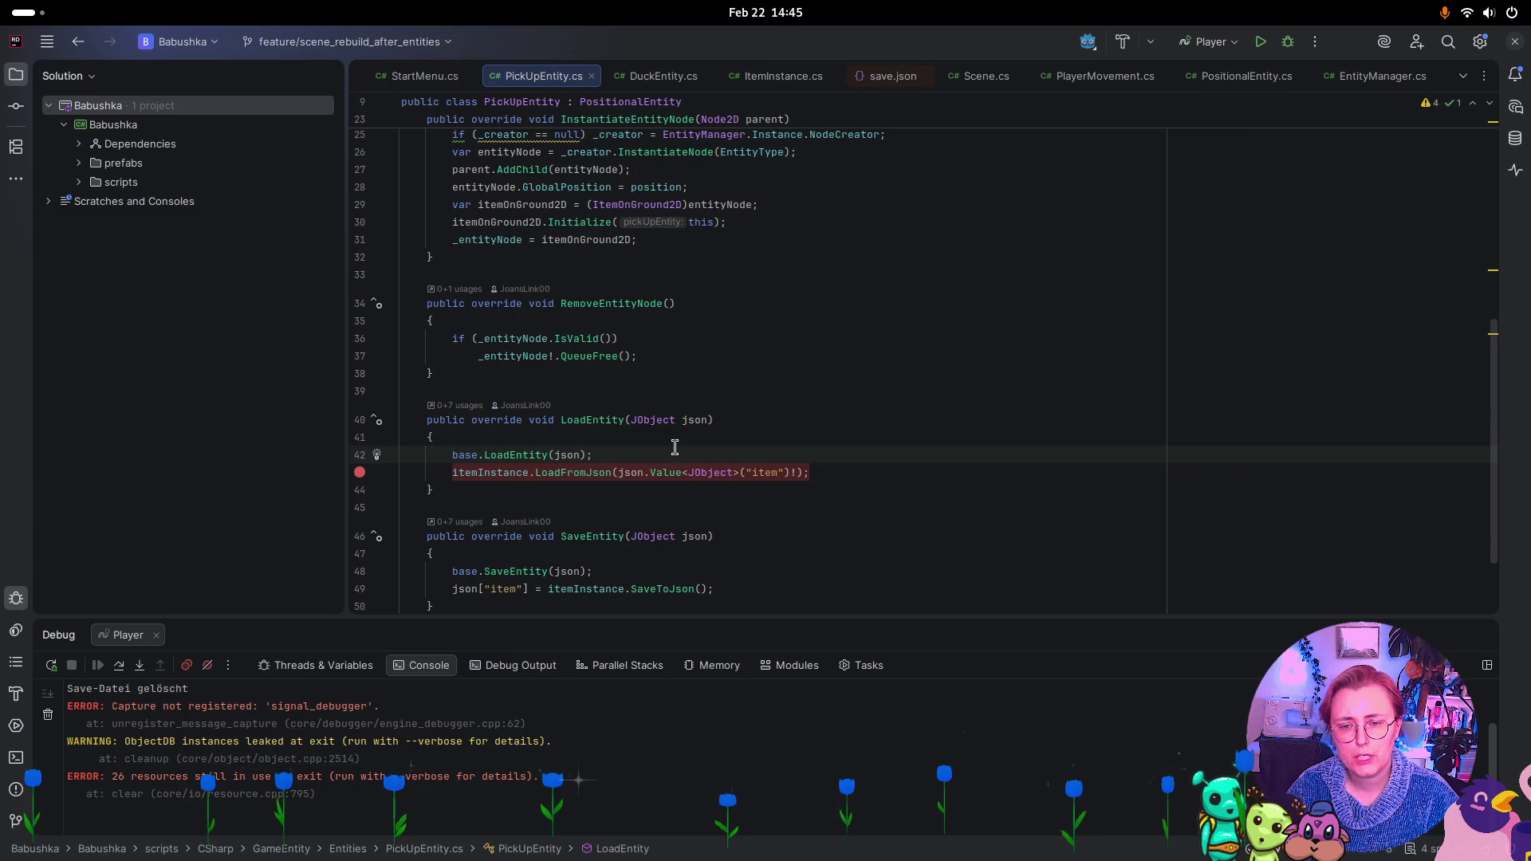
Add 'if (itemInstance == null) itemInstance = new ItemInstance();' after base.LoadEntity(json)
key(Return)
text(if(it)
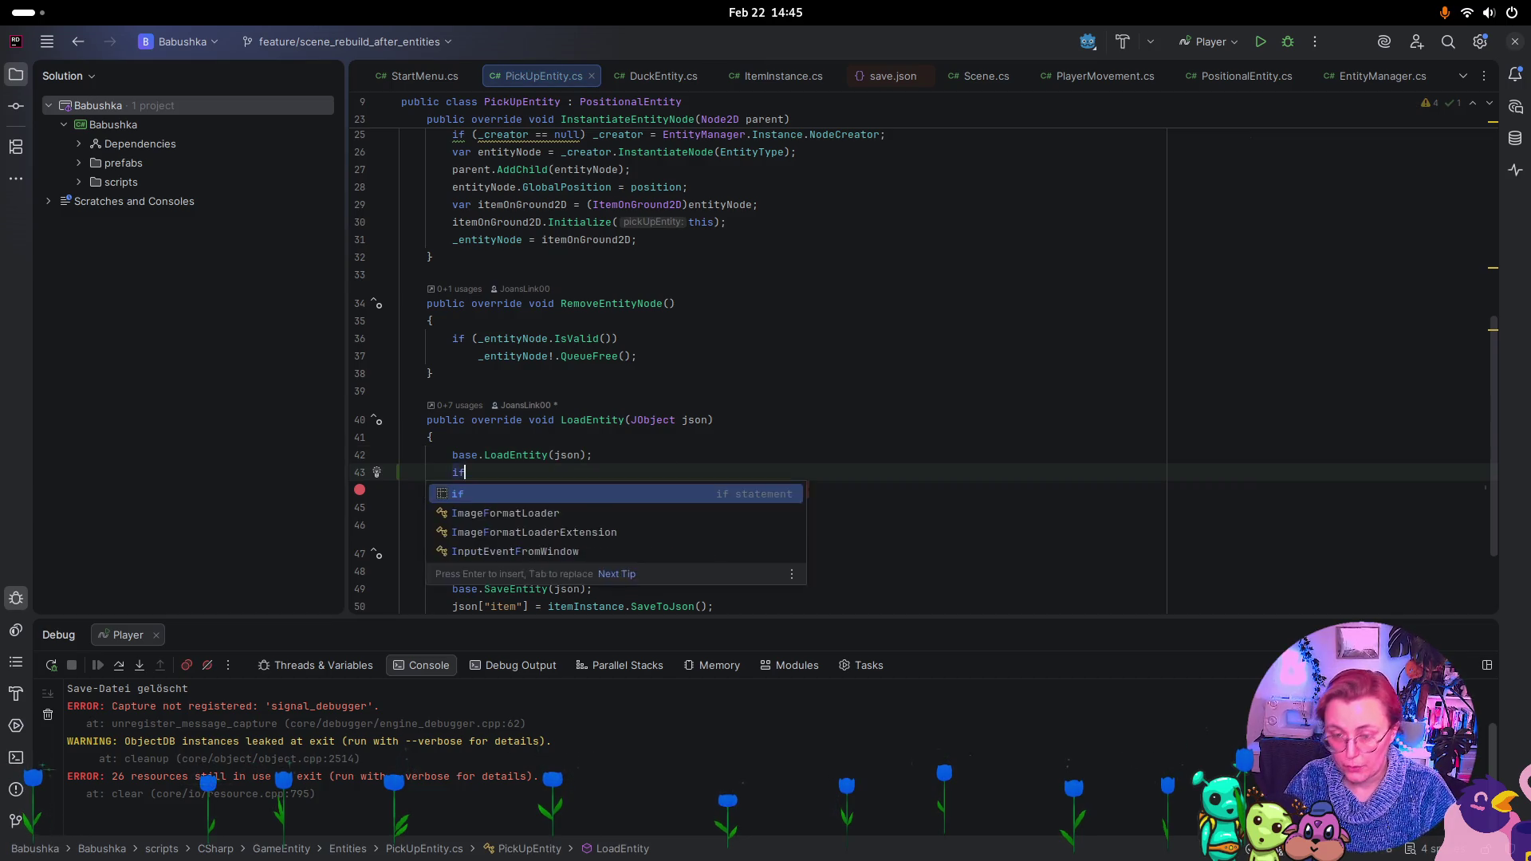
key(Return)
text(== null)
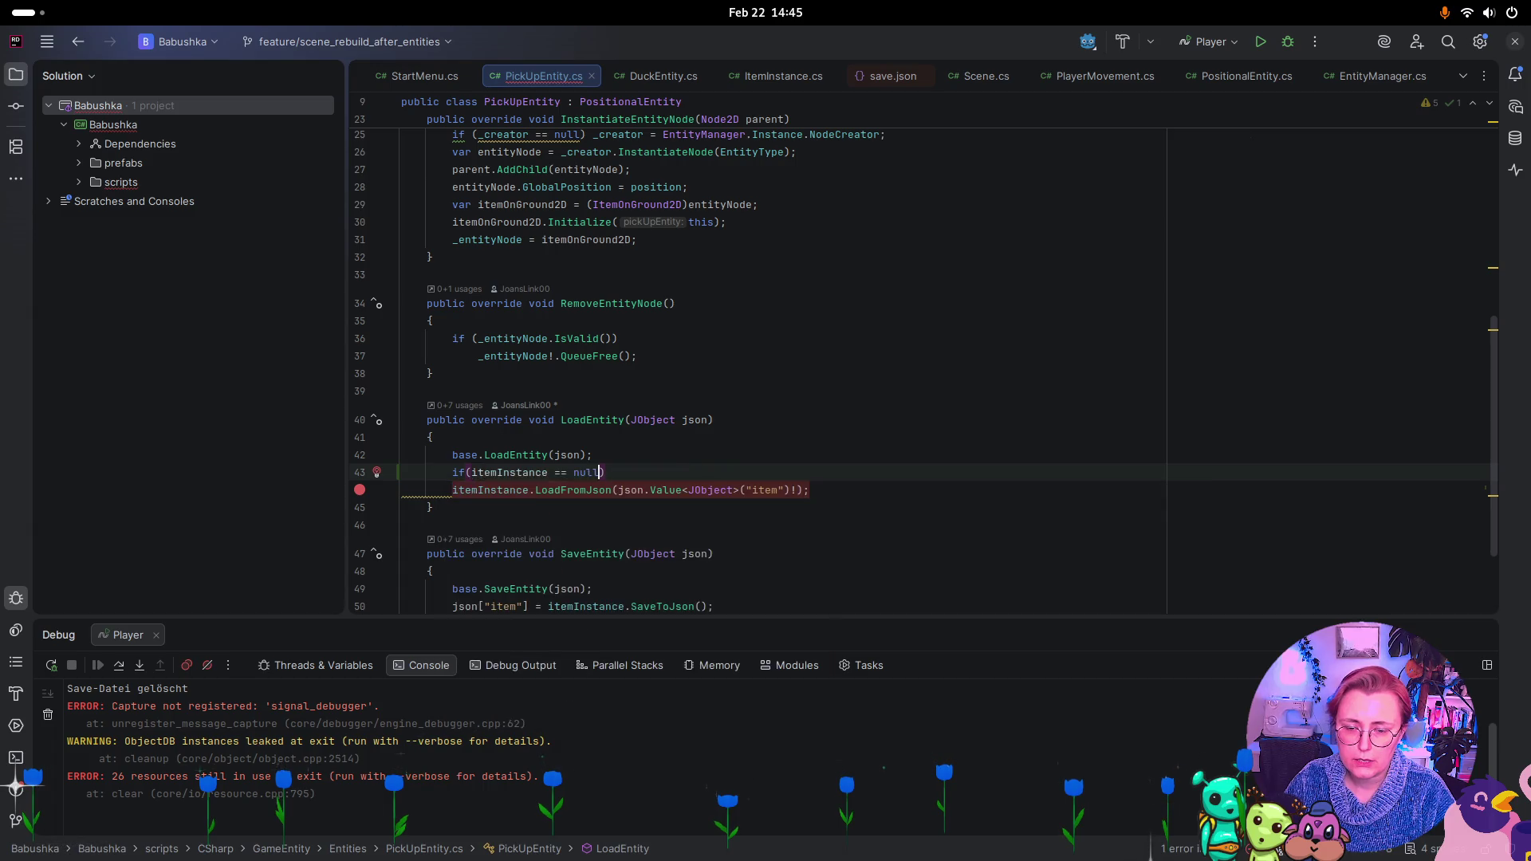
key(Return)
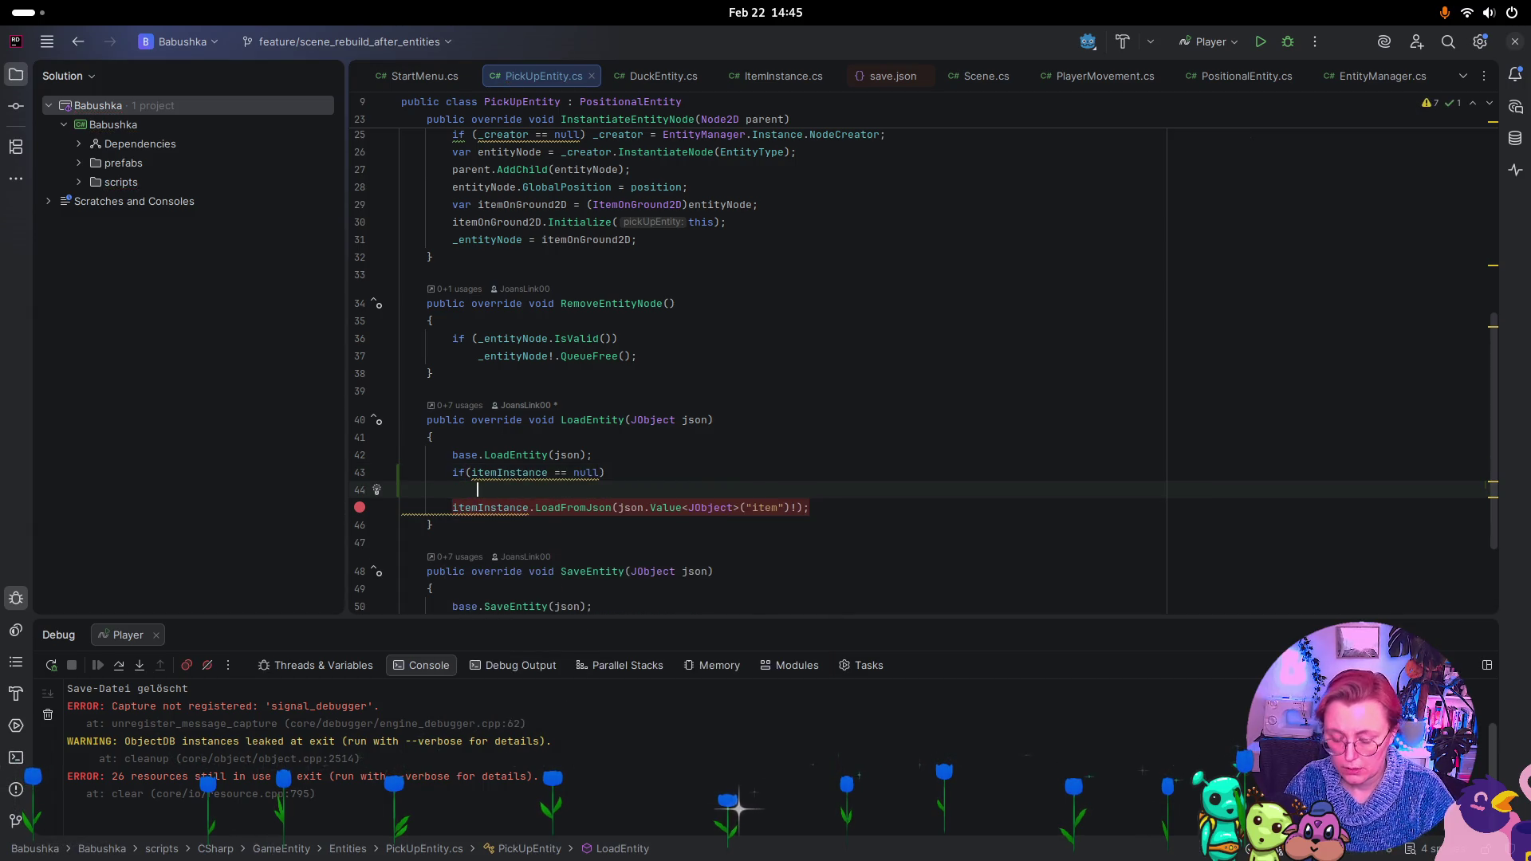
text(itemInstance = new ItemInstance();)
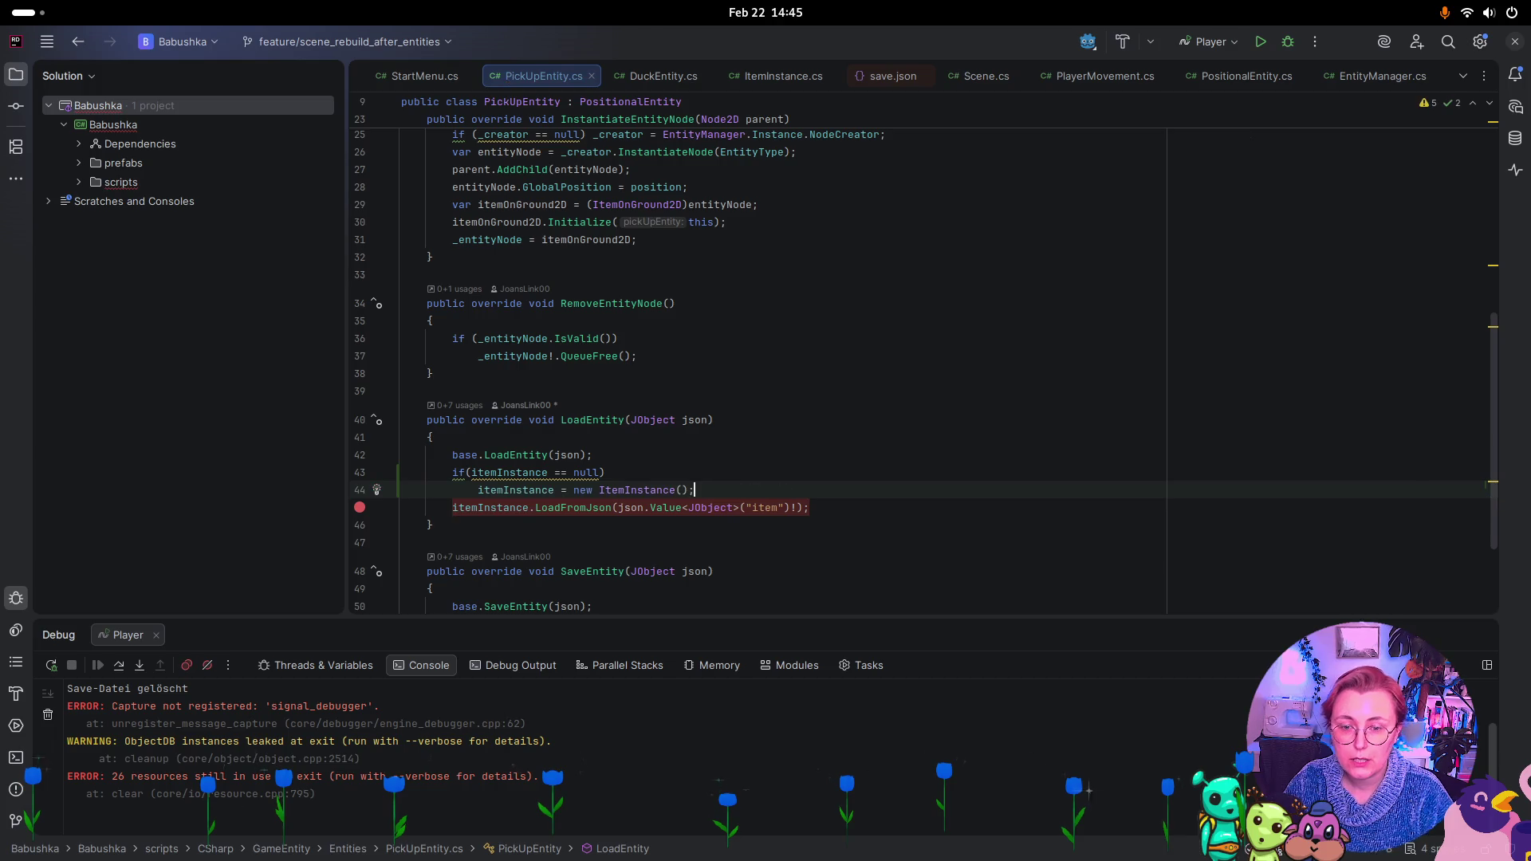
Replace new ItemInstance() with ItemInstance.Clone() using autocomplete
drag(571, 490, 697, 490)
text(In)
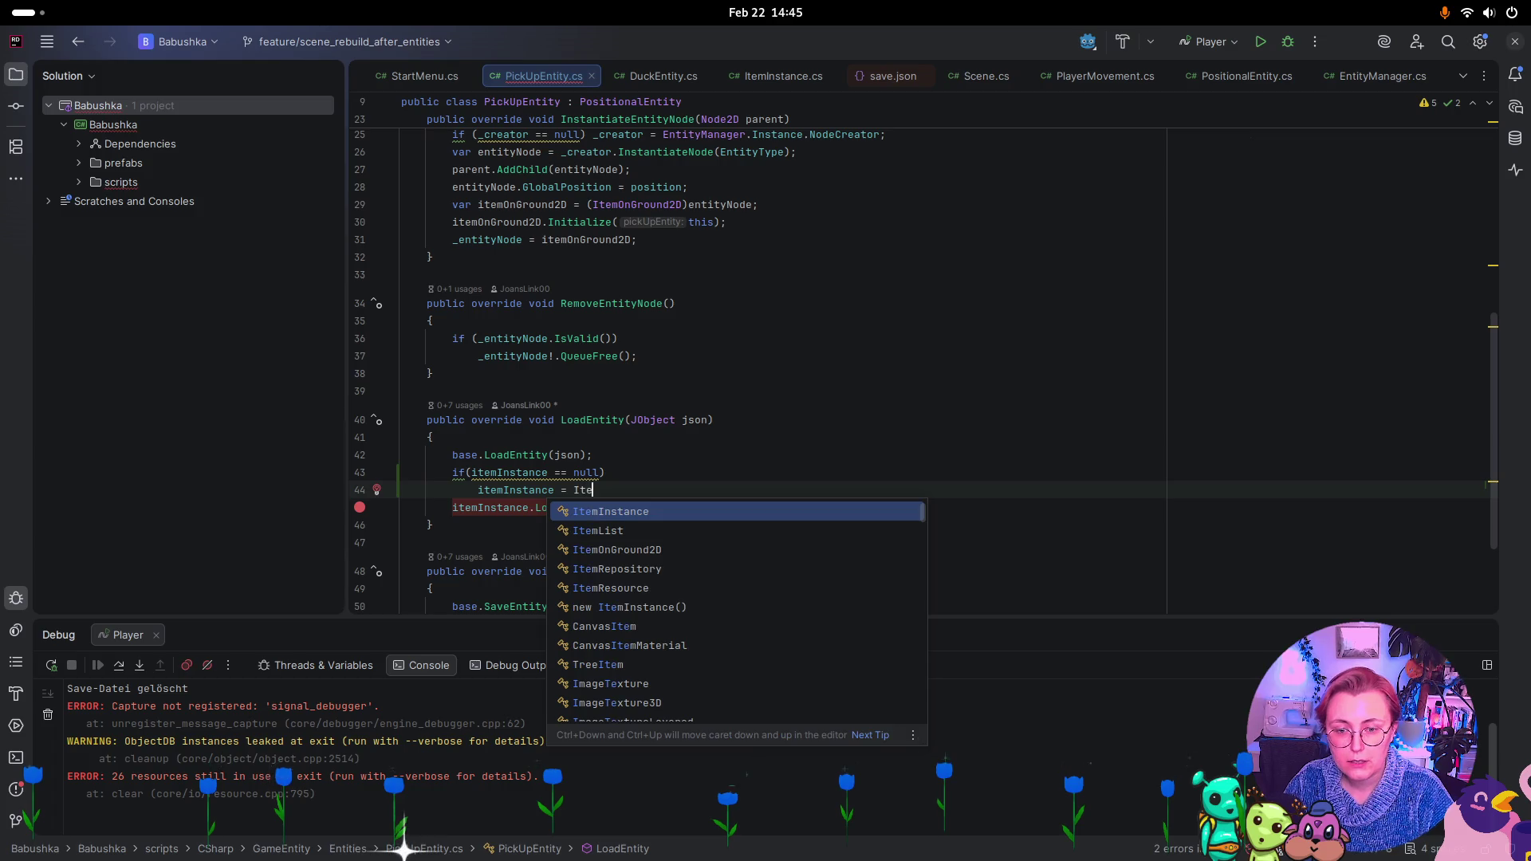
key(Return)
text(.Cl)
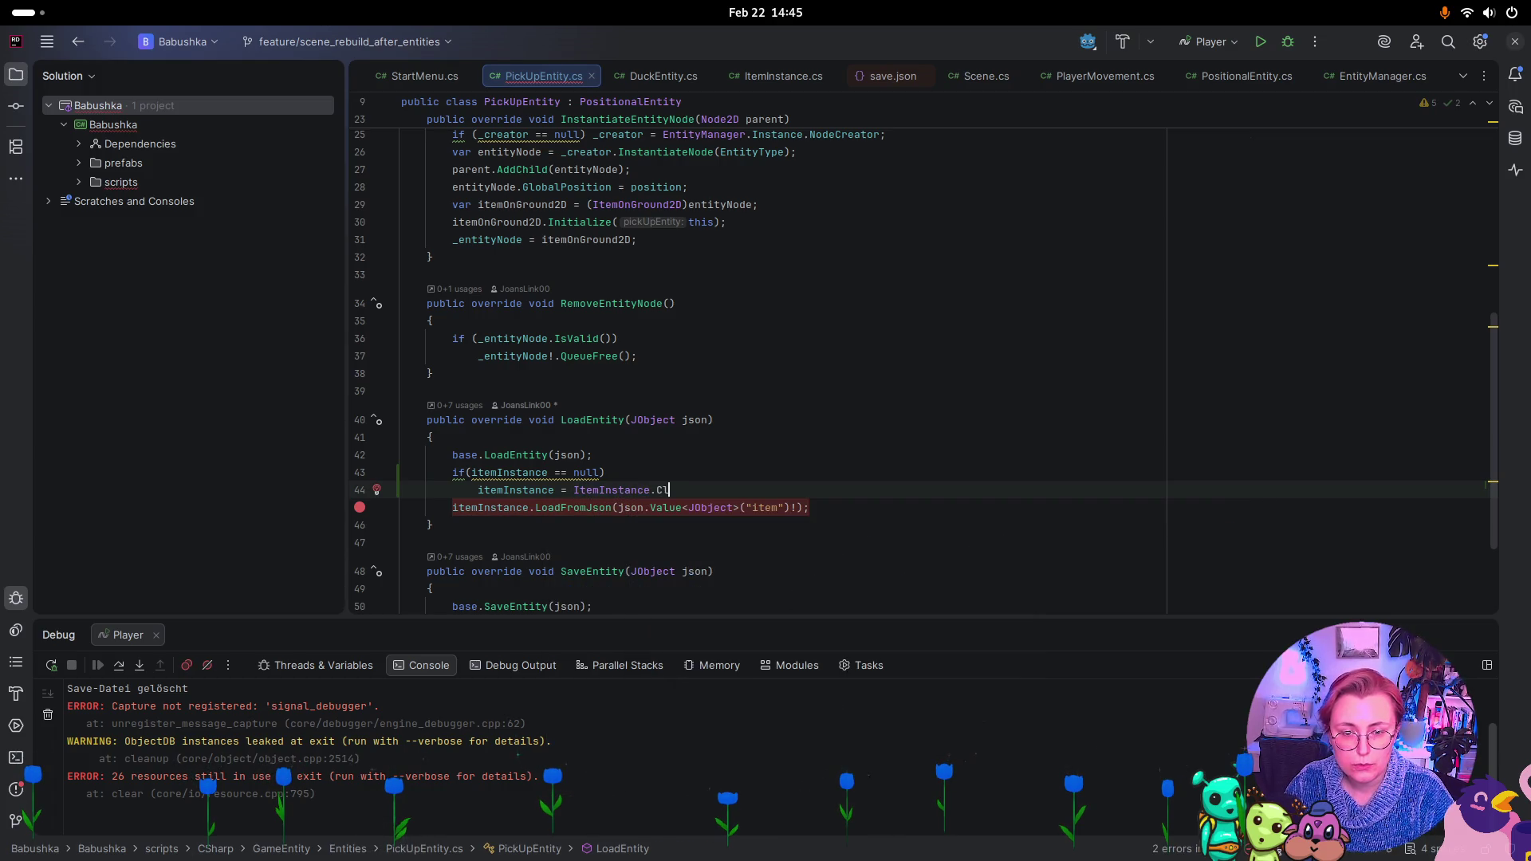
text(one();)
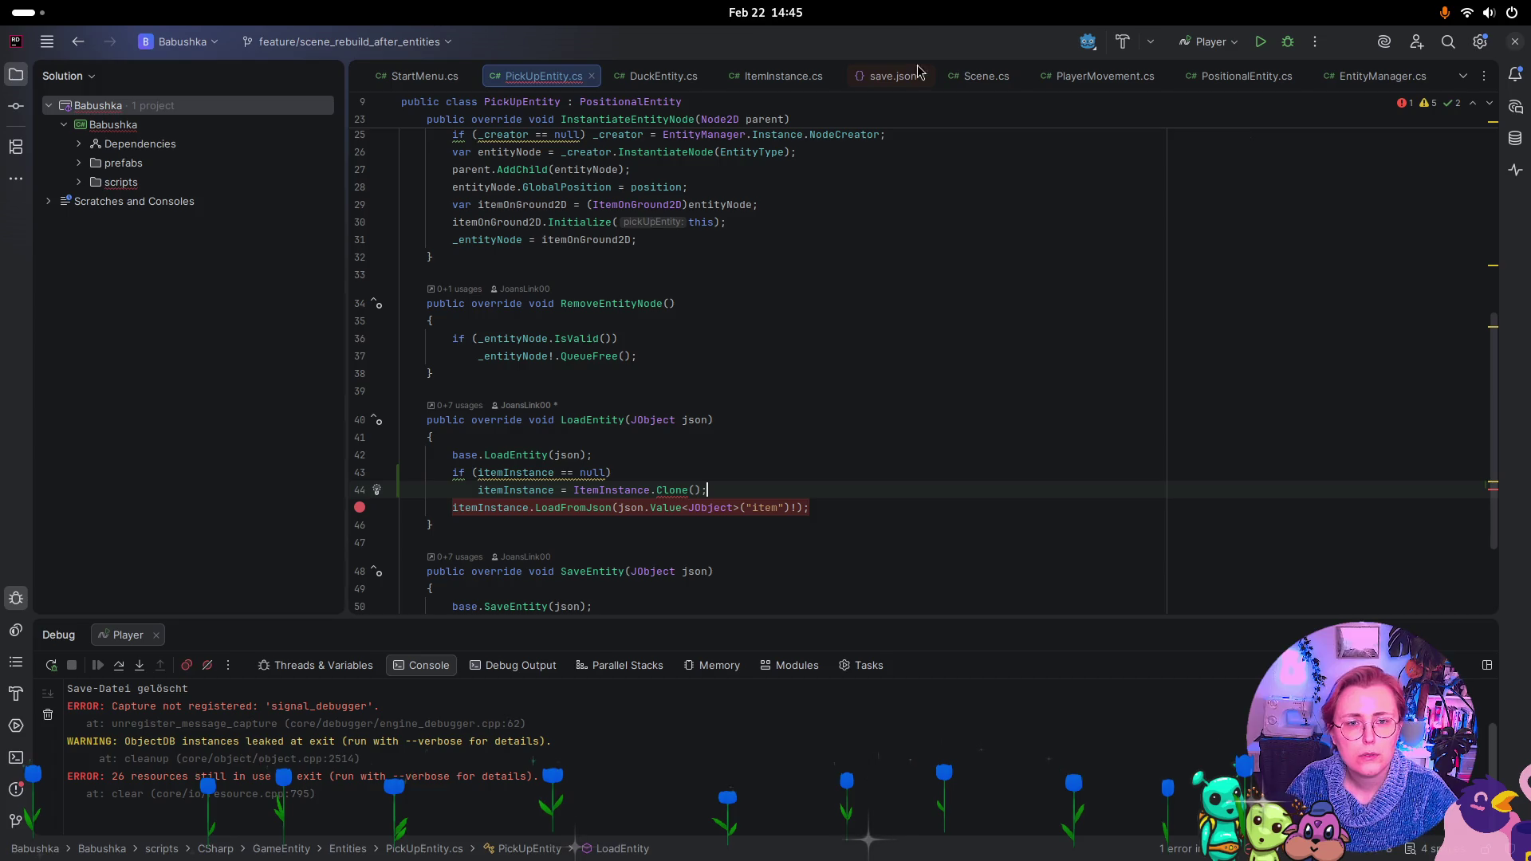
Review ItemInstance's Clone method against the new line in PickUpEntity.cs
click(783, 77)
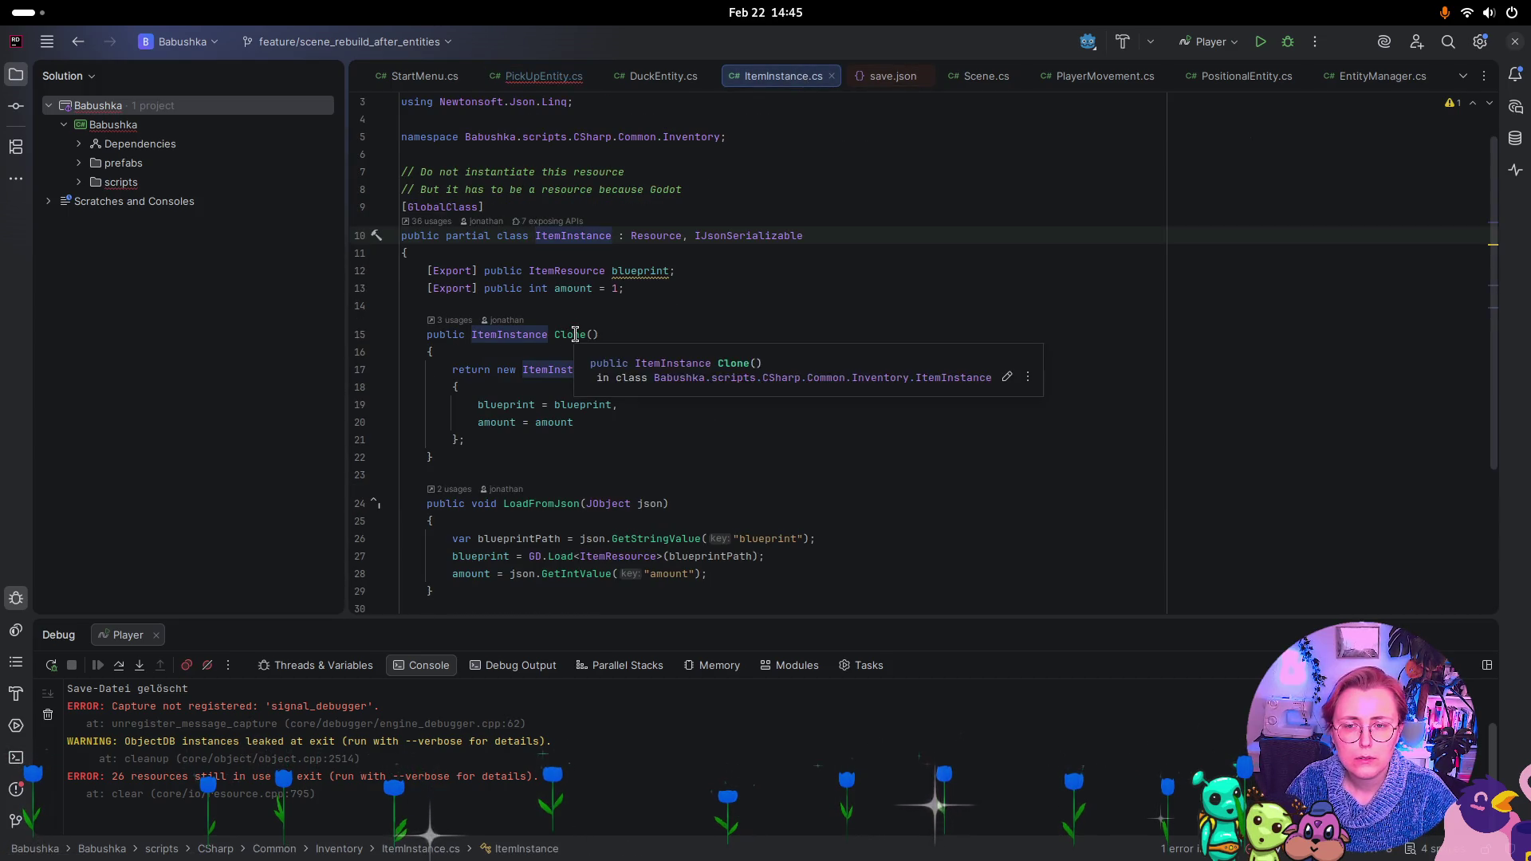
click(515, 77)
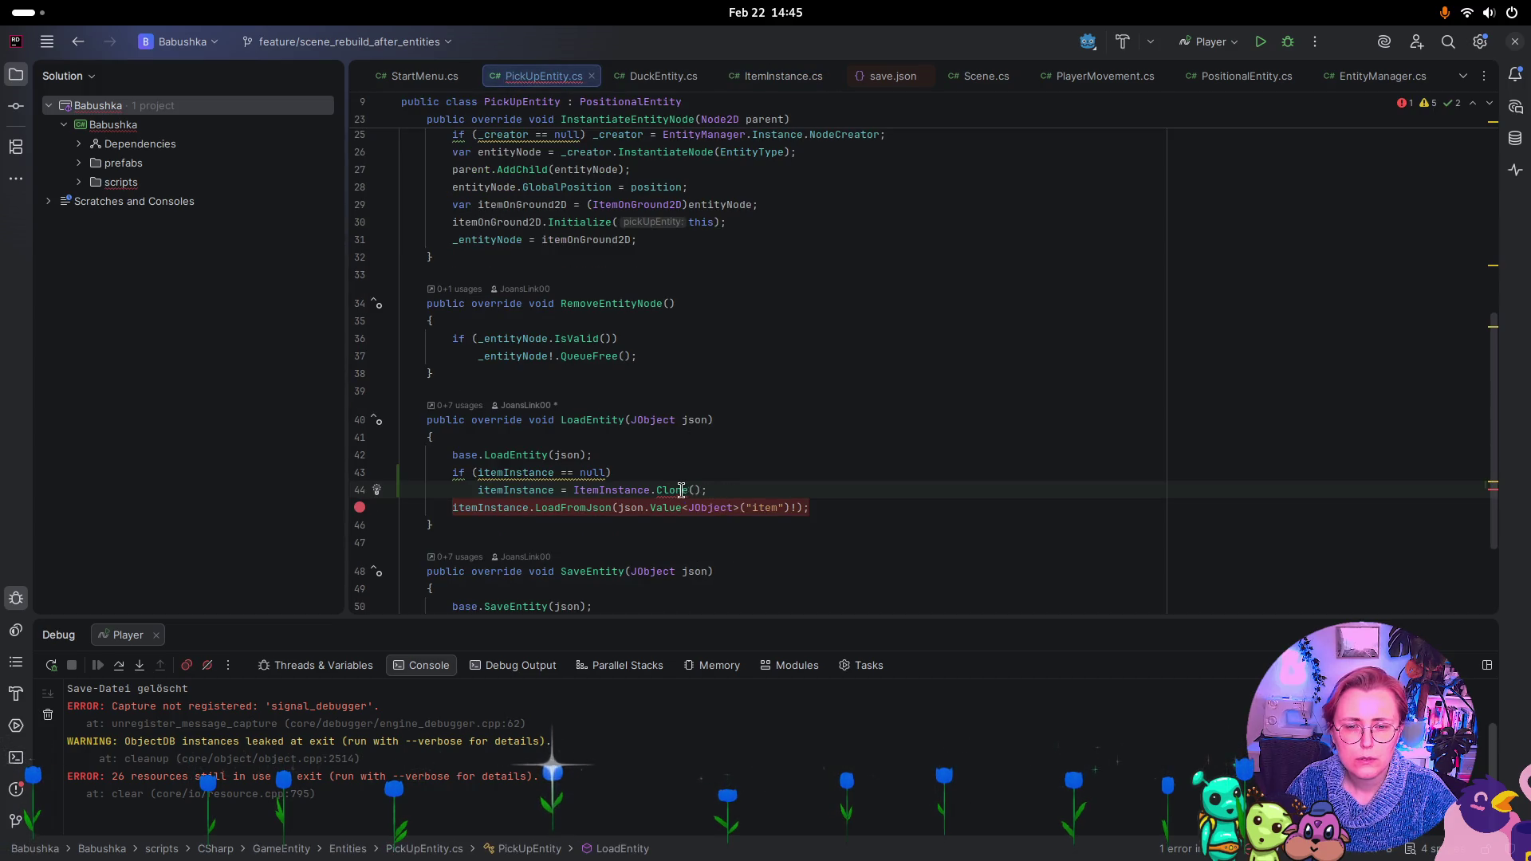
mouse_move(677, 489)
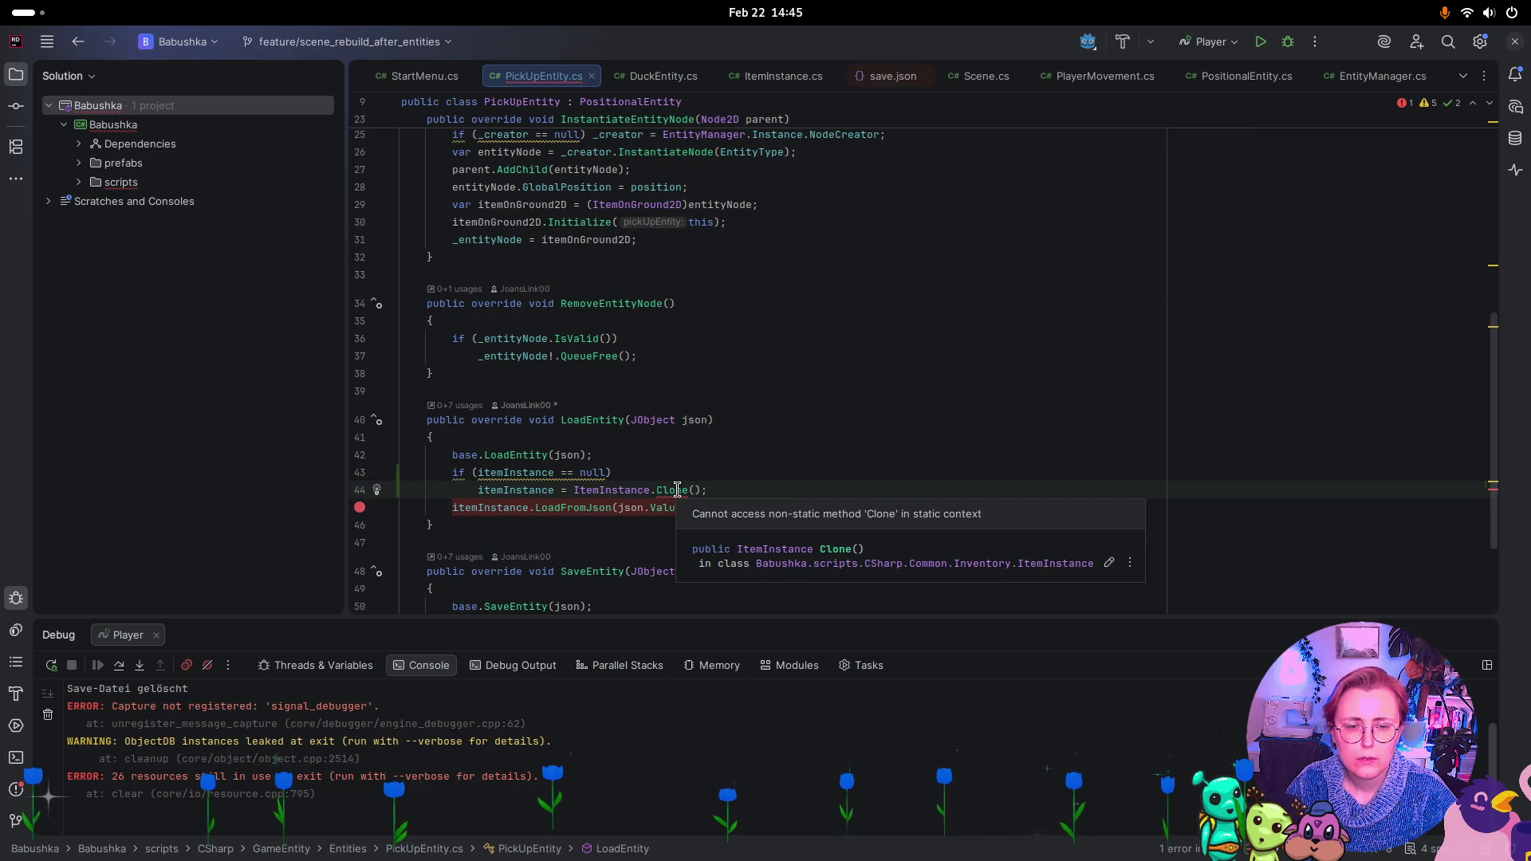
click(764, 77)
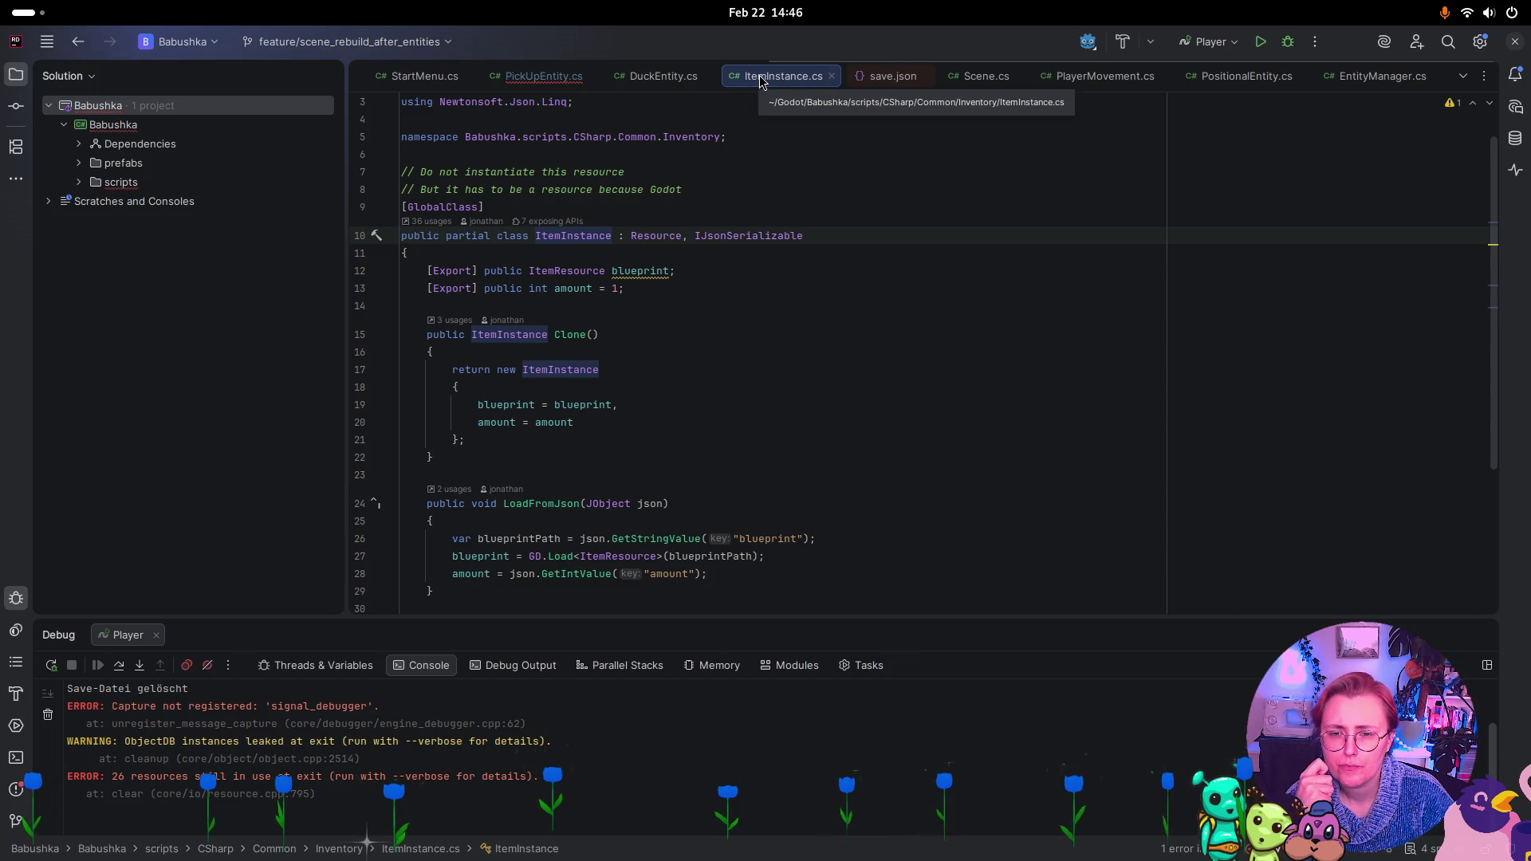
click(558, 76)
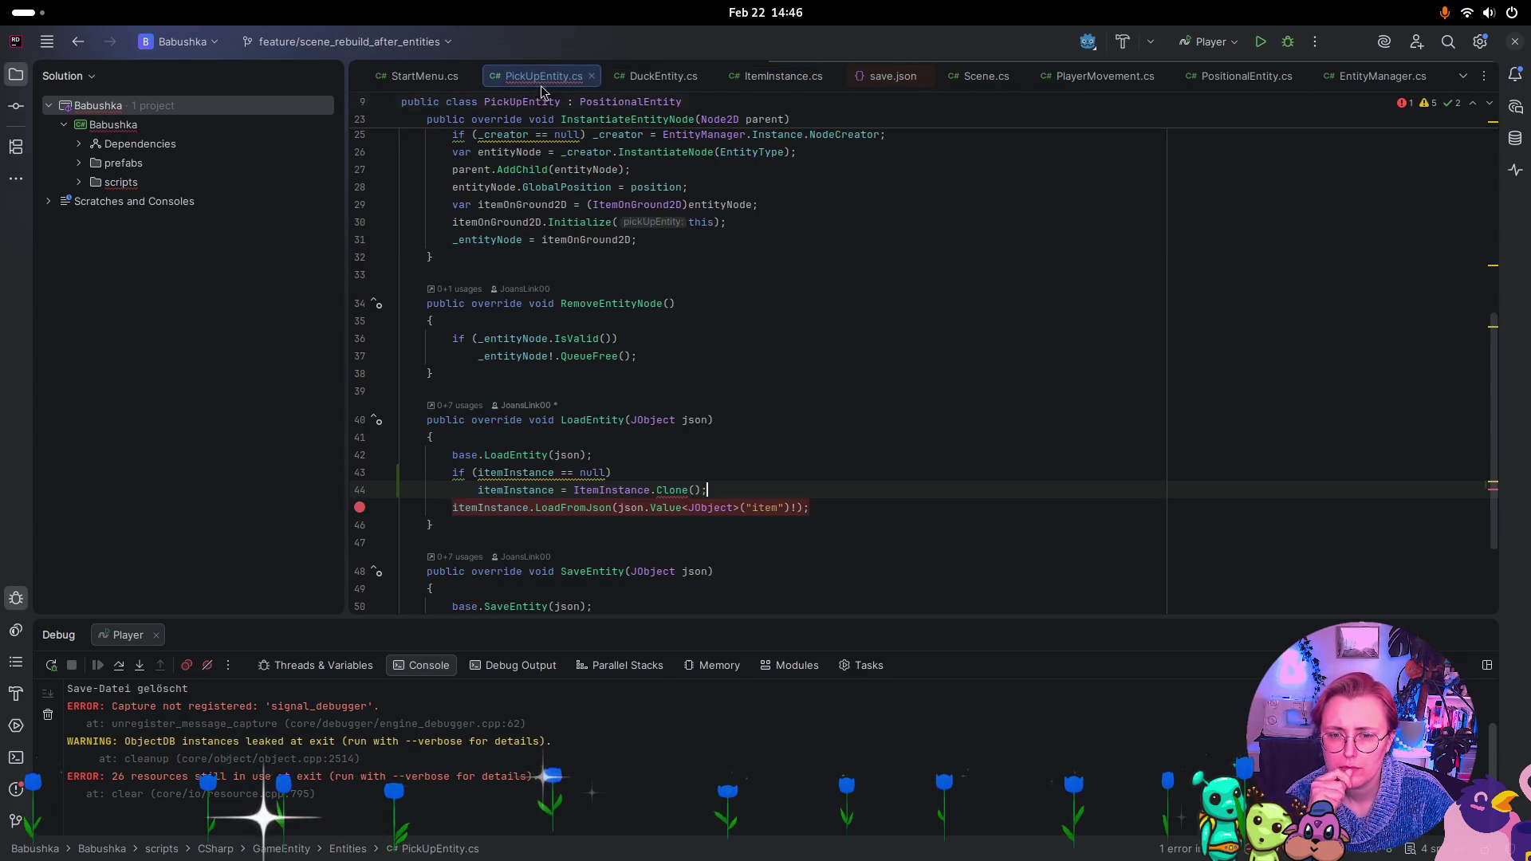
Find ItemInstance.Clone()'s usage in ItemOnGround2D's TryPickUp, then return to PickUpEntity.cs
click(769, 75)
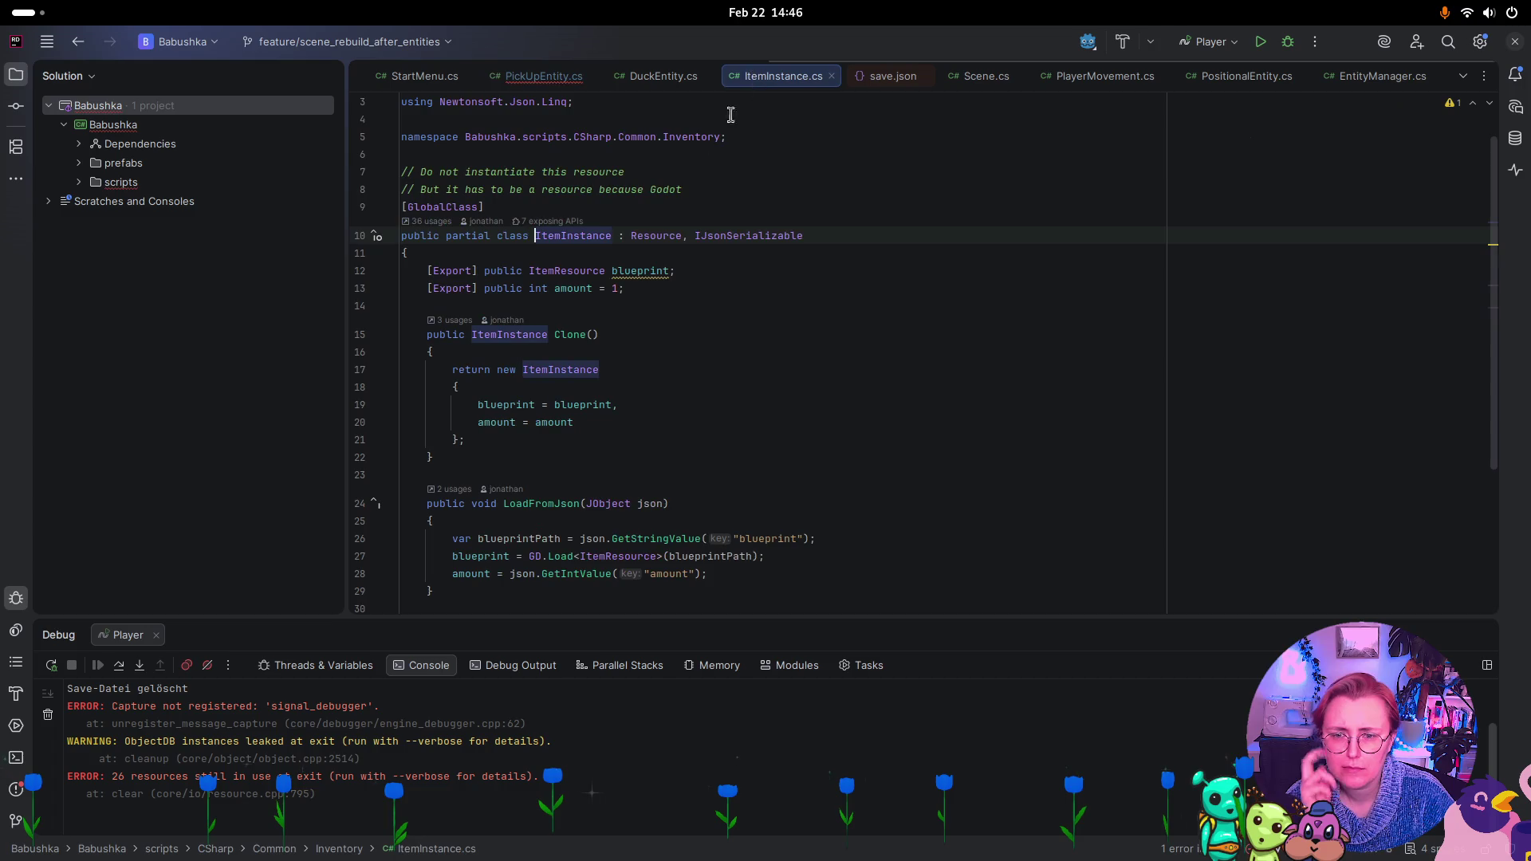
click(451, 320)
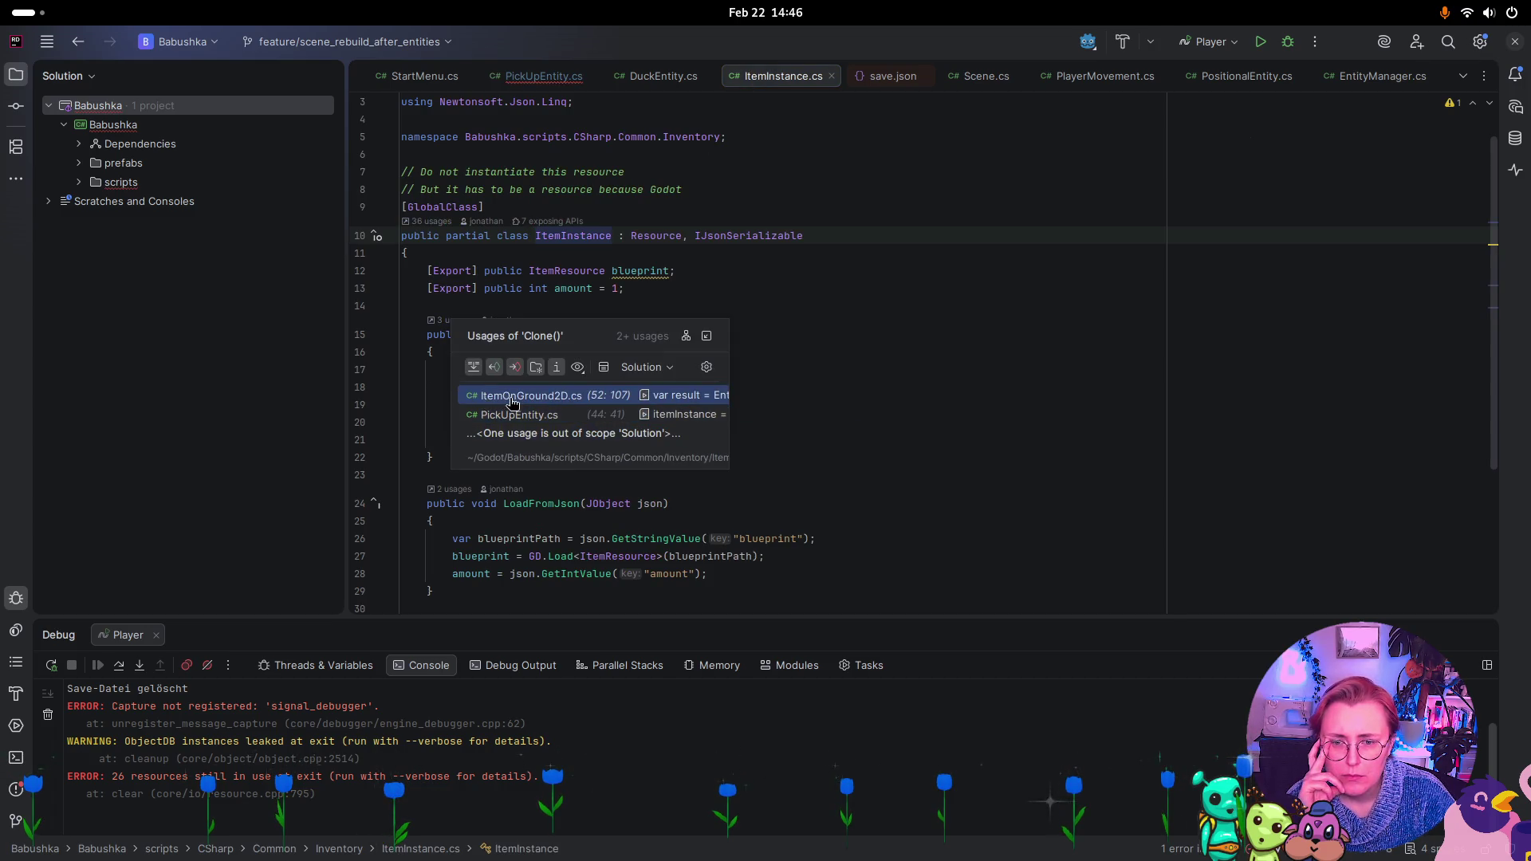
click(686, 394)
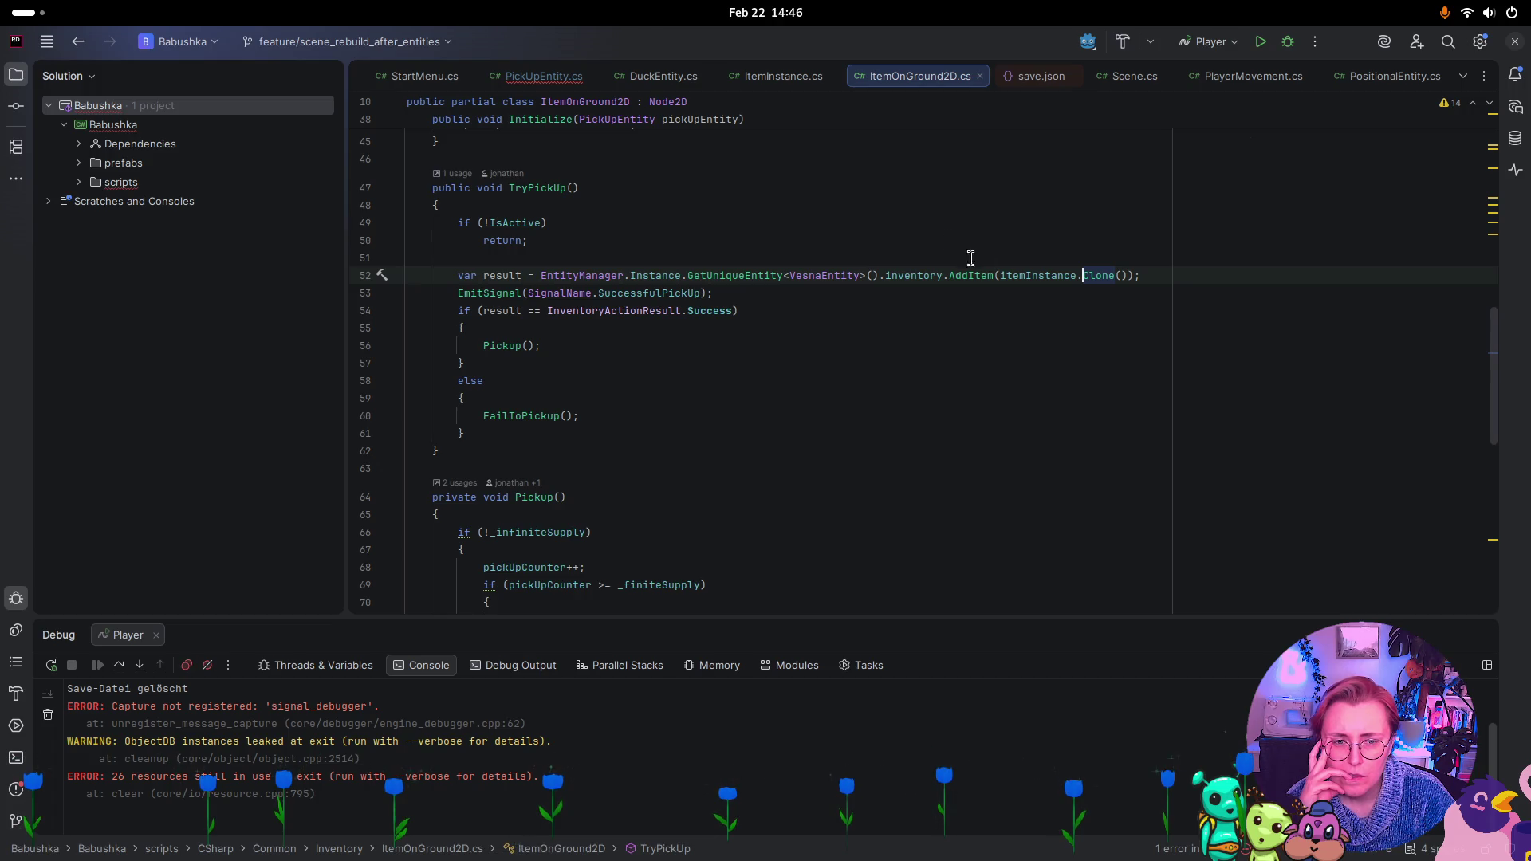
mouse_move(1053, 273)
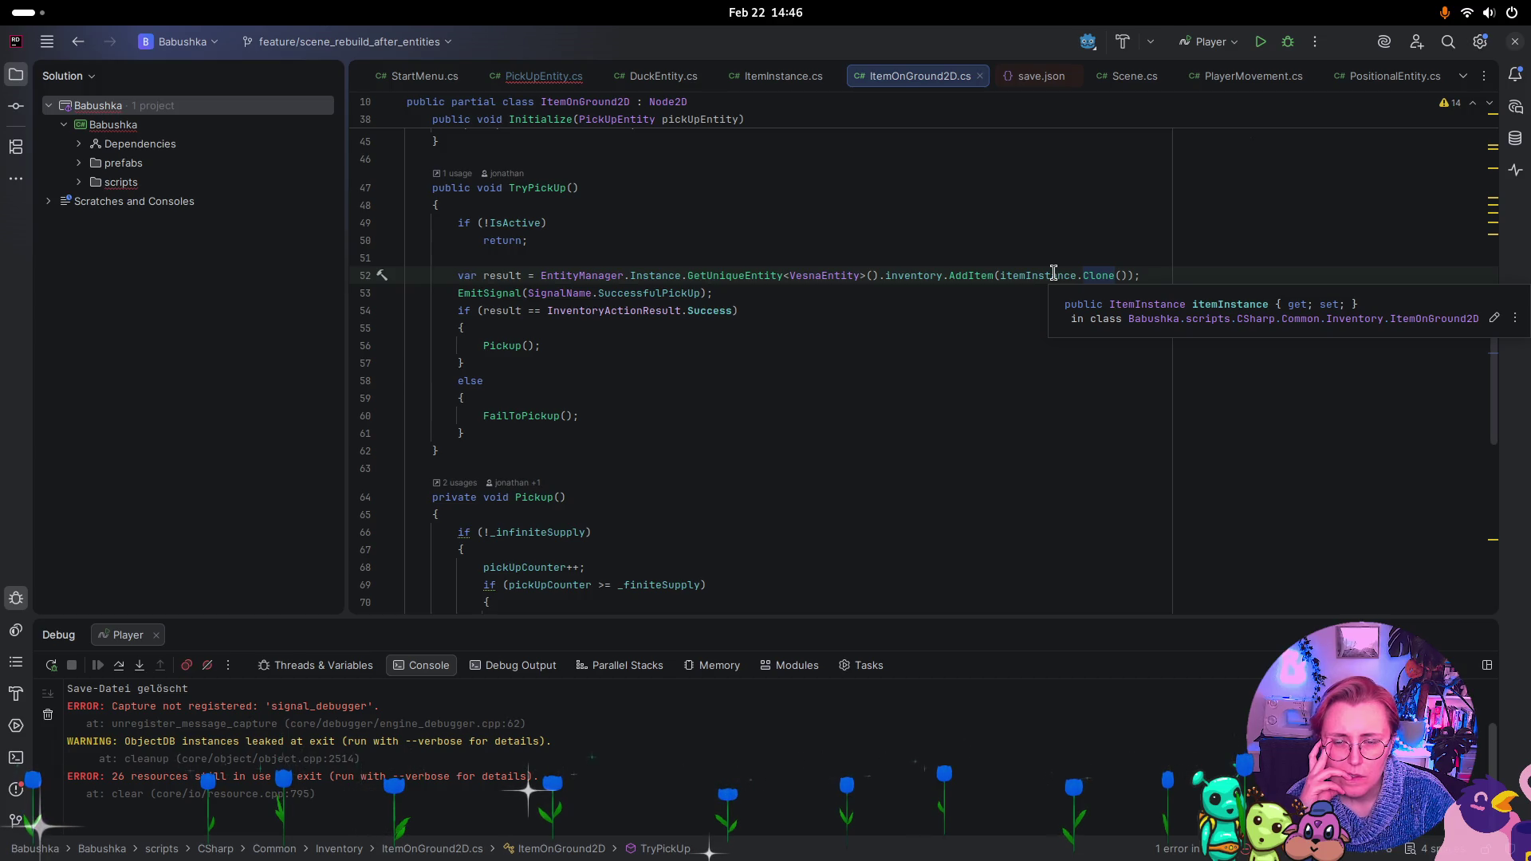
scroll(1053, 274, up, 3)
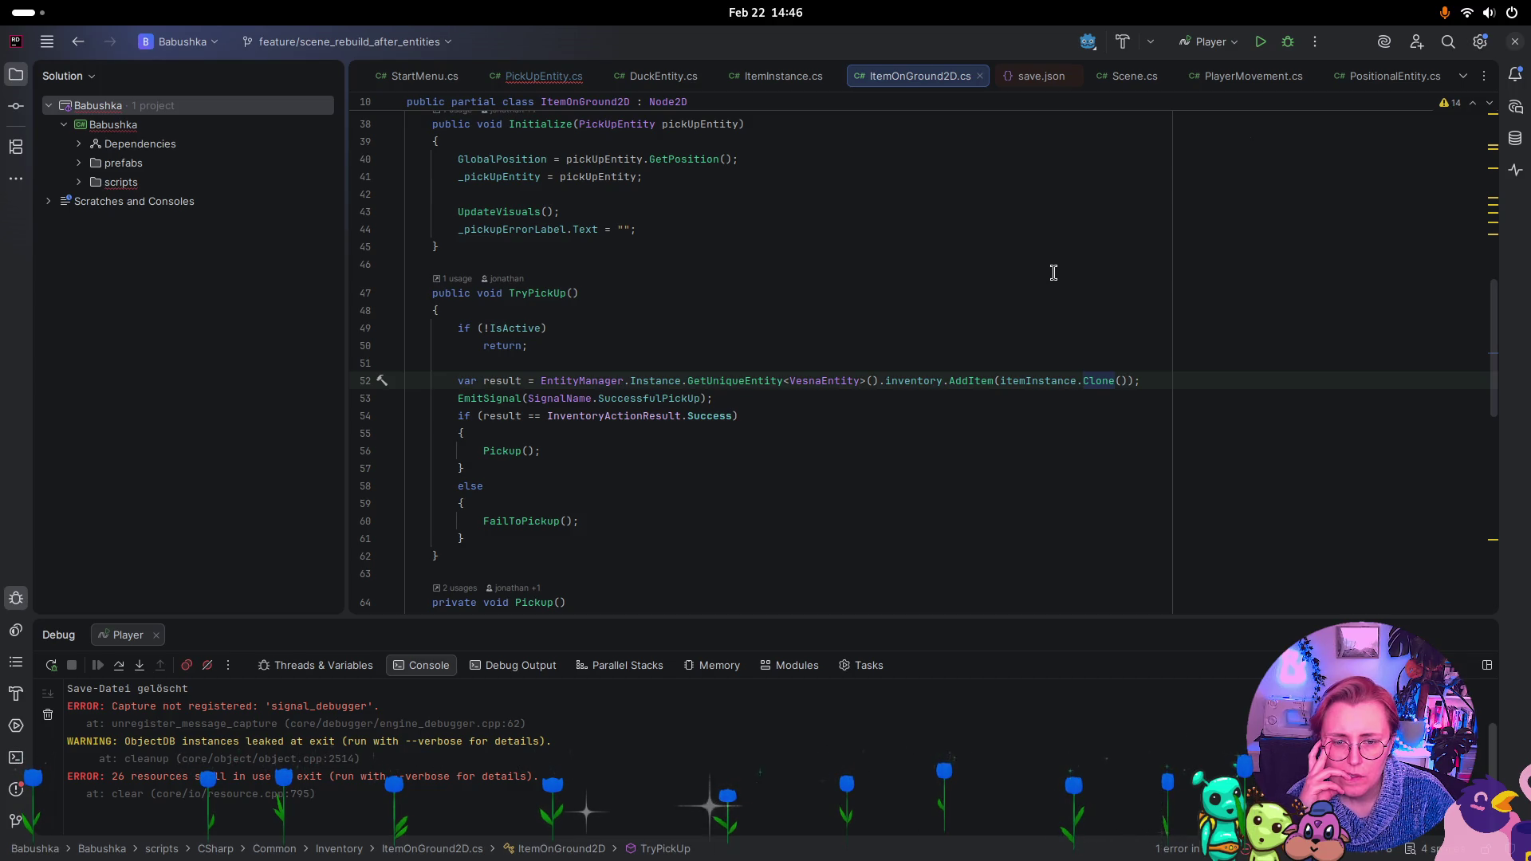
click(542, 75)
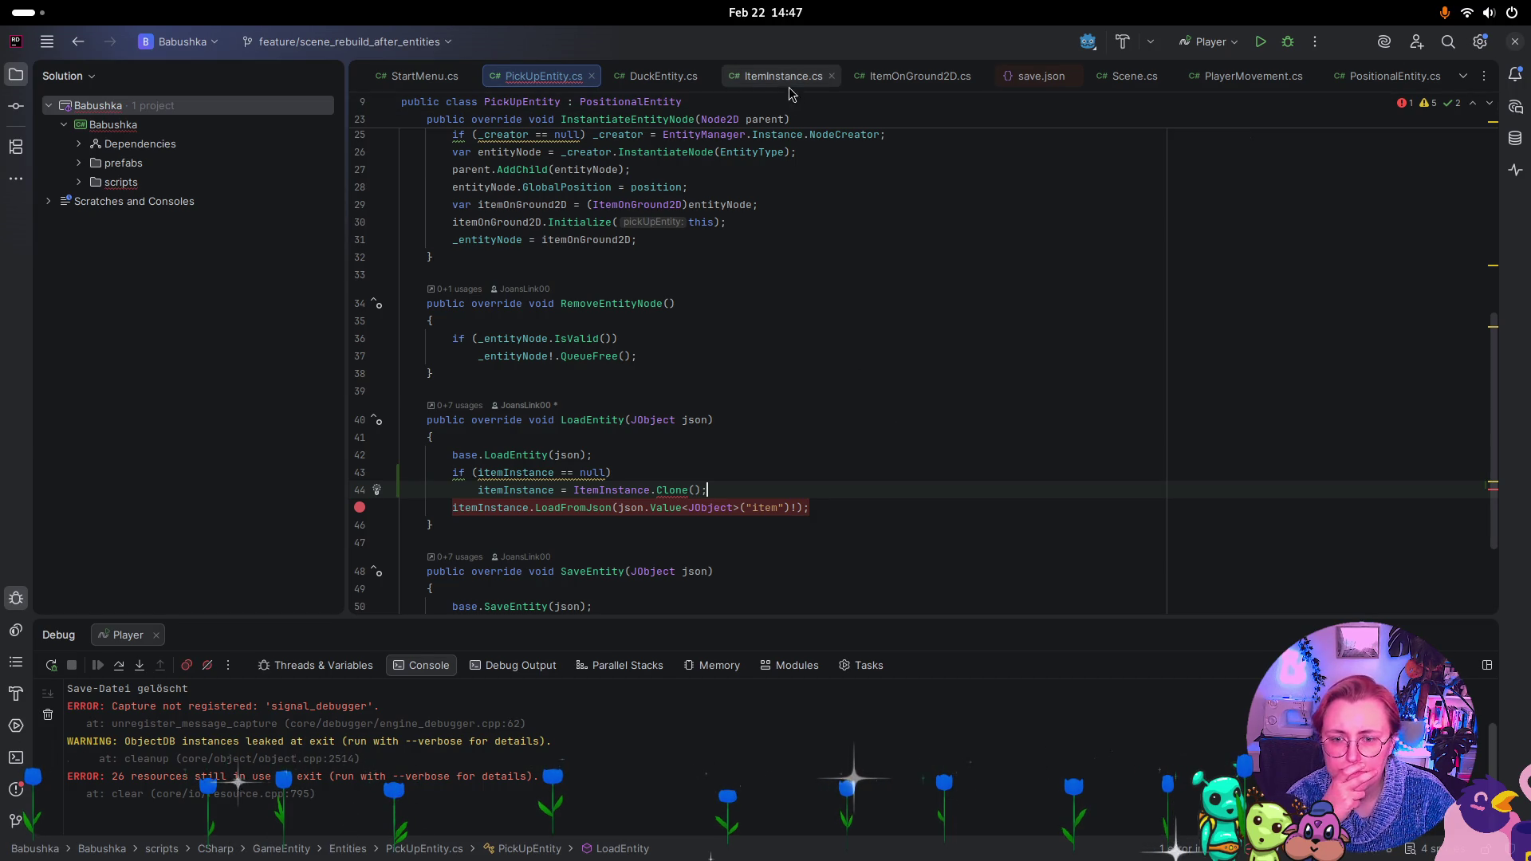
Read through the ItemInstance class source
scroll(739, 290, up, 5)
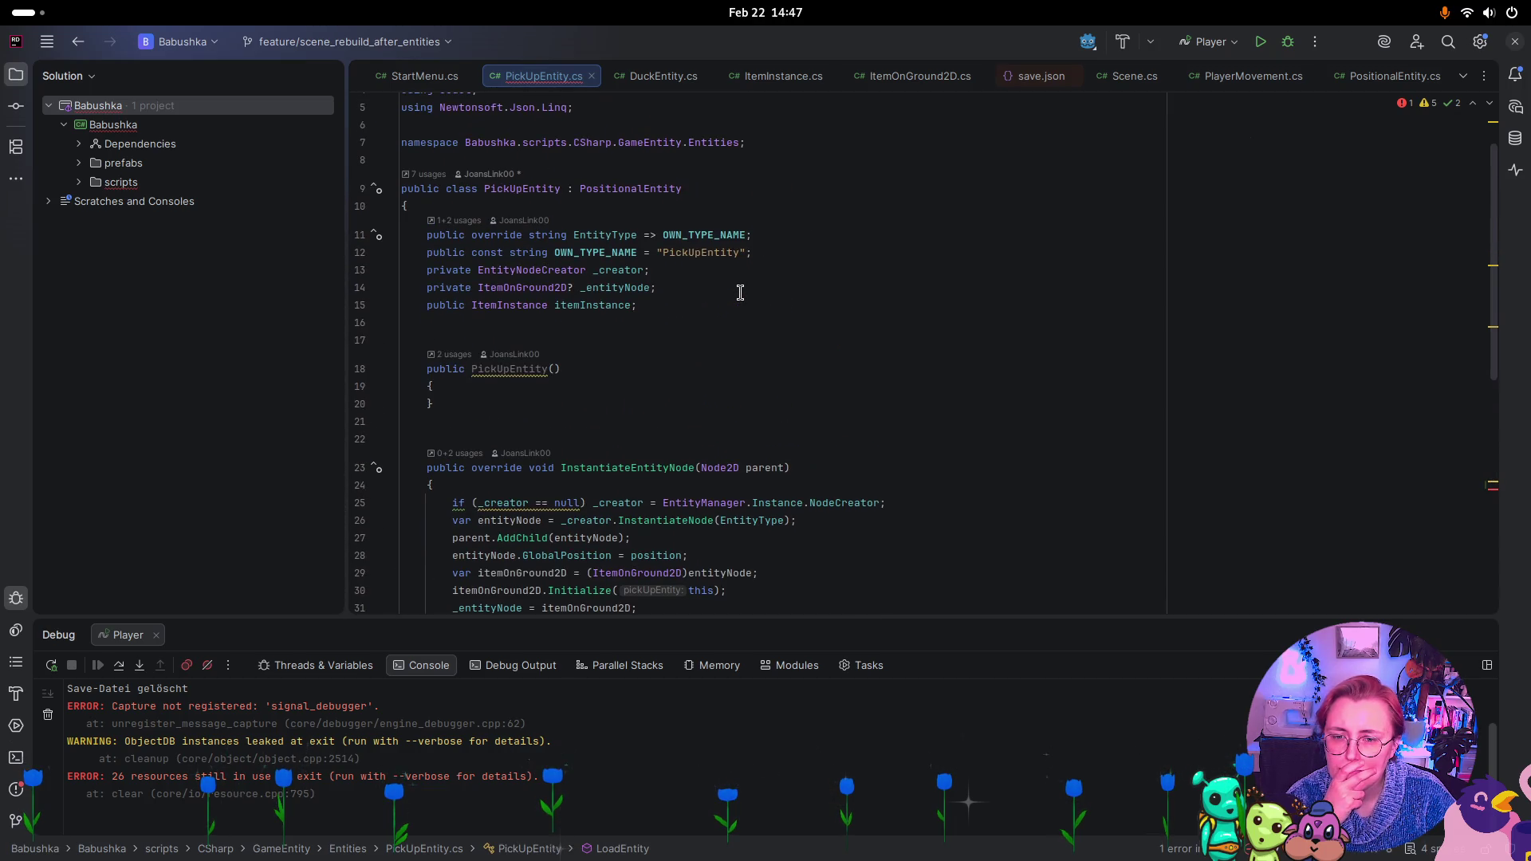
click(780, 76)
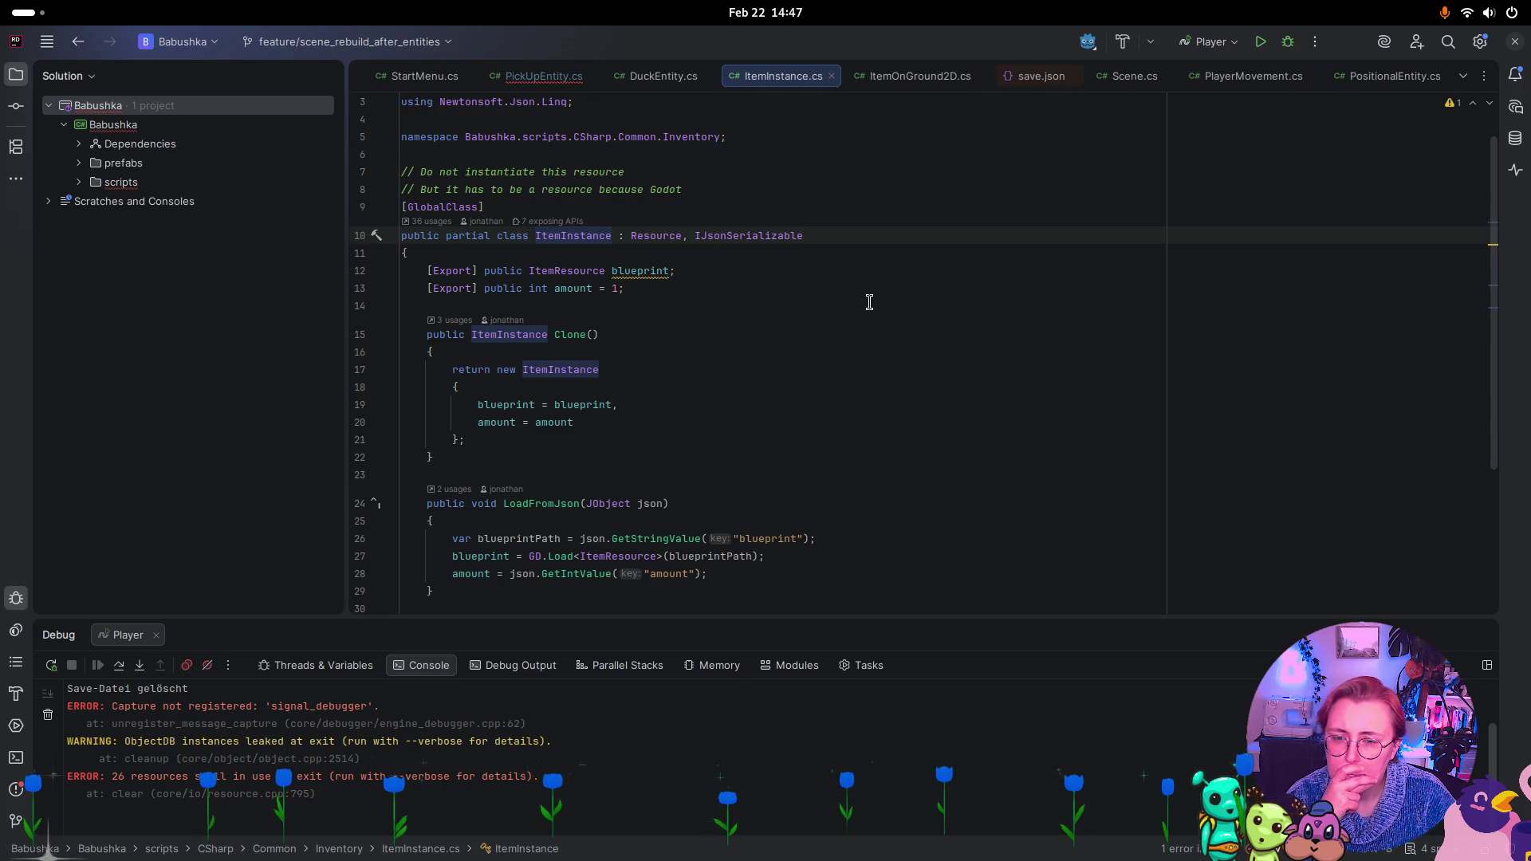
scroll(865, 301, down, 3)
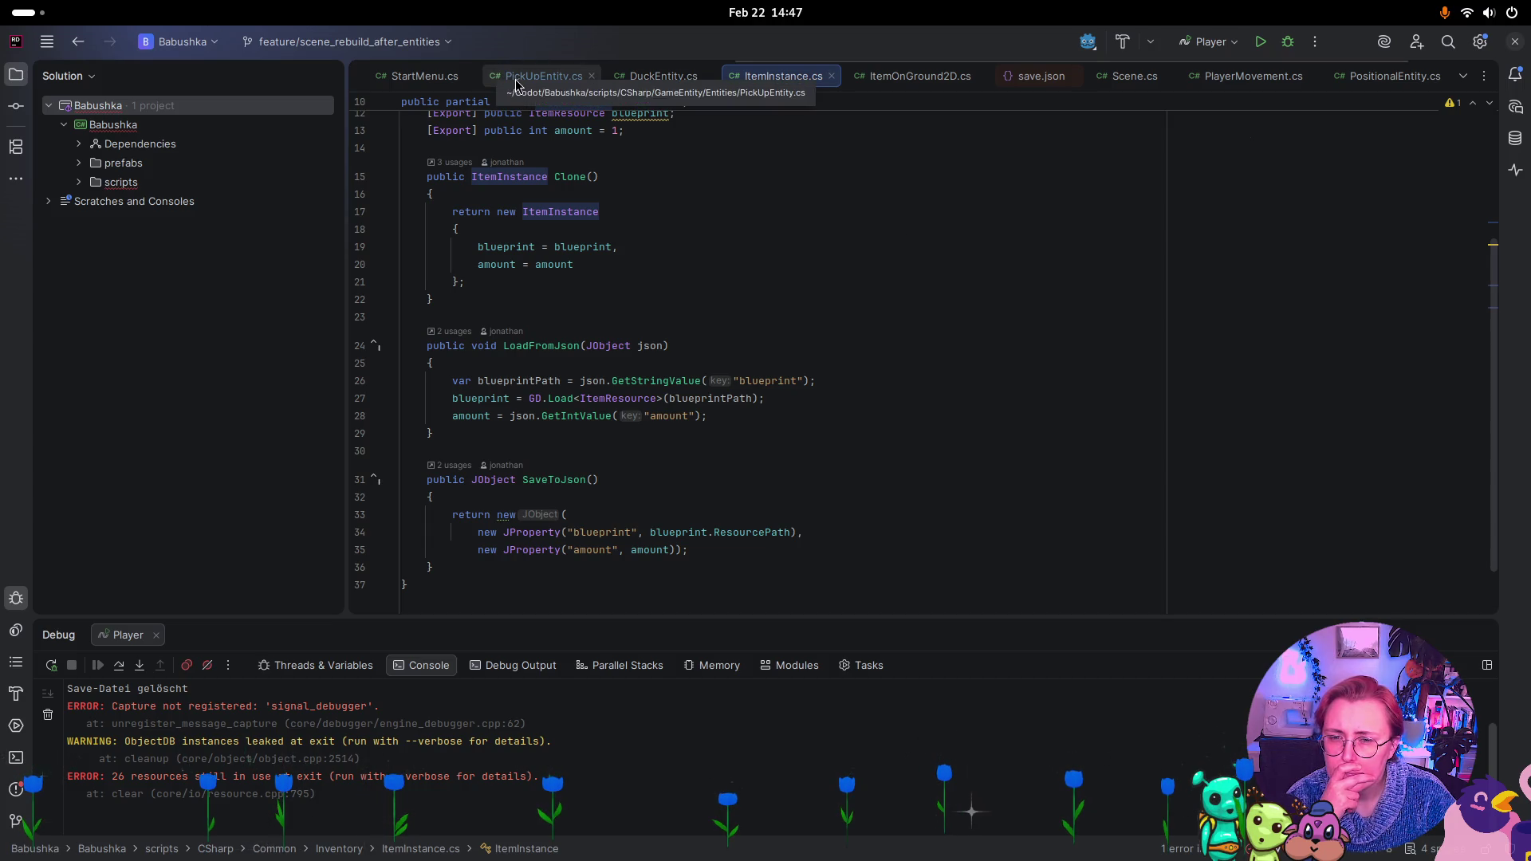
scroll(991, 292, up, 4)
scroll(987, 291, down, 3)
scroll(985, 289, up, 3)
Scroll through PickUpEntity.cs, then bring up ItemOnGround2D's TryPickUp method
key(ctrl+Tab)
scroll(803, 269, down, 8)
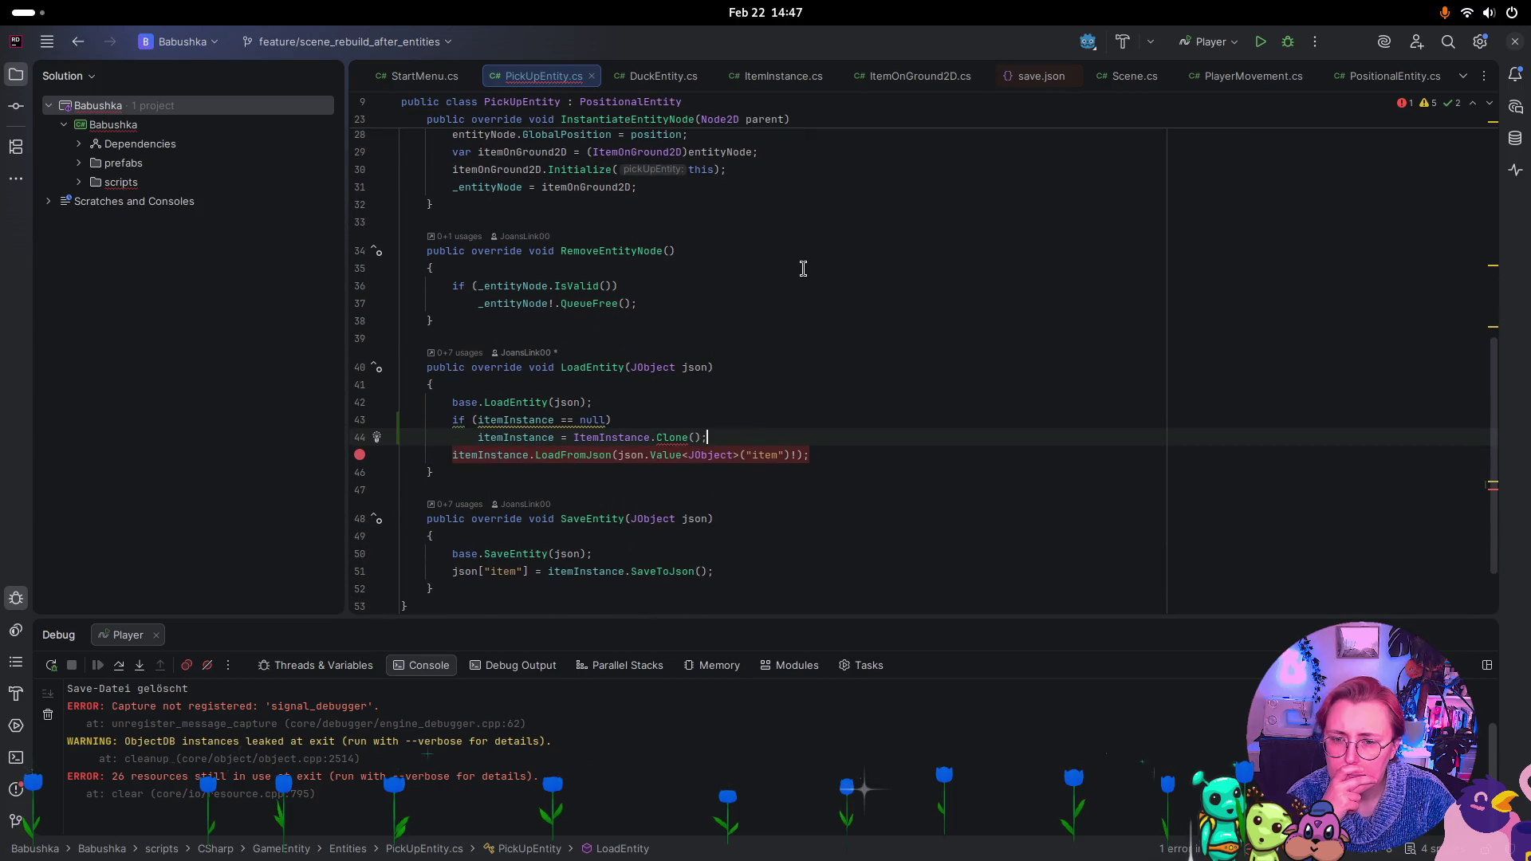
scroll(812, 273, up, 7)
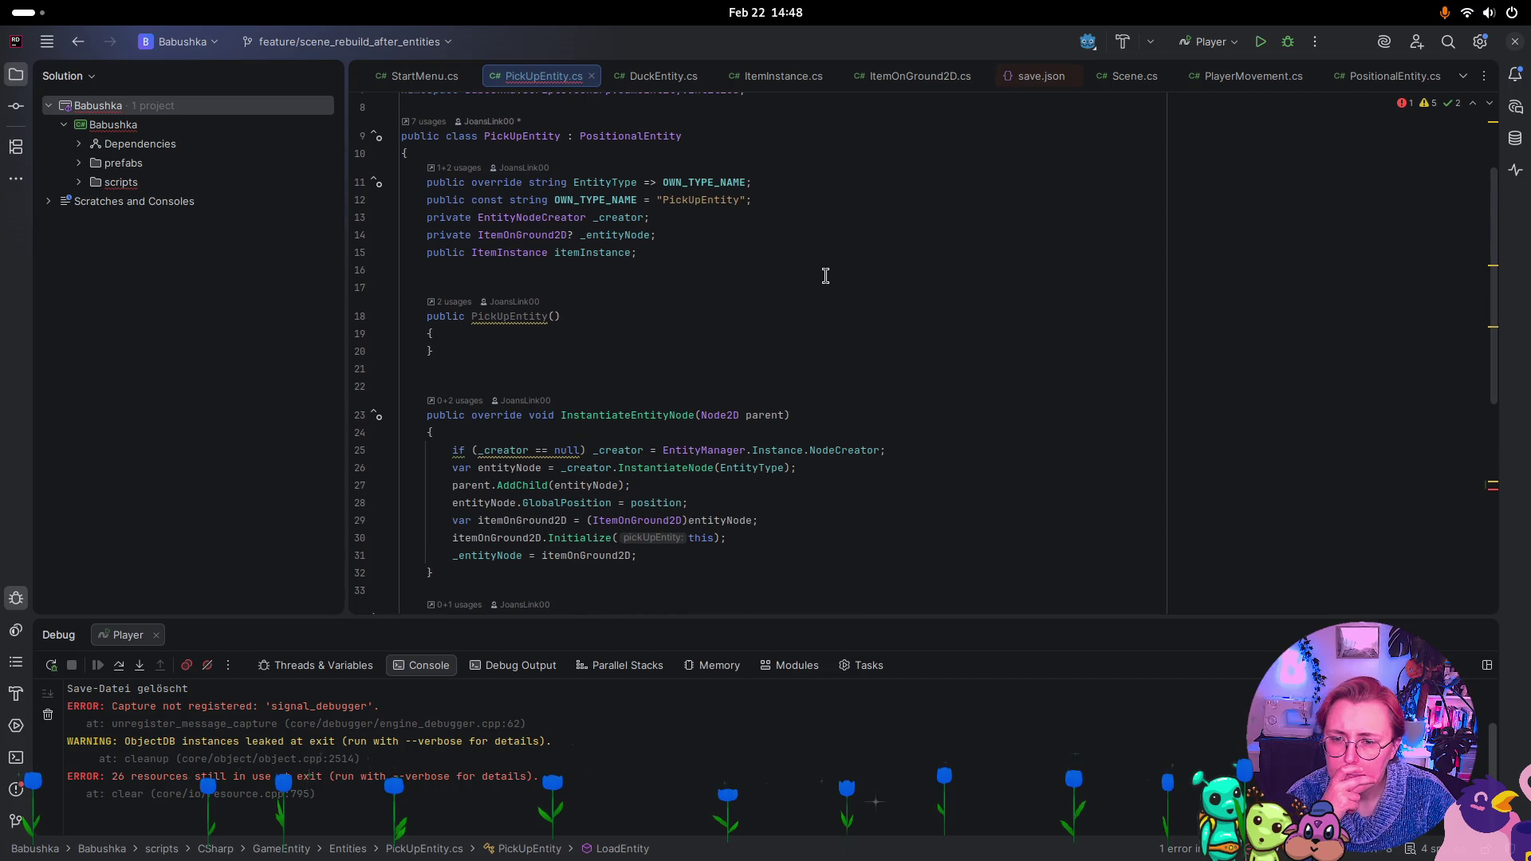
scroll(825, 276, down, 1)
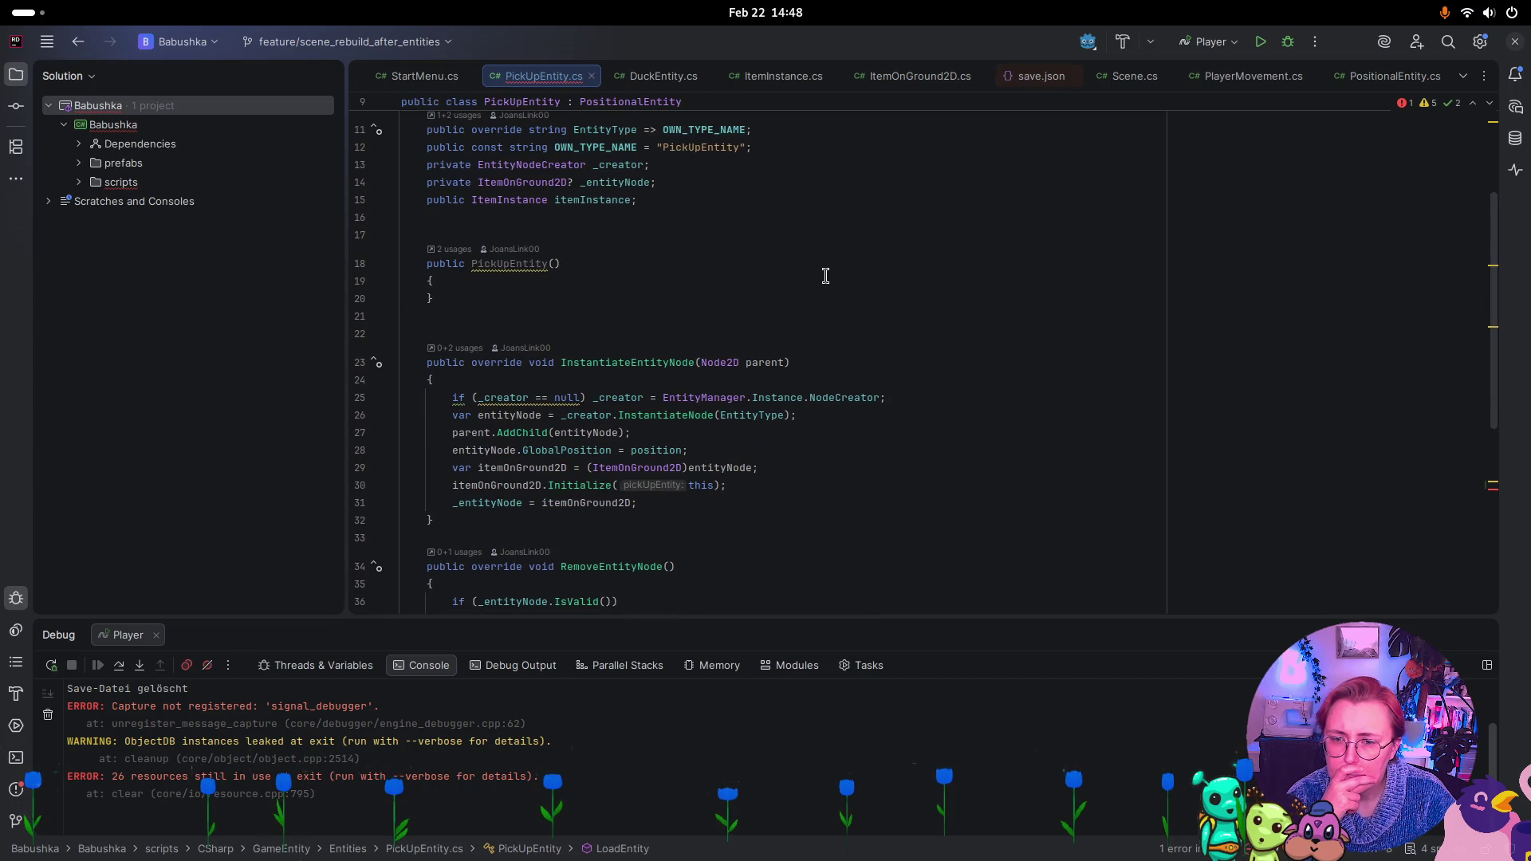
scroll(826, 276, down, 5)
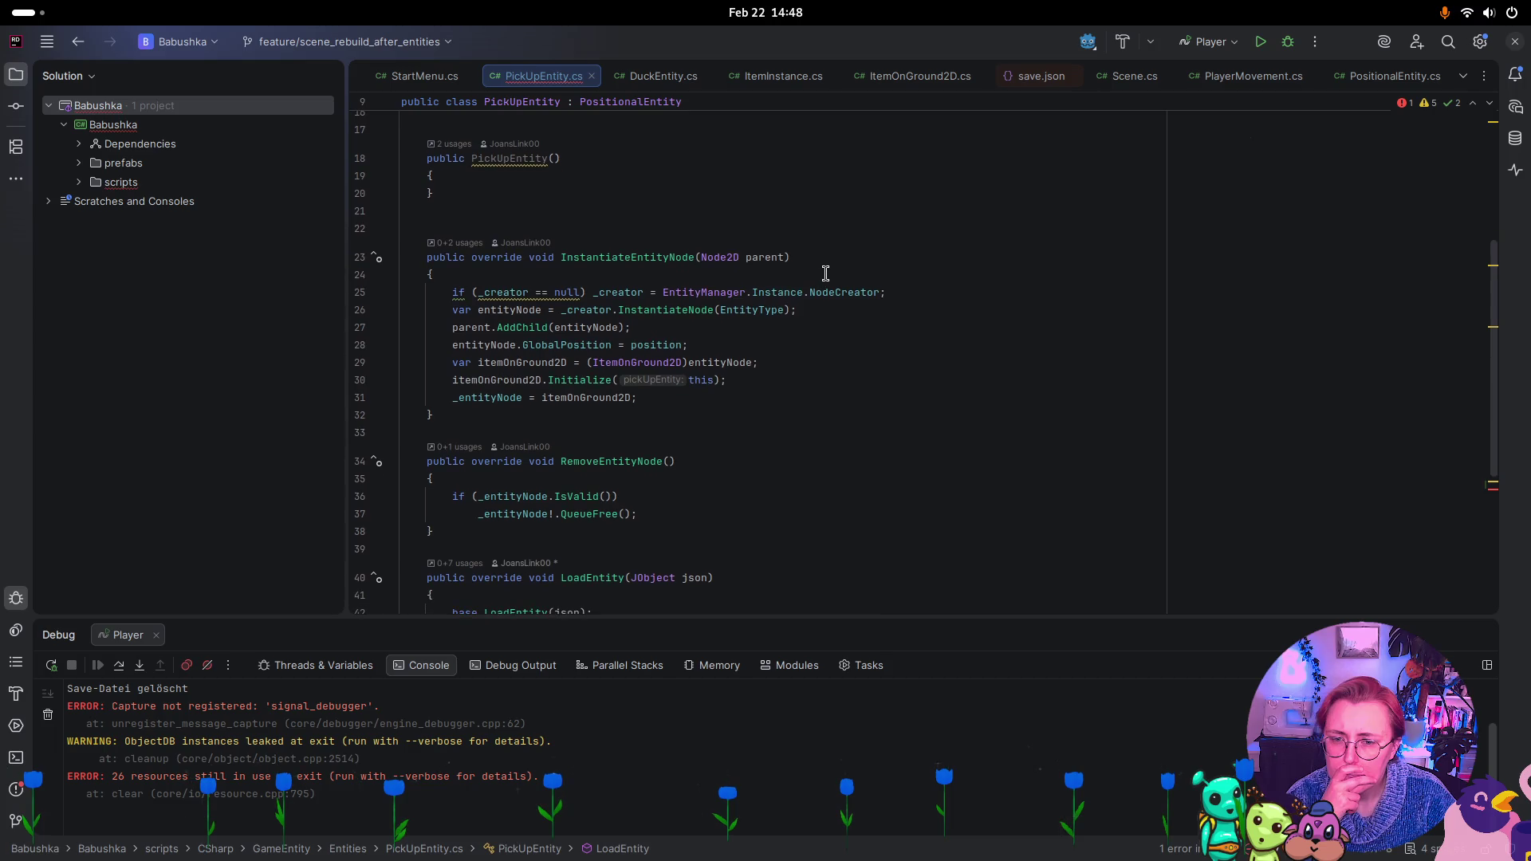
scroll(825, 273, down, 1)
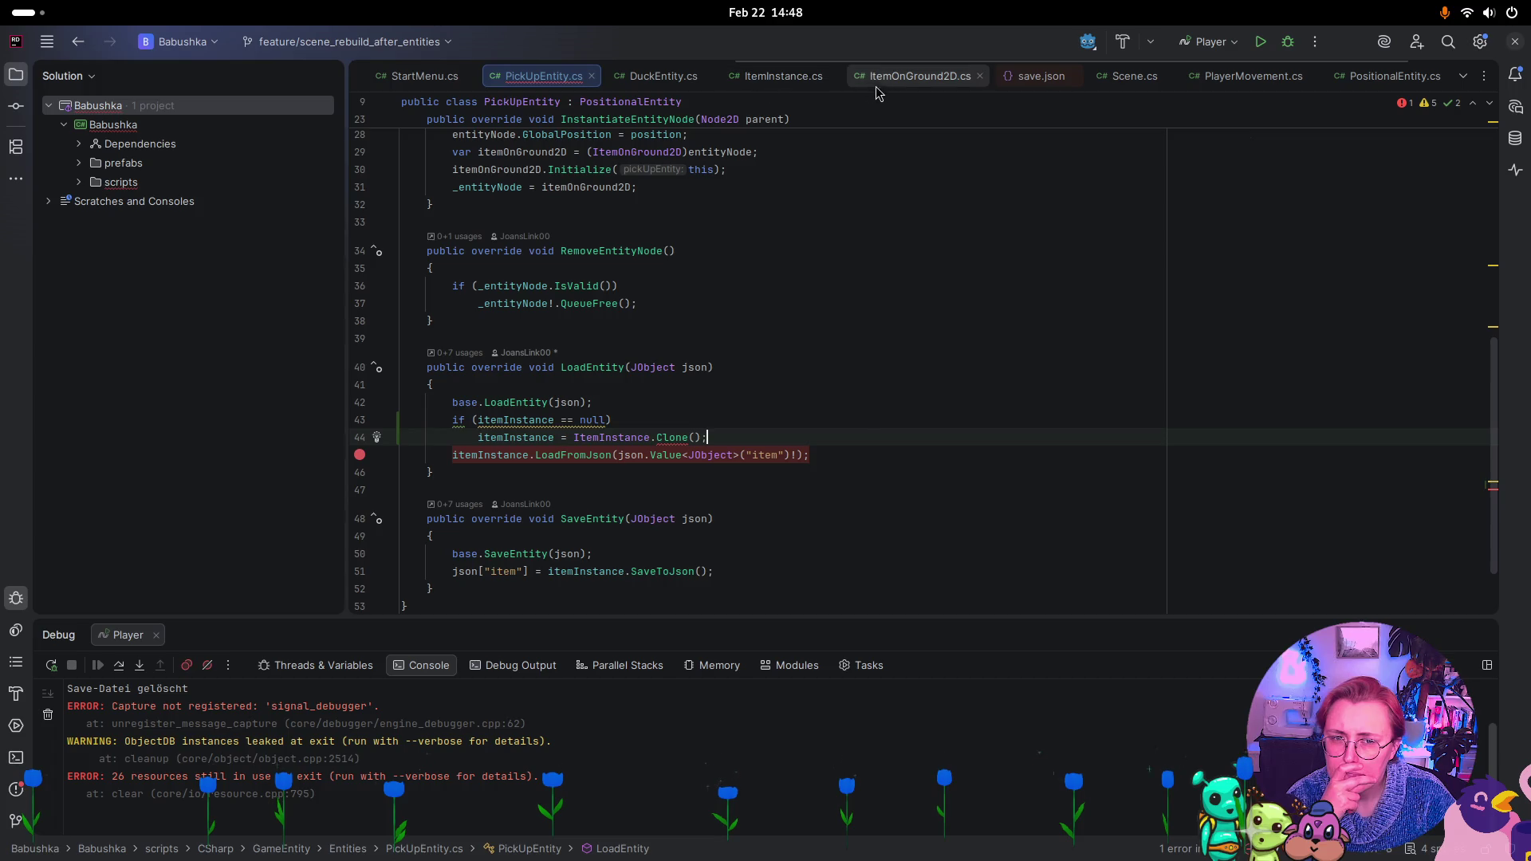
click(915, 80)
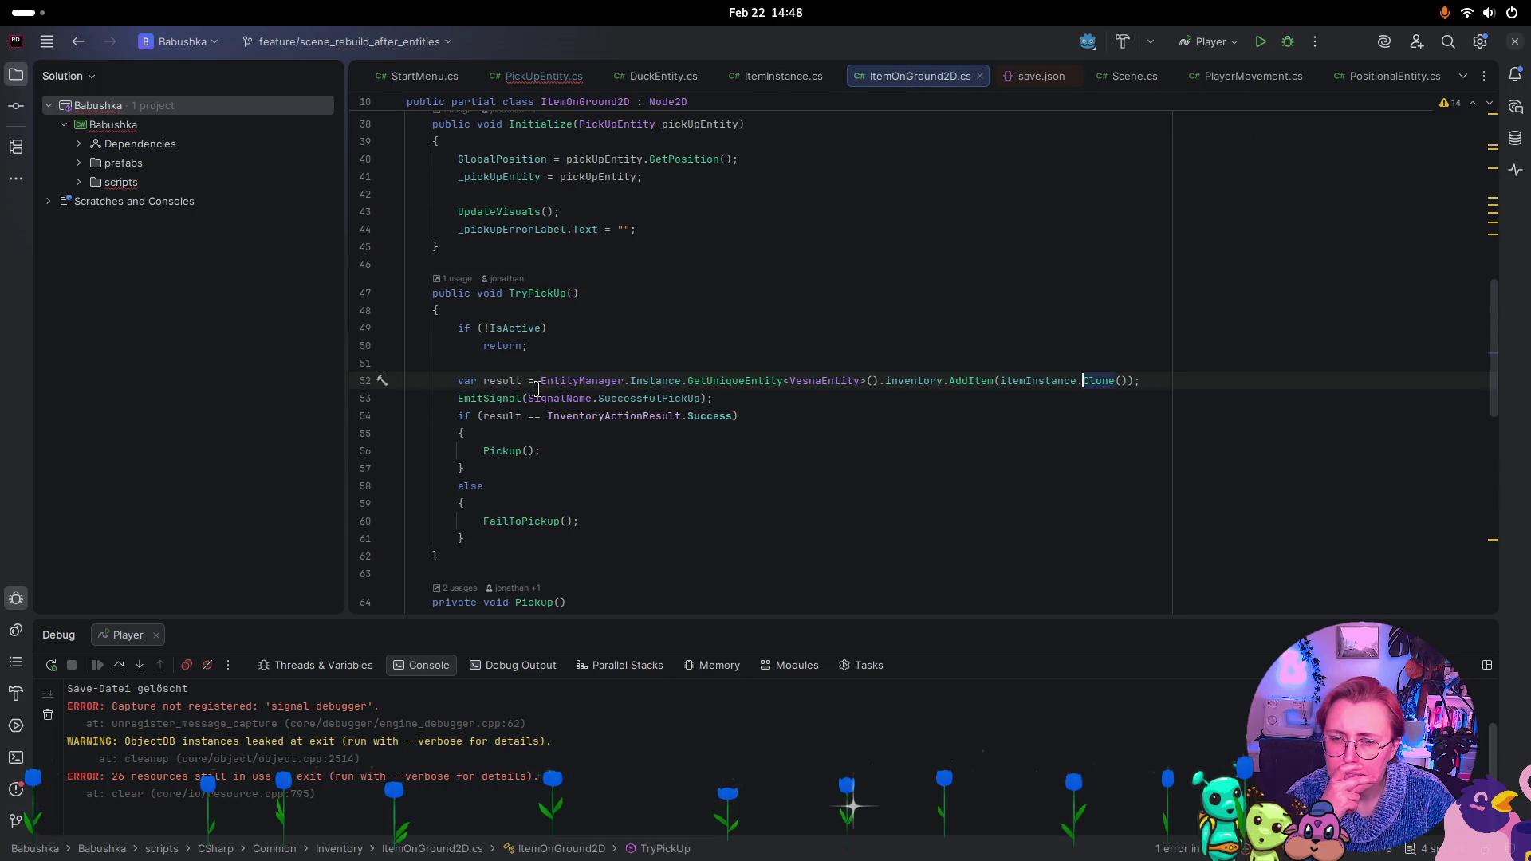
Replace ItemInstance.Clone() on line 44 with line 52's AddItem(itemInstance.Clone()) expression
drag(539, 384, 1145, 384)
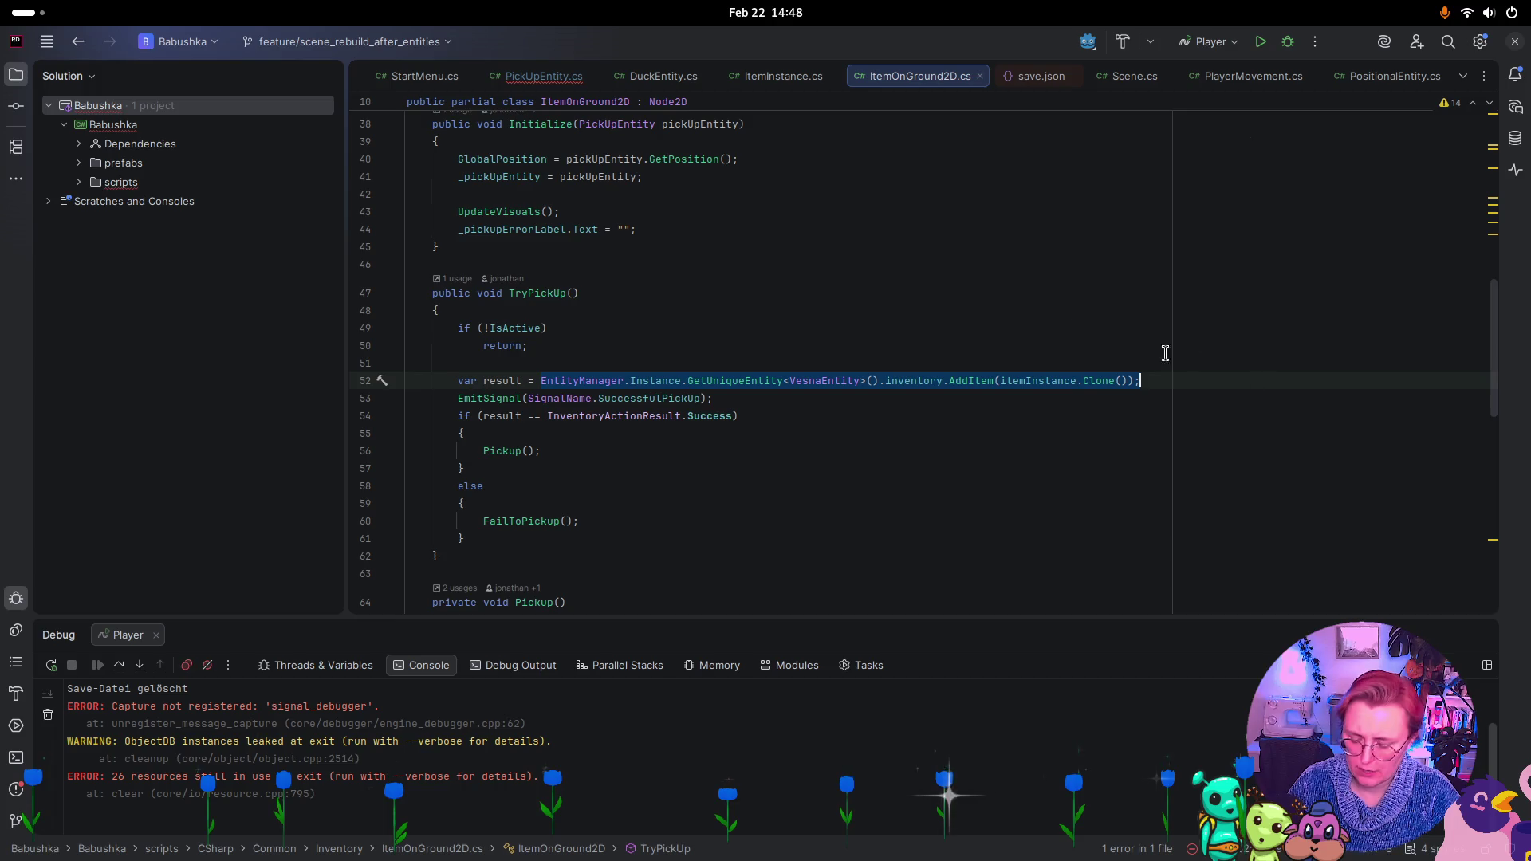
click(542, 76)
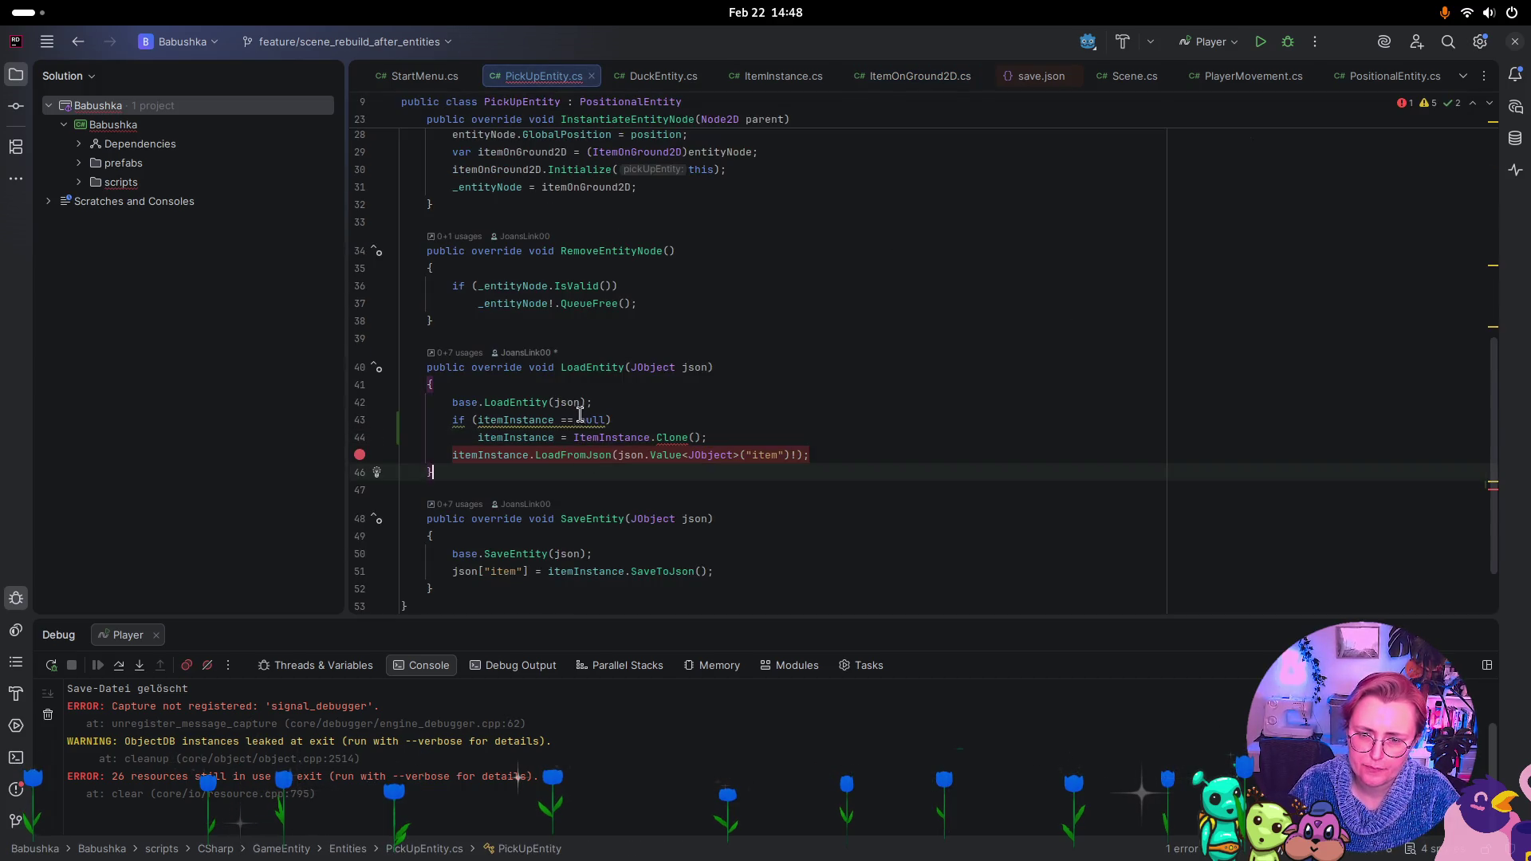
drag(576, 438, 728, 438)
text(EntityManager.Instance.GetUniqueEntity<VesnaEntity>().inventory.AddItem(itemInstance.Clone());)
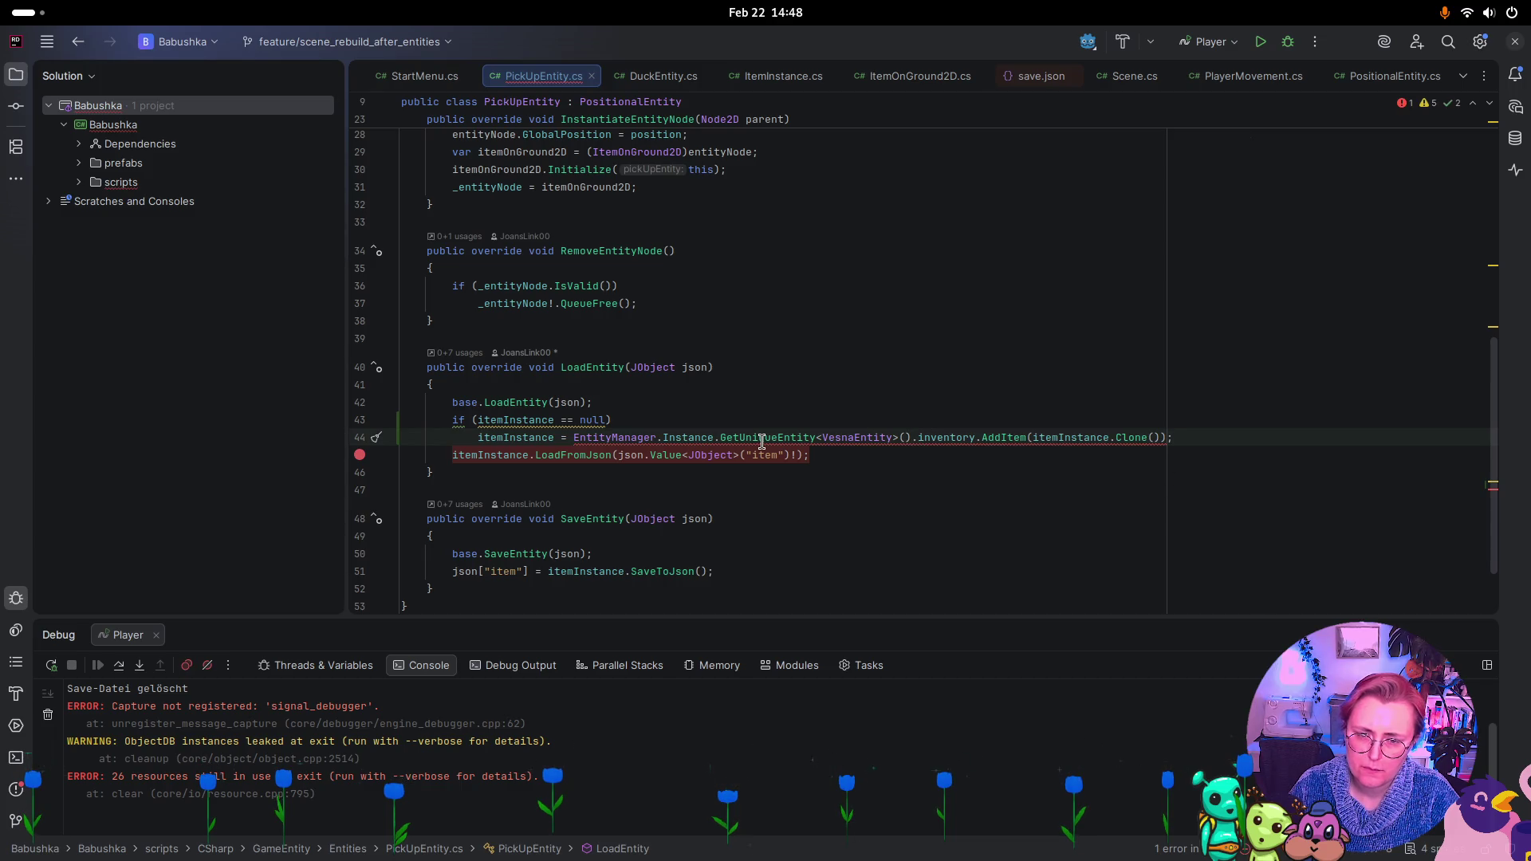
mouse_move(761, 441)
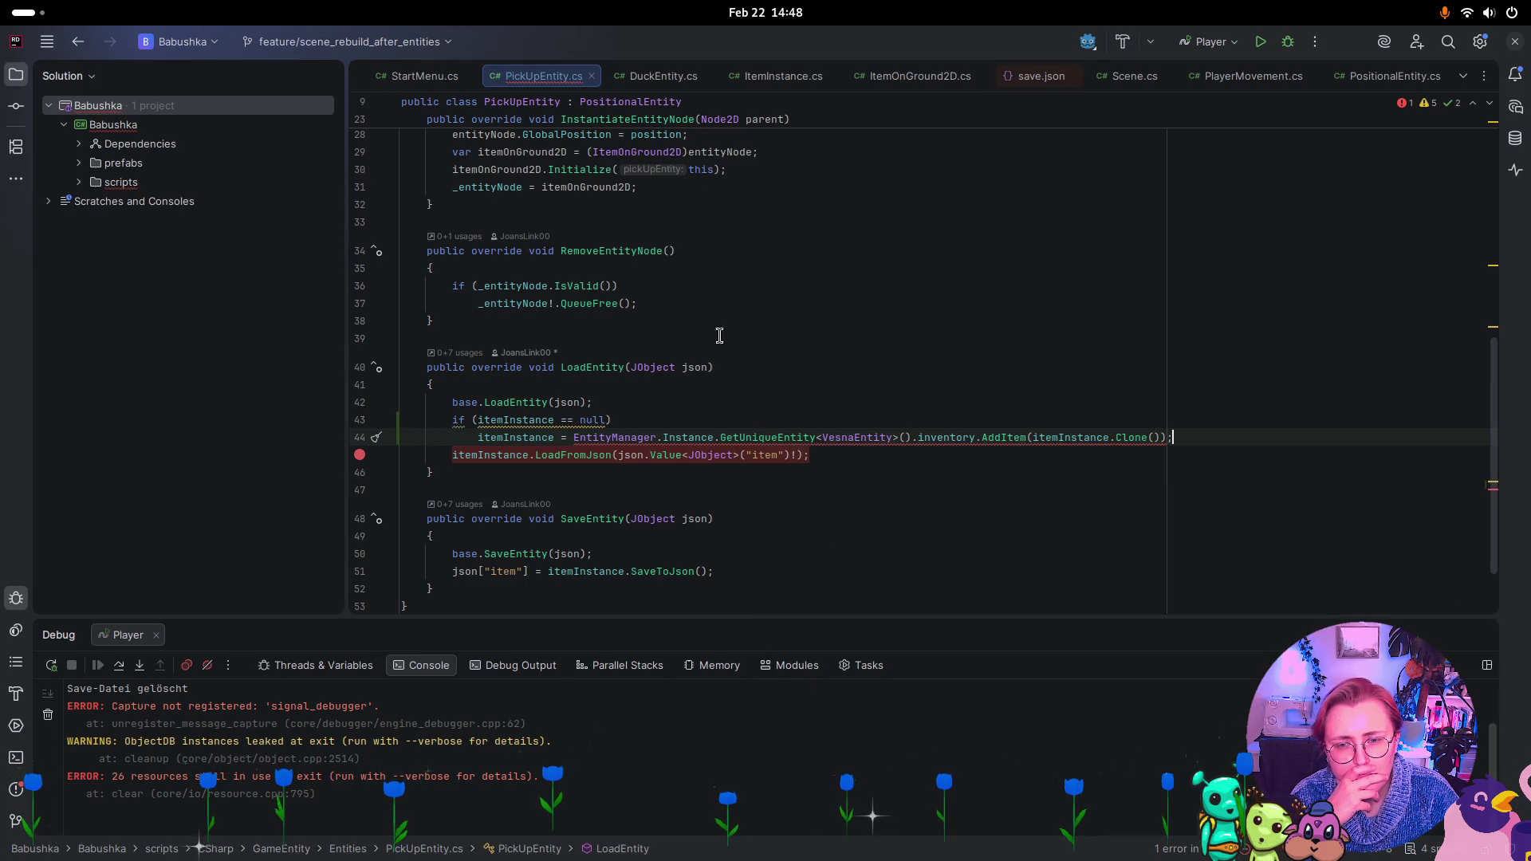
Cross-check ItemInstance.cs, save.json and ItemOnGround2D.cs, then return to PickUpEntity's line 43
click(780, 75)
key(ctrl+shift+F12)
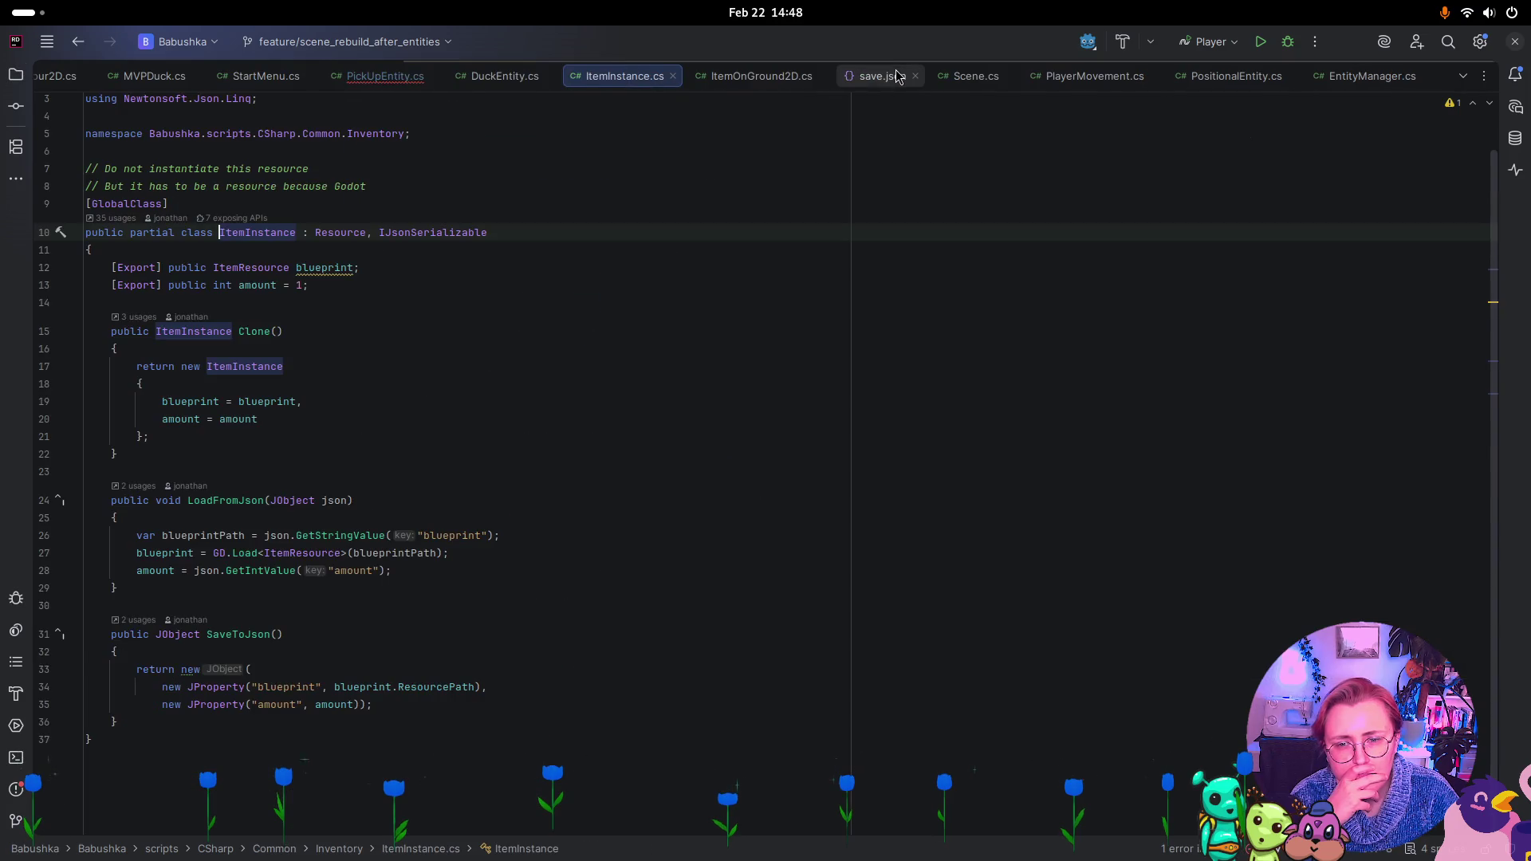
double_click(896, 76)
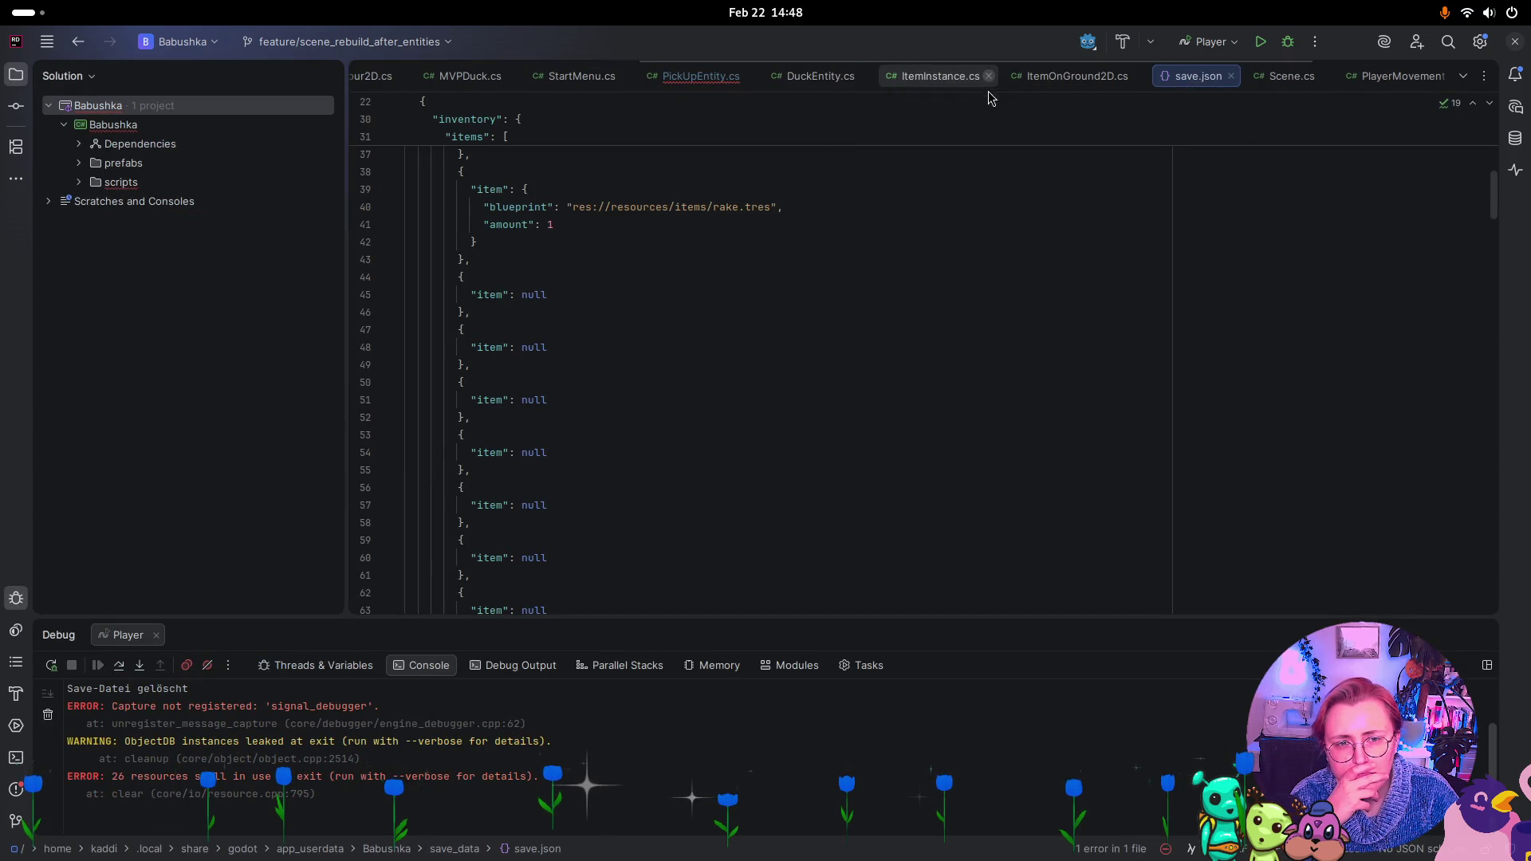
key(ctrl+Tab)
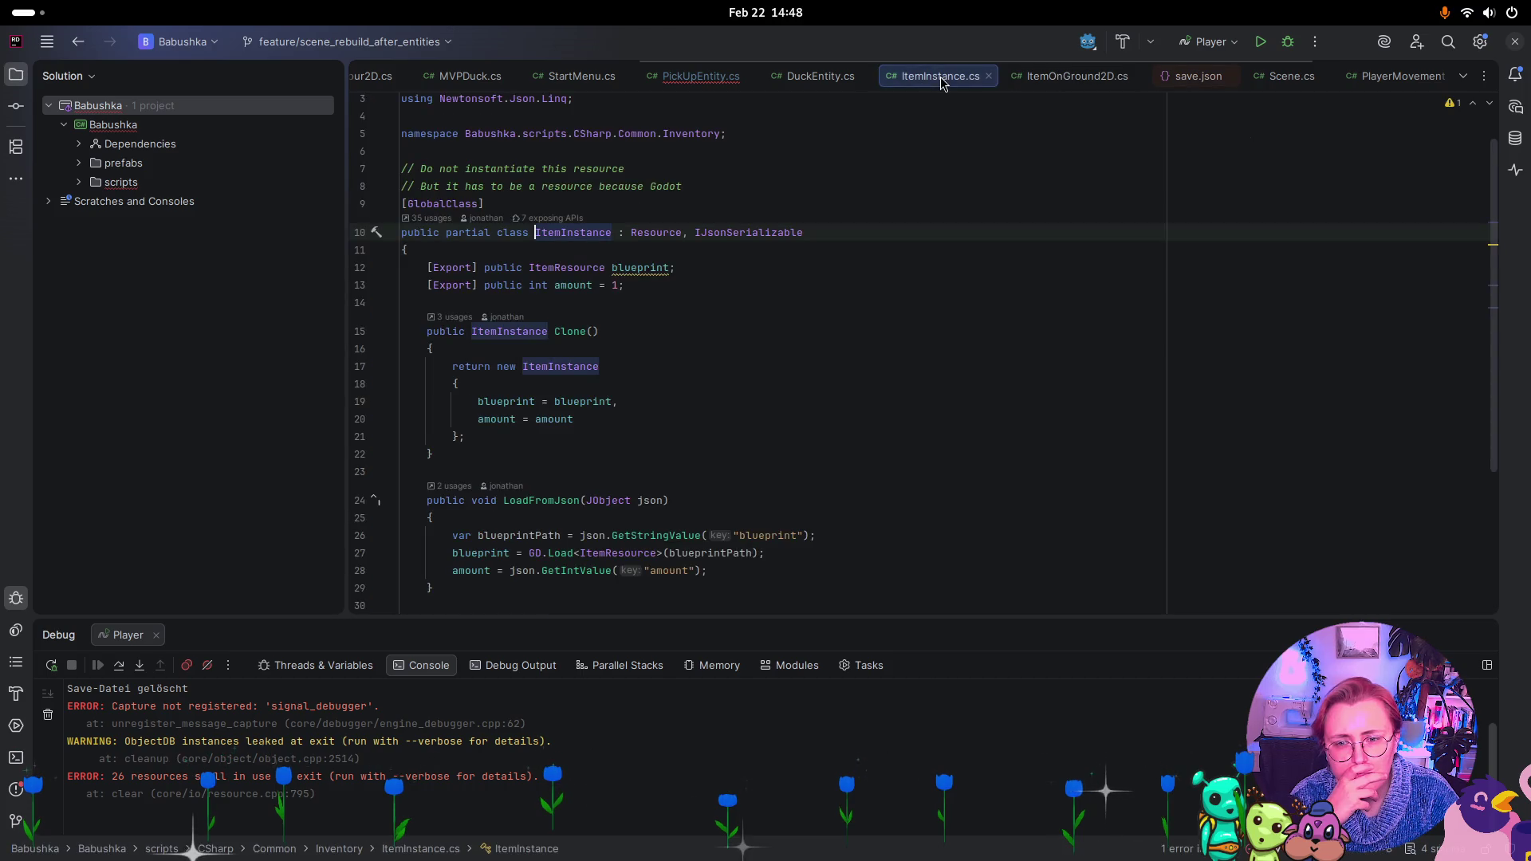
click(1101, 75)
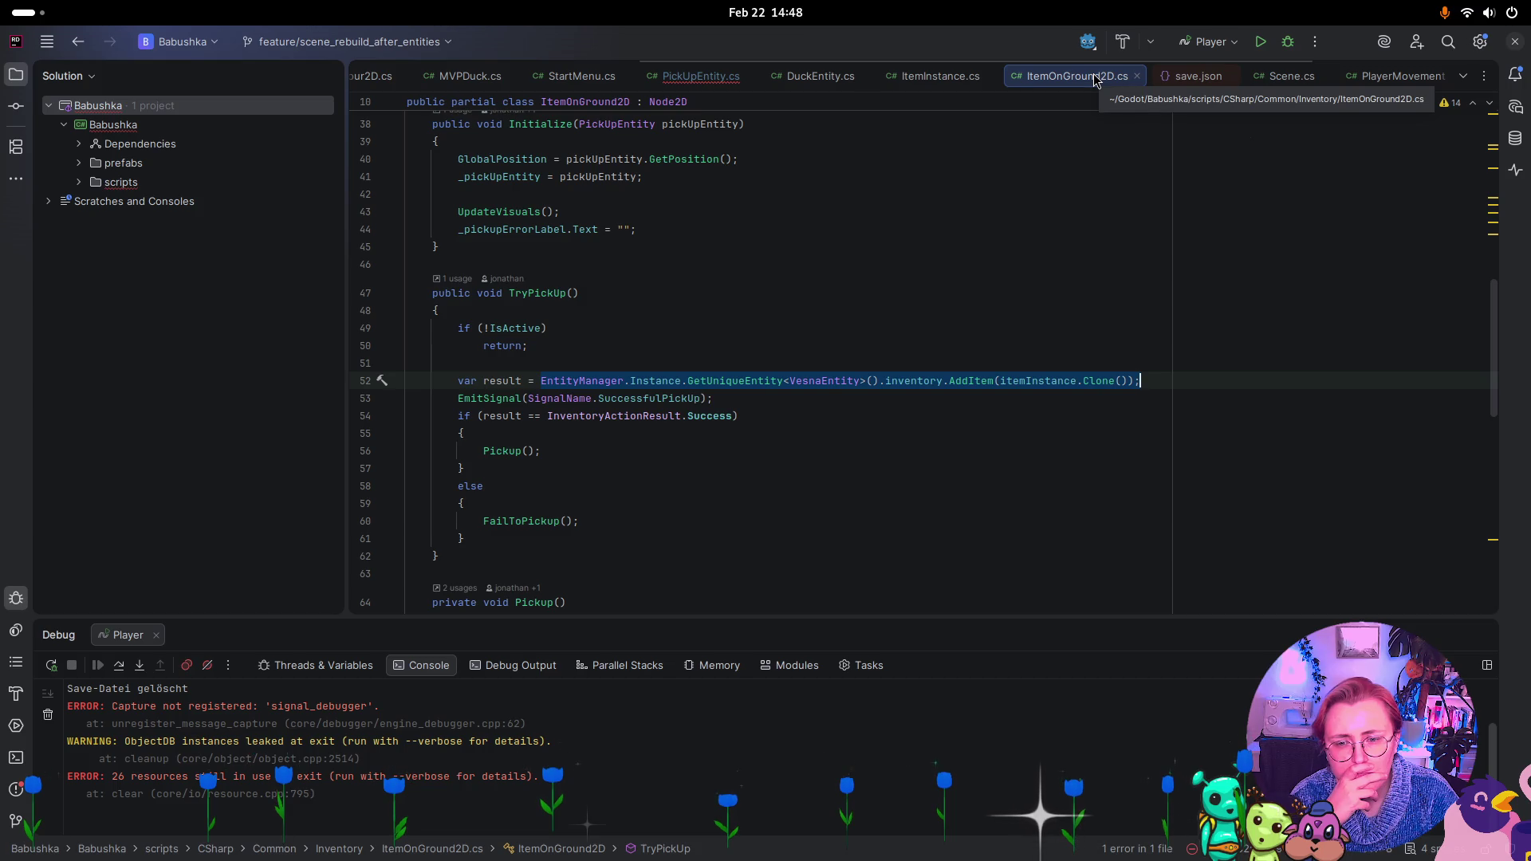
click(697, 75)
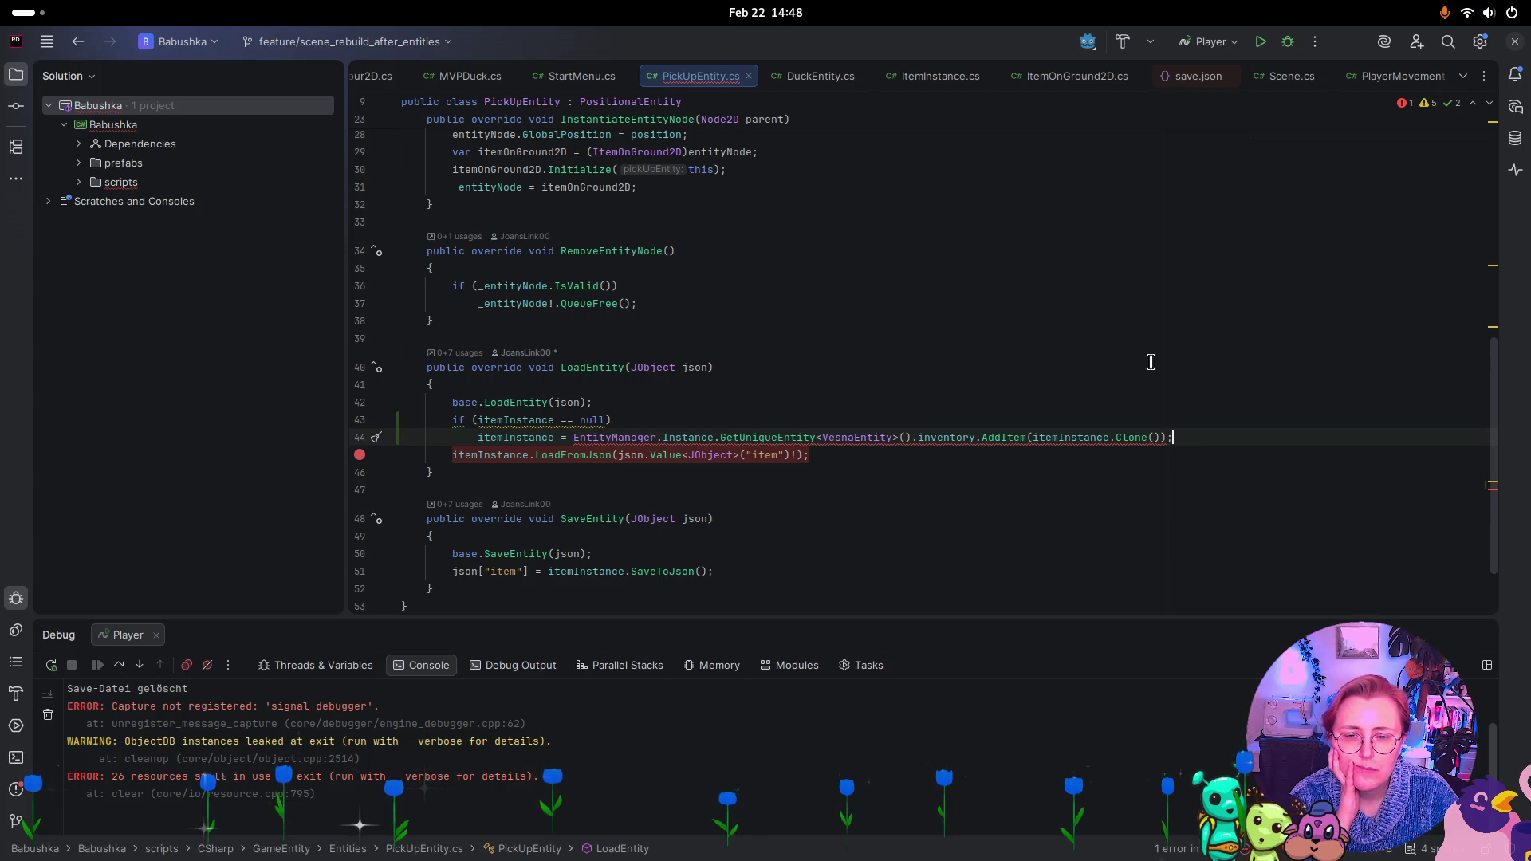
click(854, 421)
Replace the line 44 expression with new ItemInstance(); and remove the breakpoint on line 45
mouse_move(574, 441)
mouse_down()
mouse_move(1155, 400)
mouse_move(1189, 433)
mouse_up()
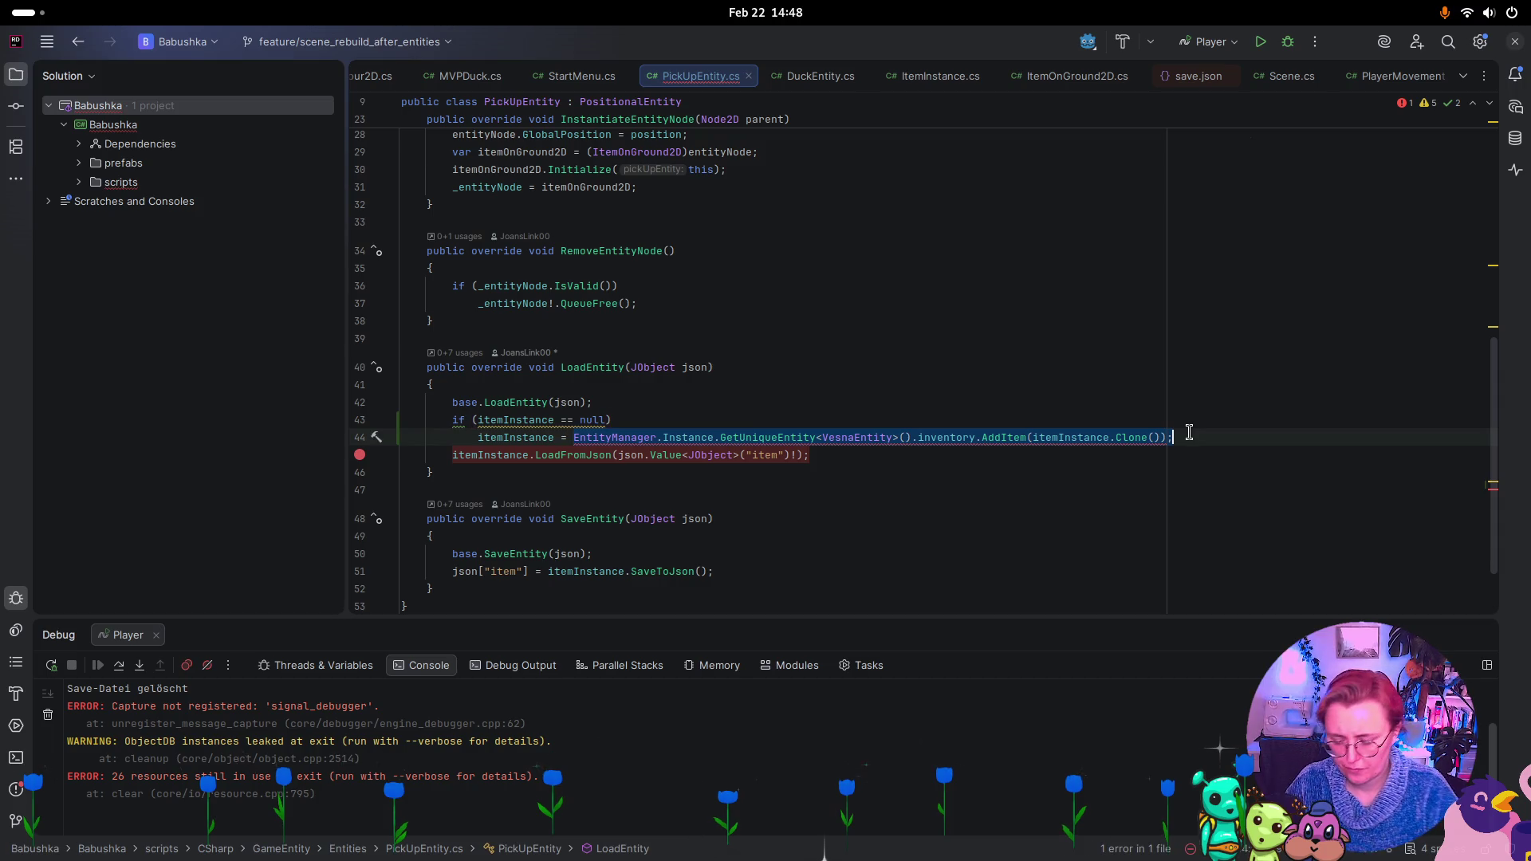
text(new ItemInstance())
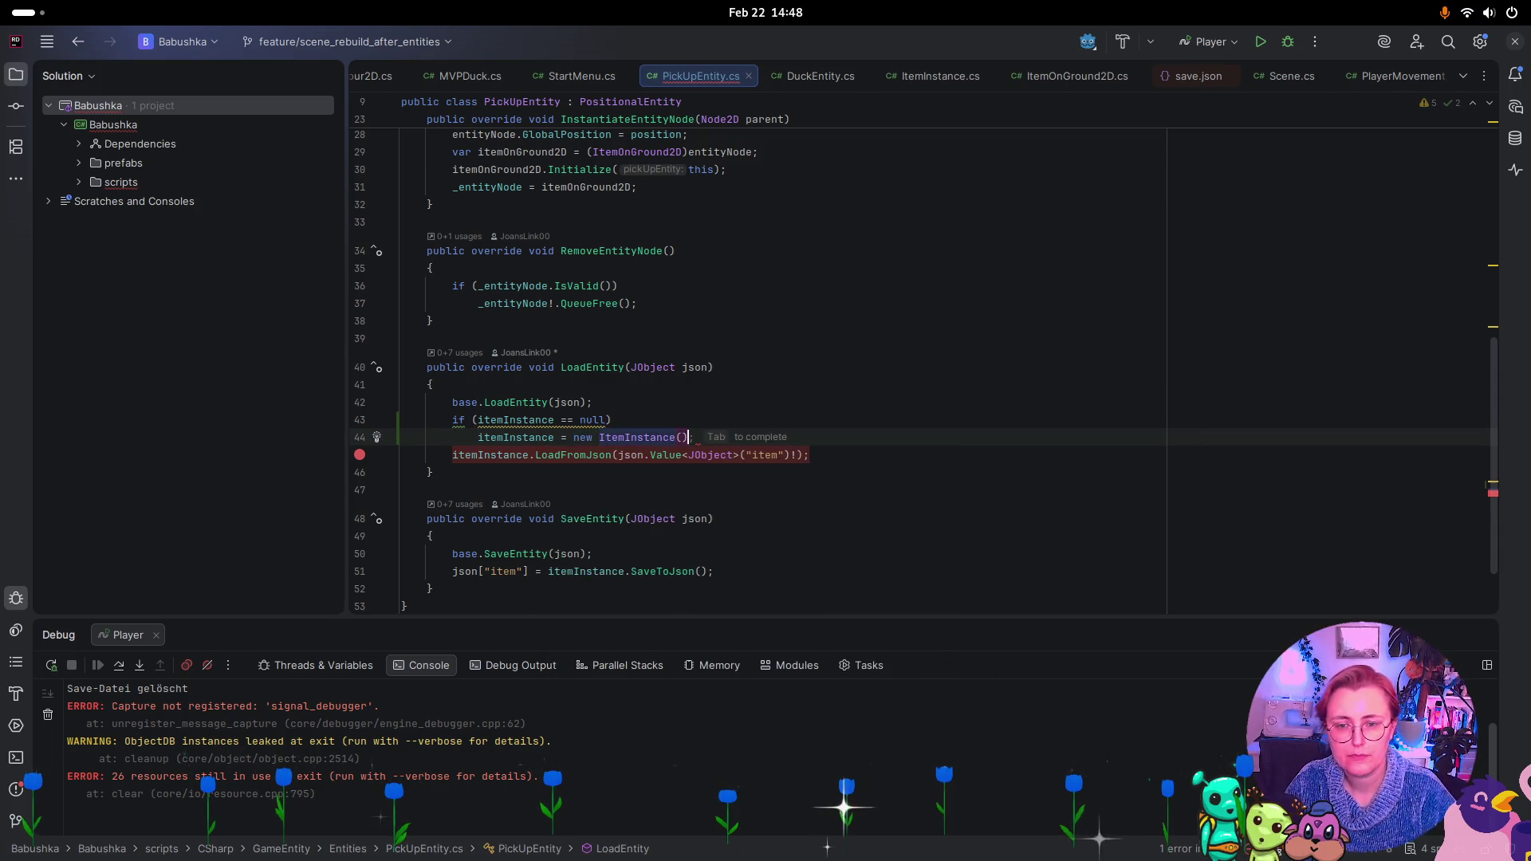
text(;)
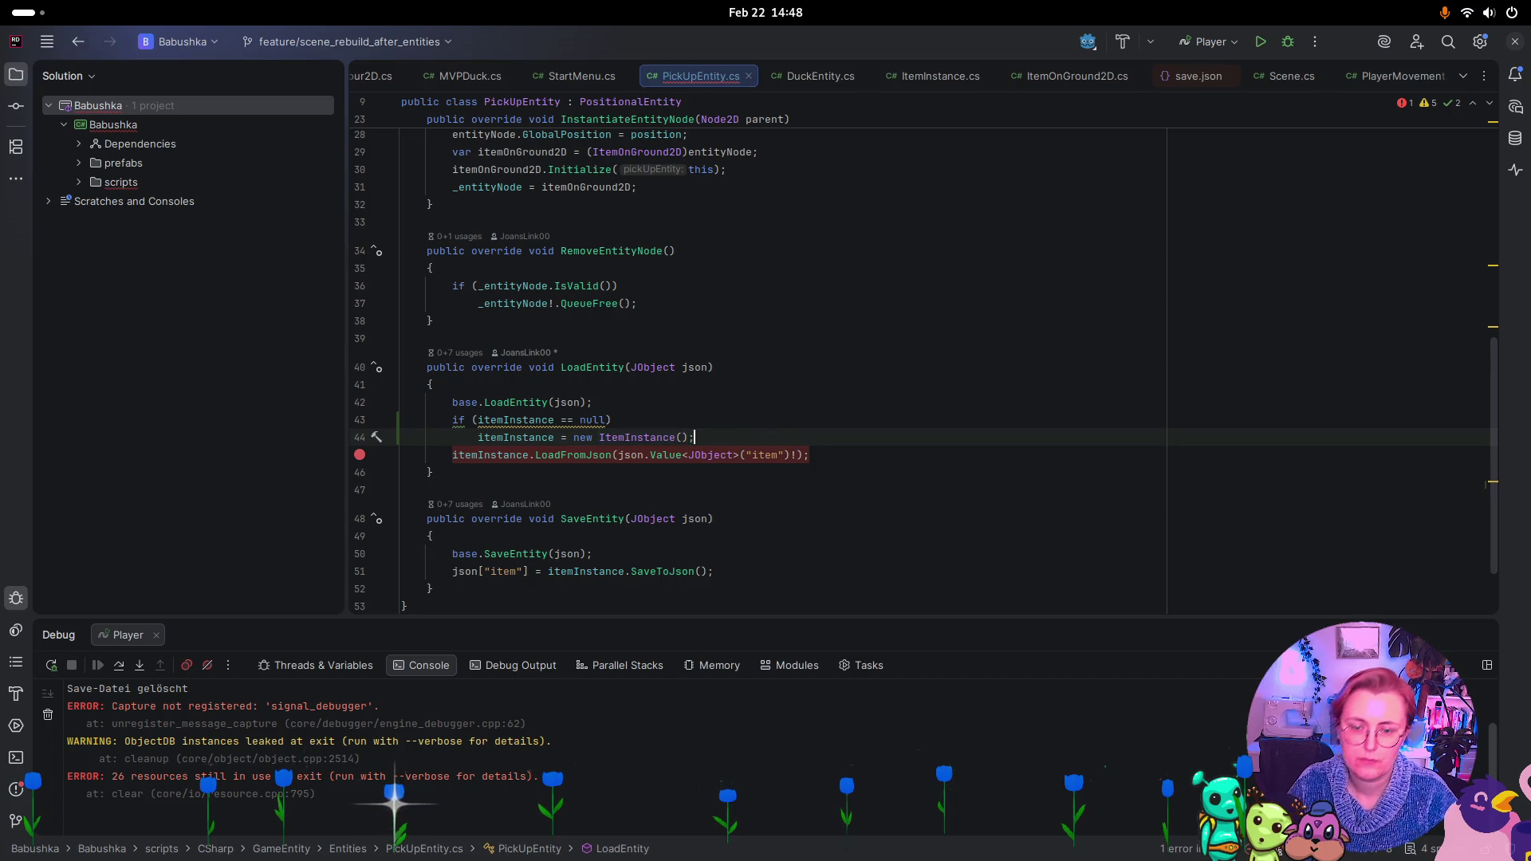
click(360, 457)
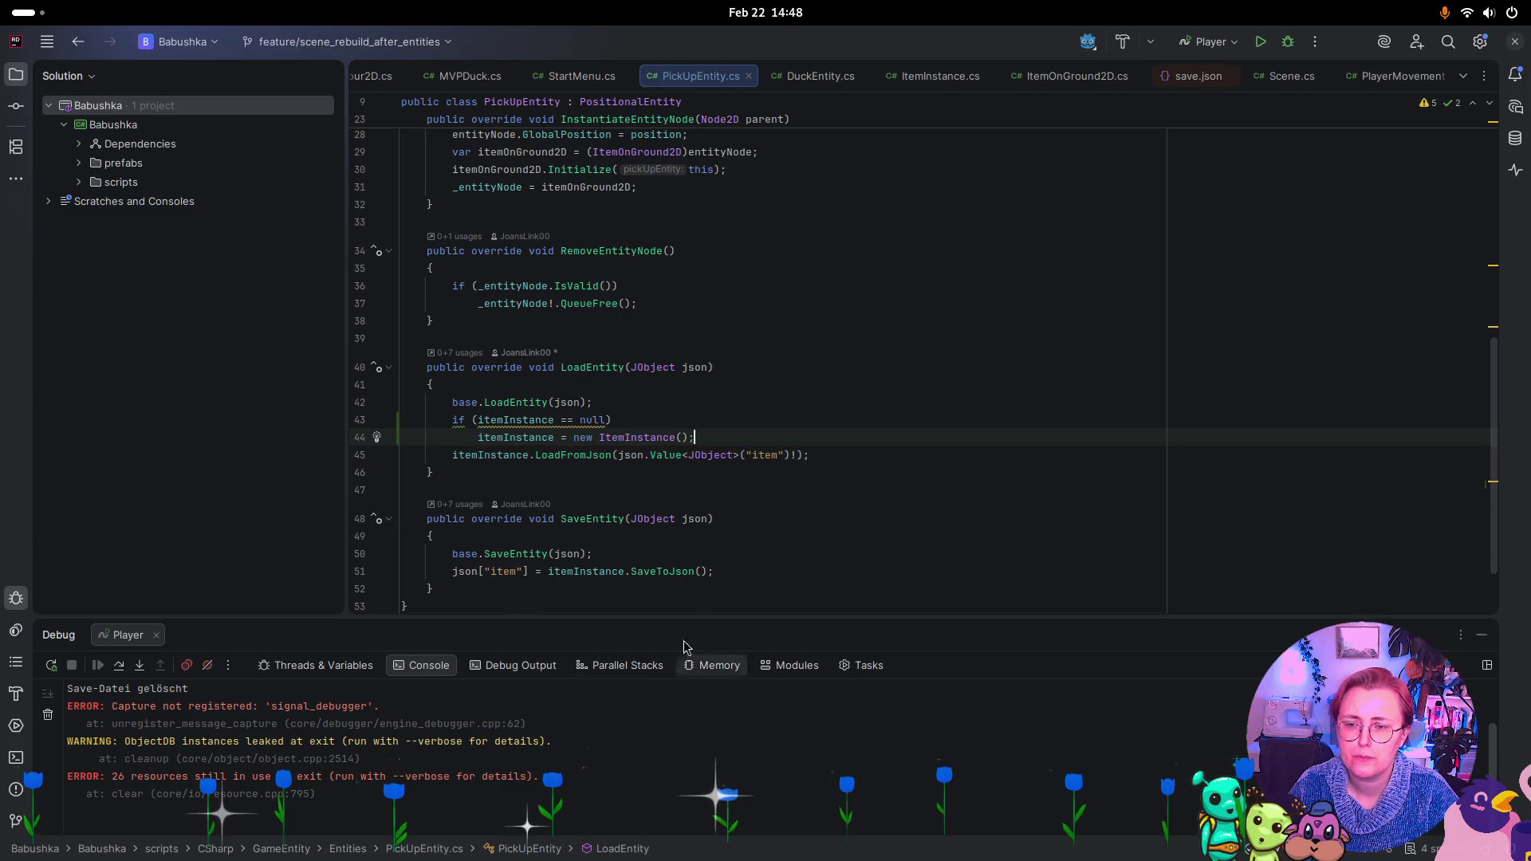
scroll(810, 480, down, 3)
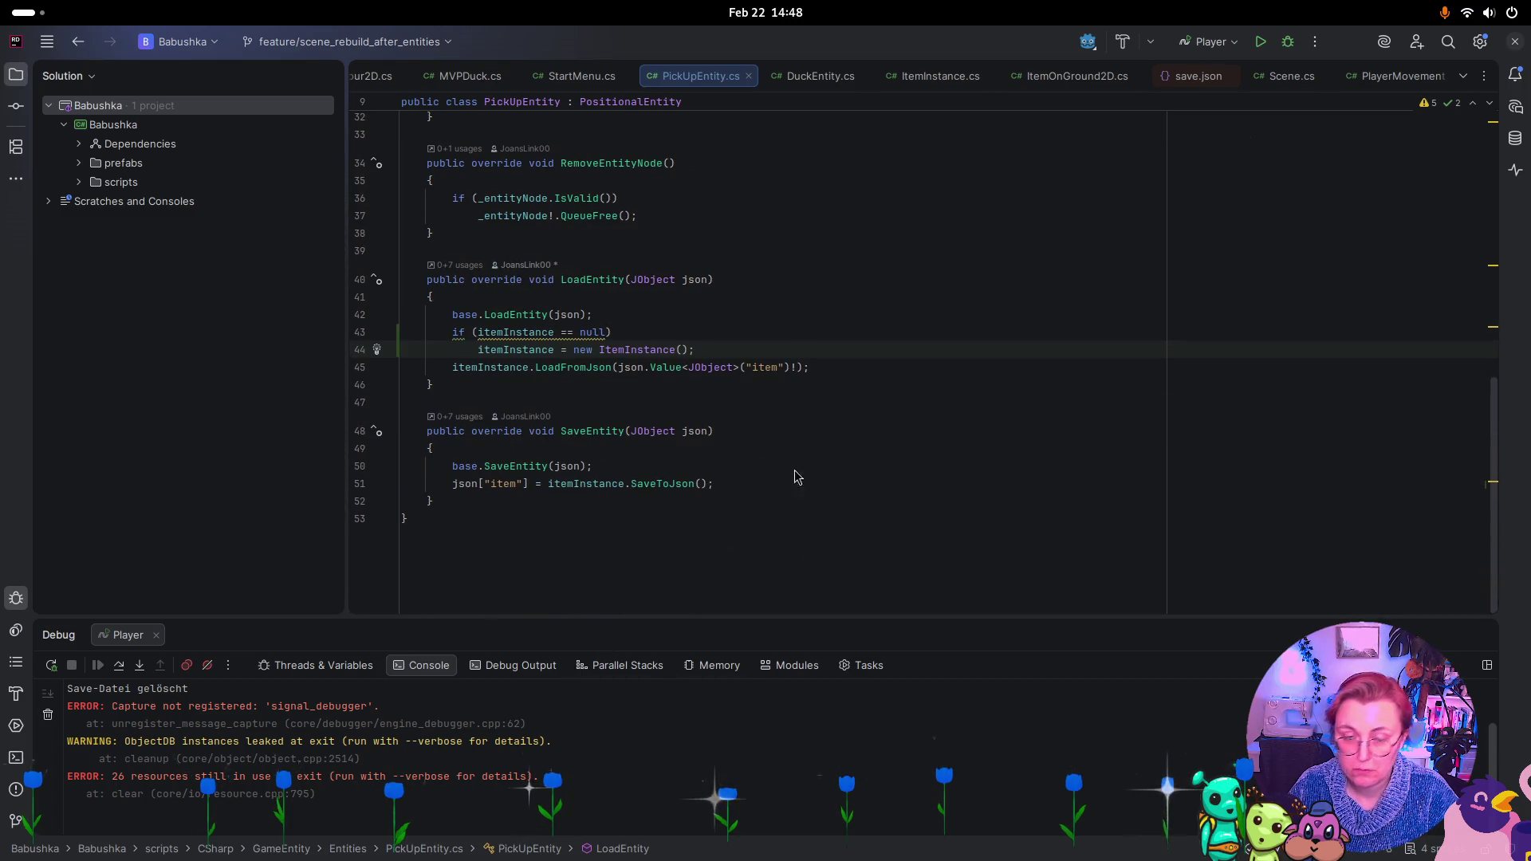
Build and run the game project in the Godot editor
key(super)
click(892, 523)
click(1281, 83)
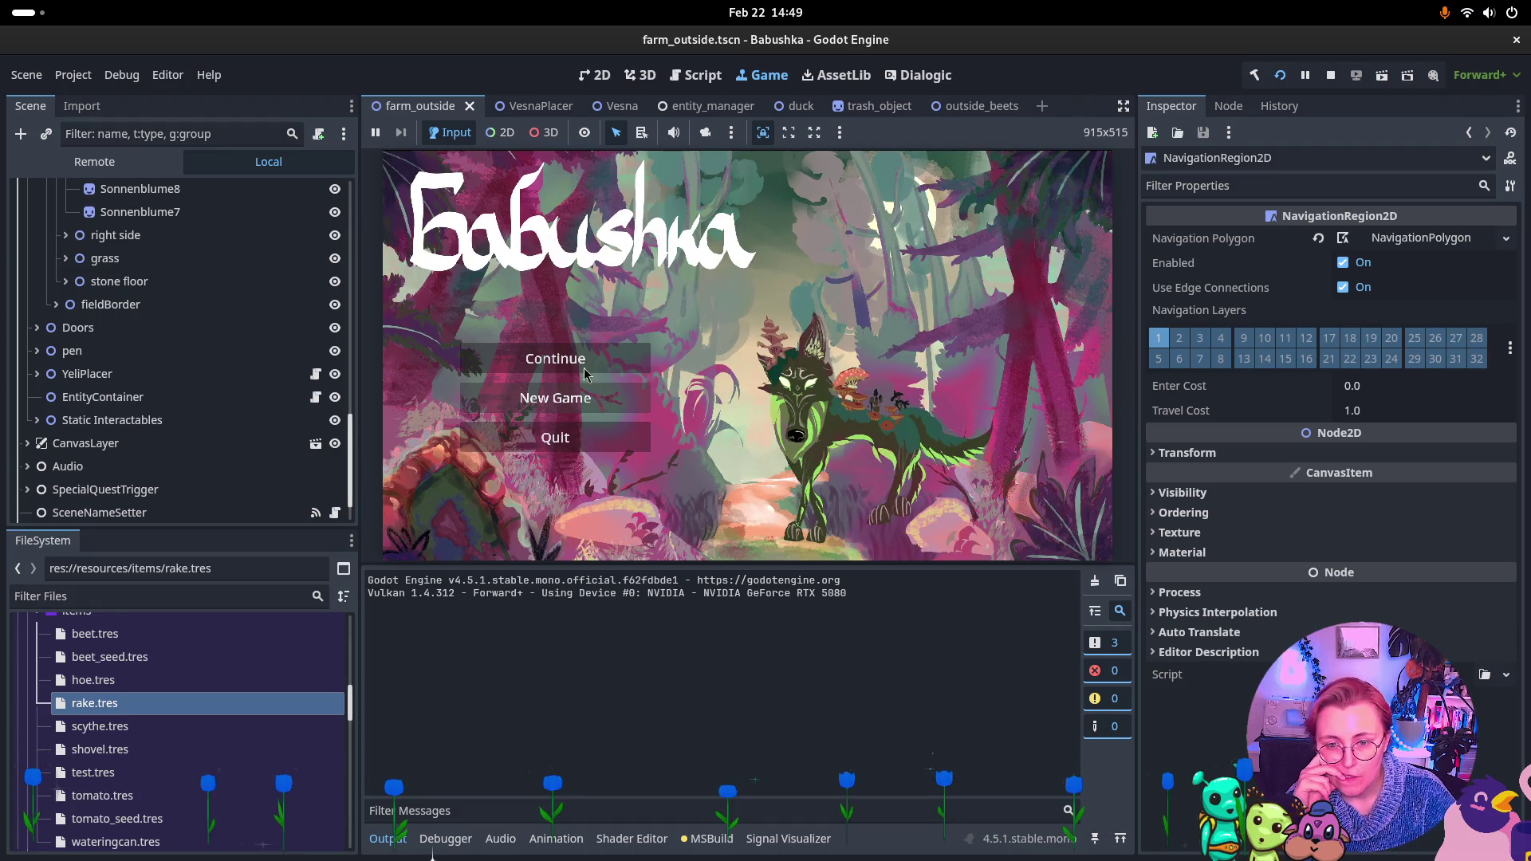
Continue the saved game, walk the character across the farm, then stop the test run
click(585, 373)
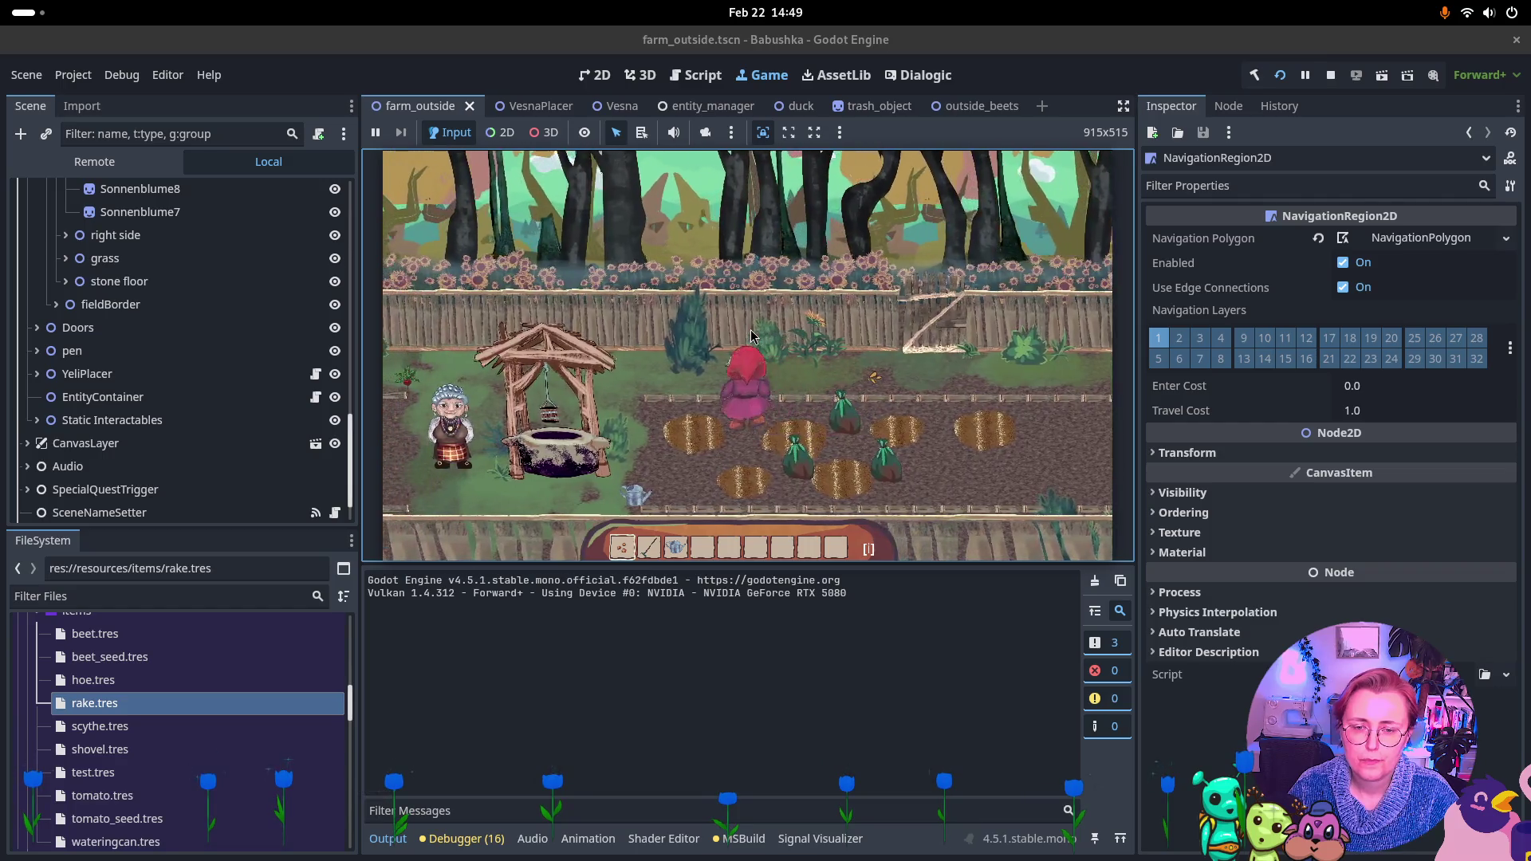
key(Down)
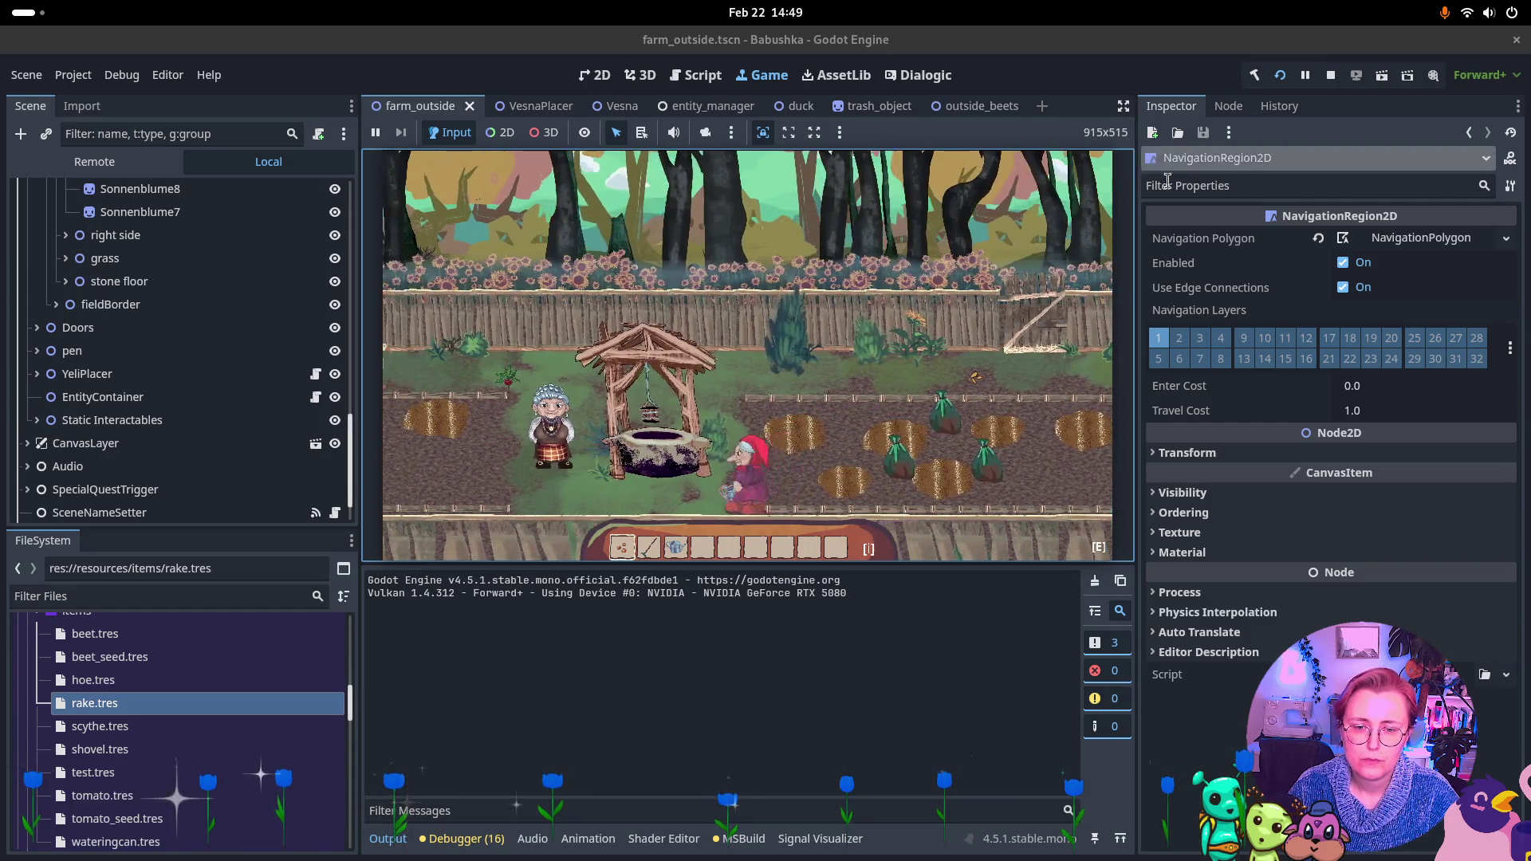
click(1329, 76)
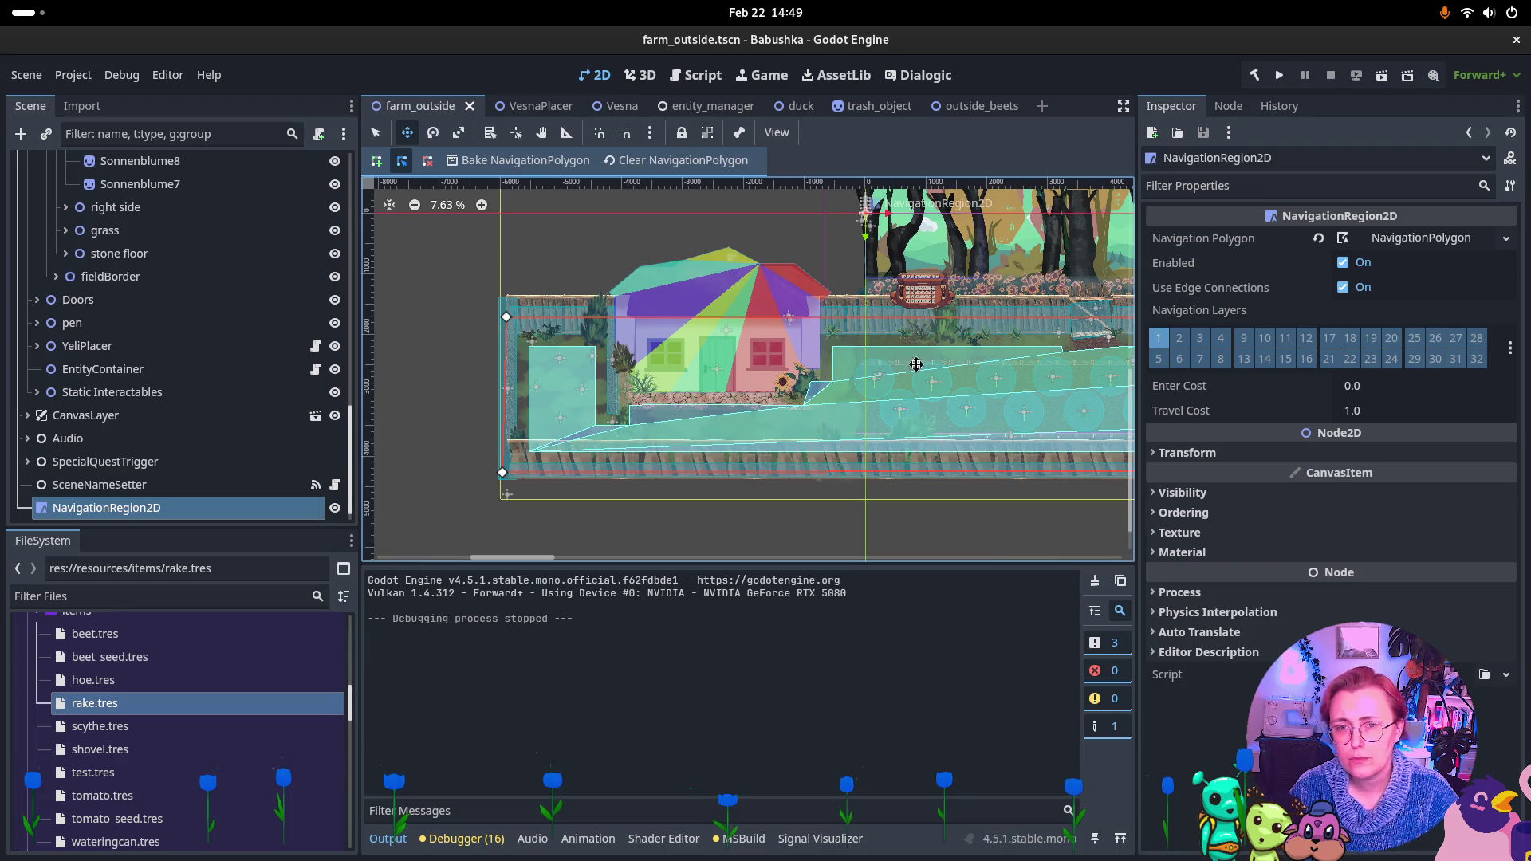
Zoom the farm_outside 2D canvas and bring up the Activities overview of open windows
scroll(875, 427, up, 2)
scroll(881, 413, down, 3)
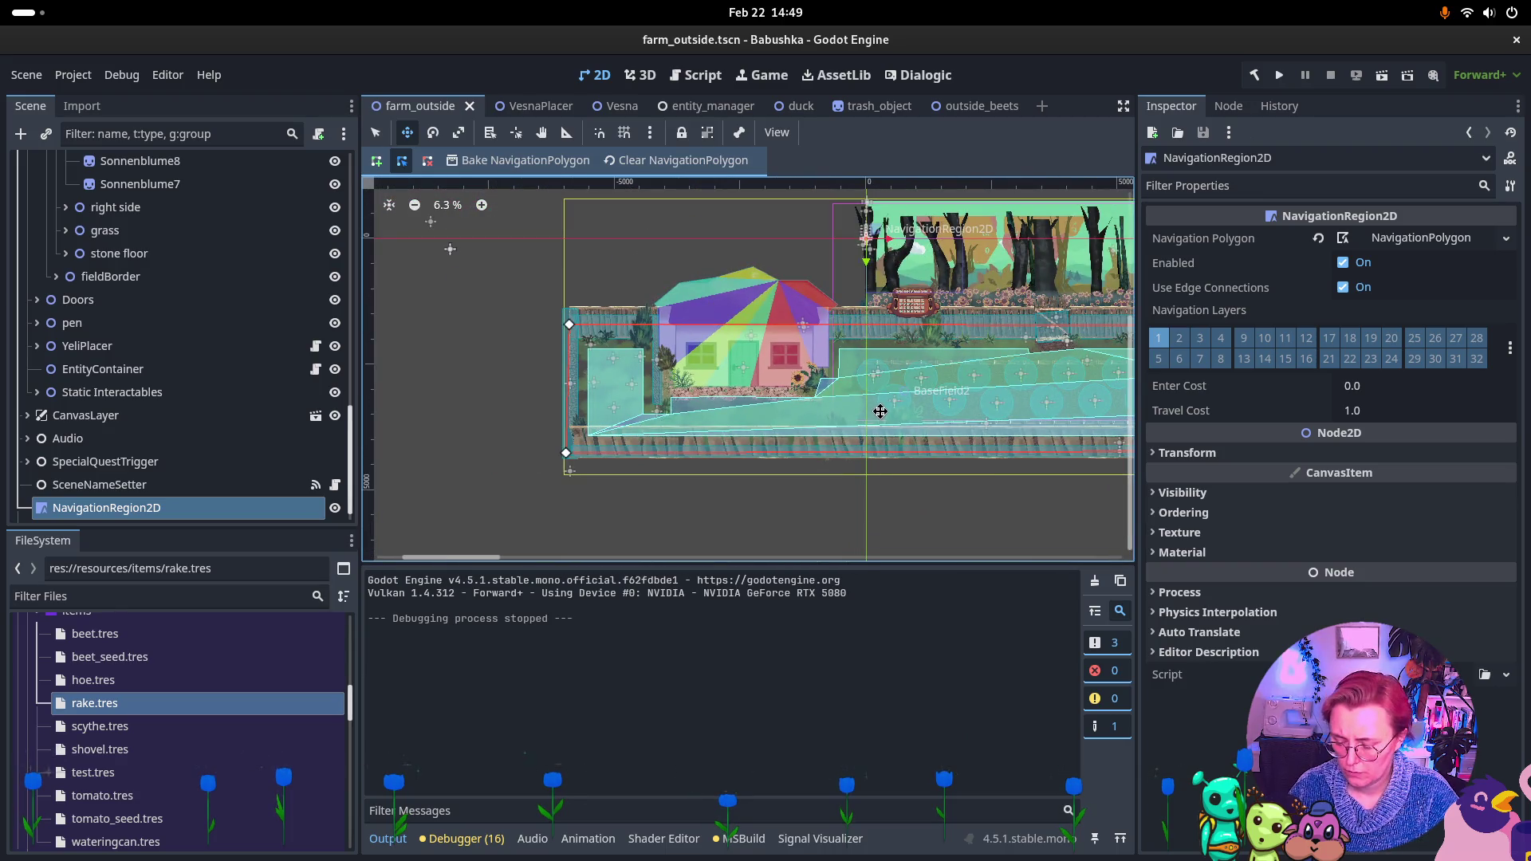
key(super)
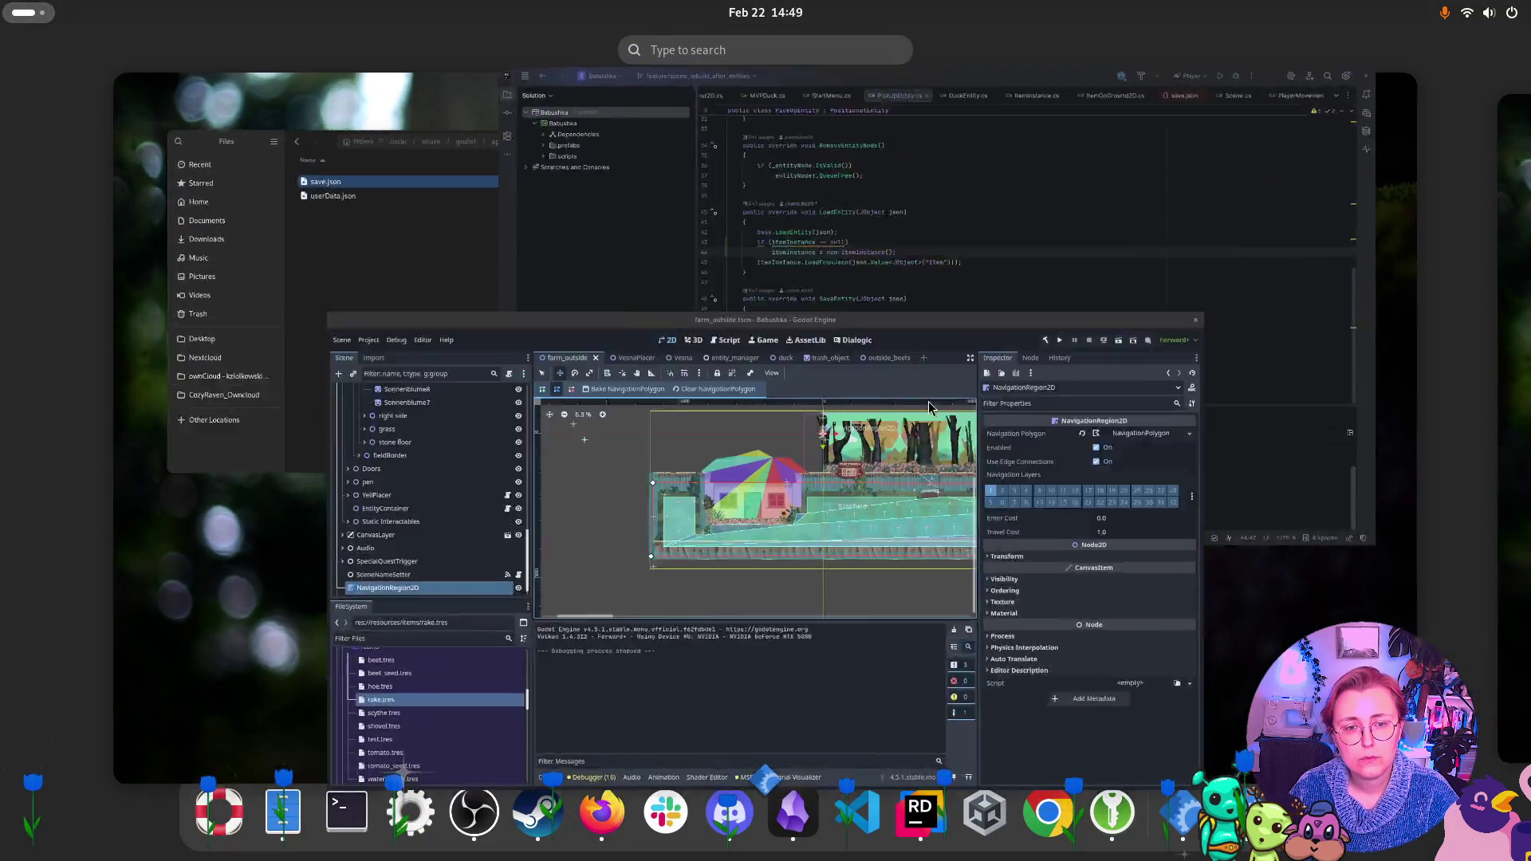
key(super)
key(super)
Open the commit diff of PickUpEntity.cs and highlight the added null check on lines 43–44
click(957, 239)
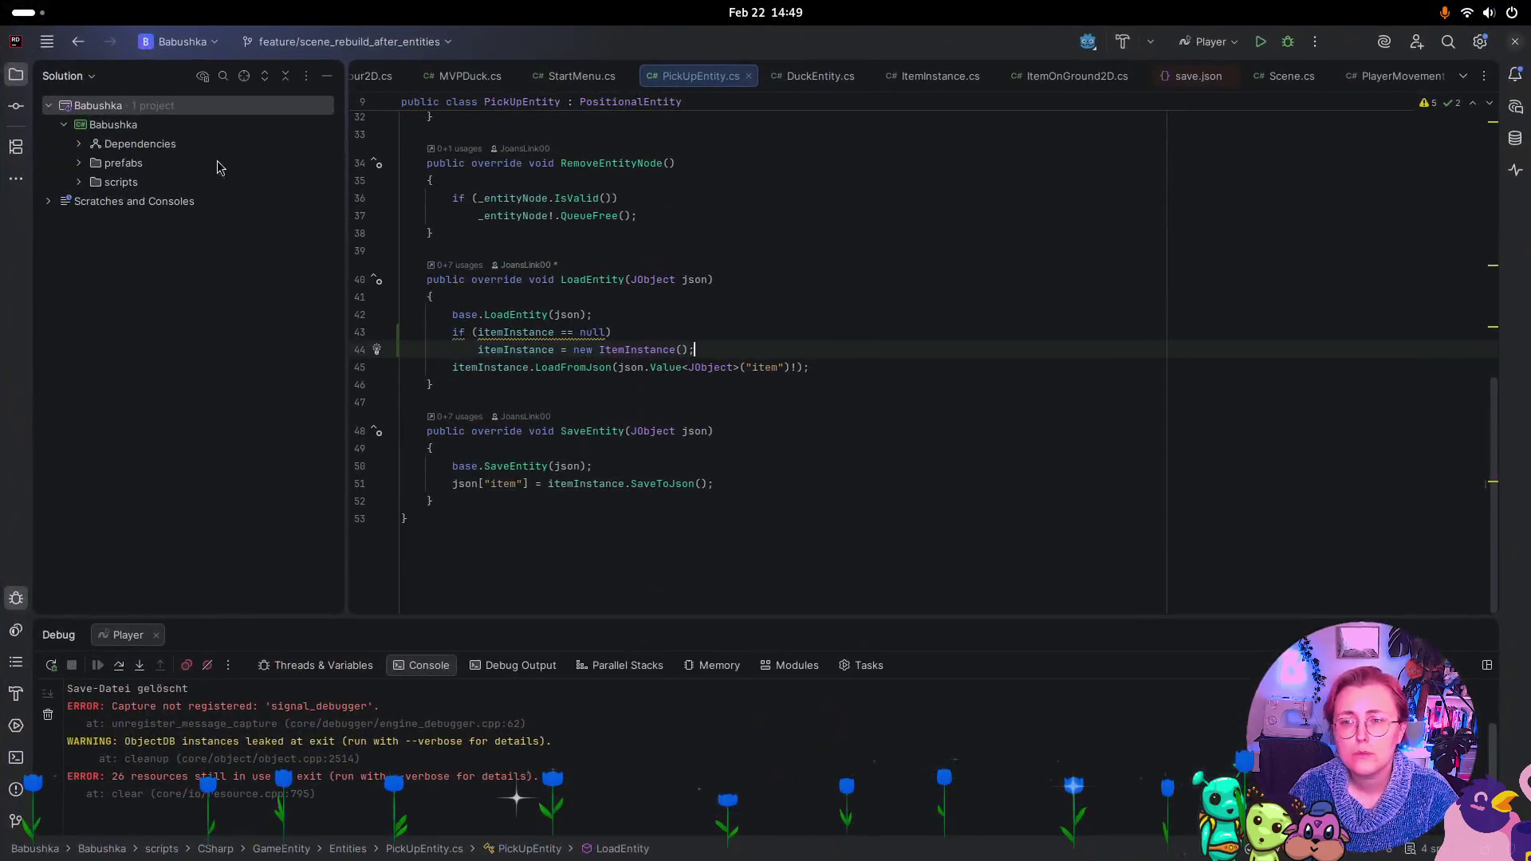
key(ctrl+k)
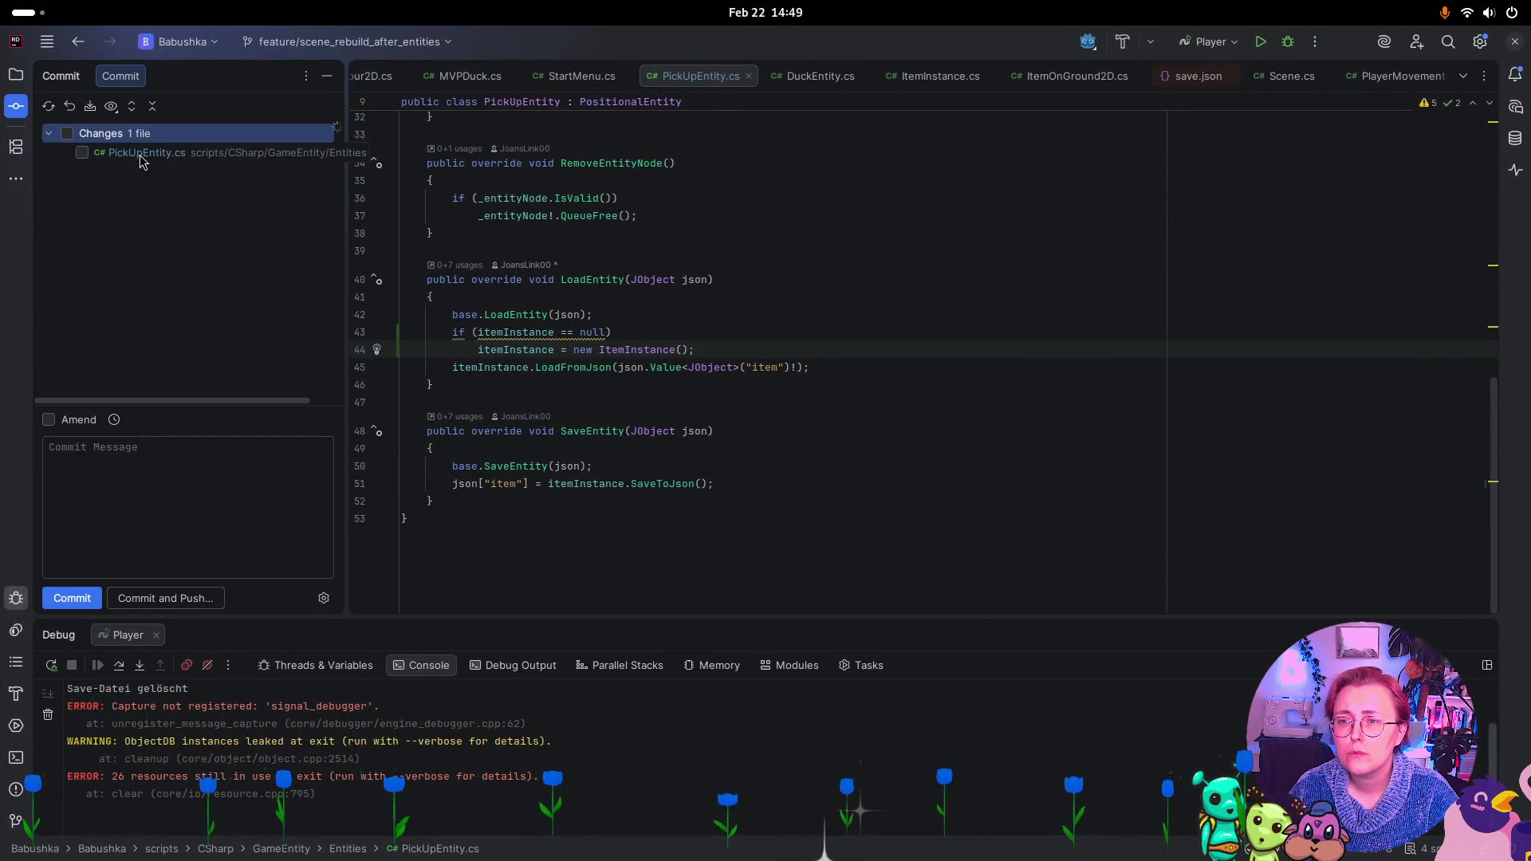
double_click(140, 154)
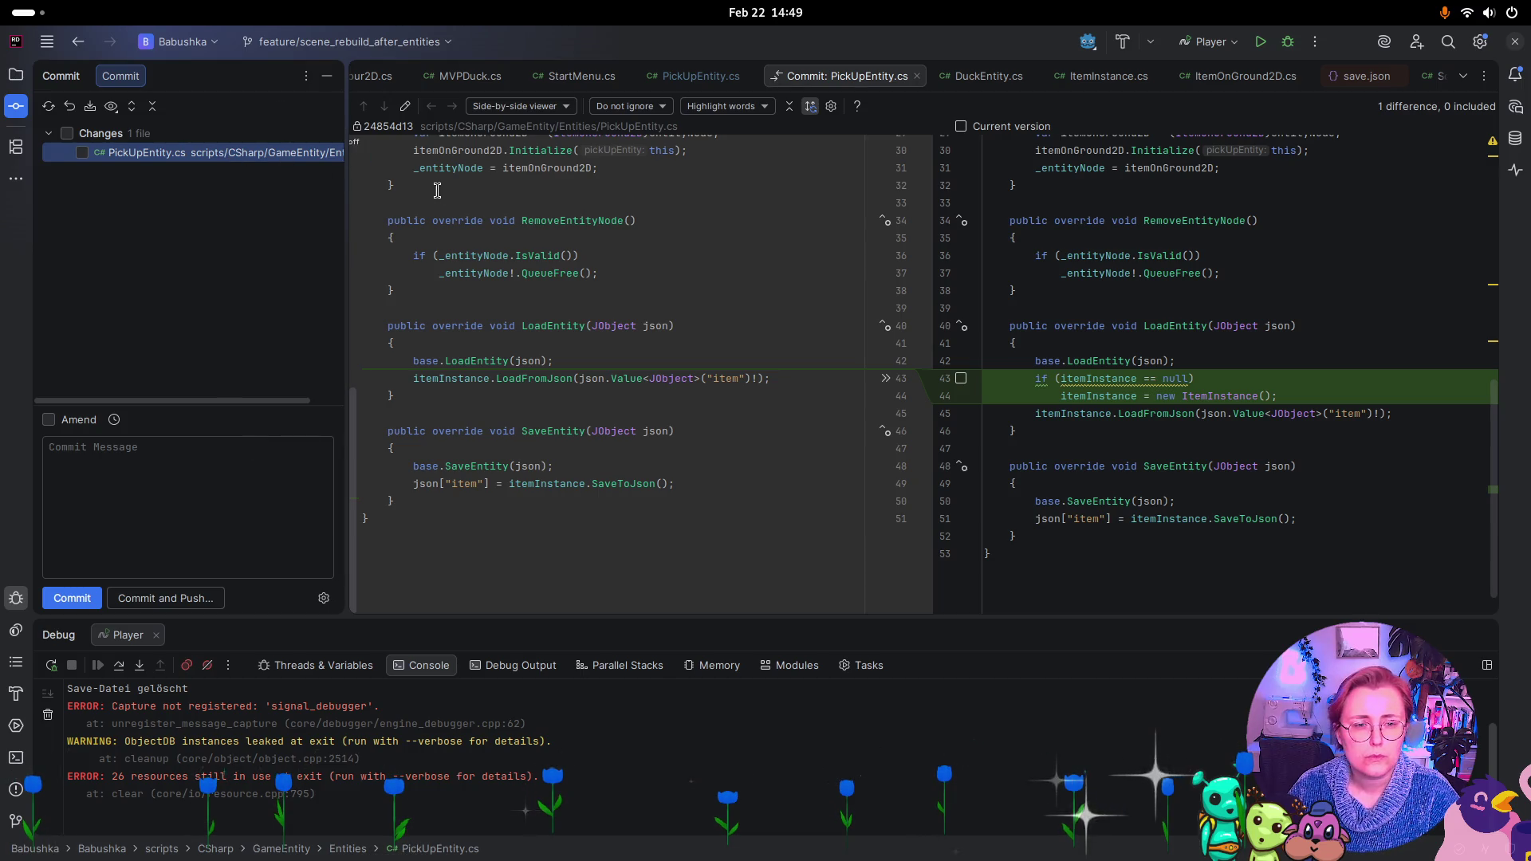
drag(1280, 397, 993, 379)
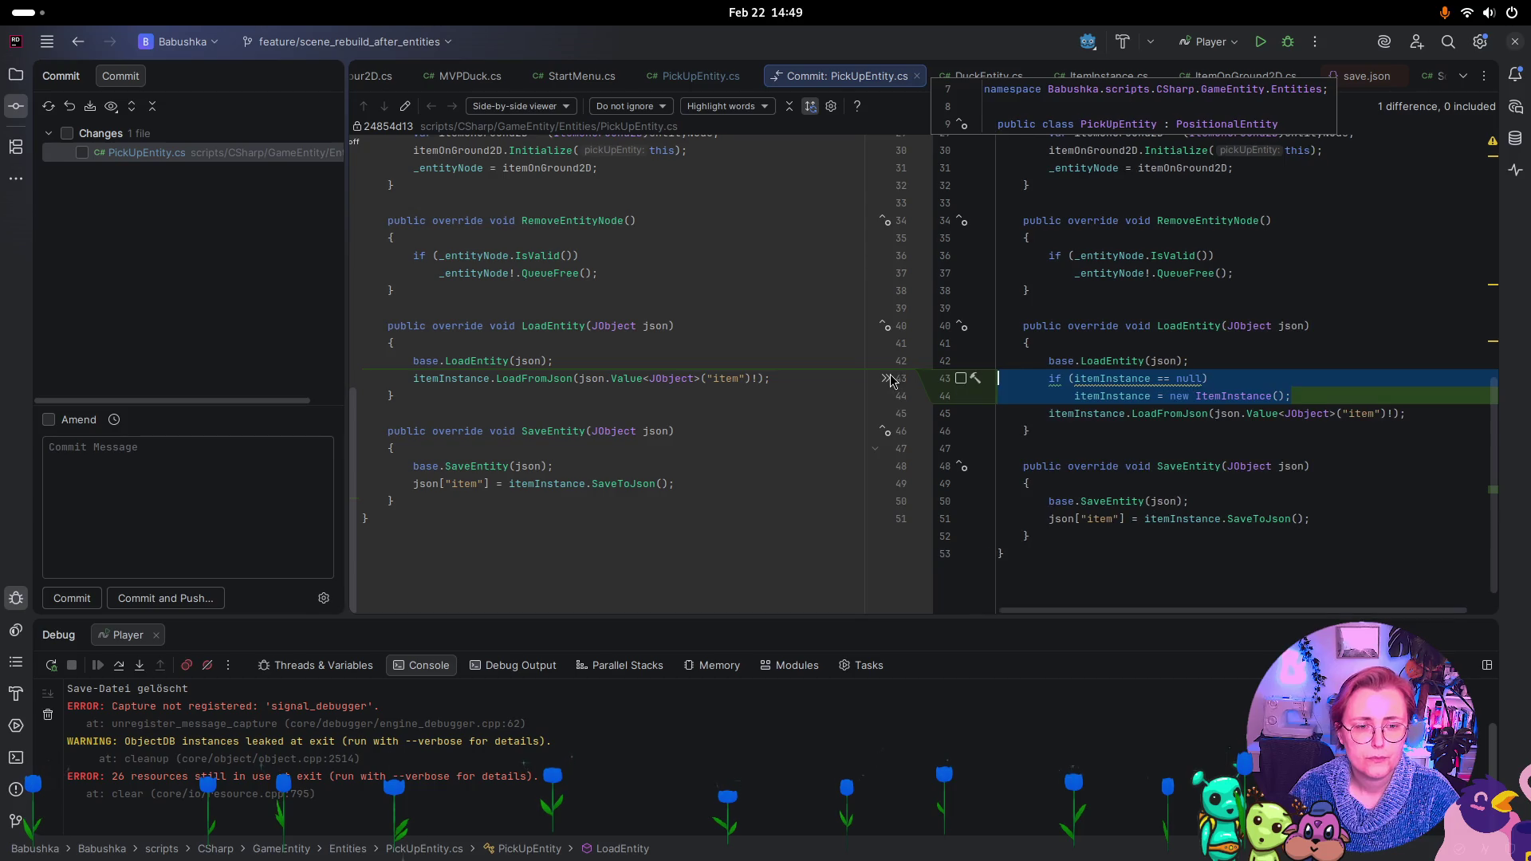
scroll(1248, 366, up, 1)
scroll(1248, 353, down, 2)
scroll(1243, 348, up, 3)
scroll(1243, 349, up, 1)
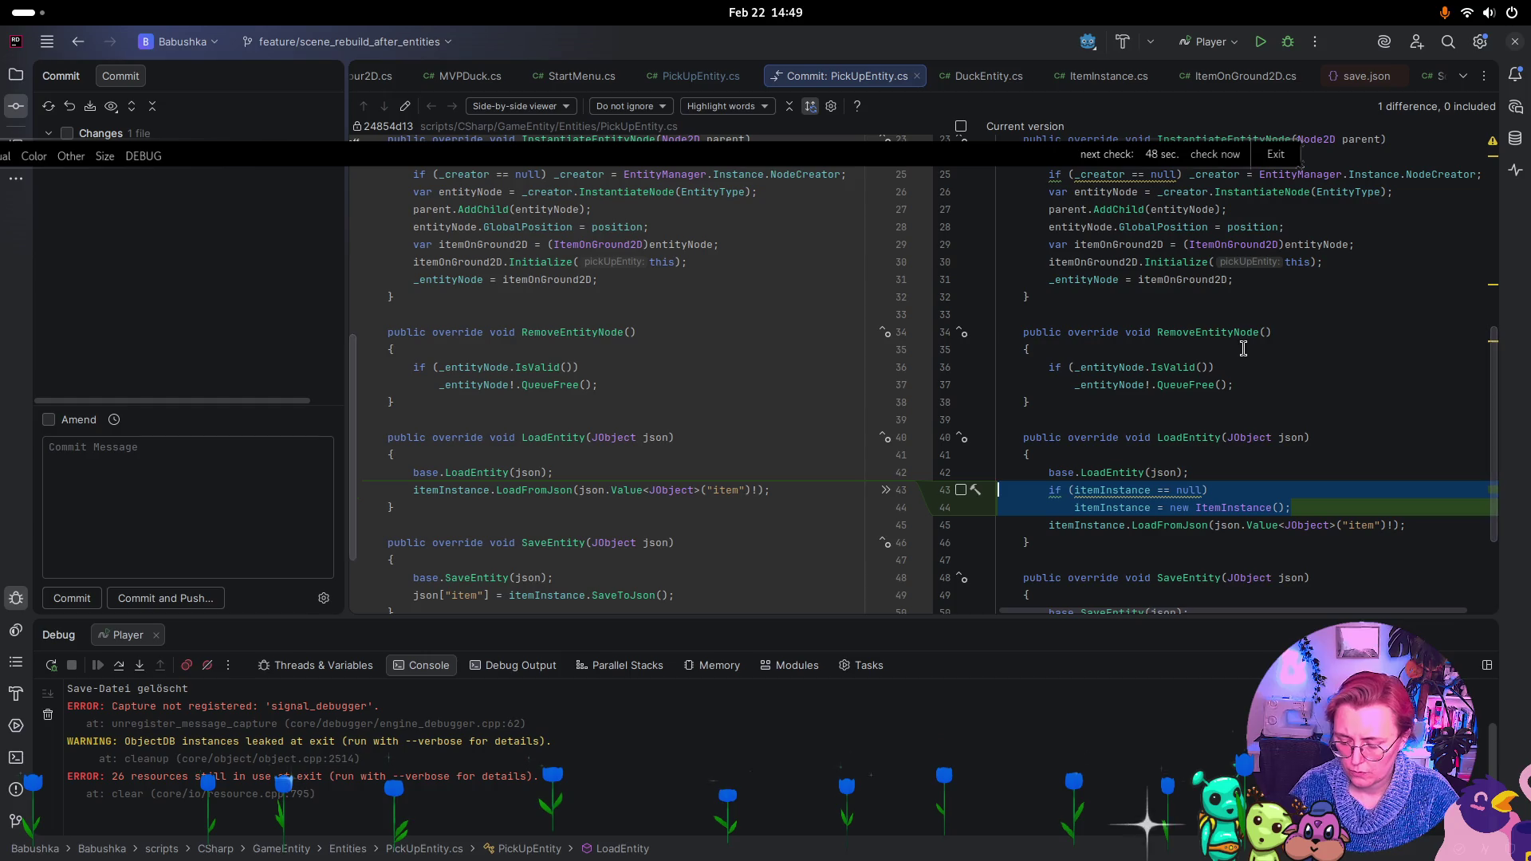
Check out the feature/PickupEntity_partTwo branch from the Git log
click(16, 821)
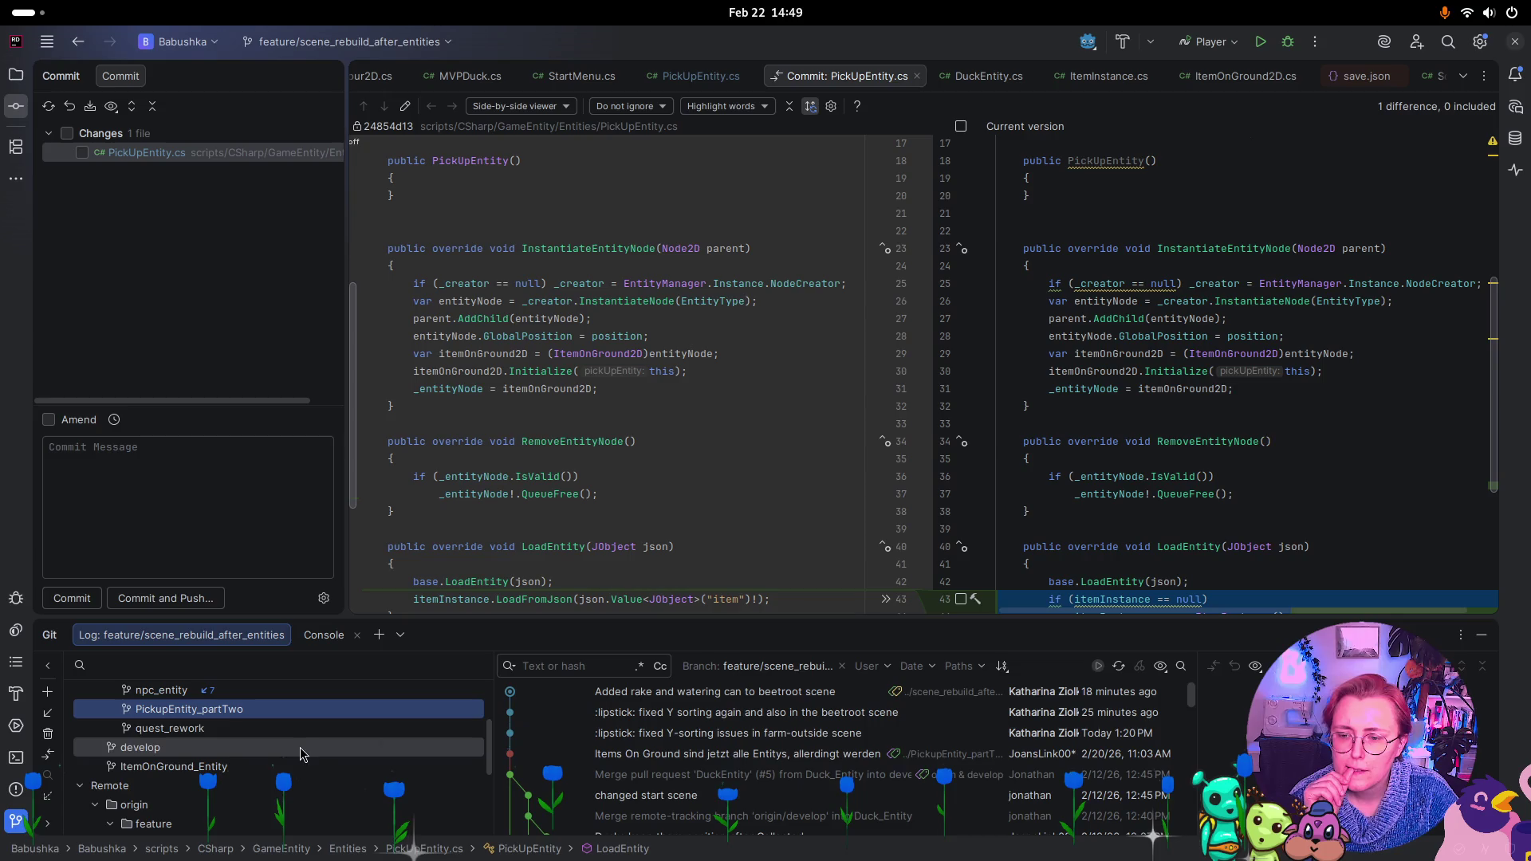
right_click(297, 709)
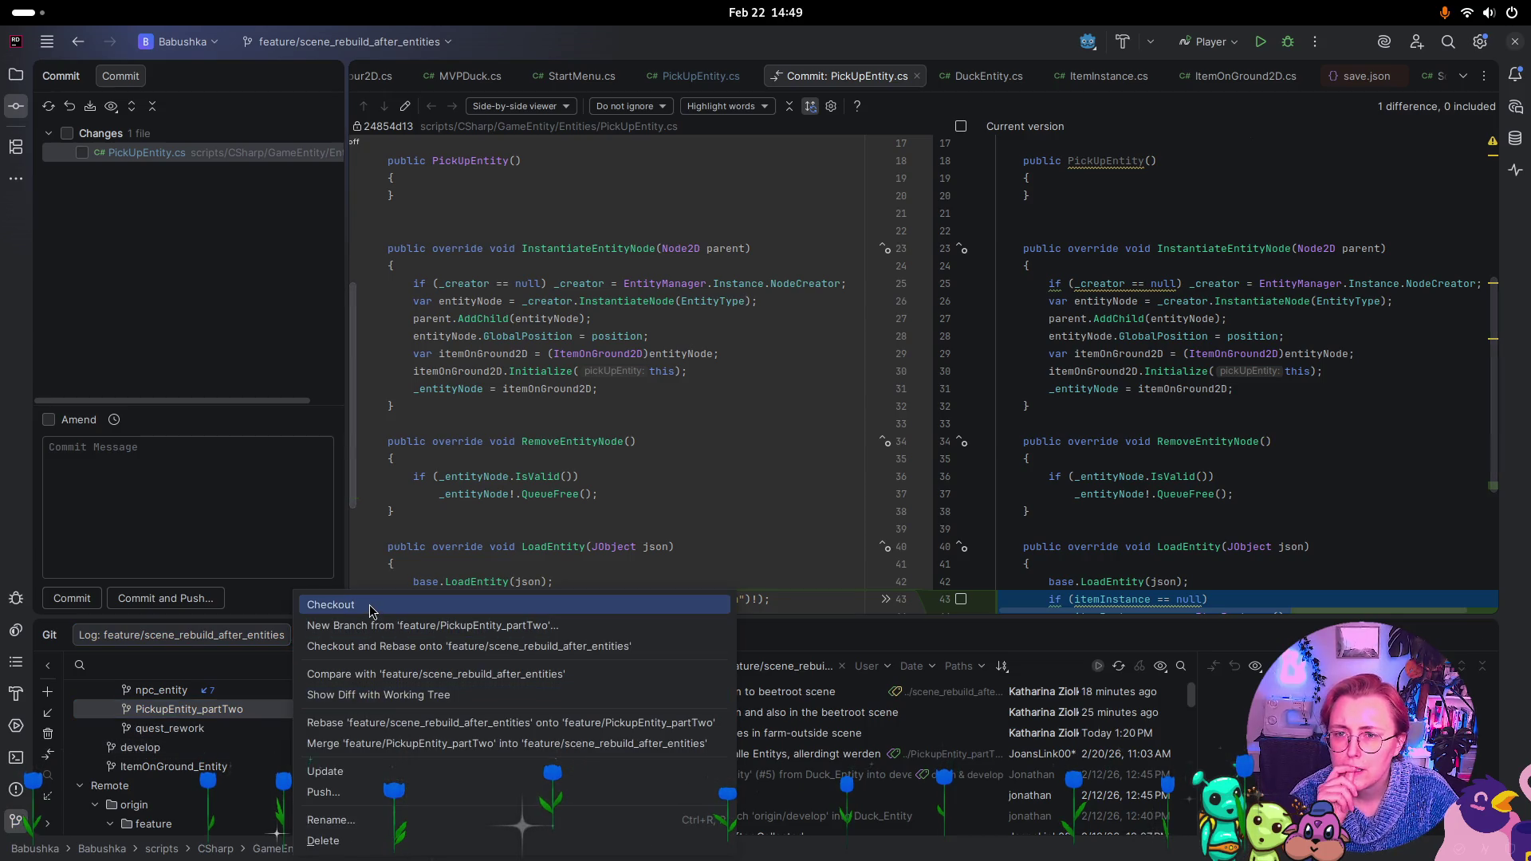
click(369, 606)
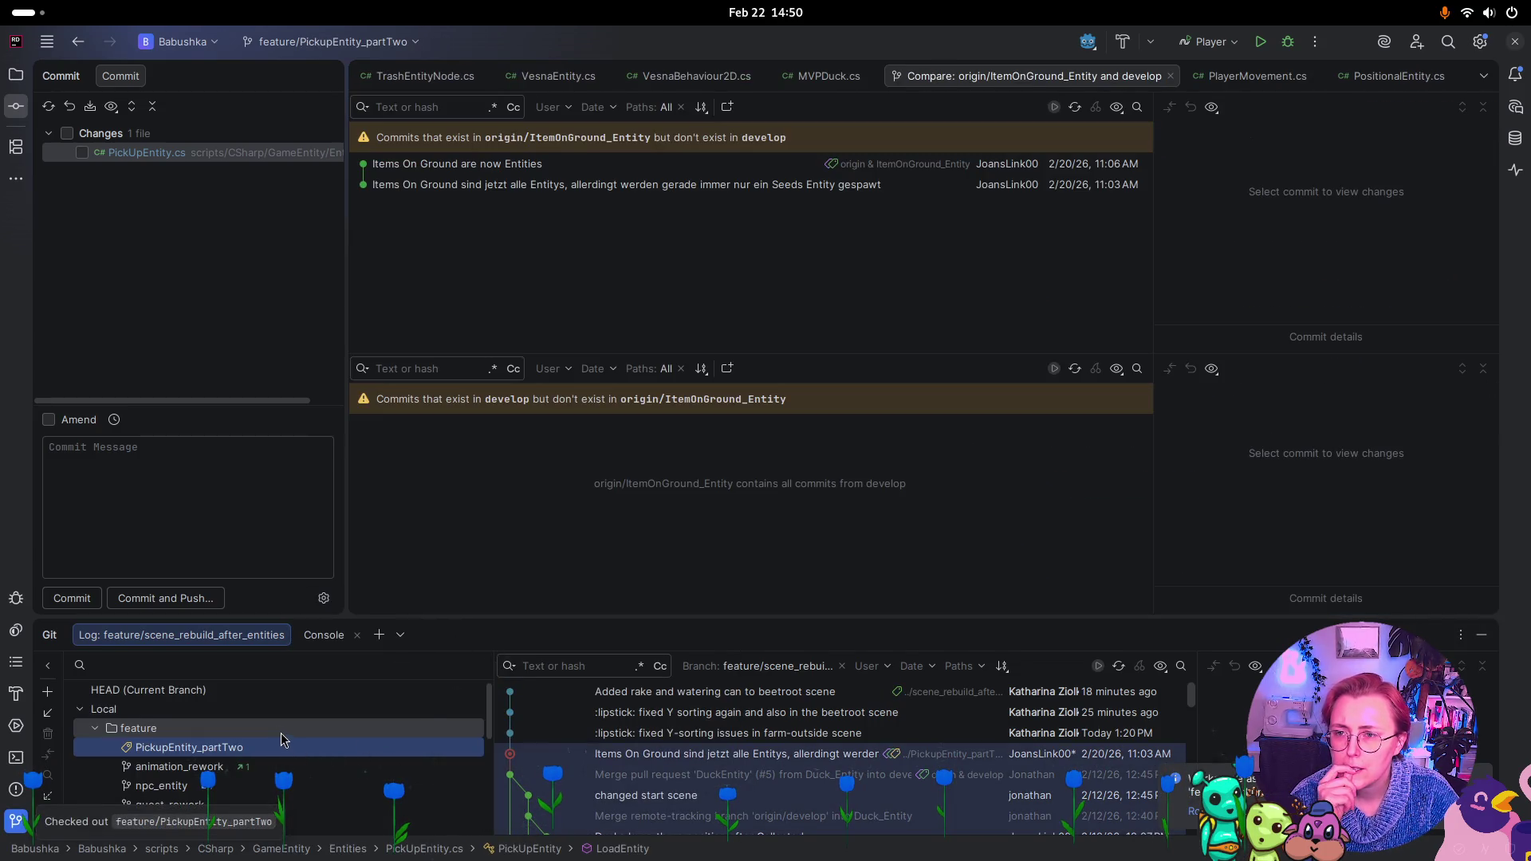
Commit PickUpEntity.cs with message ':bug:fixed Nullrefexception in Start Menu, when pressing continue'
click(82, 152)
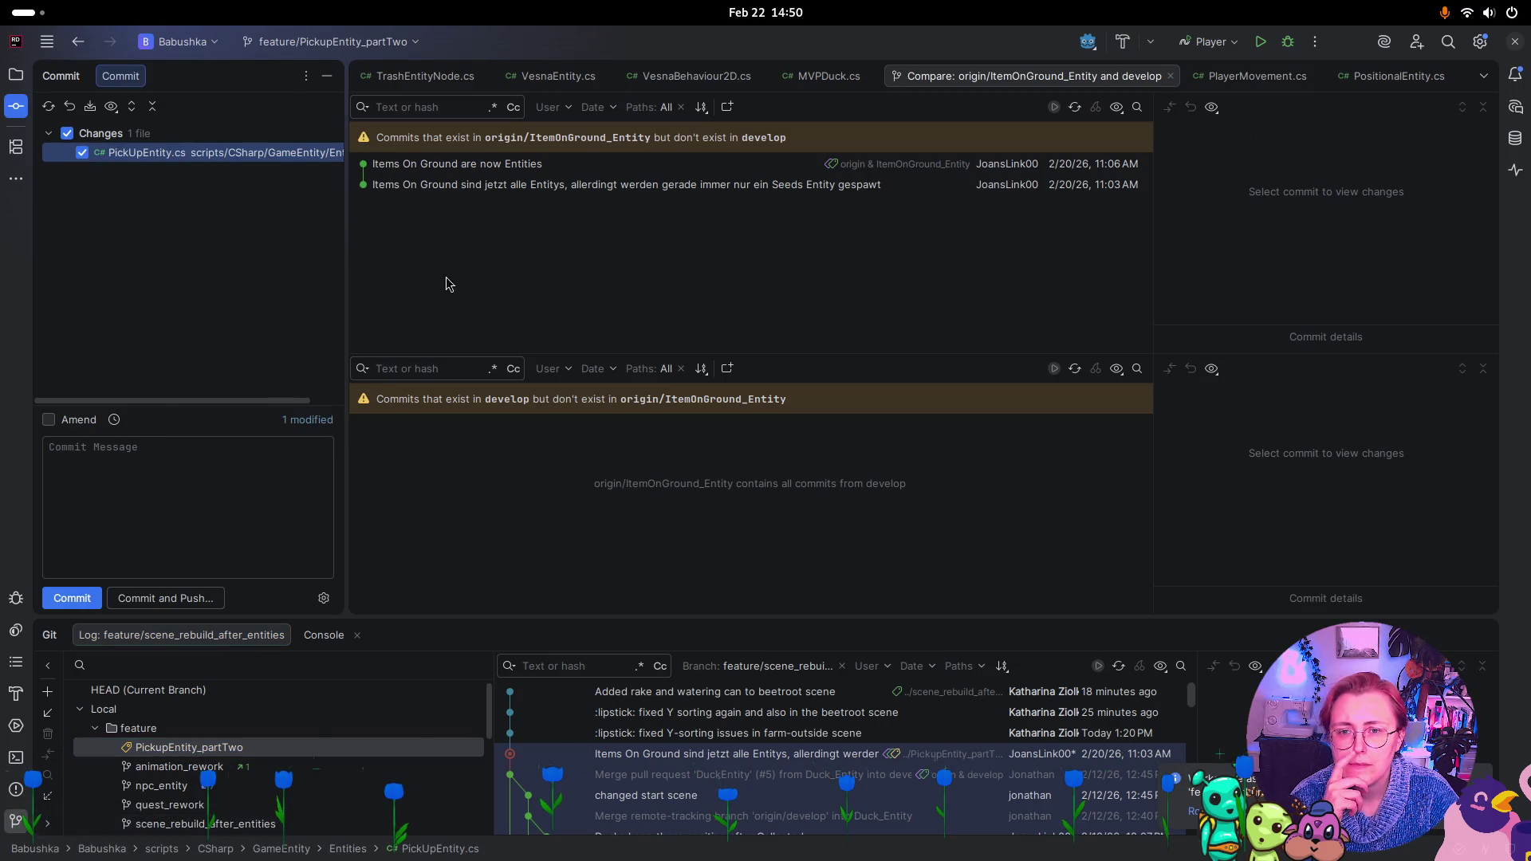
click(1169, 76)
click(197, 503)
text(fixed Null)
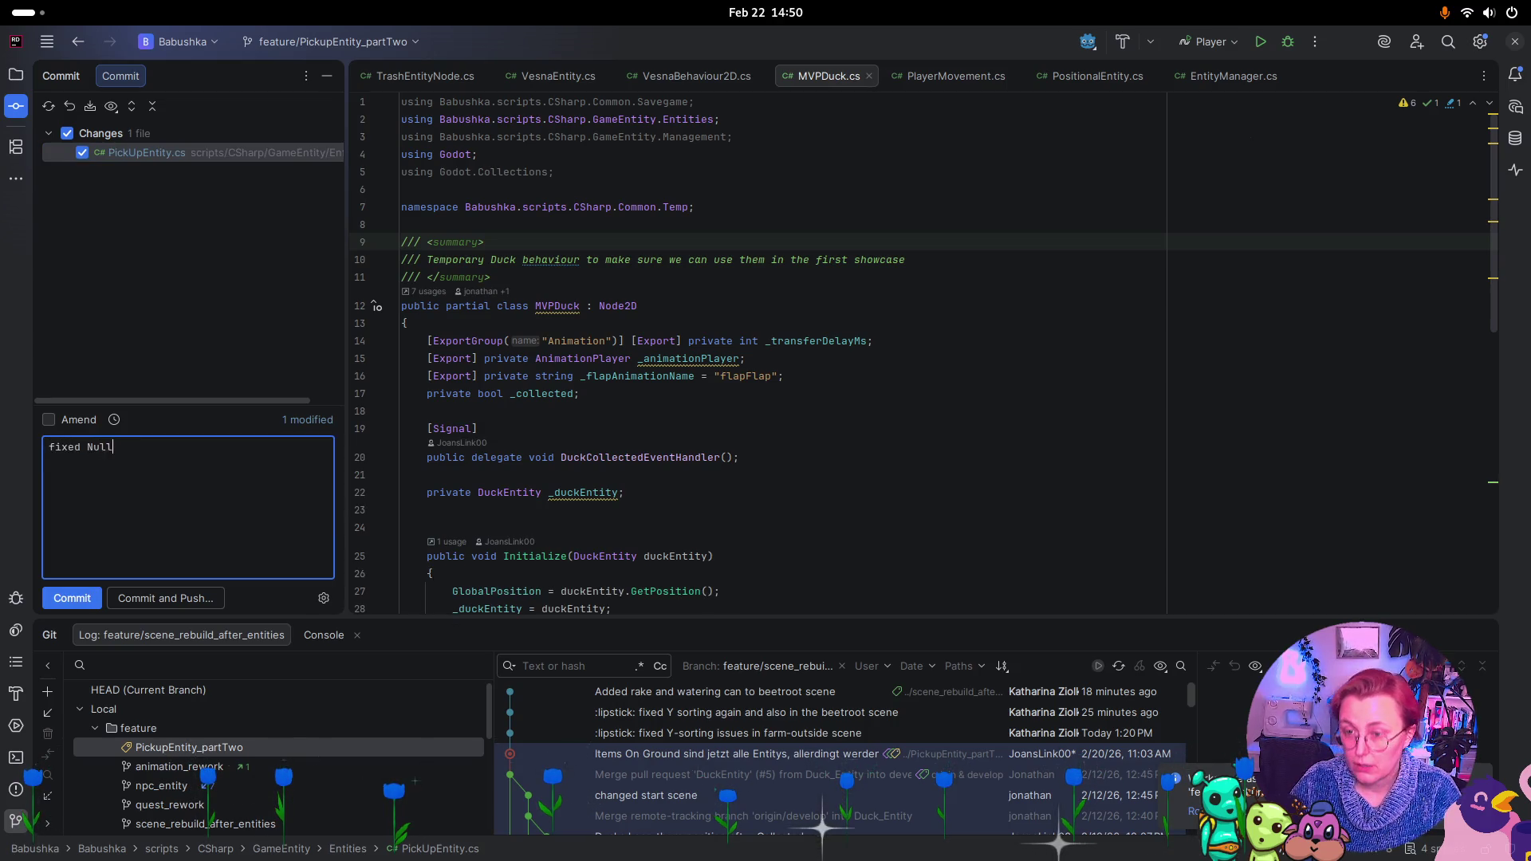
text(refexception in Start )
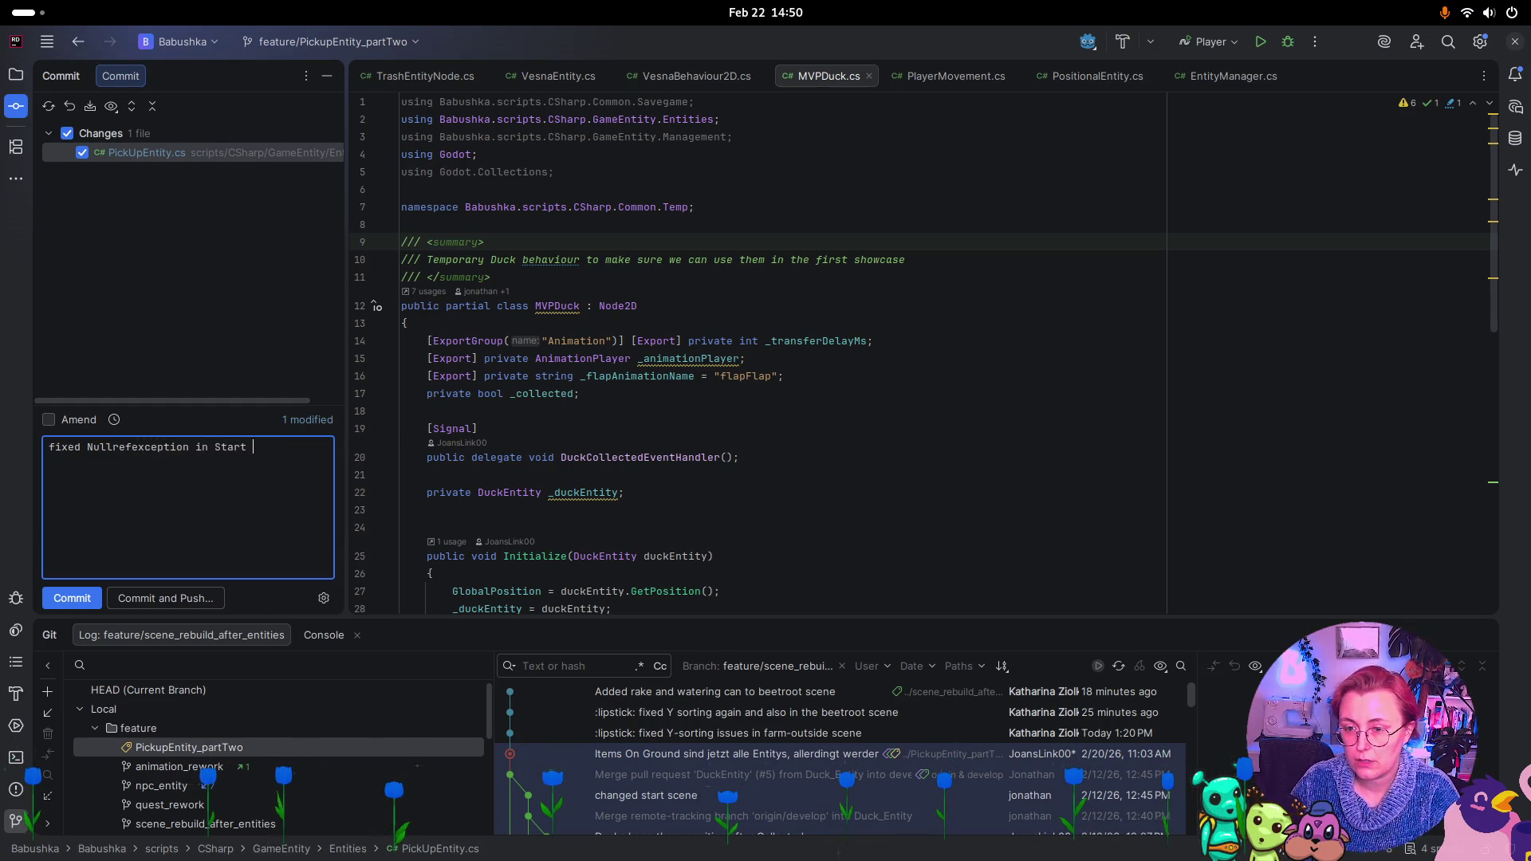
text(Menu when pressing continue)
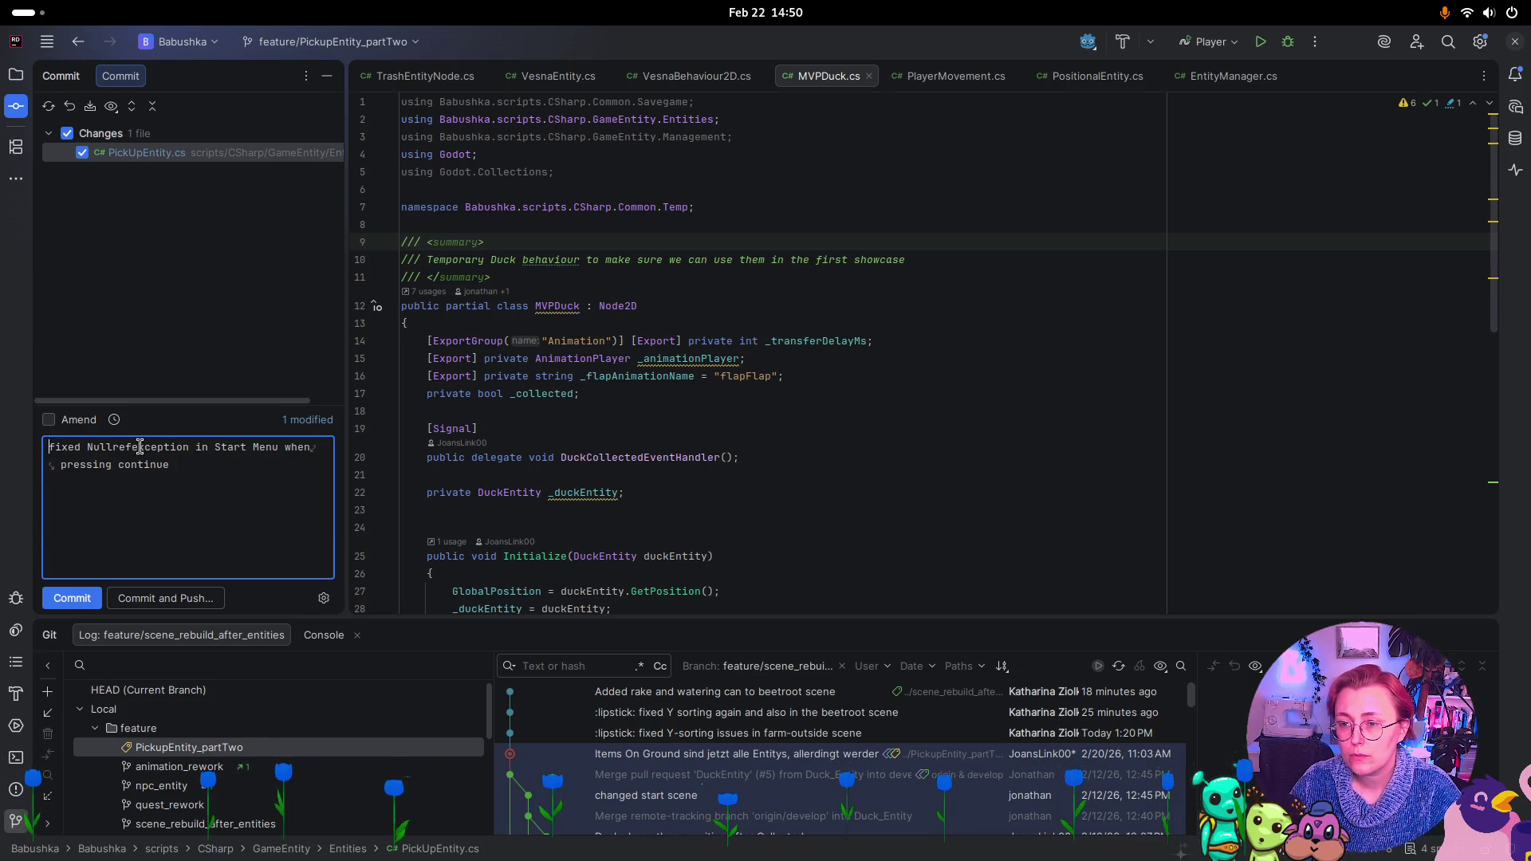
text(:bug:)
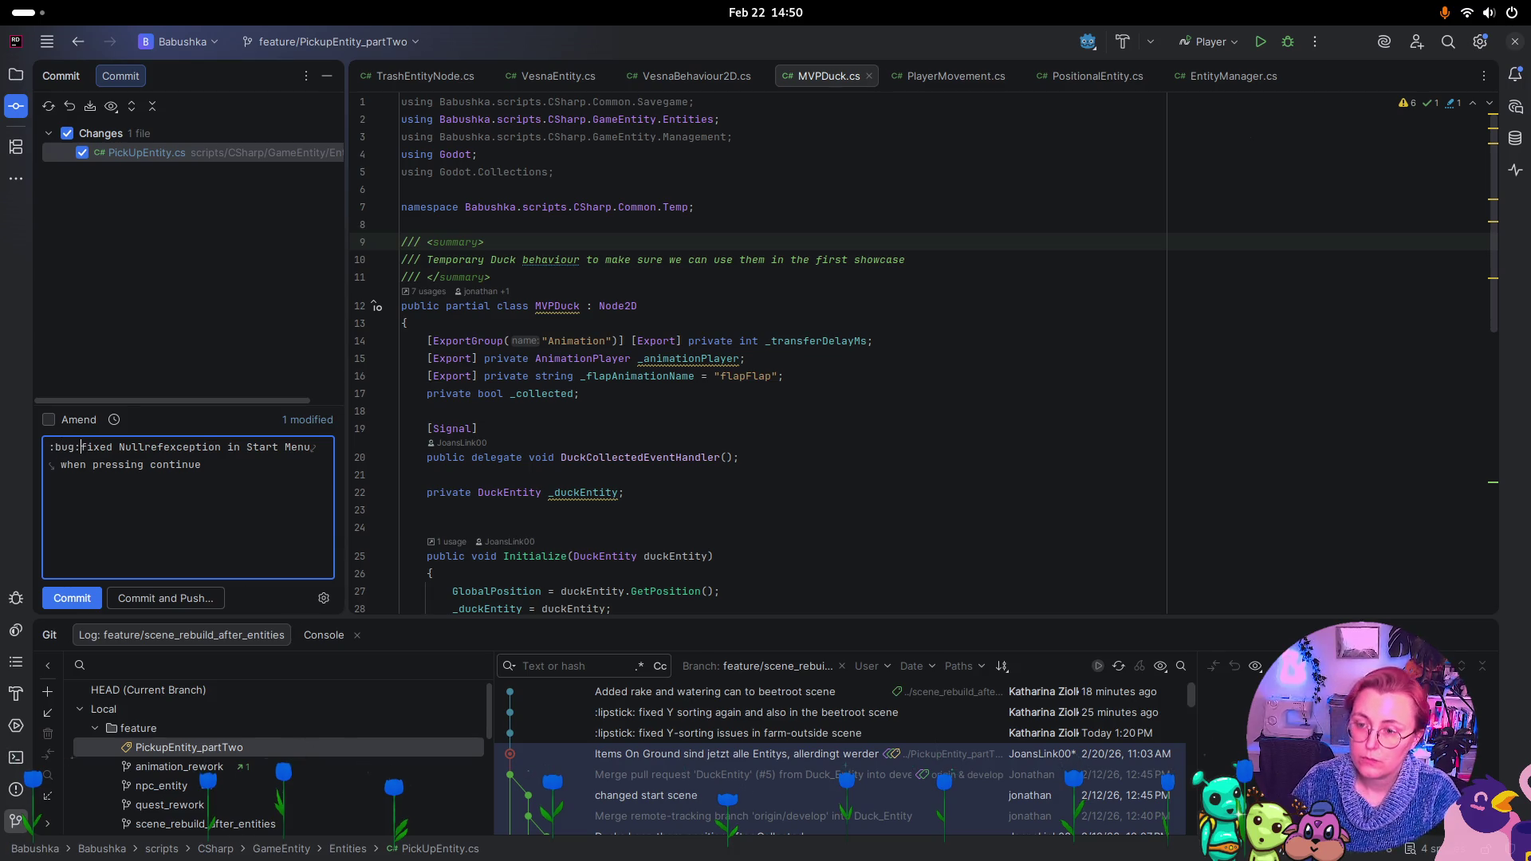
click(72, 598)
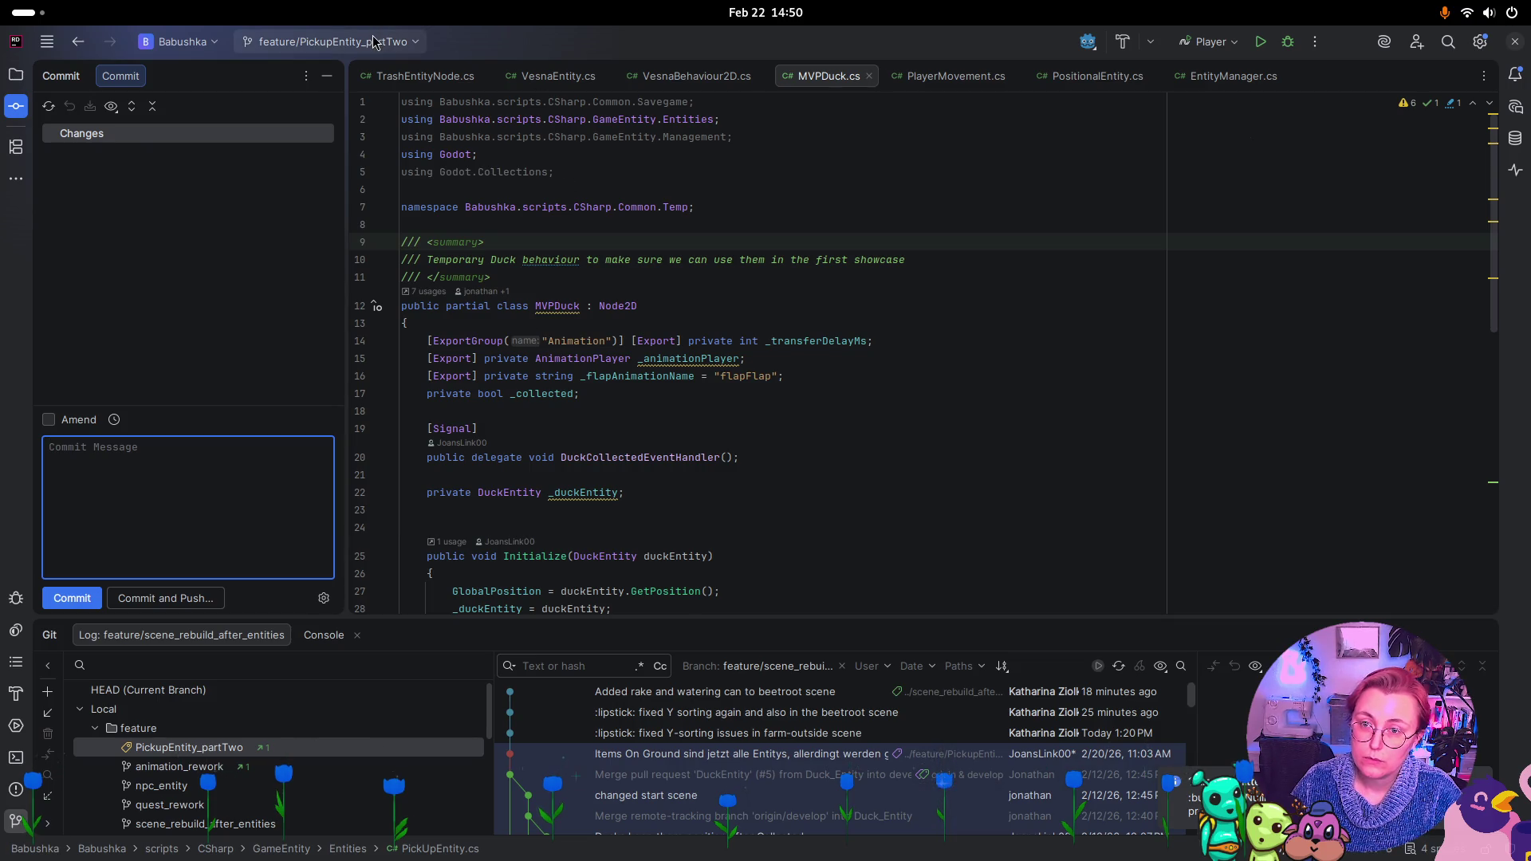
Push the new fix commit to origin
click(331, 42)
click(348, 152)
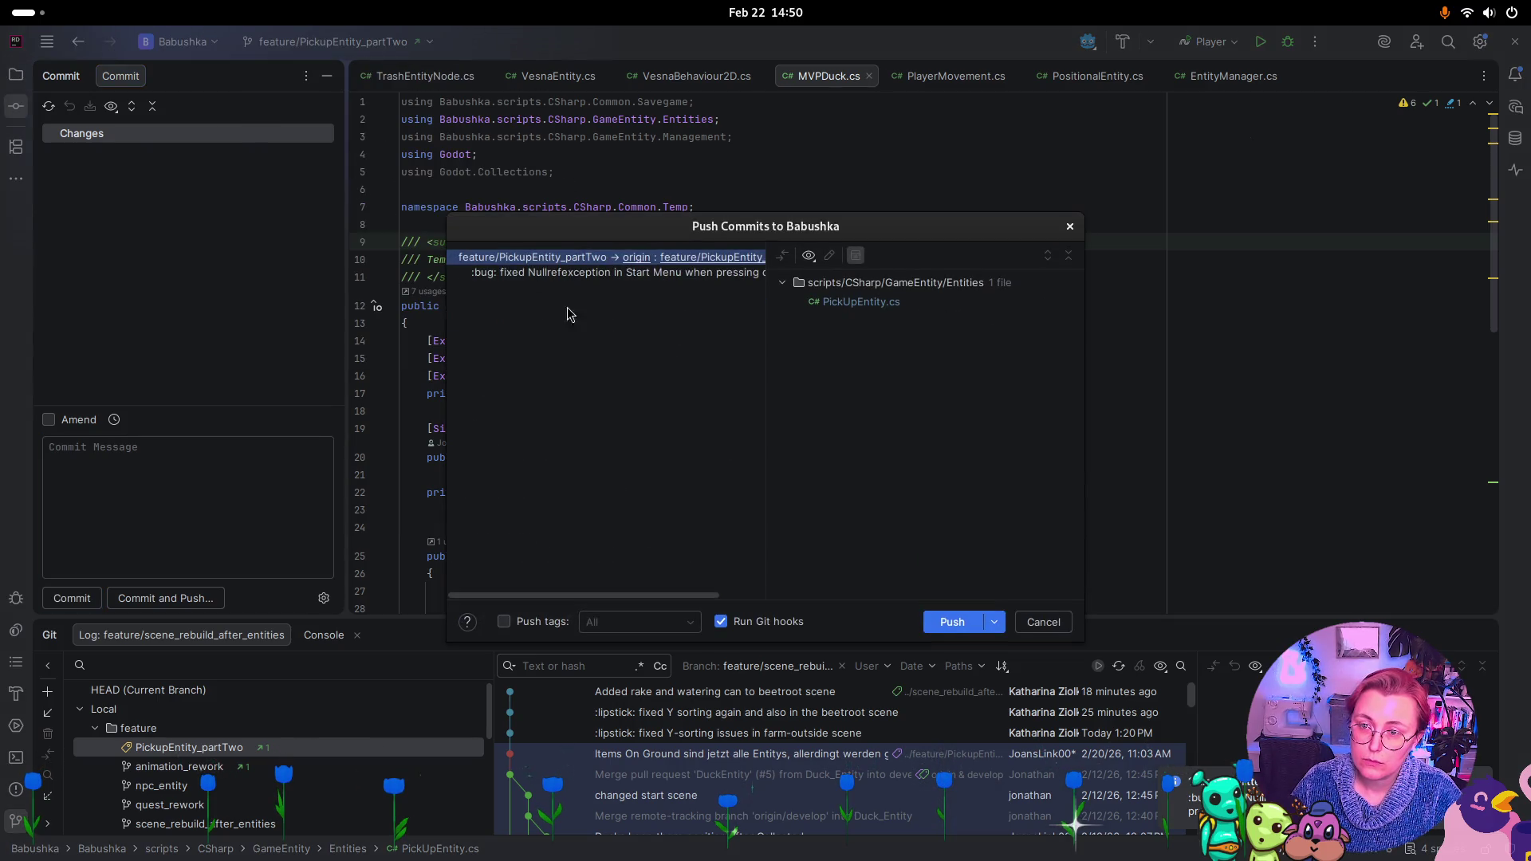
click(952, 621)
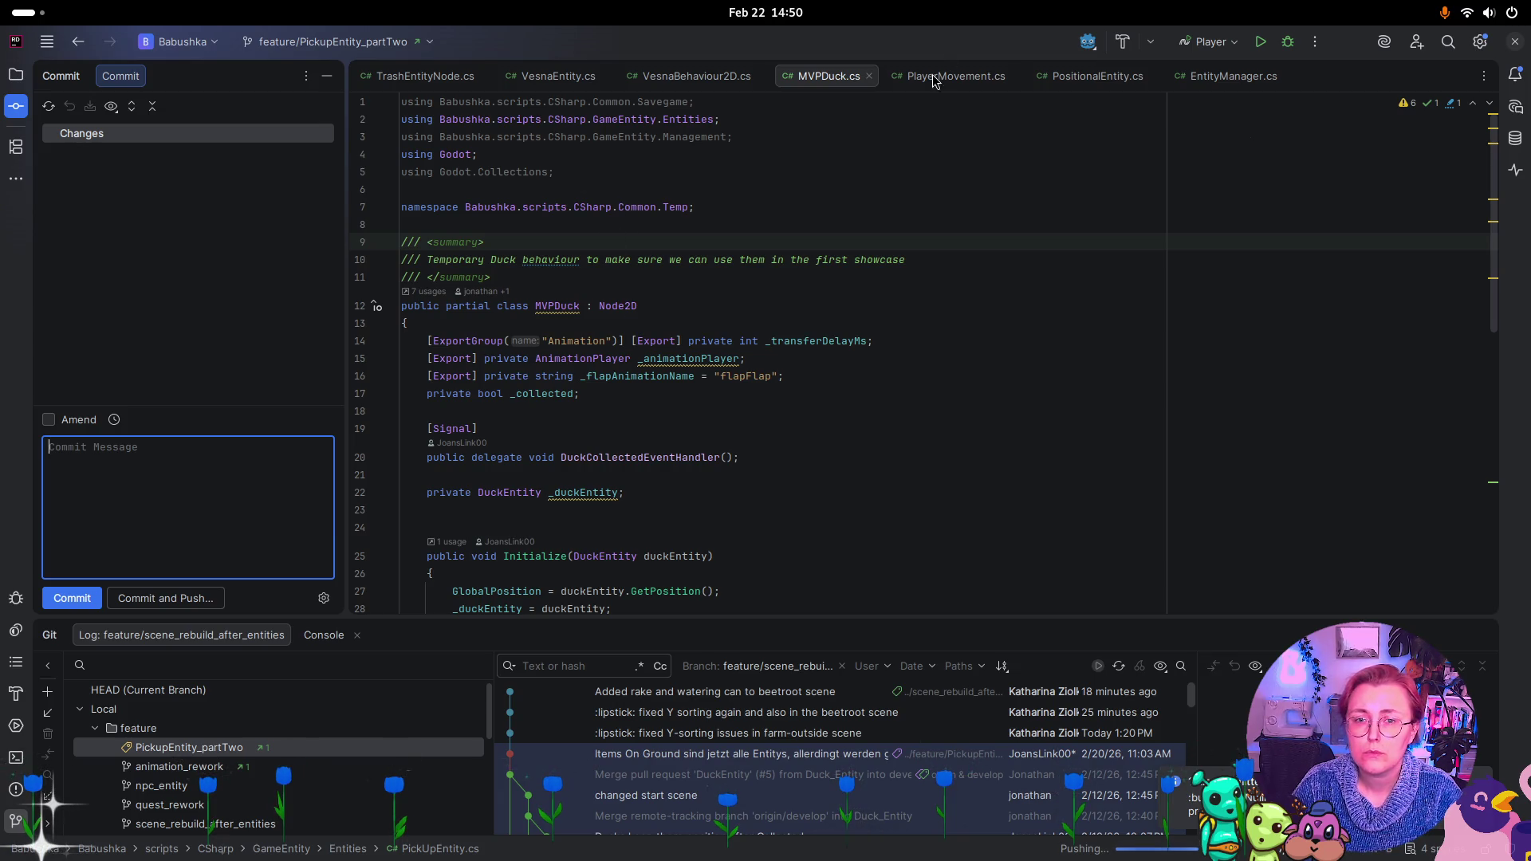
scroll(195, 782, down, 2)
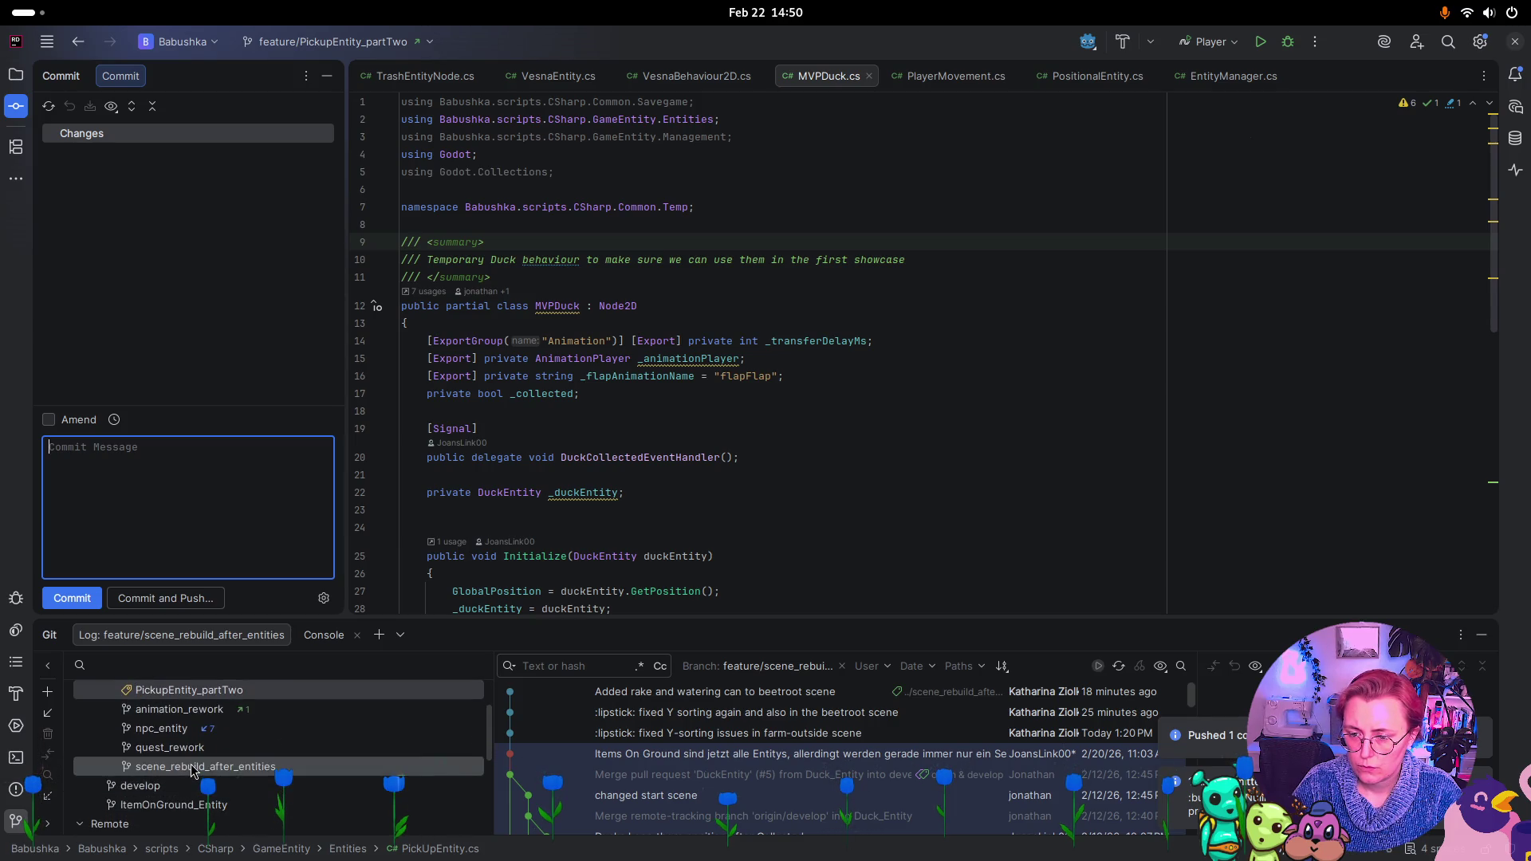
Check out feature/scene_rebuild_after_entities and merge feature/PickupEntity_partTwo into it
right_click(193, 767)
click(303, 606)
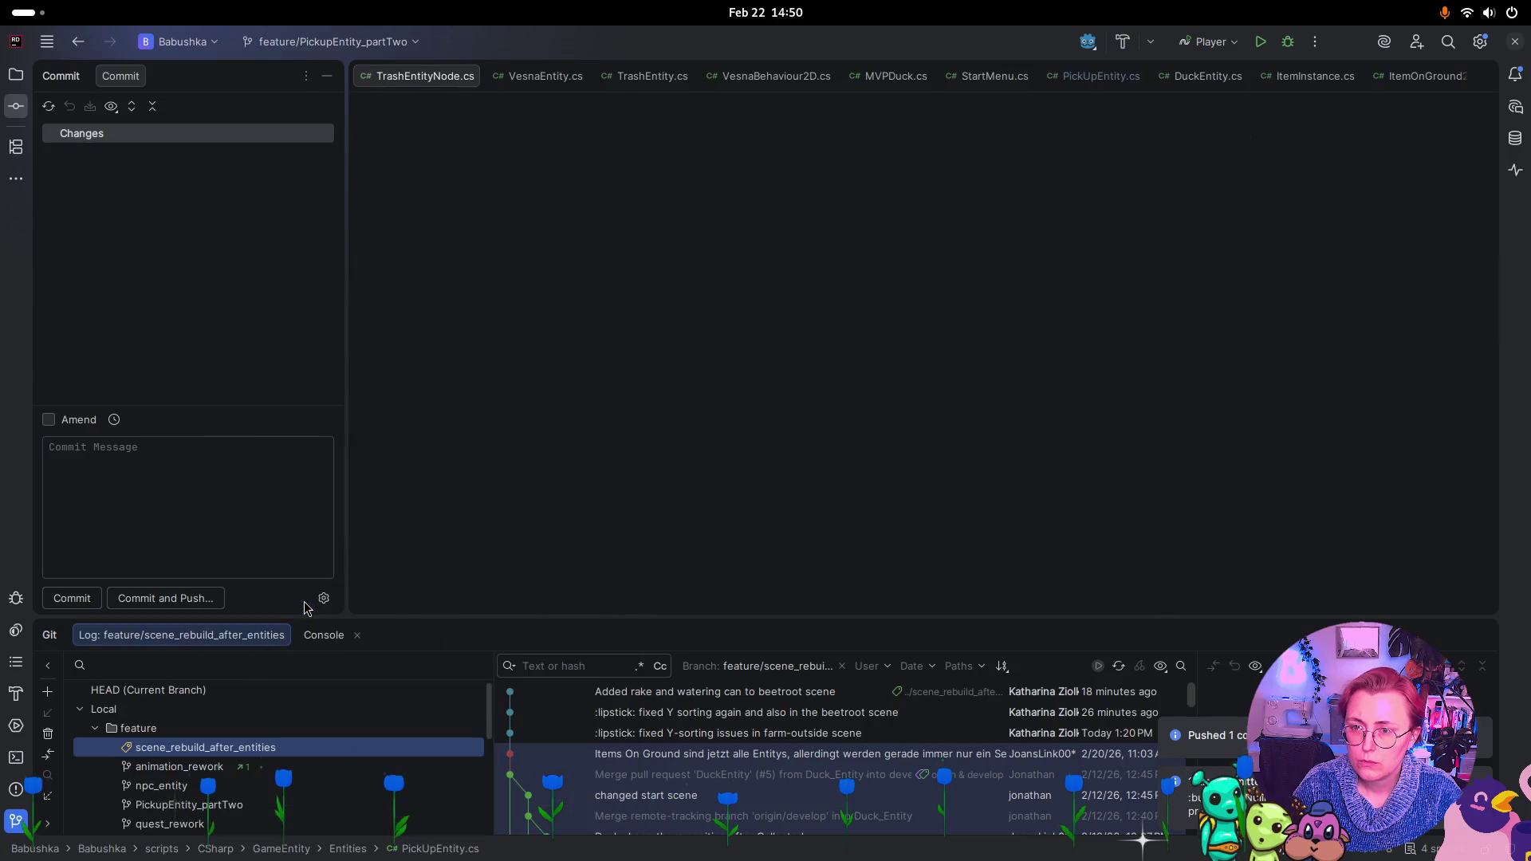
right_click(222, 756)
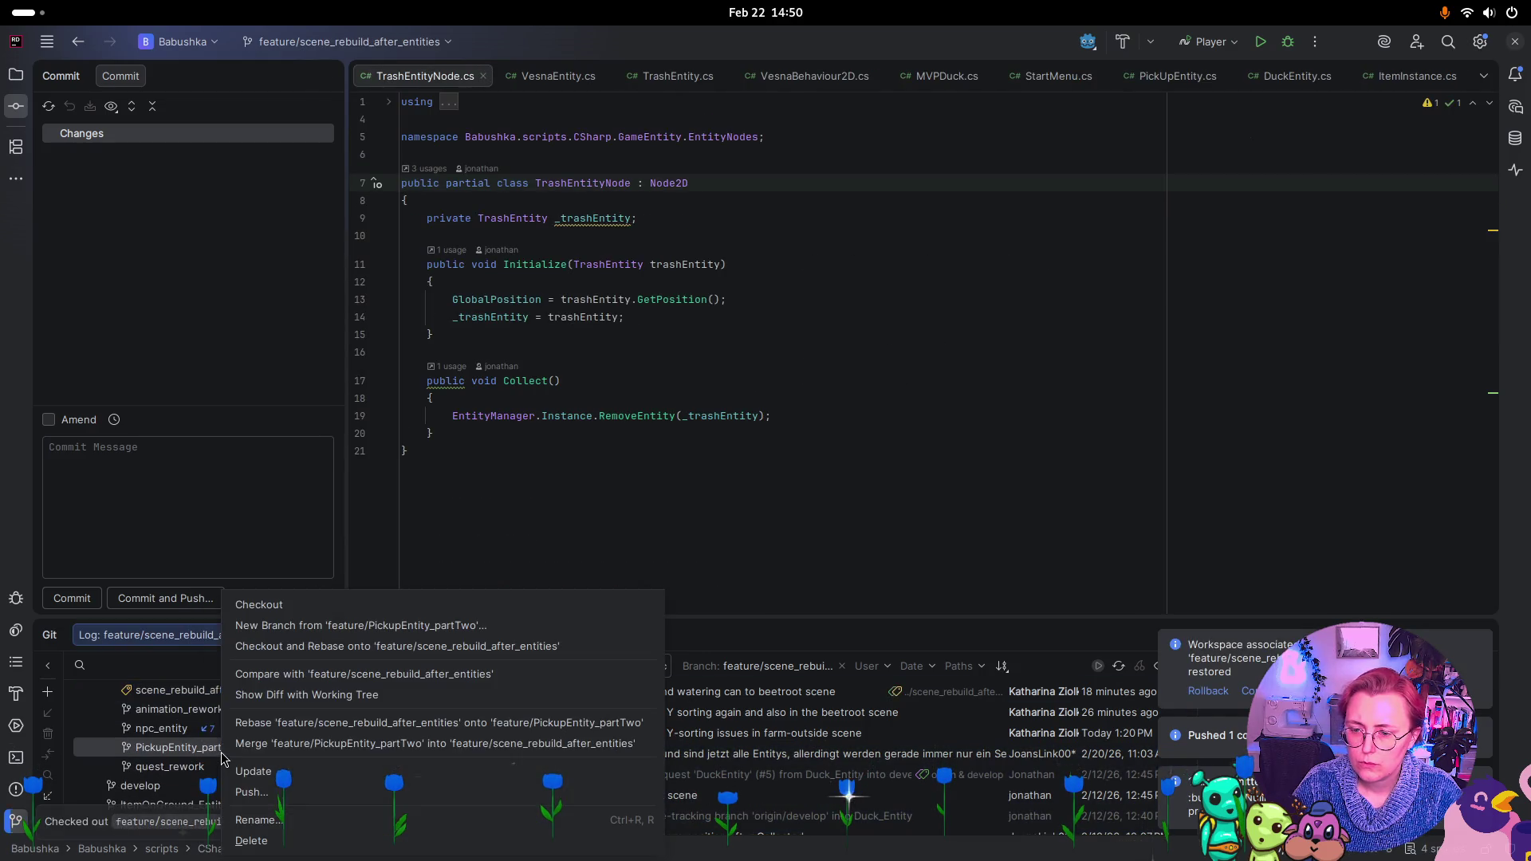
click(317, 743)
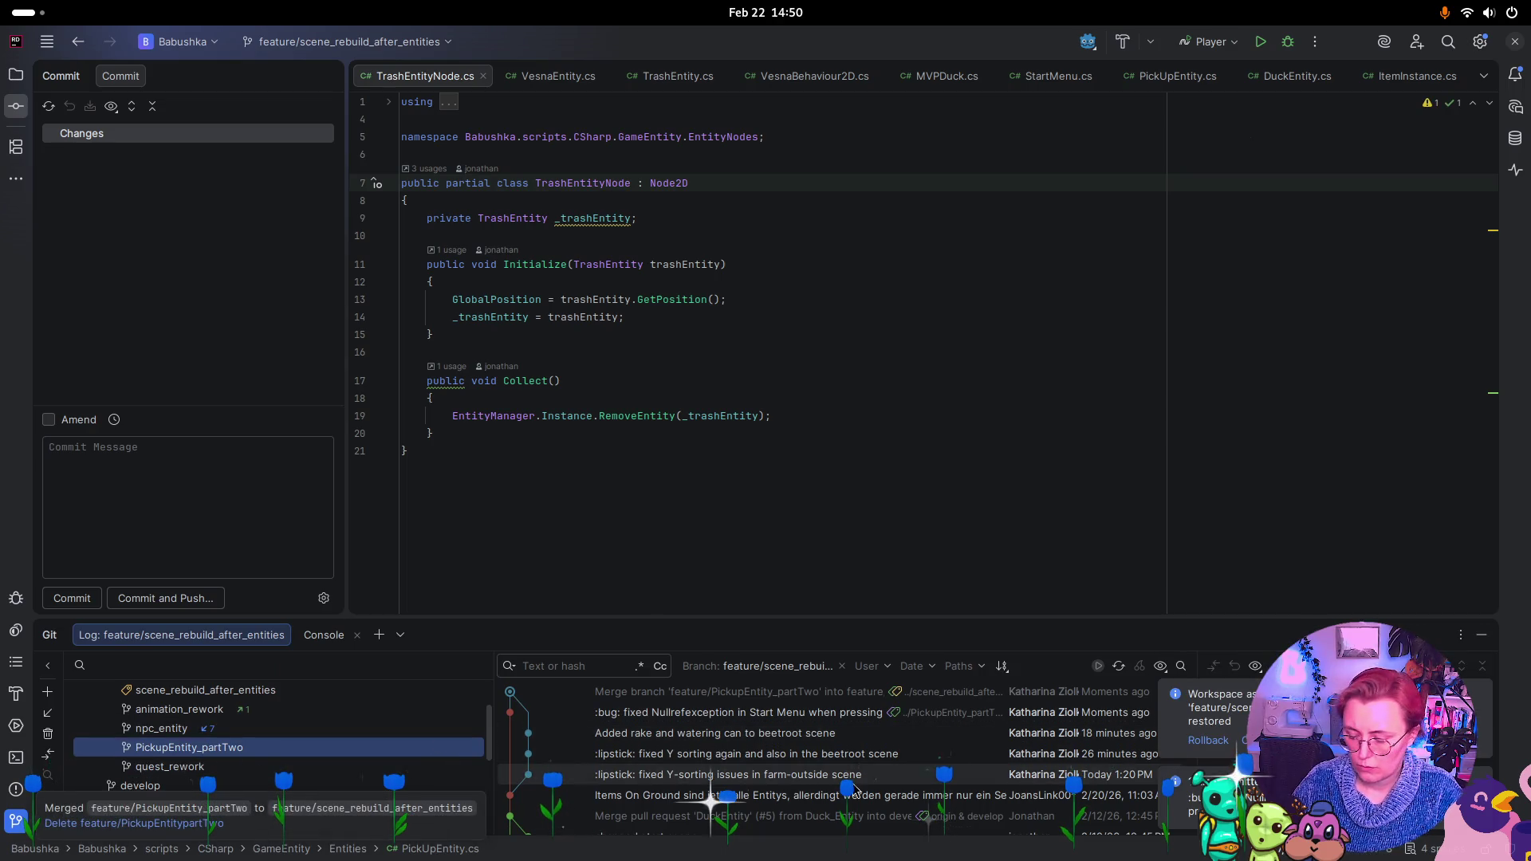
key(super)
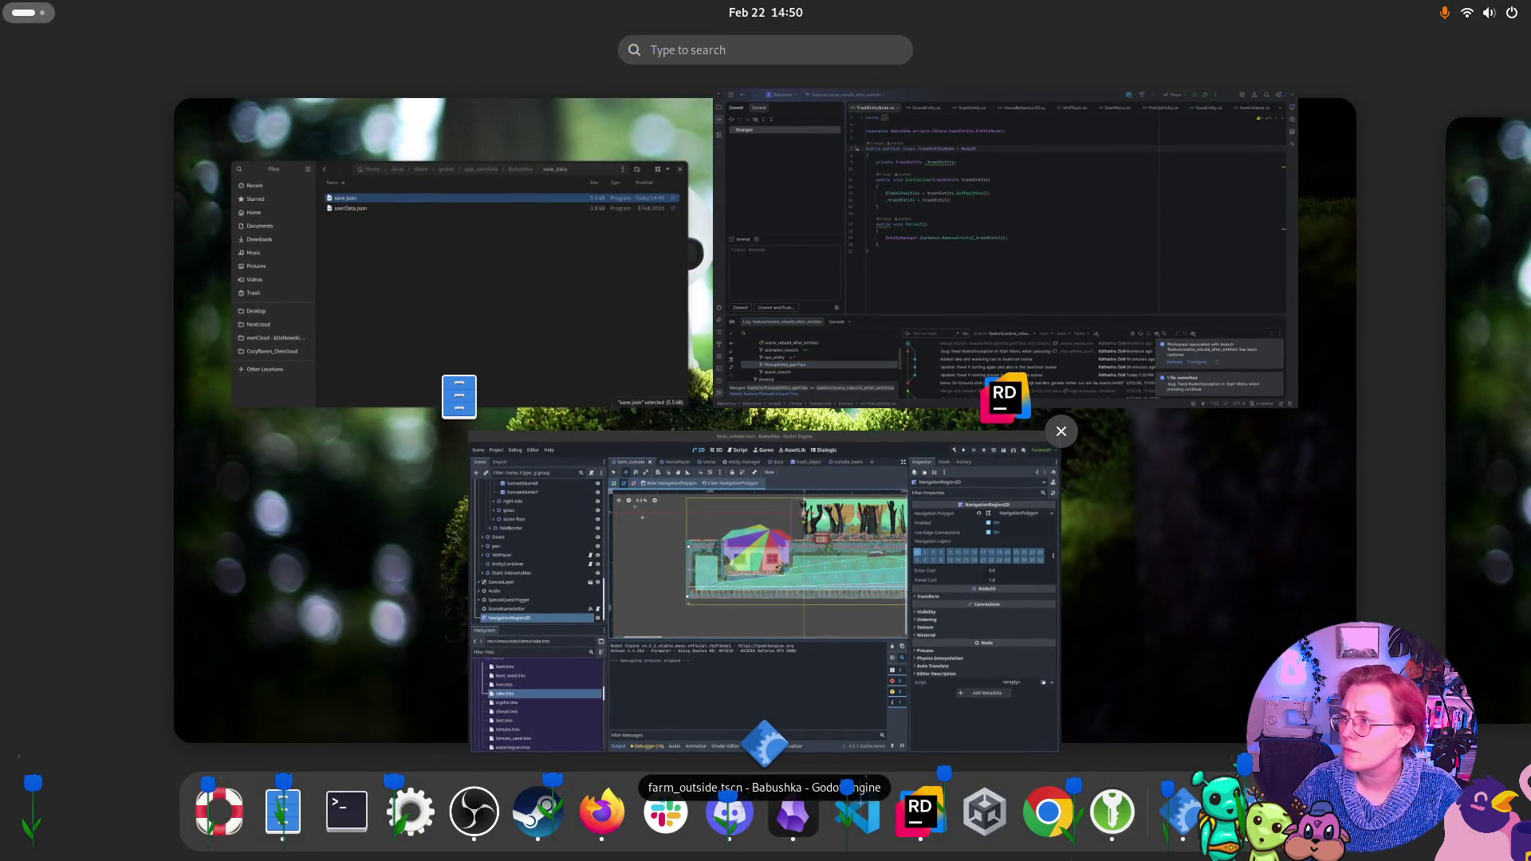
key(Escape)
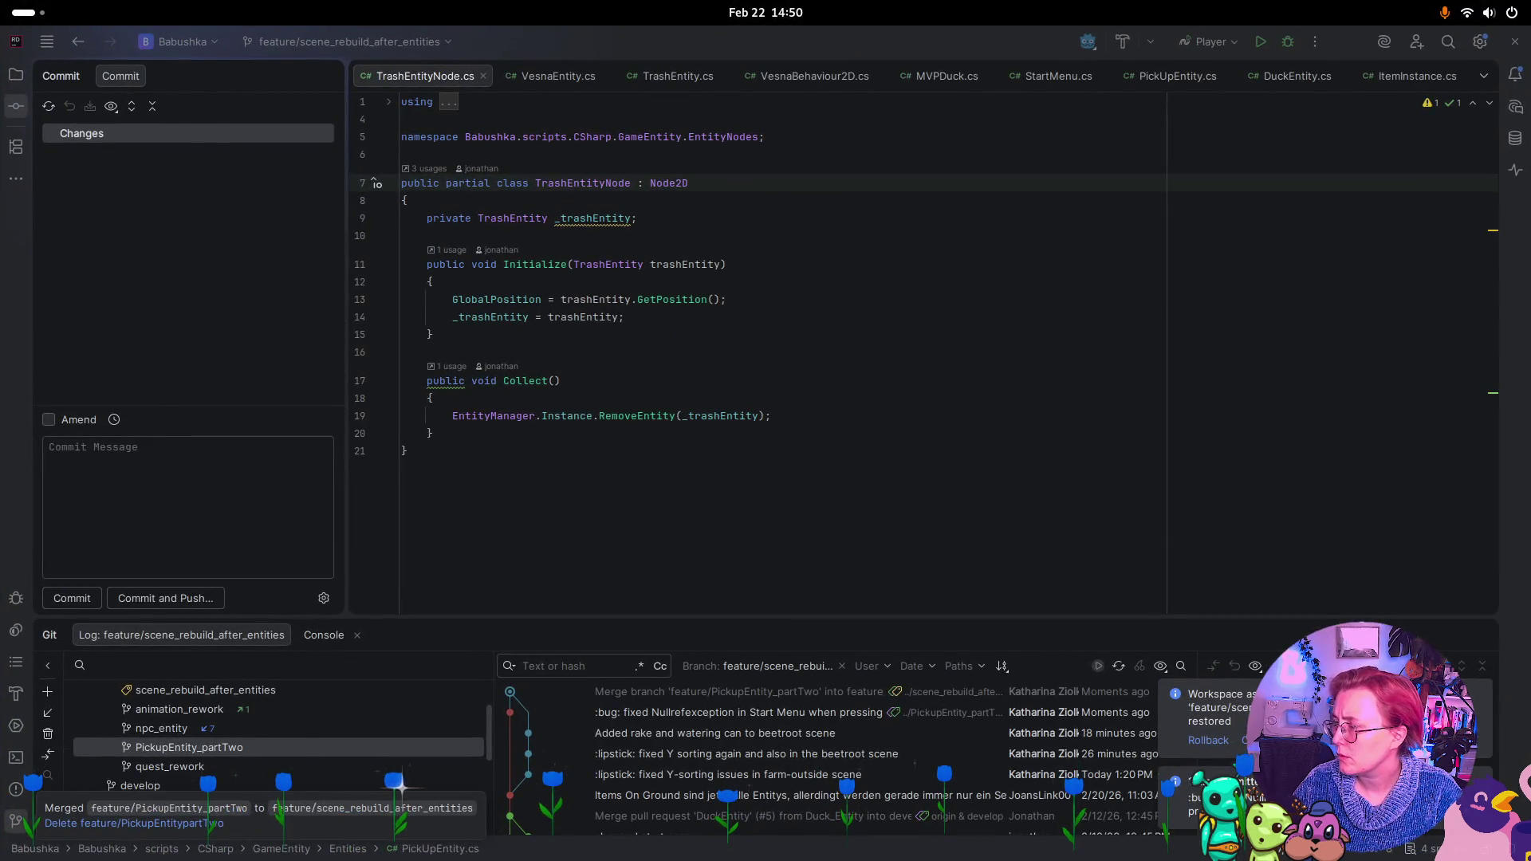
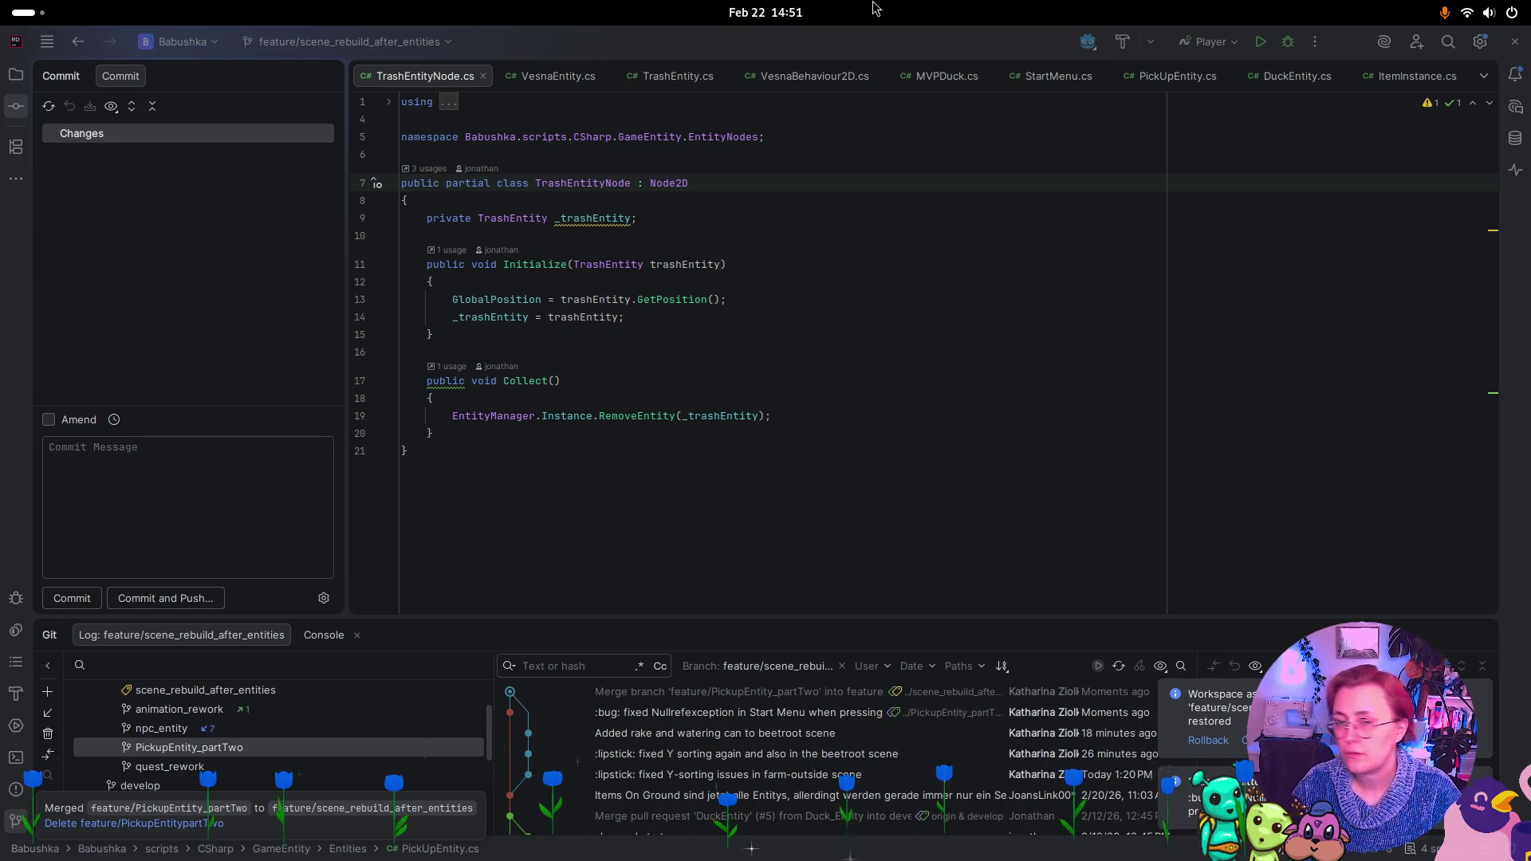
Bring Godot forward and reload the scenes modified outside the editor
key(super)
click(781, 431)
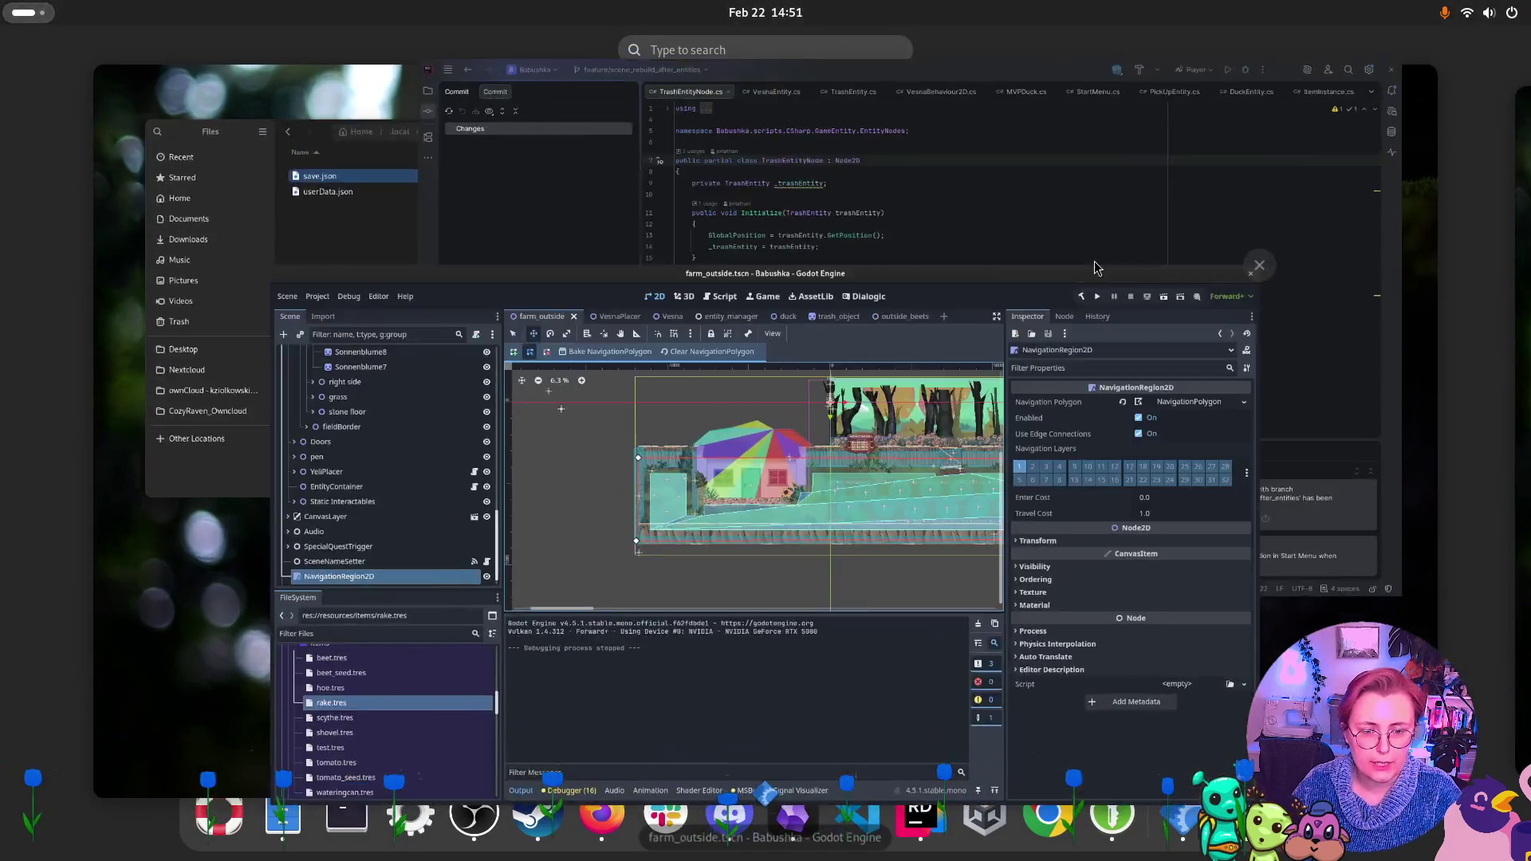
click(758, 531)
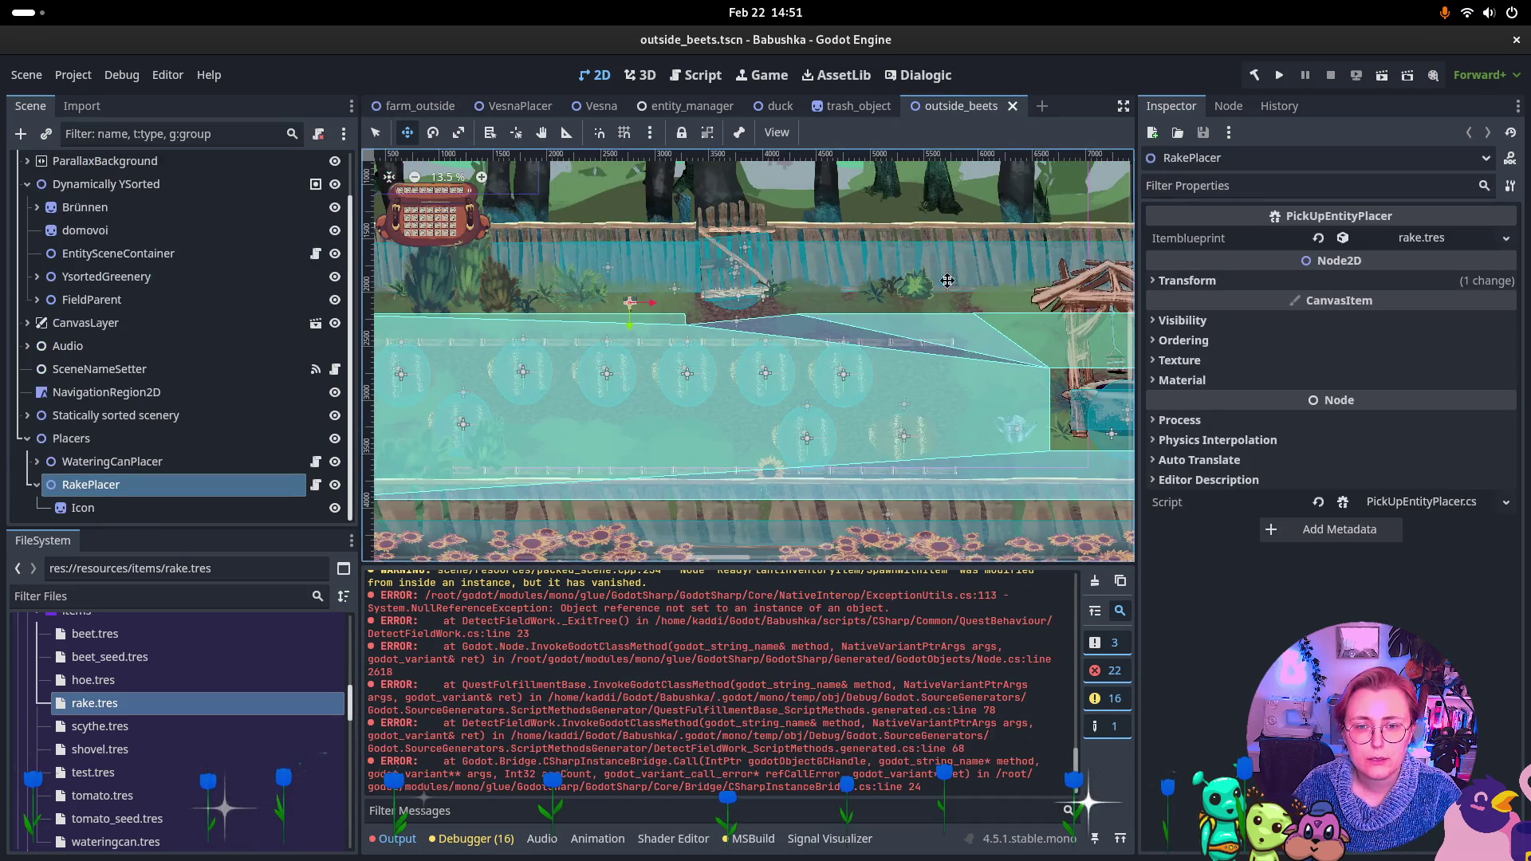
scroll(791, 276, down, 1)
scroll(791, 277, right, 3)
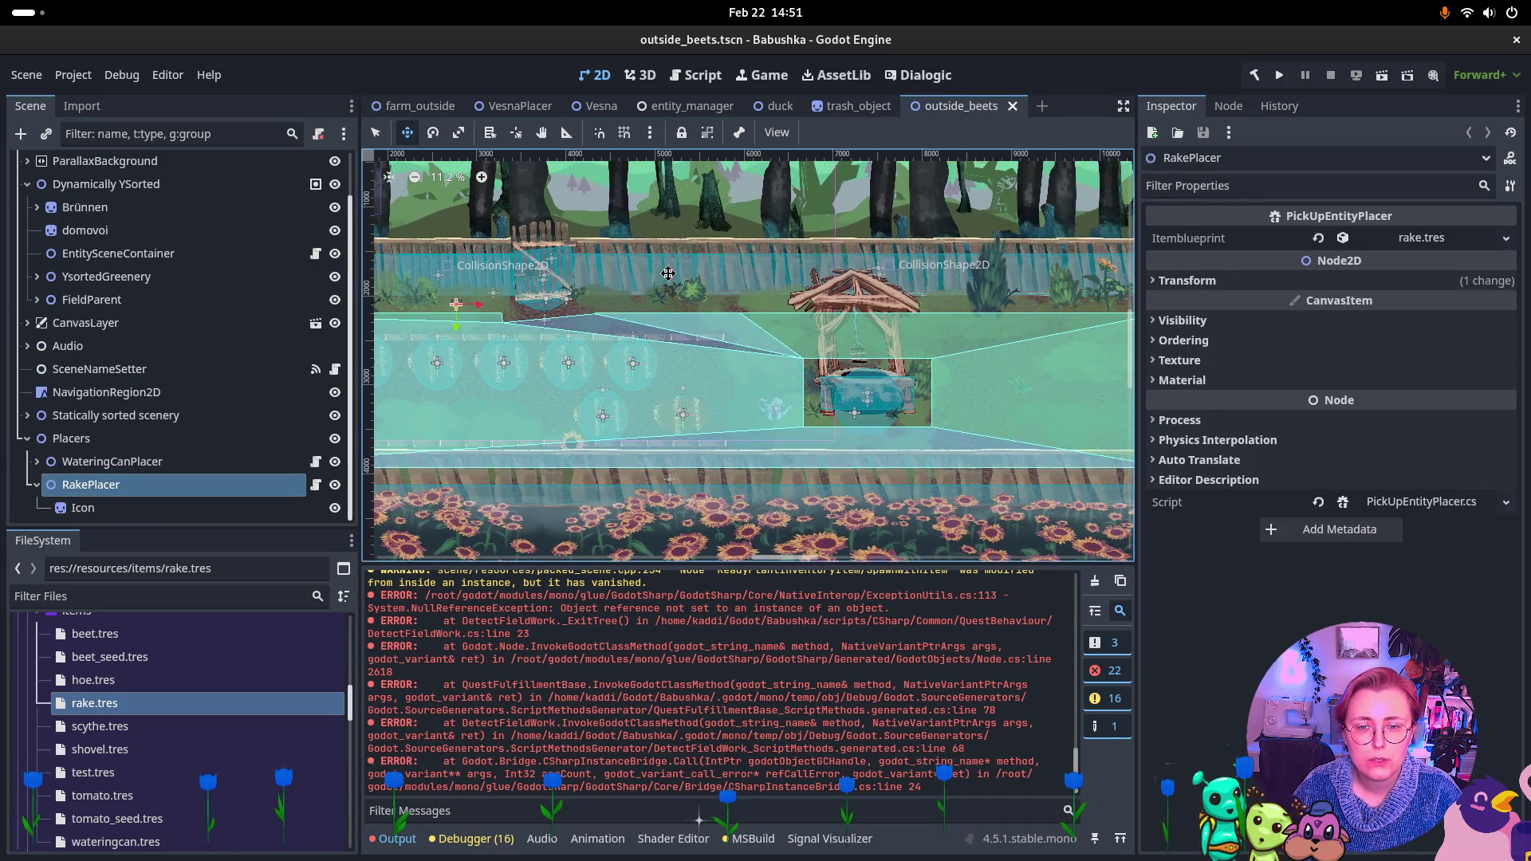
scroll(790, 276, up, 1)
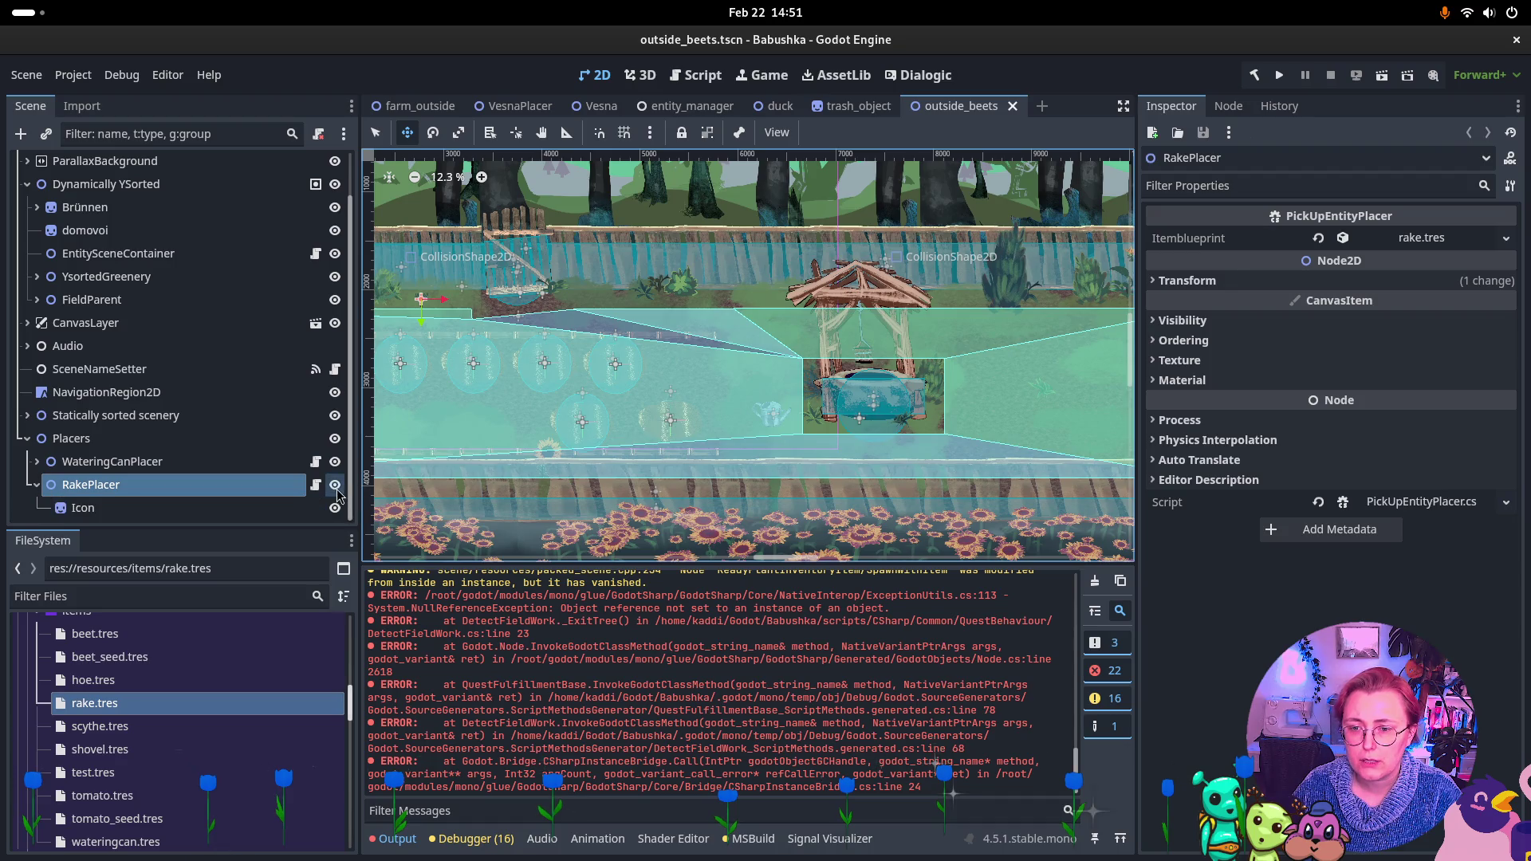
Delete the Placers node with its WateringCanPlacer and RakePlacer children from outside_beets
click(90, 455)
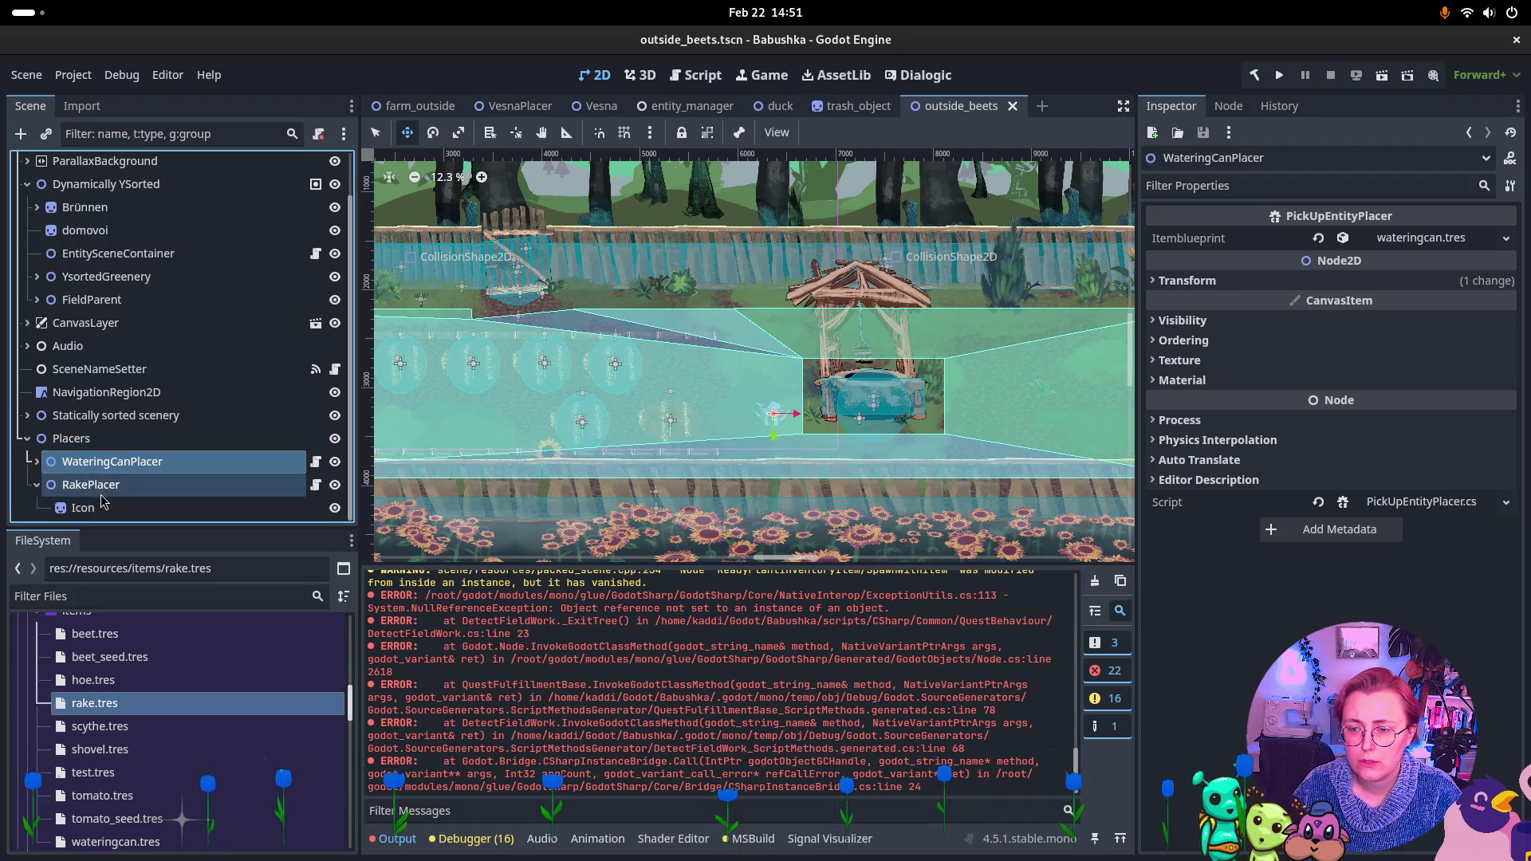
click(35, 485)
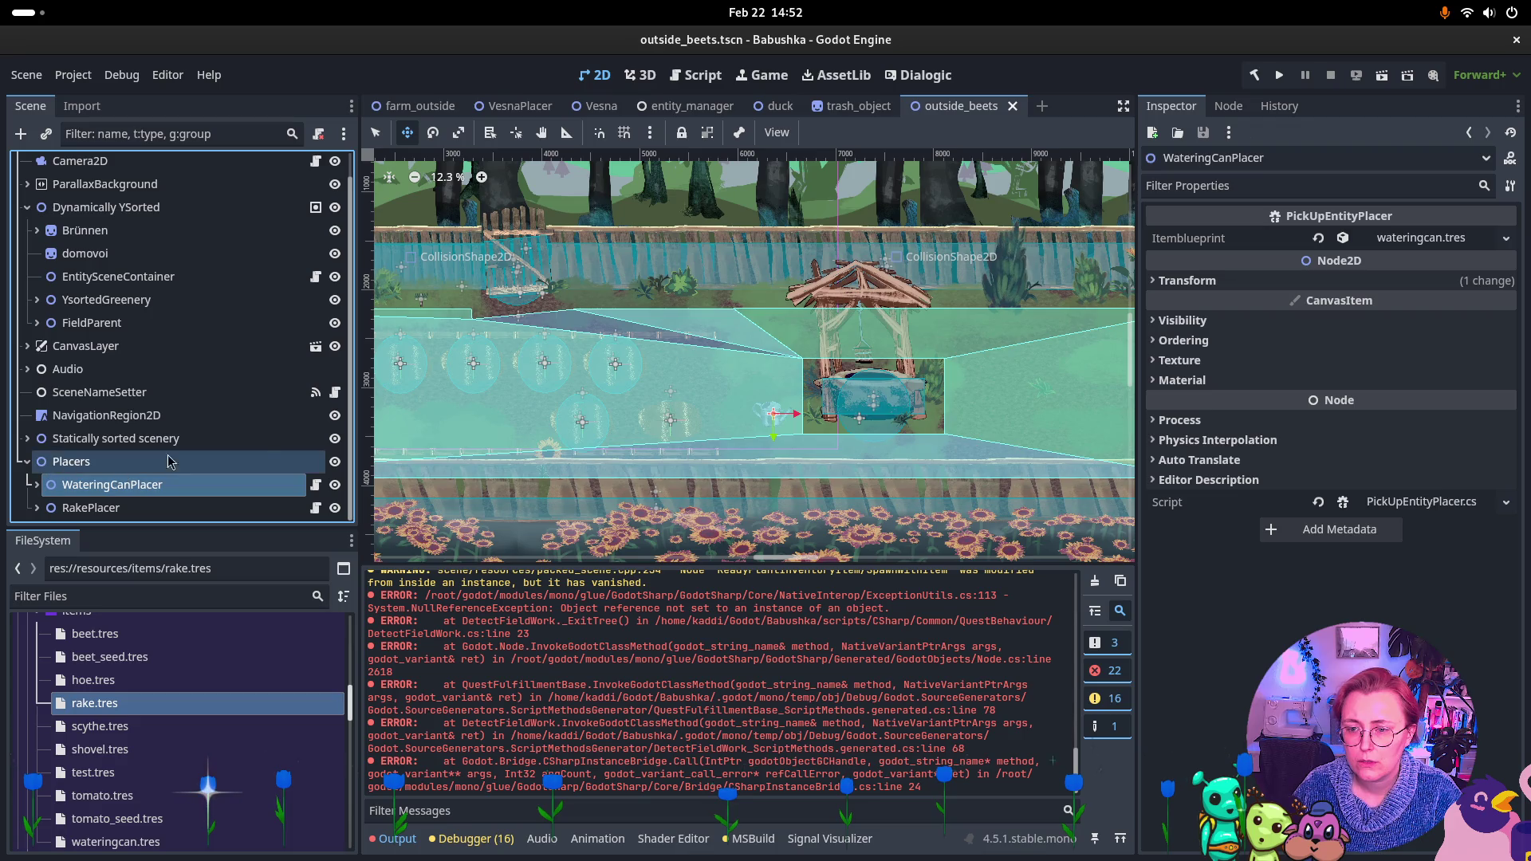
click(131, 465)
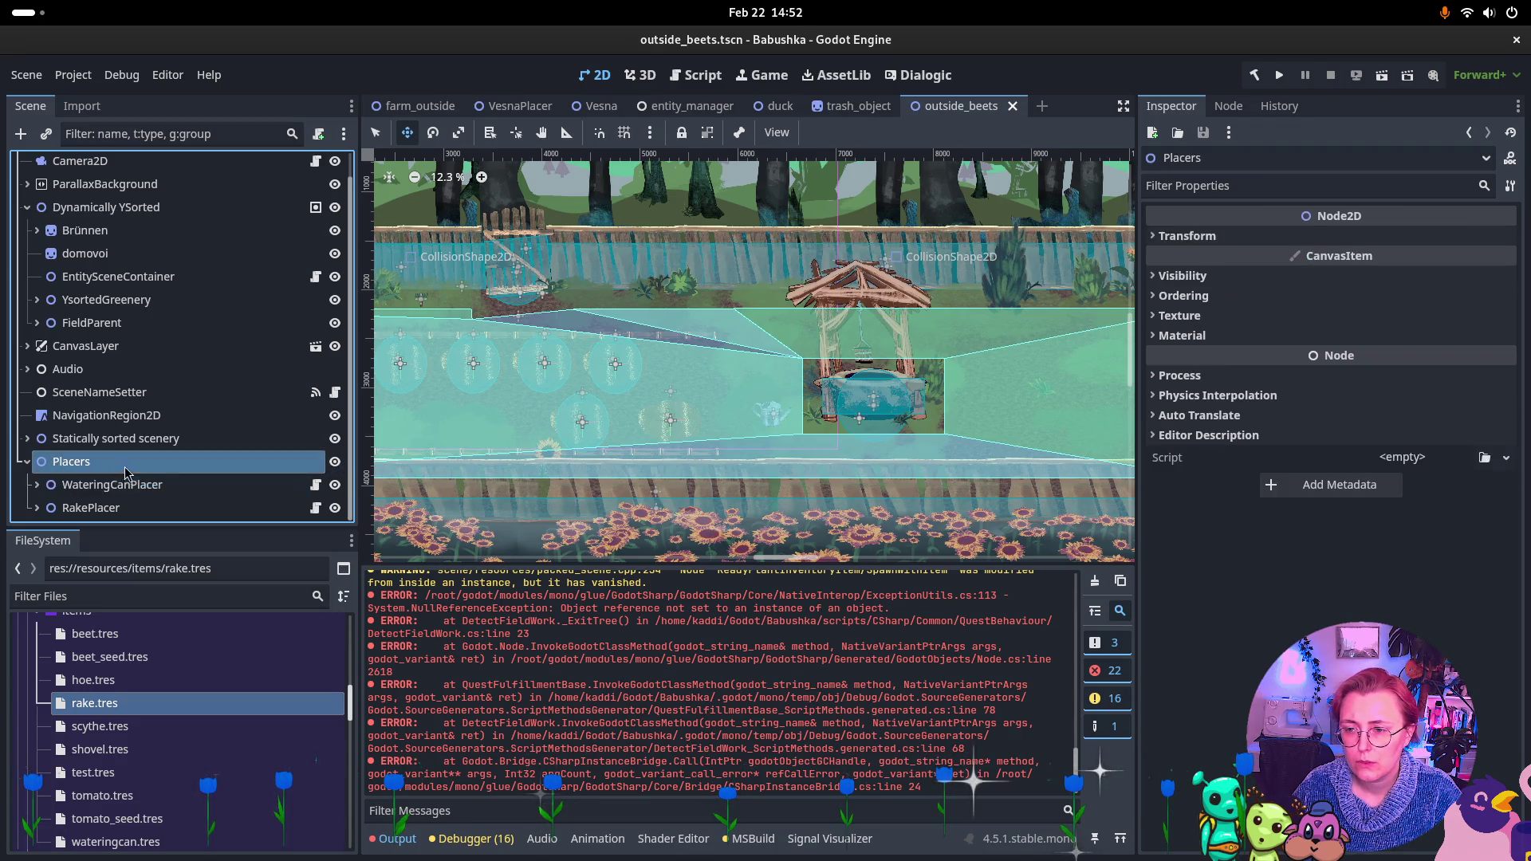
key(Delete)
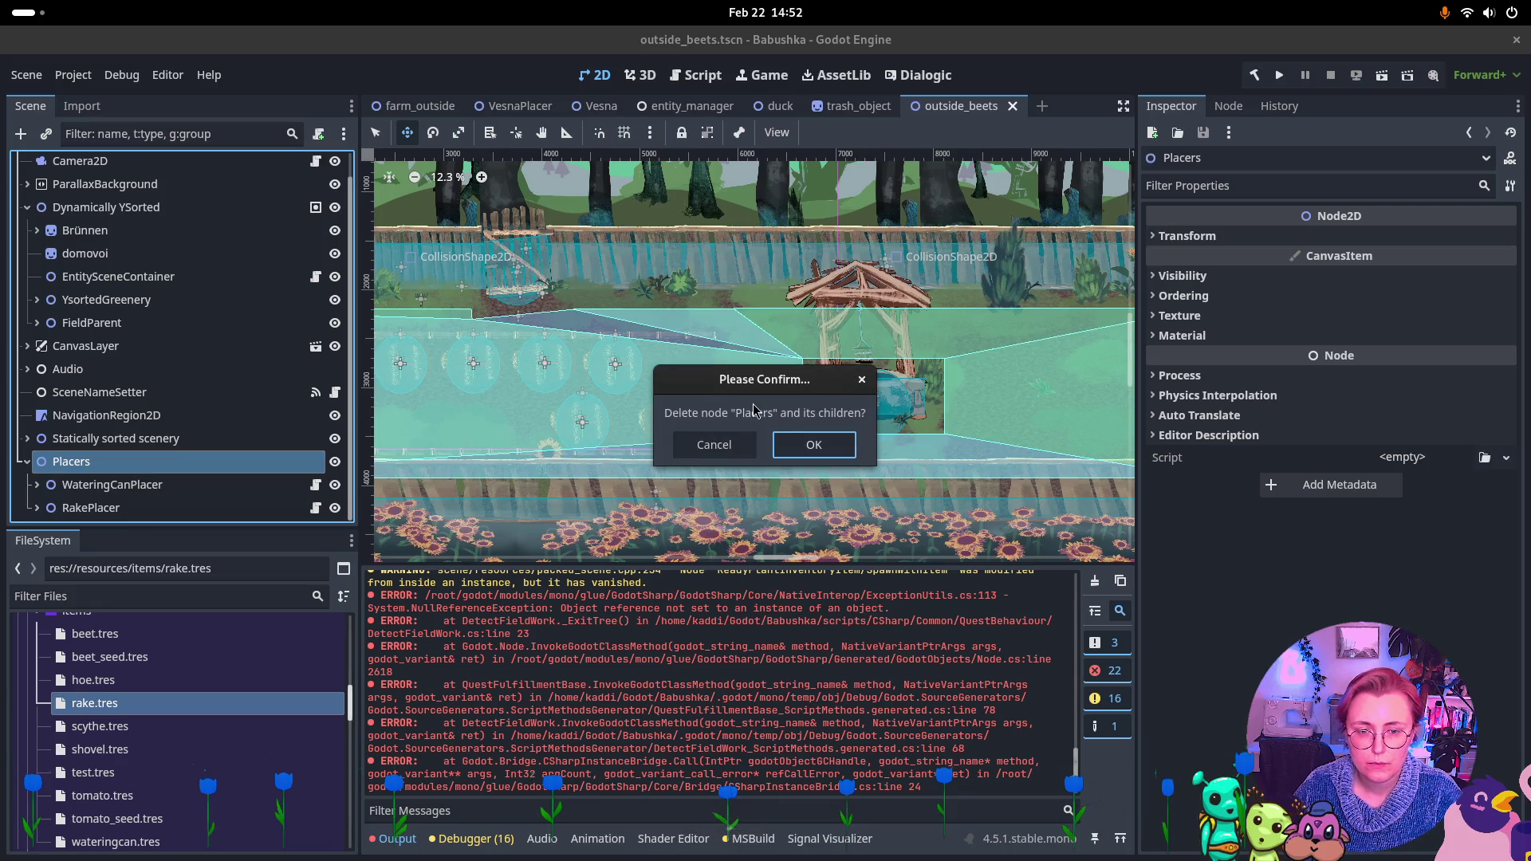
click(793, 437)
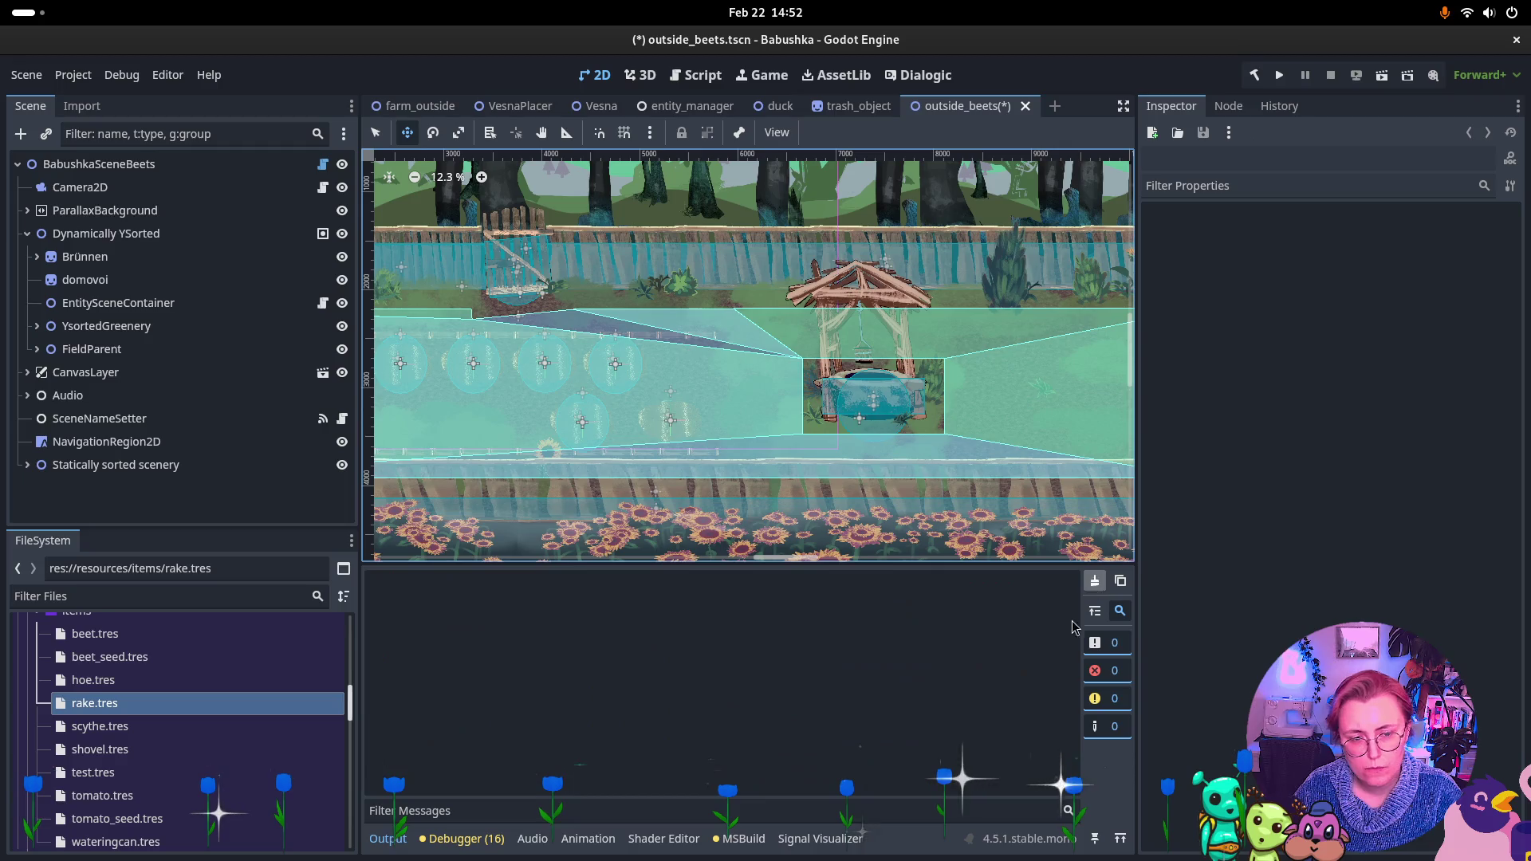
key(super)
click(980, 261)
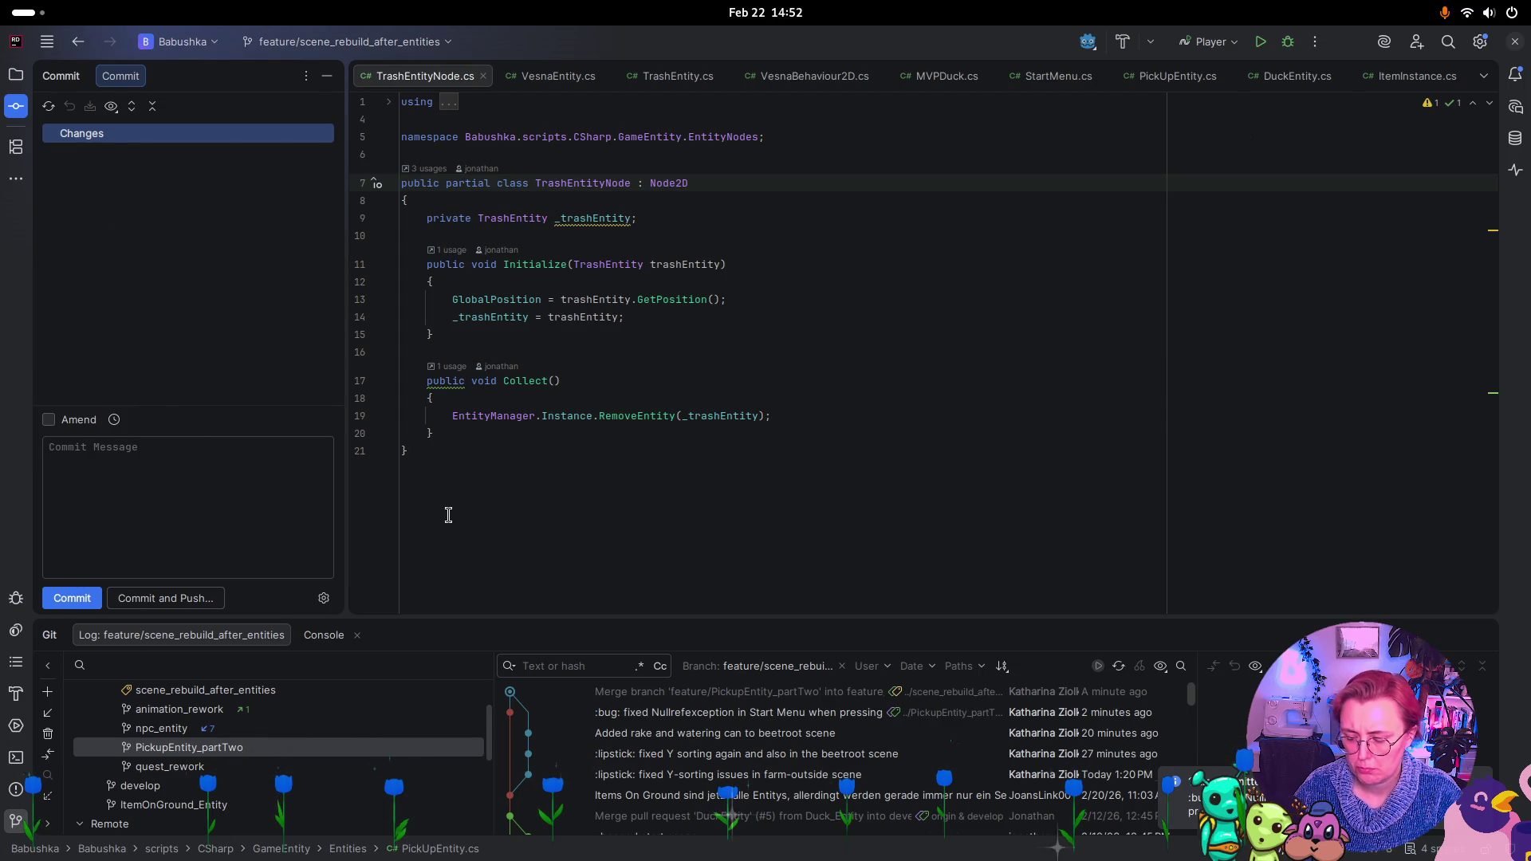
Commit outside_beets.tscn with the message 'removed additional item placers in beetroot scene again'
key(super)
click(900, 508)
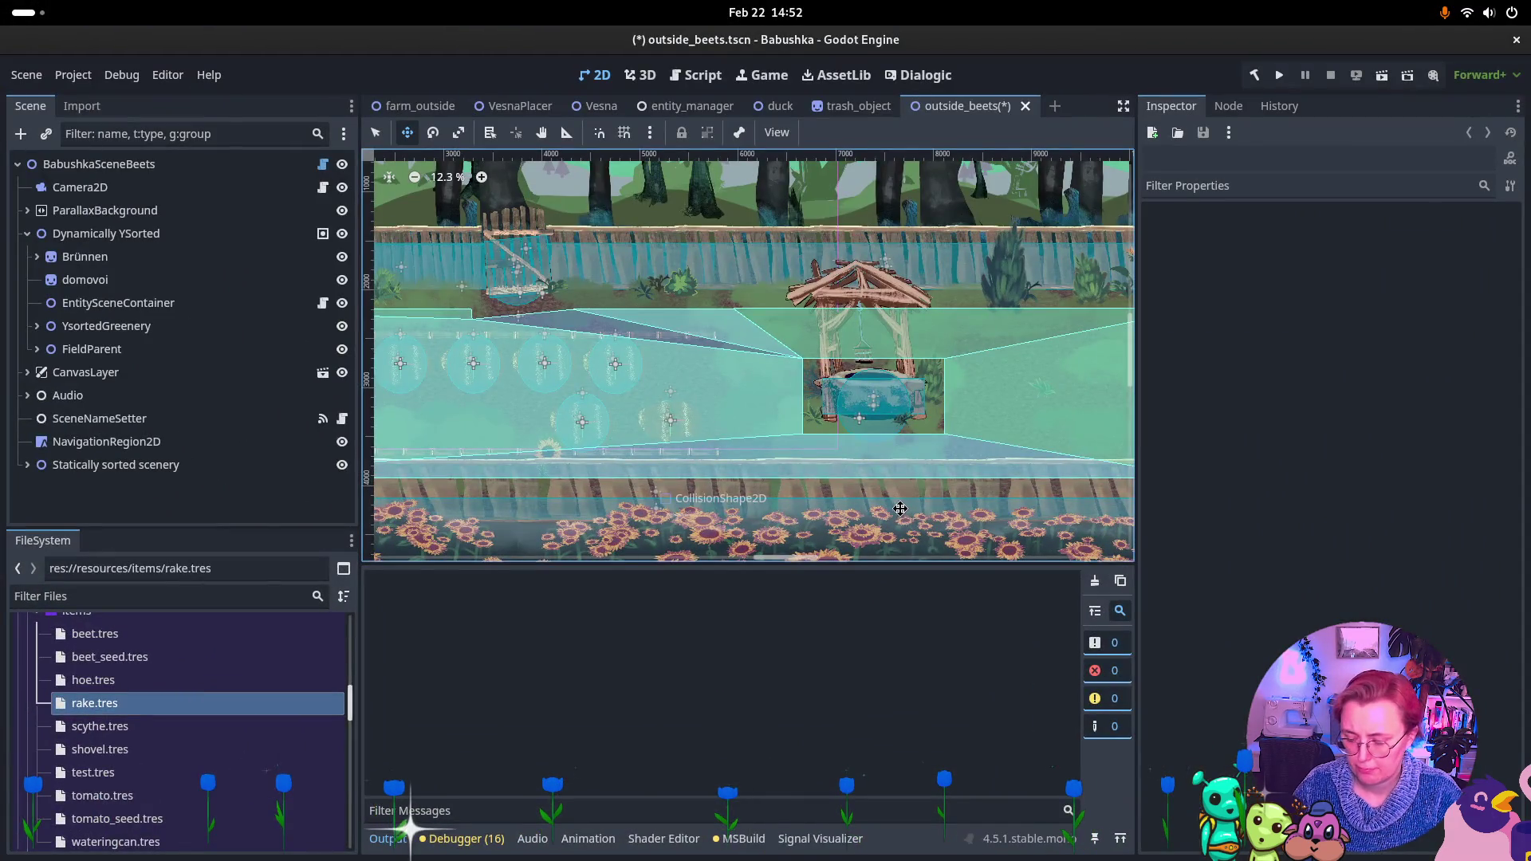
key(super)
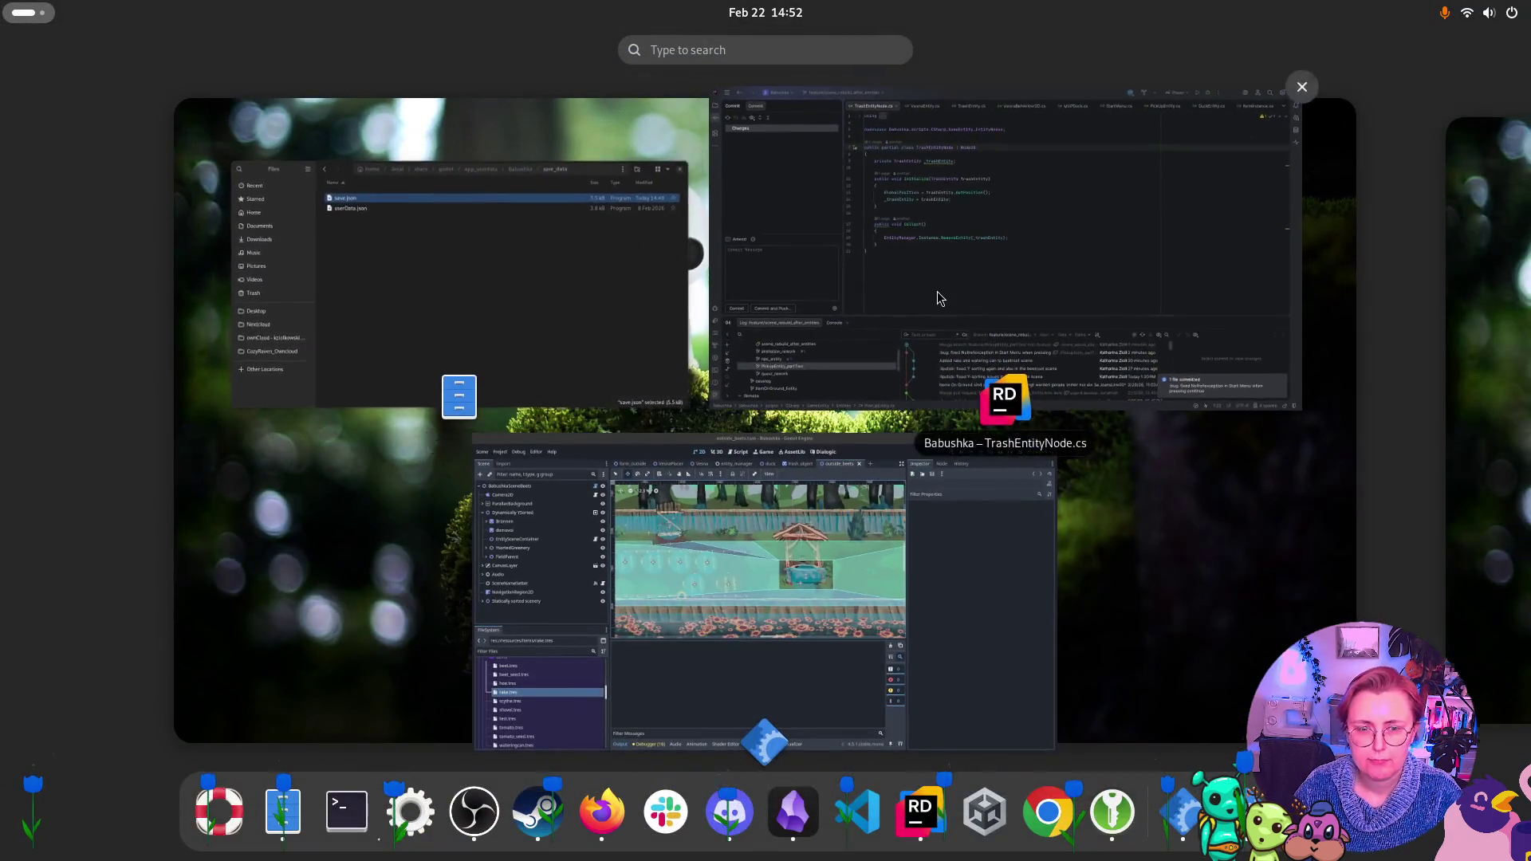
click(938, 298)
click(82, 152)
click(167, 512)
text(removed additional item placers in beetroo)
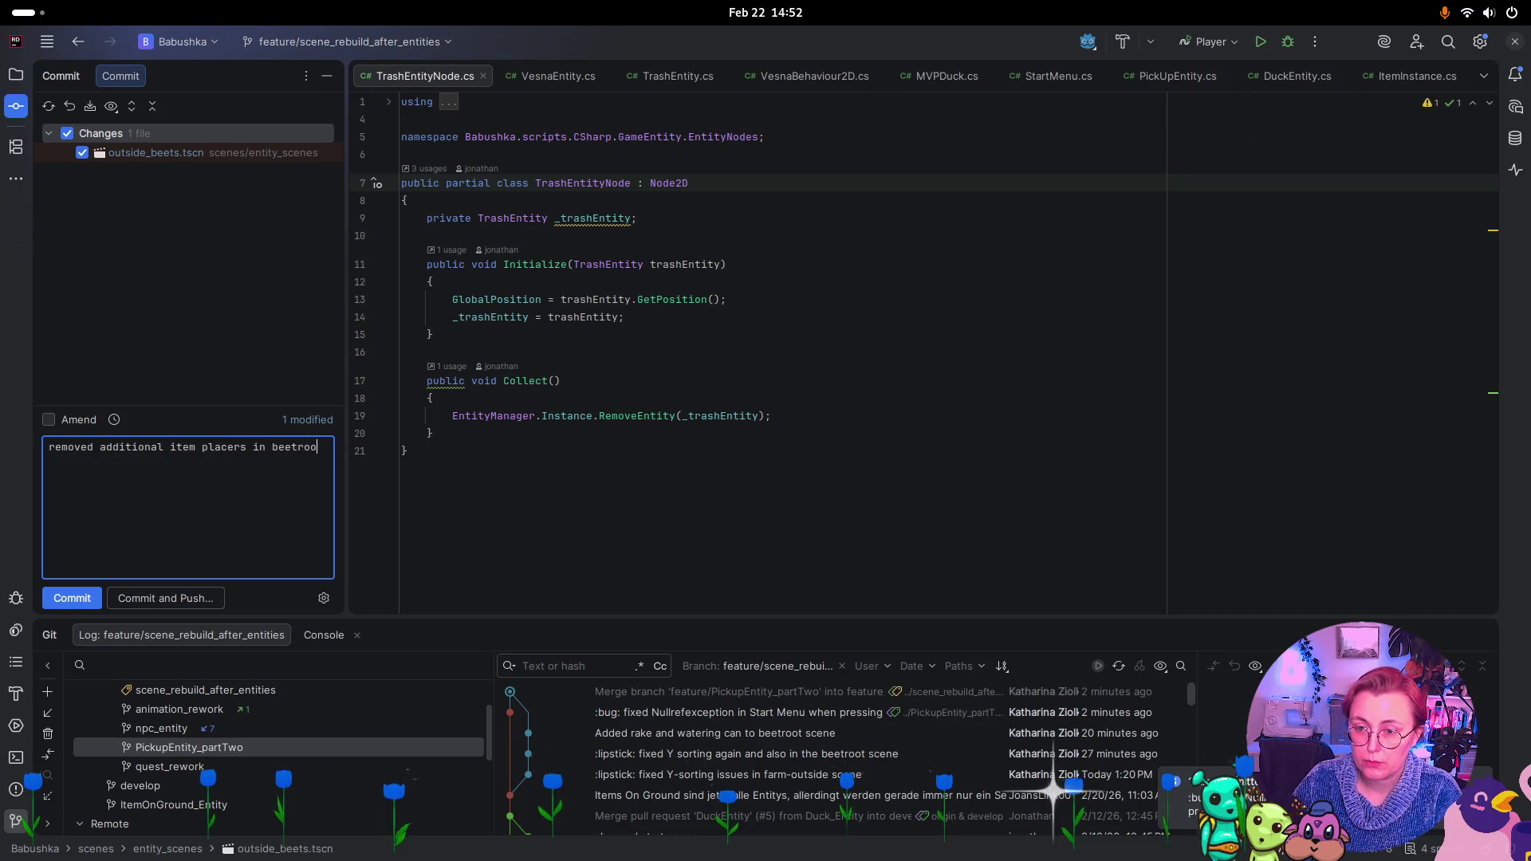
text(t sce)
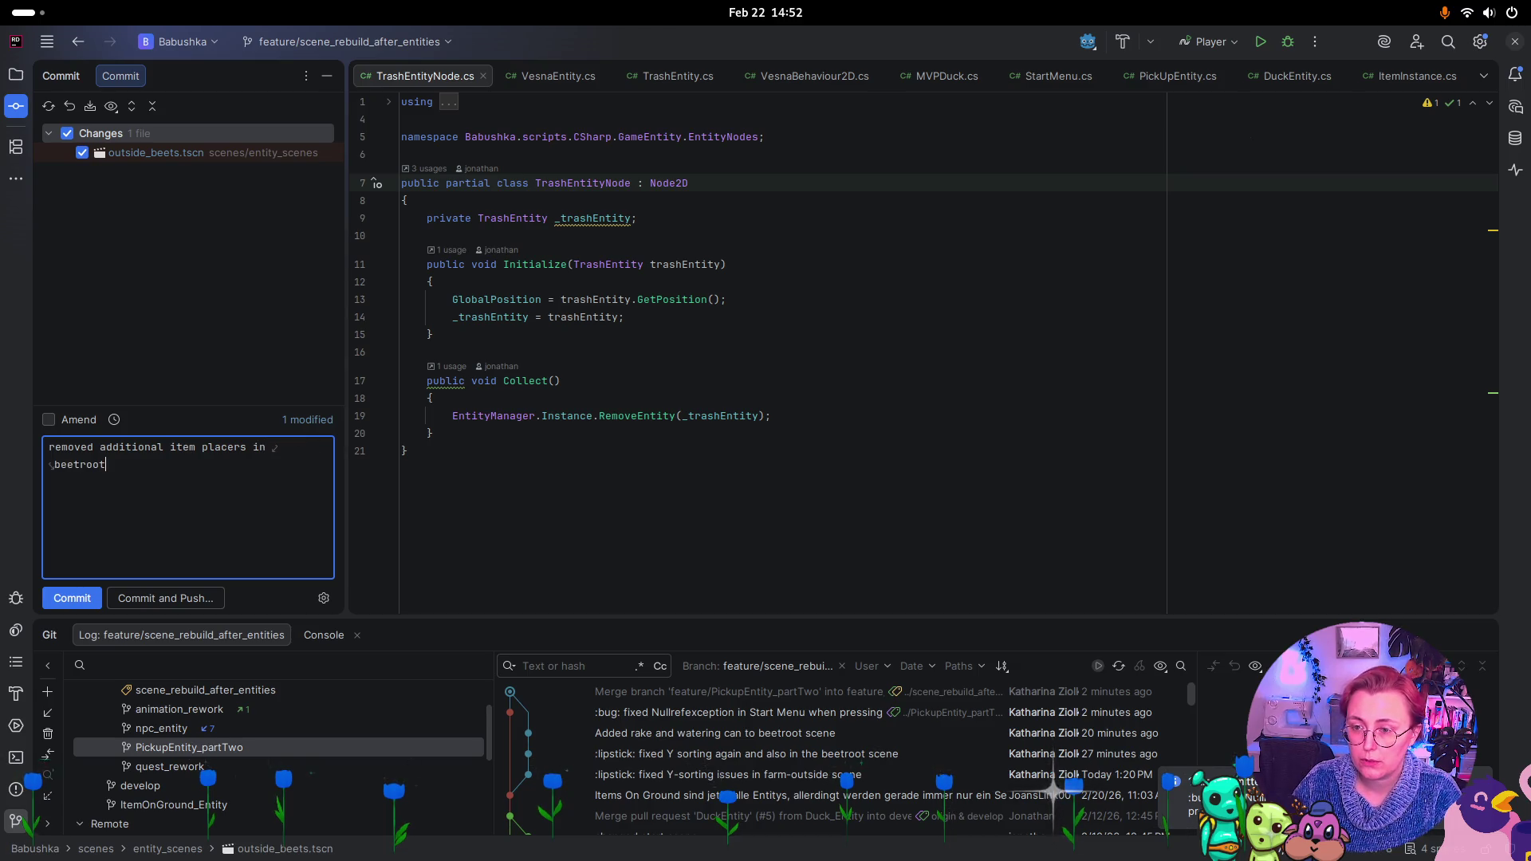
text(ne again)
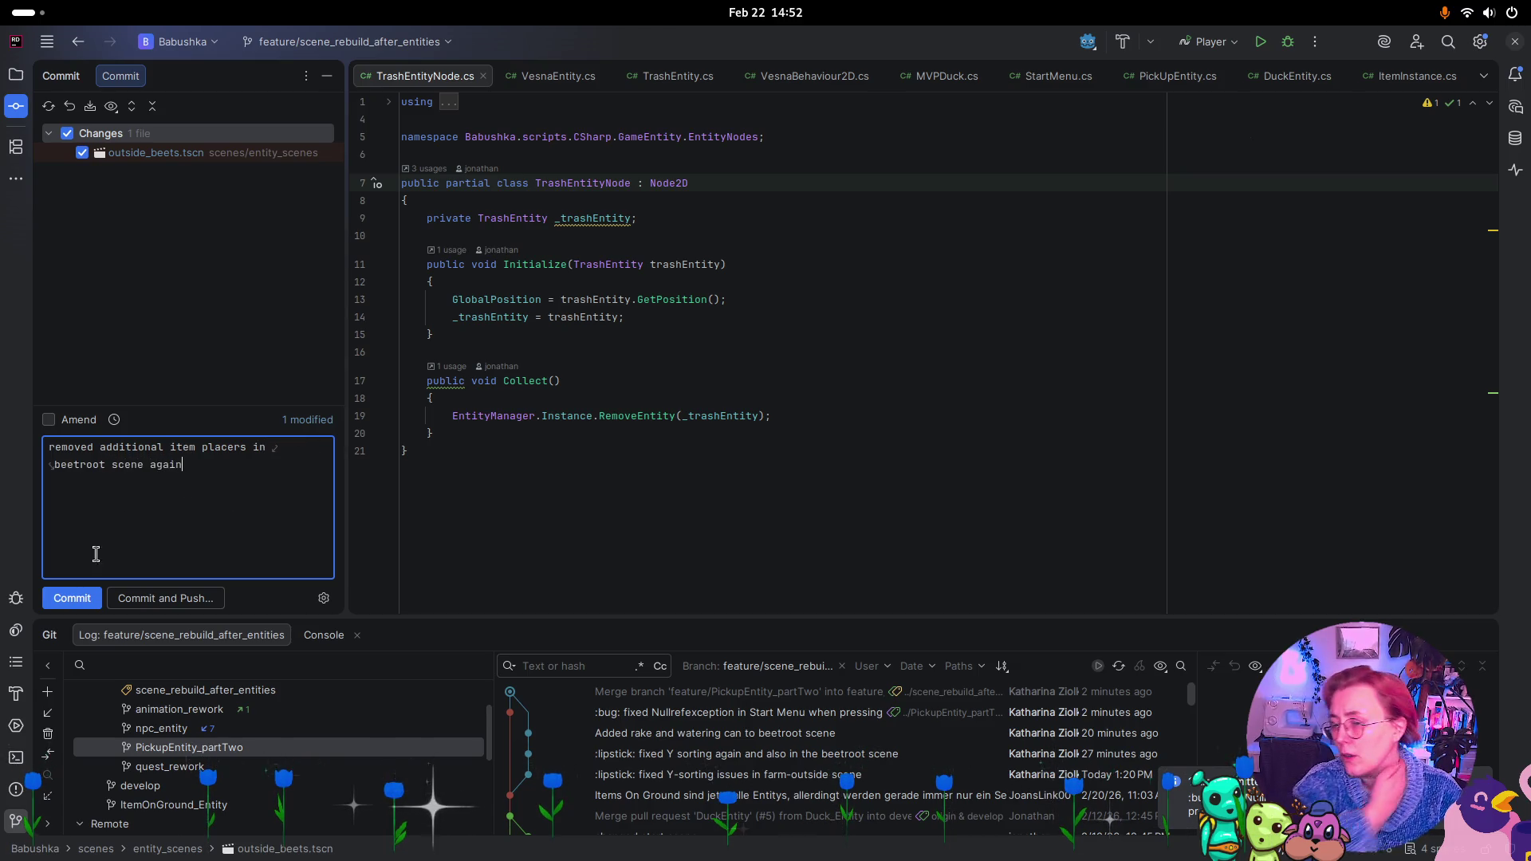
click(79, 599)
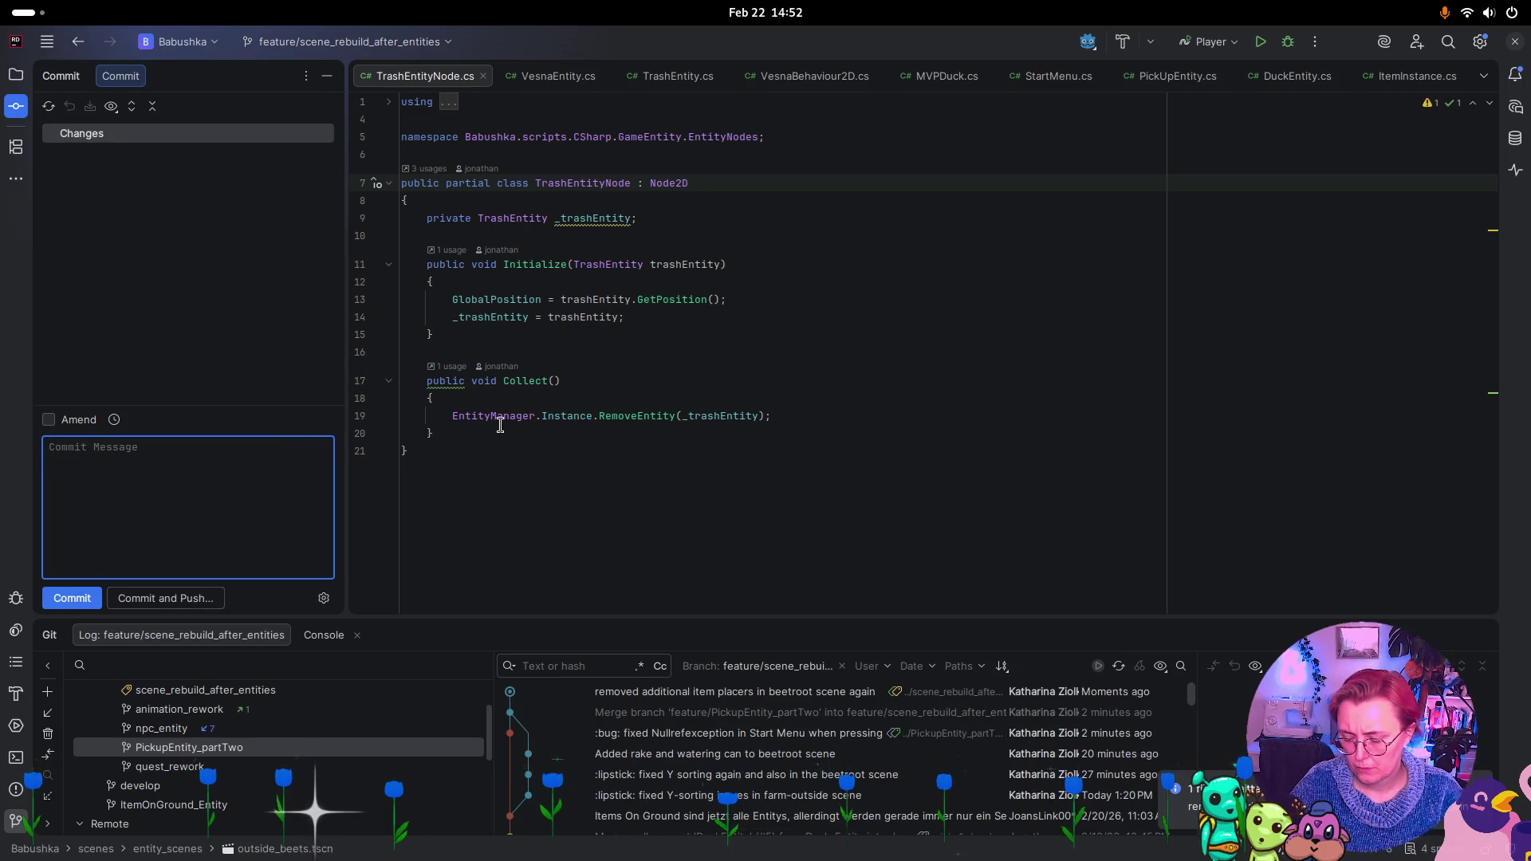
Switch to the Obsidian notes window via the 'obs' search
key(super)
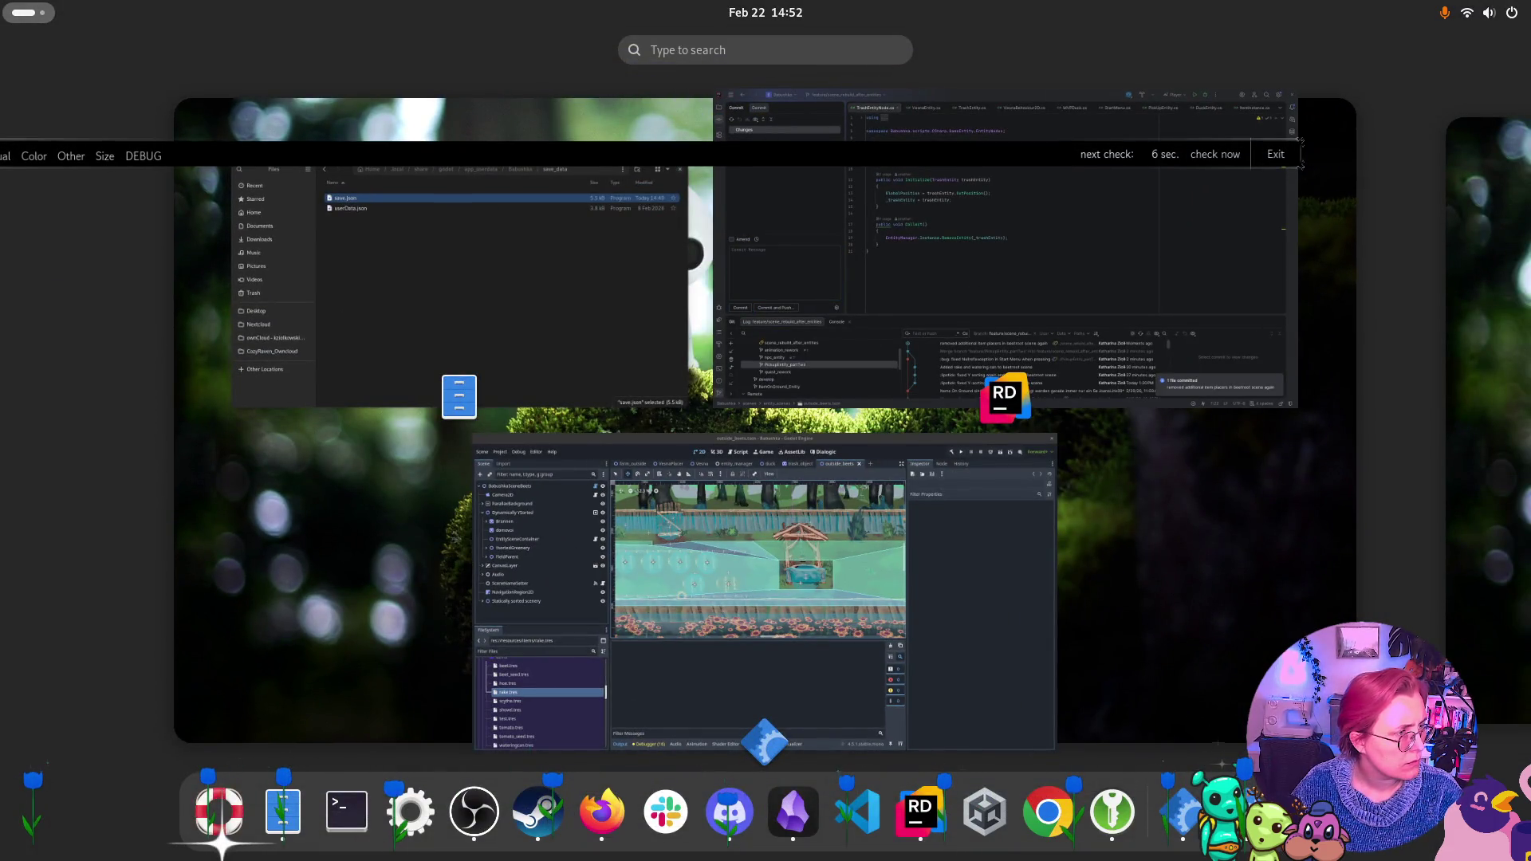
text(obs)
key(Return)
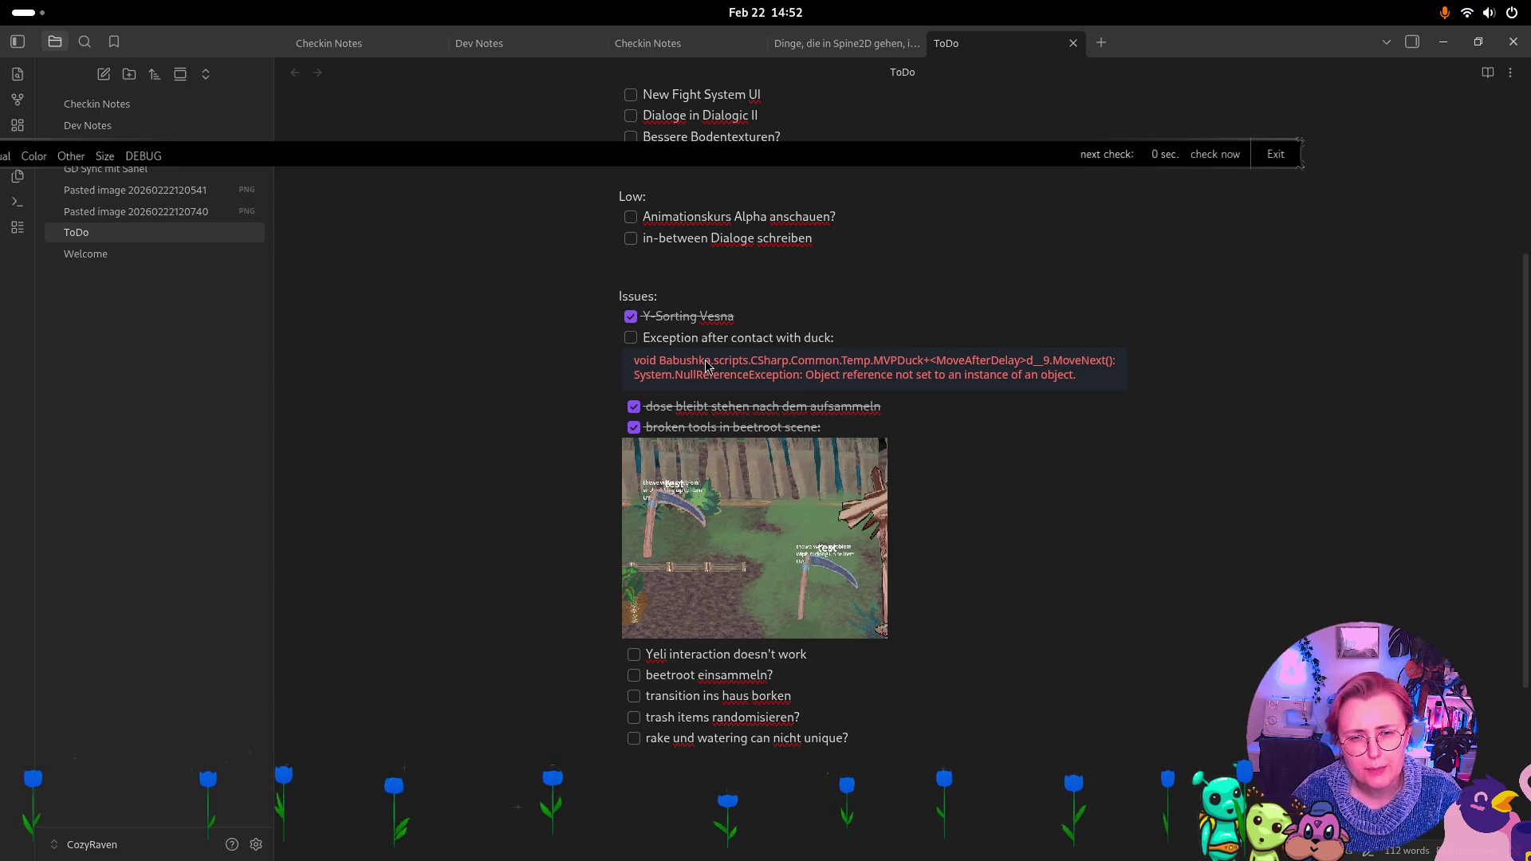
Run the farm_outside scene in Godot and focus the game window
key(super)
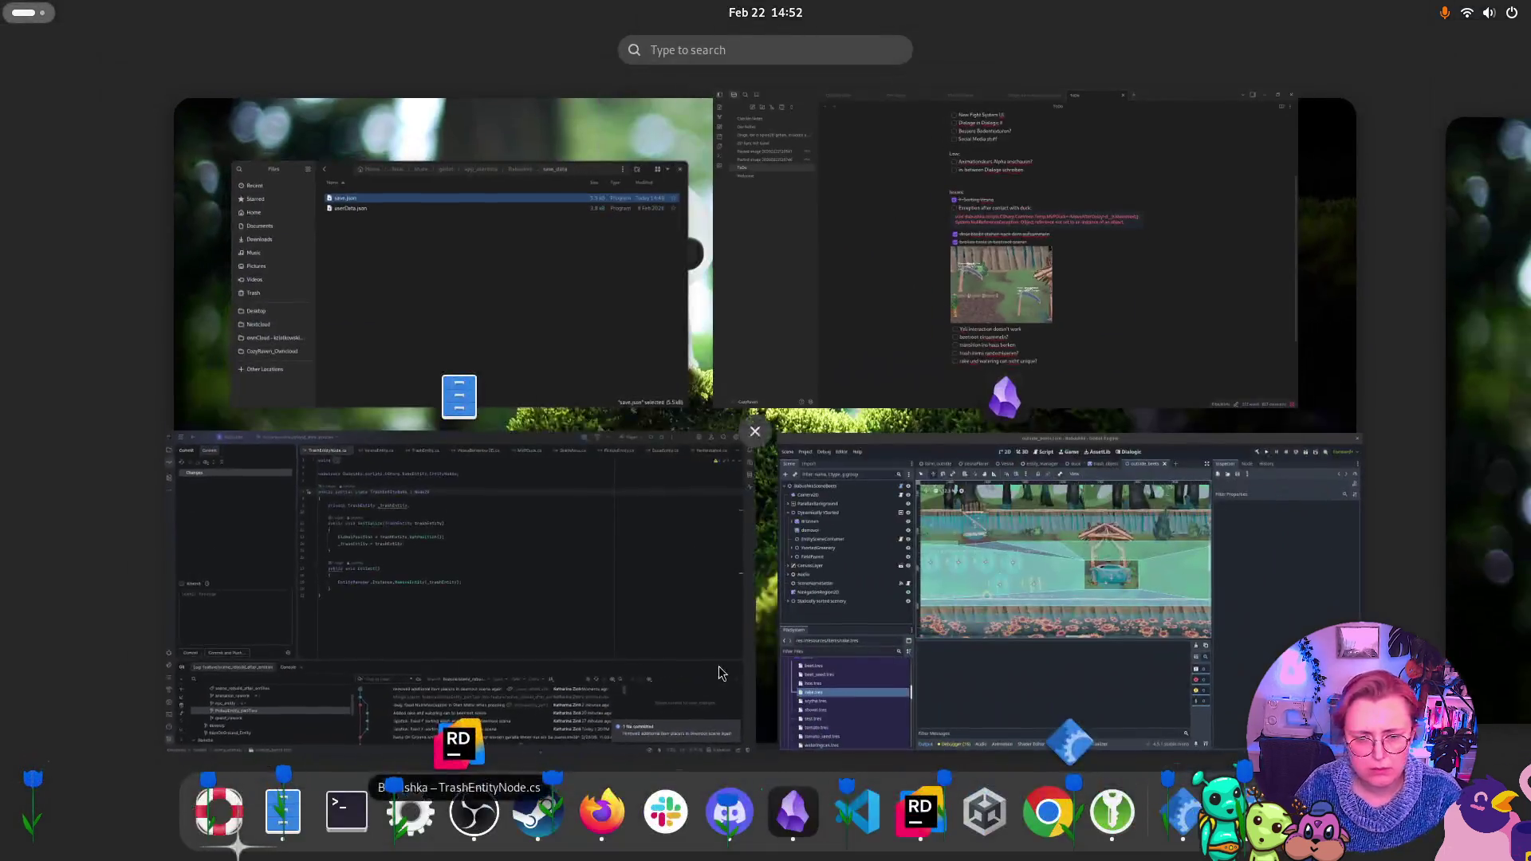
click(988, 702)
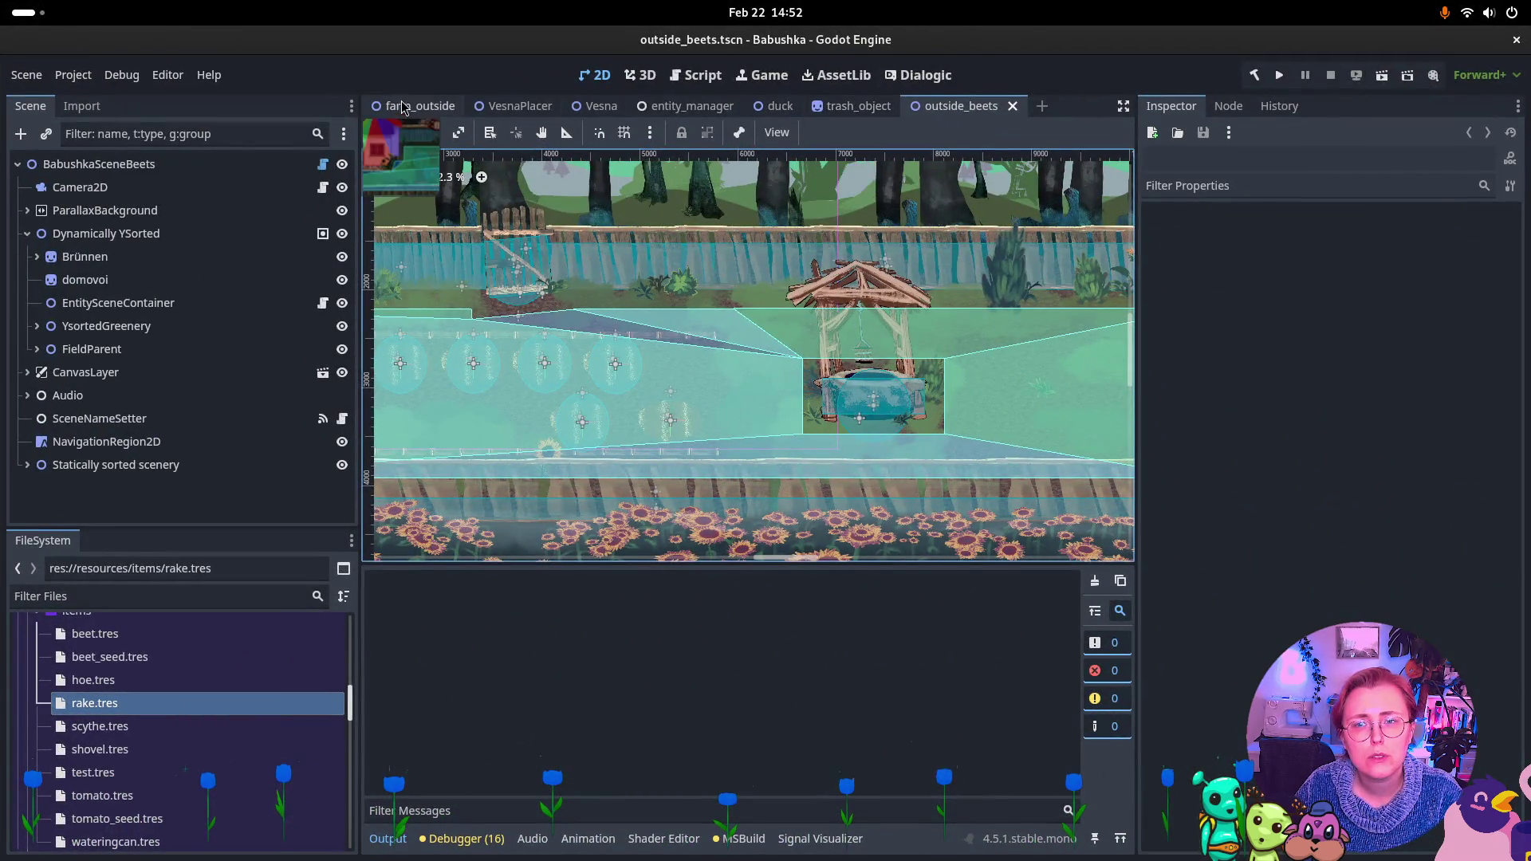
click(403, 107)
click(1382, 76)
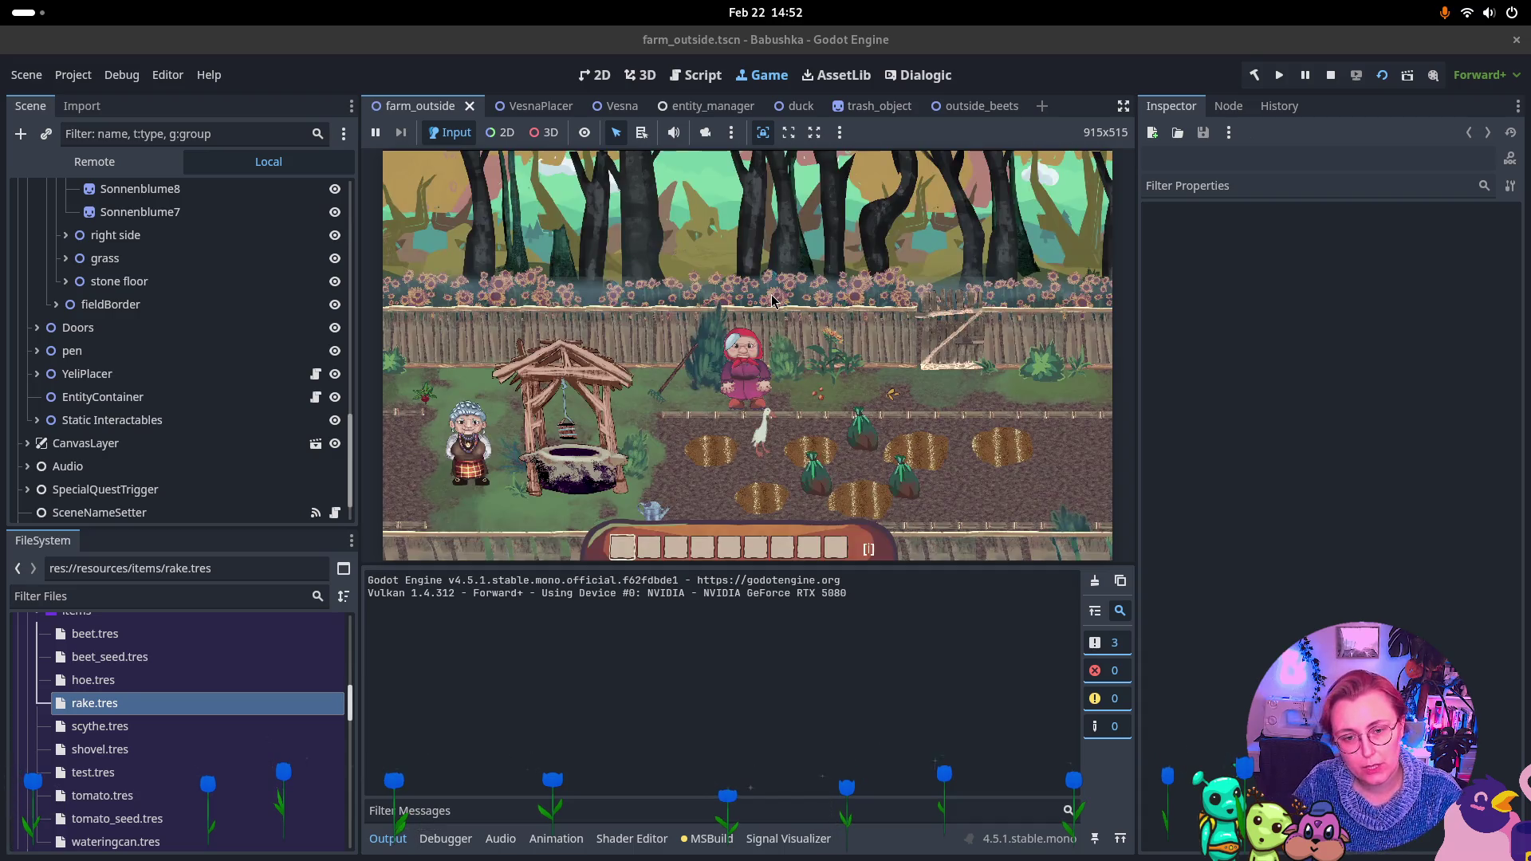
click(816, 396)
Walk the character right past the bird and up onto the upper path
key(s)
key(a)
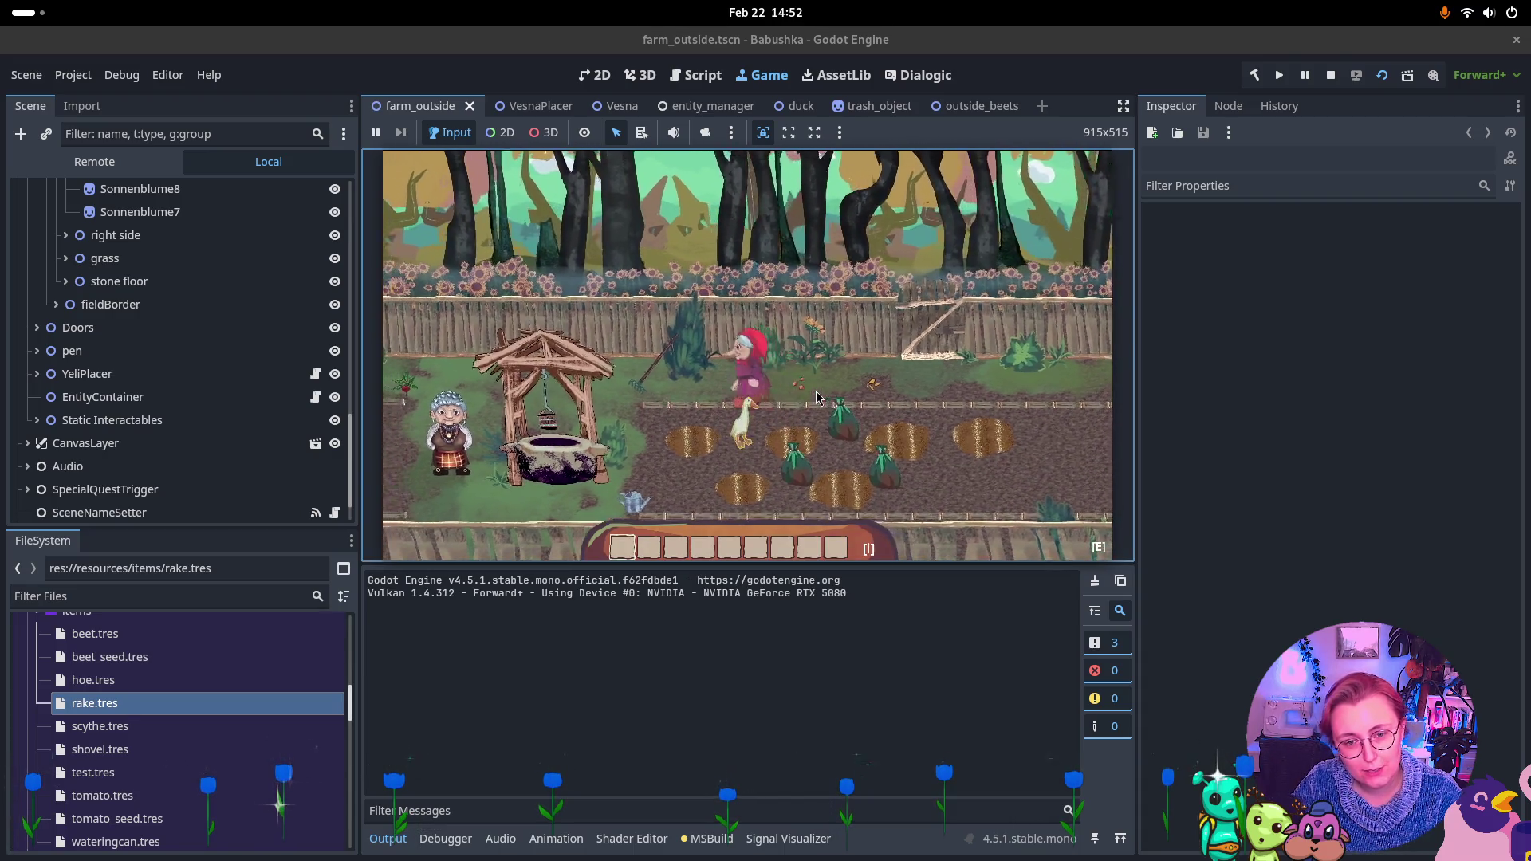
key(d)
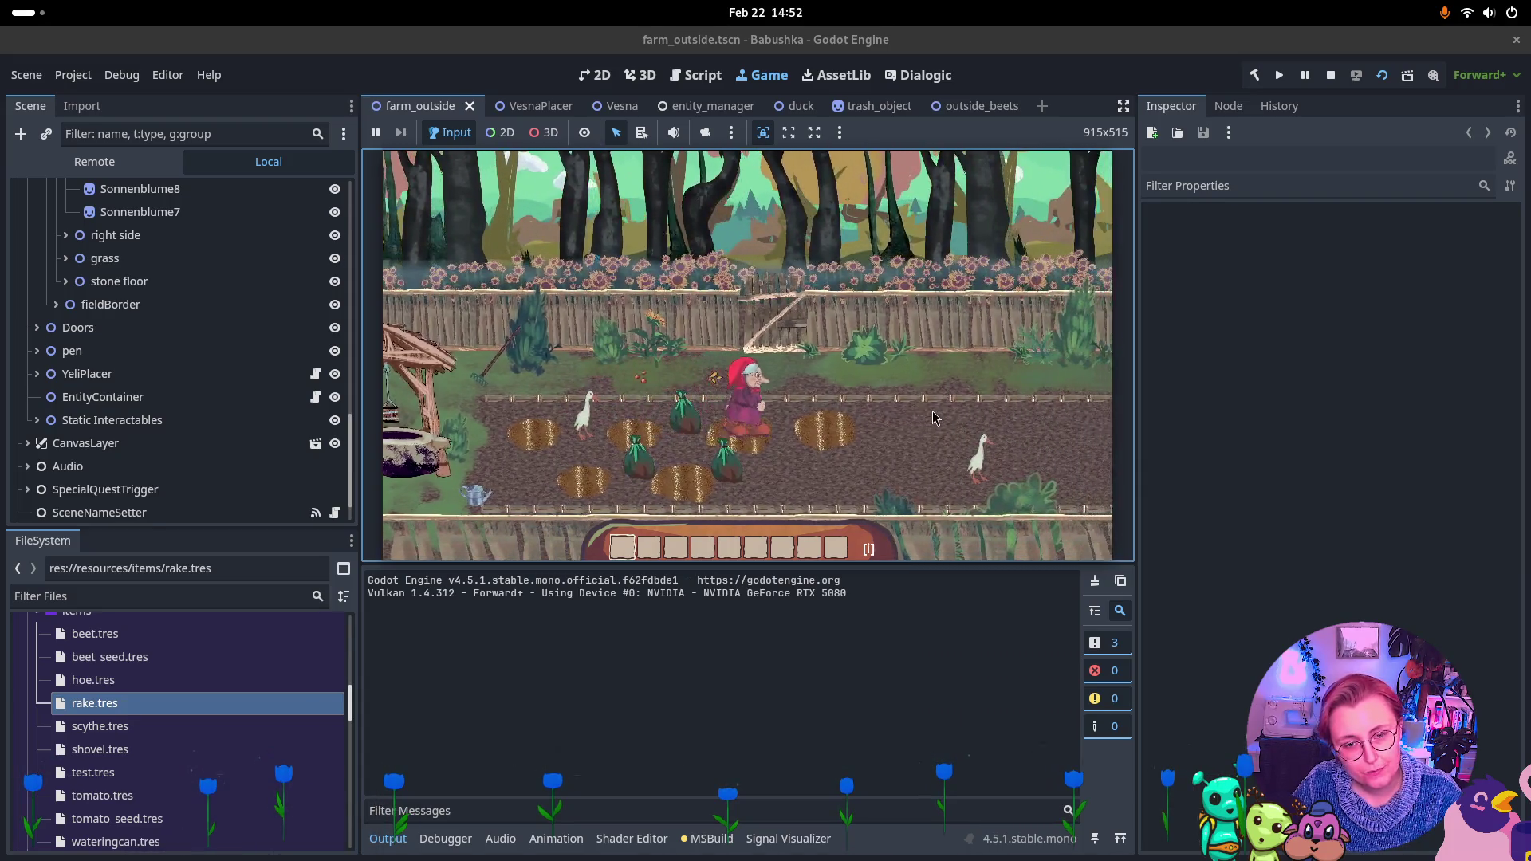
key(d)
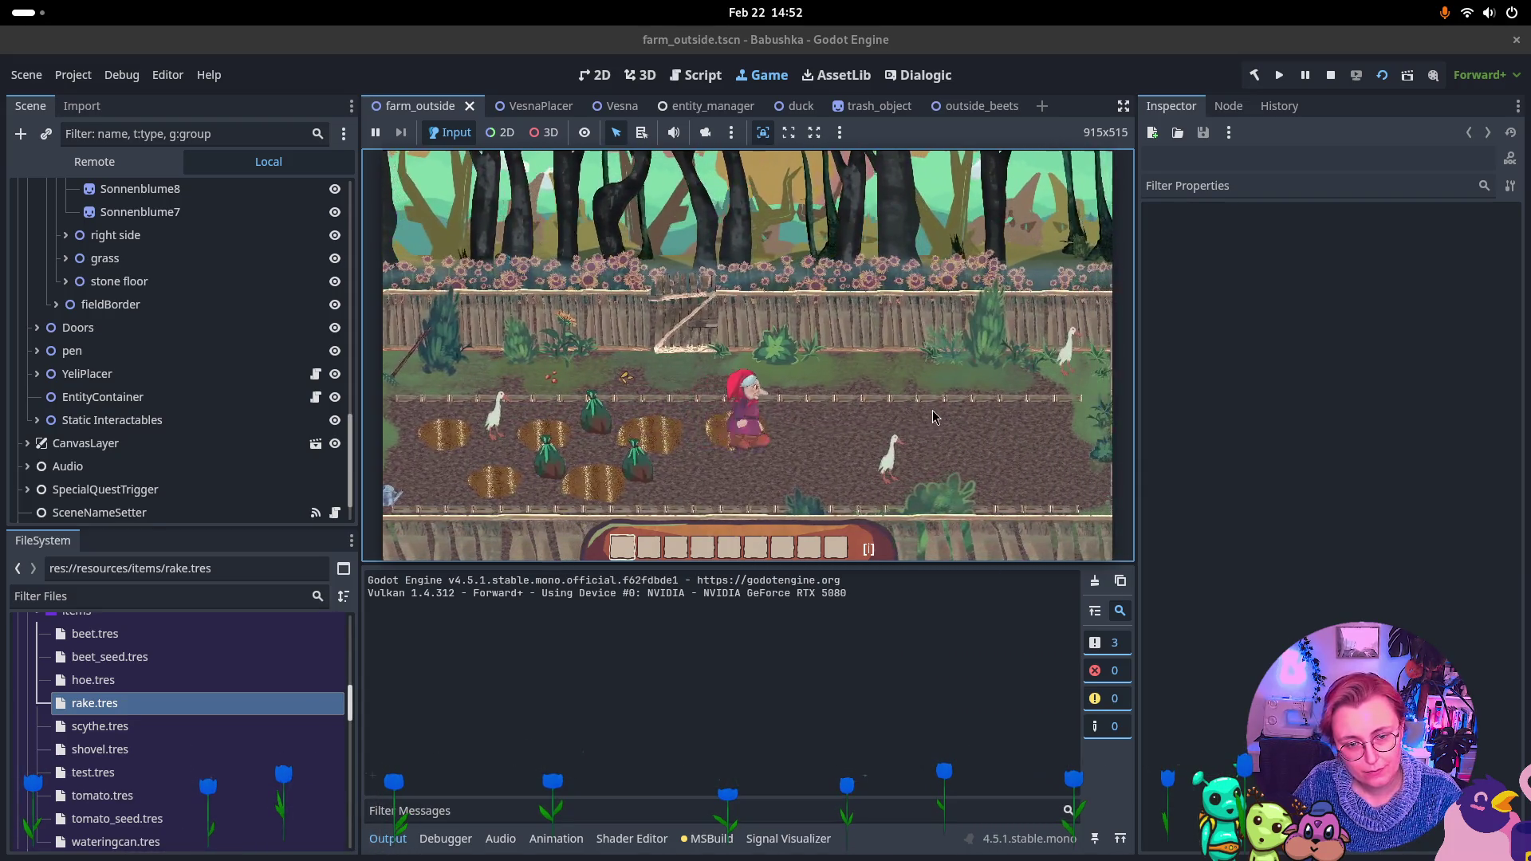
key(d)
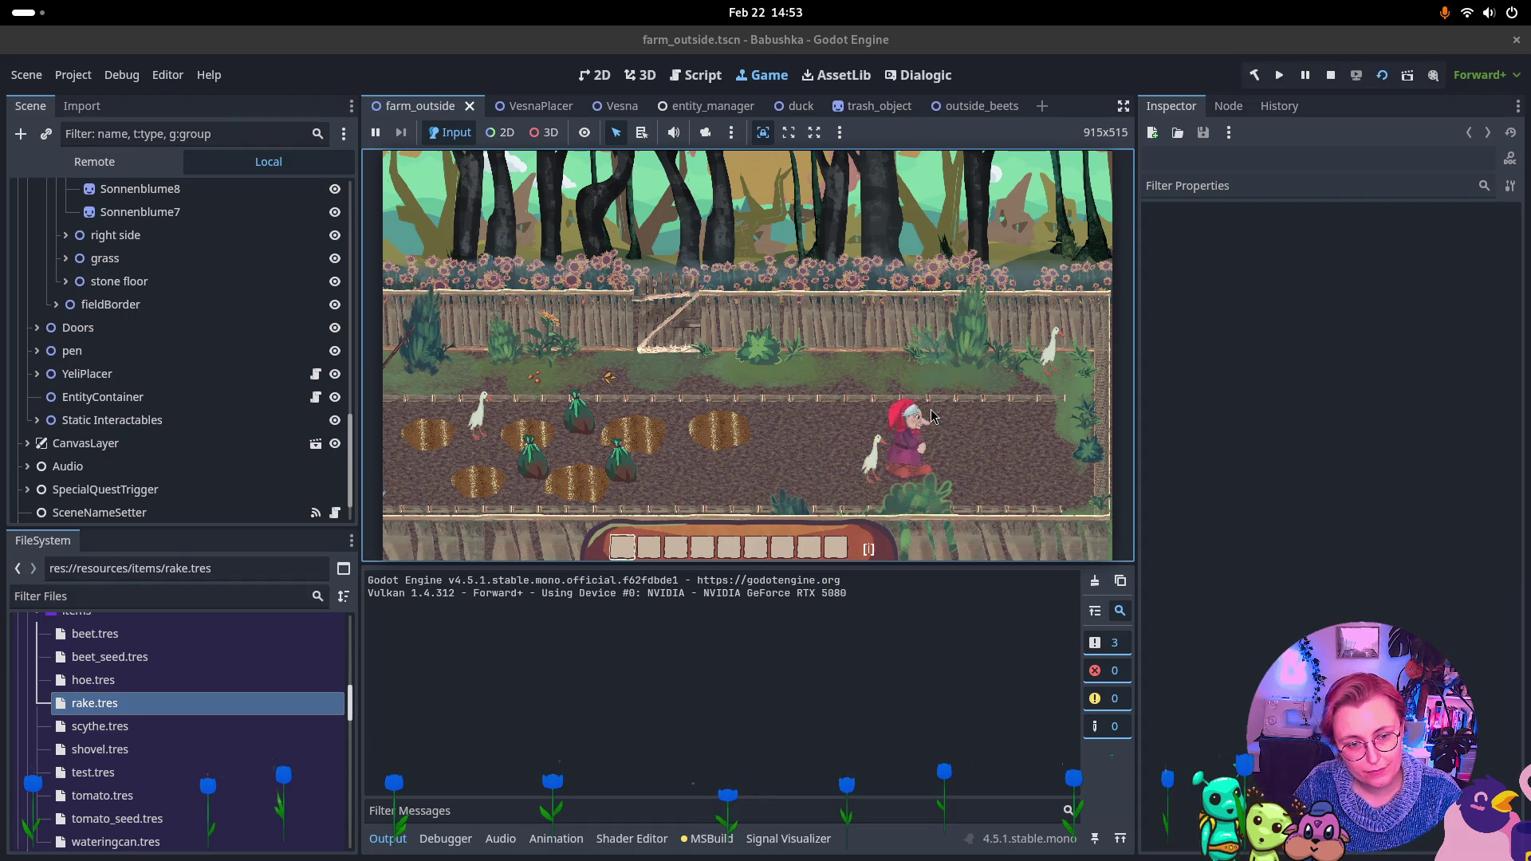
key(w)
key(d)
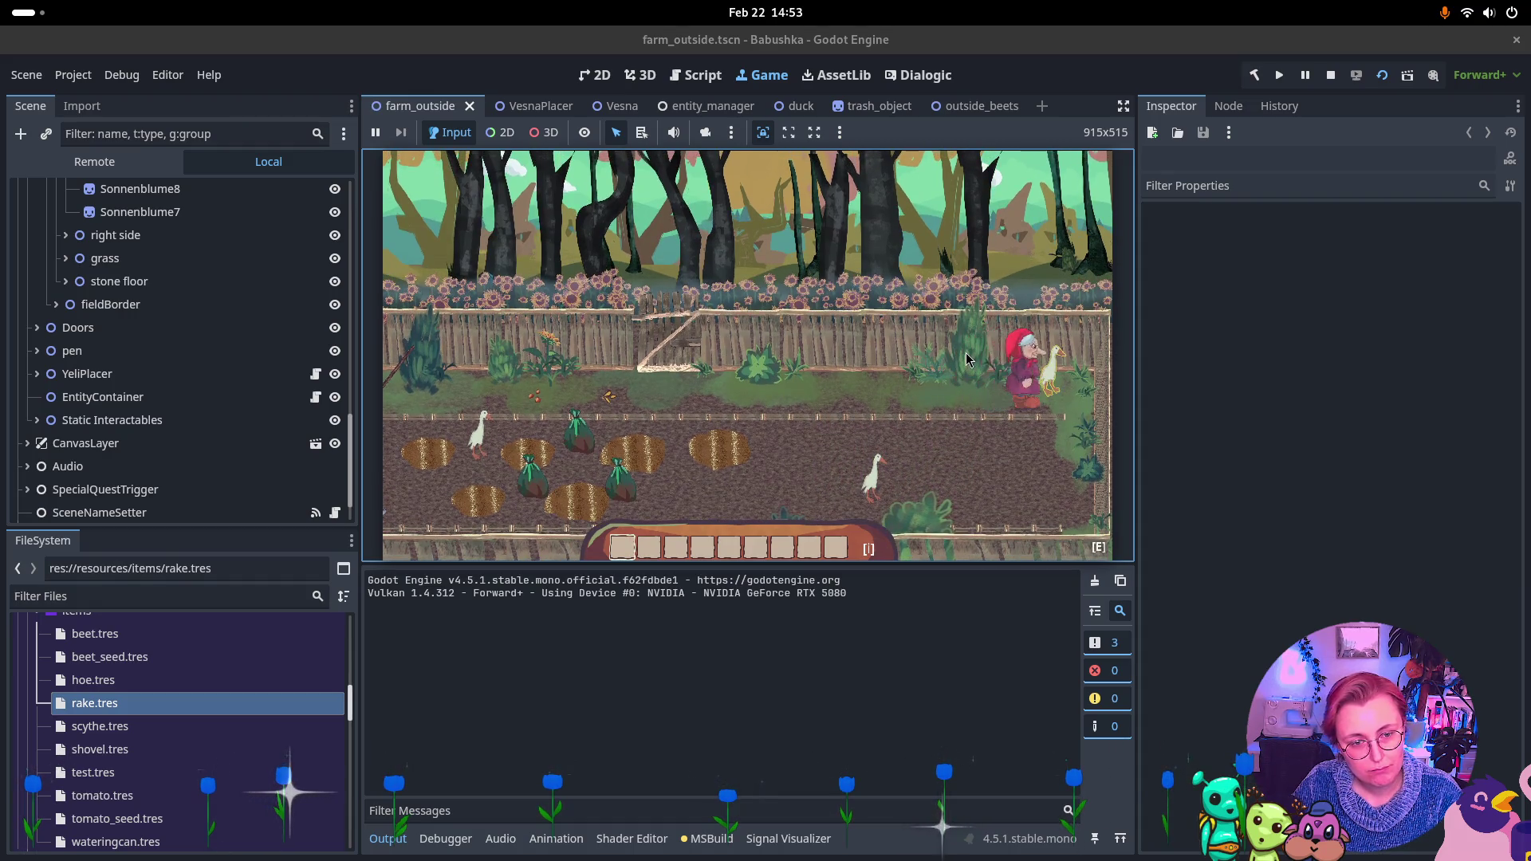
key(s)
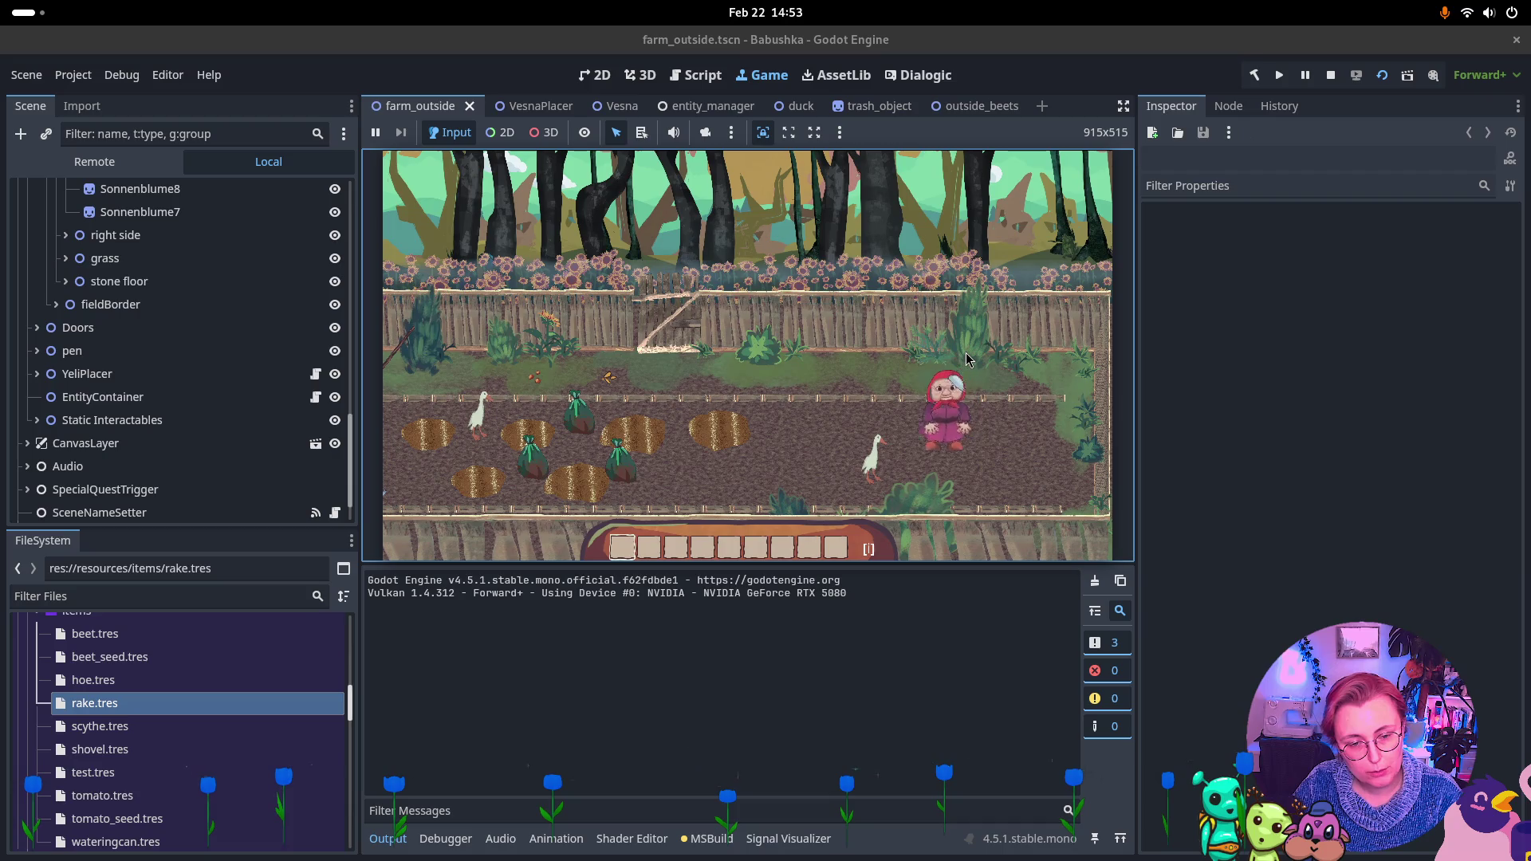
Walk the character left past the well to the farmhouse, then stop the game
key(a)
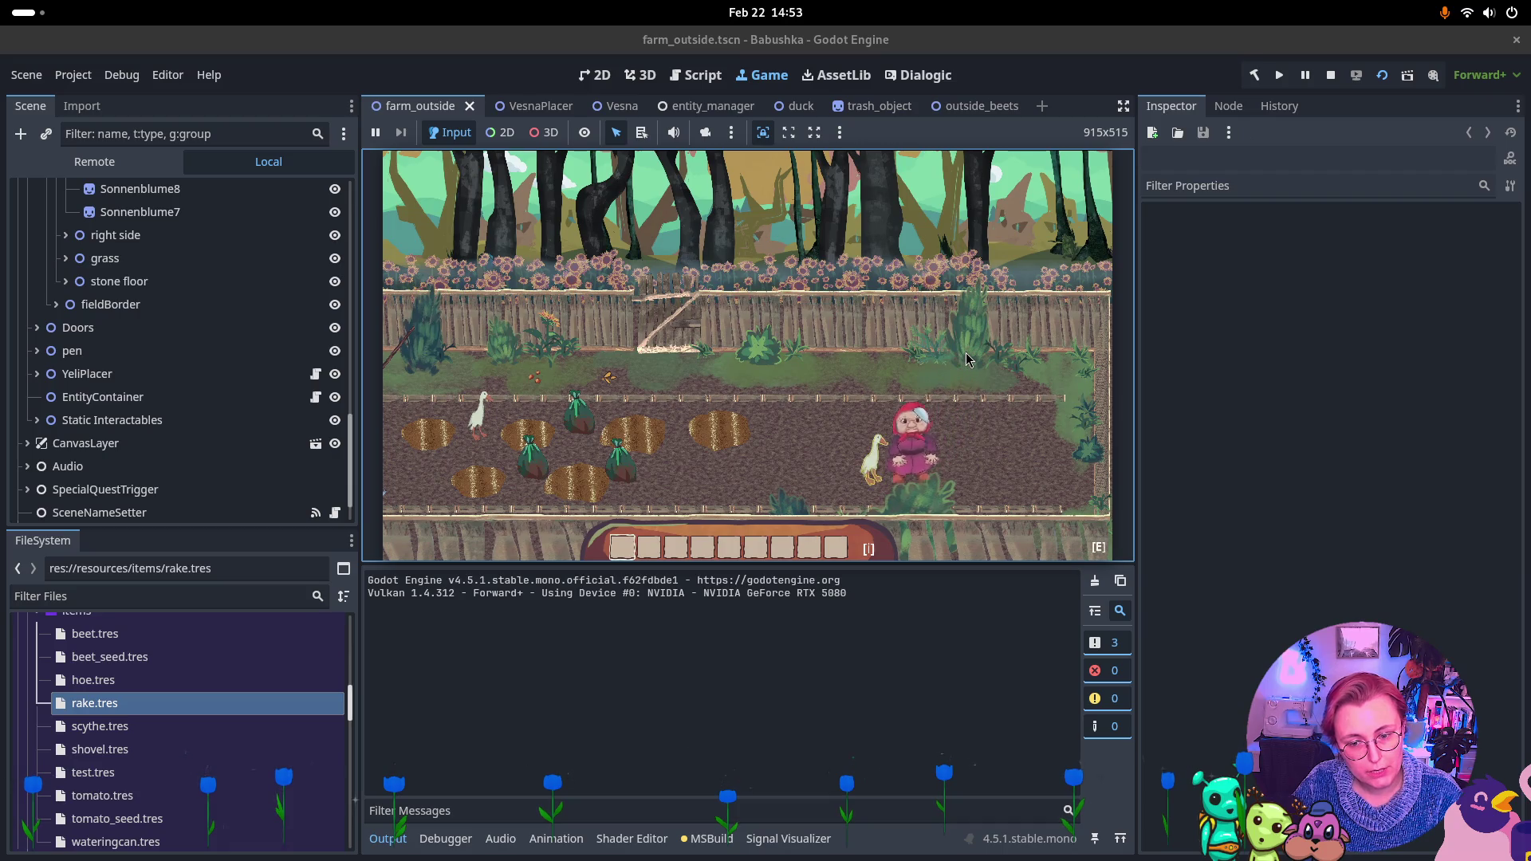
key(s)
key(a)
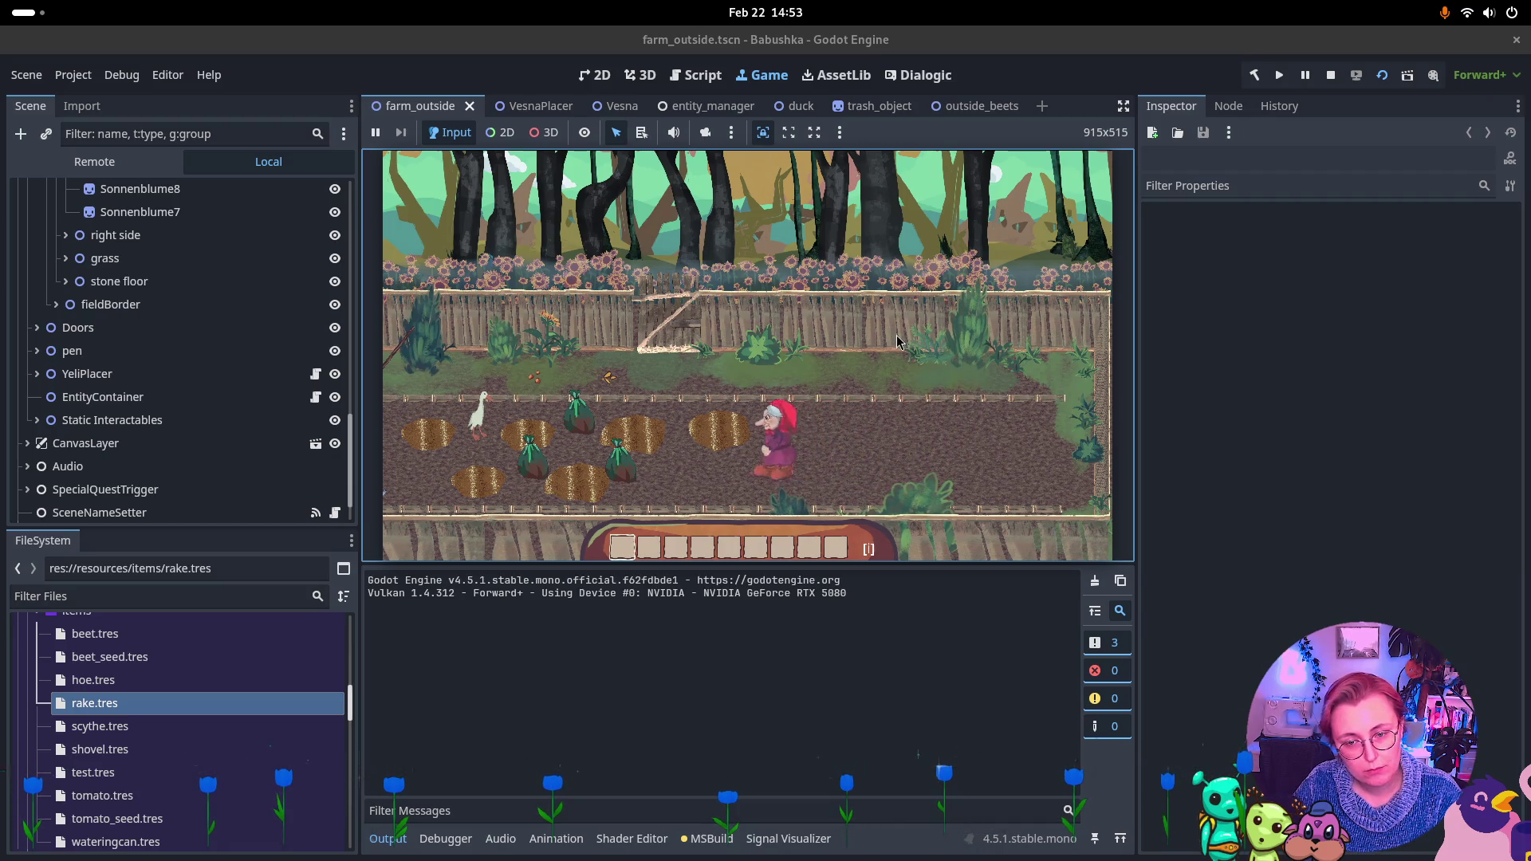
key(w)
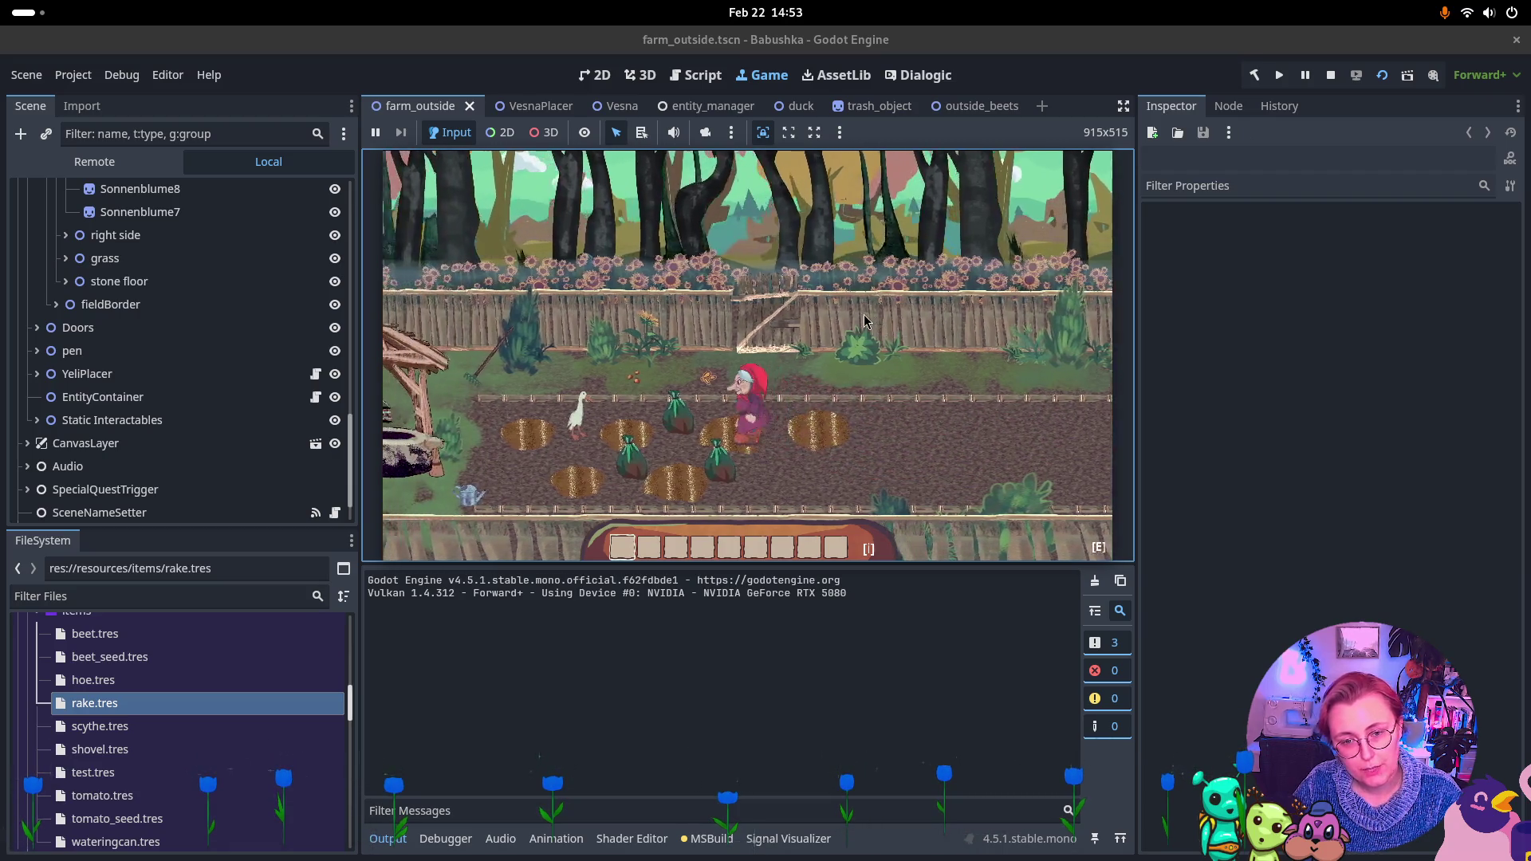
key(a)
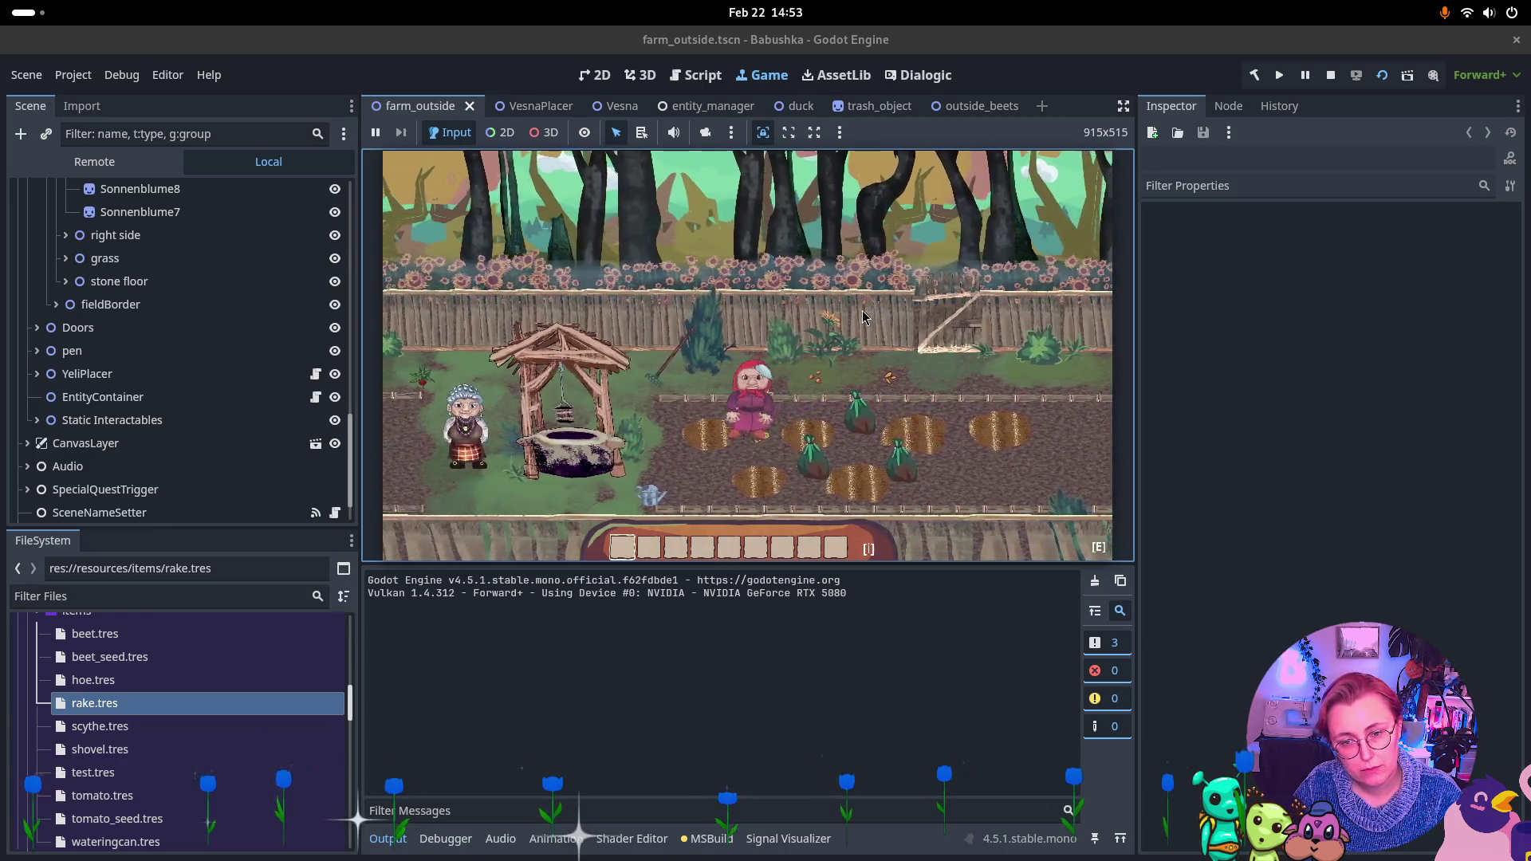
key(a)
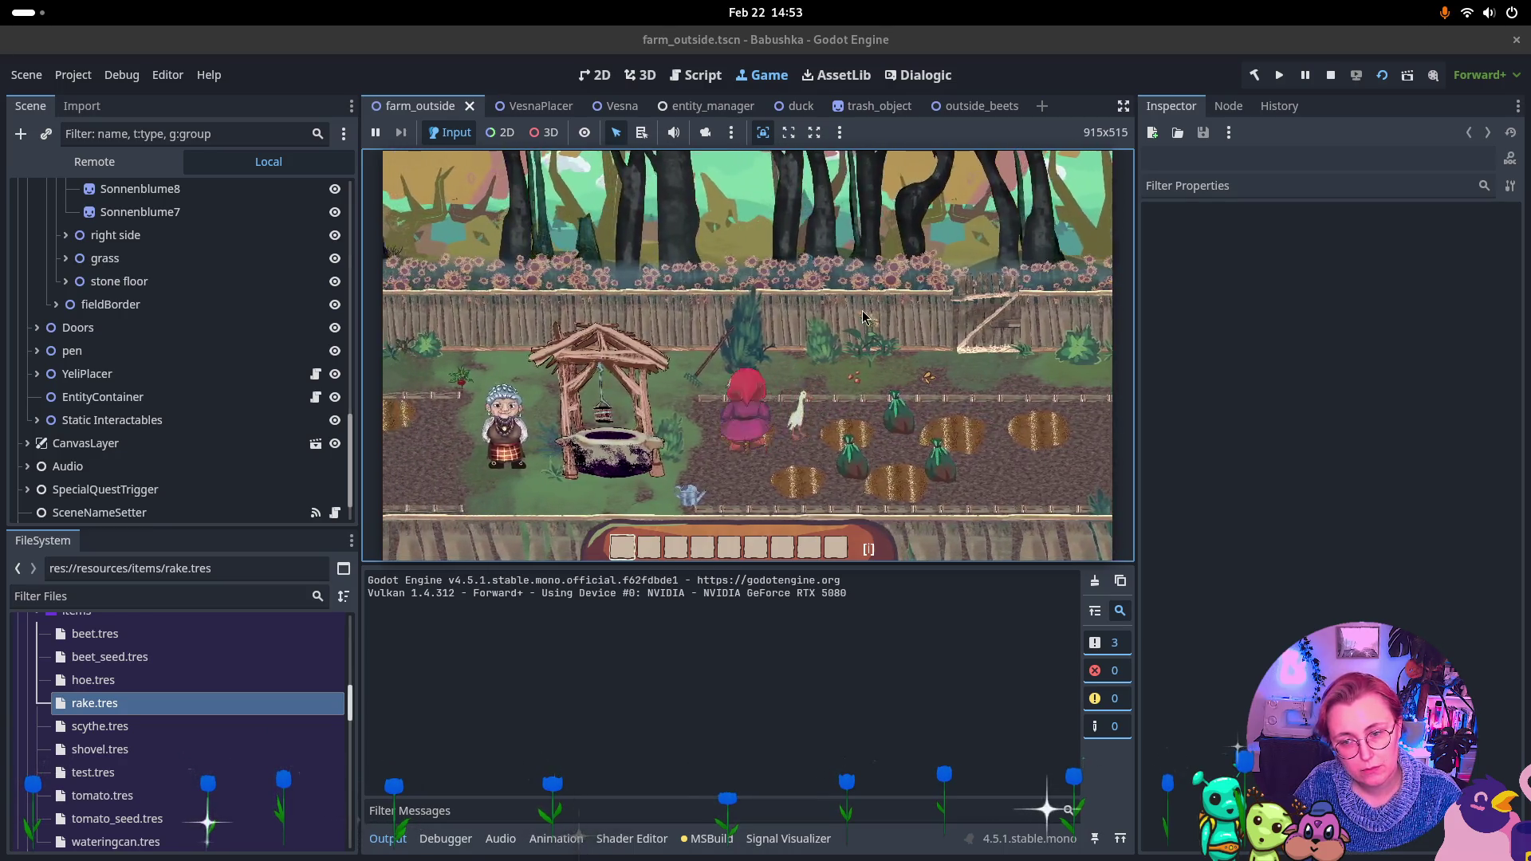
key(w)
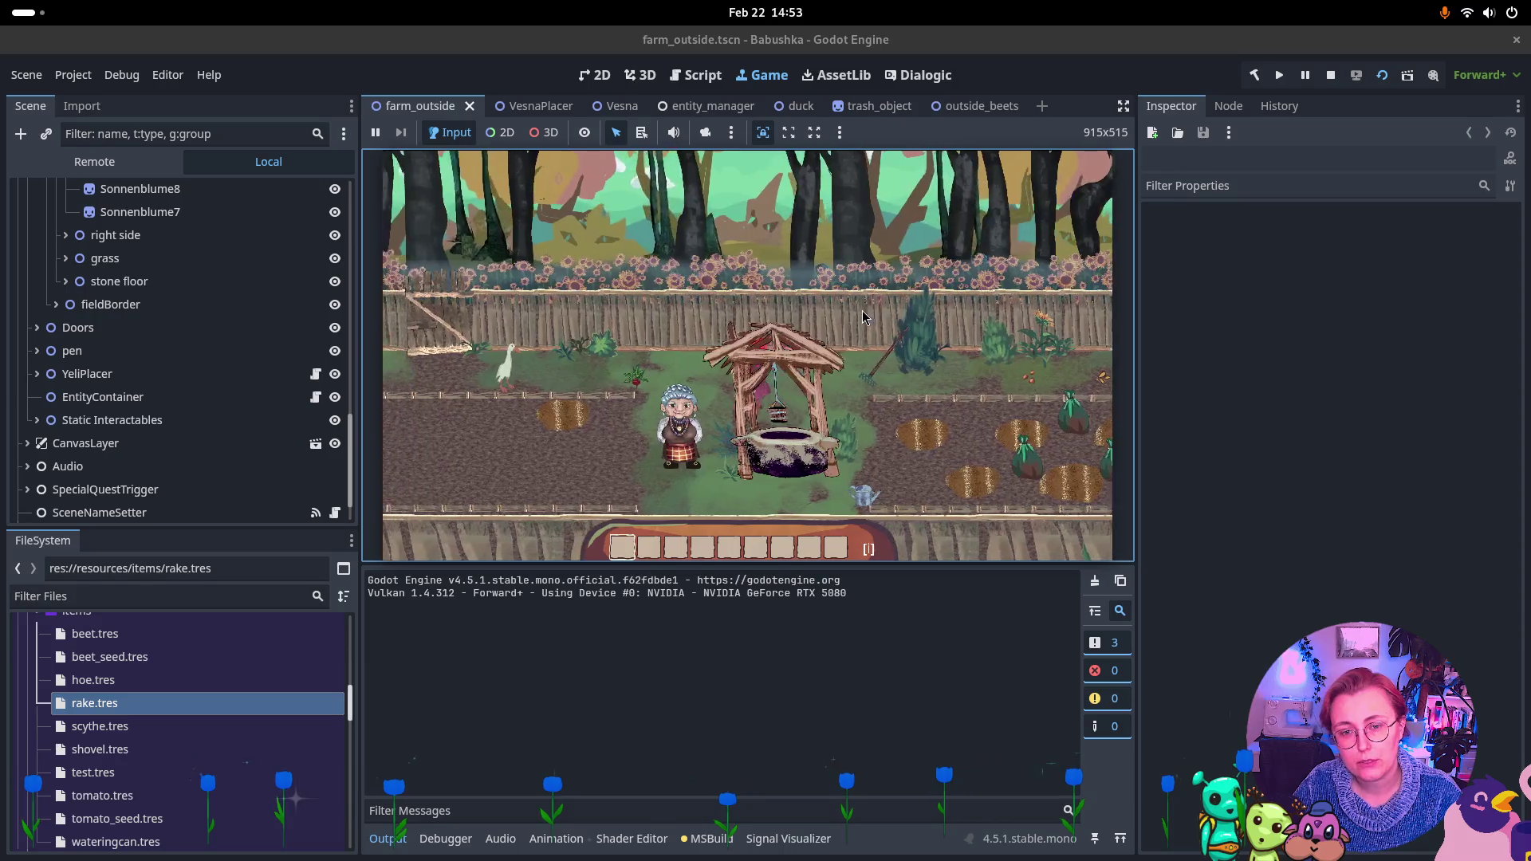
key(a)
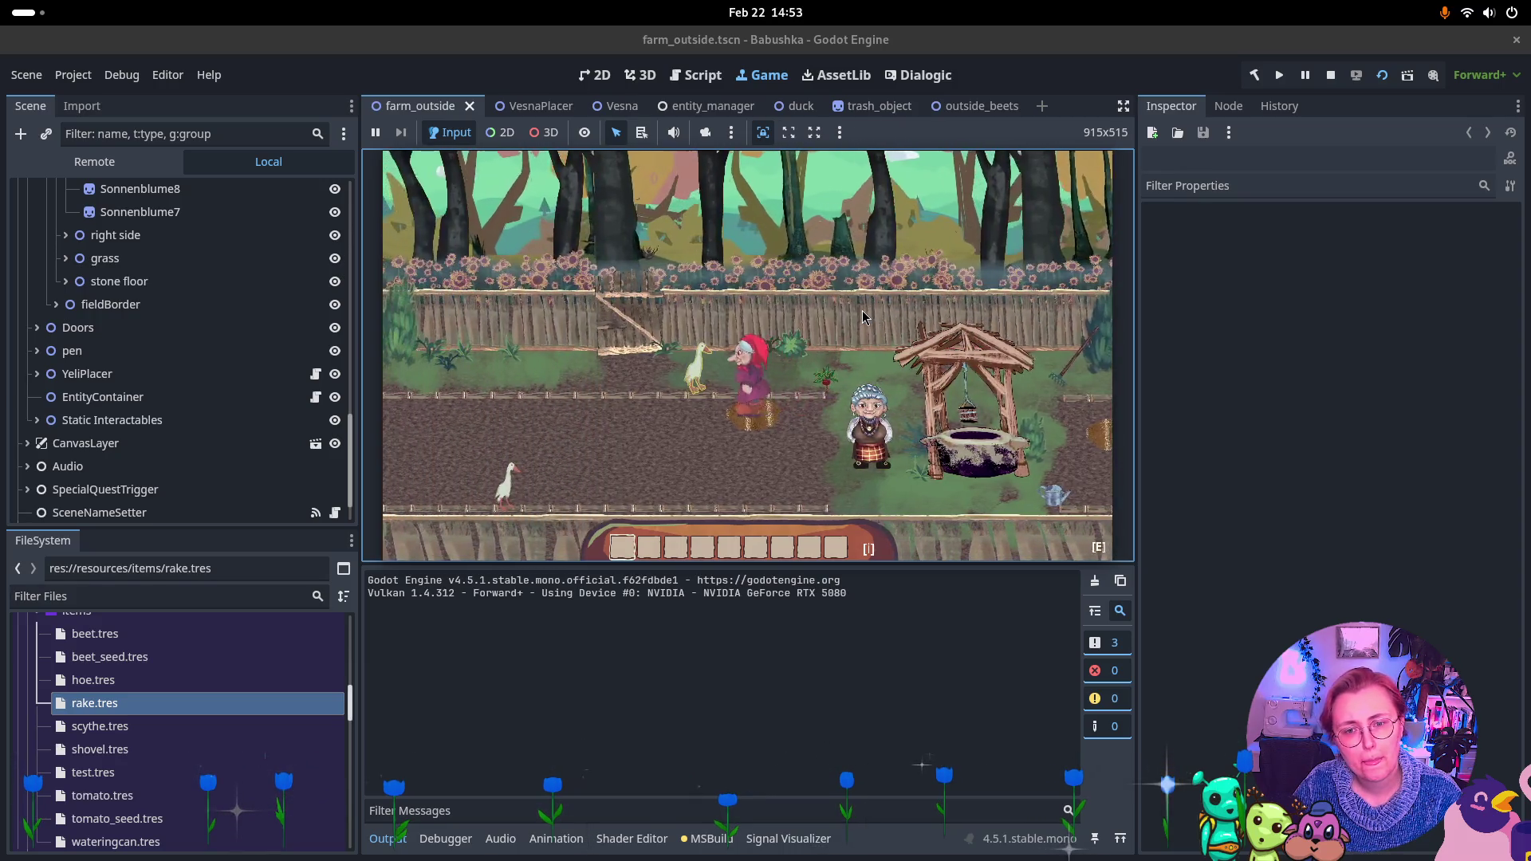
key(a)
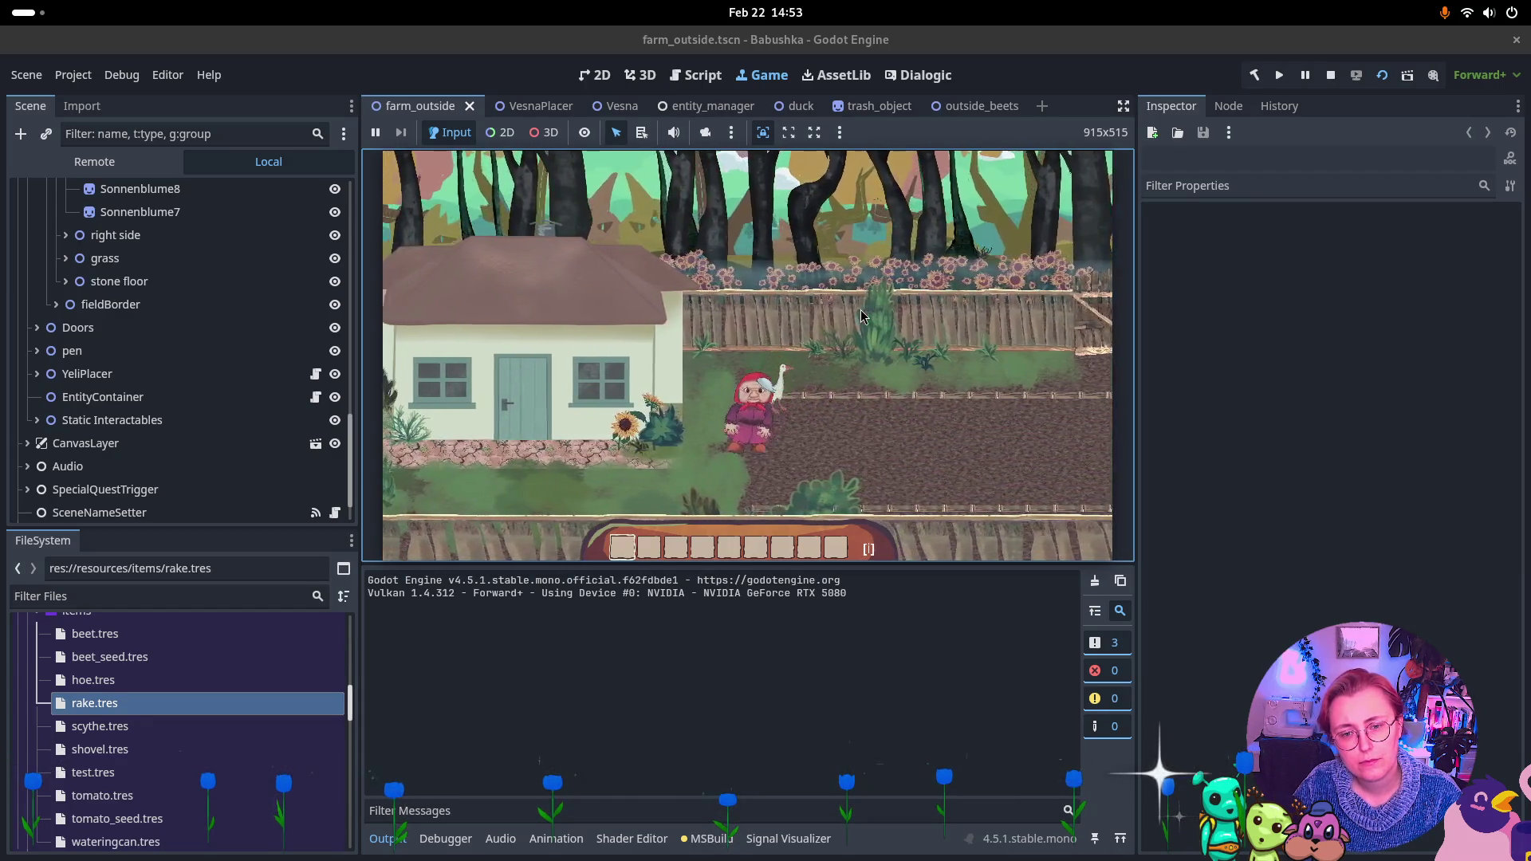
key(a)
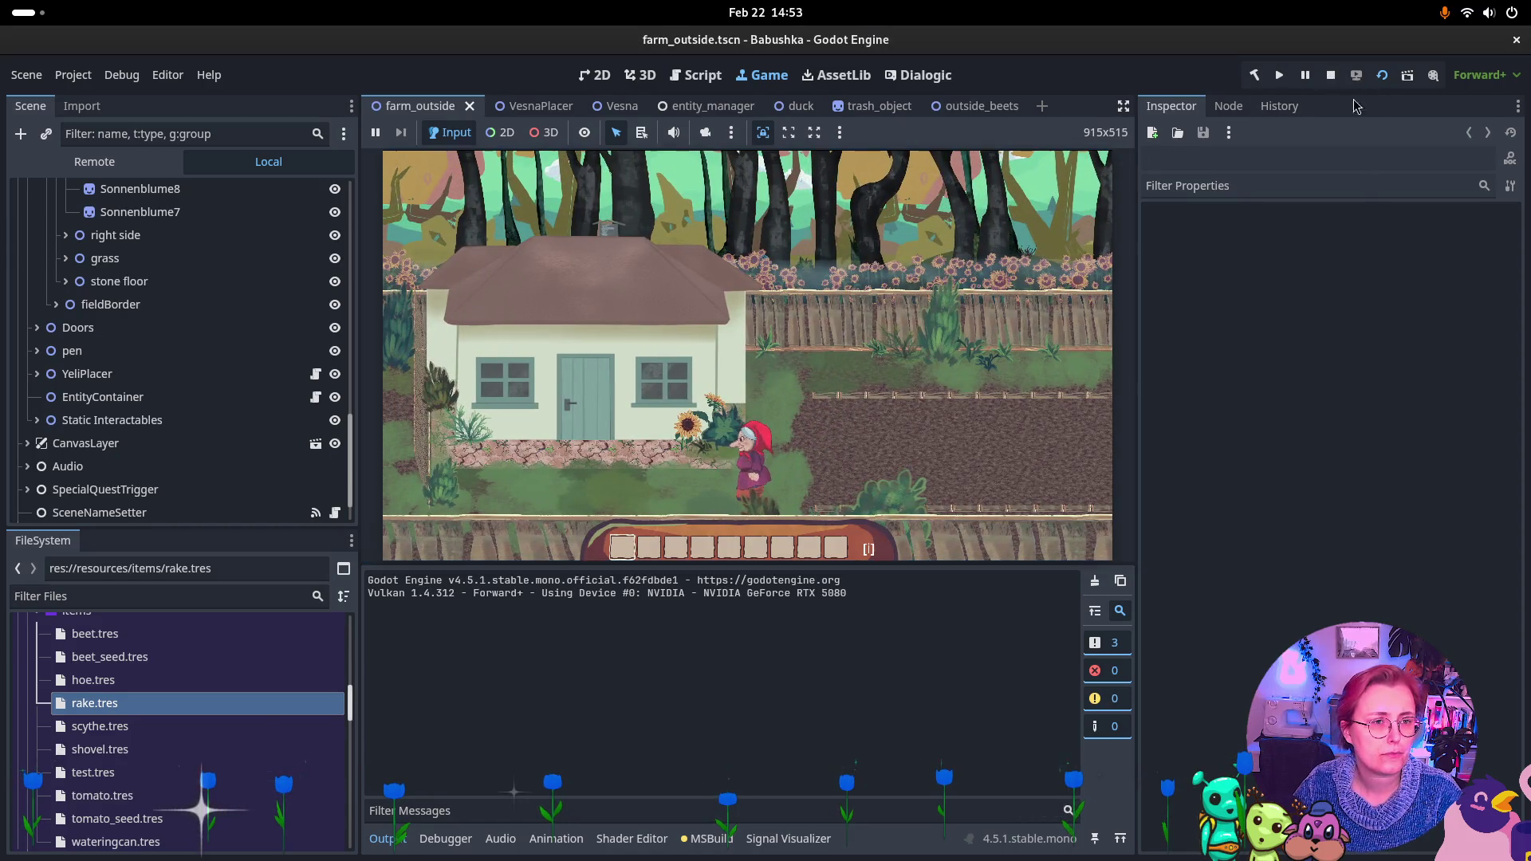
click(1330, 75)
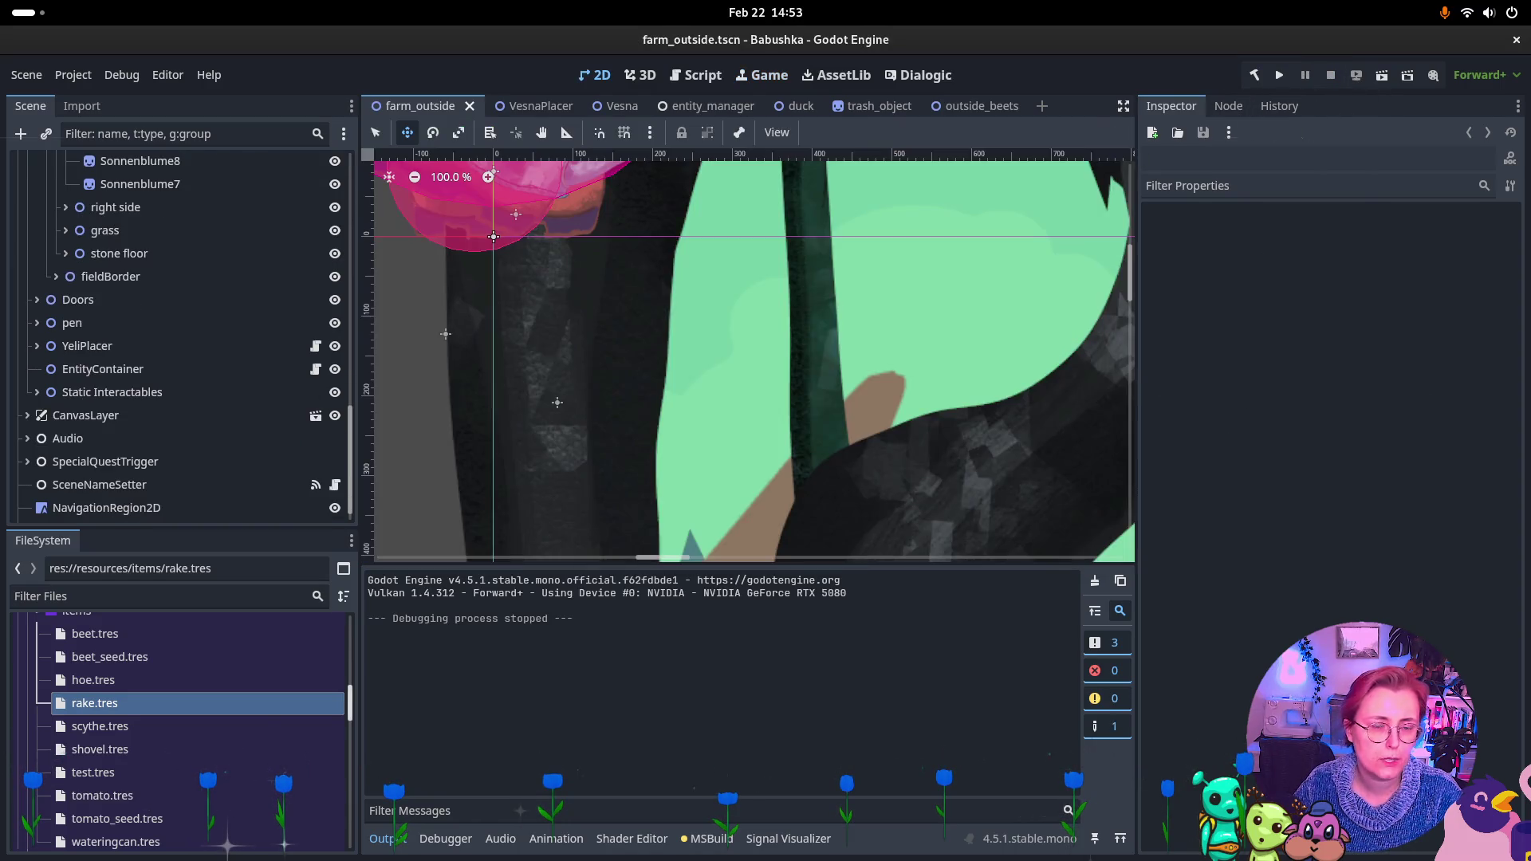
Tick off the 'Exception after contact with duck' and 'beetroot einsammeln?' tasks
key(super)
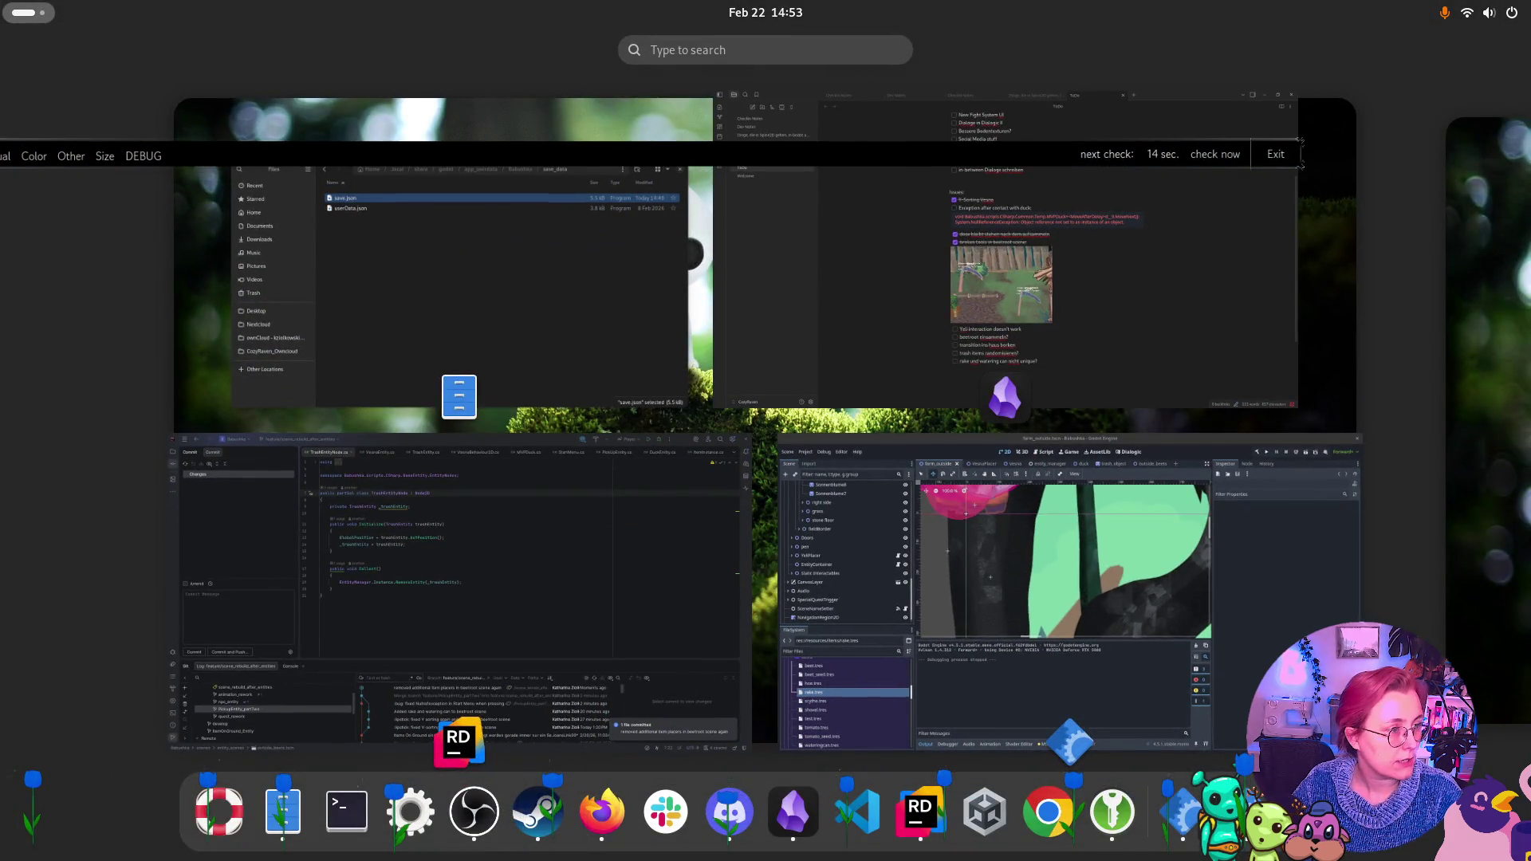
click(973, 351)
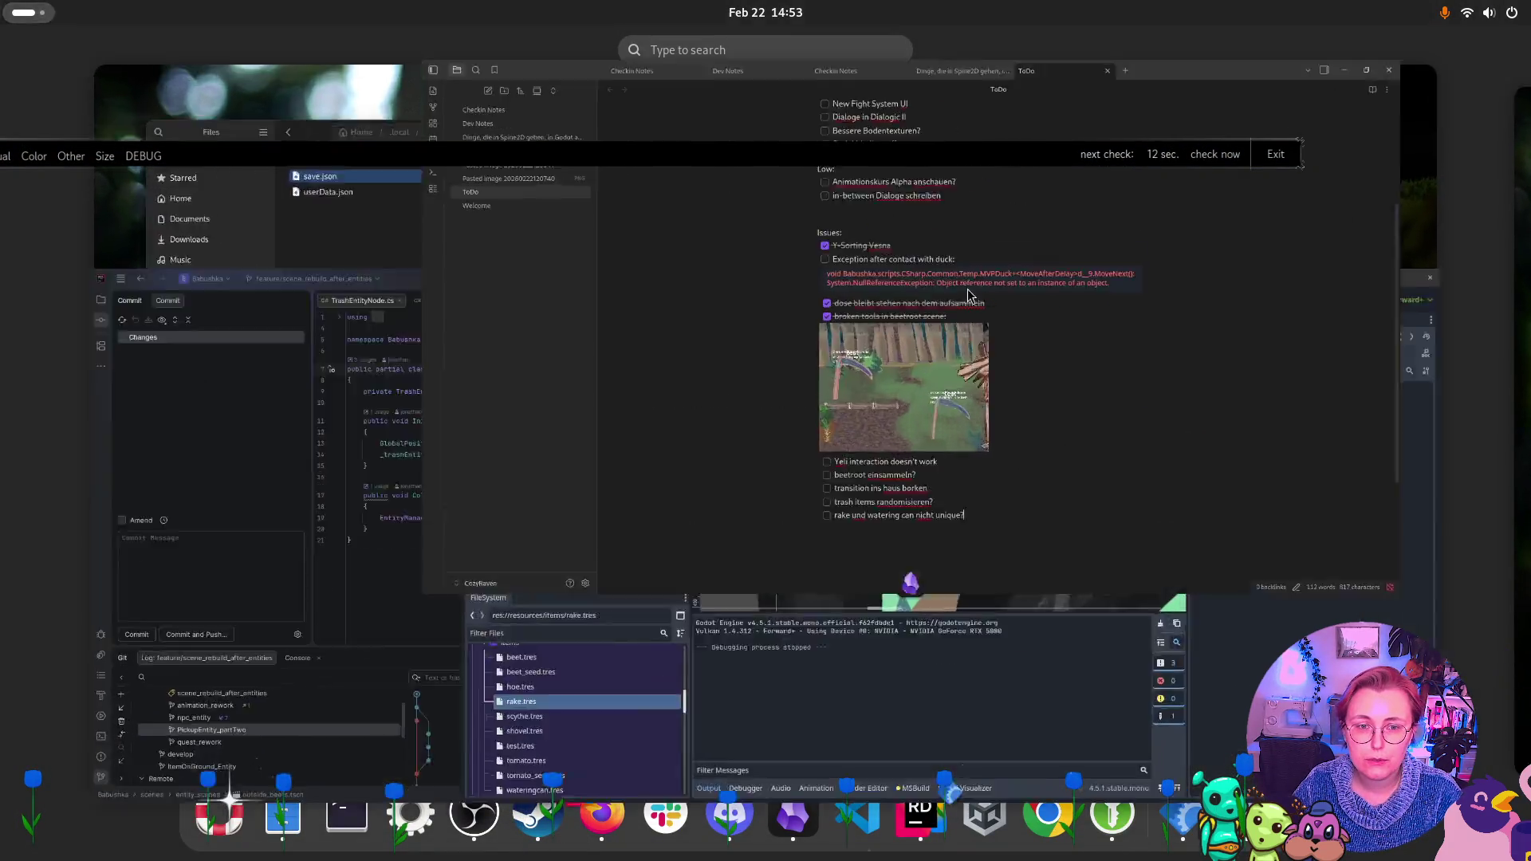
click(630, 338)
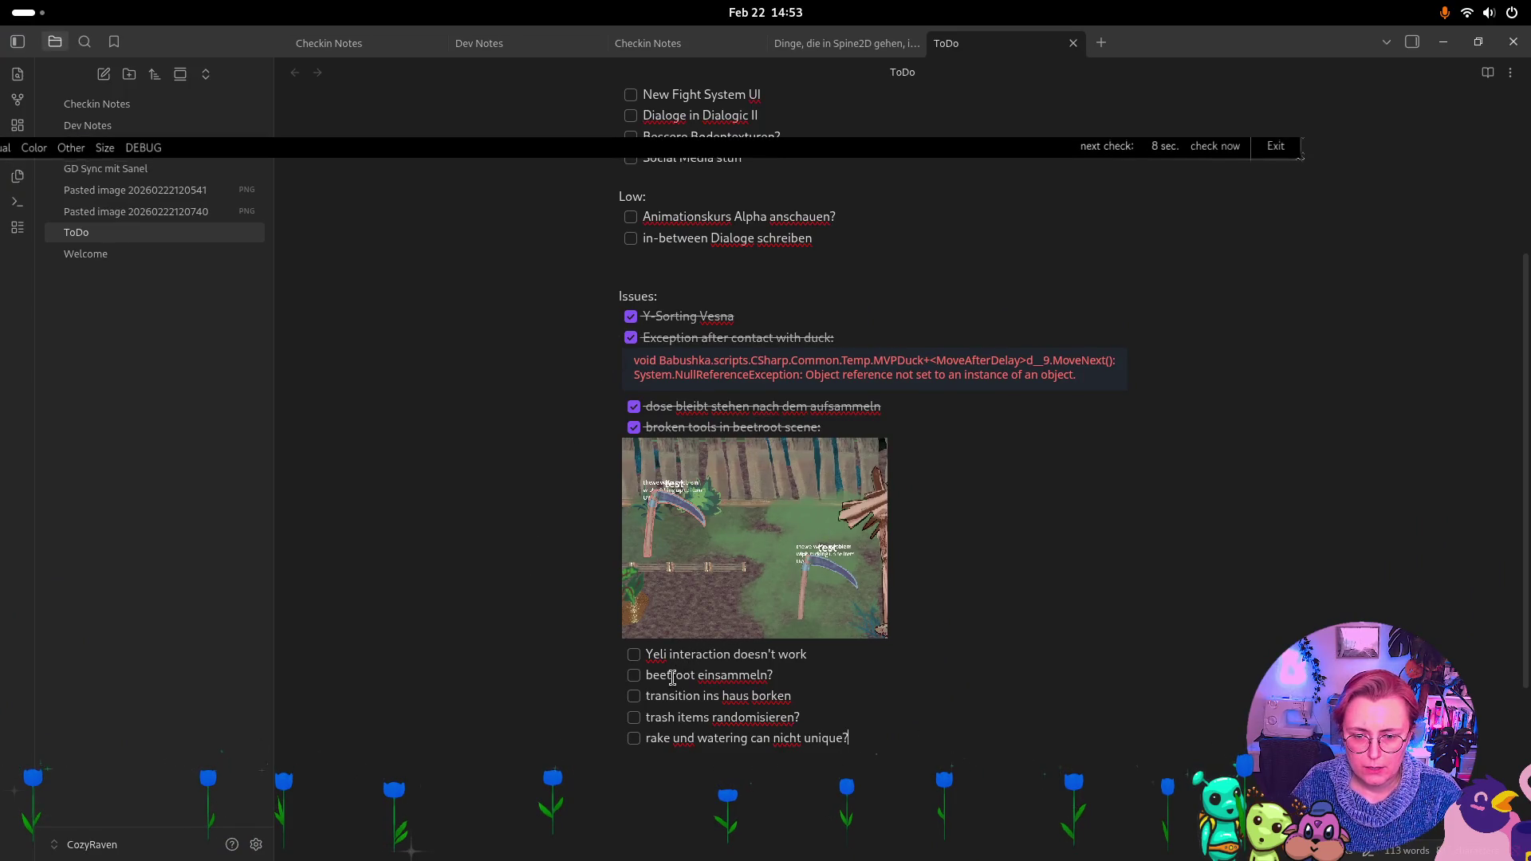
click(634, 676)
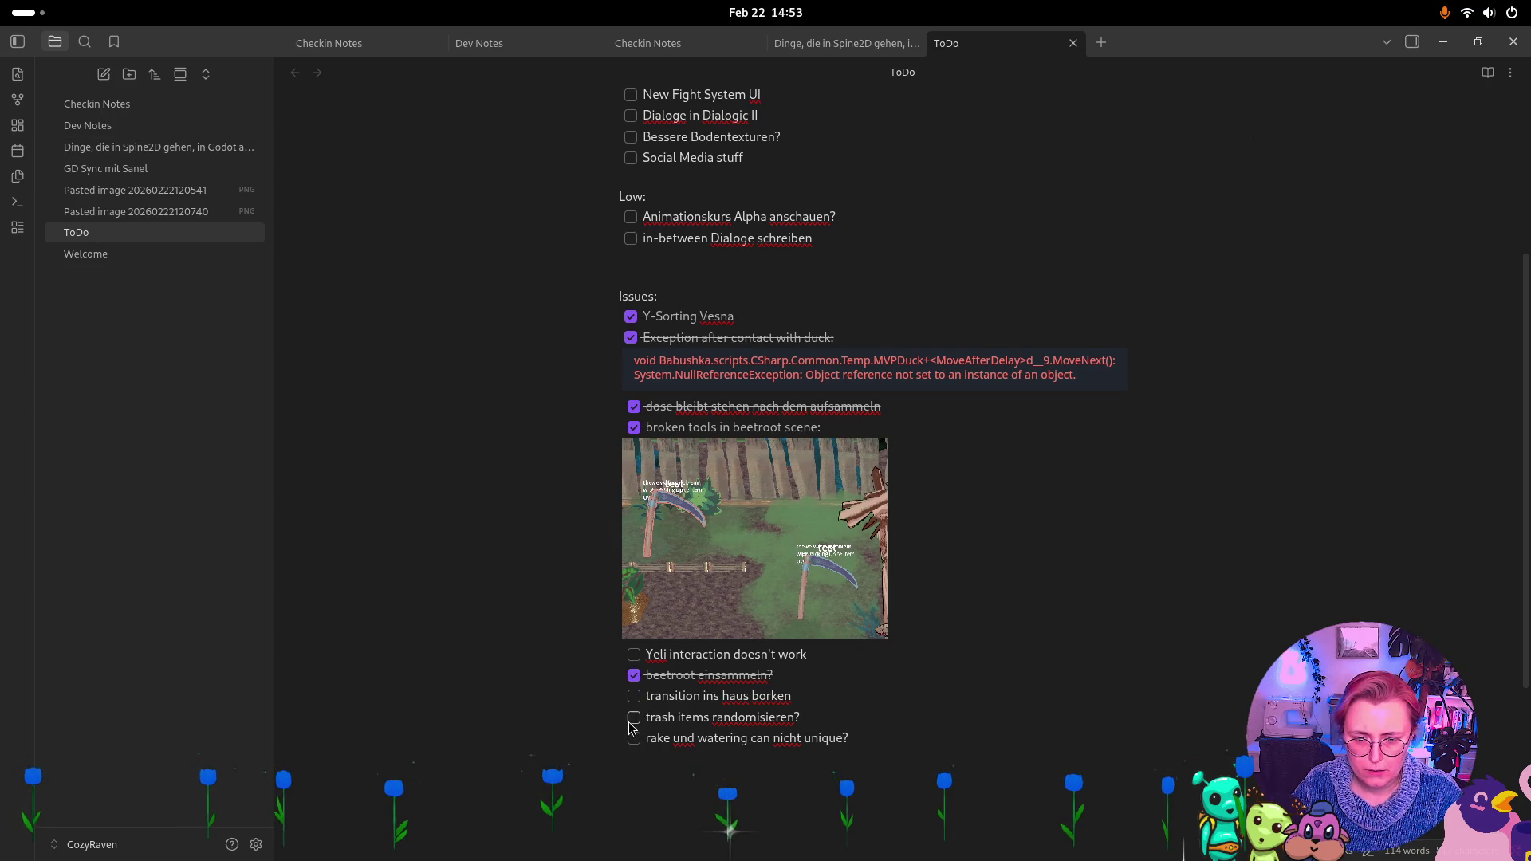
Delete the 'rake und watering can nicht unique?' task line and return to Godot
drag(851, 738, 581, 779)
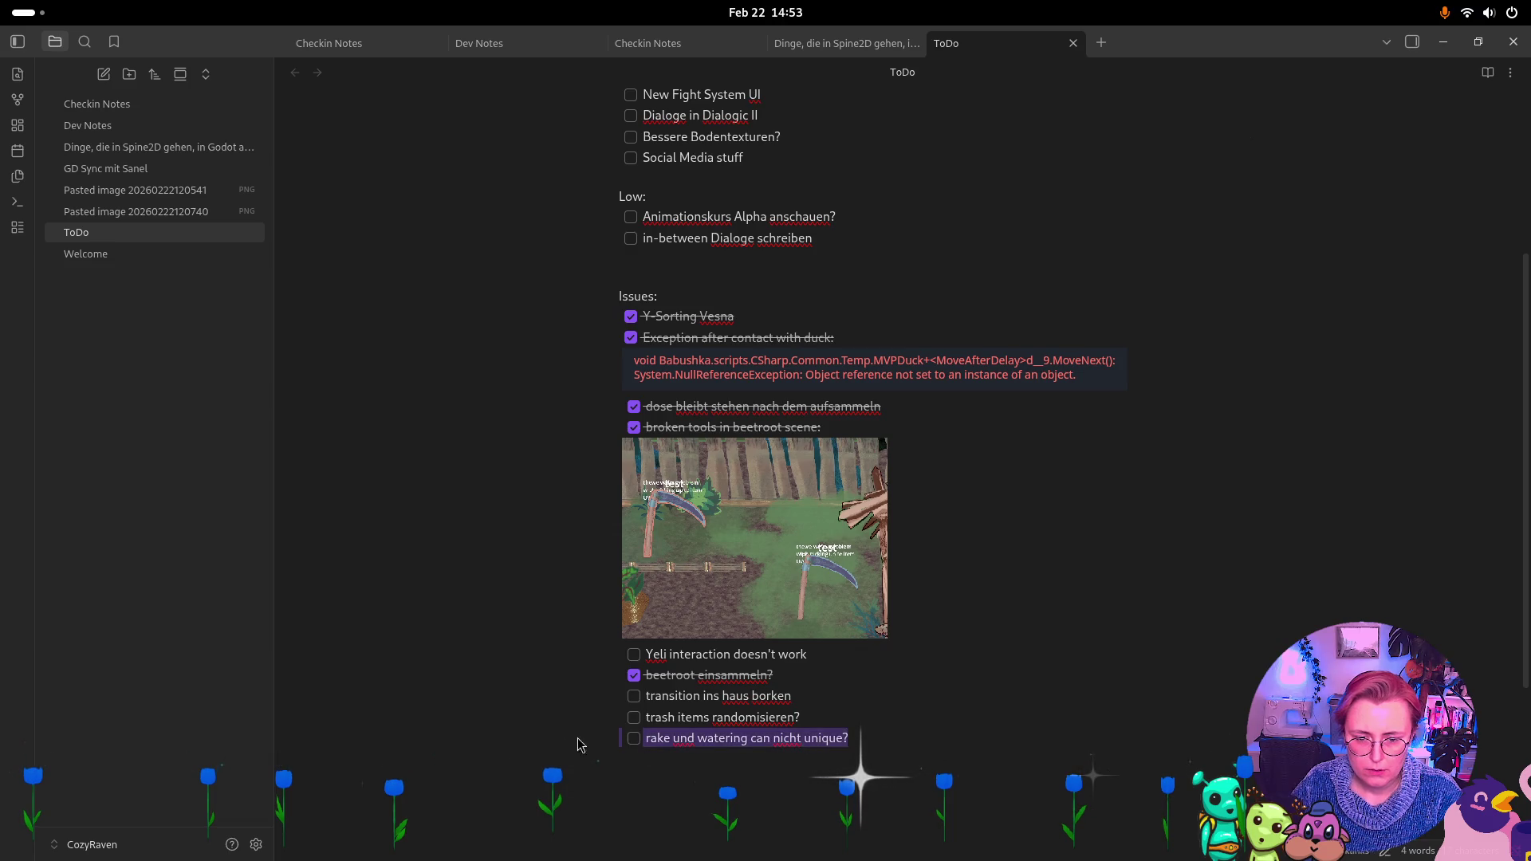
key(BackSpace)
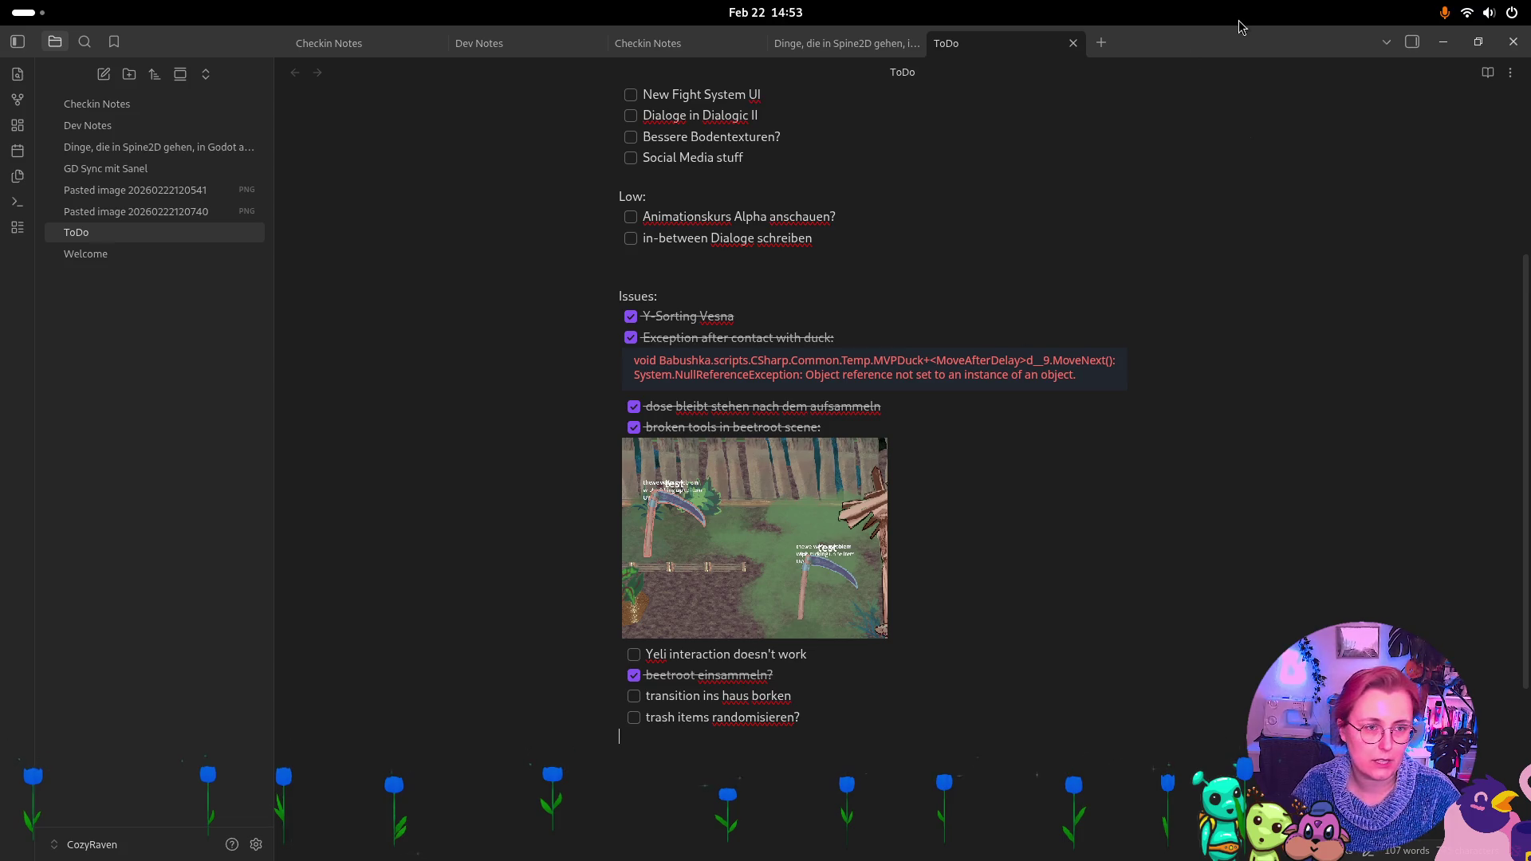
key(alt+Tab)
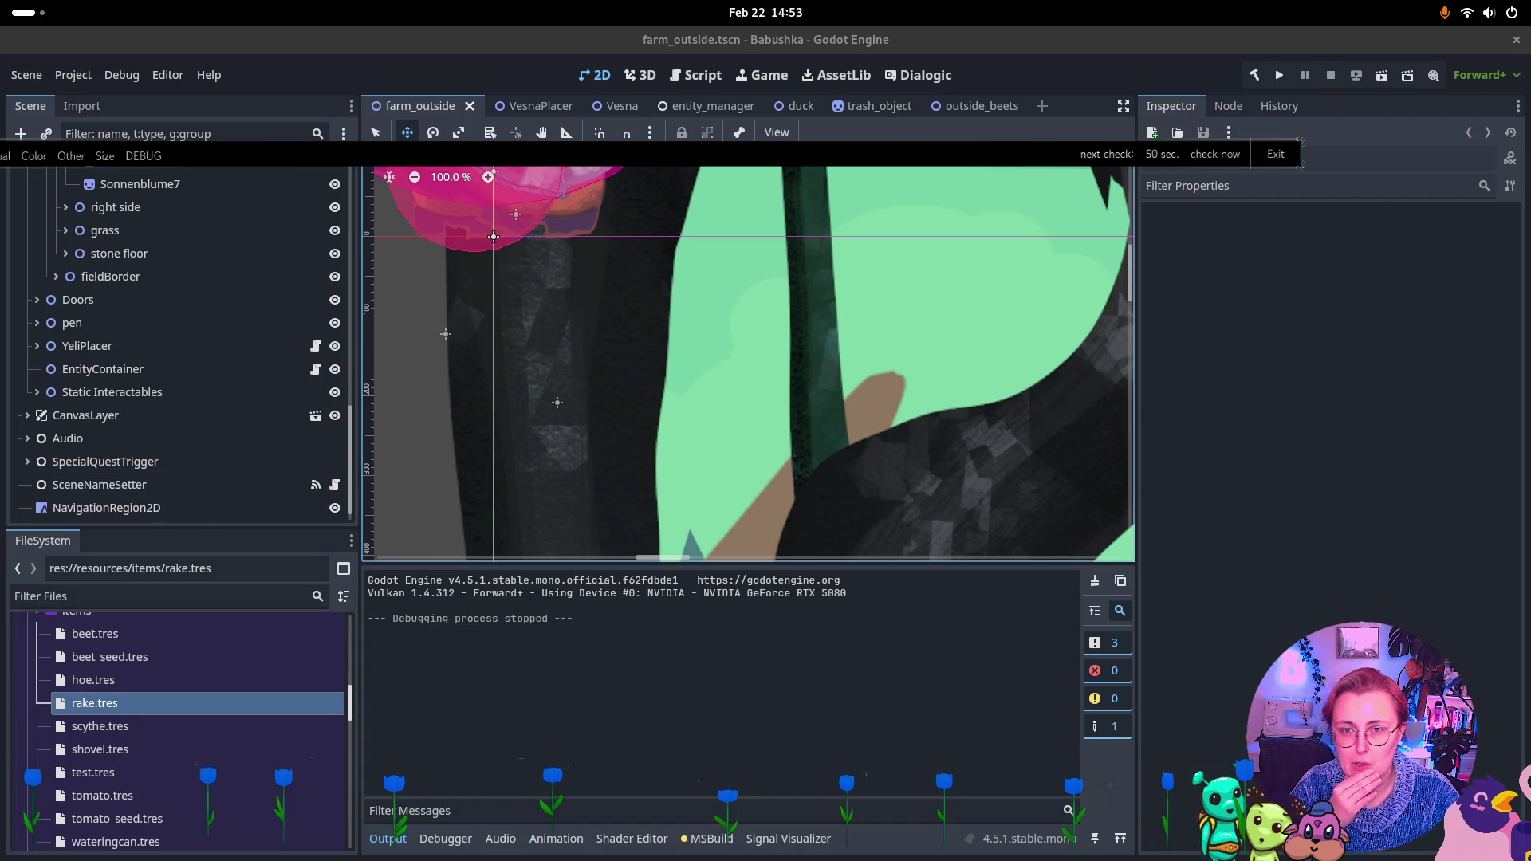
scroll(821, 366, down, 5)
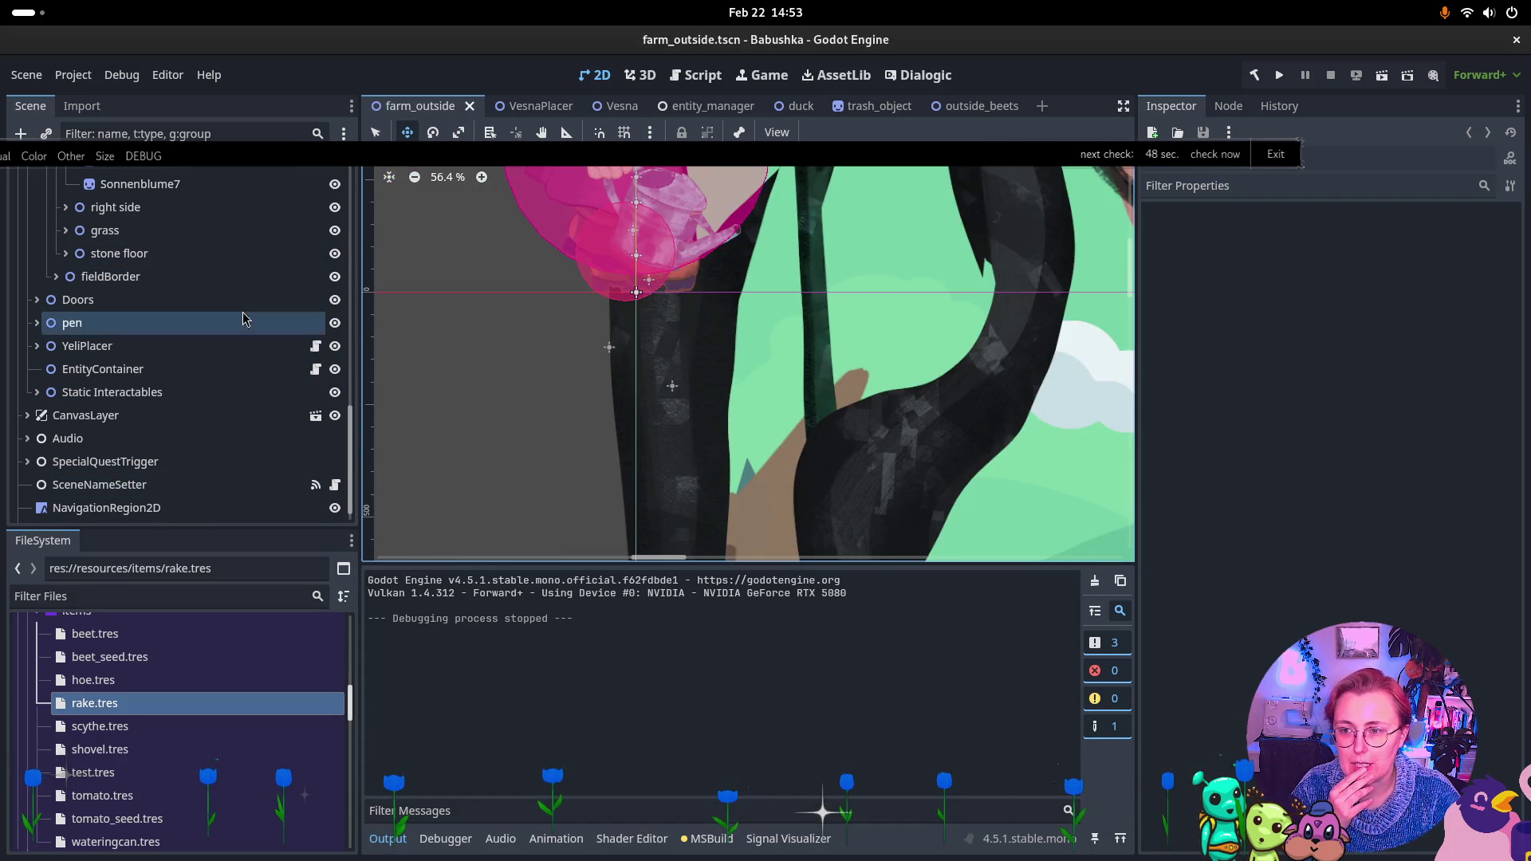
Collapse and re-expand YSorted in the Scene dock, then select YeliPlacer
scroll(226, 331, up, 10)
scroll(227, 331, up, 10)
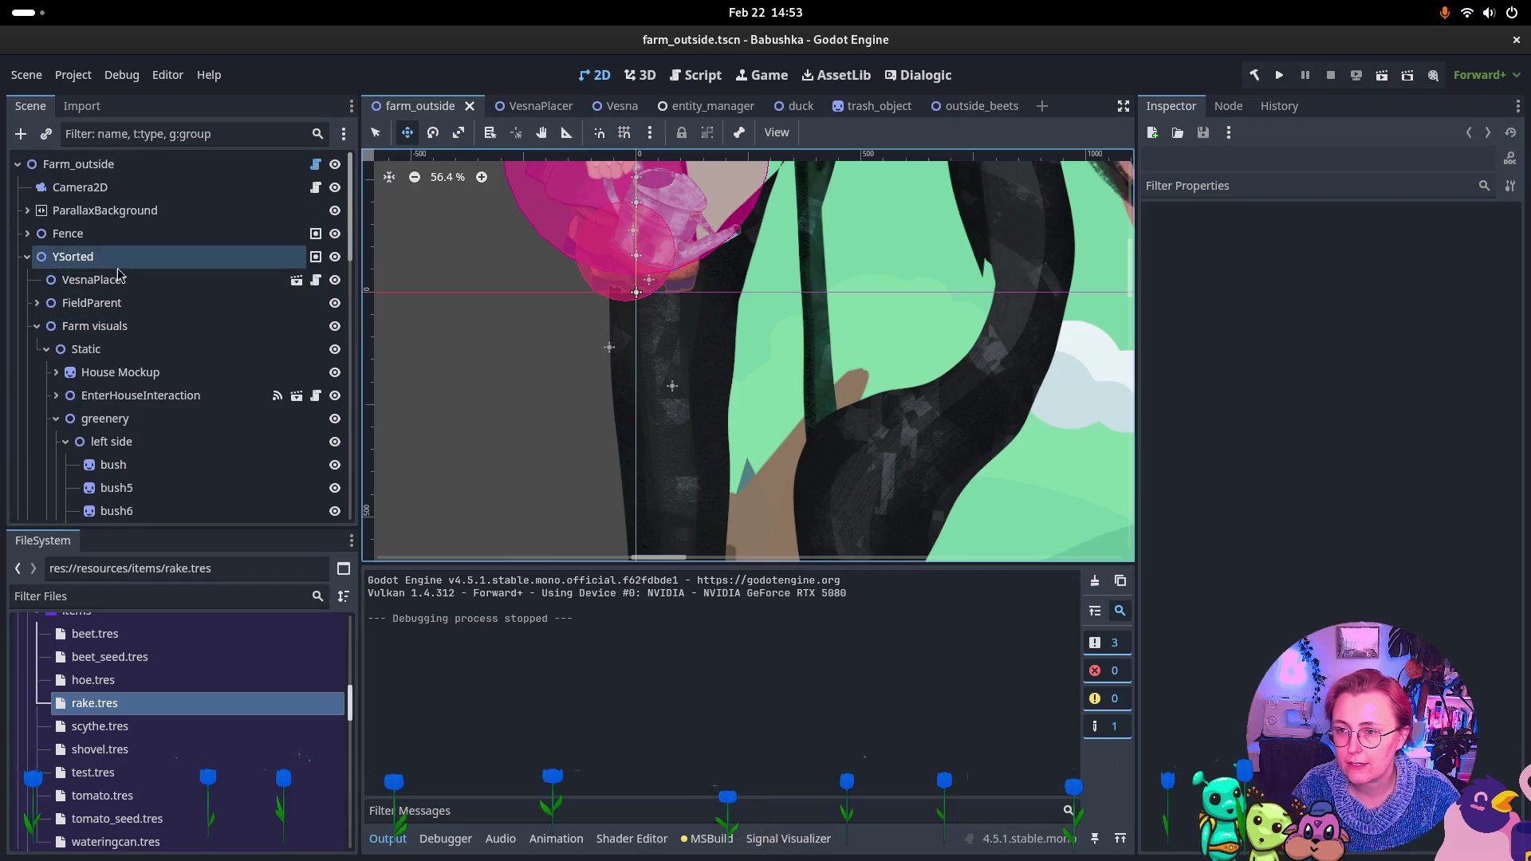
shift+click(27, 256)
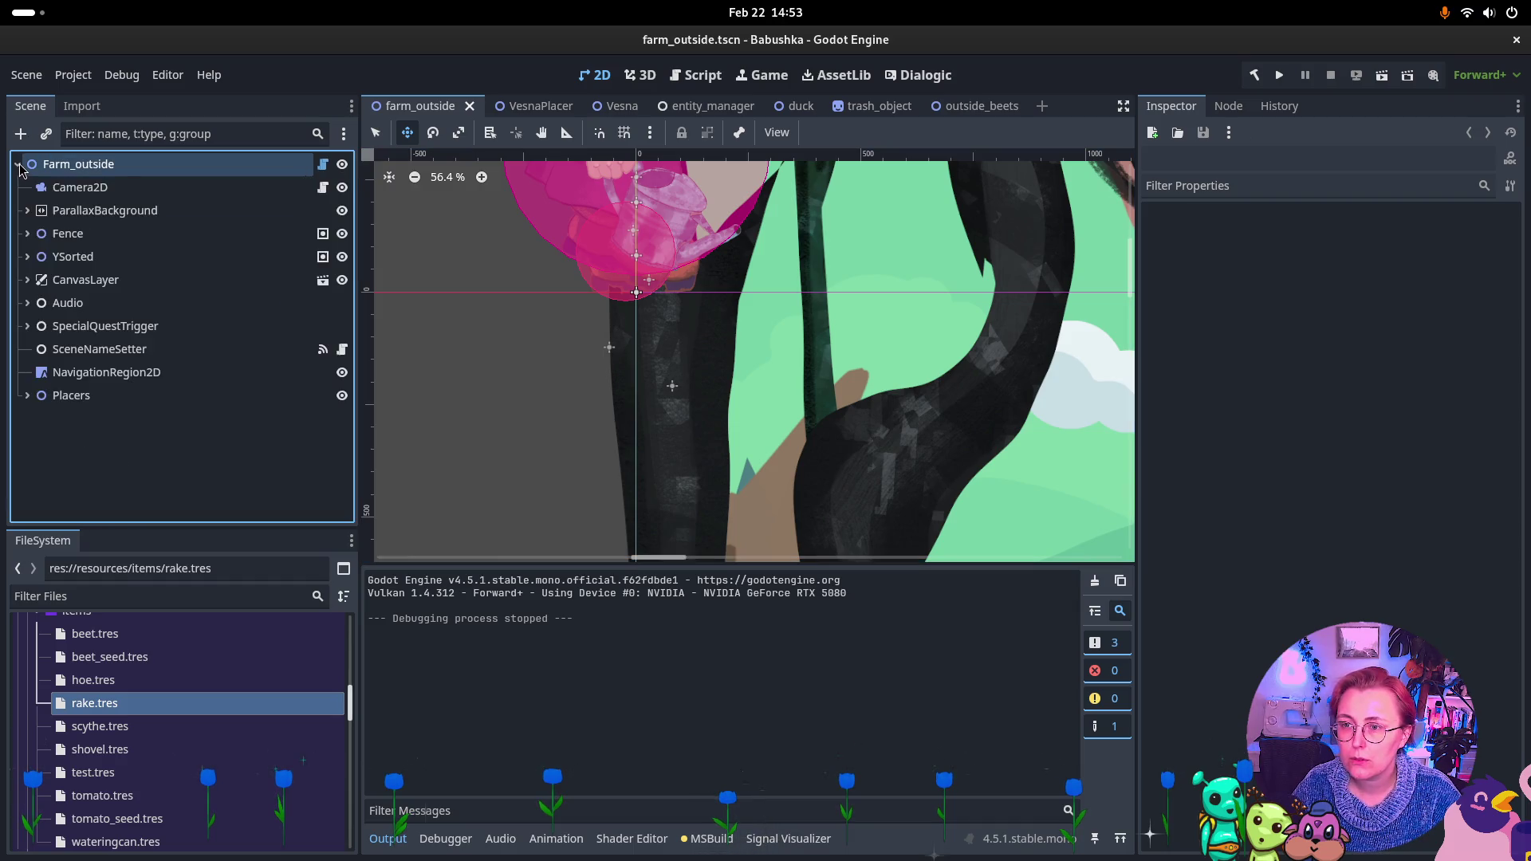
click(27, 256)
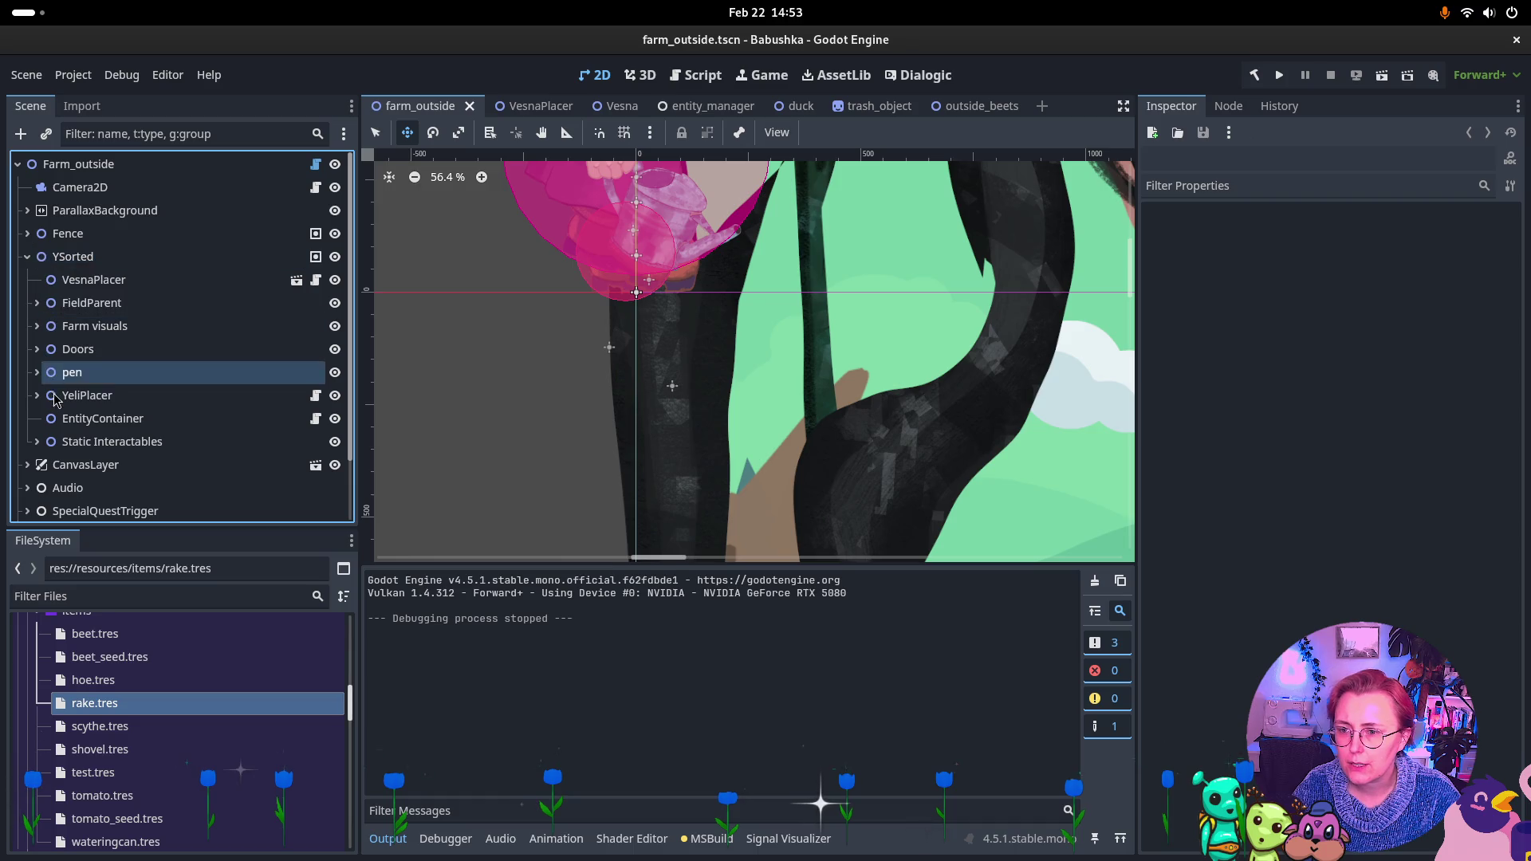
click(87, 395)
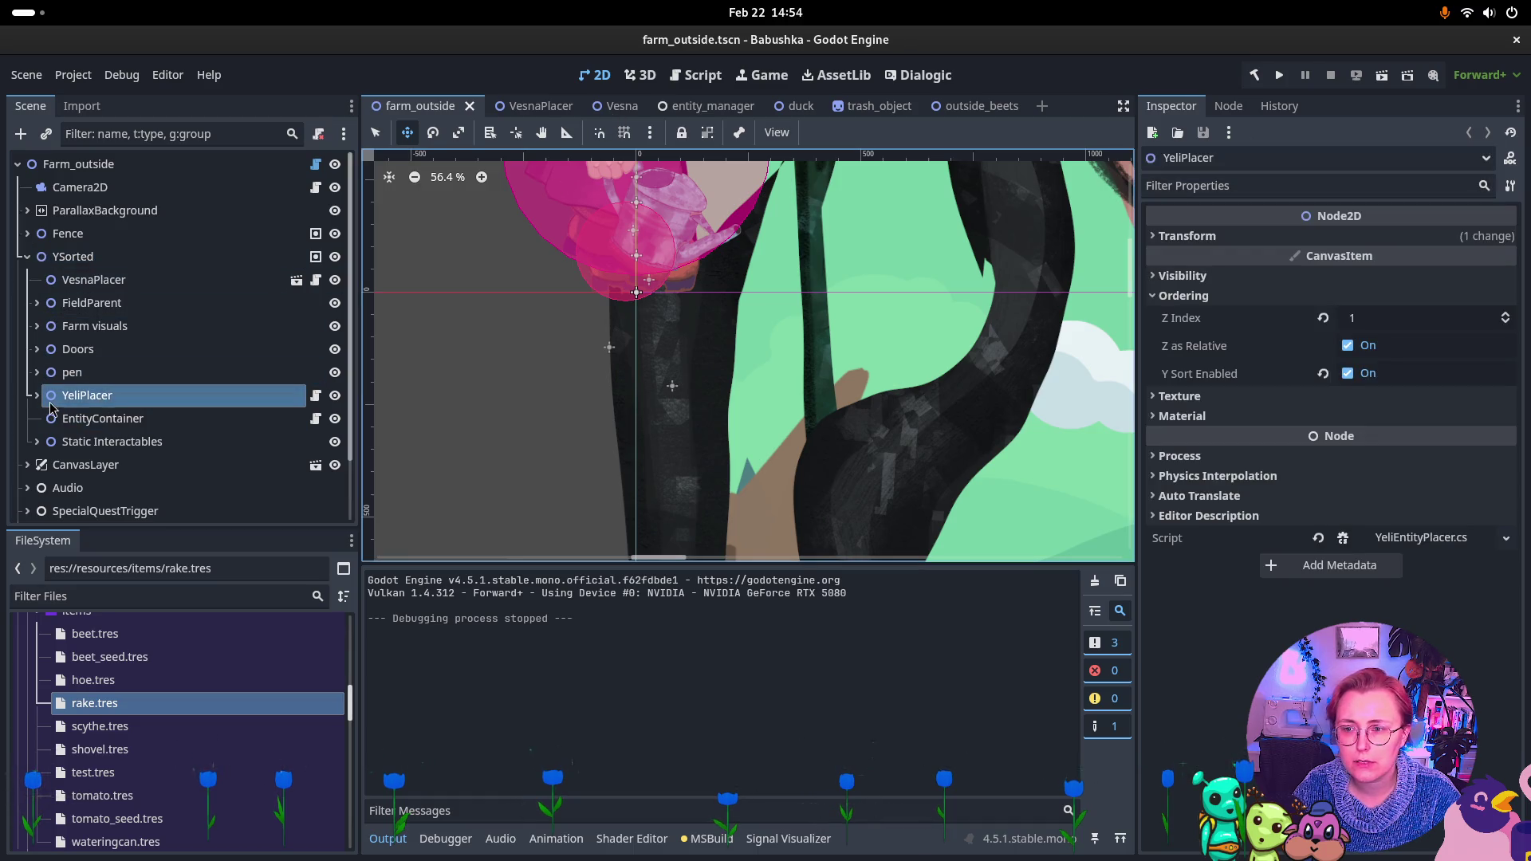
Expand the prefabs/characters folder to list Chugar.tscn, Vesna.tscn and Yeli.tscn
scroll(76, 696, up, 3)
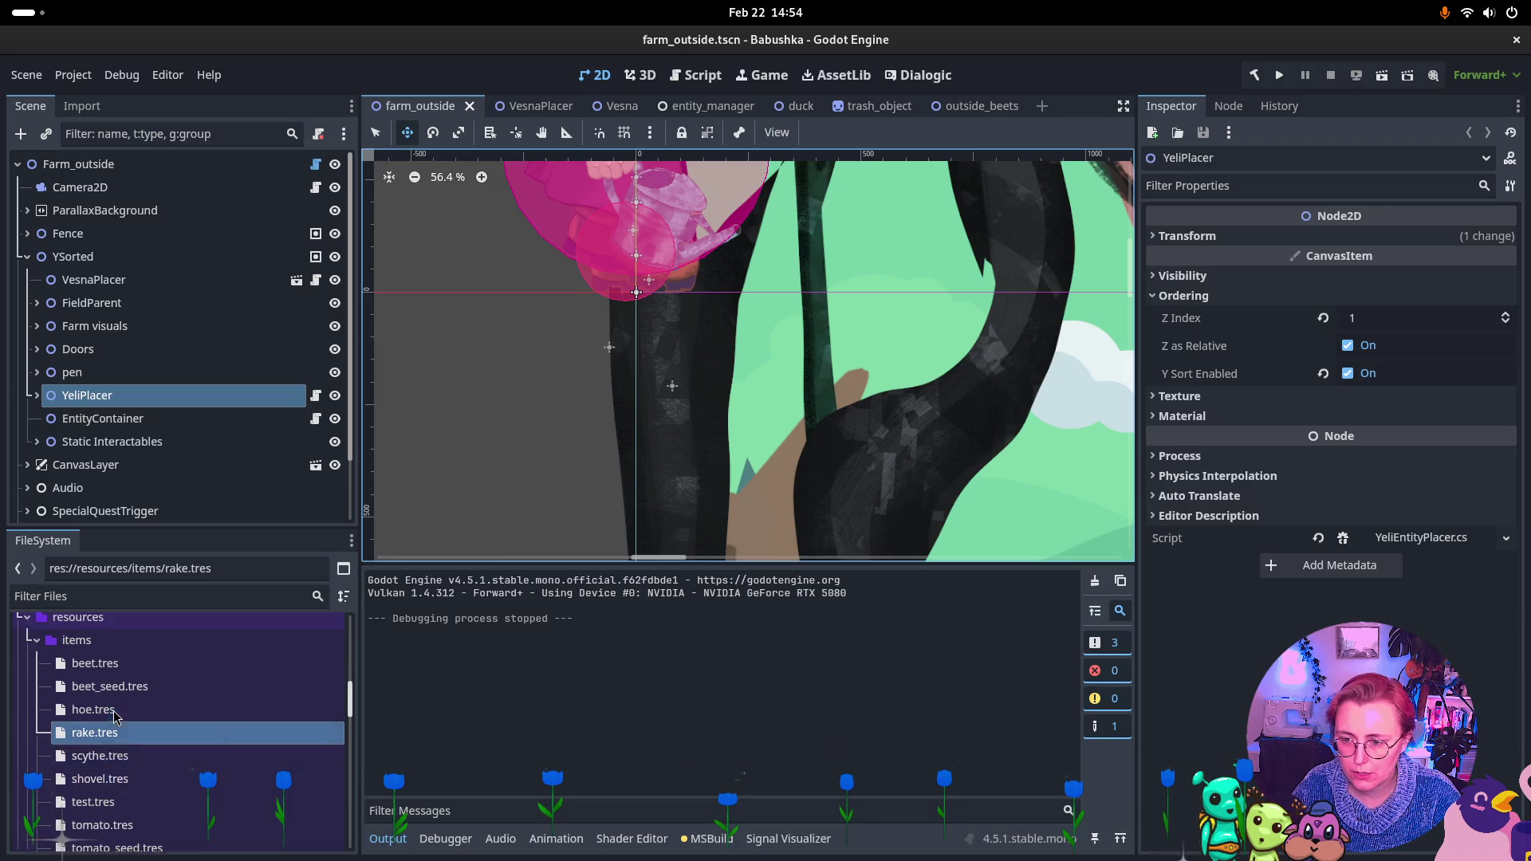
scroll(76, 695, up, 10)
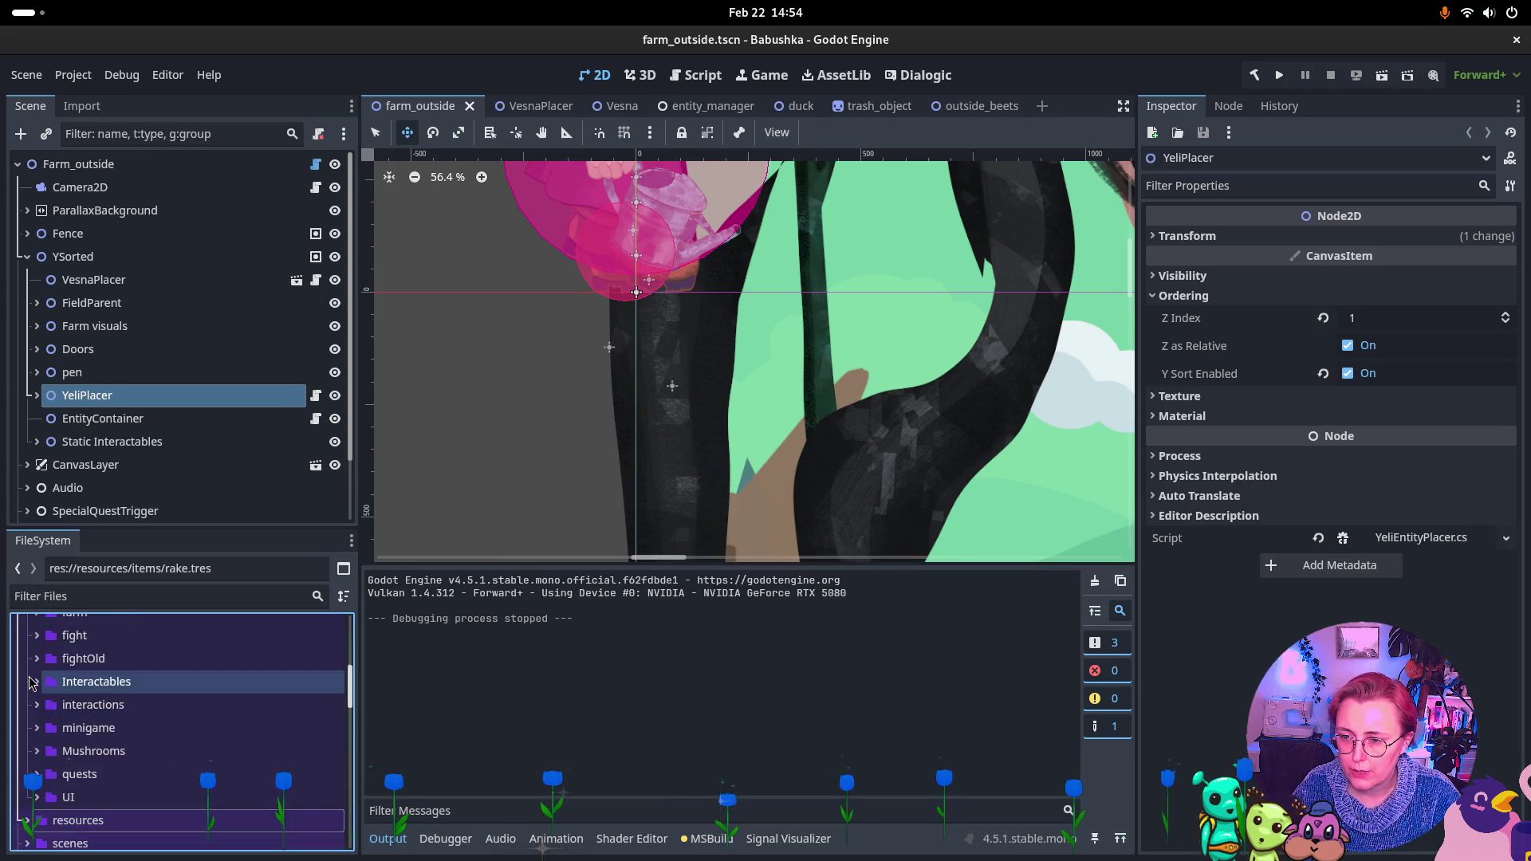
scroll(31, 684, up, 5)
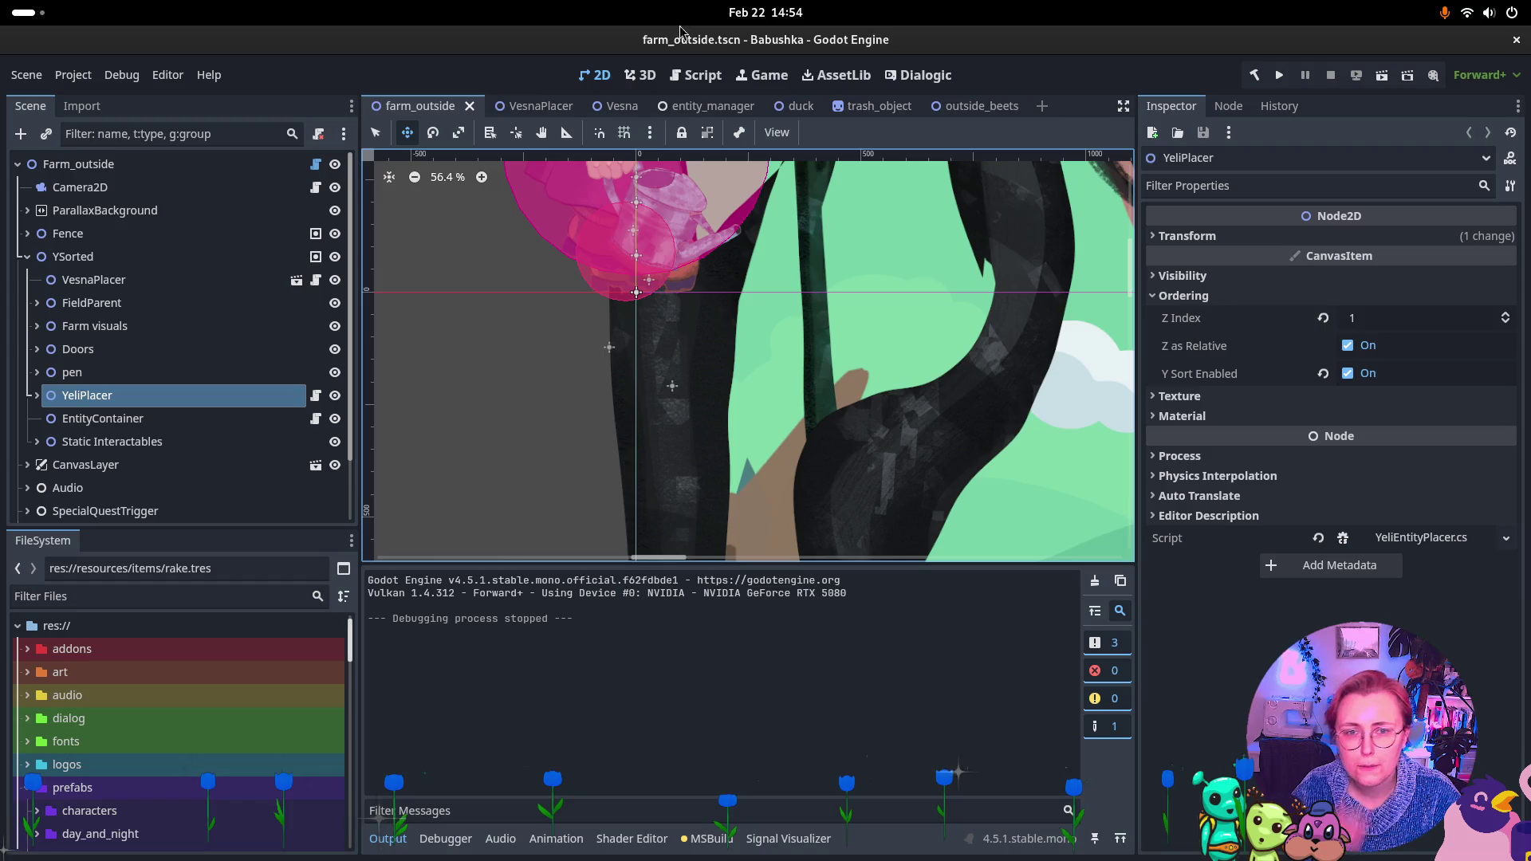
scroll(54, 757, down, 2)
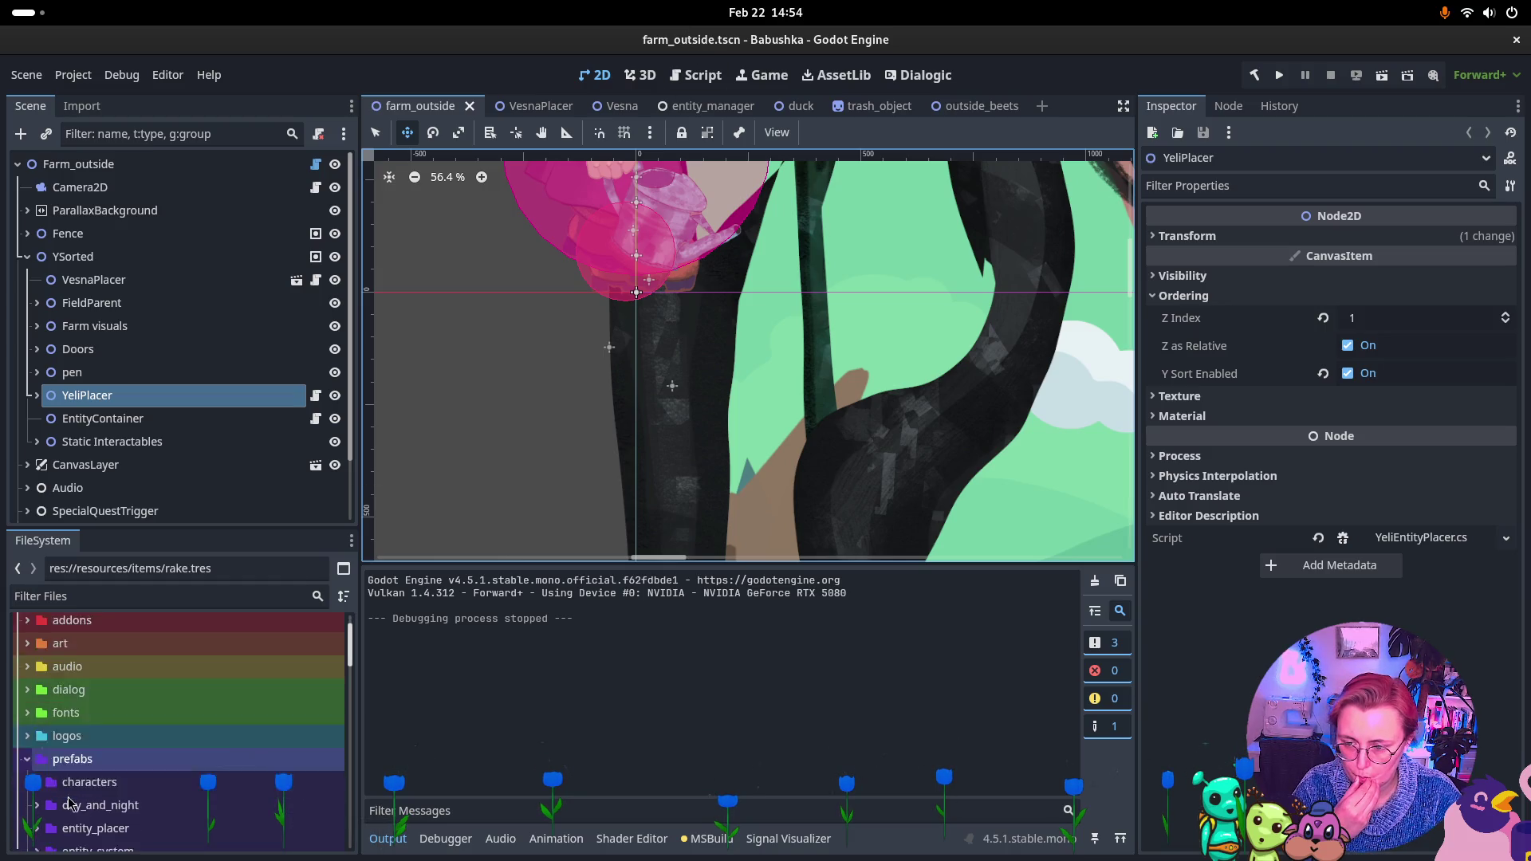
click(36, 752)
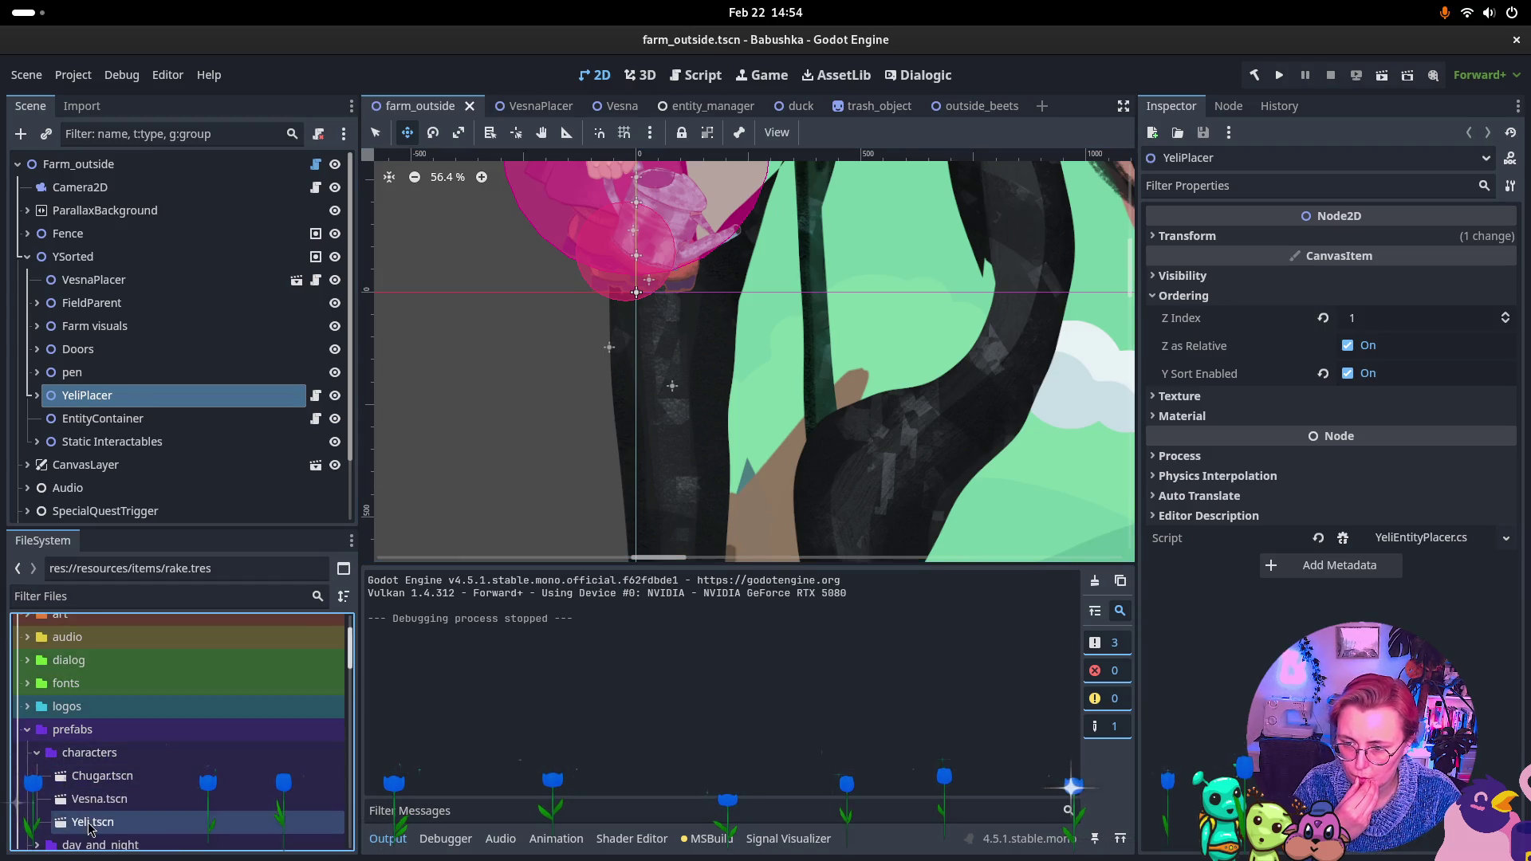
Open Yeli.tscn and inspect its TalkingControl and Dialogic starter nodes
double_click(91, 821)
scroll(642, 327, down, 5)
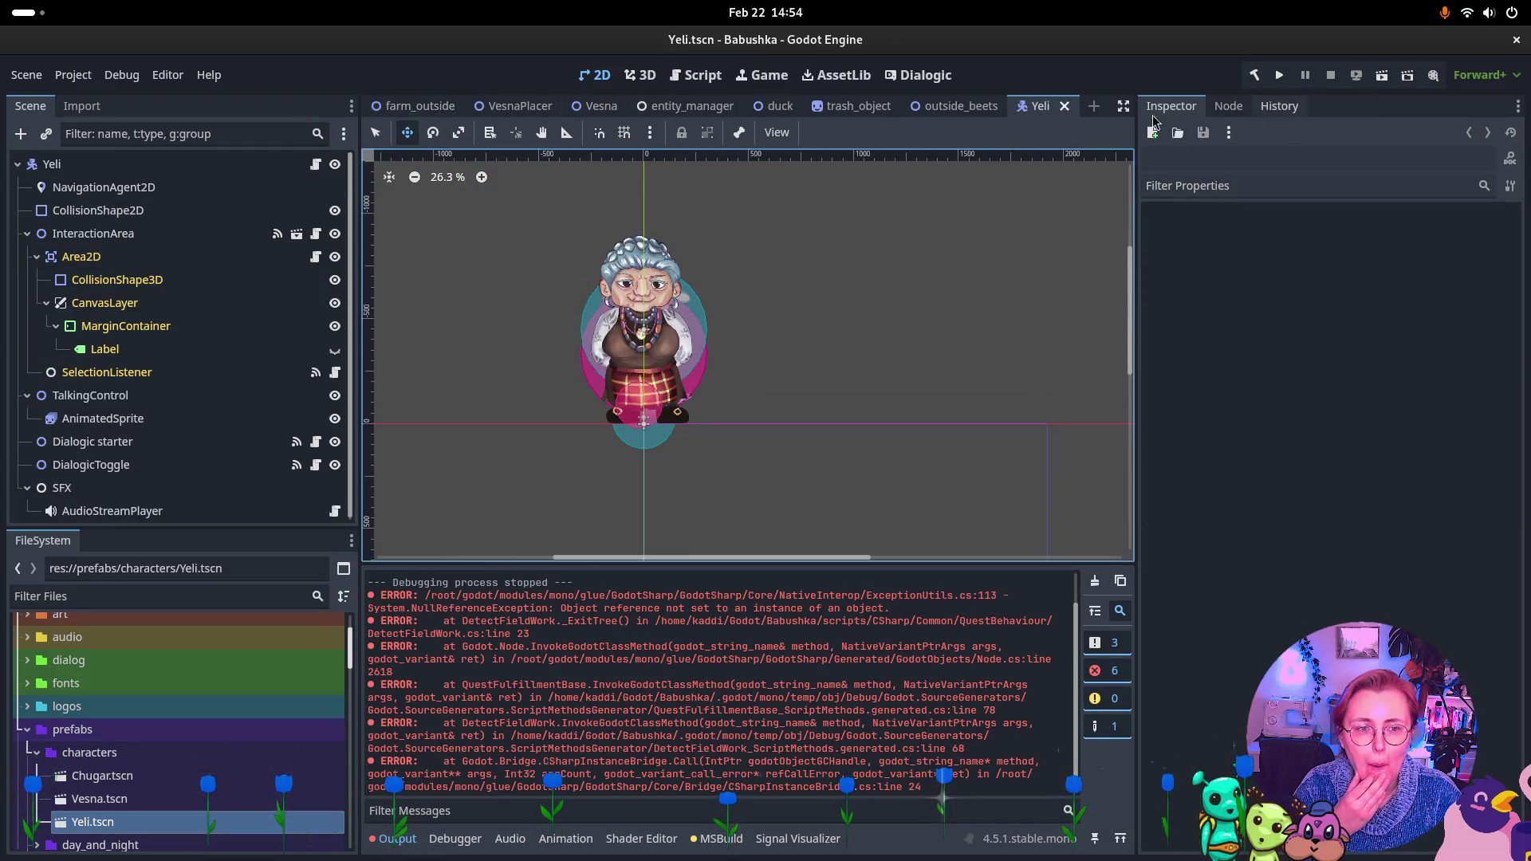
click(119, 395)
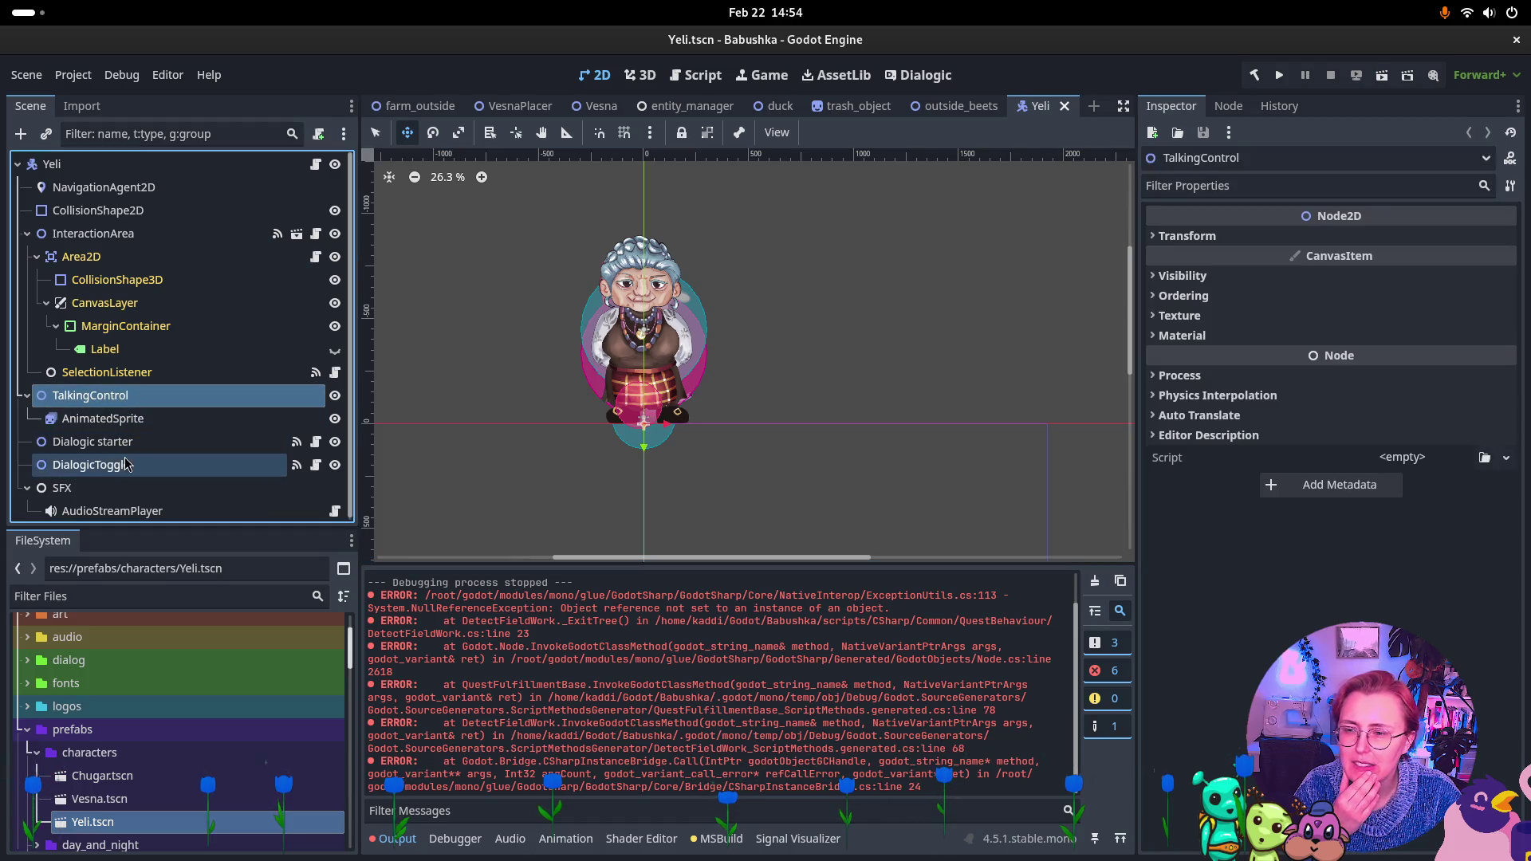
click(126, 446)
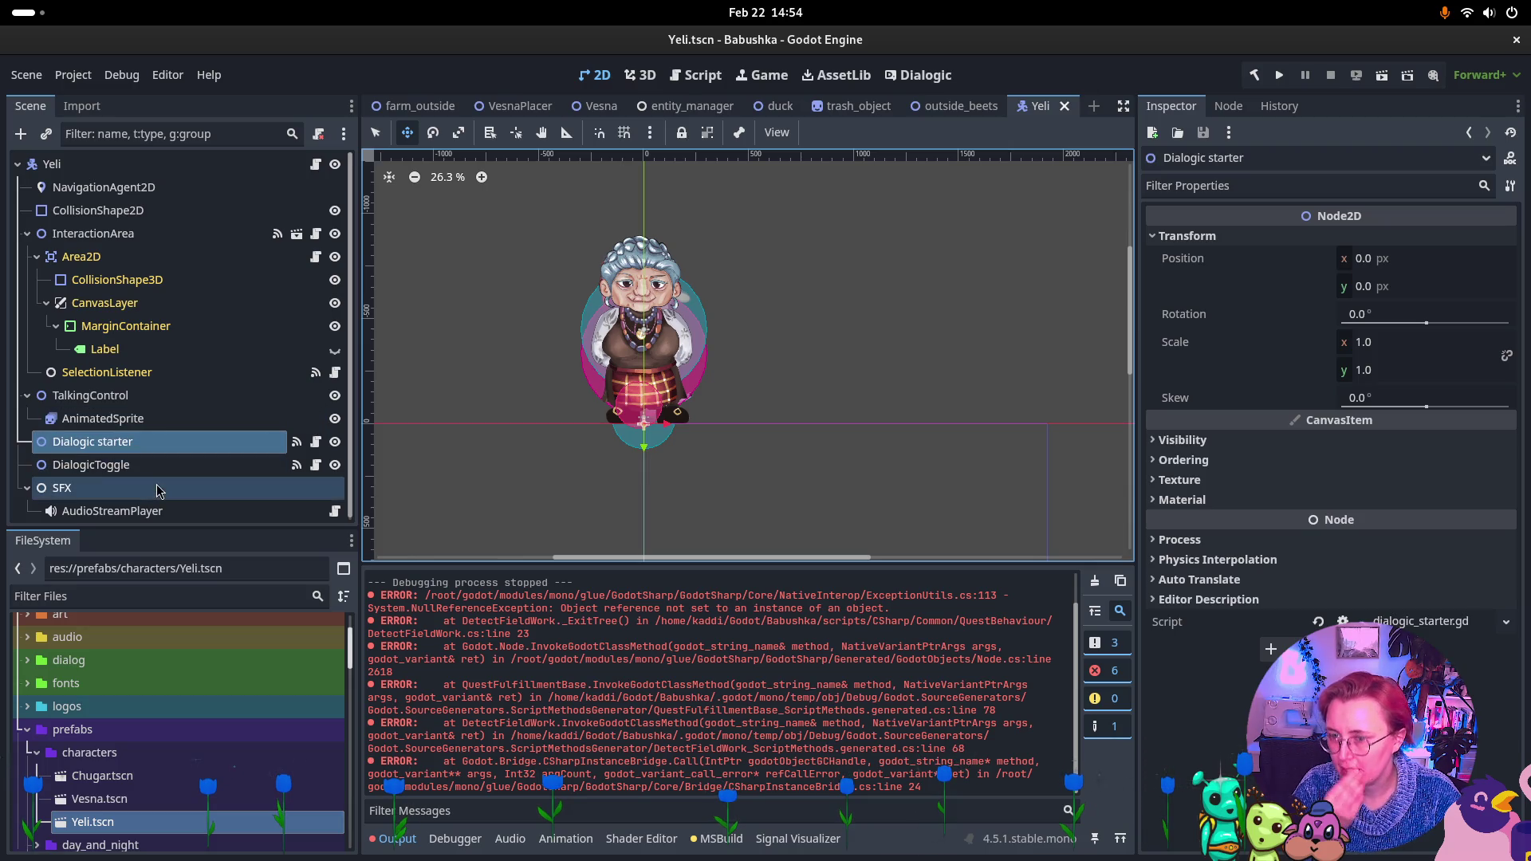
Check InteractionArea's Interacted signal goes to StartTalking, then reselect Yeli in the Inspector
click(144, 235)
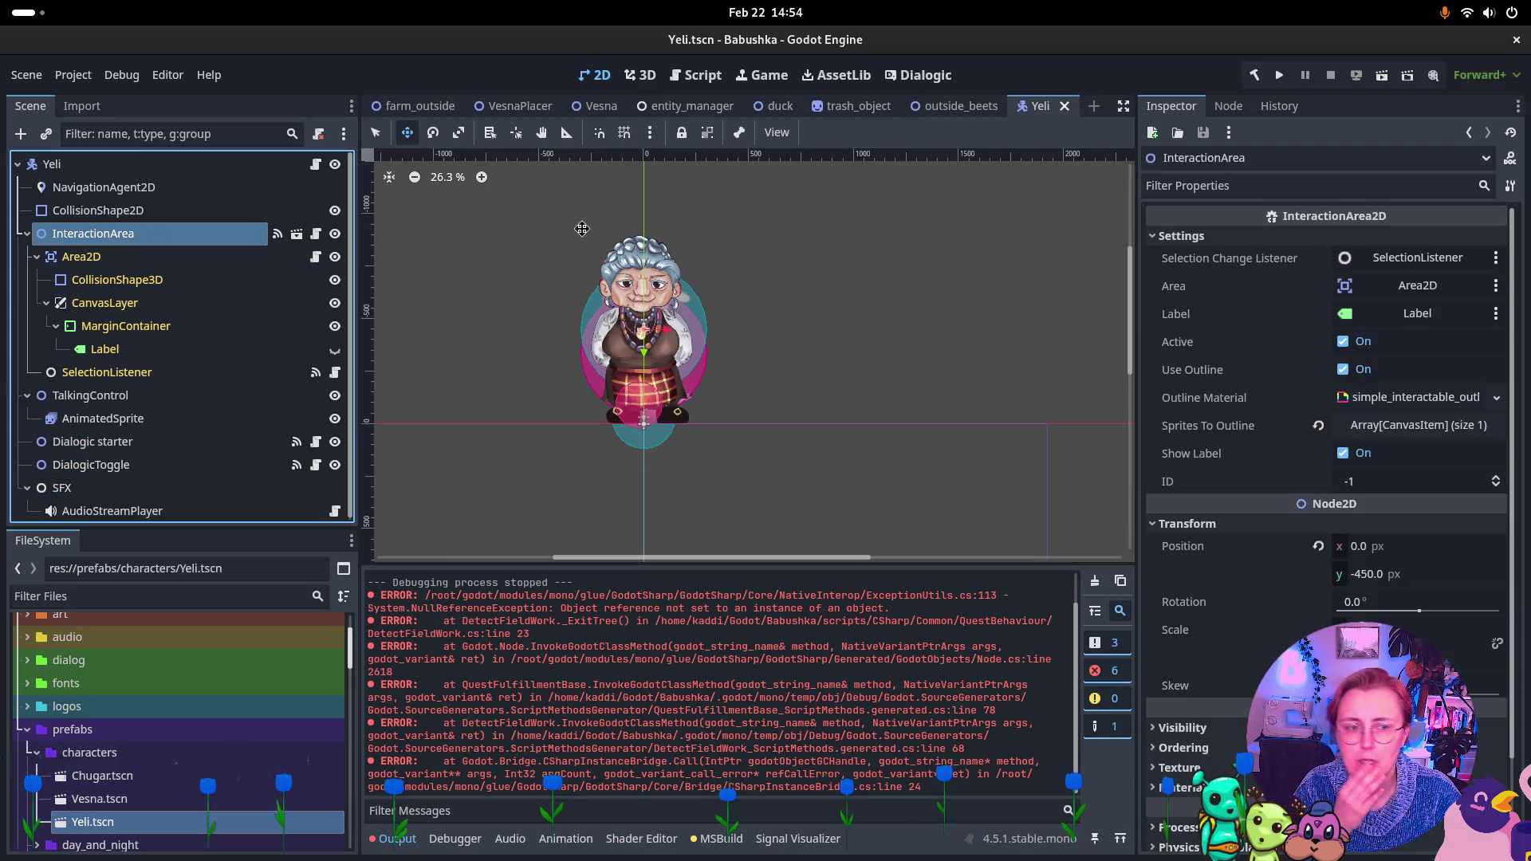
click(1217, 108)
click(1276, 240)
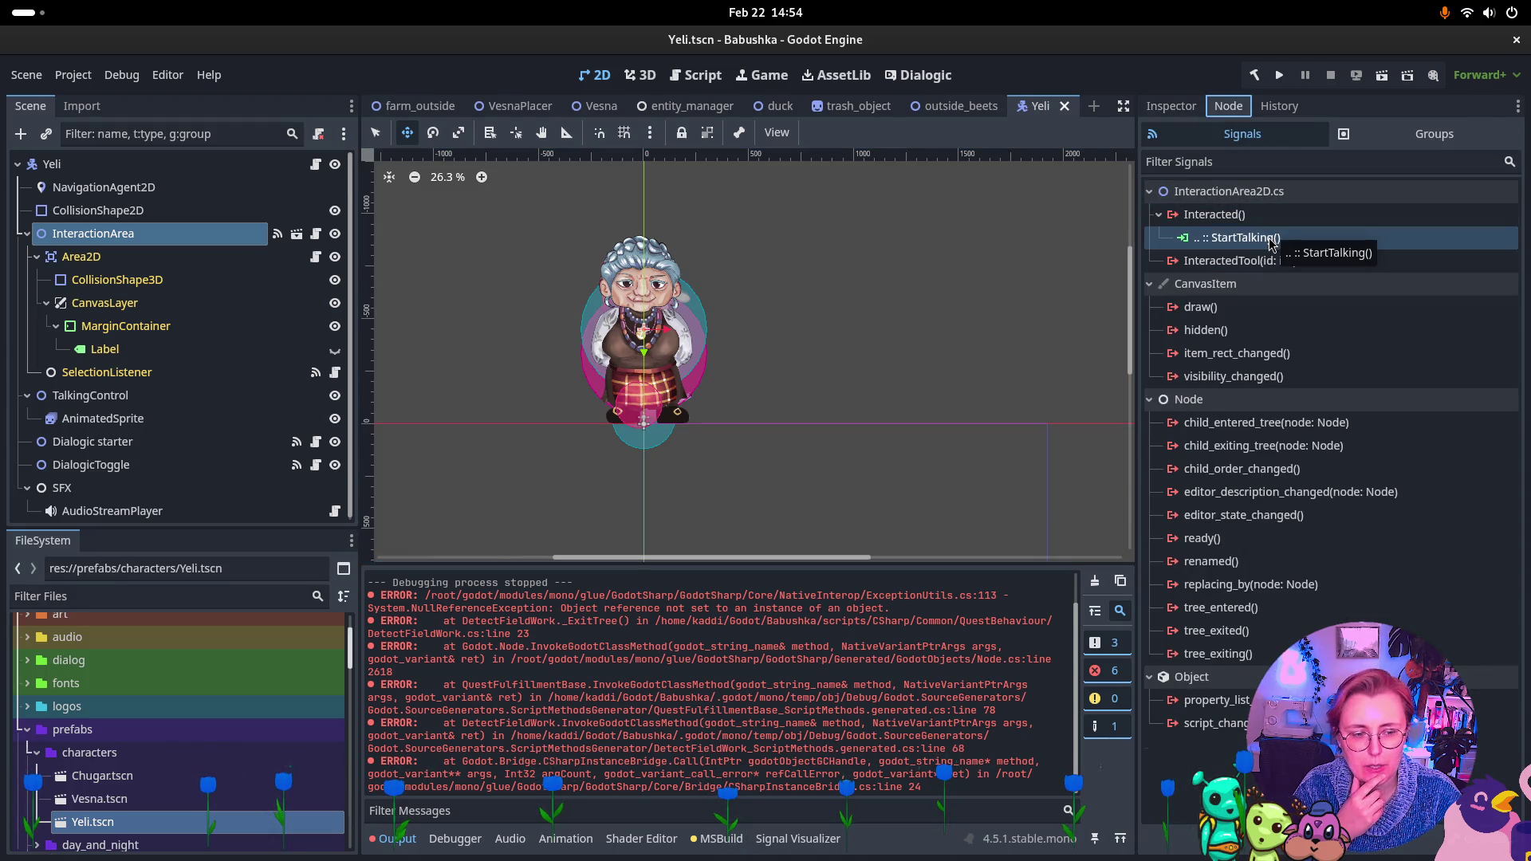
click(1271, 239)
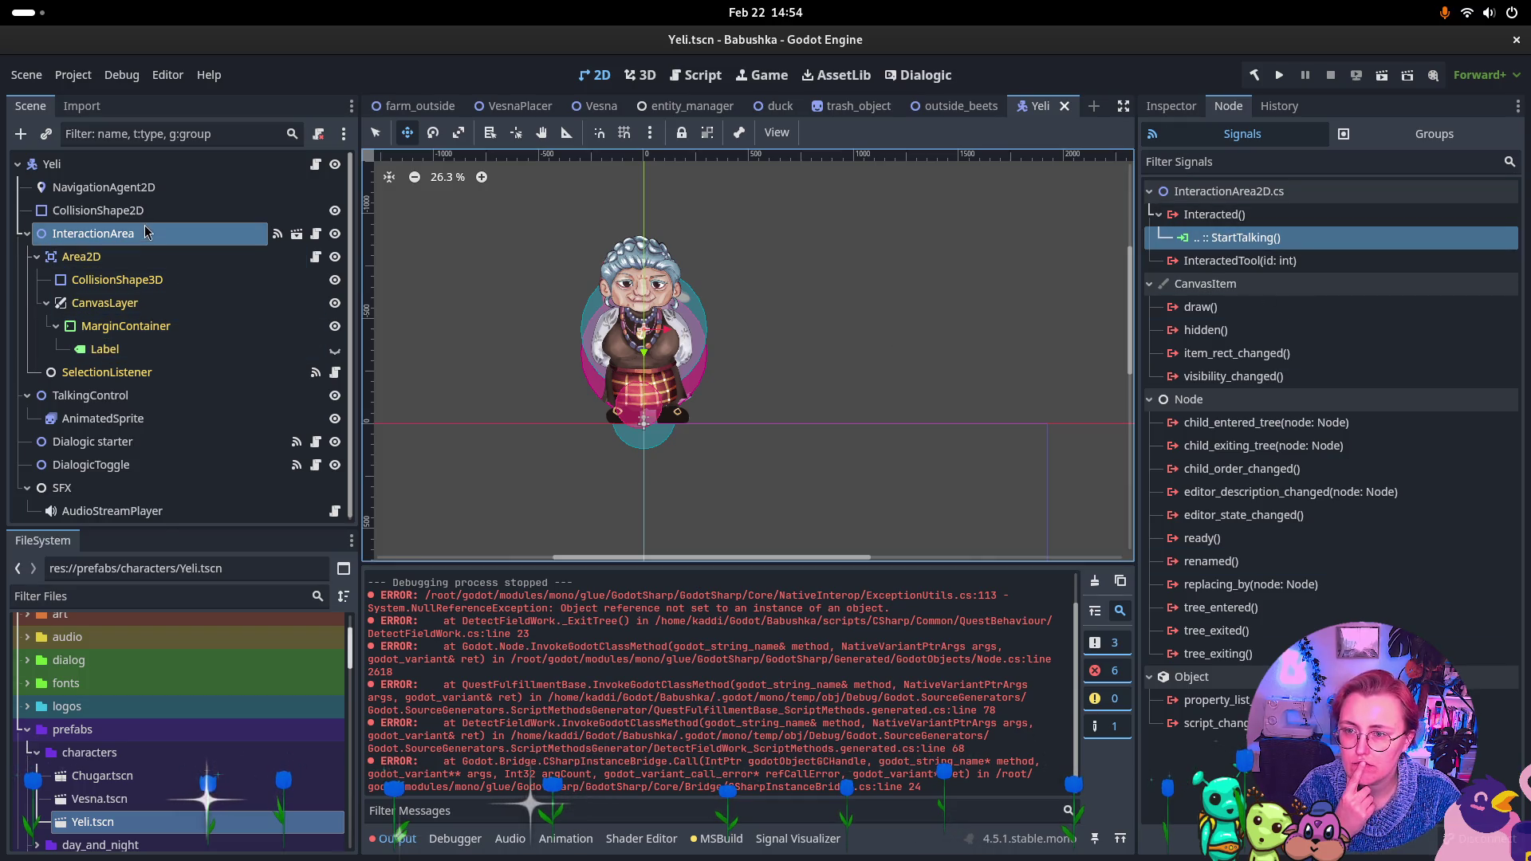
click(111, 164)
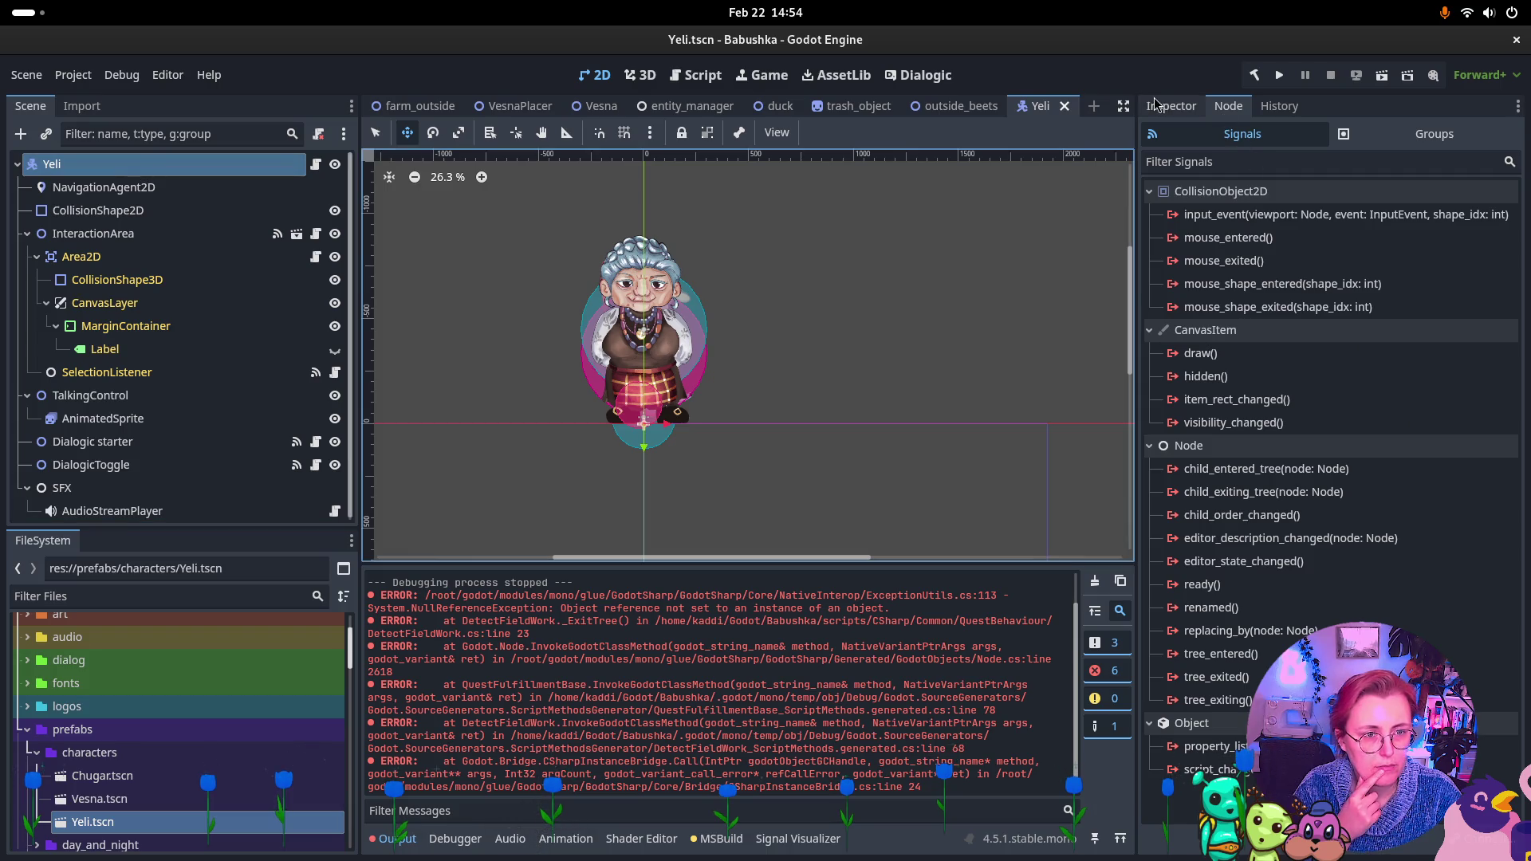
click(1156, 105)
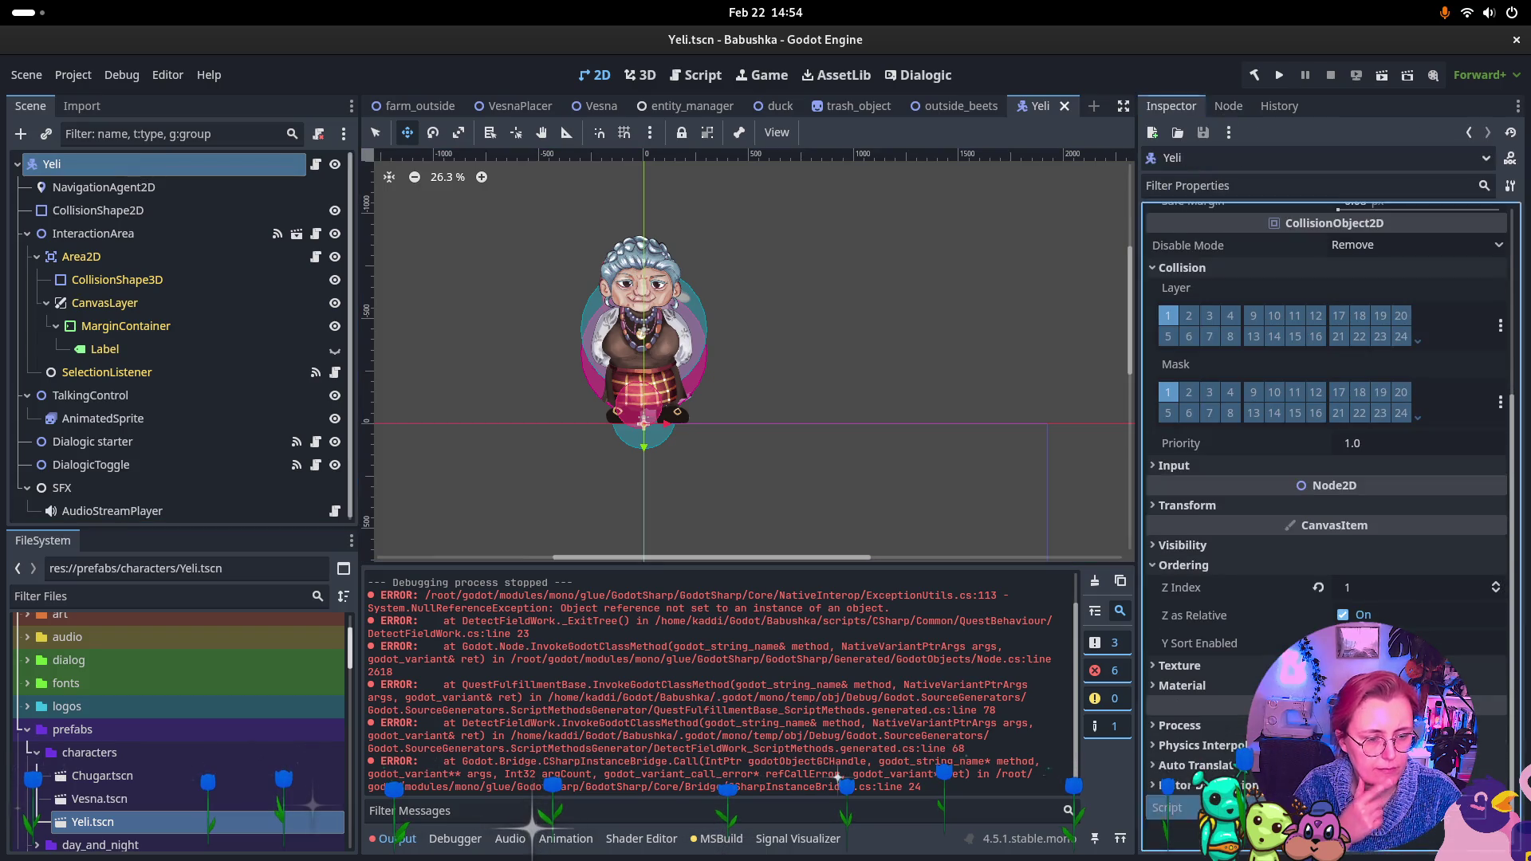
Delete the unused 'using …GameEntity.Management;' line from NpcEntityNode.cs and review the file
key(alt+Tab)
drag(748, 138, 348, 139)
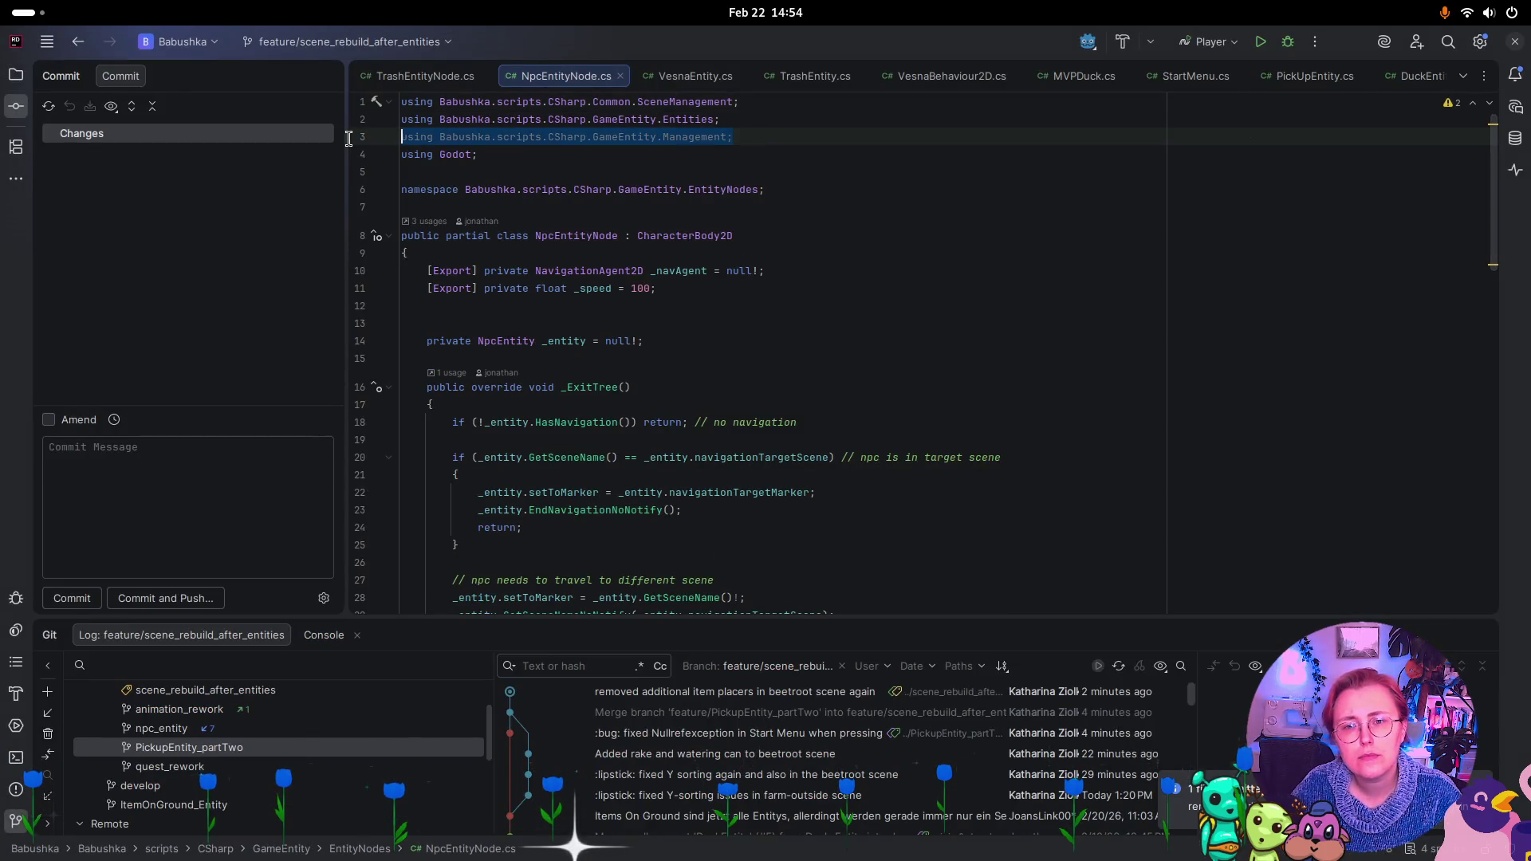
key(BackSpace)
key(BackSpace)
scroll(826, 514, down, 10)
scroll(807, 420, down, 8)
scroll(803, 411, up, 6)
scroll(804, 411, up, 10)
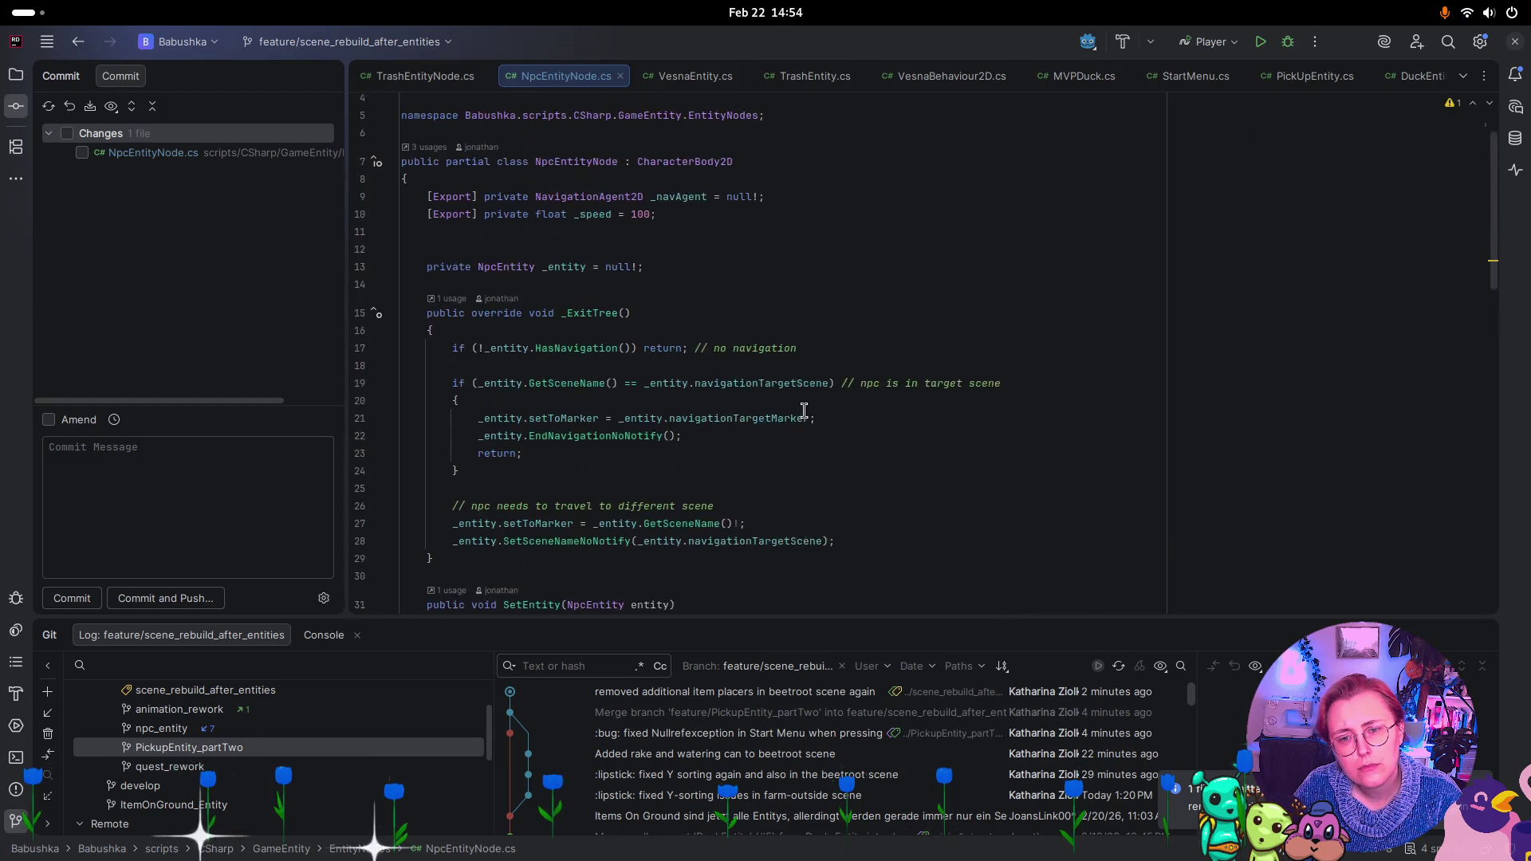
scroll(804, 411, up, 1)
scroll(785, 259, down, 15)
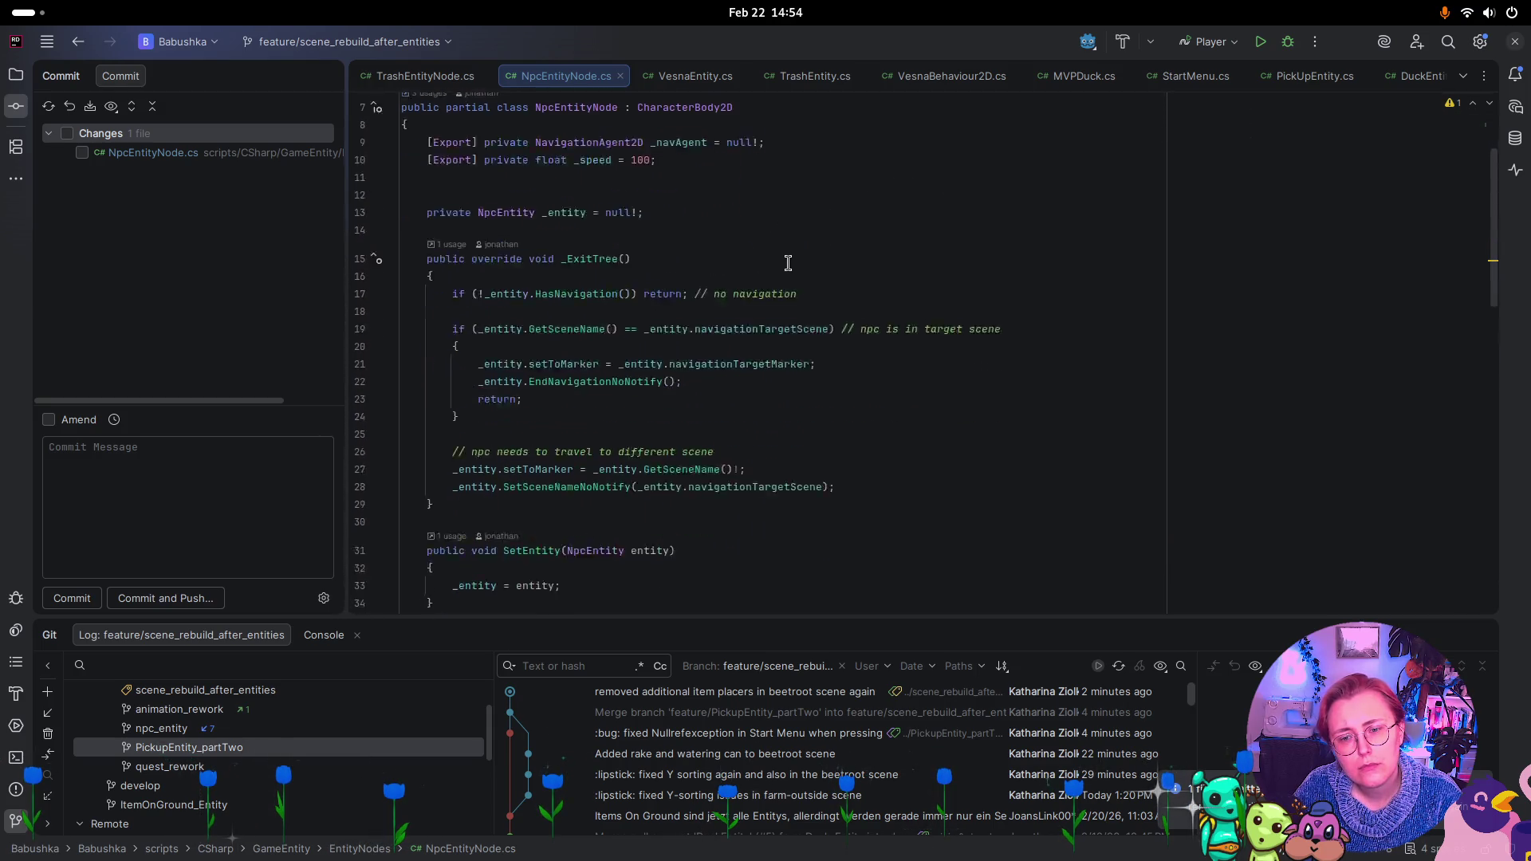
scroll(794, 272, down, 5)
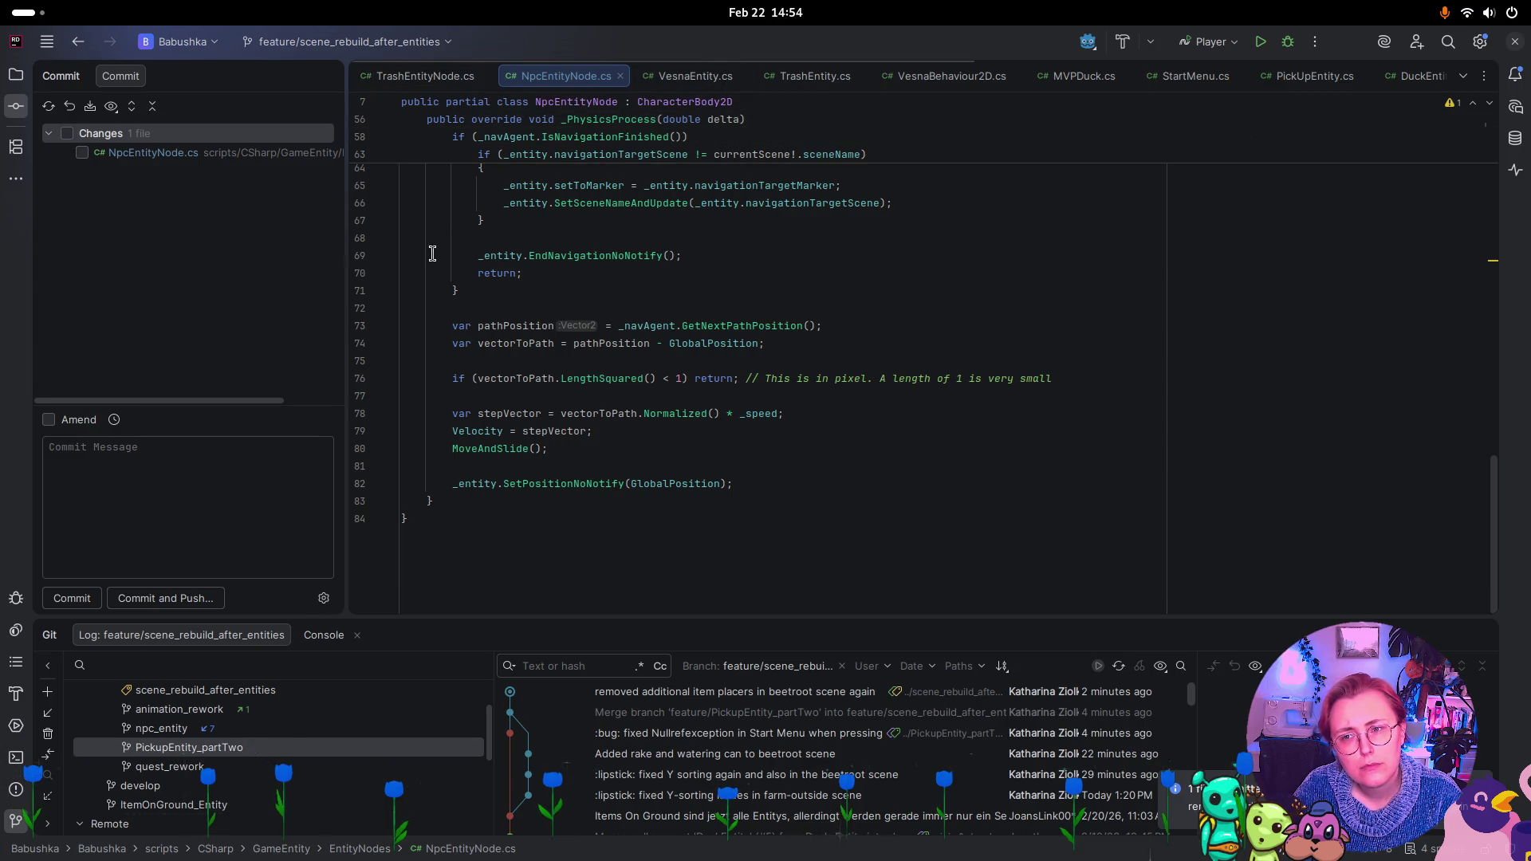
key(super)
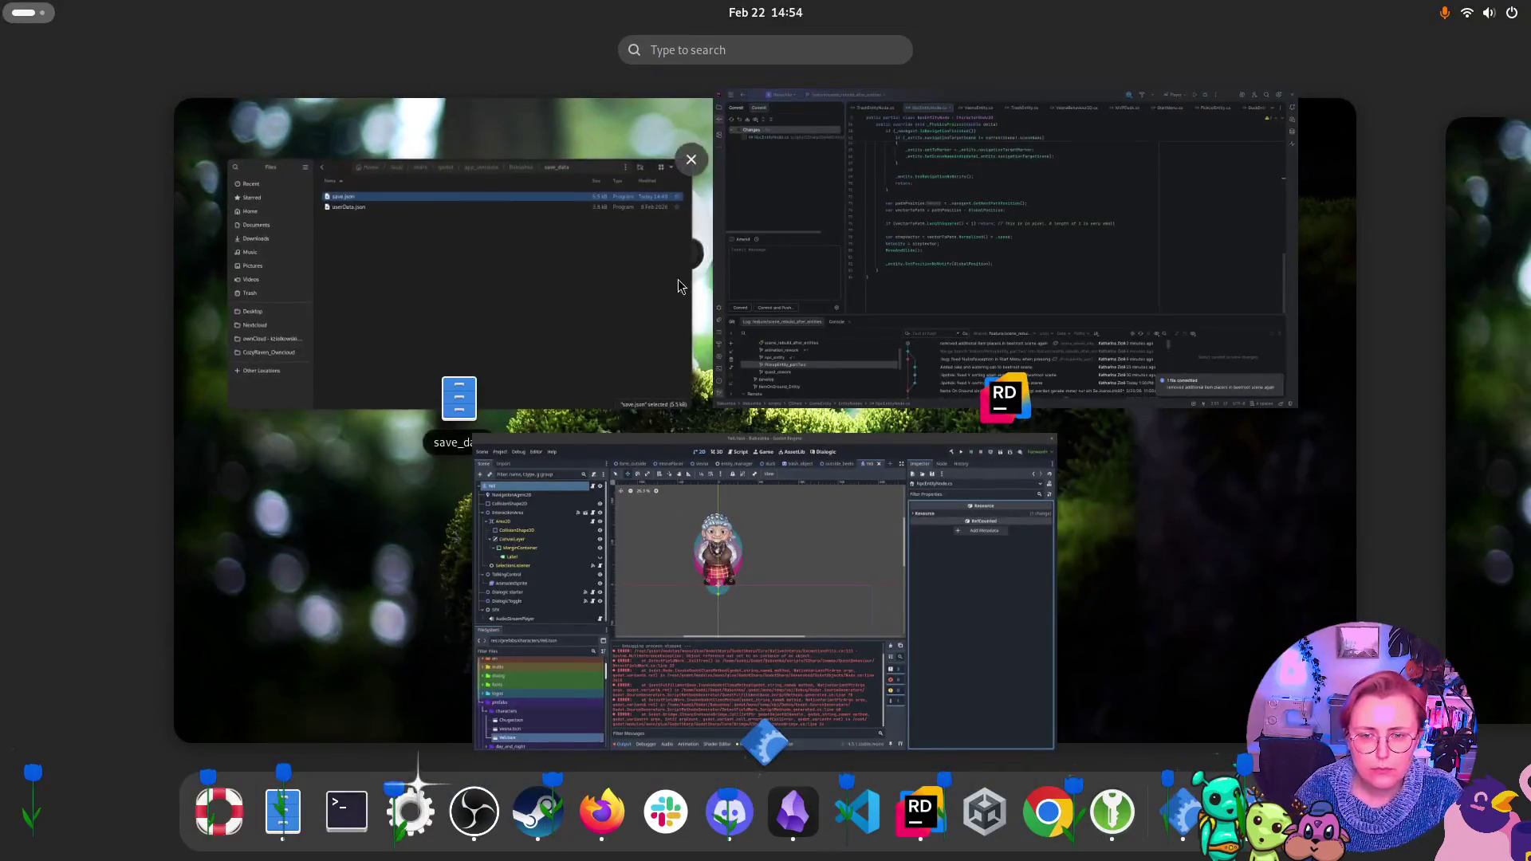
Clear Godot's output log and select InteractionArea, checking its Sprites To Outline list
click(813, 649)
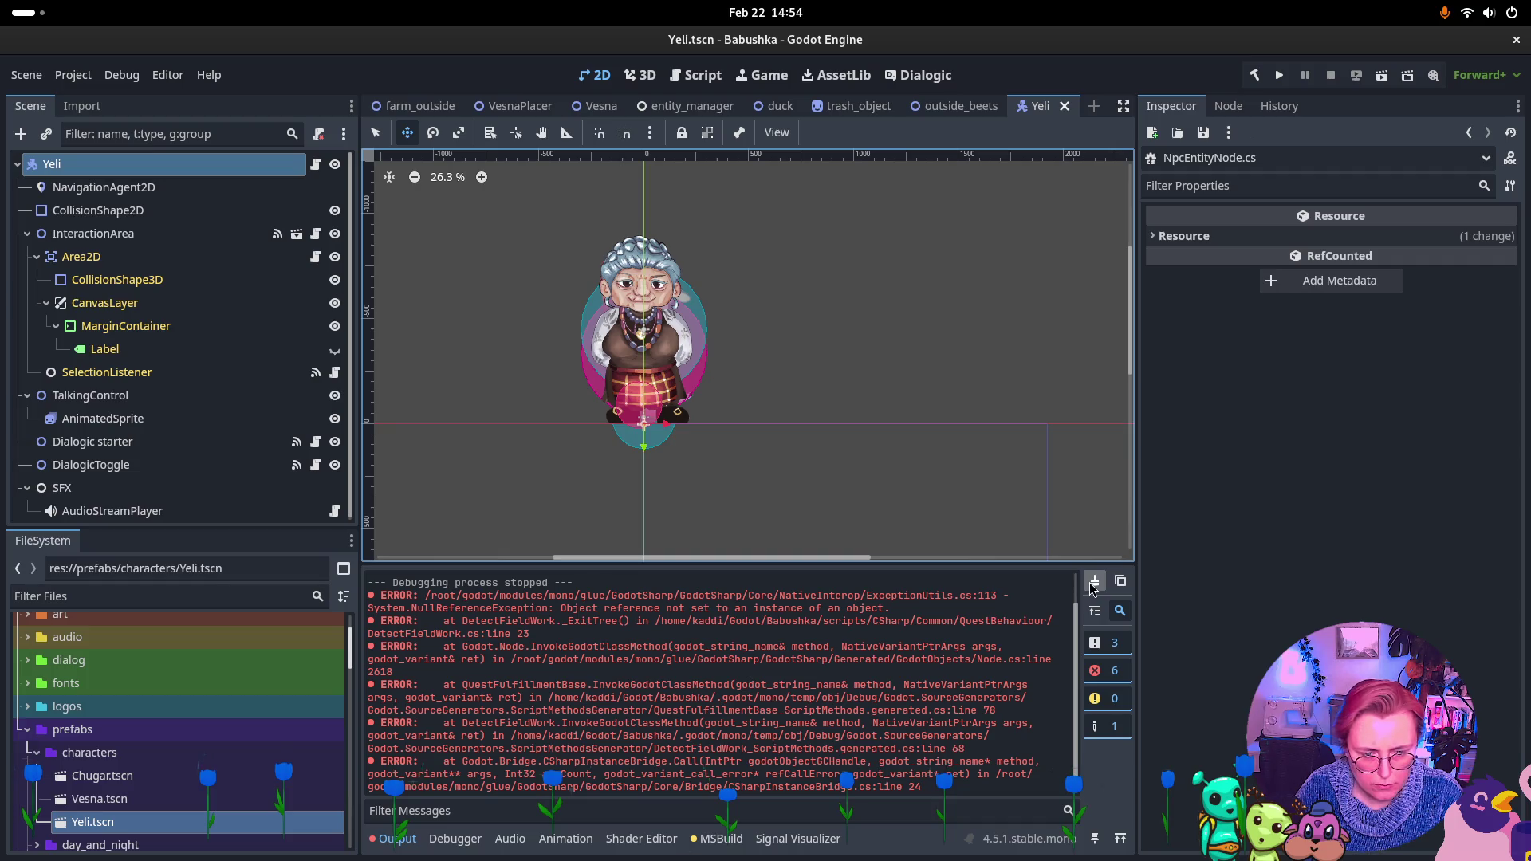
click(1093, 586)
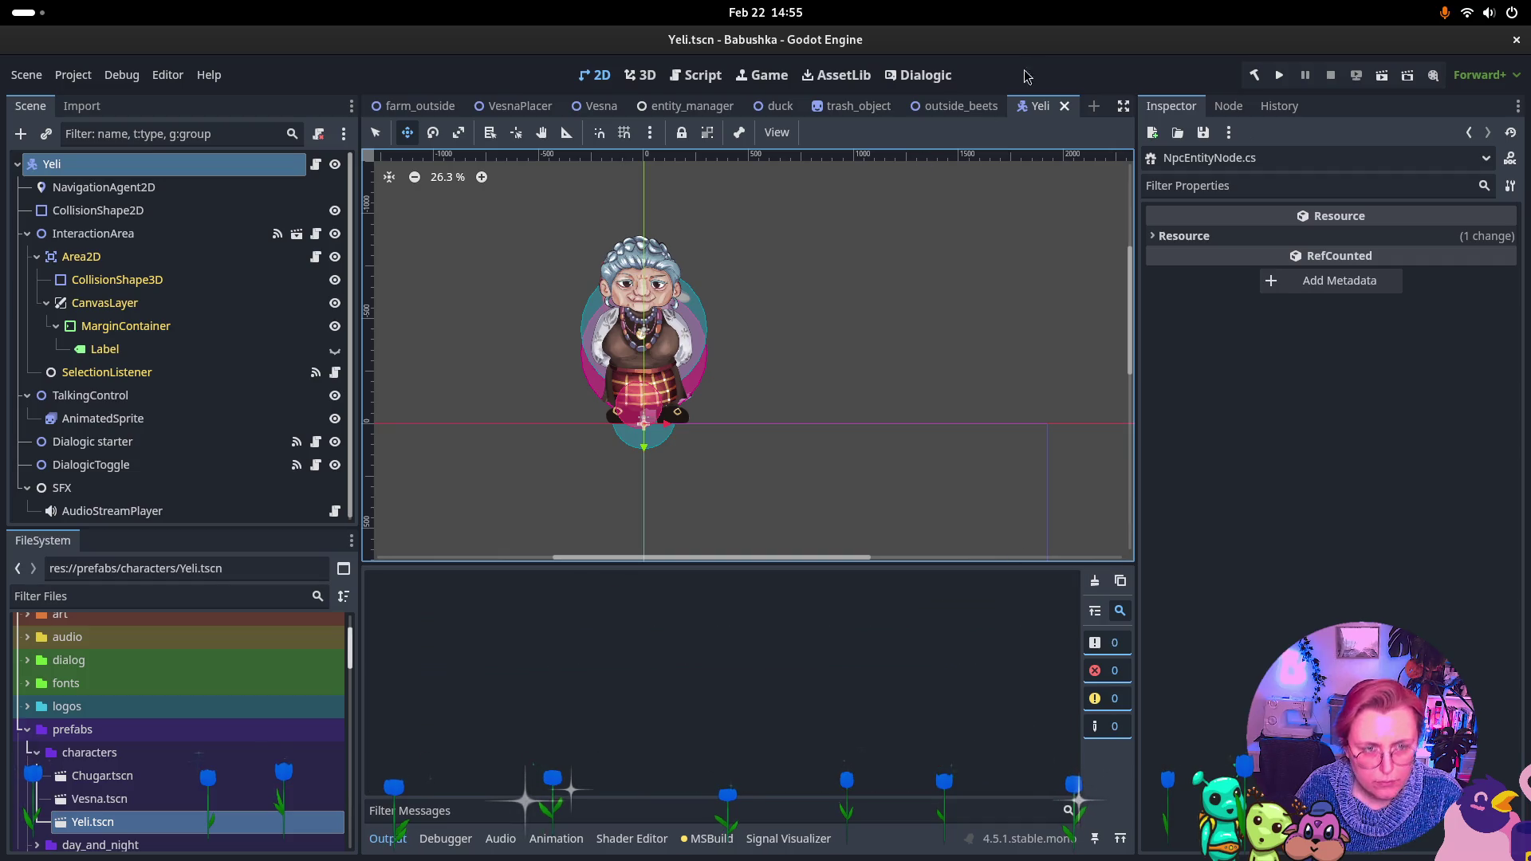
click(110, 192)
click(111, 233)
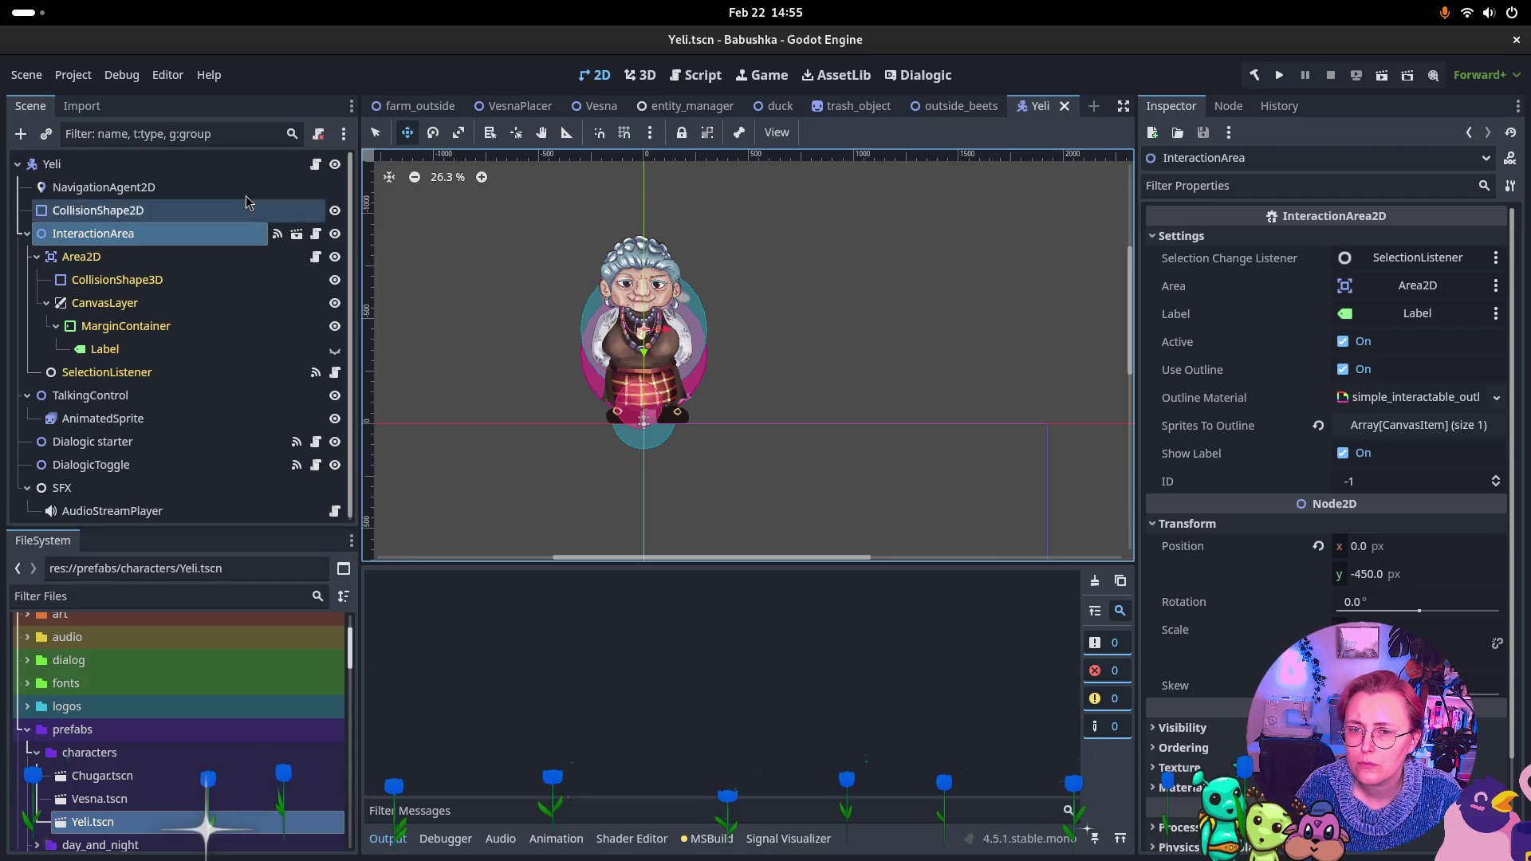
click(1427, 427)
click(1425, 428)
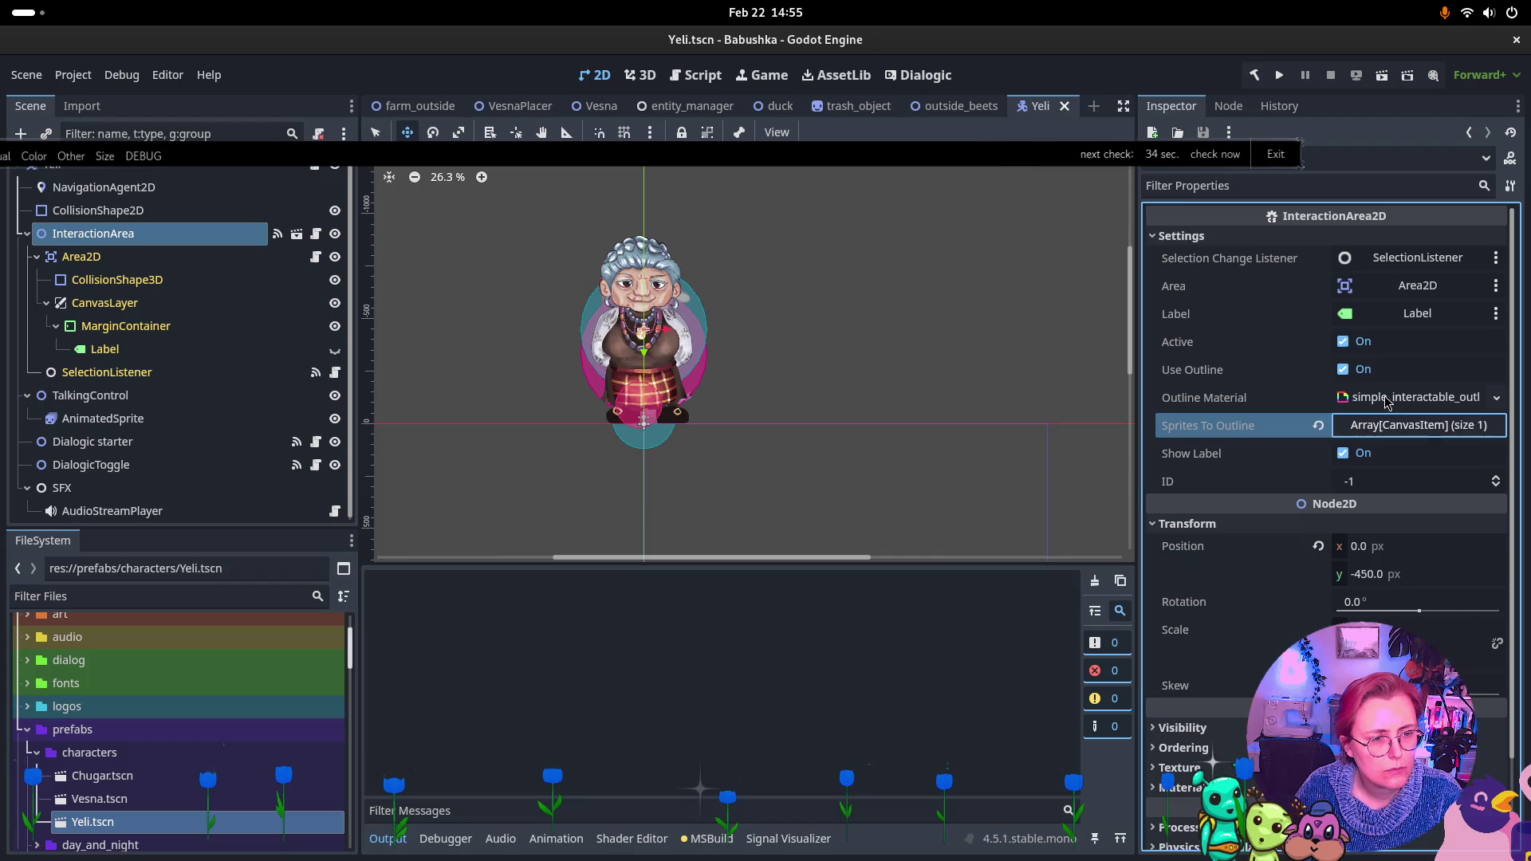
scroll(1380, 465, down, 3)
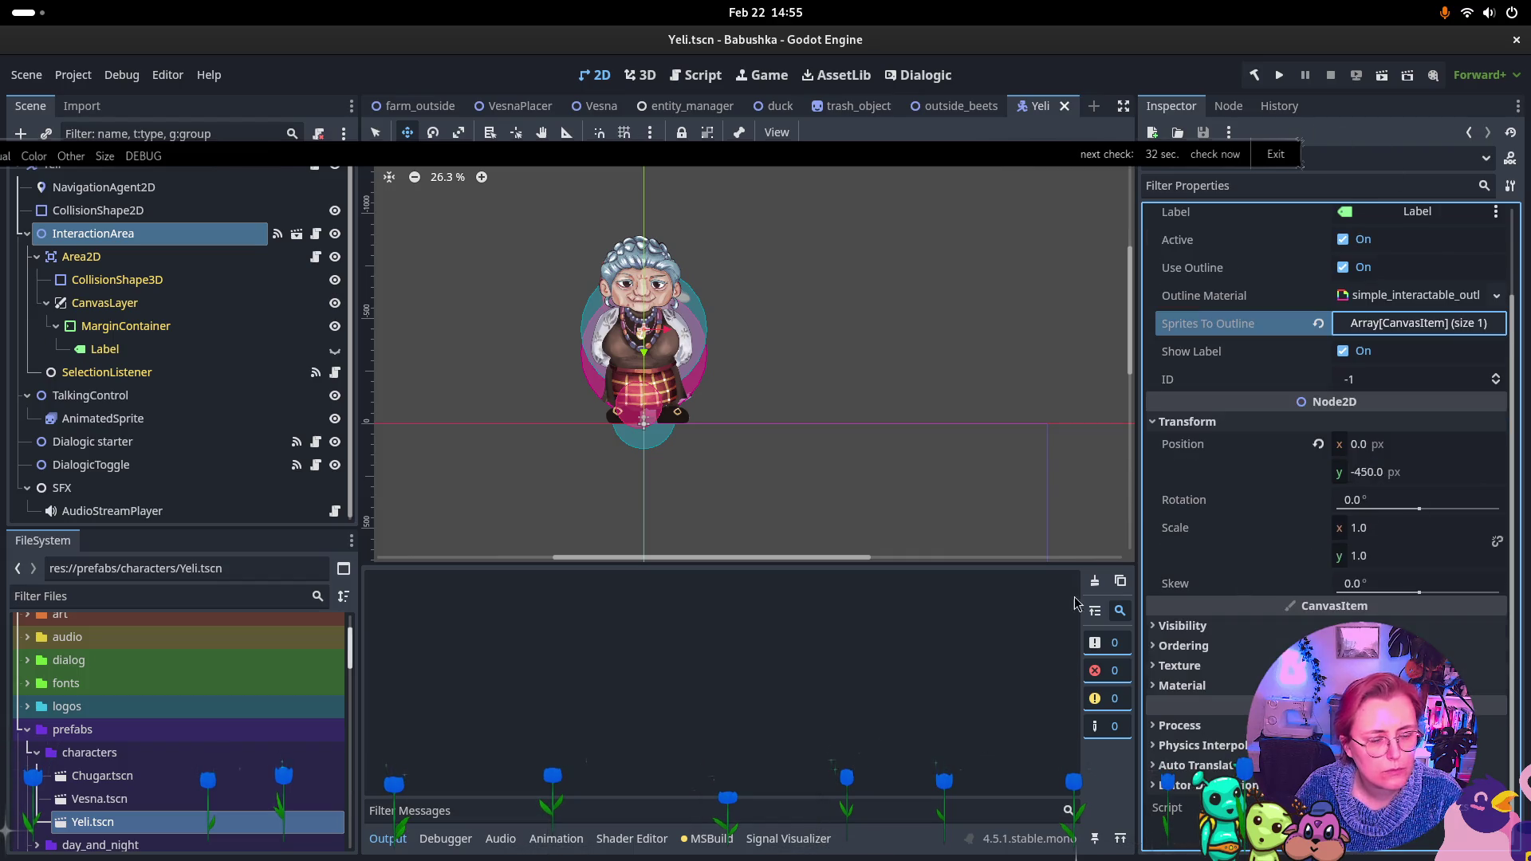
scroll(1401, 300, up, 3)
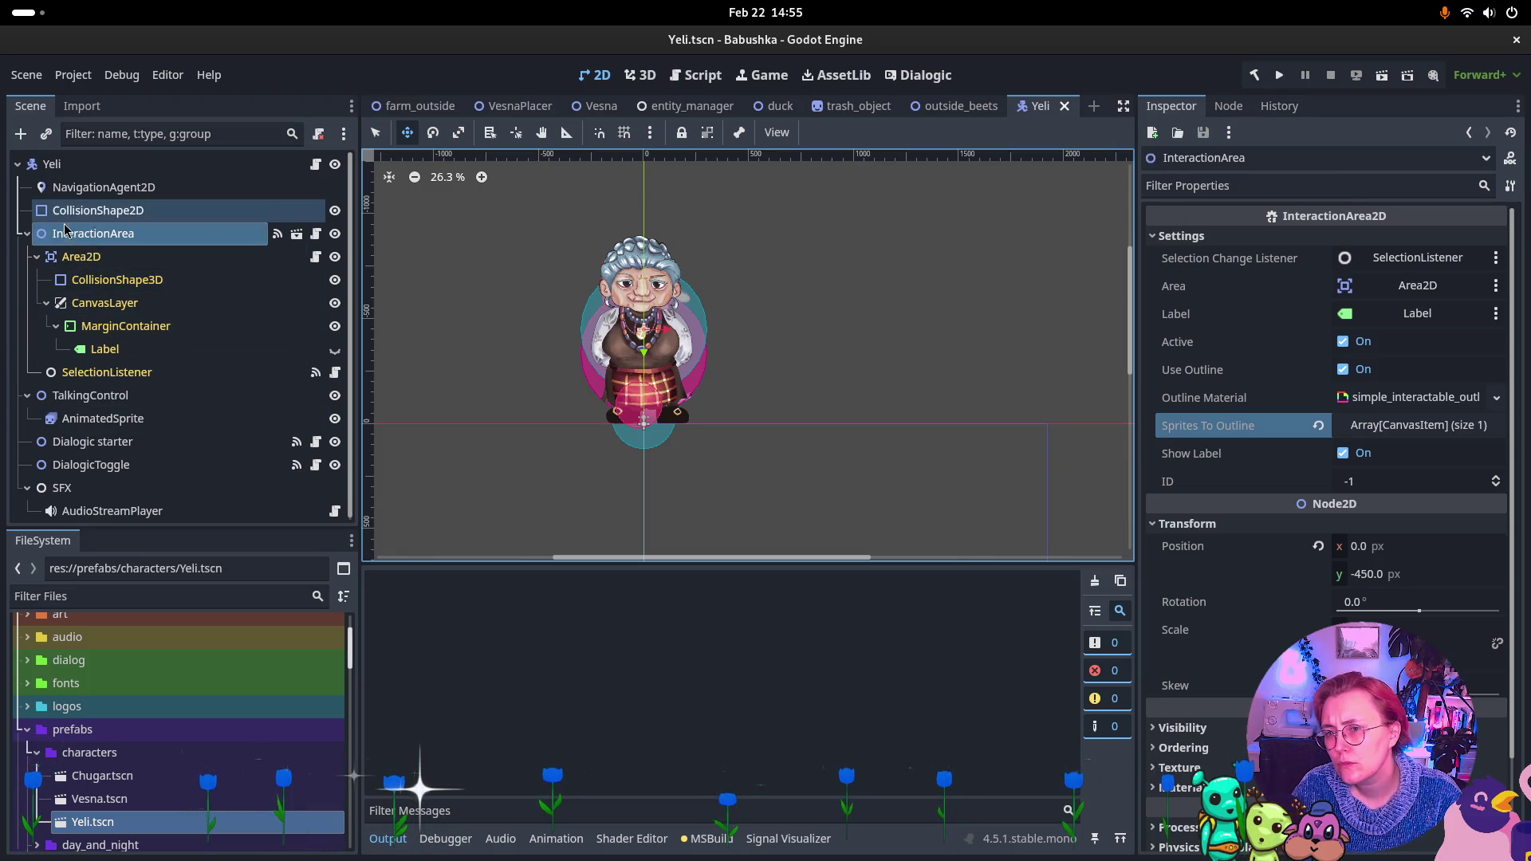
Collapse InteractionArea's children and show its Interacted → StartTalking signal connection
click(28, 233)
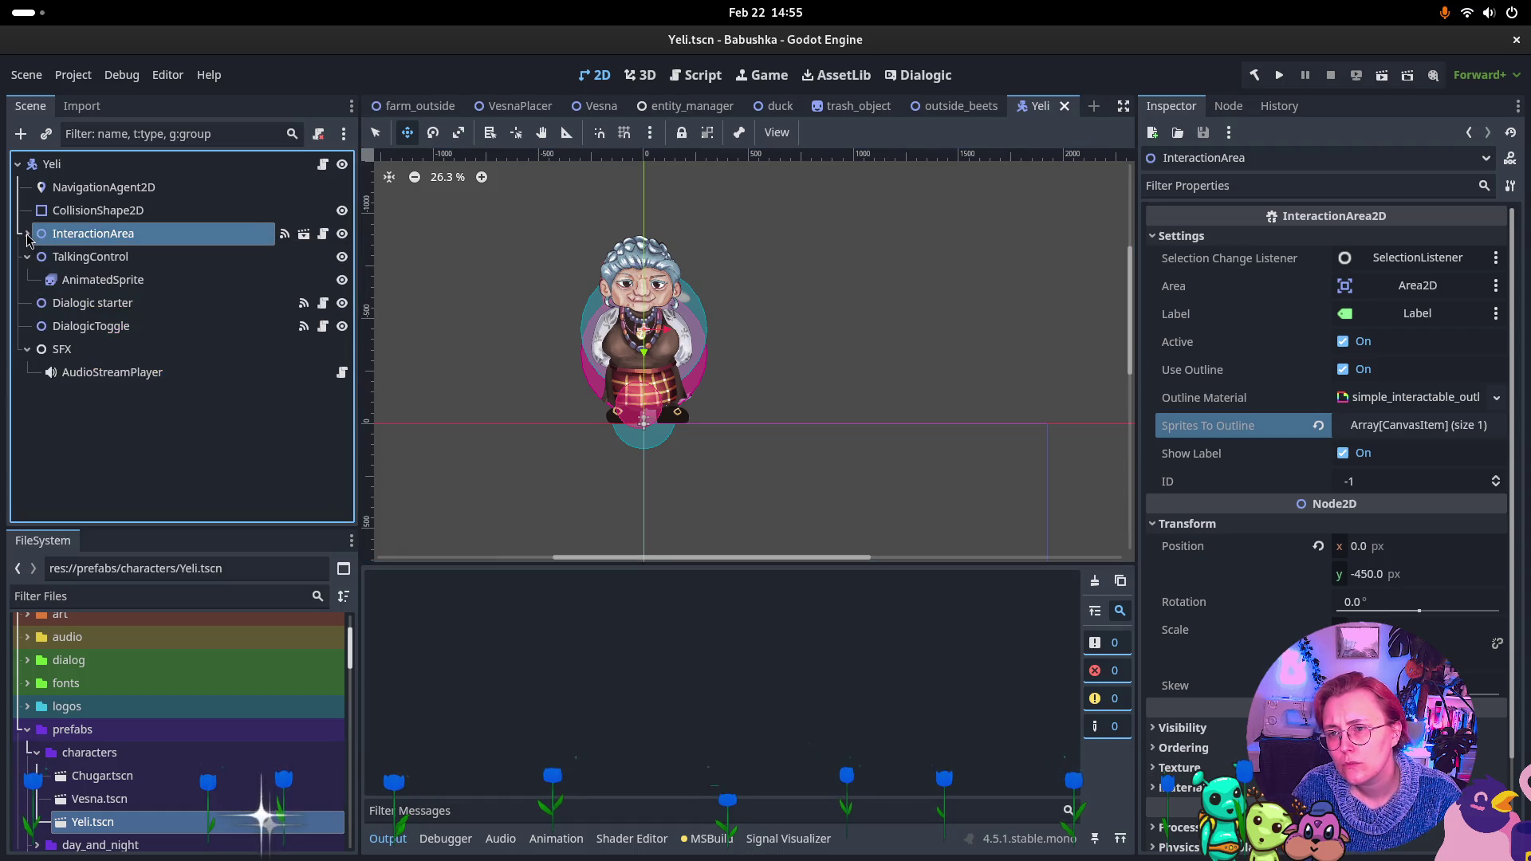
click(63, 257)
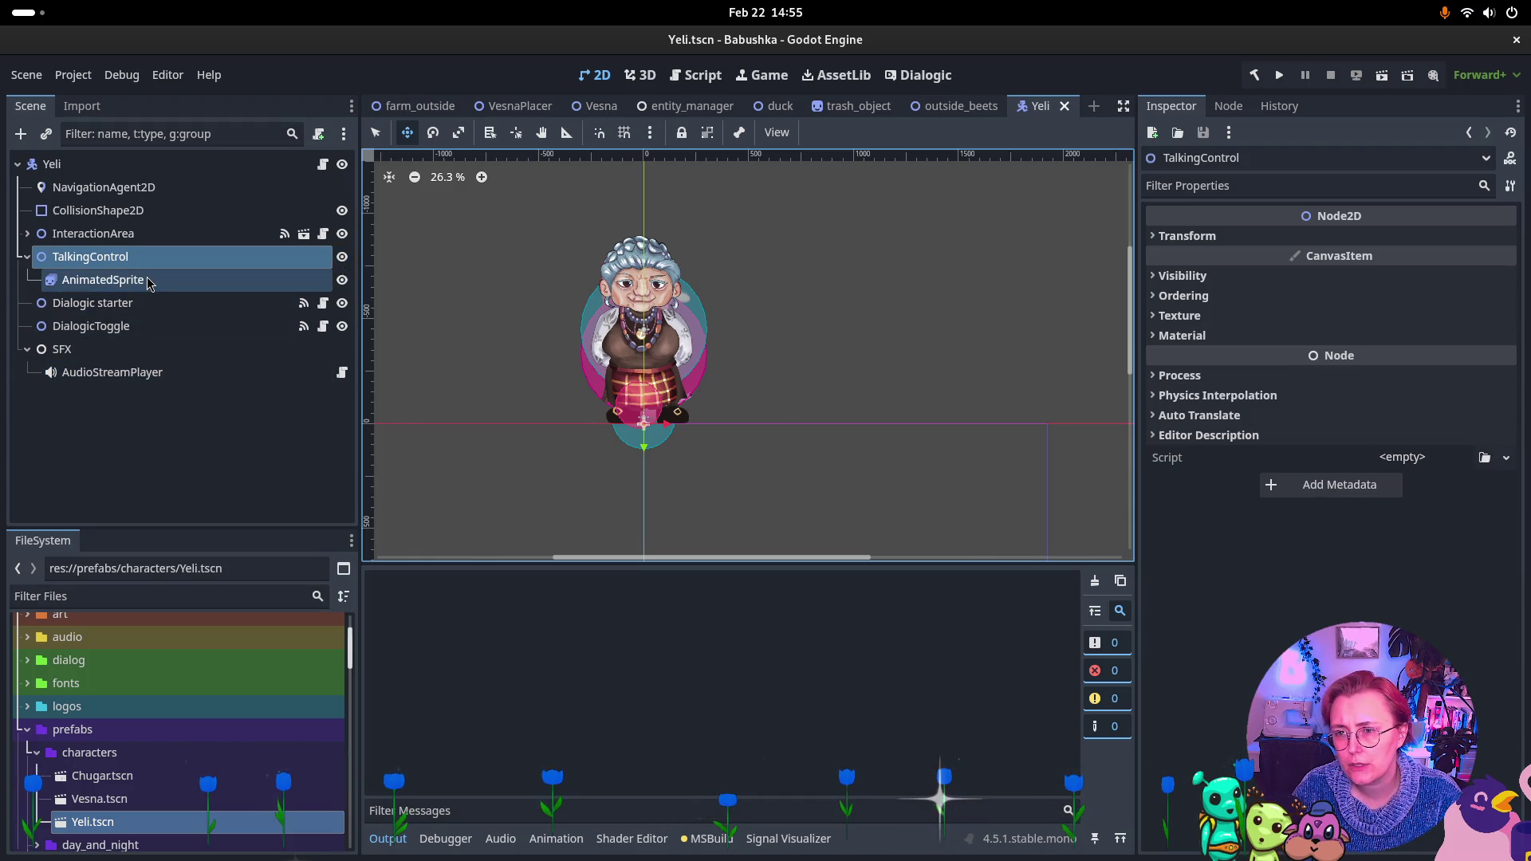
click(127, 234)
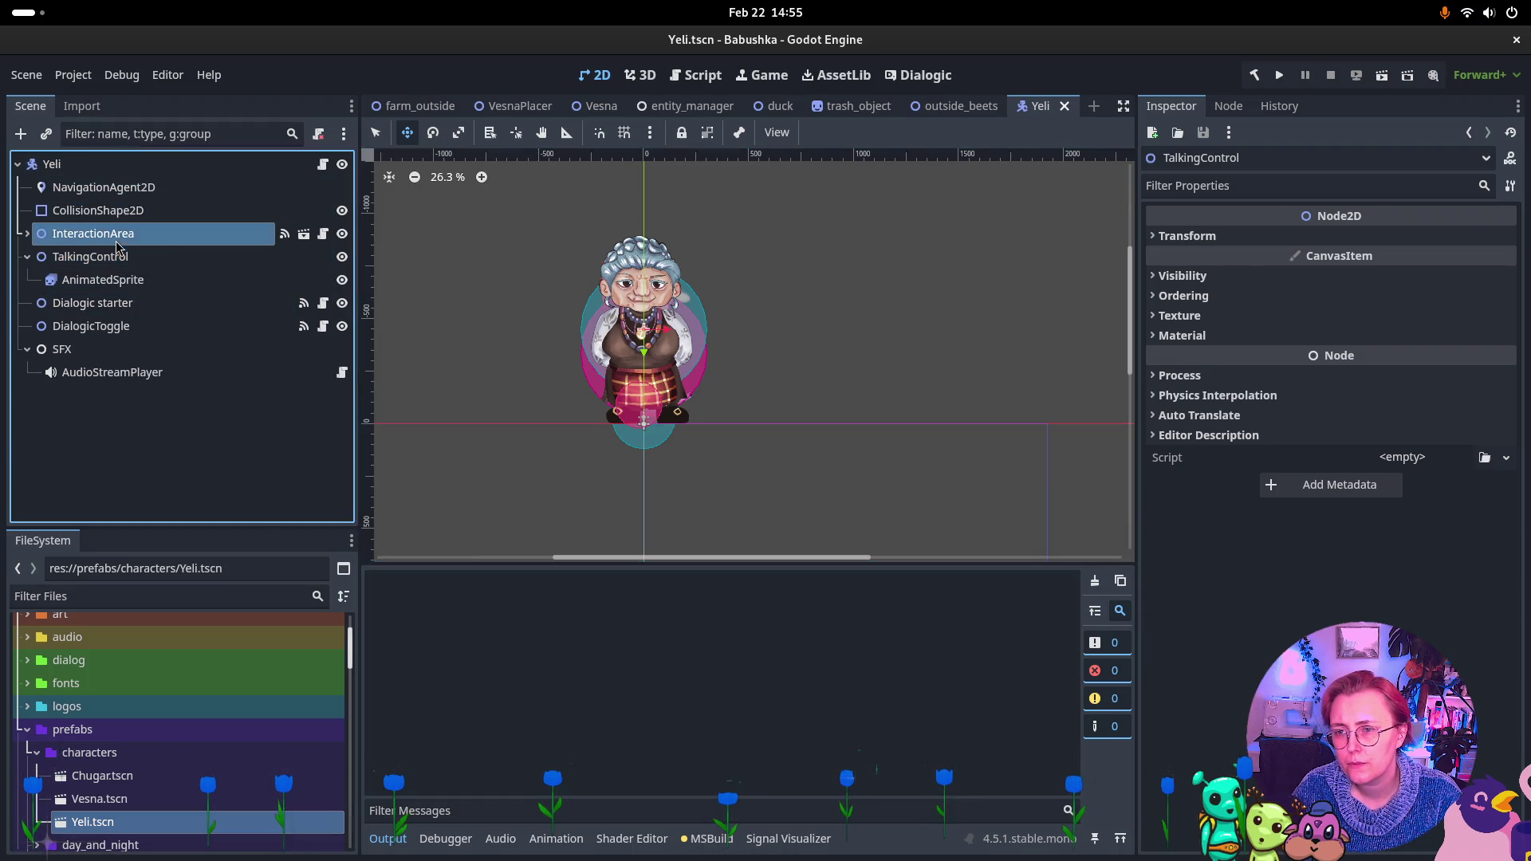
scroll(1388, 398, down, 3)
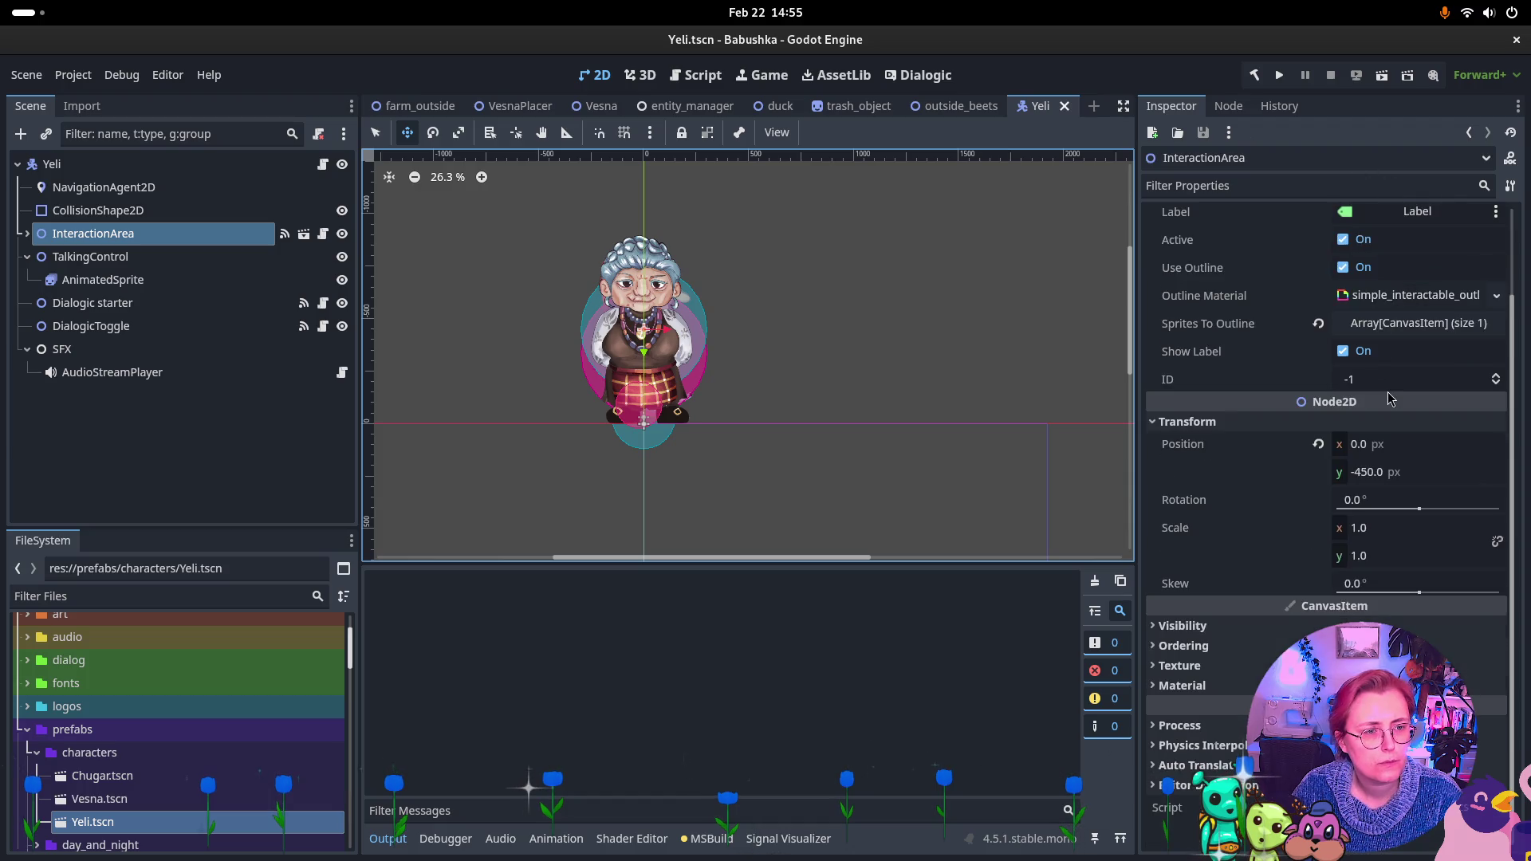
click(1228, 106)
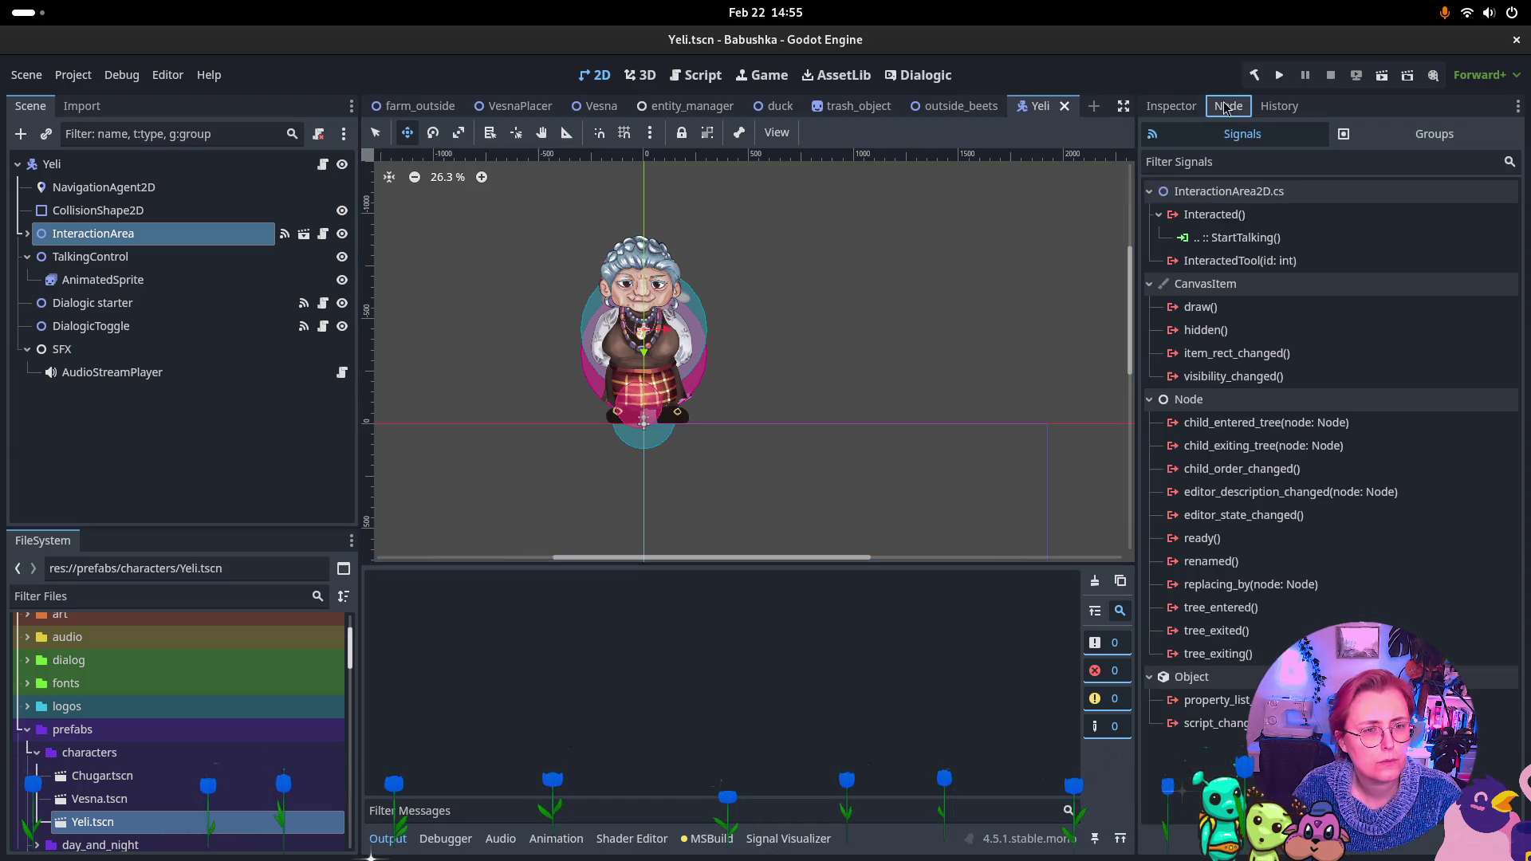
Review signal connections of Dialogic starter, DialogicToggle's SetActiveTrue and AudioStreamPlayer
click(1281, 238)
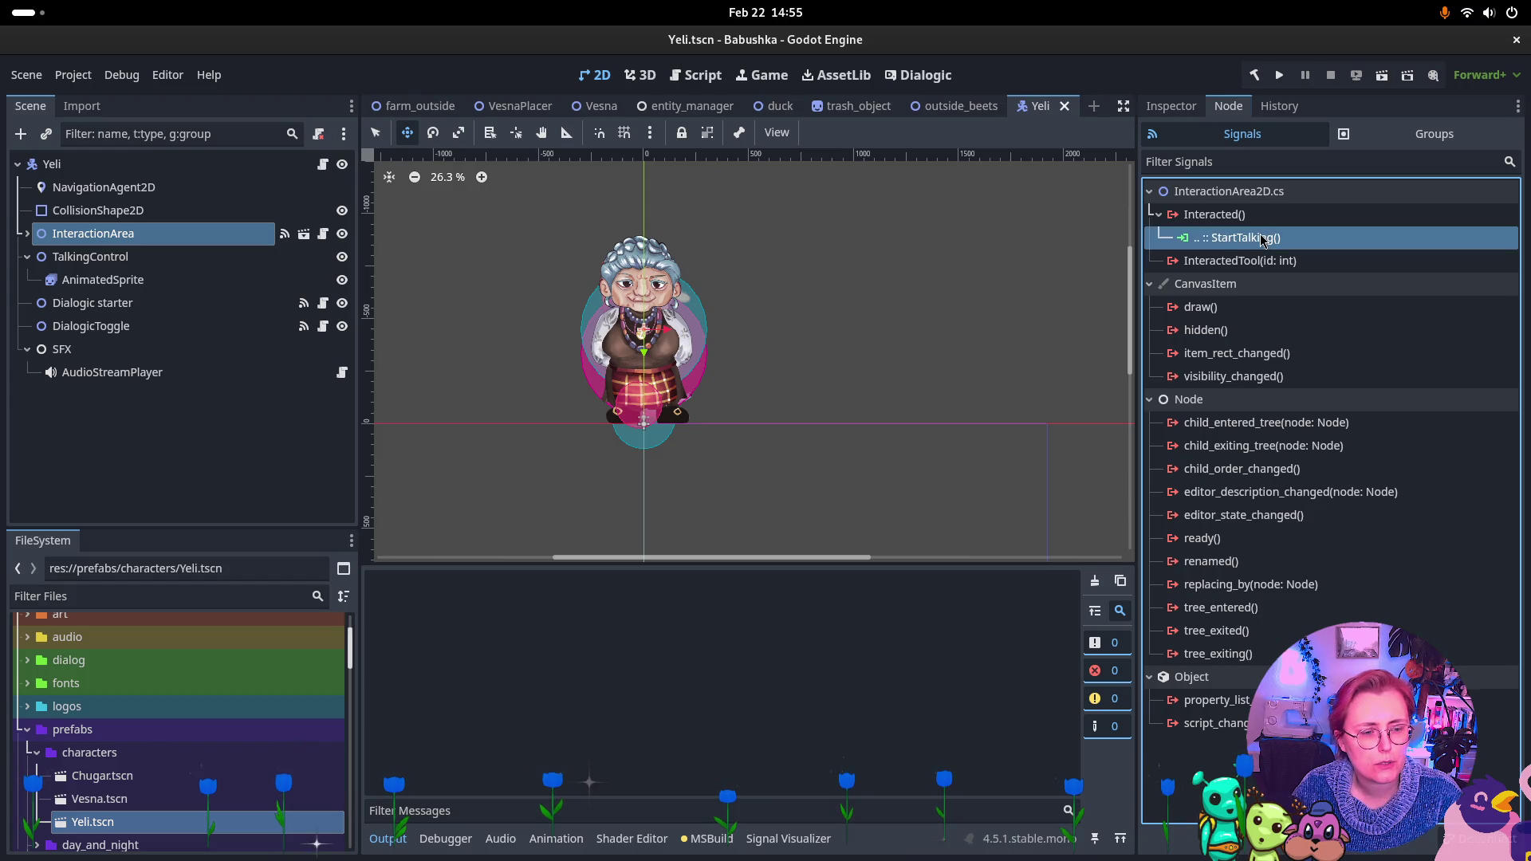
click(160, 304)
ctrl+click(165, 332)
click(1347, 244)
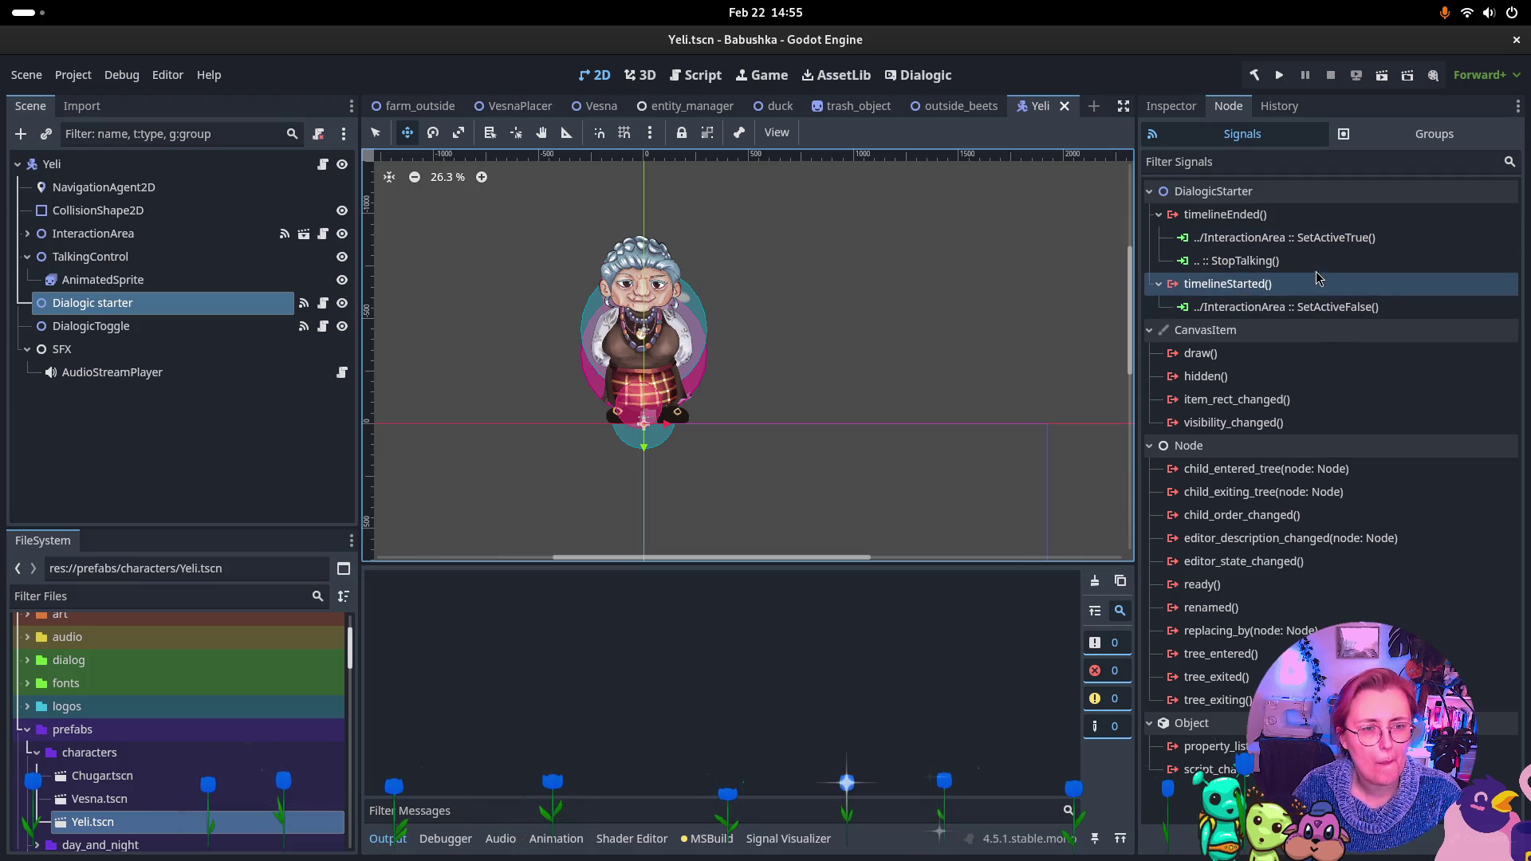
click(183, 326)
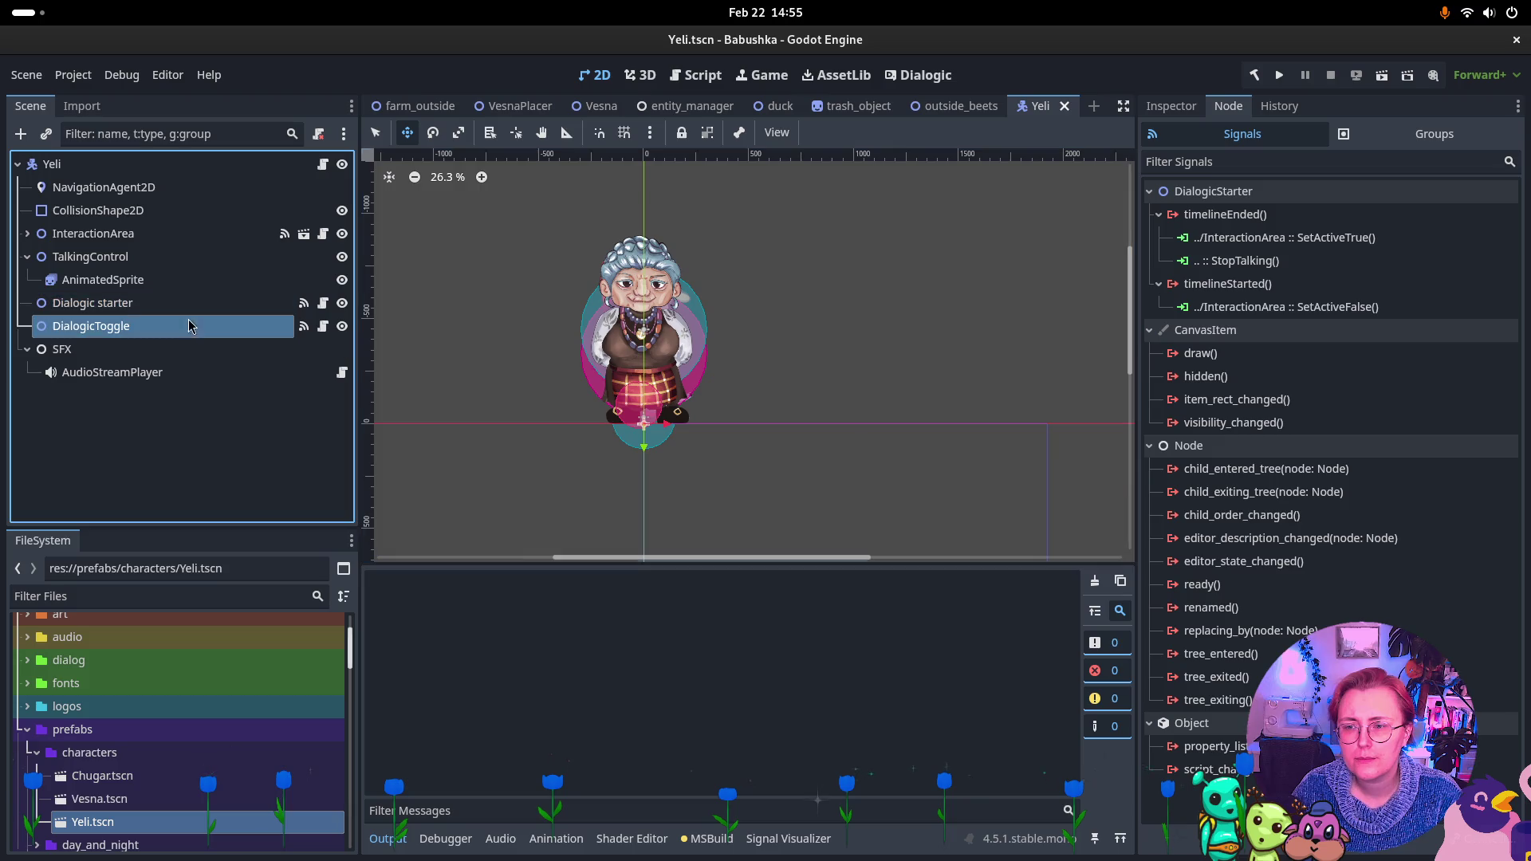
click(191, 373)
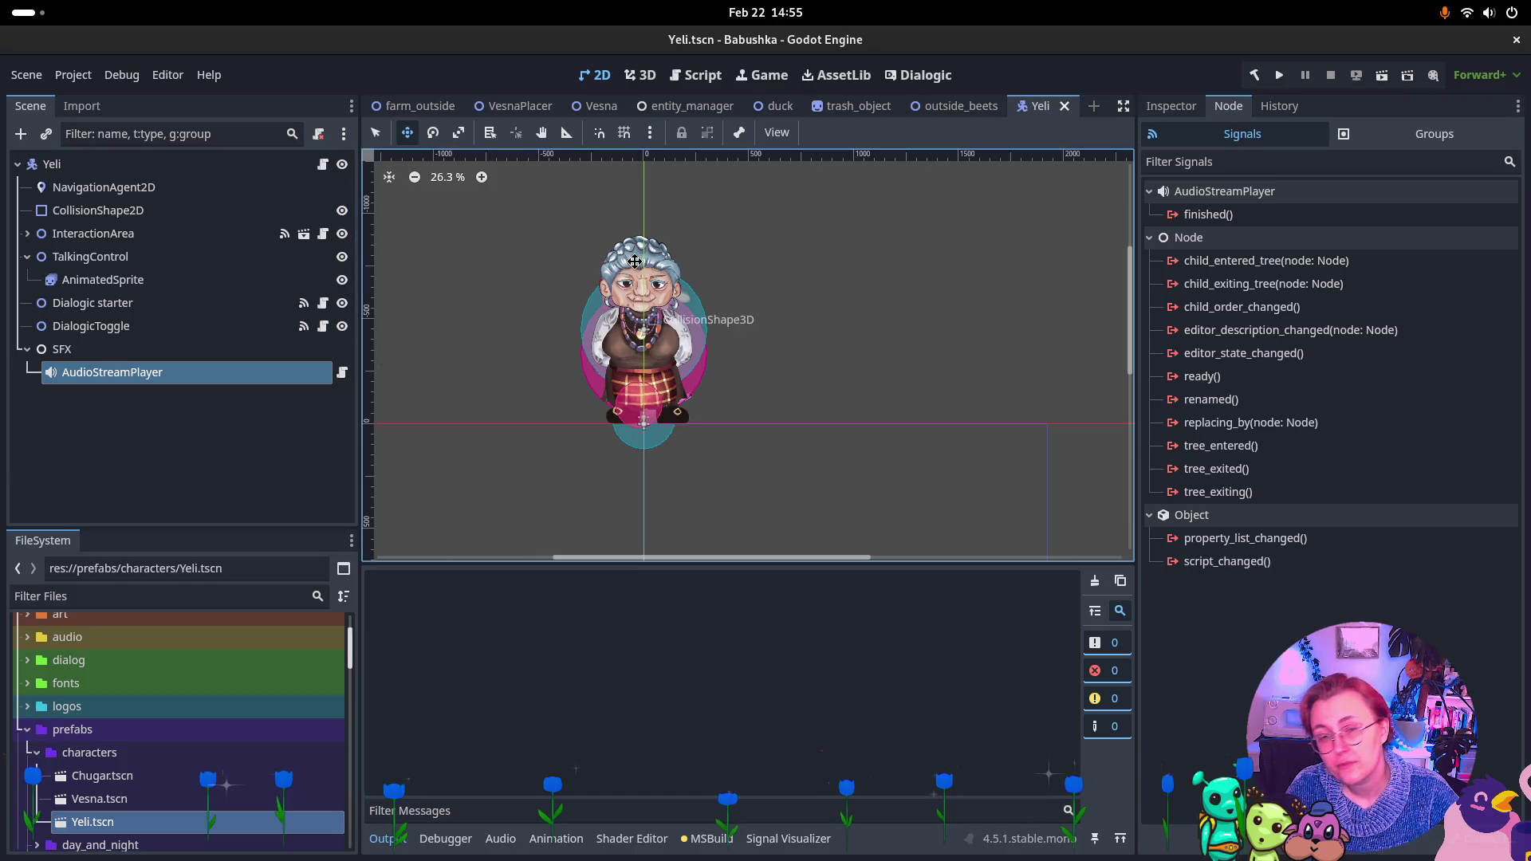
Recheck DialogicToggle, Dialogic starter, InteractionArea and Yeli signals, then show DialogicToggle's properties
click(111, 325)
click(114, 307)
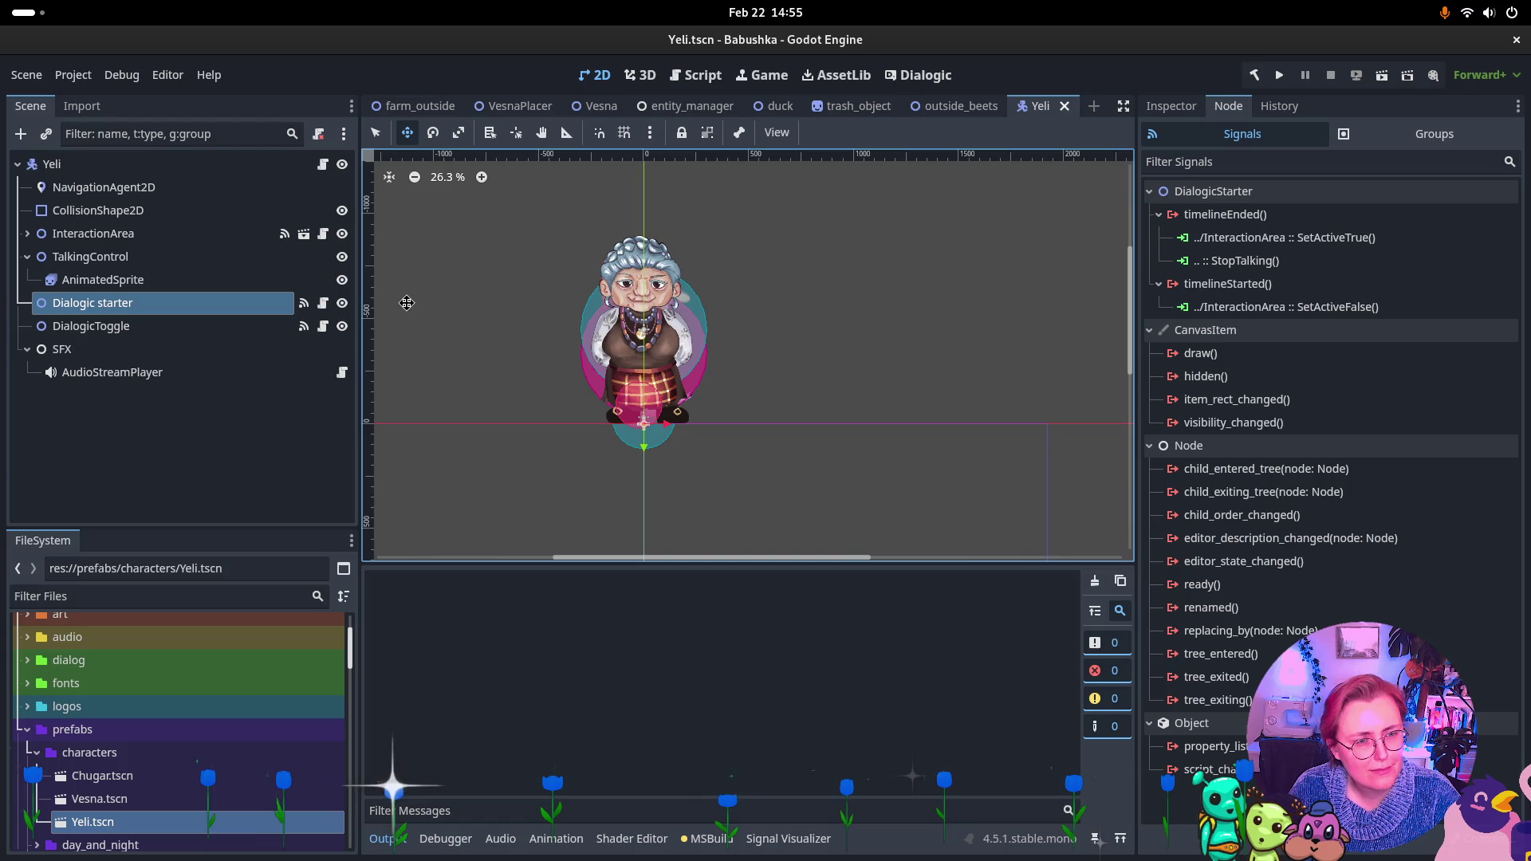
click(118, 234)
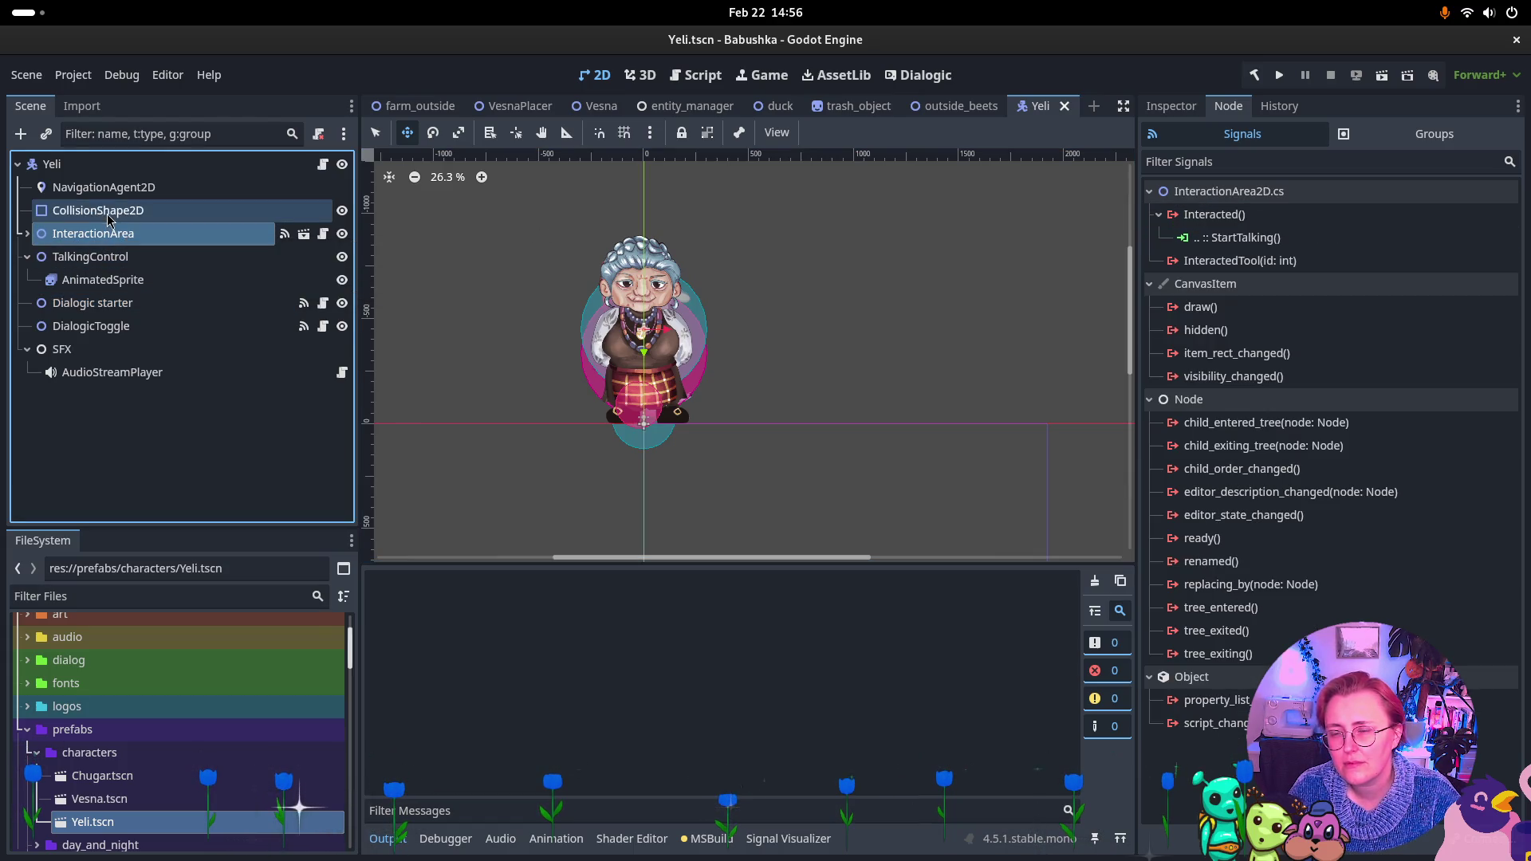
click(121, 165)
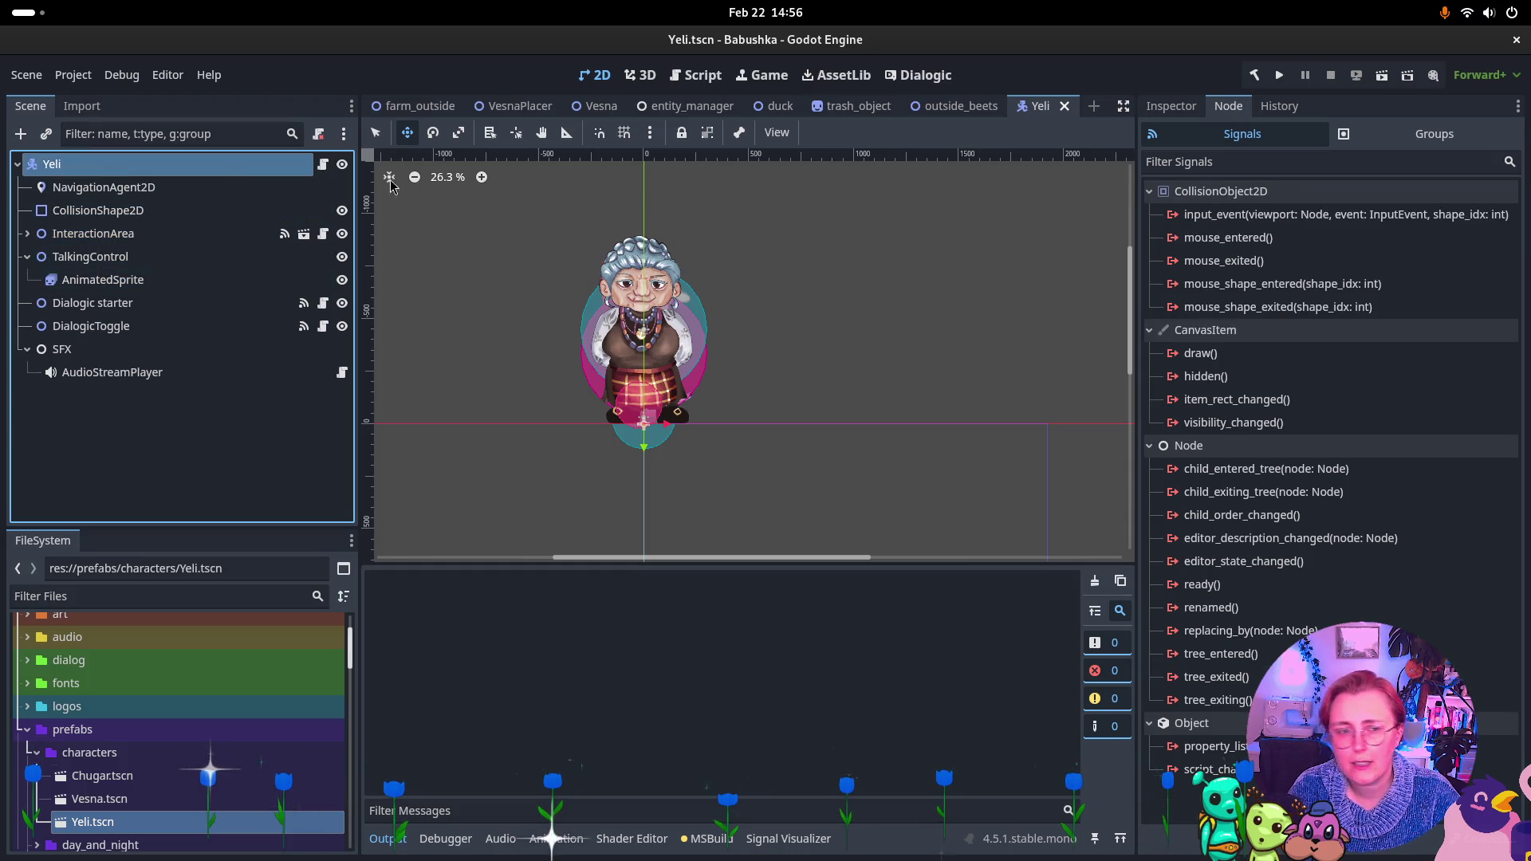
click(1160, 110)
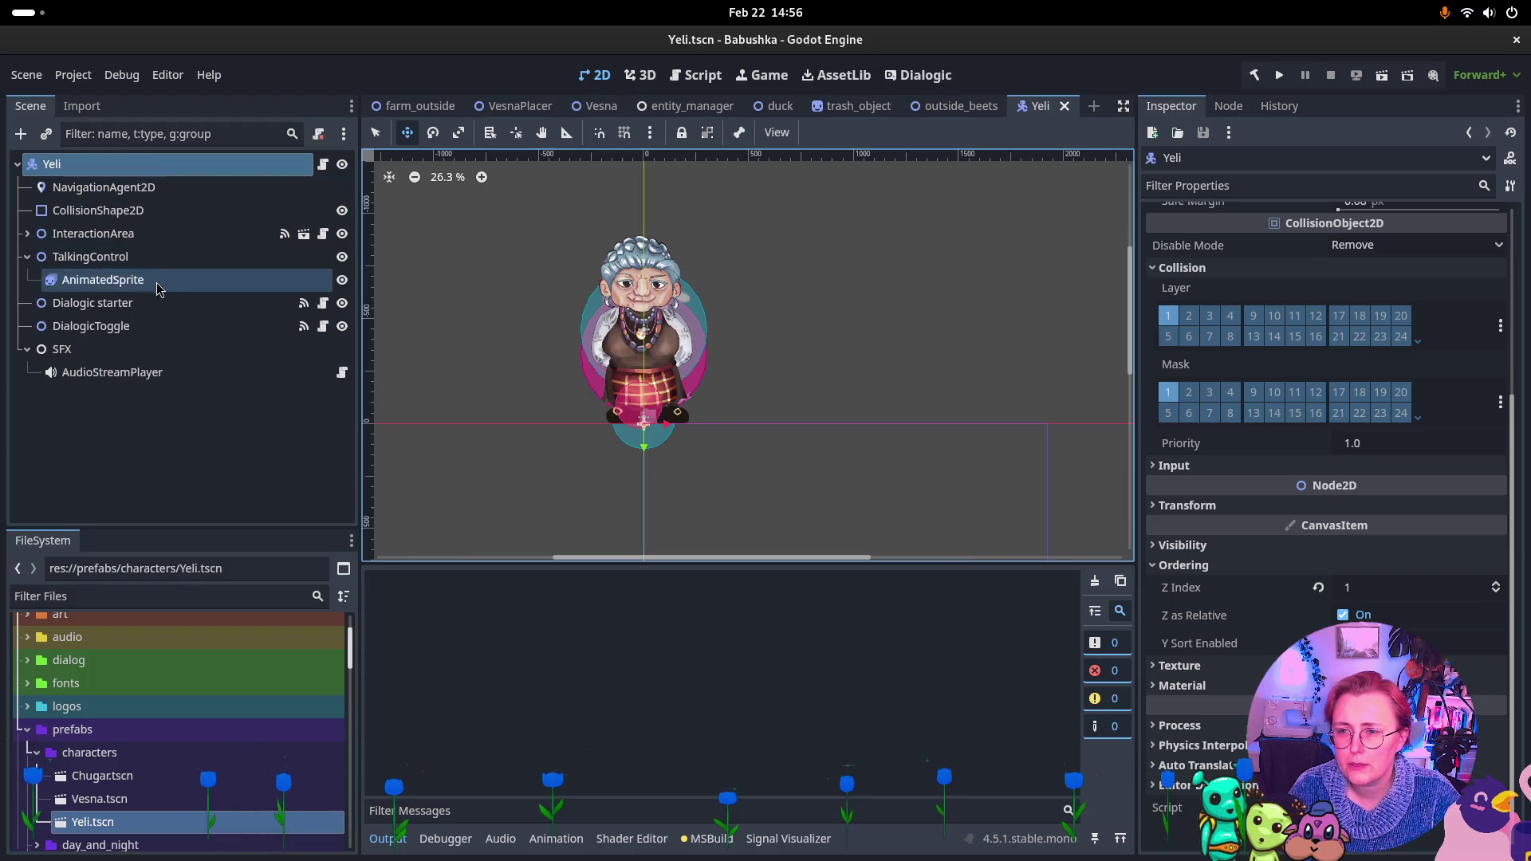
click(152, 303)
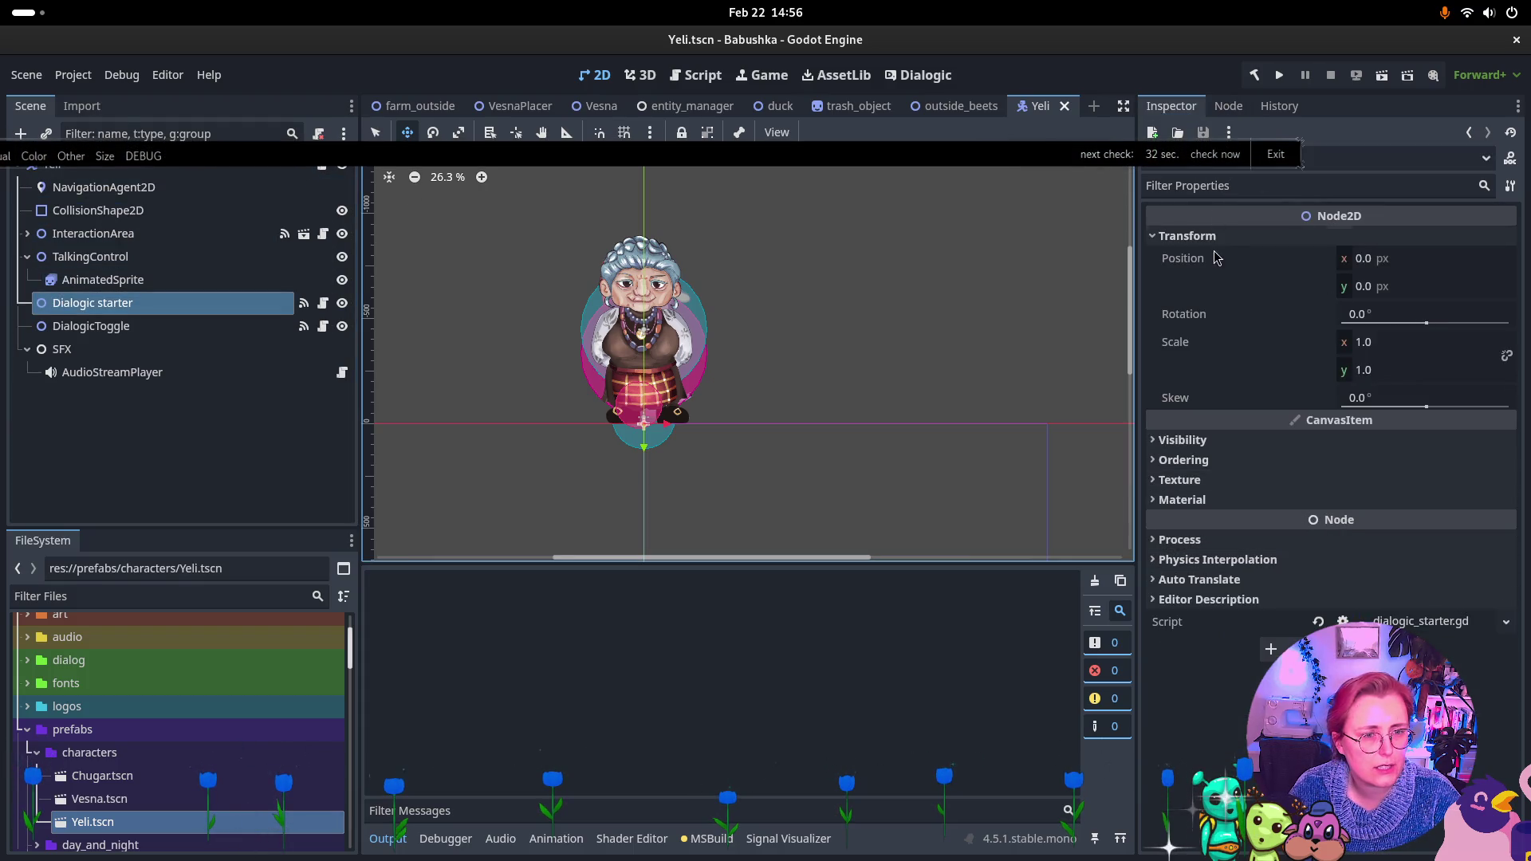
click(176, 327)
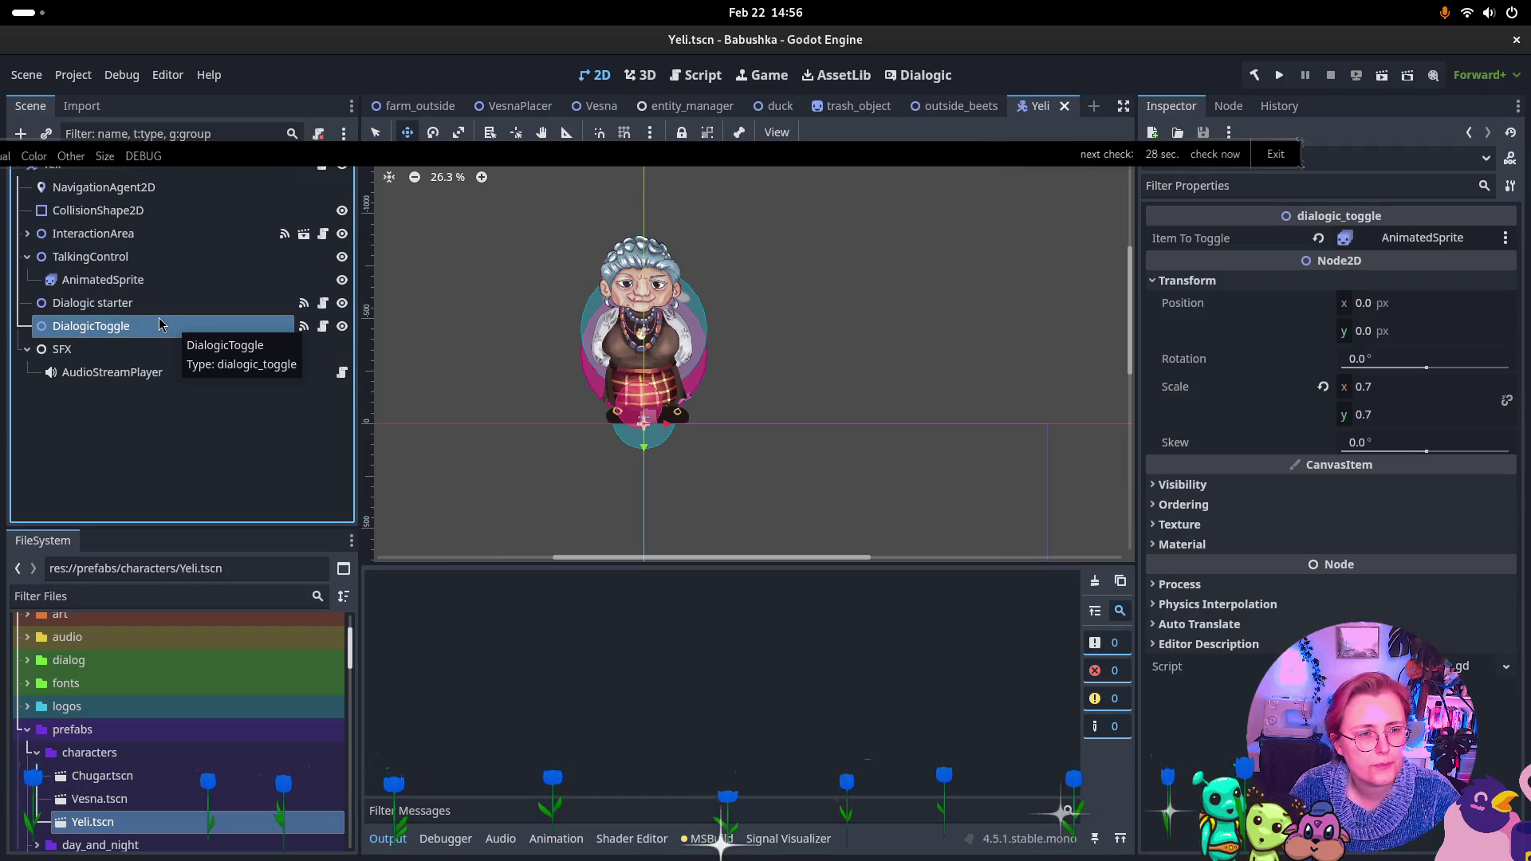
Open dialogic_toggle.gd and inspect DialogicToggle's ToggleTalking connection on timelineEnded
click(1459, 665)
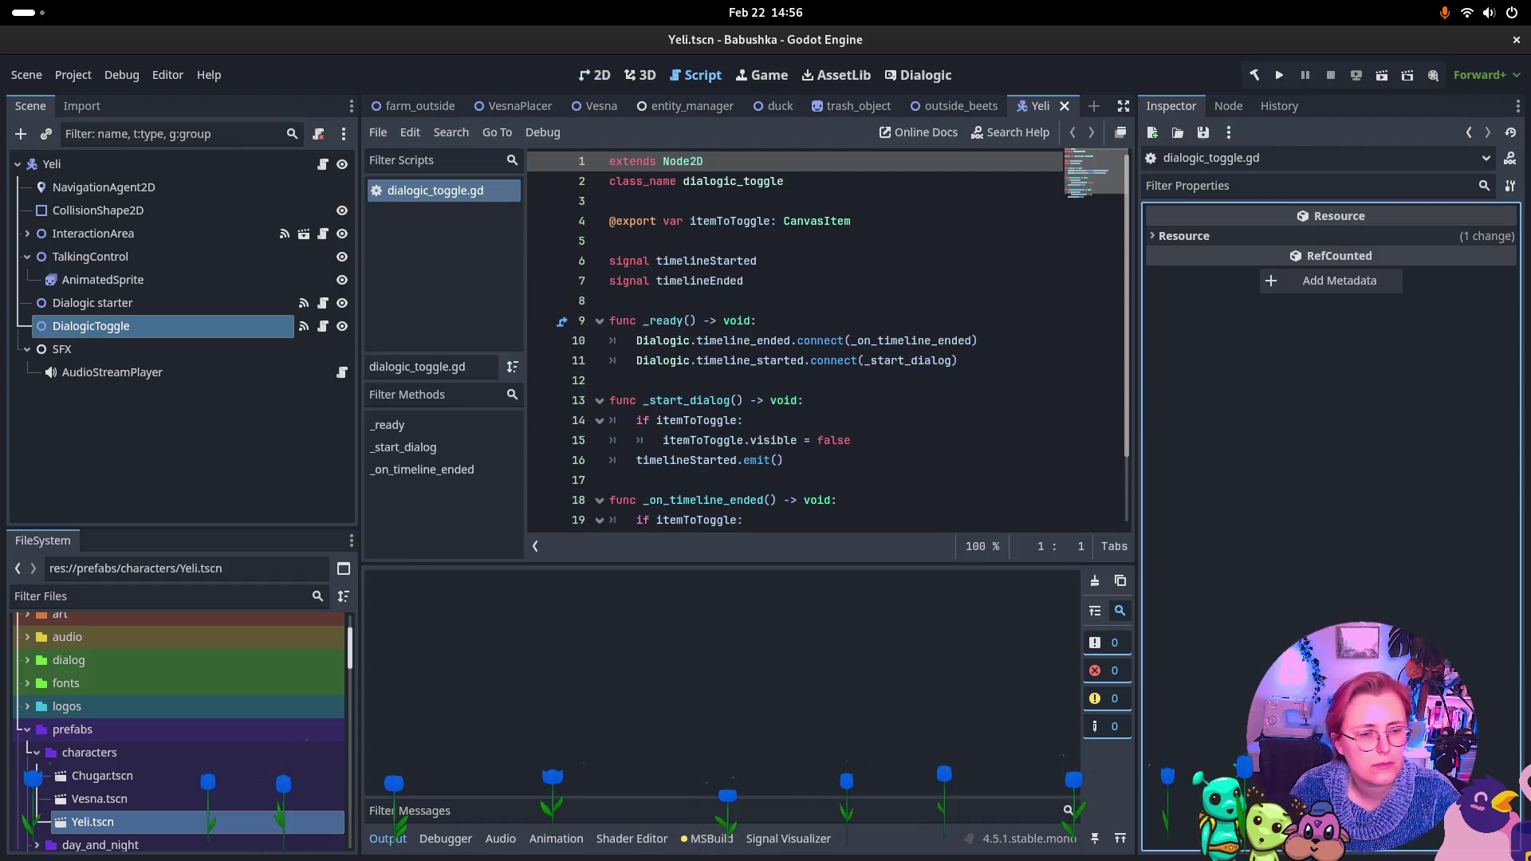
scroll(830, 259, down, 2)
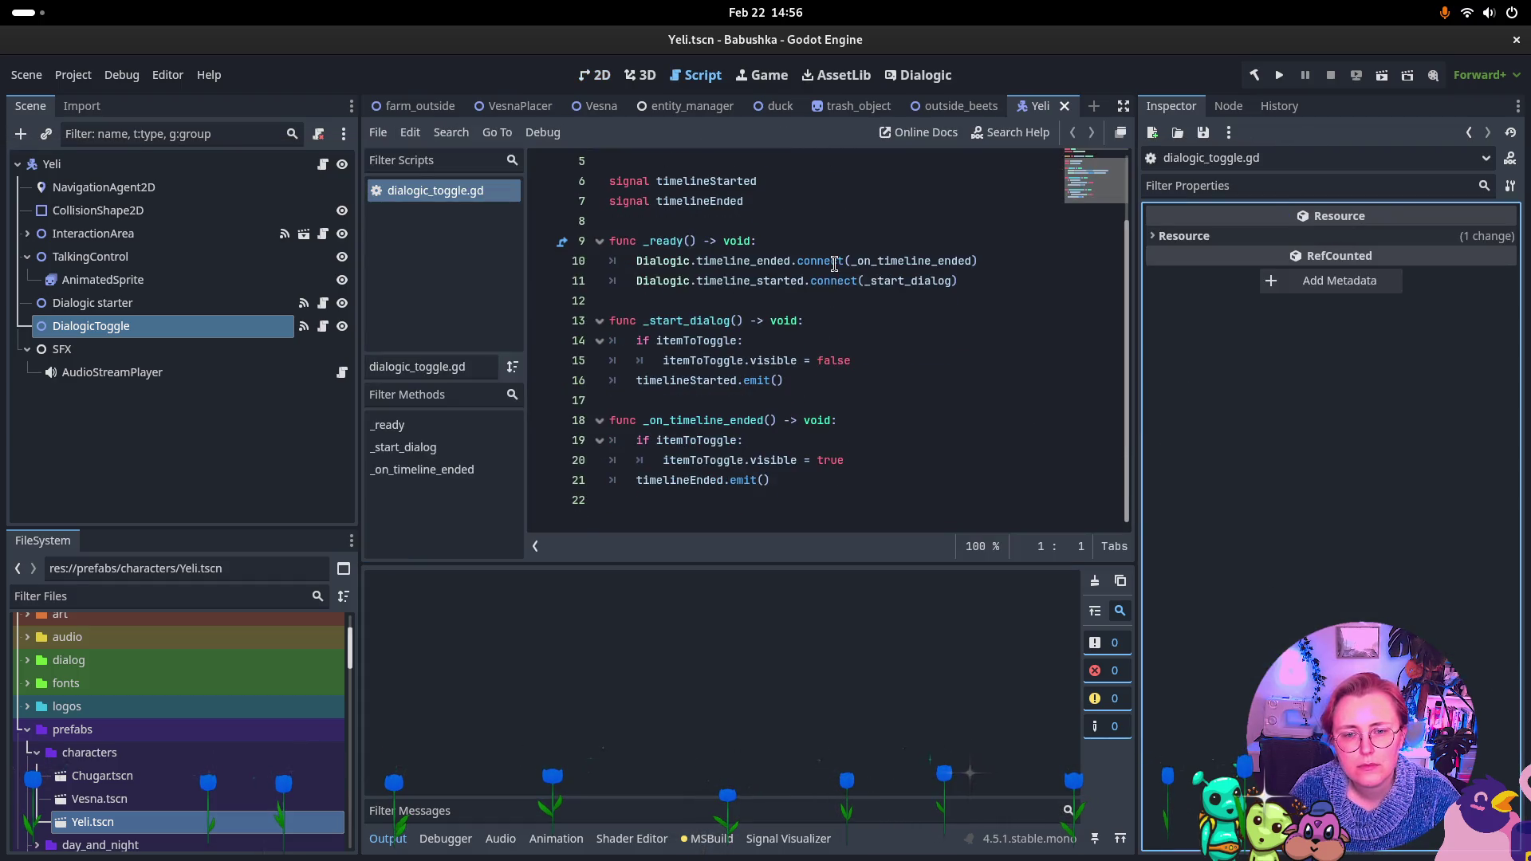
scroll(853, 267, up, 2)
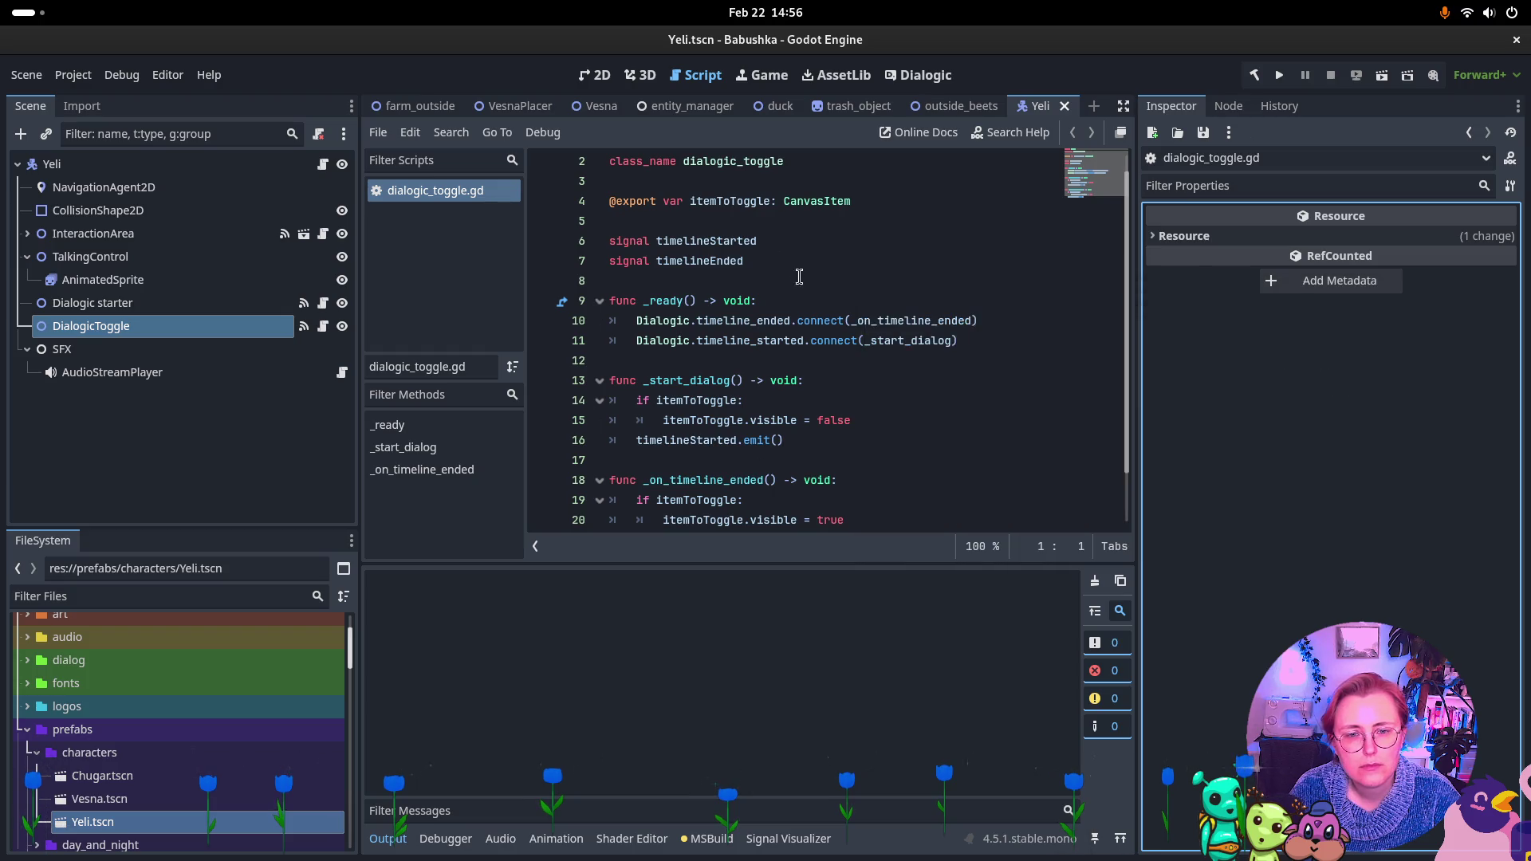
scroll(810, 309, down, 1)
click(1228, 105)
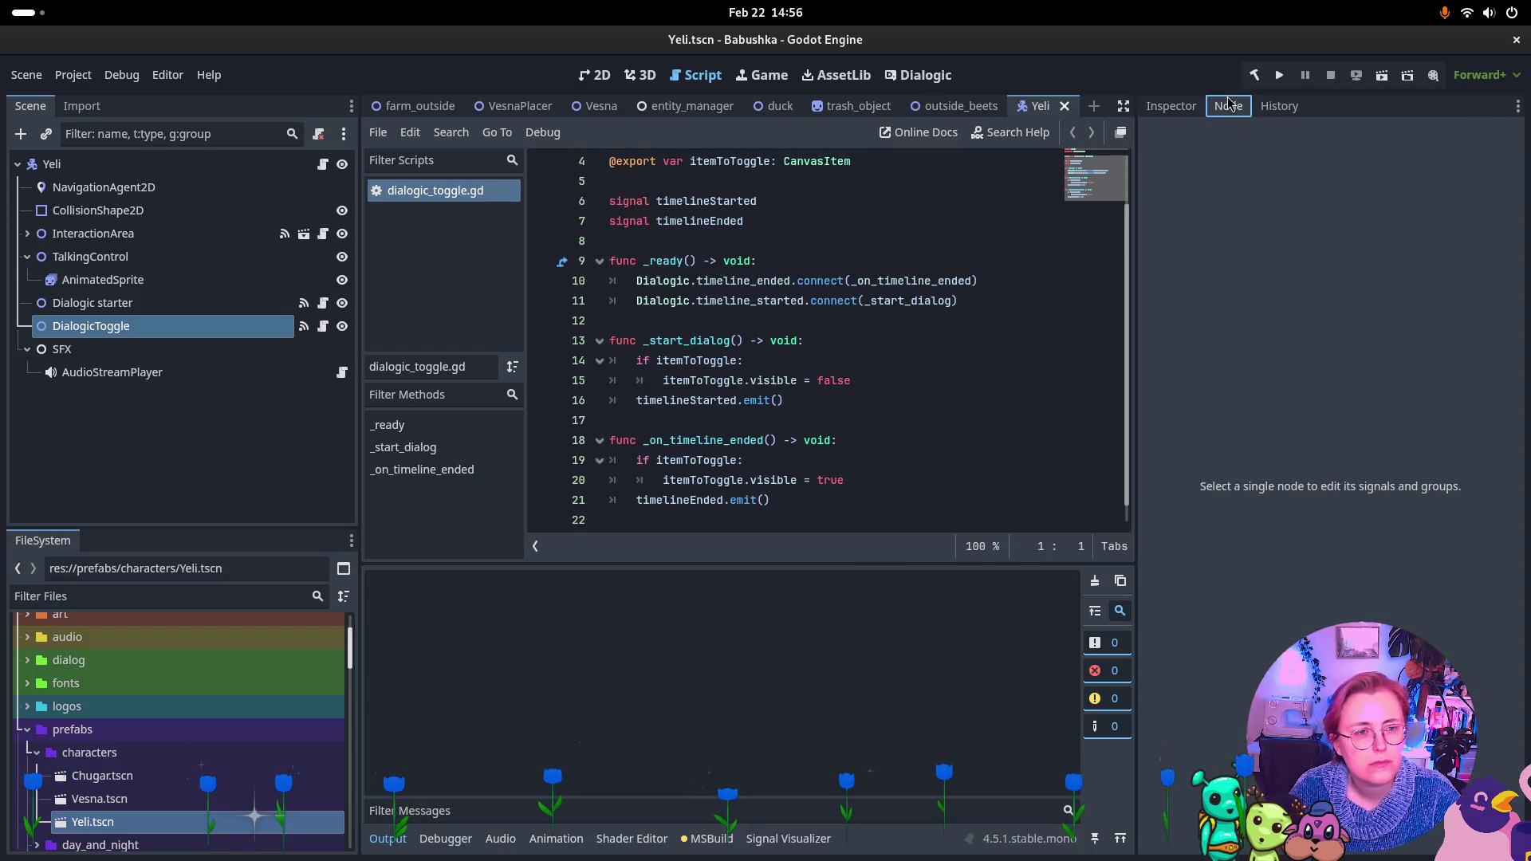
click(141, 325)
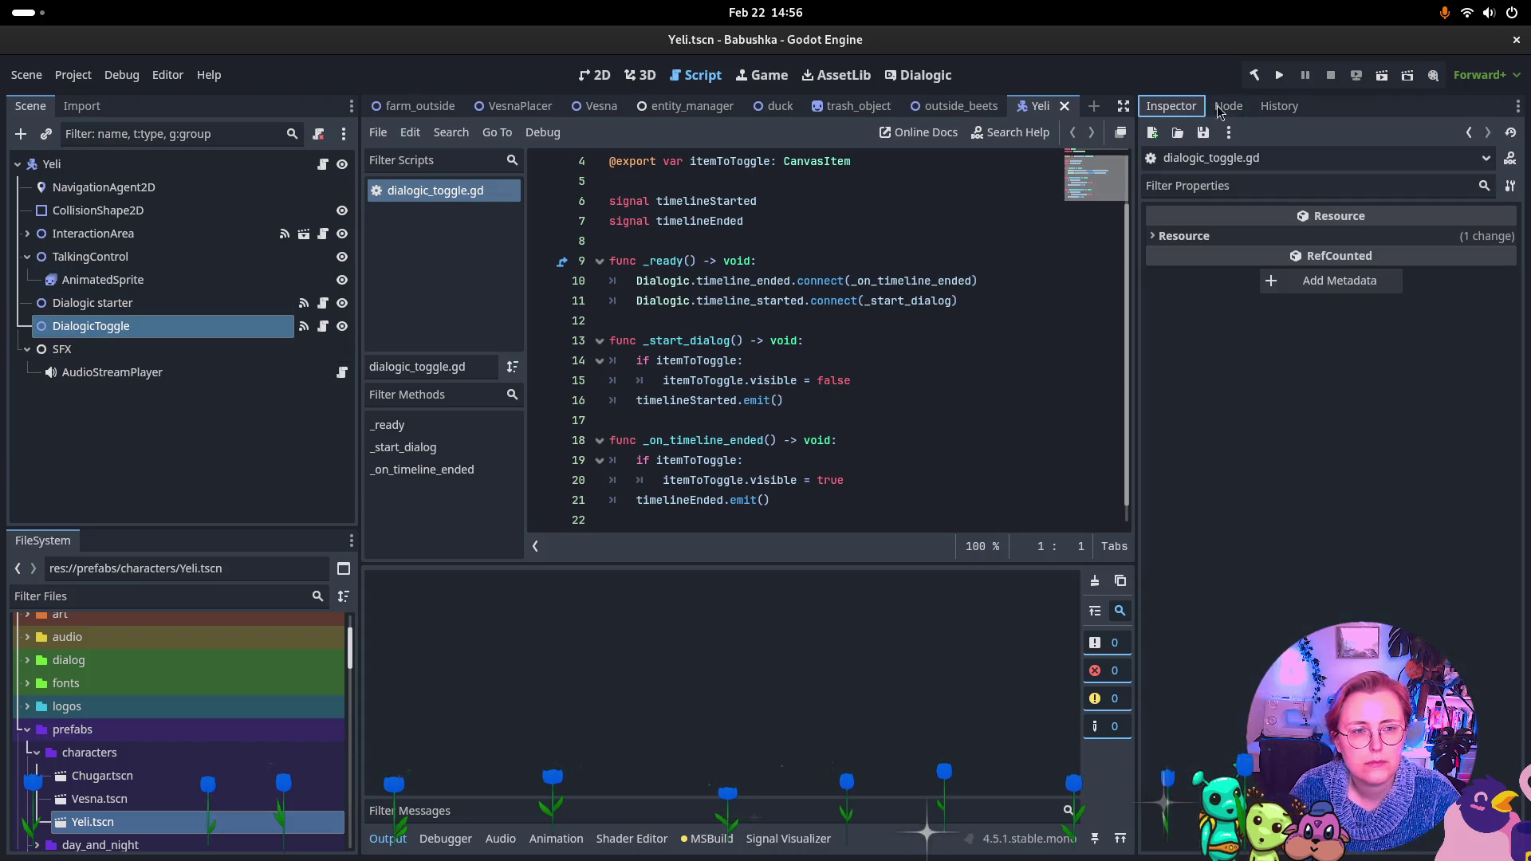
click(201, 326)
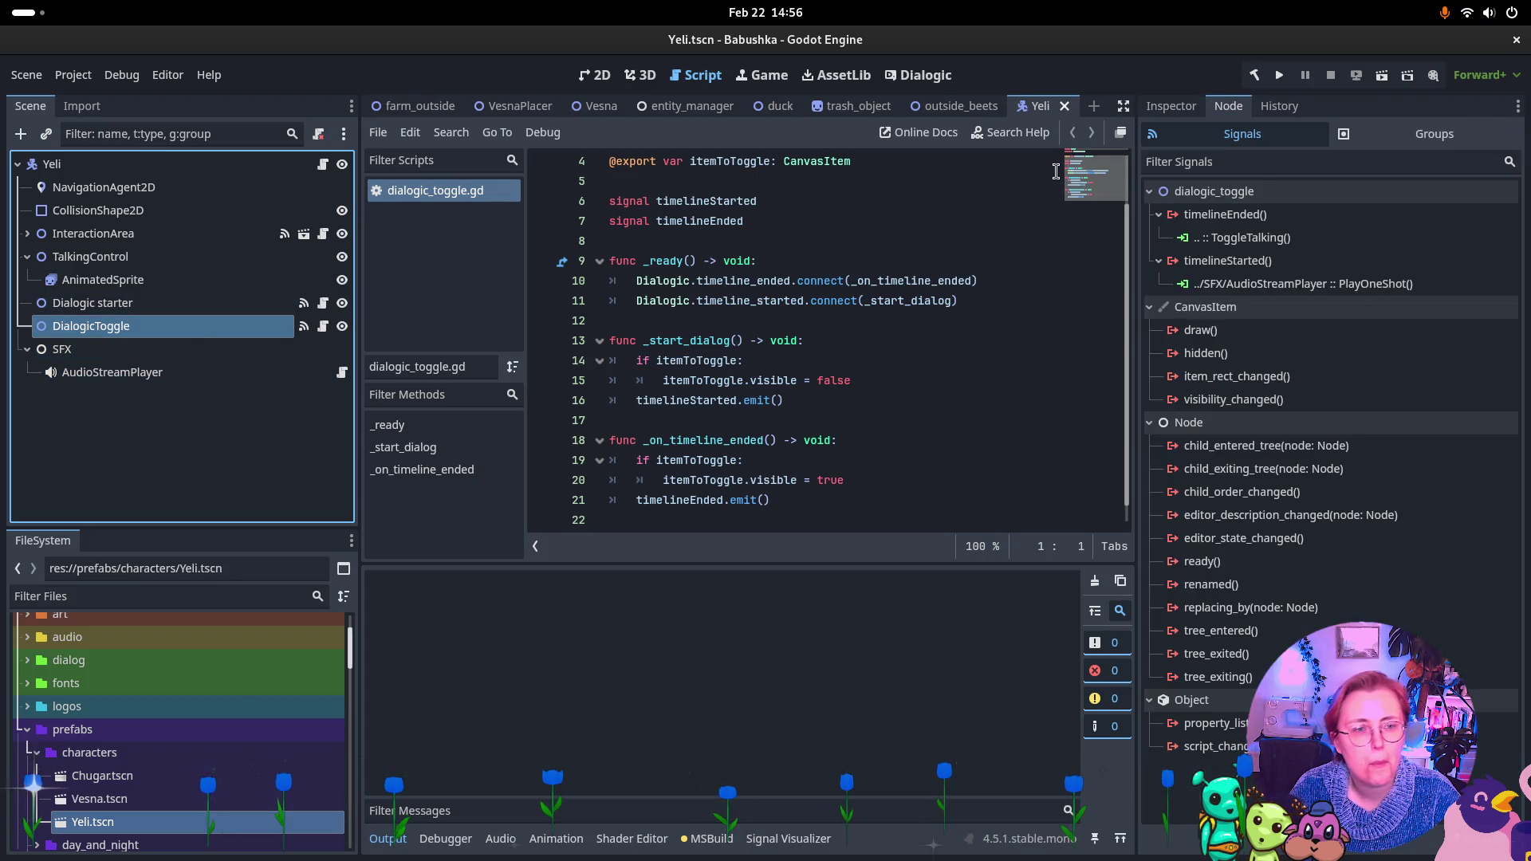
click(1262, 240)
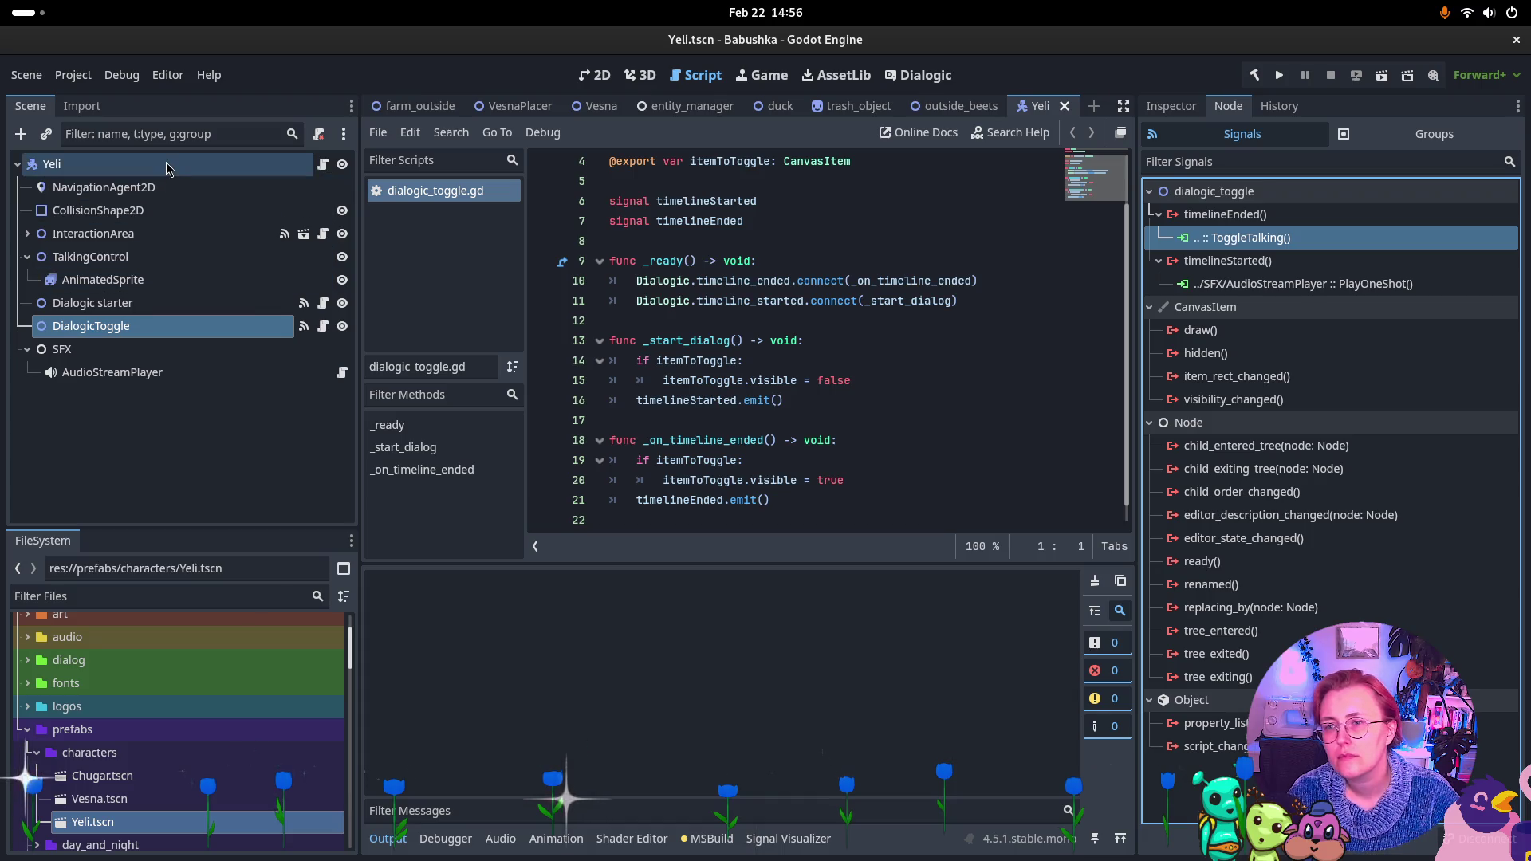
Browse Yeli's Inspector properties, then select the Dialogic starter node
click(71, 164)
click(1178, 108)
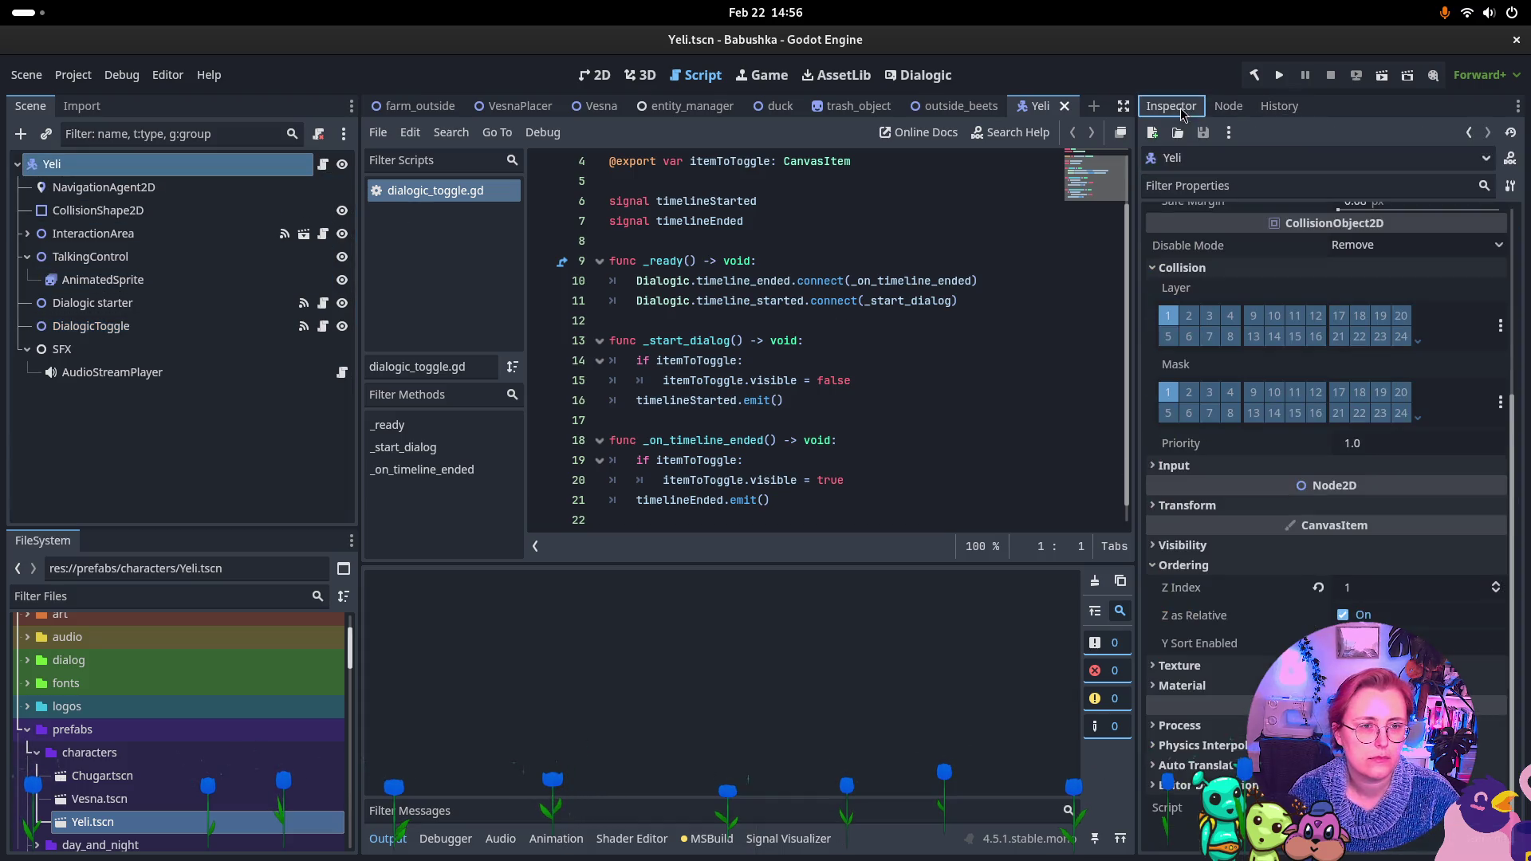
scroll(1285, 642, up, 3)
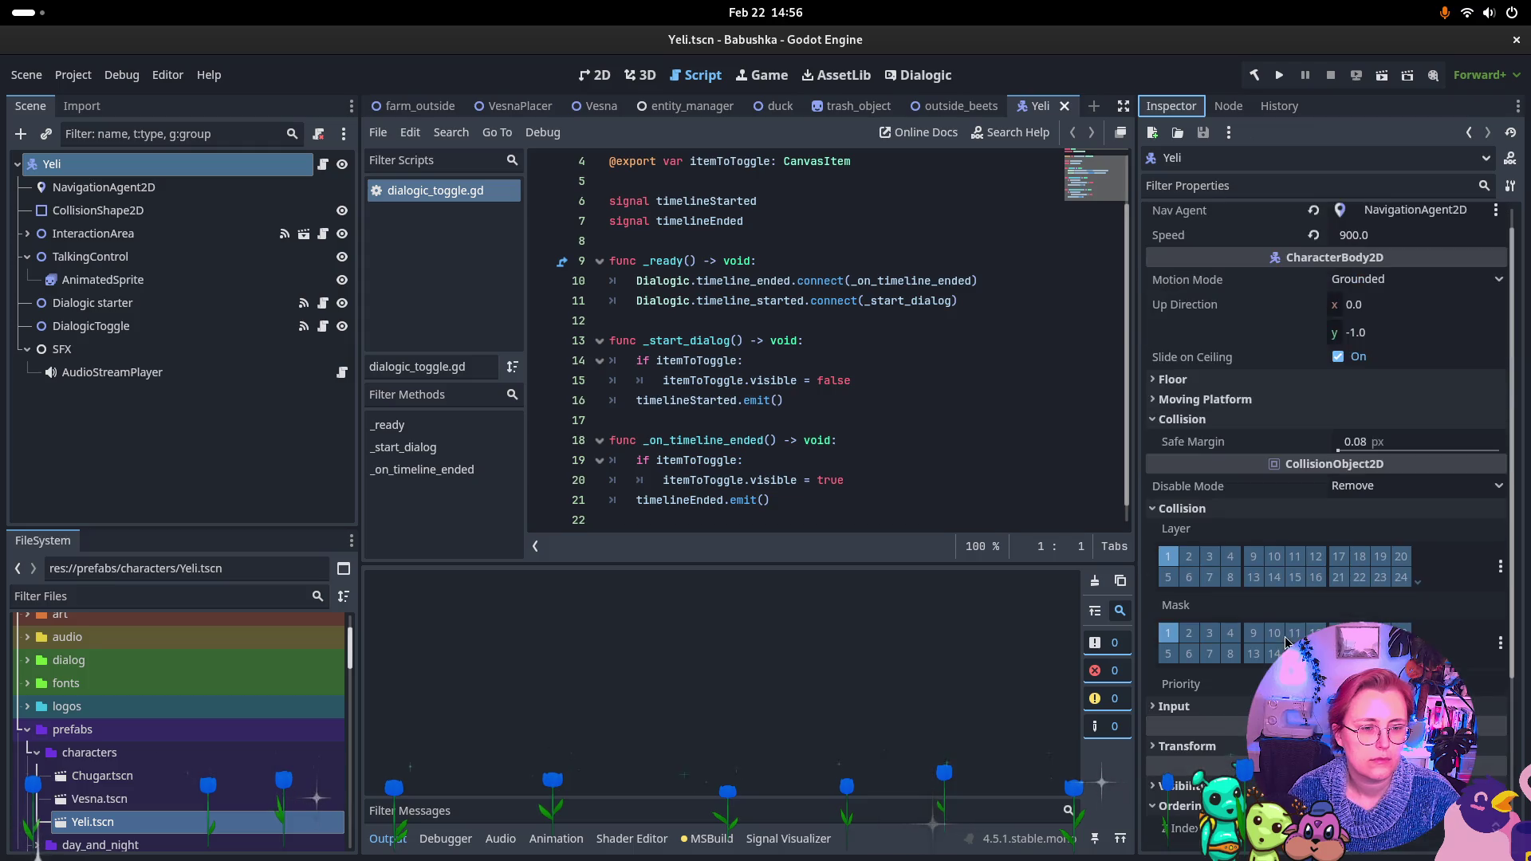
scroll(1293, 640, down, 3)
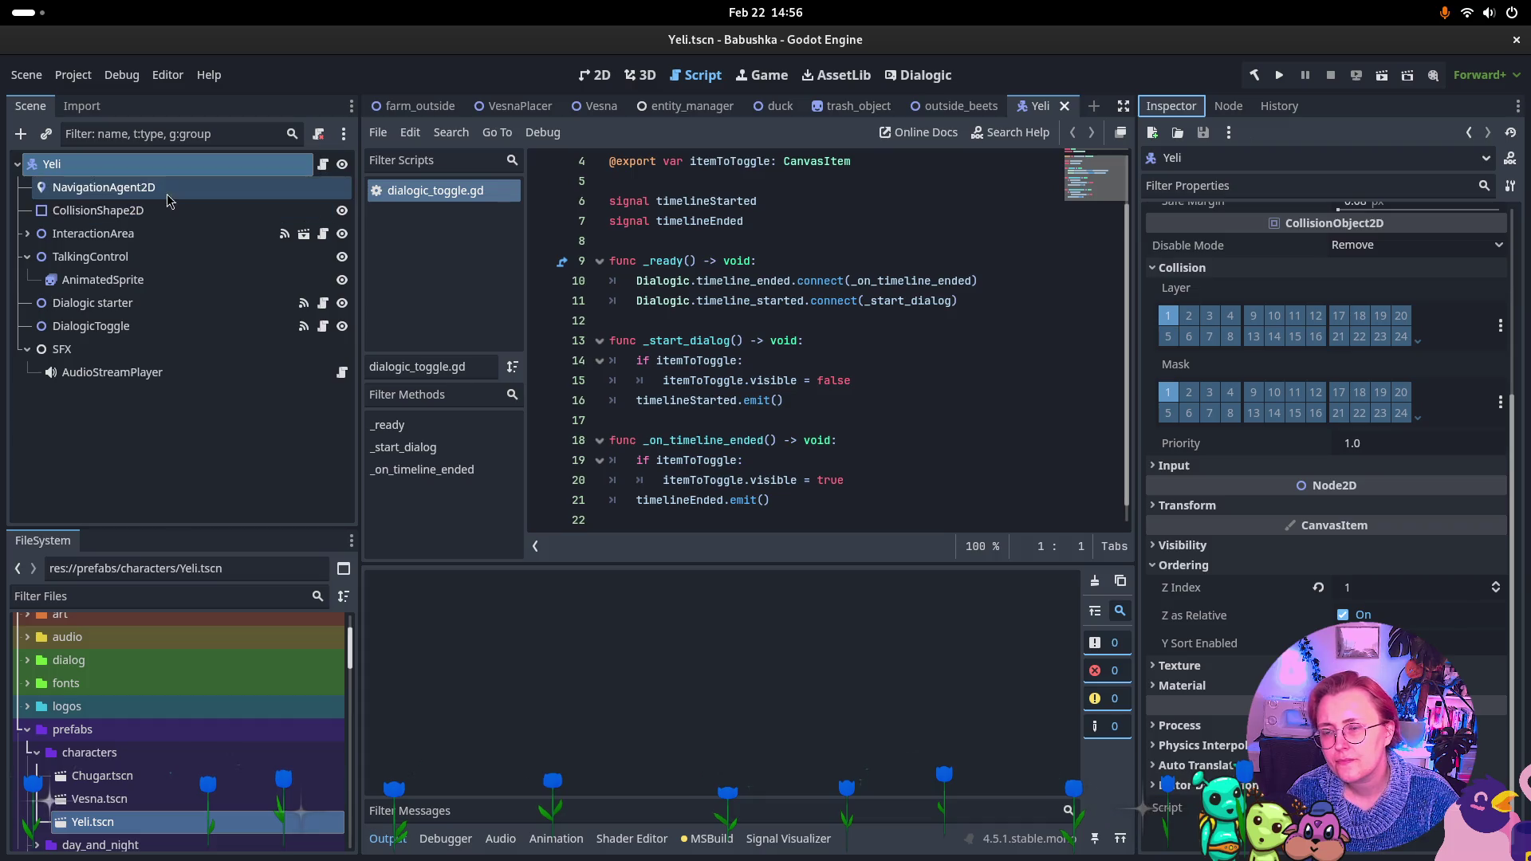
click(95, 237)
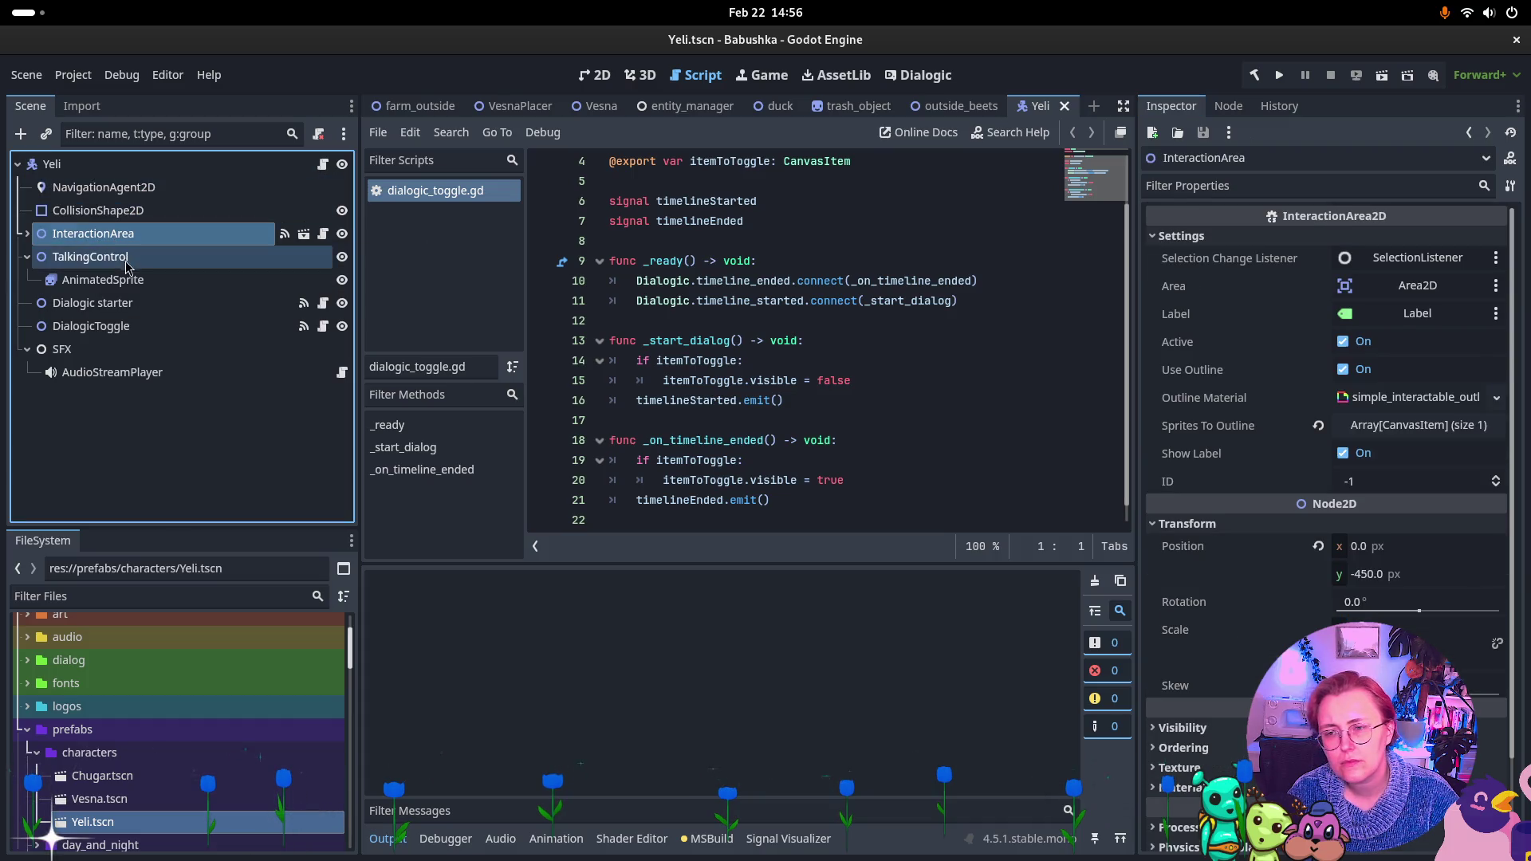
click(132, 304)
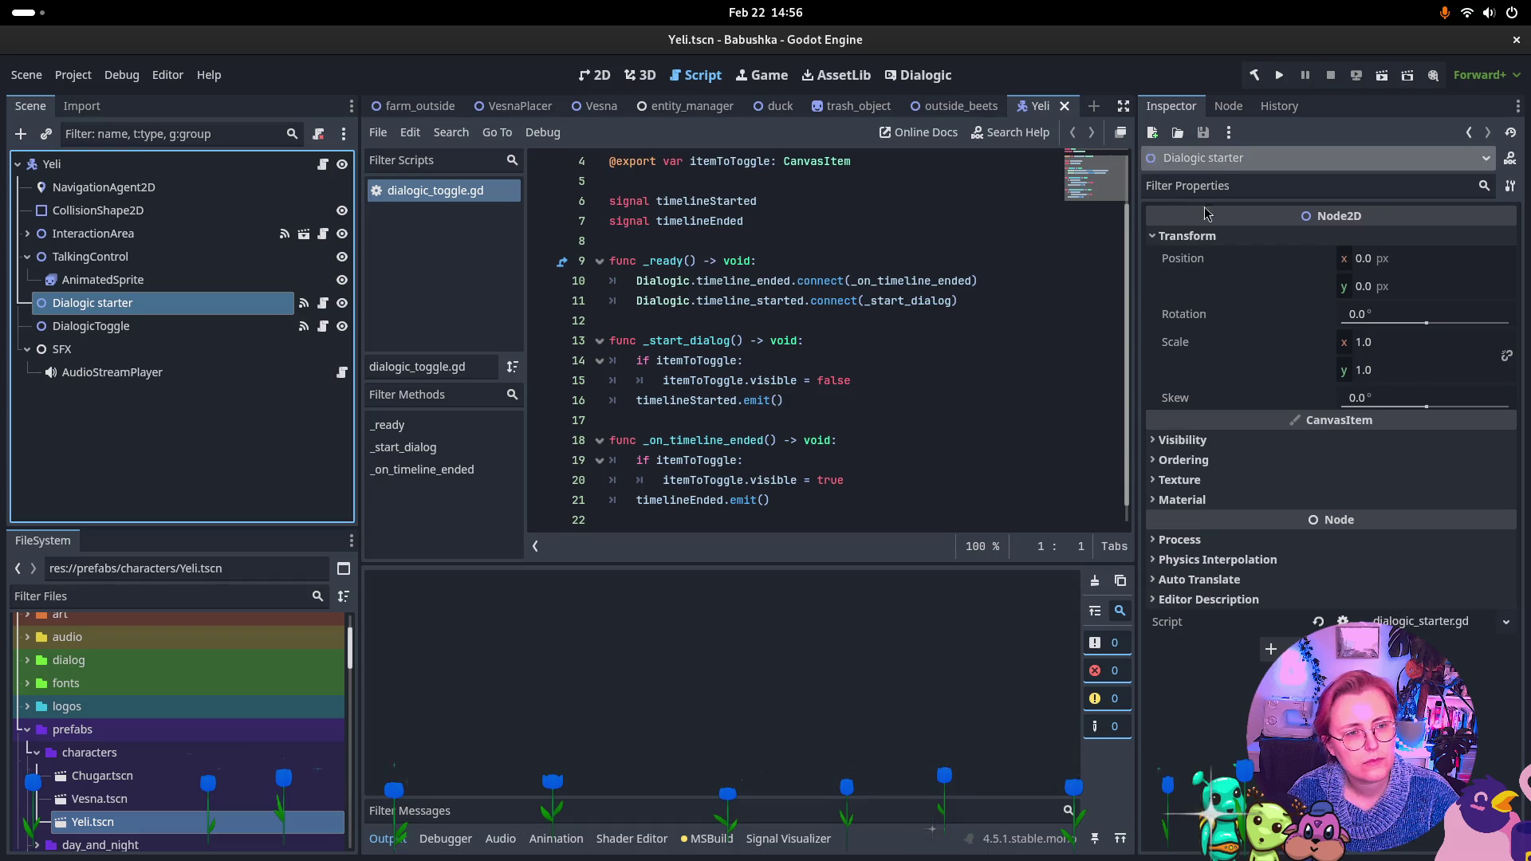
Open the Dialogic starter's dialogic_starter.gd script and read through it
click(1440, 627)
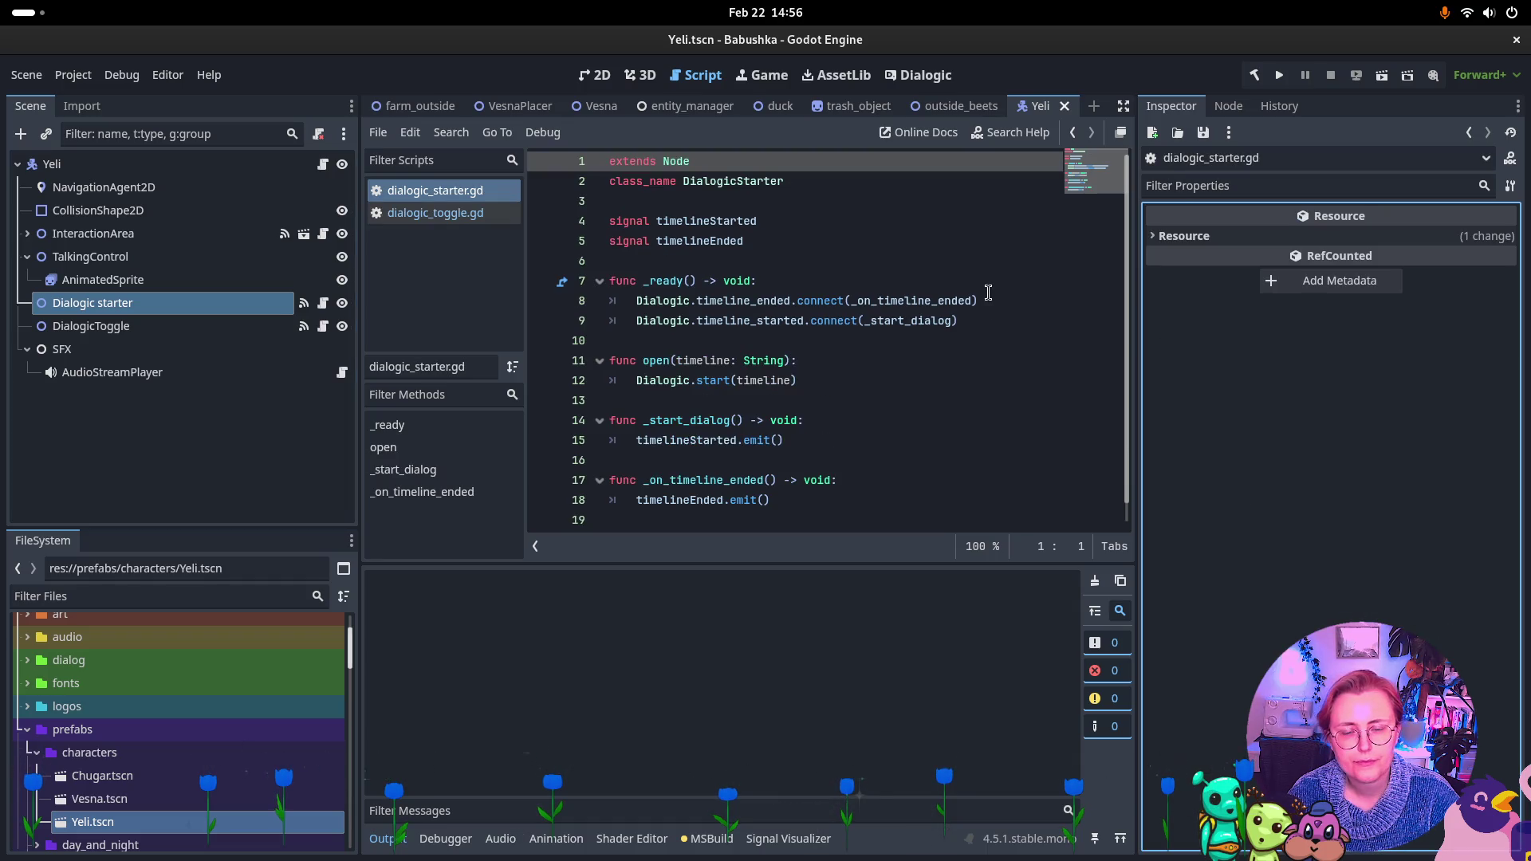
scroll(988, 293, down, 1)
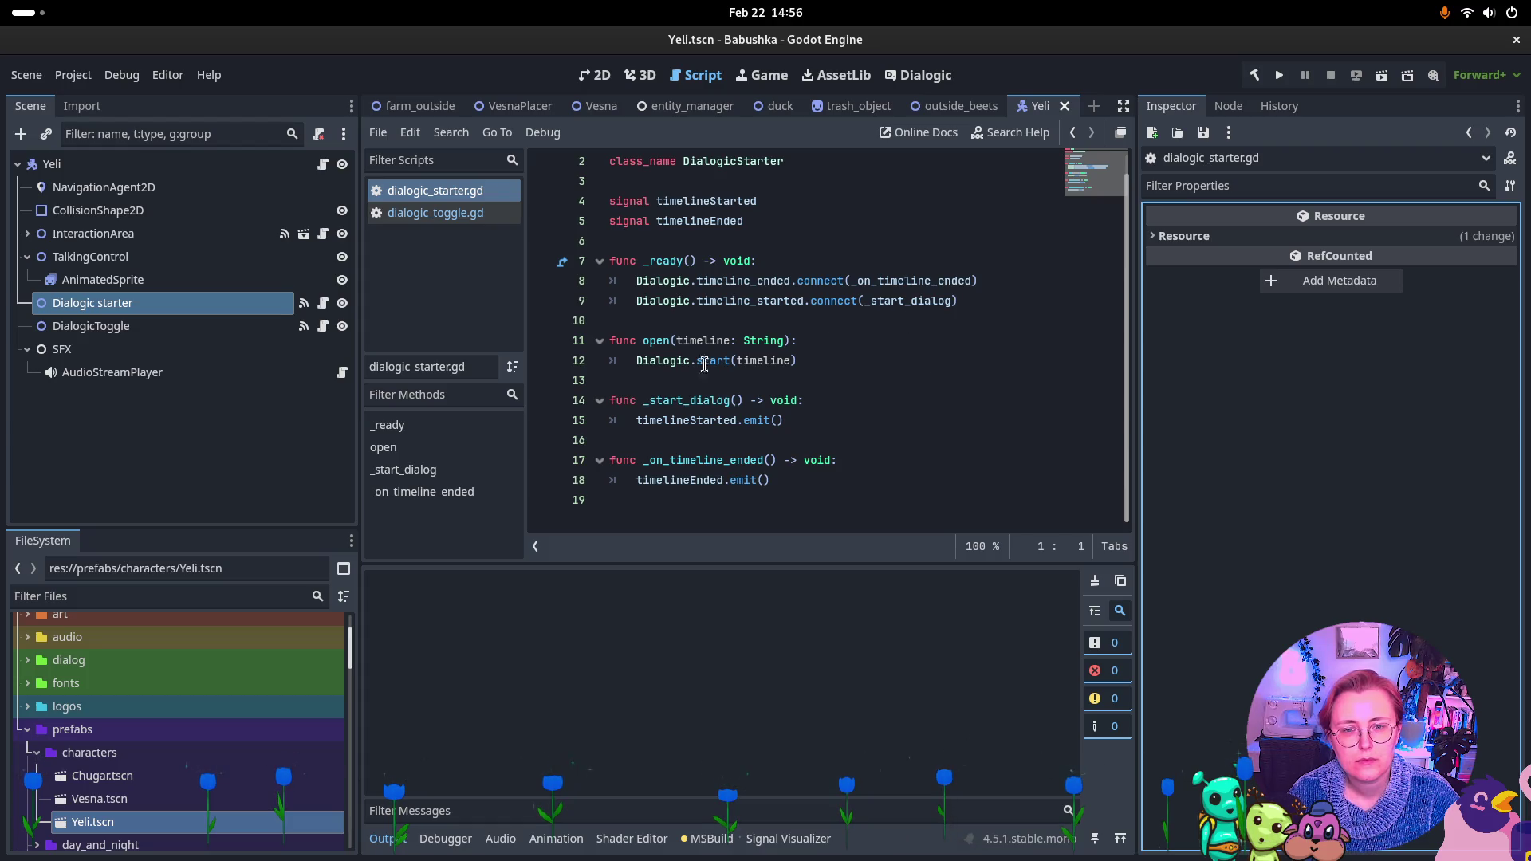
click(1229, 109)
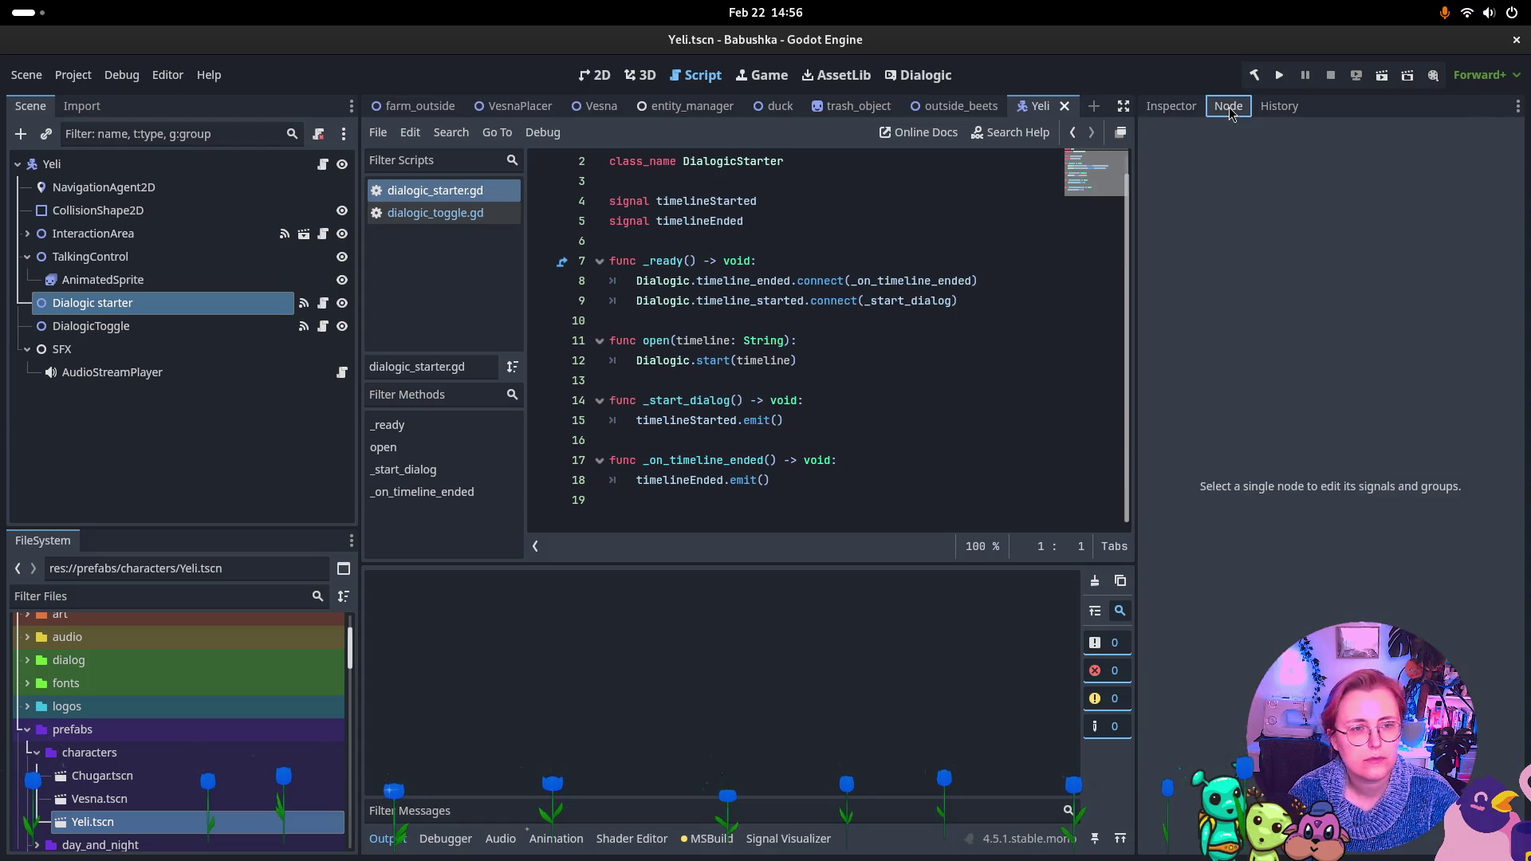
click(1168, 106)
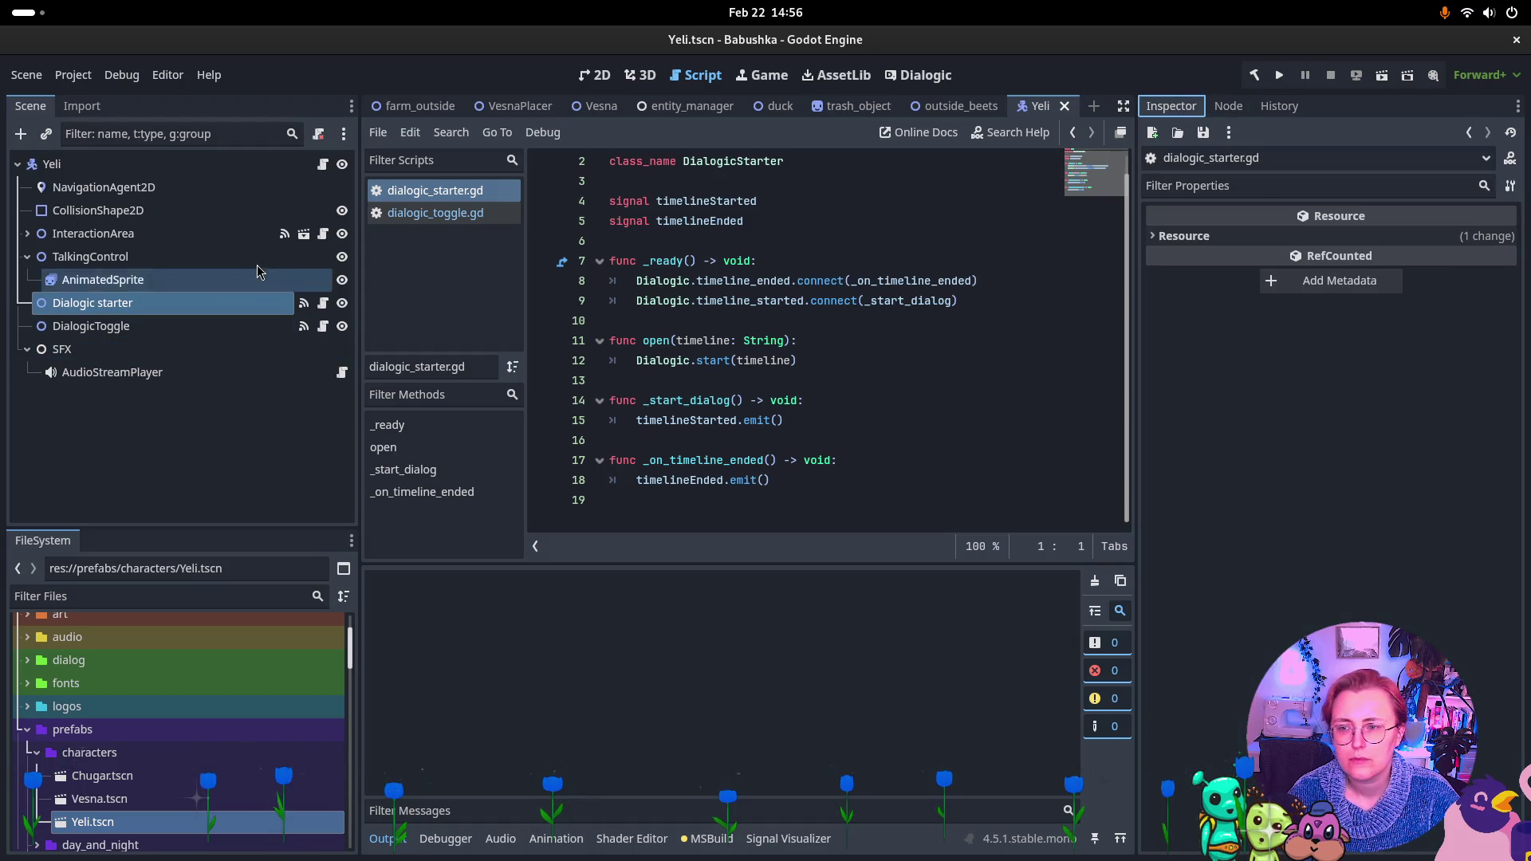
Check InteractionArea's Interacted connection, then start loading a script onto TalkingControl
click(143, 256)
click(127, 234)
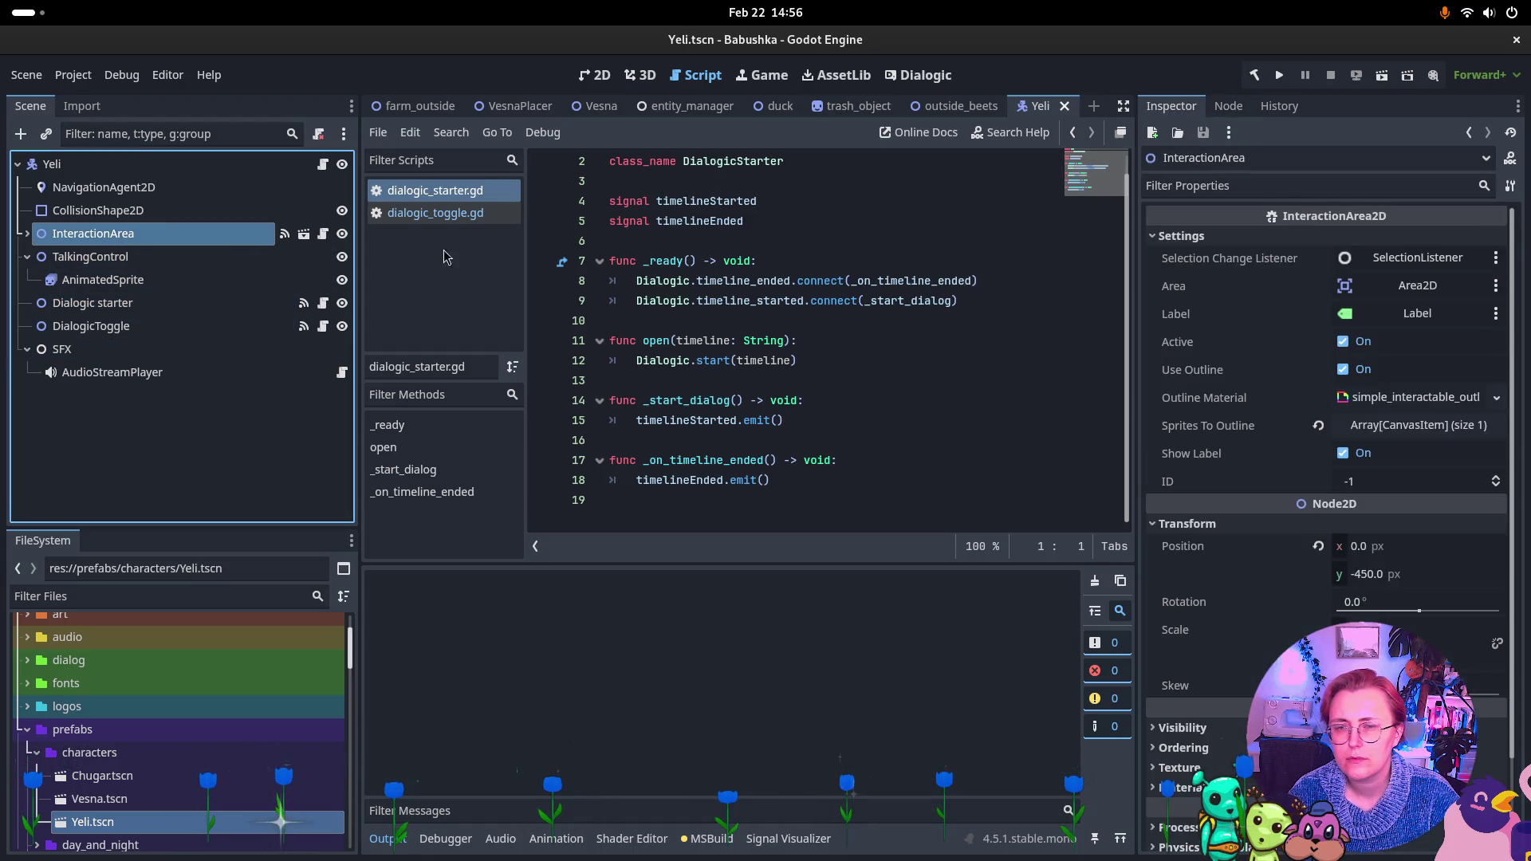
click(1228, 106)
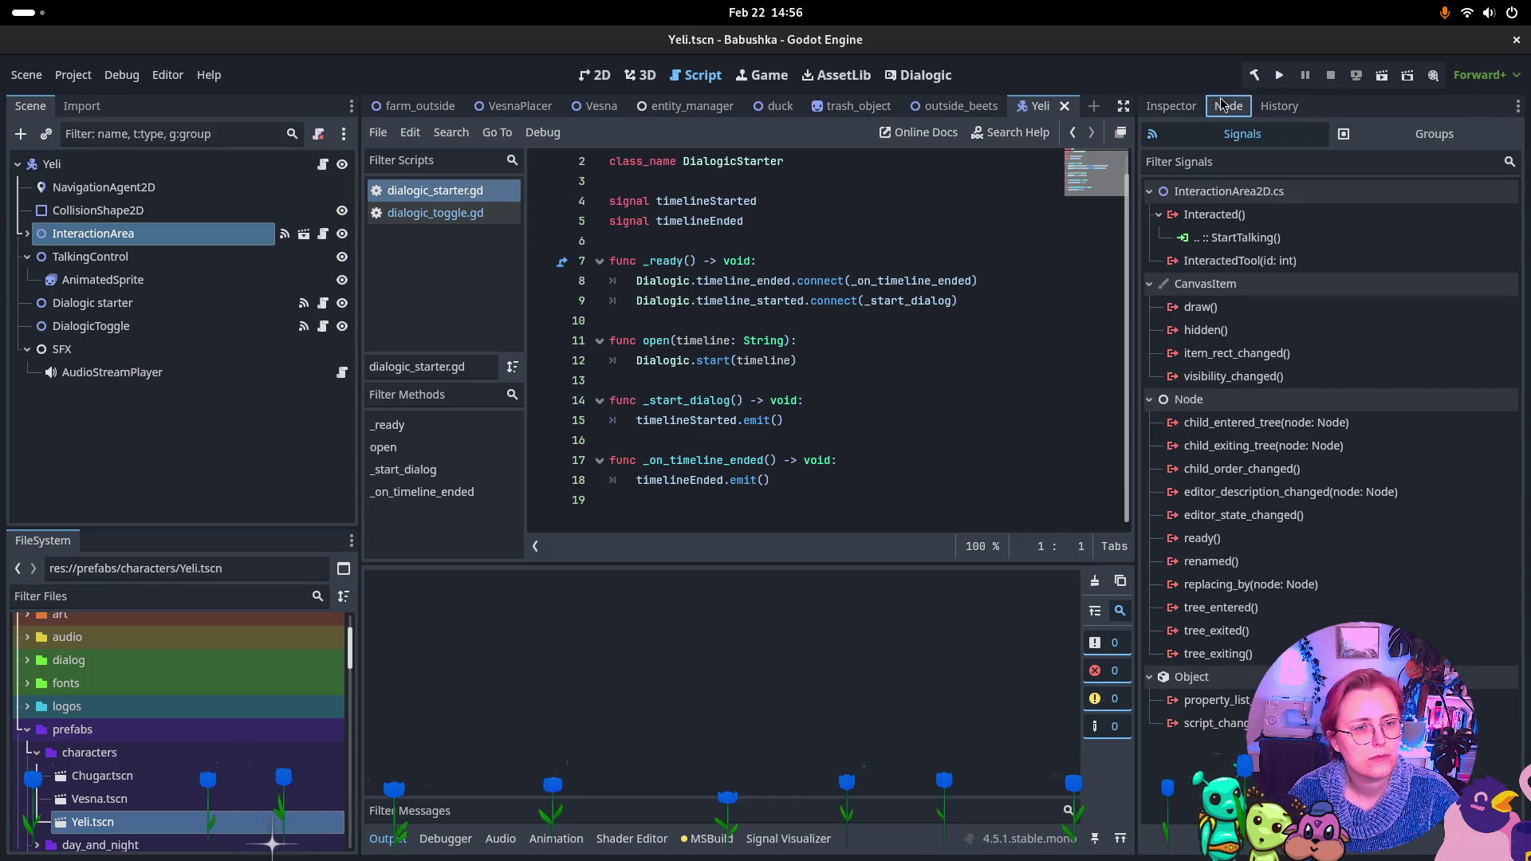
click(1169, 106)
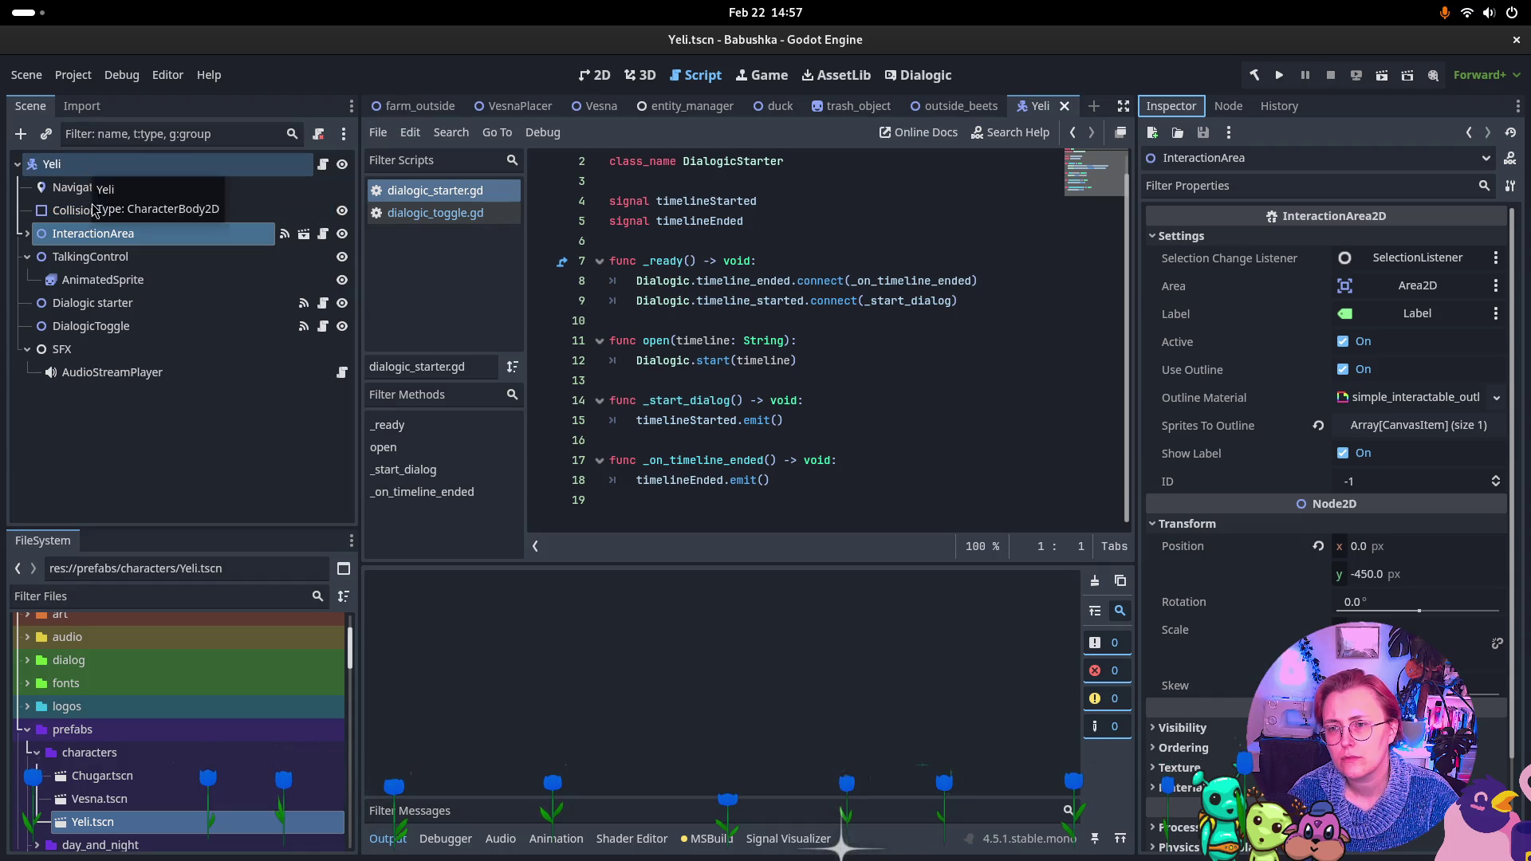
click(97, 257)
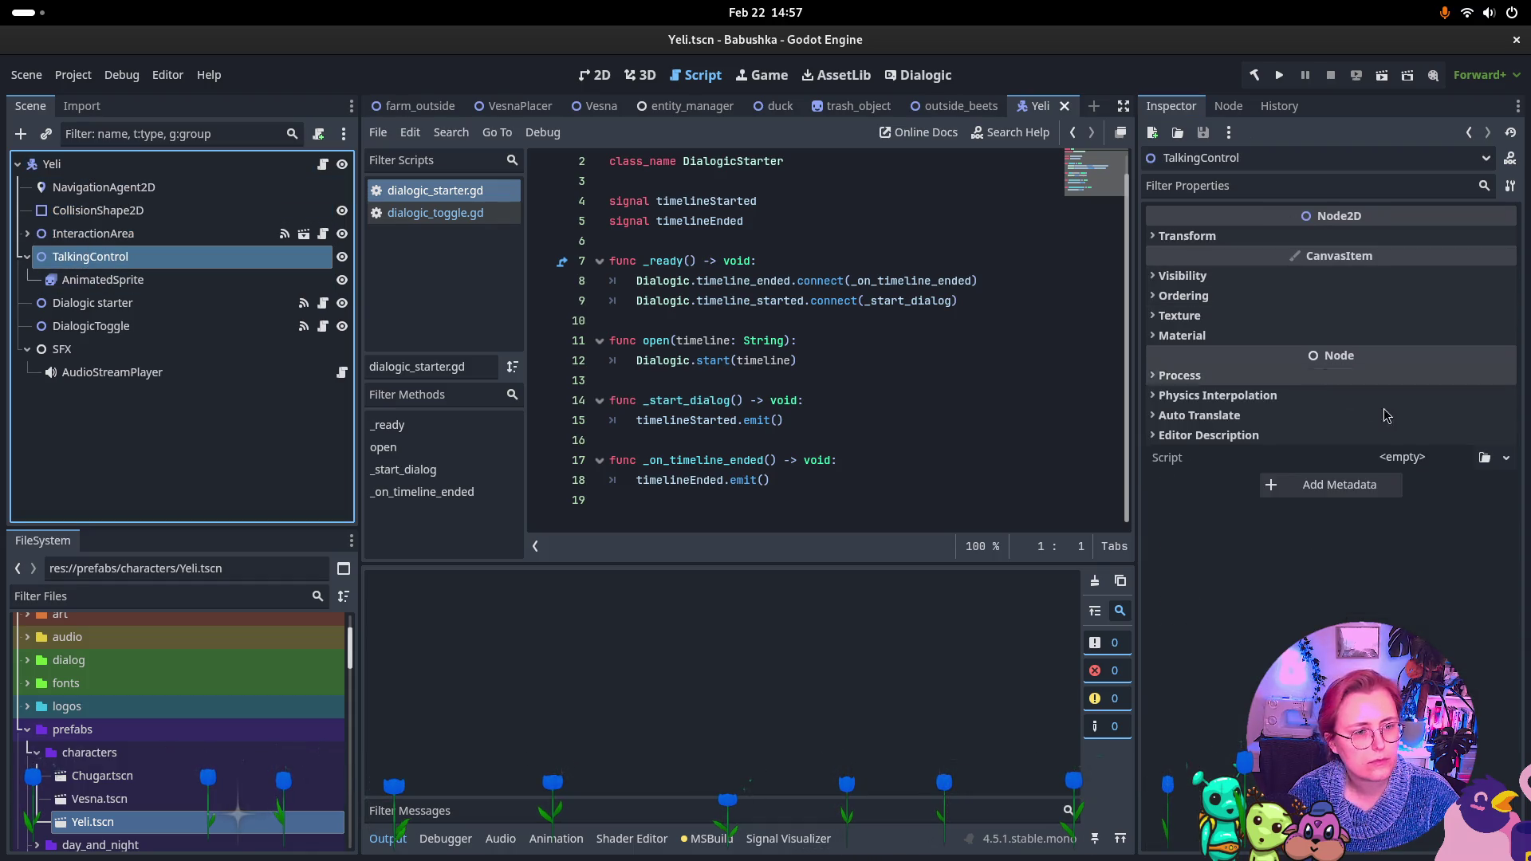
click(1485, 457)
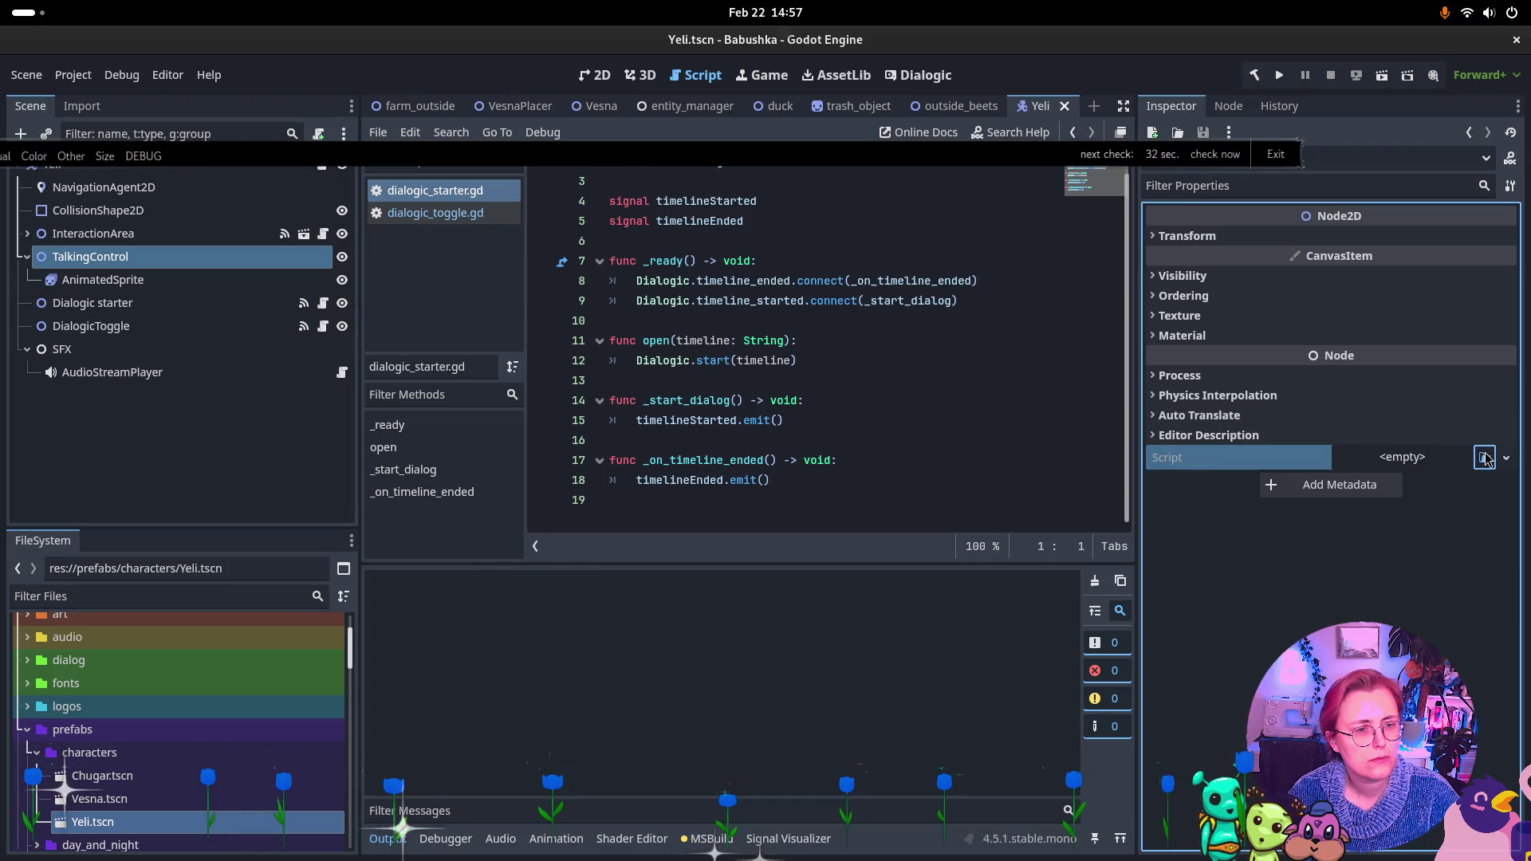
Attach TalkingCharacter.cs to TalkingControl and set its Sprite to AnimatedSprite
text(talk)
key(Return)
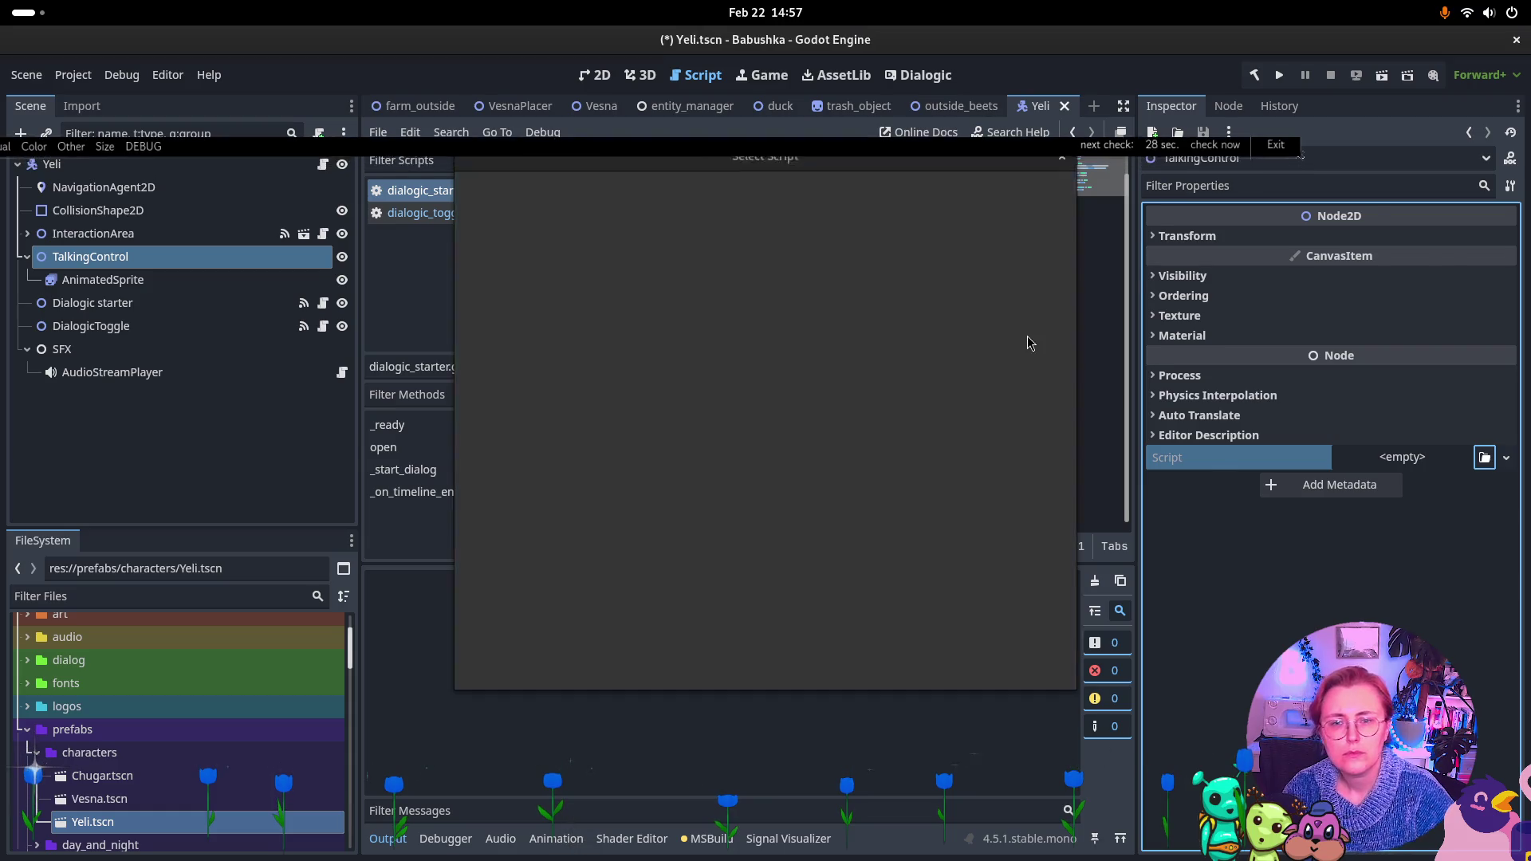
mouse_move(102, 279)
mouse_down()
mouse_move(1403, 243)
mouse_move(1382, 253)
mouse_up()
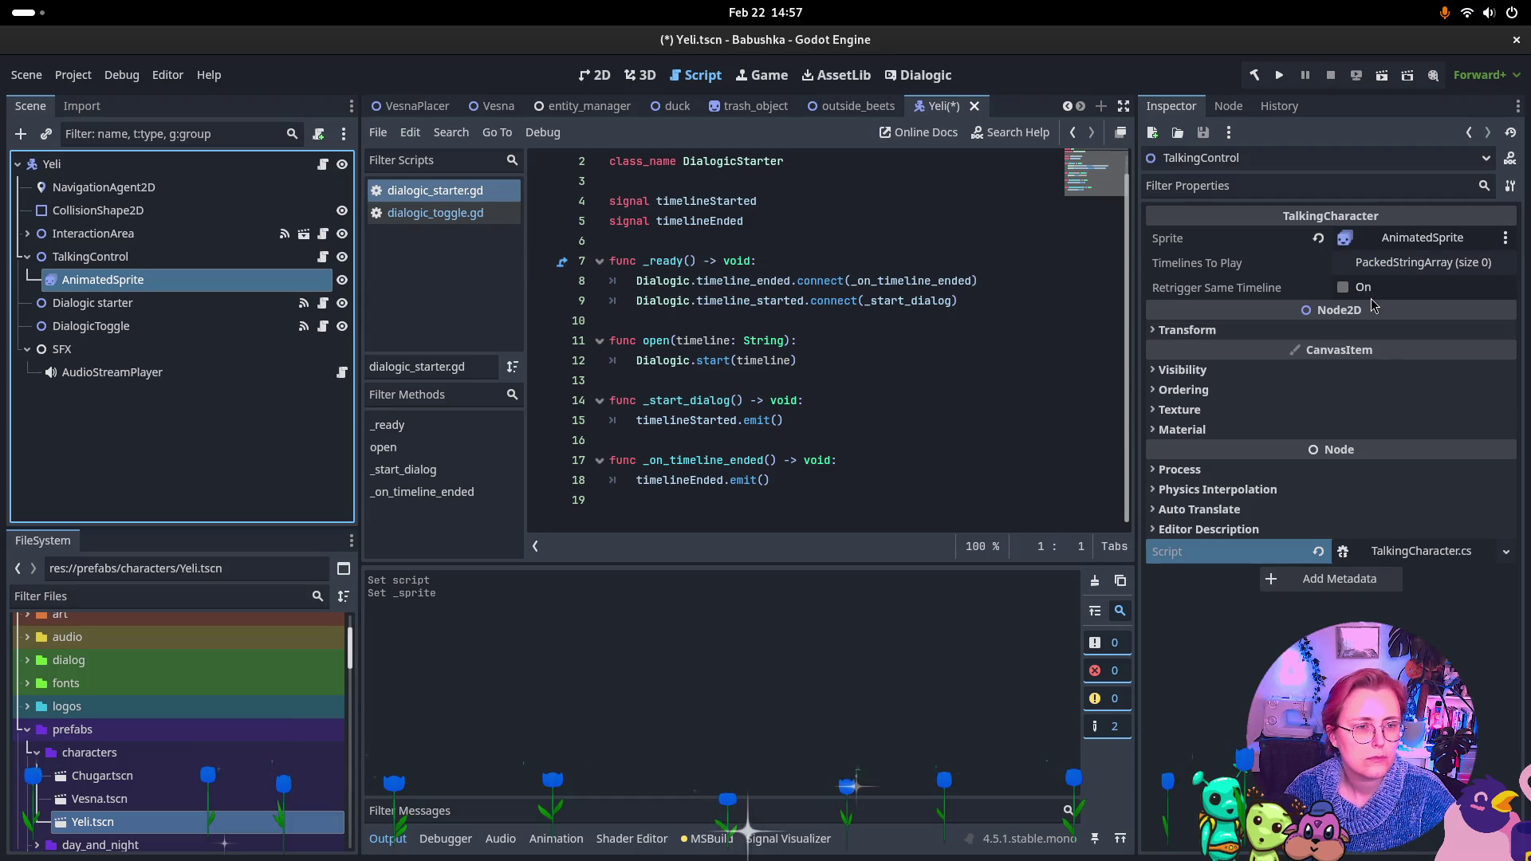
Add one empty entry to TalkingControl's Timelines To Play list
click(1410, 271)
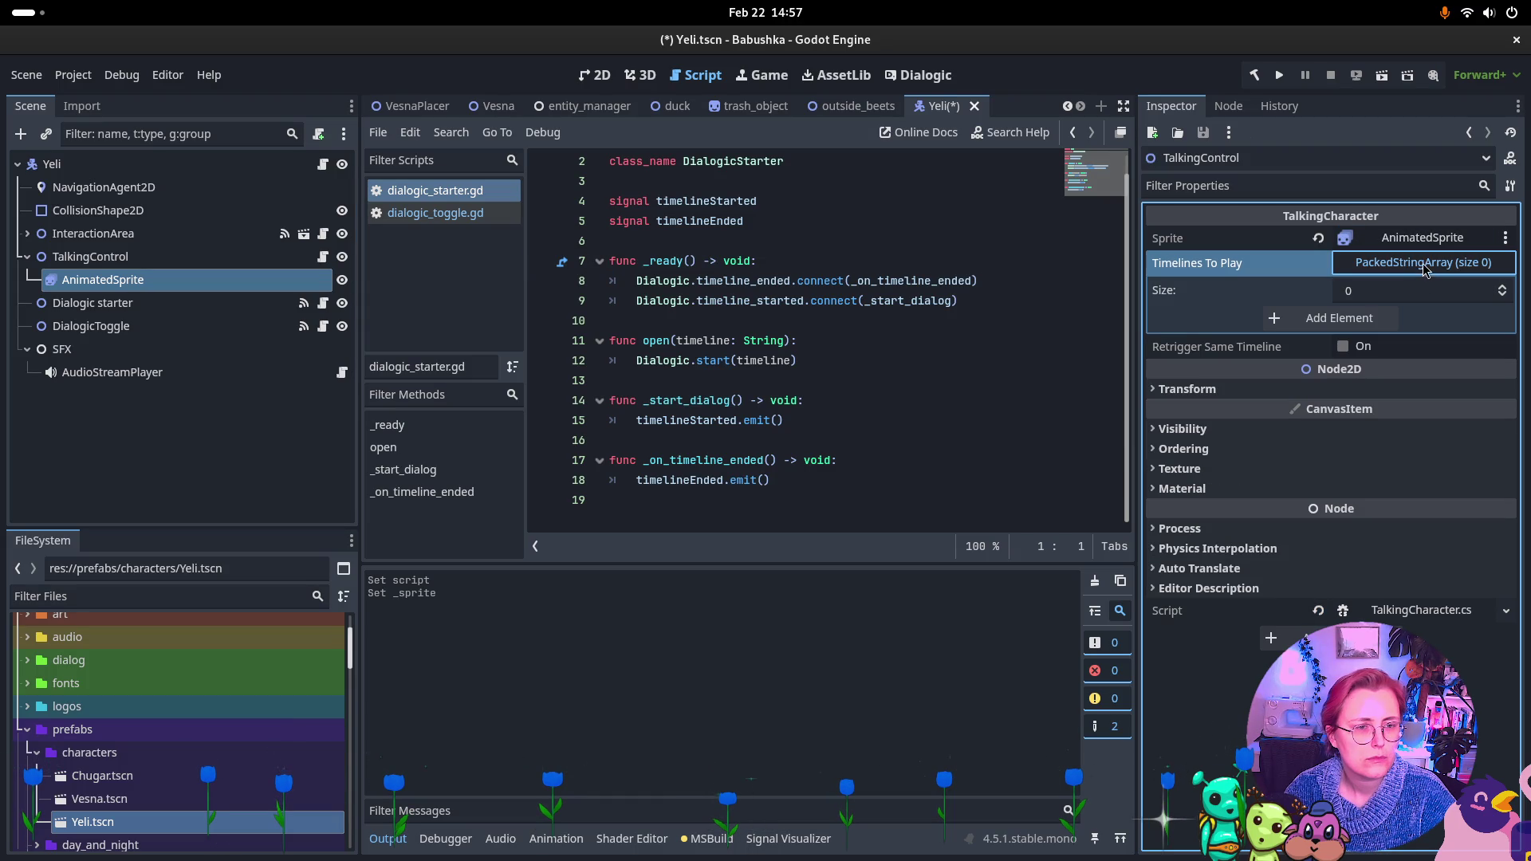
click(1217, 108)
click(1171, 108)
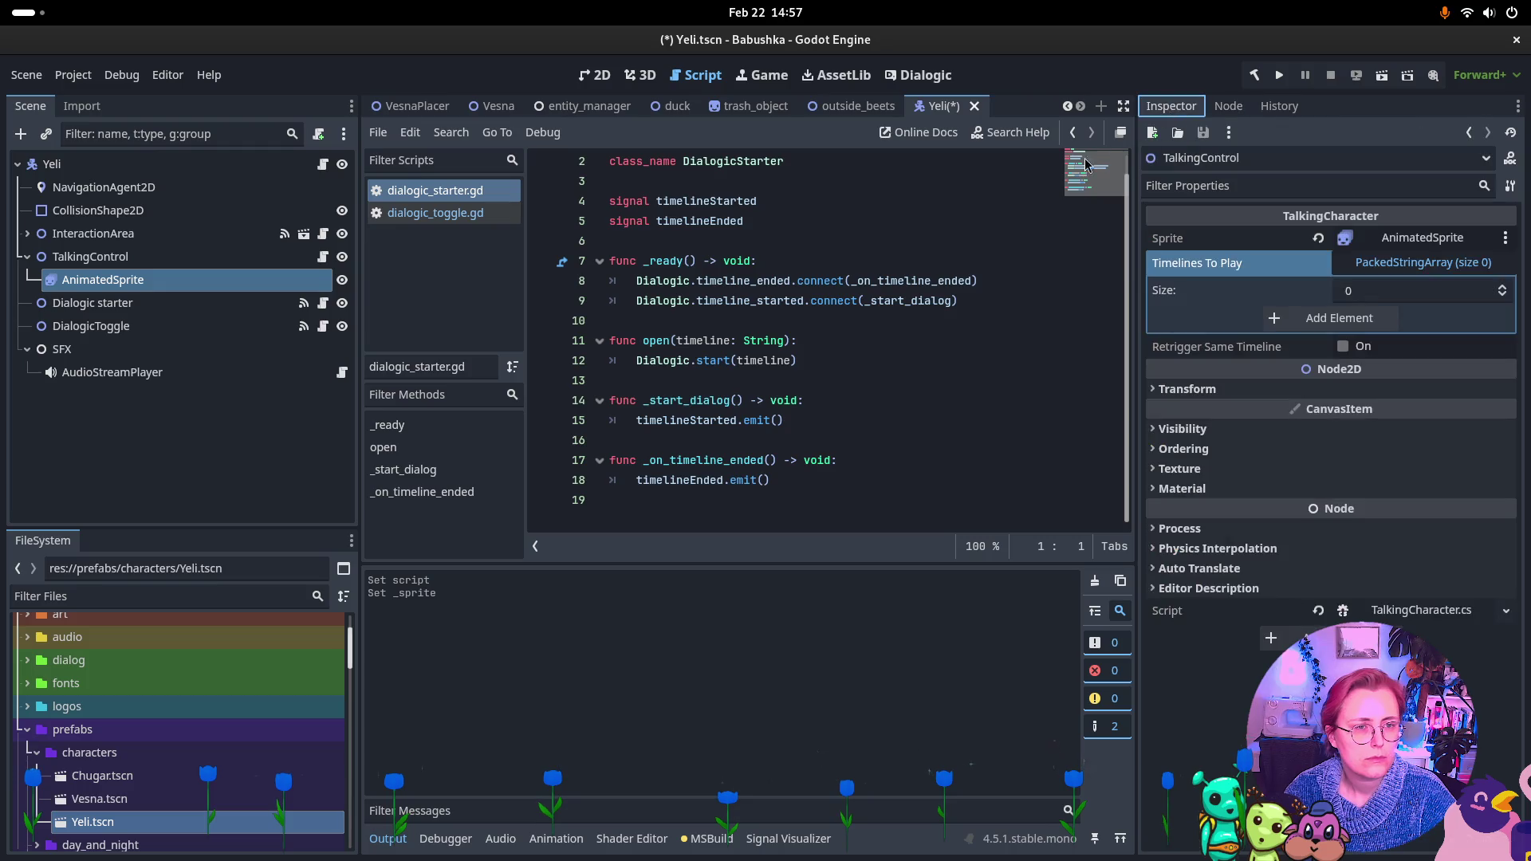
click(1489, 286)
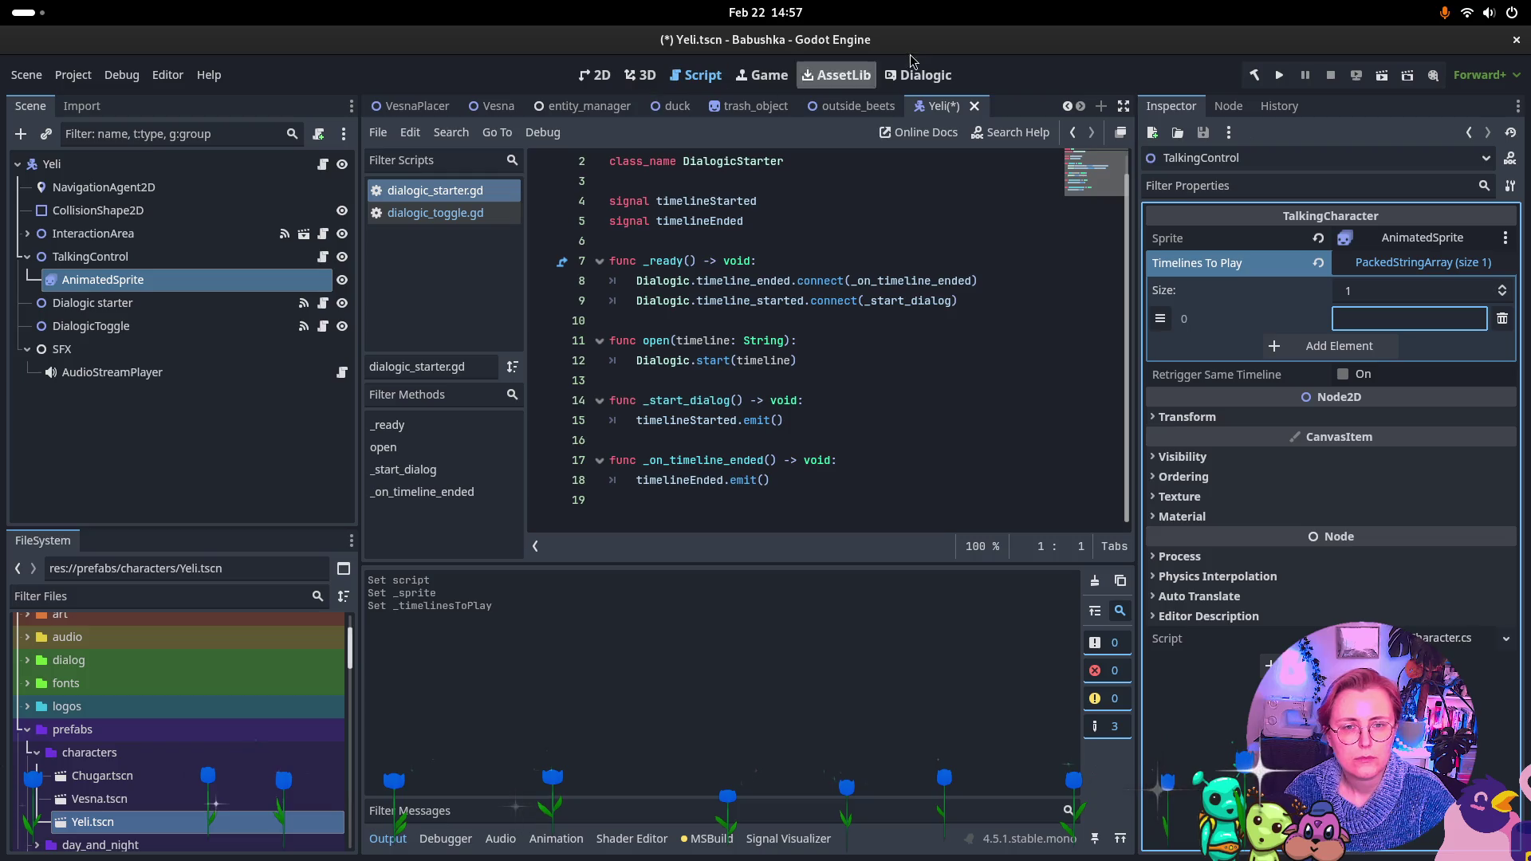
click(923, 75)
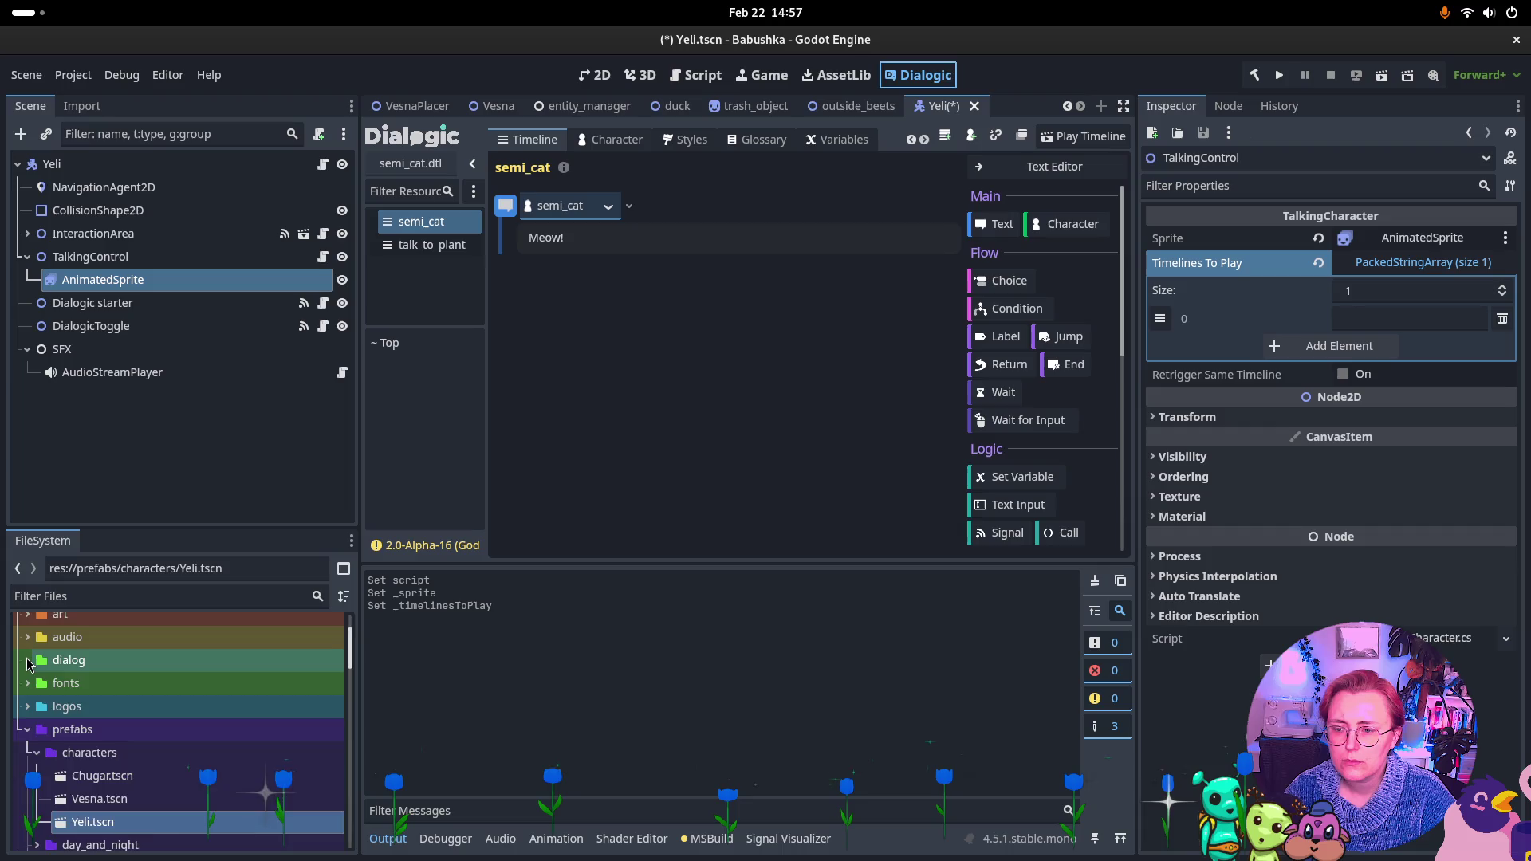
Browse to the Scene1_farm_outside dialog folder and open the yeli_intro_01 timeline
click(27, 659)
click(37, 684)
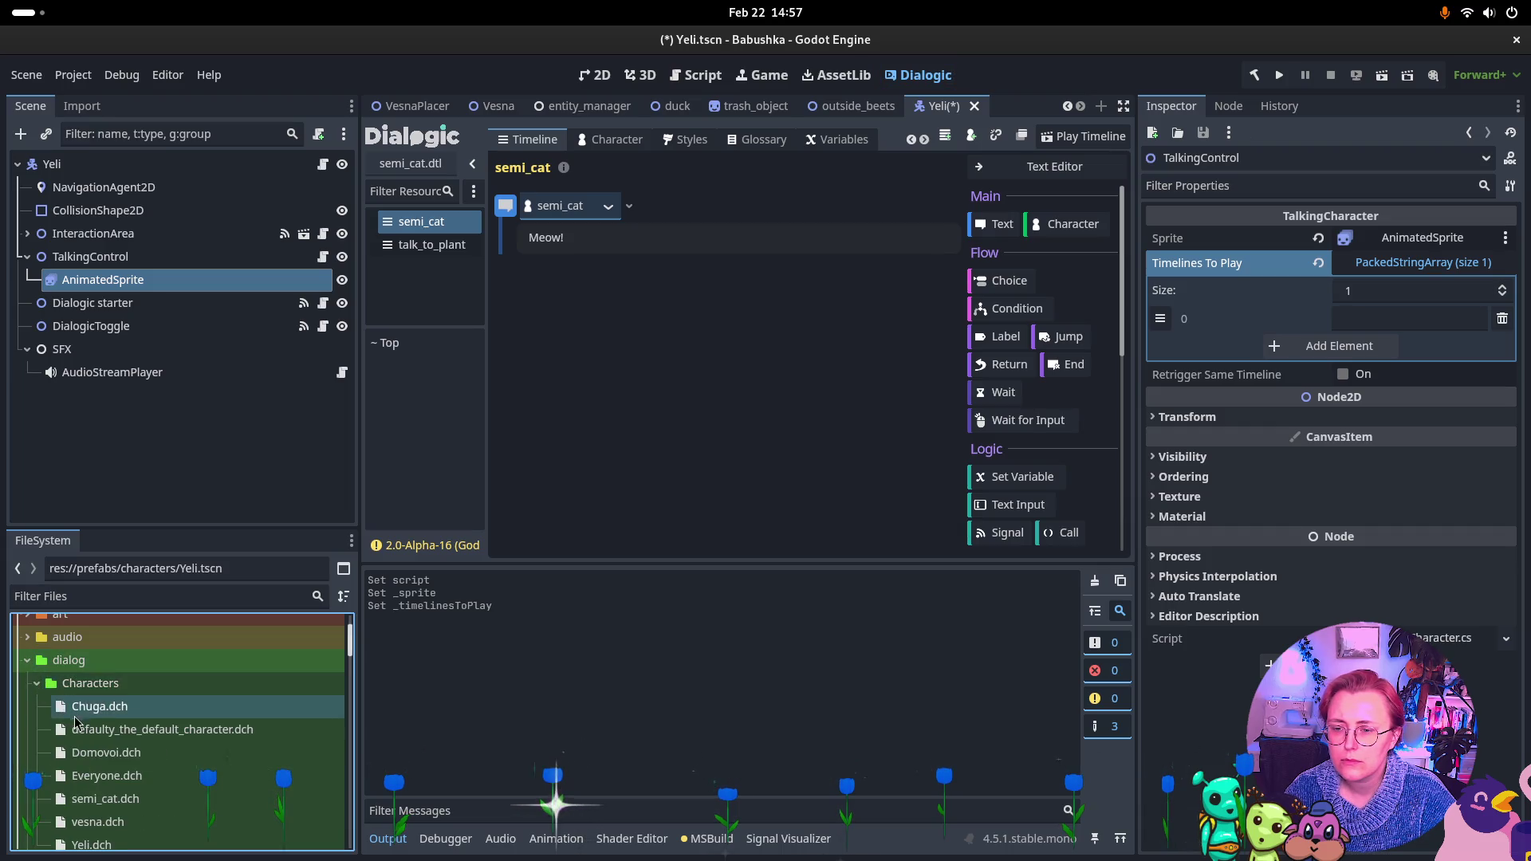
scroll(77, 721, down, 2)
click(37, 624)
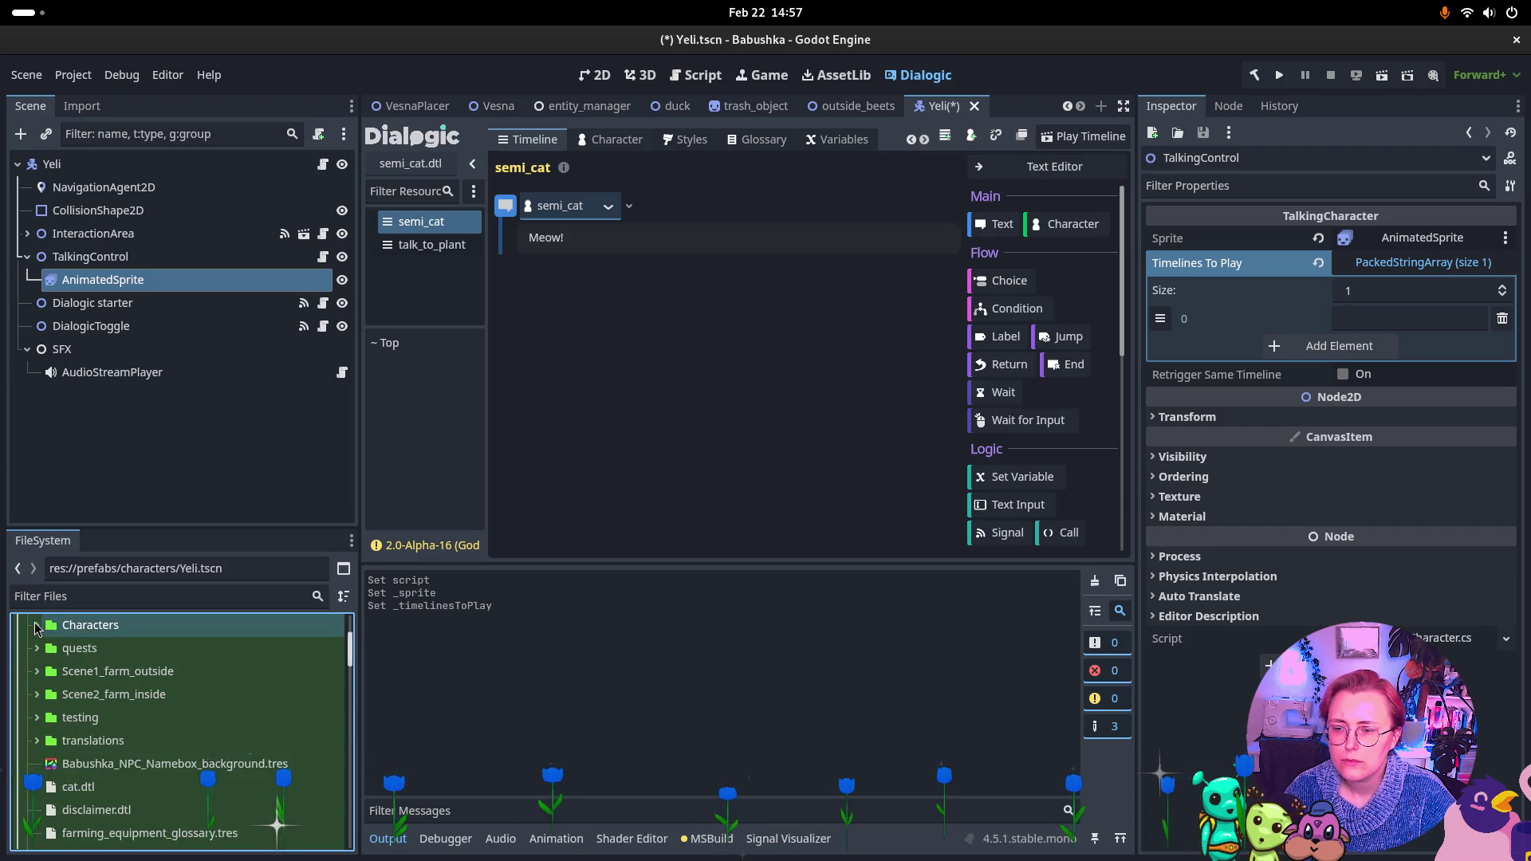
click(37, 672)
click(114, 695)
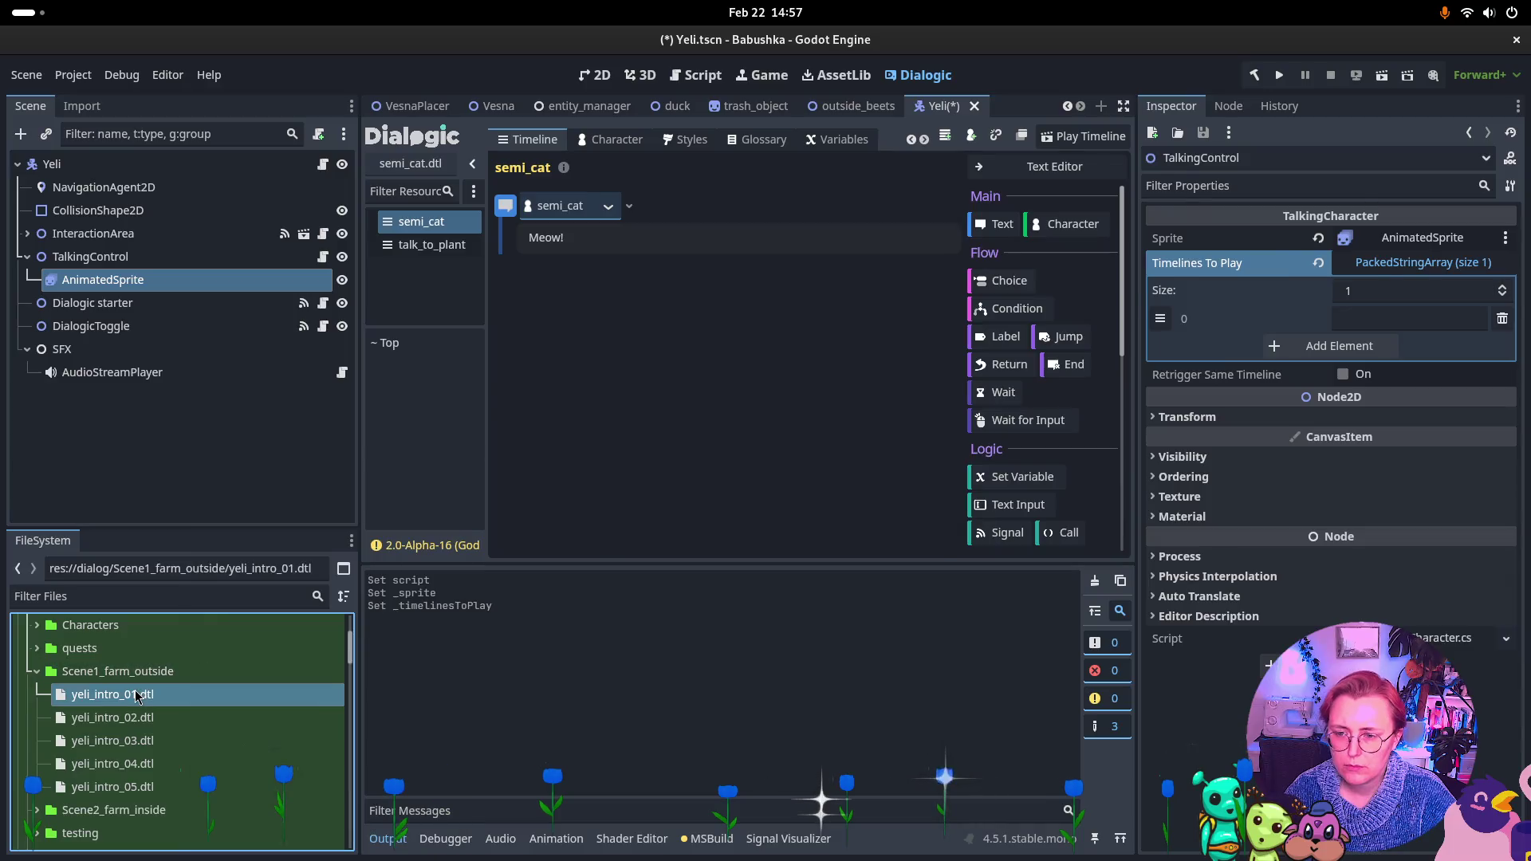
double_click(169, 693)
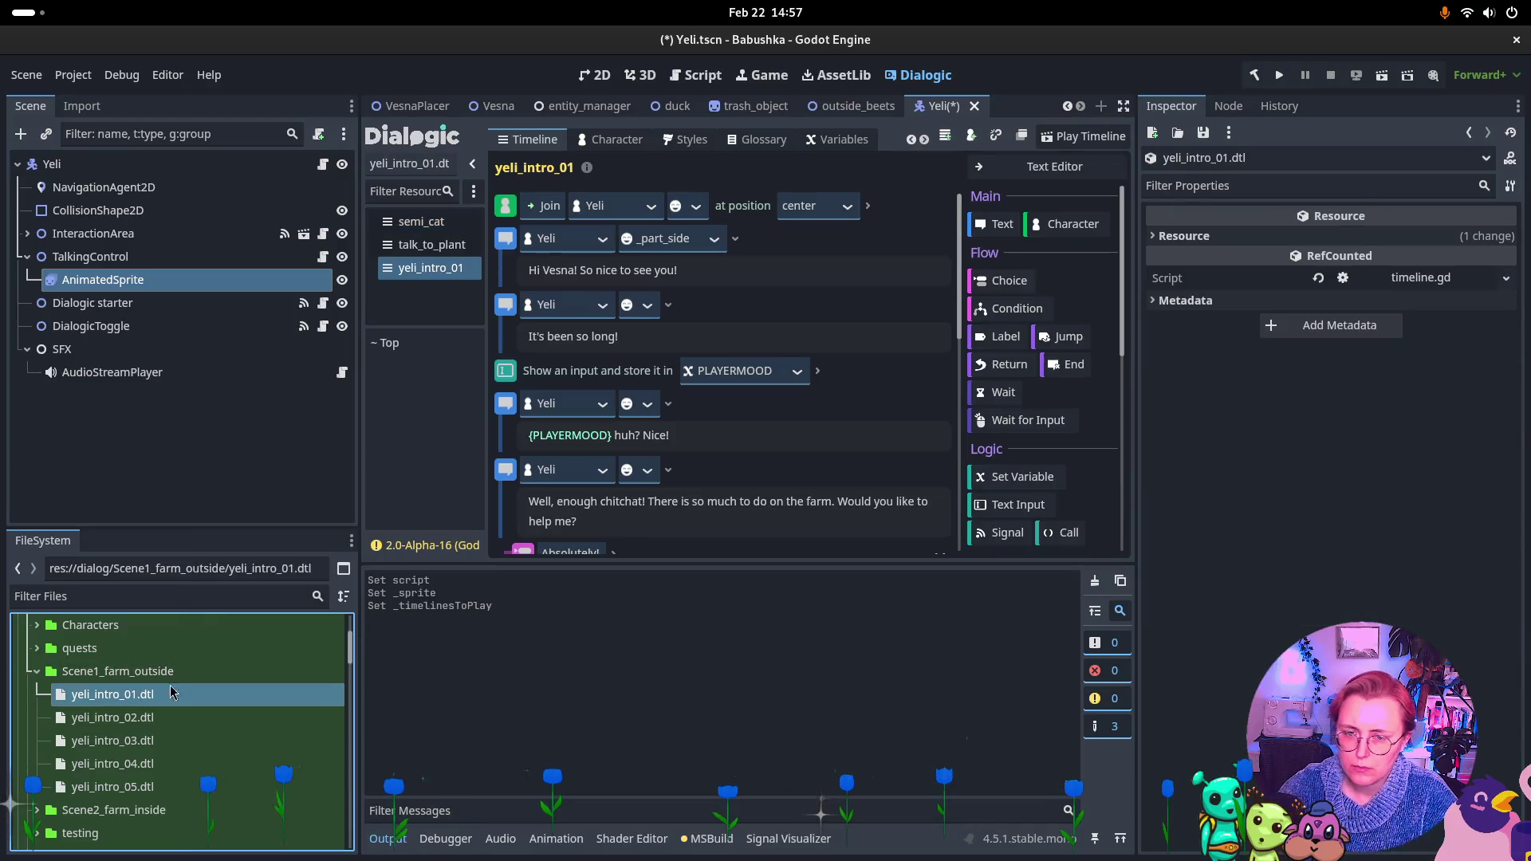
double_click(120, 718)
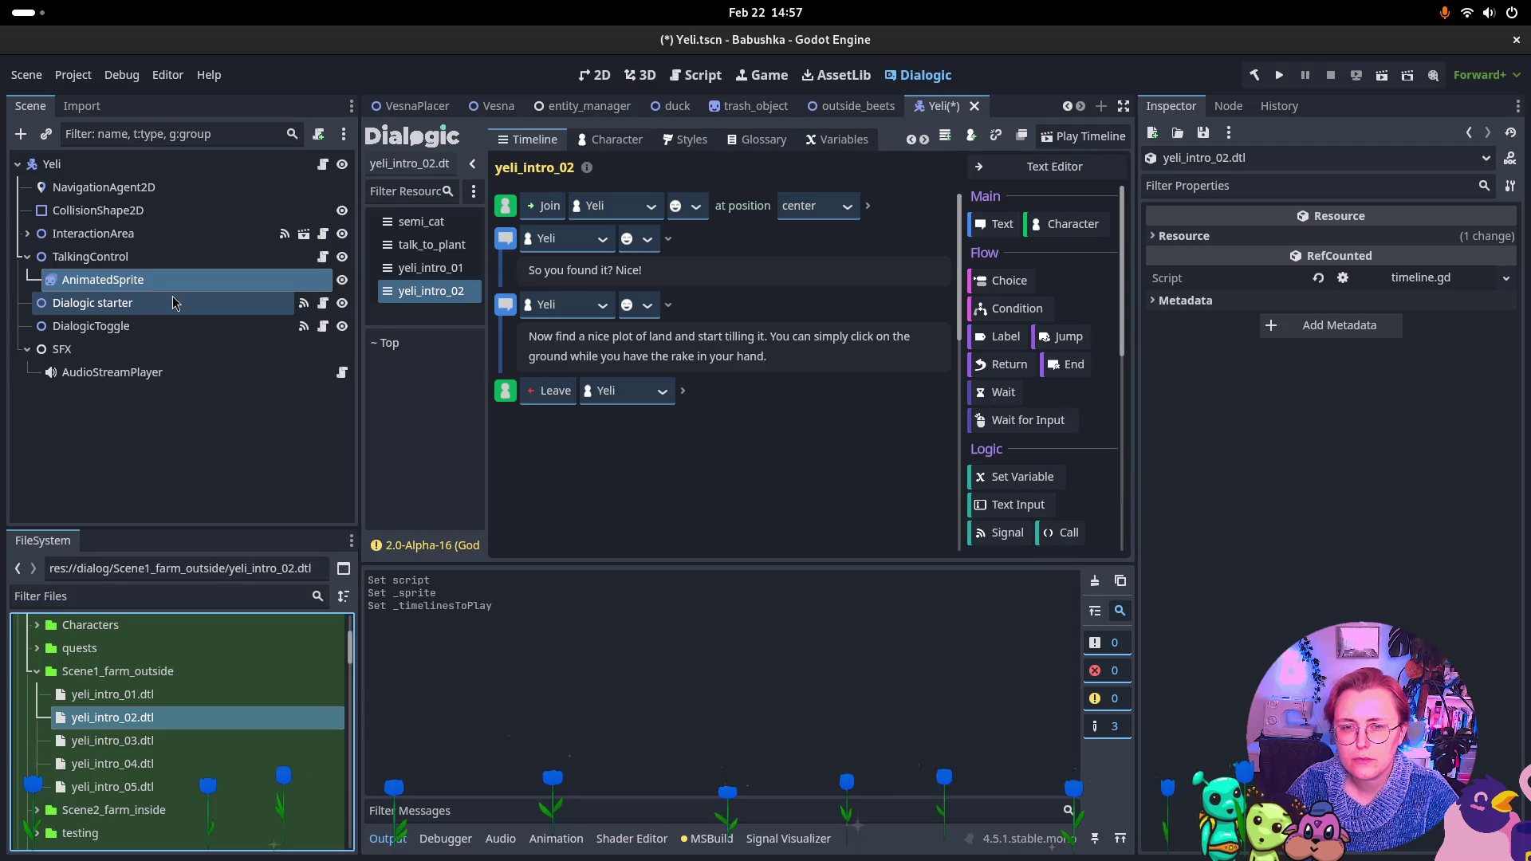
Paste the yeli_intro_01 file name into TalkingControl's Timelines To Play element 0
click(94, 256)
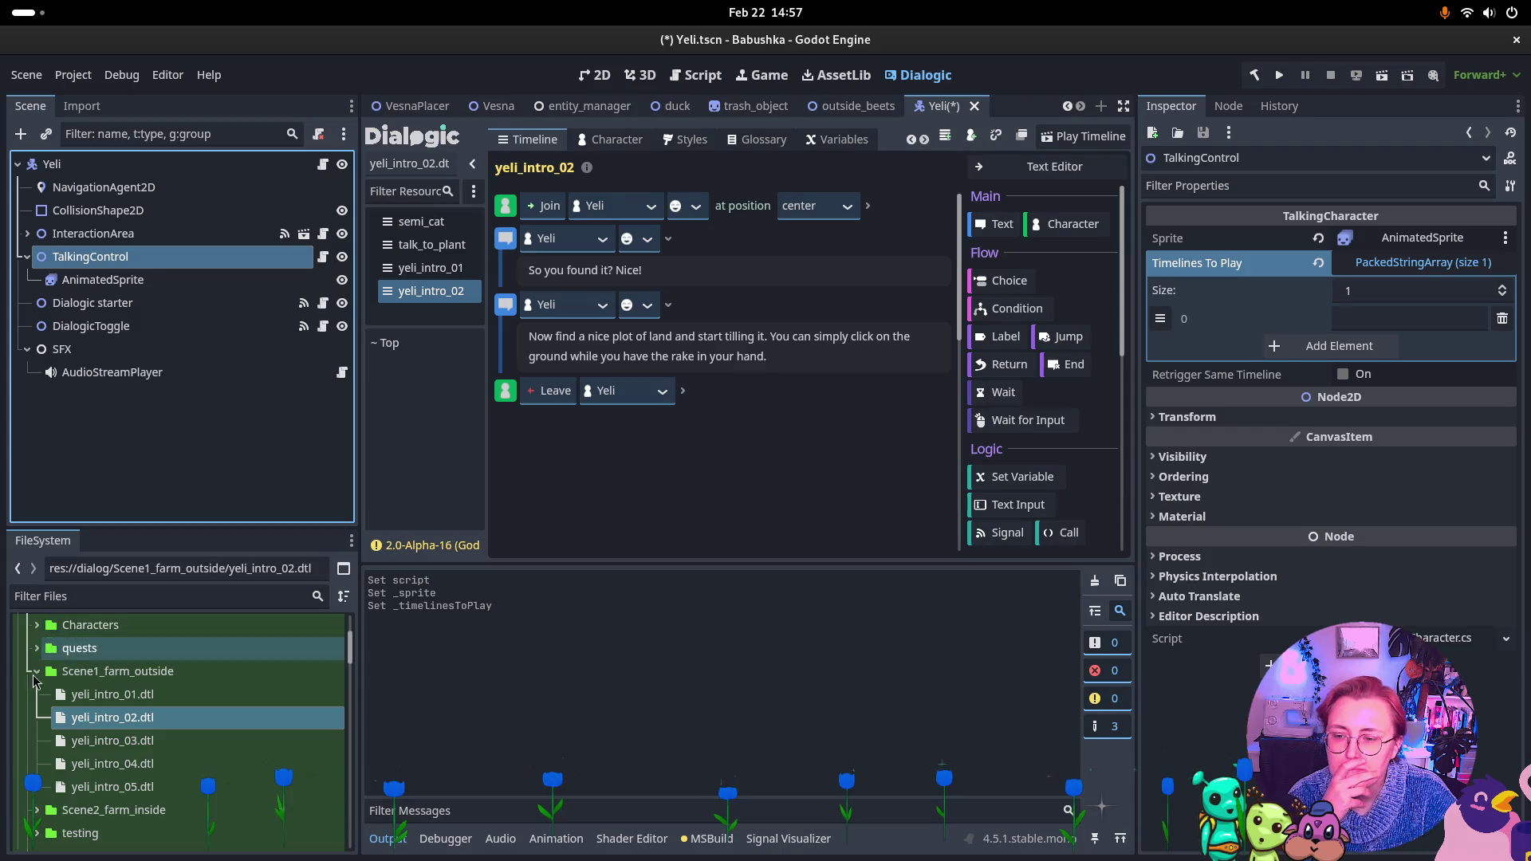
click(123, 699)
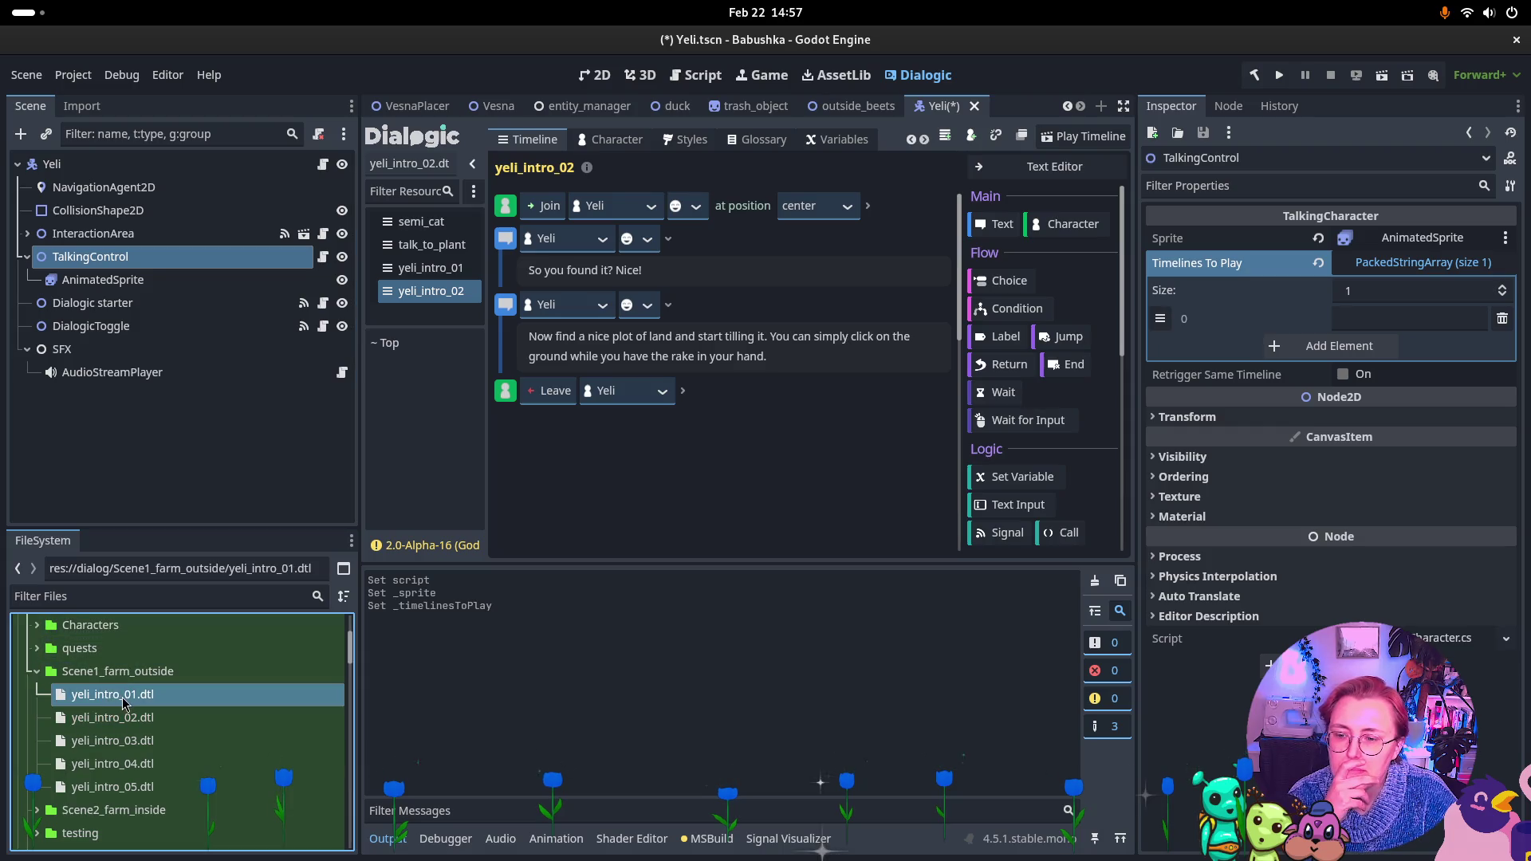
click(429, 268)
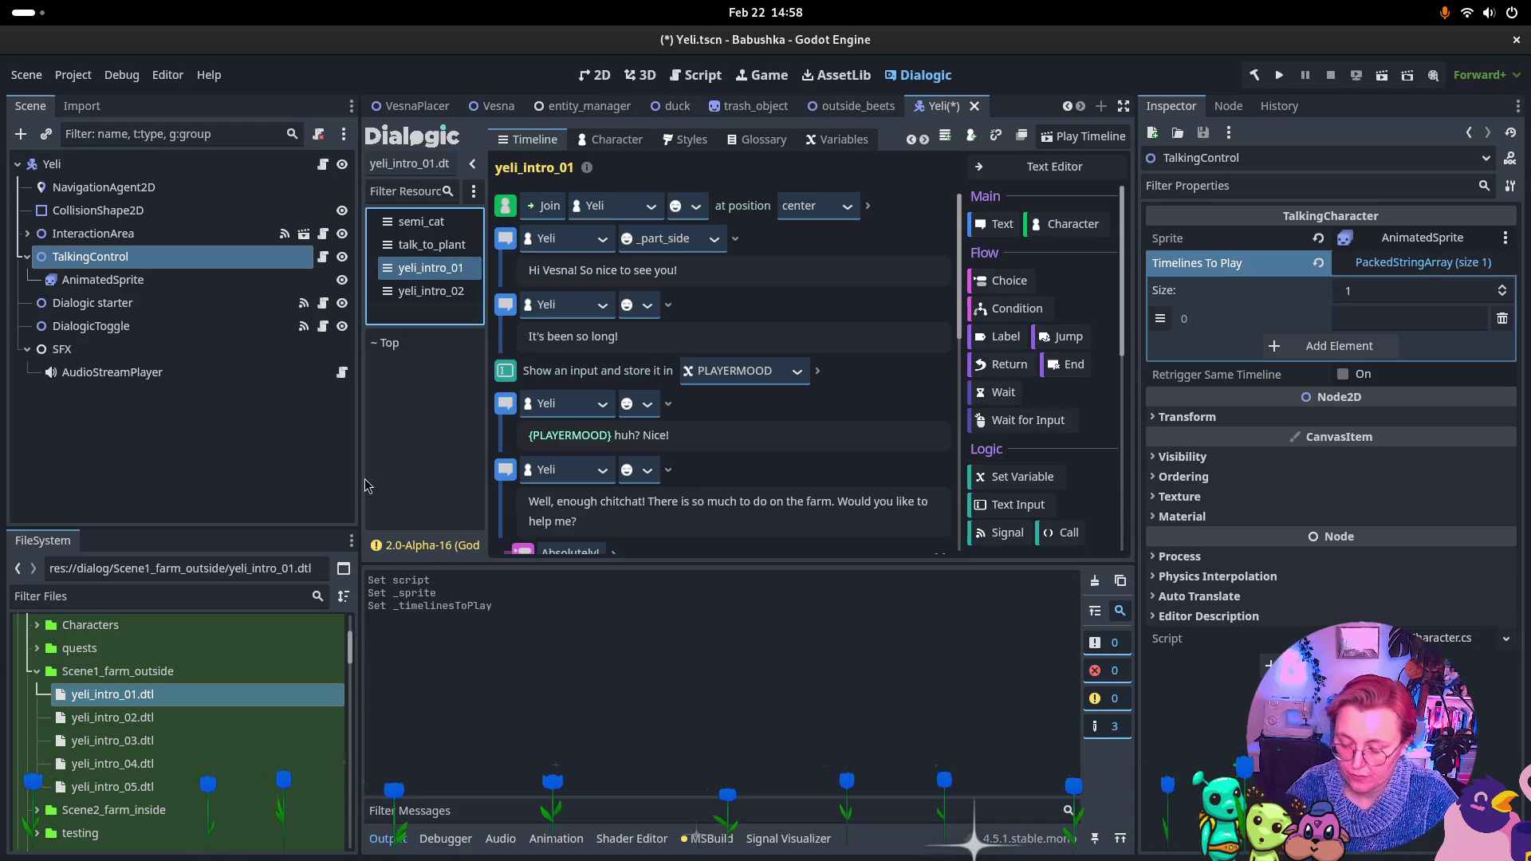
click(162, 719)
click(167, 700)
click(162, 695)
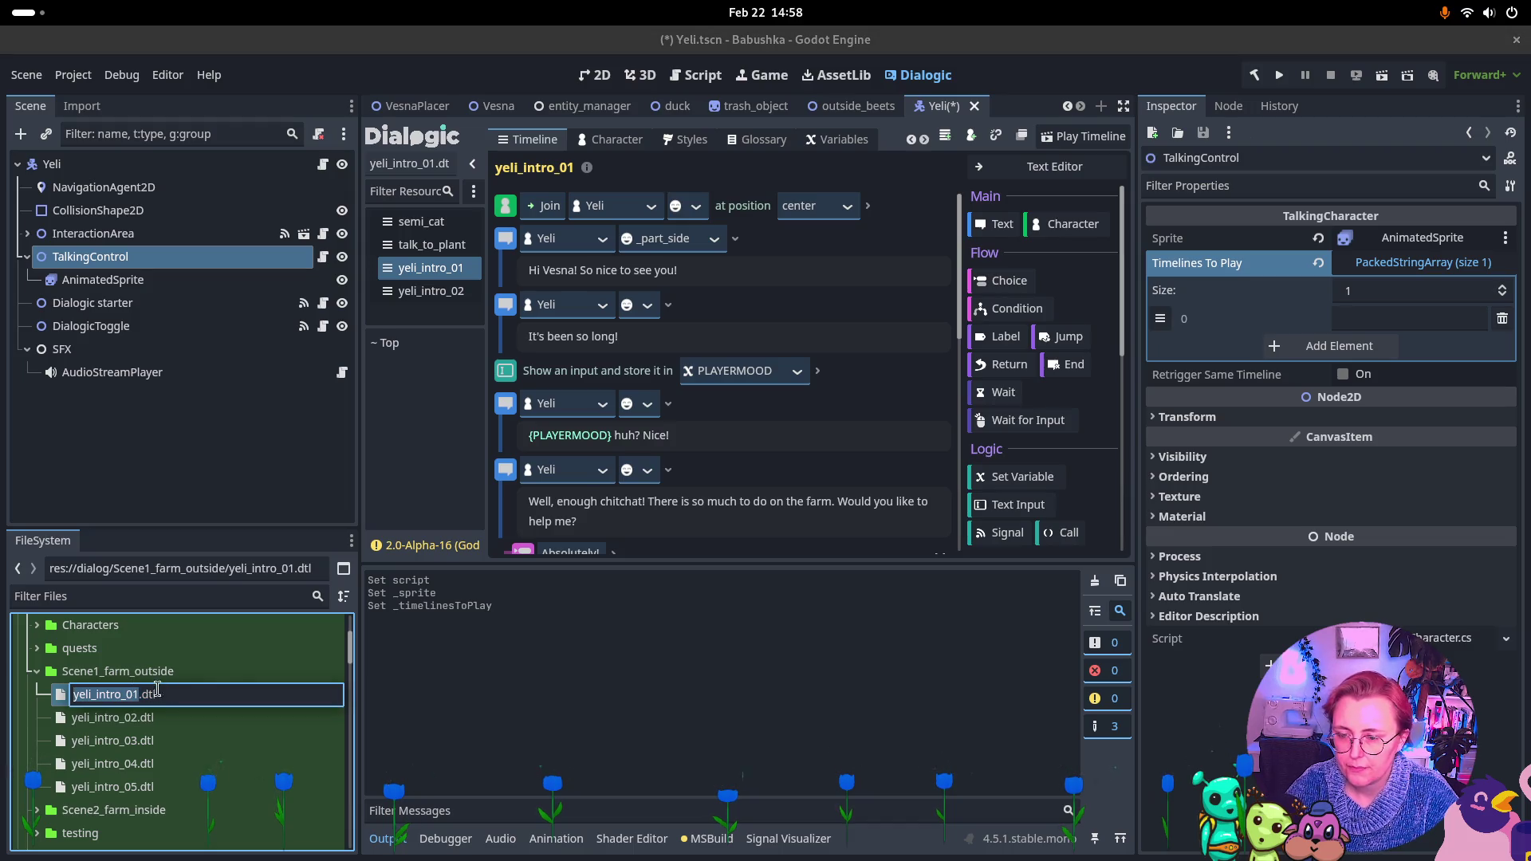
key(ctrl+c)
click(1371, 319)
key(ctrl+v)
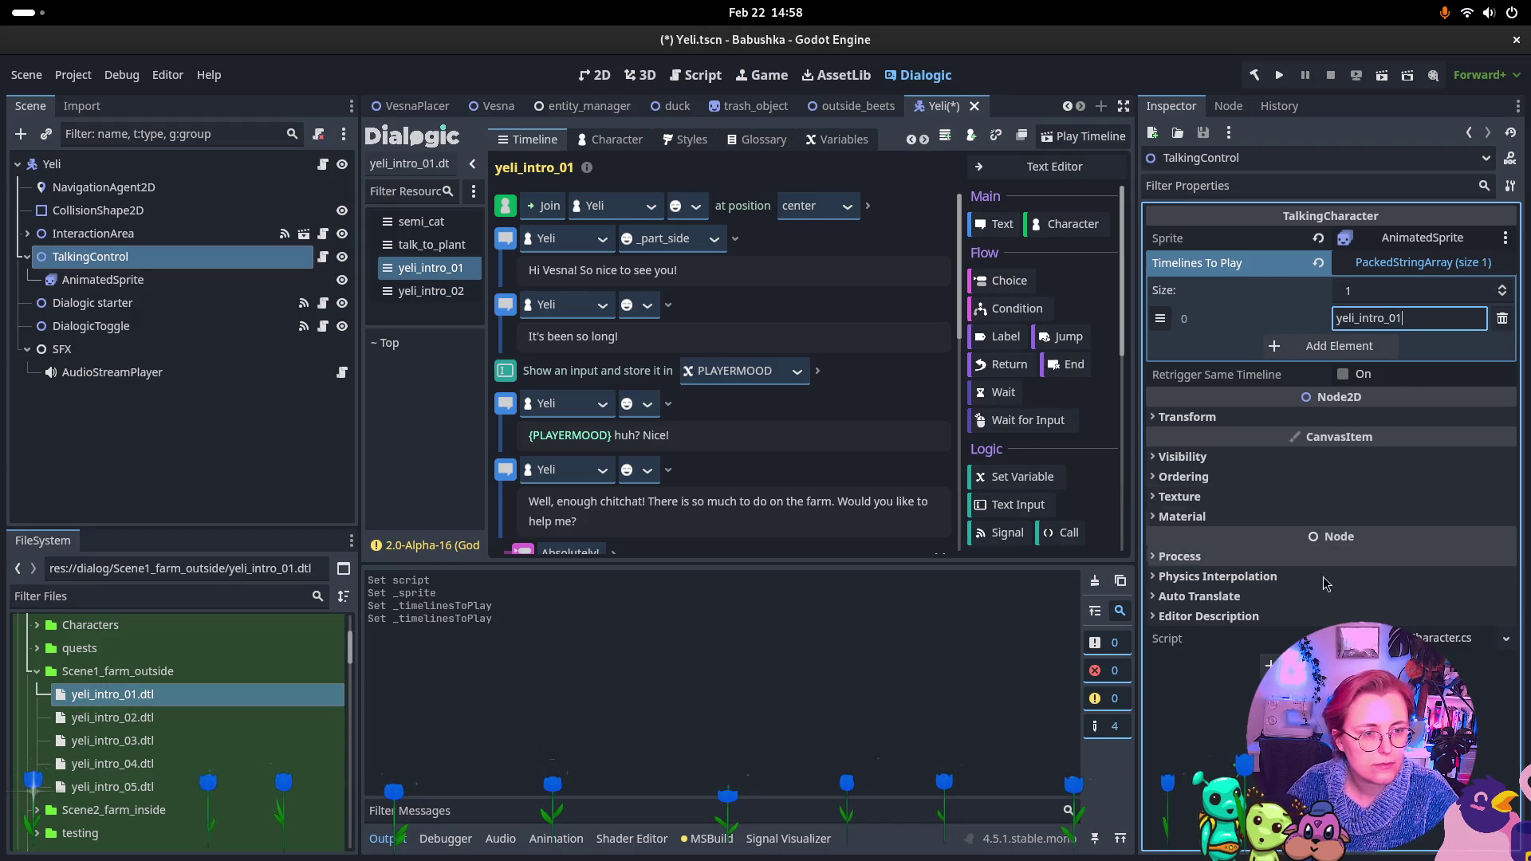
click(102, 280)
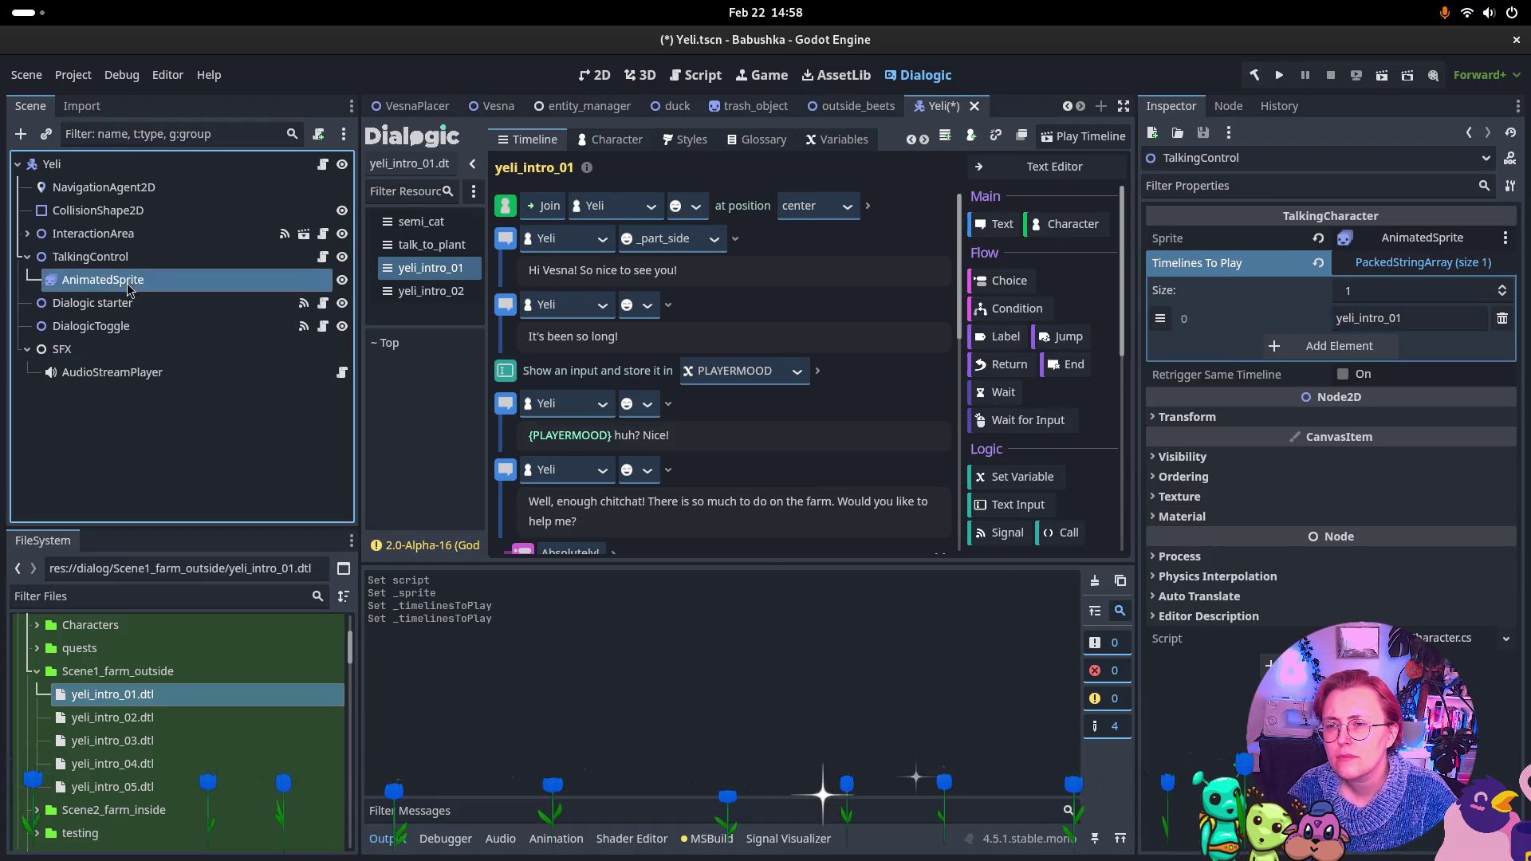
click(118, 234)
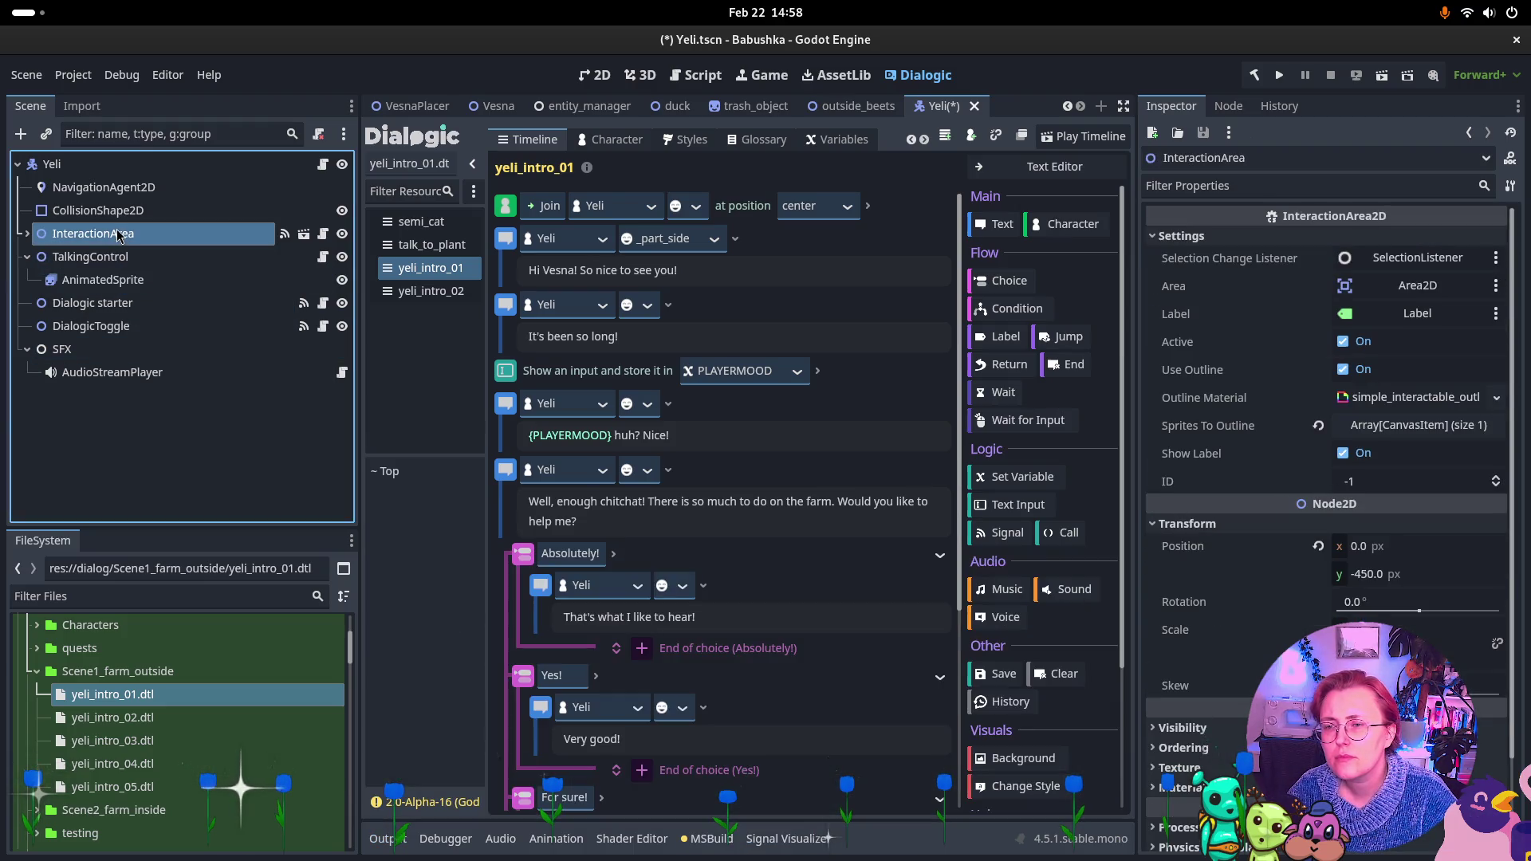
Delete InteractionArea's Interacted-to-StartTalking connection and begin a fresh Interacted connection
click(1227, 106)
click(1292, 238)
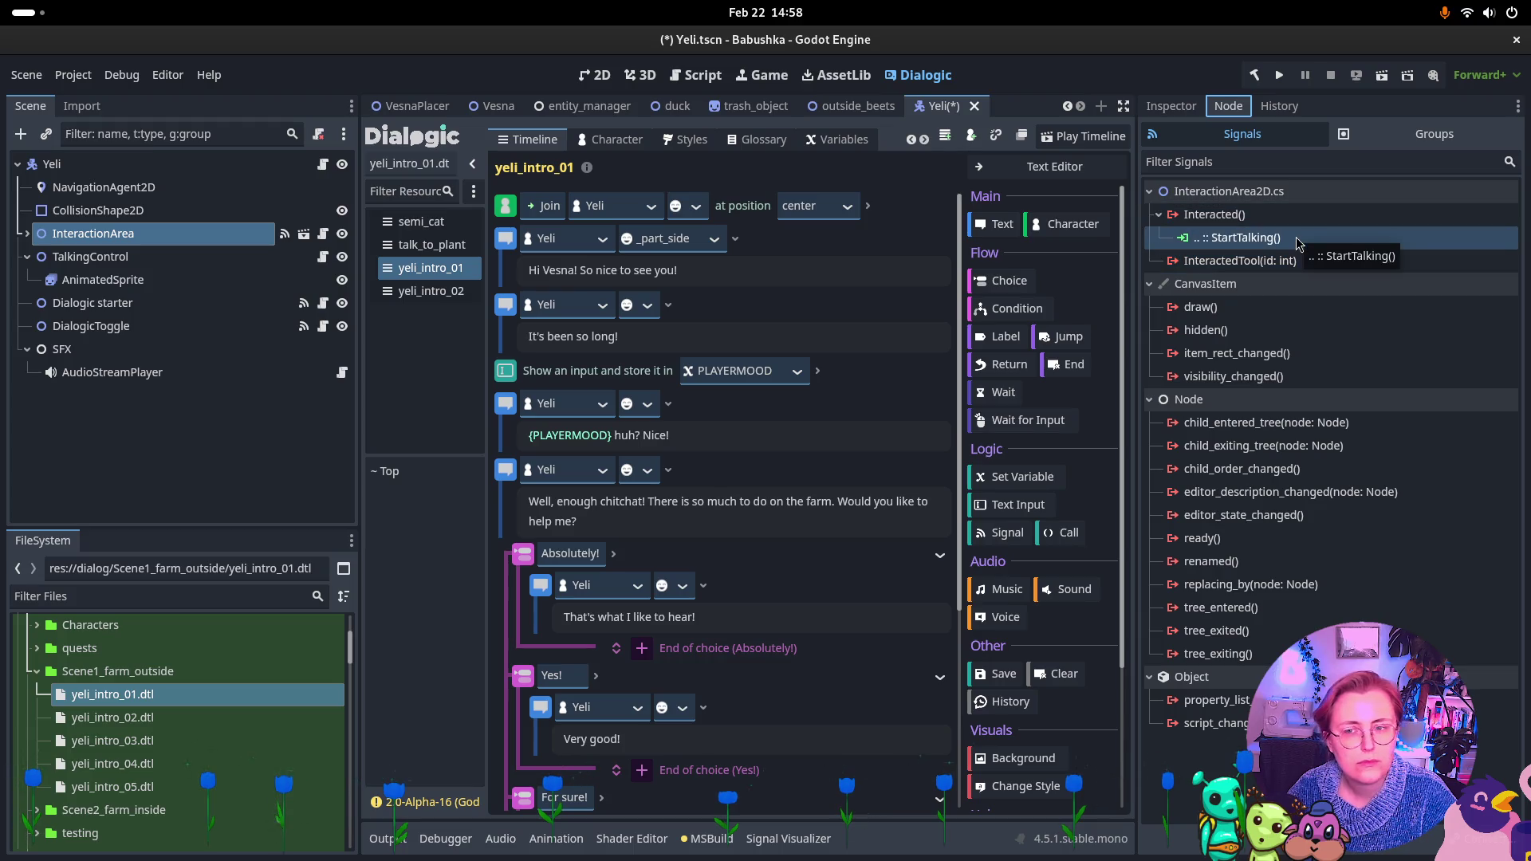
key(Delete)
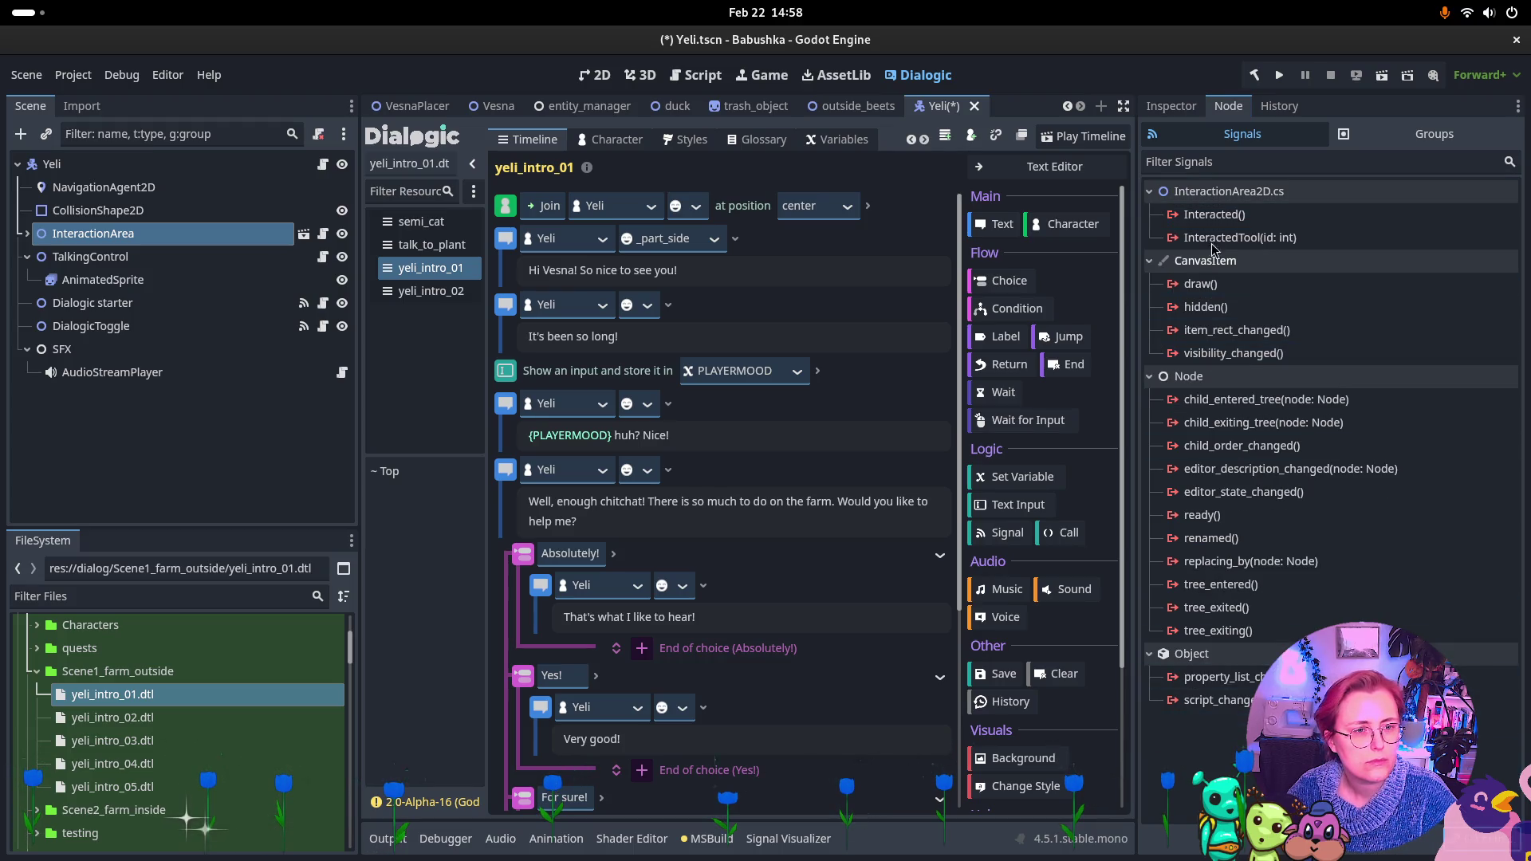
click(1214, 215)
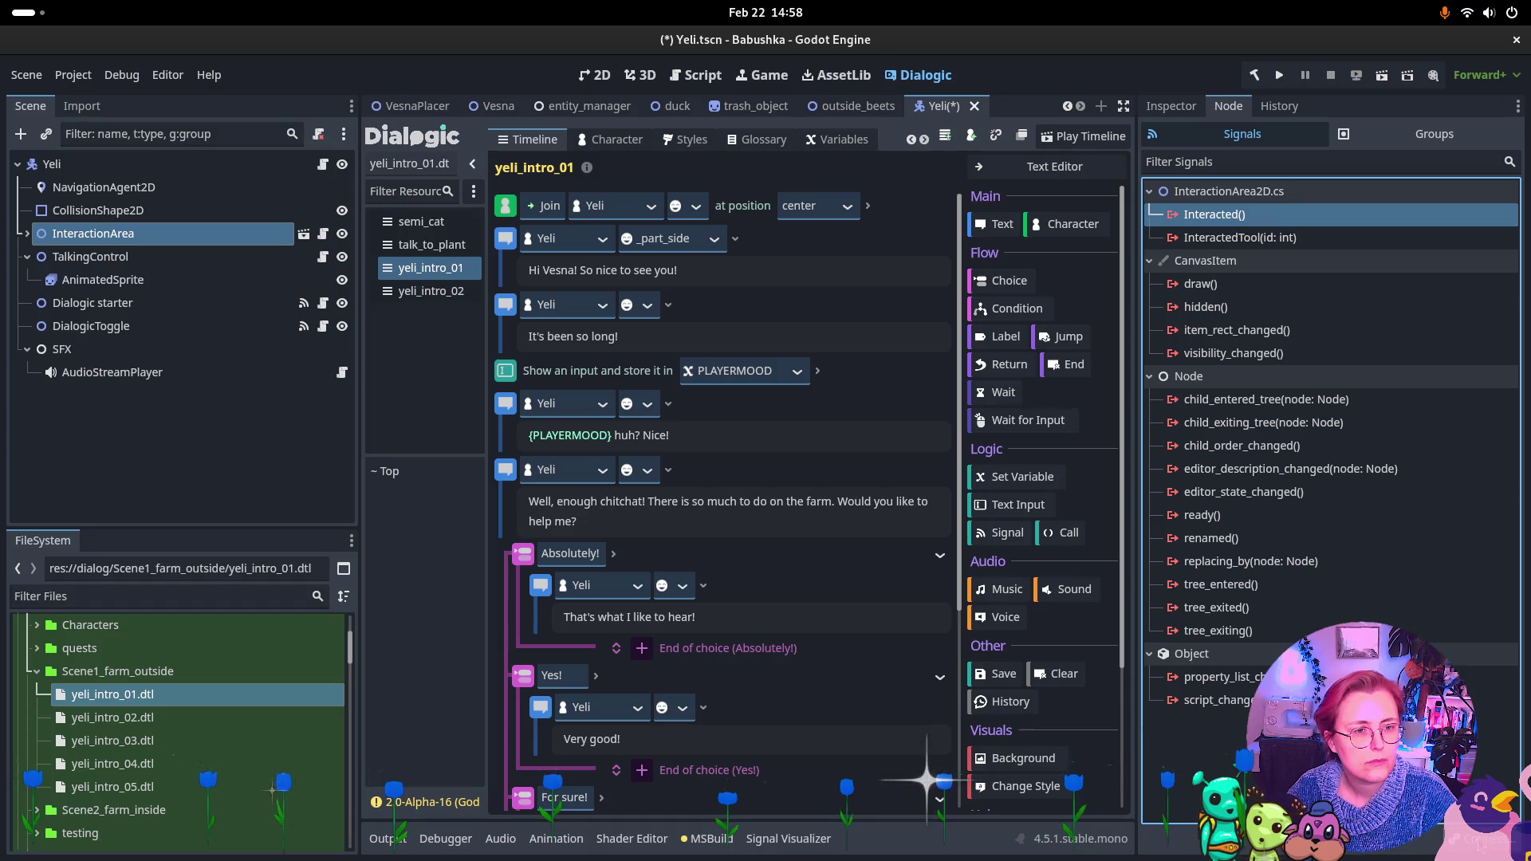
key(Return)
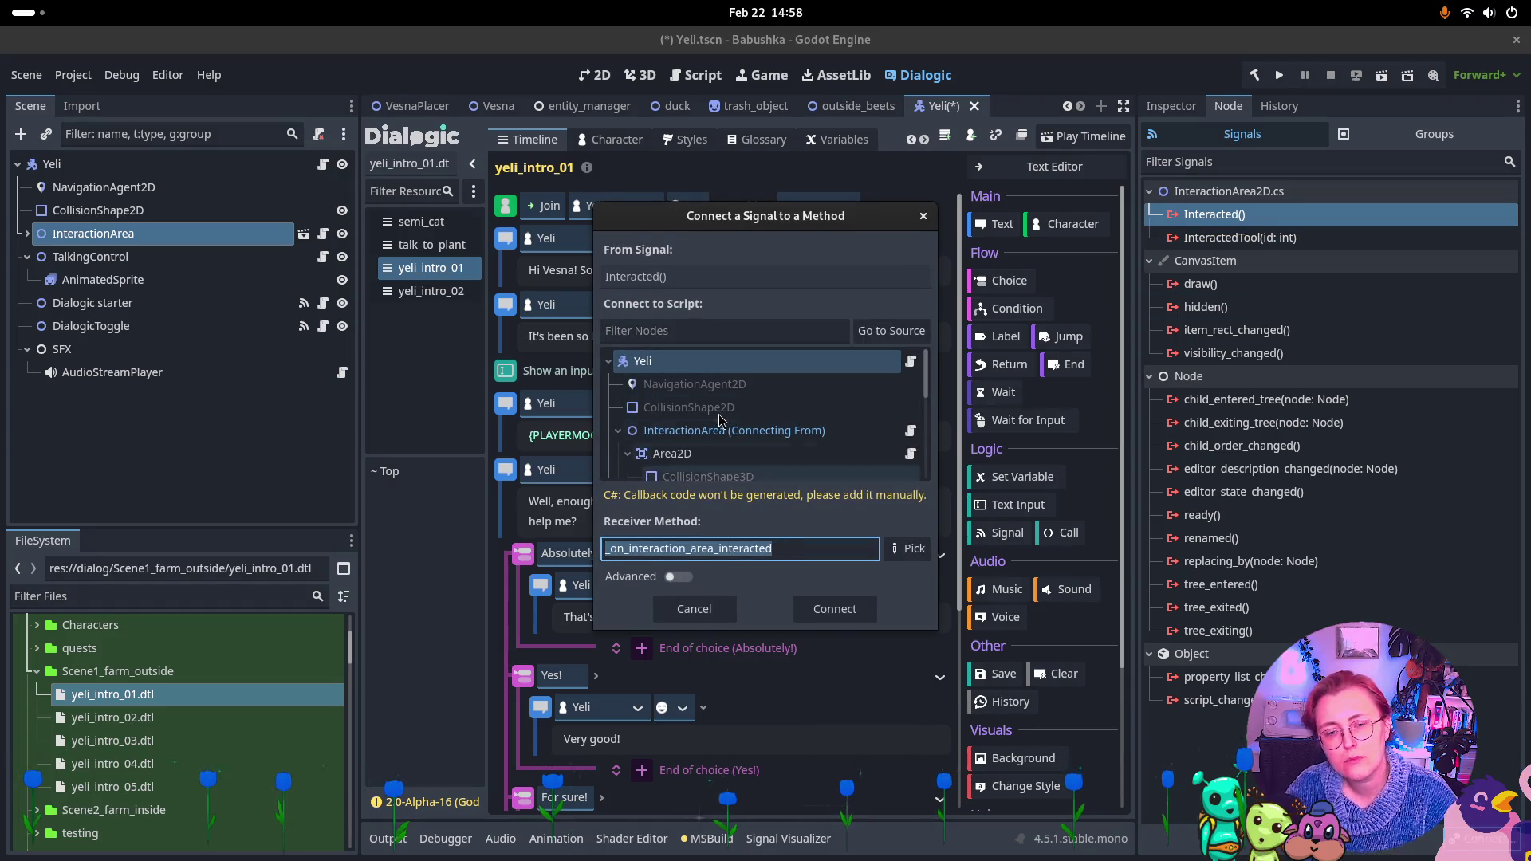
Pick TalkingControl as receiver and StartTalking() as the method, then connect Interacted
scroll(720, 420, down, 2)
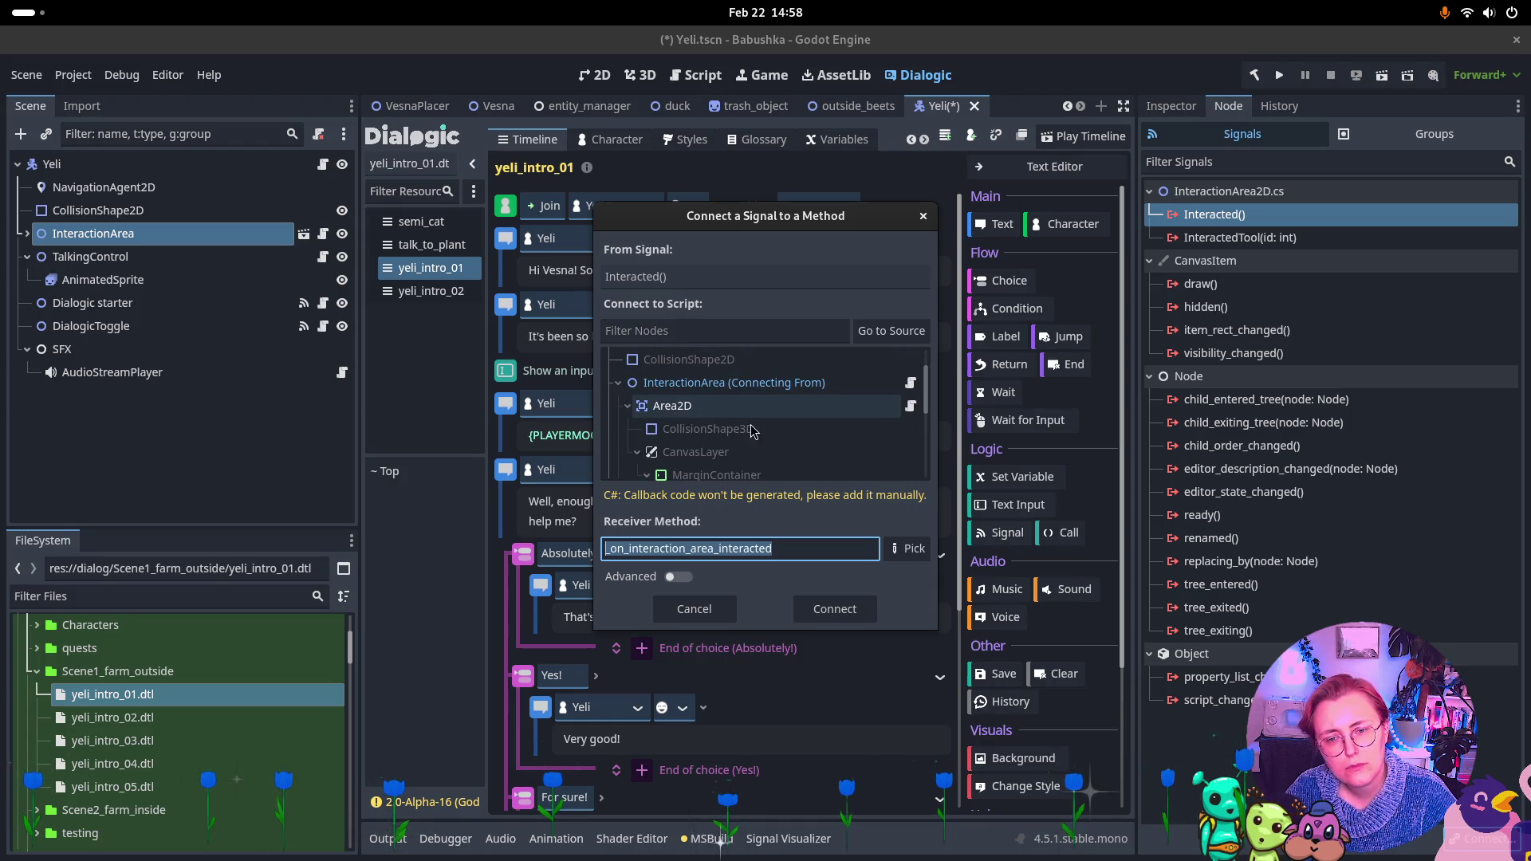
scroll(638, 399, down, 1)
click(618, 369)
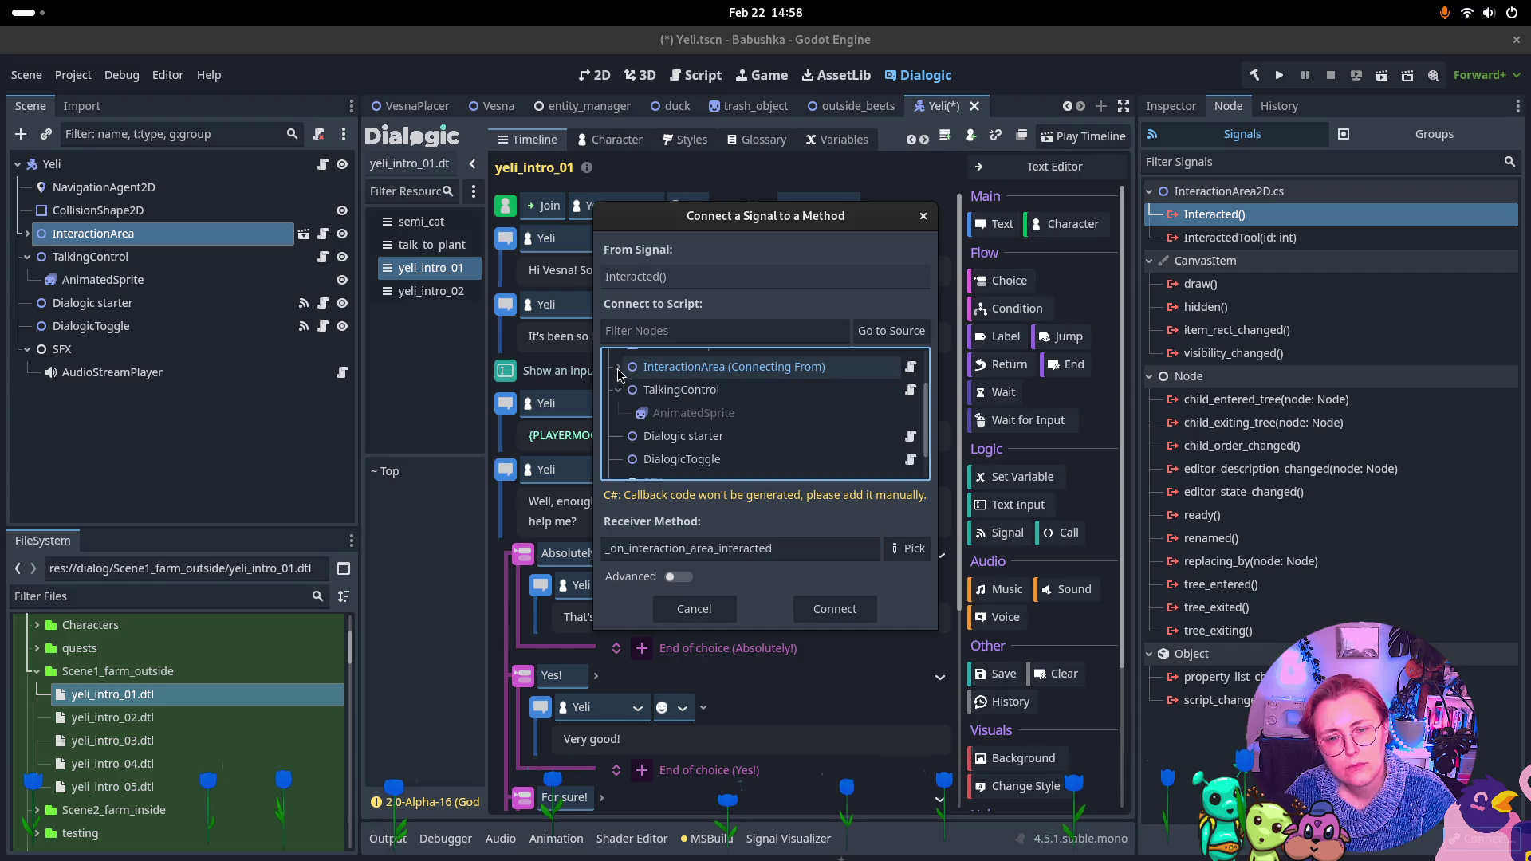
click(677, 391)
click(908, 548)
click(672, 264)
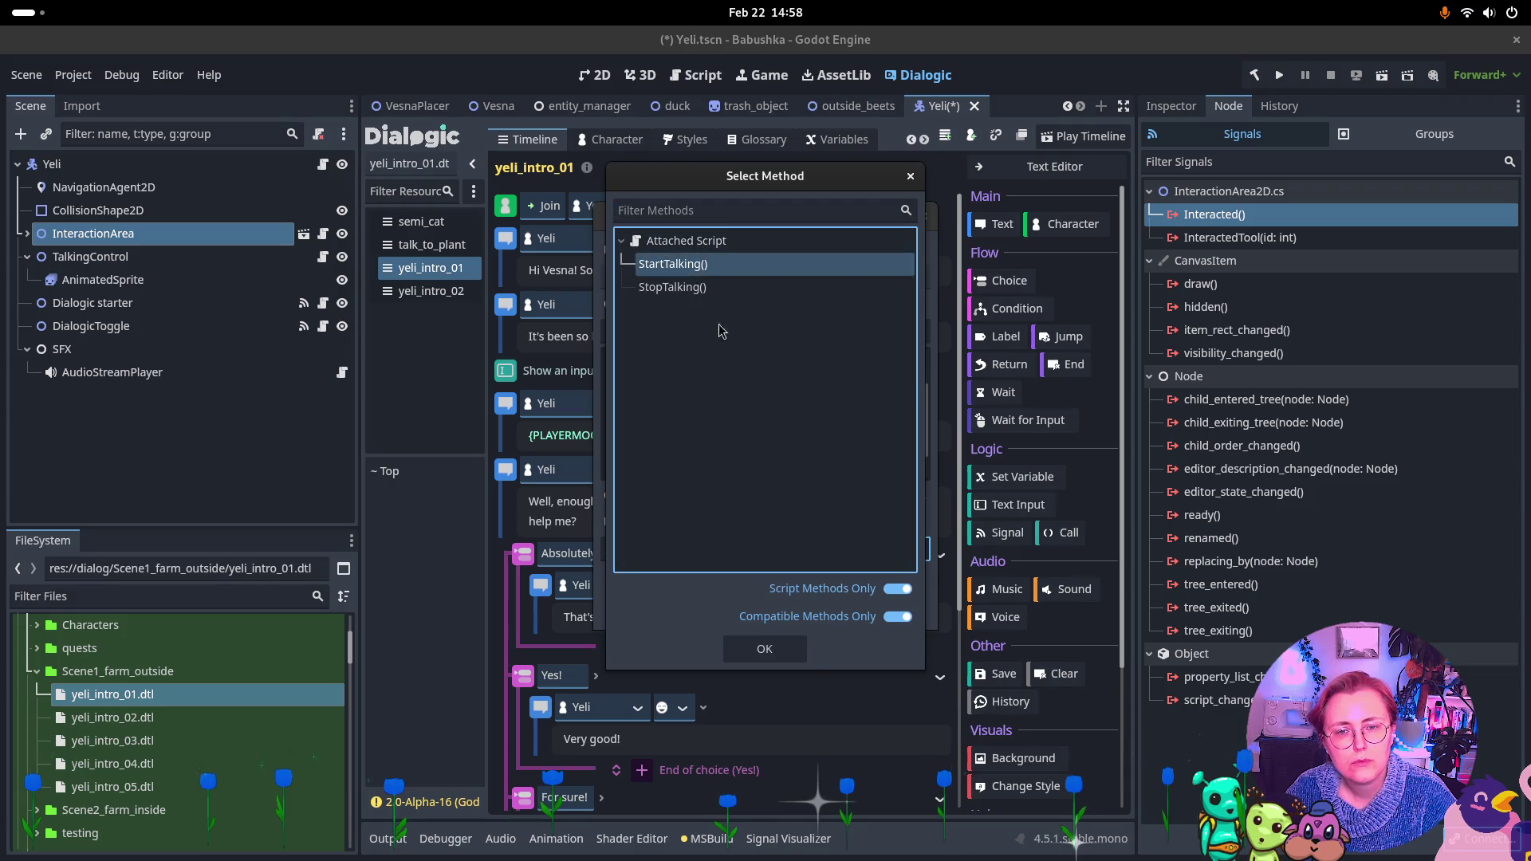
click(764, 649)
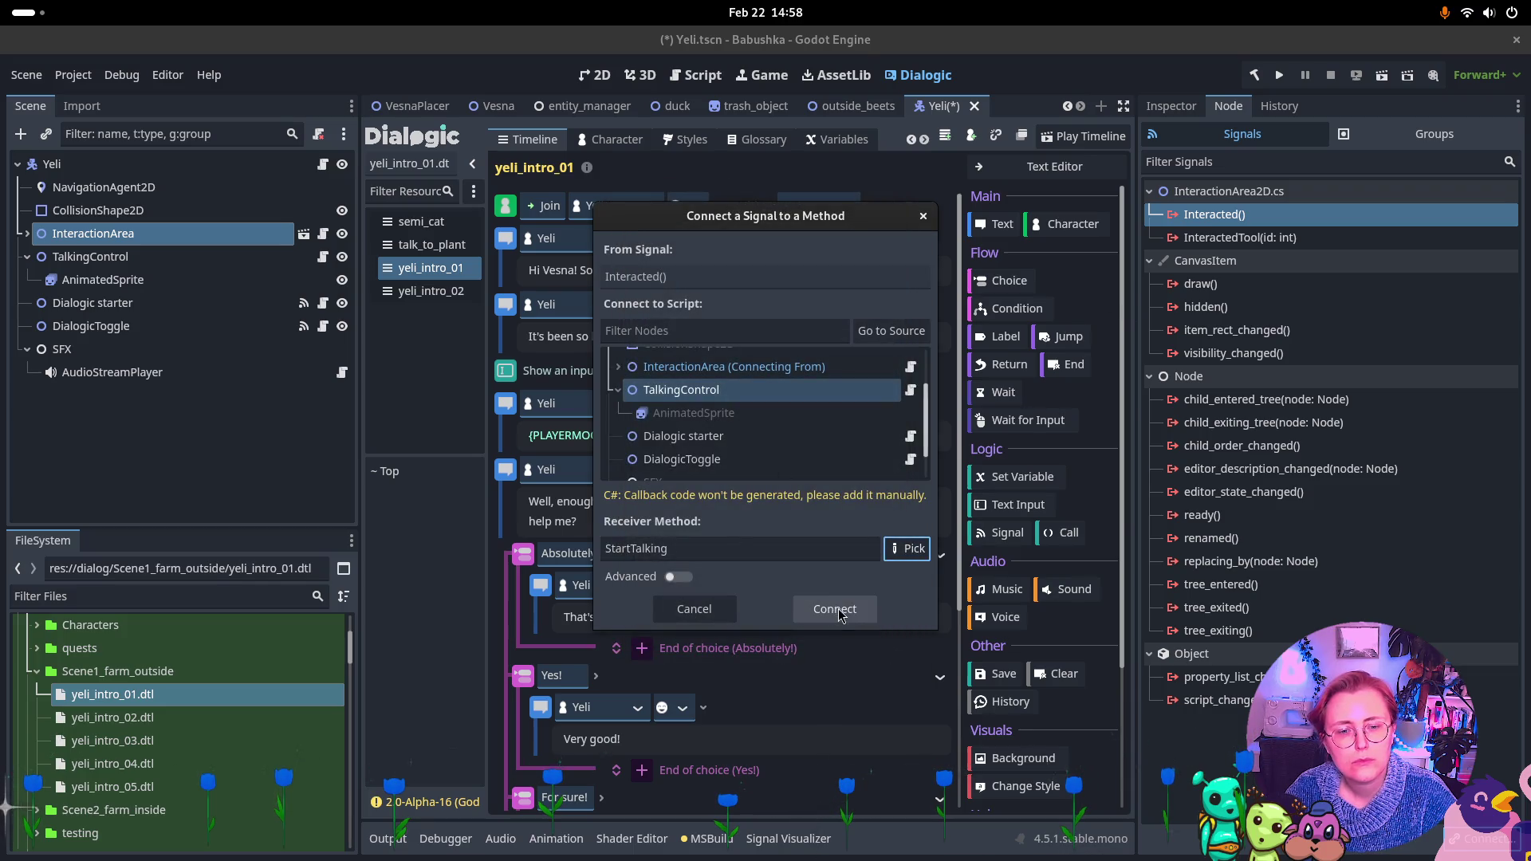
click(833, 609)
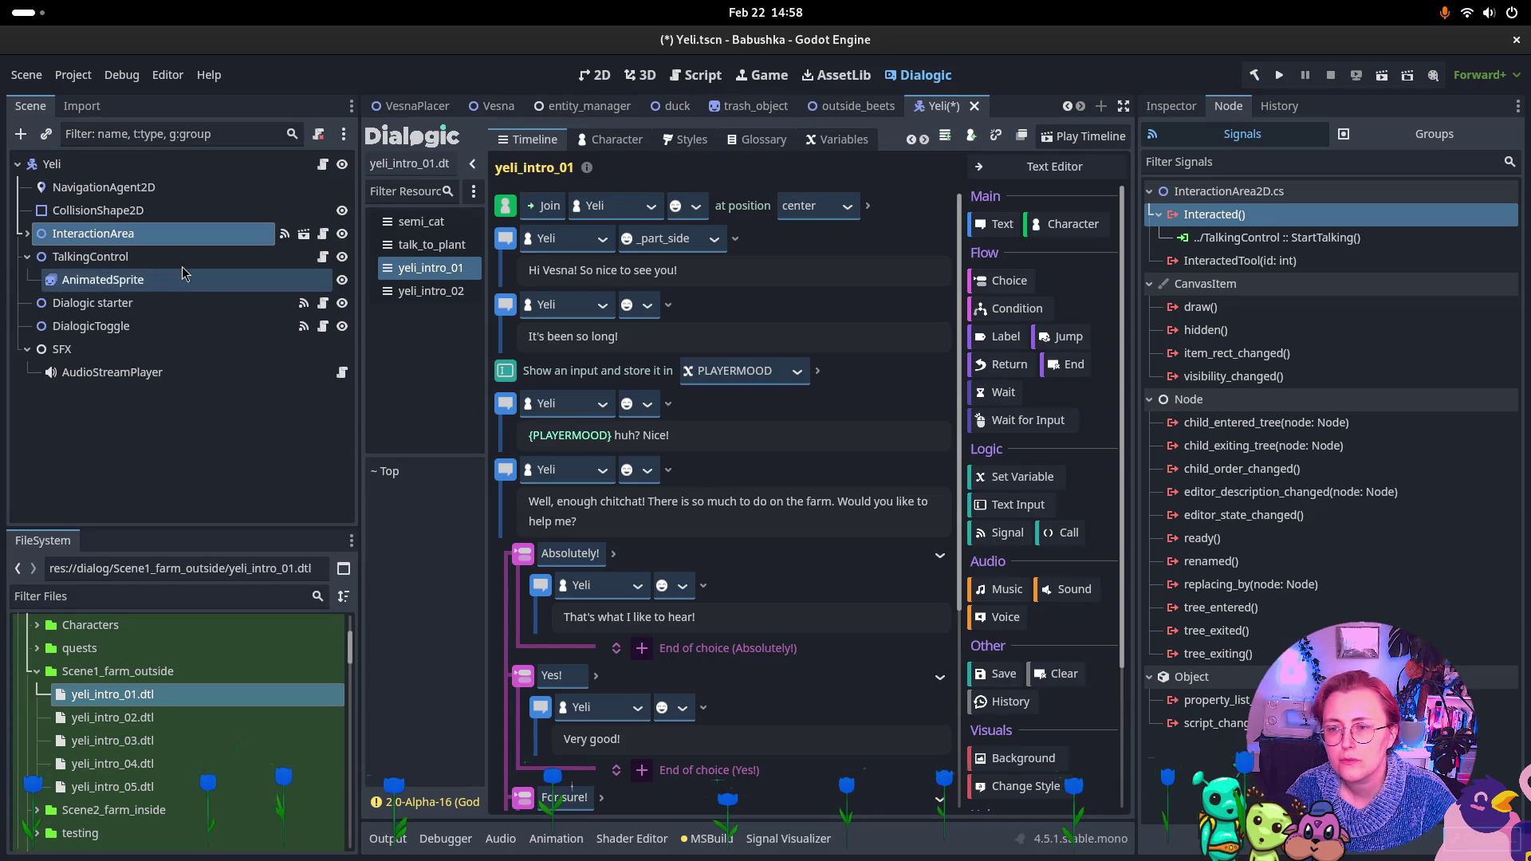
click(130, 264)
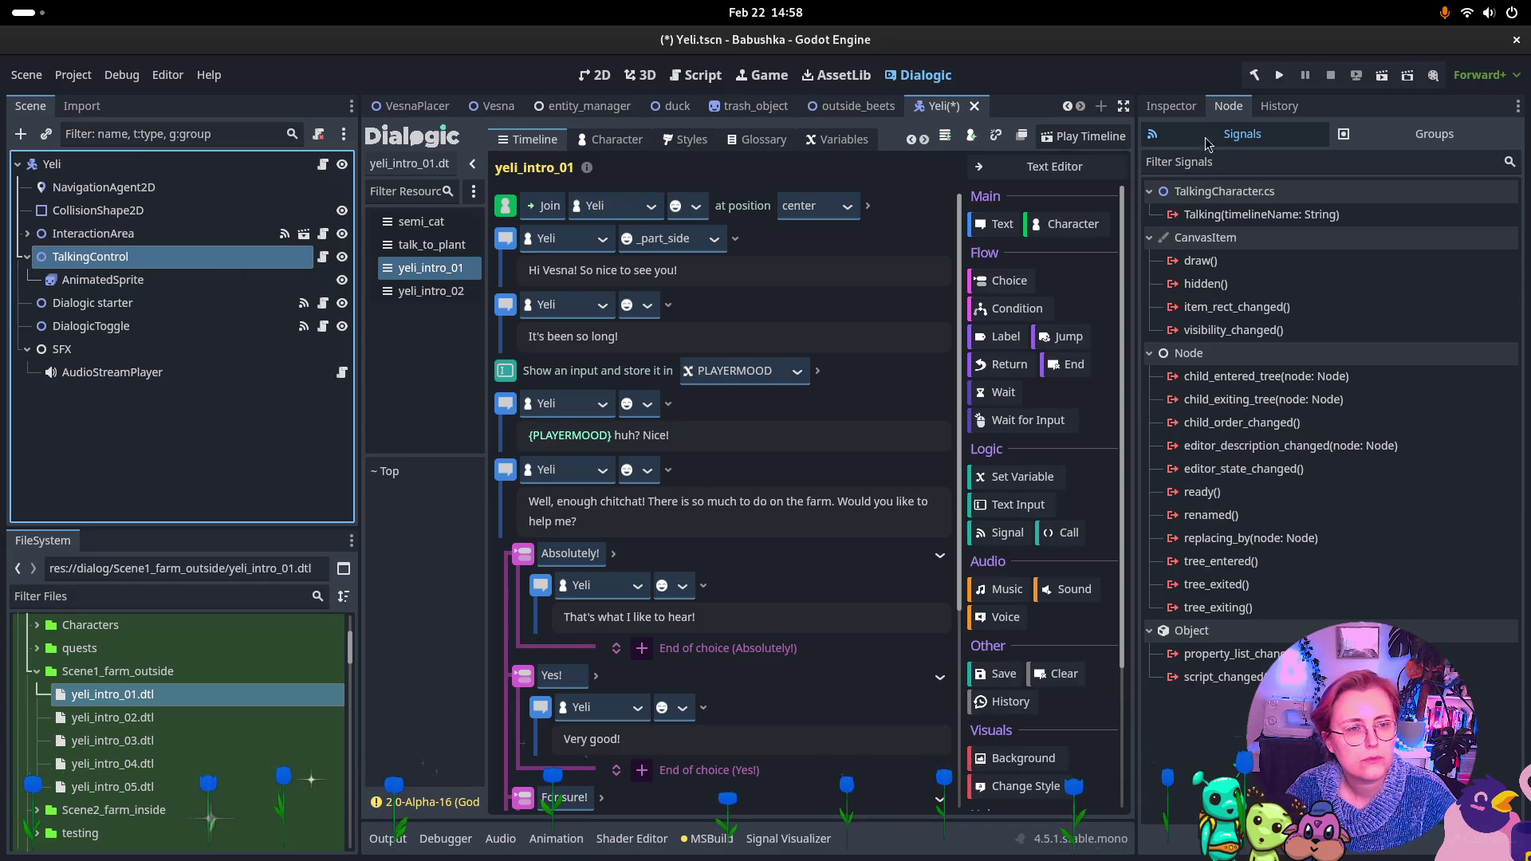
Connect TalkingControl's Talking signal to the Dialogic starter node
click(1229, 215)
click(1483, 839)
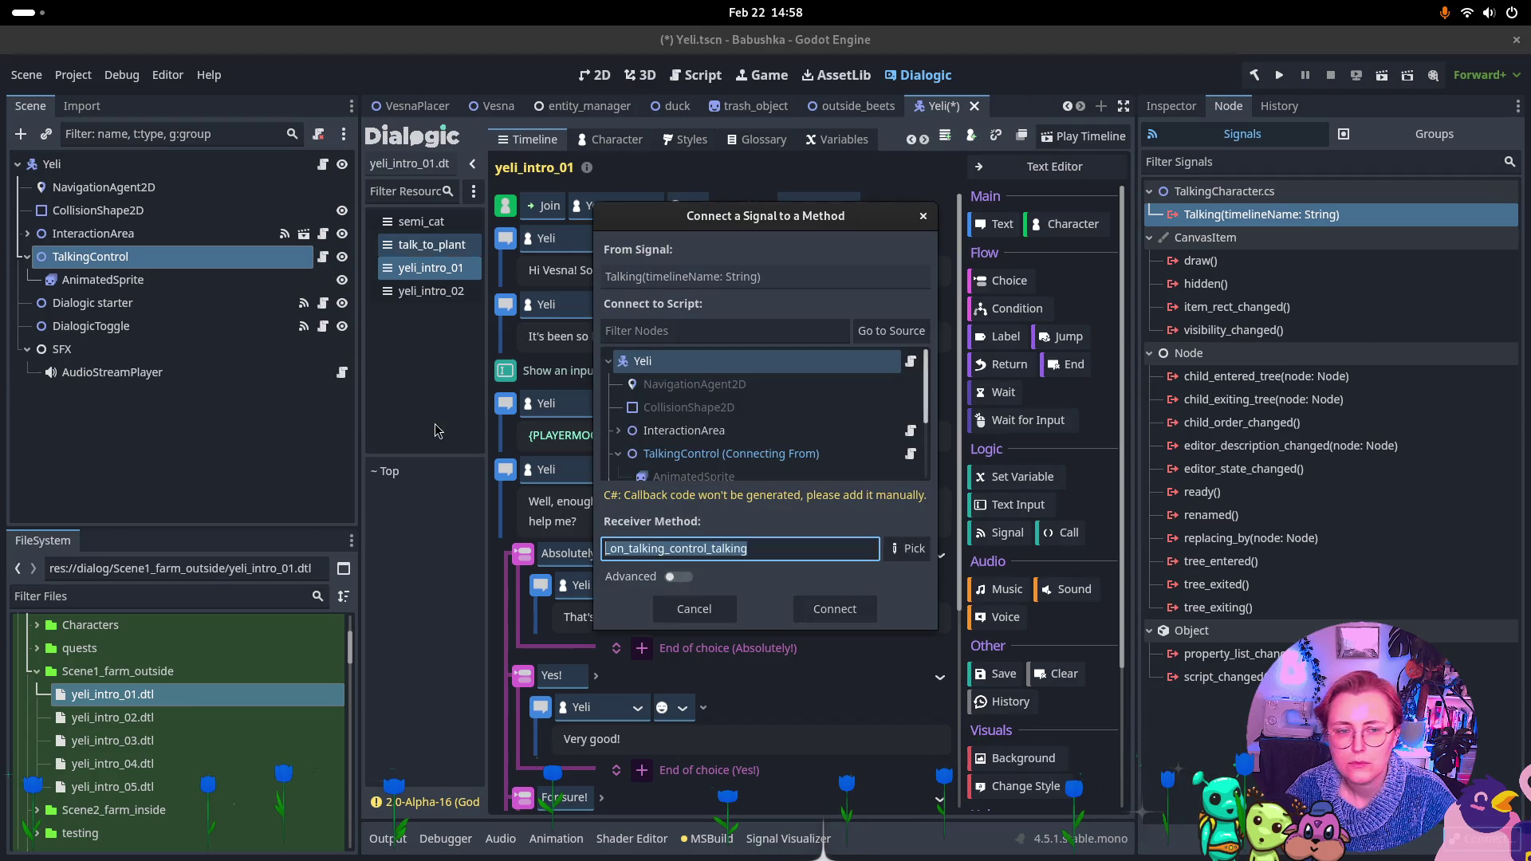
scroll(758, 431, down, 3)
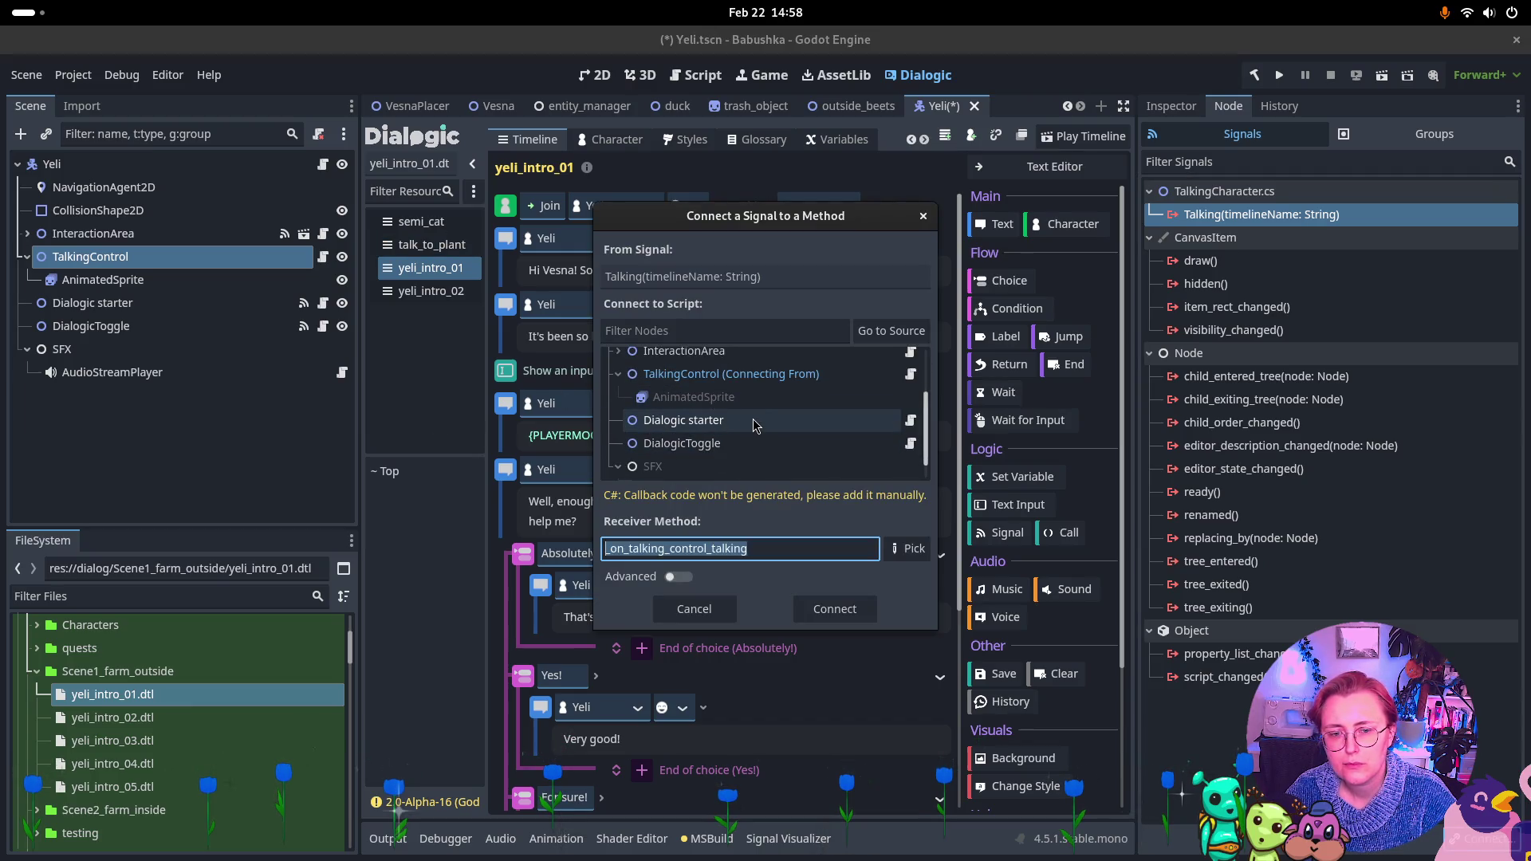
click(745, 432)
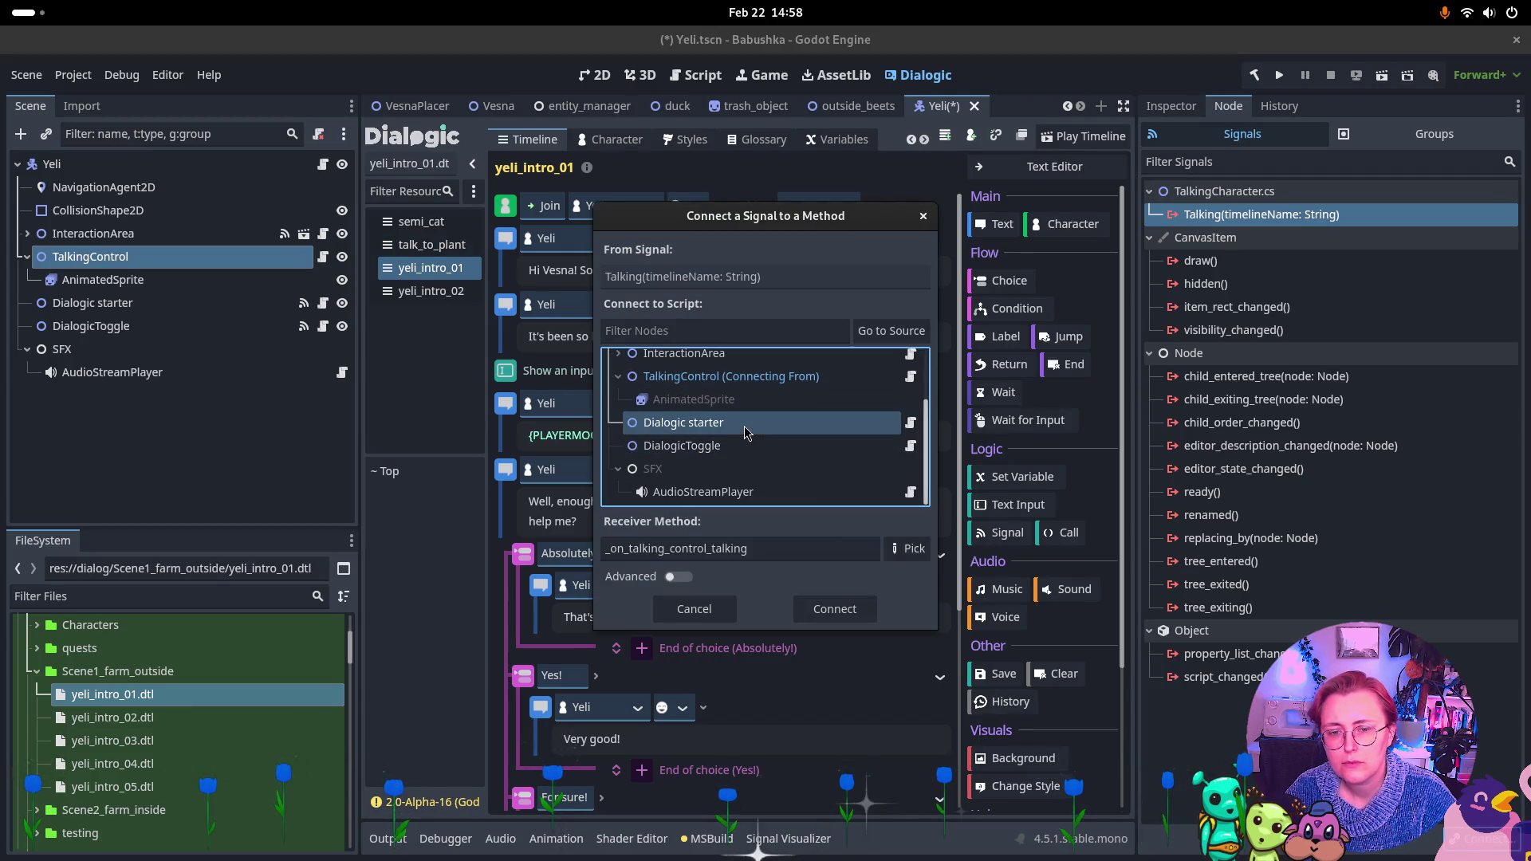
click(835, 609)
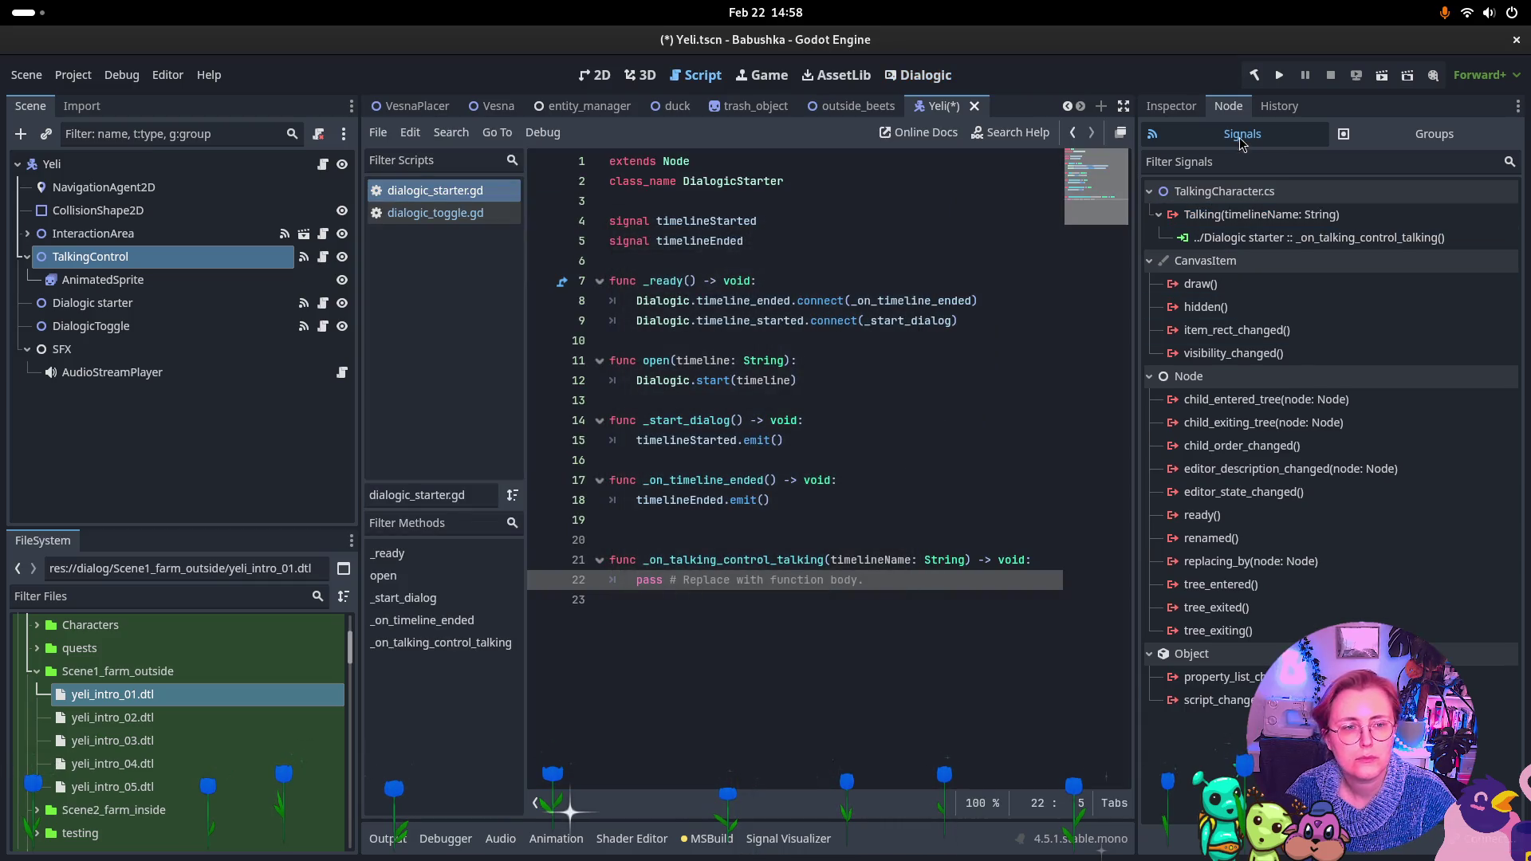
Compare Dialogic starter's StopTalking and SetActiveFalse connections with DialogicToggle's connections
click(201, 319)
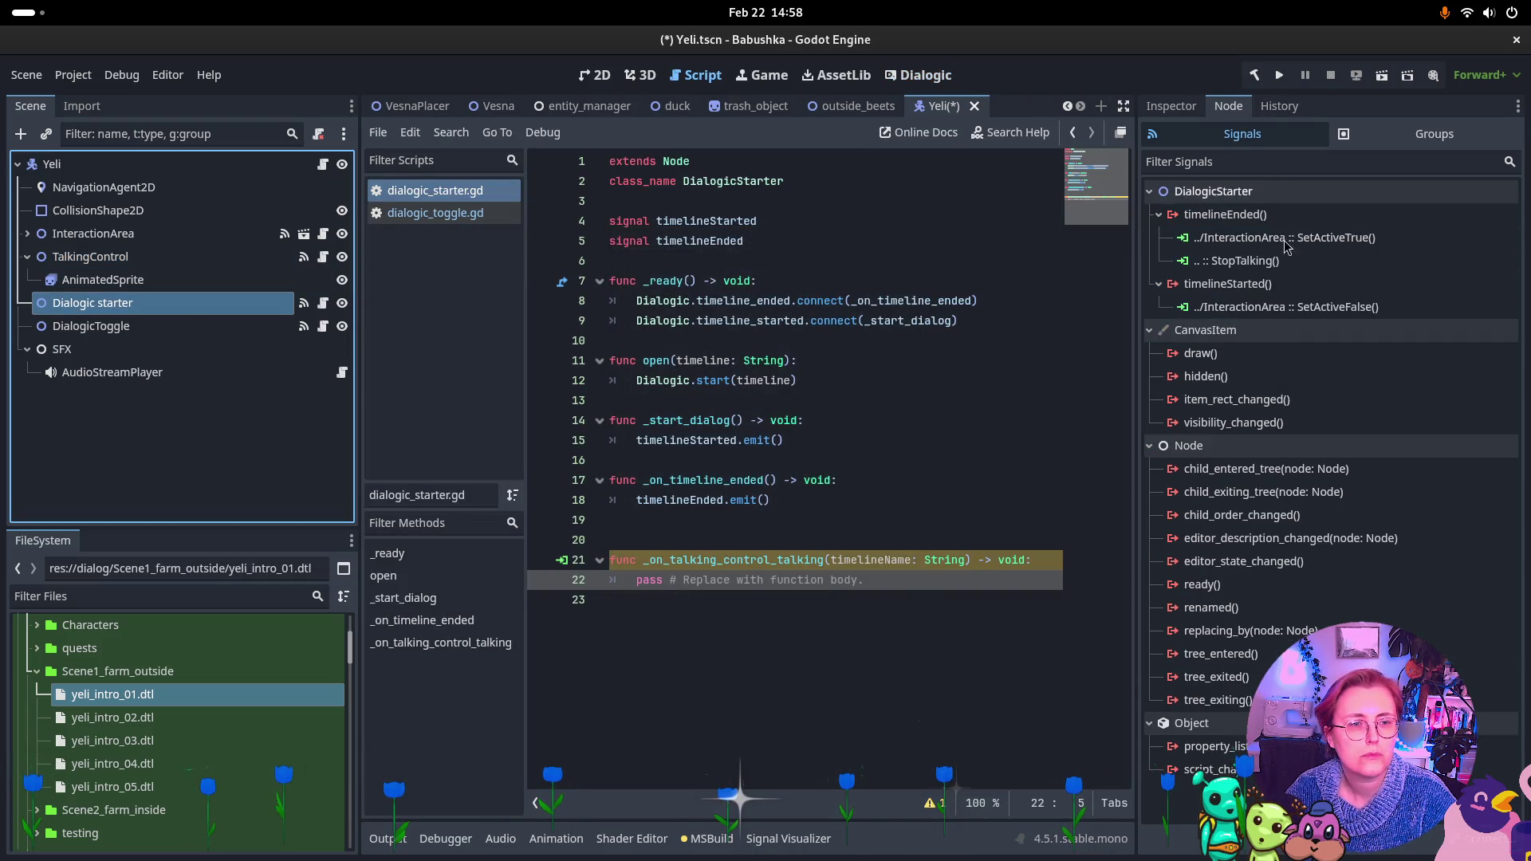
click(1300, 262)
click(1288, 308)
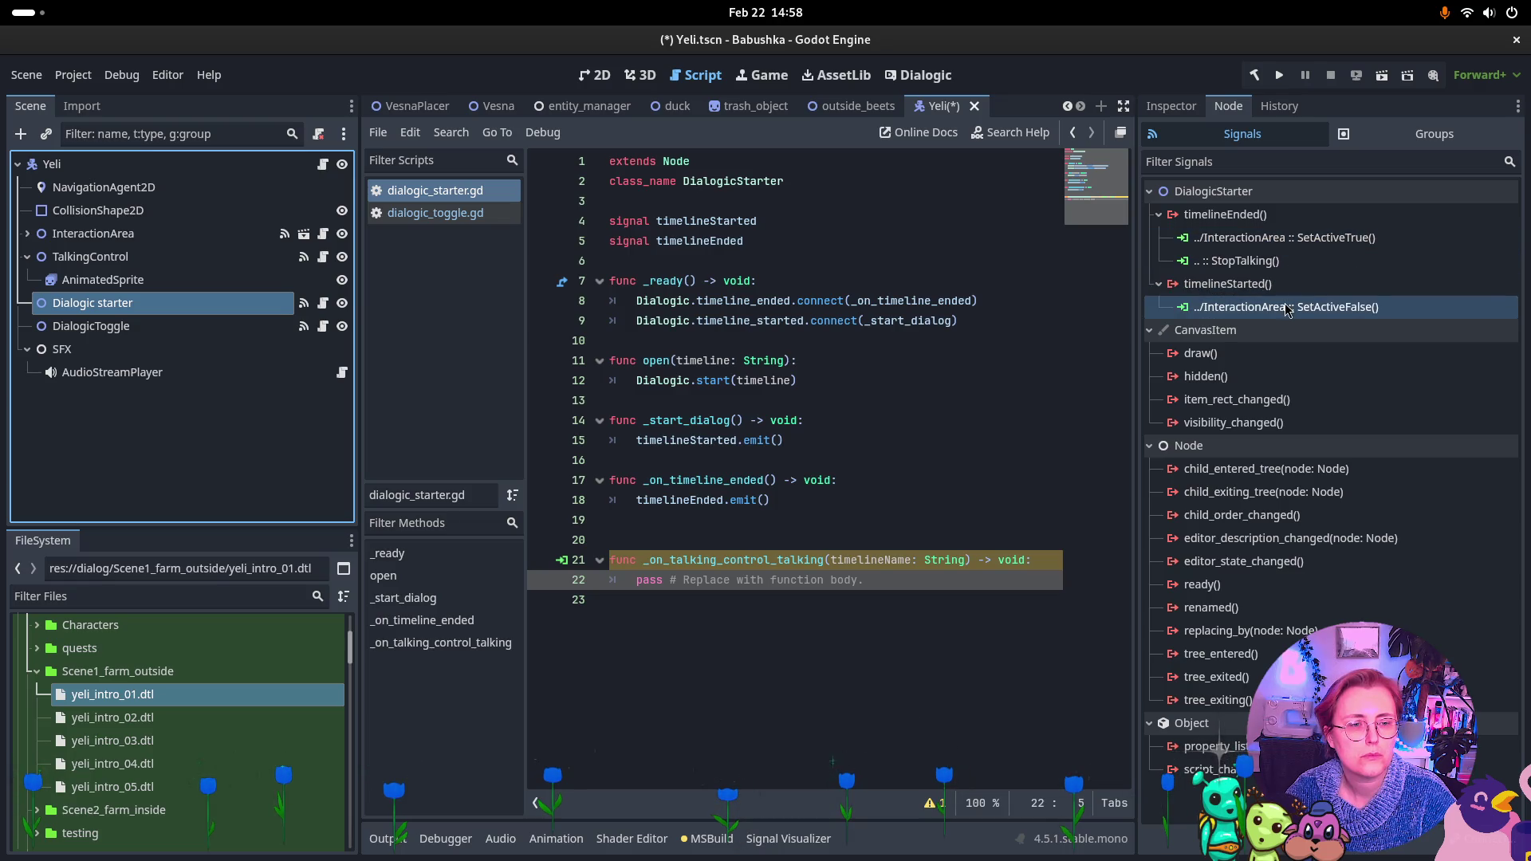
click(117, 326)
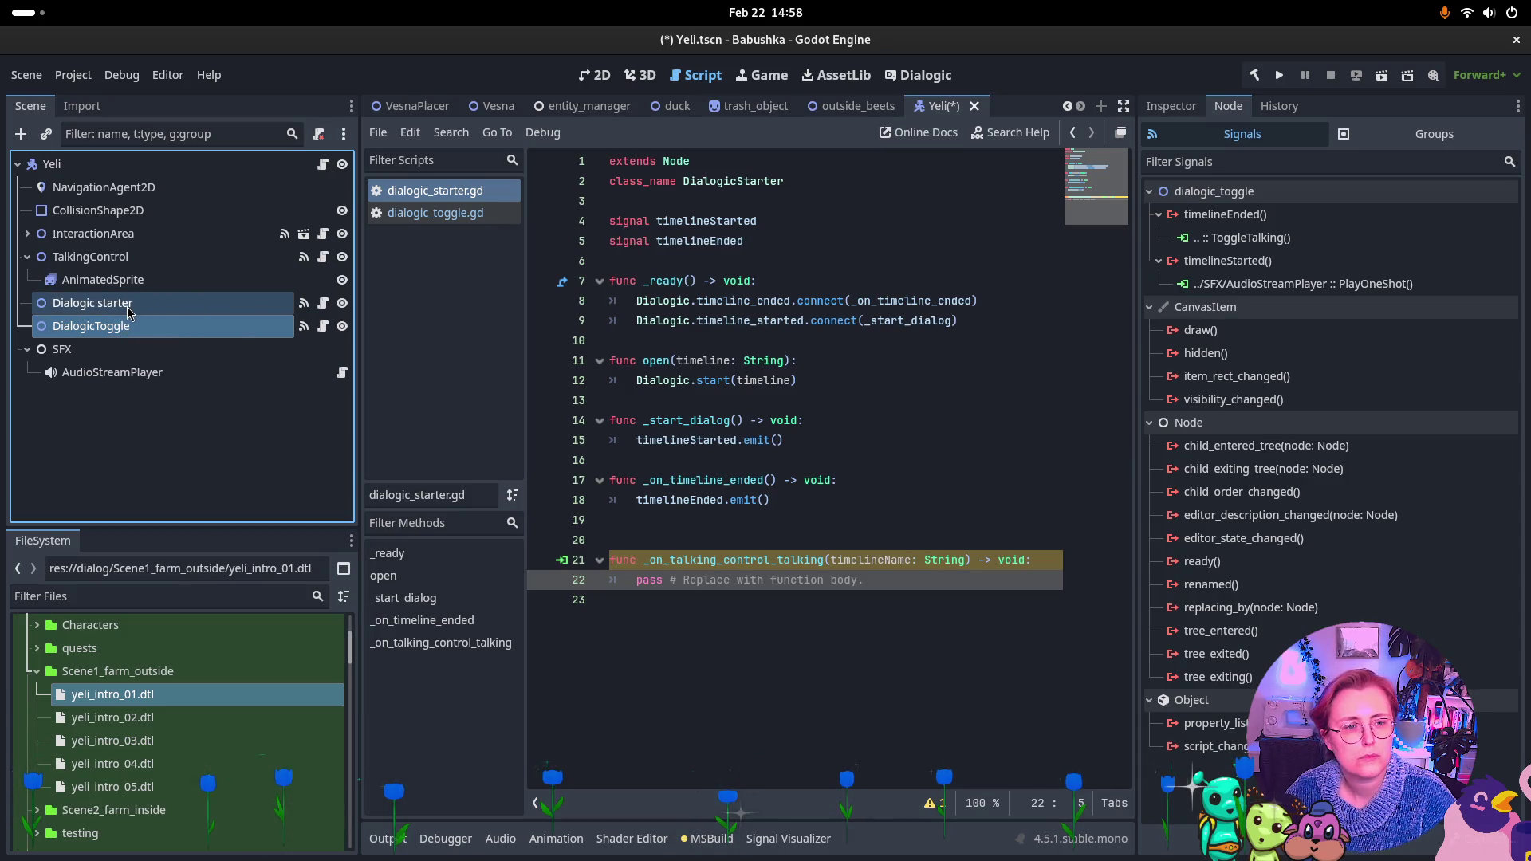
click(128, 309)
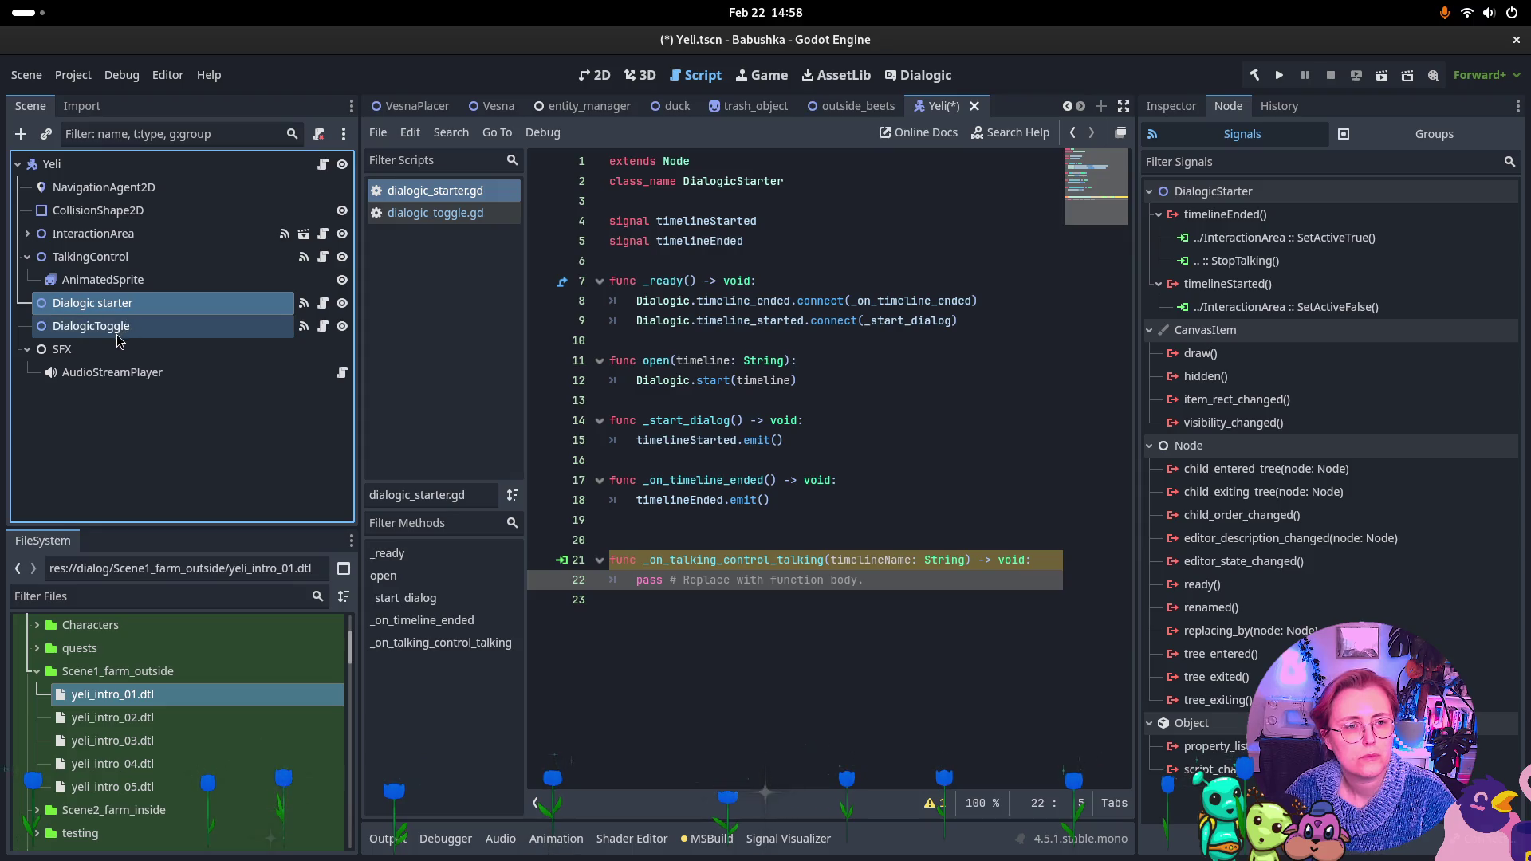
click(107, 329)
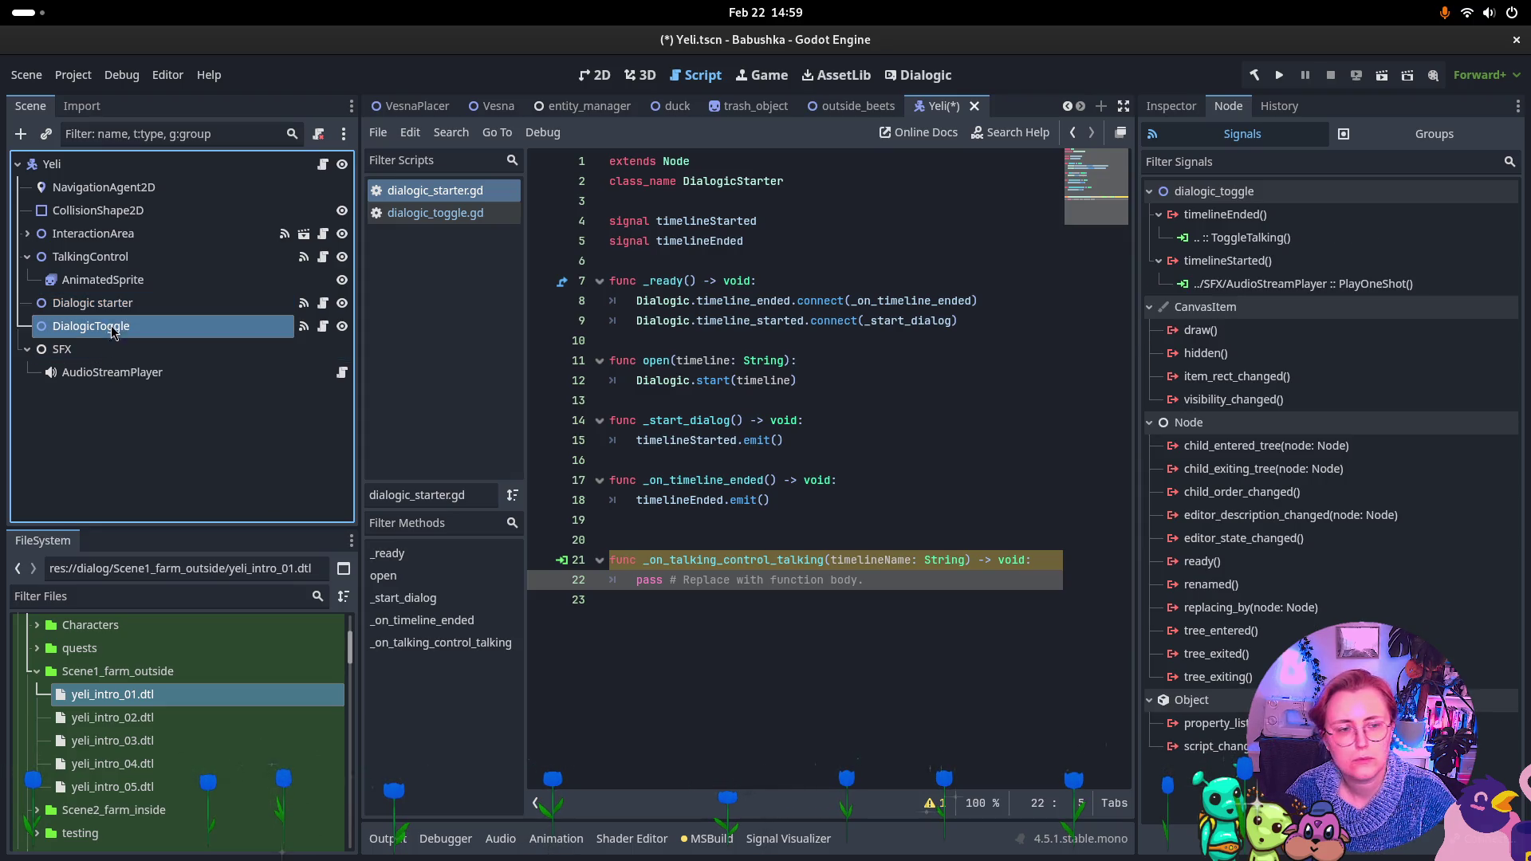
click(112, 306)
click(1263, 260)
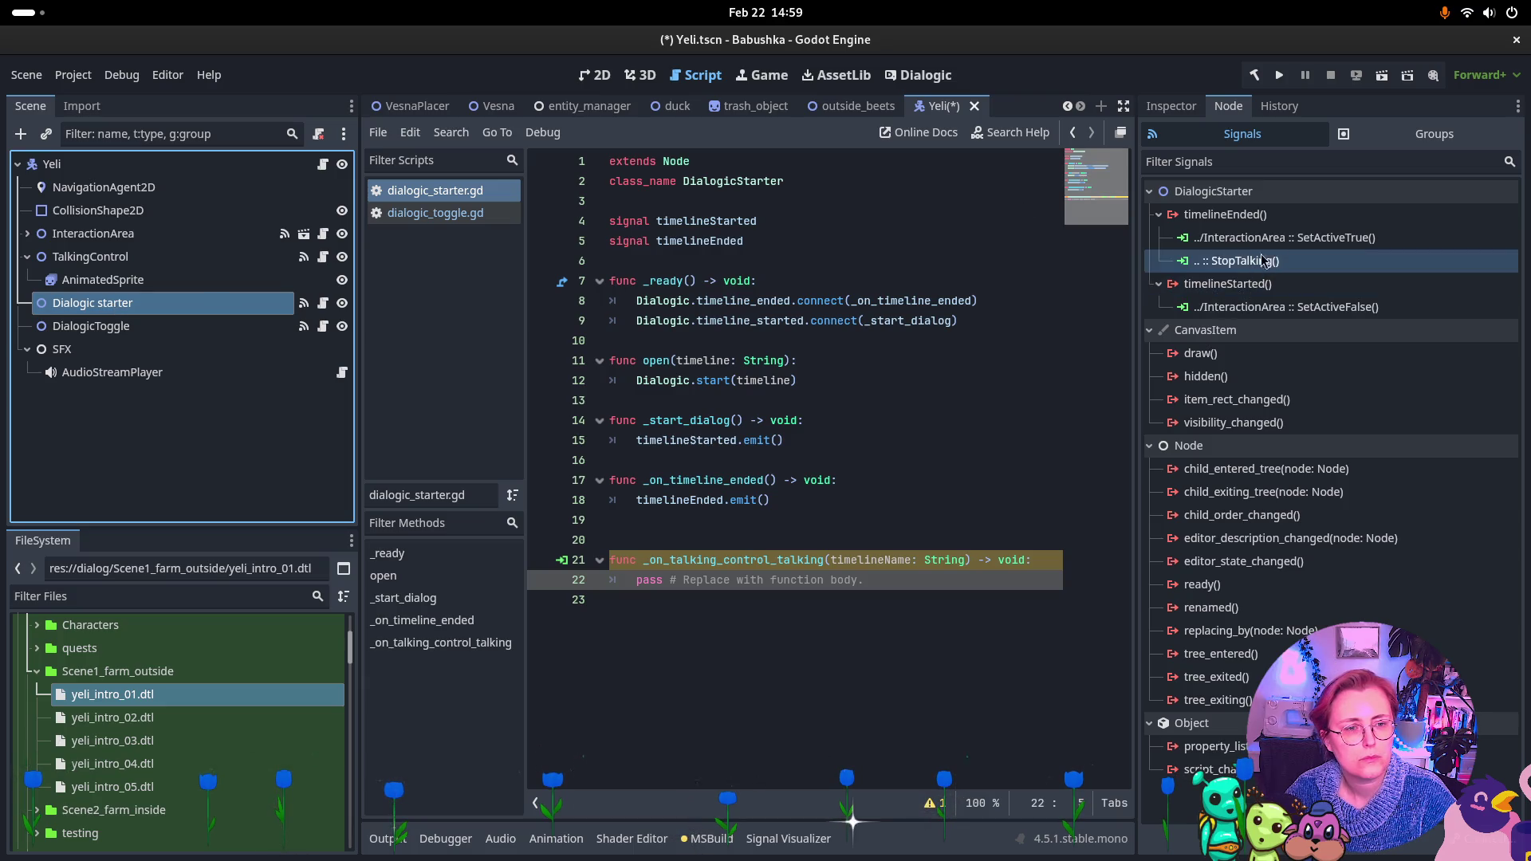
ctrl+click(112, 327)
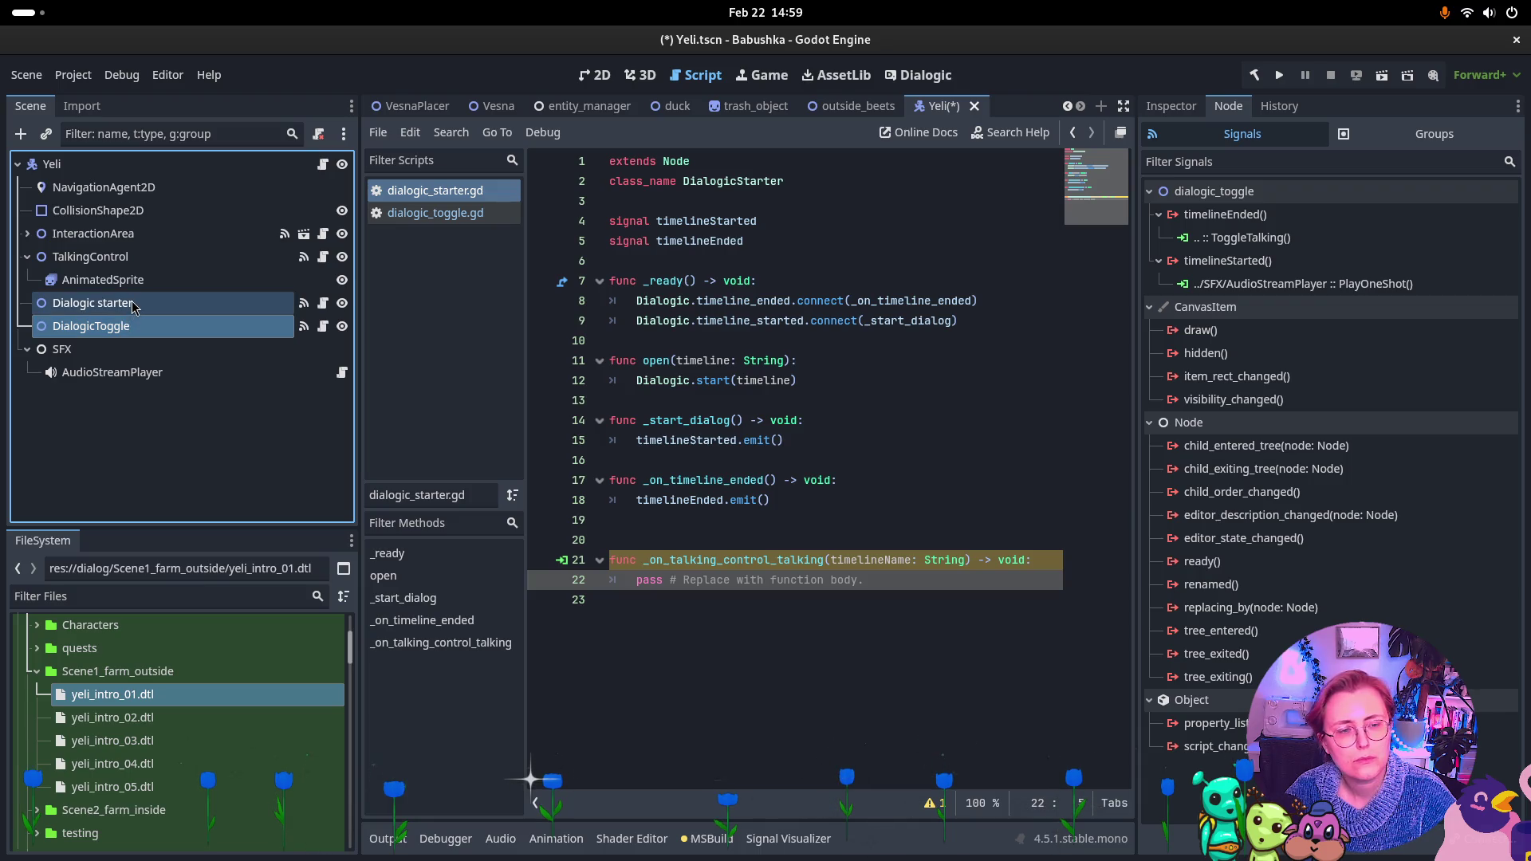
click(133, 305)
click(134, 328)
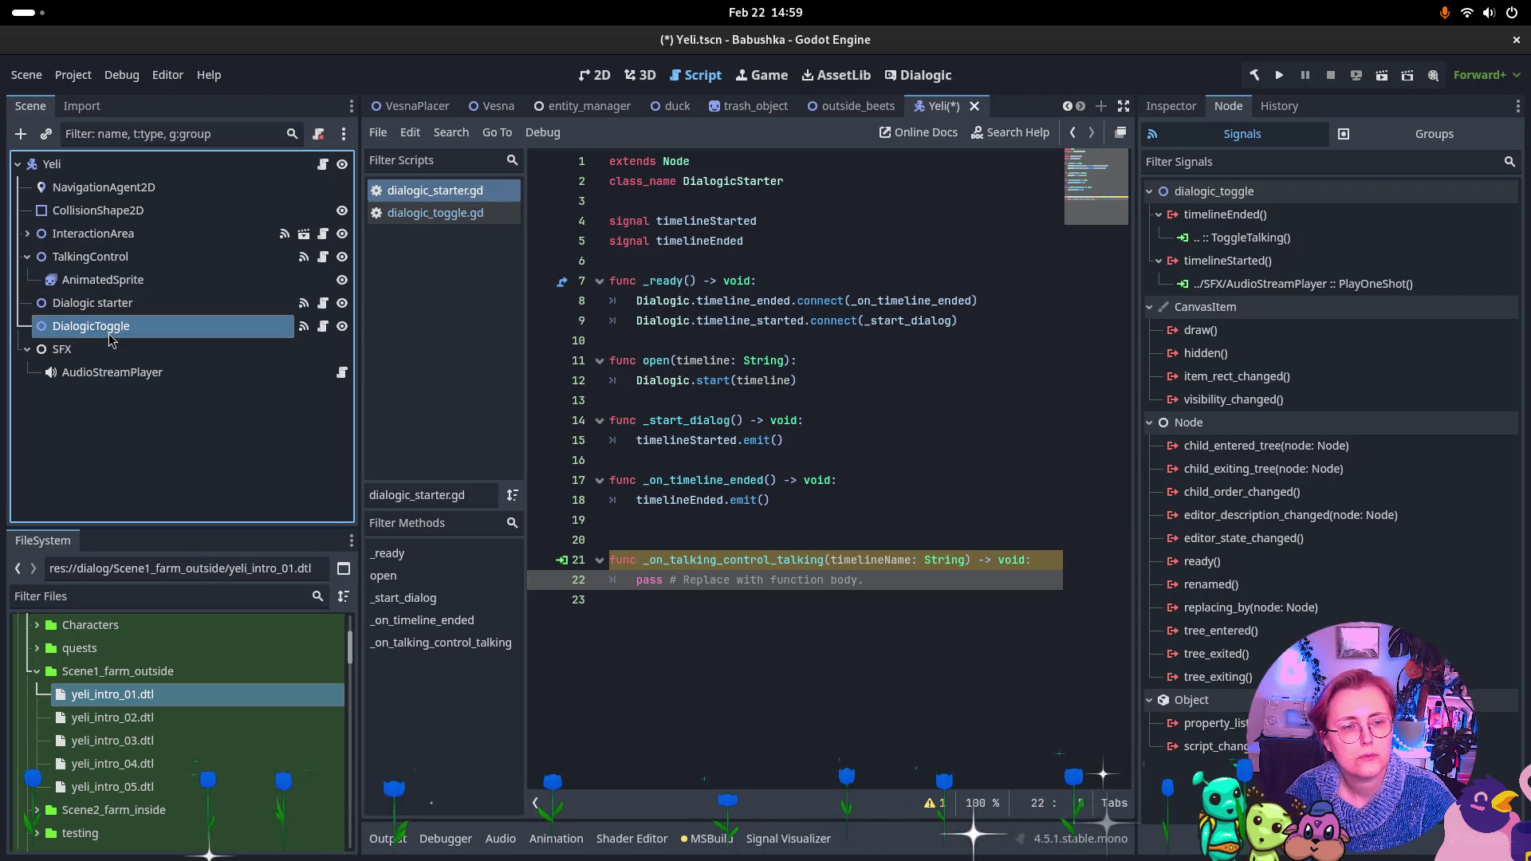
click(153, 310)
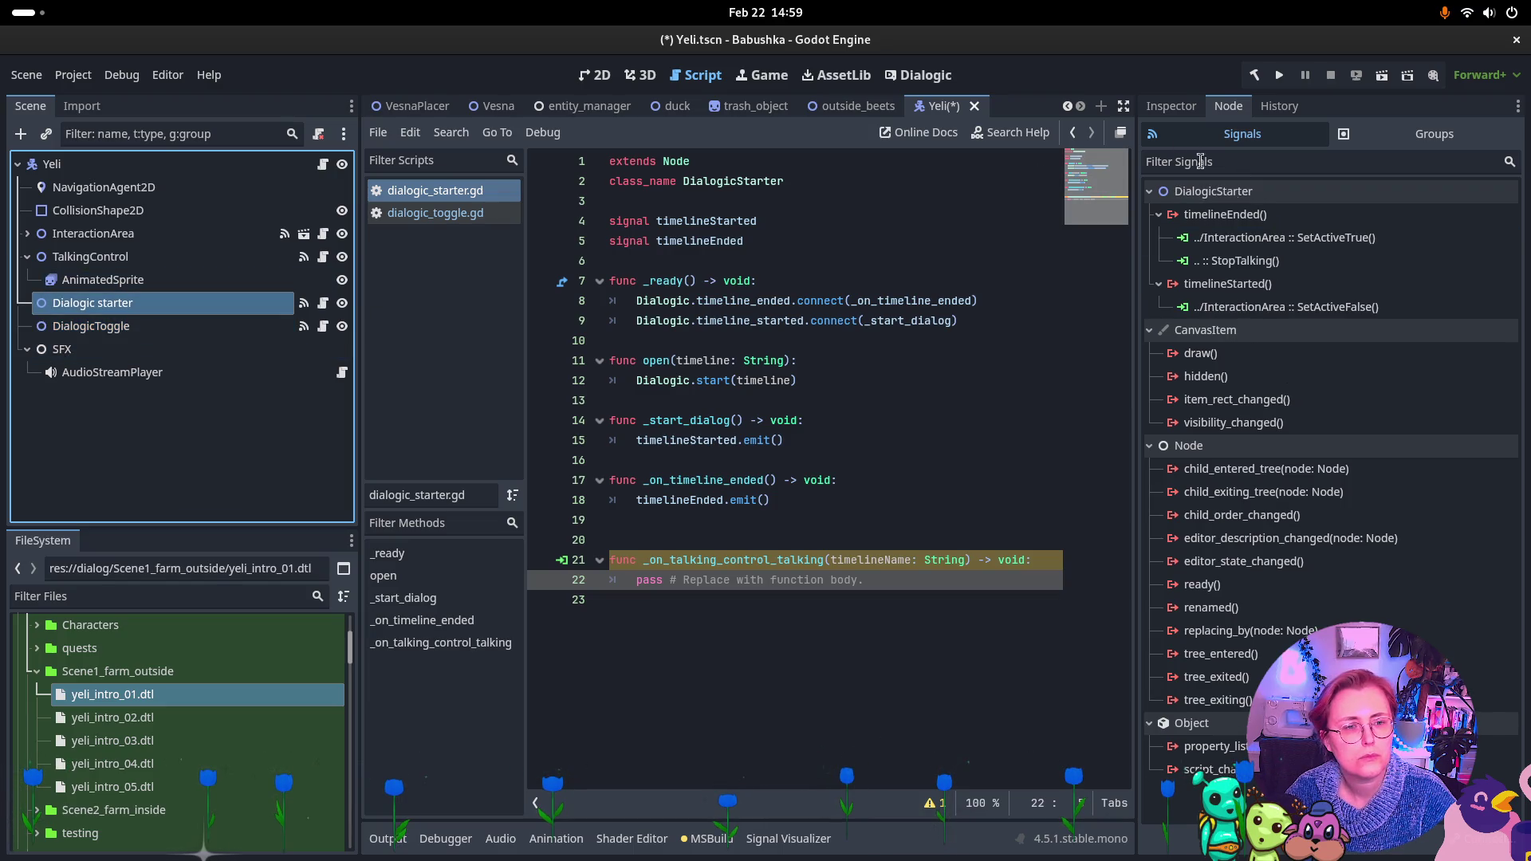
Select Dialogic starter's timelineStarted signal and begin a new connection for it
click(1418, 294)
click(144, 330)
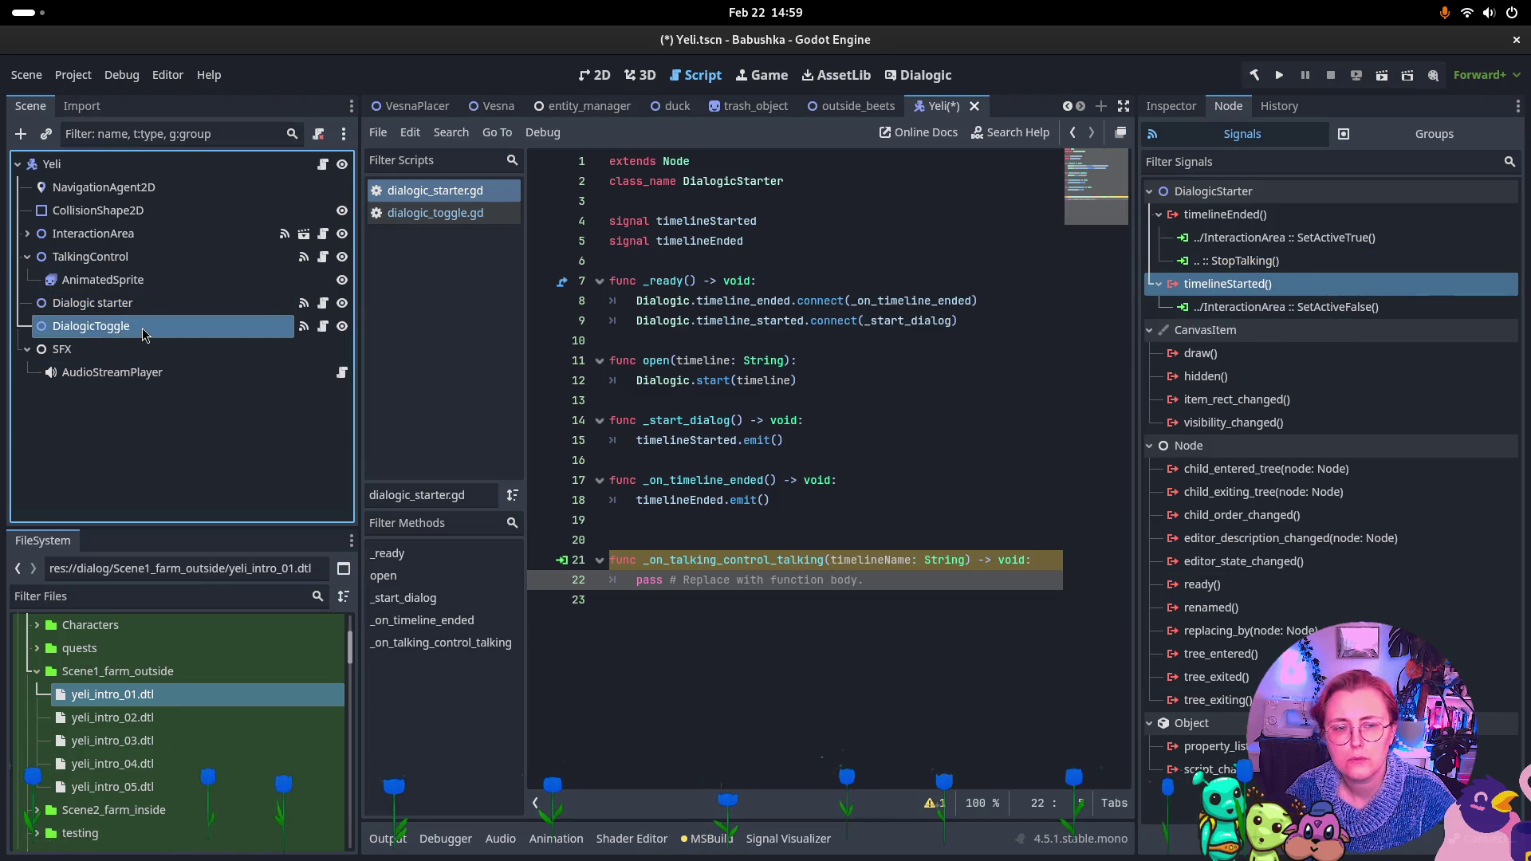
click(150, 313)
shift+click(153, 327)
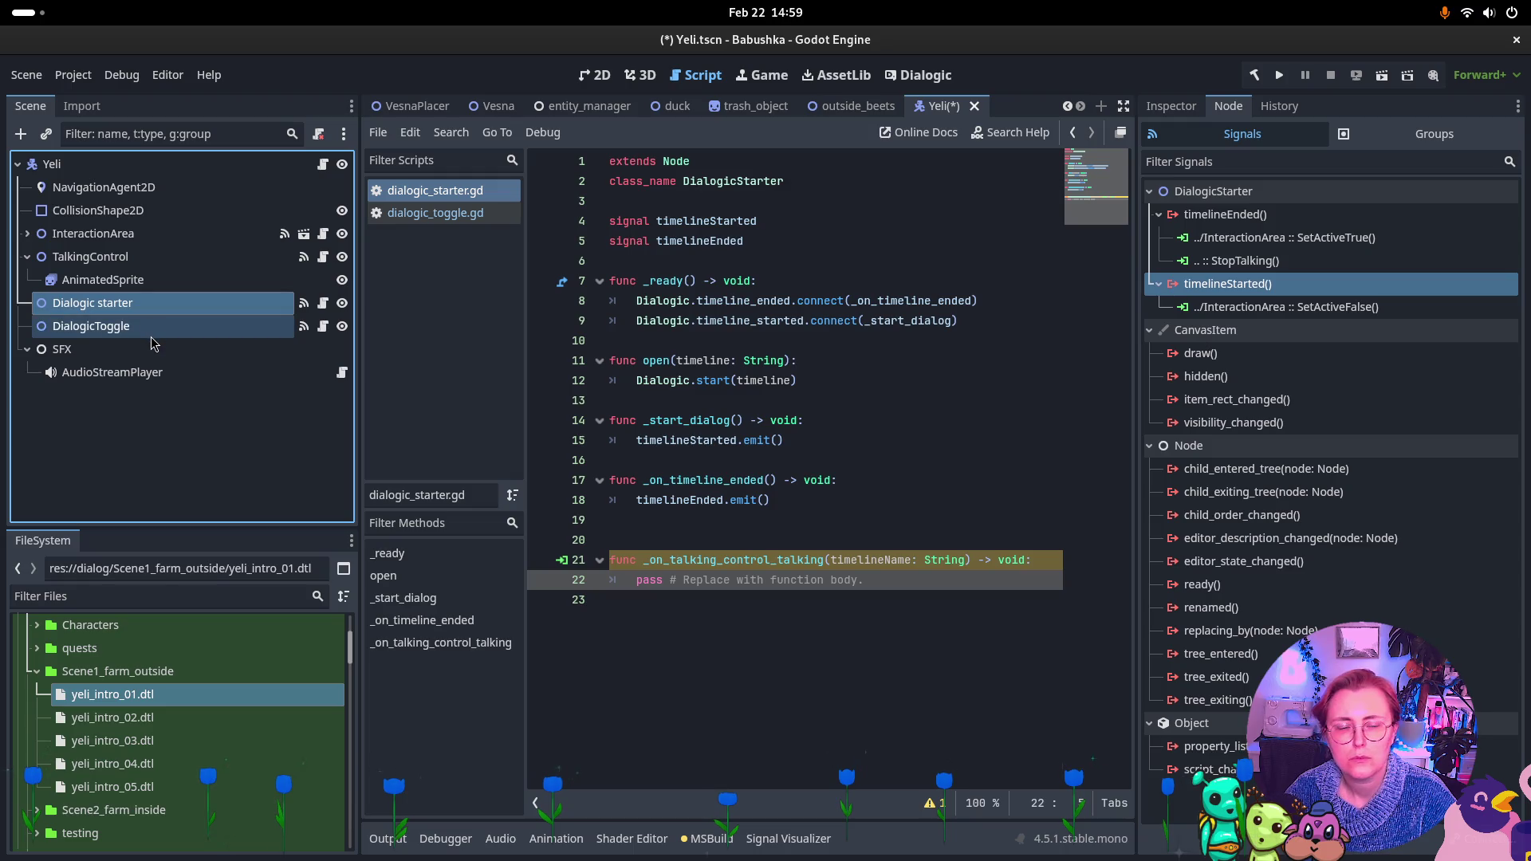
click(197, 328)
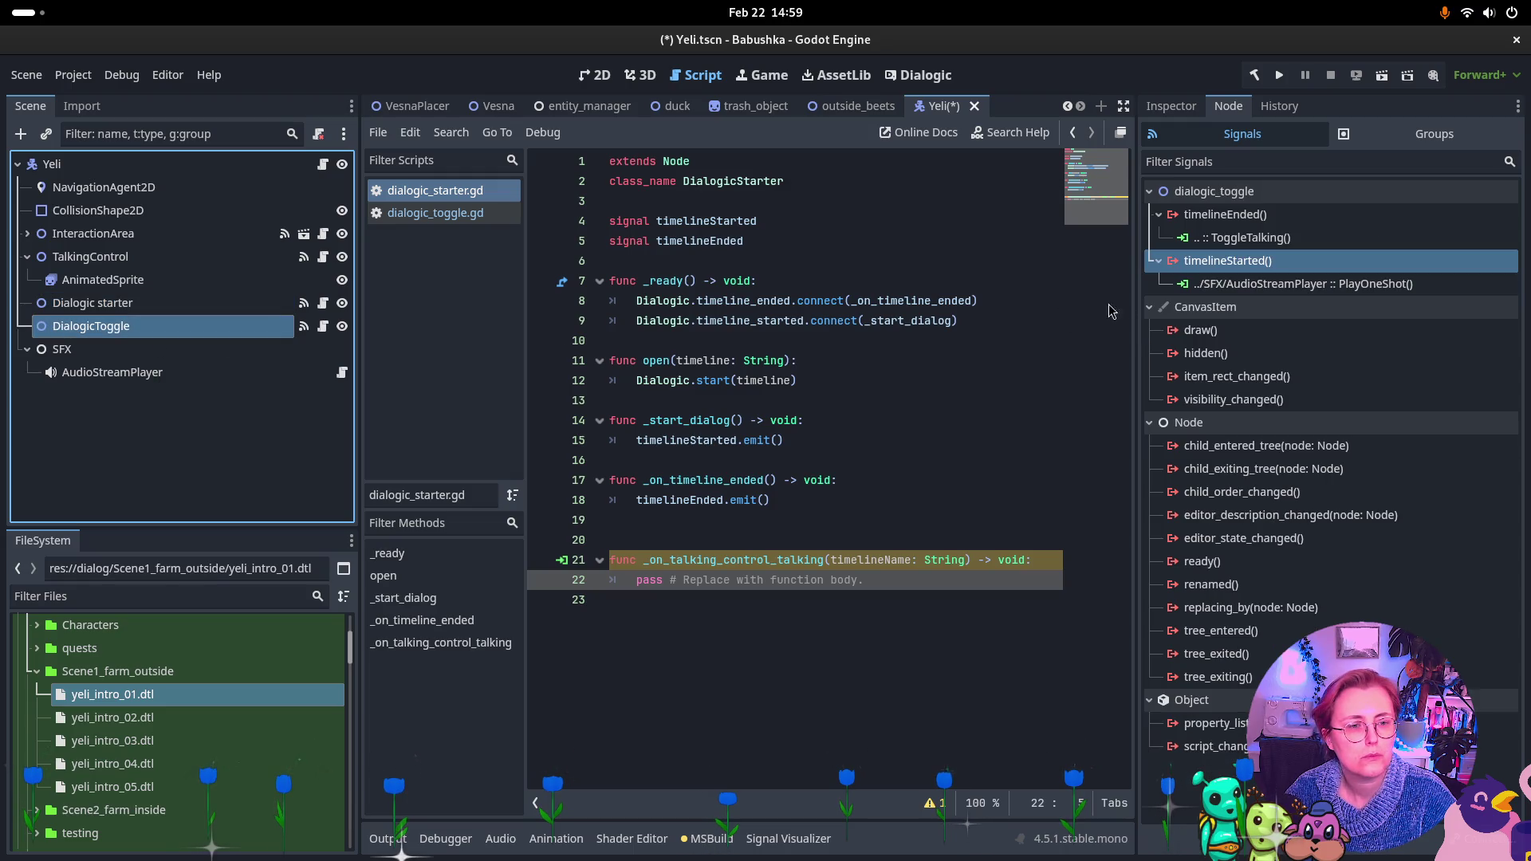
click(202, 313)
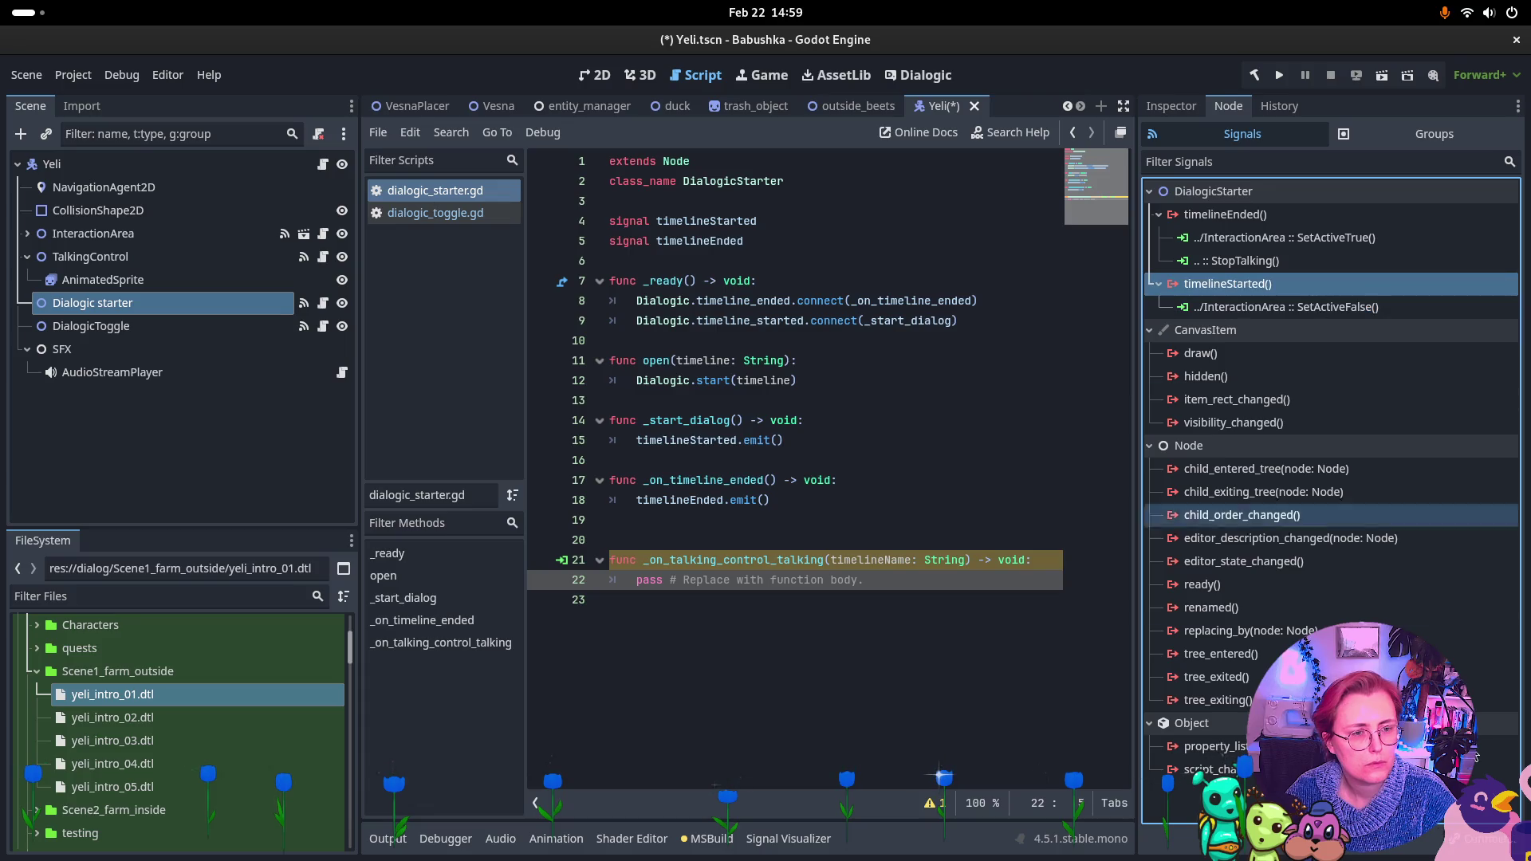
double_click(1228, 284)
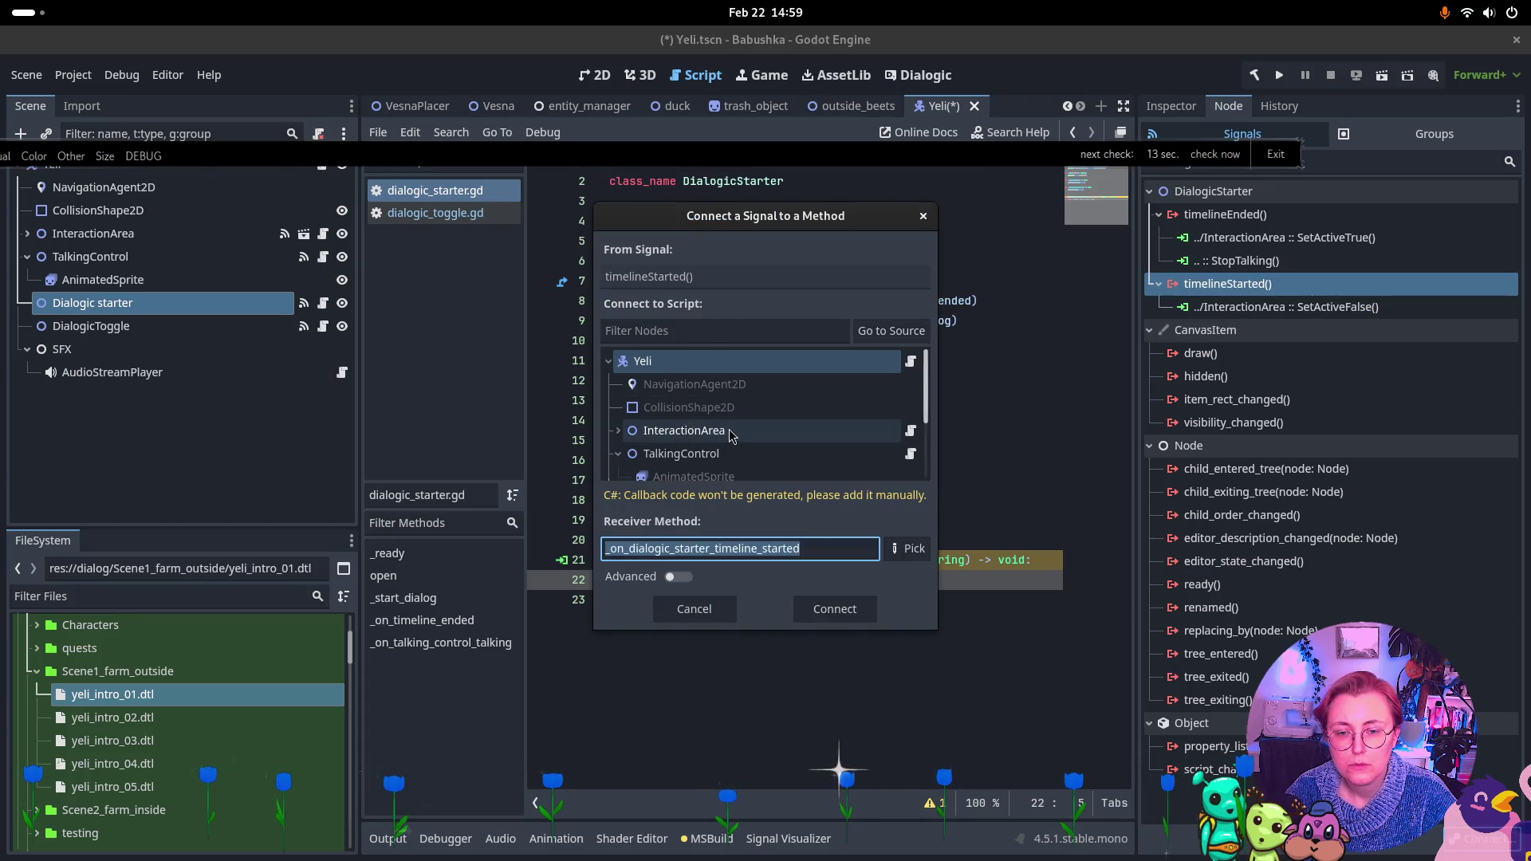
Connect timelineStarted to PlayOneShot on the SFX AudioStreamPlayer
scroll(731, 435, down, 3)
click(780, 471)
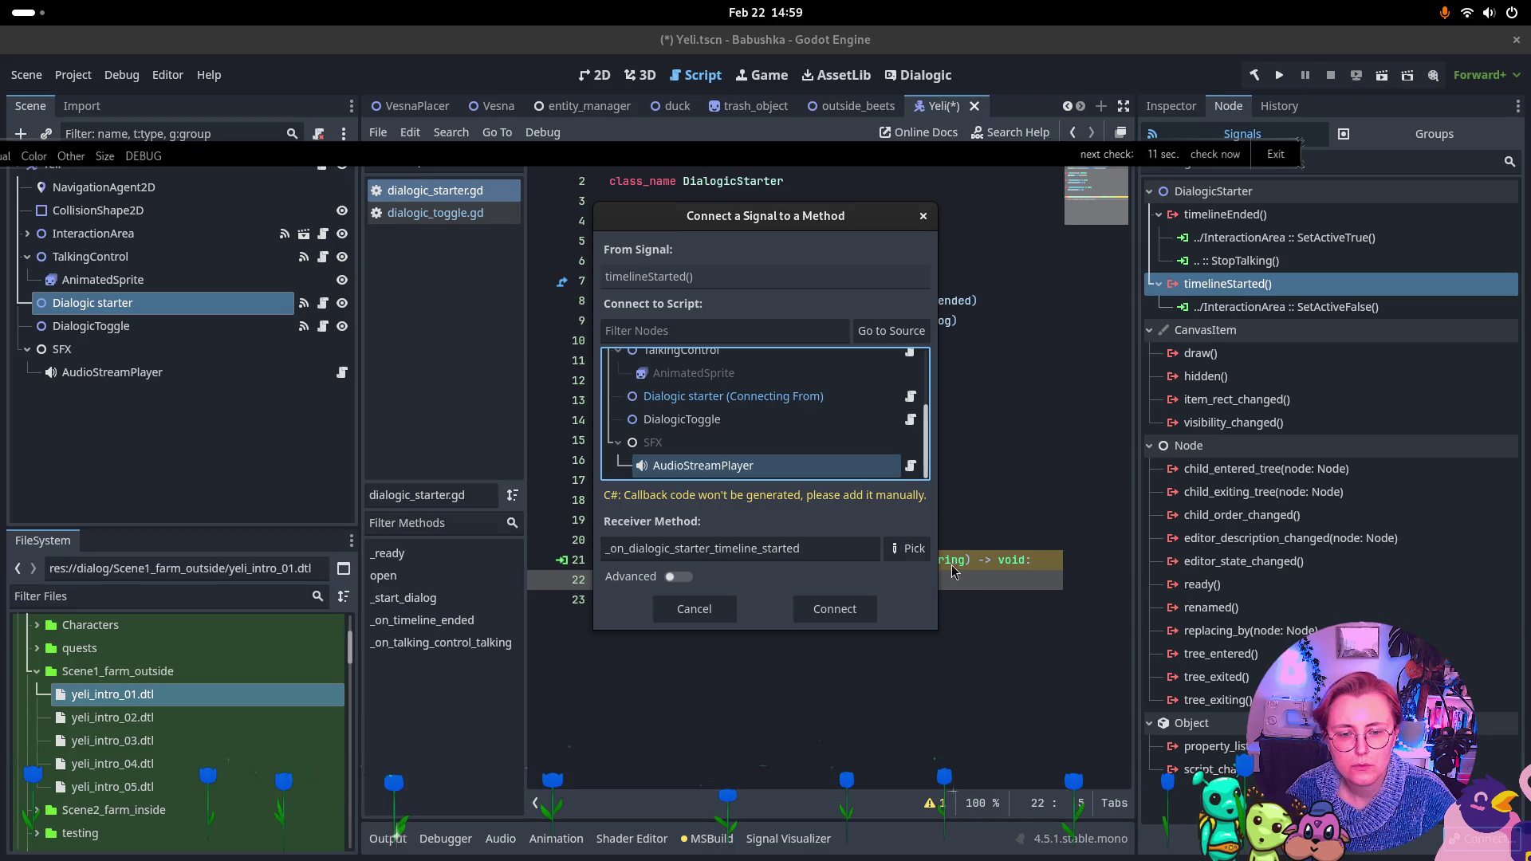
click(908, 549)
click(677, 264)
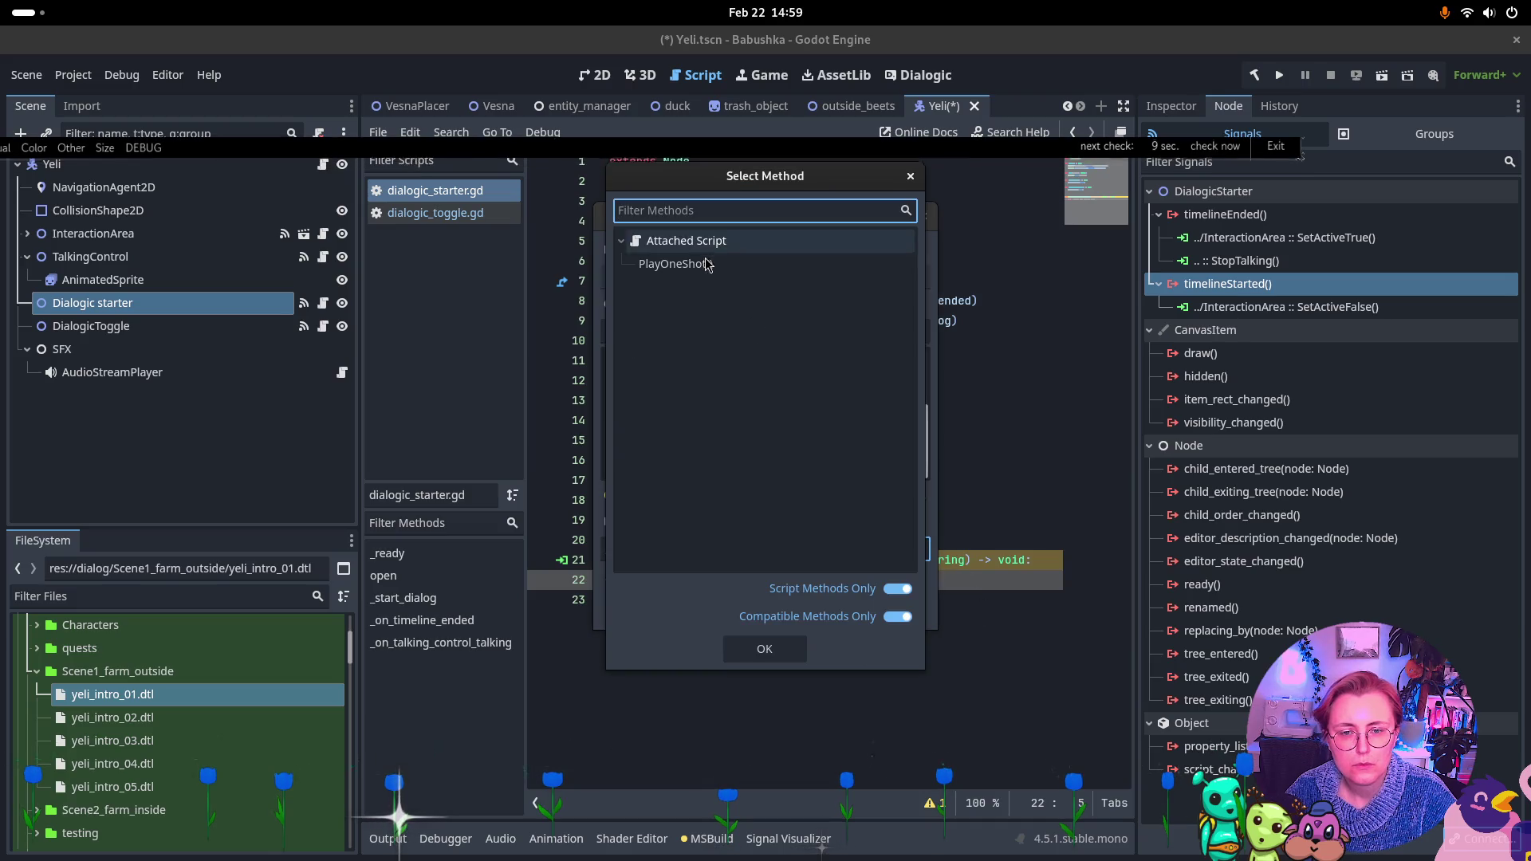
click(767, 651)
click(818, 622)
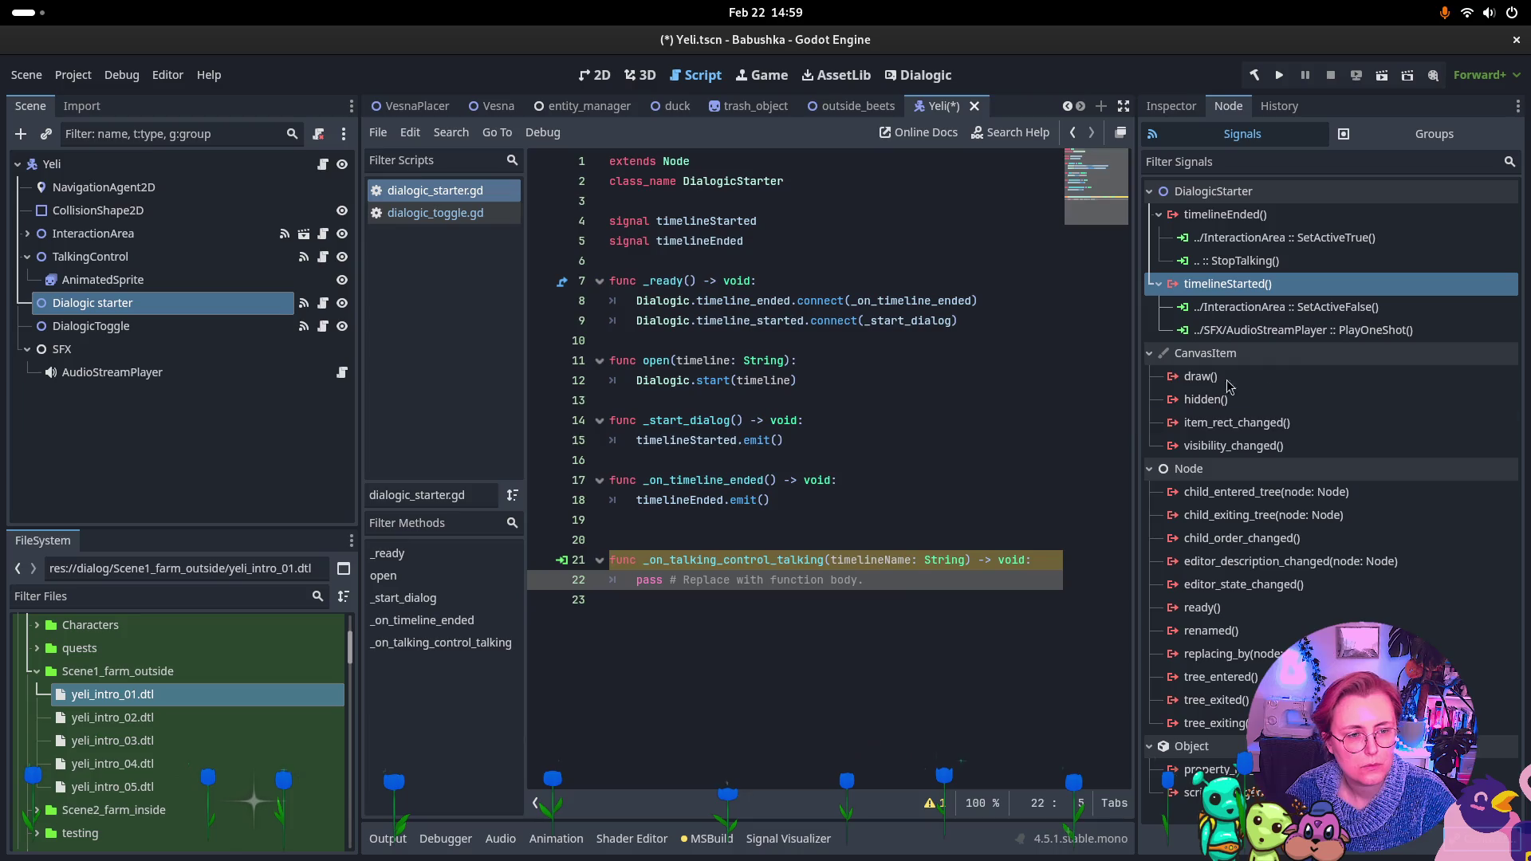
Delete the DialogicToggle node from the Yeli scene and view dialogic_toggle.gd
click(109, 329)
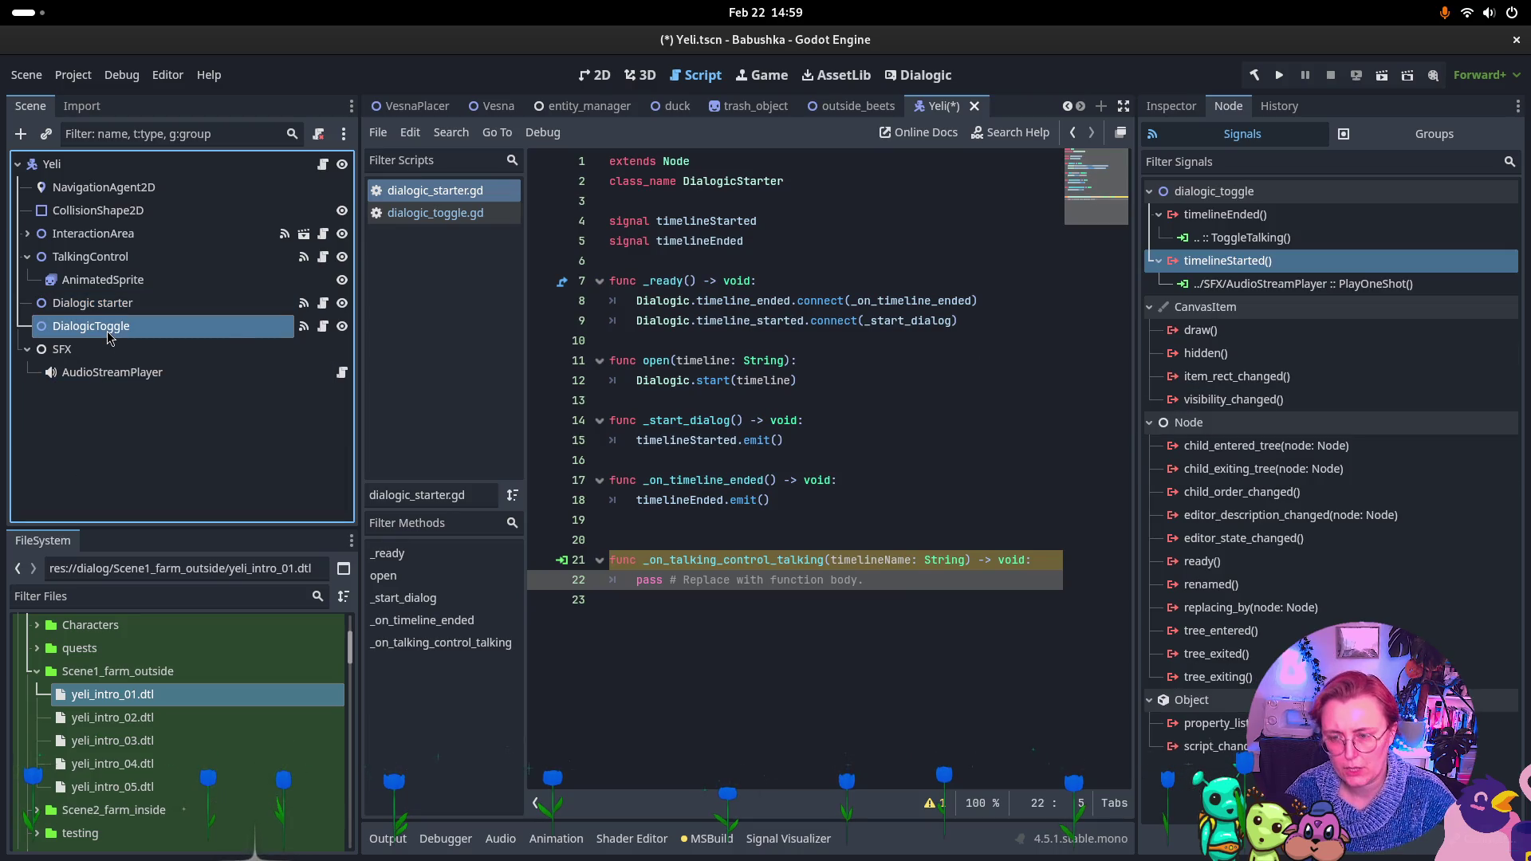
key(Delete)
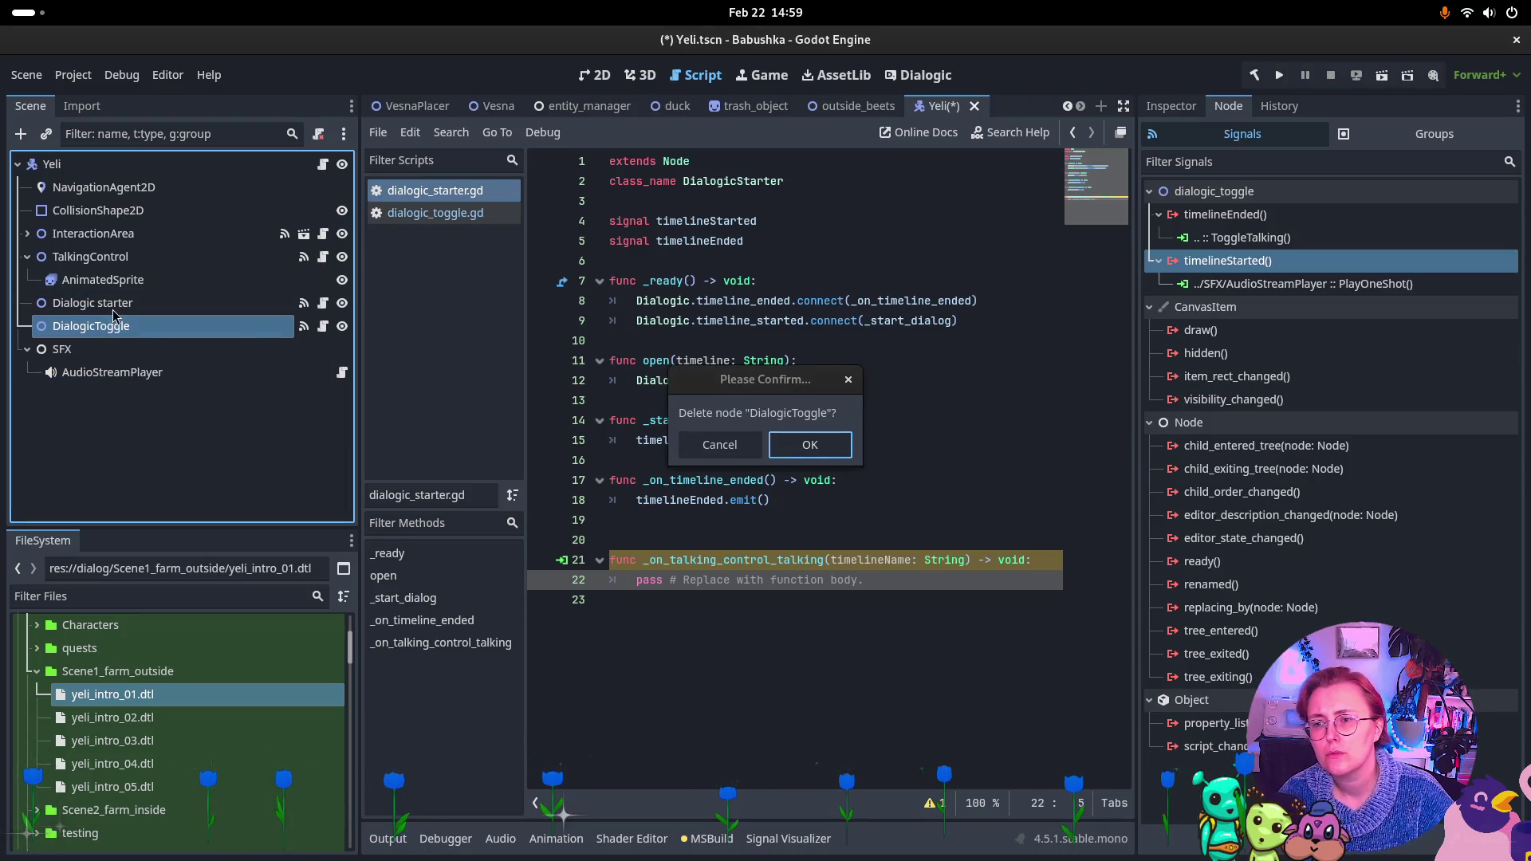
click(820, 452)
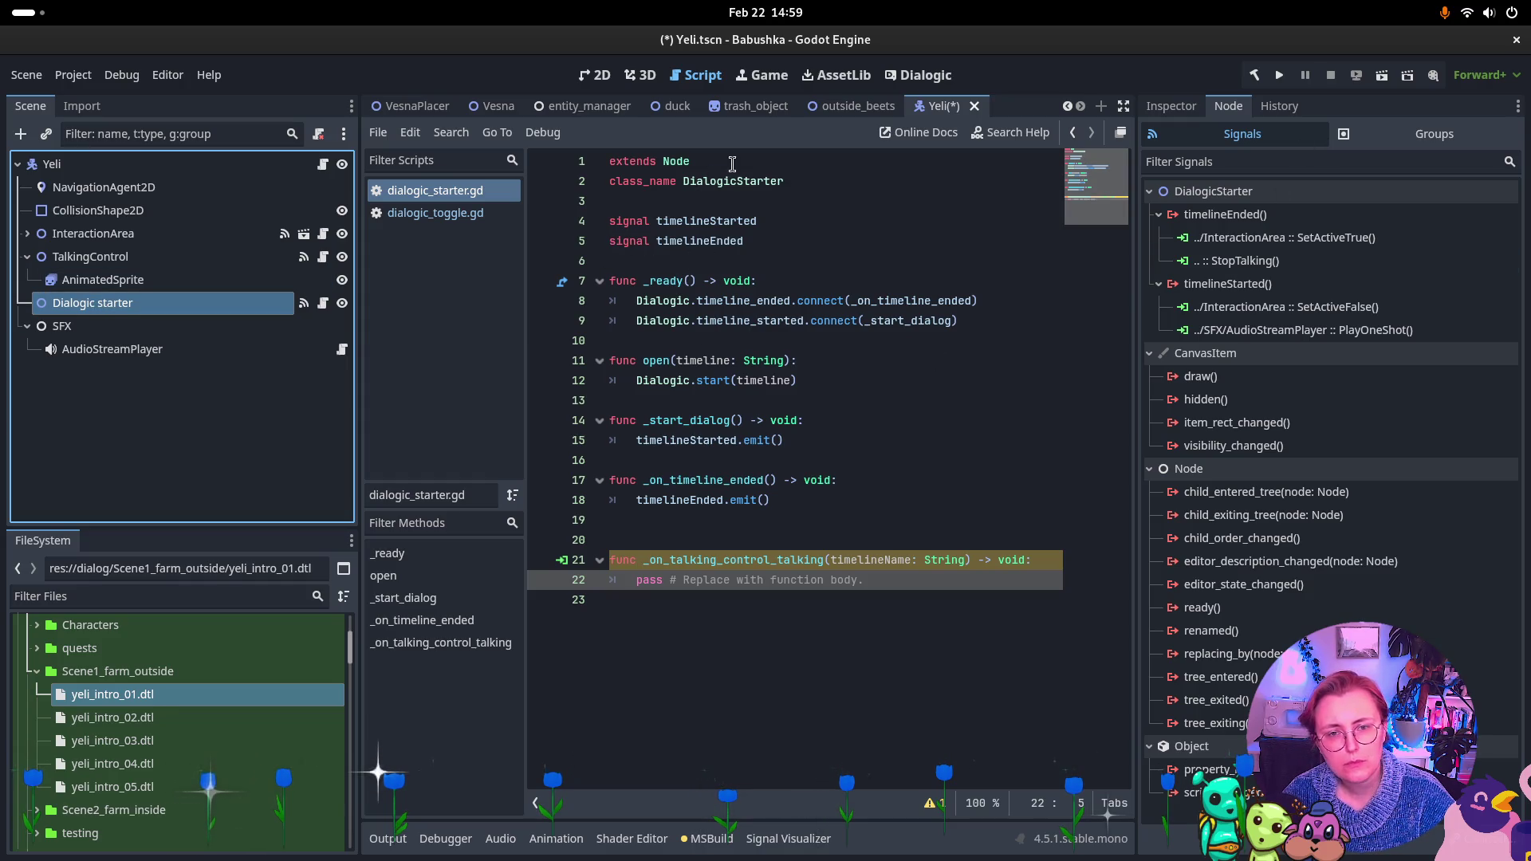
click(434, 214)
Compare dialogic_starter.gd with dialogic_toggle.gd and review TalkingControl's signals
click(437, 191)
click(438, 212)
click(443, 192)
click(436, 214)
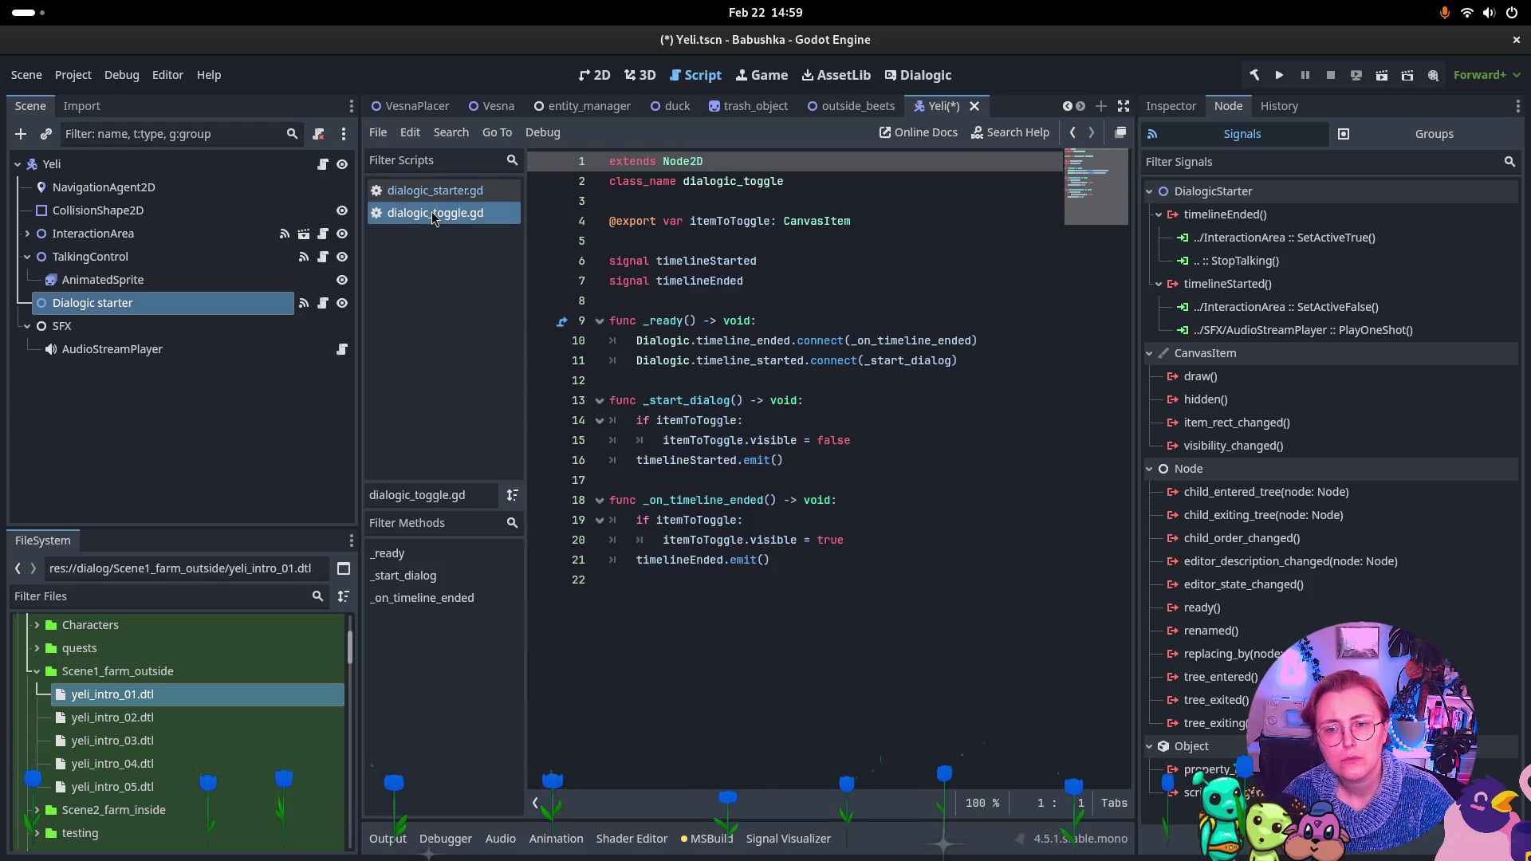
click(103, 280)
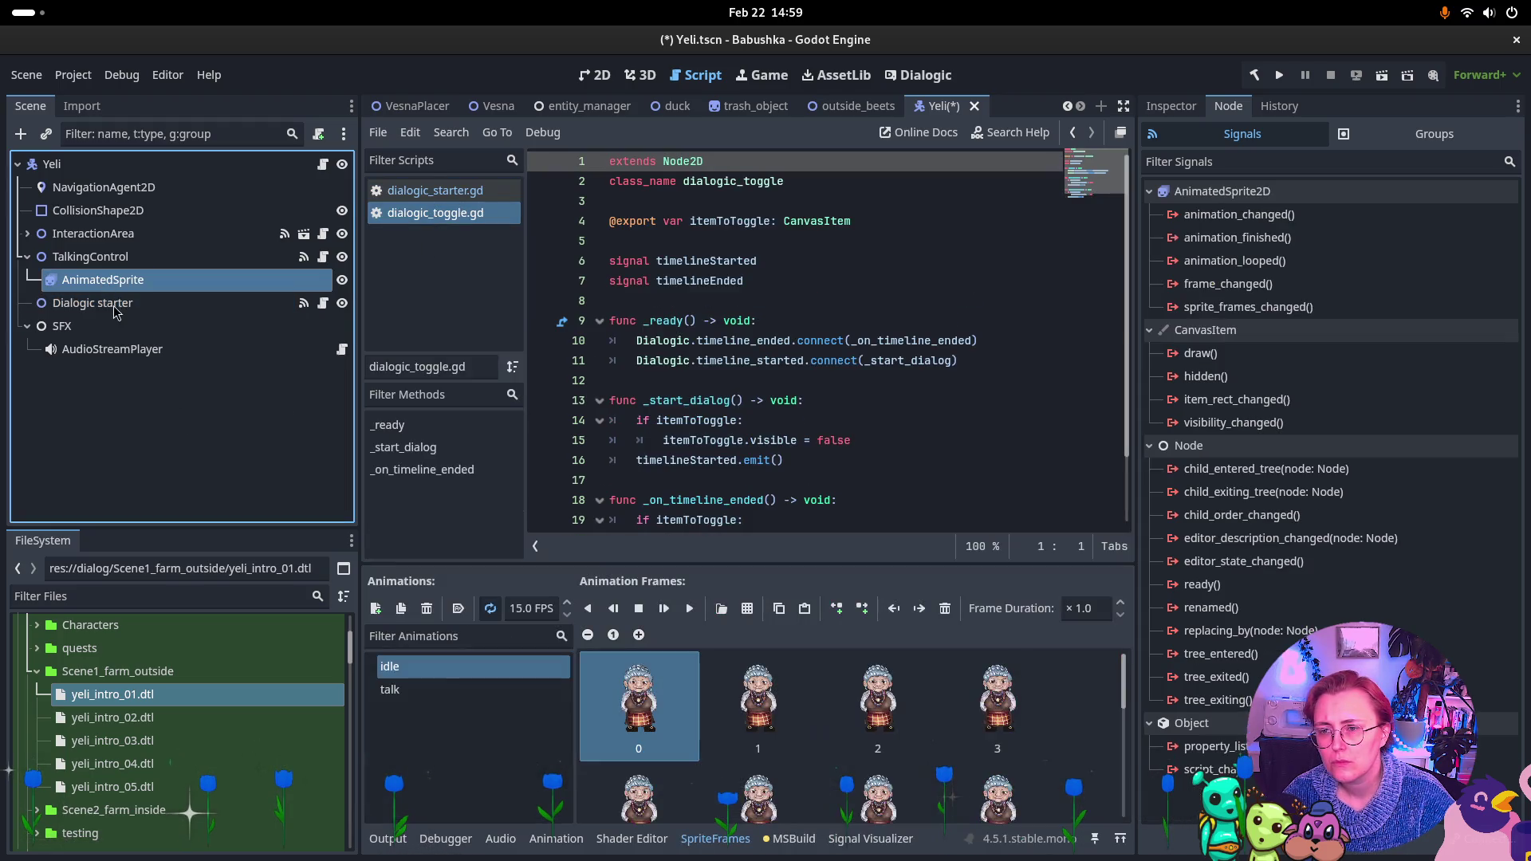
click(130, 257)
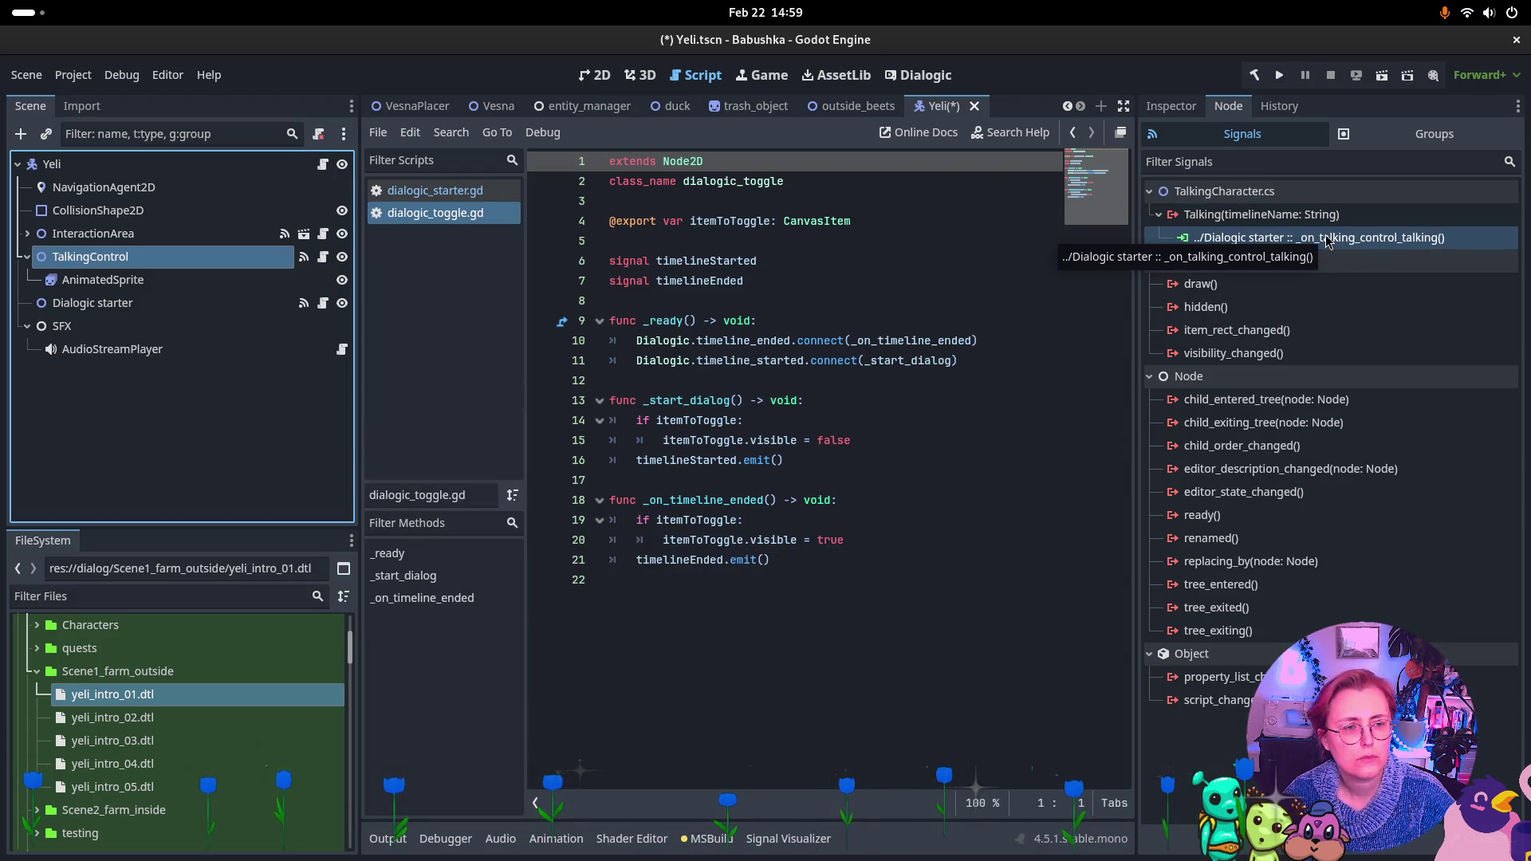
click(166, 316)
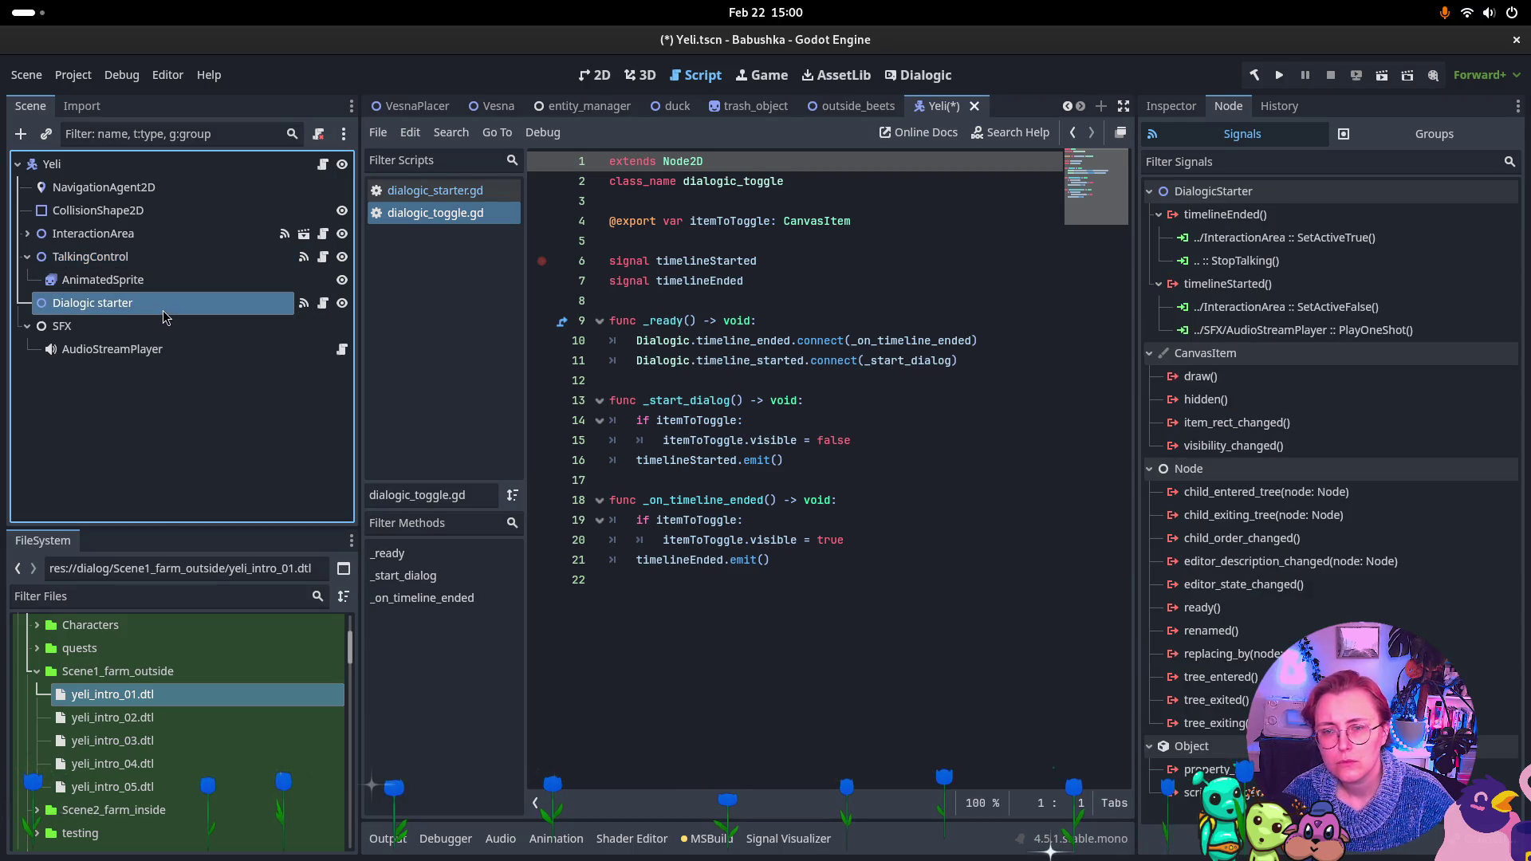
click(125, 256)
Remove TalkingControl's Talking connection to the _on_talking_control_talking stub
click(1316, 237)
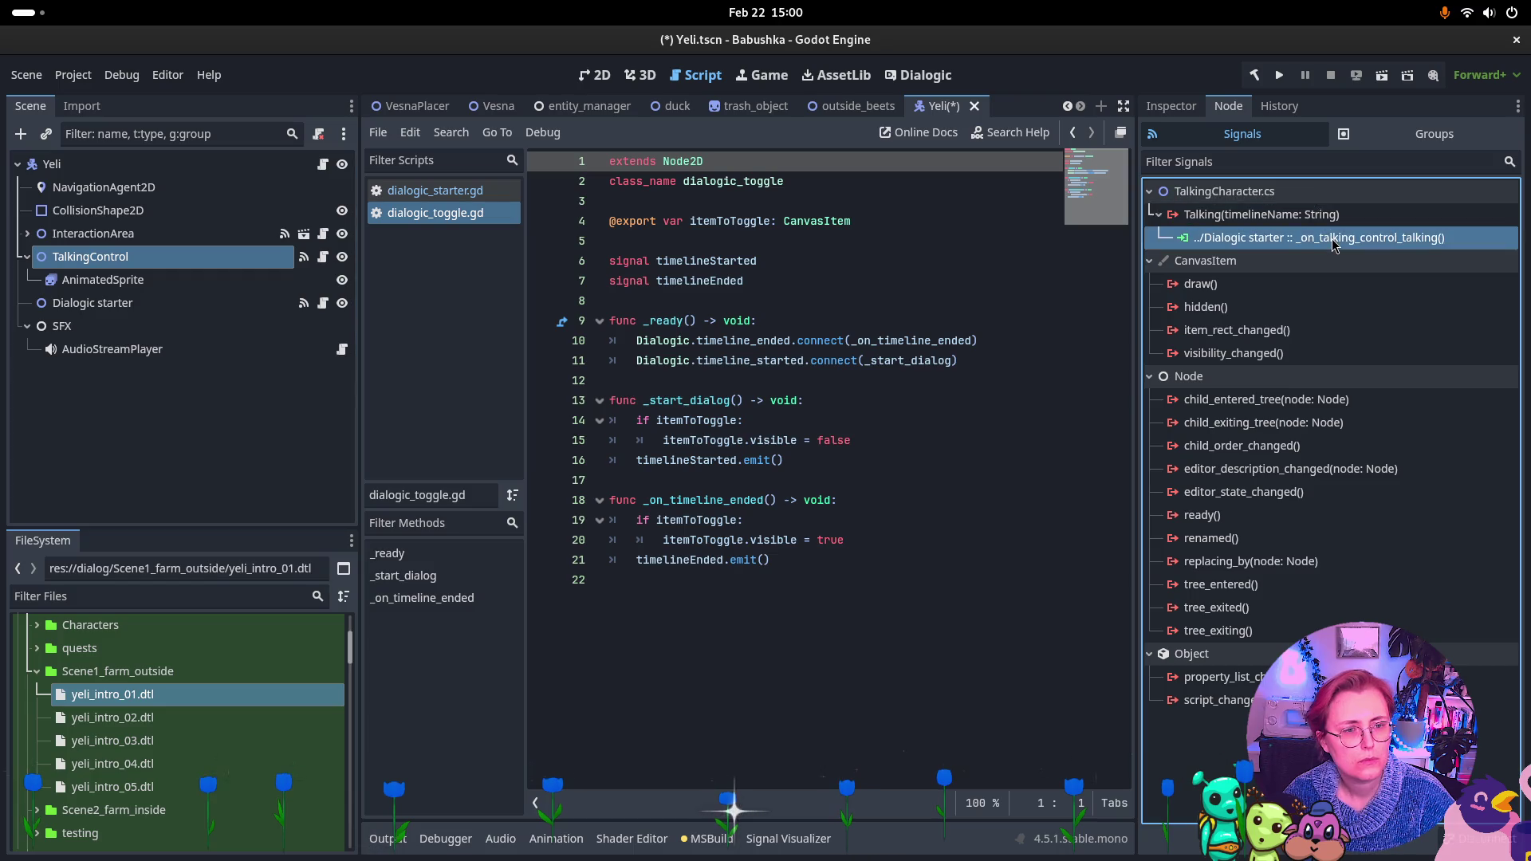
click(132, 306)
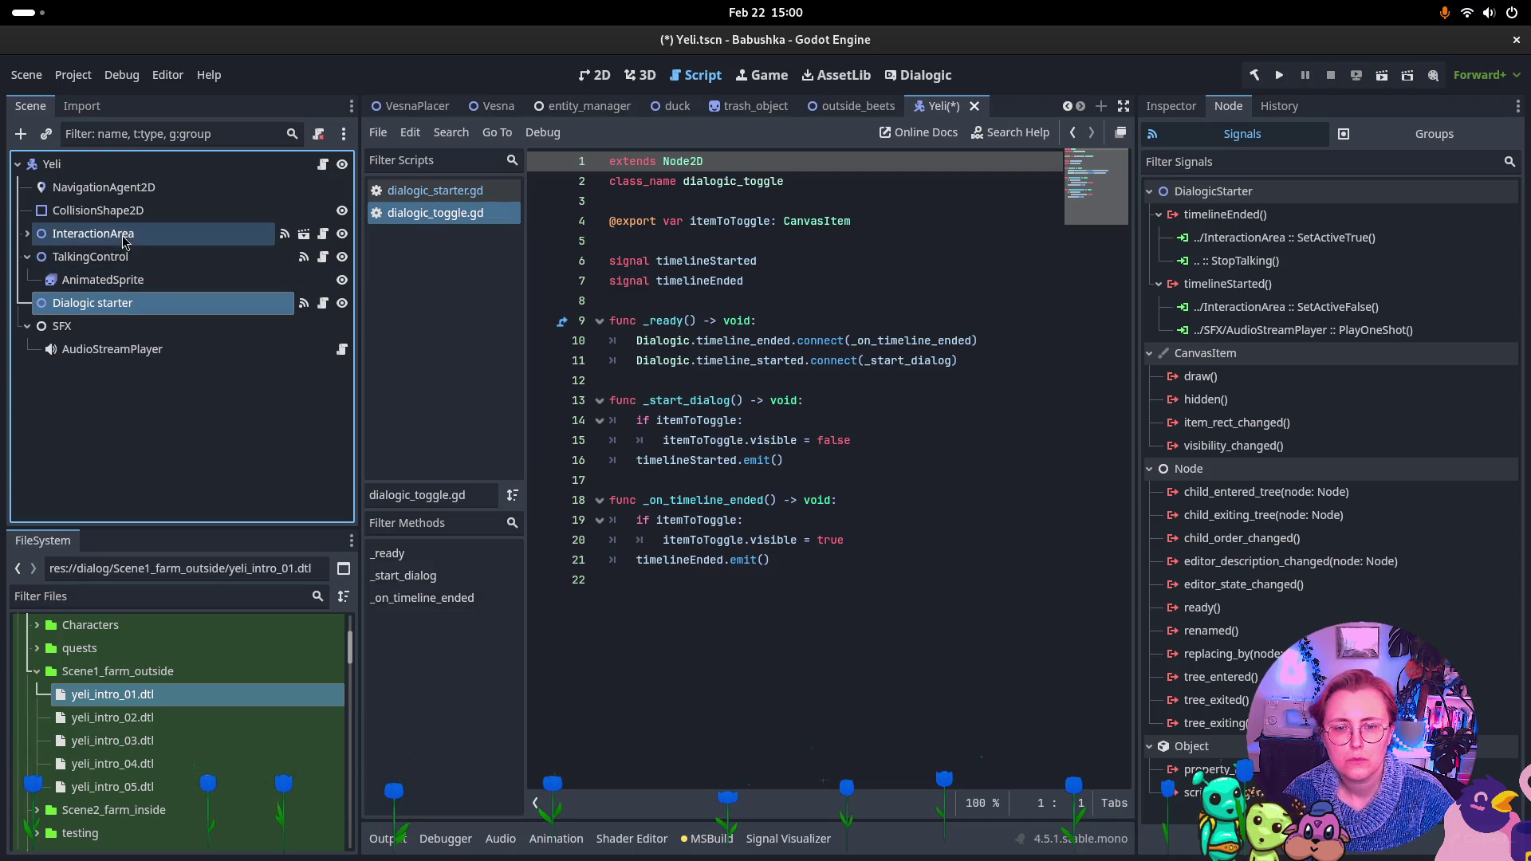
click(117, 259)
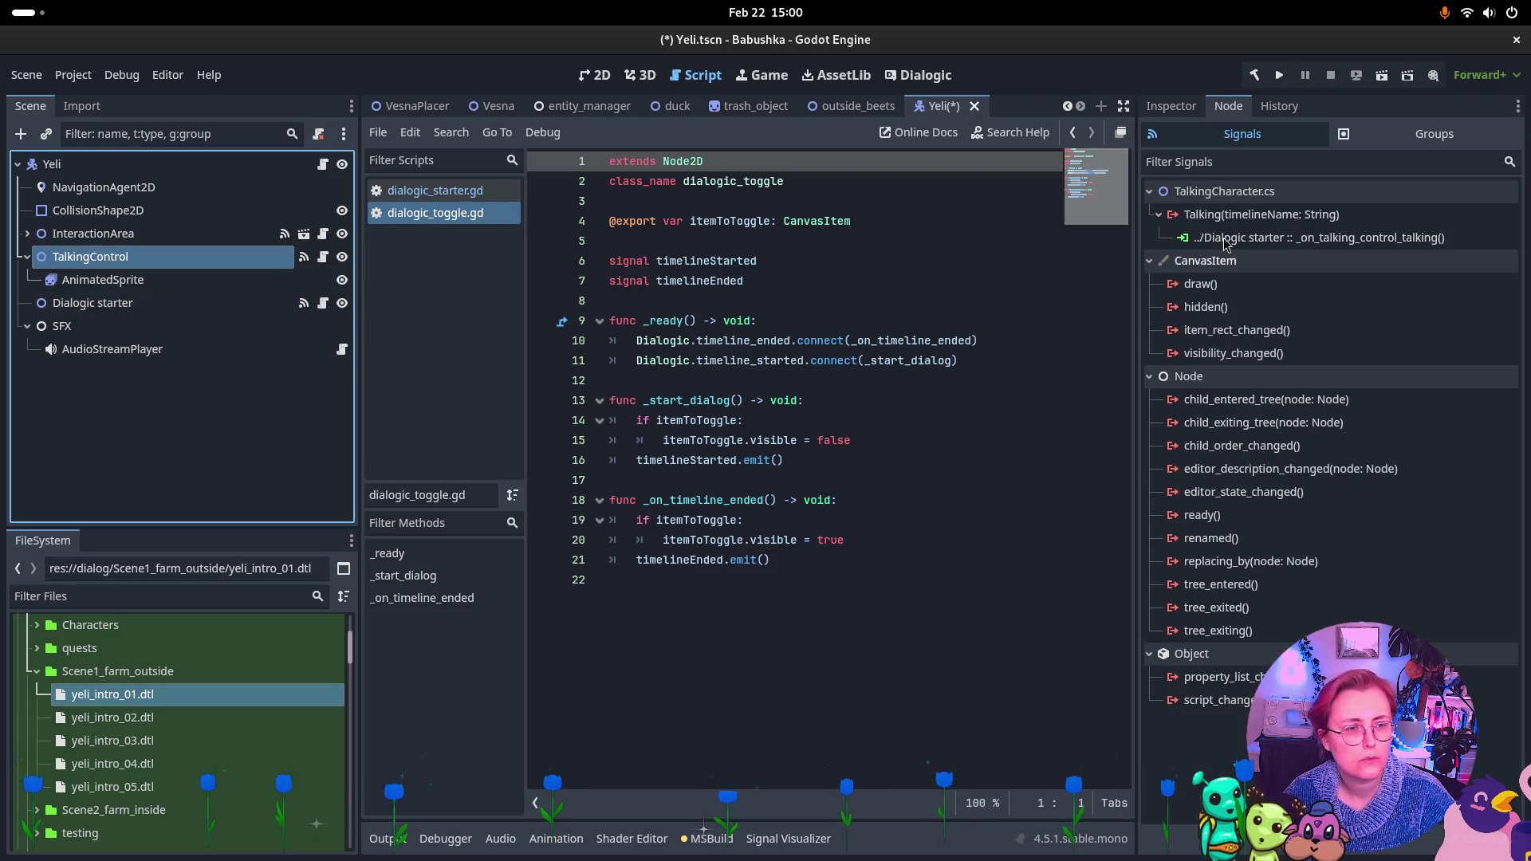
click(1355, 237)
key(Delete)
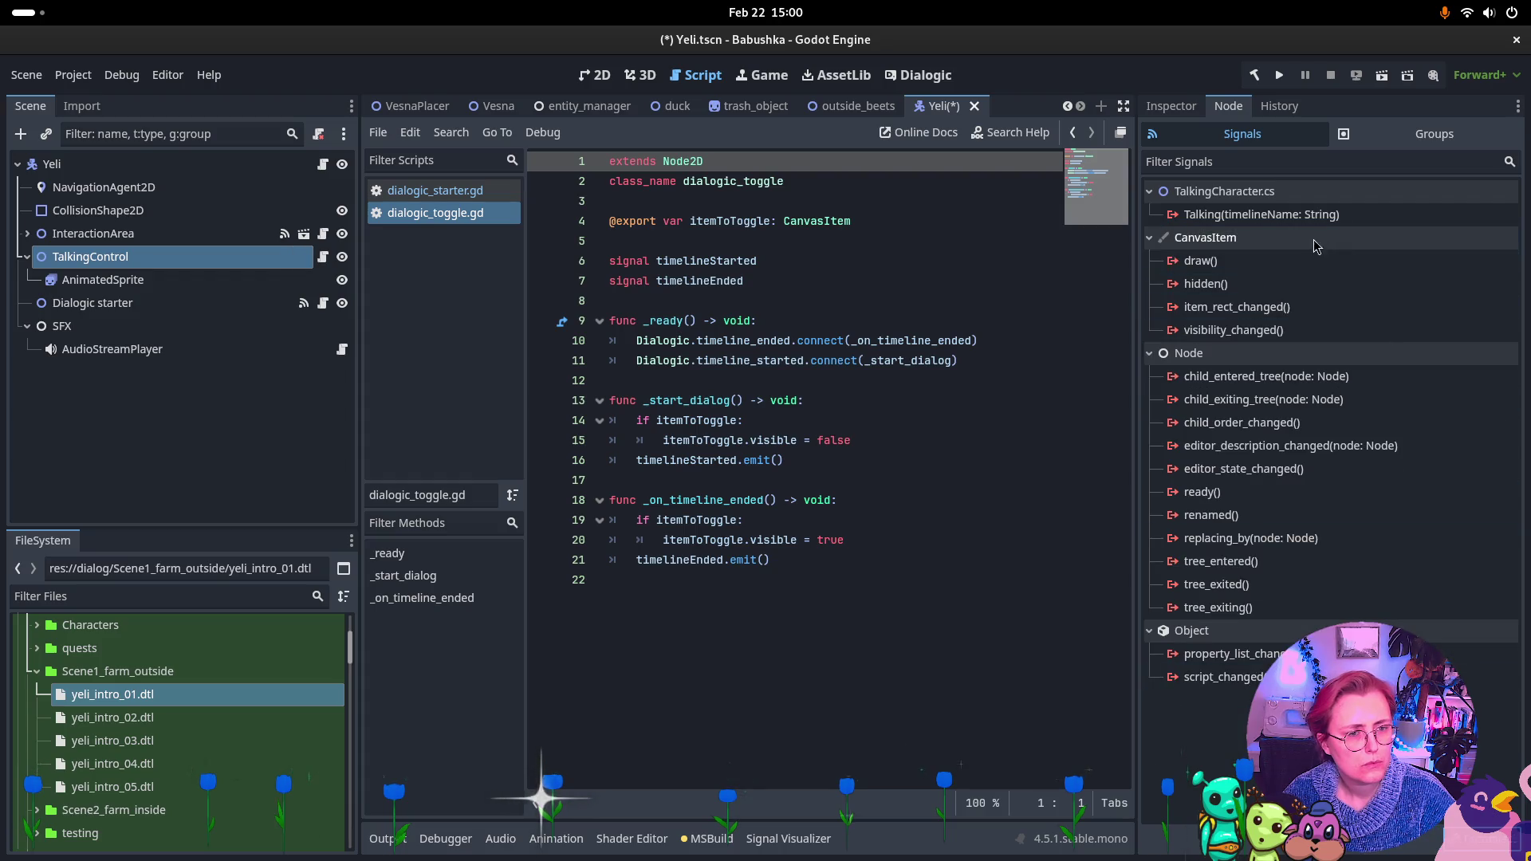
Reconnect Talking to Dialogic starter's open() method and select the leftover stub function
key(Return)
scroll(727, 431, down, 3)
click(728, 430)
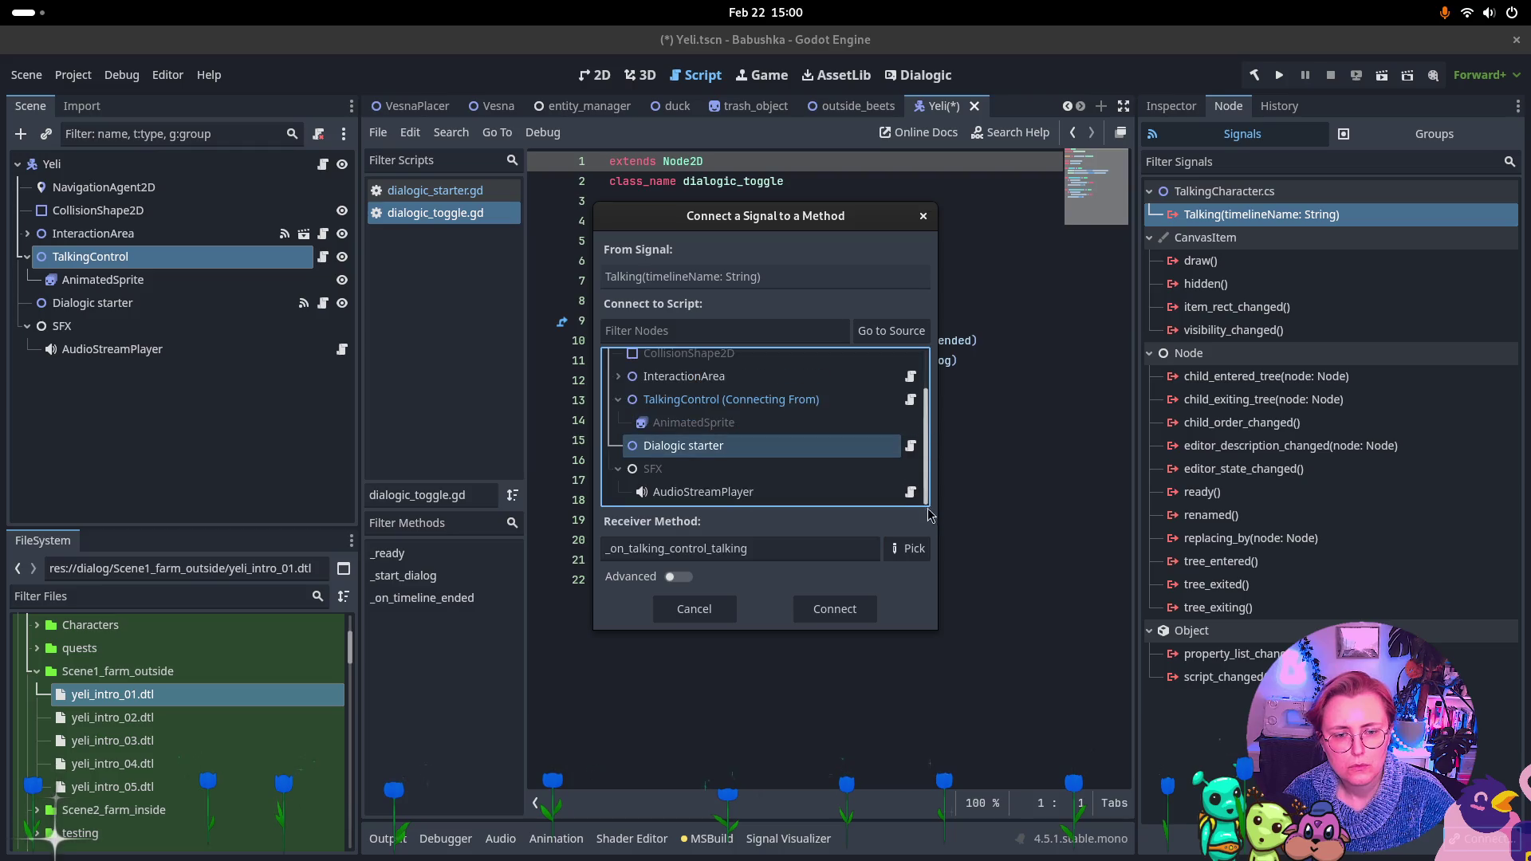
click(907, 550)
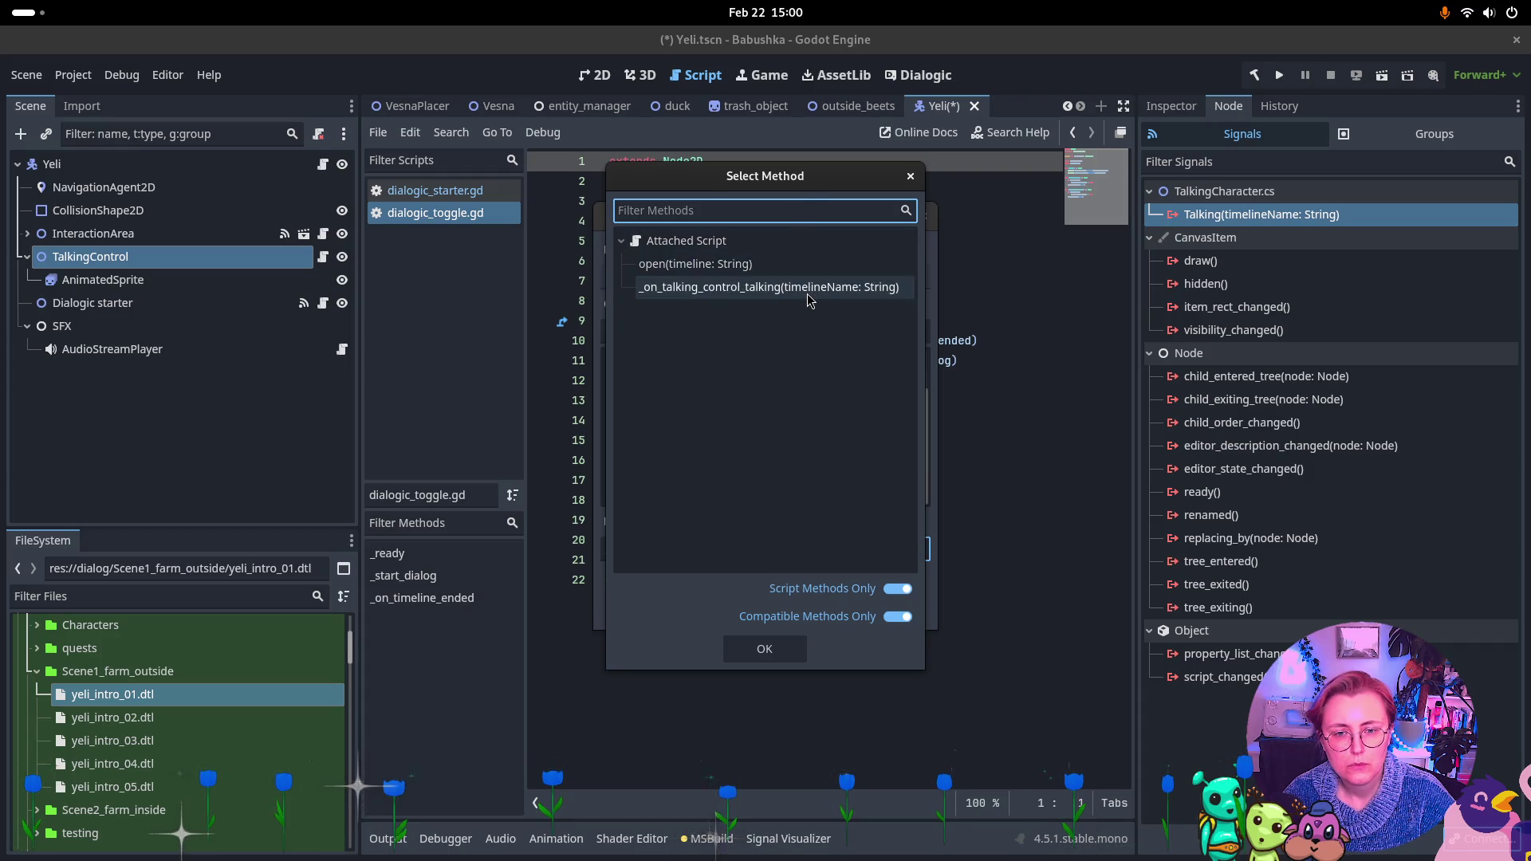
click(763, 271)
click(764, 649)
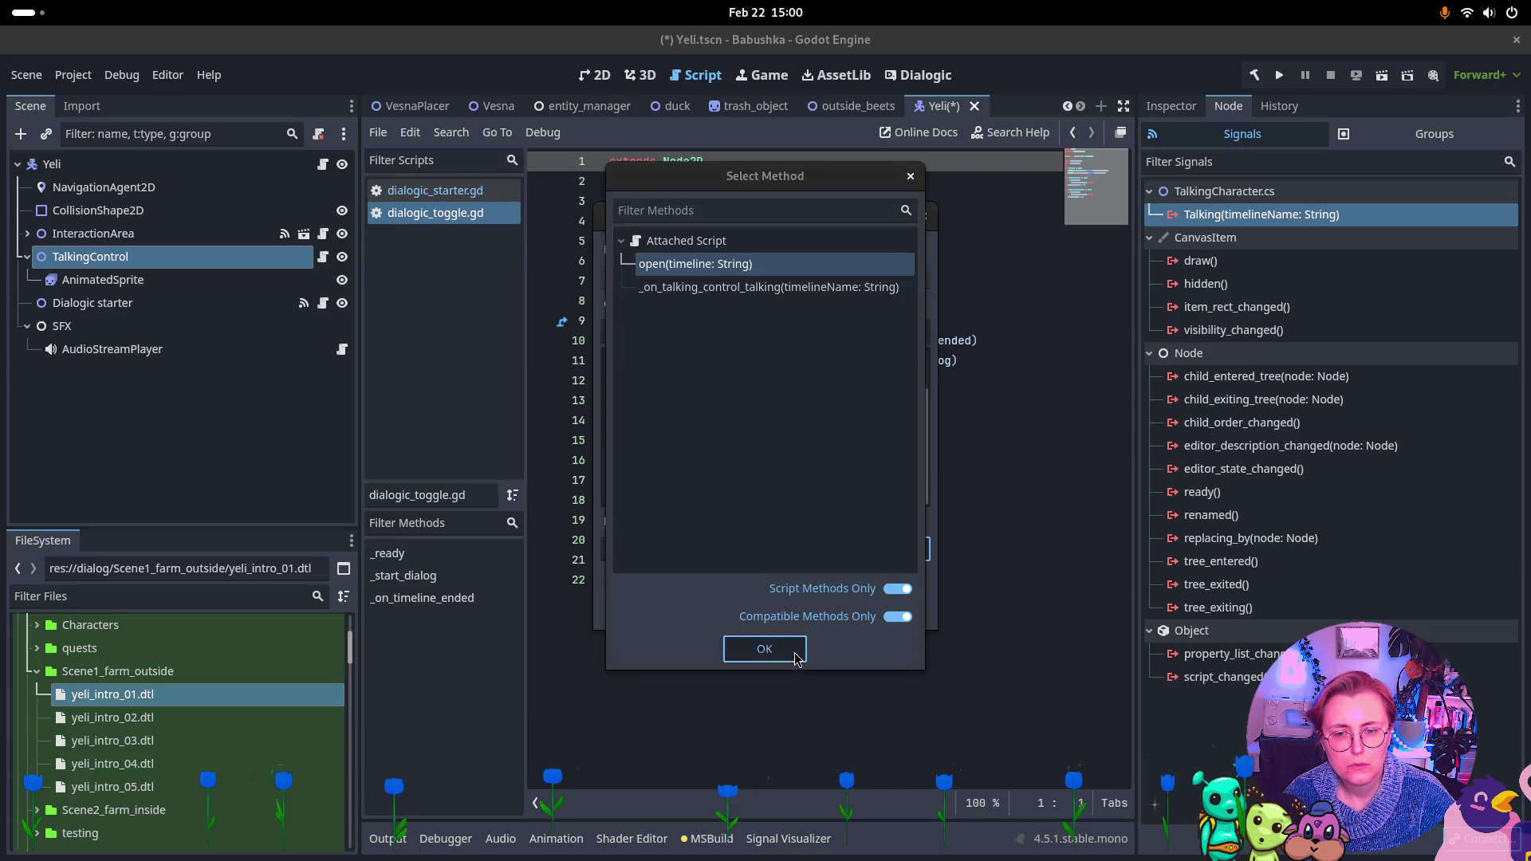
click(830, 608)
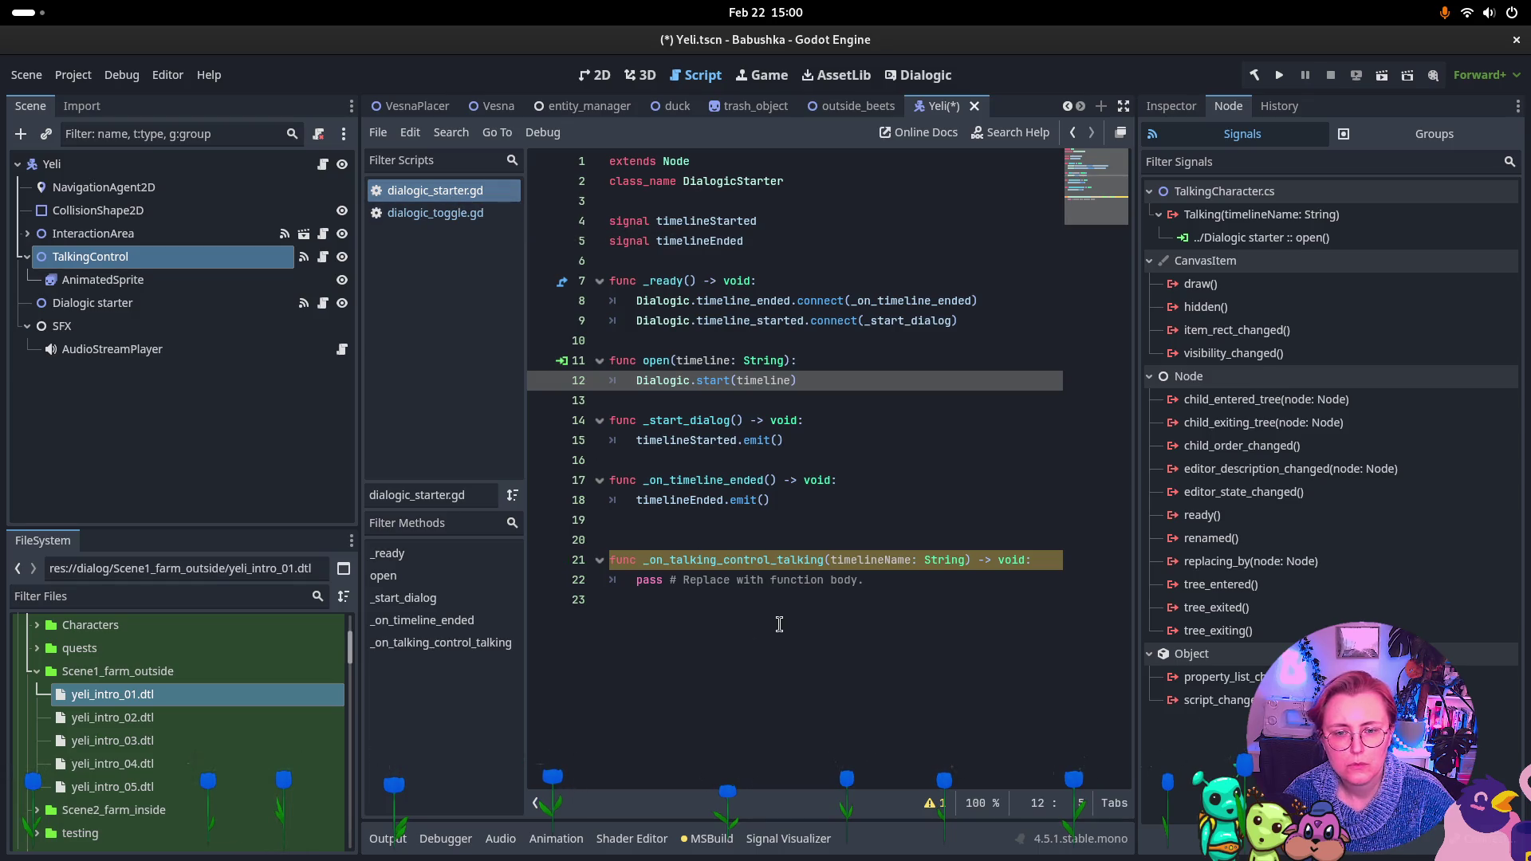
drag(873, 580, 561, 532)
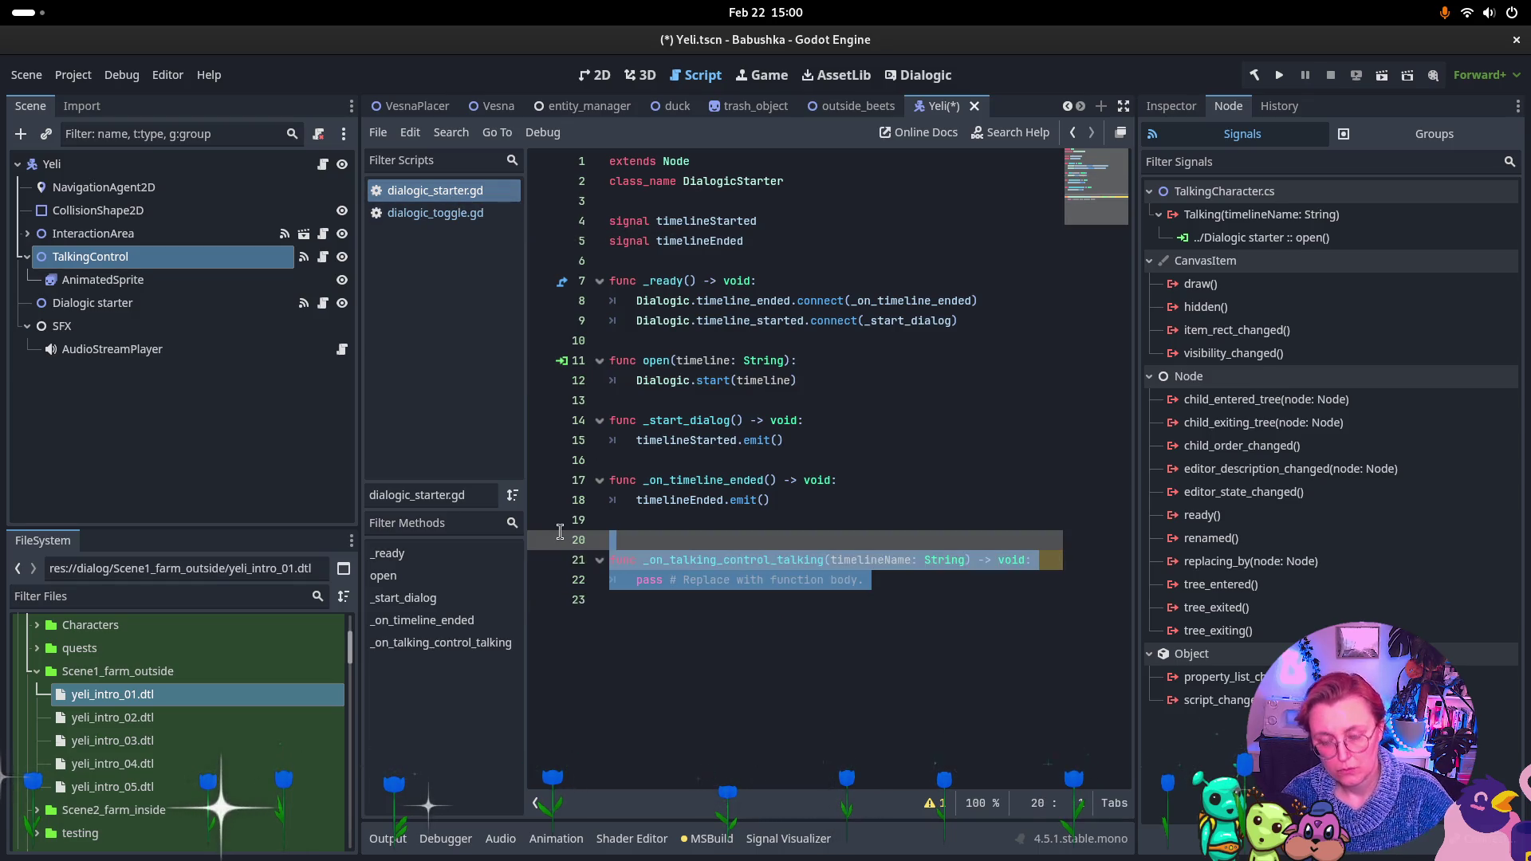
Delete the unused _on_talking_control_talking stub from dialogic_starter.gd
key(BackSpace)
key(BackSpace)
key(BackSpace)
click(209, 280)
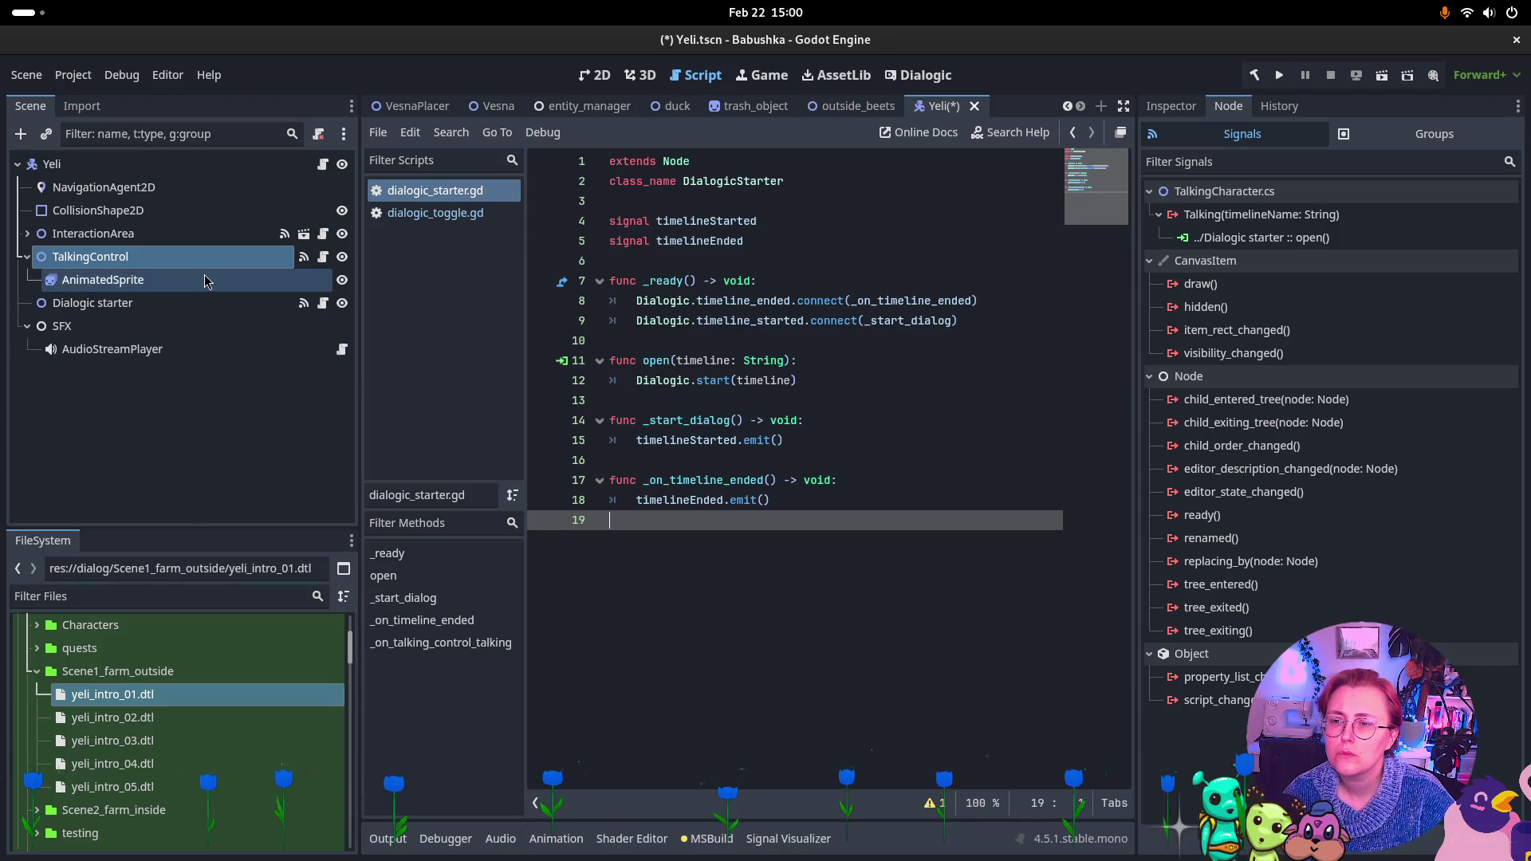
click(196, 256)
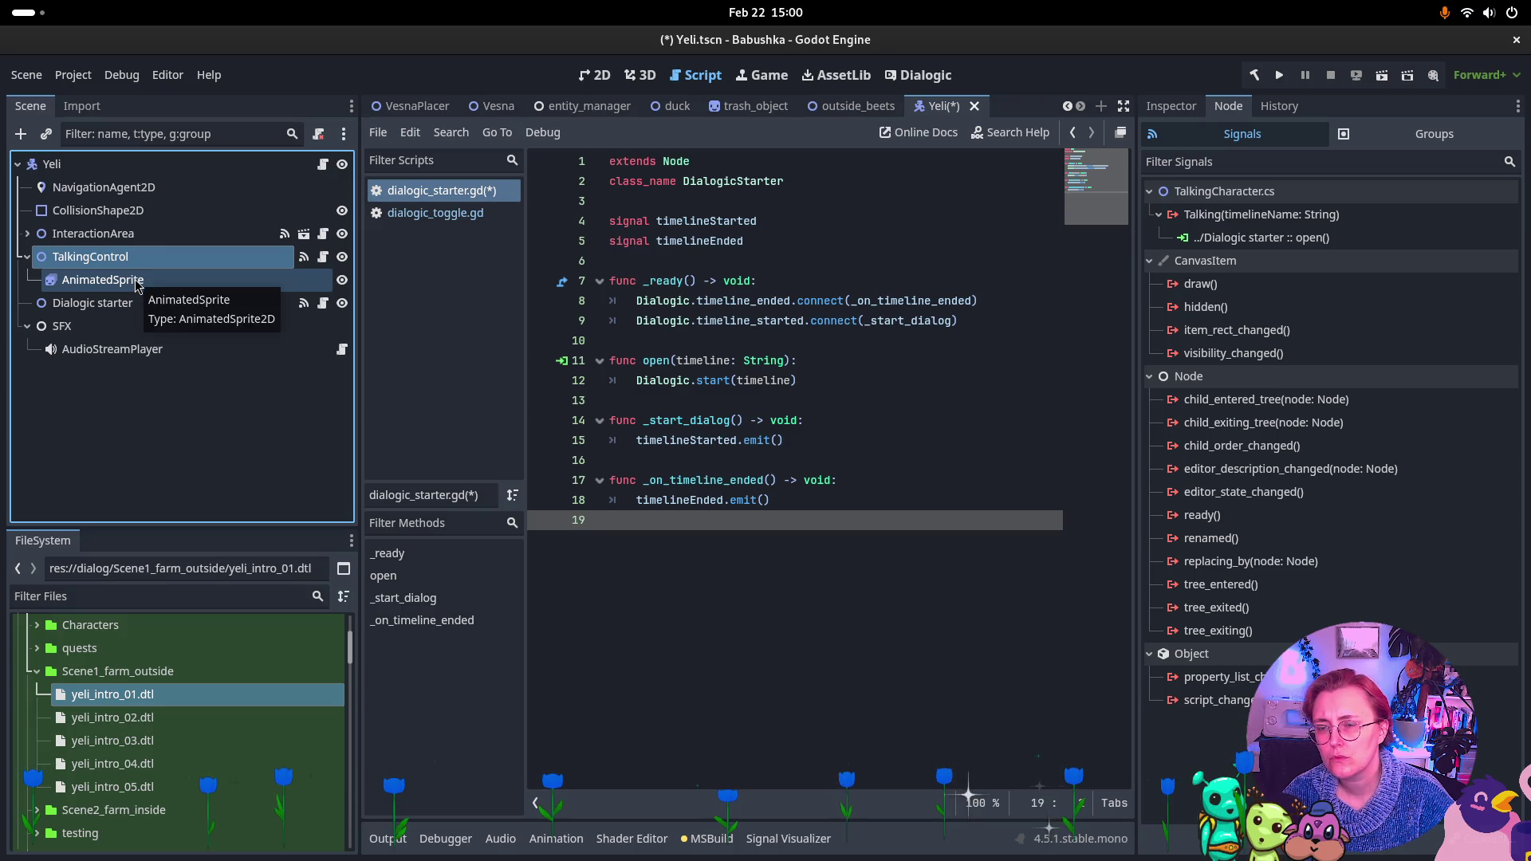
Review Dialogic starter, TalkingControl and InteractionArea signal connections, then save with Ctrl+S
ctrl+click(123, 305)
click(122, 313)
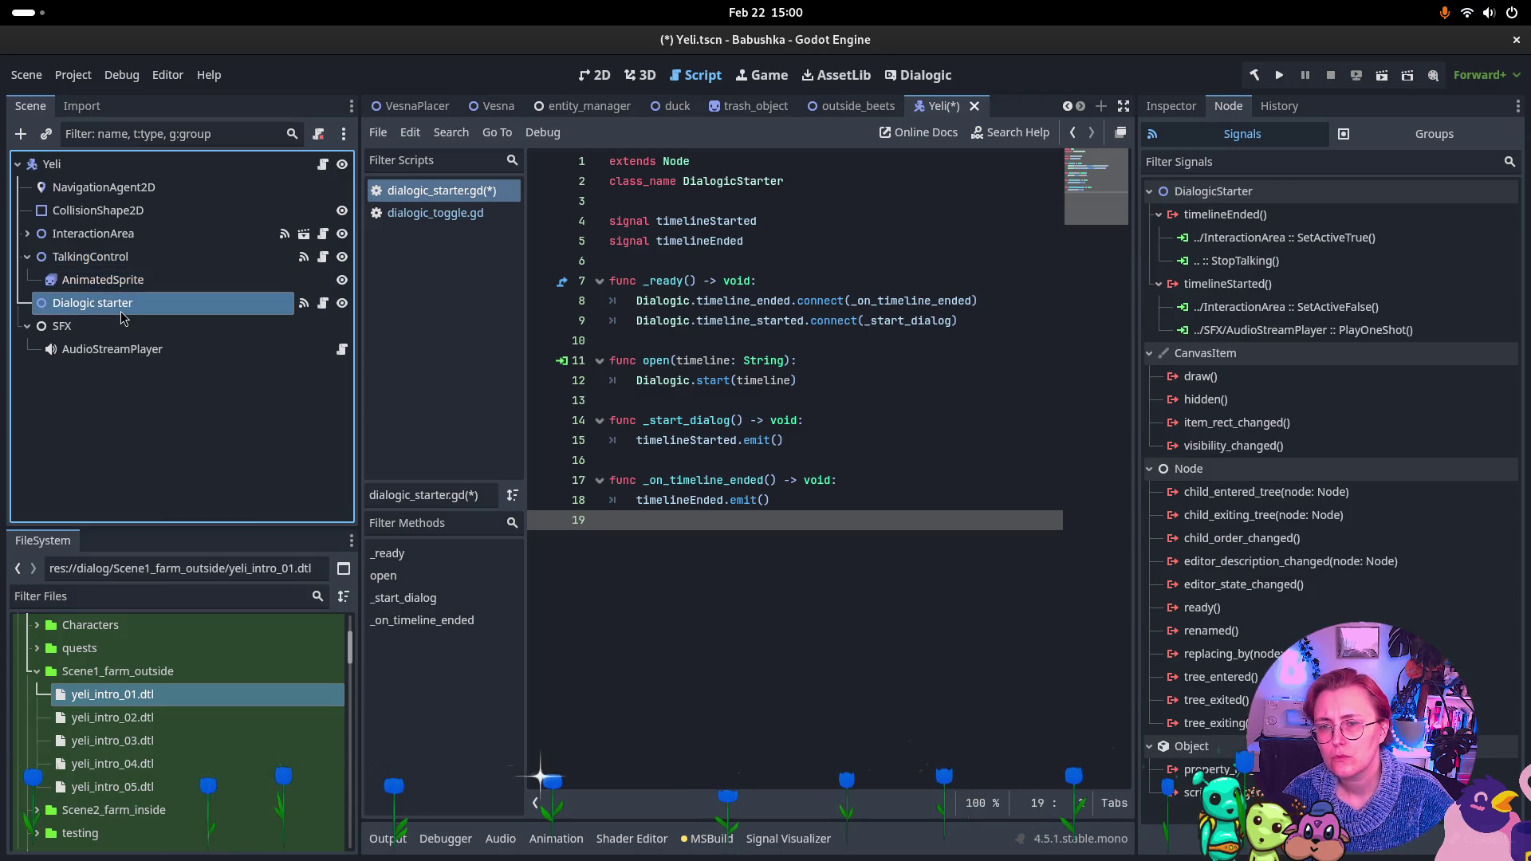
click(159, 256)
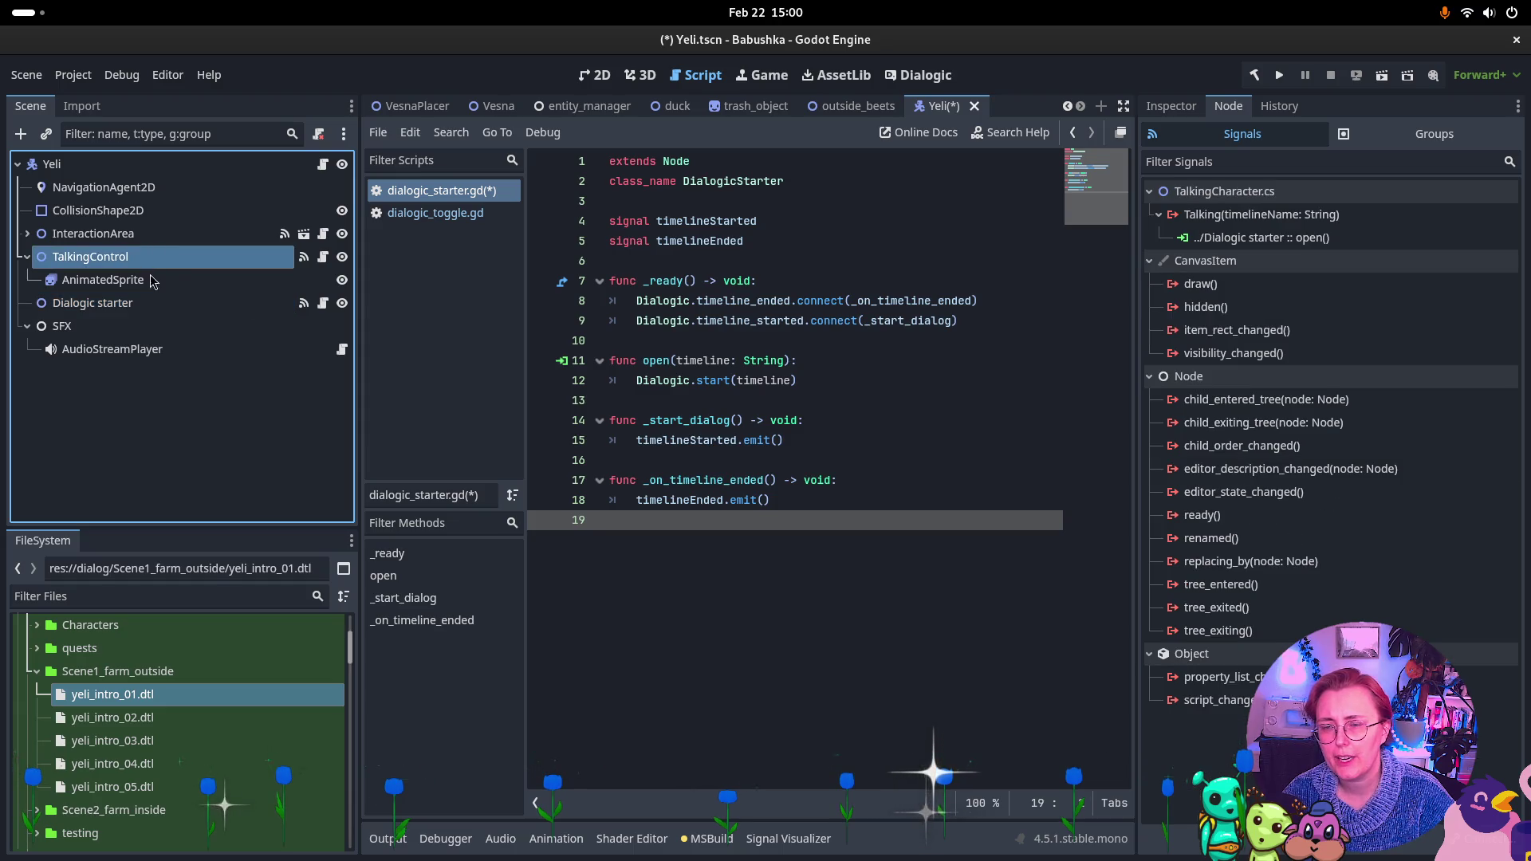
click(127, 234)
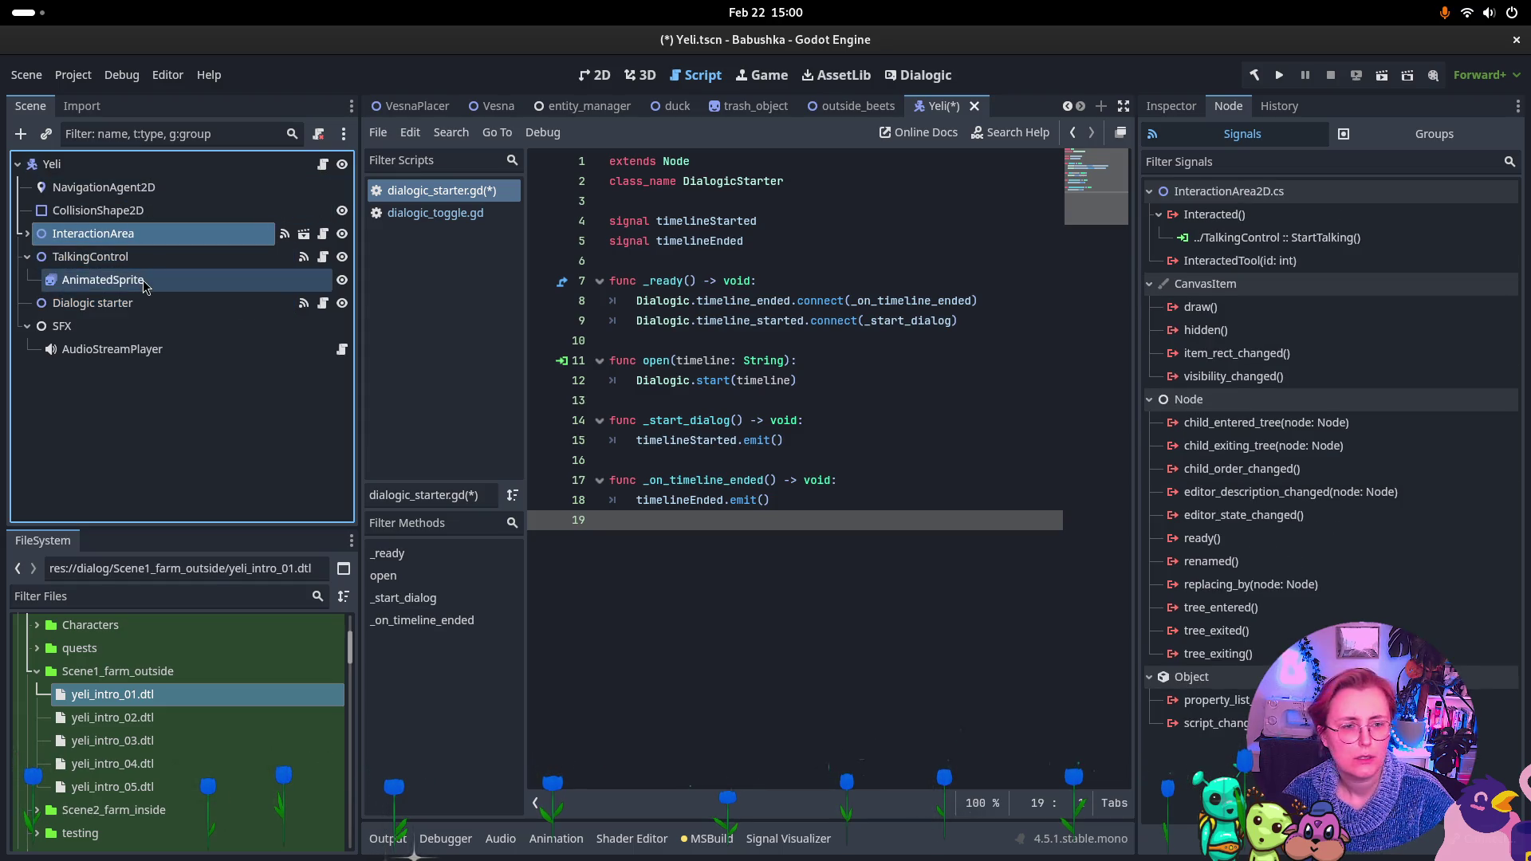
click(145, 256)
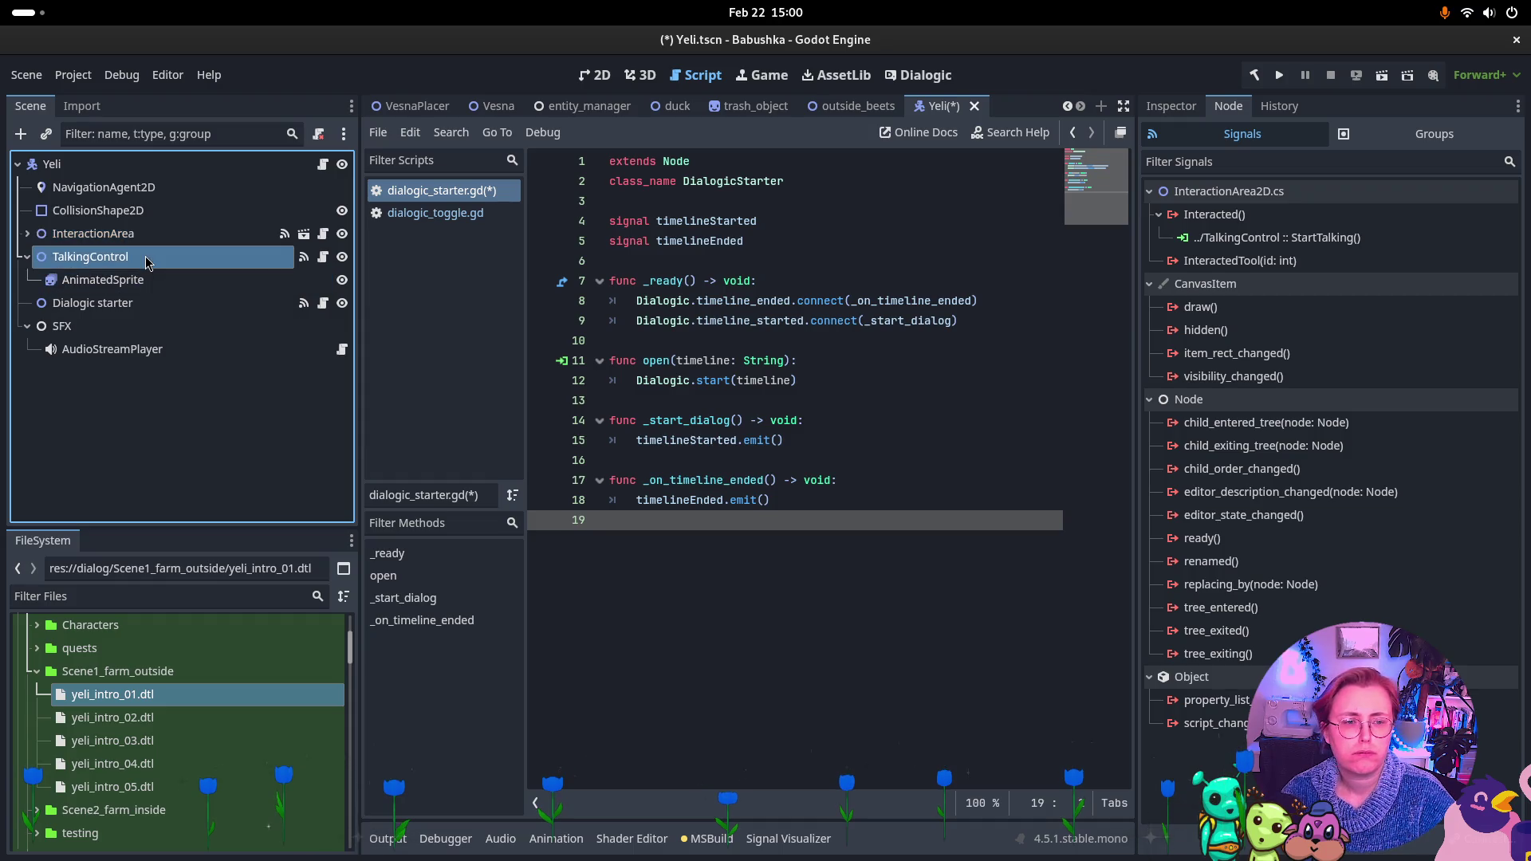
click(159, 232)
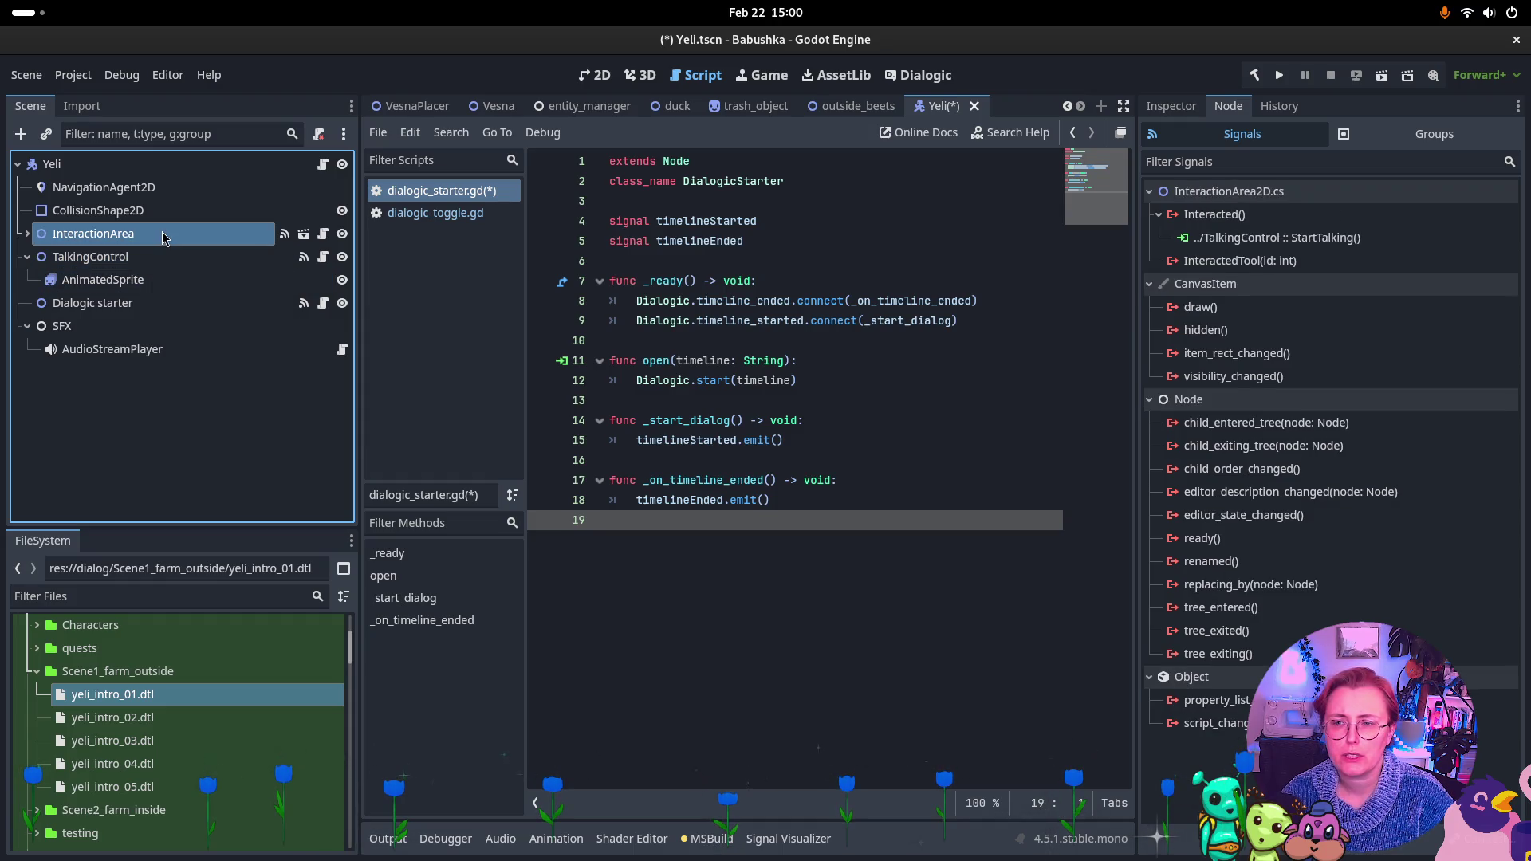
click(158, 257)
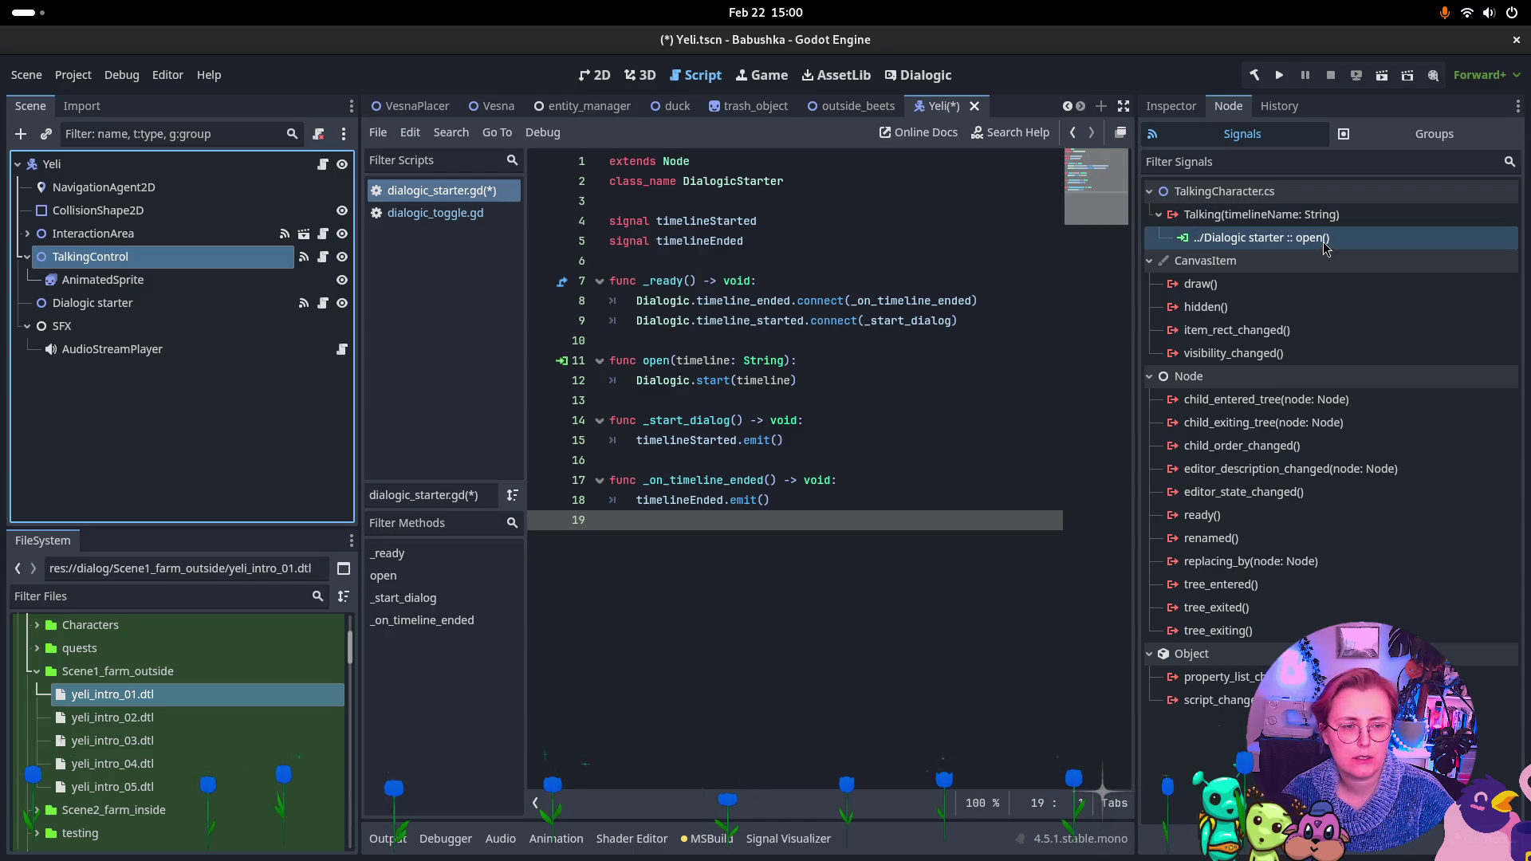
click(92, 303)
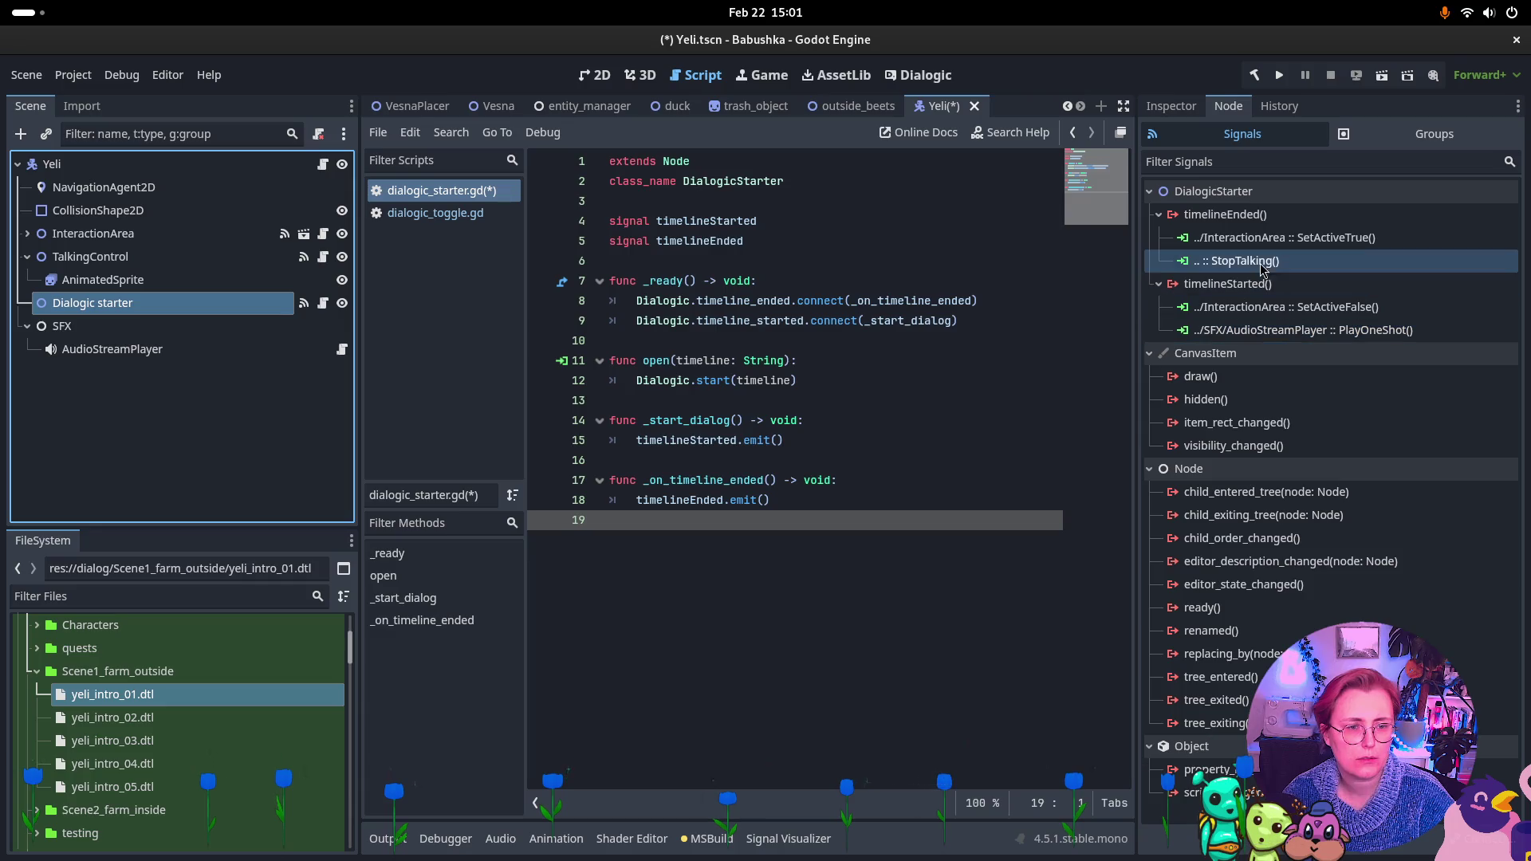
click(102, 265)
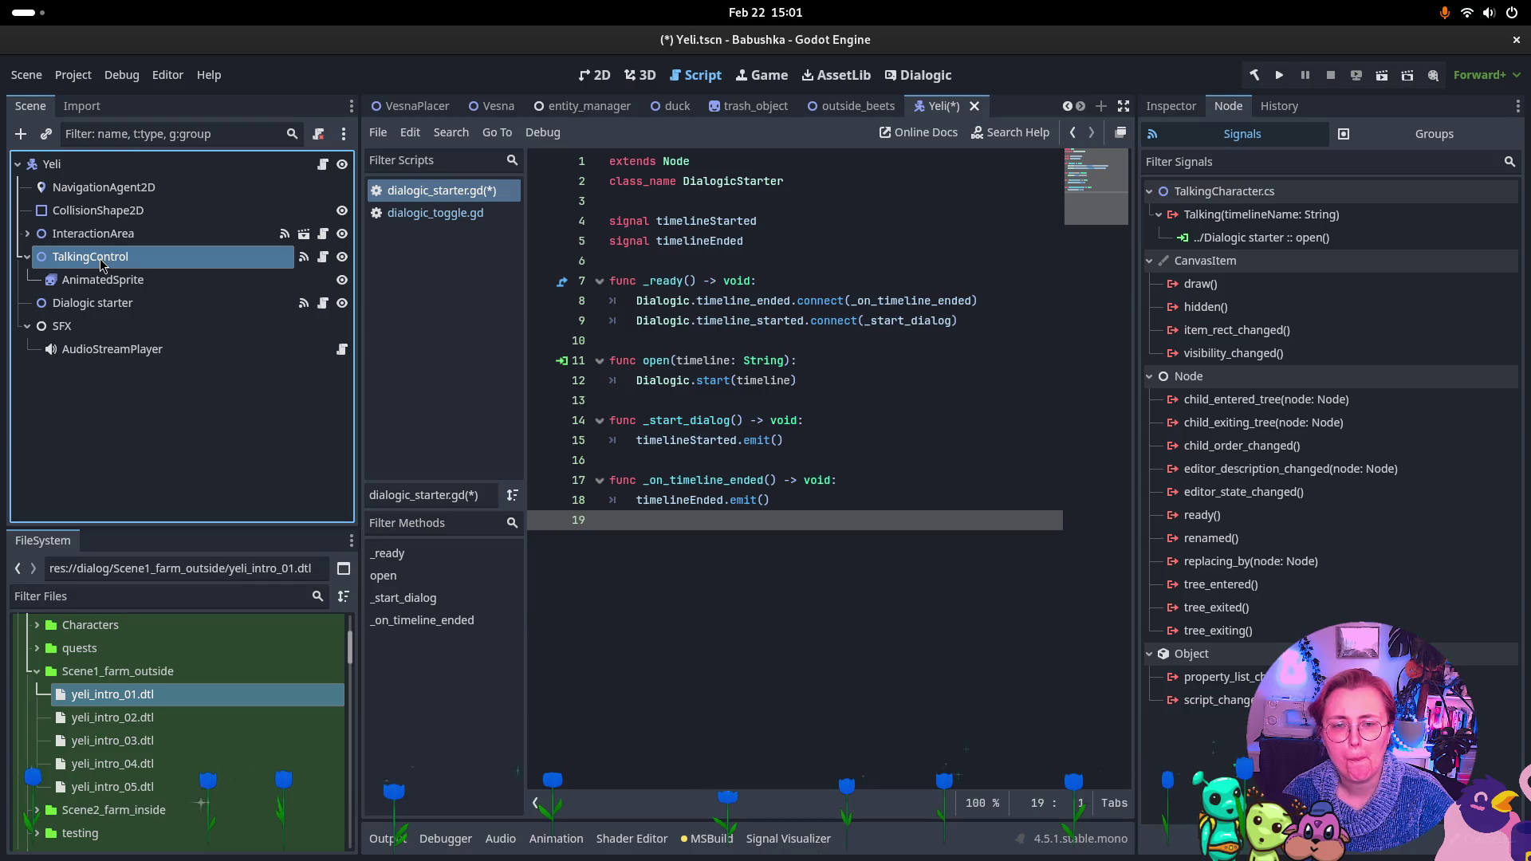
key(ctrl+s)
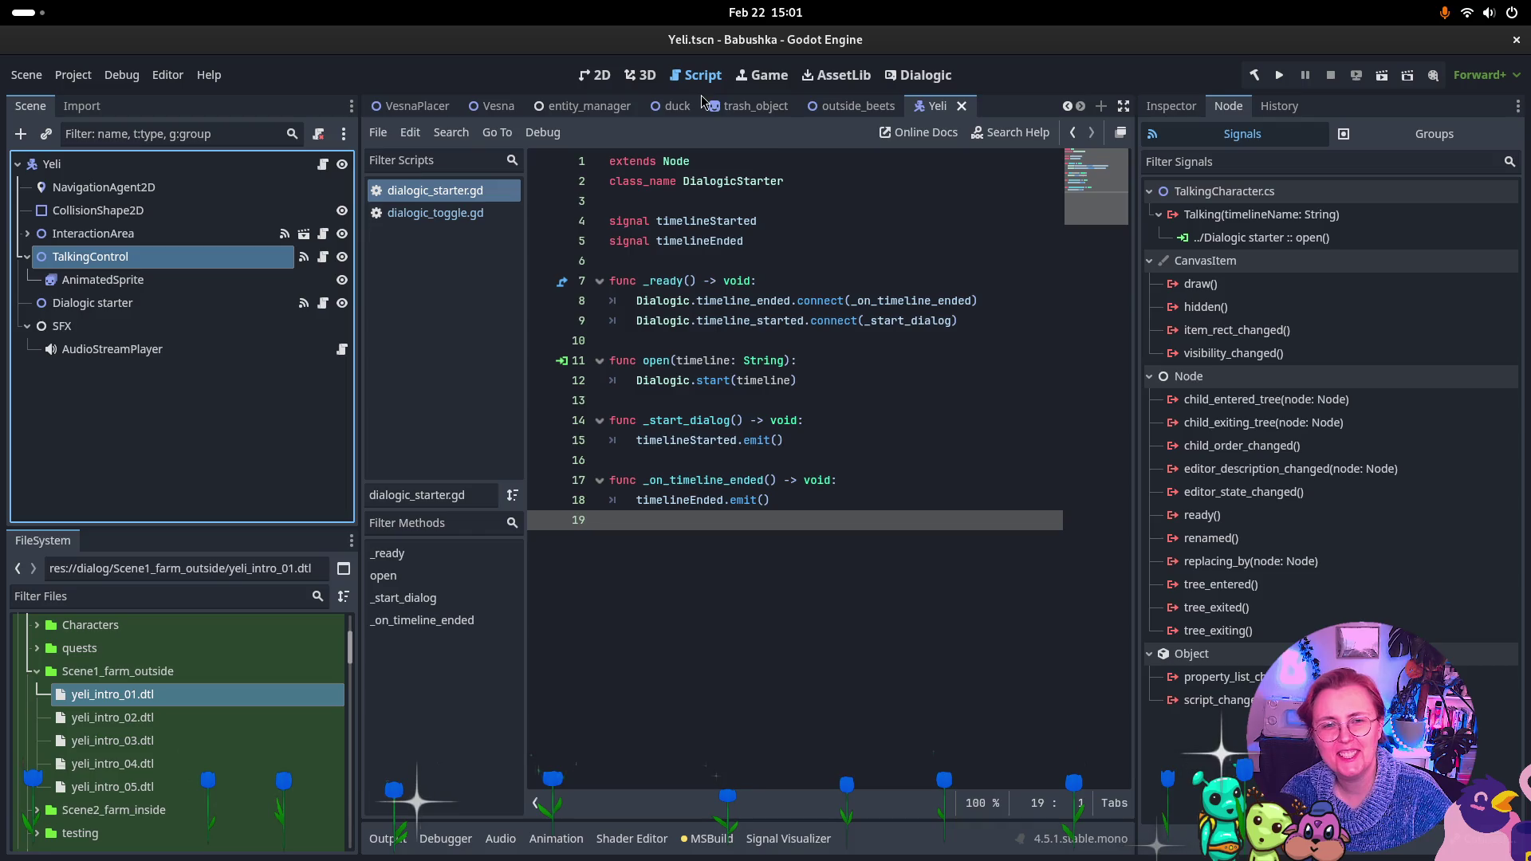
Run the farm_outside scene from its 2D view
key(ctrl+Tab)
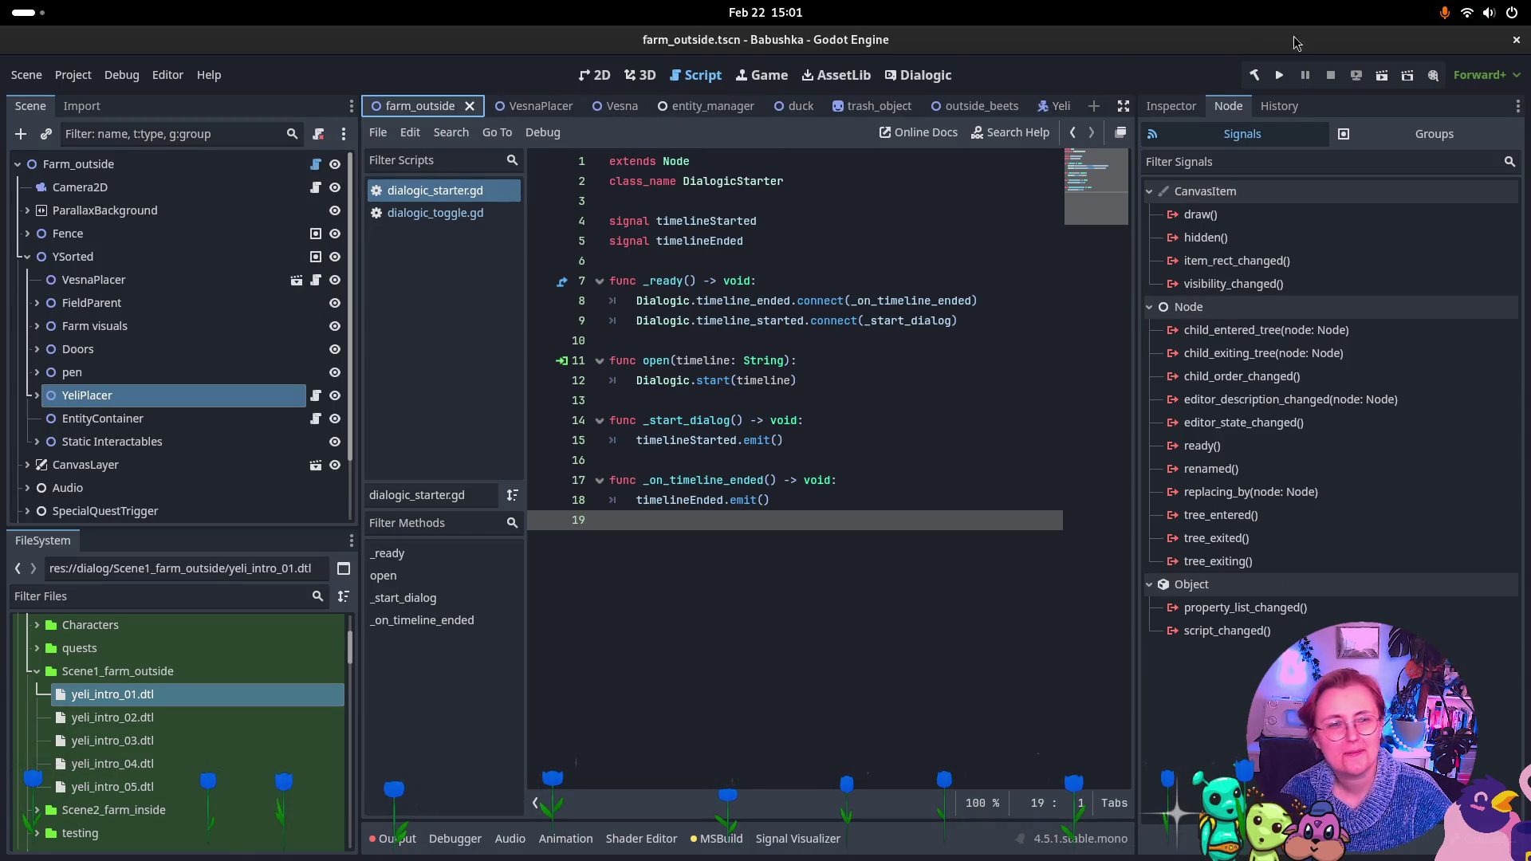
click(594, 75)
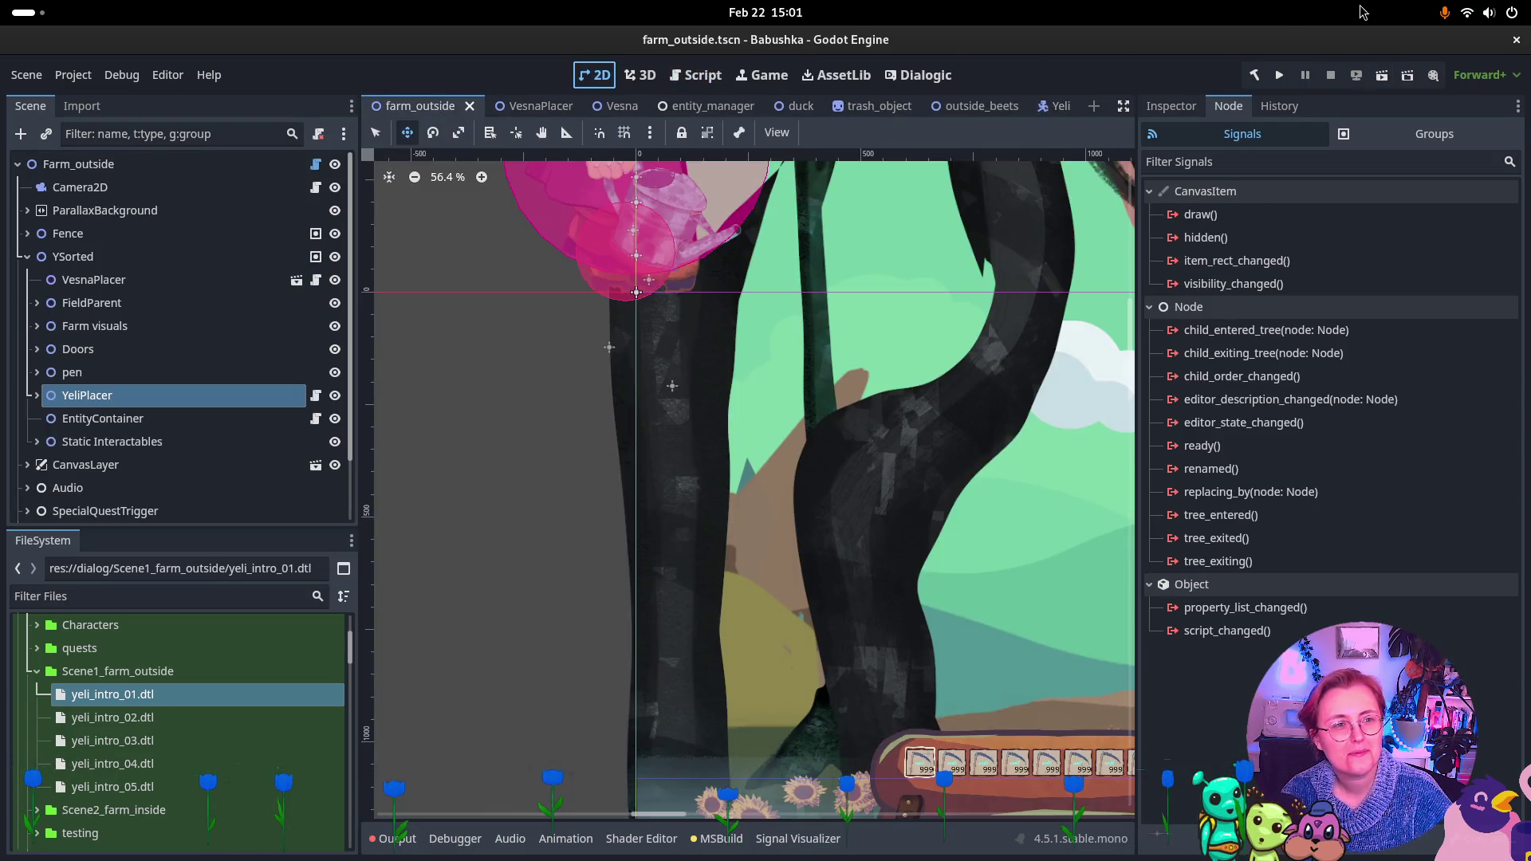
click(1385, 72)
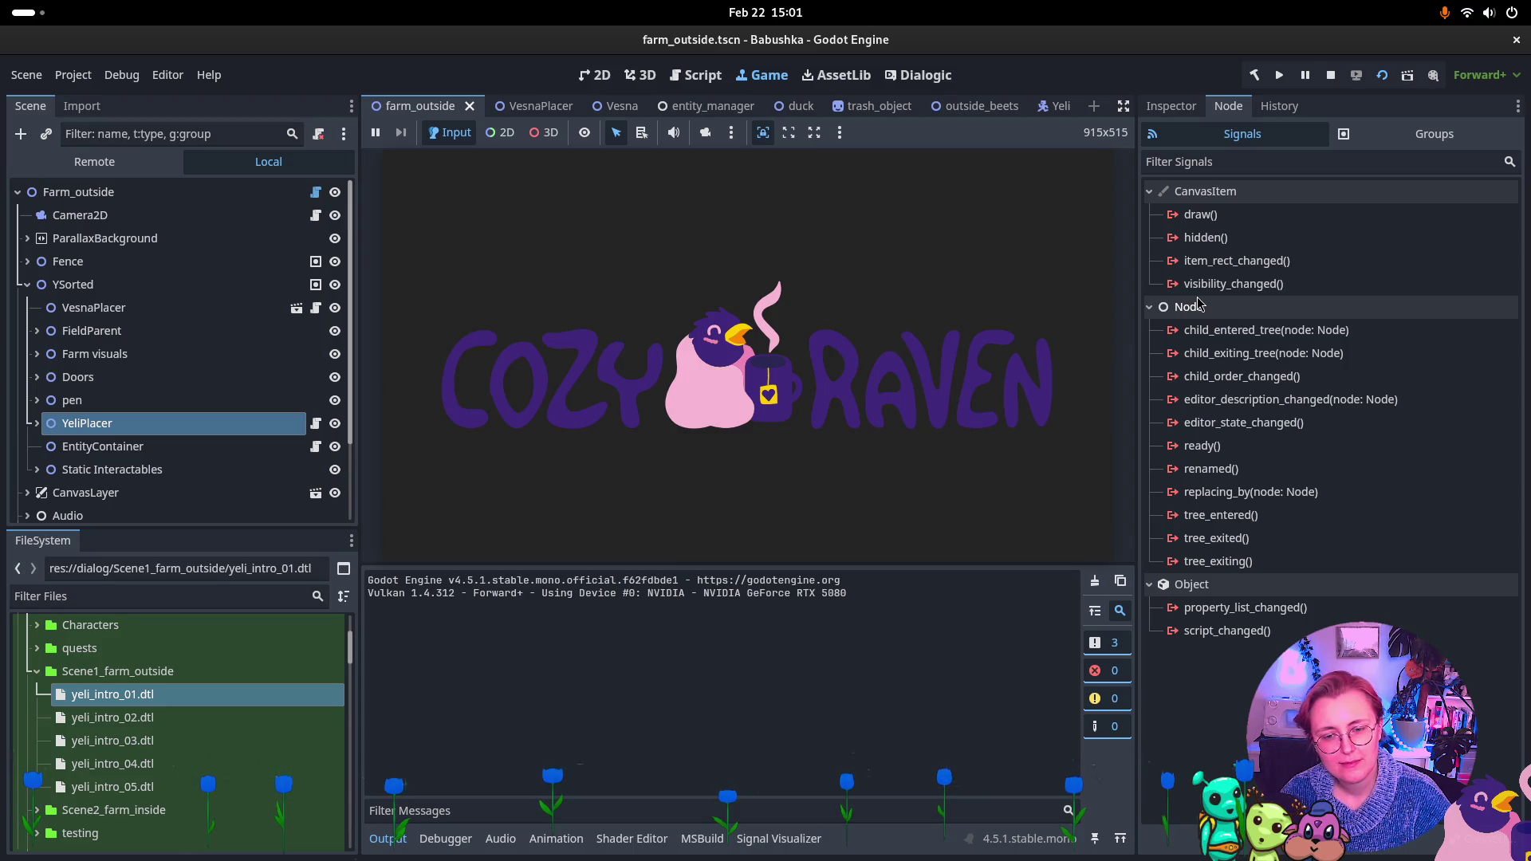
click(578, 560)
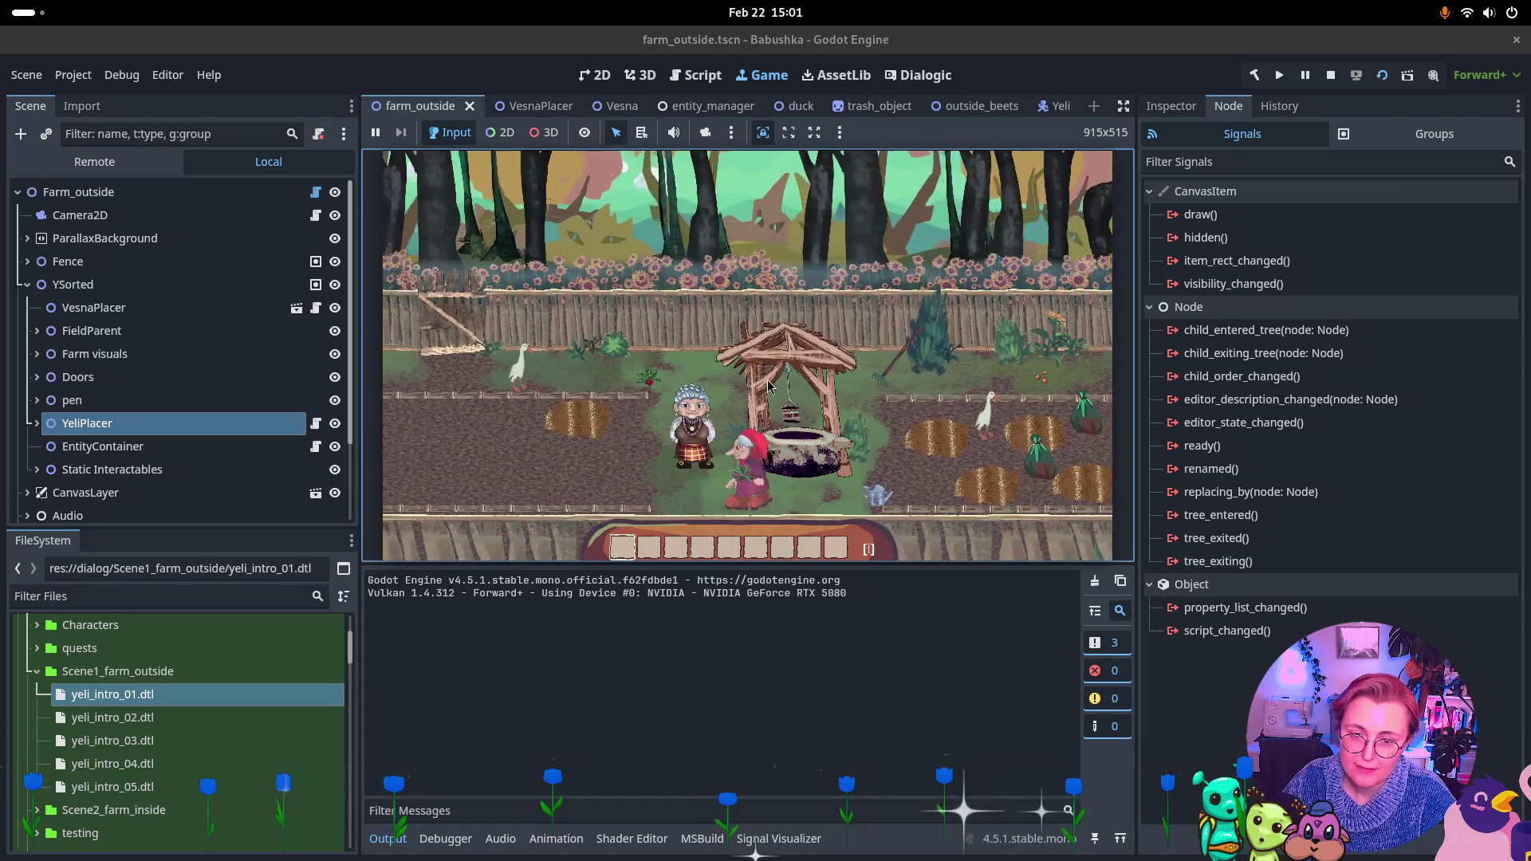
Play through Yeli's intro dialogue choosing For sure!, then stop the game
click(857, 283)
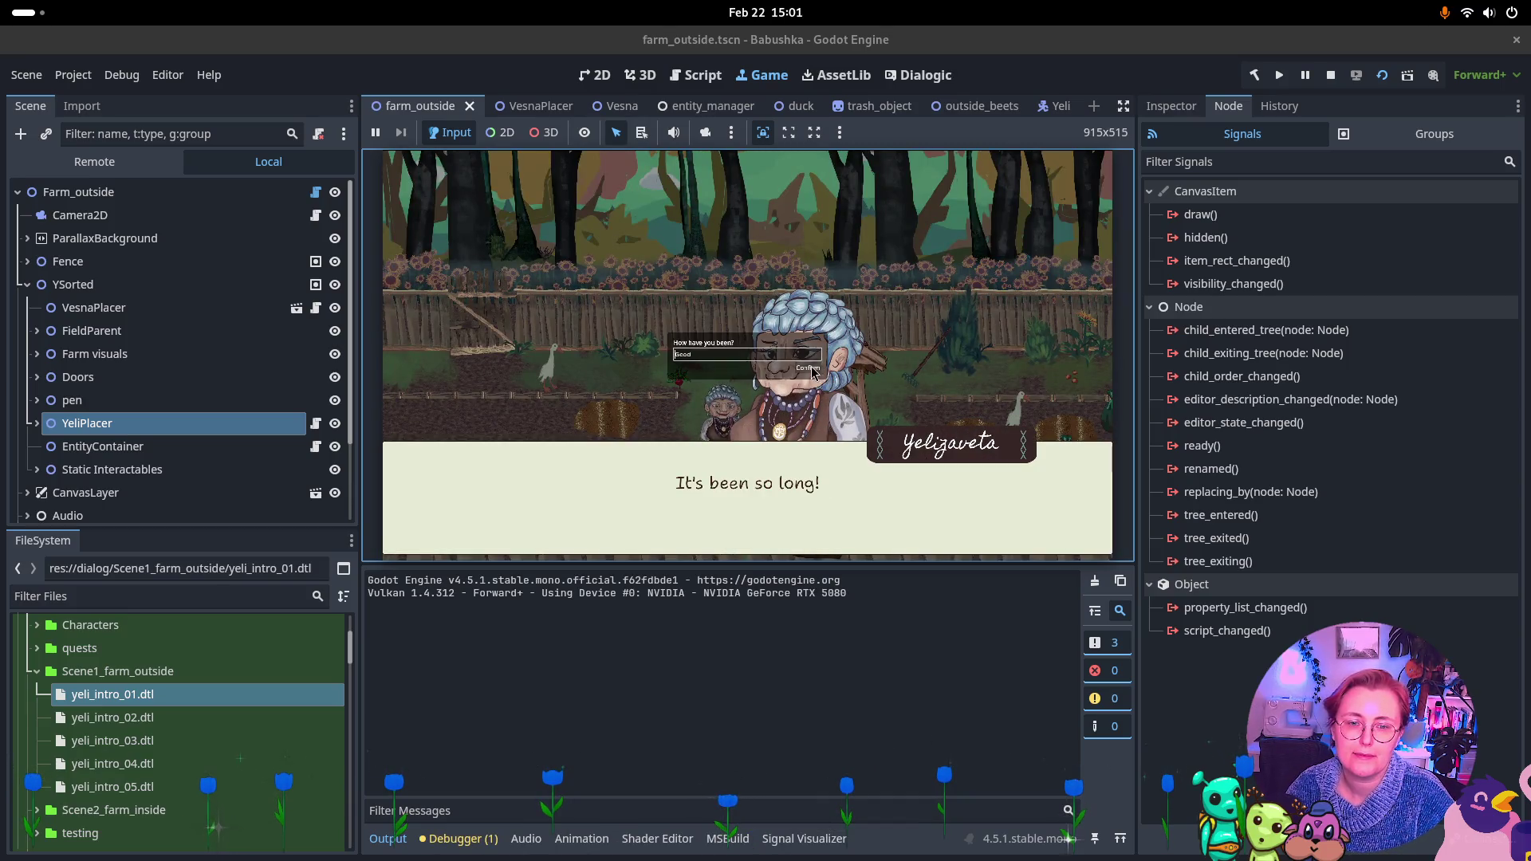
click(809, 368)
click(880, 351)
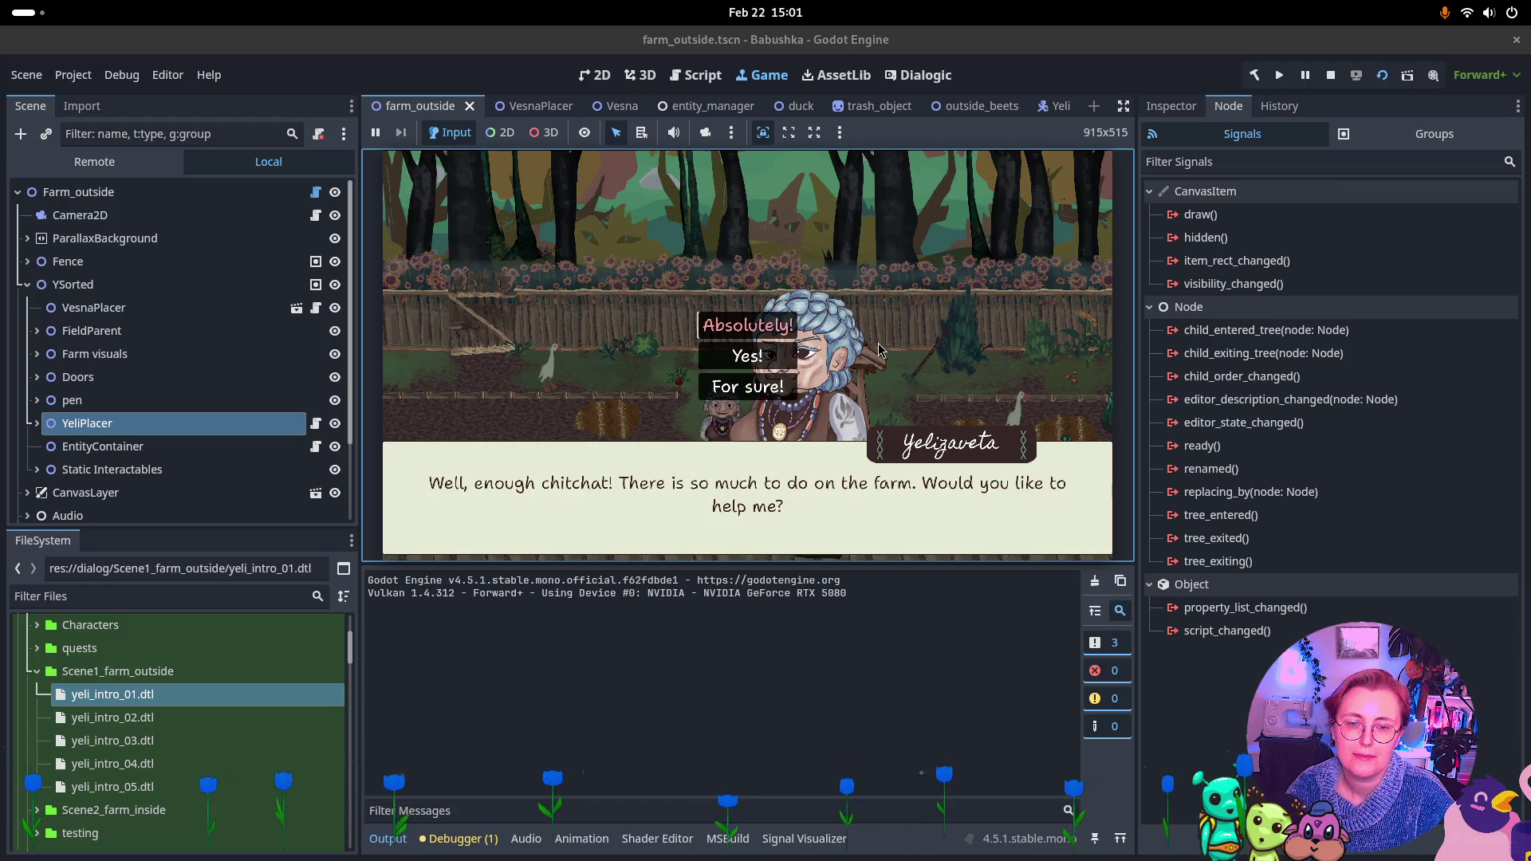
click(785, 377)
click(905, 335)
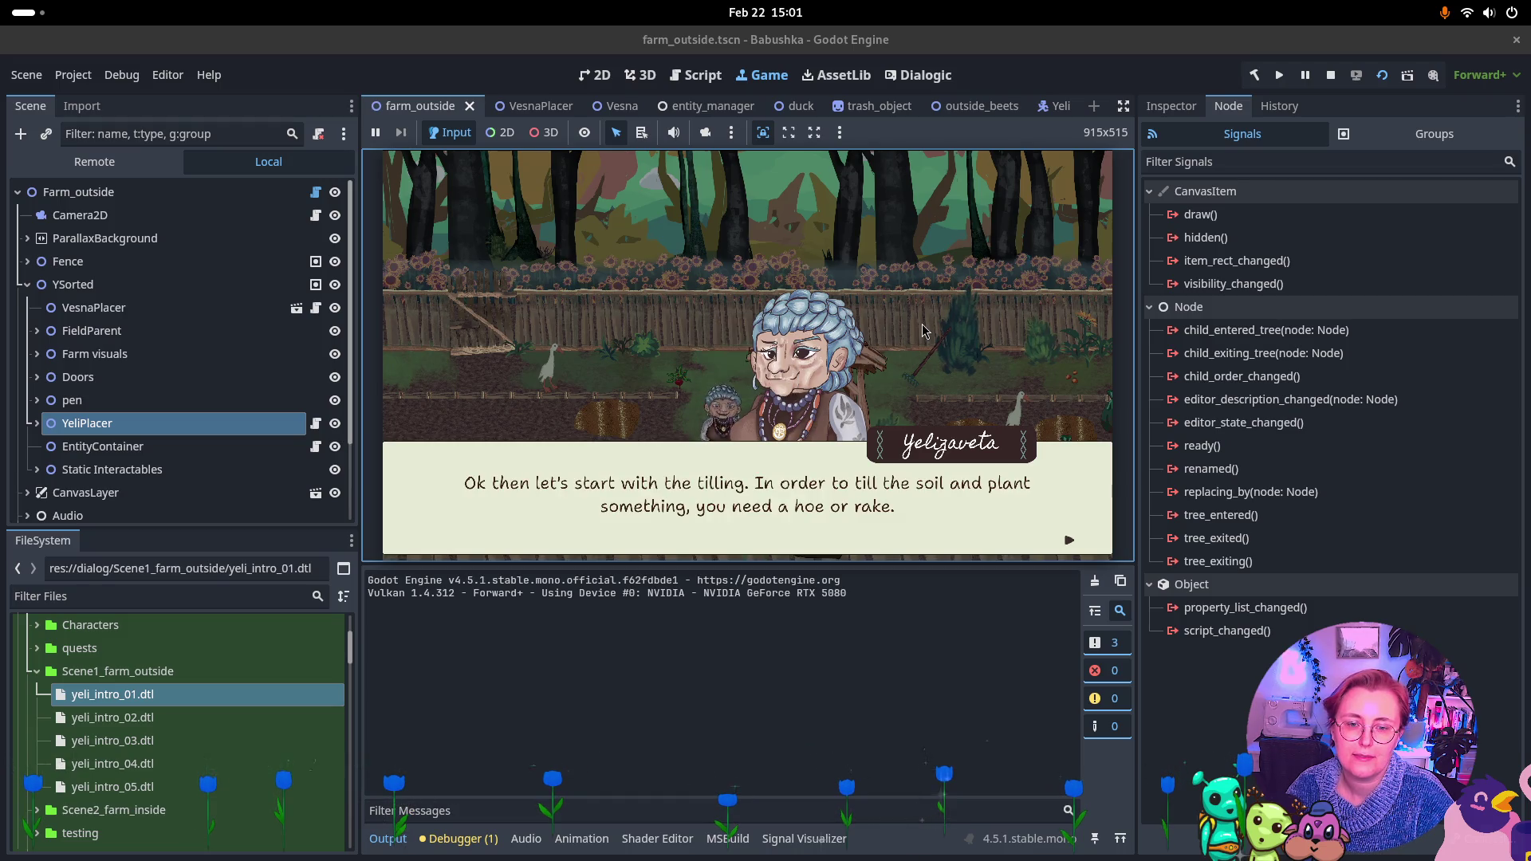
click(923, 329)
click(921, 322)
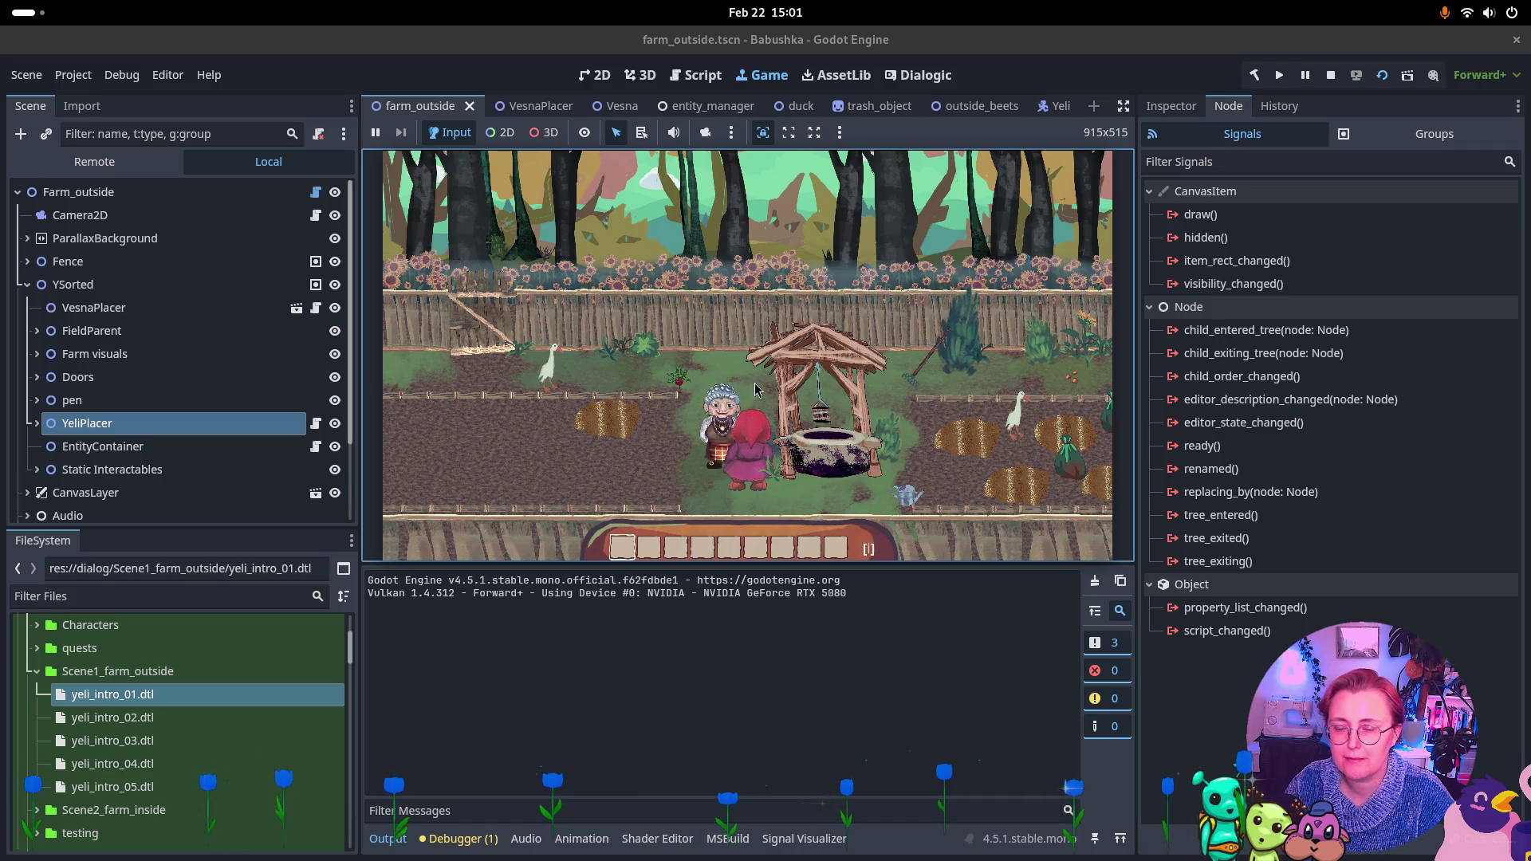
click(1330, 75)
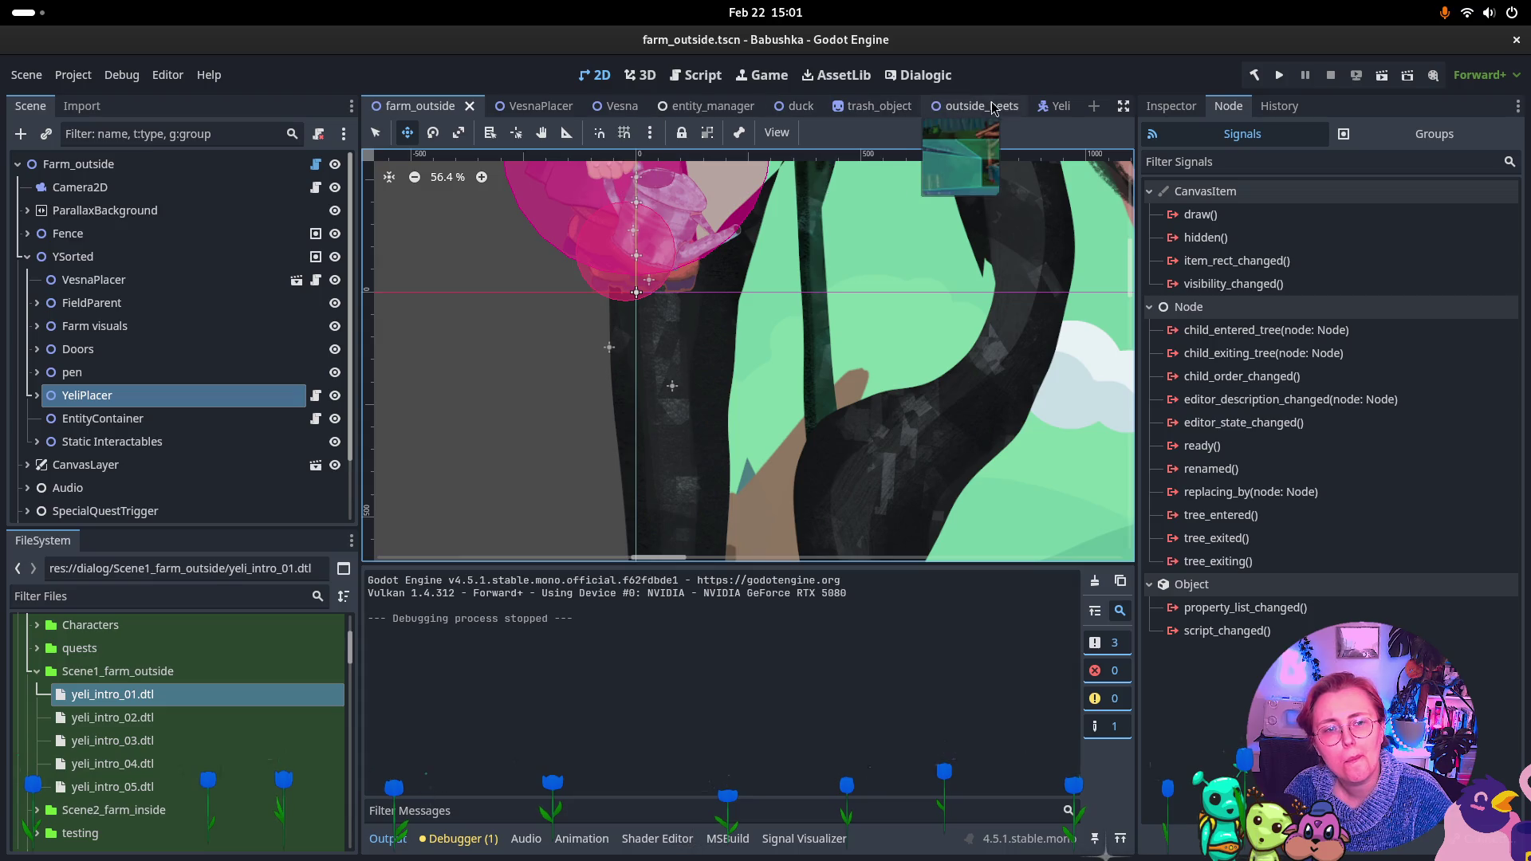
click(1054, 109)
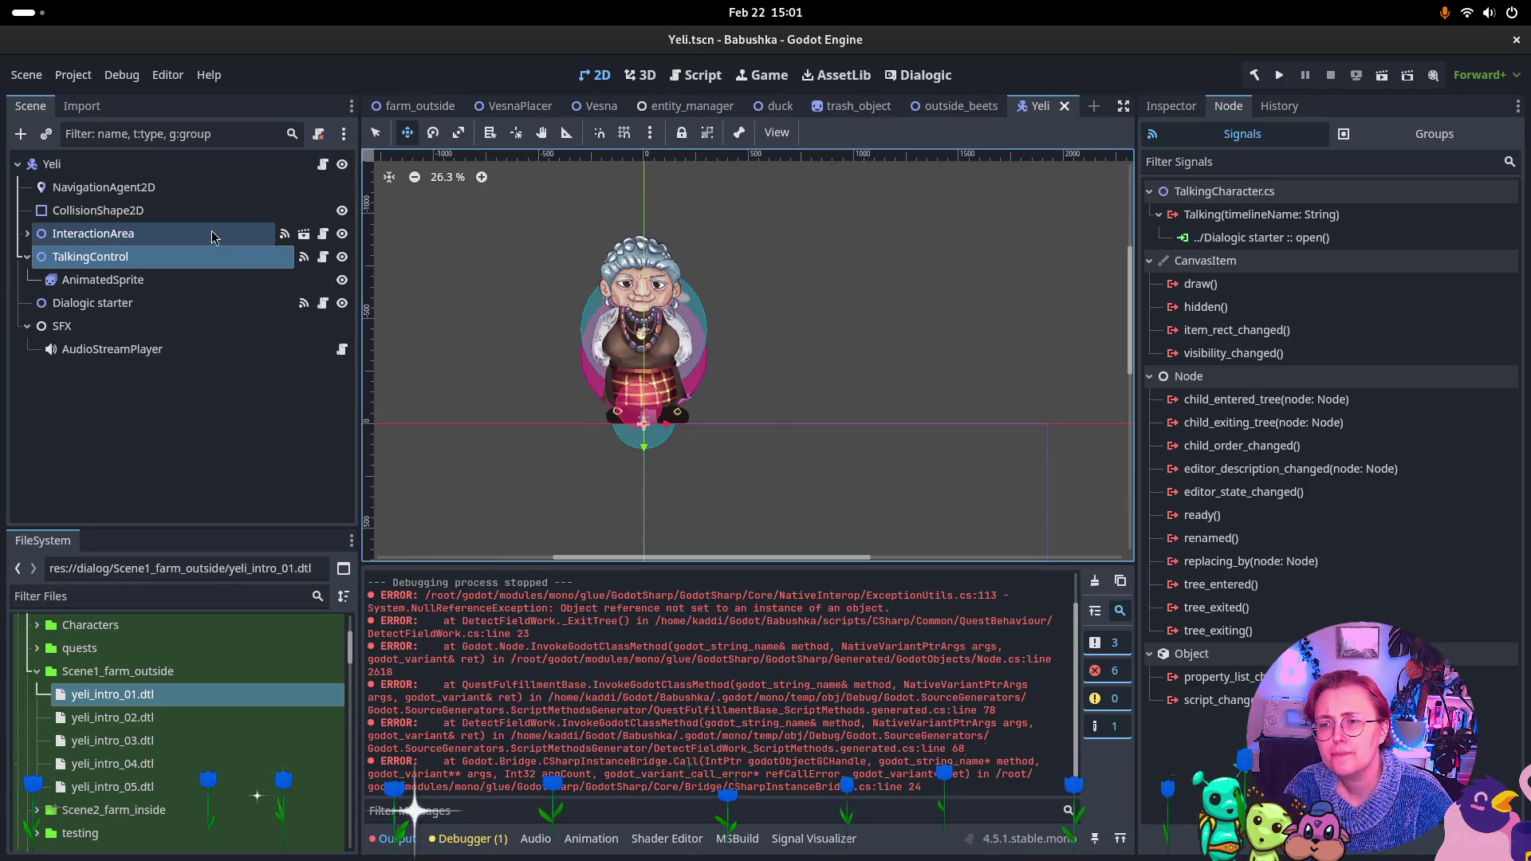
Inspect the Talking signal's open() connection, the dialogic_starter.gd code, and TalkingControl's TalkingCharacter properties
click(1361, 239)
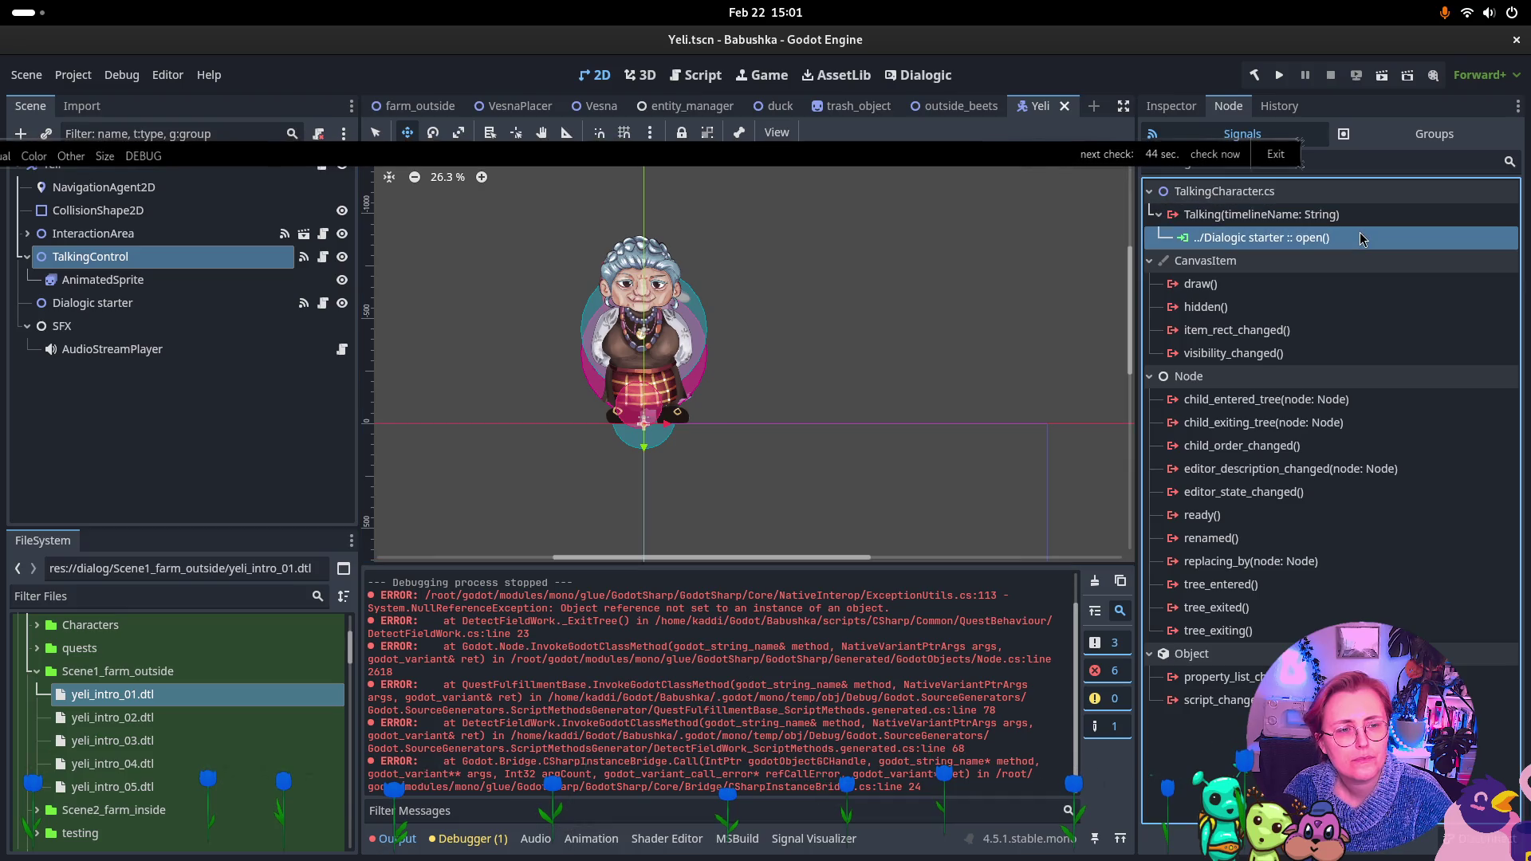
click(696, 75)
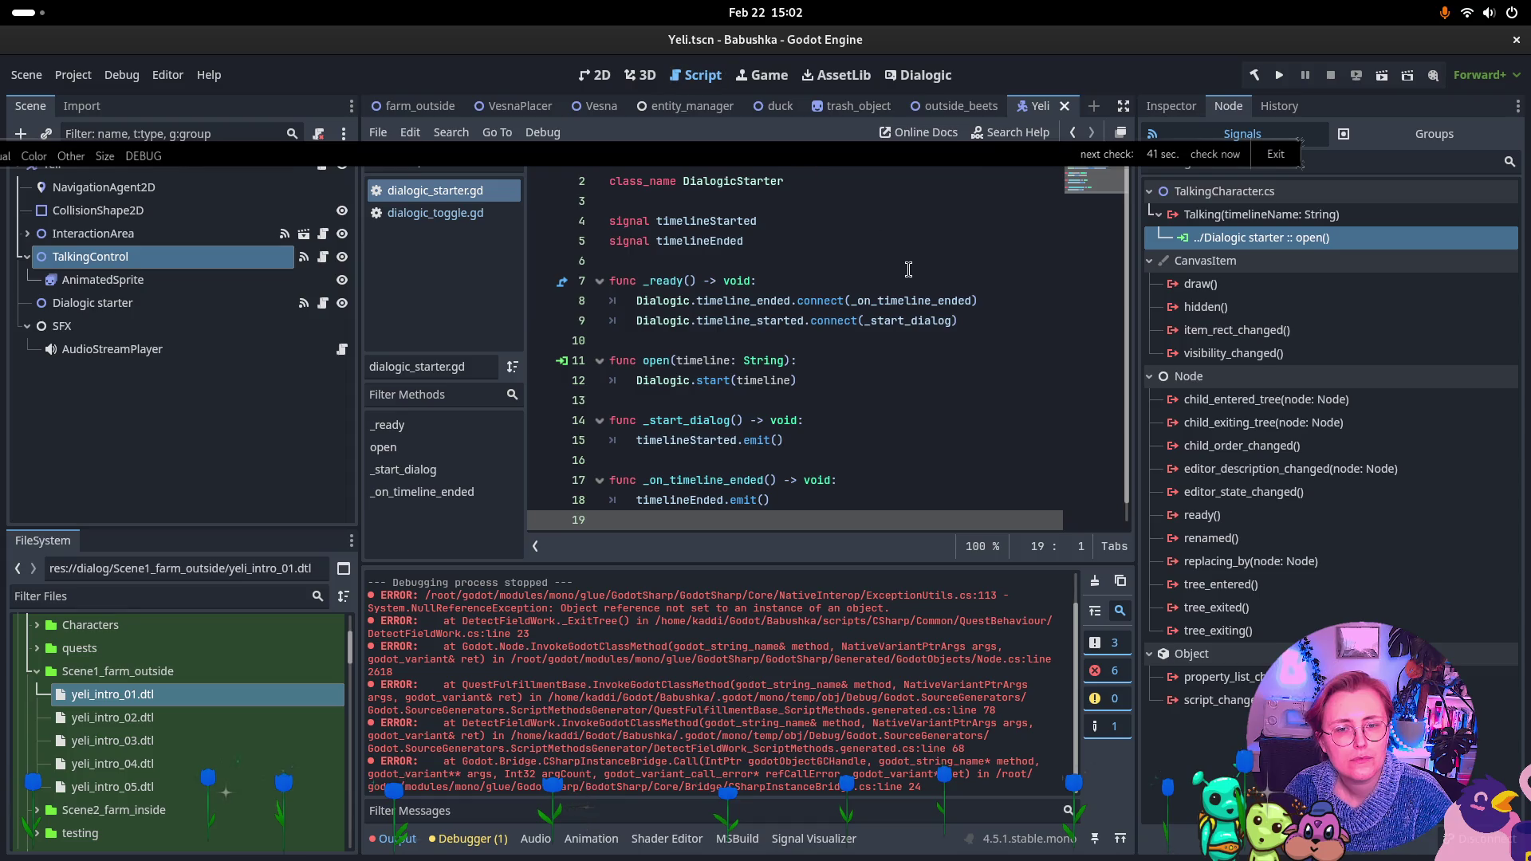
scroll(894, 279, down, 1)
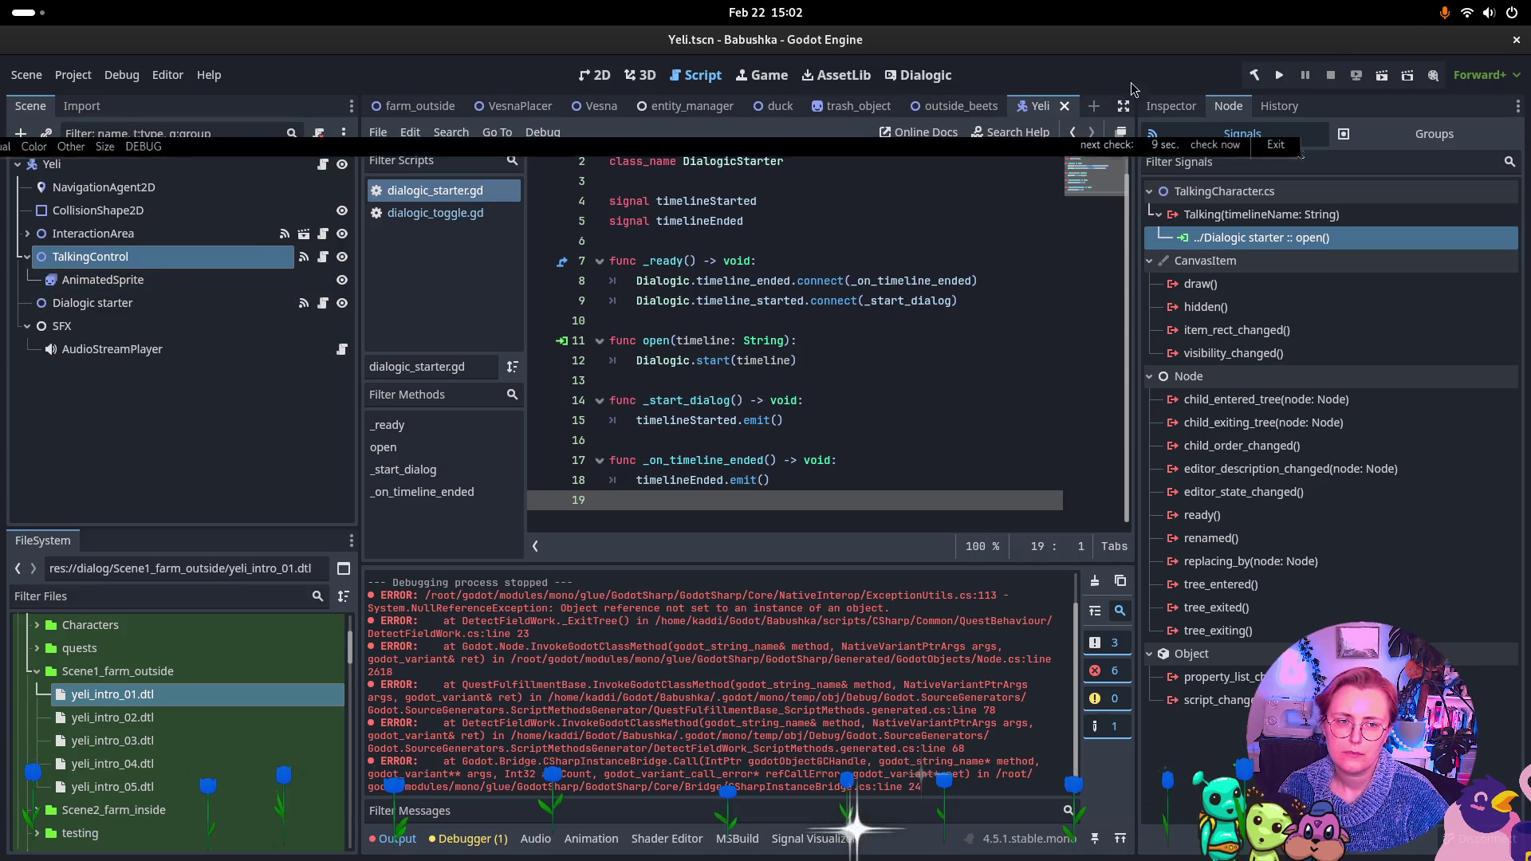
click(1170, 106)
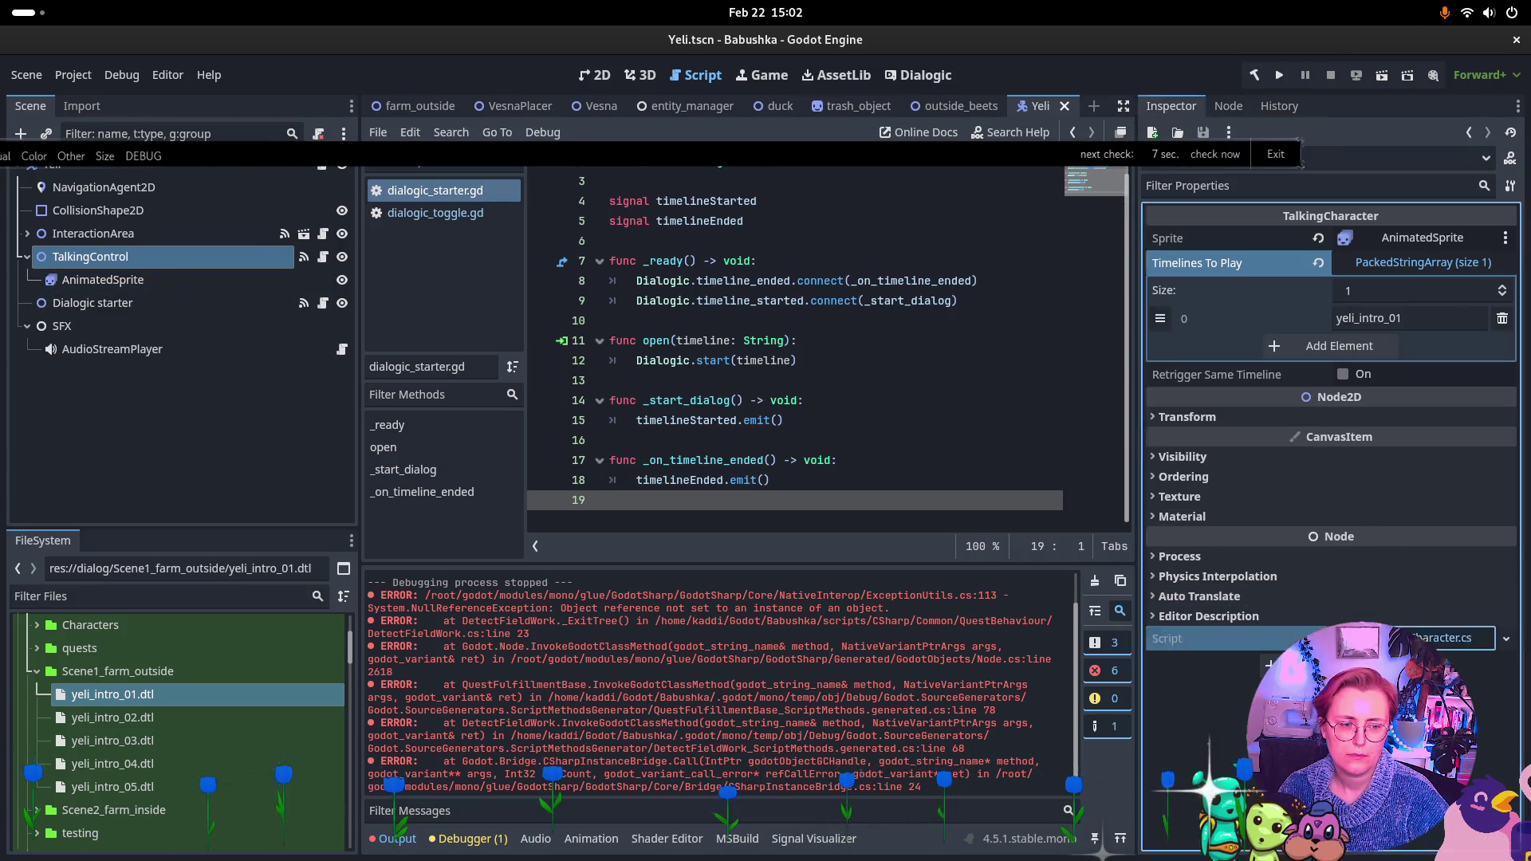
Read TalkingCharacter.cs in Rider, then return to the Godot editor
key(alt+Tab)
scroll(716, 419, down, 5)
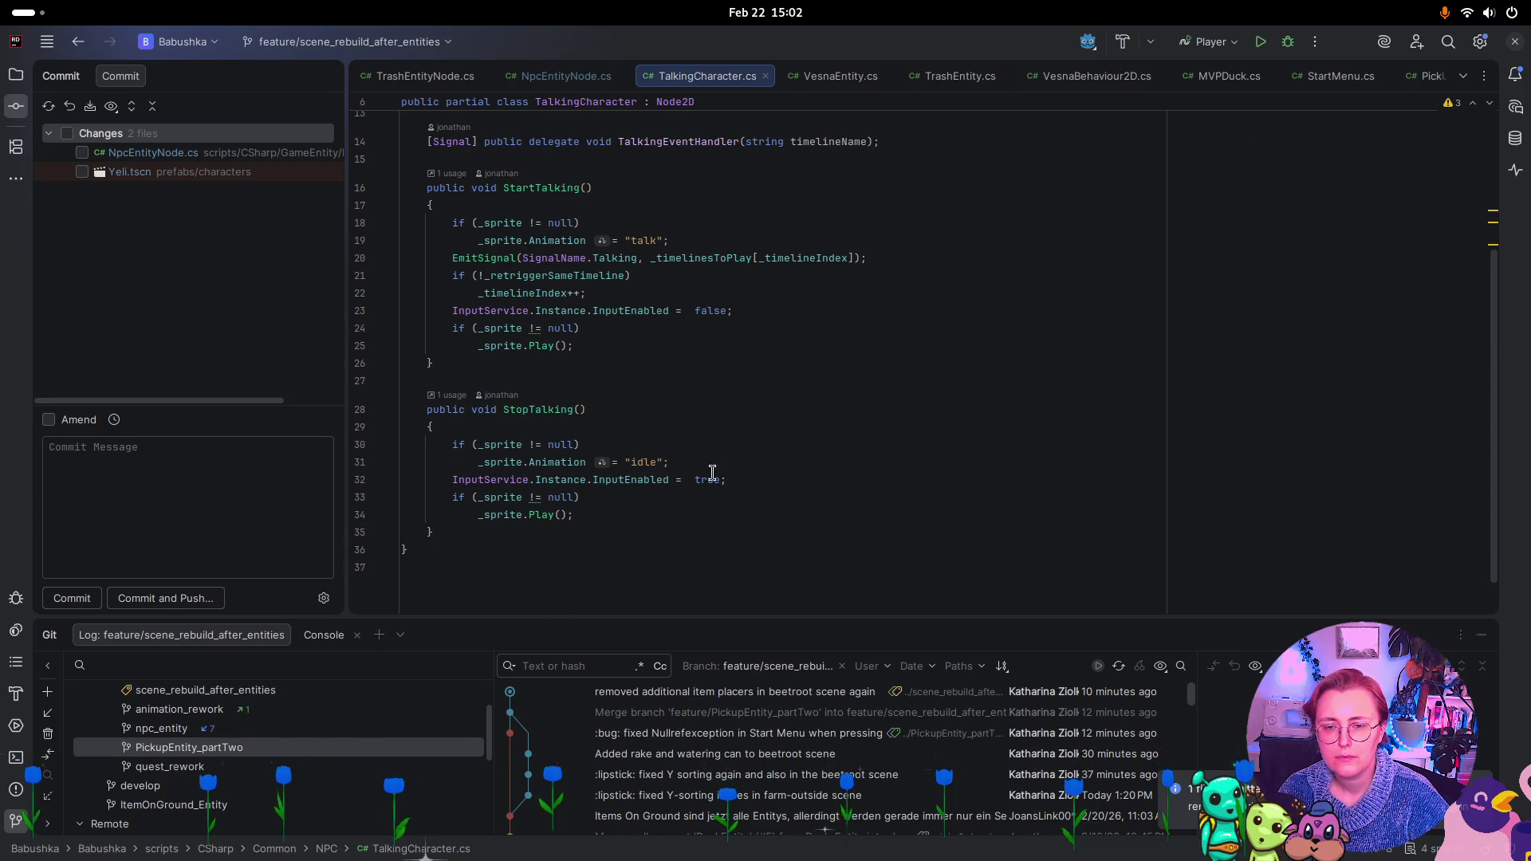
key(super)
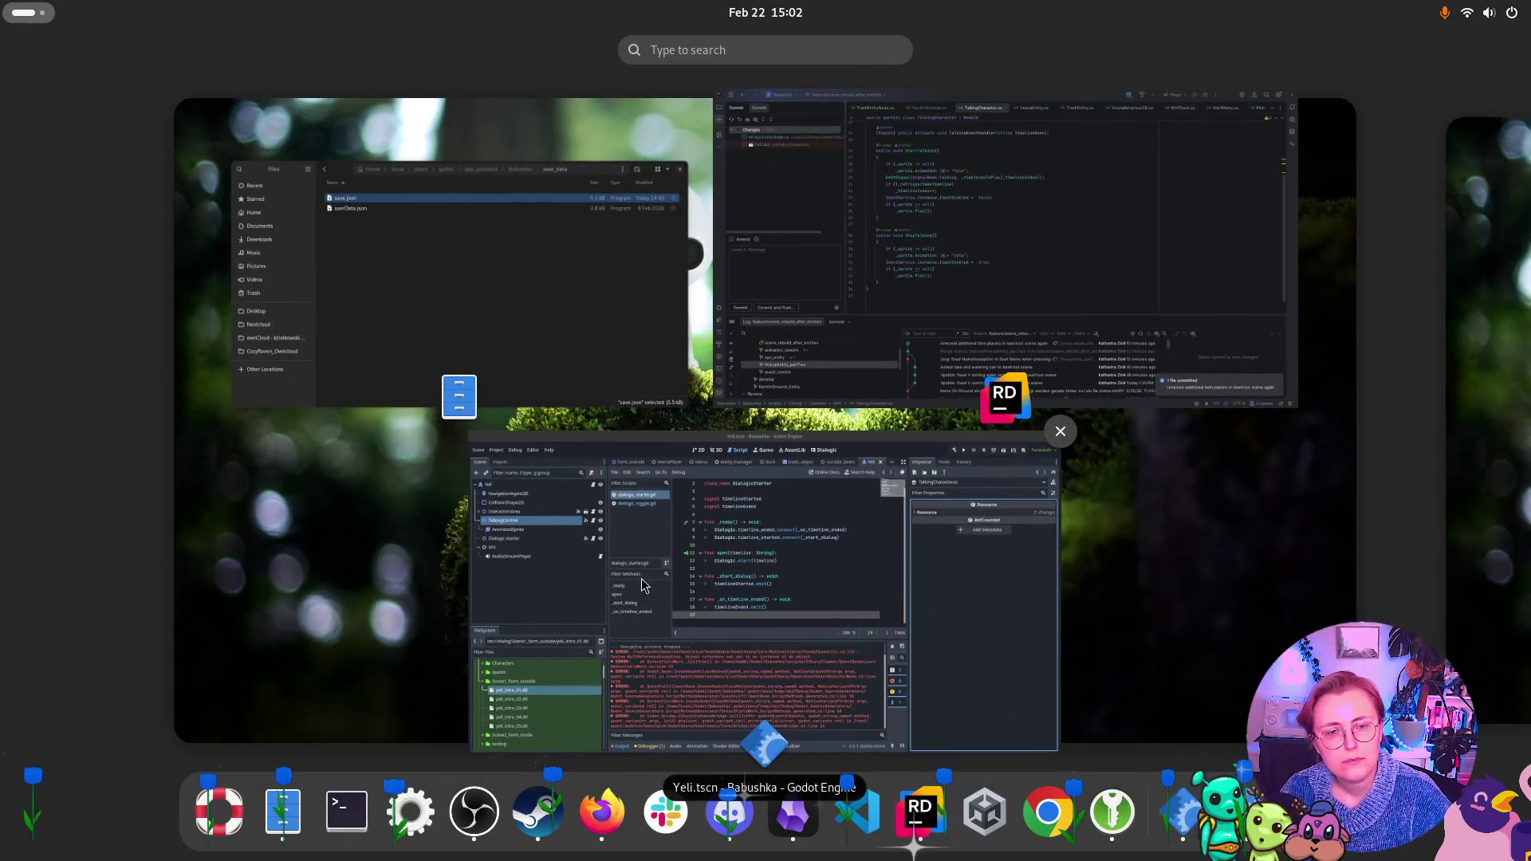
click(645, 586)
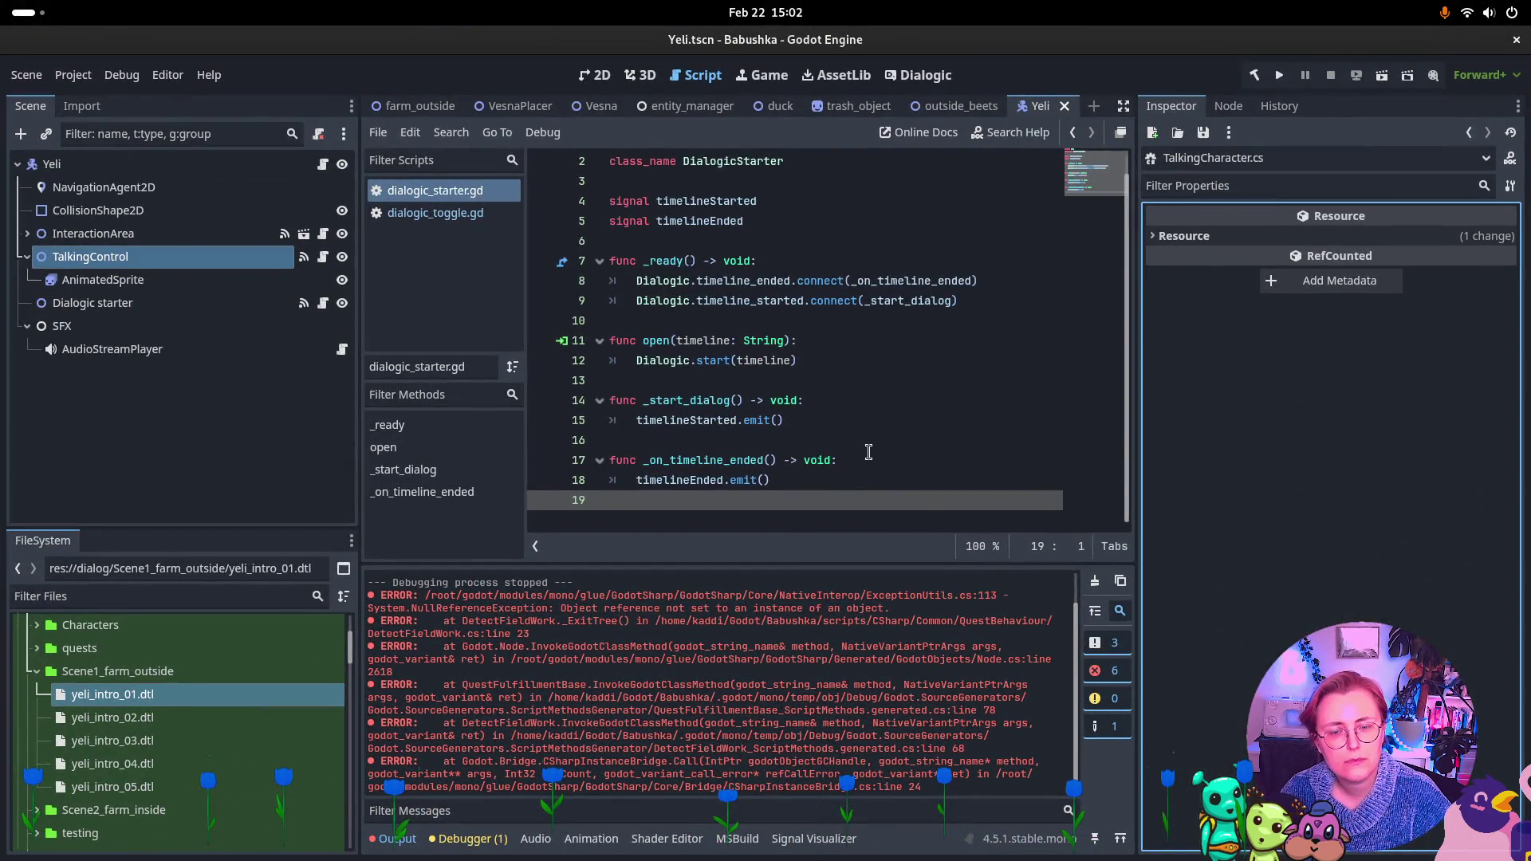
Delete the broken StopTalking connection from Dialogic starter's signals
click(102, 279)
click(1228, 106)
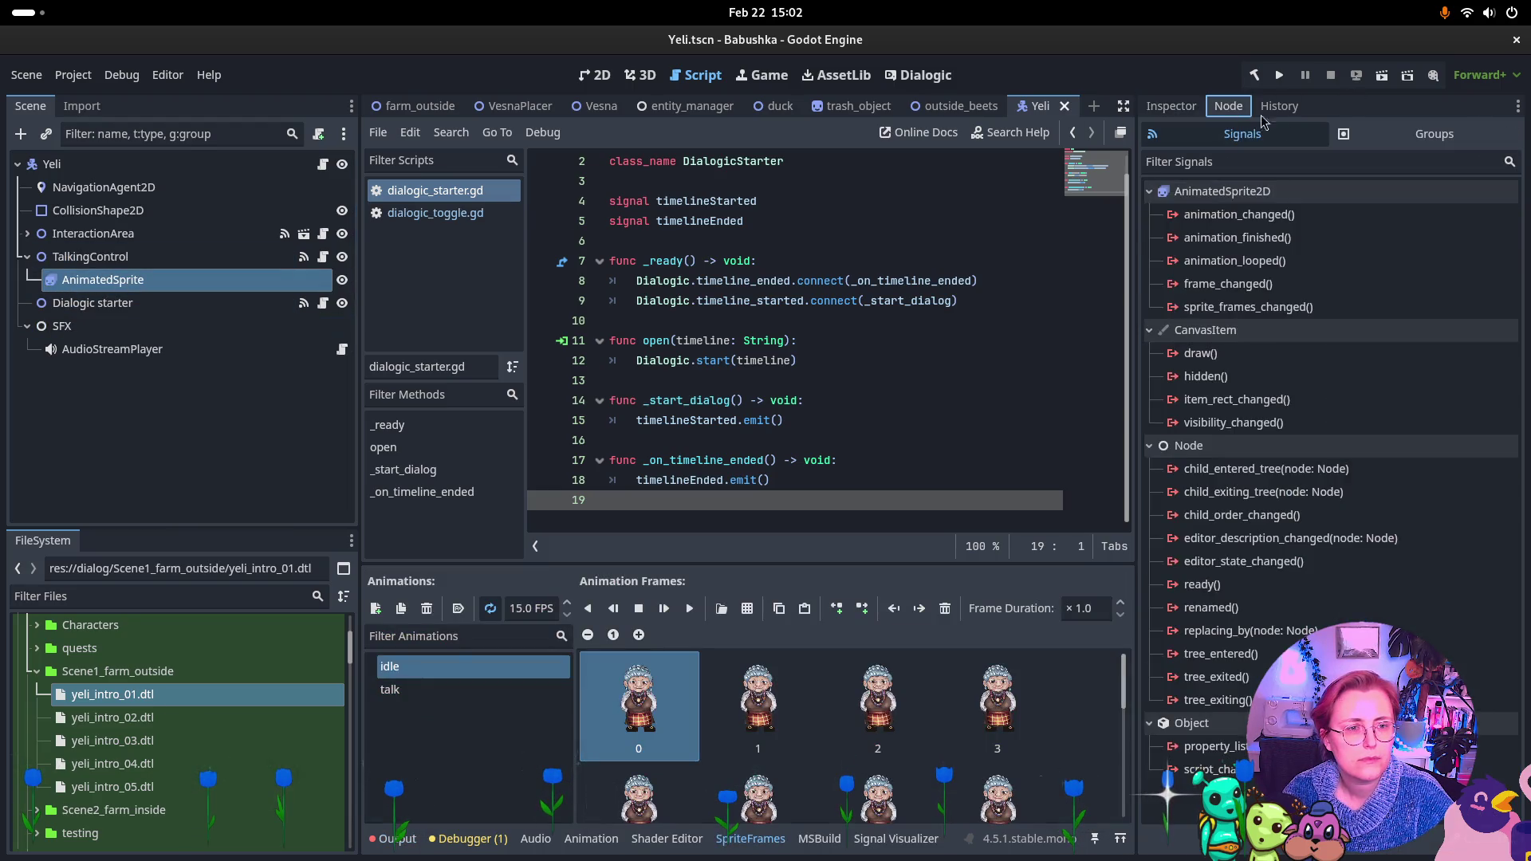
click(93, 303)
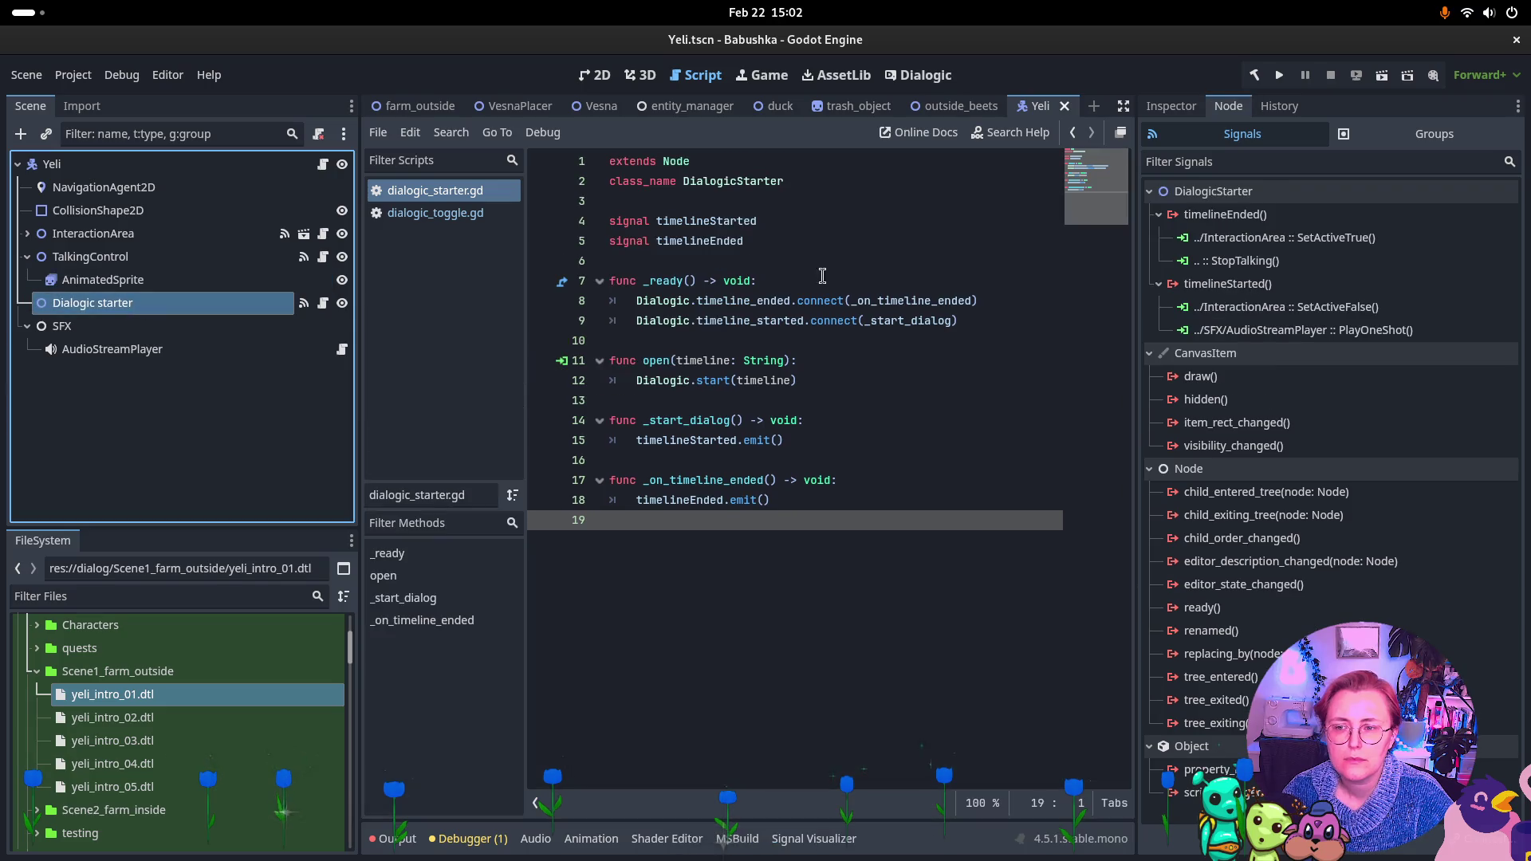
click(1257, 284)
click(1225, 215)
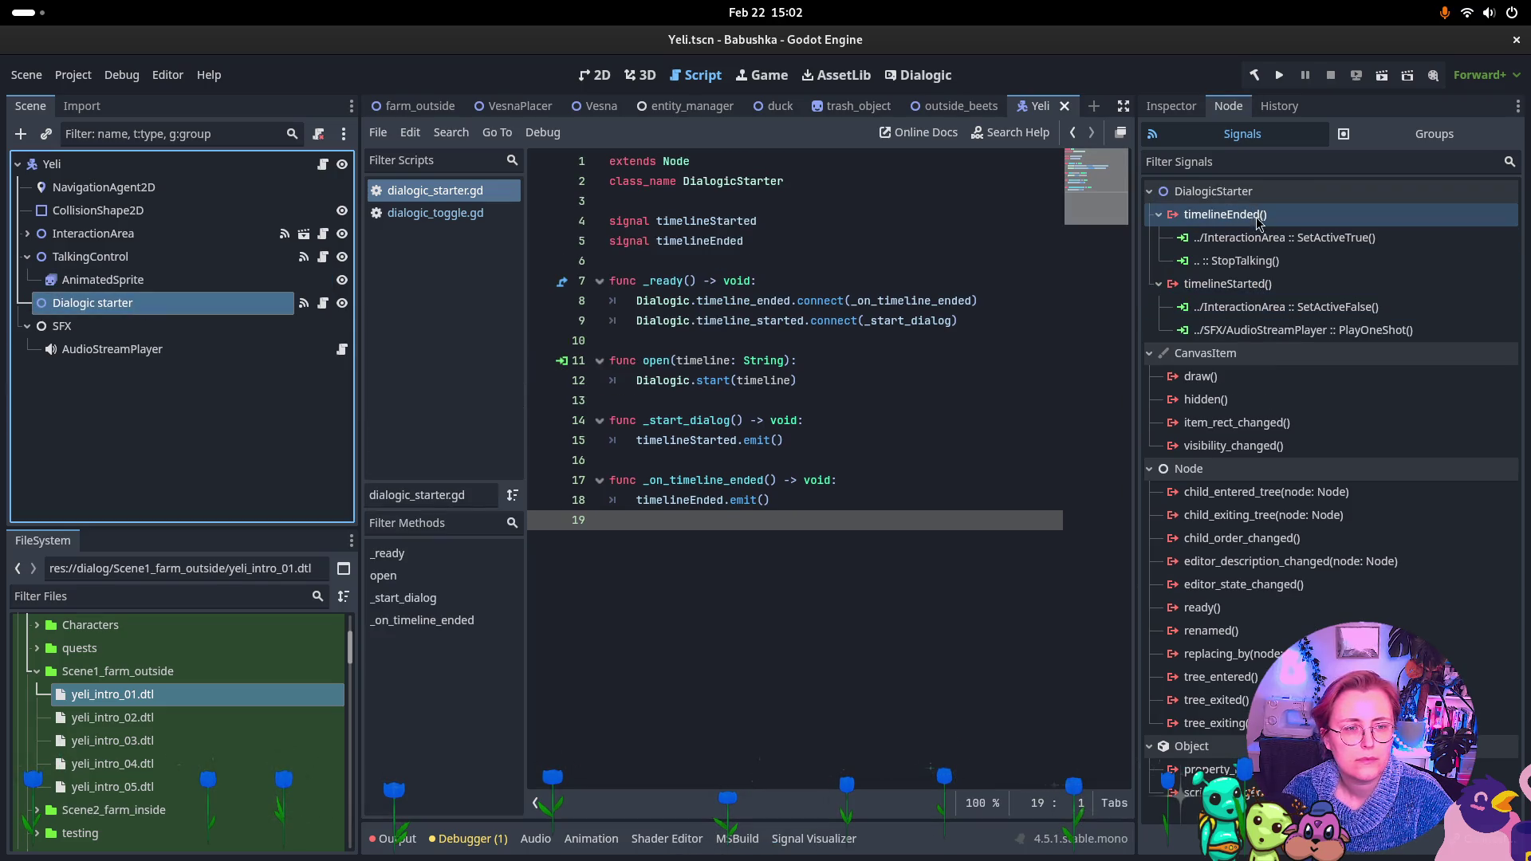
click(1251, 263)
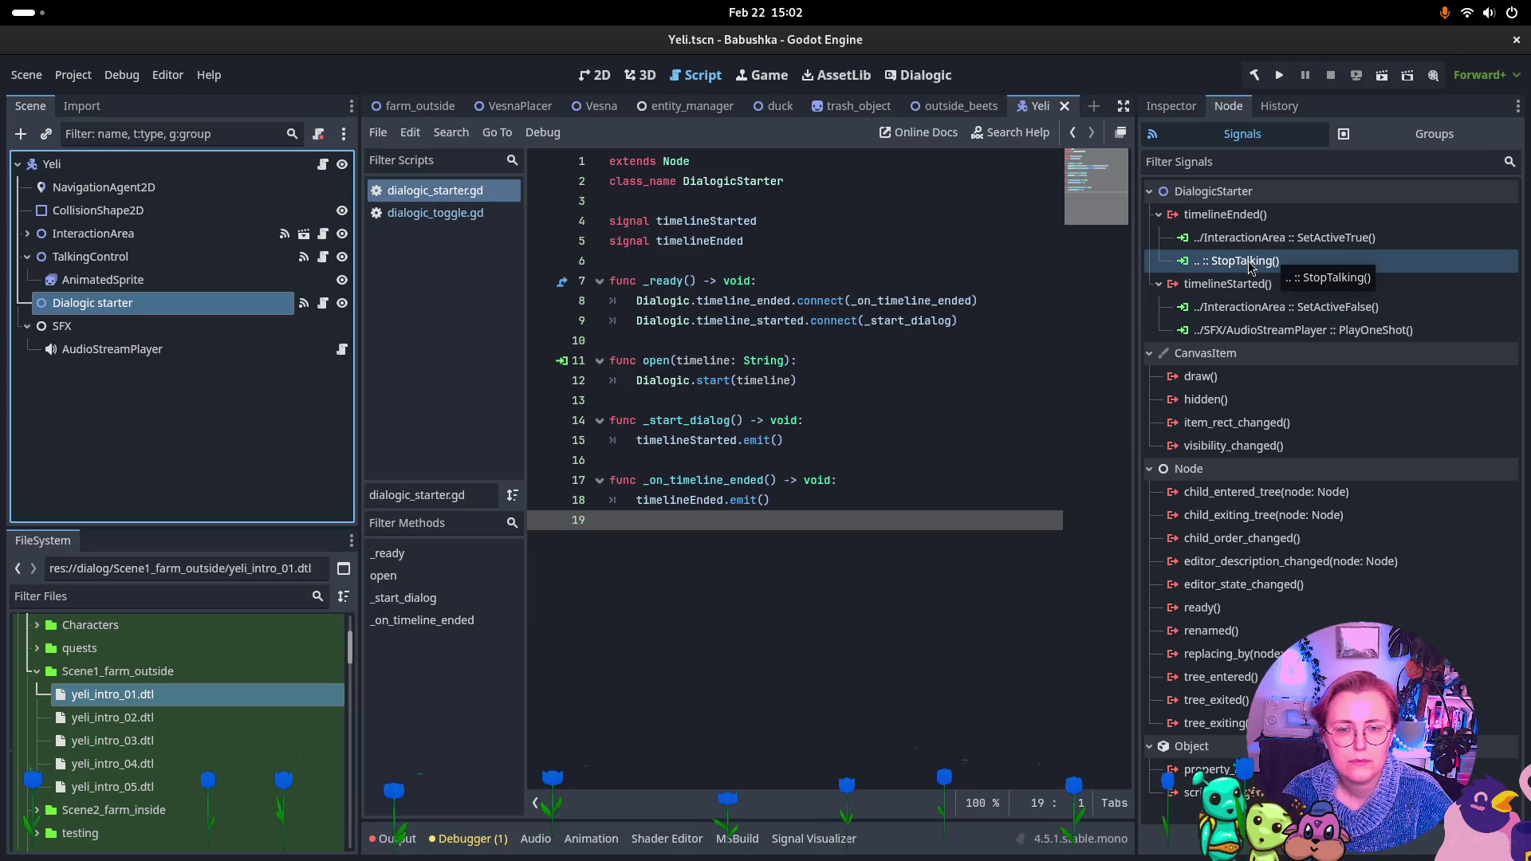
key(Delete)
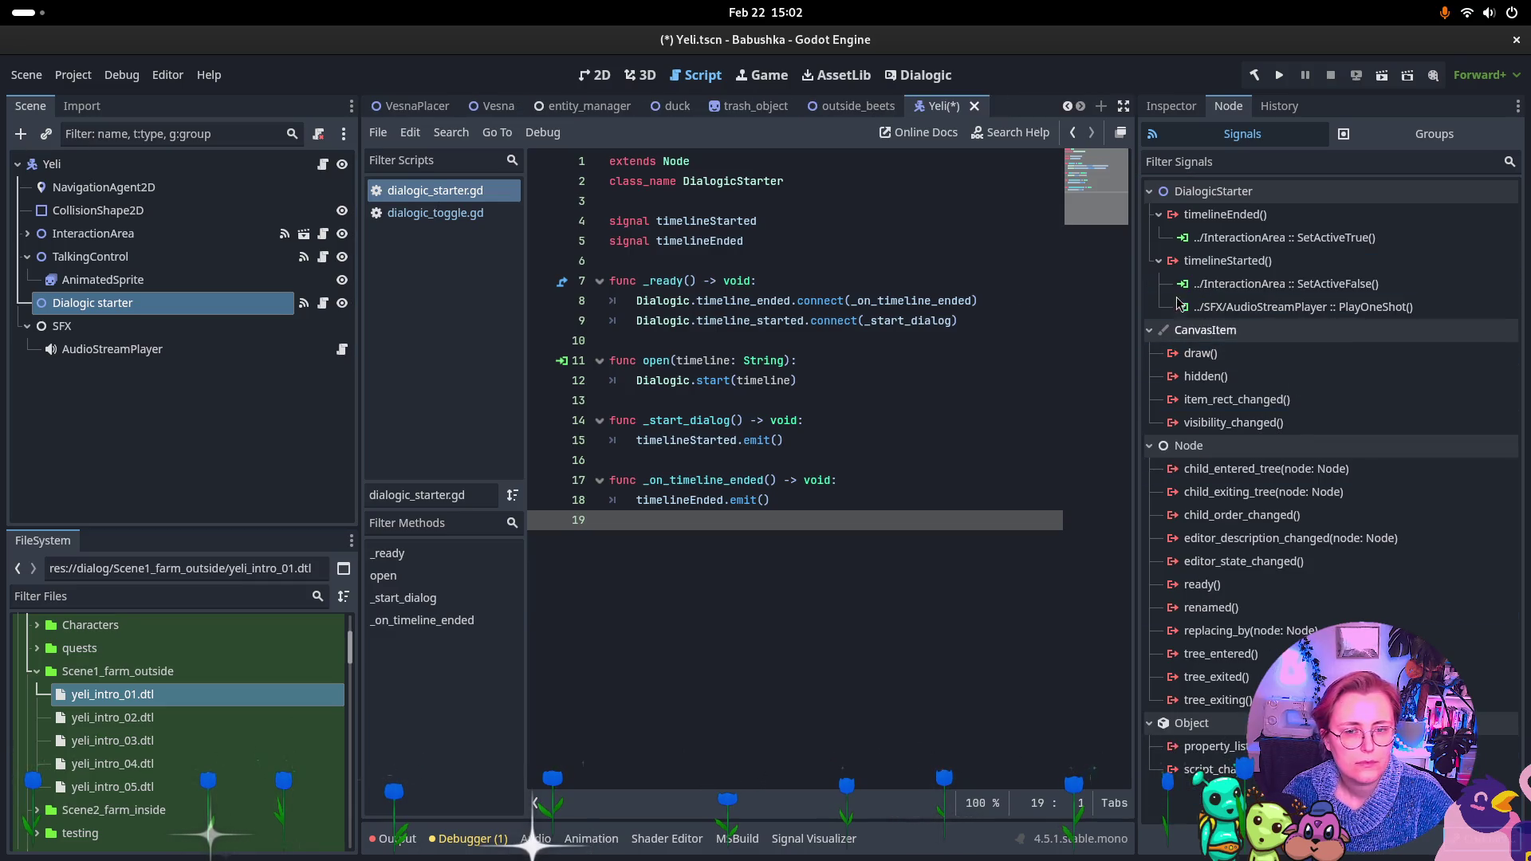
Connect timelineEnded to TalkingControl's StopTalking method and save the Yeli scene
click(1225, 215)
double_click(1225, 214)
scroll(712, 415, up, 3)
scroll(714, 431, down, 4)
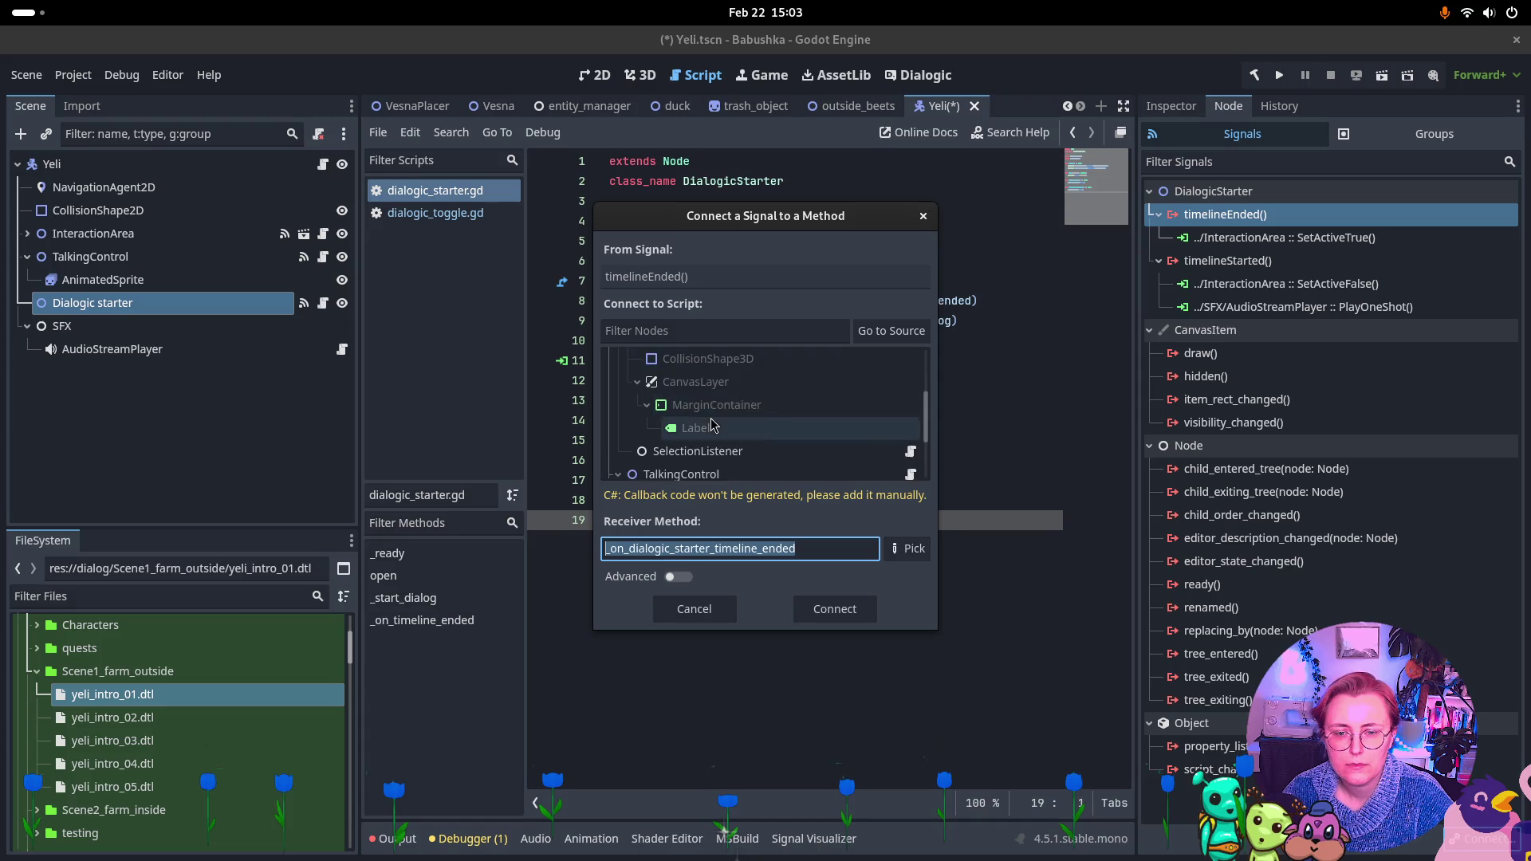
click(718, 428)
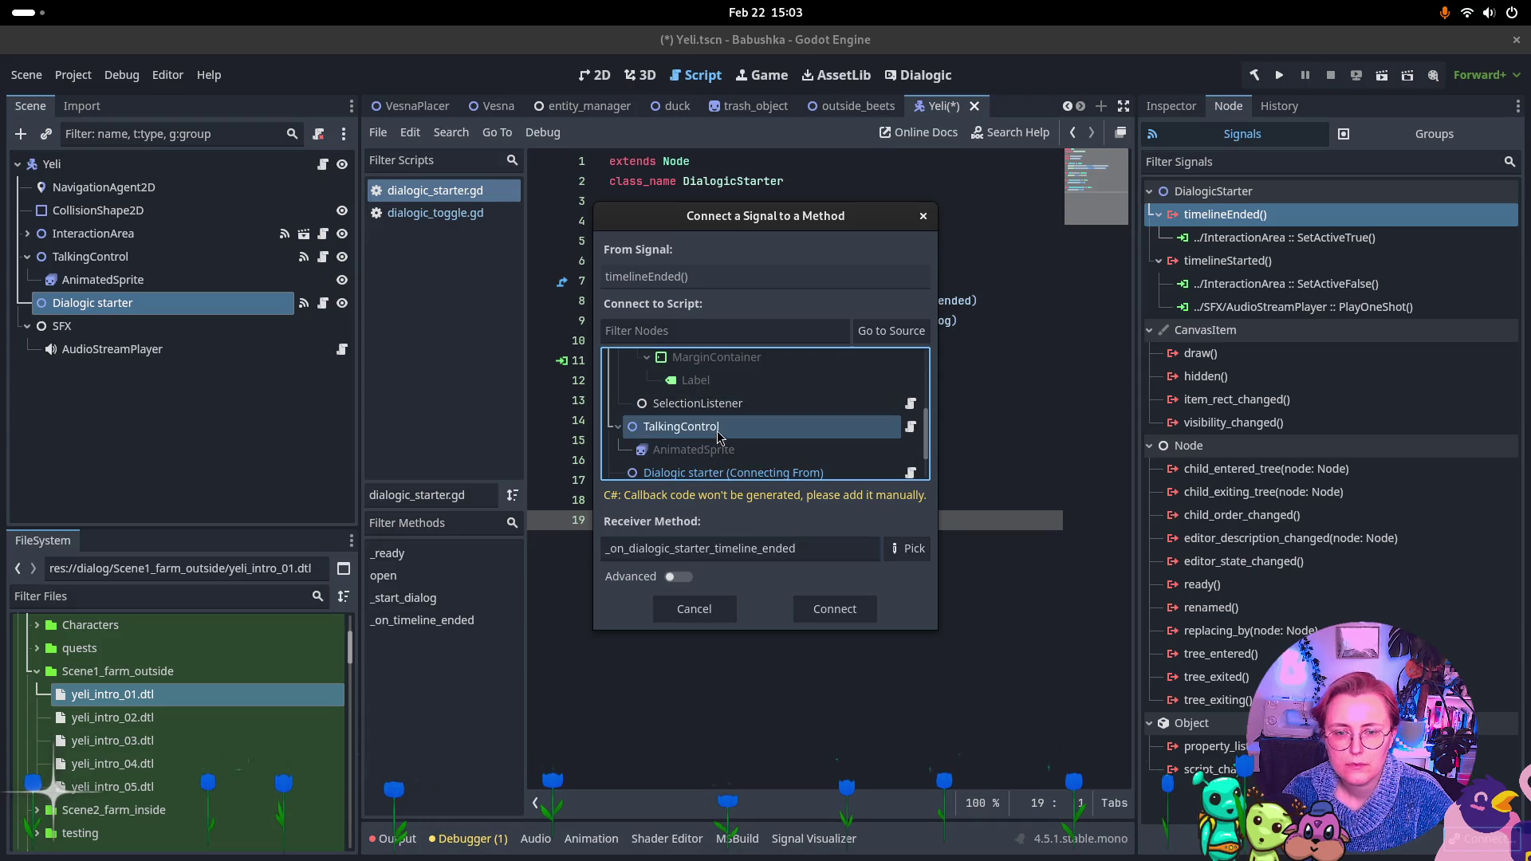
click(907, 549)
click(678, 287)
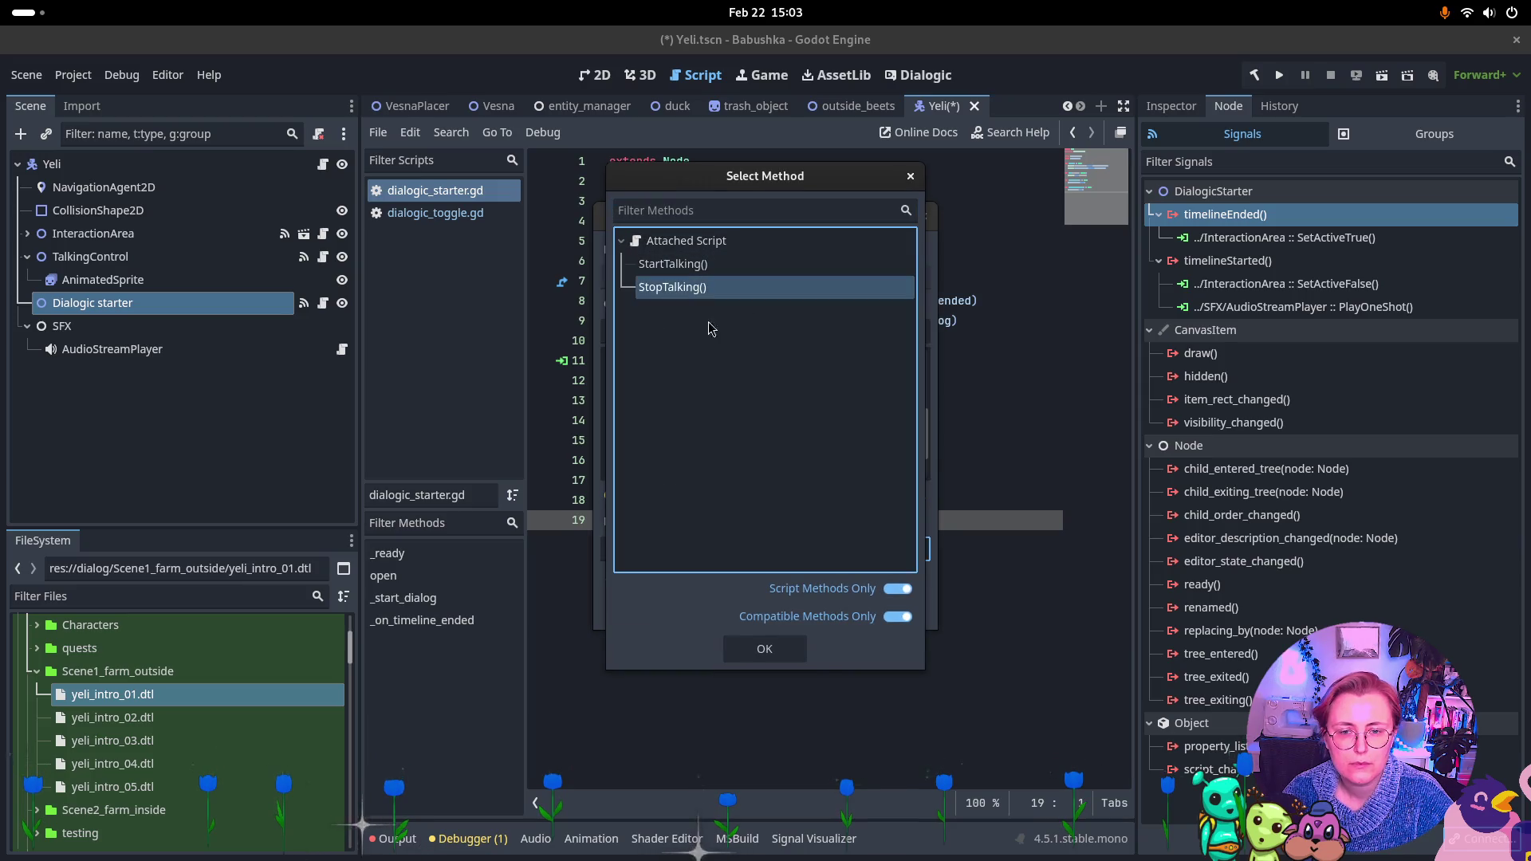
click(776, 655)
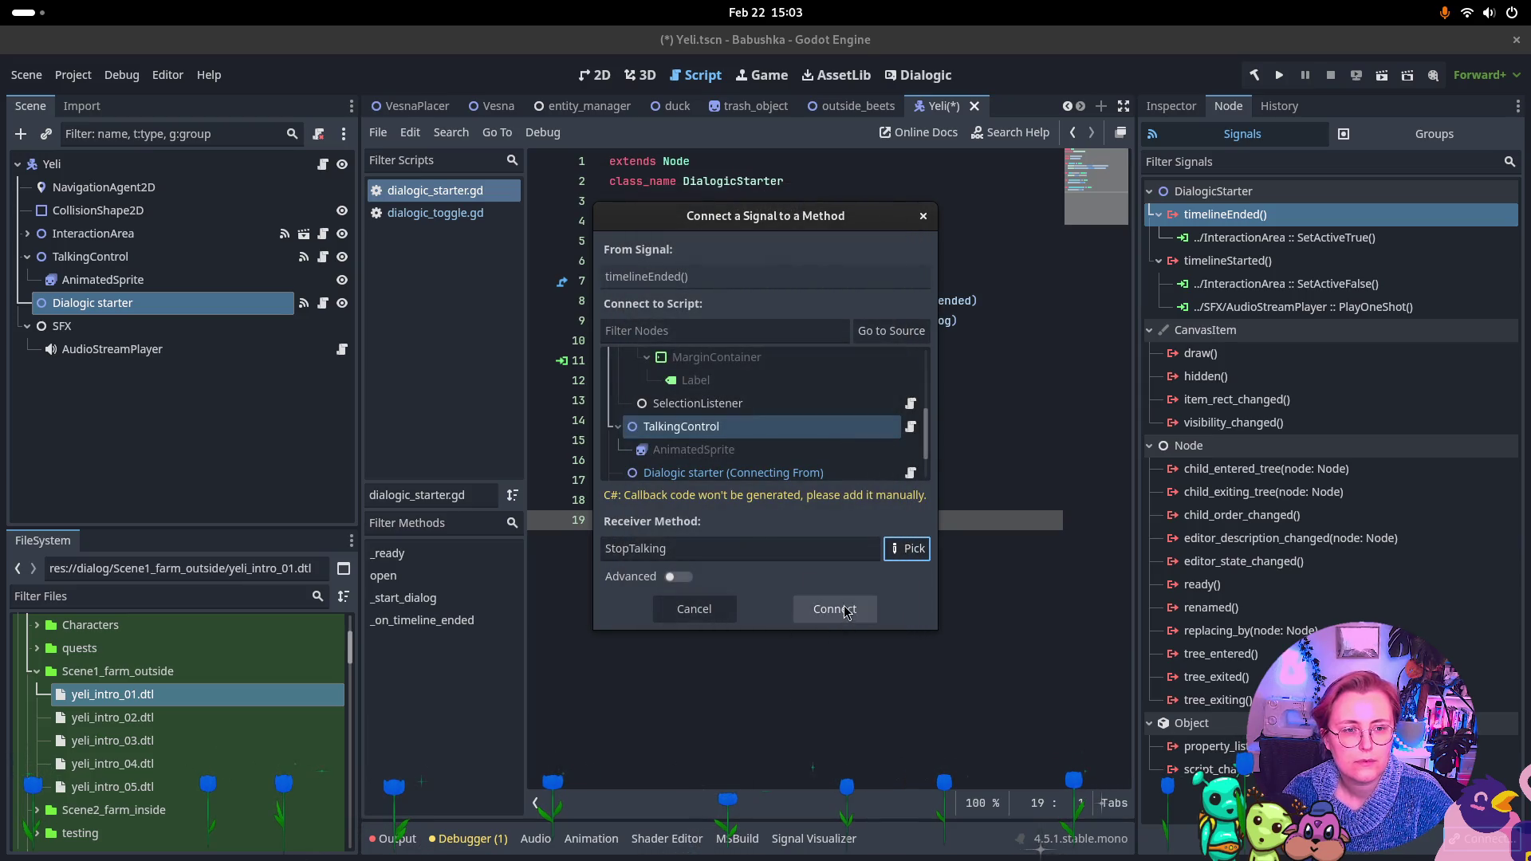
click(830, 608)
key(ctrl+s)
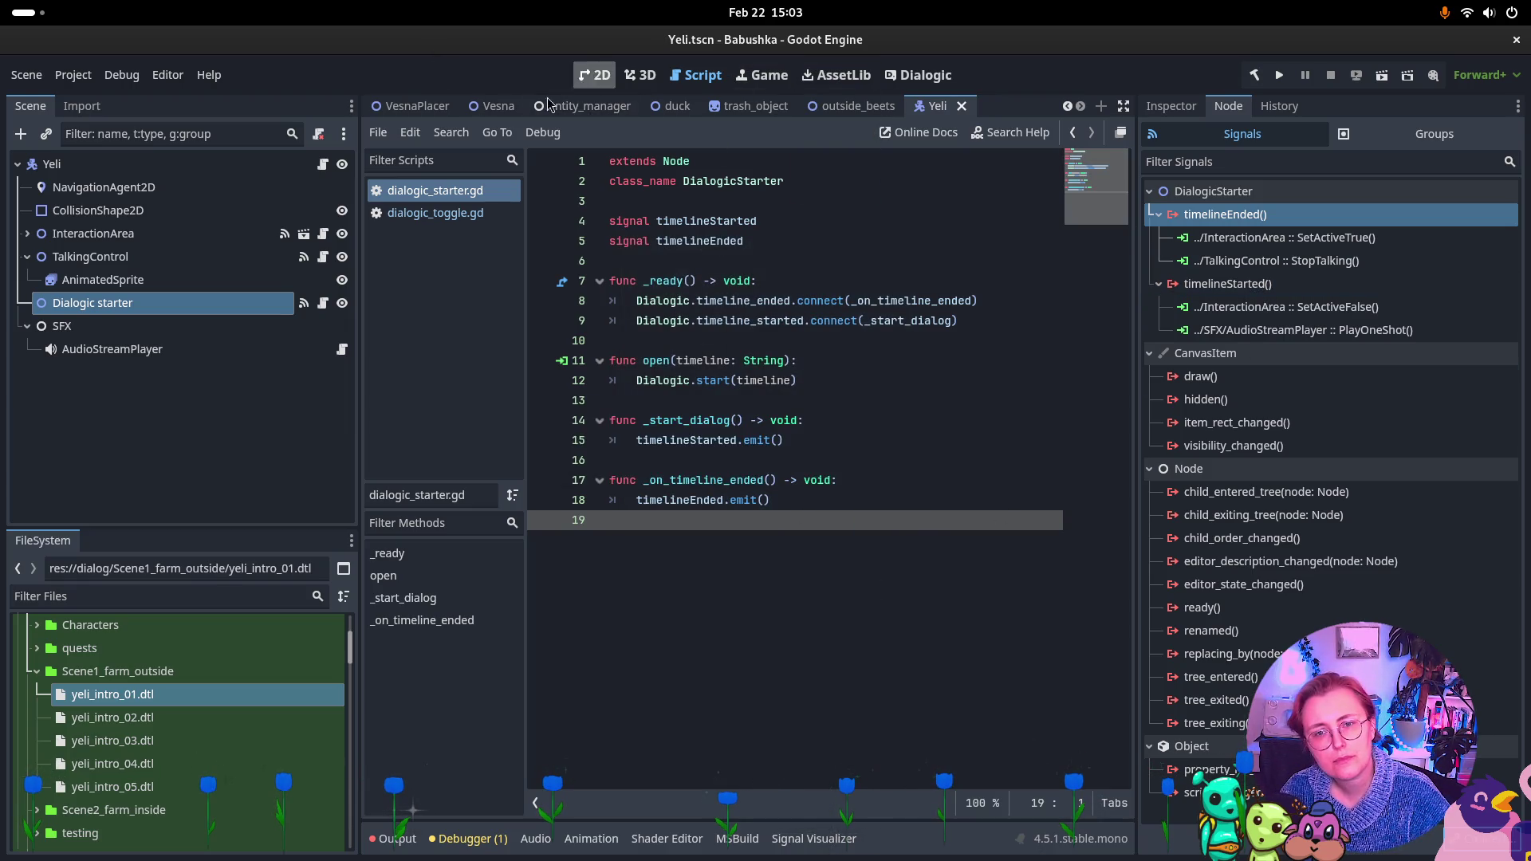
Run the farm_outside scene and walk Vesna to the grandmother to start dialogue
click(411, 114)
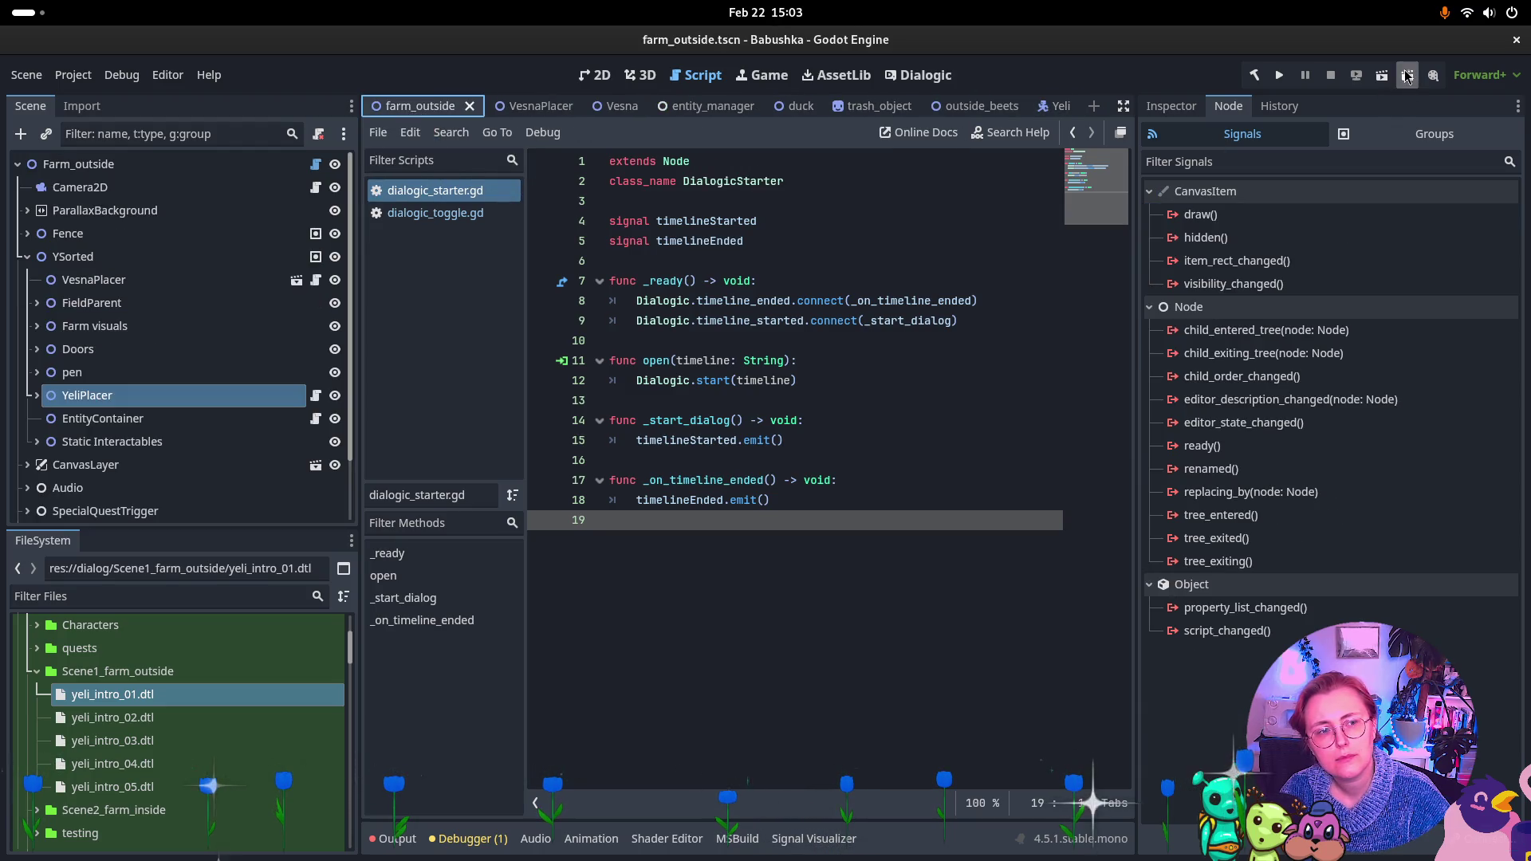
click(1381, 75)
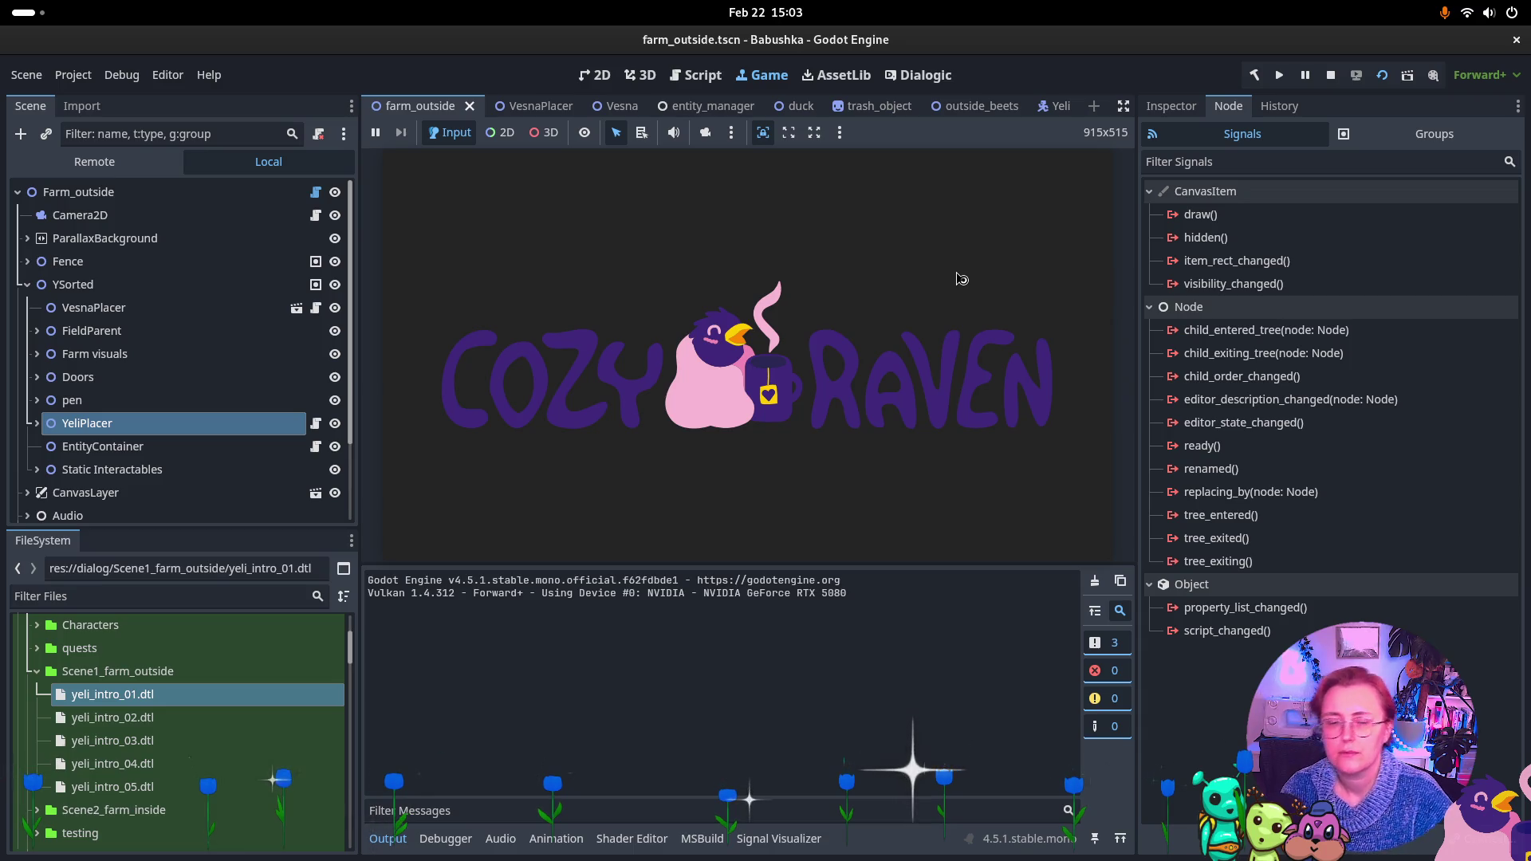
click(924, 291)
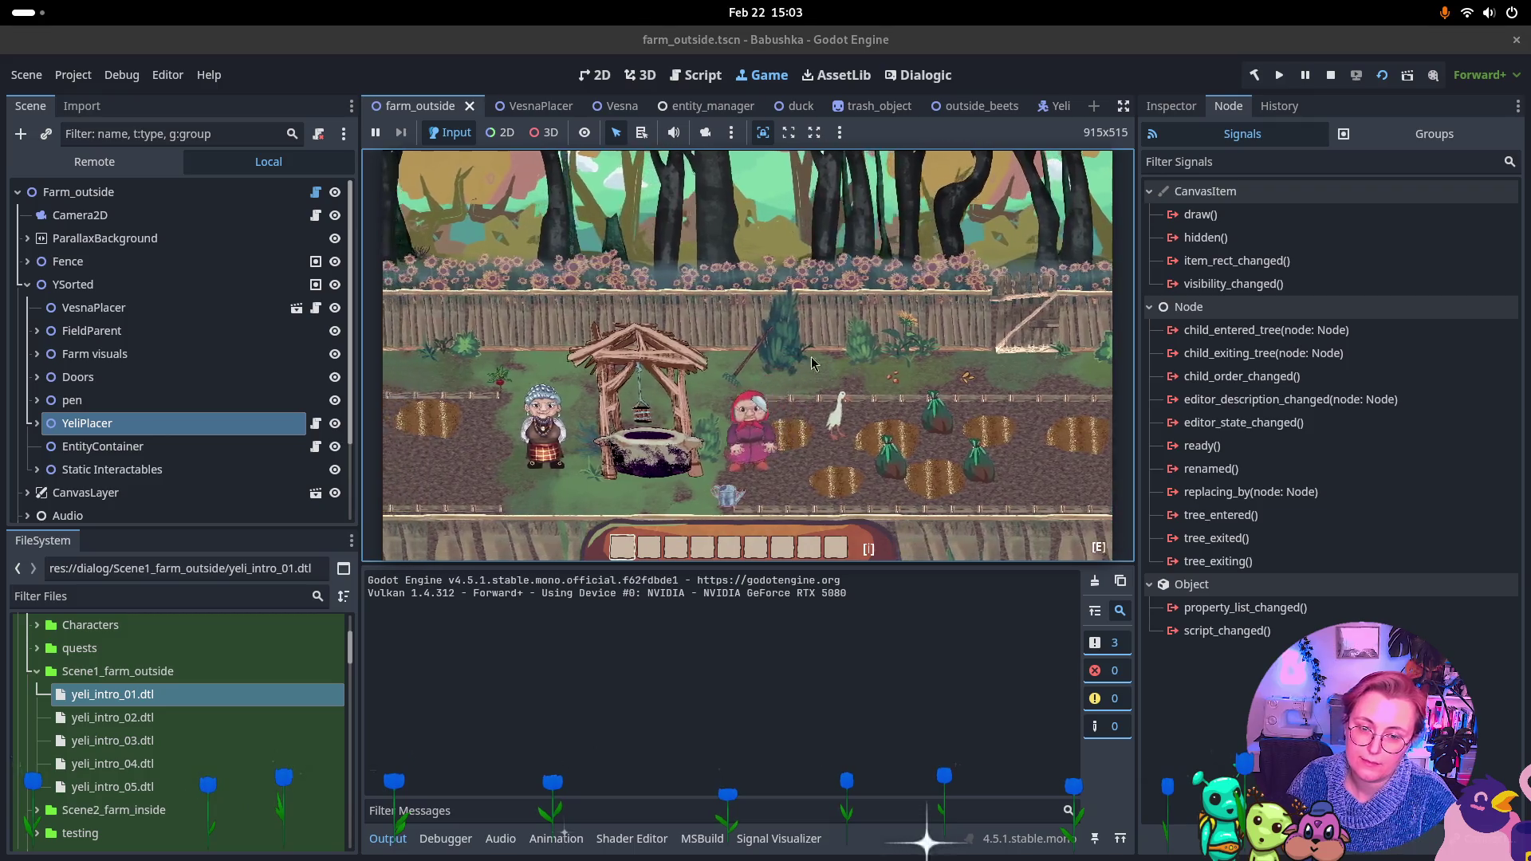
key(a)
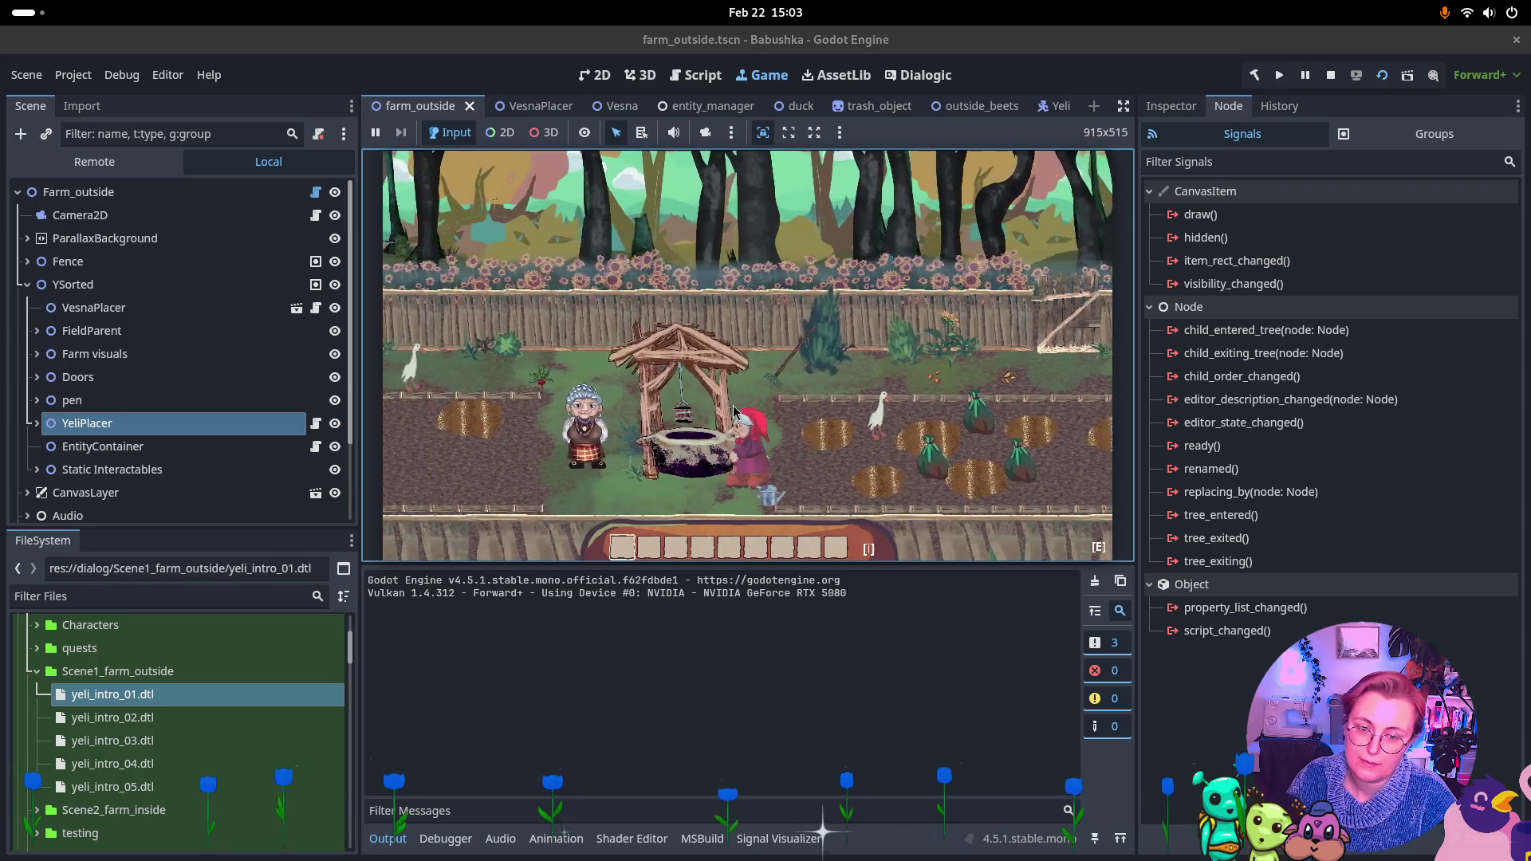
key(e)
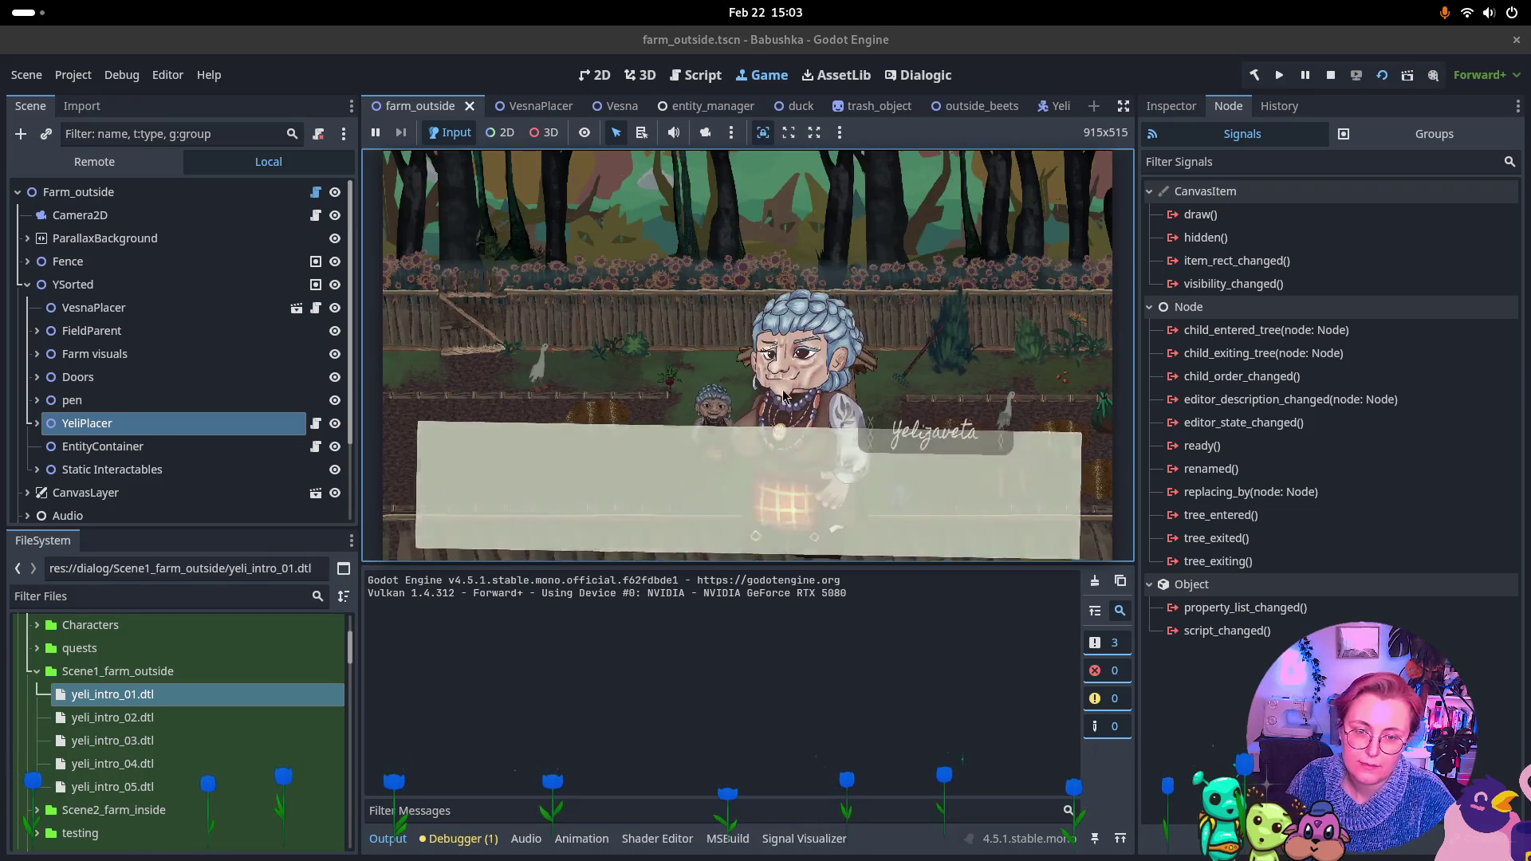
Play through Yeli's dialogue answering Yes!, walk Vesna left, then stop the game
key(e)
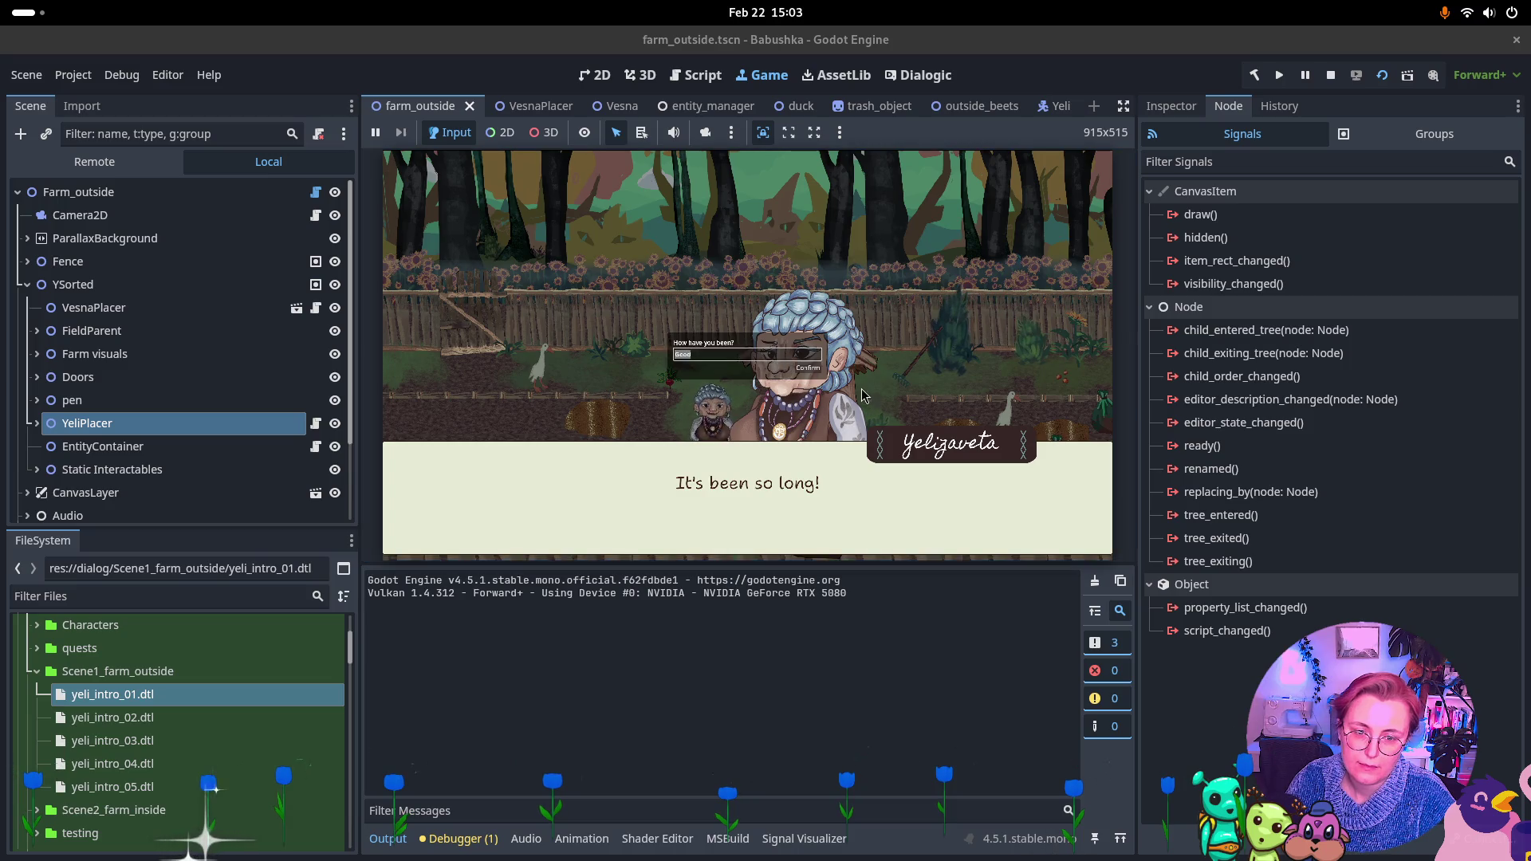
click(804, 369)
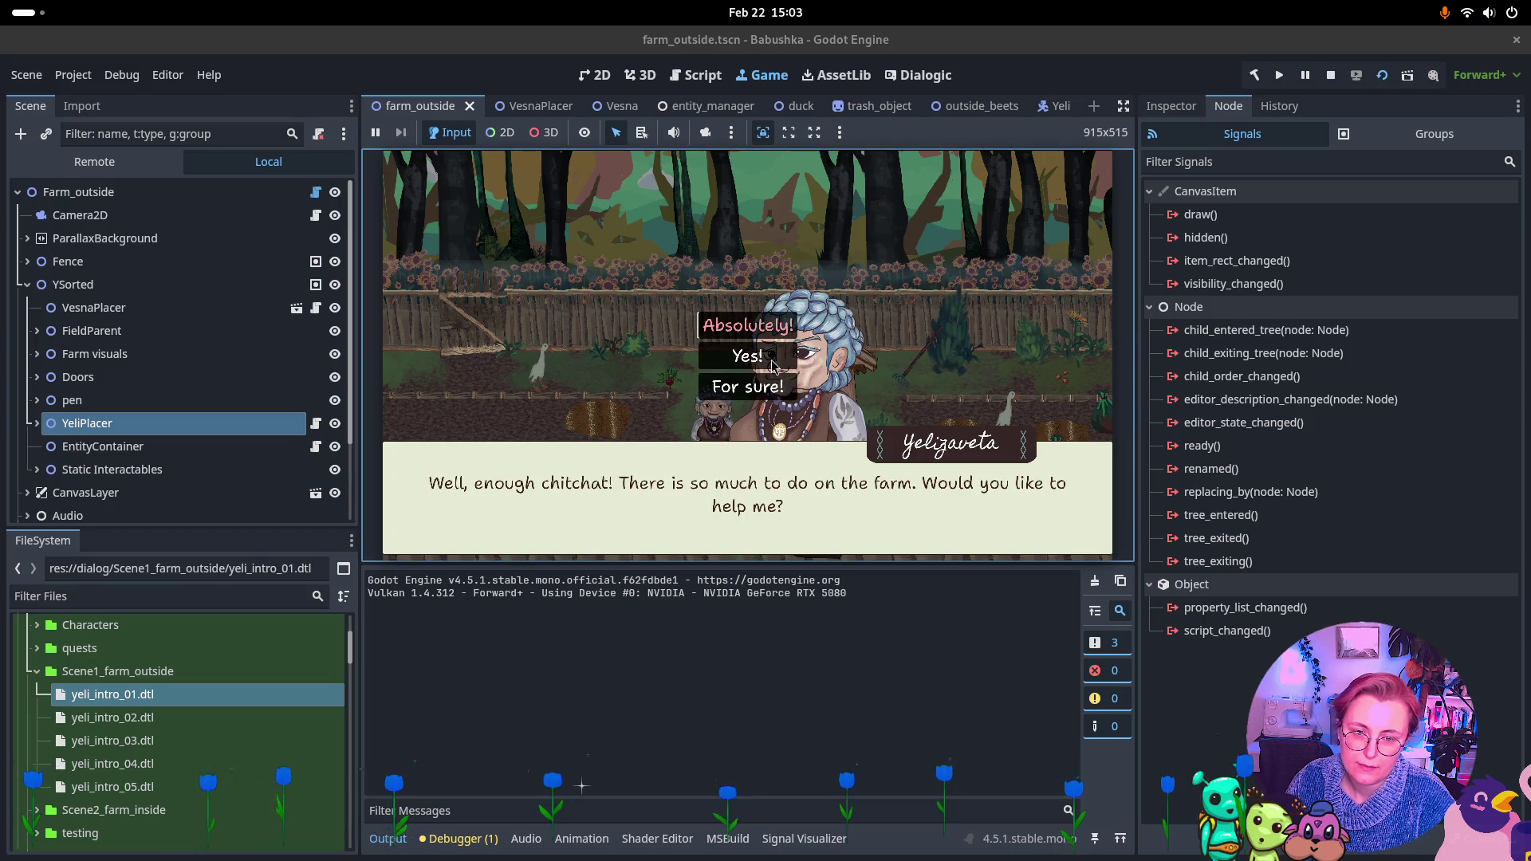
click(774, 366)
click(805, 379)
click(838, 392)
key(Left)
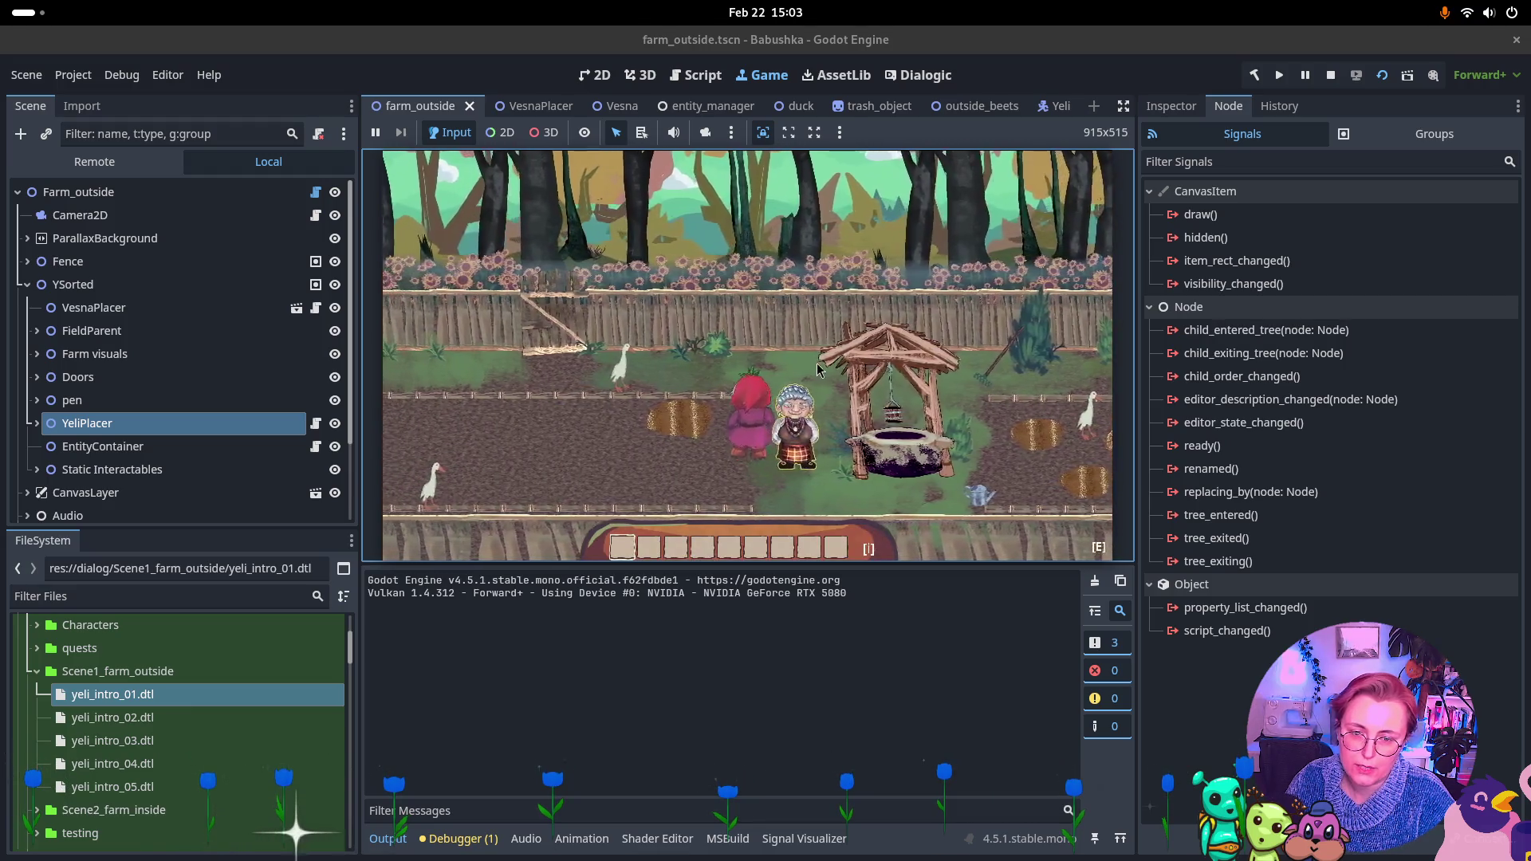
key(Left)
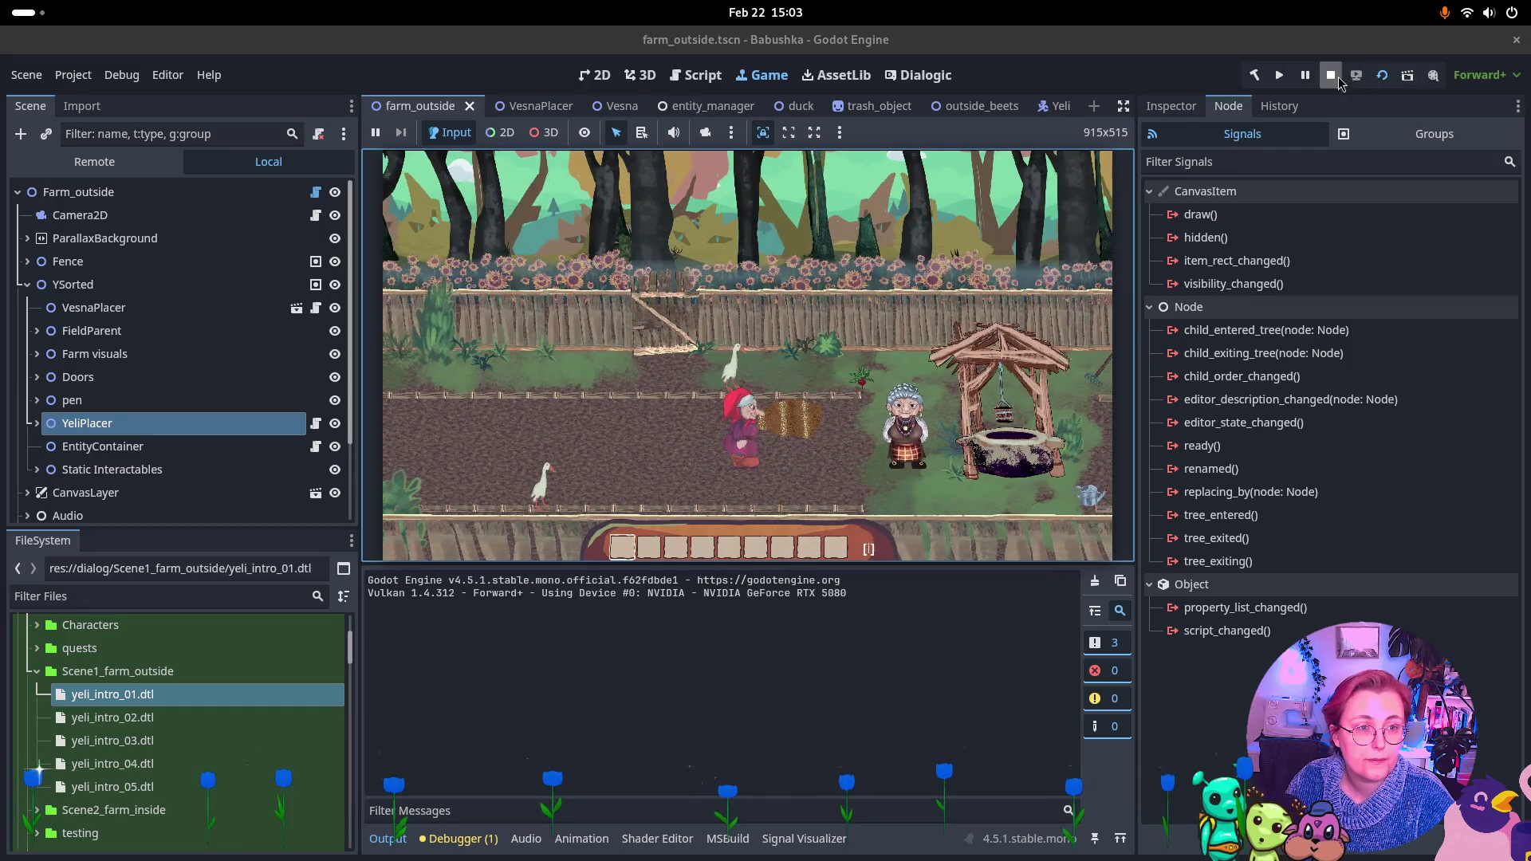
click(1336, 78)
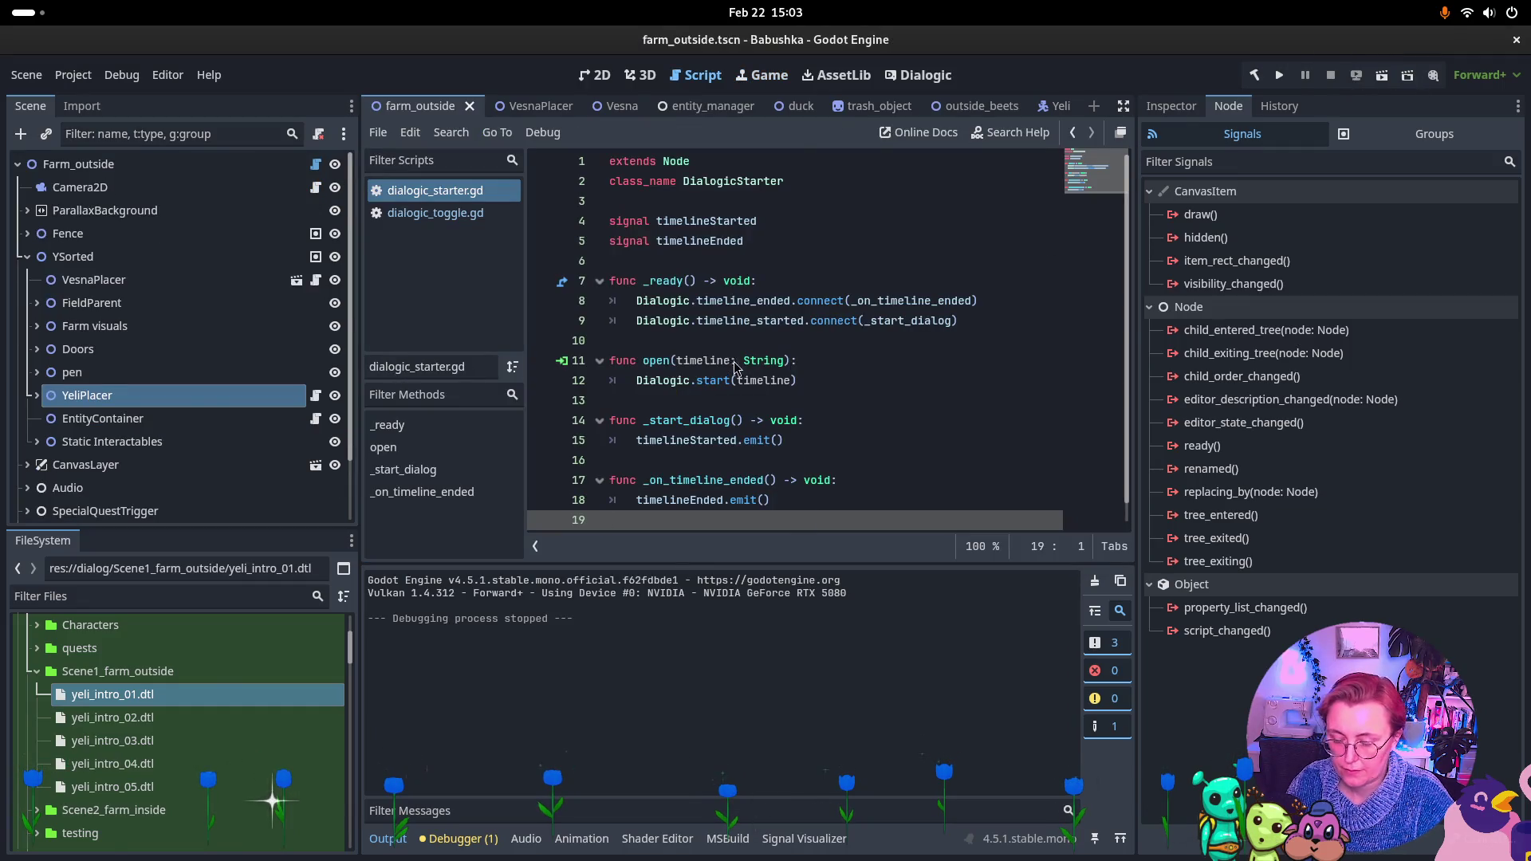
In Rider, include all changed files and review the NpcEntityNode.cs and Yeli.tscn diffs
key(super)
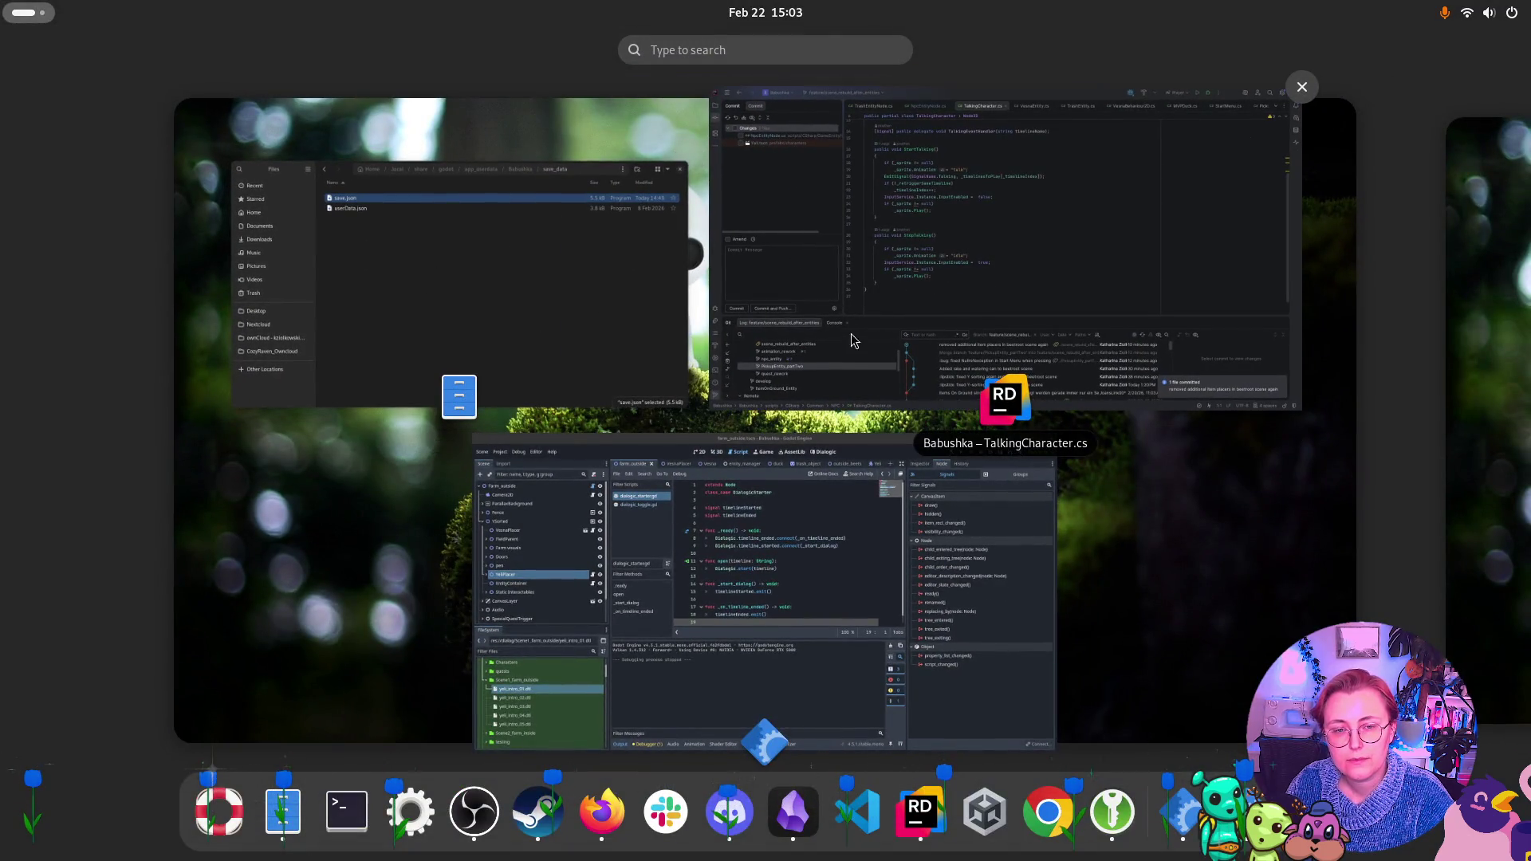
click(850, 333)
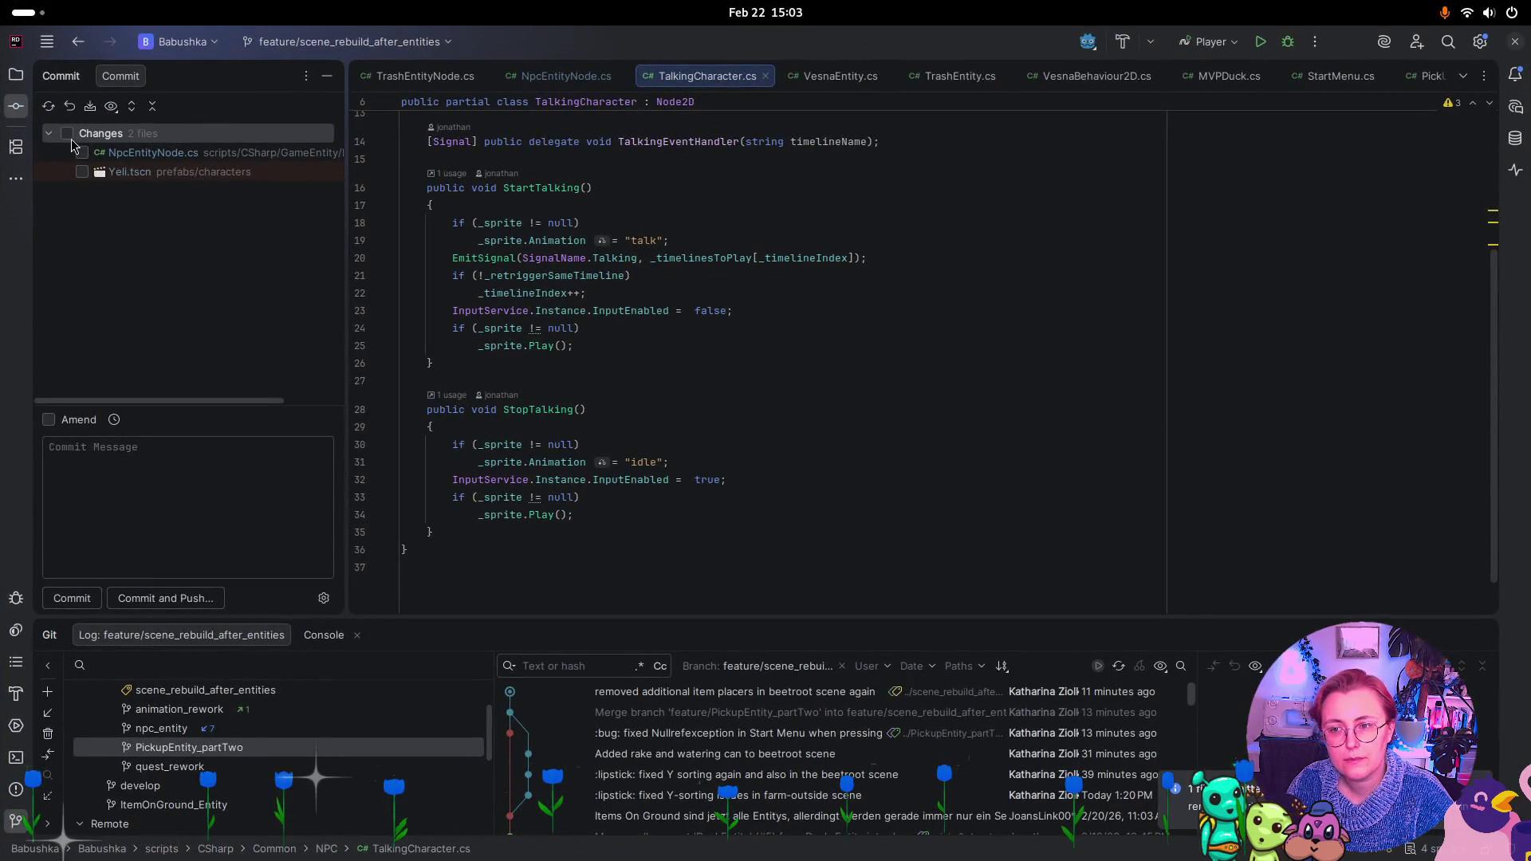
click(67, 134)
double_click(201, 154)
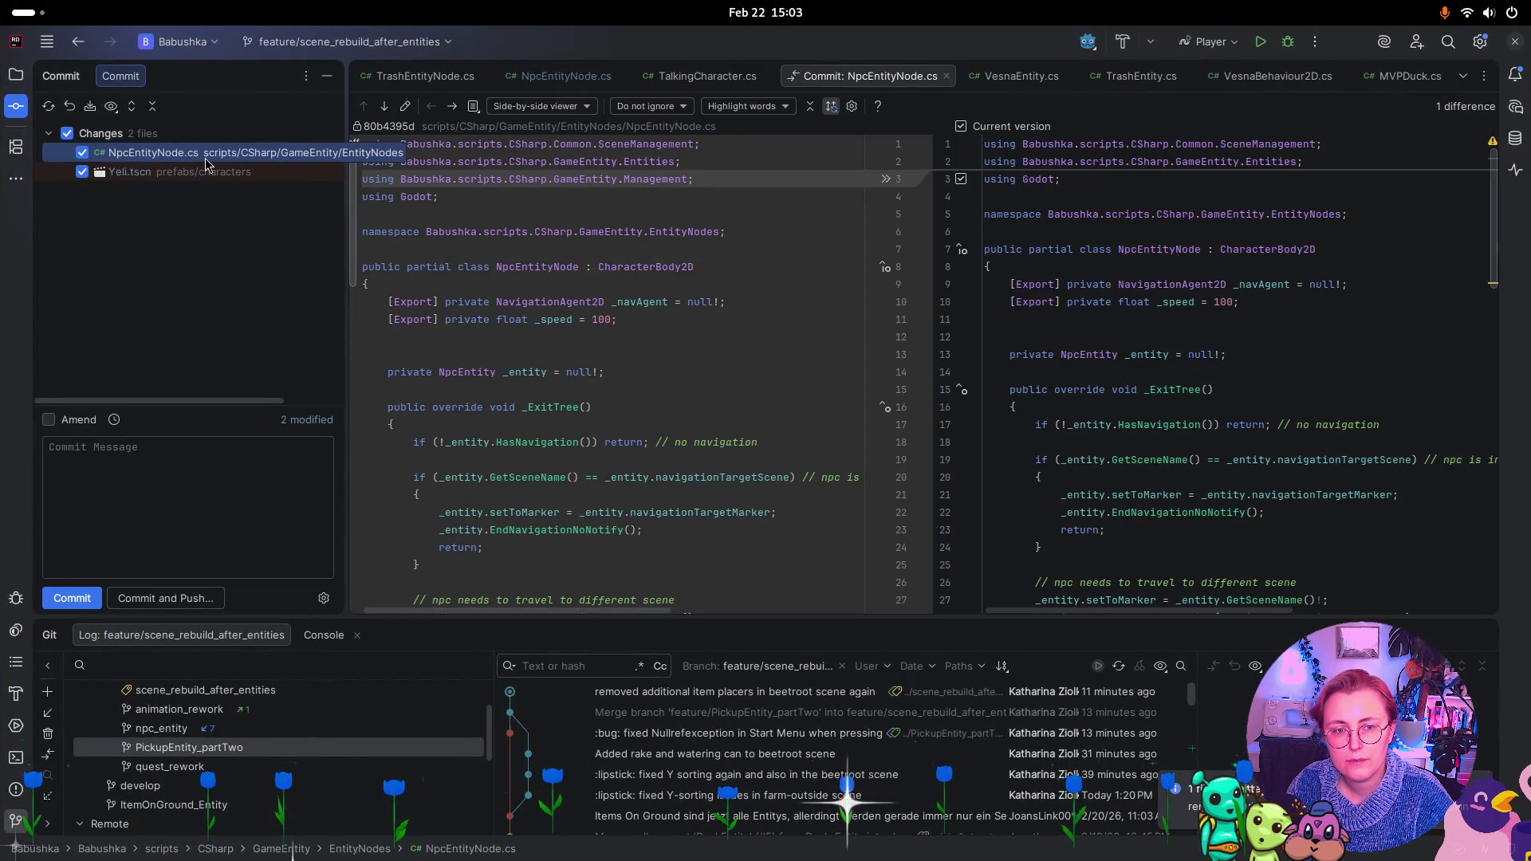
scroll(837, 214, down, 5)
click(228, 171)
Commit the changes with the message ':bug: Yeli can start dialogues again'
click(134, 487)
text(:bug: Yeli can)
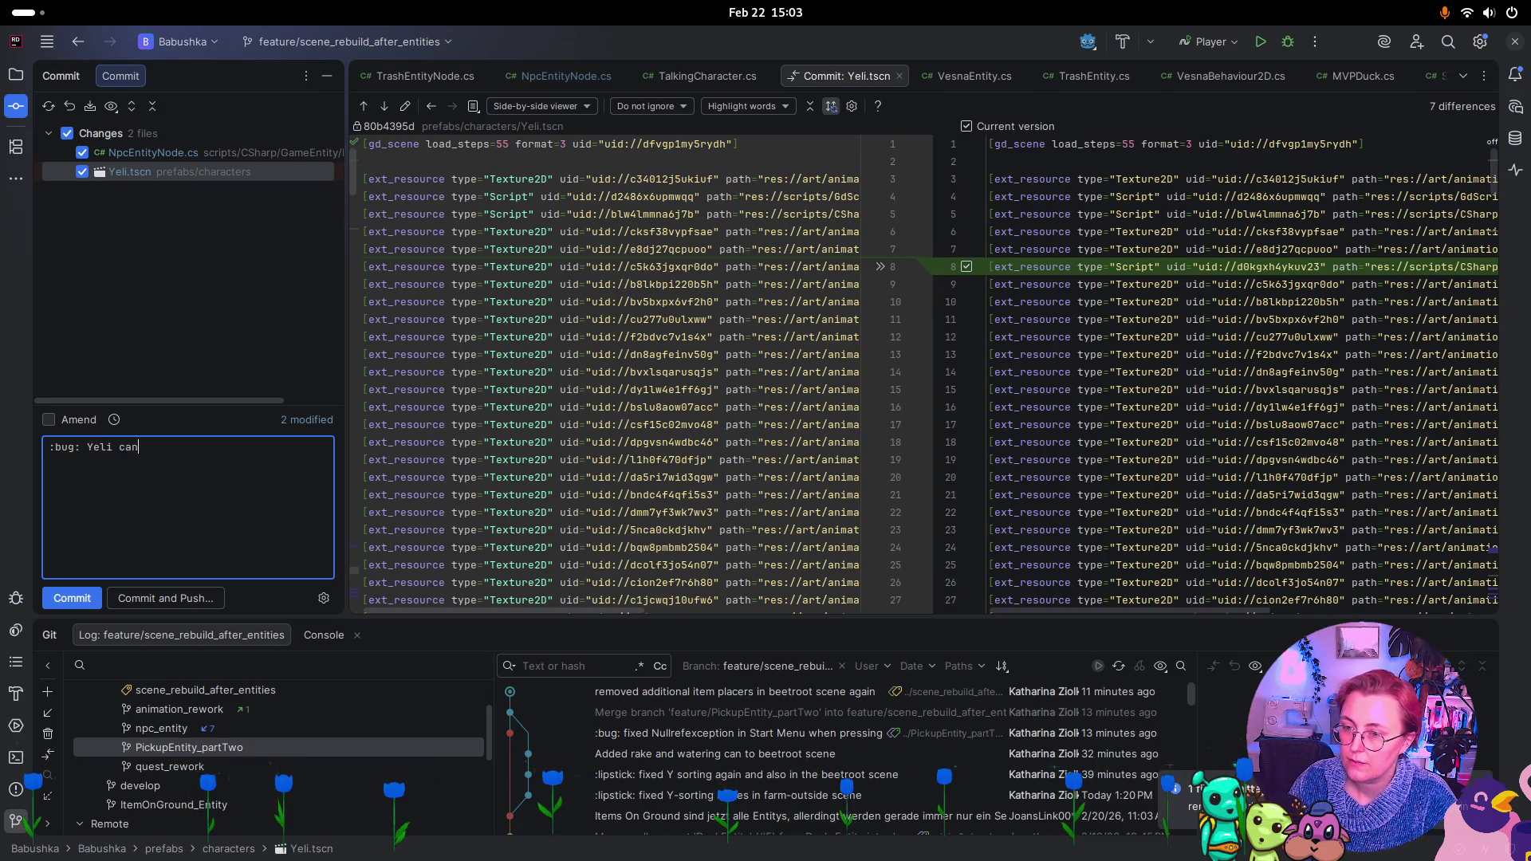
text(start dialogues a)
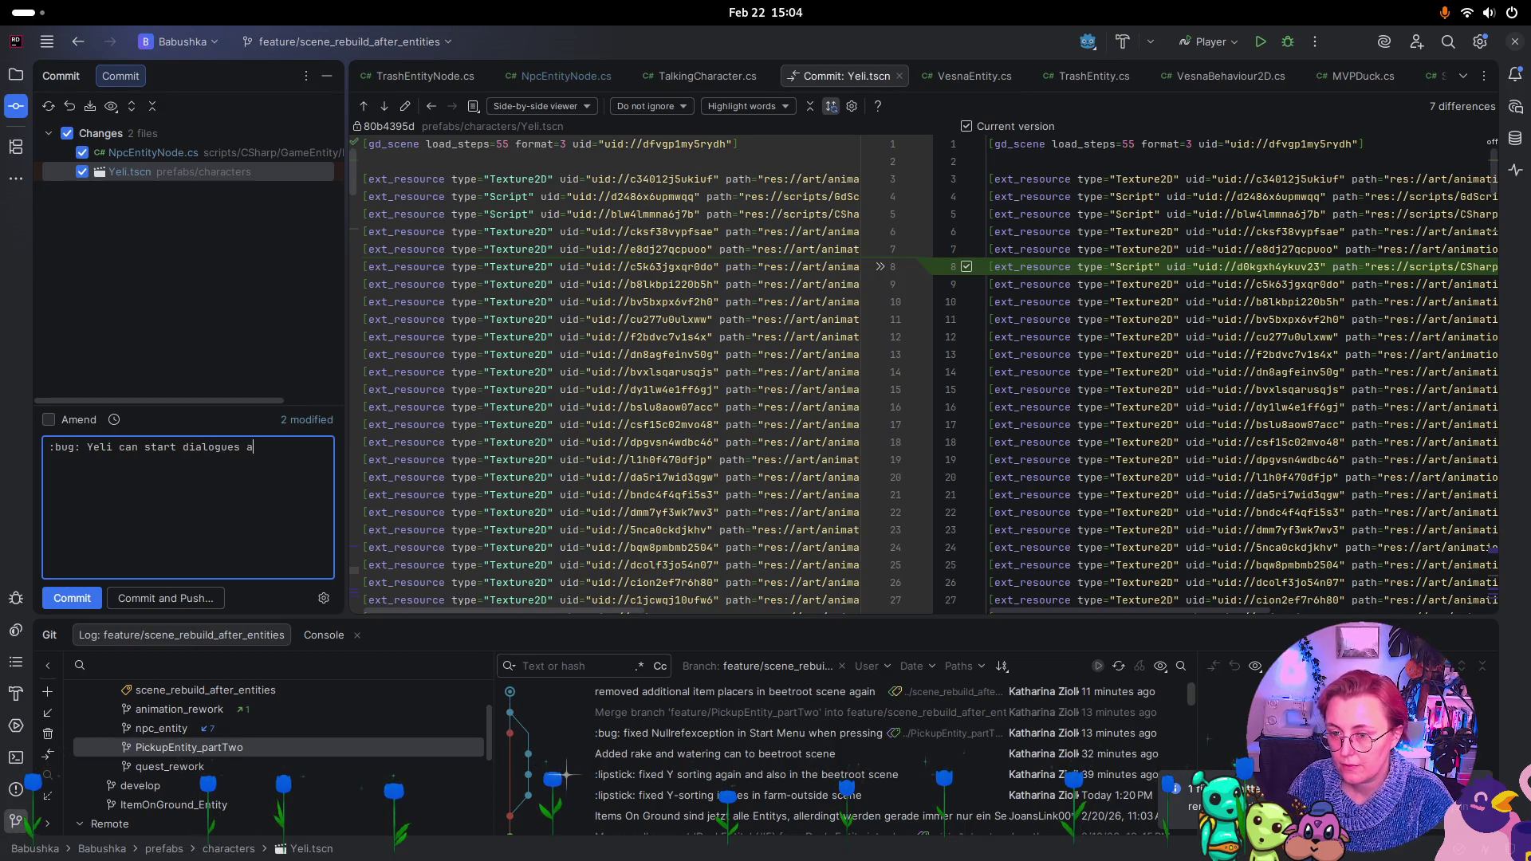
click(72, 598)
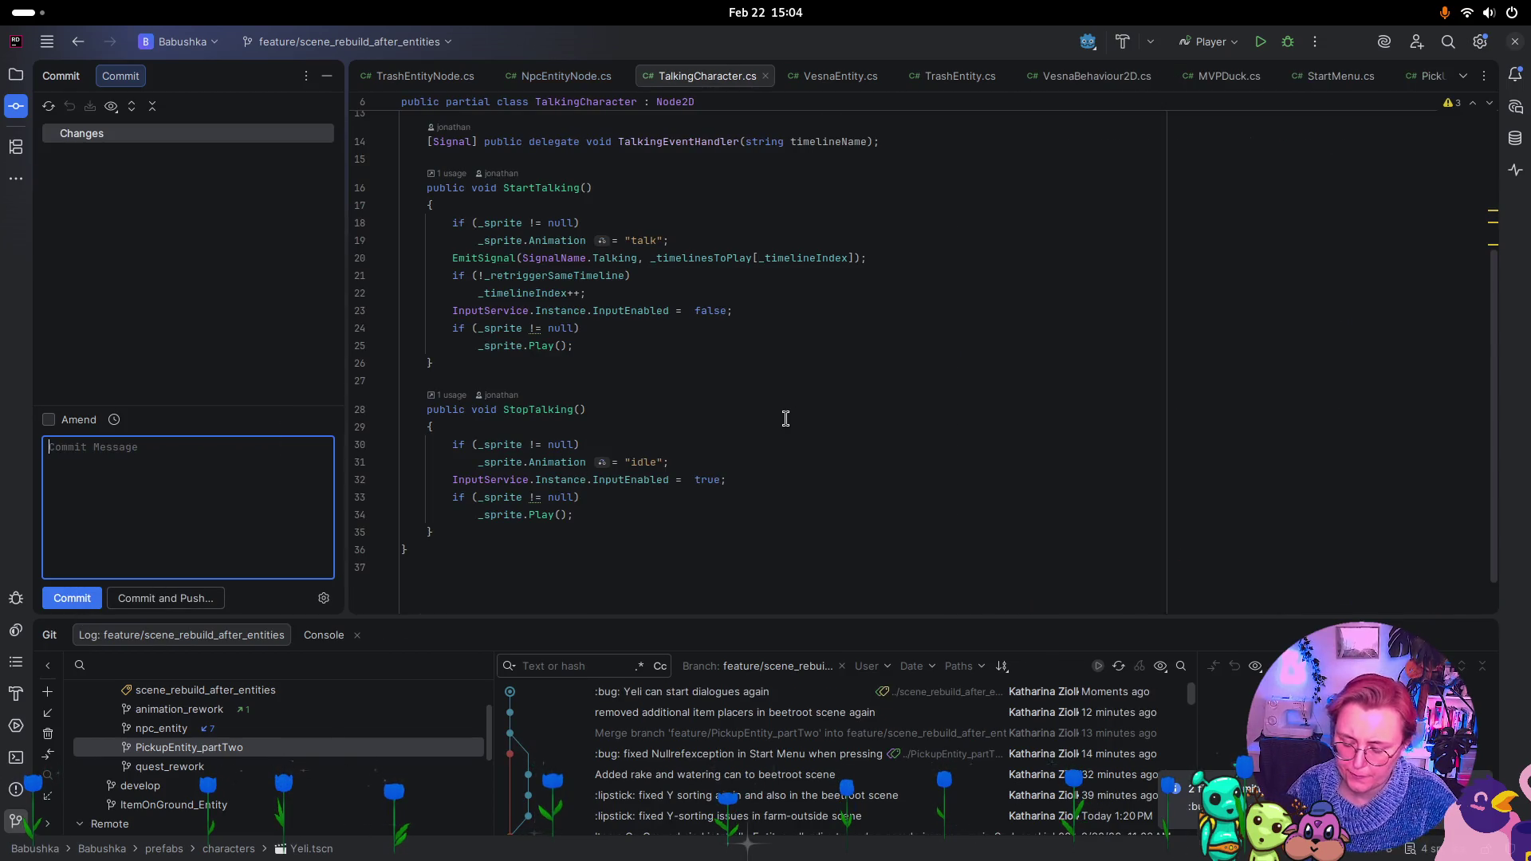
key(super)
Back in Godot's 2D view, browse Farm visuals and Doors and select Fence Door
click(744, 619)
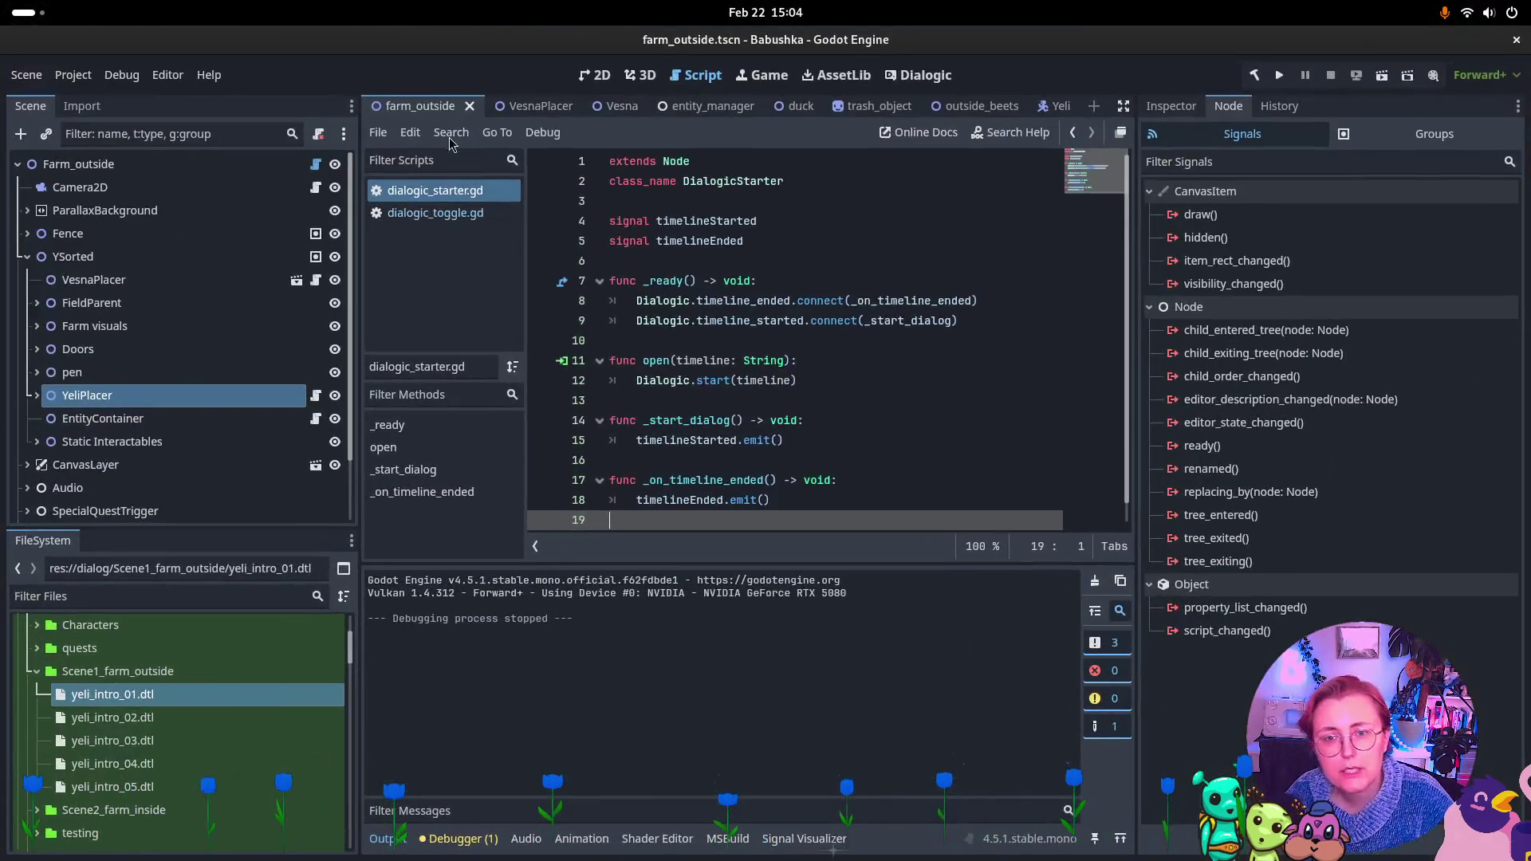
click(595, 75)
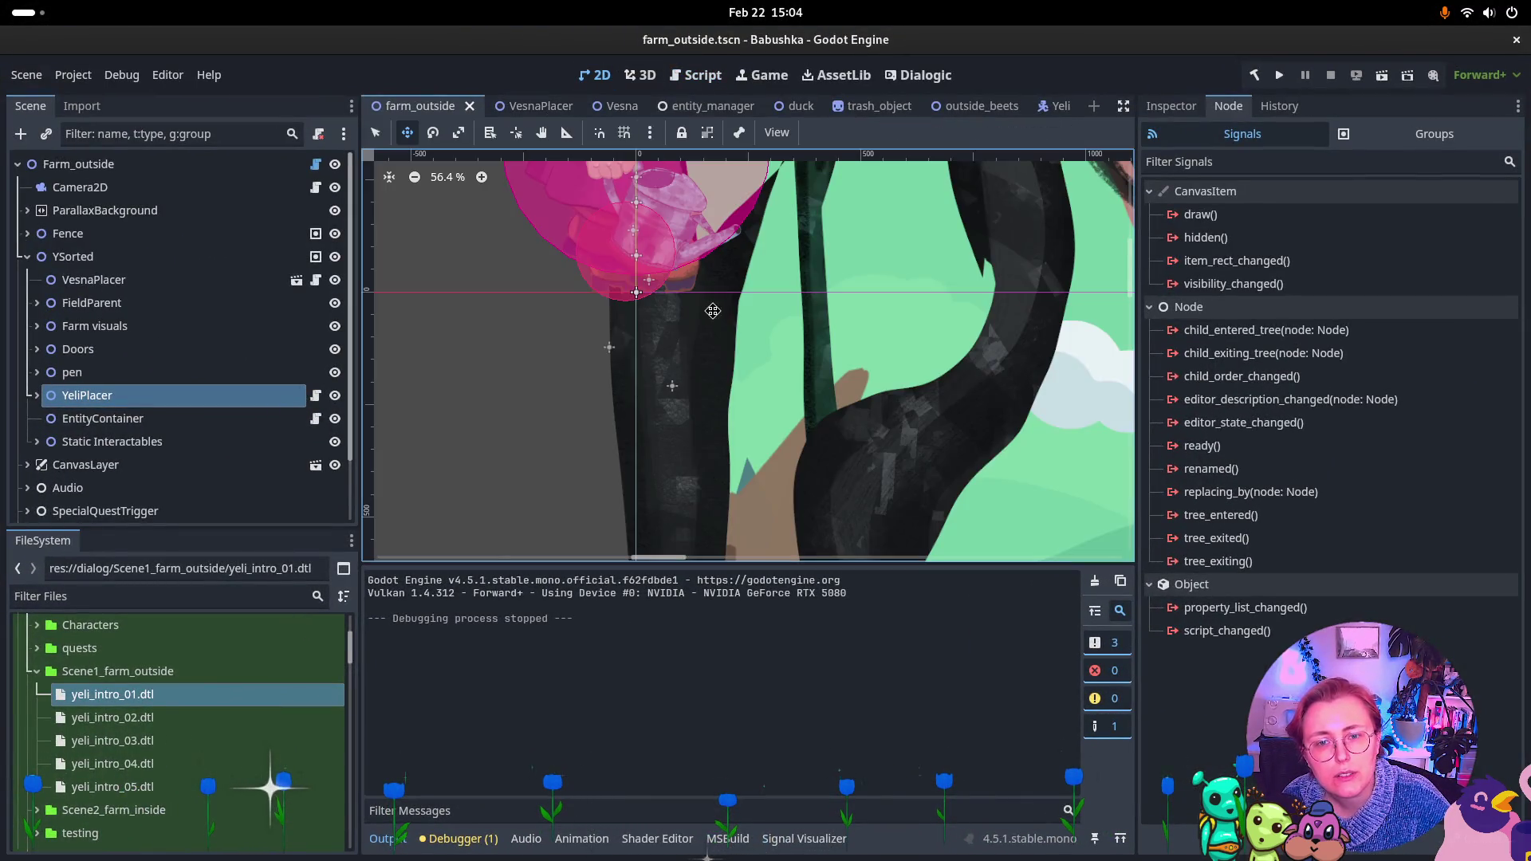
scroll(712, 310, down, 8)
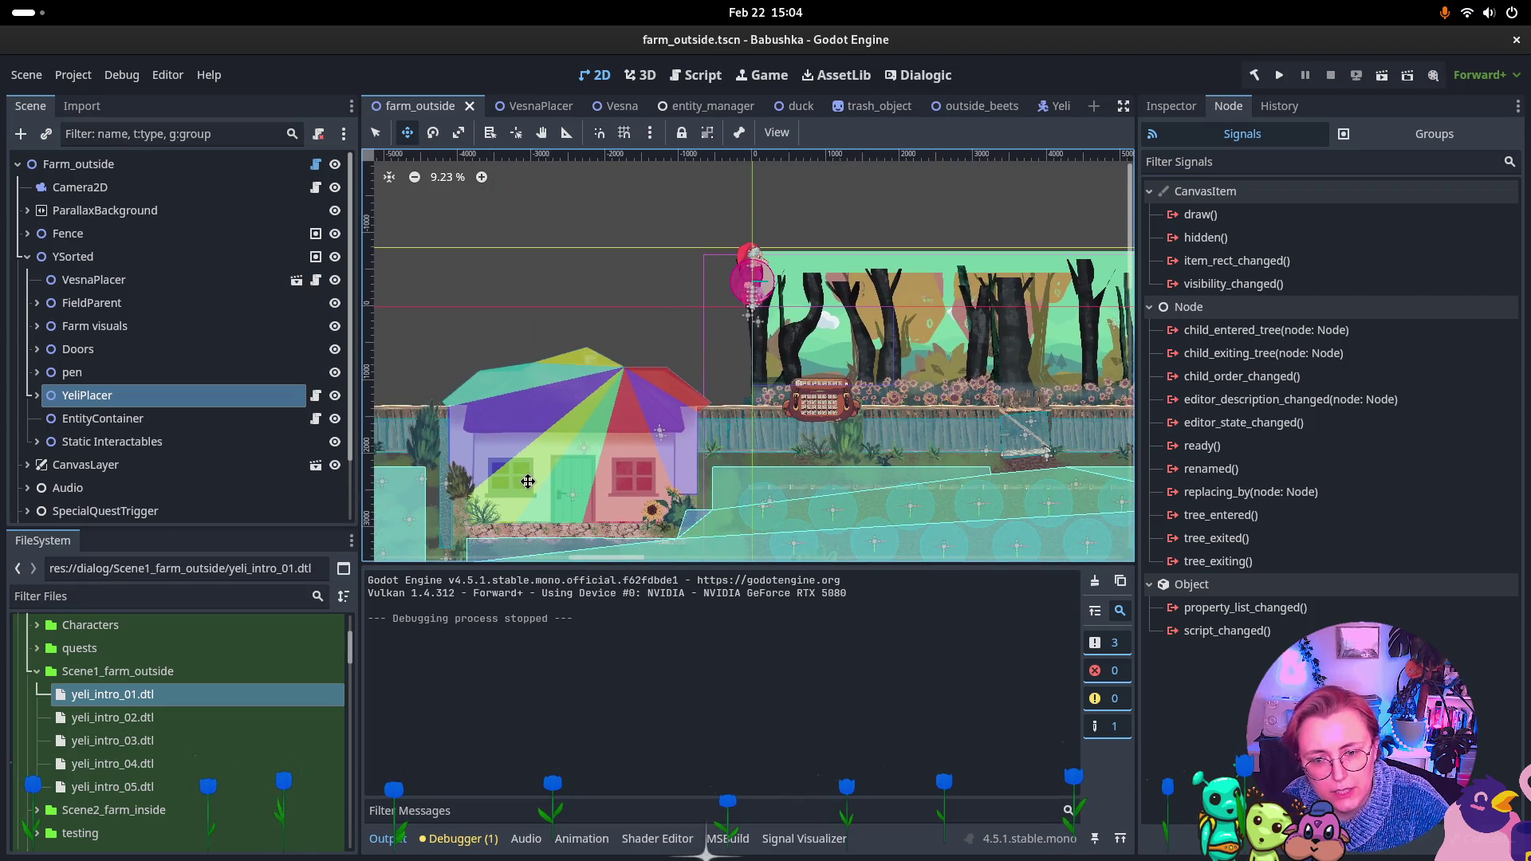
scroll(527, 482, up, 5)
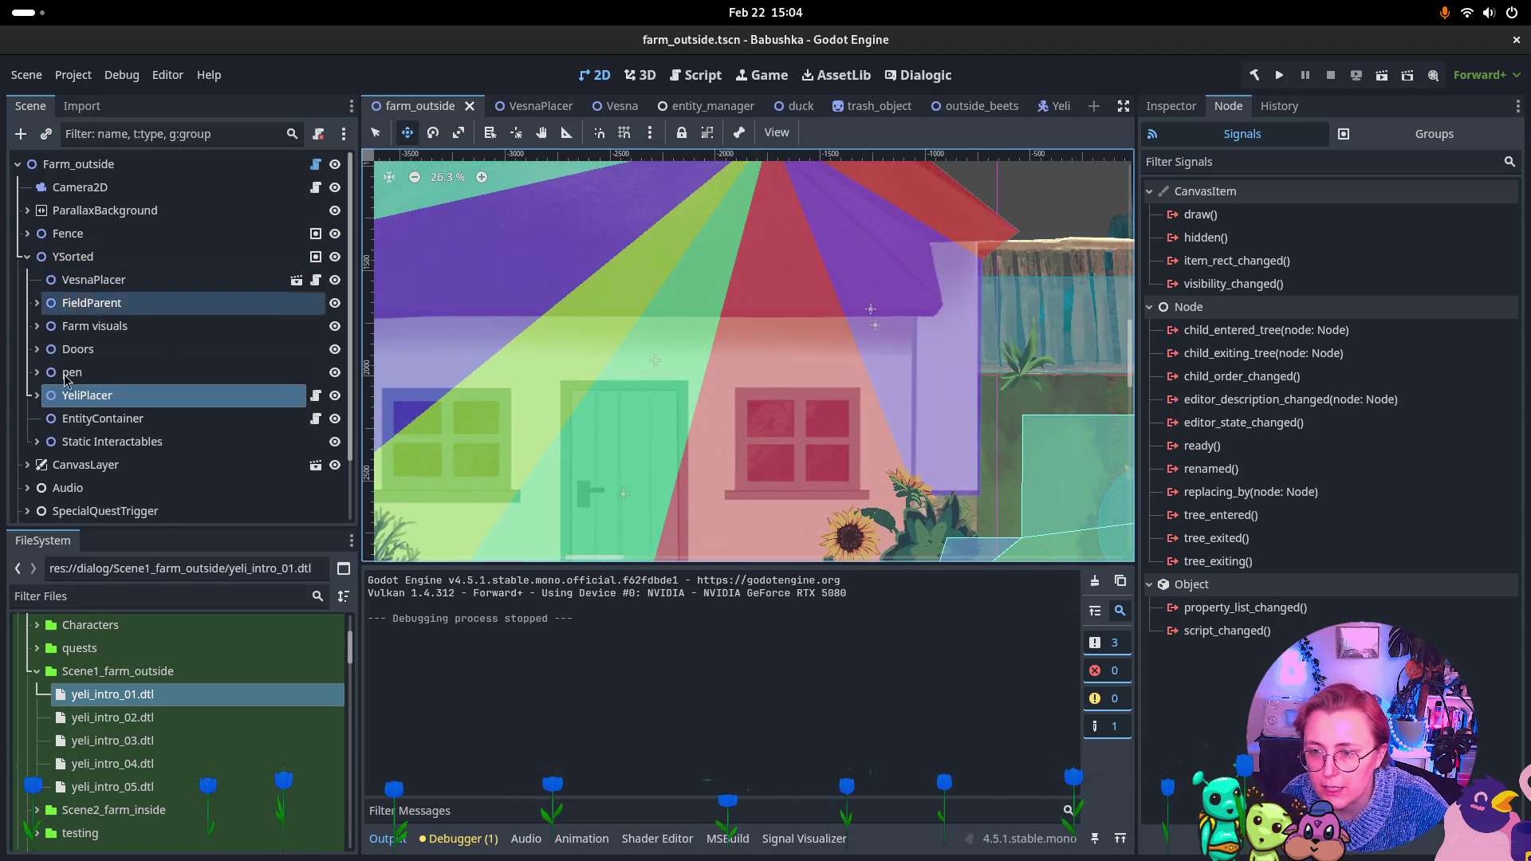
click(36, 326)
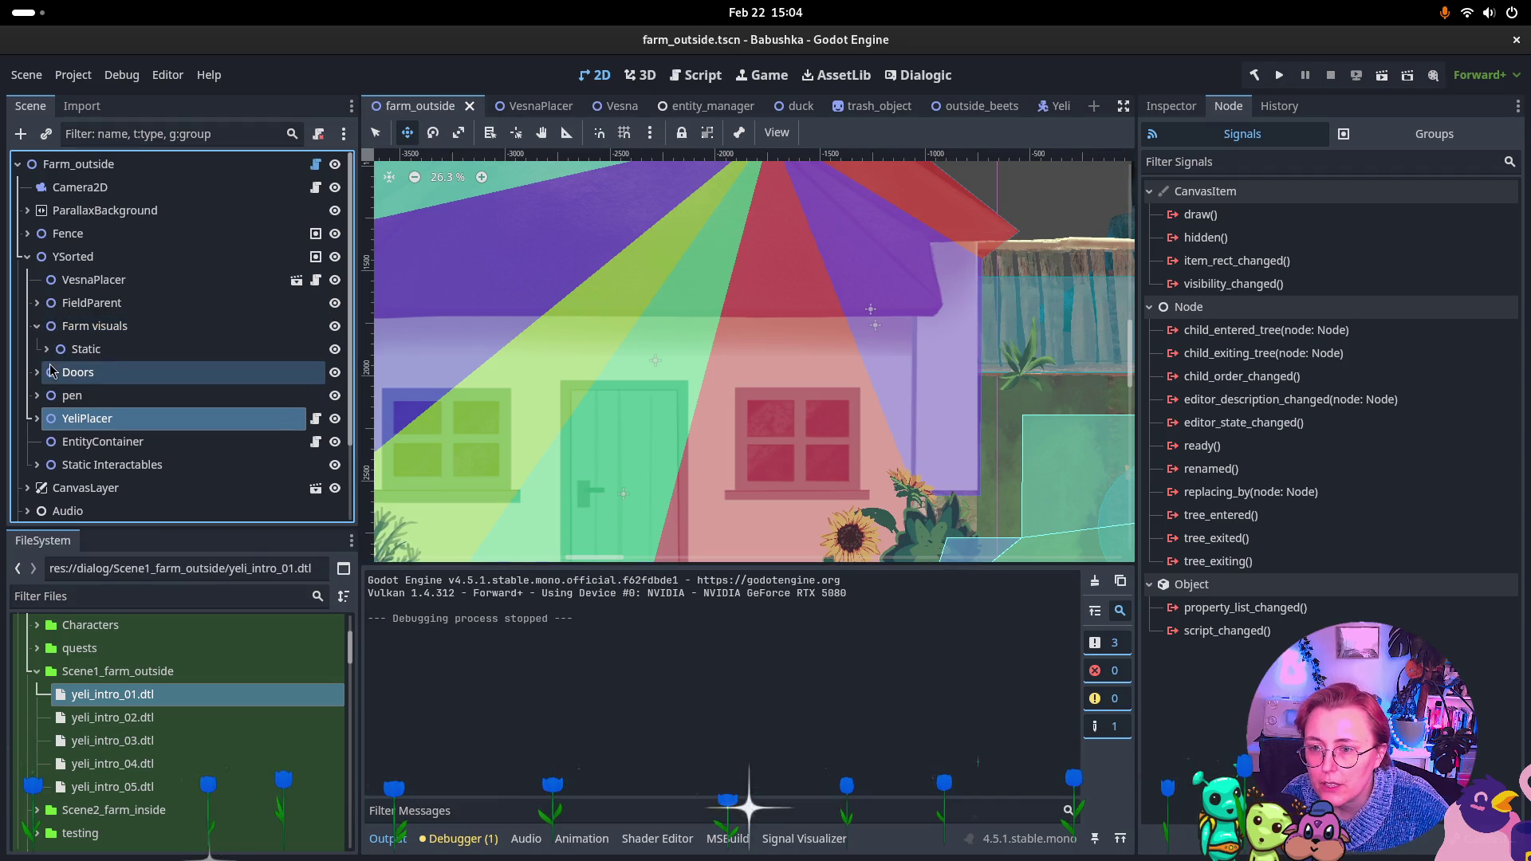
shift+click(36, 351)
click(37, 326)
click(37, 350)
click(118, 394)
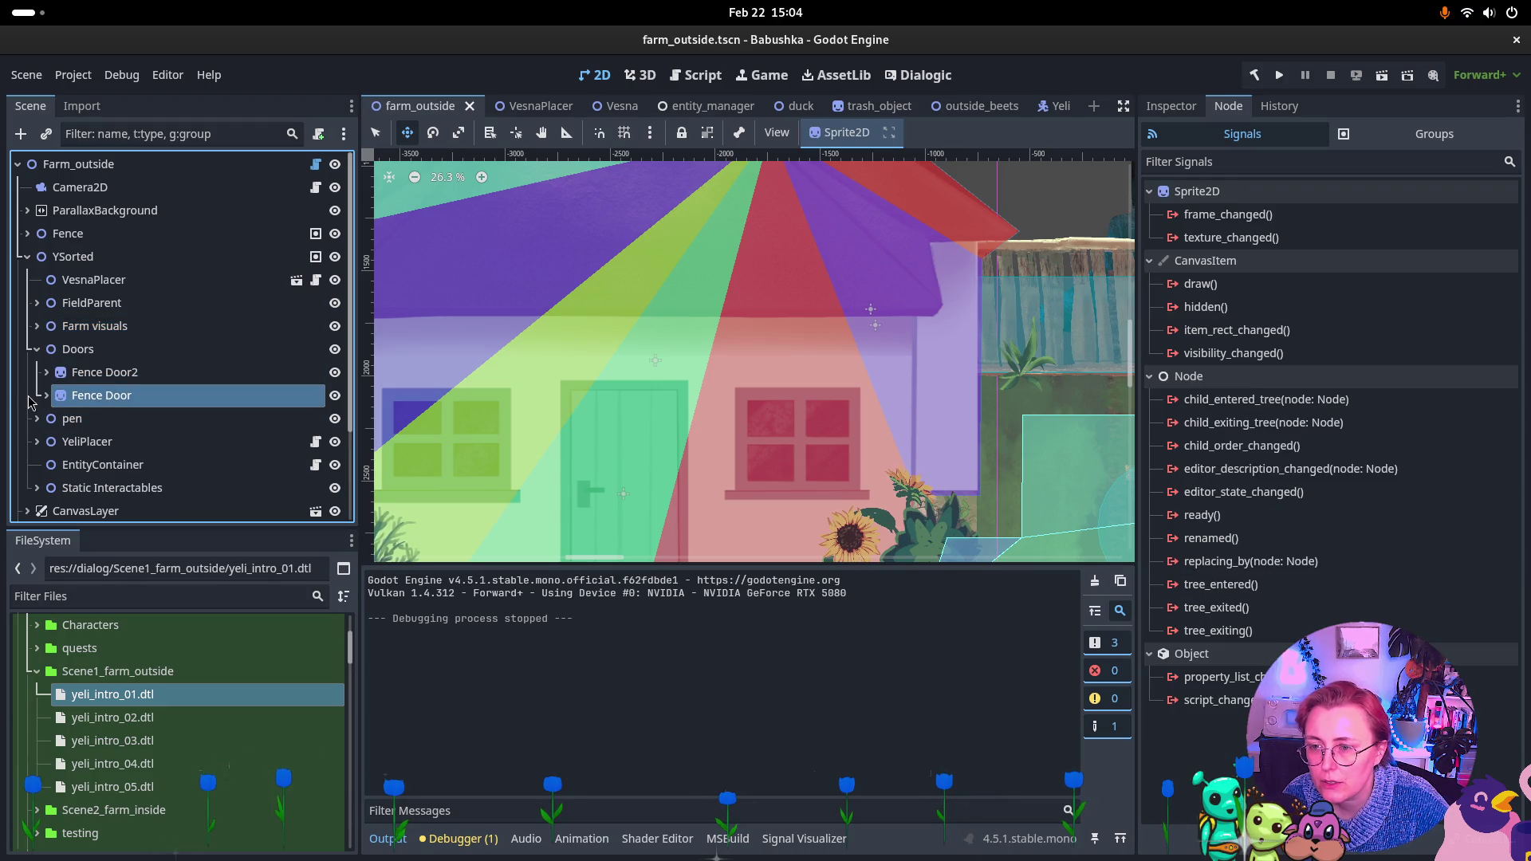
click(36, 349)
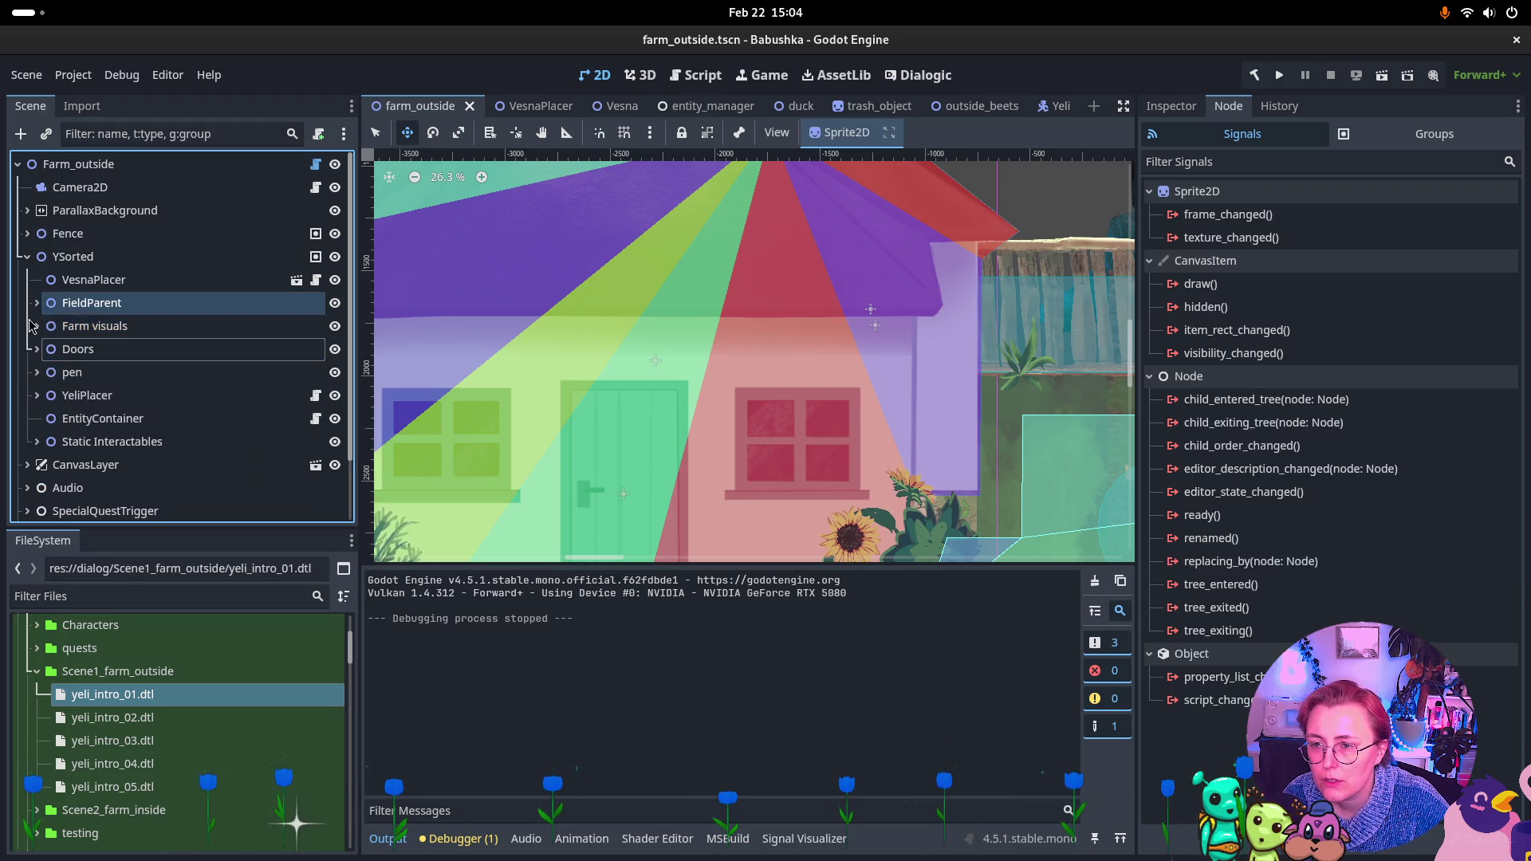
Inspect the House Mockup's StaticBody2D, CollisionPolygon2D and the EnterHouseInteraction node
click(36, 326)
click(47, 349)
click(57, 373)
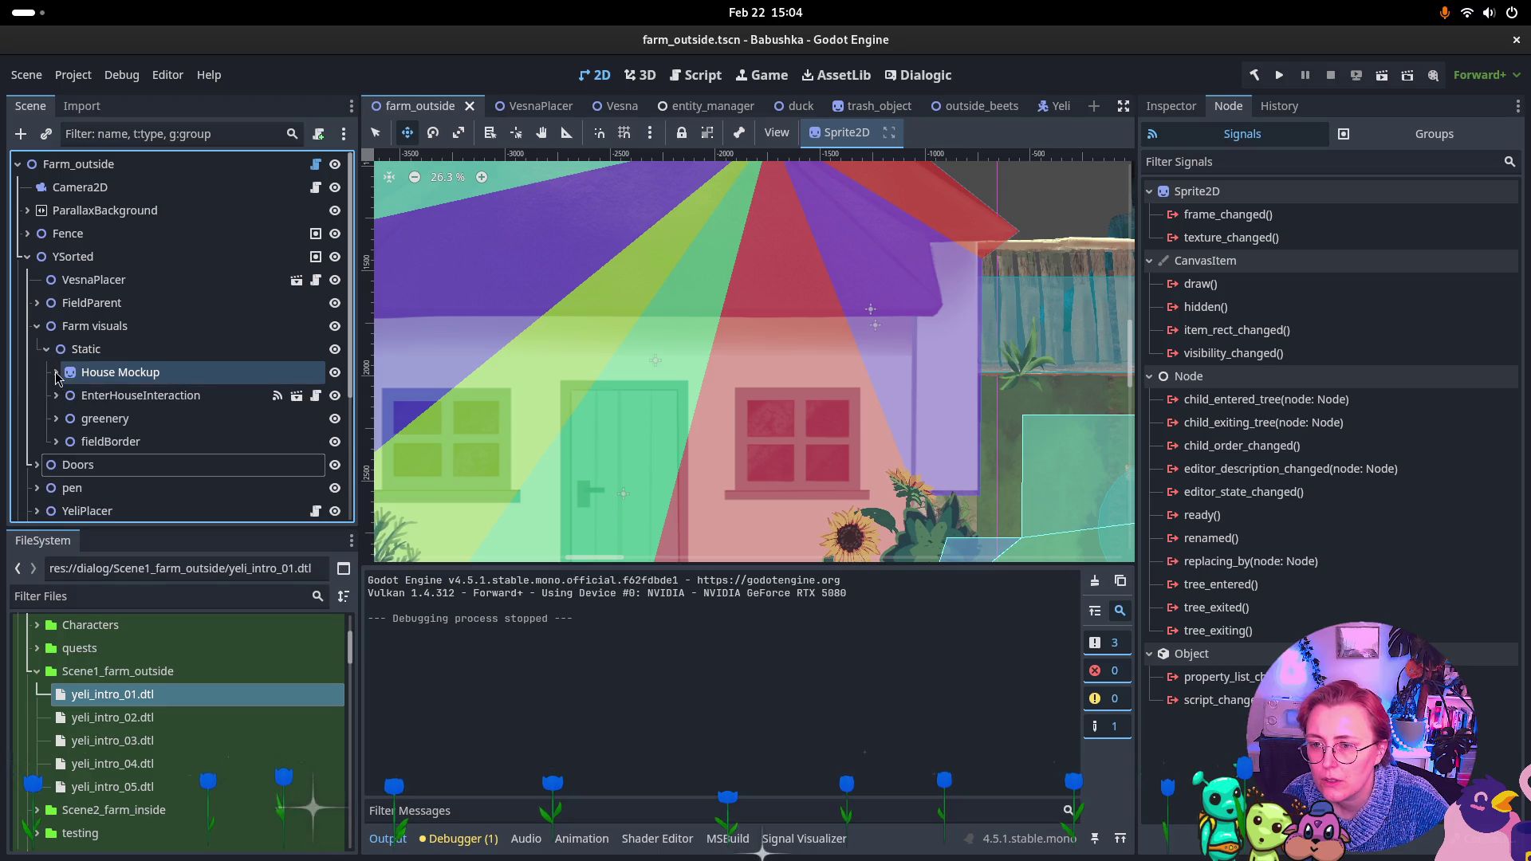
click(56, 372)
click(79, 399)
click(66, 395)
click(144, 418)
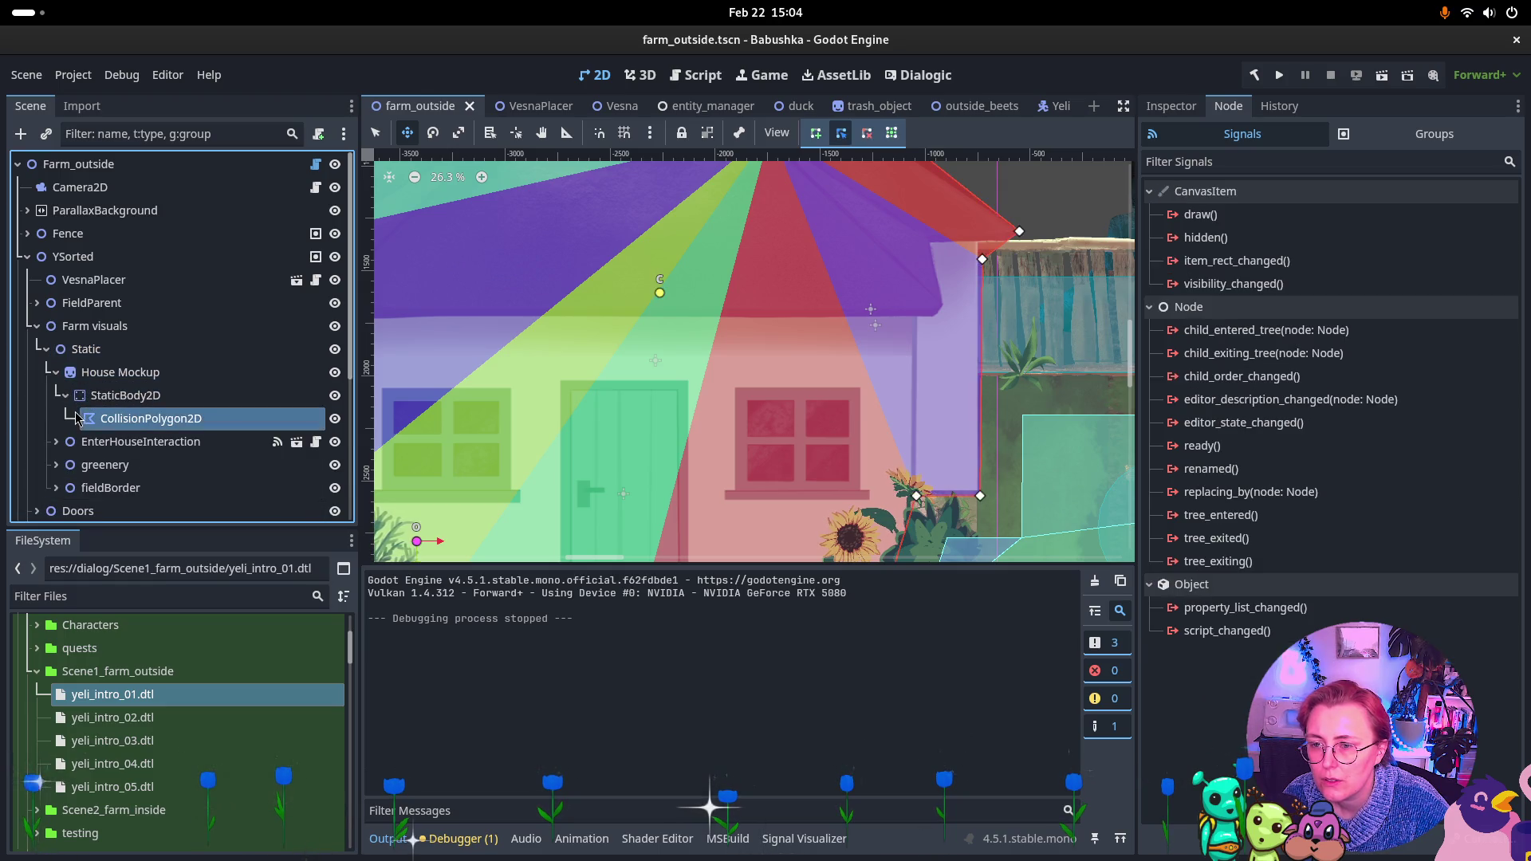
click(79, 373)
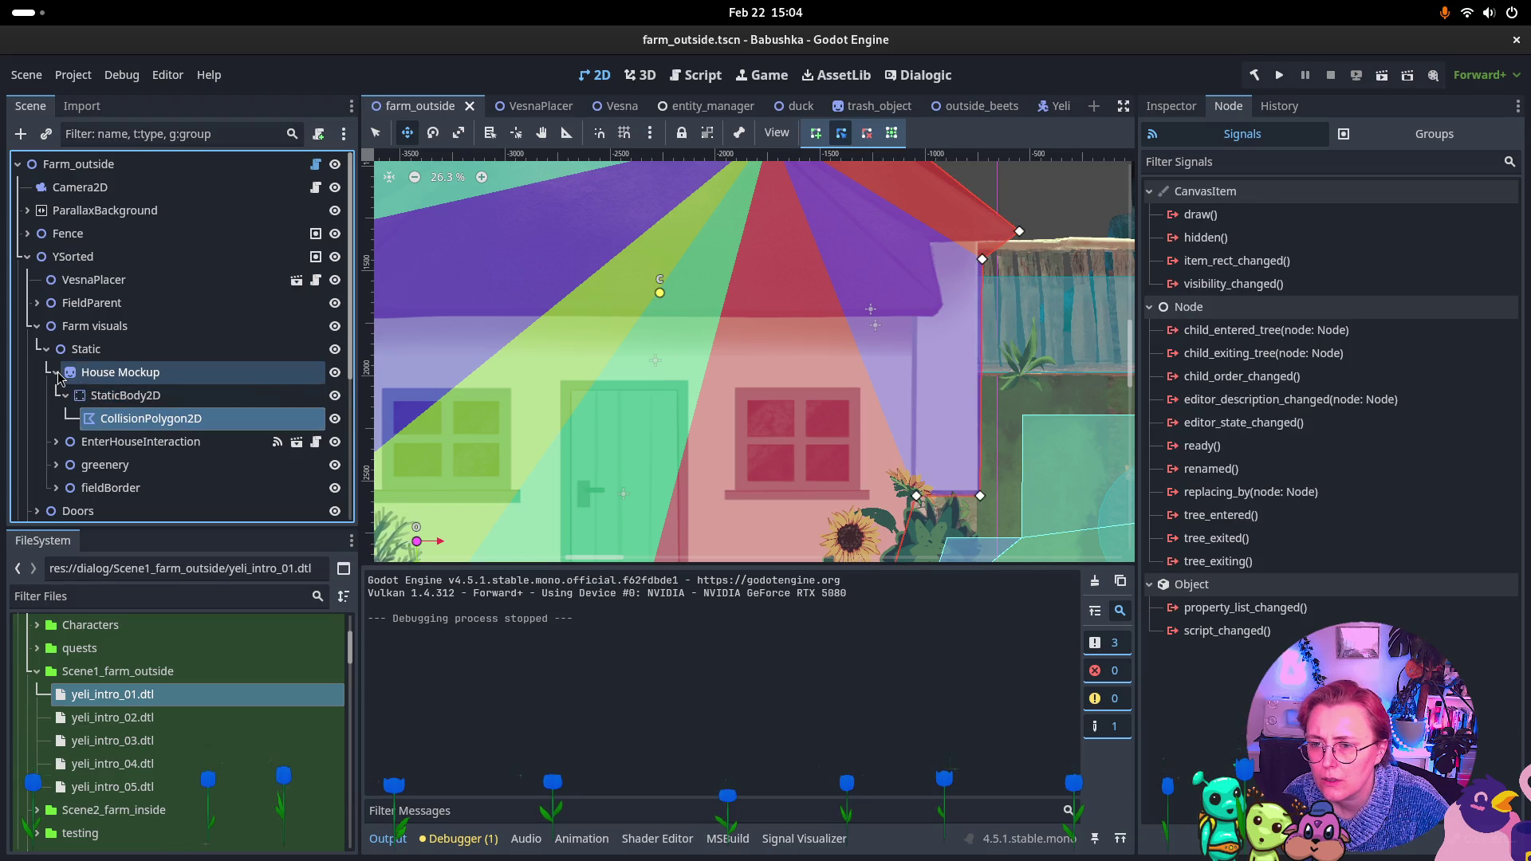
click(56, 372)
click(57, 396)
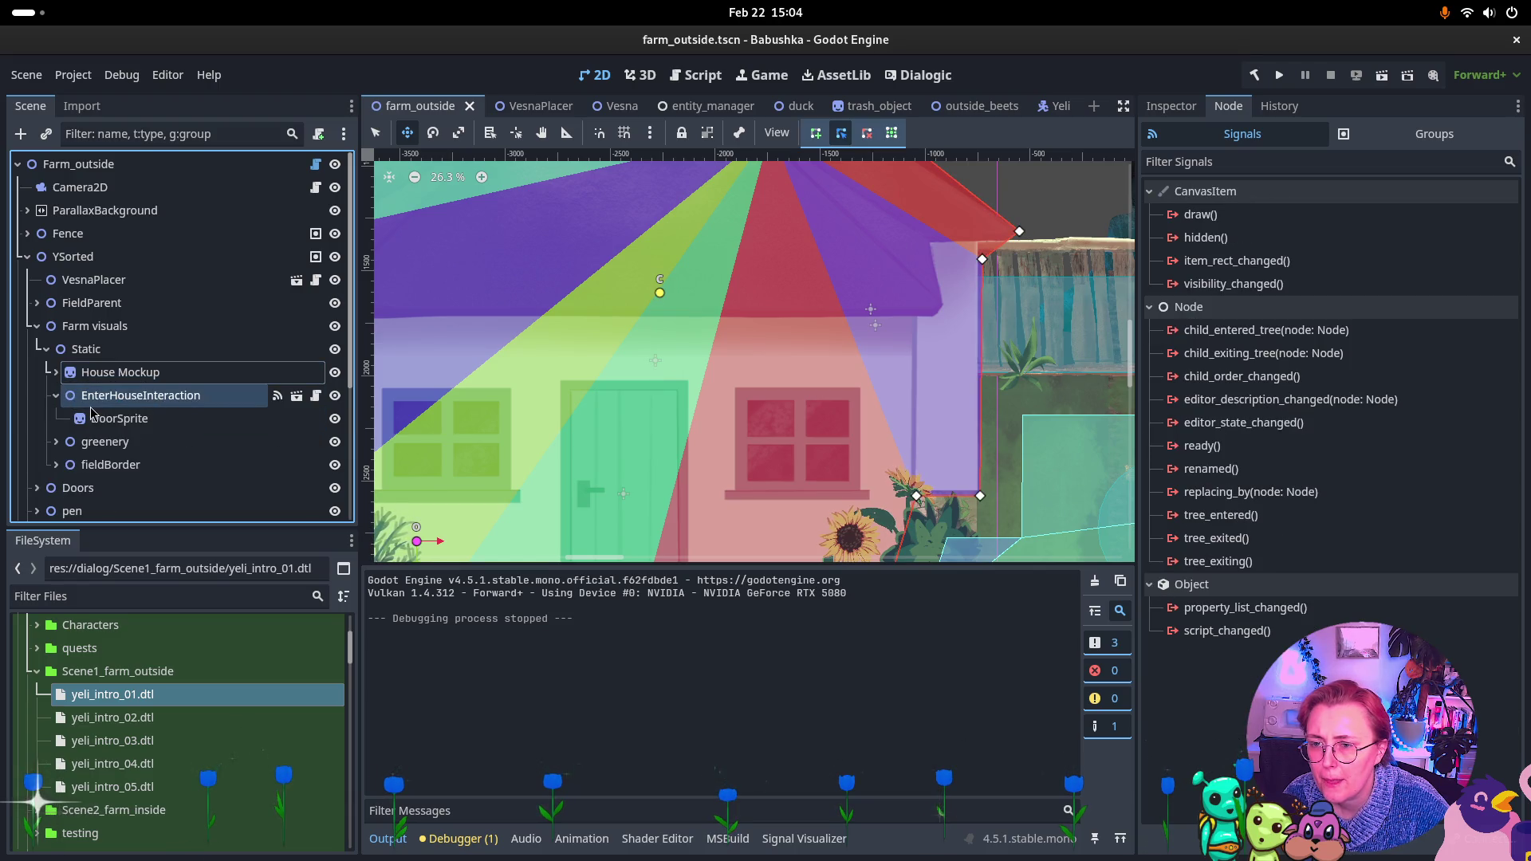
click(119, 396)
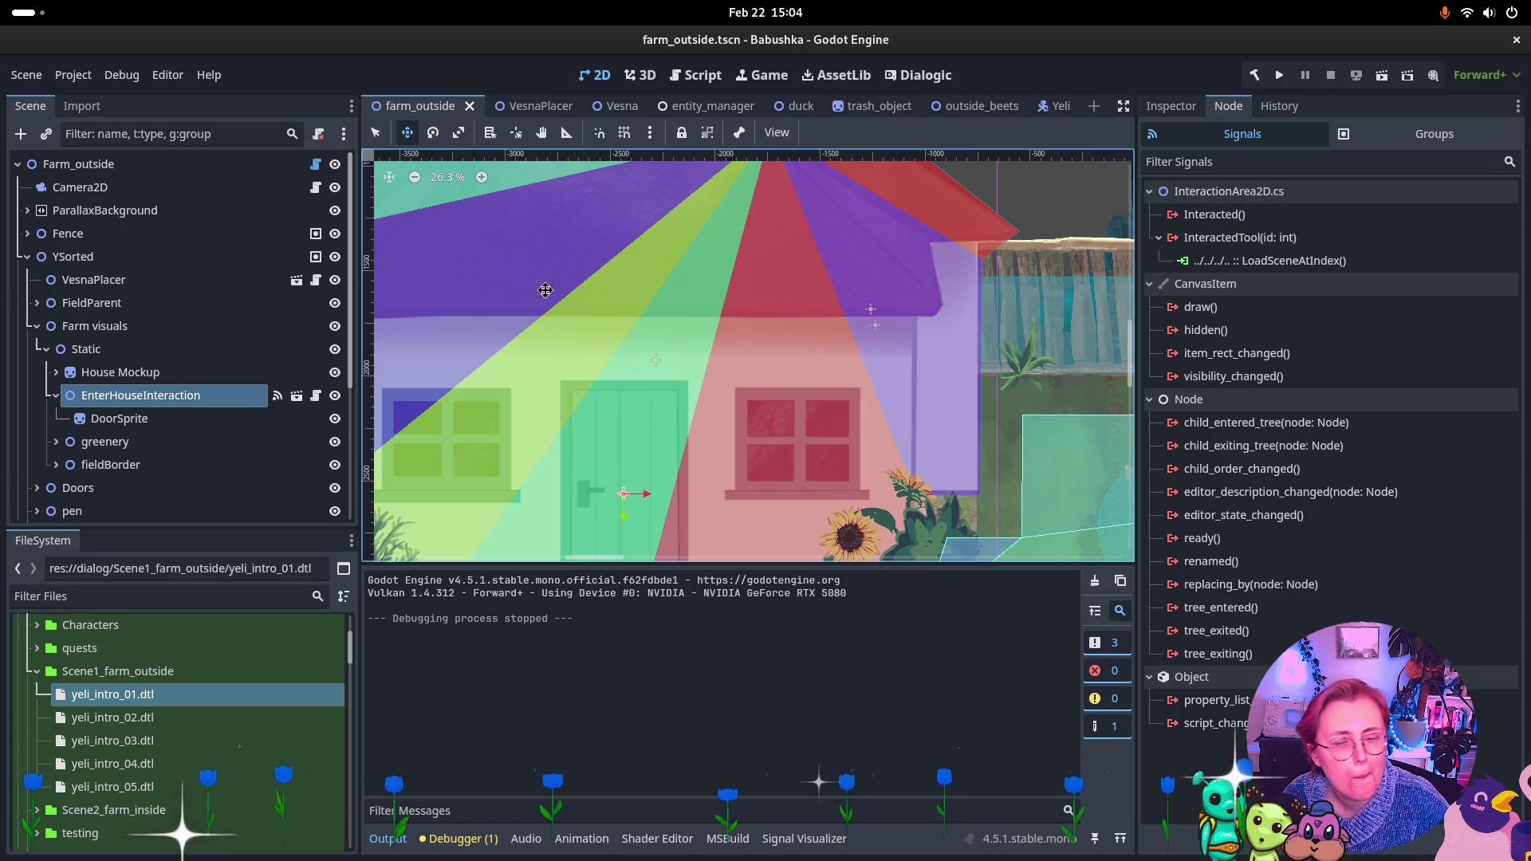
scroll(80, 391, down, 3)
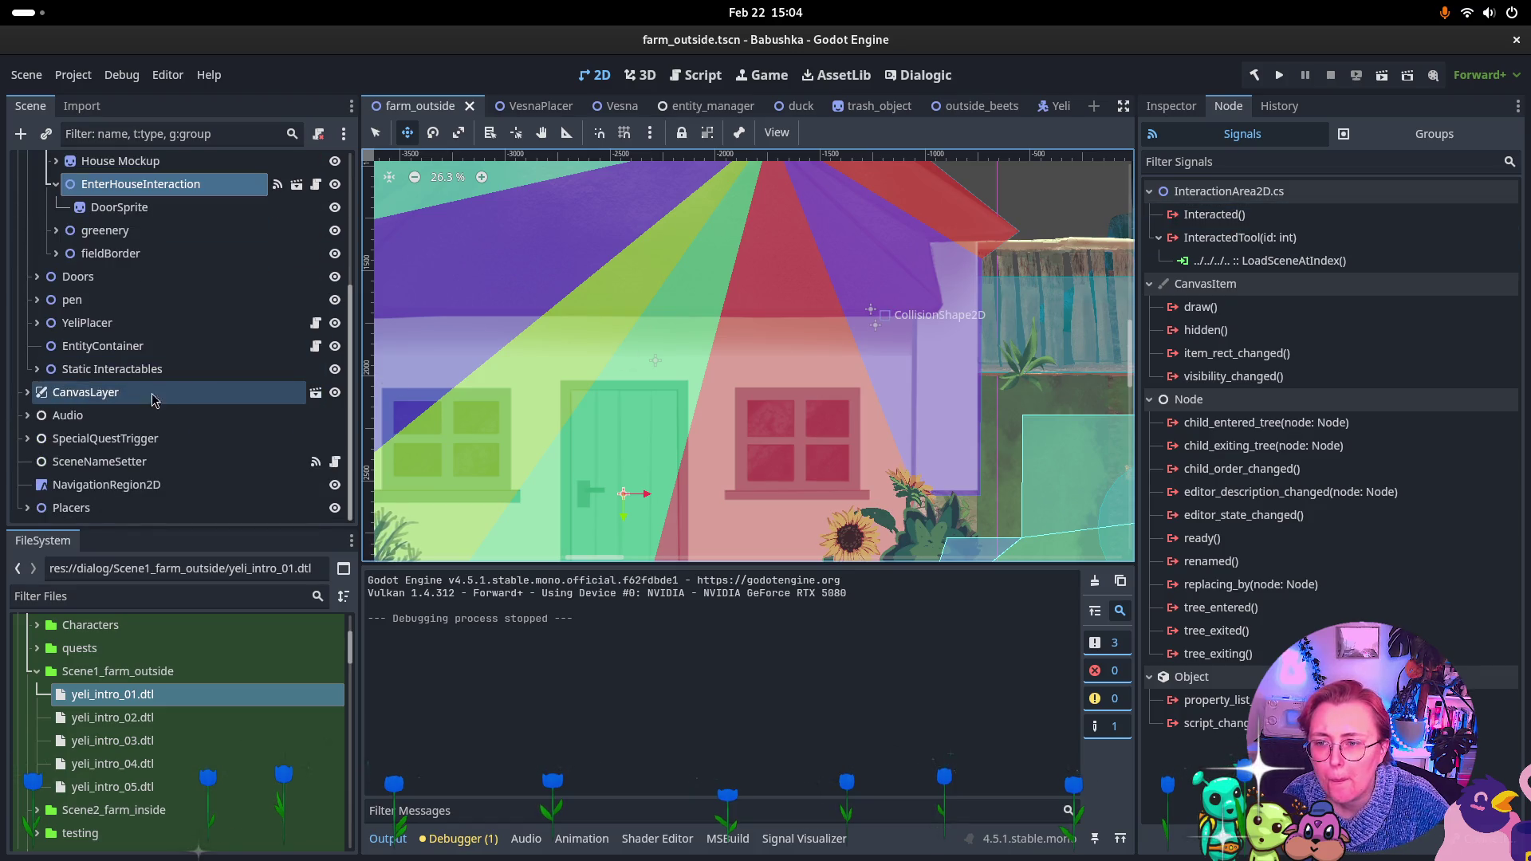
Follow Fence Door's InteractionArea UseByVesna connection to its SceneDoor and show its outside_beets properties
click(37, 276)
click(104, 299)
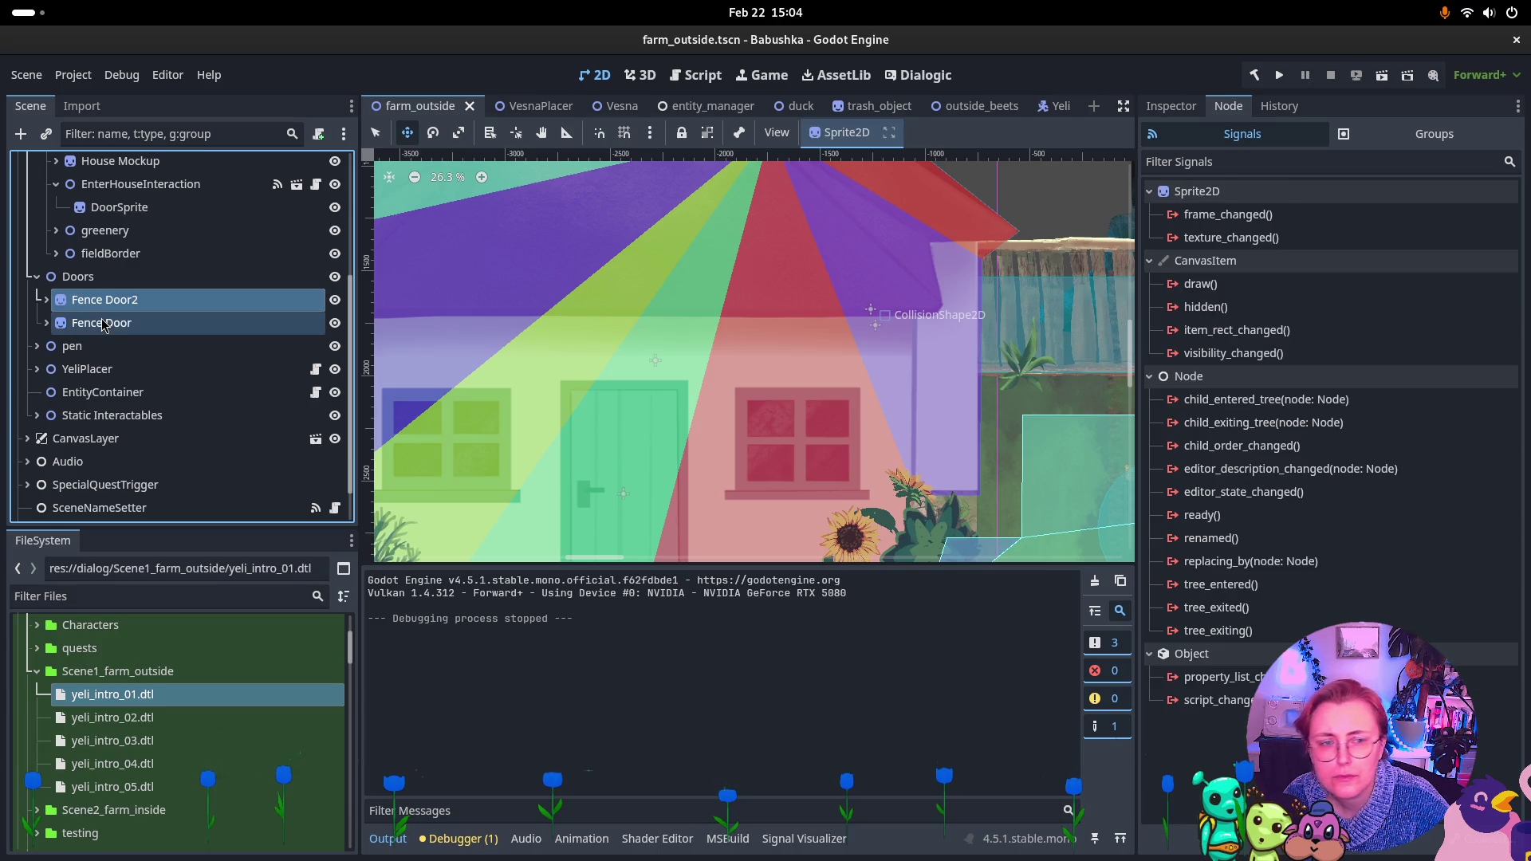
click(104, 322)
ctrl+click(103, 299)
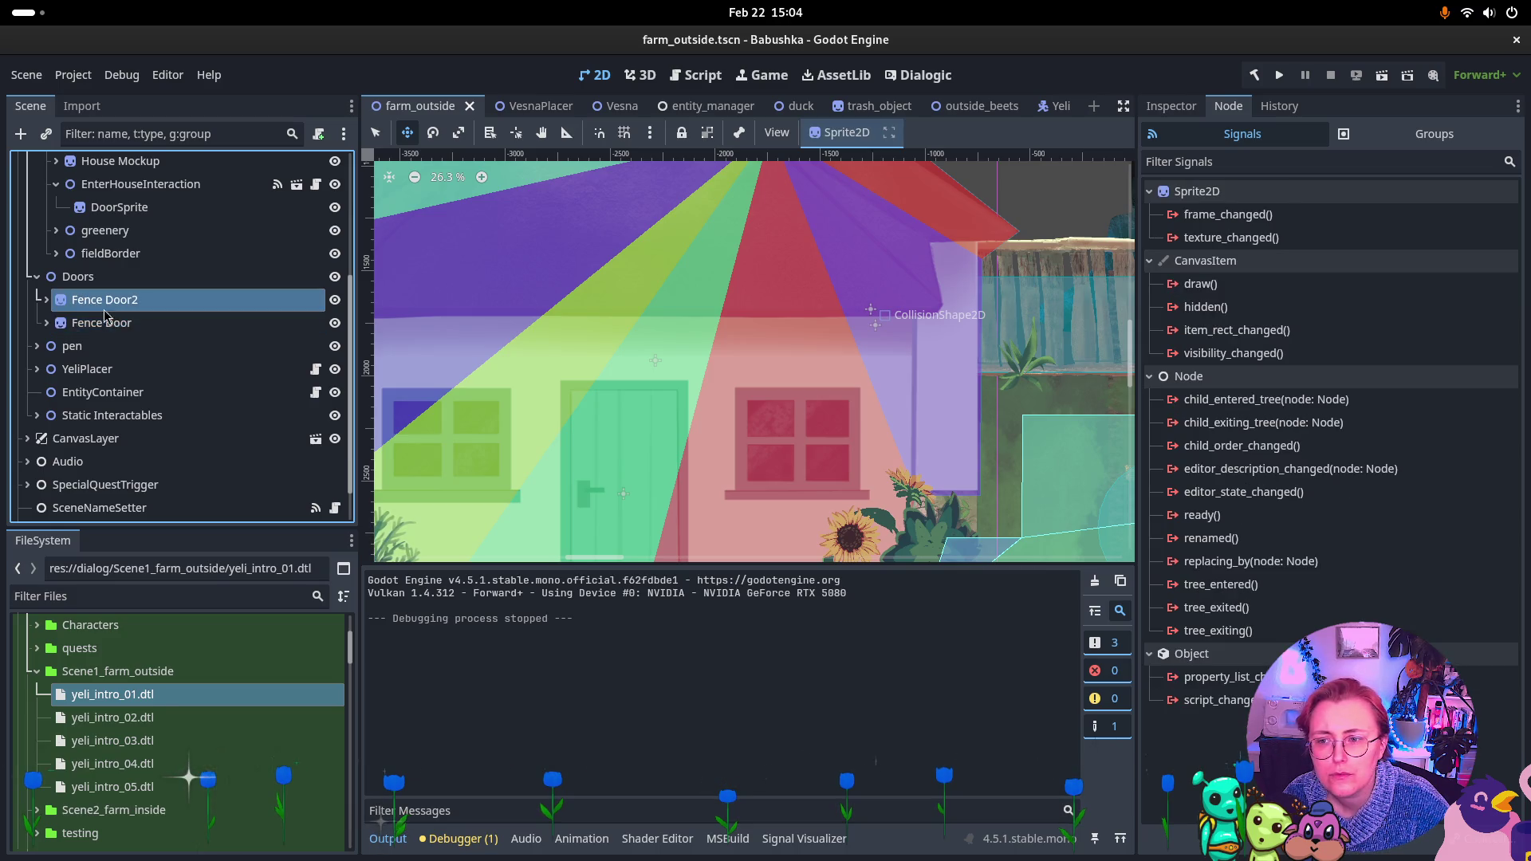
click(47, 323)
click(109, 349)
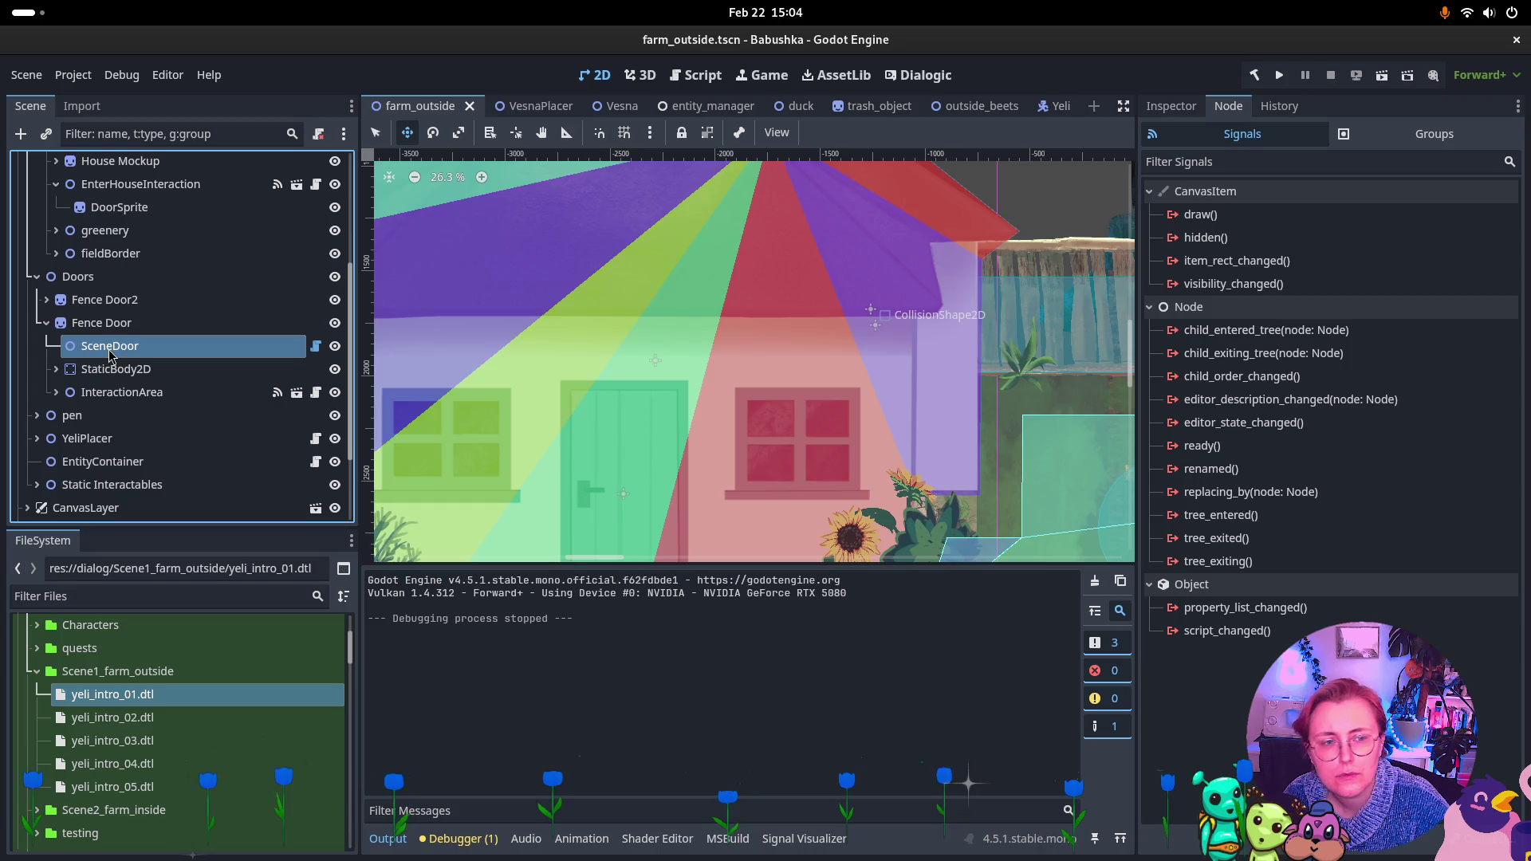
click(121, 392)
click(1315, 237)
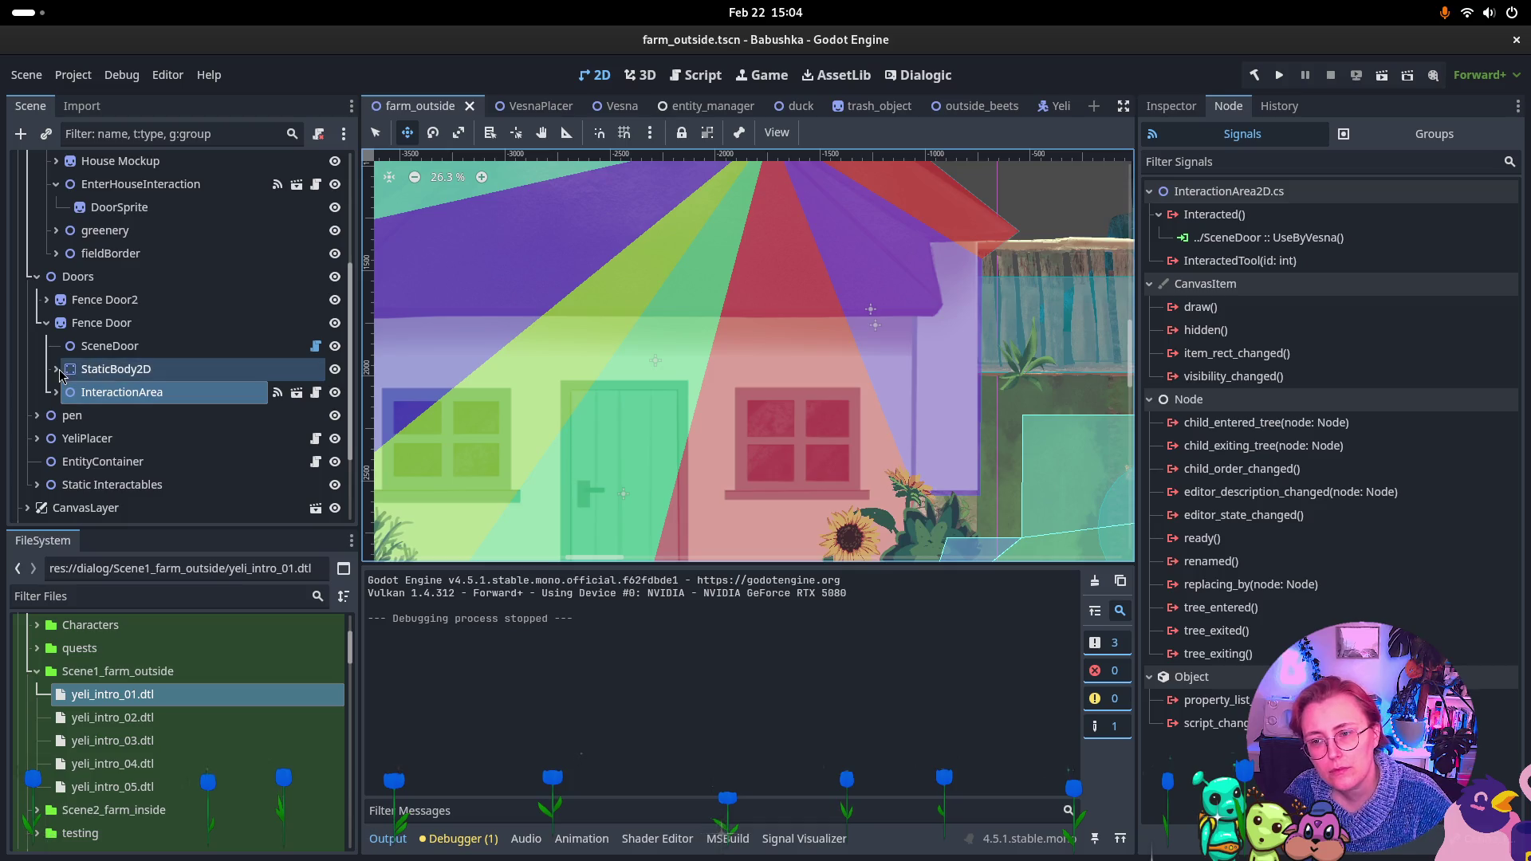
click(1262, 239)
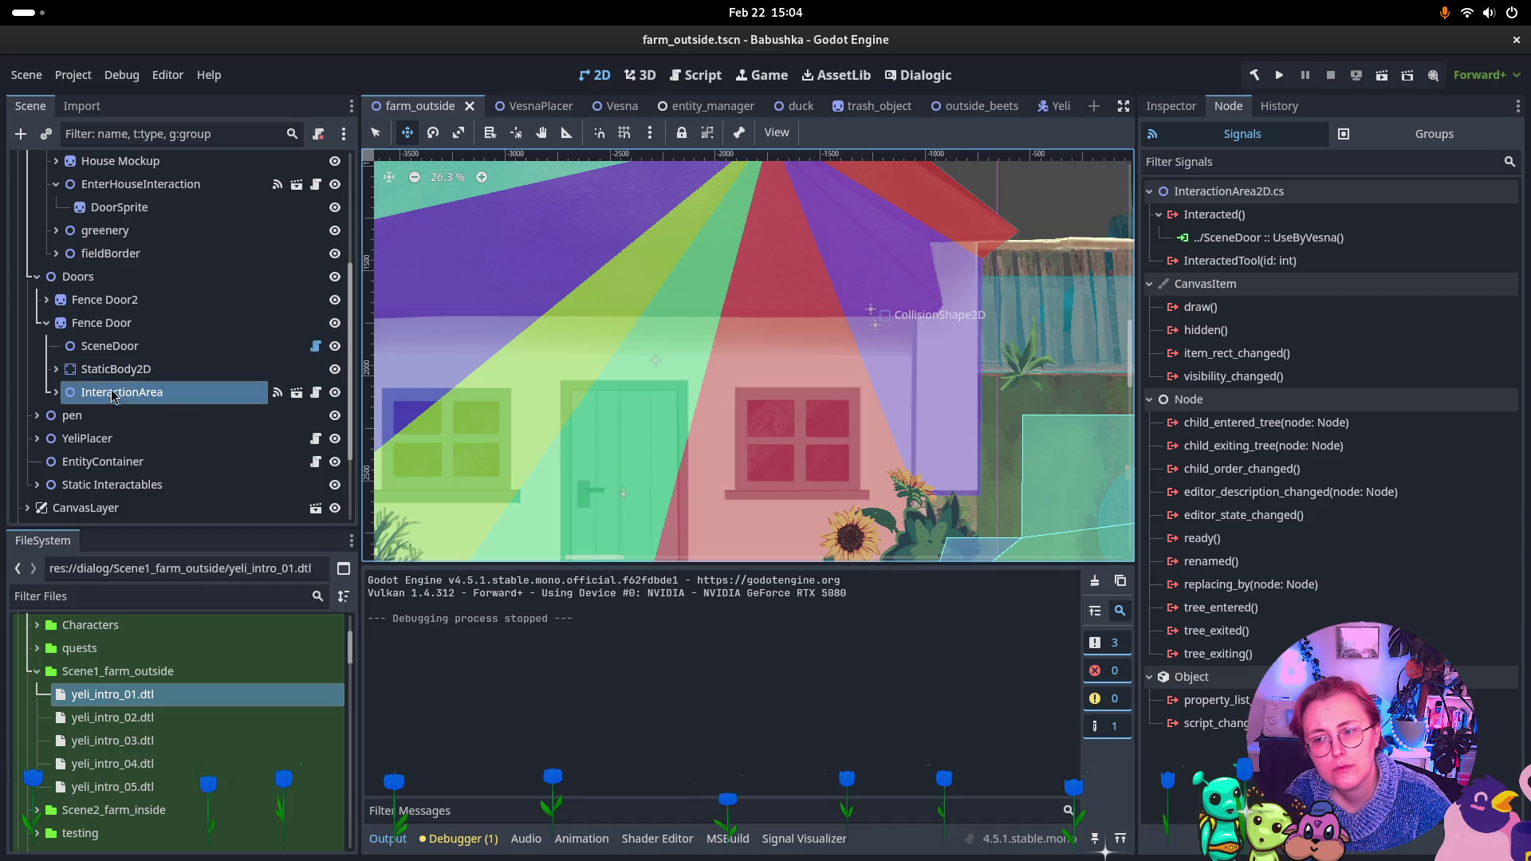
double_click(1231, 239)
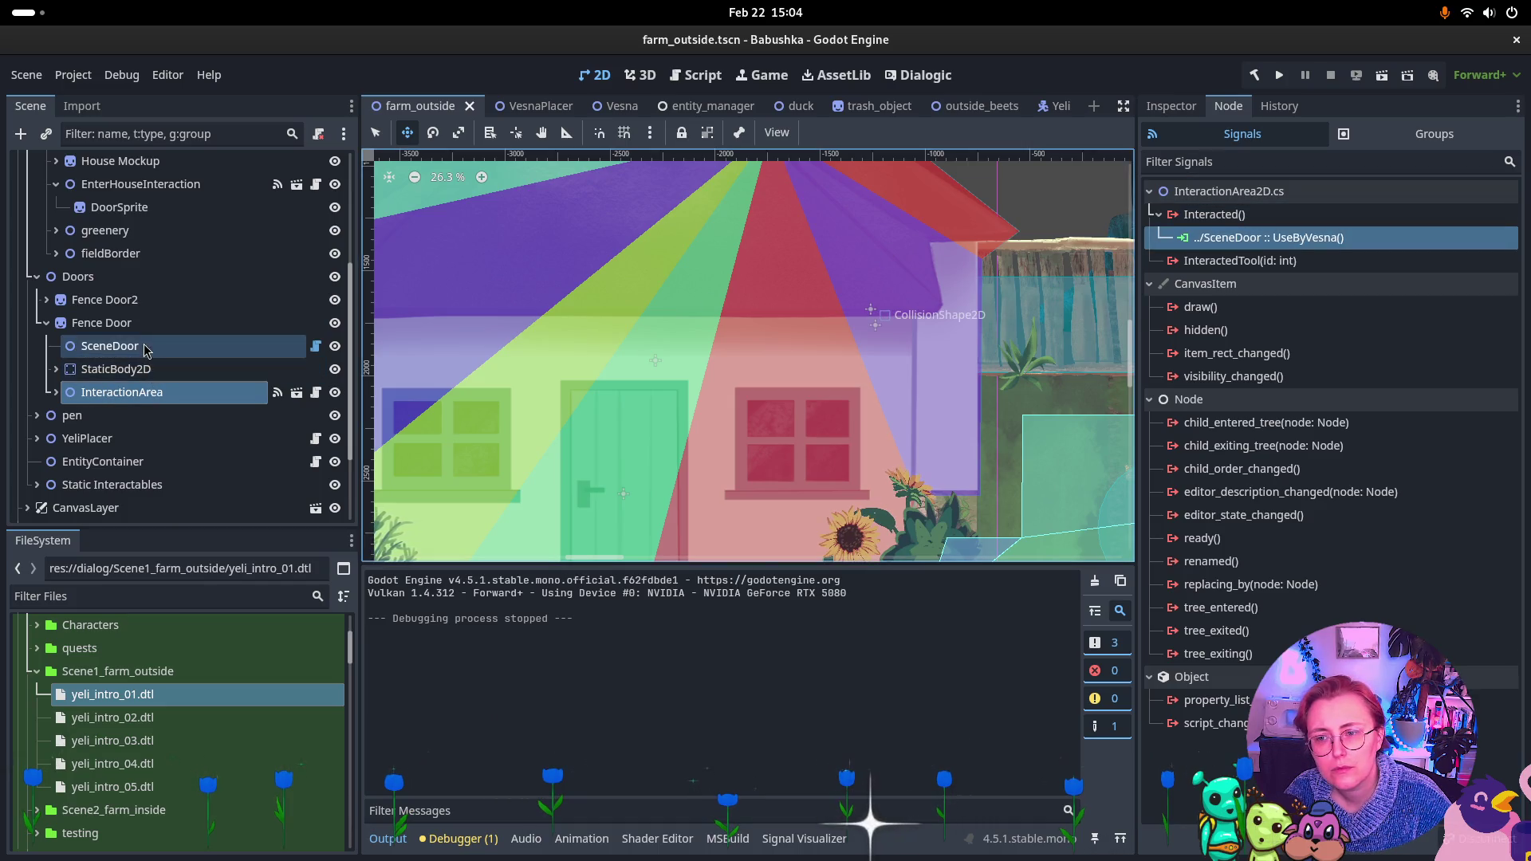
click(1190, 106)
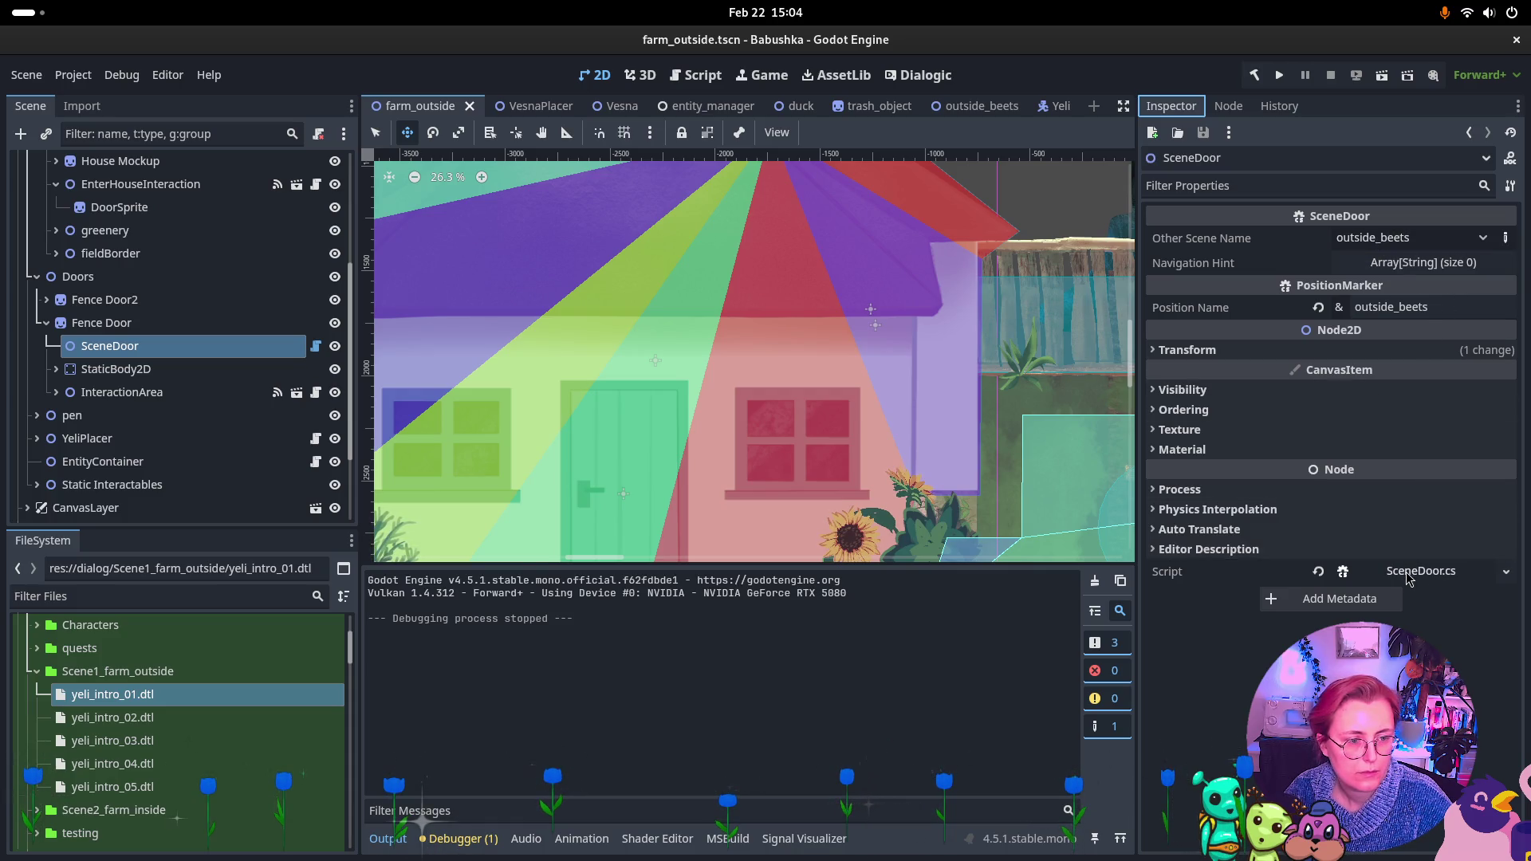
Check EnterHouseInteraction and DoorSprite properties, then start adding a child node under Static
scroll(120, 374, up, 4)
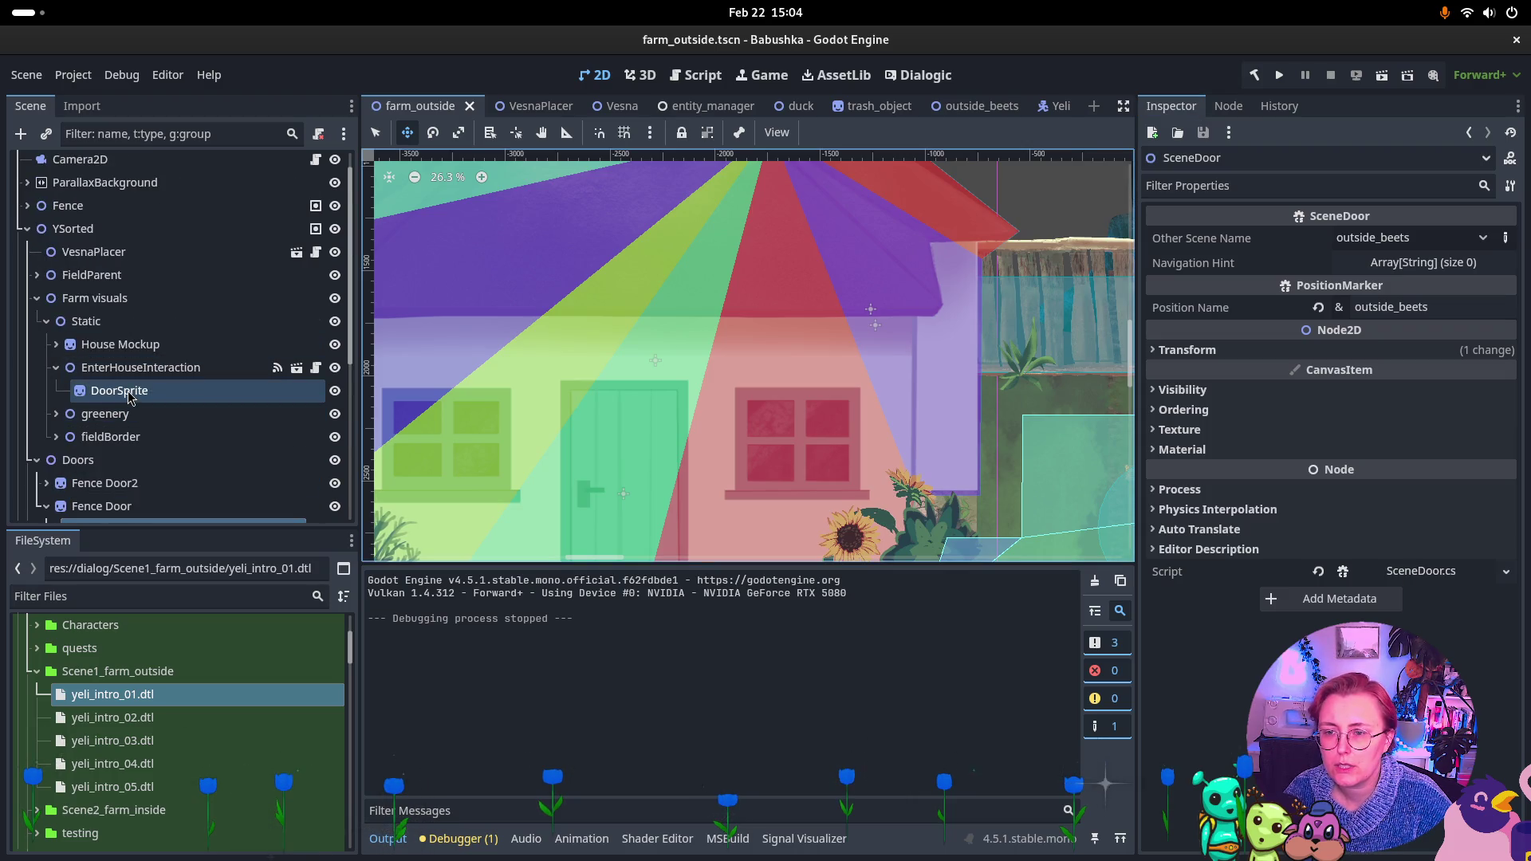
click(117, 371)
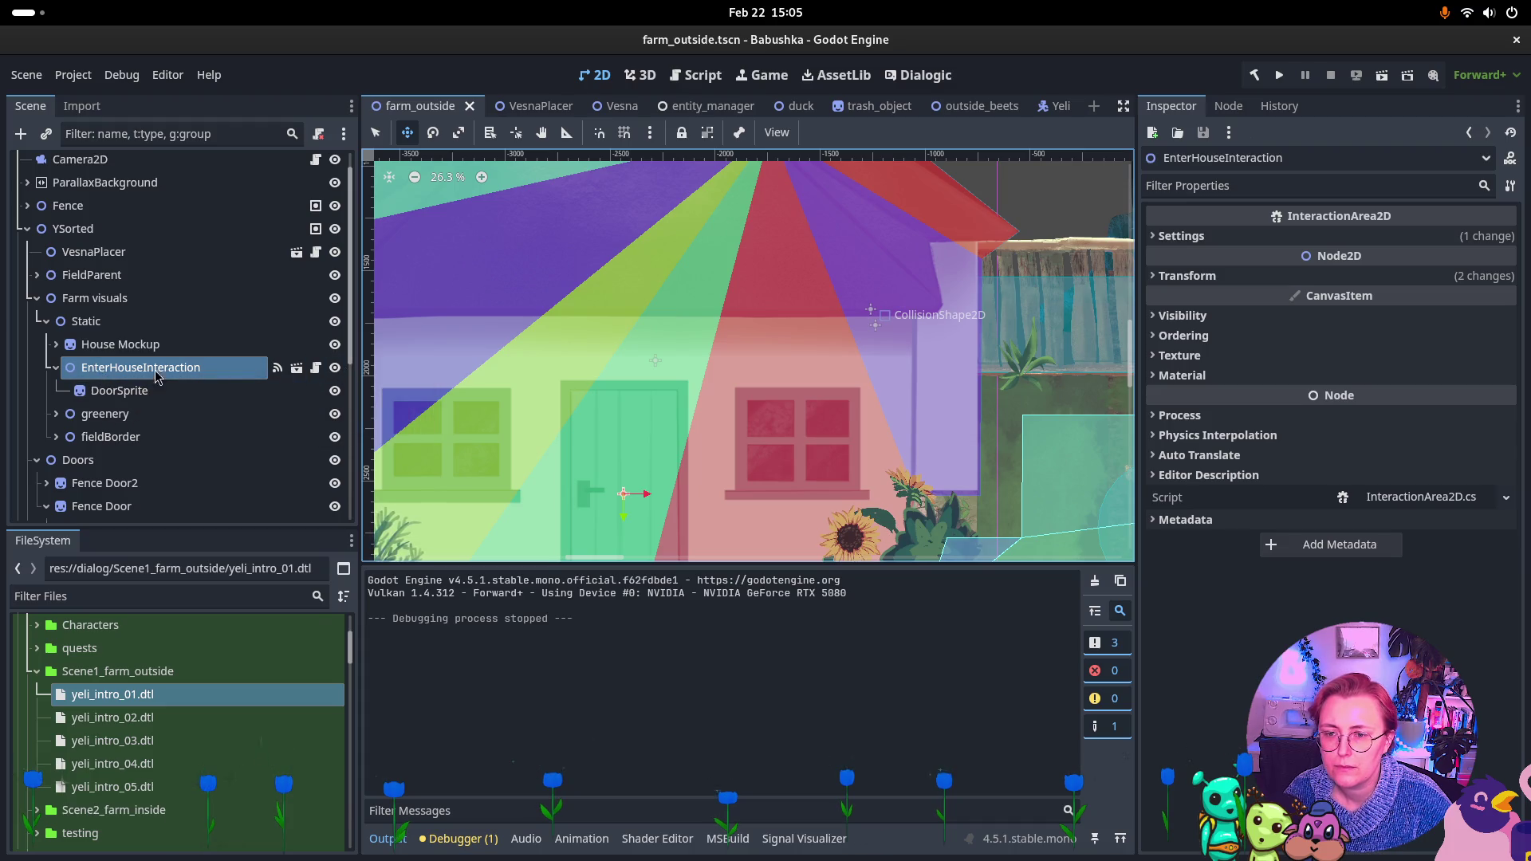
click(108, 381)
click(108, 375)
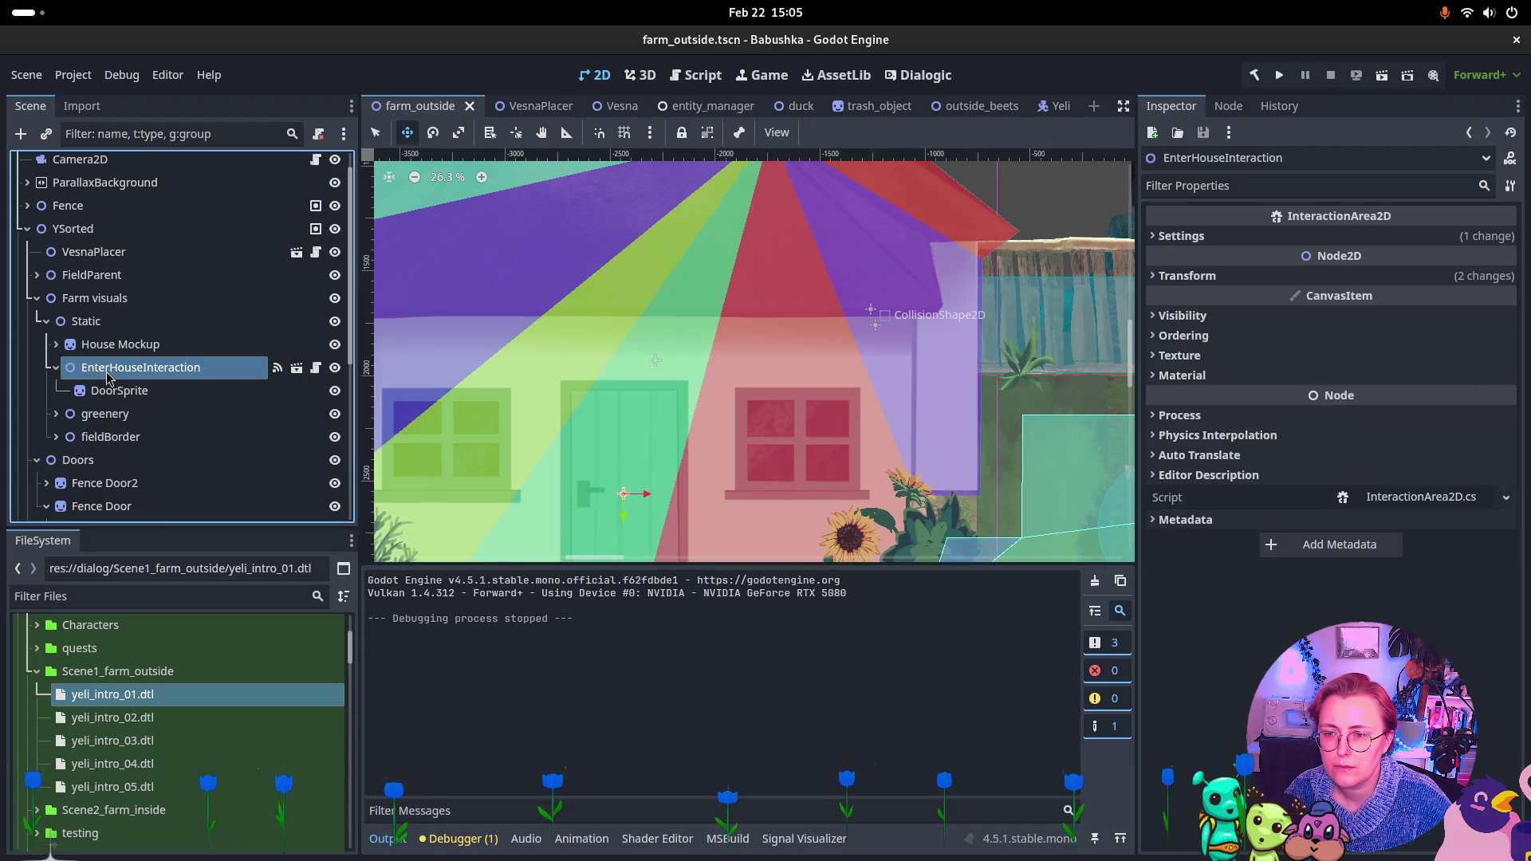
click(86, 320)
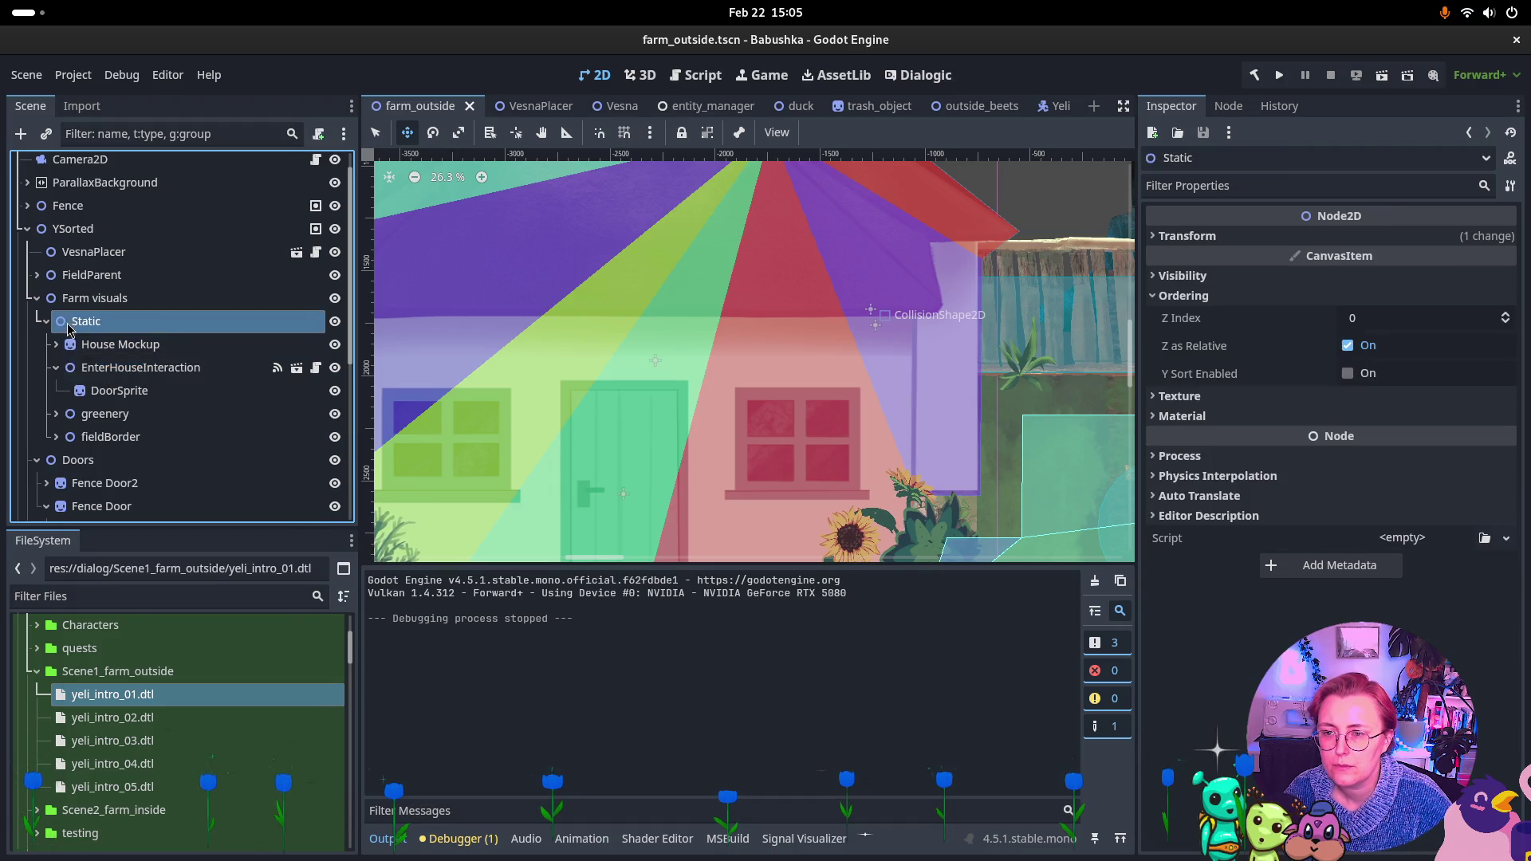
right_click(72, 322)
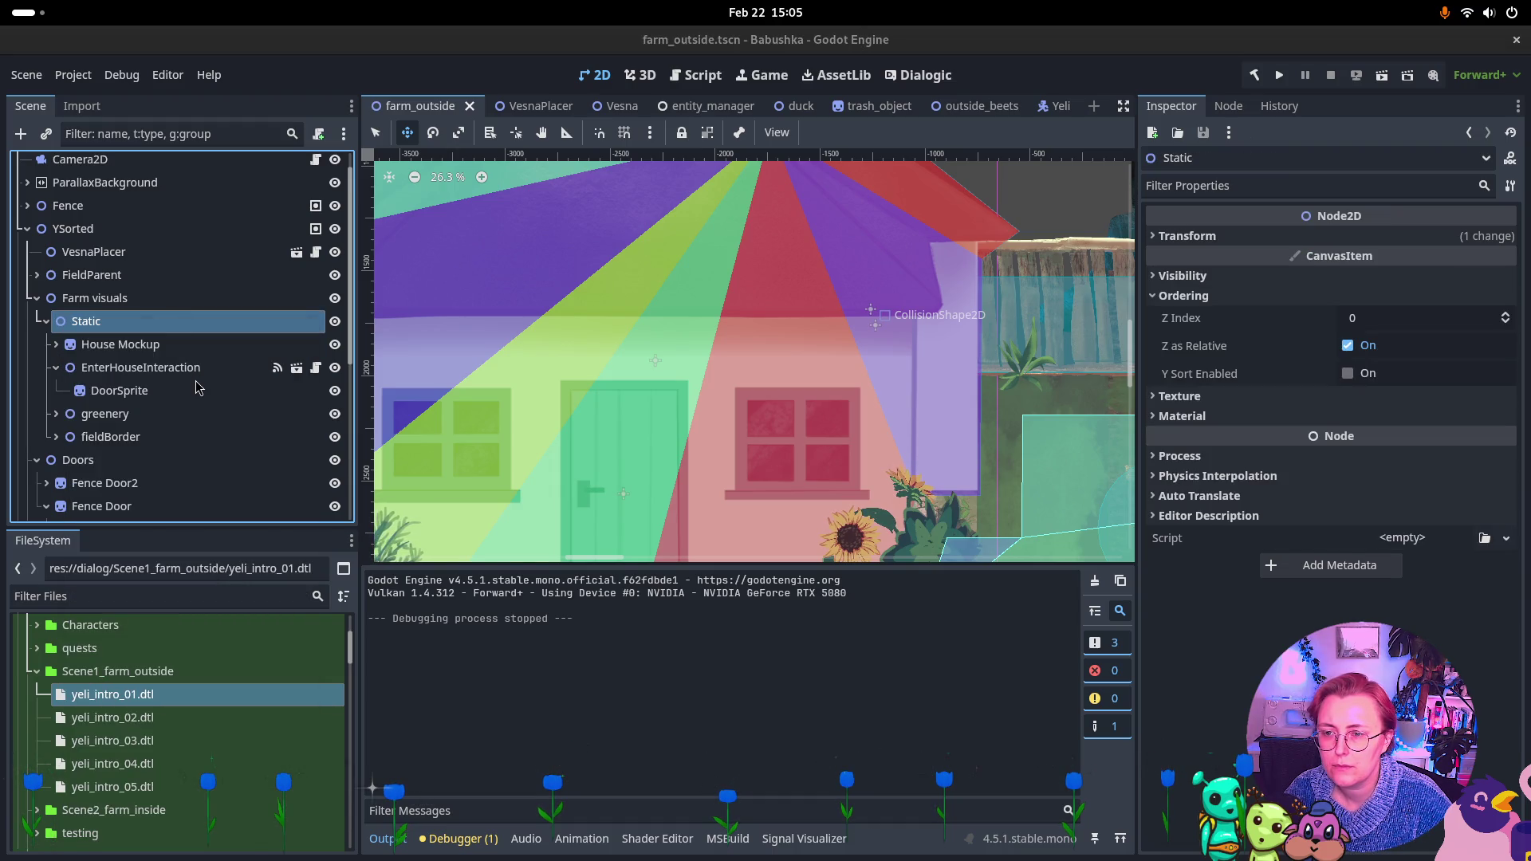
key(ctrl+a)
Create a Node2D named HouseDoor under Static and move EnterHouseInteraction into it
click(640, 307)
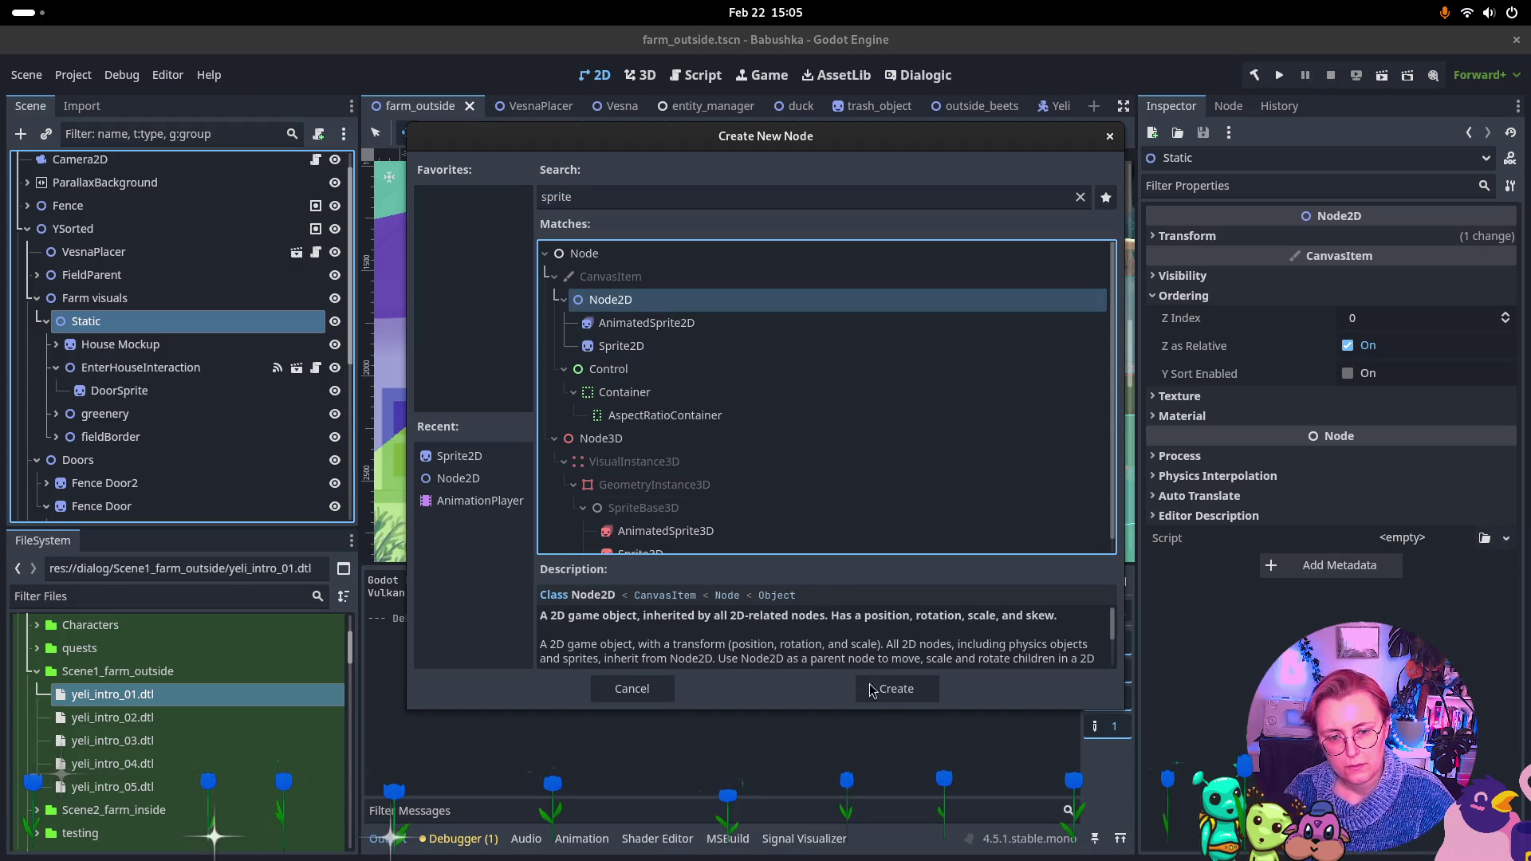
click(872, 690)
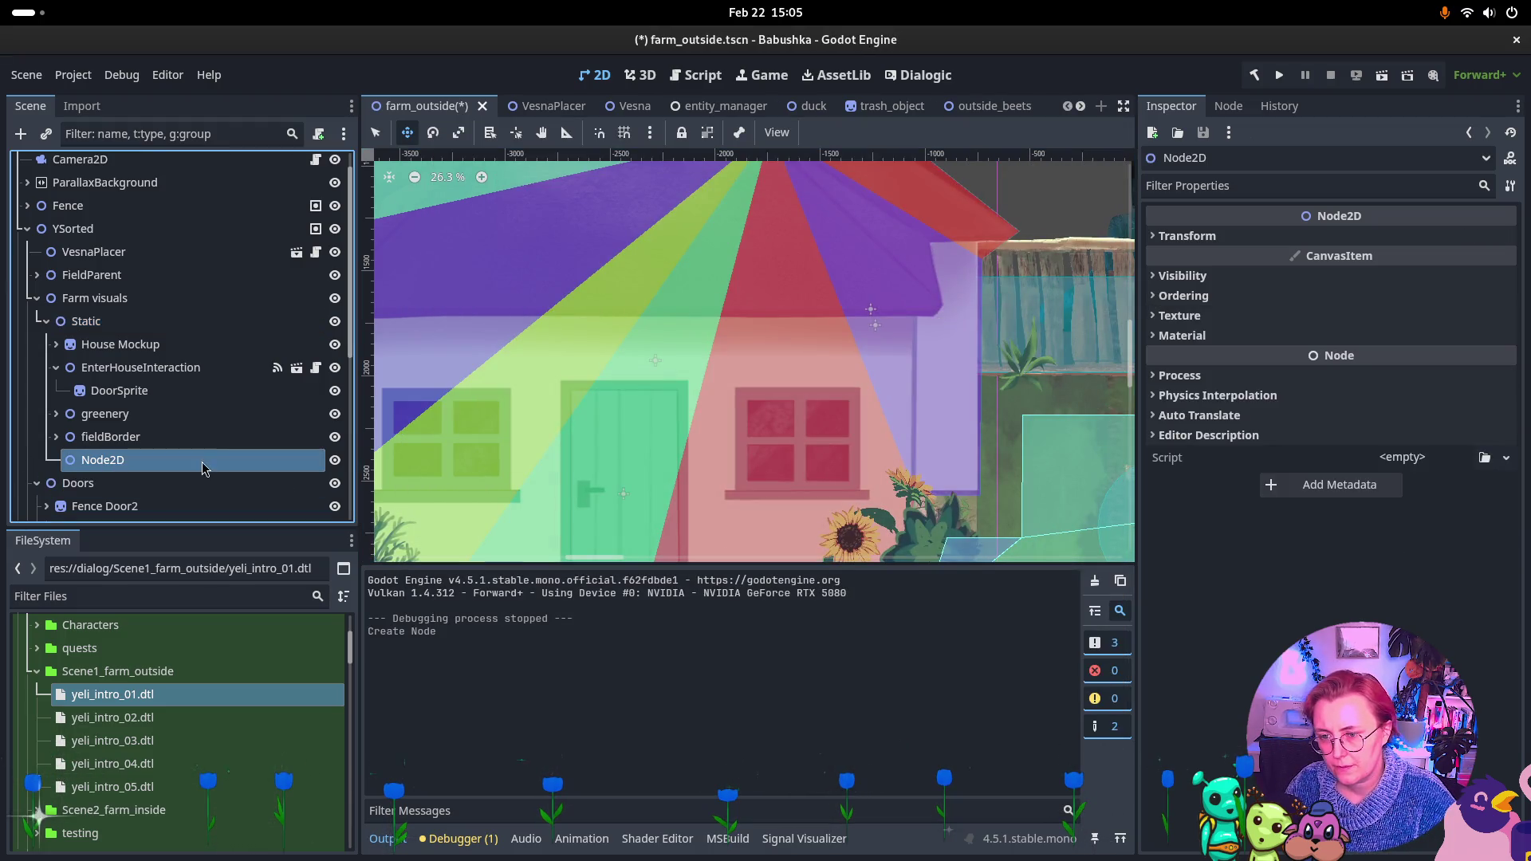
double_click(229, 464)
text(HouseDoor)
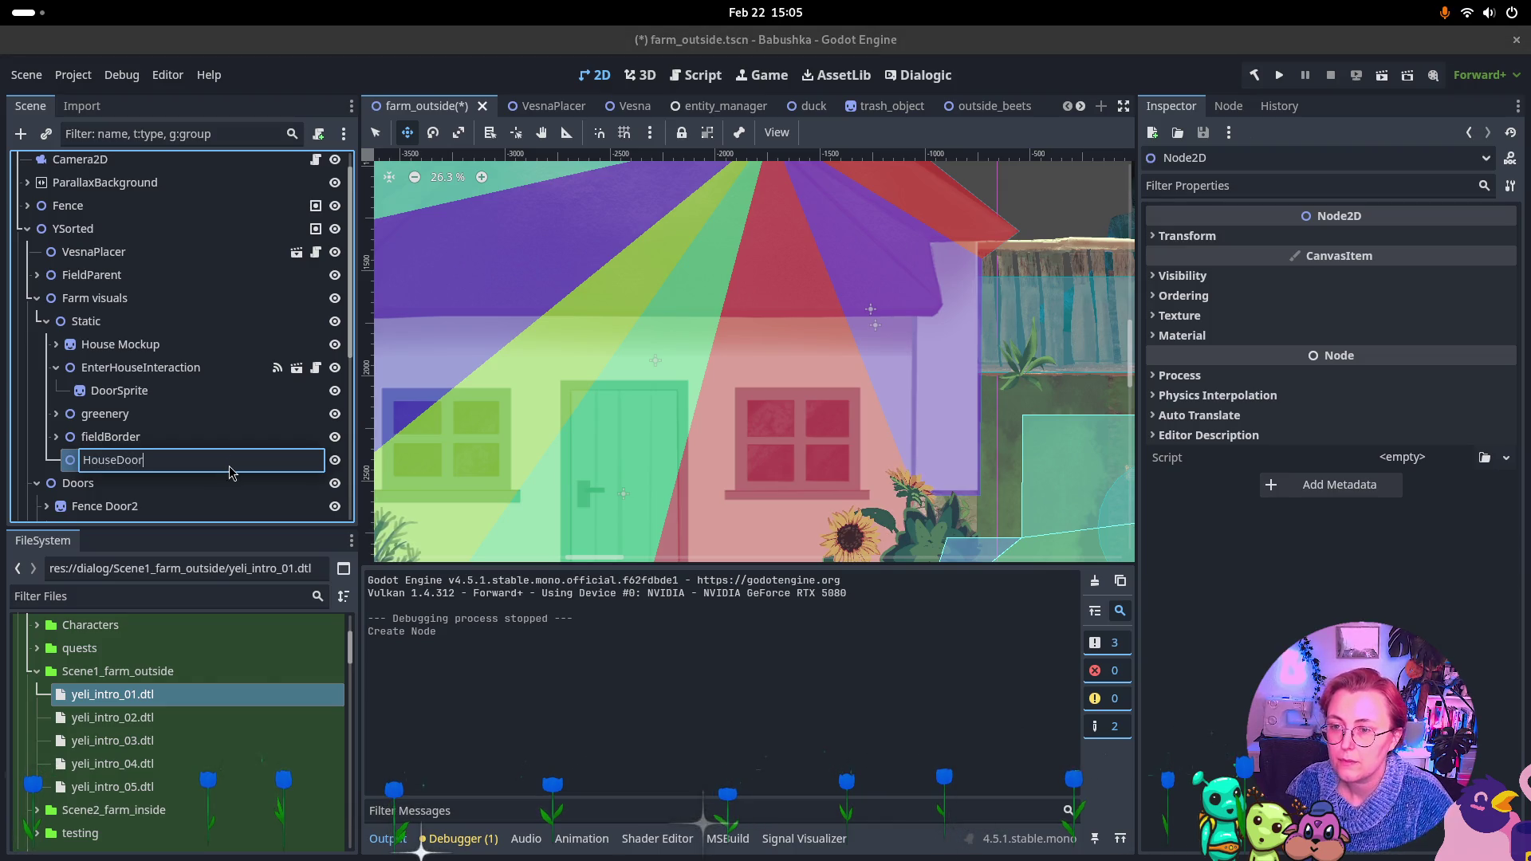
key(Return)
drag(152, 368, 141, 460)
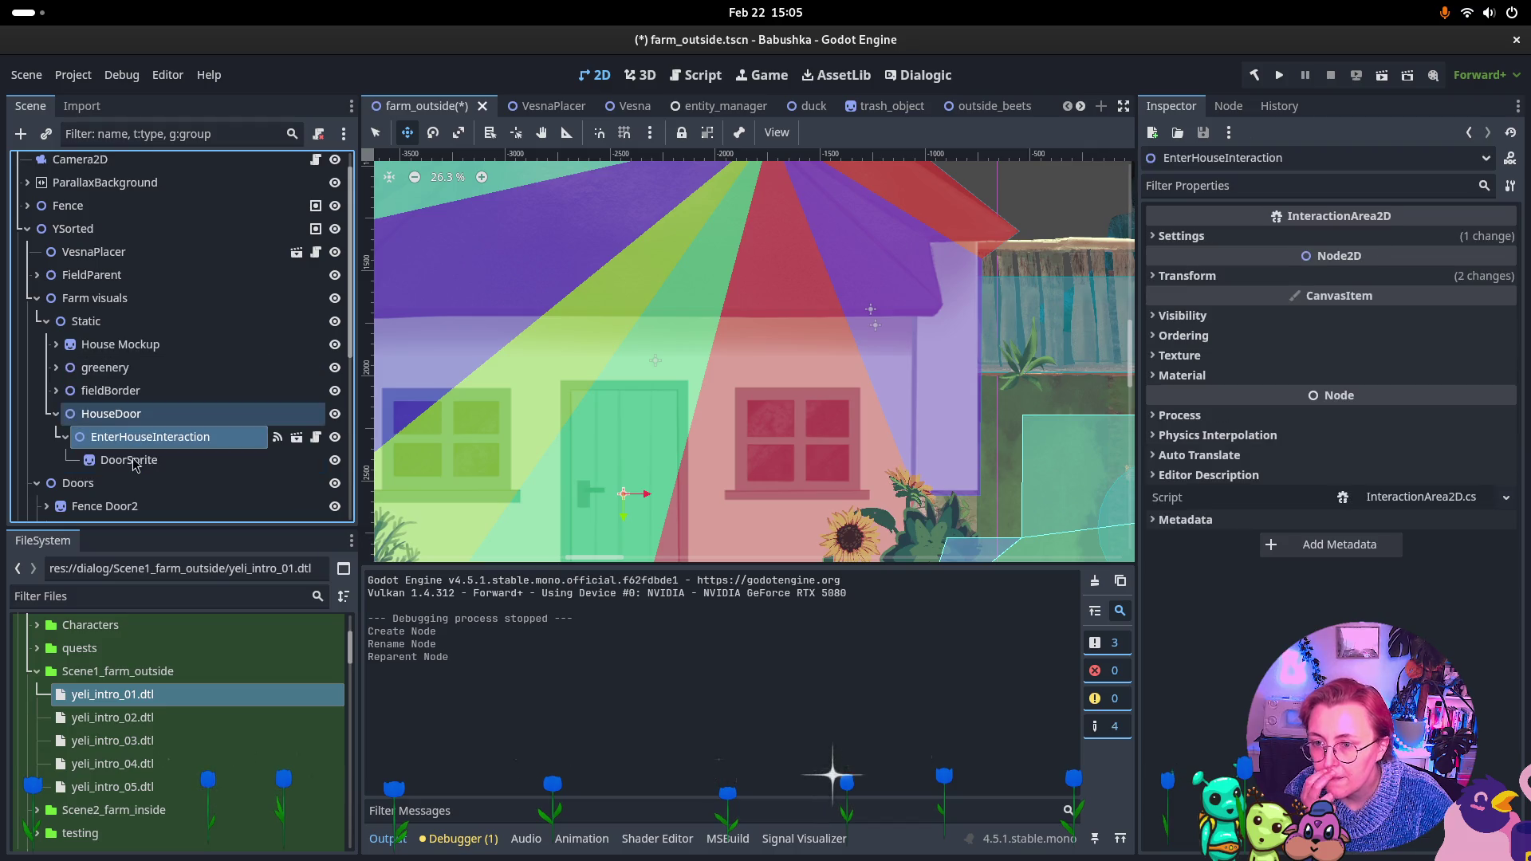
click(117, 416)
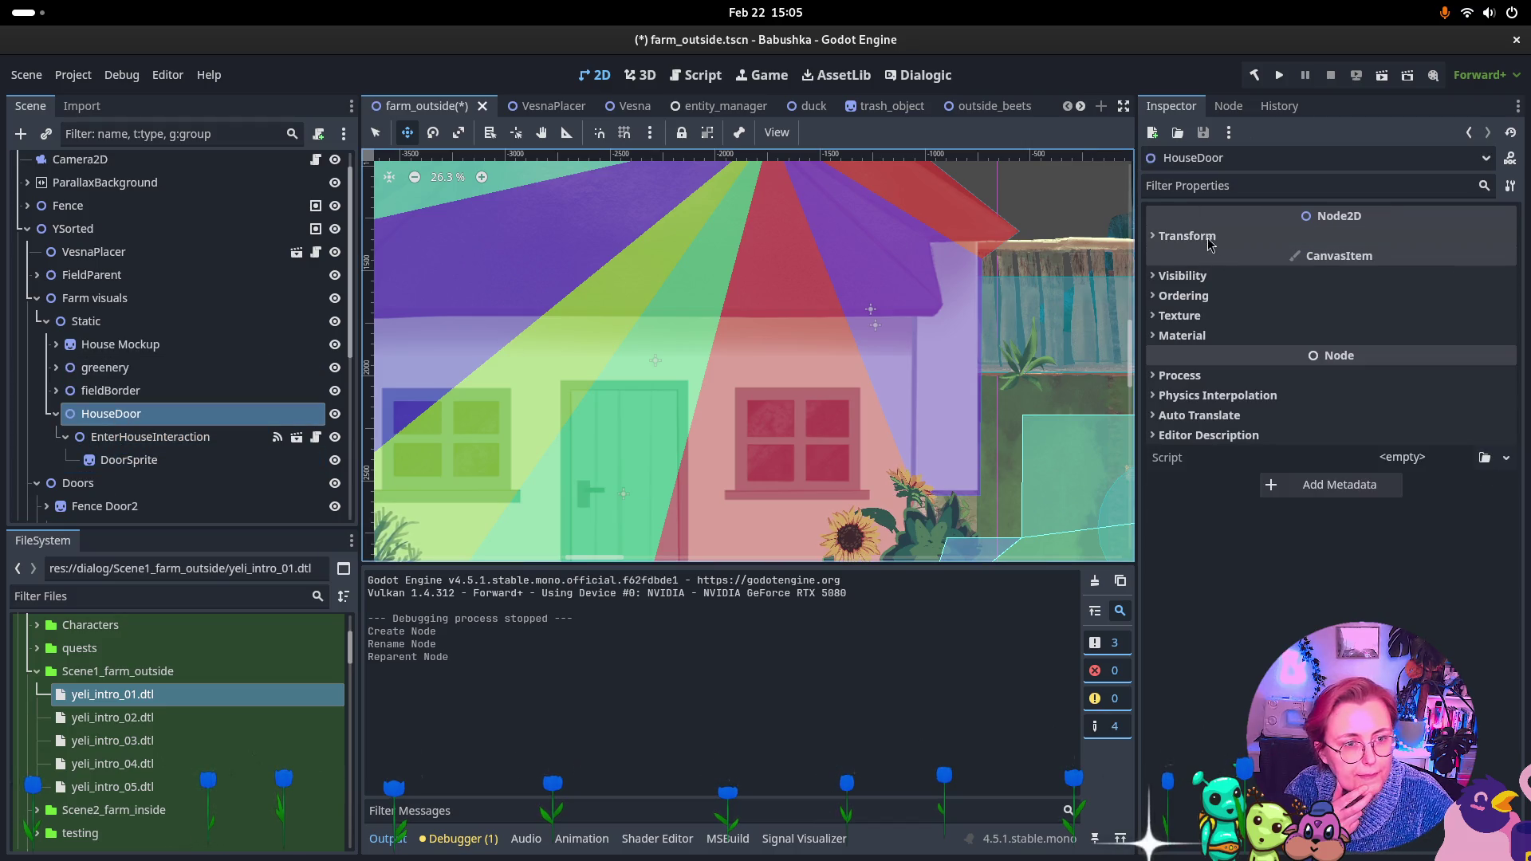
Attach SceneDoor.cs to HouseDoor, check its target scene options, and open the script
click(1483, 457)
text(Scene)
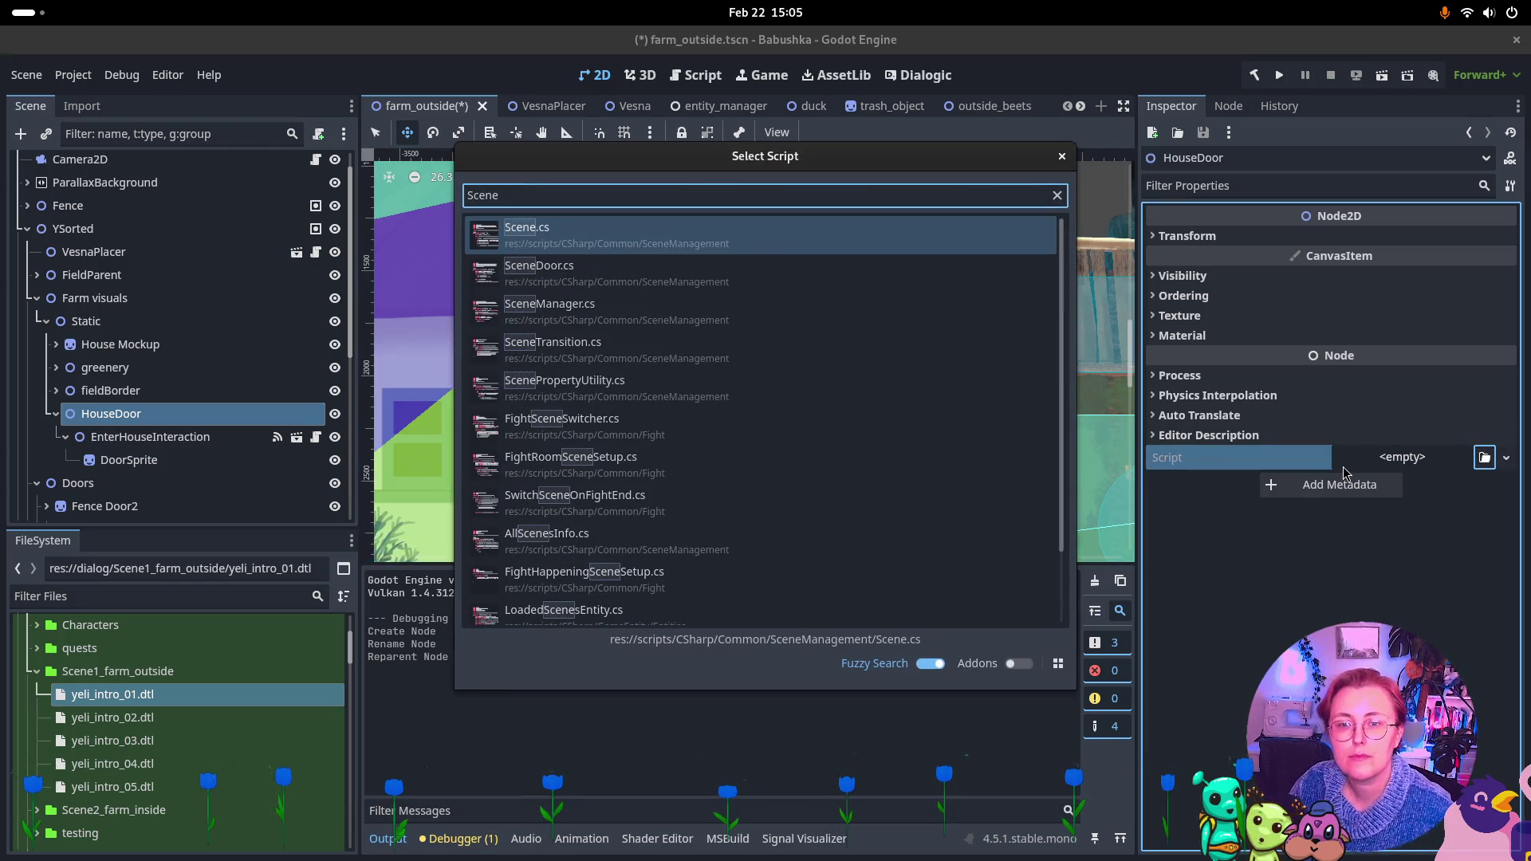
key(Down)
key(Return)
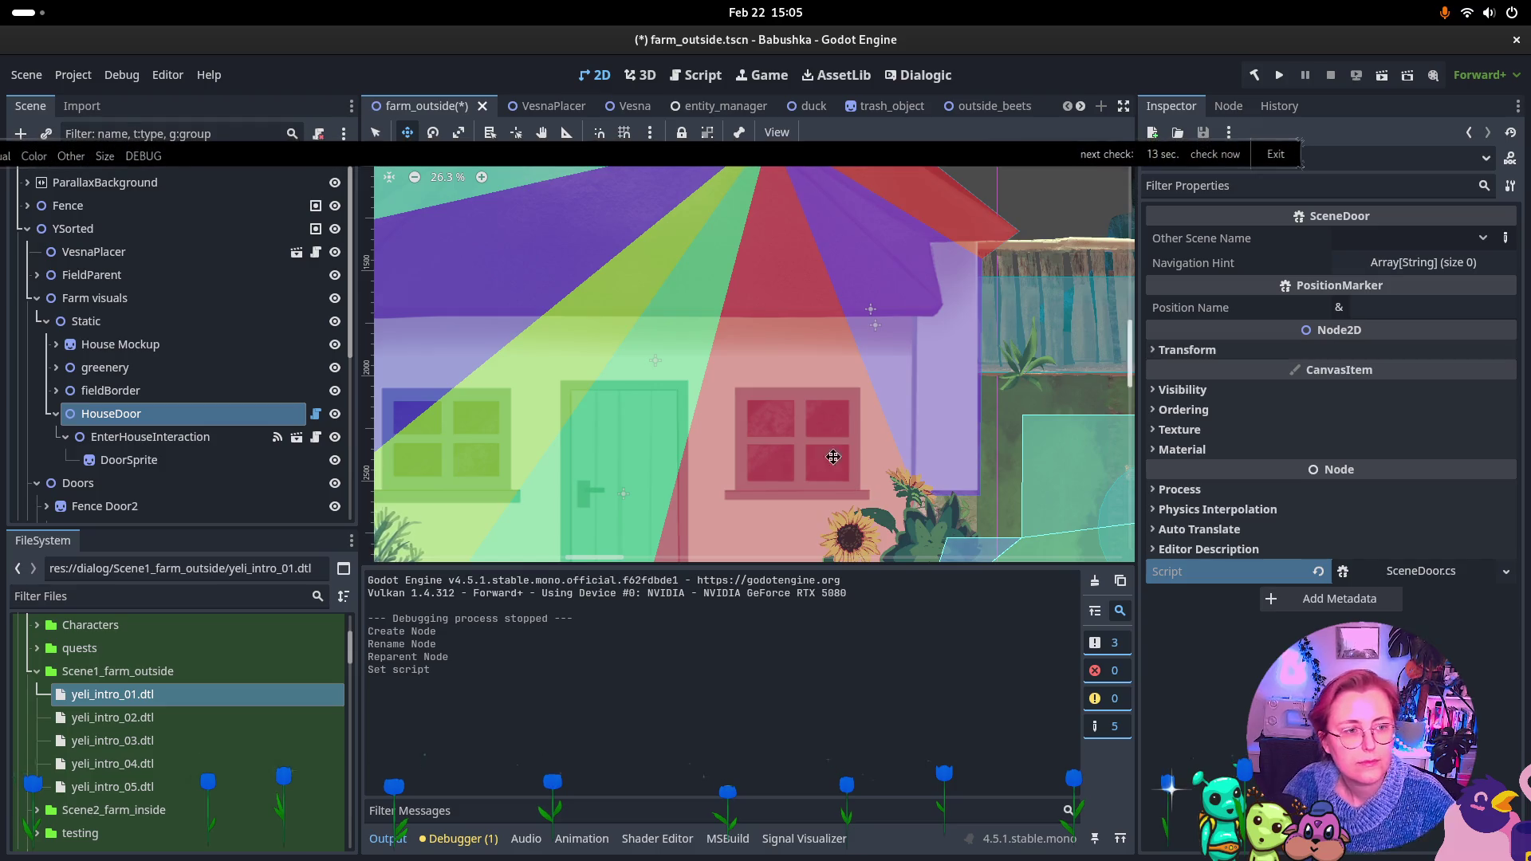
click(1482, 239)
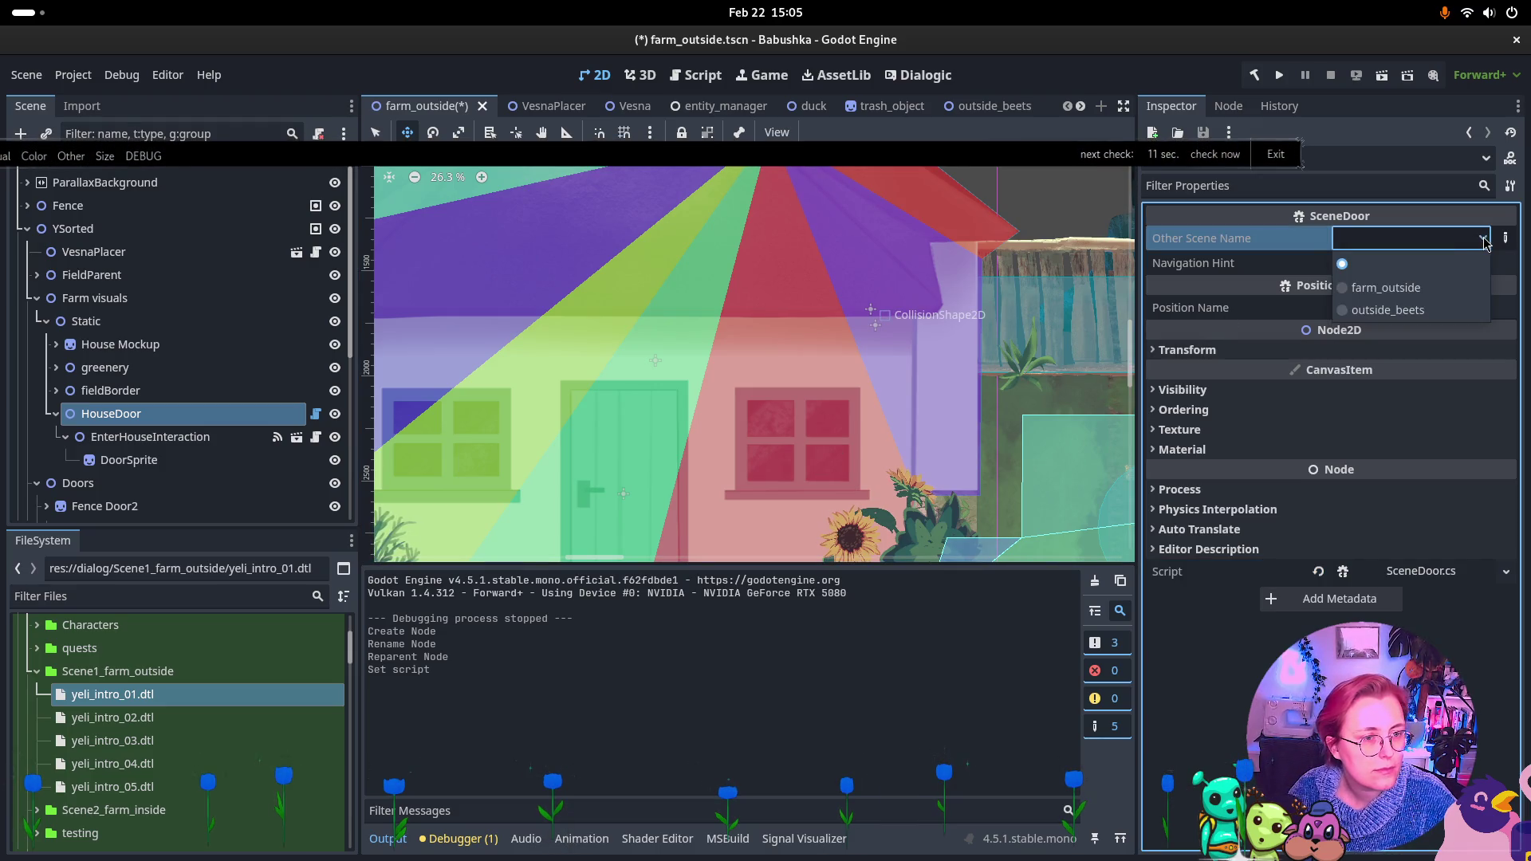
click(1483, 239)
click(1482, 239)
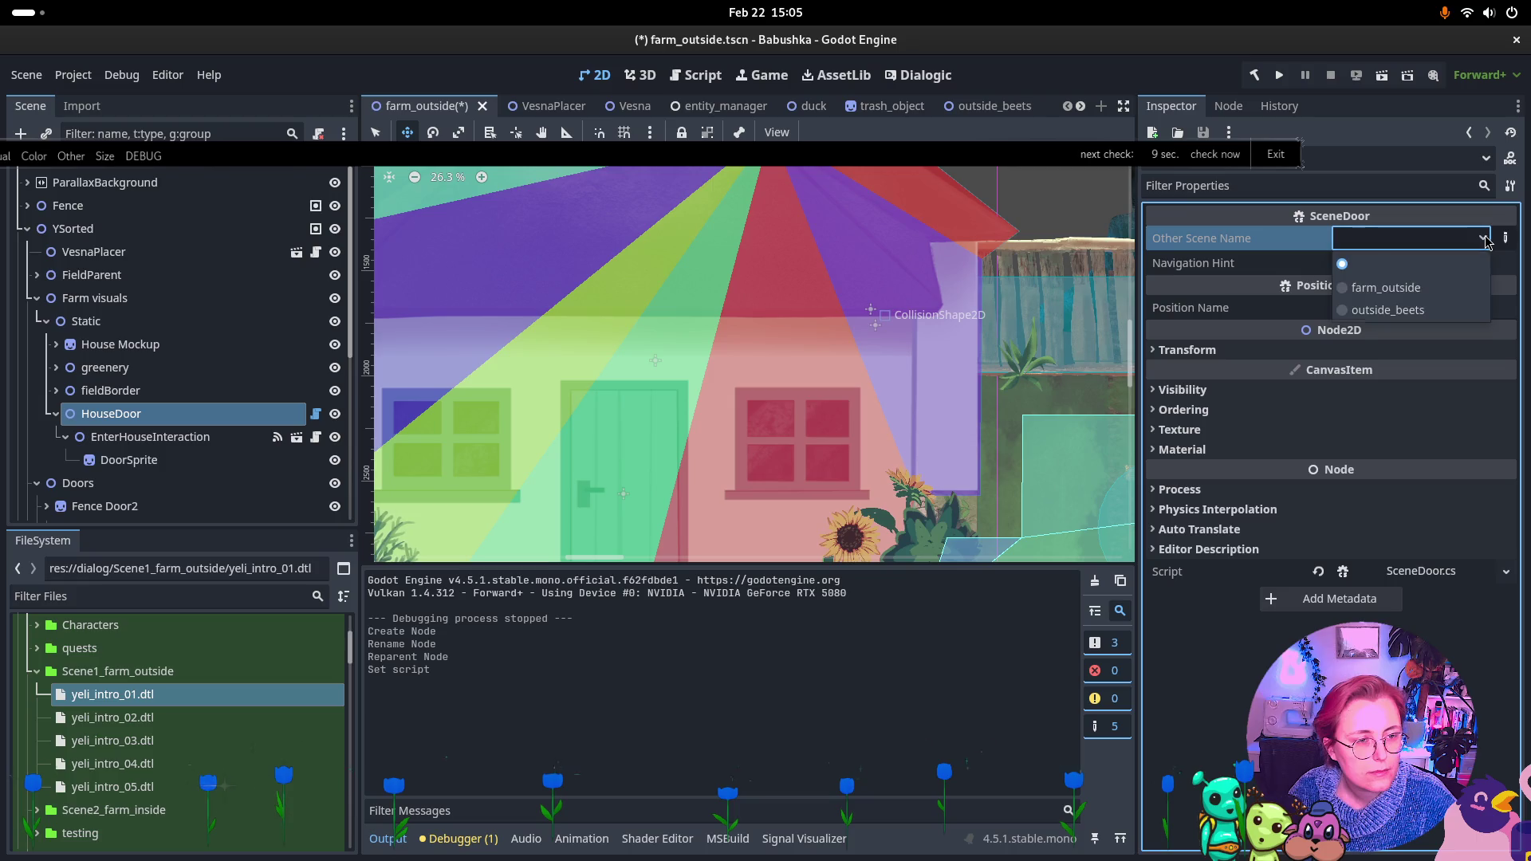
click(1420, 571)
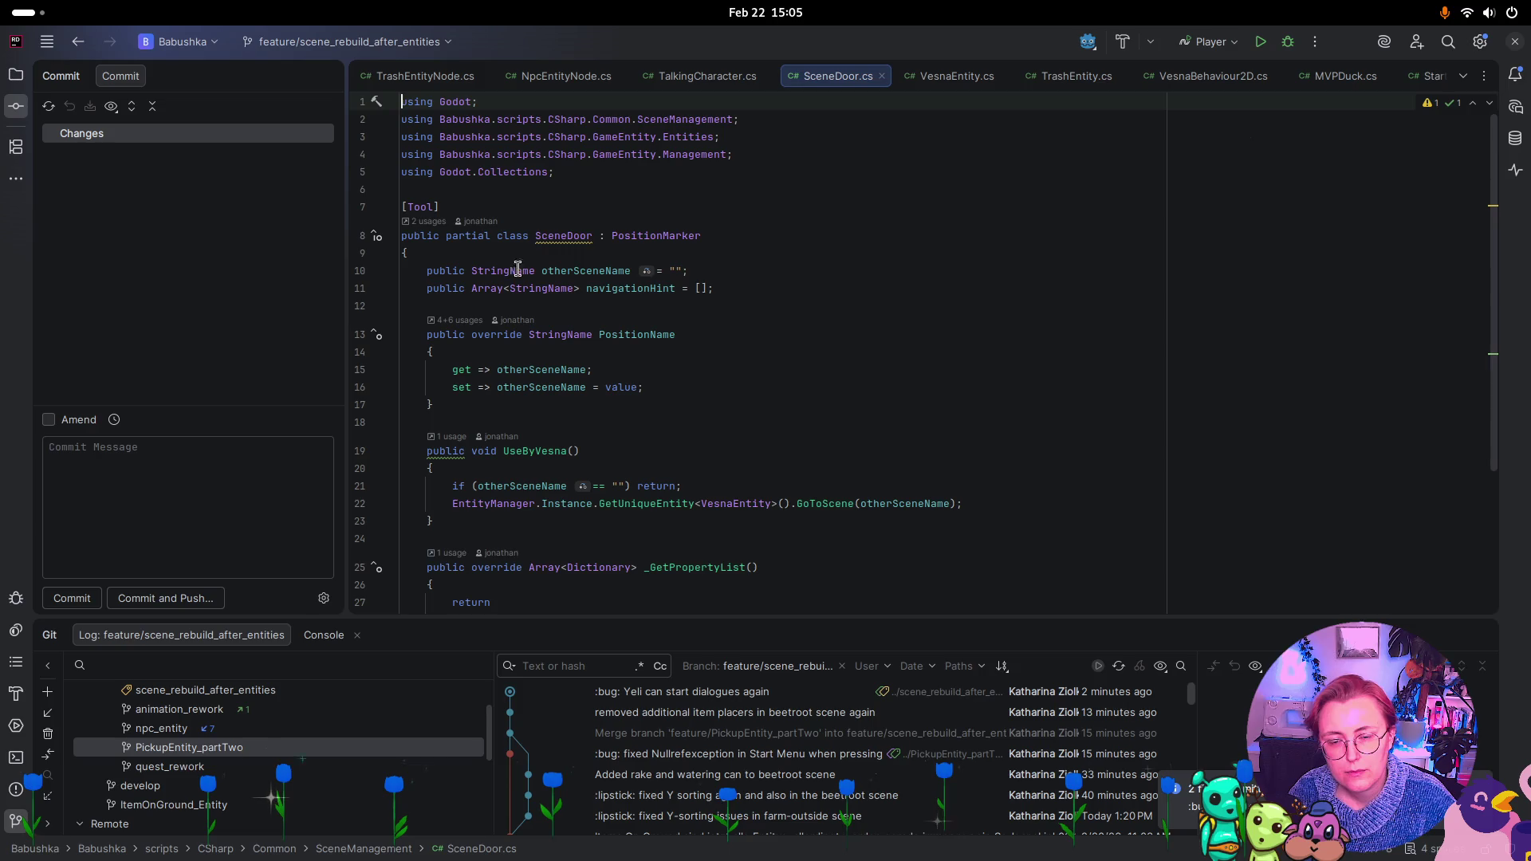
Highlight otherSceneName usages in SceneDoor.cs in Rider, then return to Godot
click(578, 271)
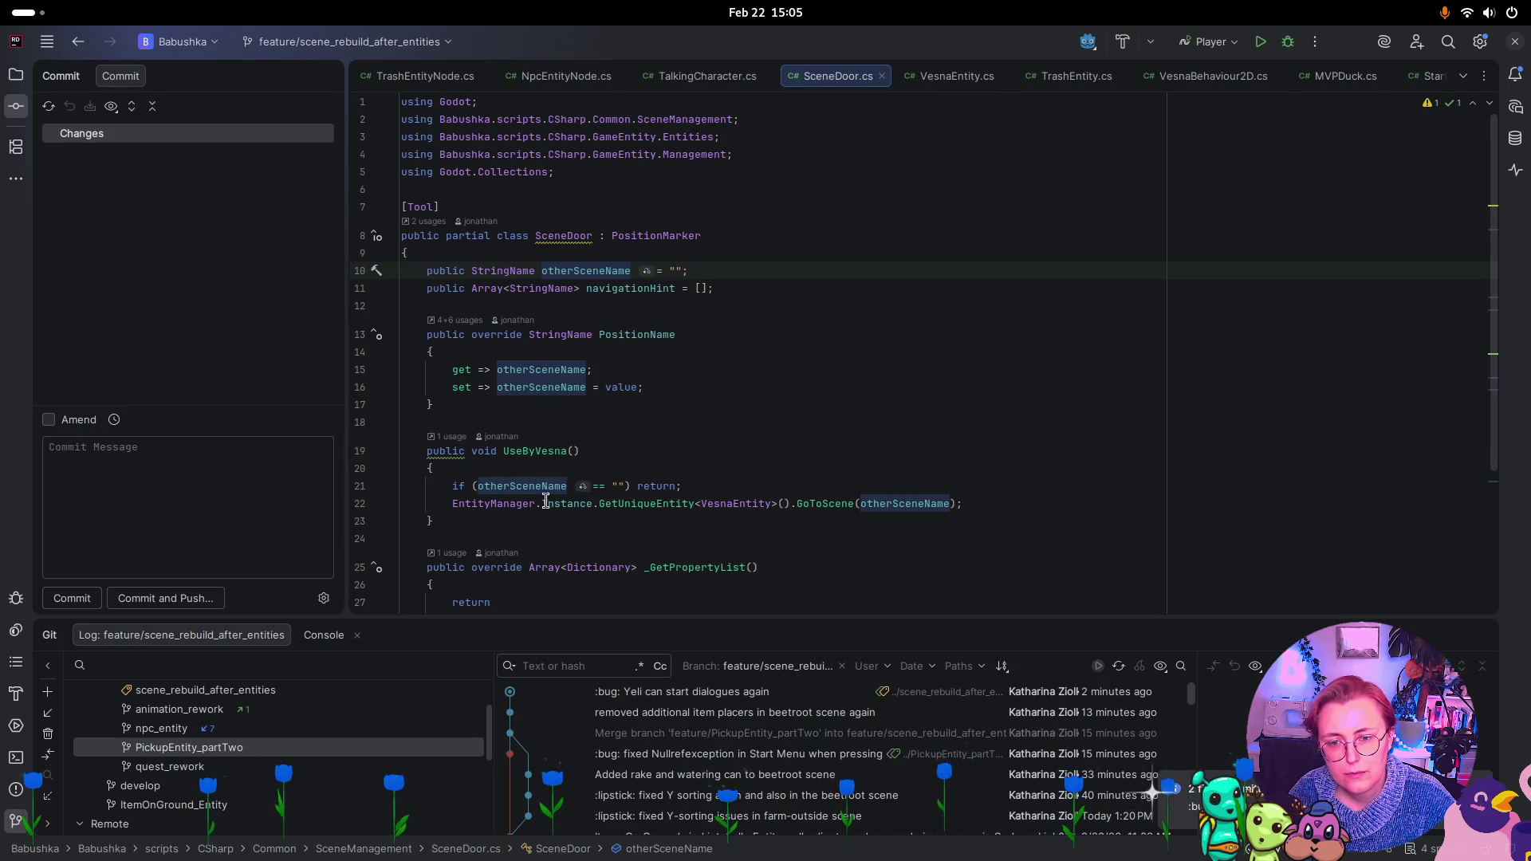
scroll(507, 486, down, 4)
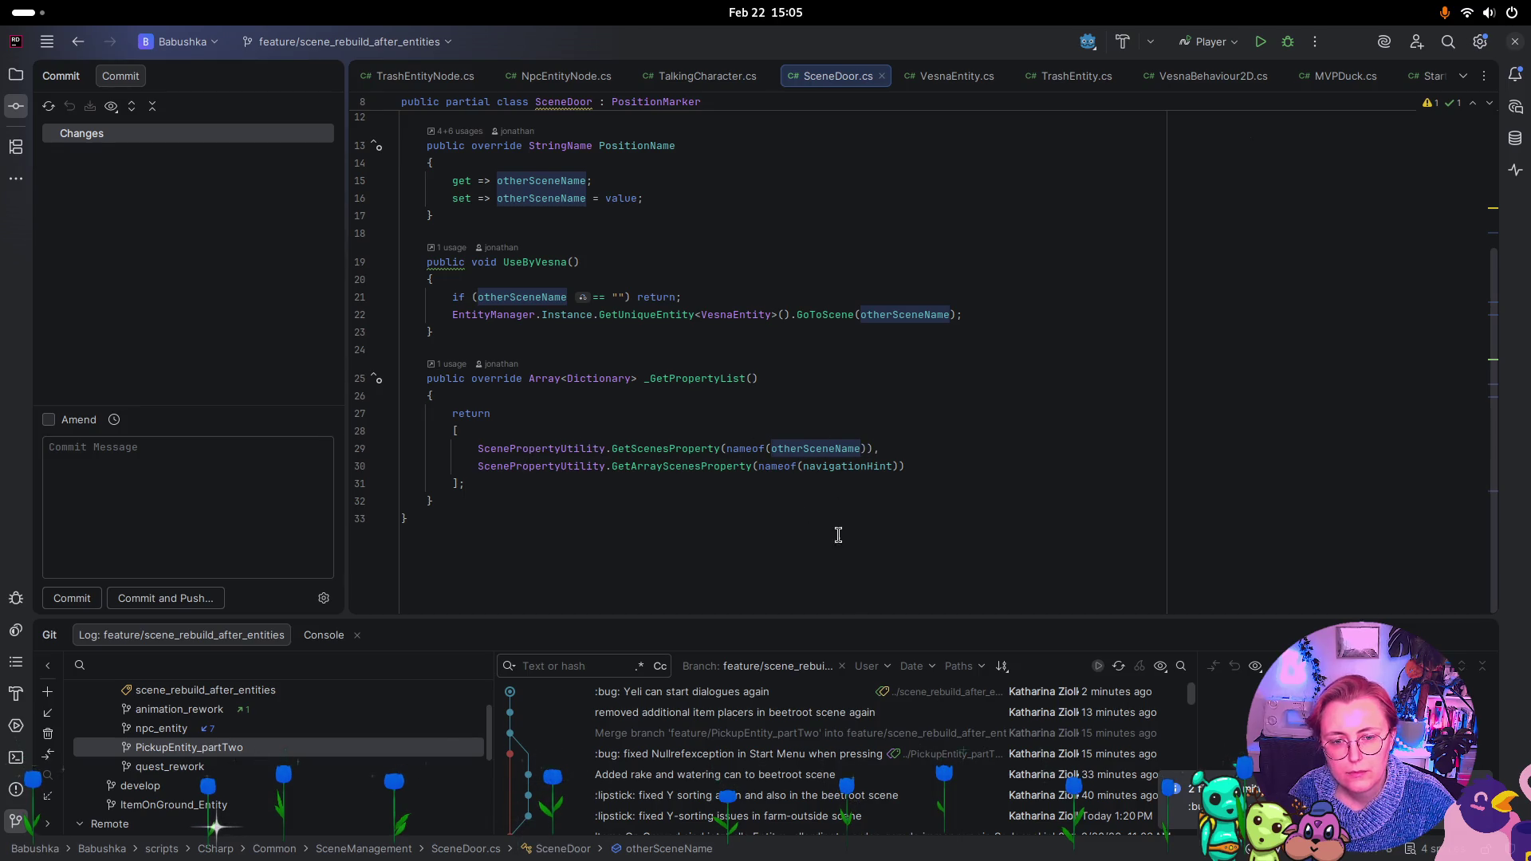
key(super)
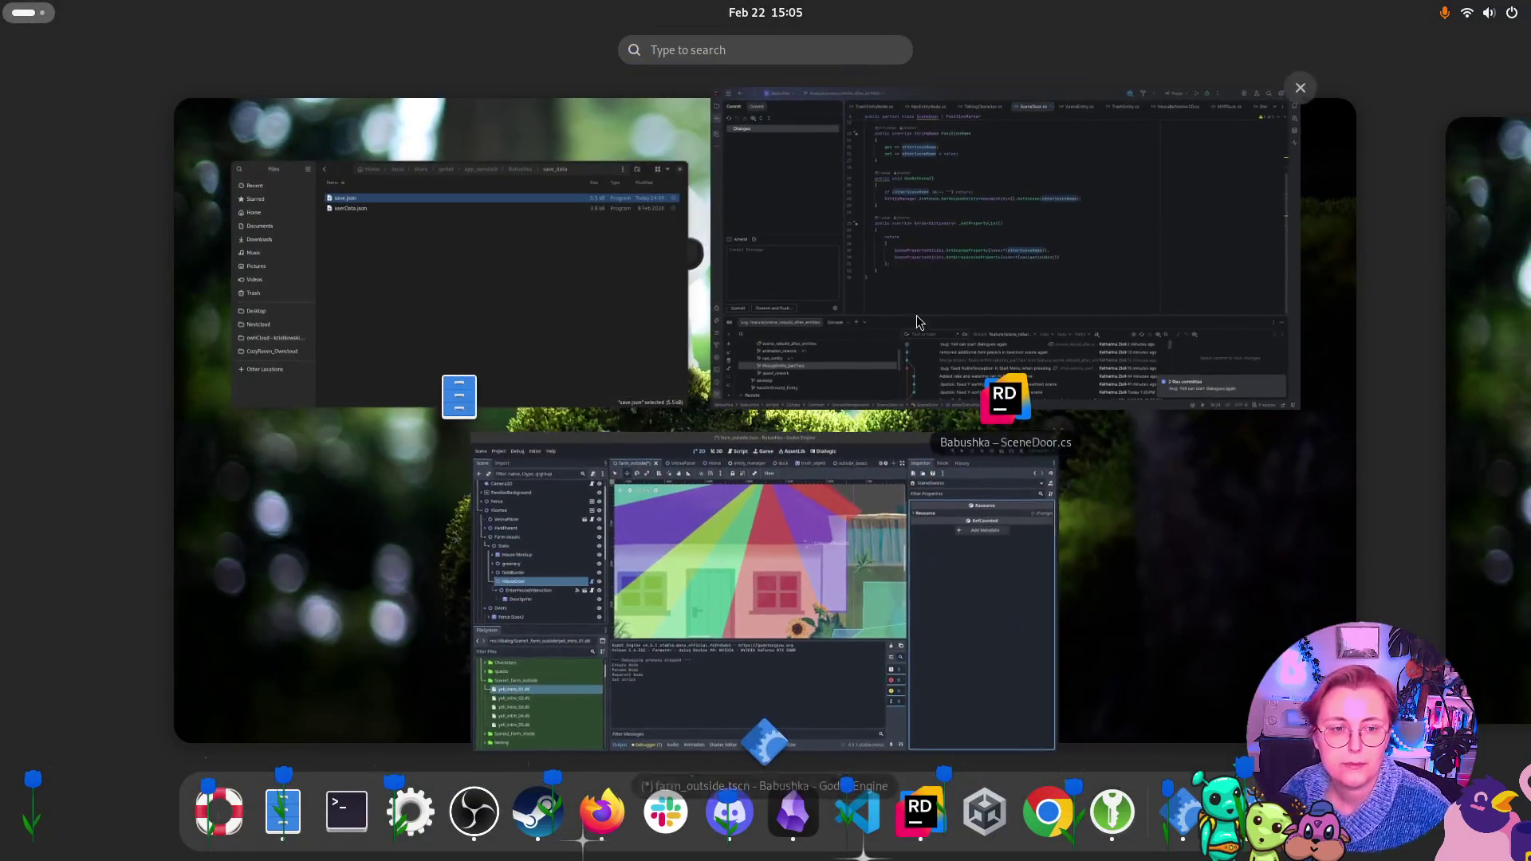
click(865, 575)
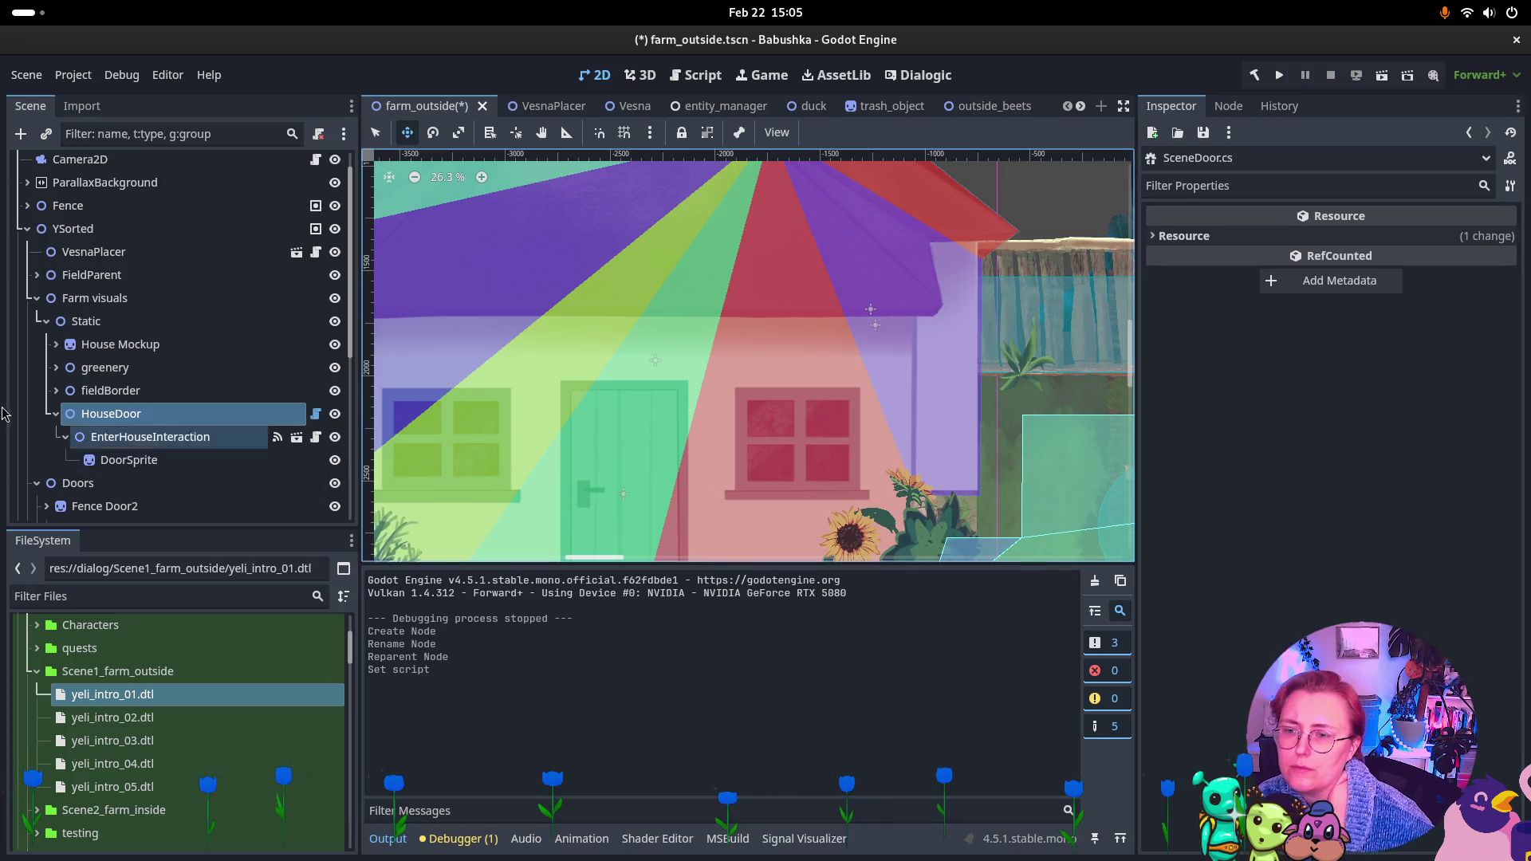
Scroll through the FileSystem dock and collapse the characters folder
scroll(204, 442, down, 5)
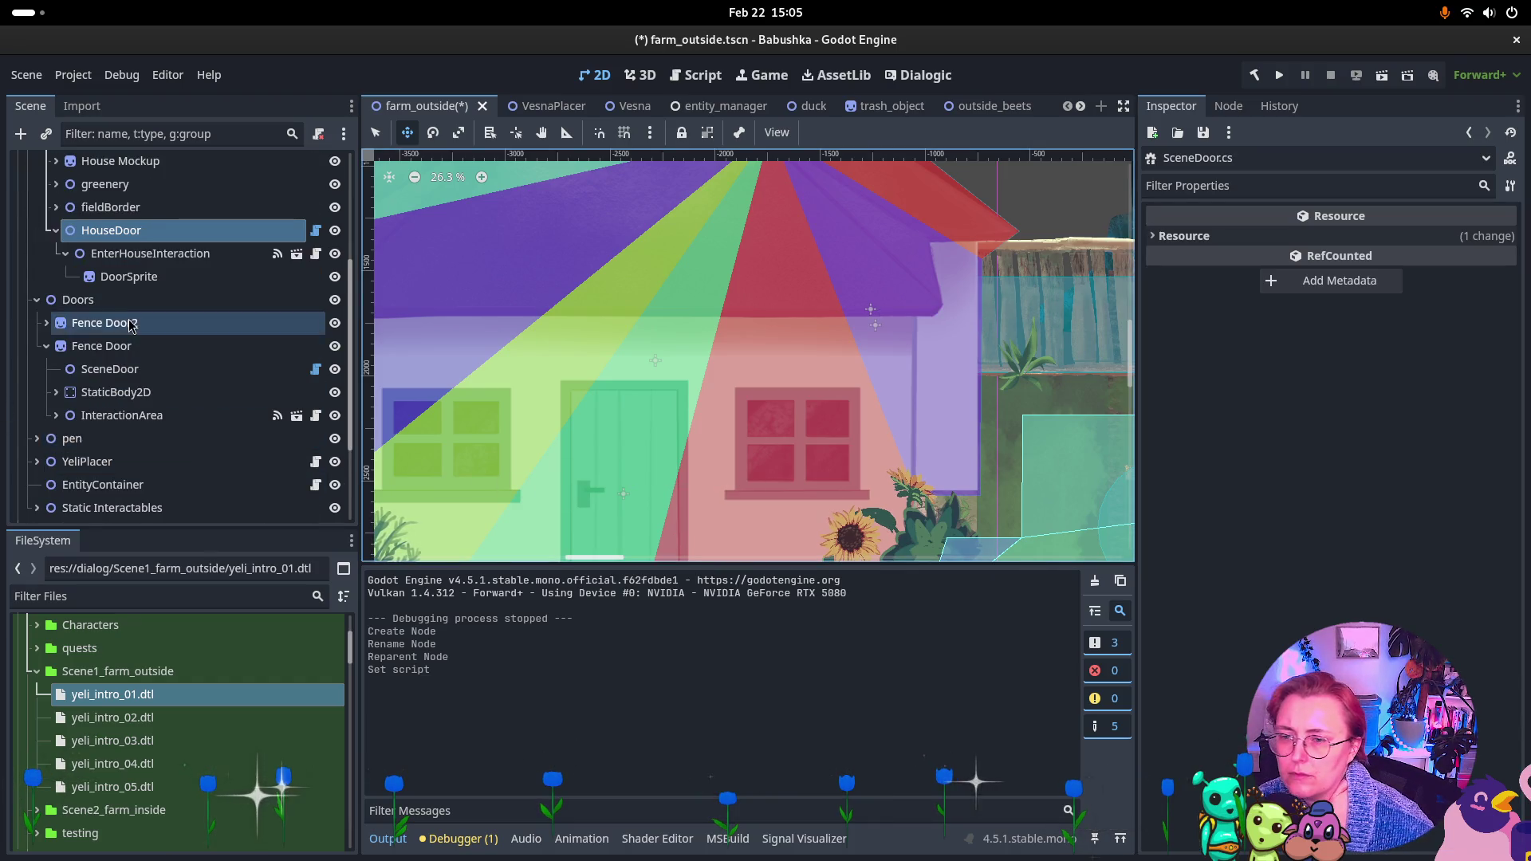
scroll(199, 323, down, 3)
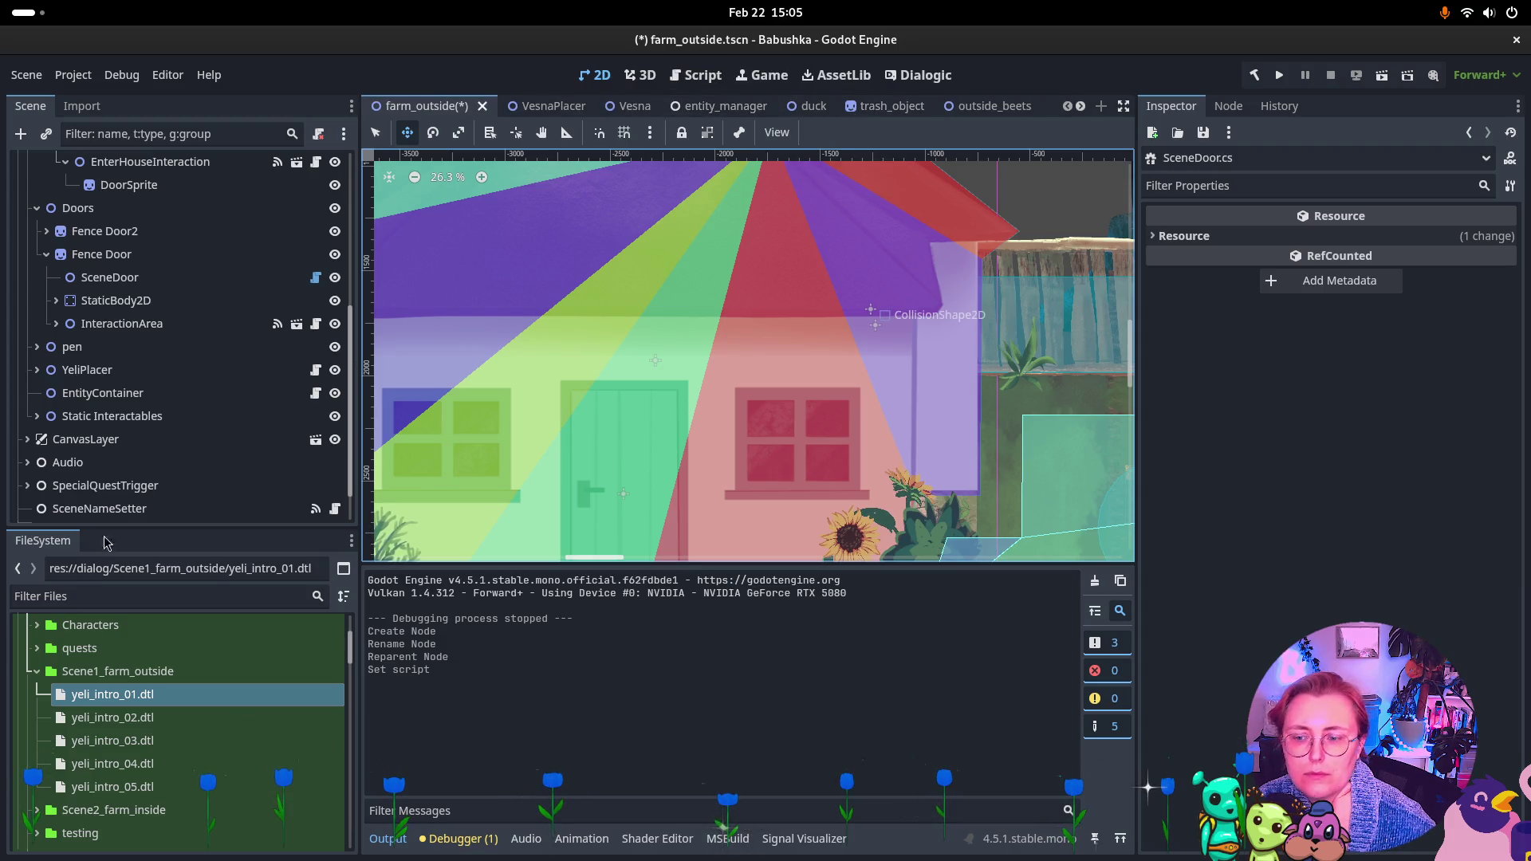
scroll(191, 710, up, 3)
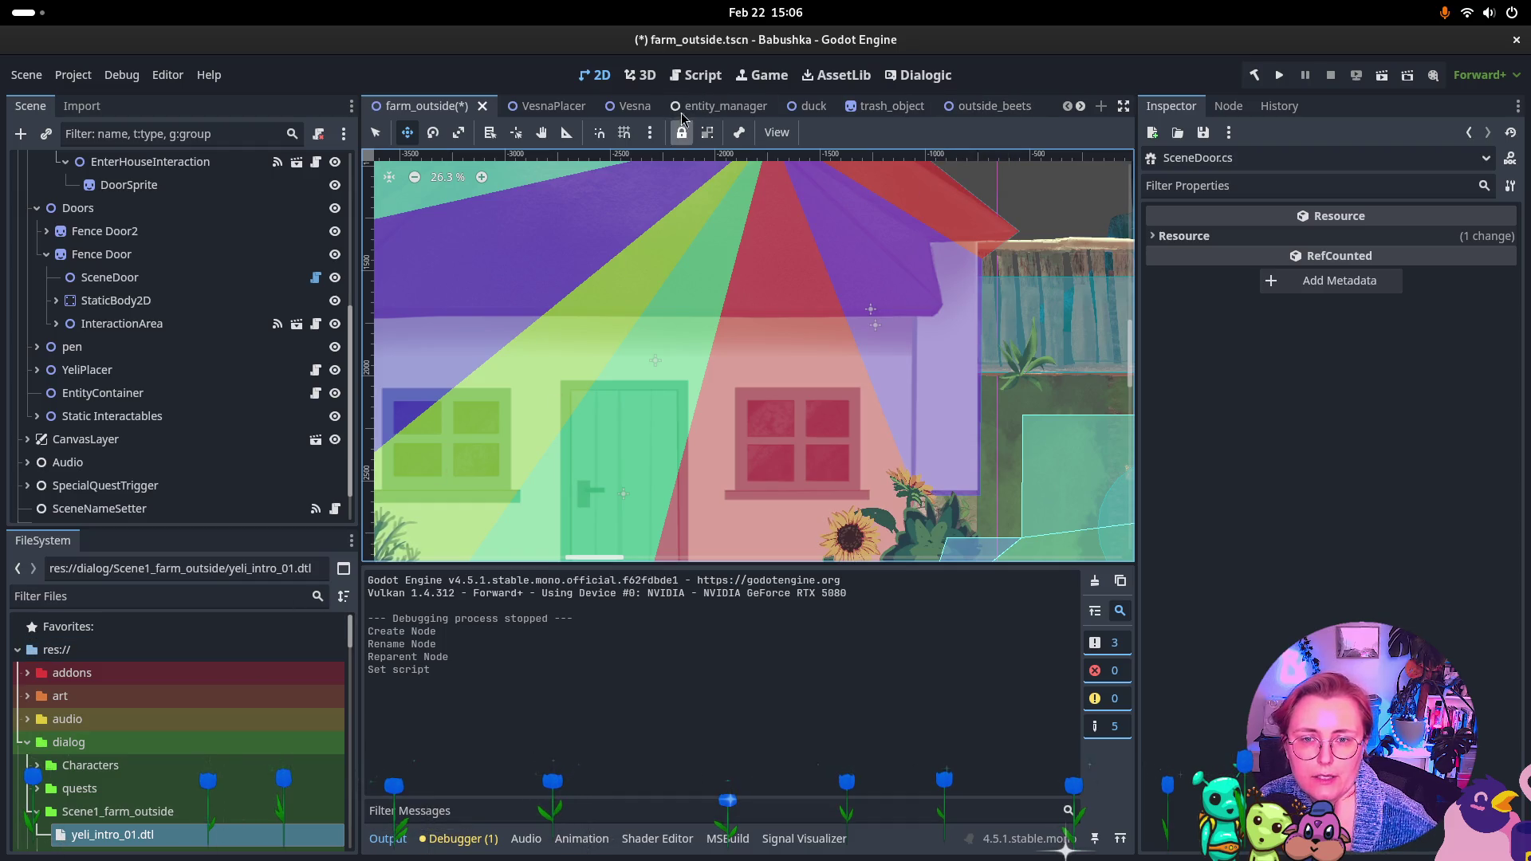
scroll(686, 110, down, 1)
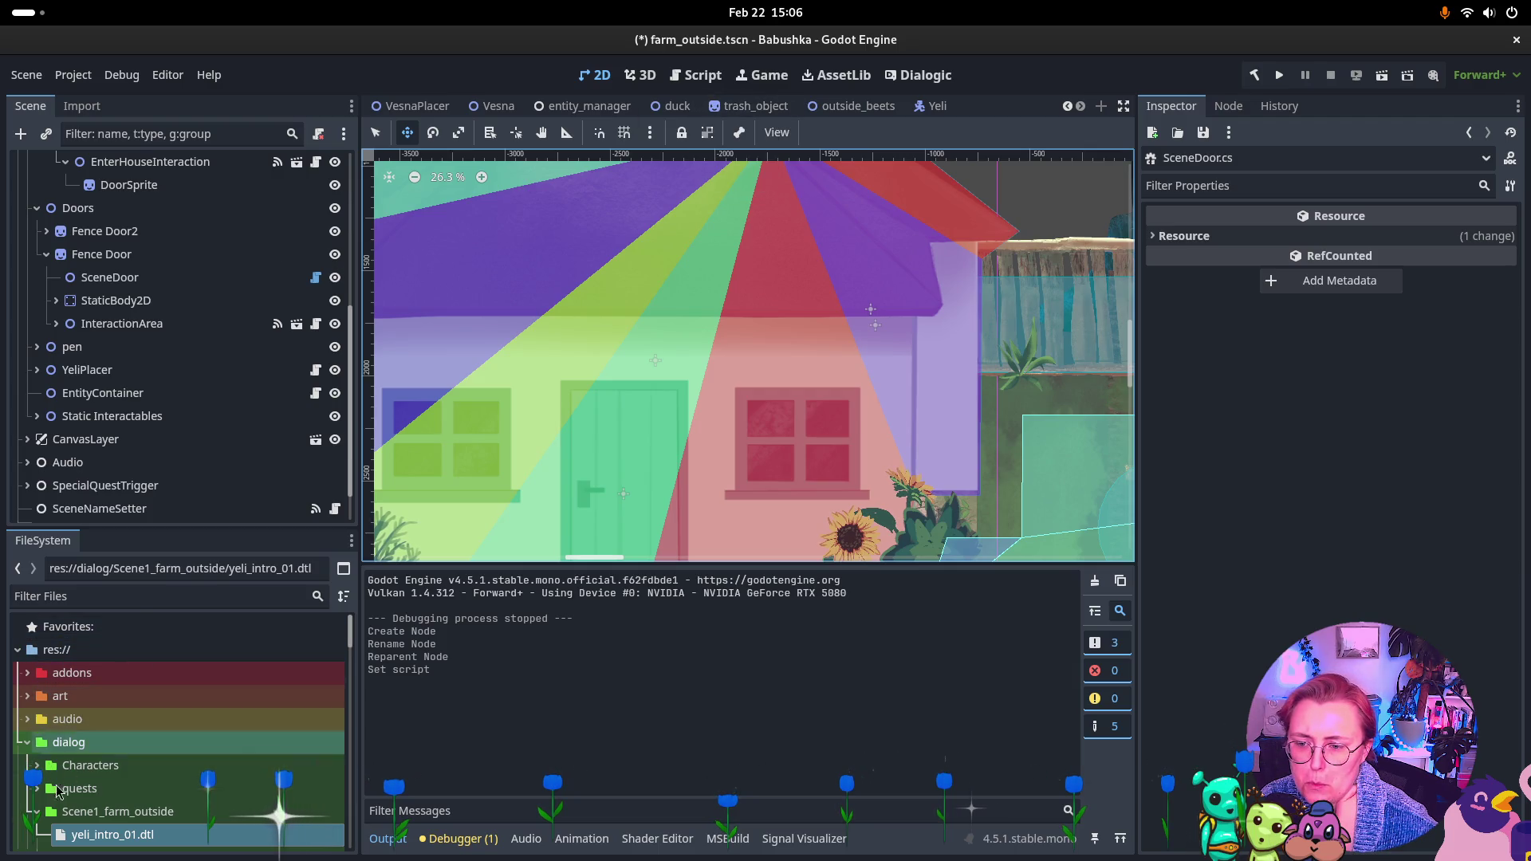
scroll(47, 768, down, 10)
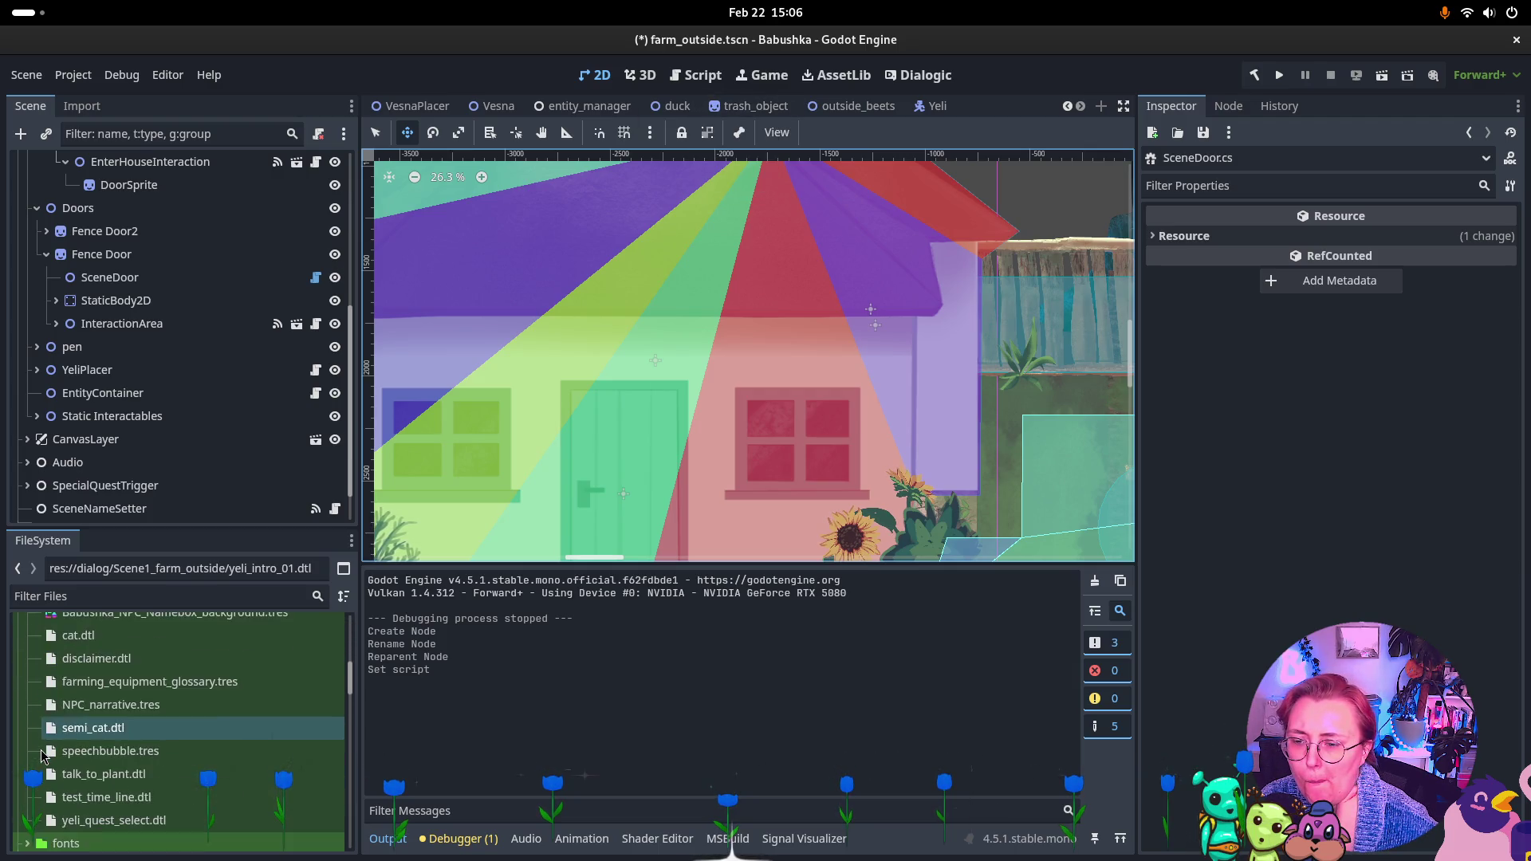
scroll(40, 773, down, 3)
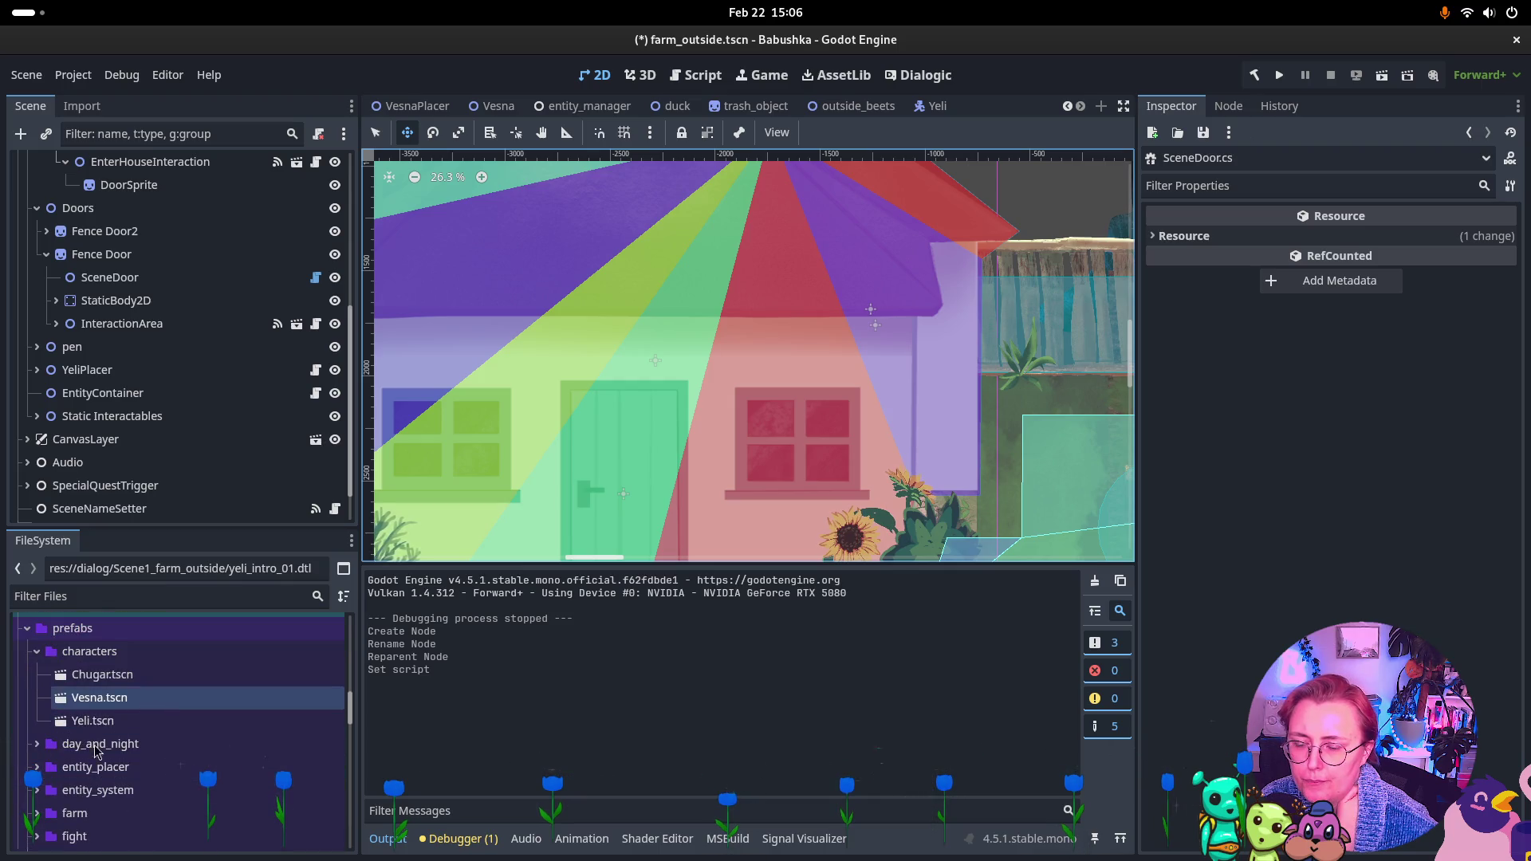
click(37, 652)
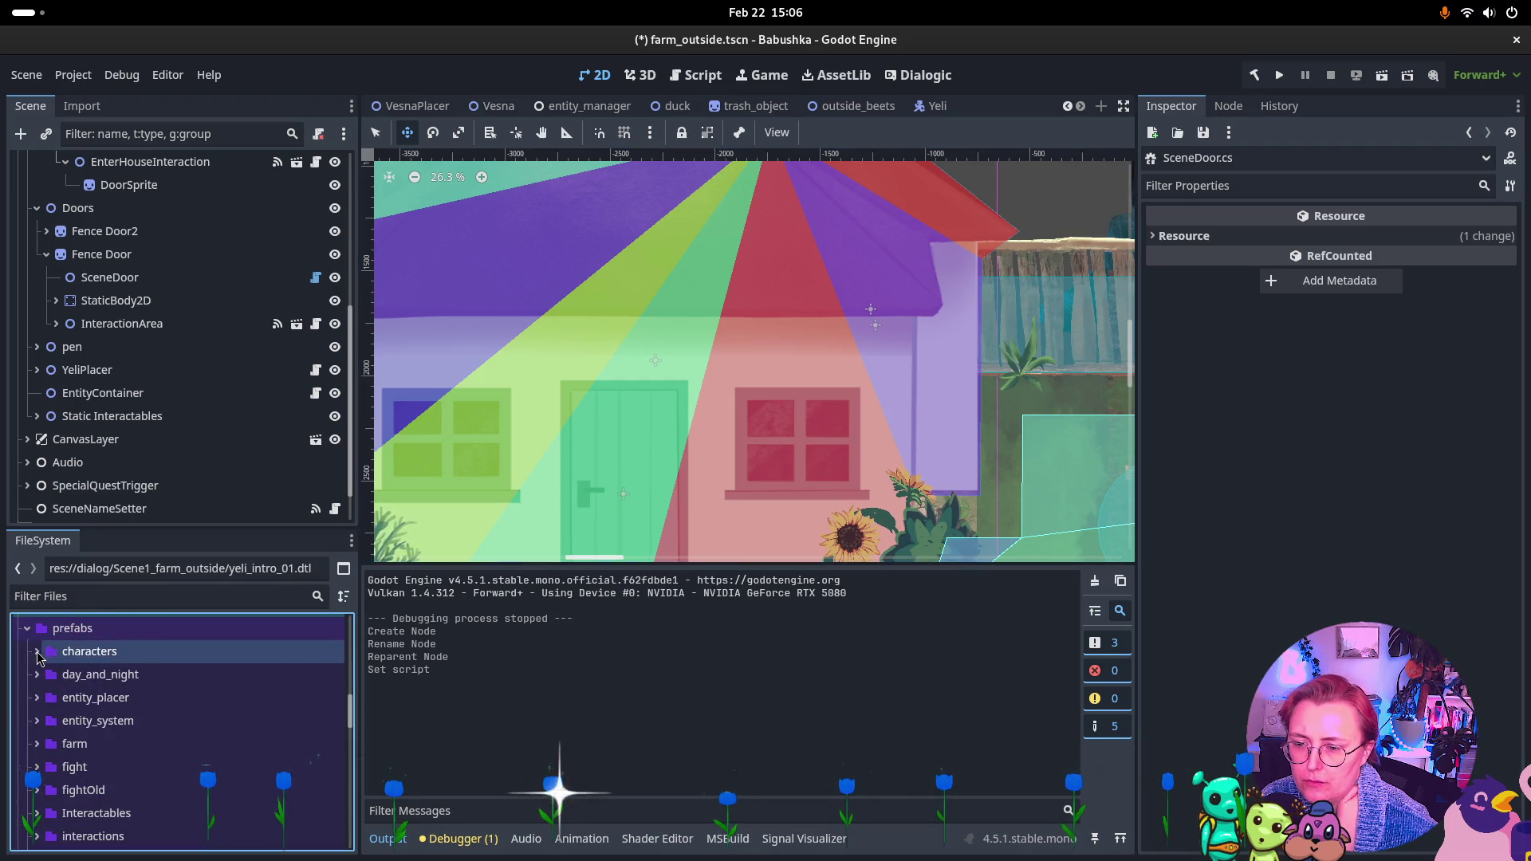
scroll(45, 770, down, 3)
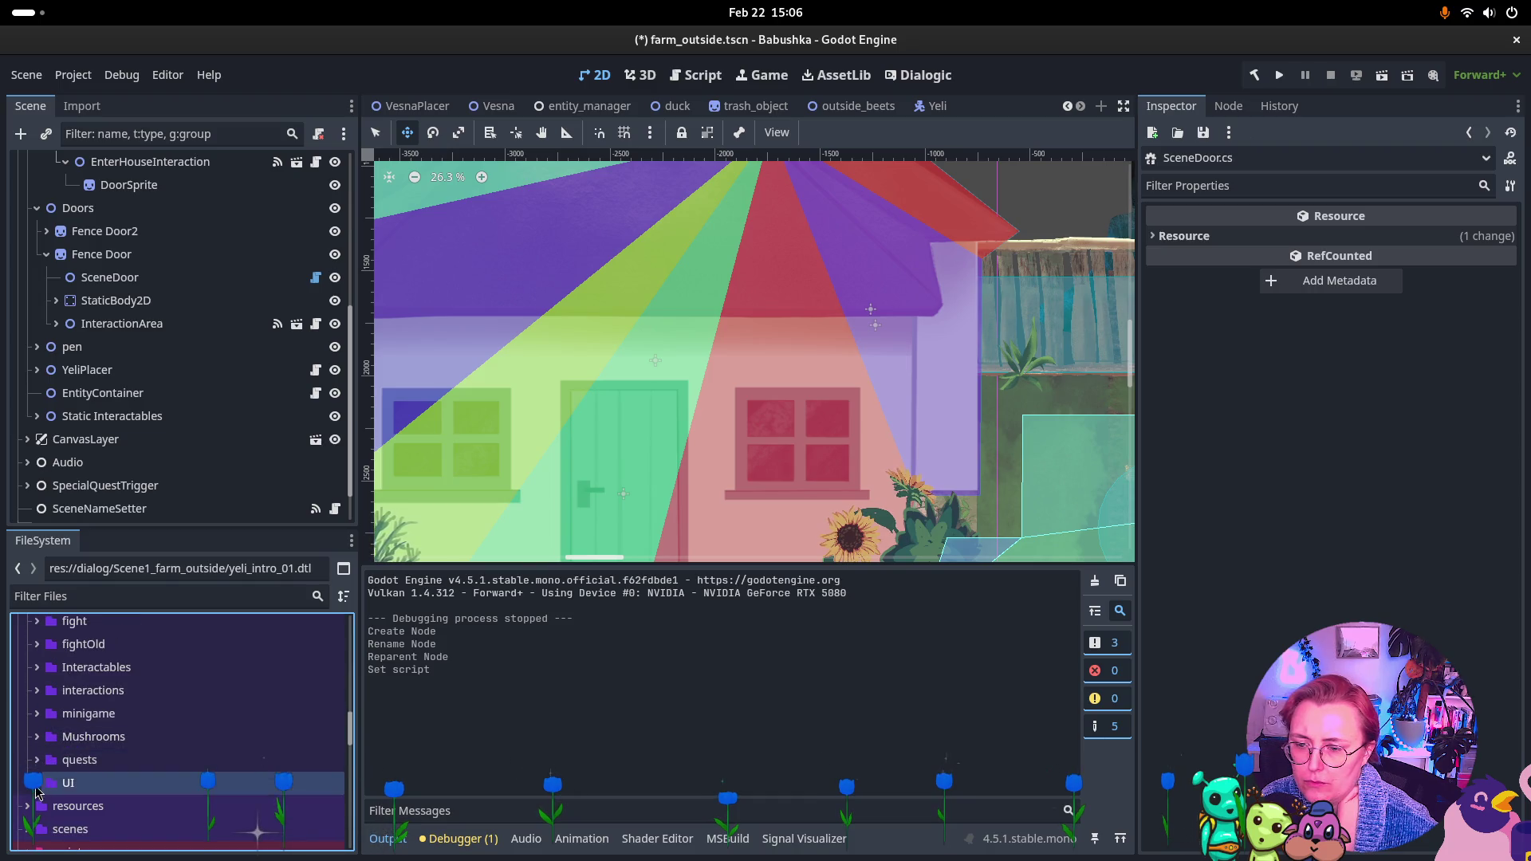
scroll(38, 694, up, 2)
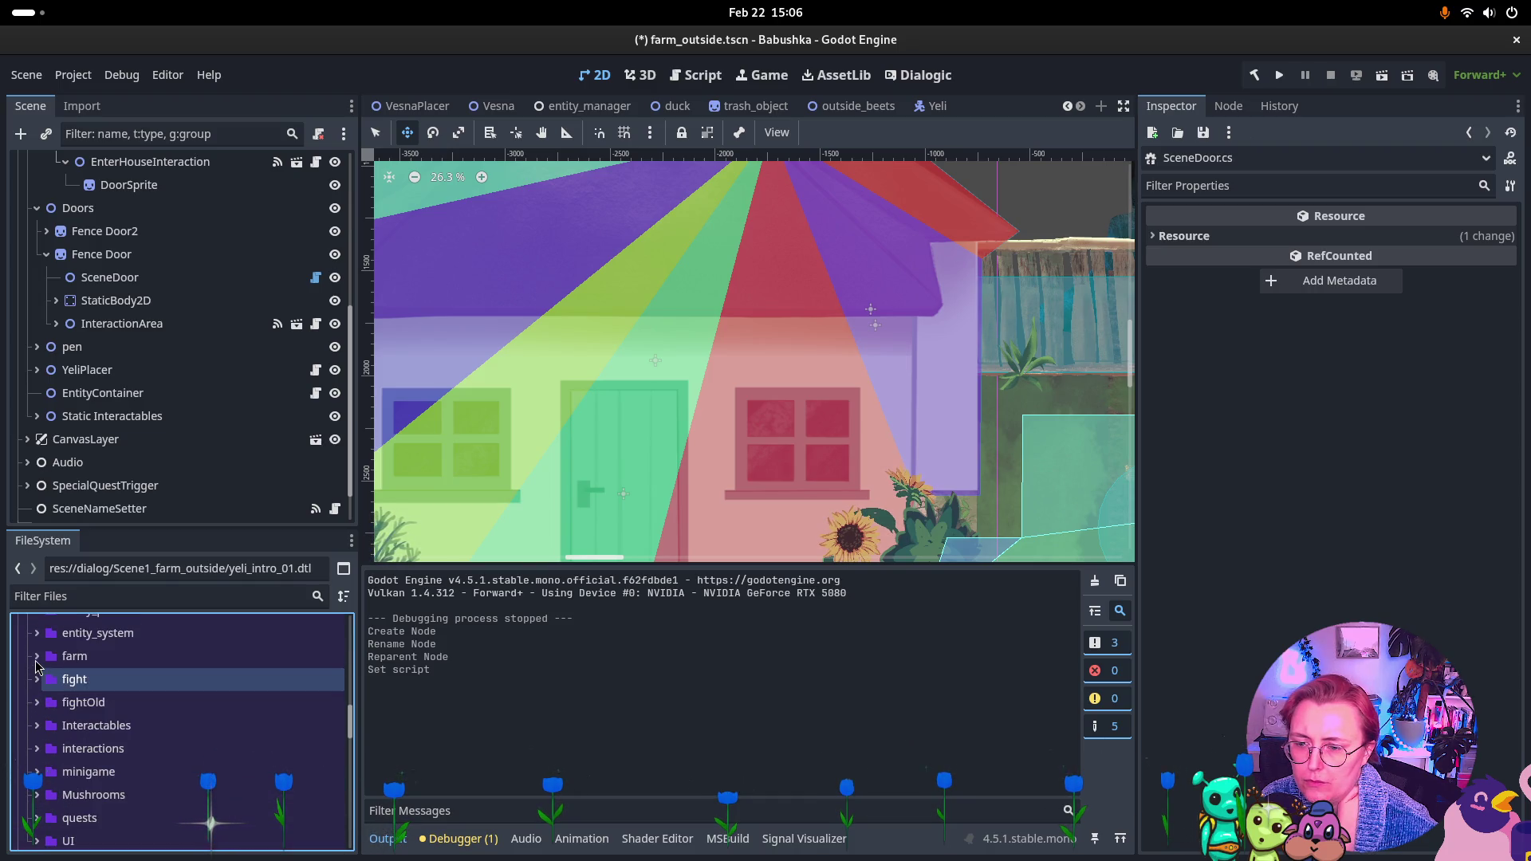
scroll(38, 670, up, 2)
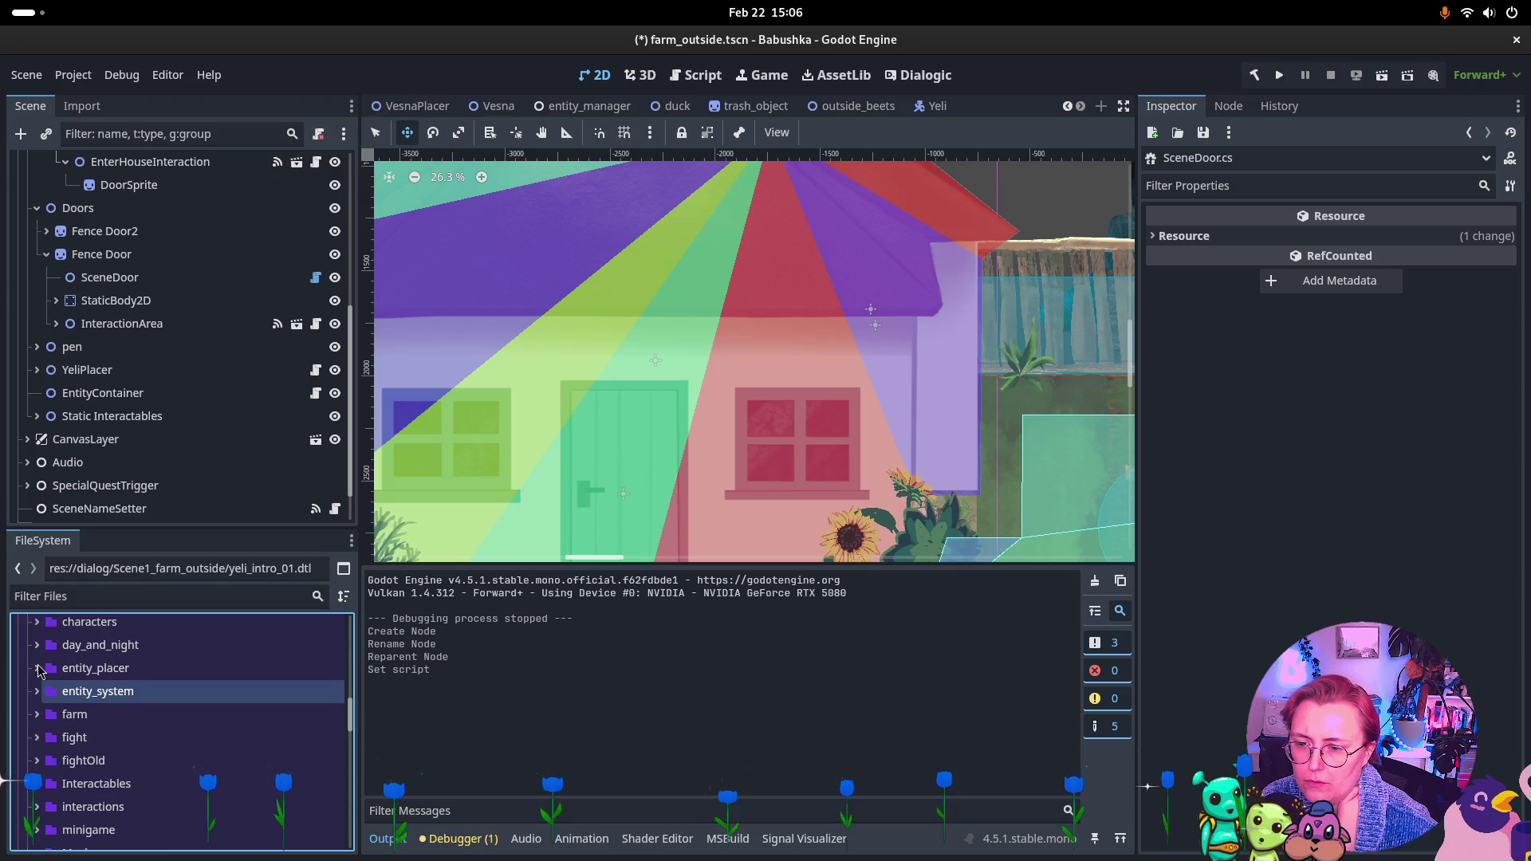
scroll(41, 702, up, 1)
Peek into entity_system, expand the scenes folder, and open _ALL_SCENES.tres
click(37, 721)
click(37, 721)
click(36, 721)
click(36, 722)
scroll(37, 749, down, 3)
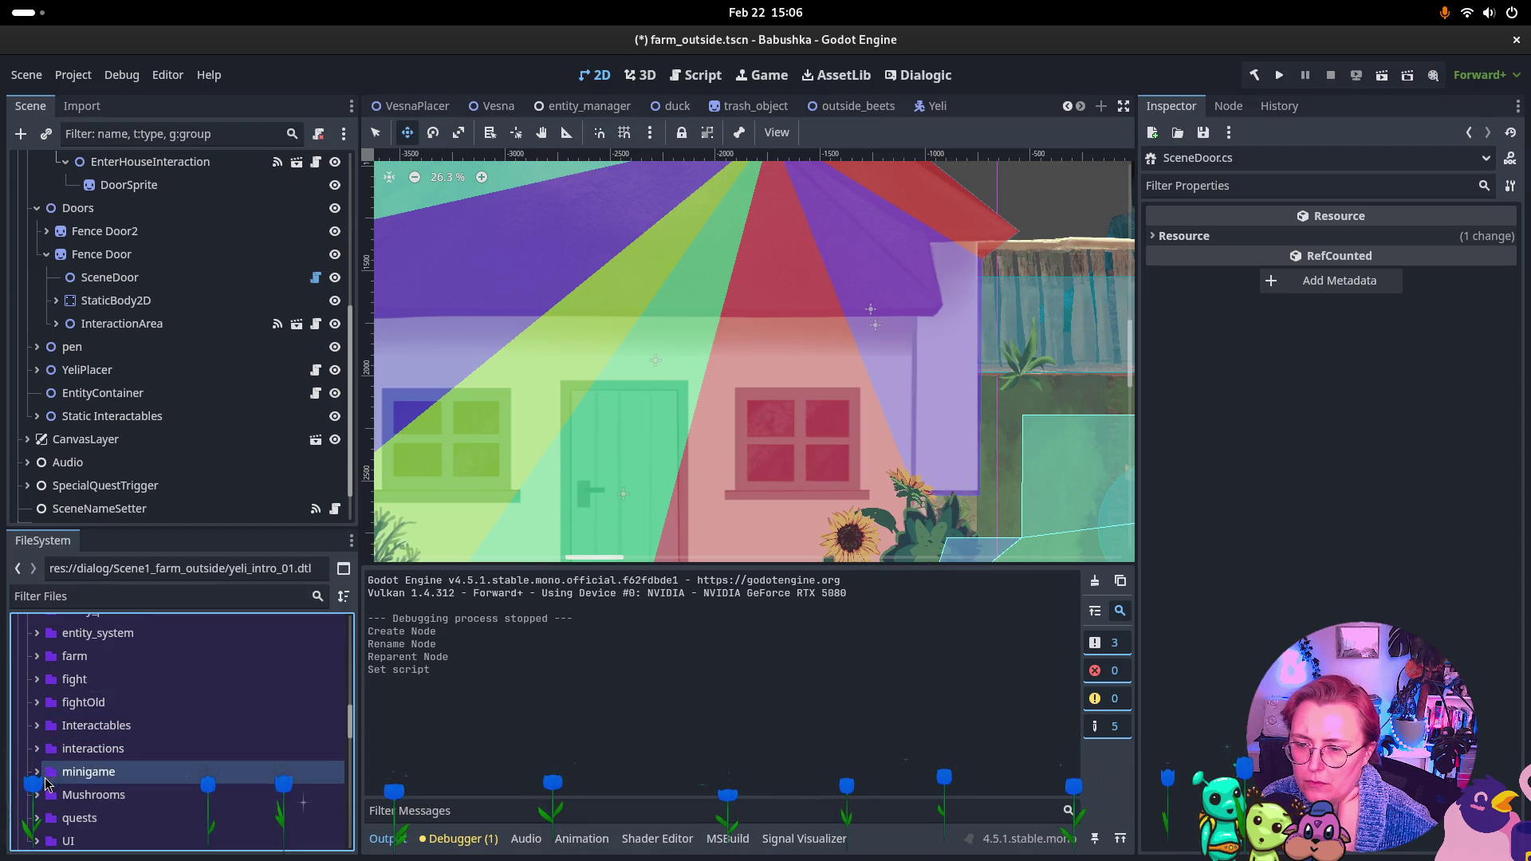
scroll(43, 785, down, 3)
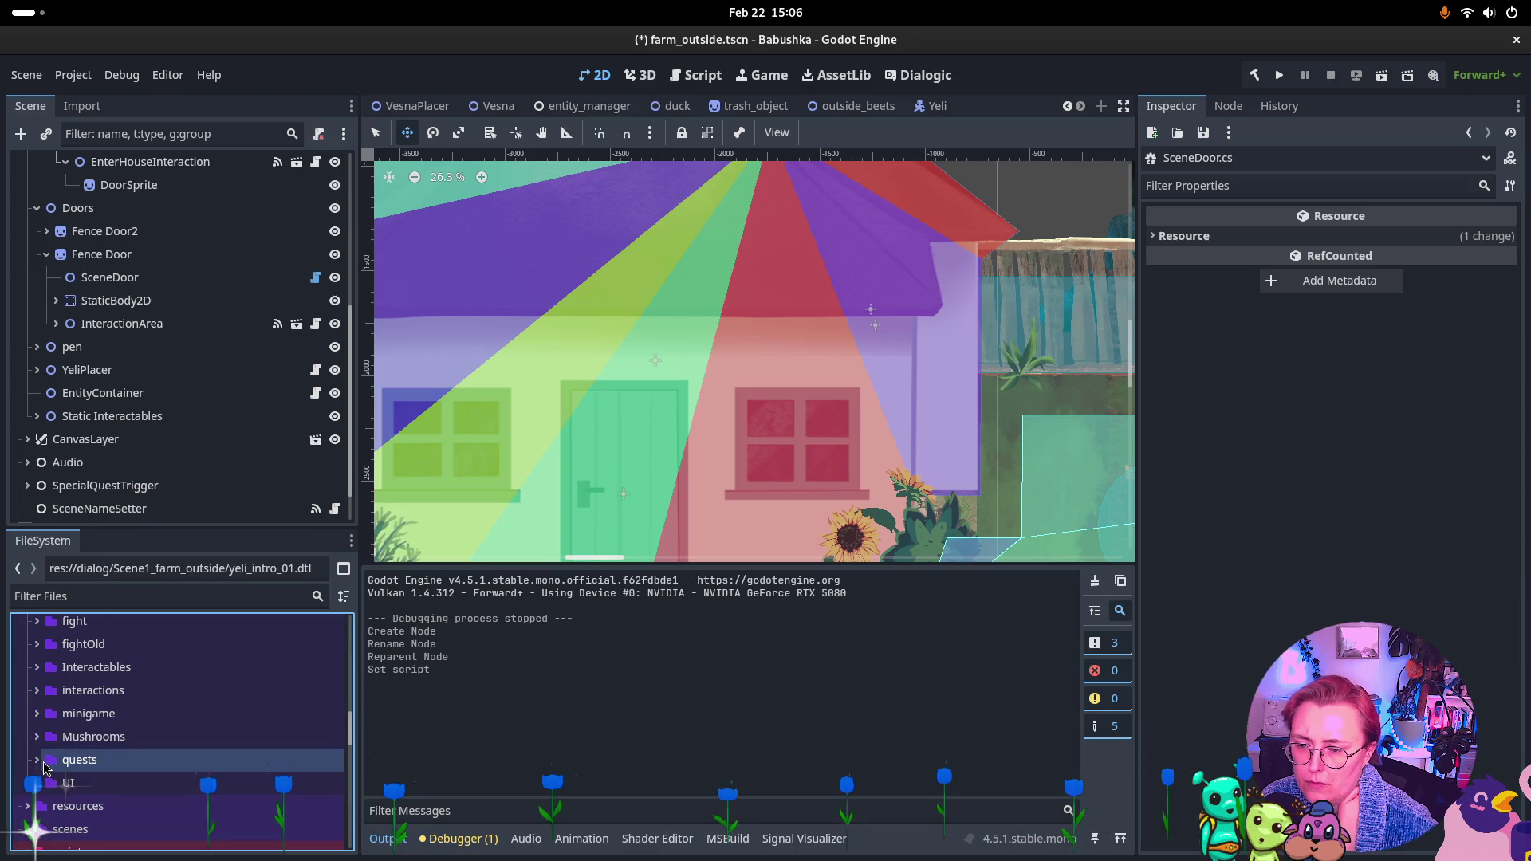
click(30, 800)
scroll(32, 797, down, 3)
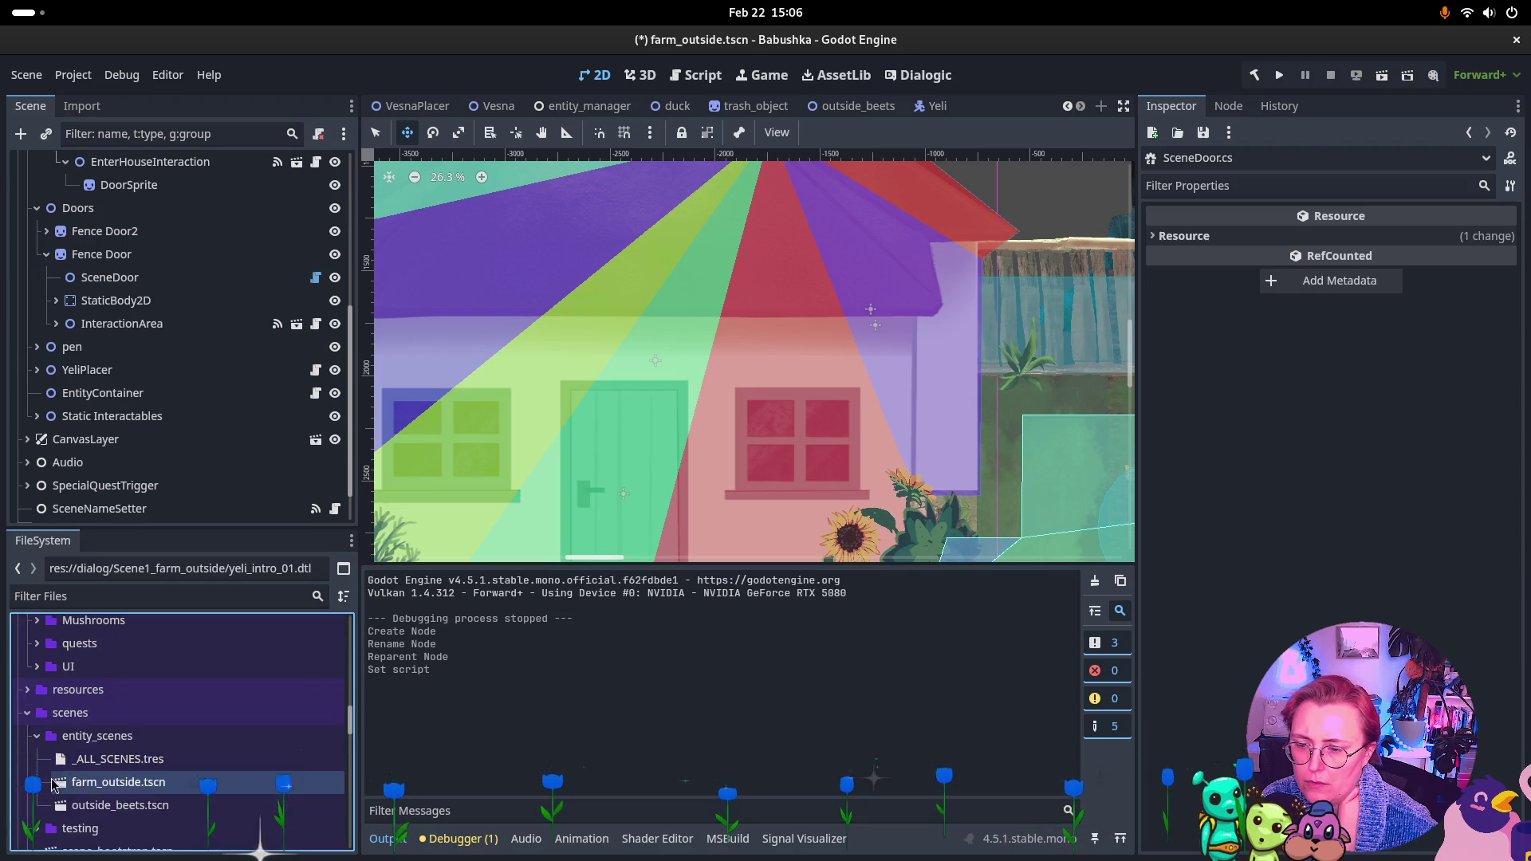
click(111, 759)
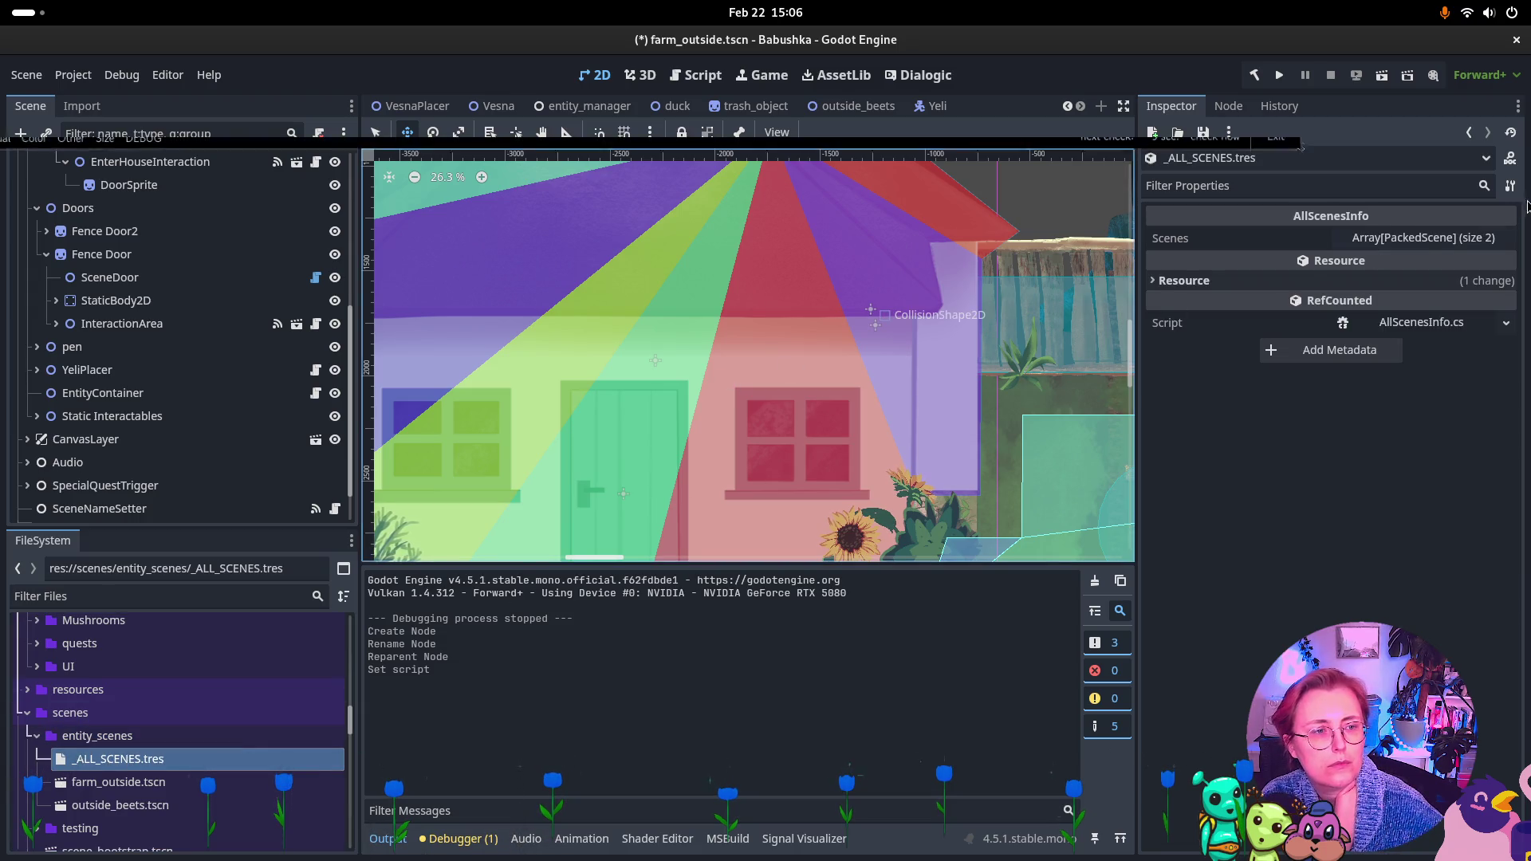
Add a third Scenes slot and fill it with scene_indoor_common_room.tscn
click(1424, 237)
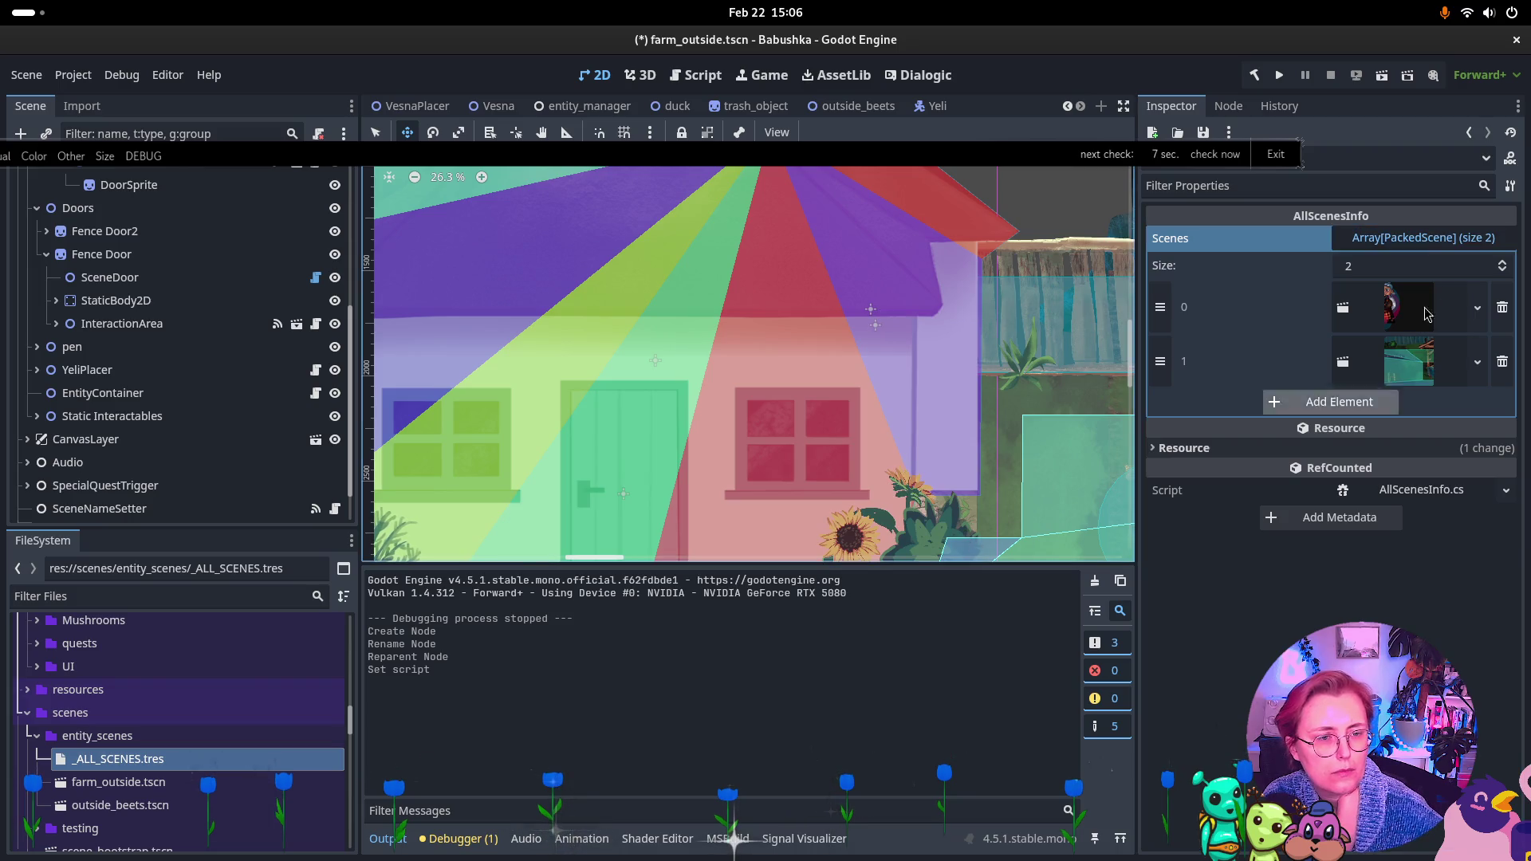
click(1347, 403)
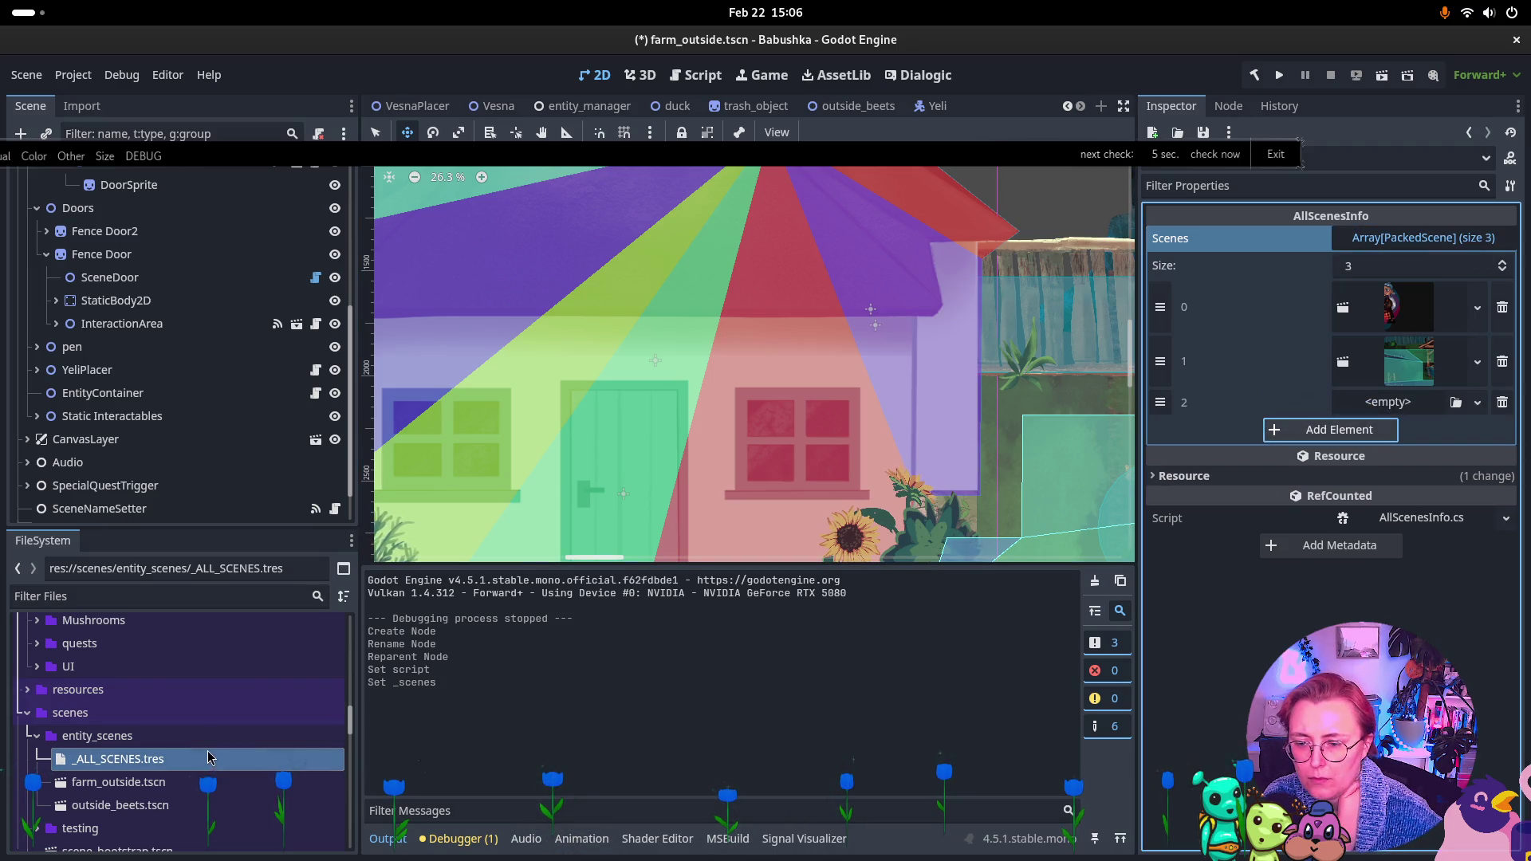
scroll(209, 757, down, 5)
scroll(195, 778, down, 2)
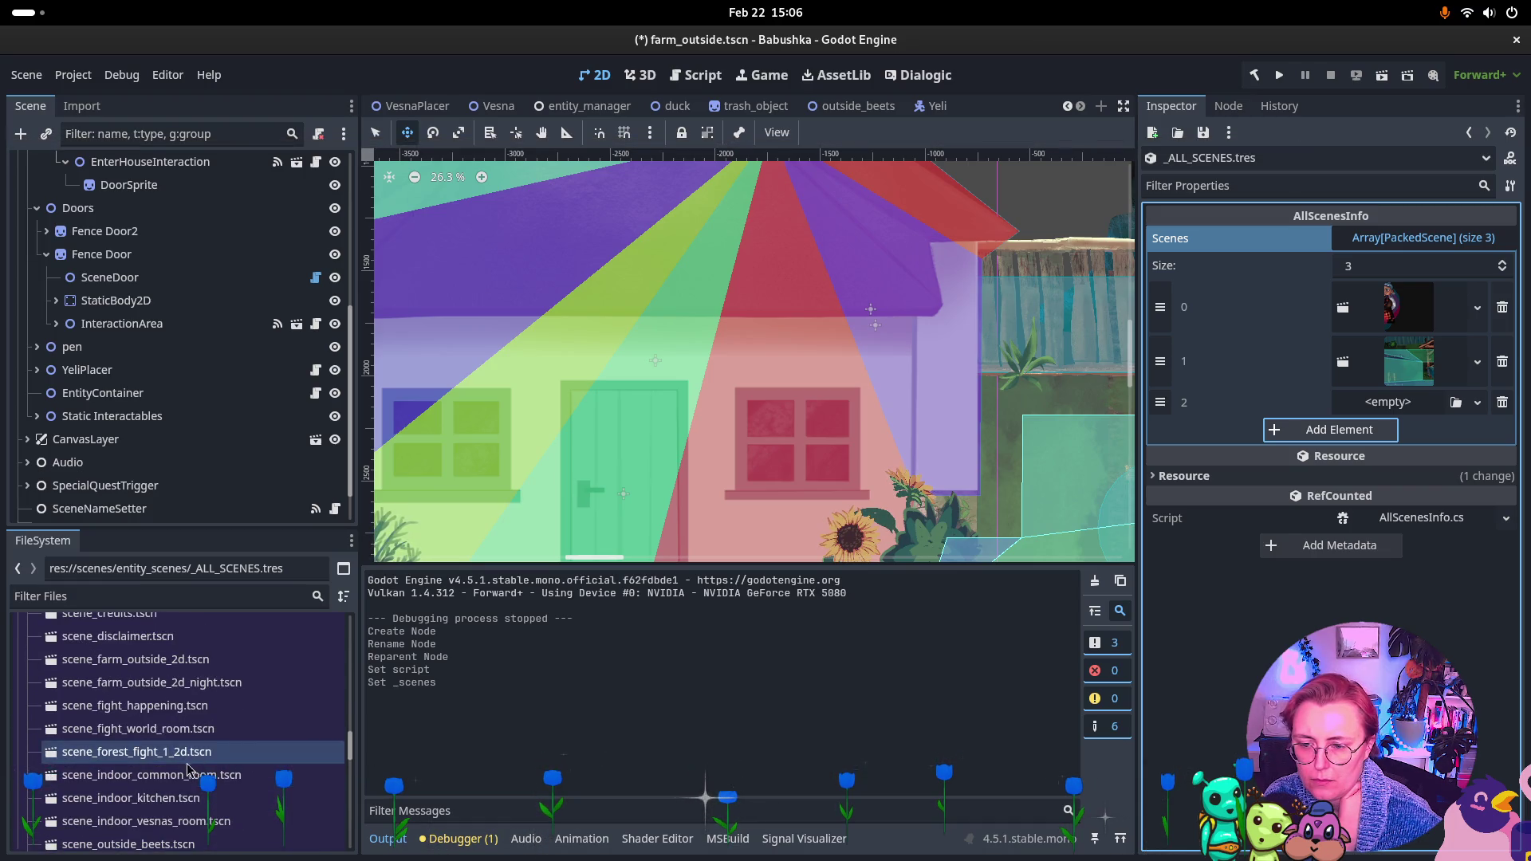
click(189, 767)
drag(1407, 410, 1461, 407)
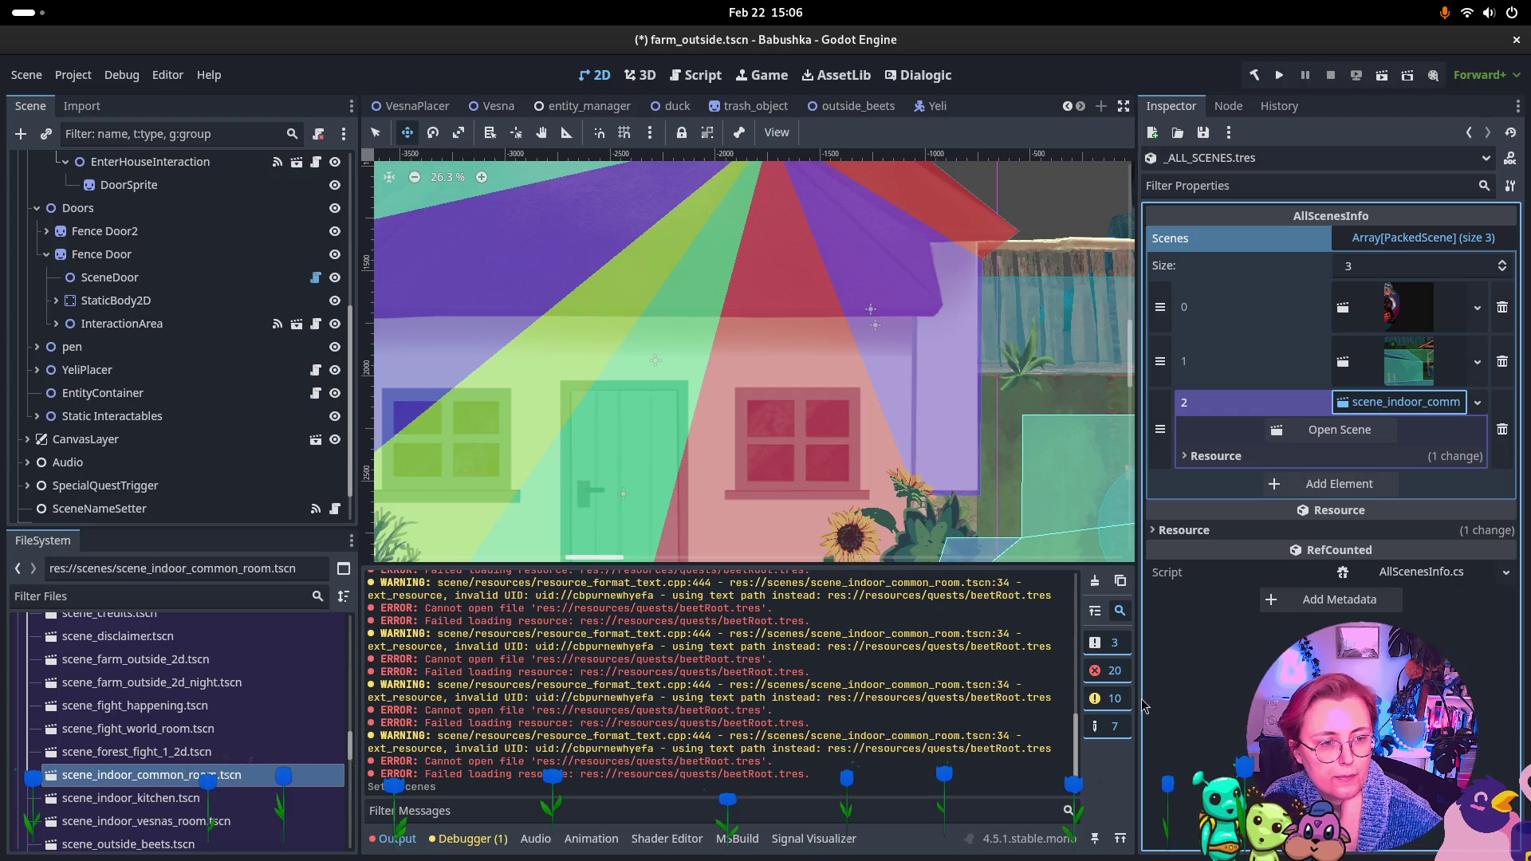
Save, then set HouseDoor's Other Scene Name to scene_indoor_common_room
key(ctrl+s)
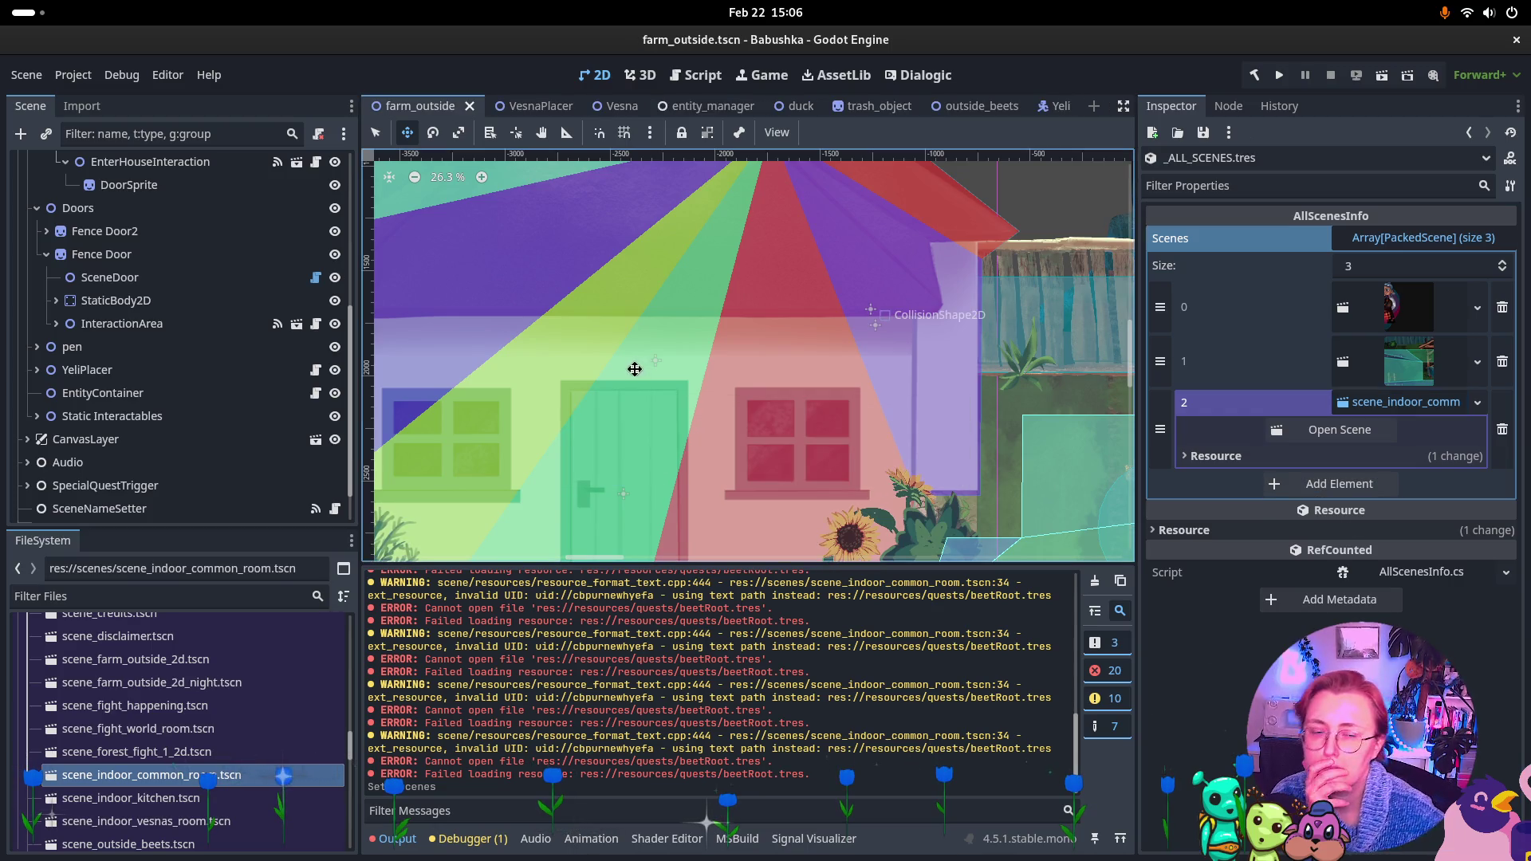
scroll(177, 358, up, 5)
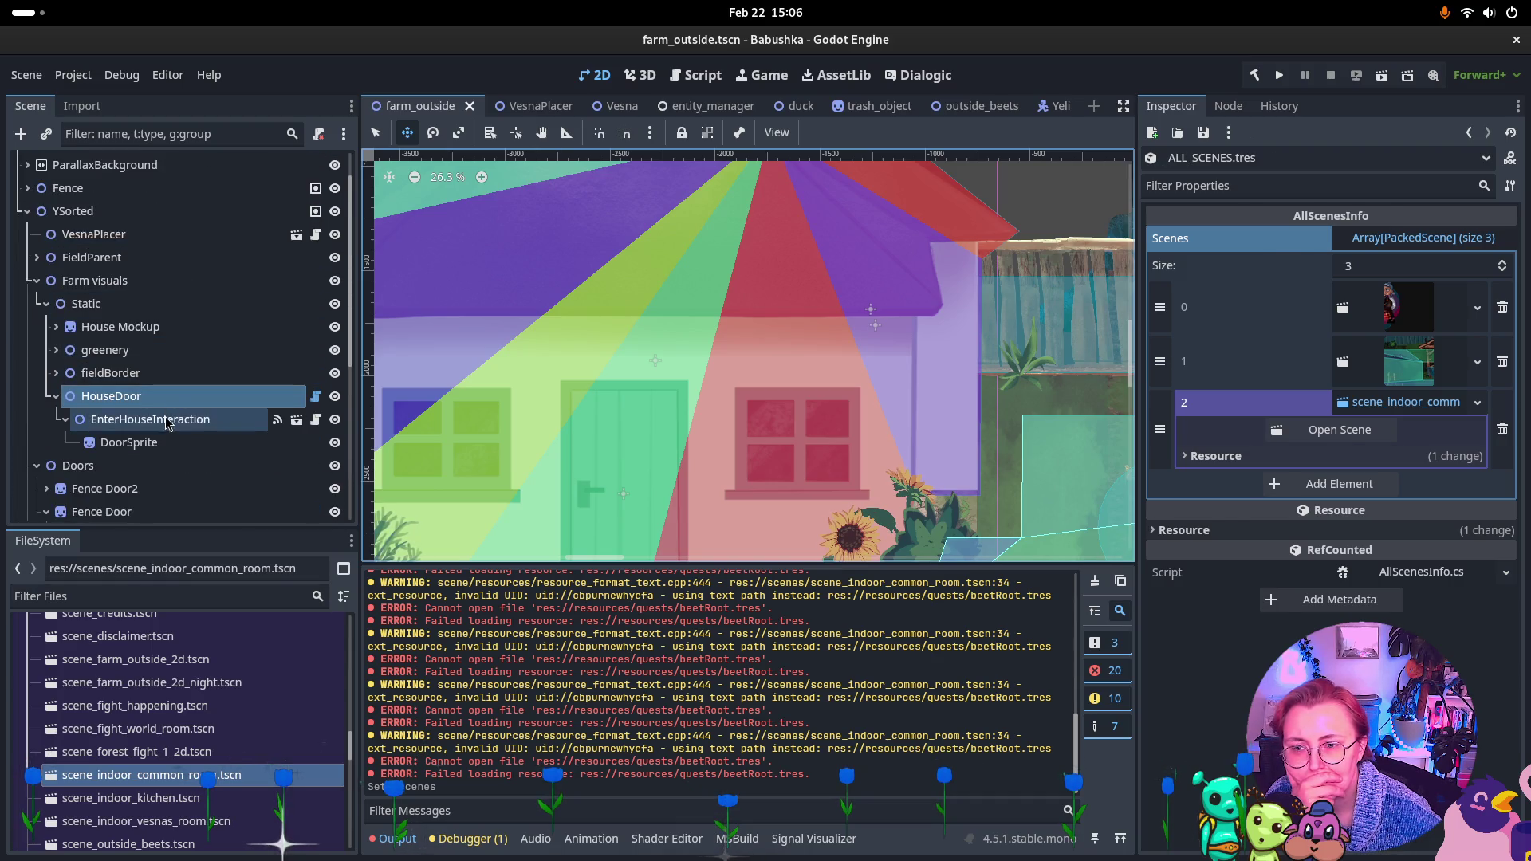
click(160, 396)
click(1479, 243)
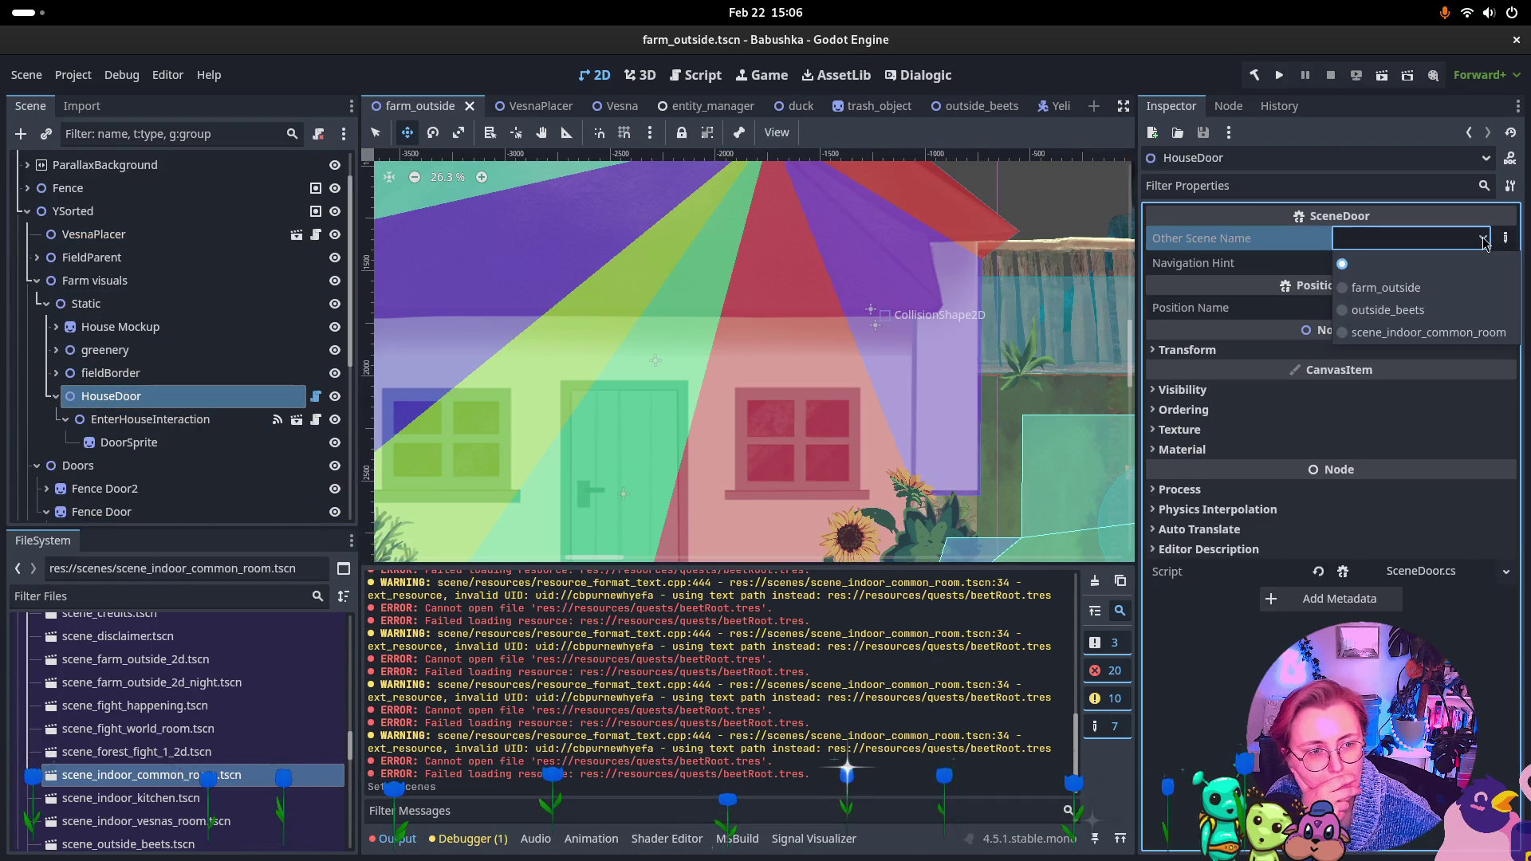
click(1458, 340)
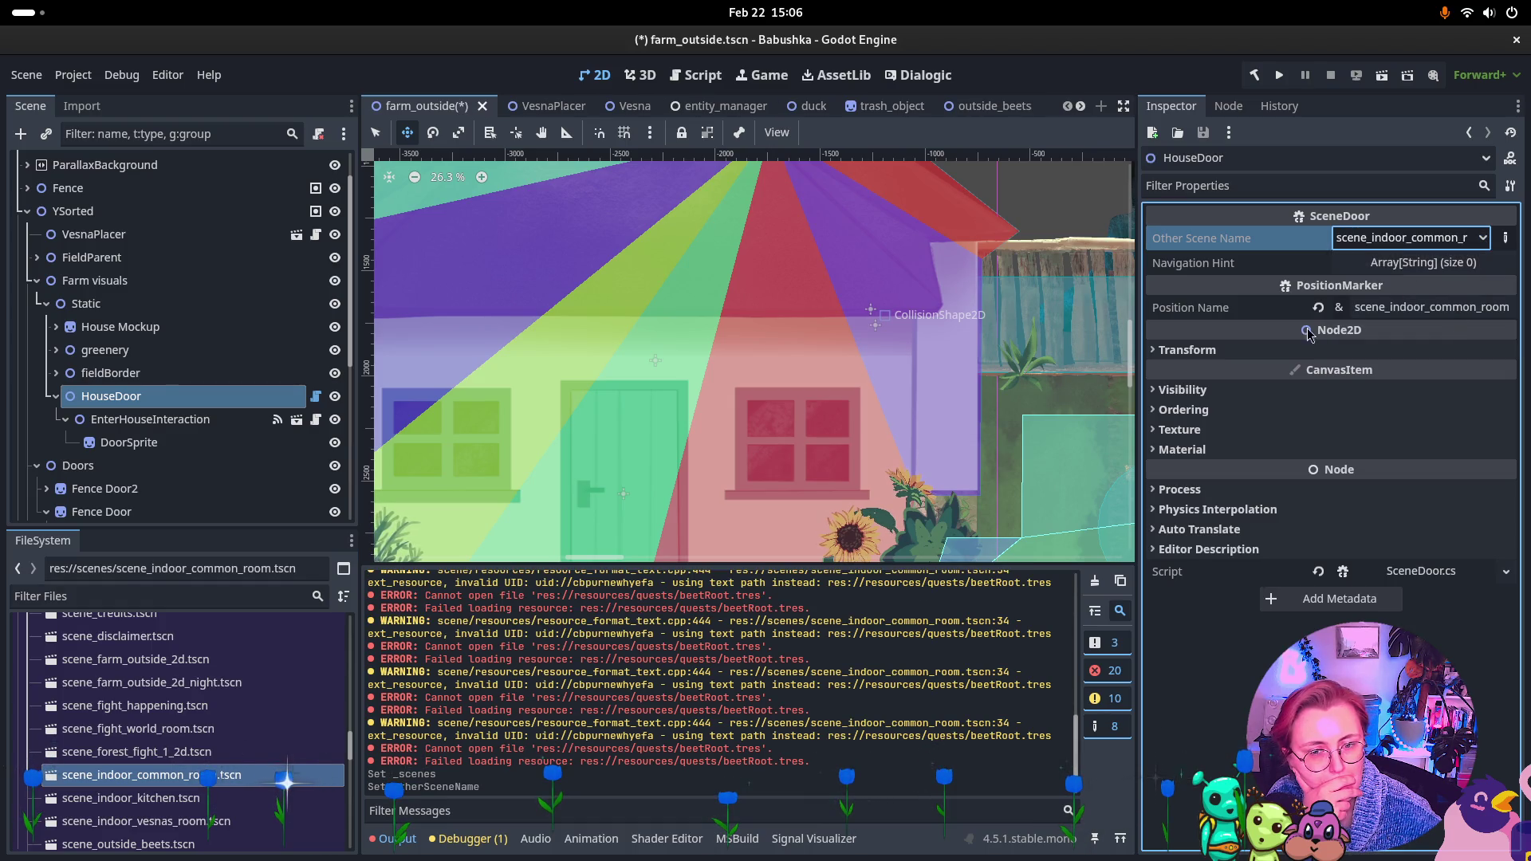
click(677, 323)
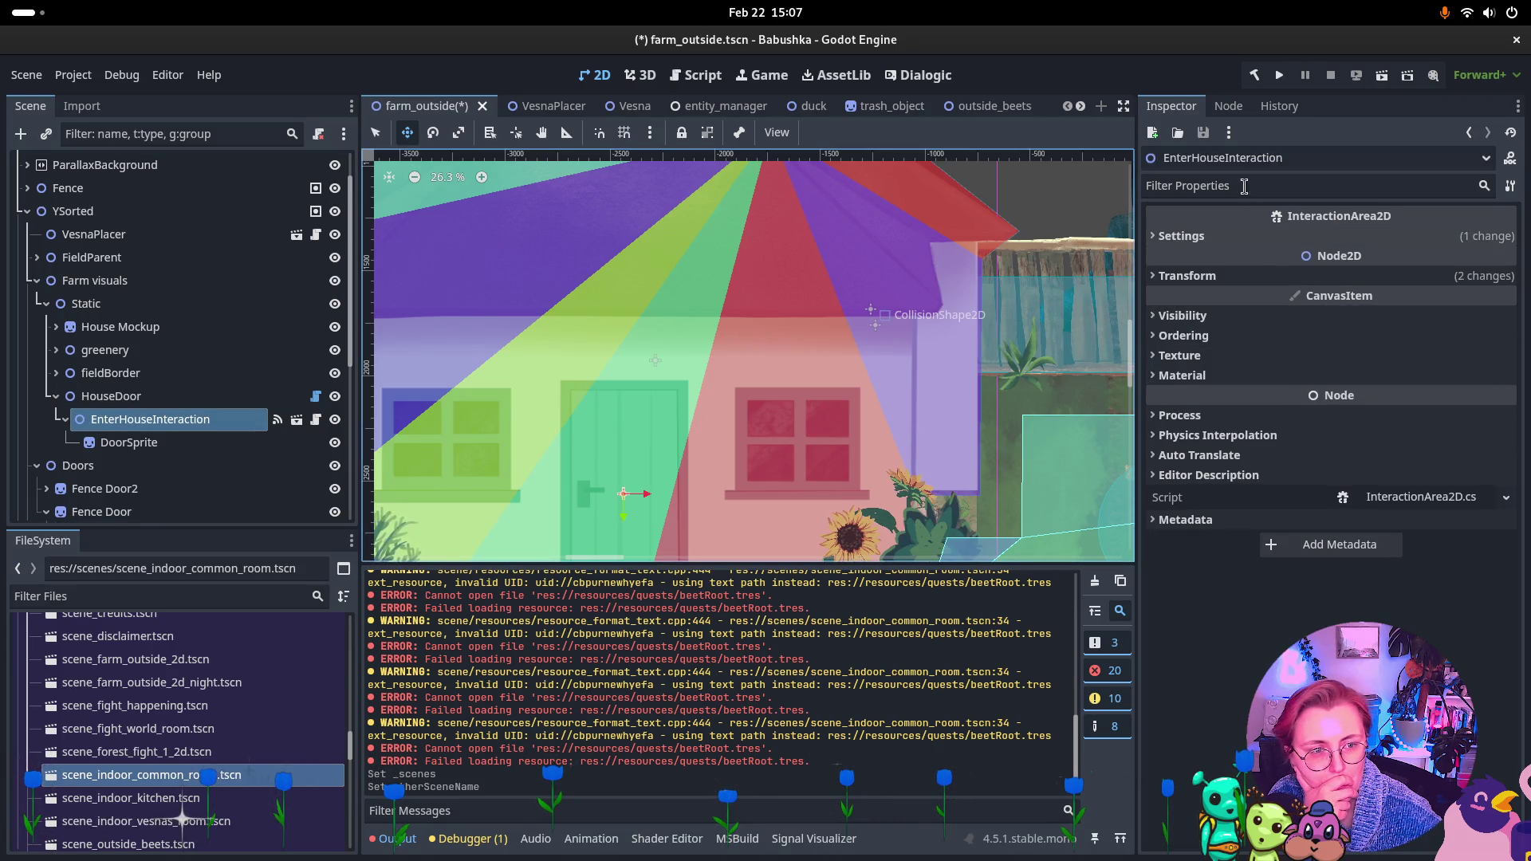
Replace the LoadSceneAtIndex link with Interacted → HouseDoor's UseByVesna, save, and run farm_outside
click(1228, 106)
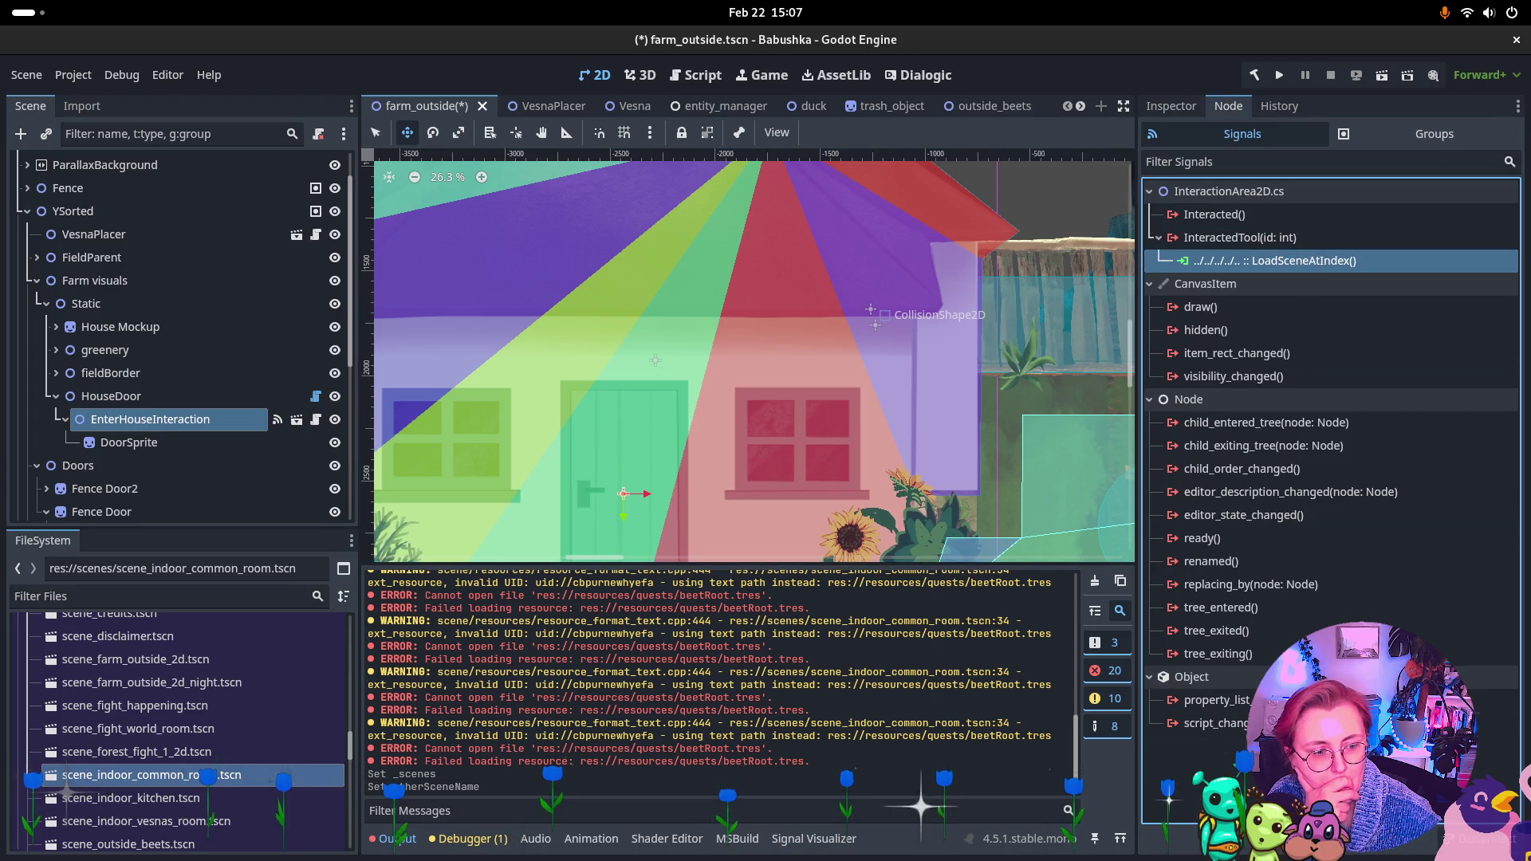
key(Delete)
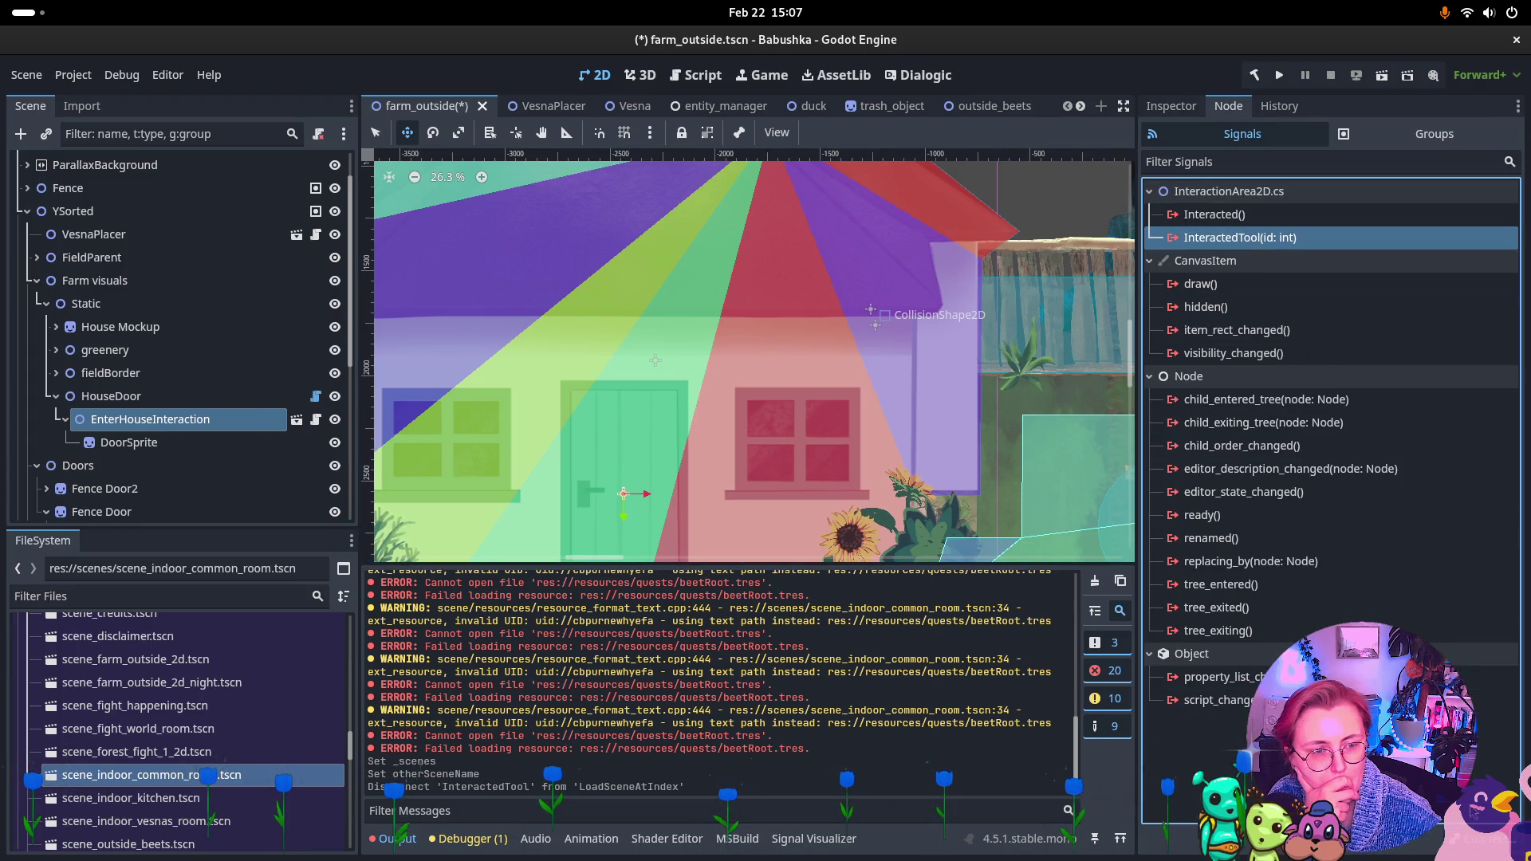
click(1213, 214)
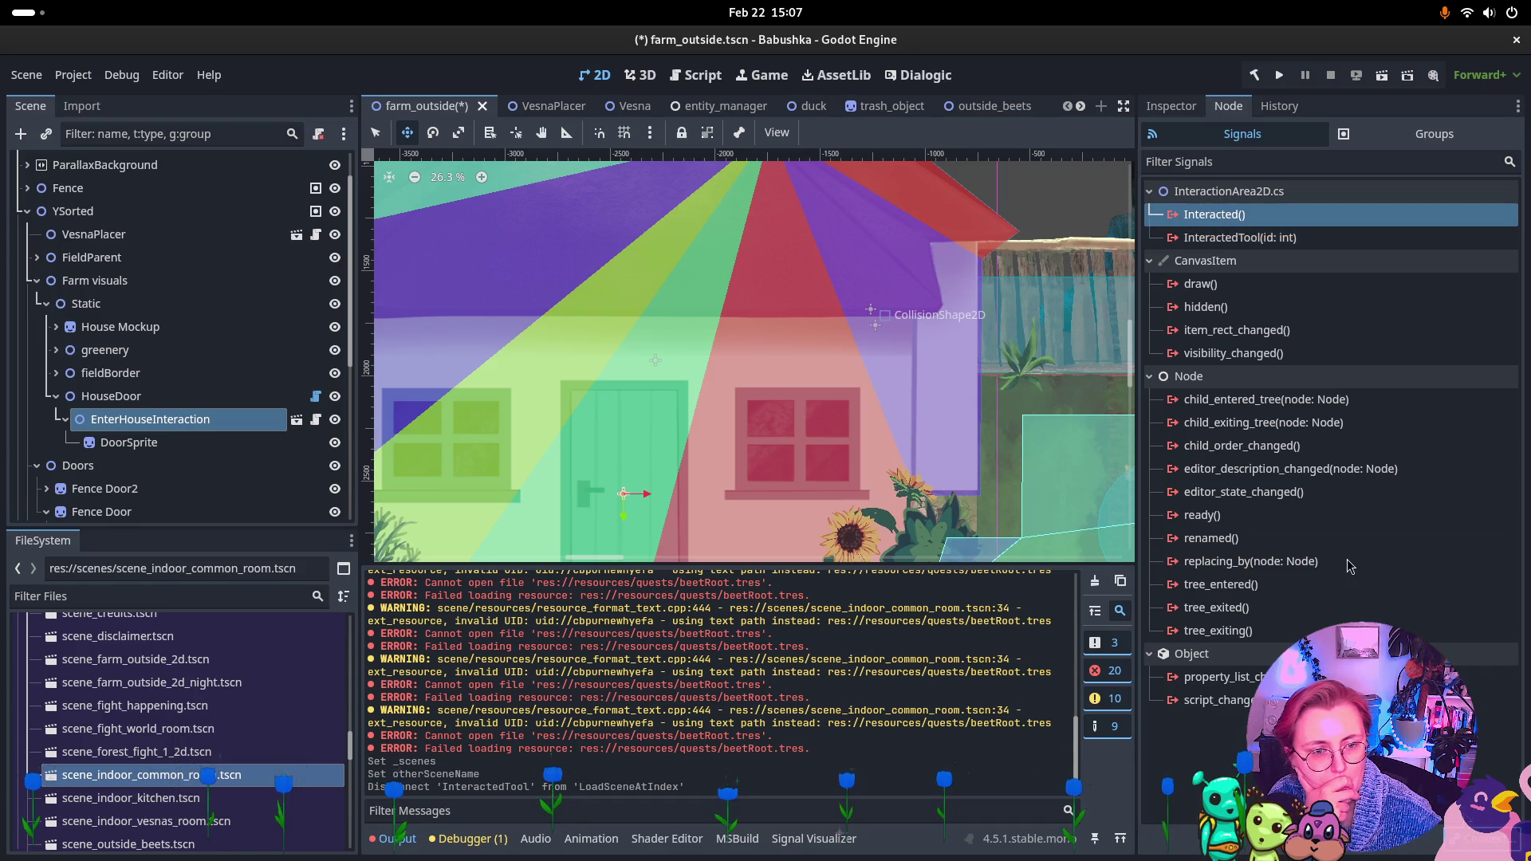
key(Return)
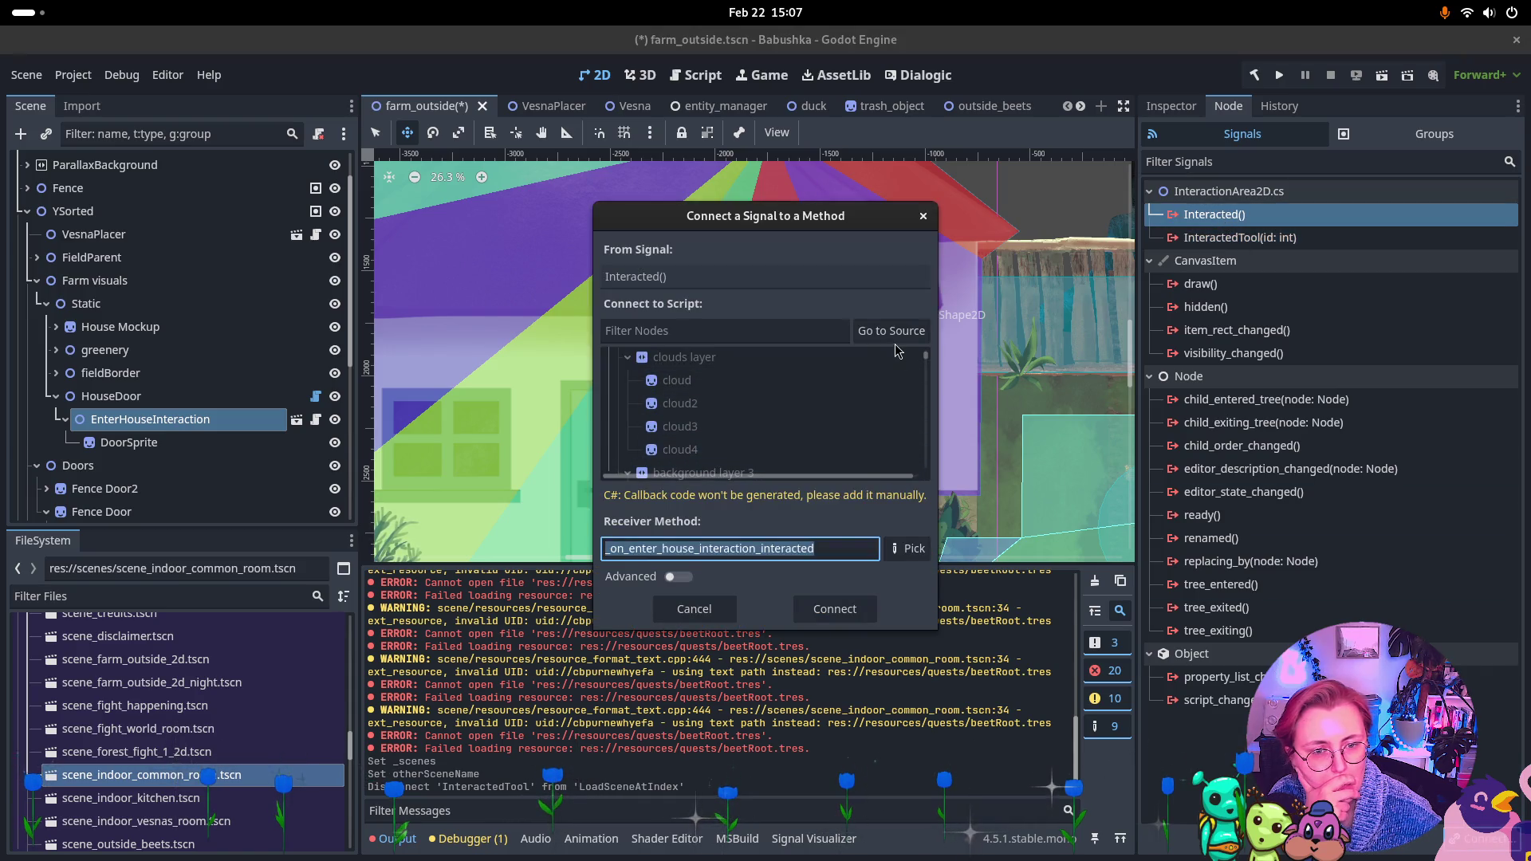
scroll(901, 415, down, 5)
click(878, 434)
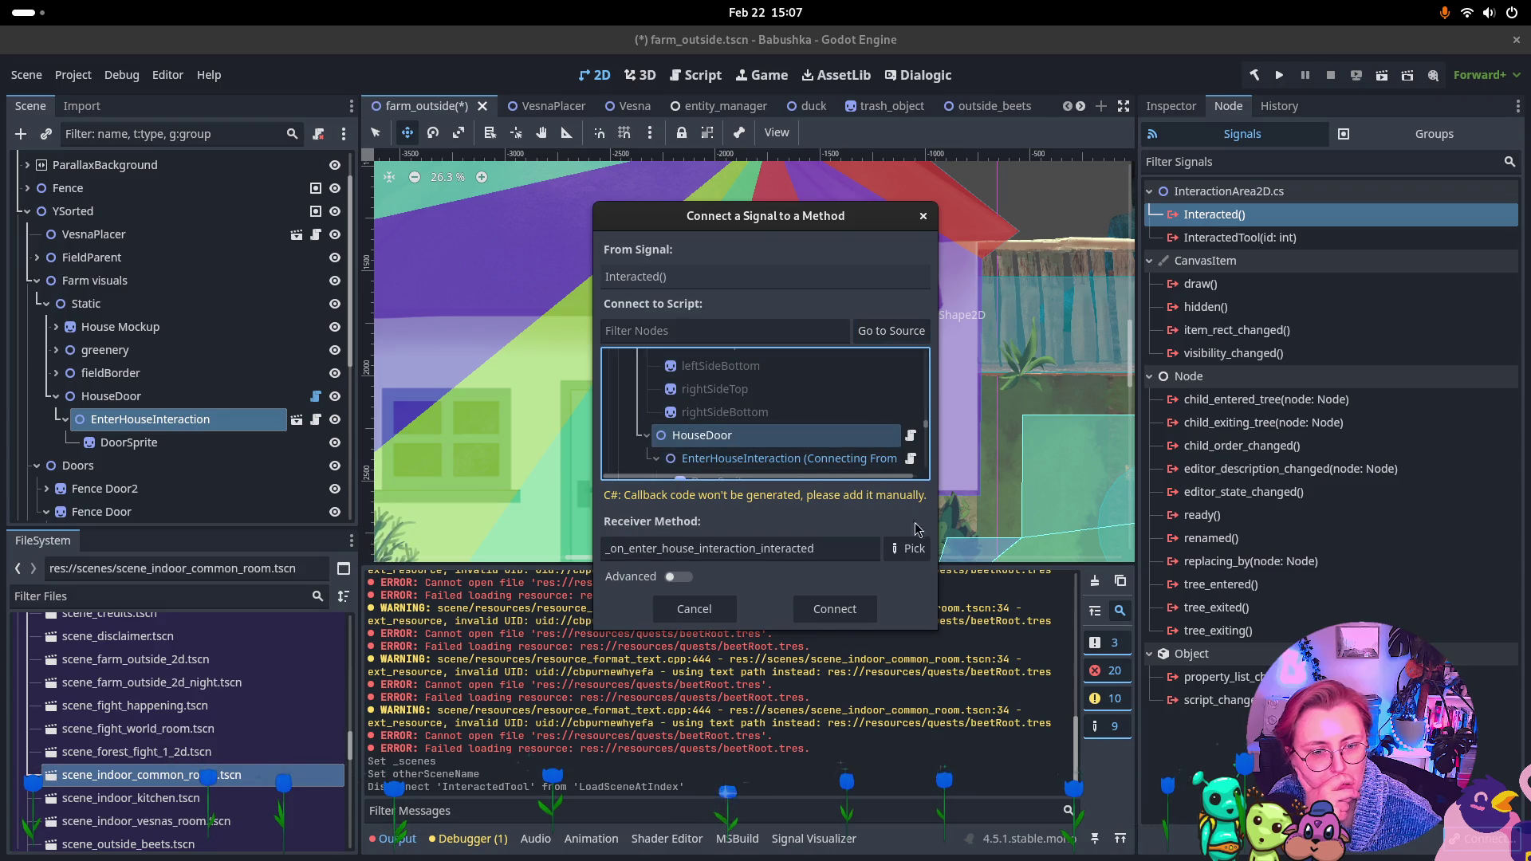
click(909, 548)
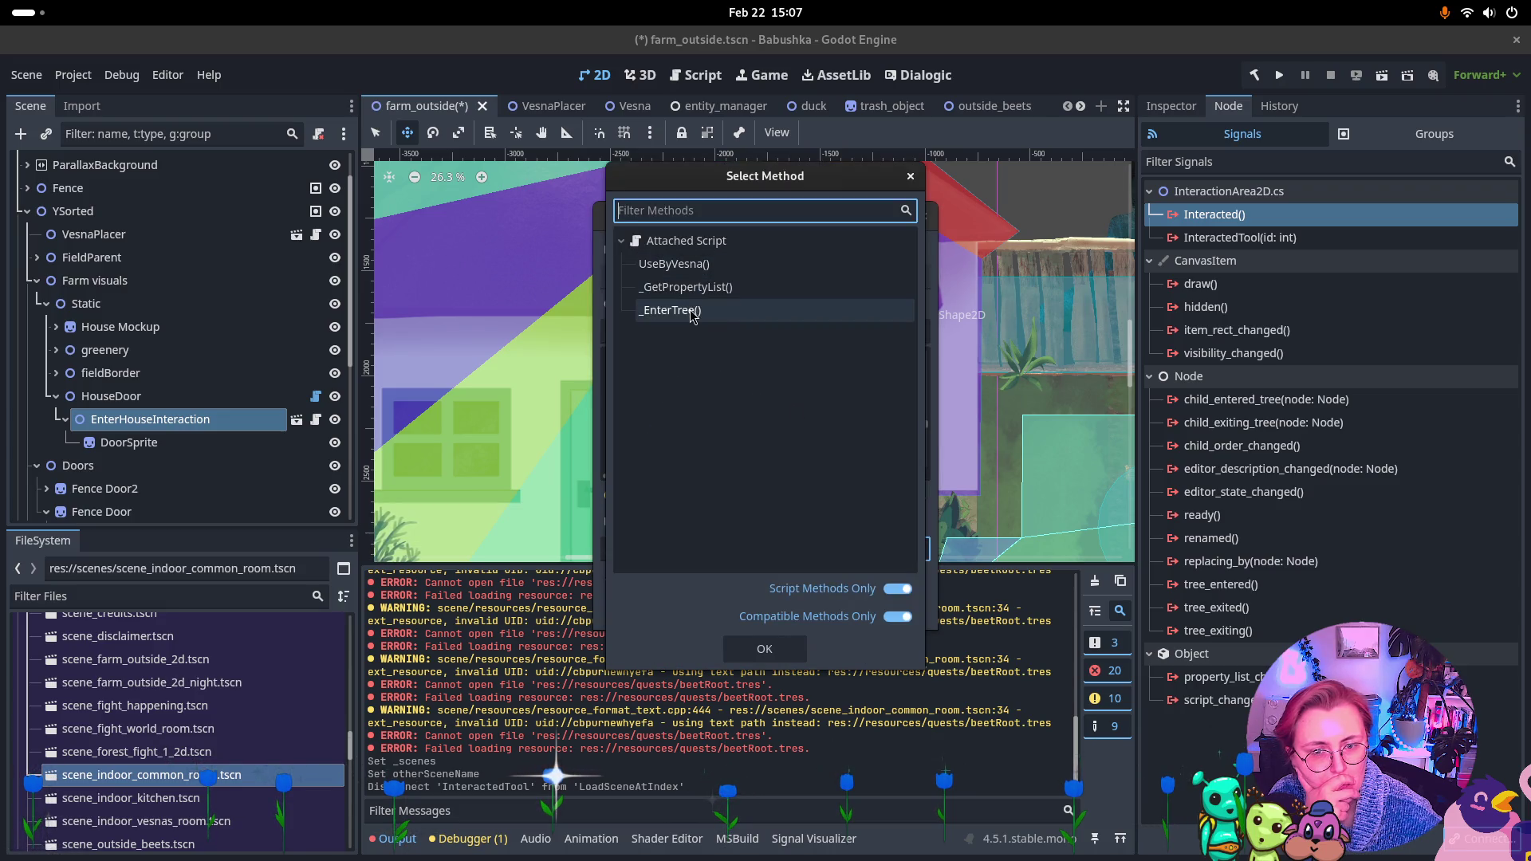
click(674, 264)
click(764, 648)
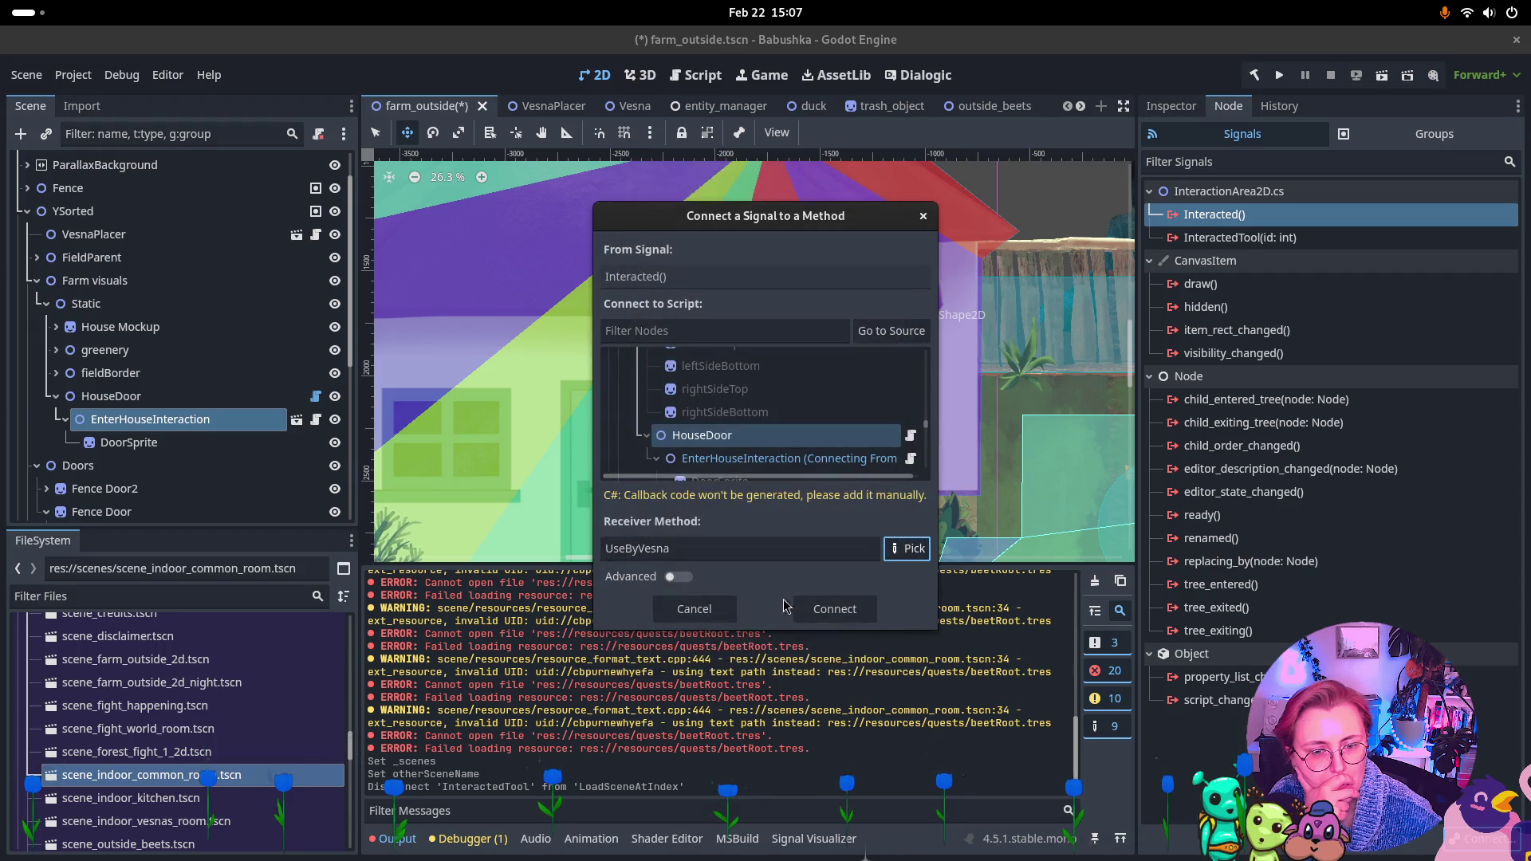
click(835, 610)
key(ctrl+s)
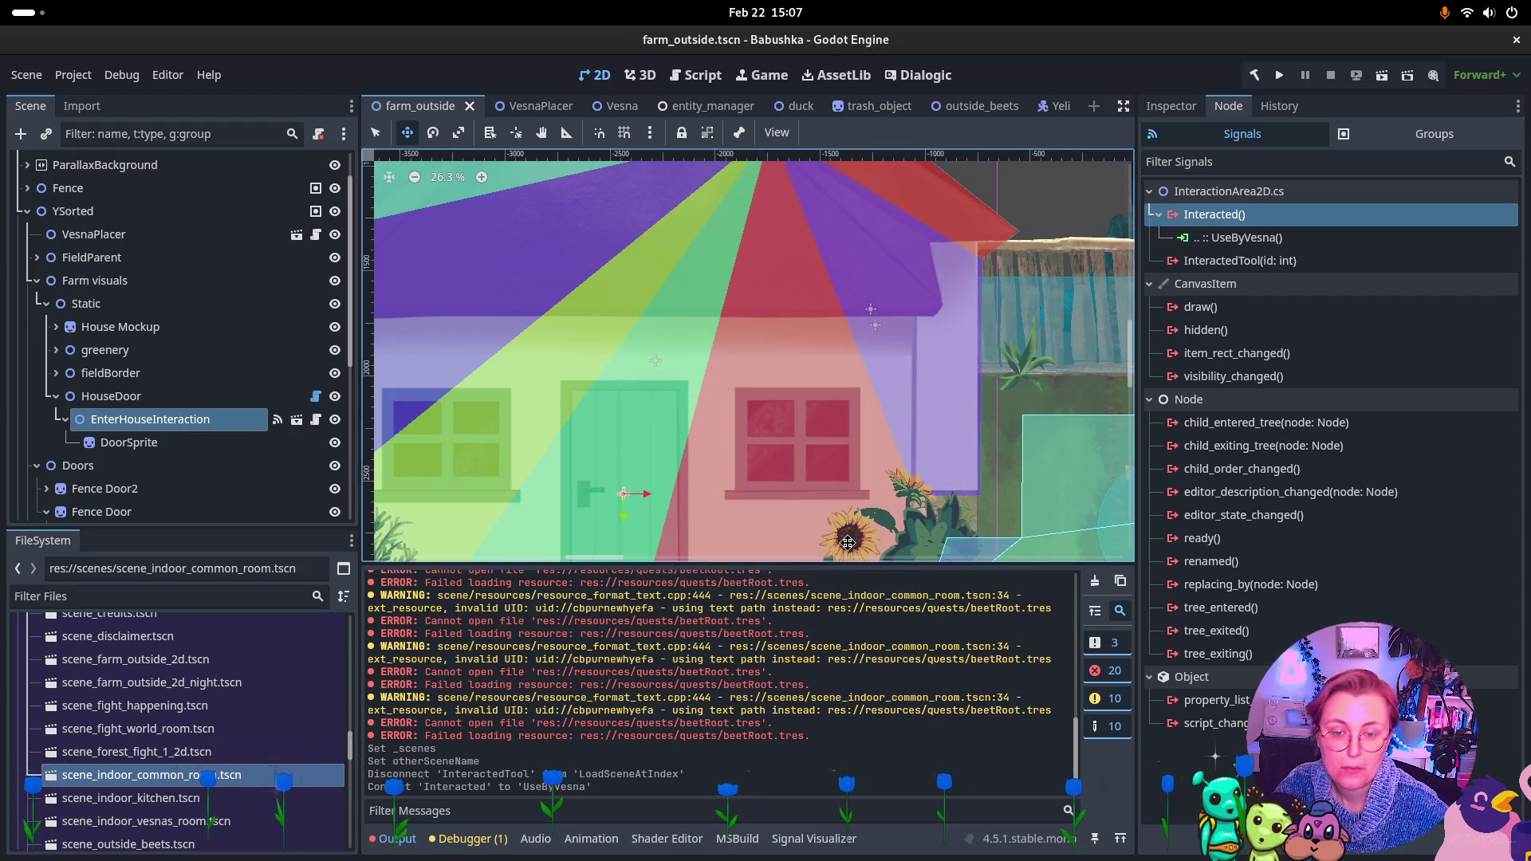
click(1382, 75)
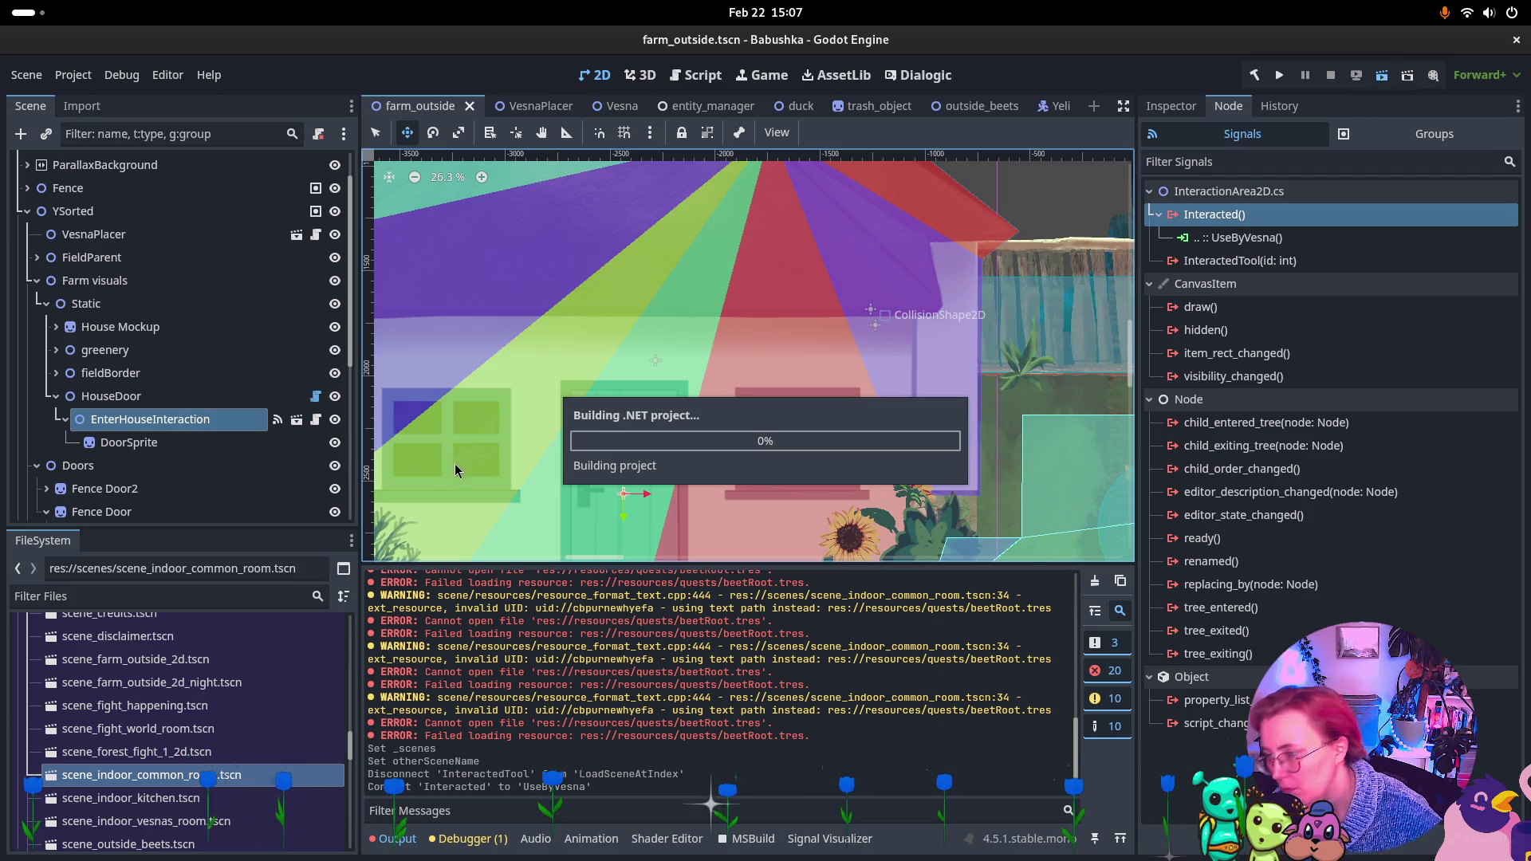
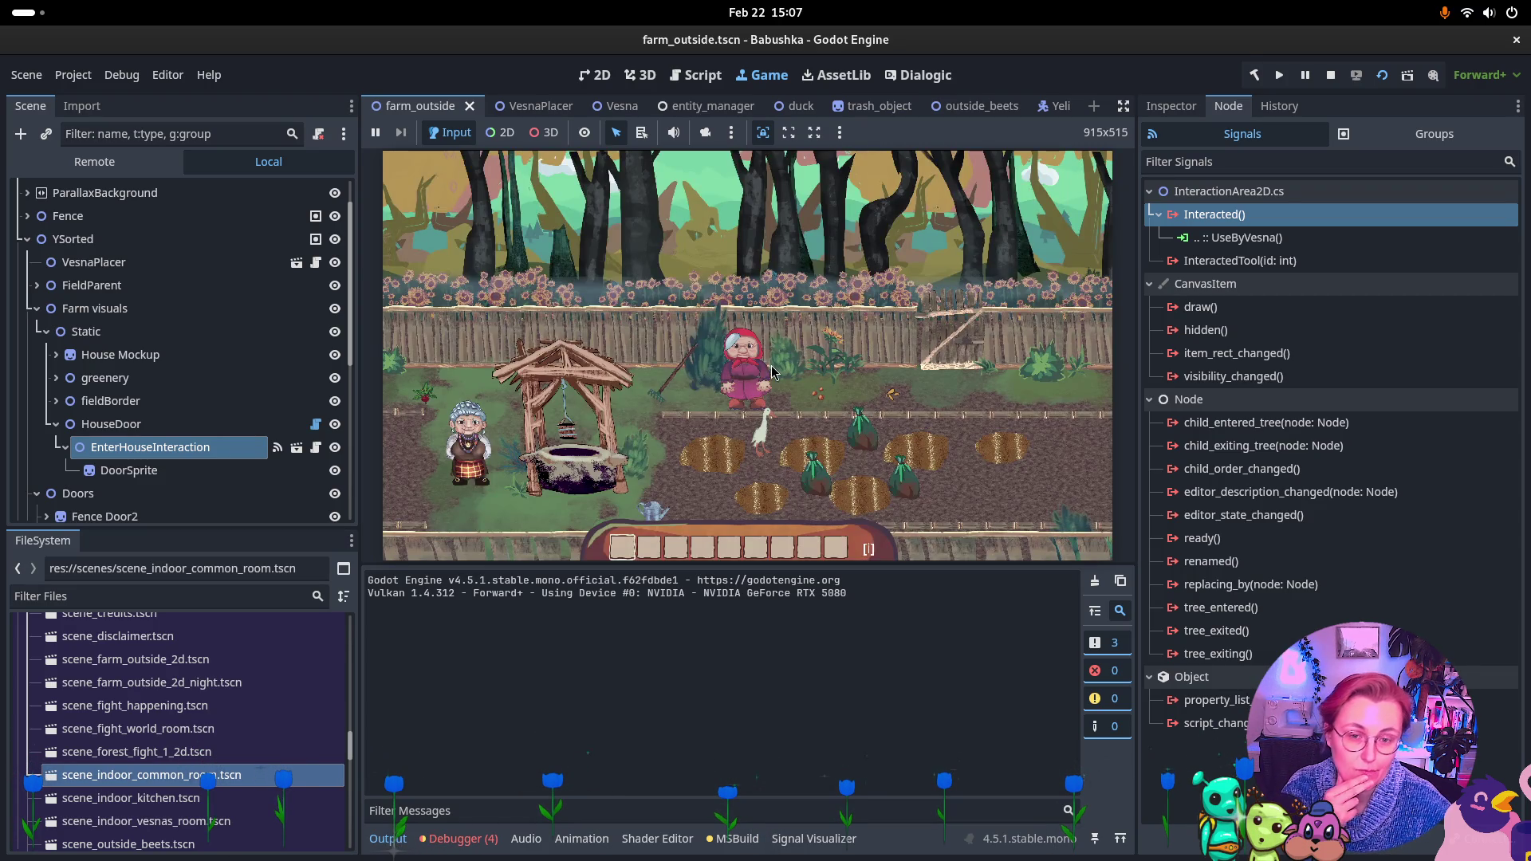
Walk the player left past the well while checking the debugger's error list
click(618, 470)
key(a)
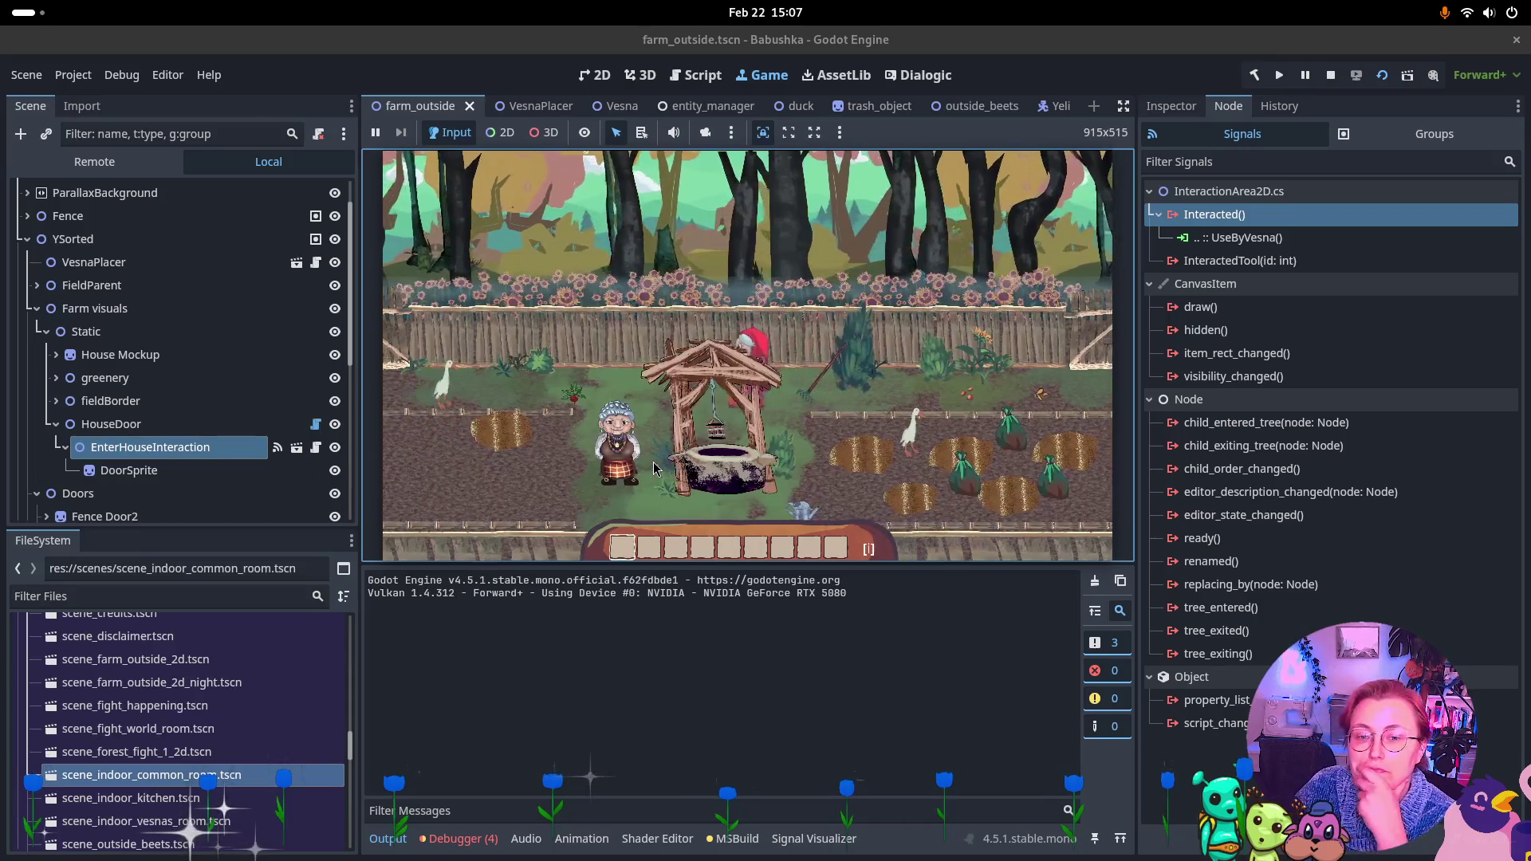
key(s)
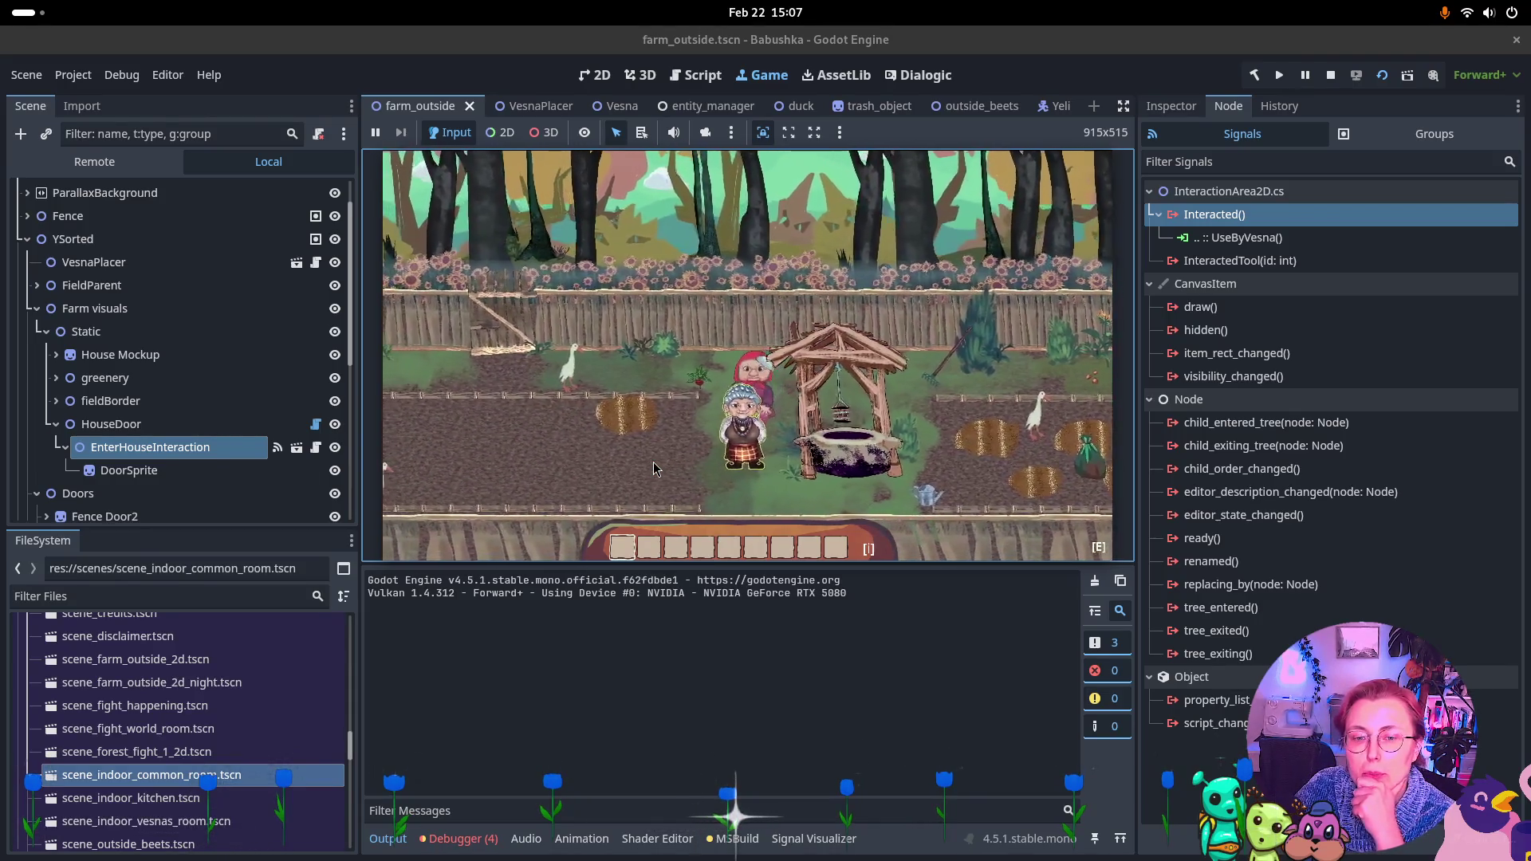
key(a)
click(495, 839)
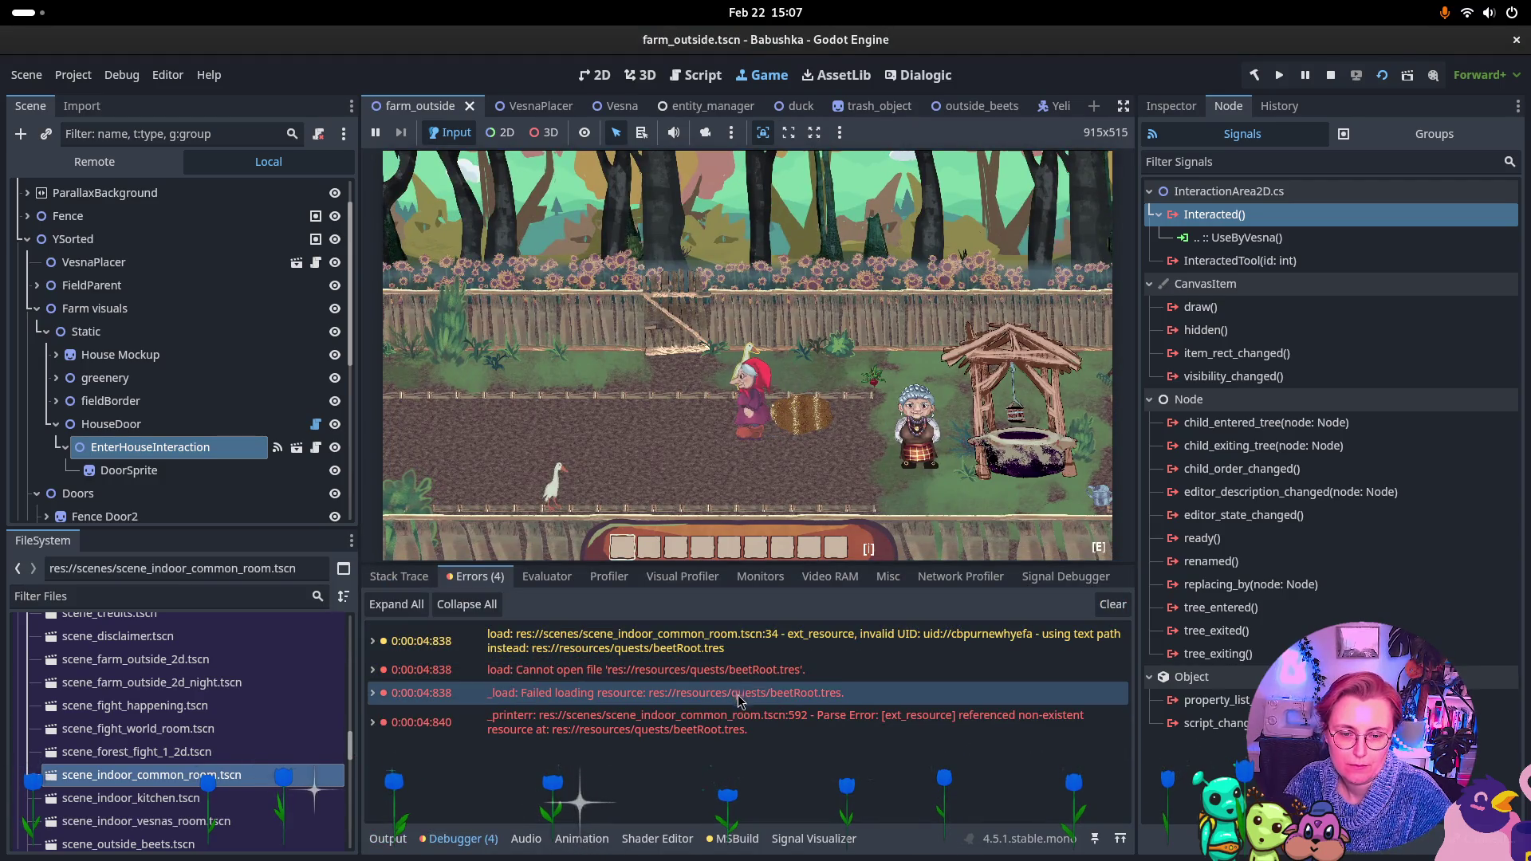
mouse_move(714, 740)
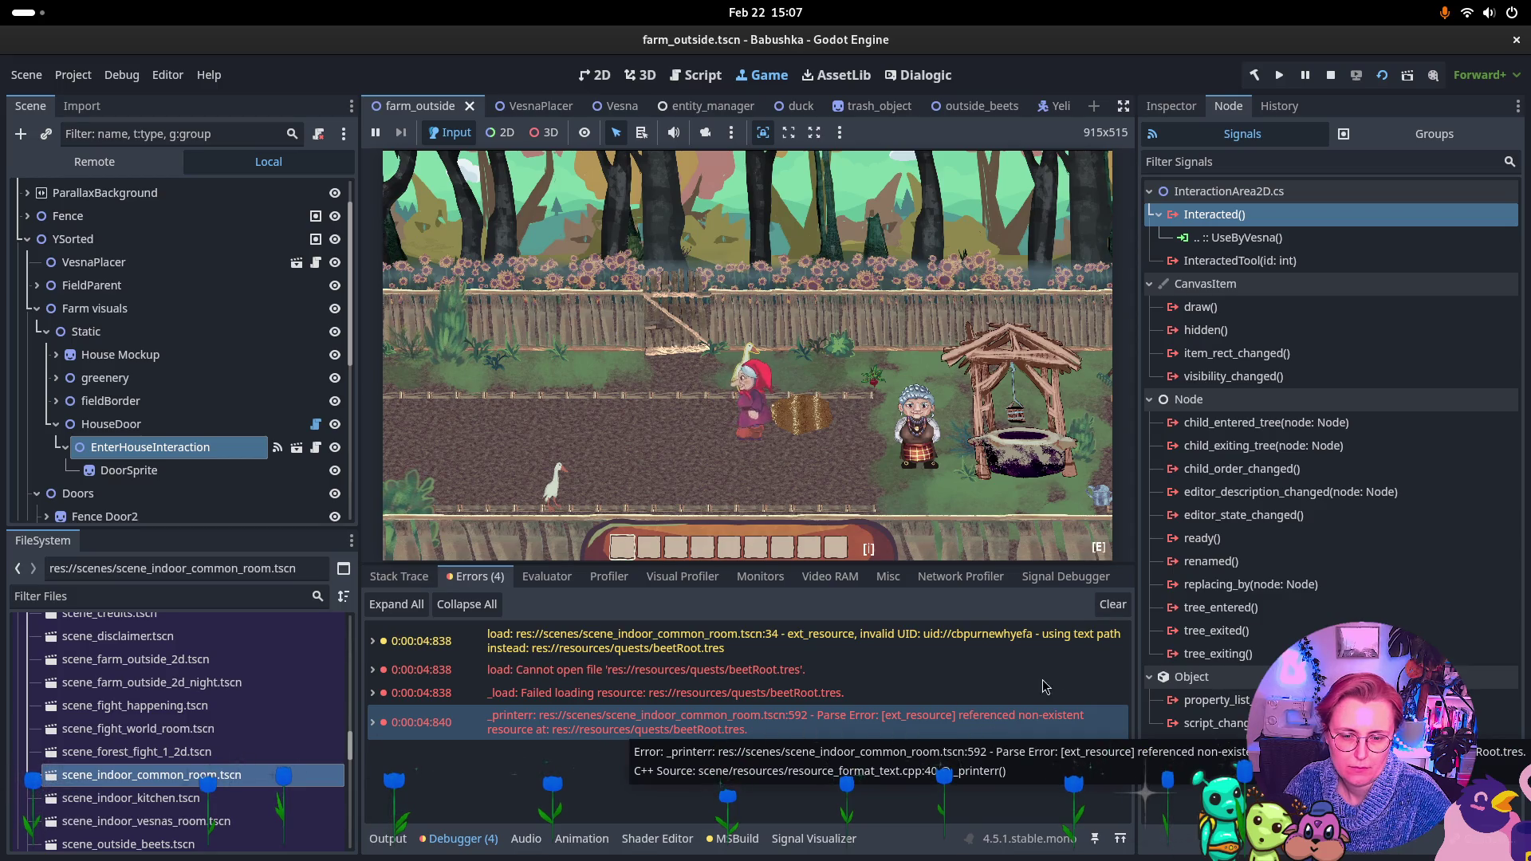
click(631, 445)
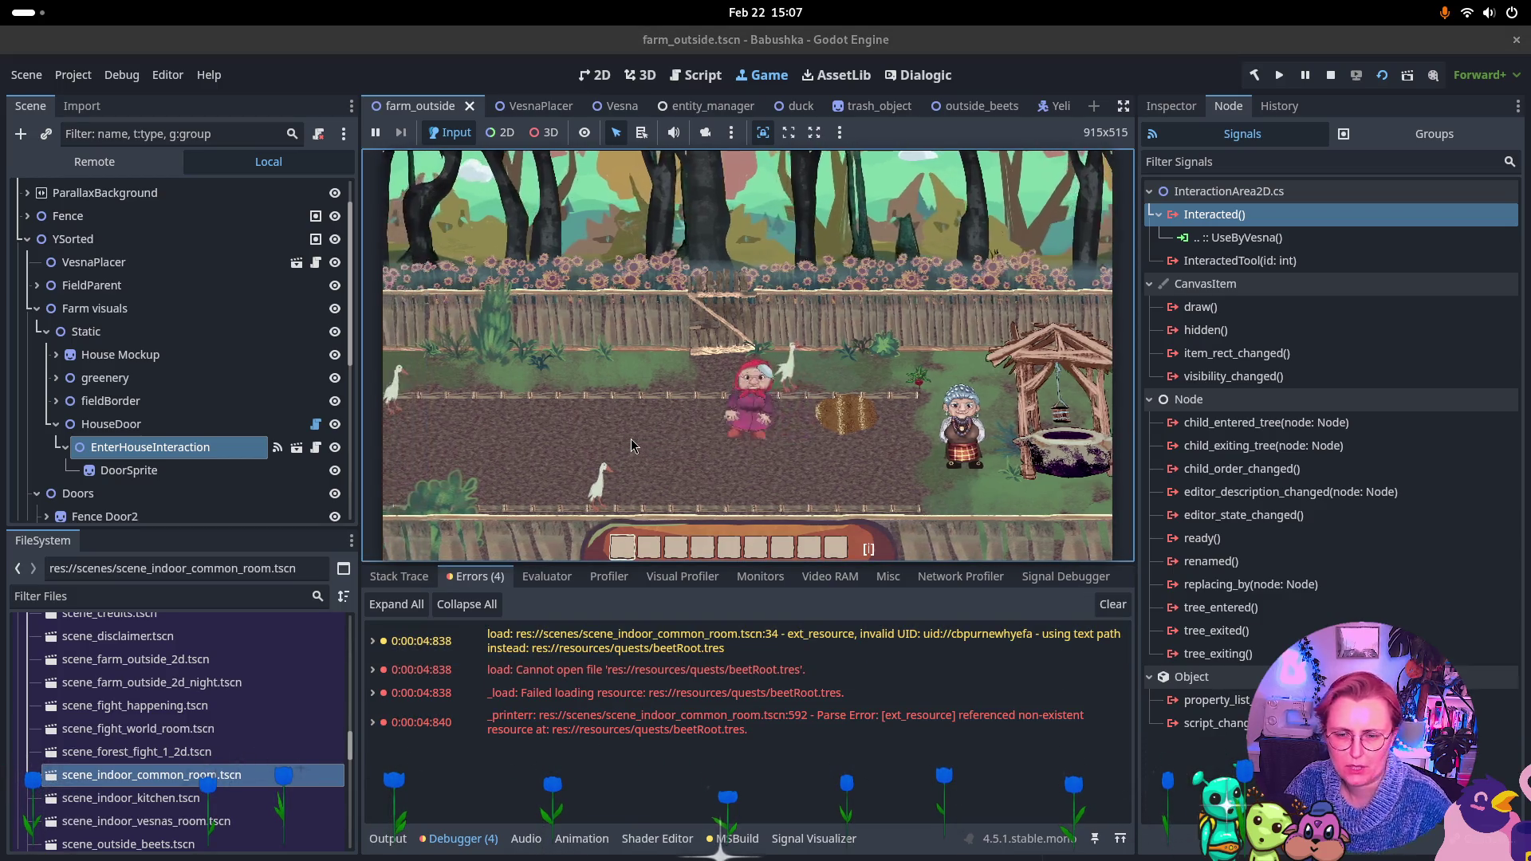
Walk the grandmother to the farmhouse door, enter with E, and approach the other grandmother inside
key(Left)
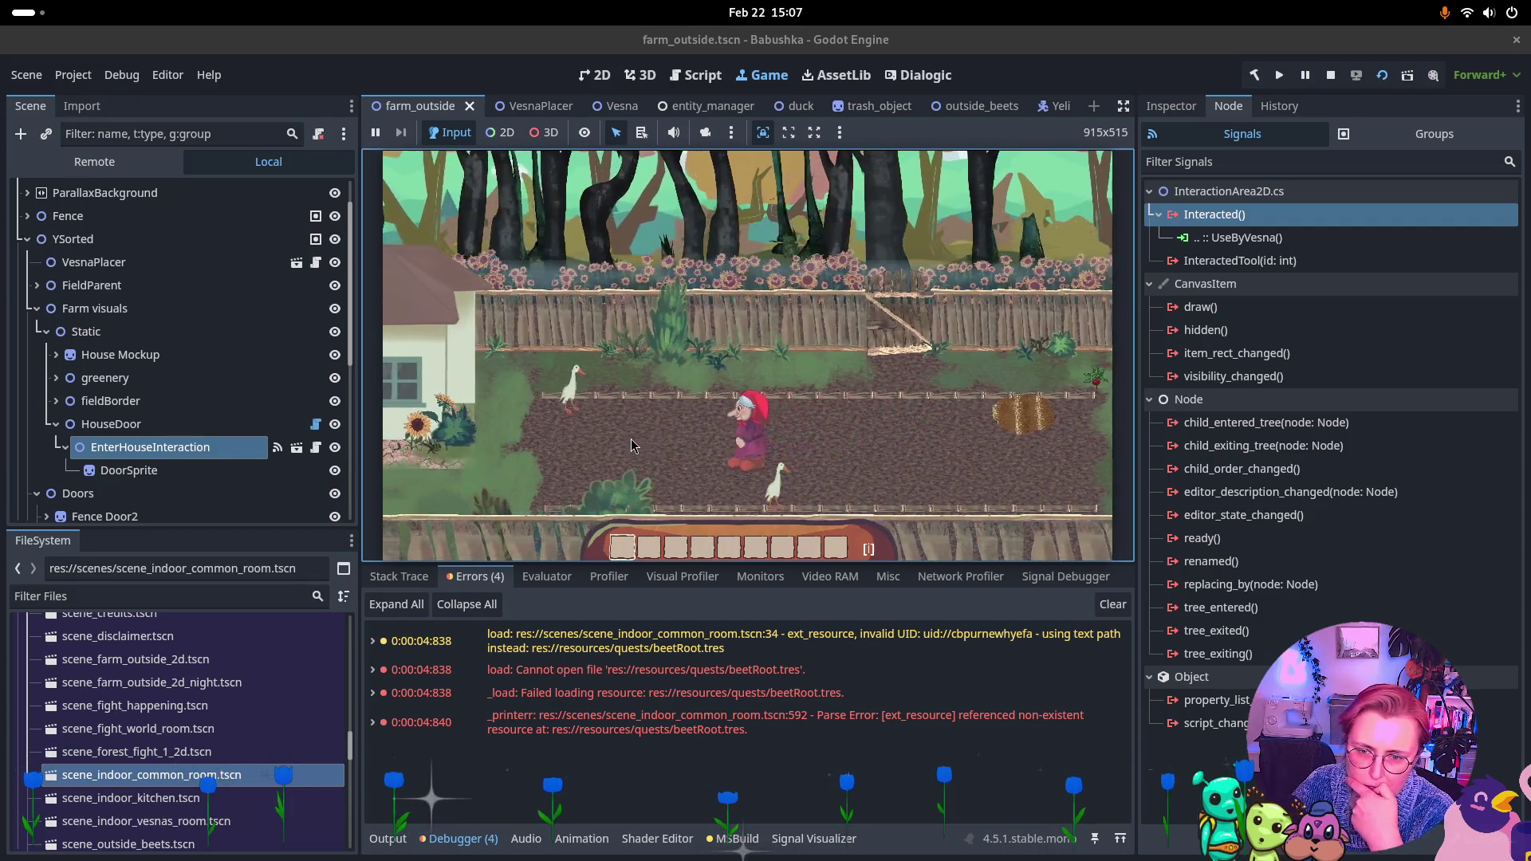
key(Left)
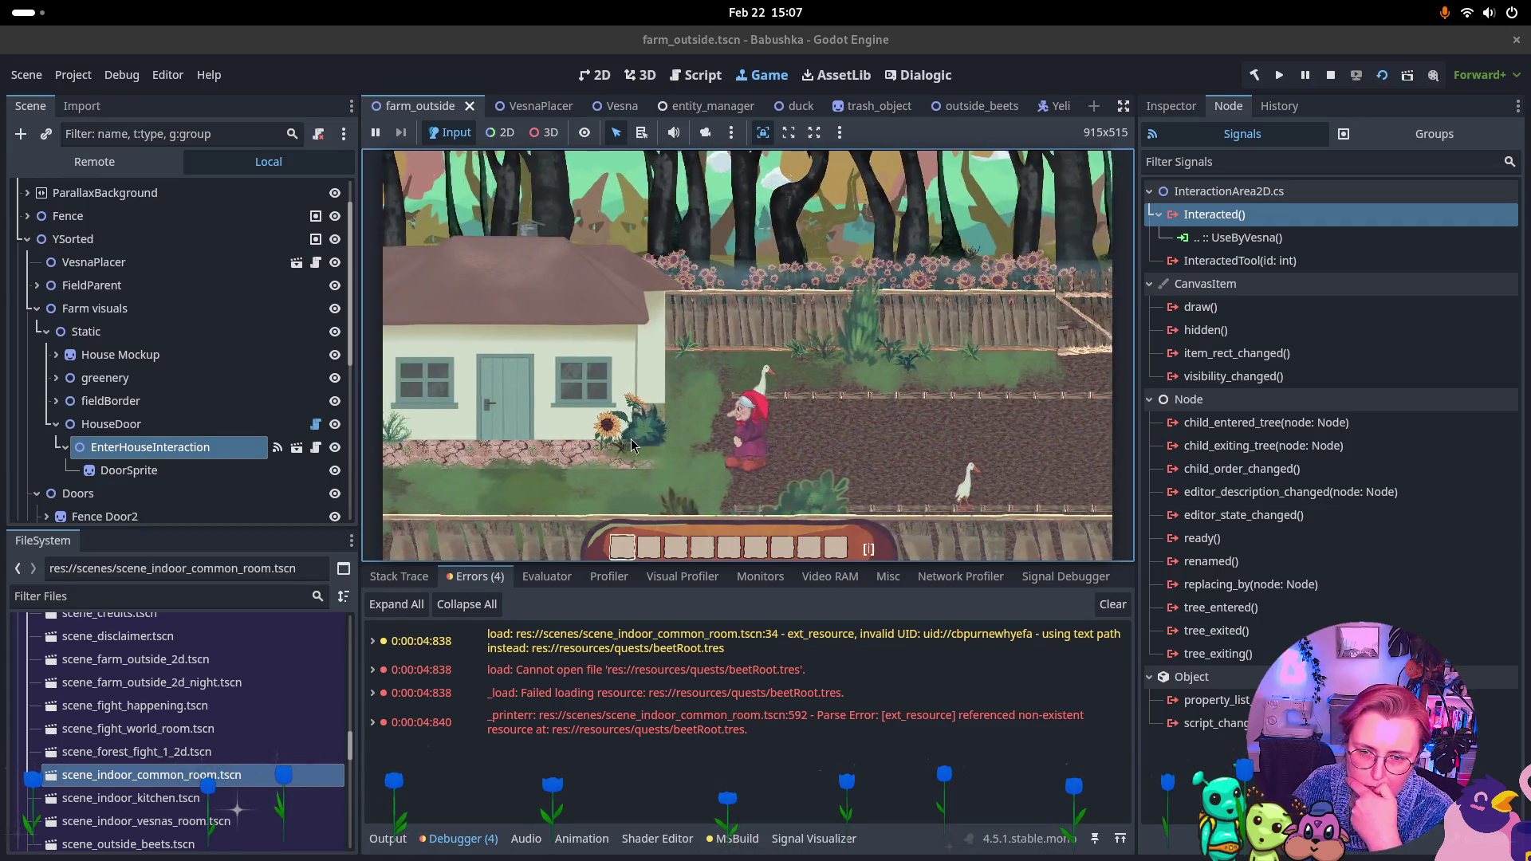
key(Left)
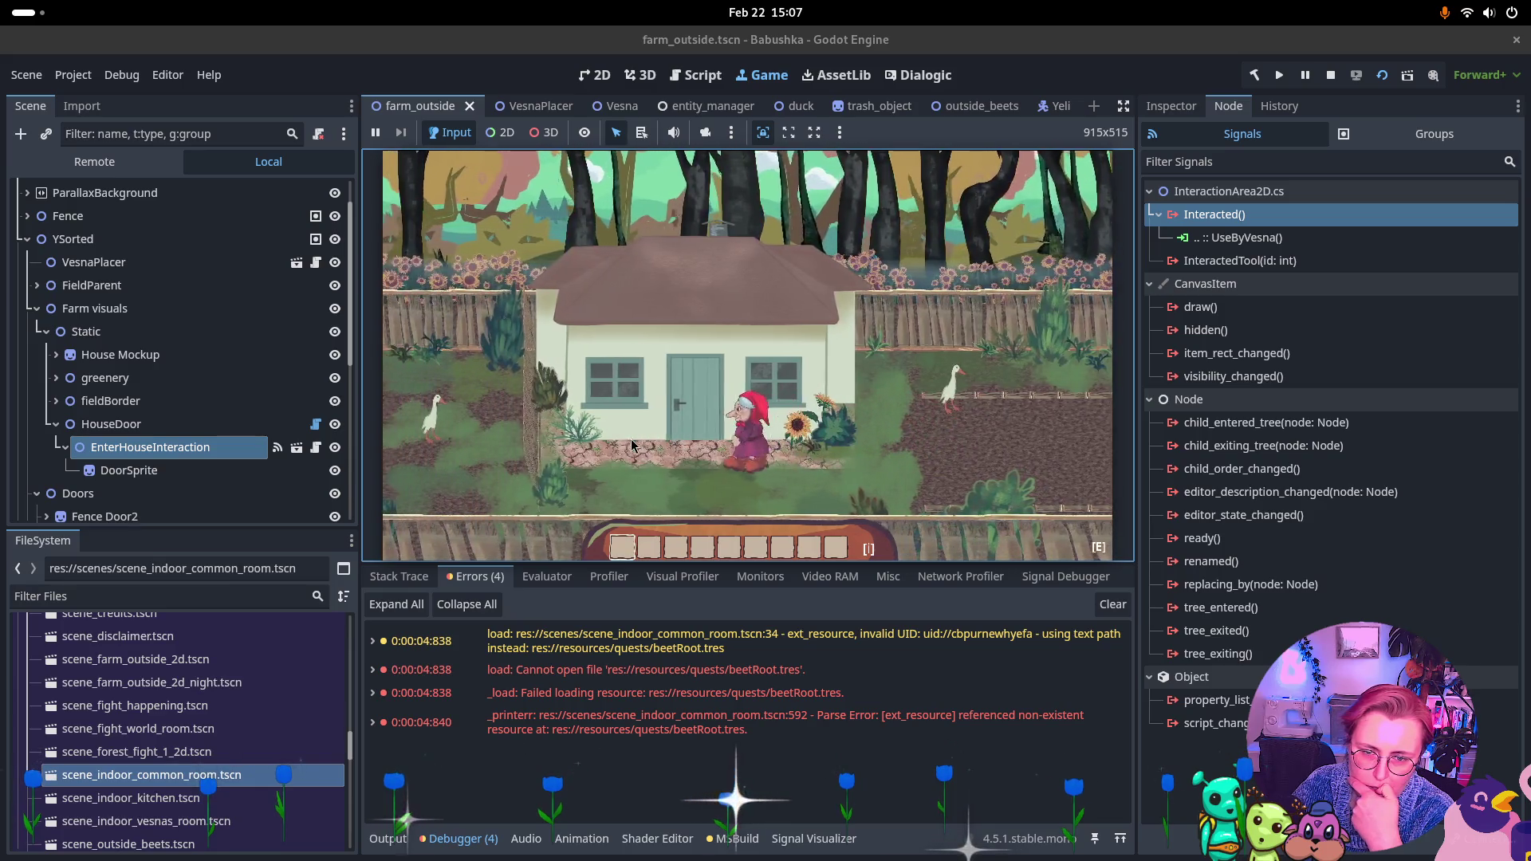
key(Up)
key(e)
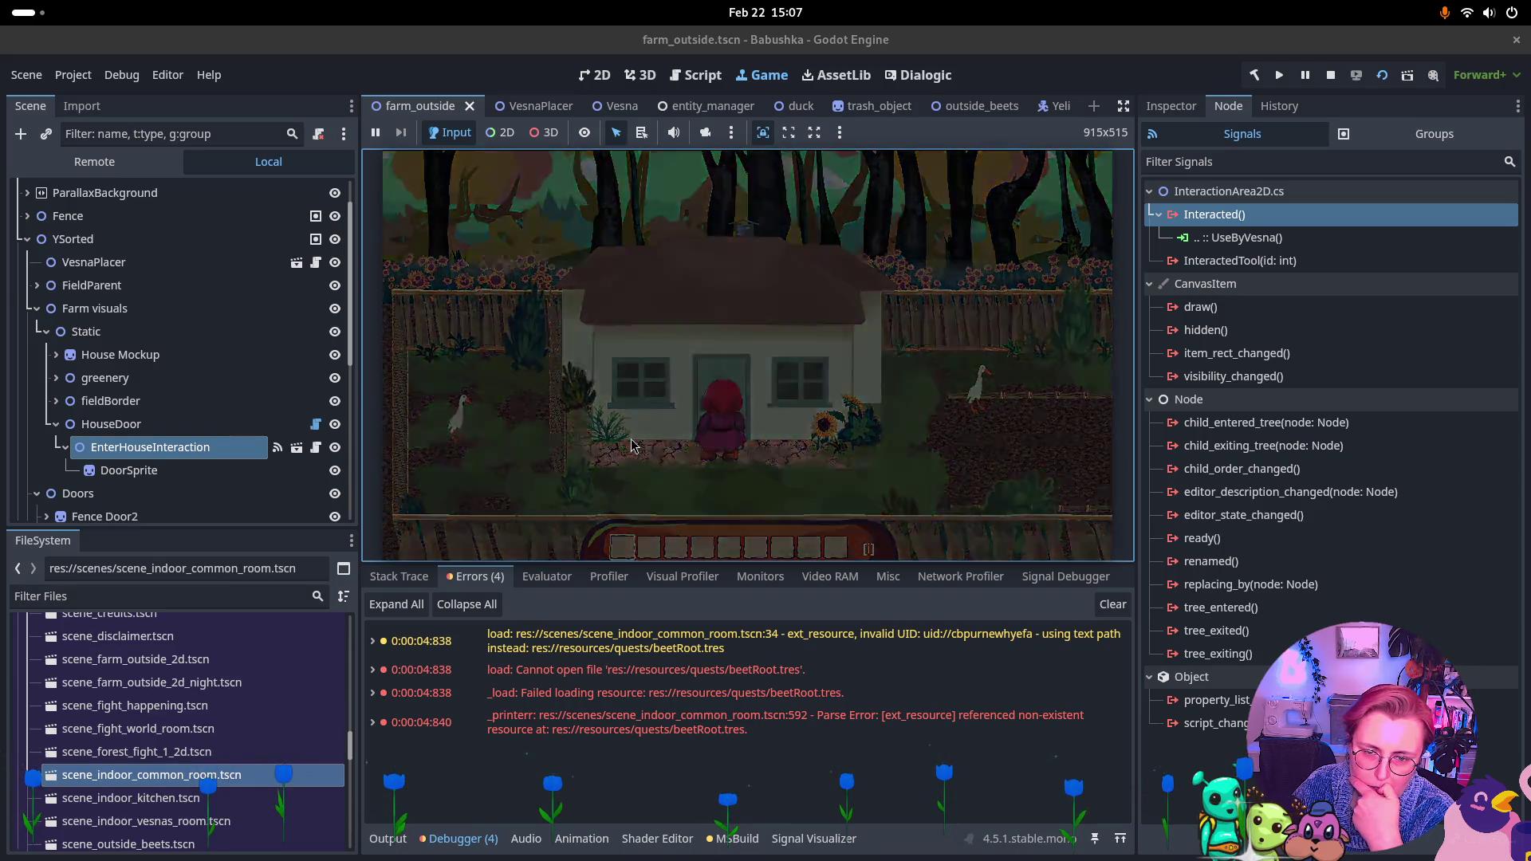
key(Right)
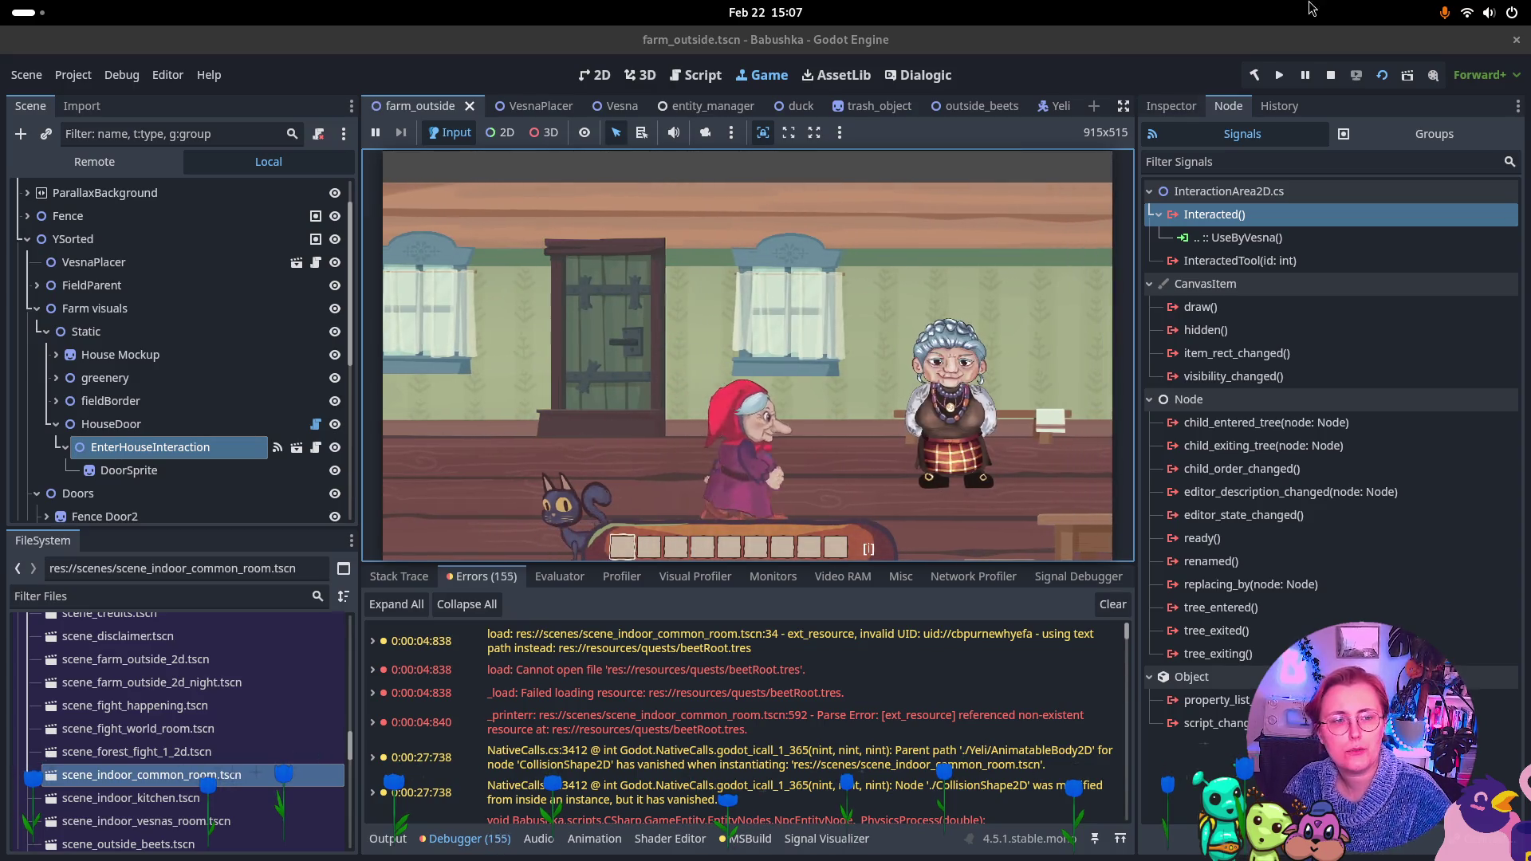
key(Right)
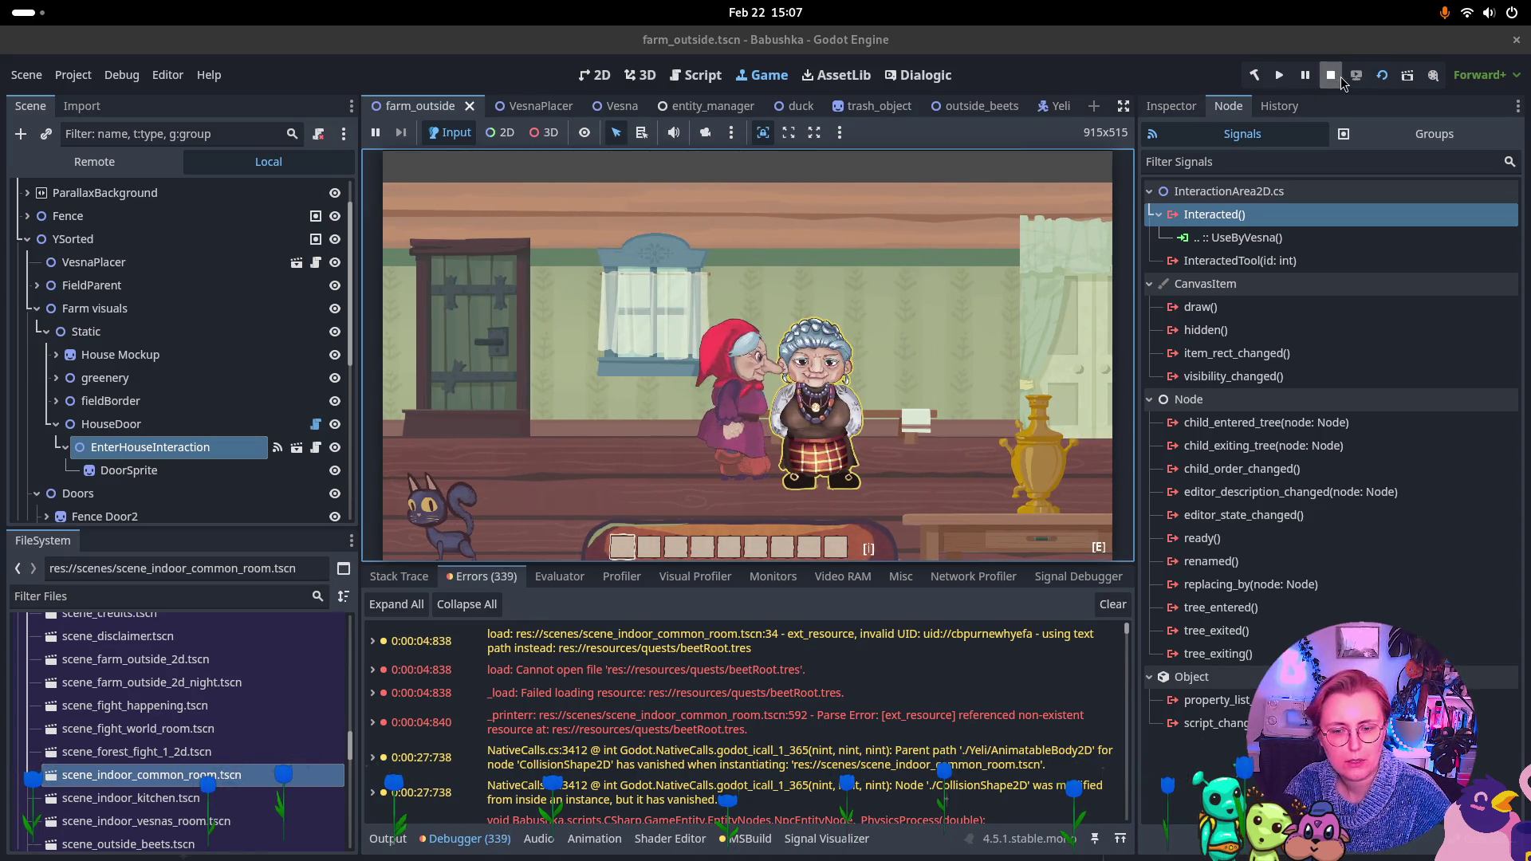
Stop the running game and switch over to Rider
click(1329, 75)
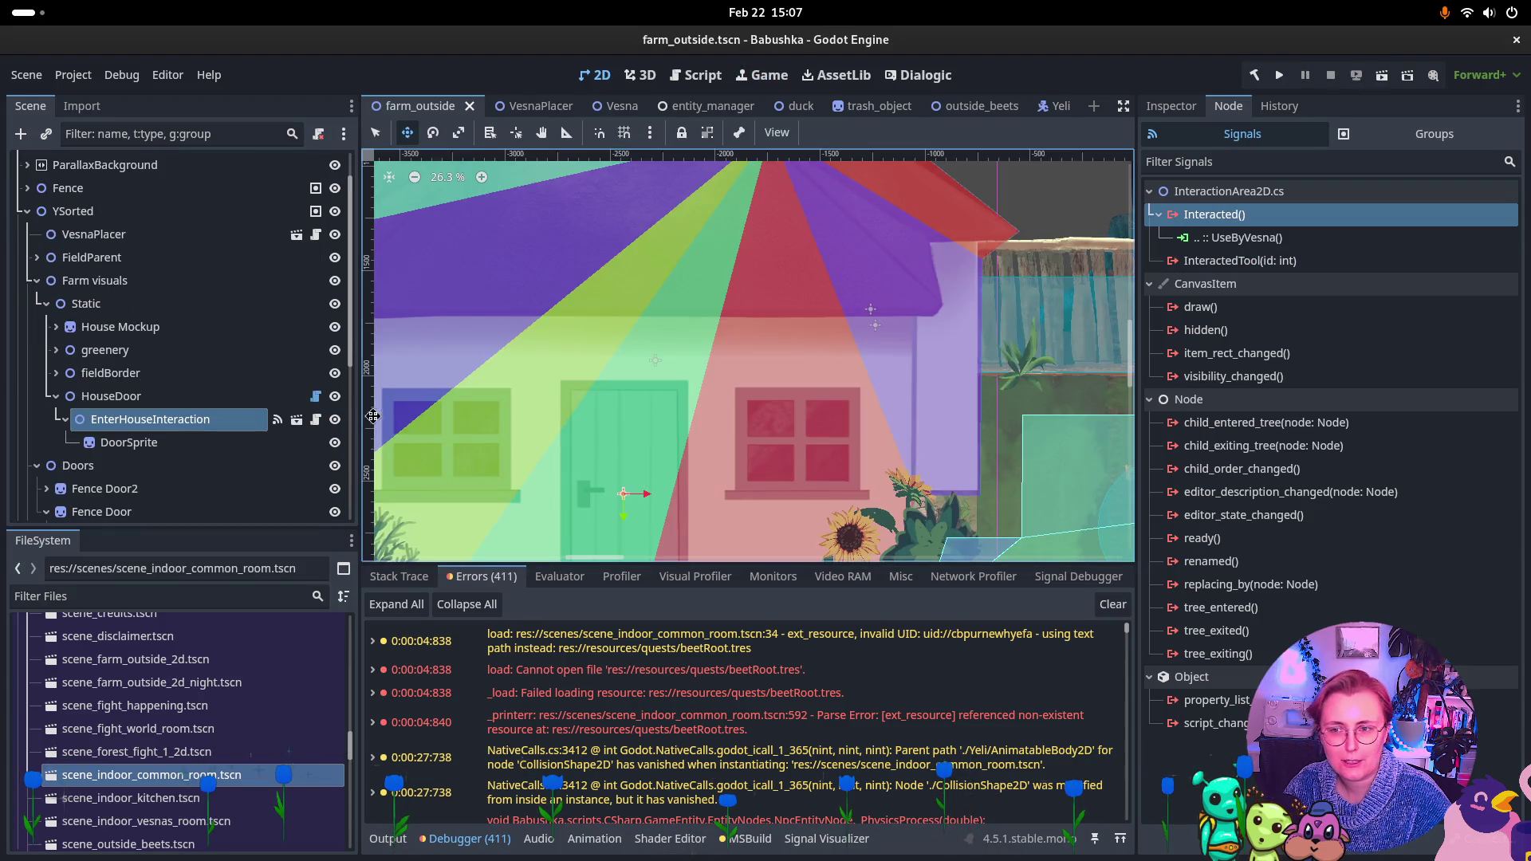
key(super)
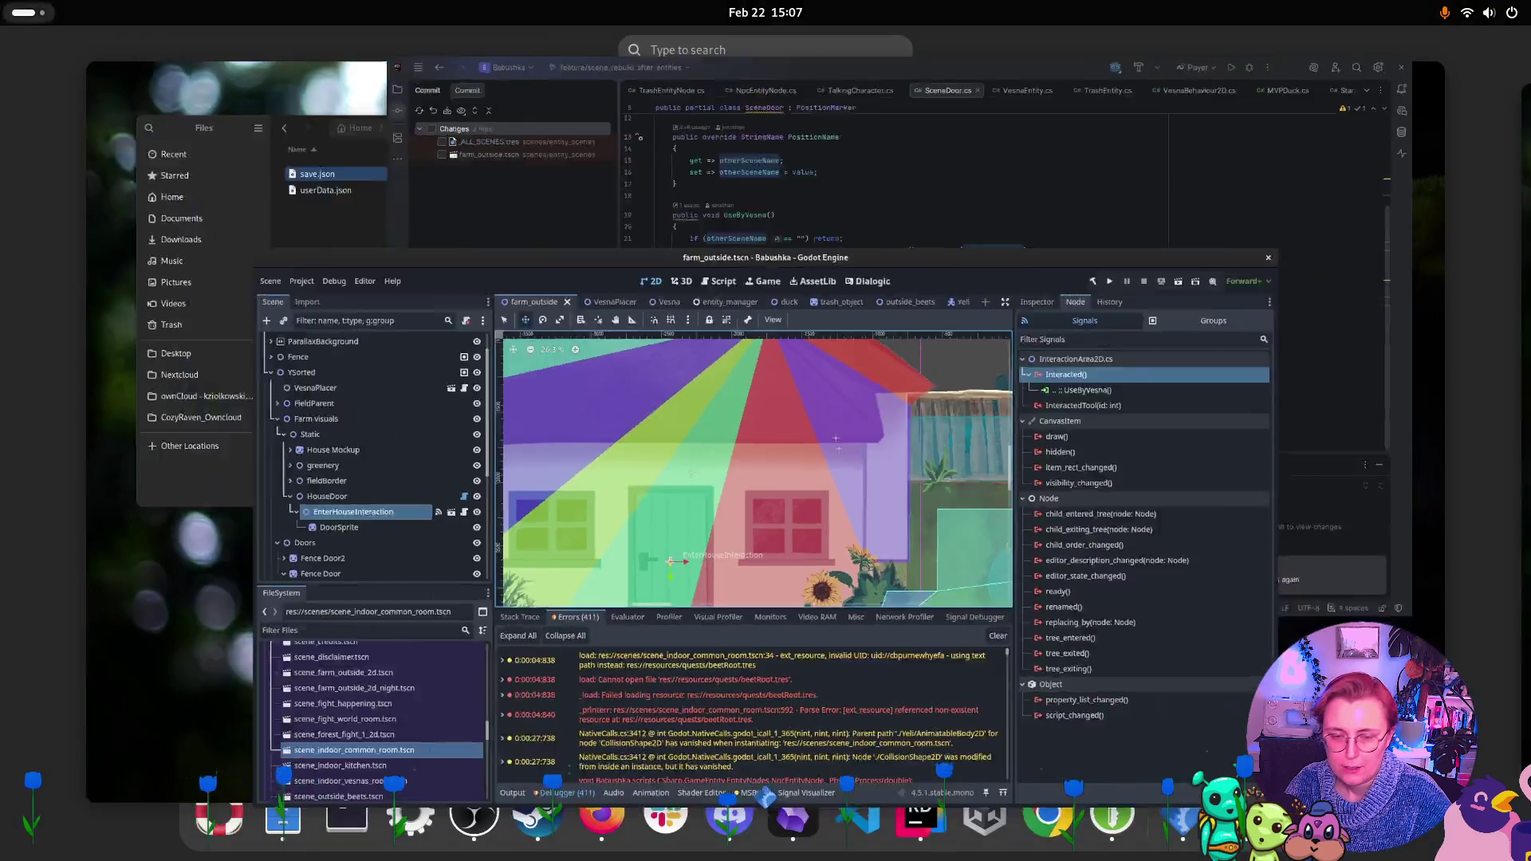
click(674, 247)
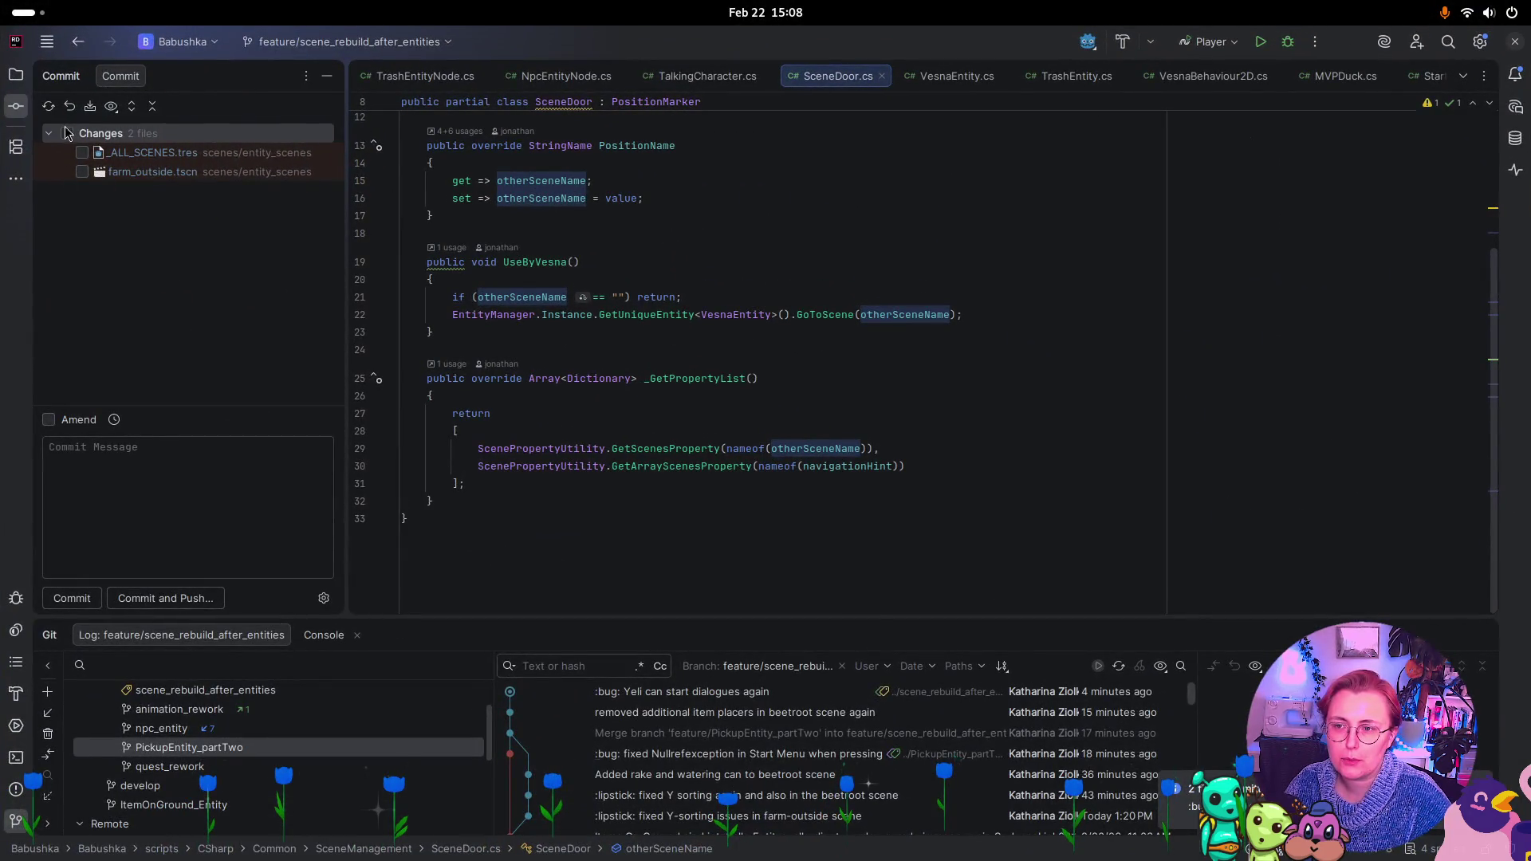
Commit both changed scene files as 'WIP: added first transition to inside room (still buggy)'
click(67, 133)
click(239, 518)
text(WIP: added trans)
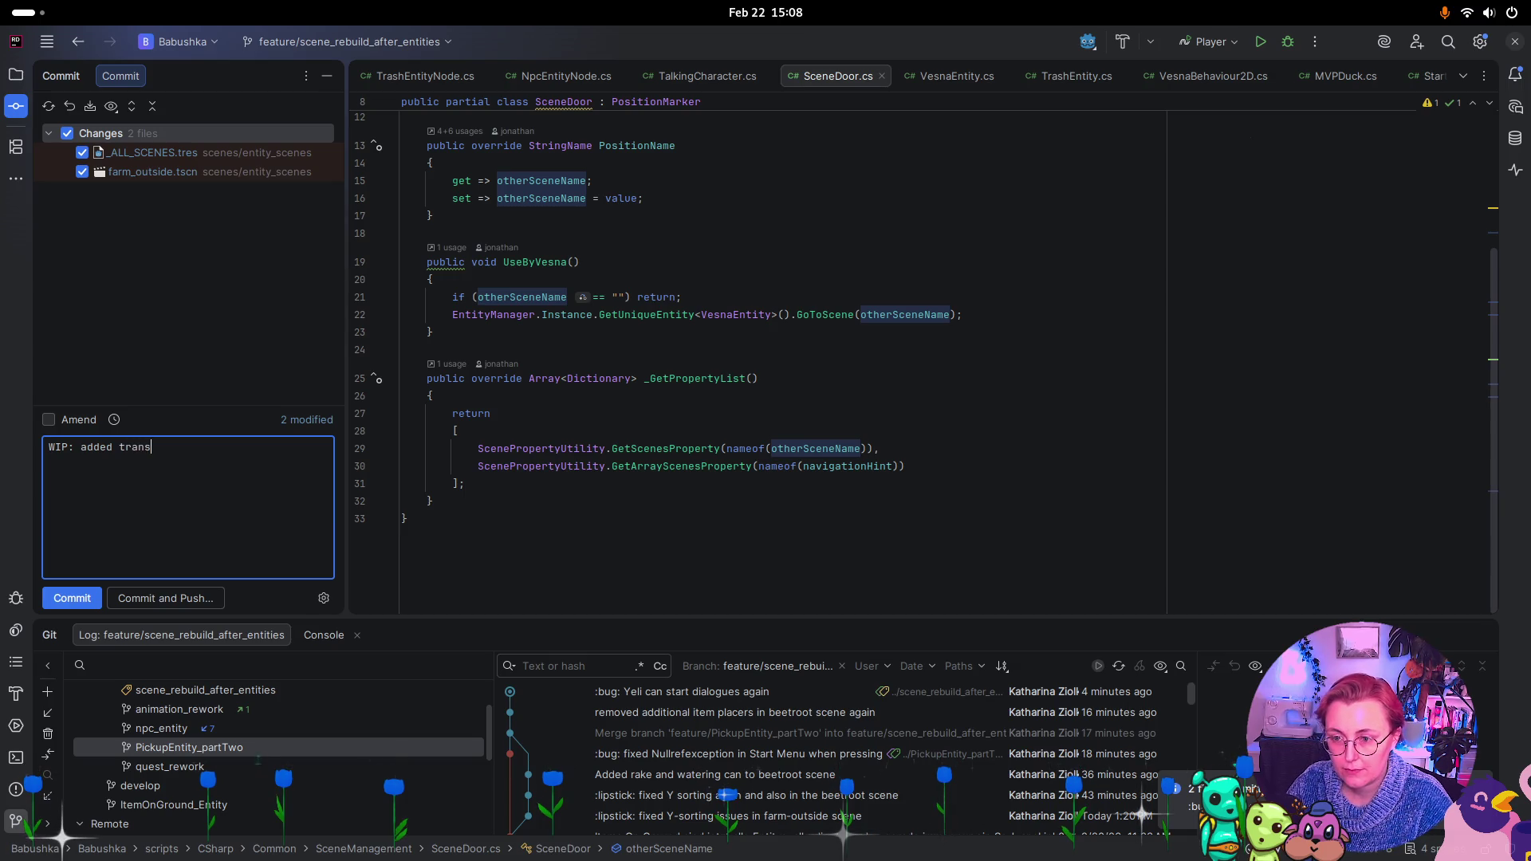
key(BackSpace)
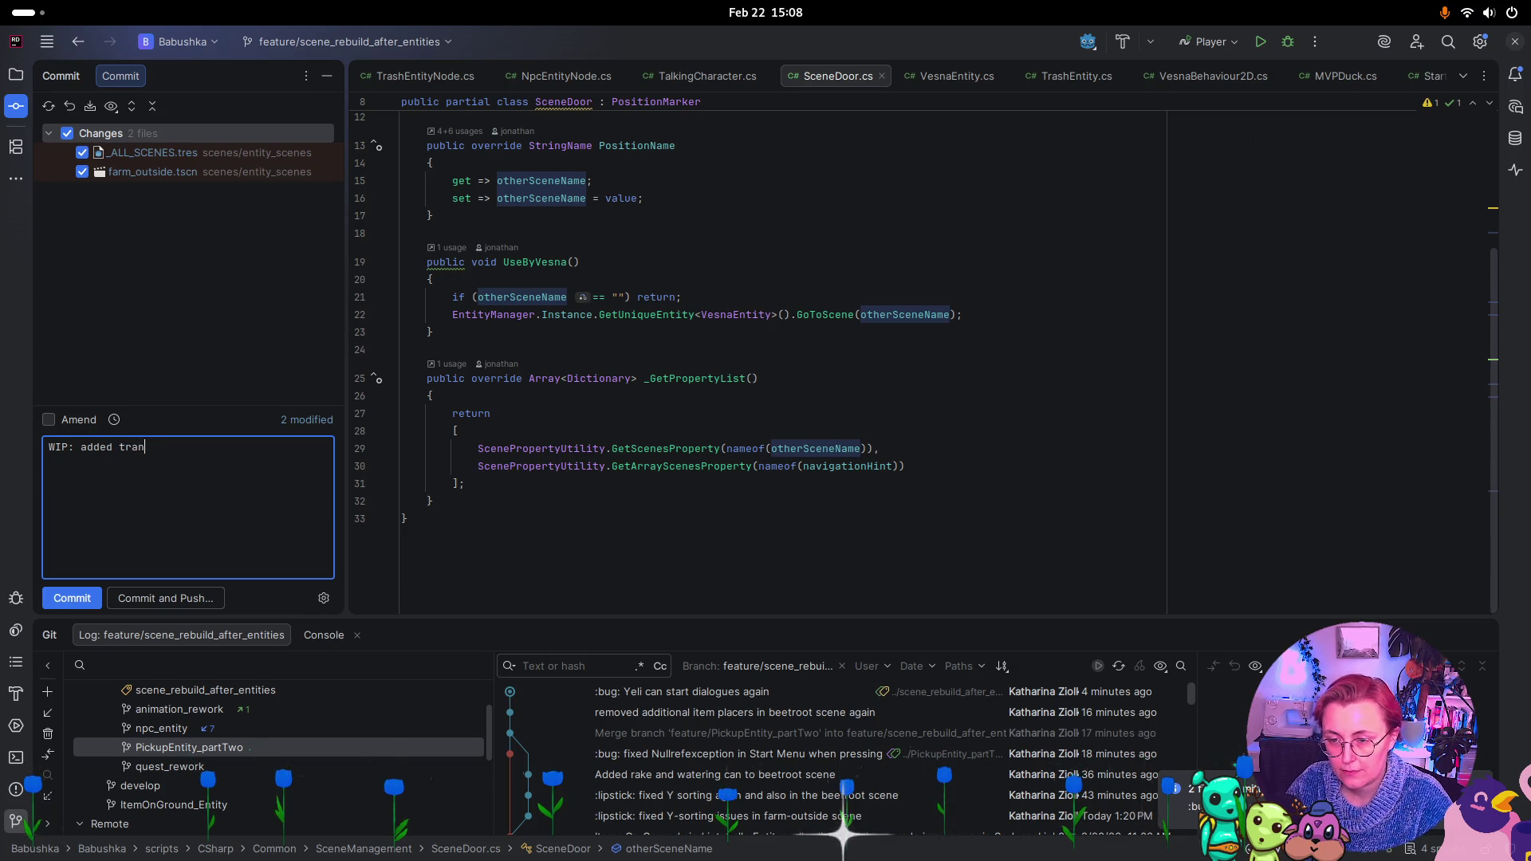
text(fist transition to inside to)
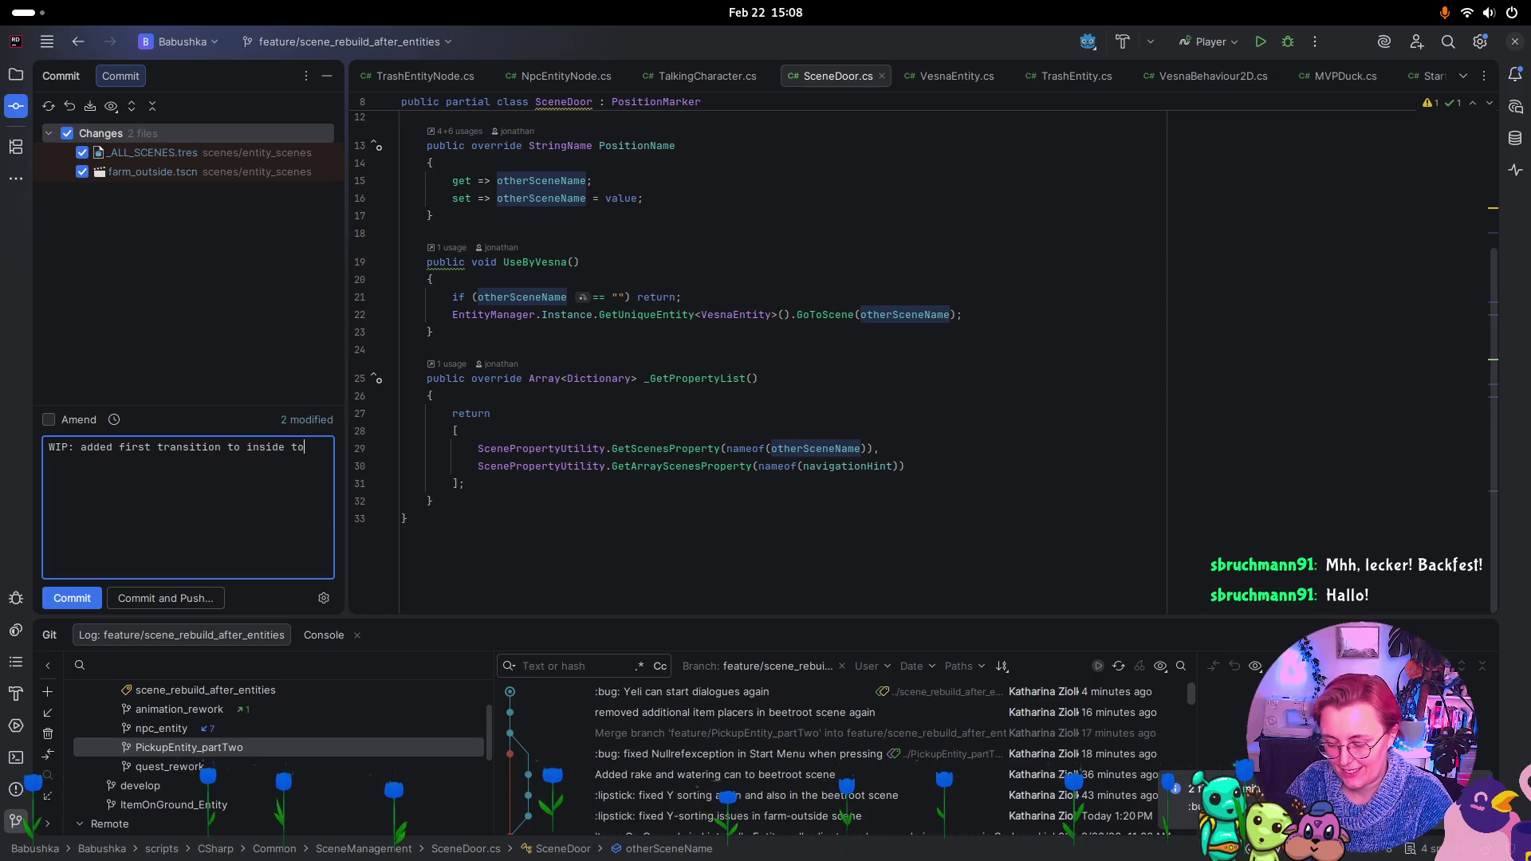
text(()
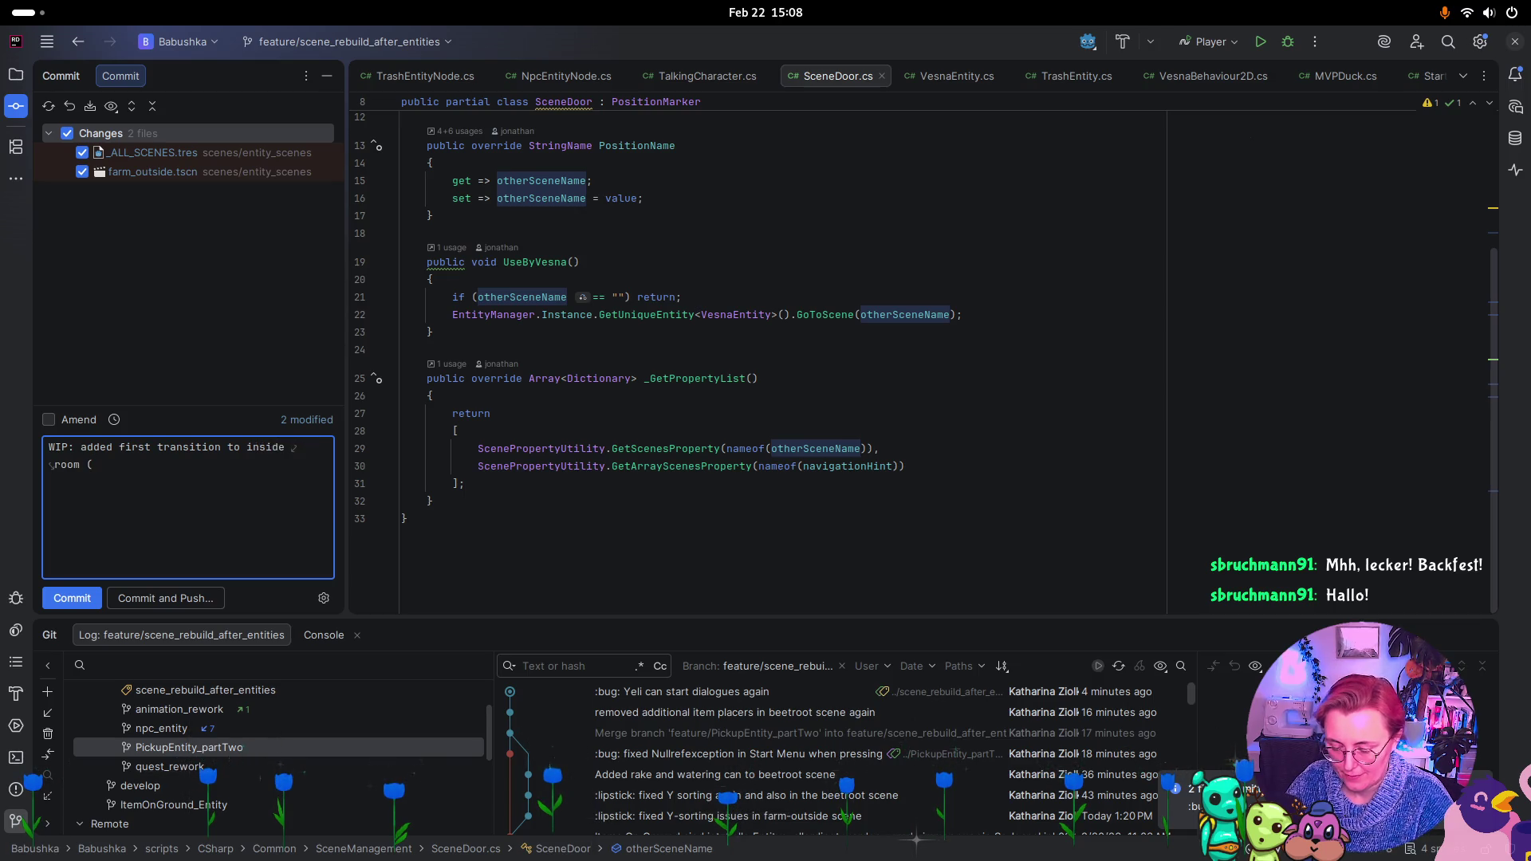
text(still buggy)
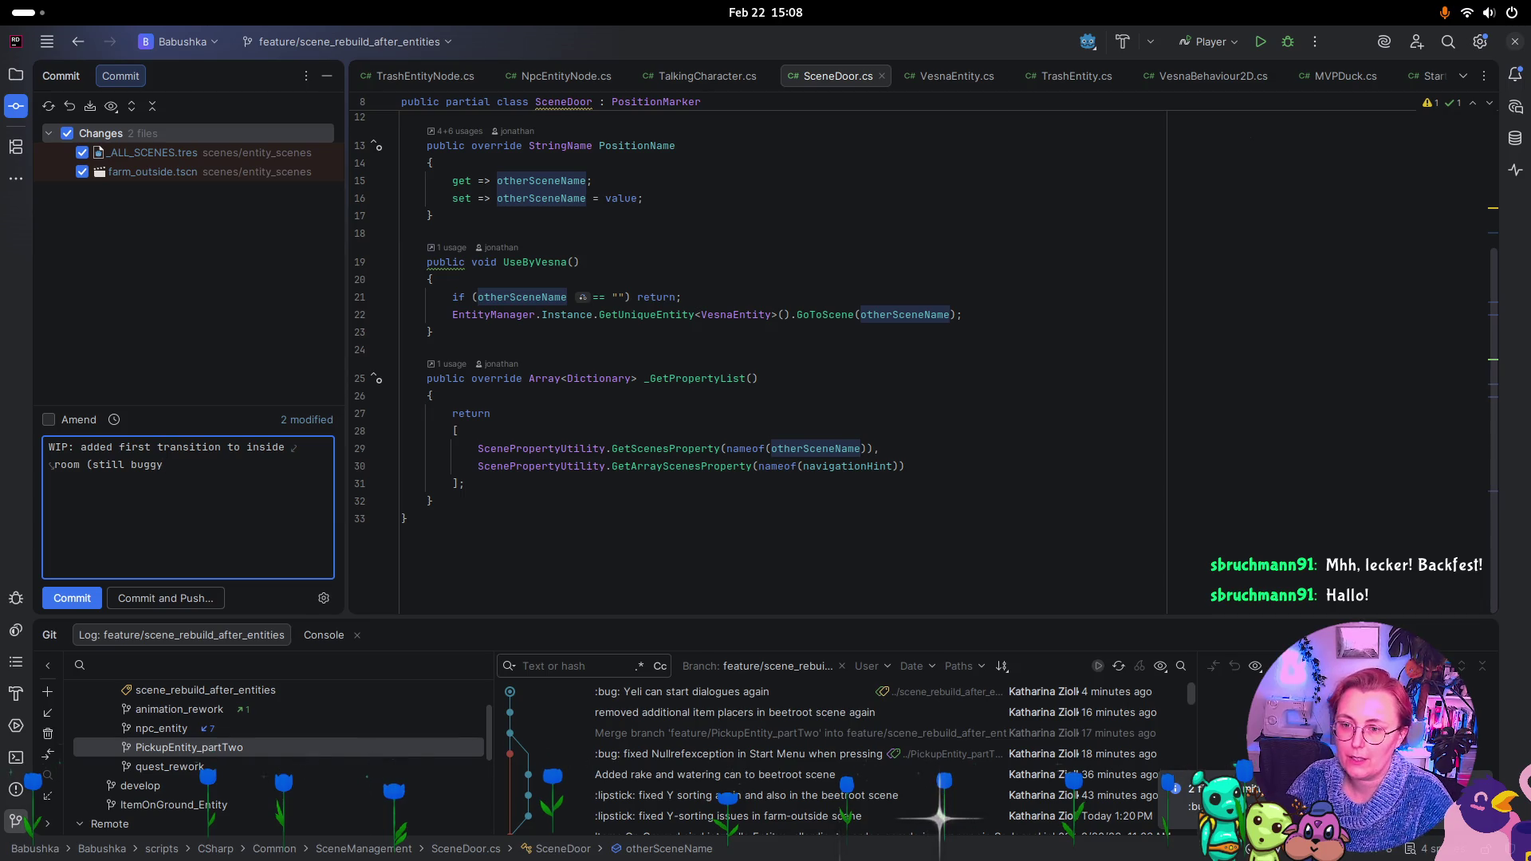
text())
click(72, 598)
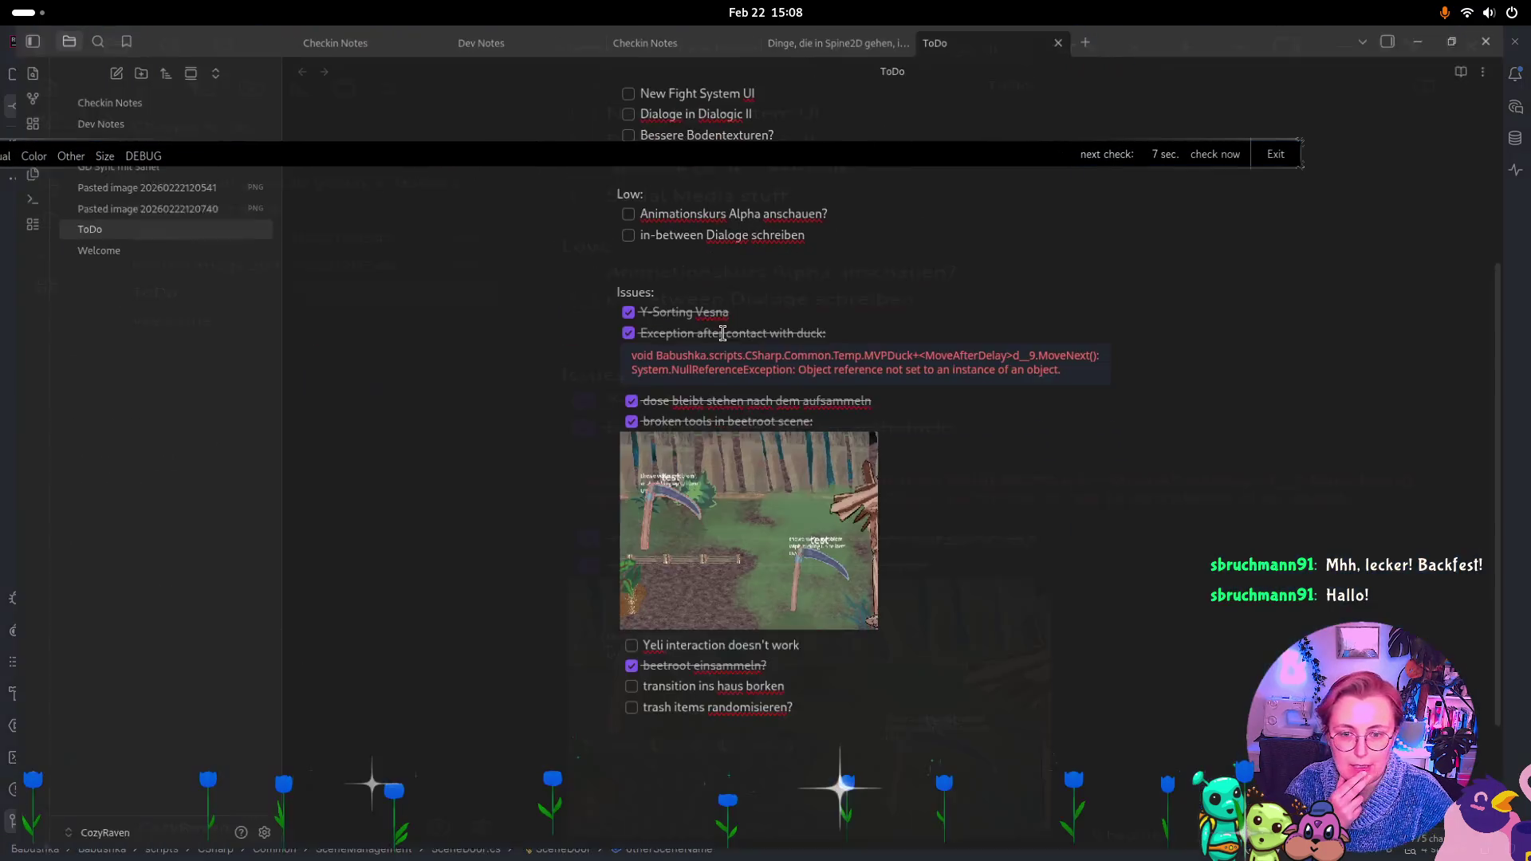
Check off 'Yeli interaction' and 'transition ins haus borken:', adding the indented sub-item 'nur noch buggy'
click(634, 655)
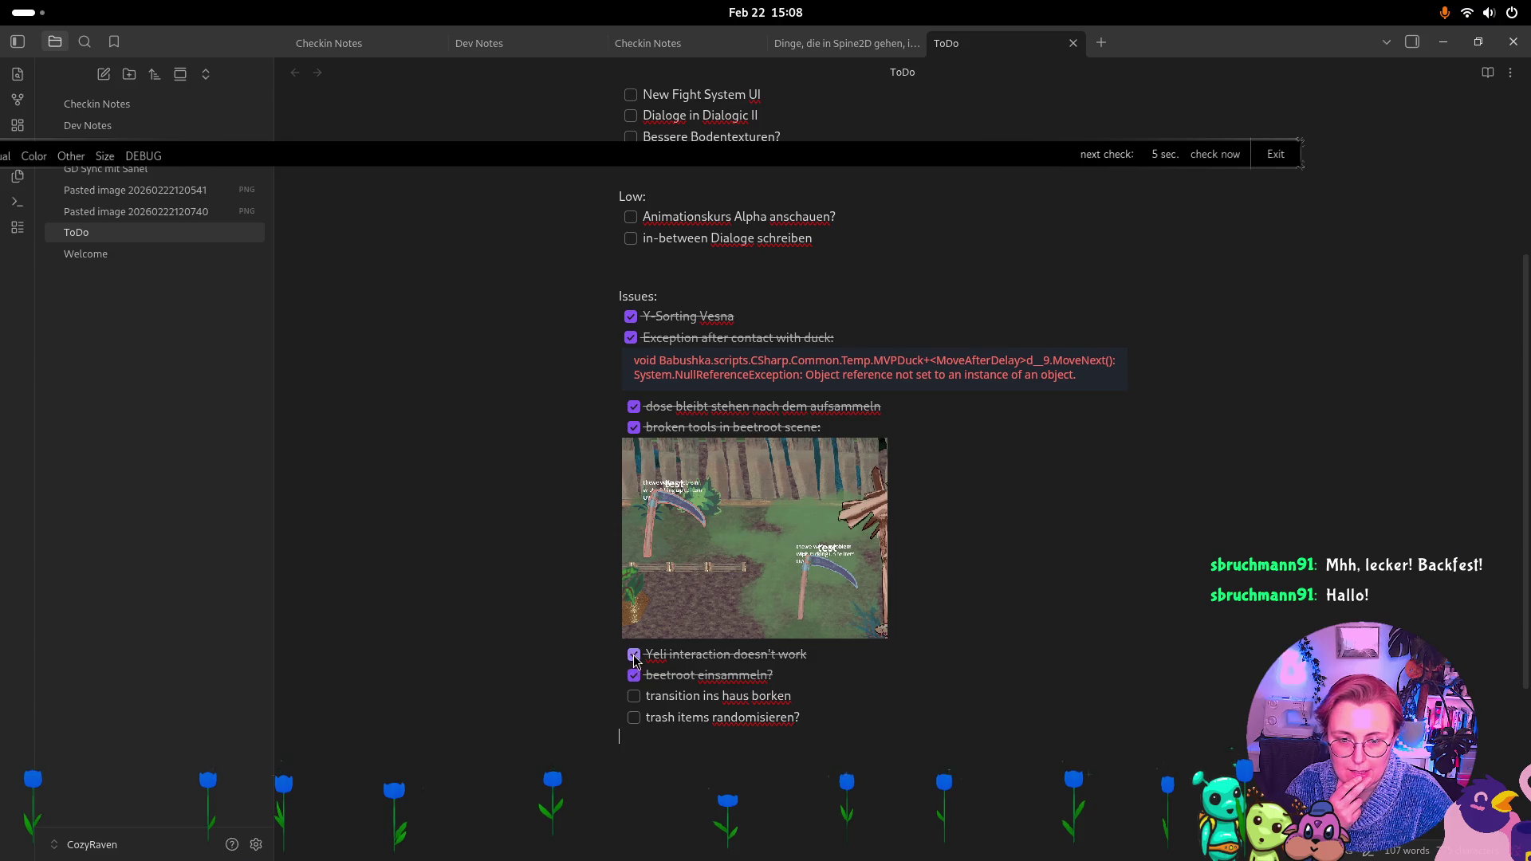
click(810, 695)
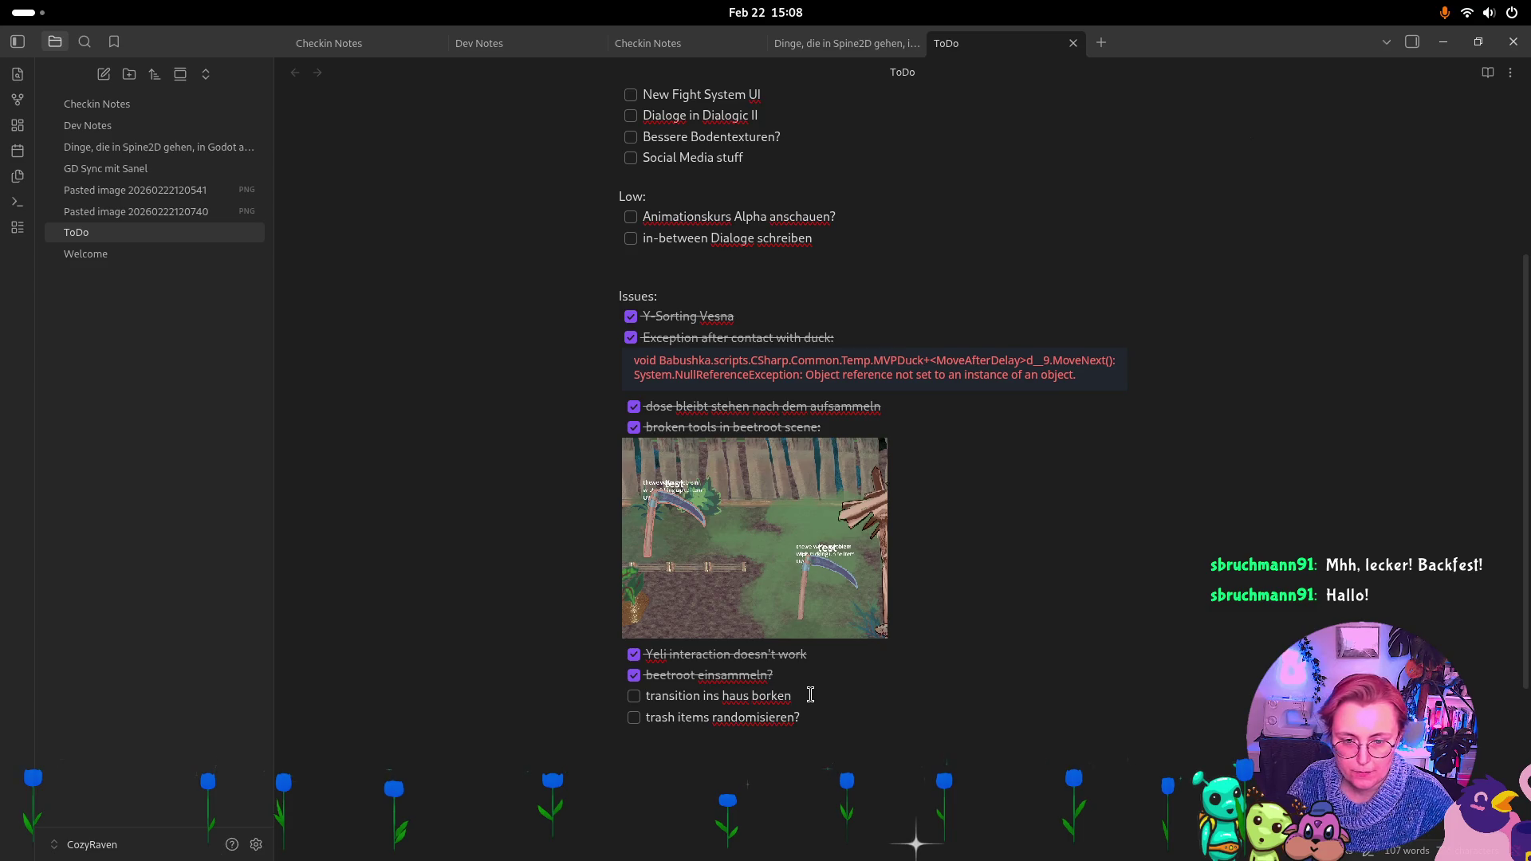
text(:)
key(Return)
key(Tab)
text(nur noch bug)
click(633, 696)
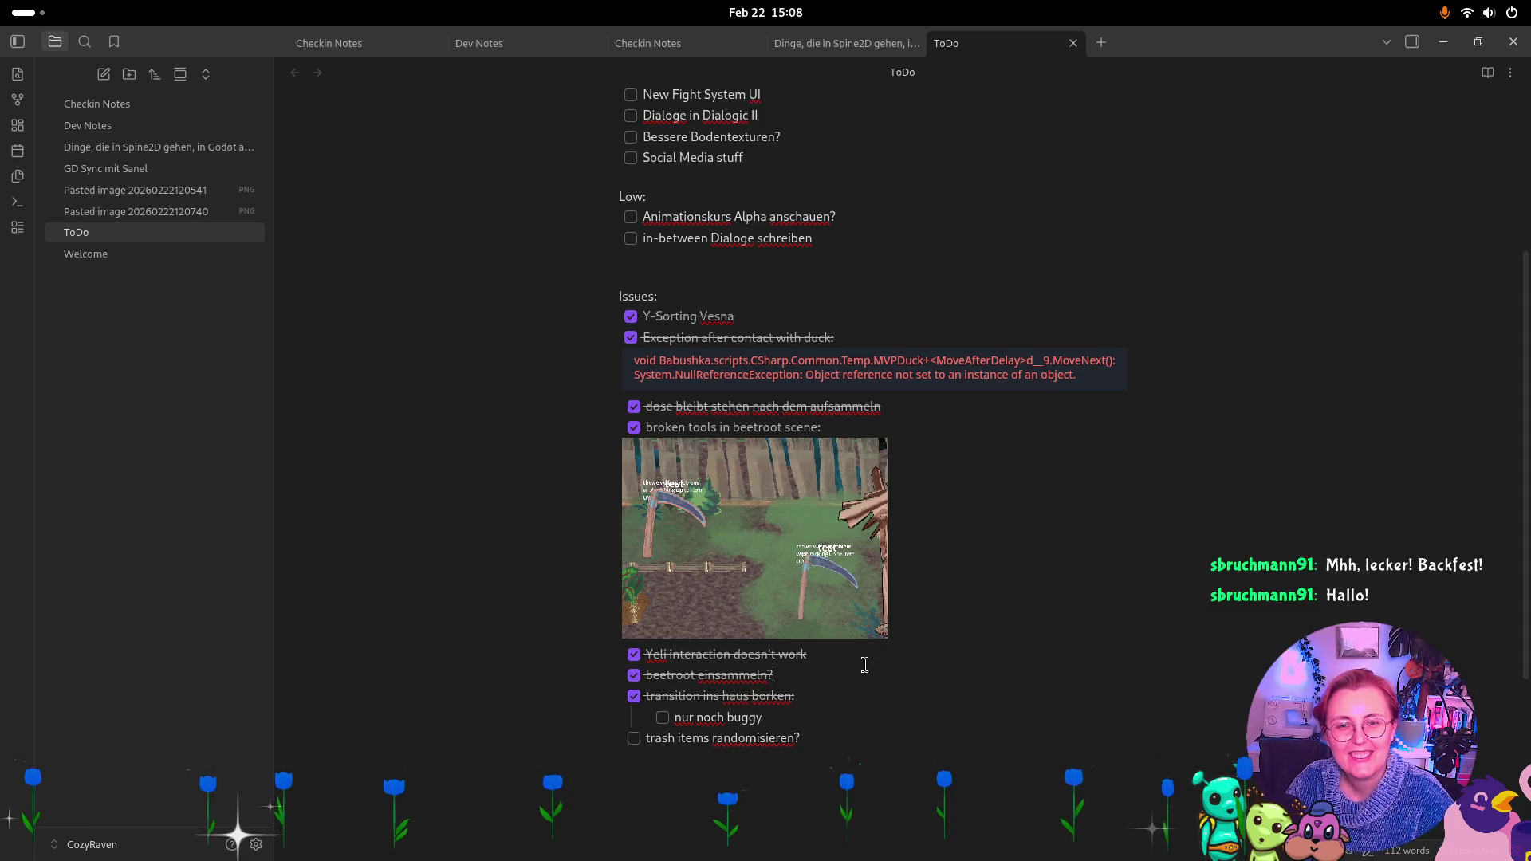
scroll(1072, 255, up, 3)
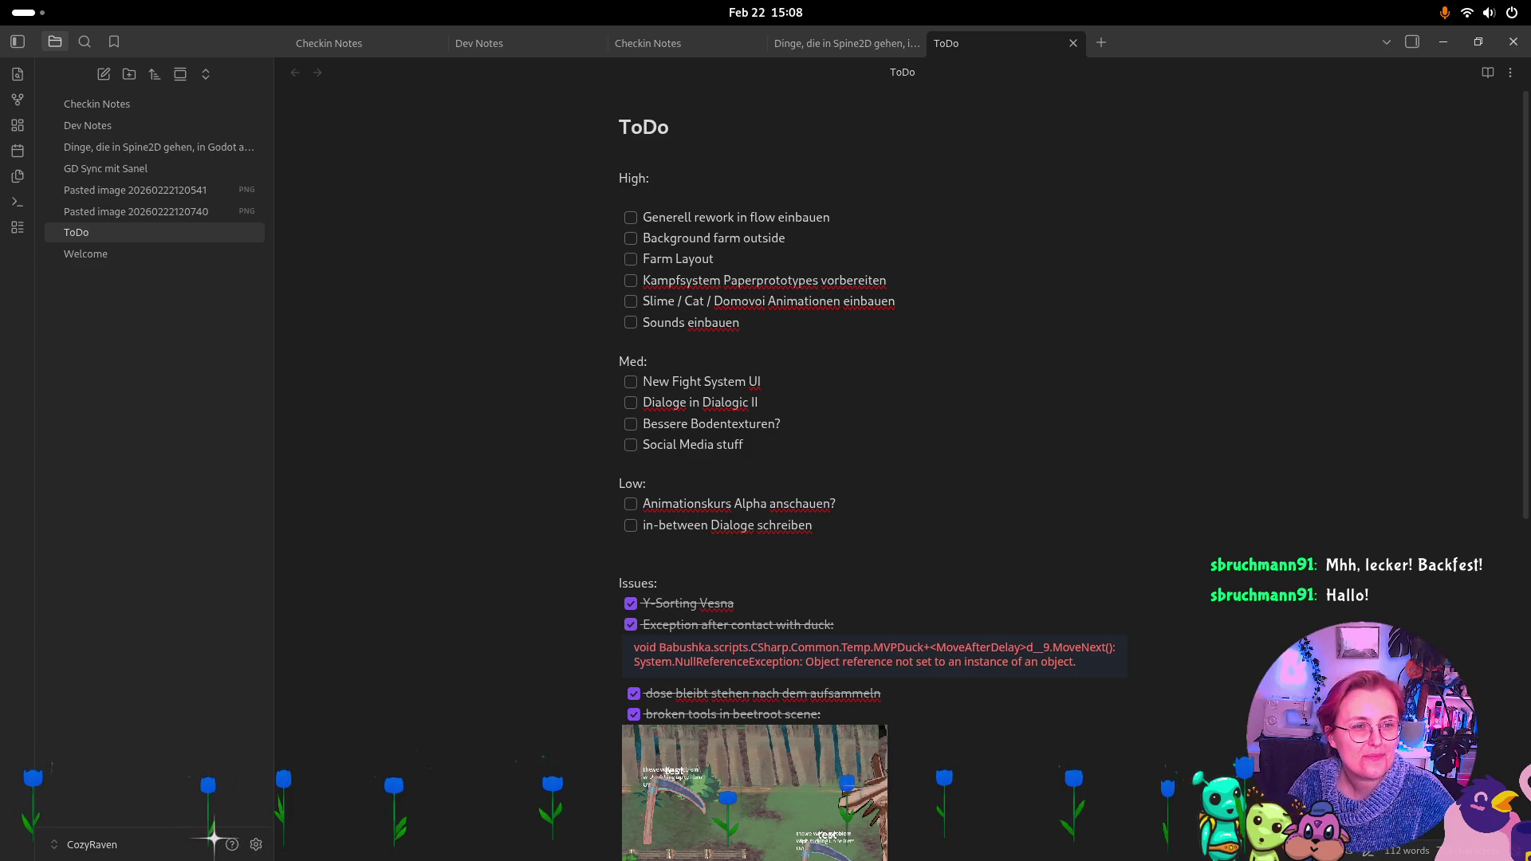
key(alt+Tab)
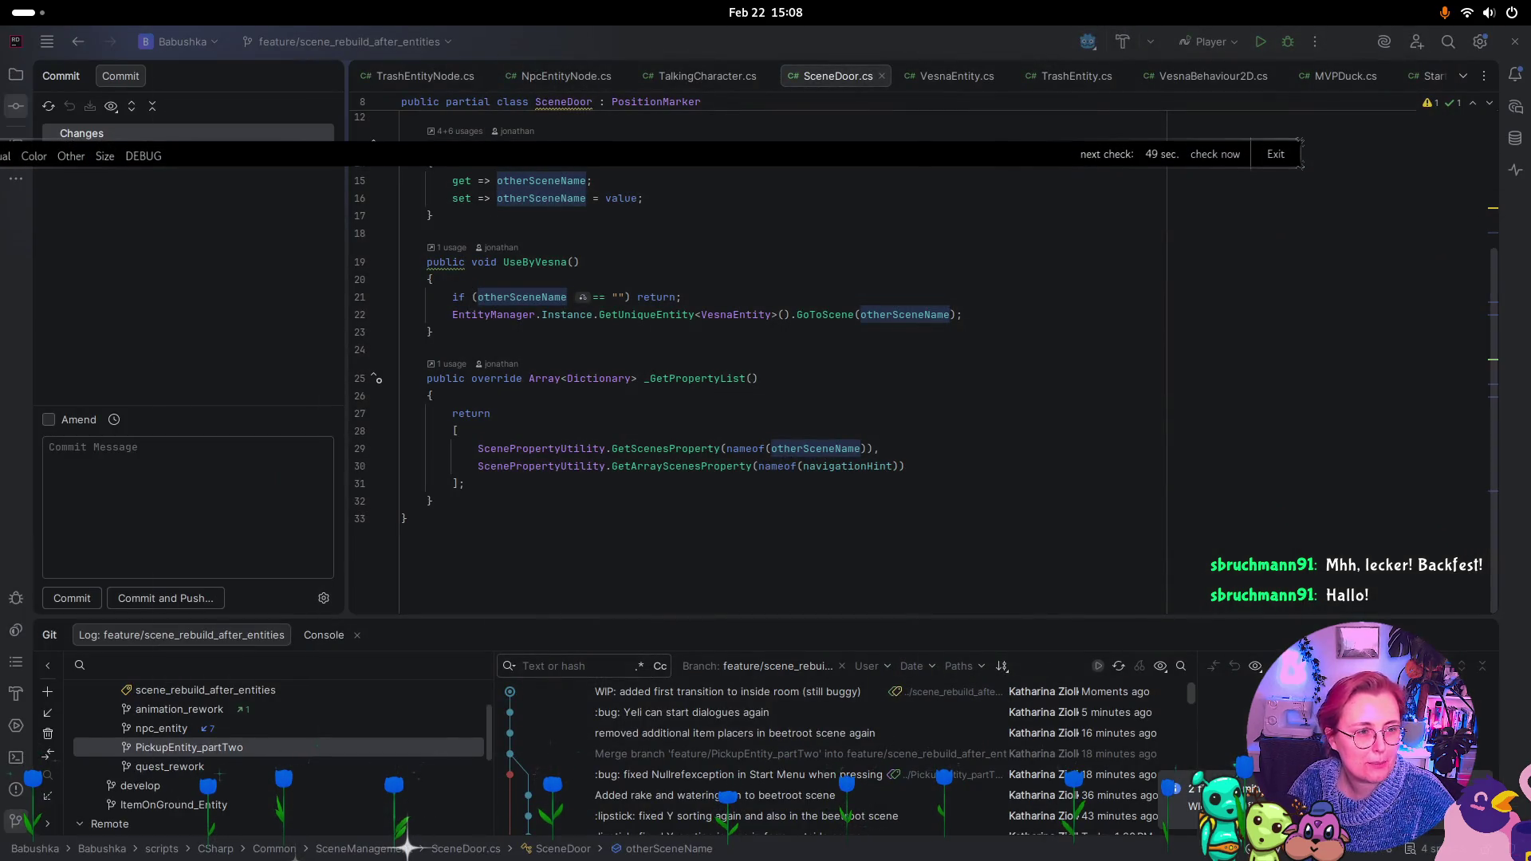
Push the pending WIP transition commit to the remote repository
click(426, 43)
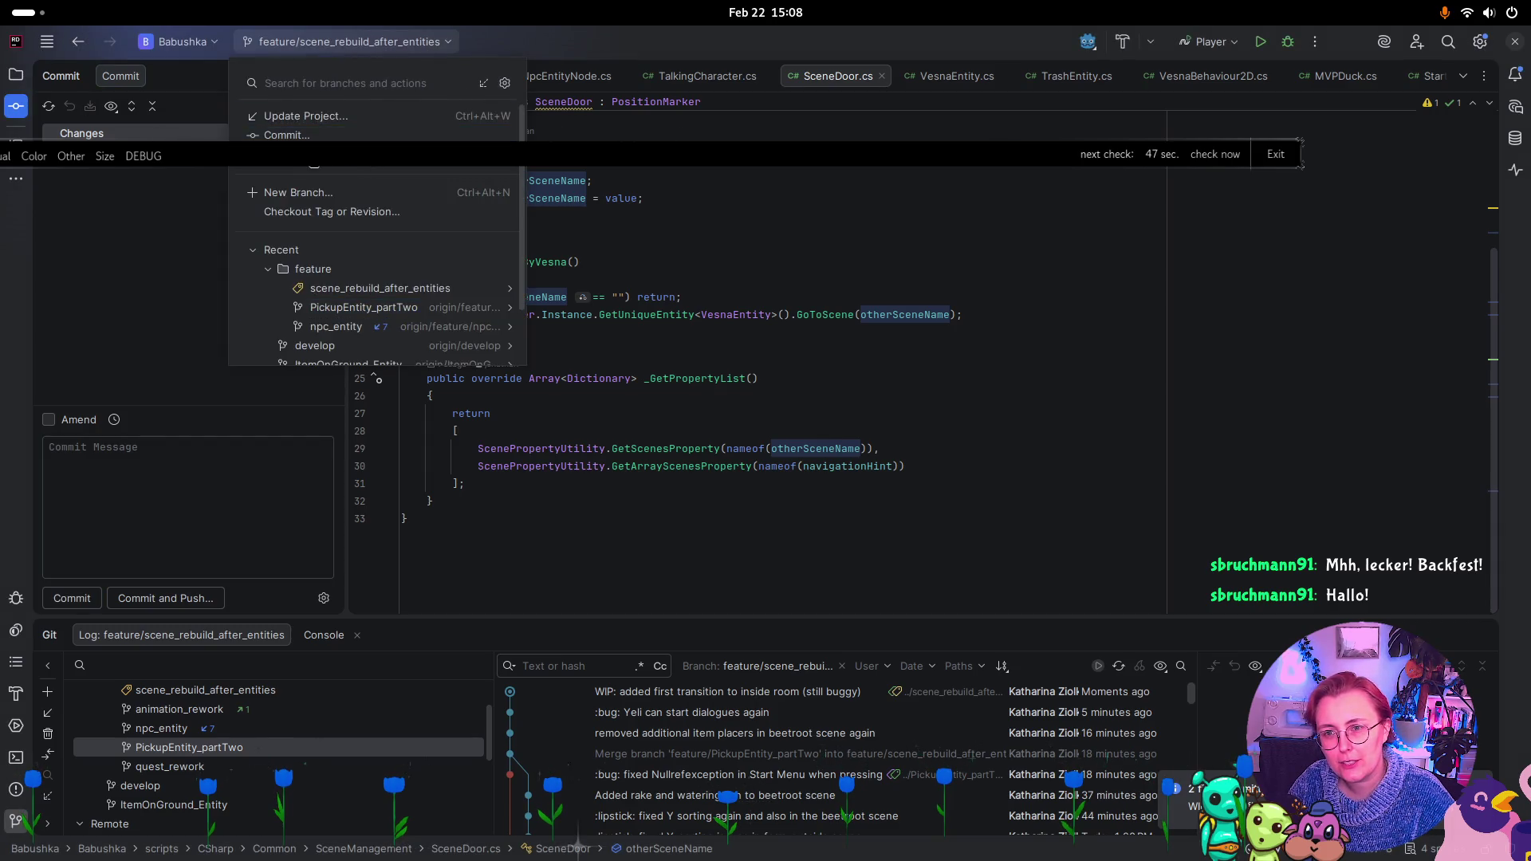
click(314, 158)
click(950, 622)
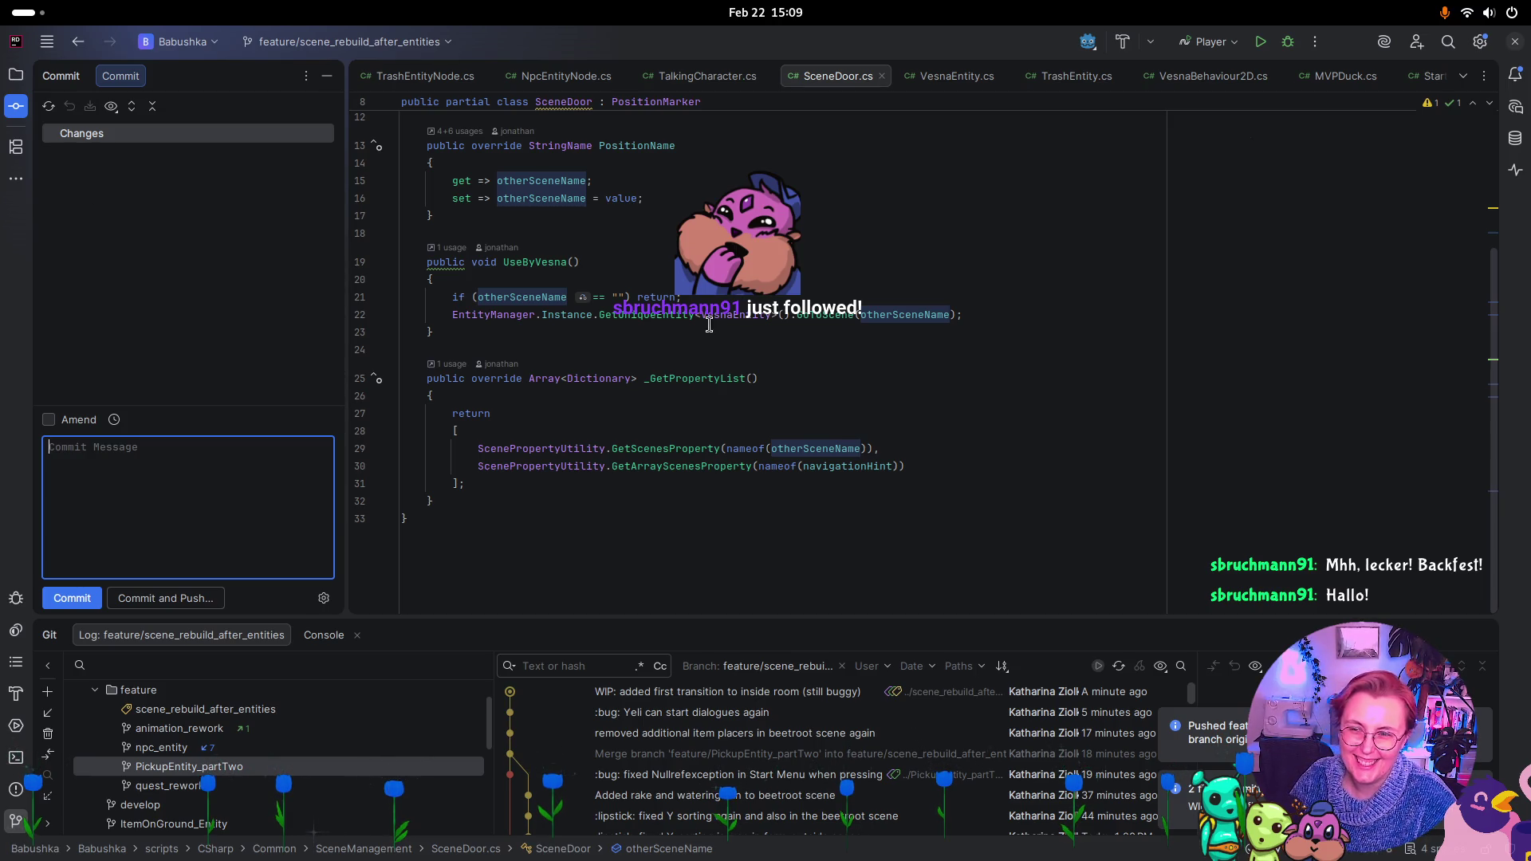
Glance at the open-windows overview twice, returning to Rider each time
key(super)
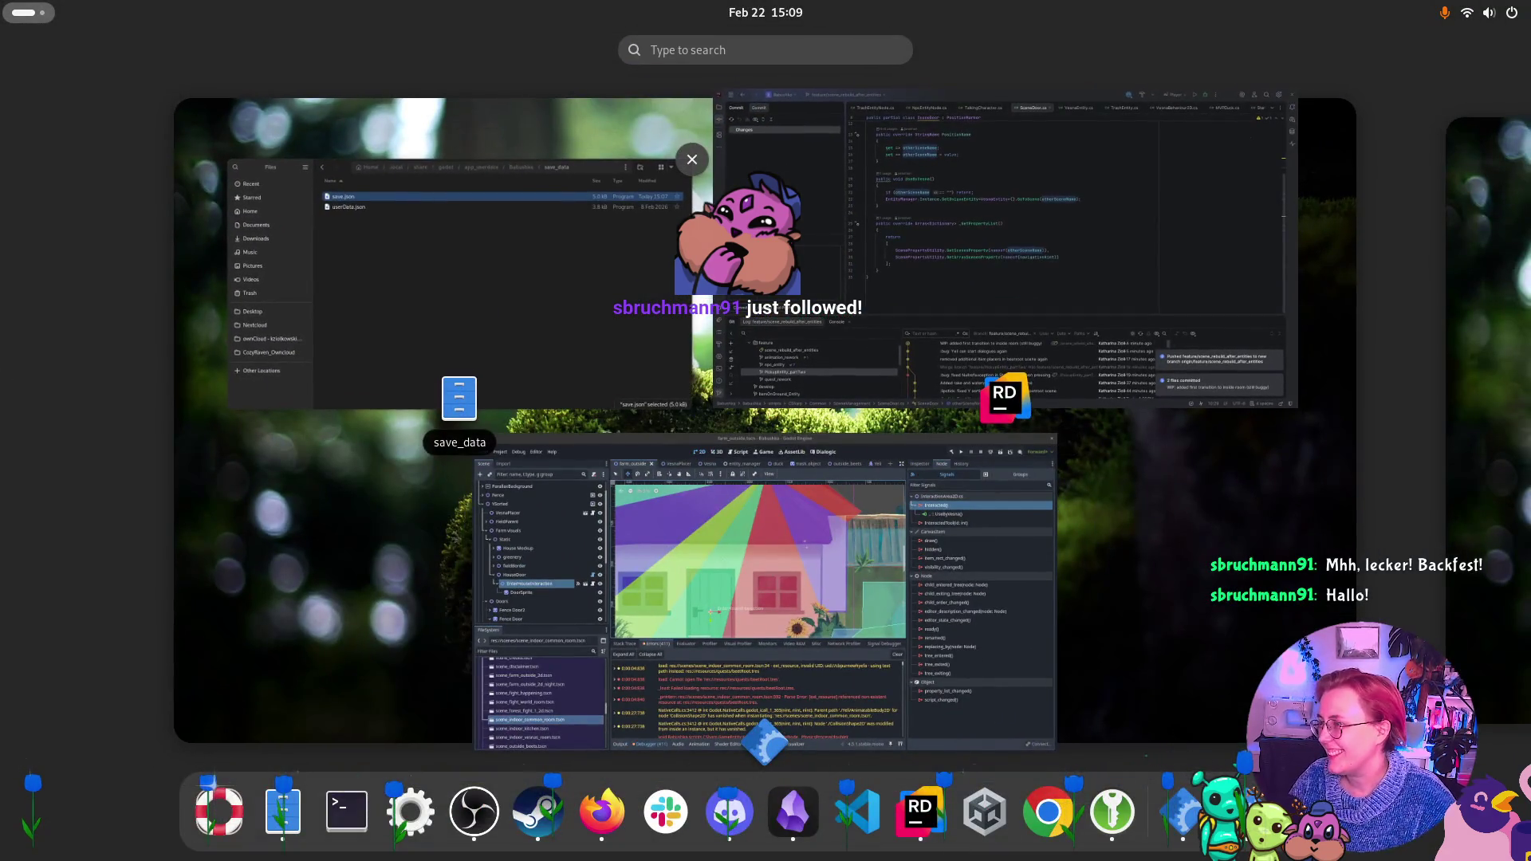
key(super)
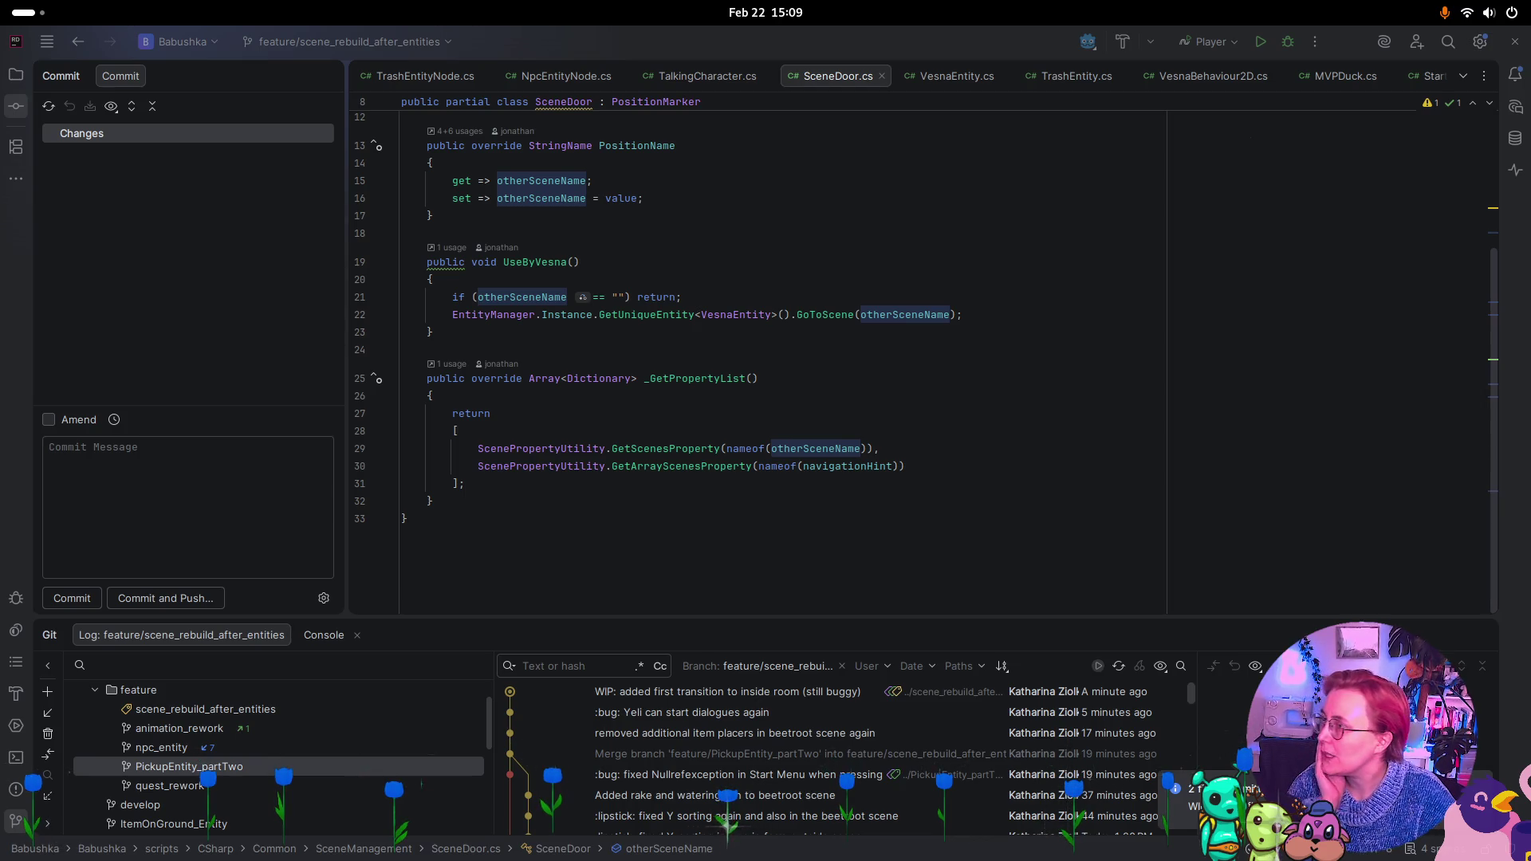
key(super)
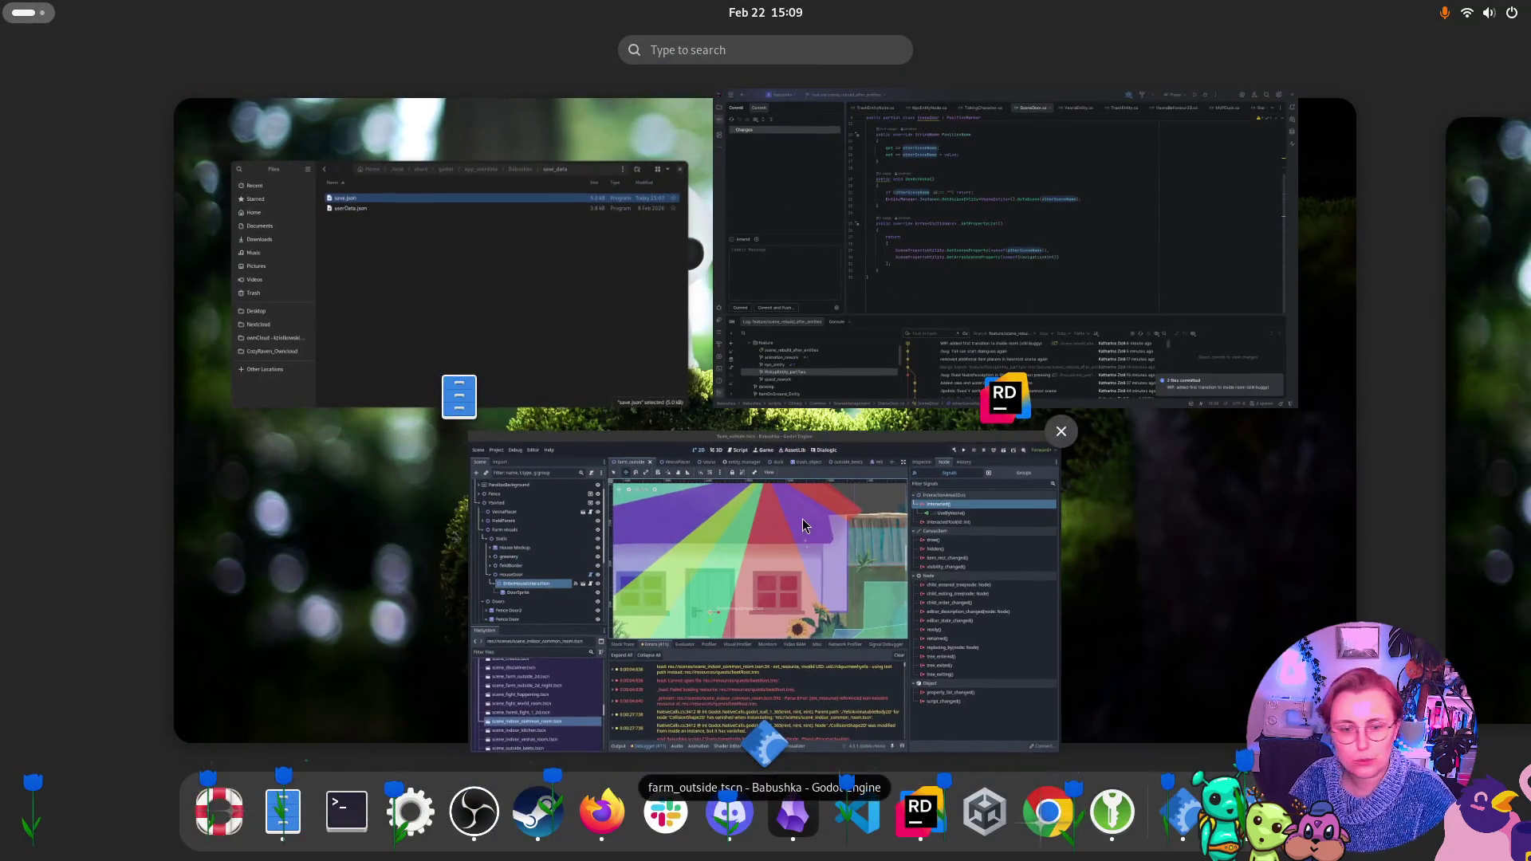
key(super)
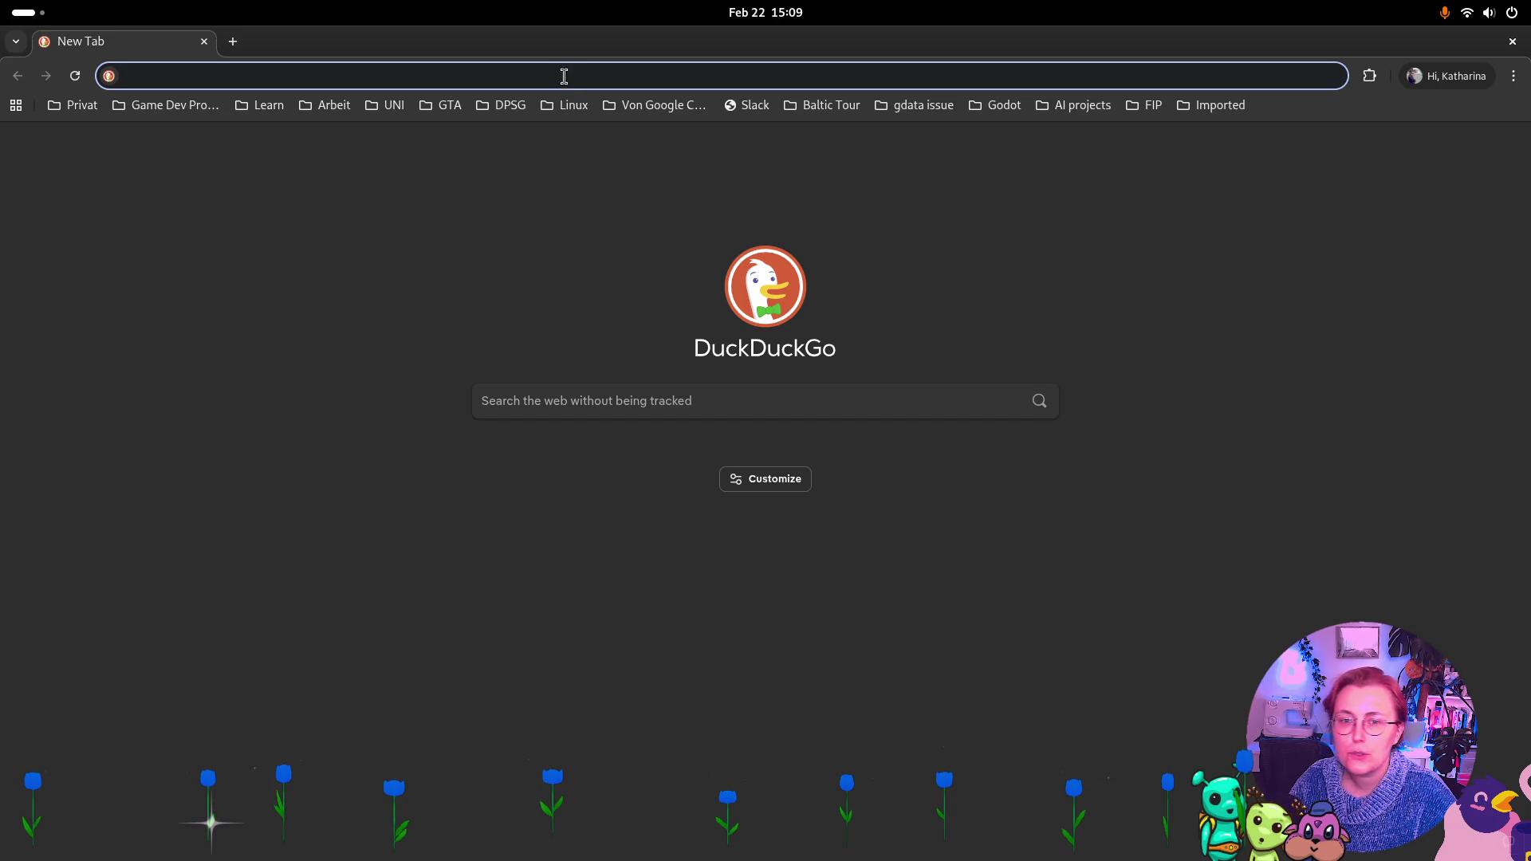
Go to twitch.tv by typing 'twitch.' and picking the address-bar suggestion
text(twitch.)
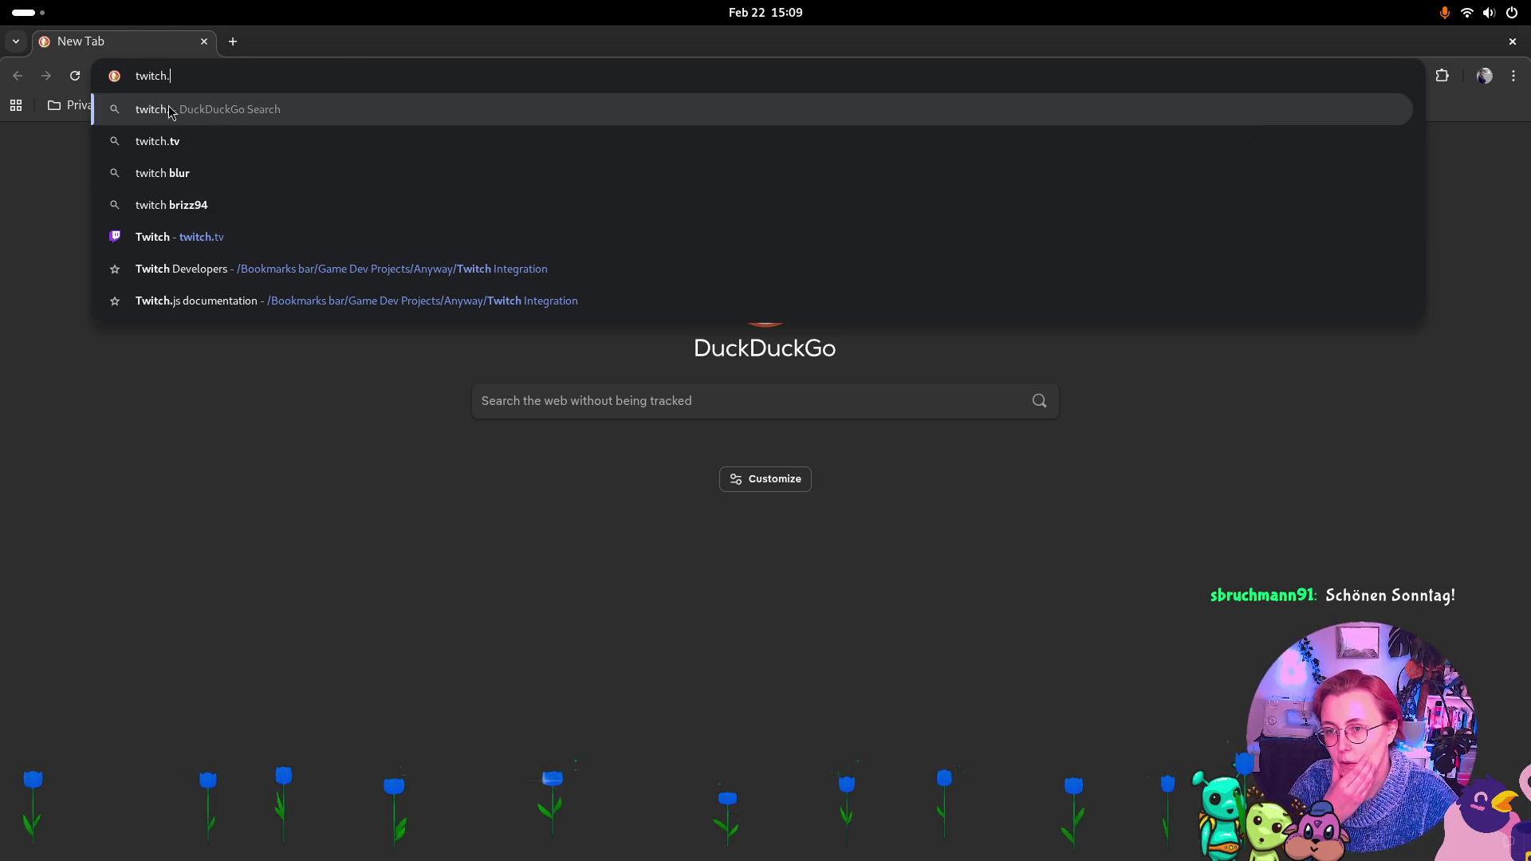
click(212, 237)
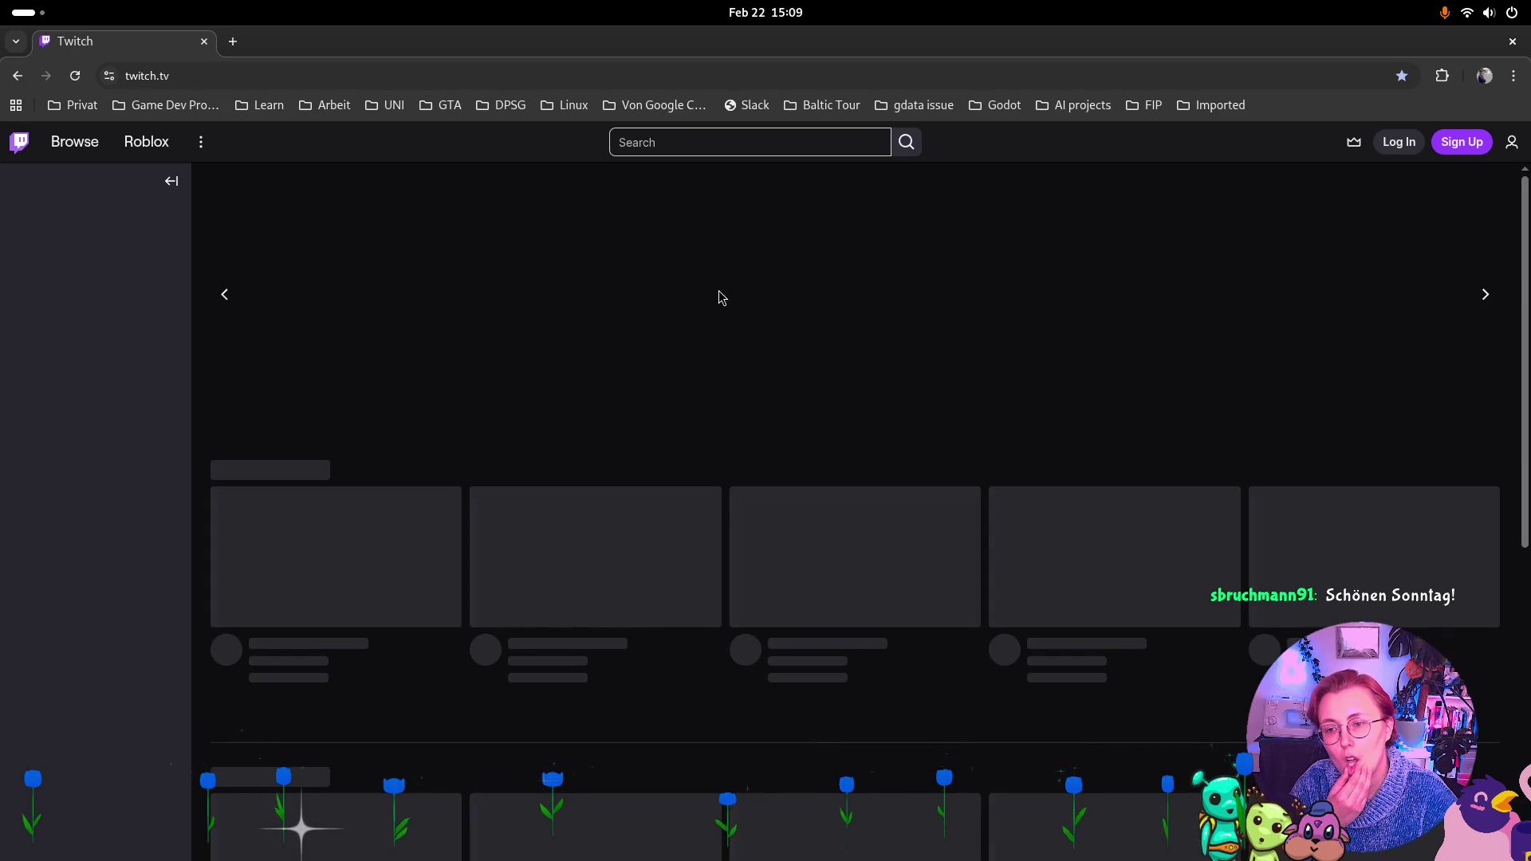